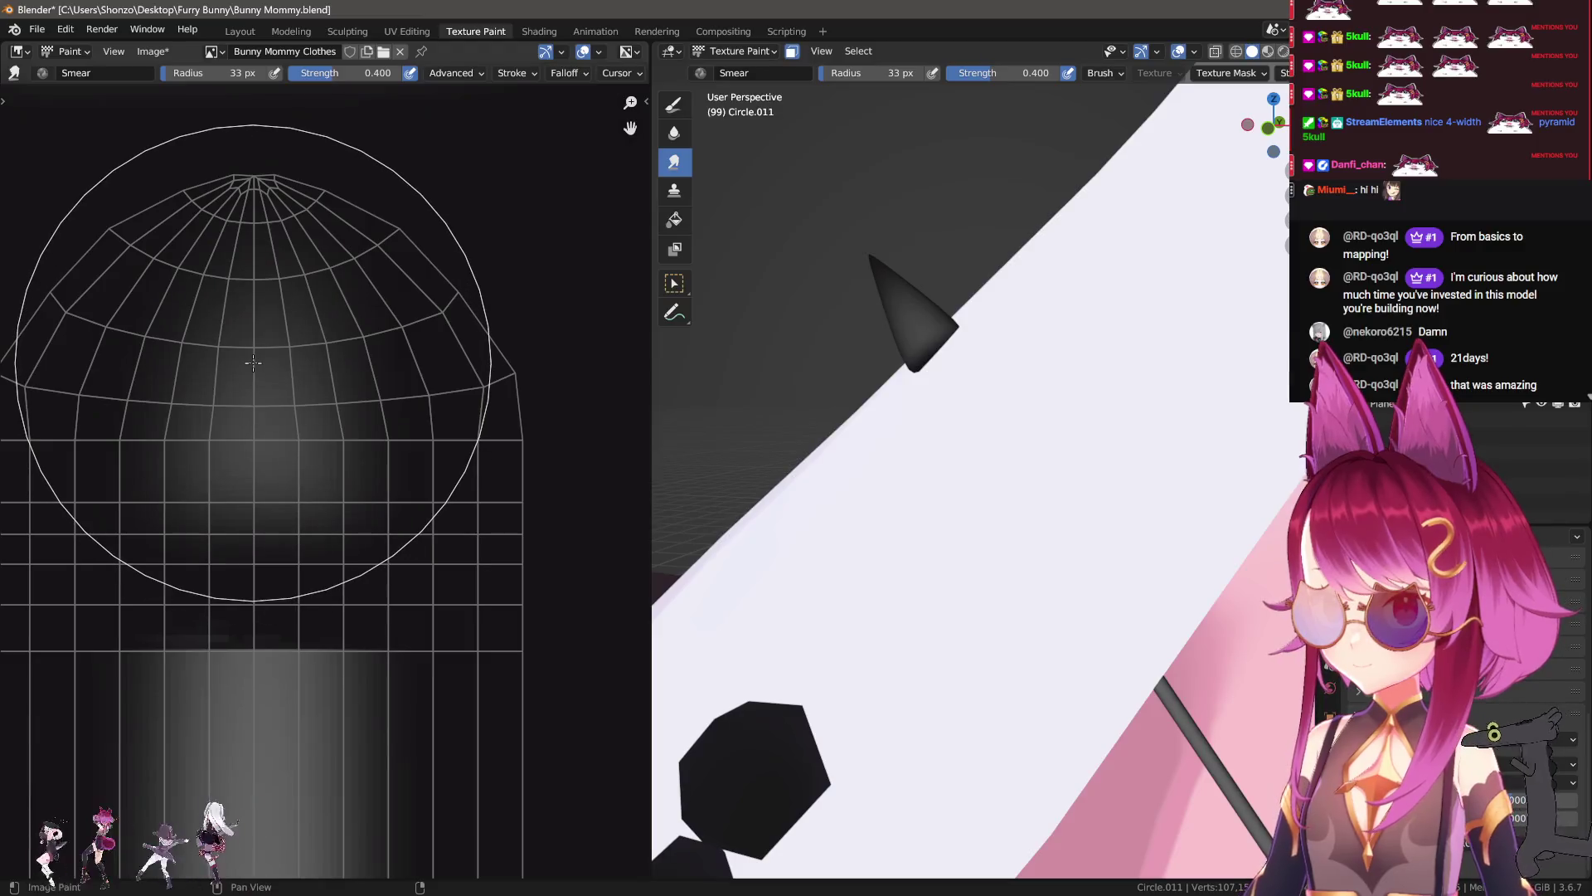
# Step: Paint black over the top of the grey gradient with a small TexDraw brush, undoing the last stroke
pyautogui.press('d')
pyautogui.scroll(-2, 323, 452)
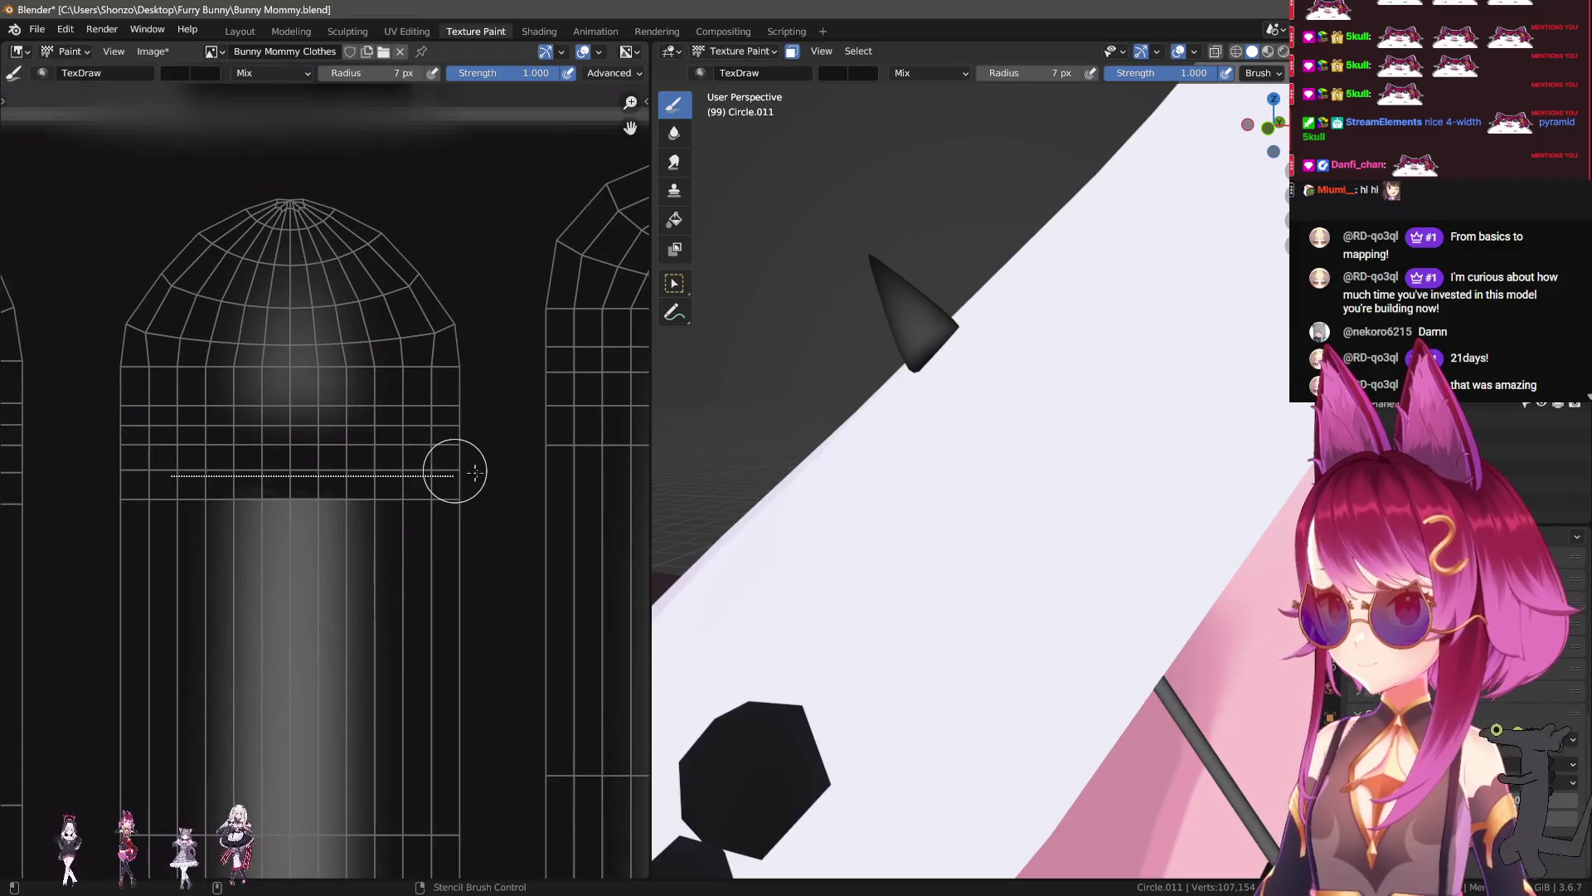
pyautogui.moveTo(985, 462); pyautogui.dragTo(807, 420, button='middle')
pyautogui.moveTo(256, 515)
pyautogui.mouseDown()
pyautogui.moveTo(330, 563)
pyautogui.moveTo(274, 618)
pyautogui.moveTo(266, 711)
pyautogui.mouseUp()
pyautogui.moveTo(253, 732); pyautogui.dragTo(246, 527, button='middle')
pyautogui.moveTo(246, 527)
pyautogui.mouseDown()
pyautogui.moveTo(252, 569)
pyautogui.moveTo(341, 668)
pyautogui.mouseUp()
pyautogui.moveTo(341, 669); pyautogui.dragTo(353, 513, button='middle')
pyautogui.moveTo(199, 497); pyautogui.dragTo(264, 603)
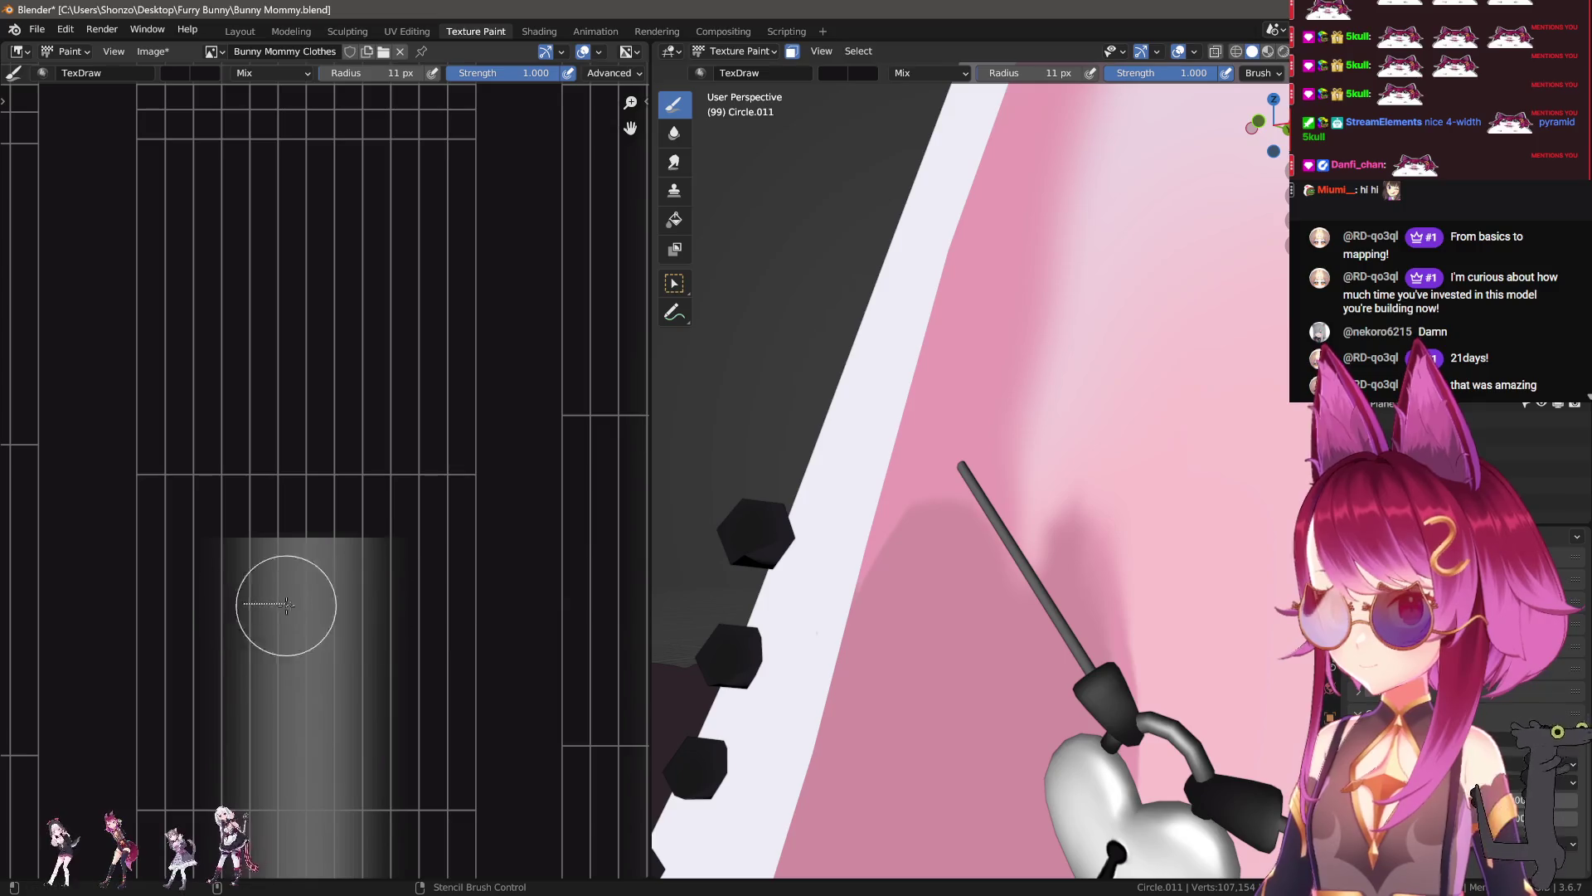
pyautogui.hotkey('ctrl', 'z')
# Step: Enlarge the brush to 15 px and black out the upper gradient band
pyautogui.press(']')
pyautogui.press(']')
pyautogui.press(']')
pyautogui.moveTo(485, 336)
pyautogui.mouseDown()
pyautogui.moveTo(238, 558)
pyautogui.moveTo(355, 640)
pyautogui.mouseUp()
pyautogui.scroll(-1, 355, 640)
pyautogui.moveTo(295, 487); pyautogui.dragTo(308, 574)
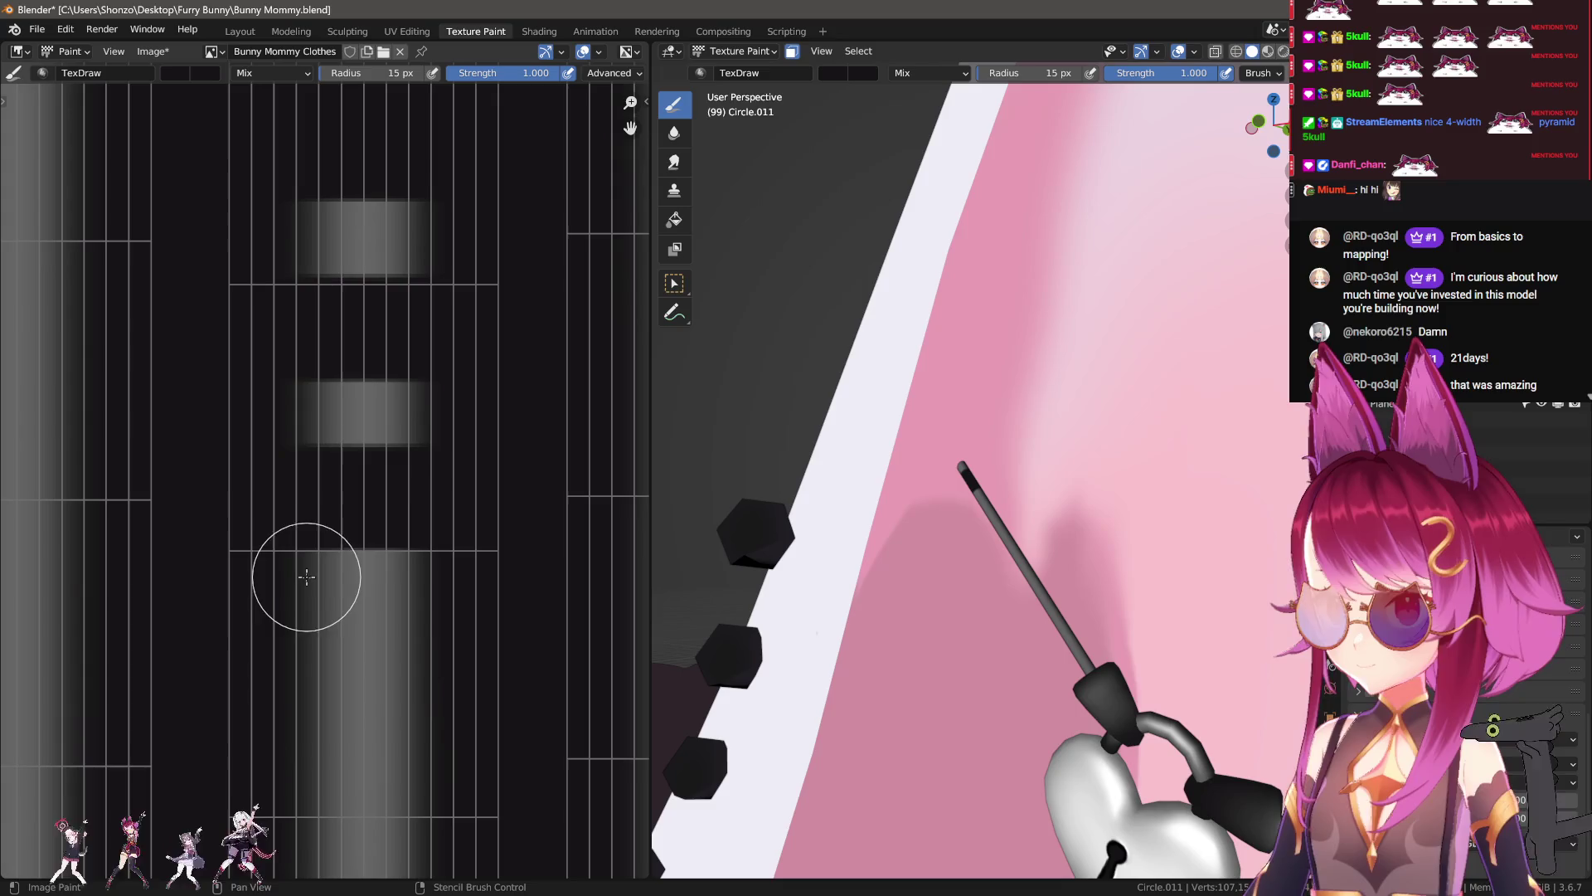
pyautogui.hotkey('ctrl', 'z')
pyautogui.moveTo(315, 374); pyautogui.dragTo(319, 371)
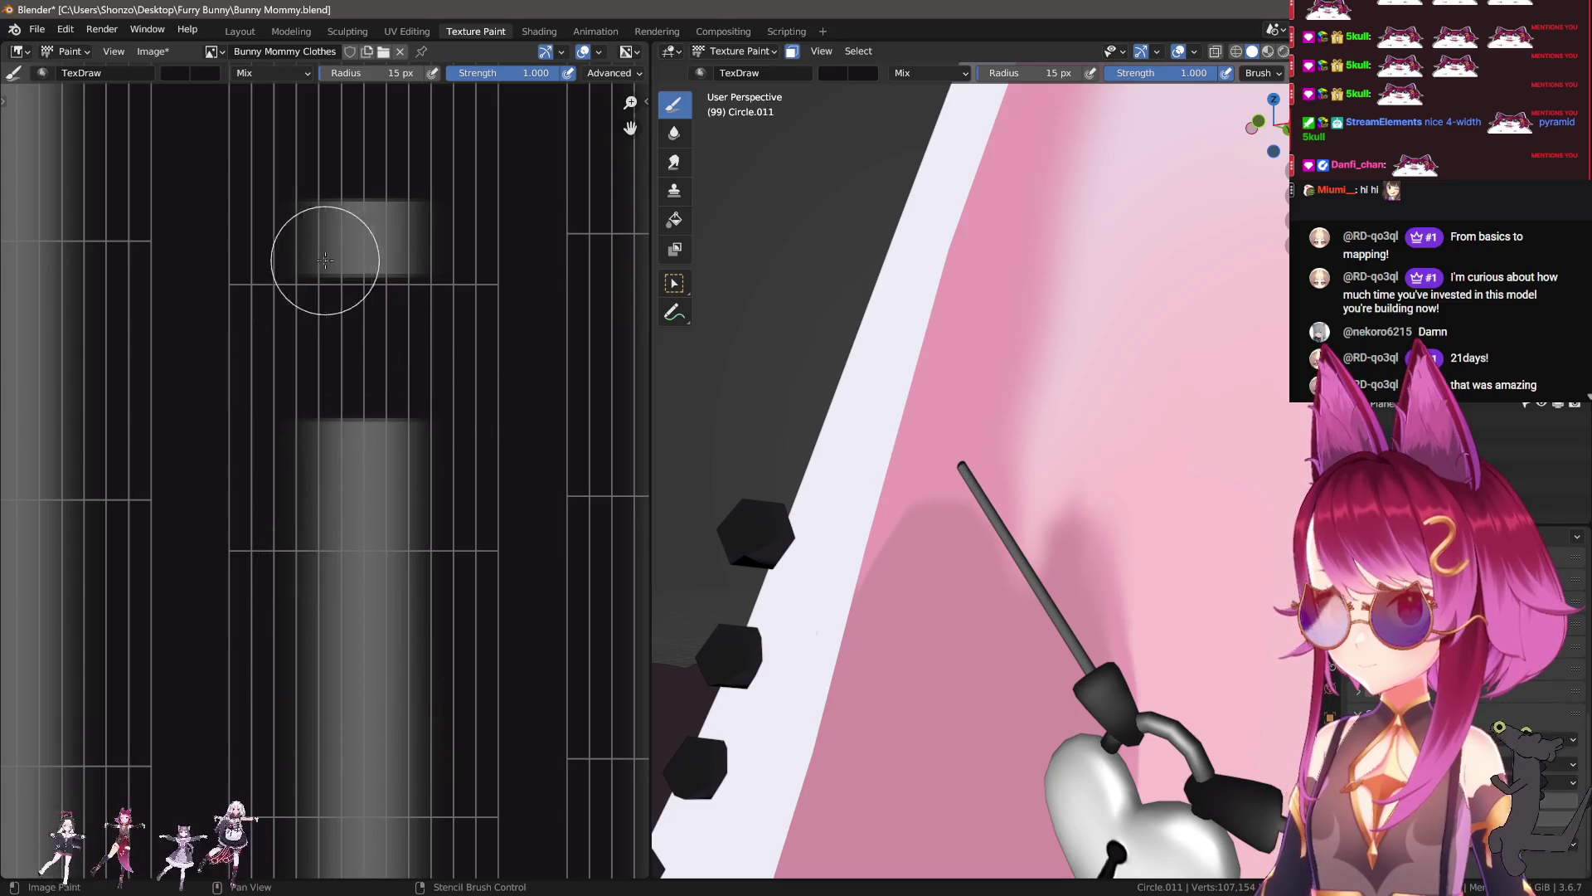
pyautogui.moveTo(497, 242); pyautogui.dragTo(307, 241)
# Step: Smear the grey gradient band downward with the Smear brush
pyautogui.click(674, 162)
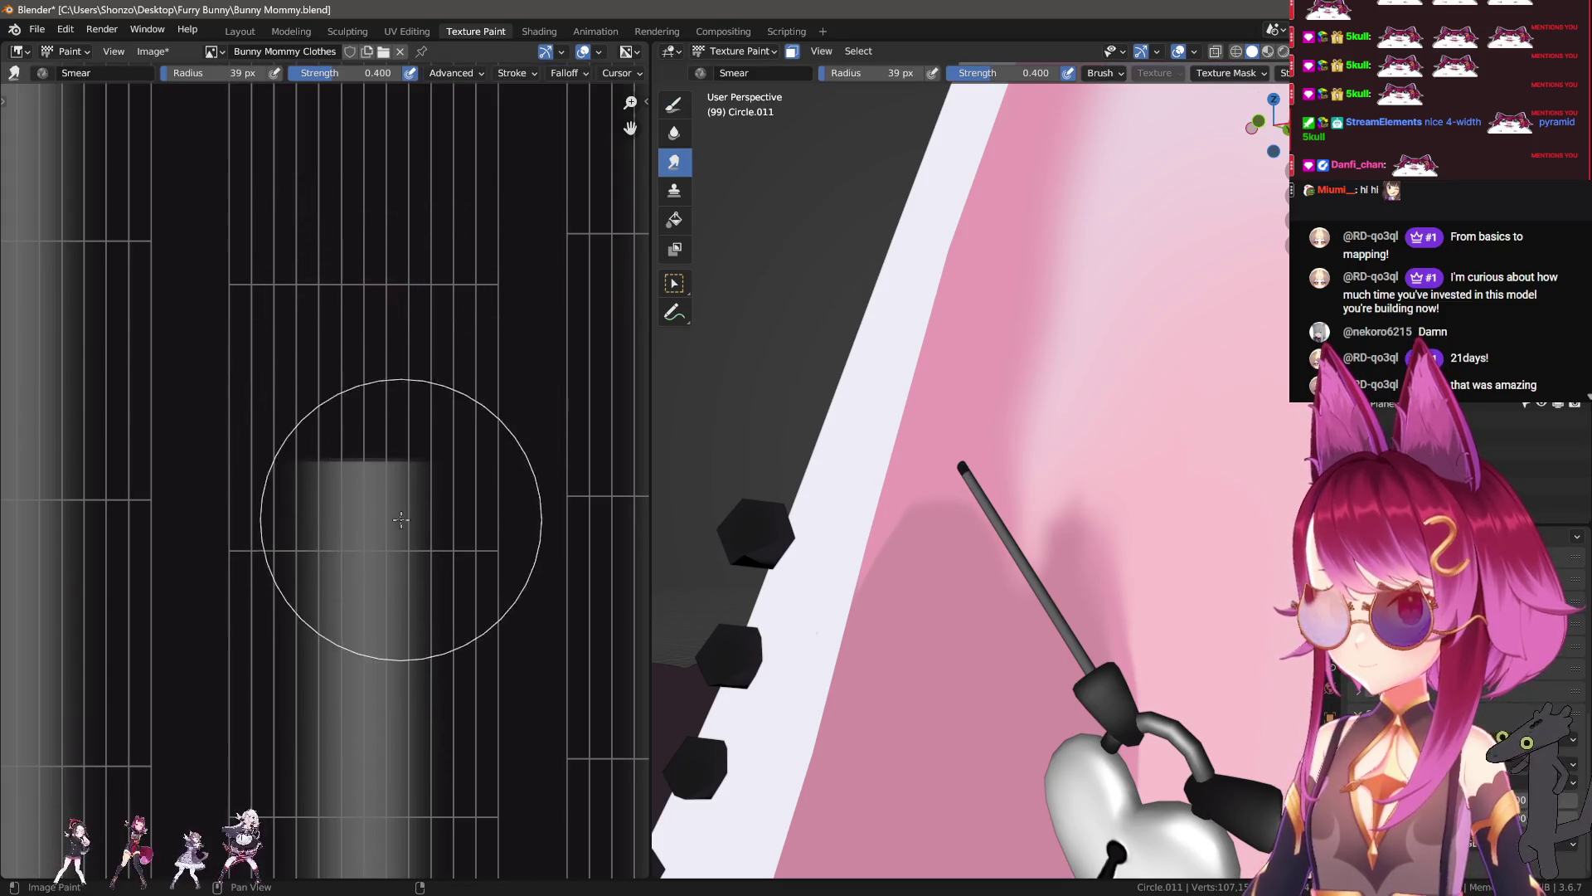
pyautogui.moveTo(350, 408); pyautogui.dragTo(359, 614)
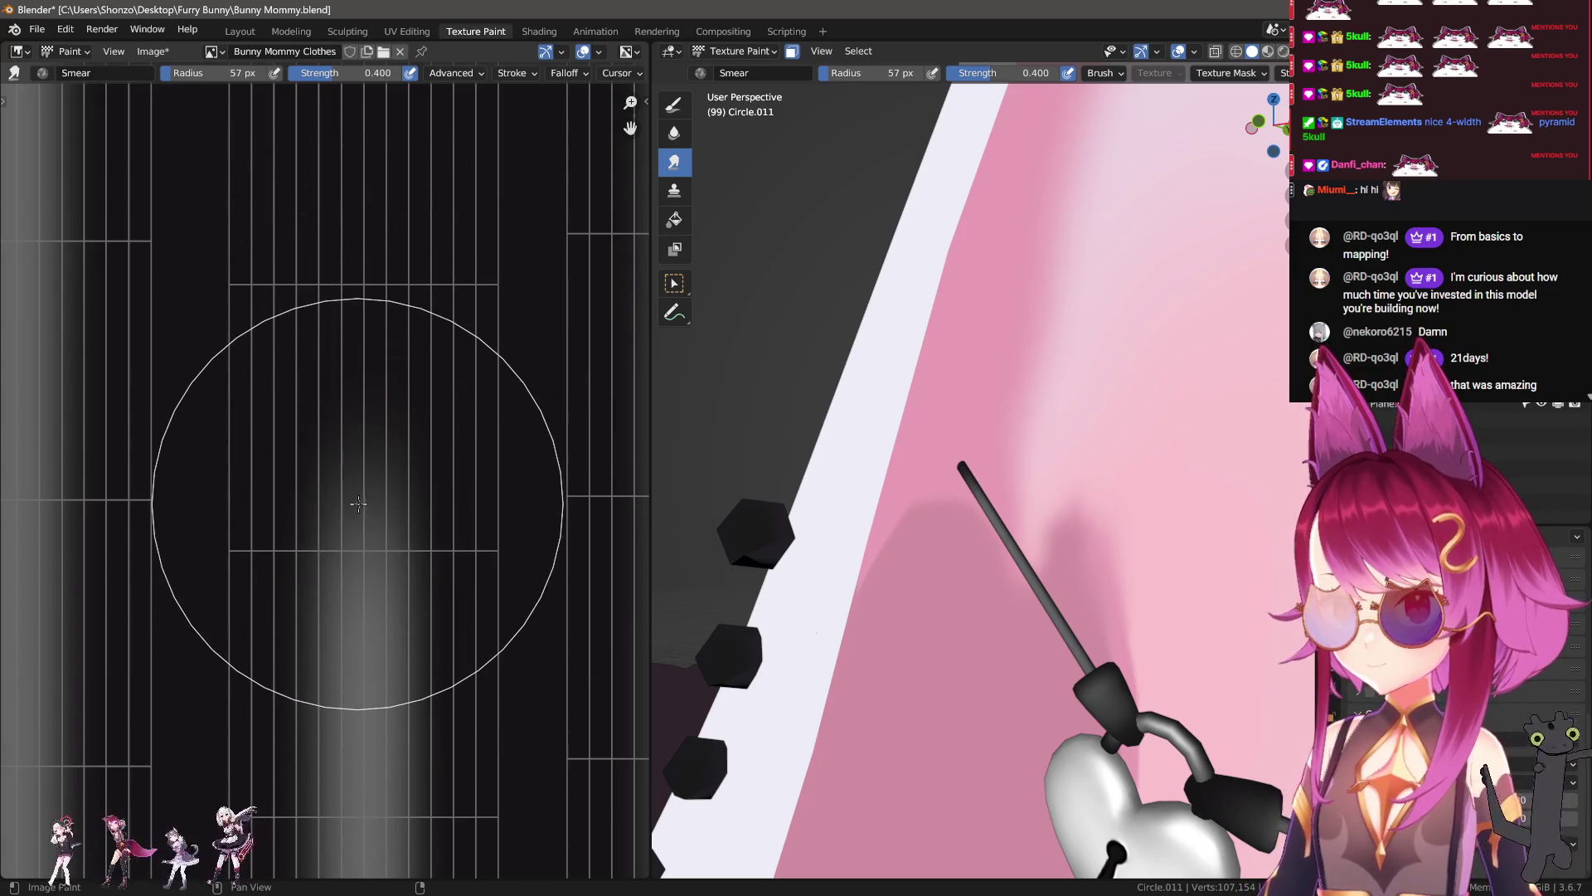
pyautogui.moveTo(1034, 437); pyautogui.dragTo(1028, 443, button='middle')
pyautogui.scroll(-3, 398, 398)
pyautogui.scroll(5, 398, 398)
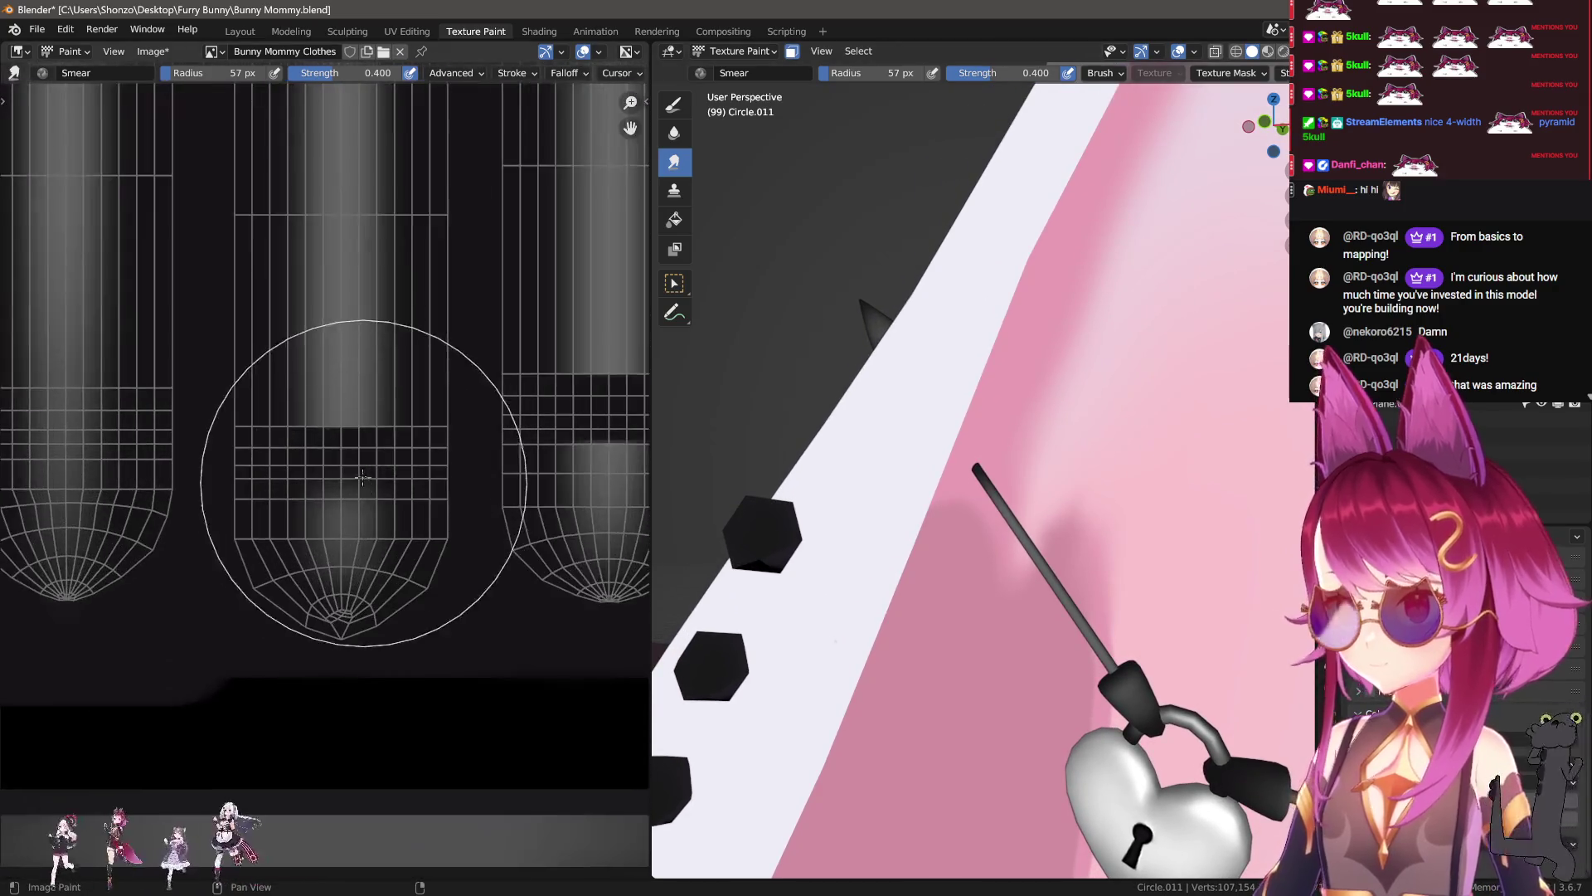
# Step: Paint a straight line across the strip and smear it into a longer grey streak
pyautogui.click(675, 105)
pyautogui.moveTo(224, 387); pyautogui.dragTo(414, 373)
pyautogui.click(674, 162)
pyautogui.moveTo(350, 206); pyautogui.dragTo(370, 472, button='middle')
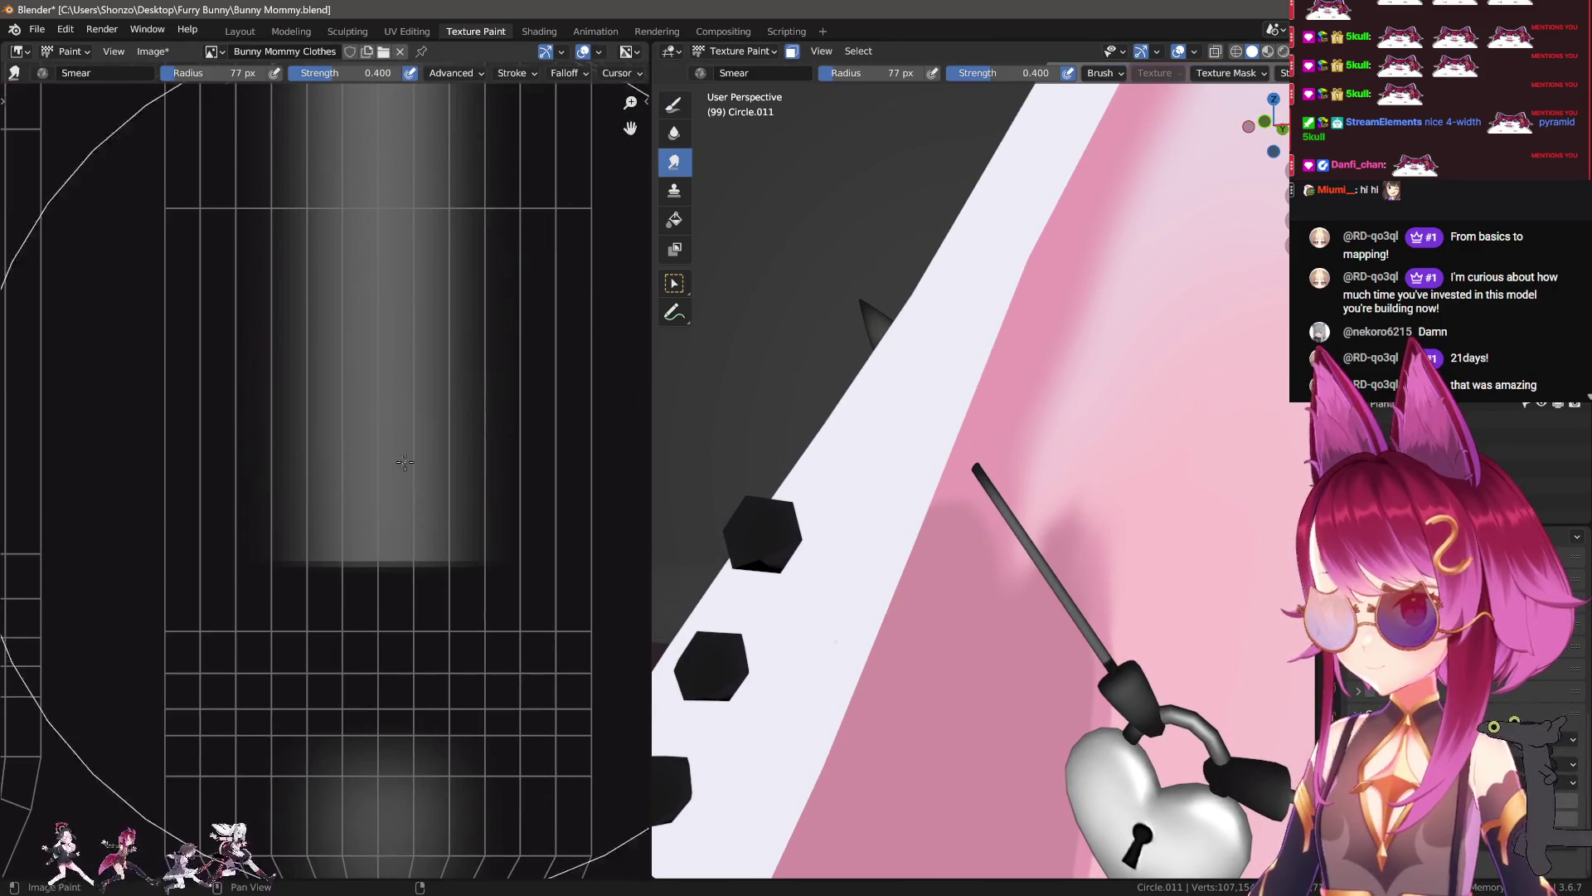
pyautogui.moveTo(371, 472)
pyautogui.mouseDown()
pyautogui.moveTo(345, 384)
pyautogui.moveTo(345, 462)
pyautogui.moveTo(349, 340)
pyautogui.moveTo(356, 462)
pyautogui.moveTo(355, 447)
pyautogui.mouseUp()
pyautogui.moveTo(841, 331)
pyautogui.mouseDown(button='middle')
pyautogui.moveTo(941, 376)
pyautogui.moveTo(963, 365)
pyautogui.mouseUp(button='middle')
# Step: Paint a dark band across the spike strip and smear it lighter
pyautogui.scroll(-5, 986, 387)
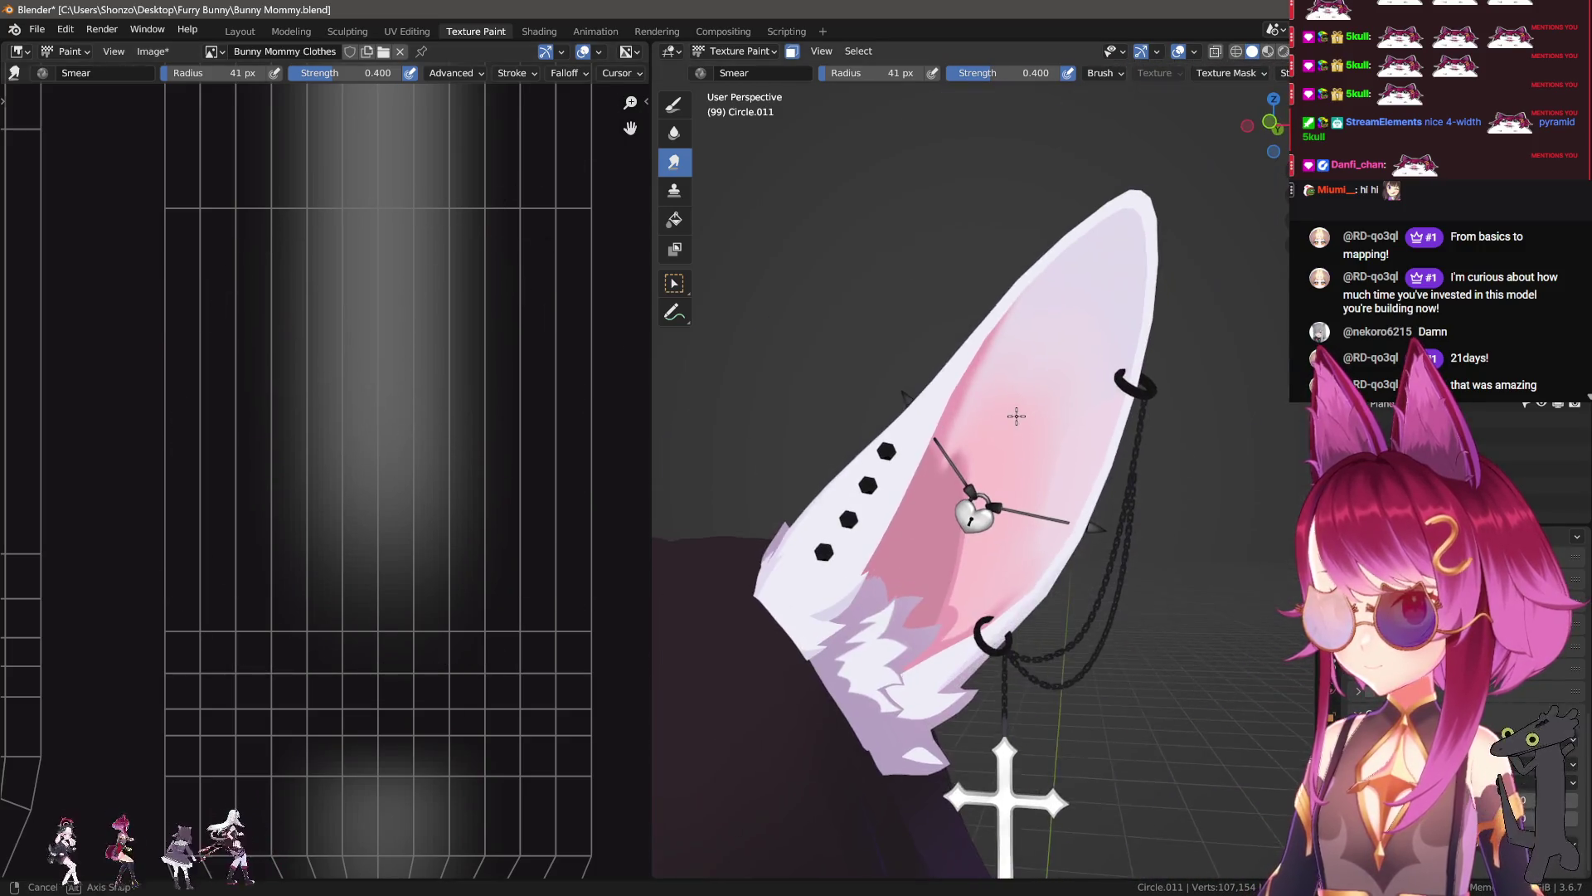
pyautogui.scroll(-3, 325, 454)
pyautogui.hotkey('shift', 'space')
pyautogui.scroll(2, 367, 569)
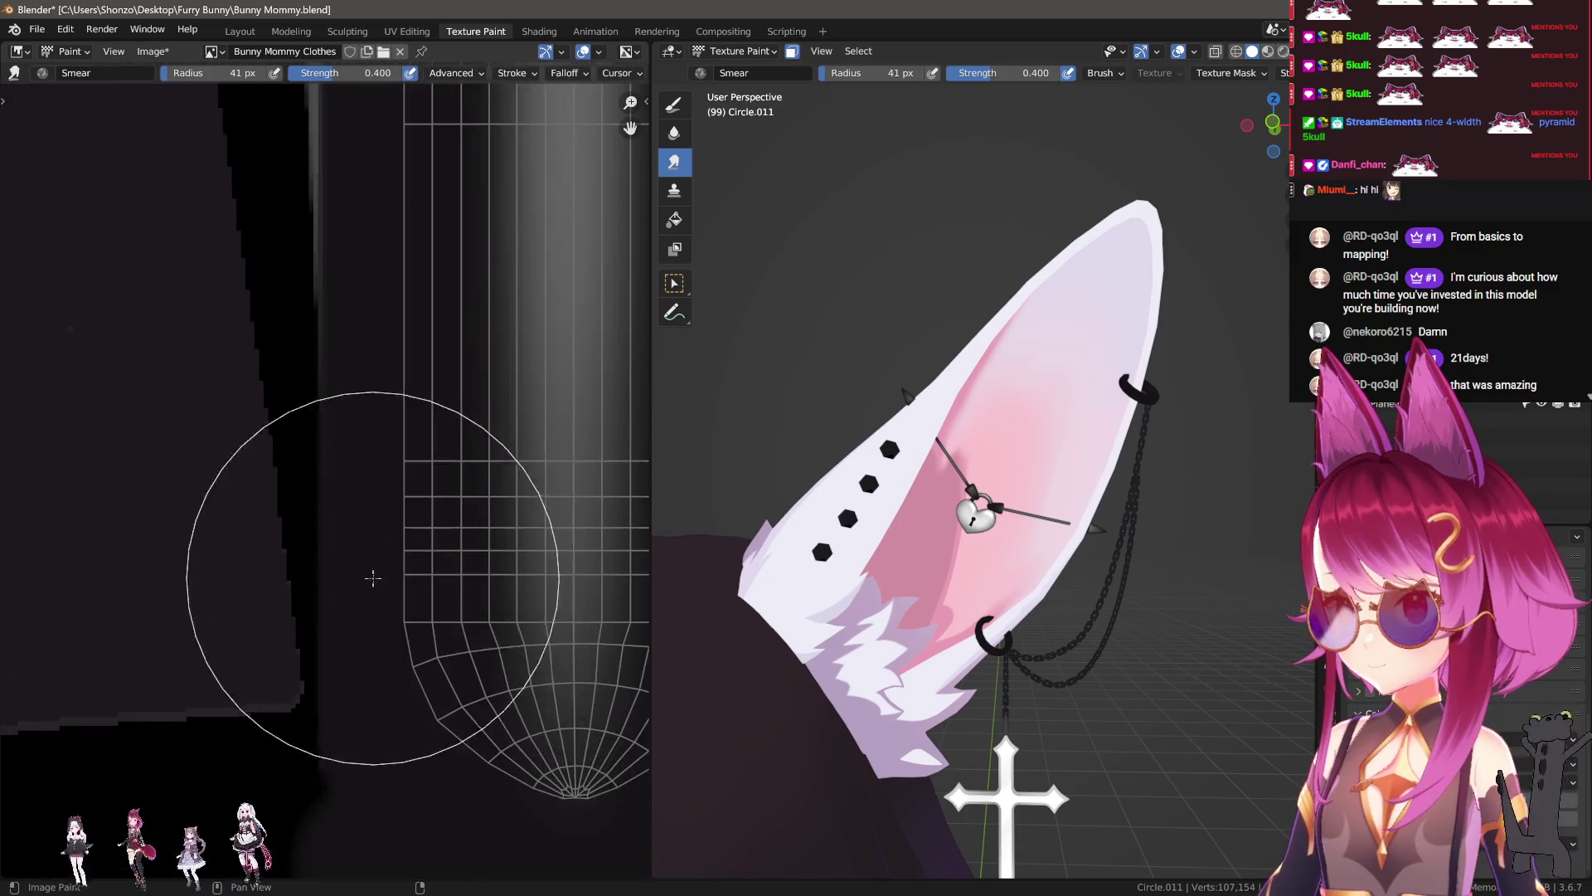
pyautogui.moveTo(404, 469); pyautogui.dragTo(404, 469)
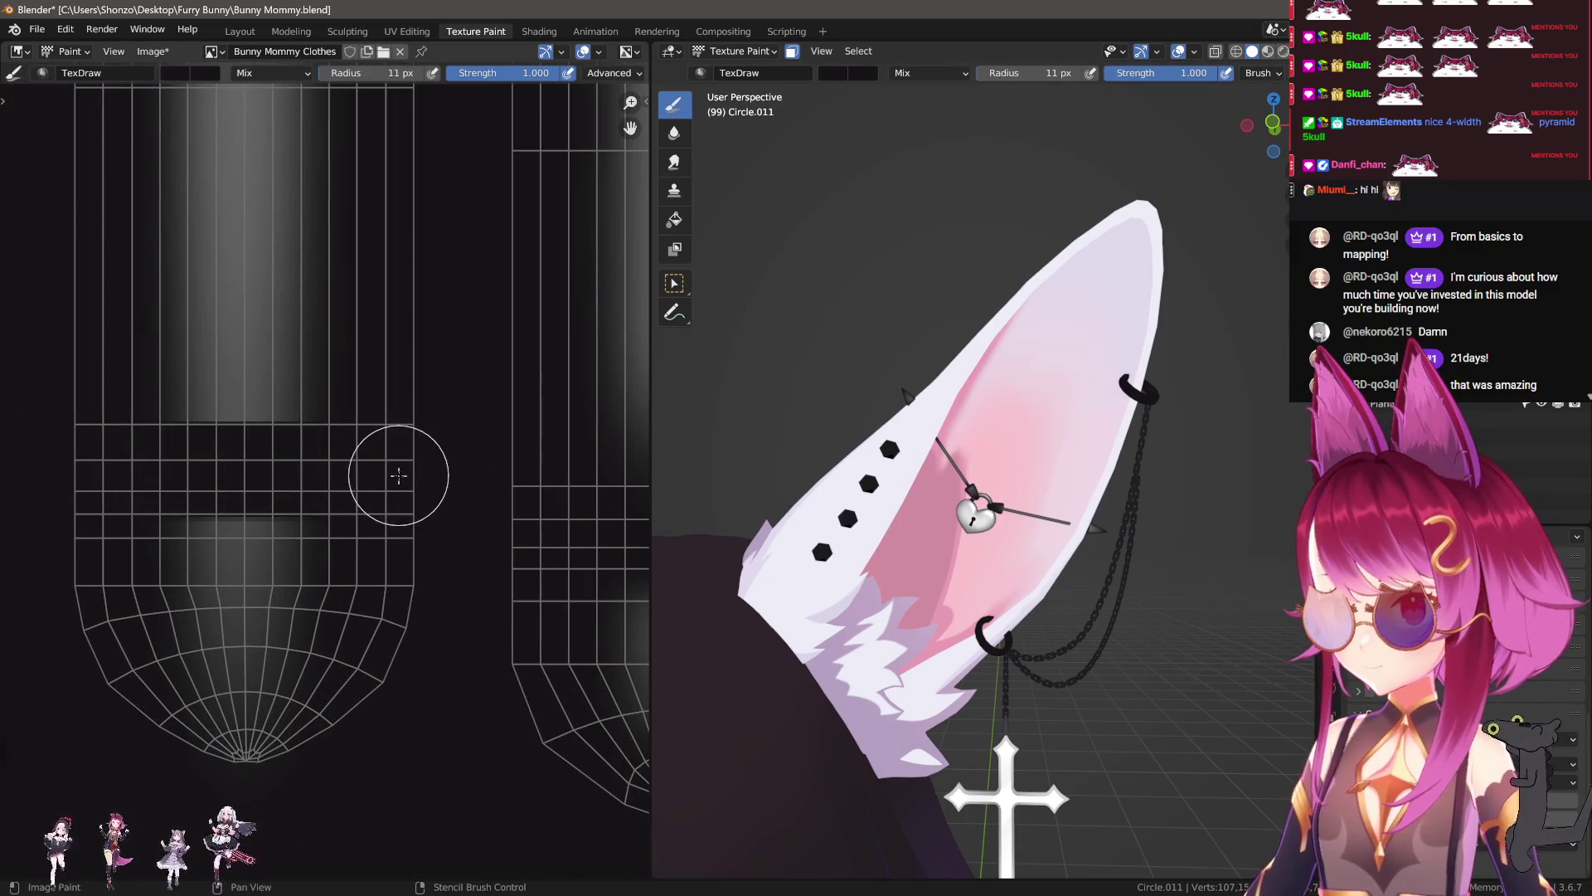
pyautogui.moveTo(937, 481)
pyautogui.keyDown('ctrl'); pyautogui.mouseDown(button='middle')
pyautogui.moveTo(951, 499)
pyautogui.moveTo(822, 508)
pyautogui.mouseUp(button='middle'); pyautogui.keyUp('ctrl')
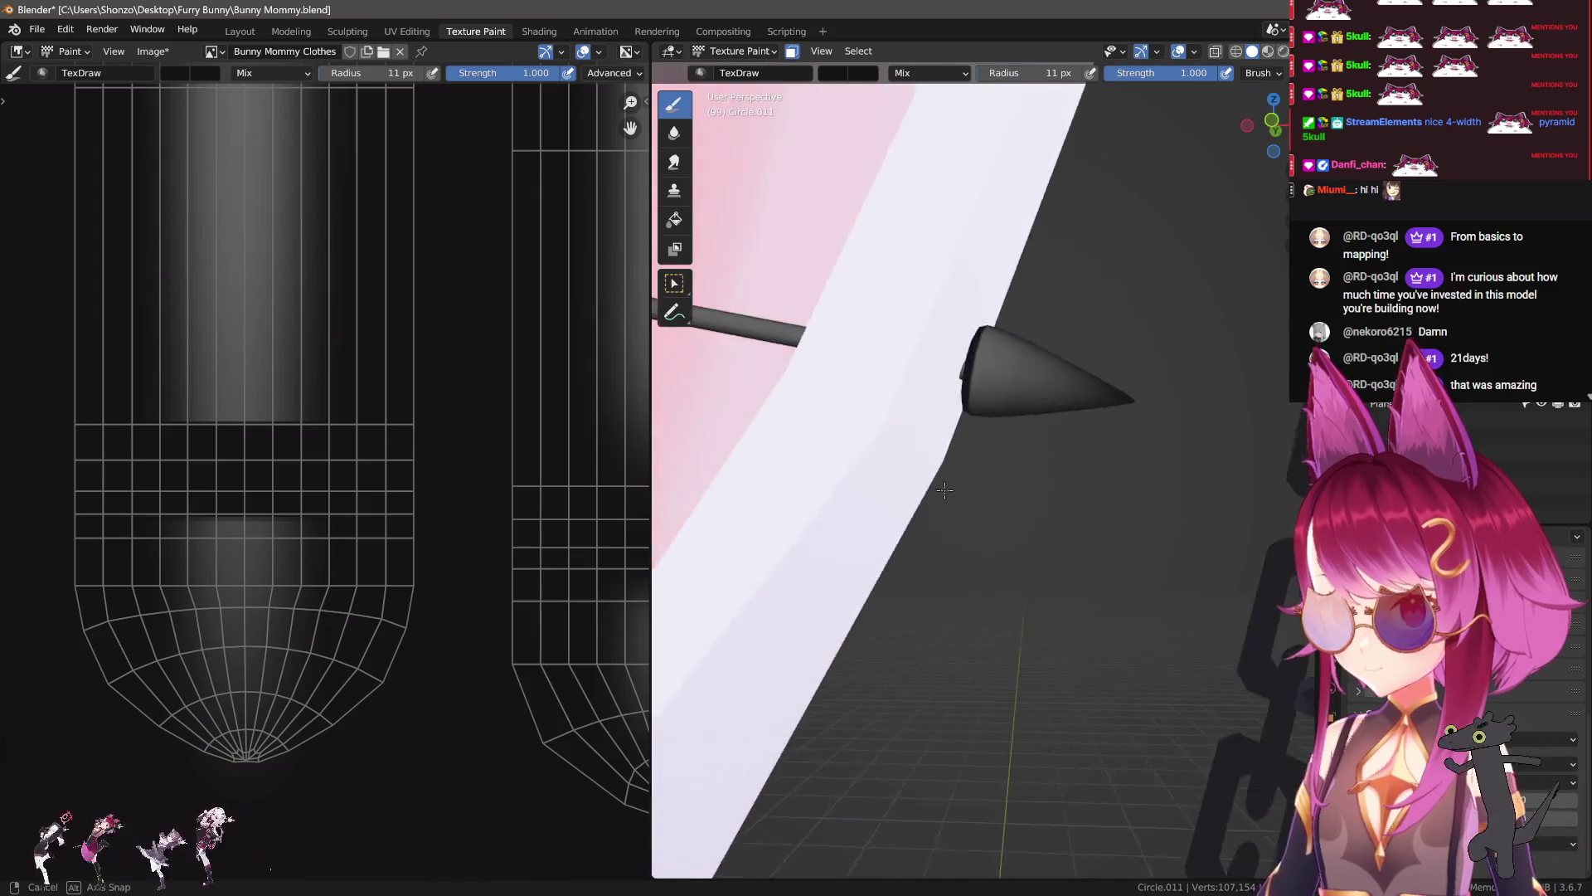
pyautogui.hotkey('shift', 'space')
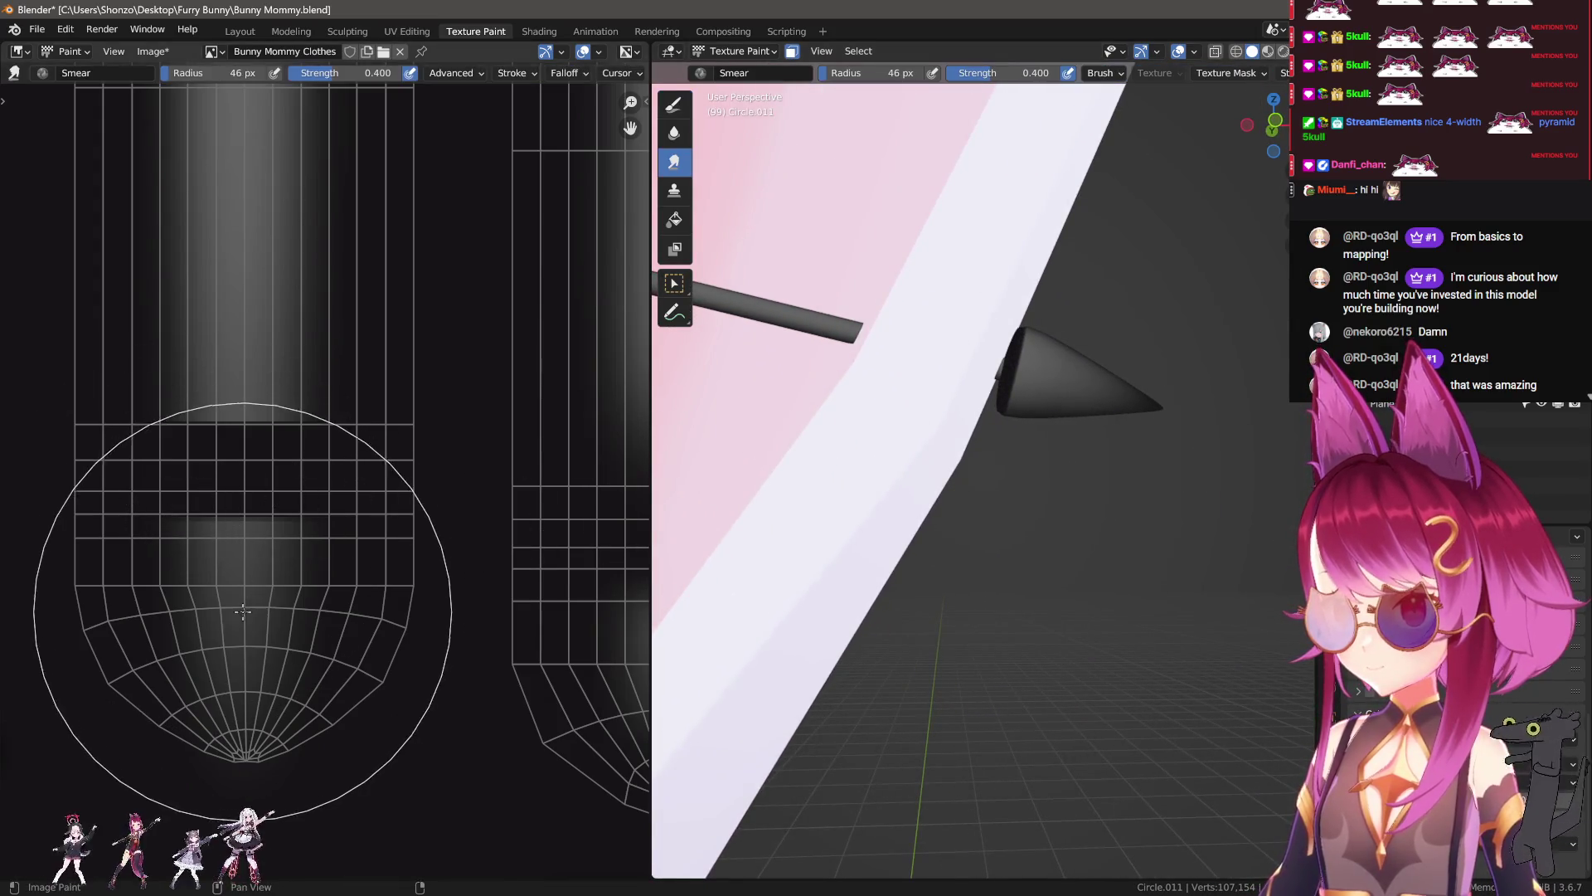
pyautogui.moveTo(232, 628); pyautogui.dragTo(227, 622)
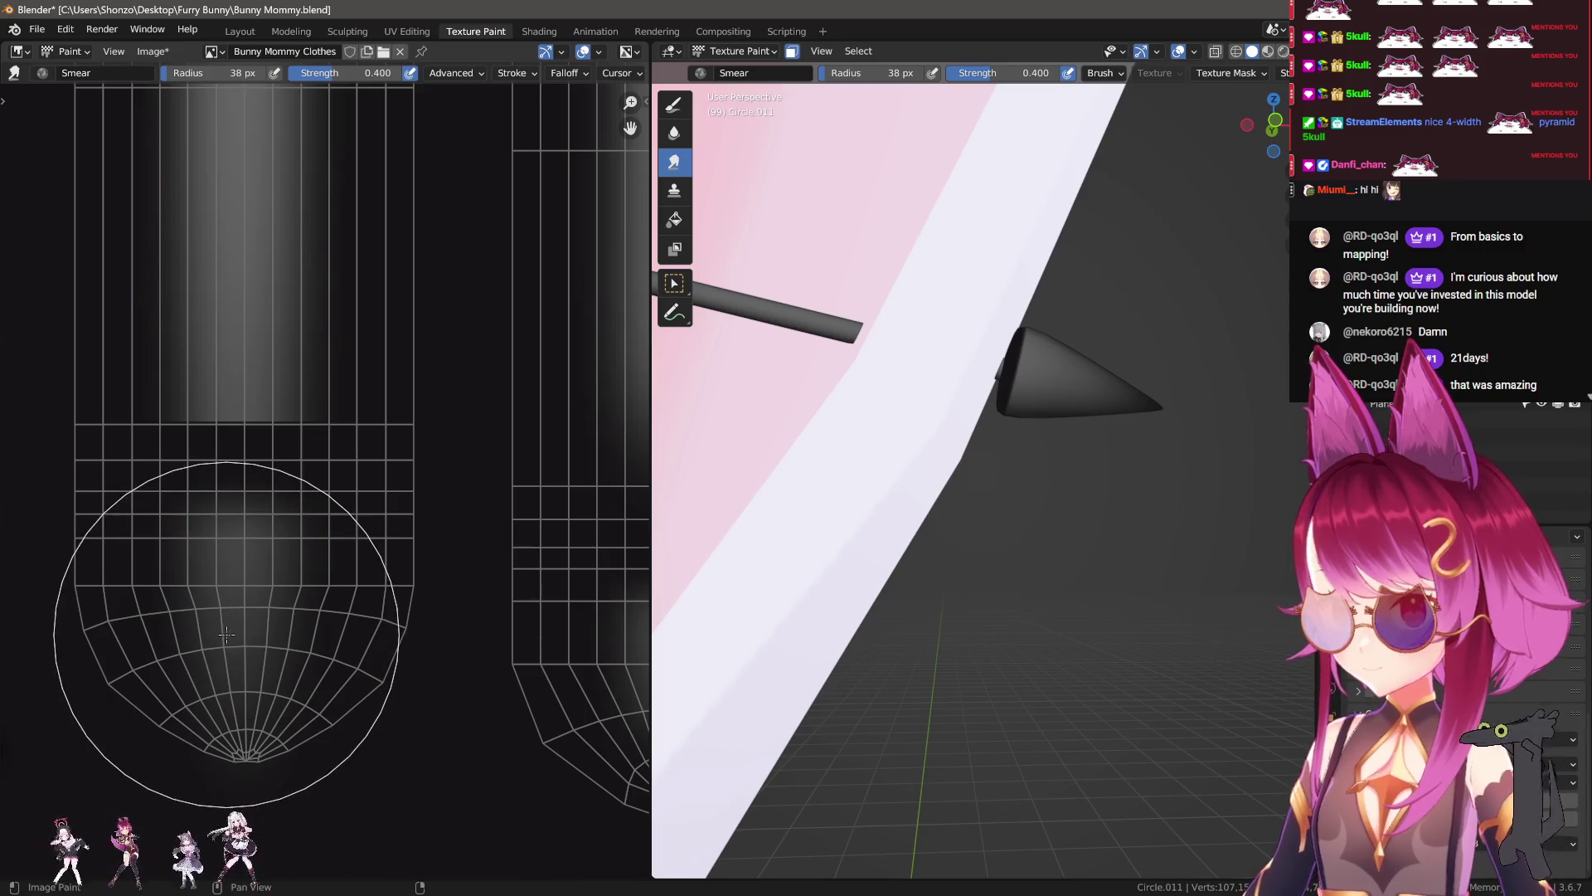
# Step: On the chain strips, paint dark strokes with the brush shrunk to 27 px
pyautogui.scroll(-6, 379, 566)
pyautogui.moveTo(379, 565); pyautogui.dragTo(248, 576, button='middle')
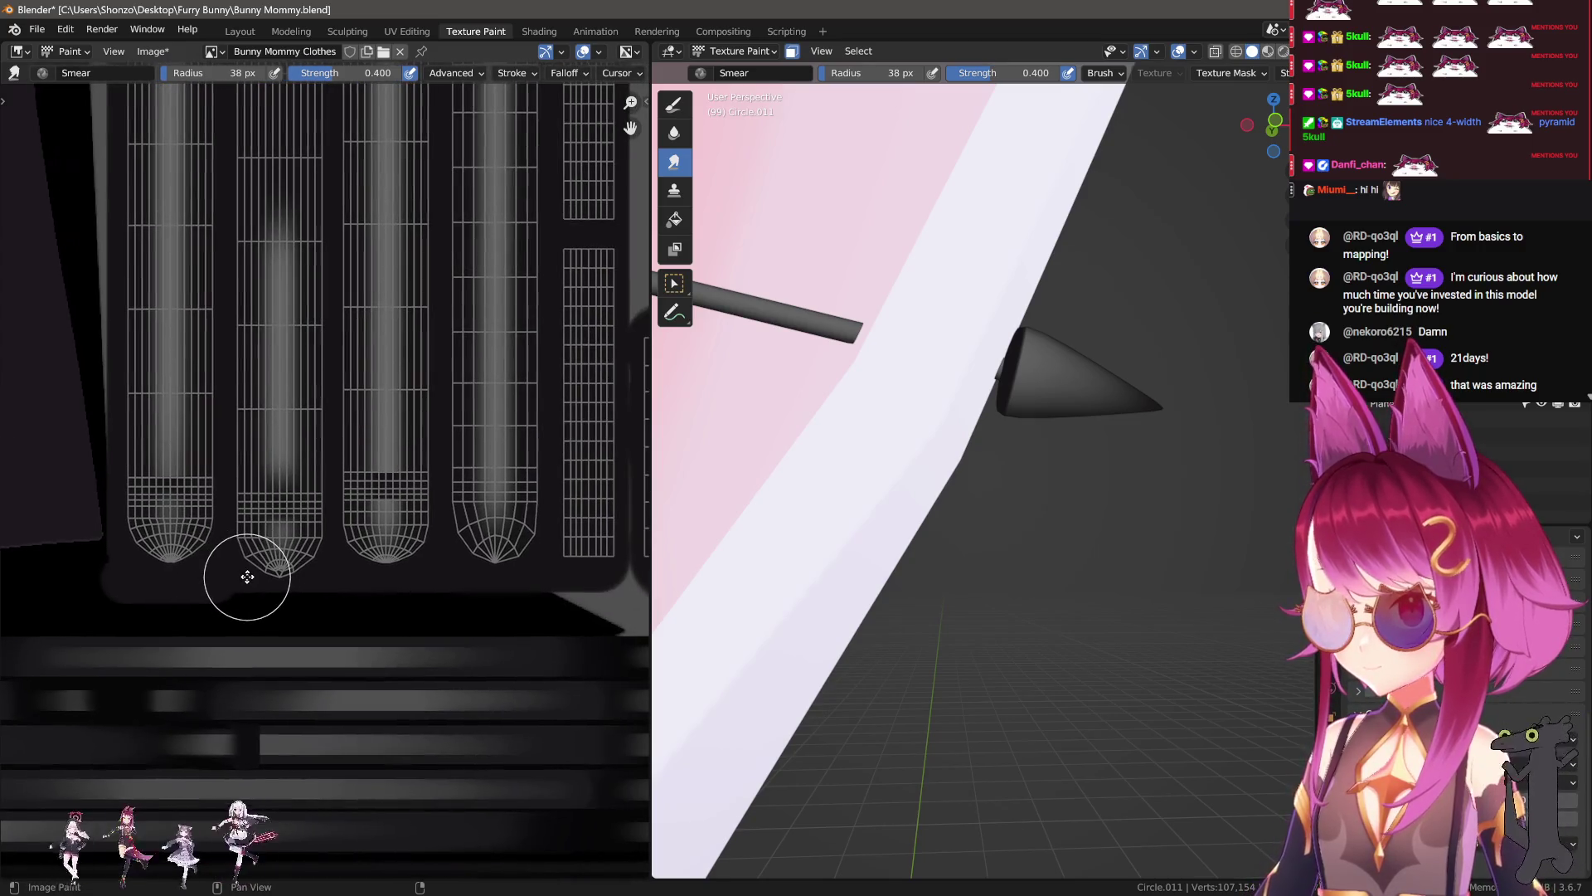
pyautogui.moveTo(995, 348)
pyautogui.mouseDown(button='middle')
pyautogui.moveTo(1084, 292)
pyautogui.moveTo(838, 626)
pyautogui.moveTo(825, 530)
pyautogui.moveTo(869, 485)
pyautogui.moveTo(845, 489)
pyautogui.mouseUp(button='middle')
pyautogui.scroll(5, 864, 521)
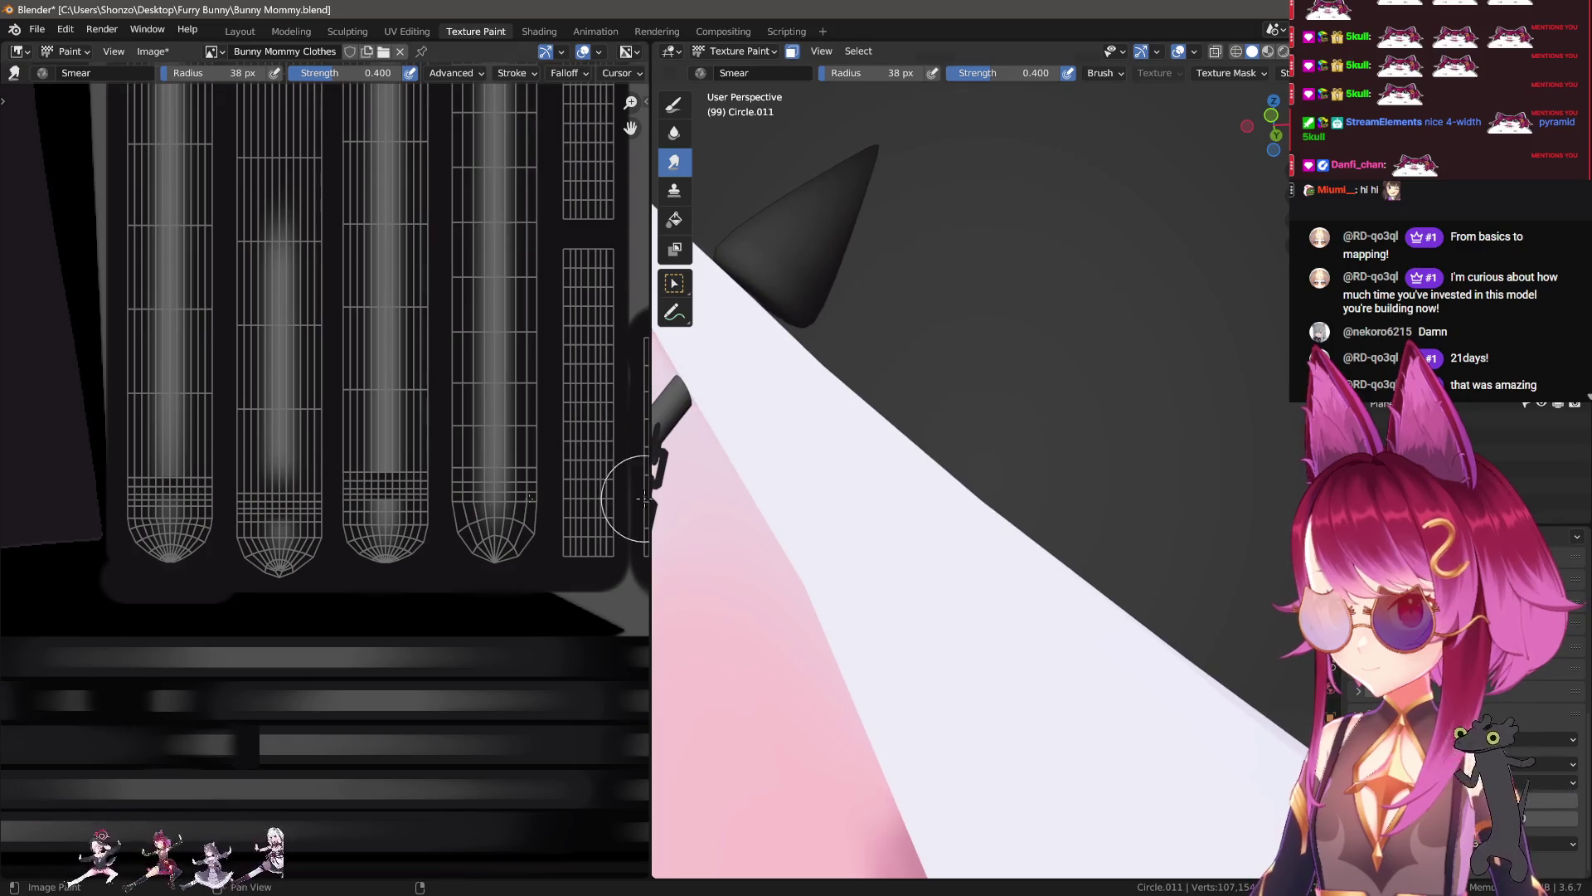
pyautogui.scroll(5, 367, 482)
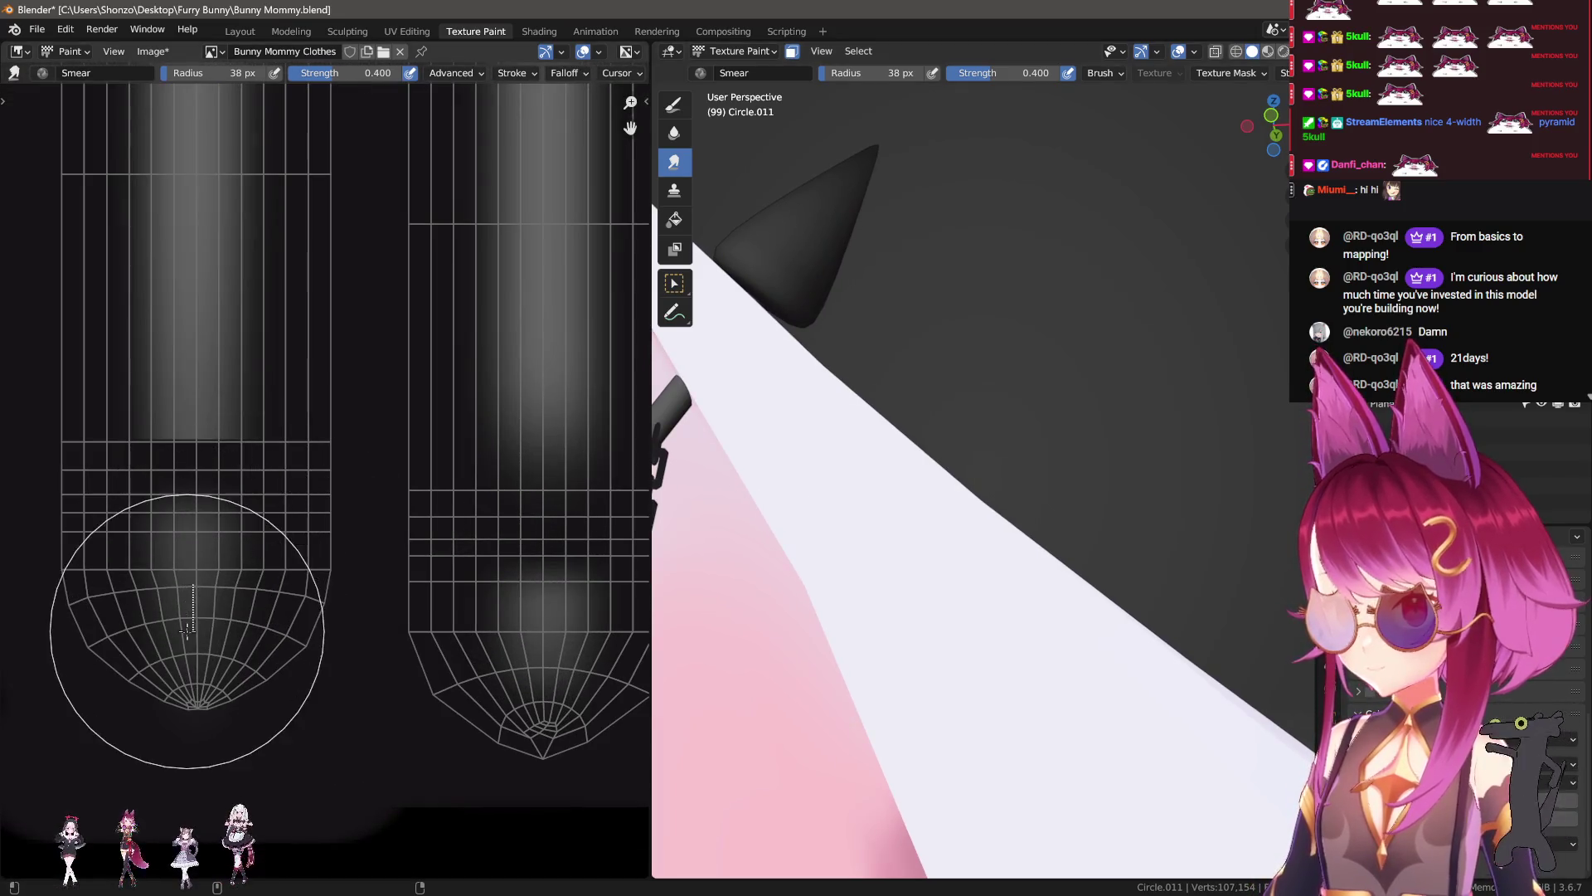
pyautogui.press('[')
pyautogui.press('[')
pyautogui.press('[')
pyautogui.moveTo(174, 569); pyautogui.dragTo(178, 533, button='middle')
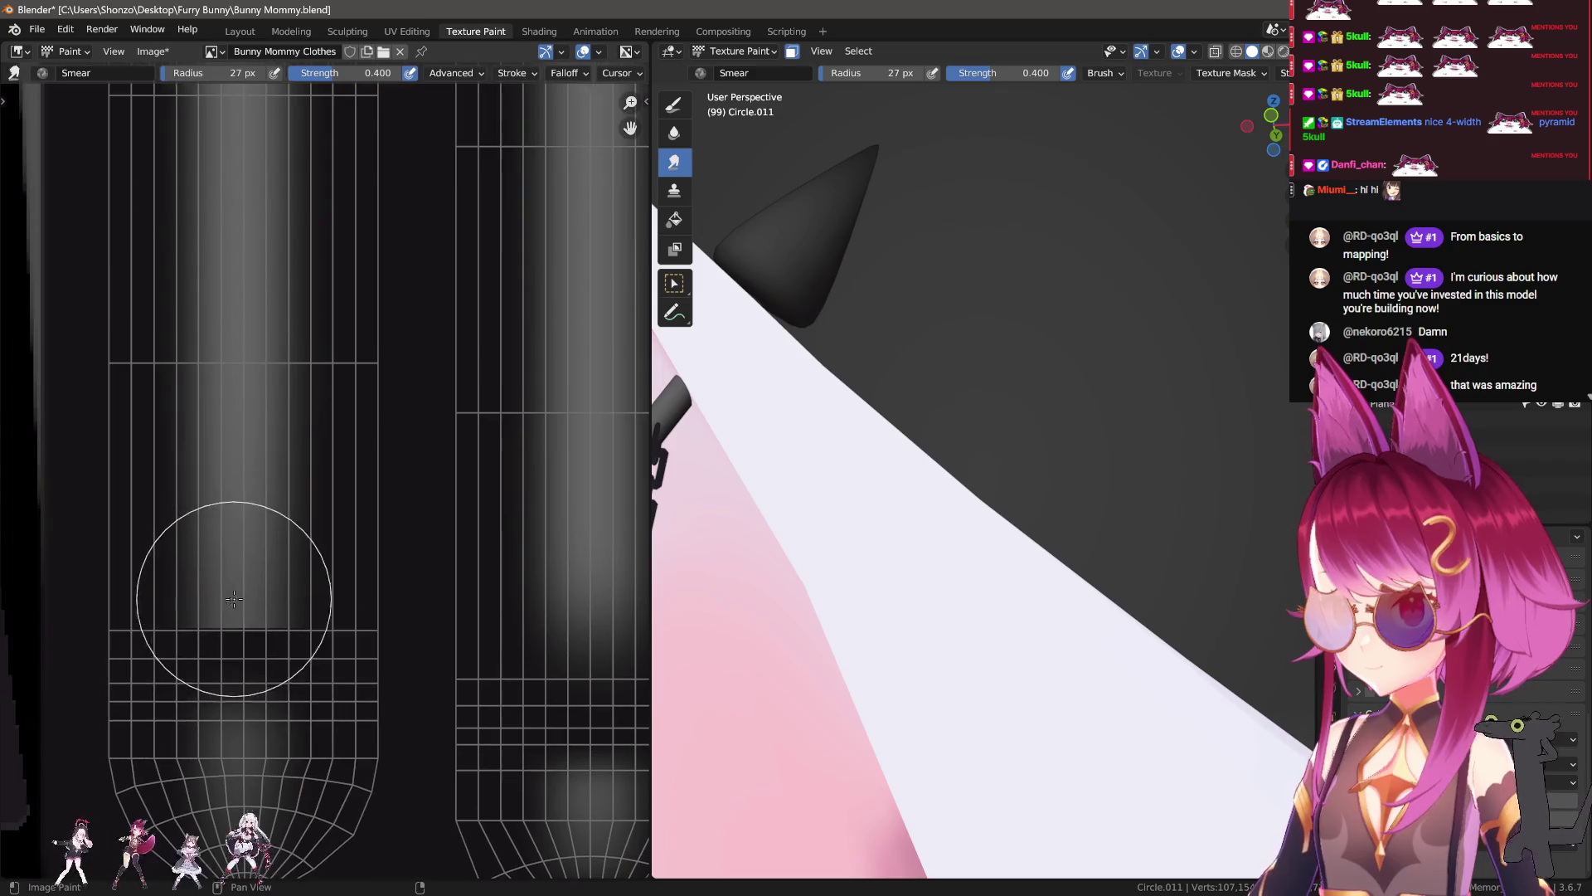
pyautogui.moveTo(119, 591); pyautogui.dragTo(373, 590)
pyautogui.moveTo(704, 409); pyautogui.dragTo(768, 430, button='middle')
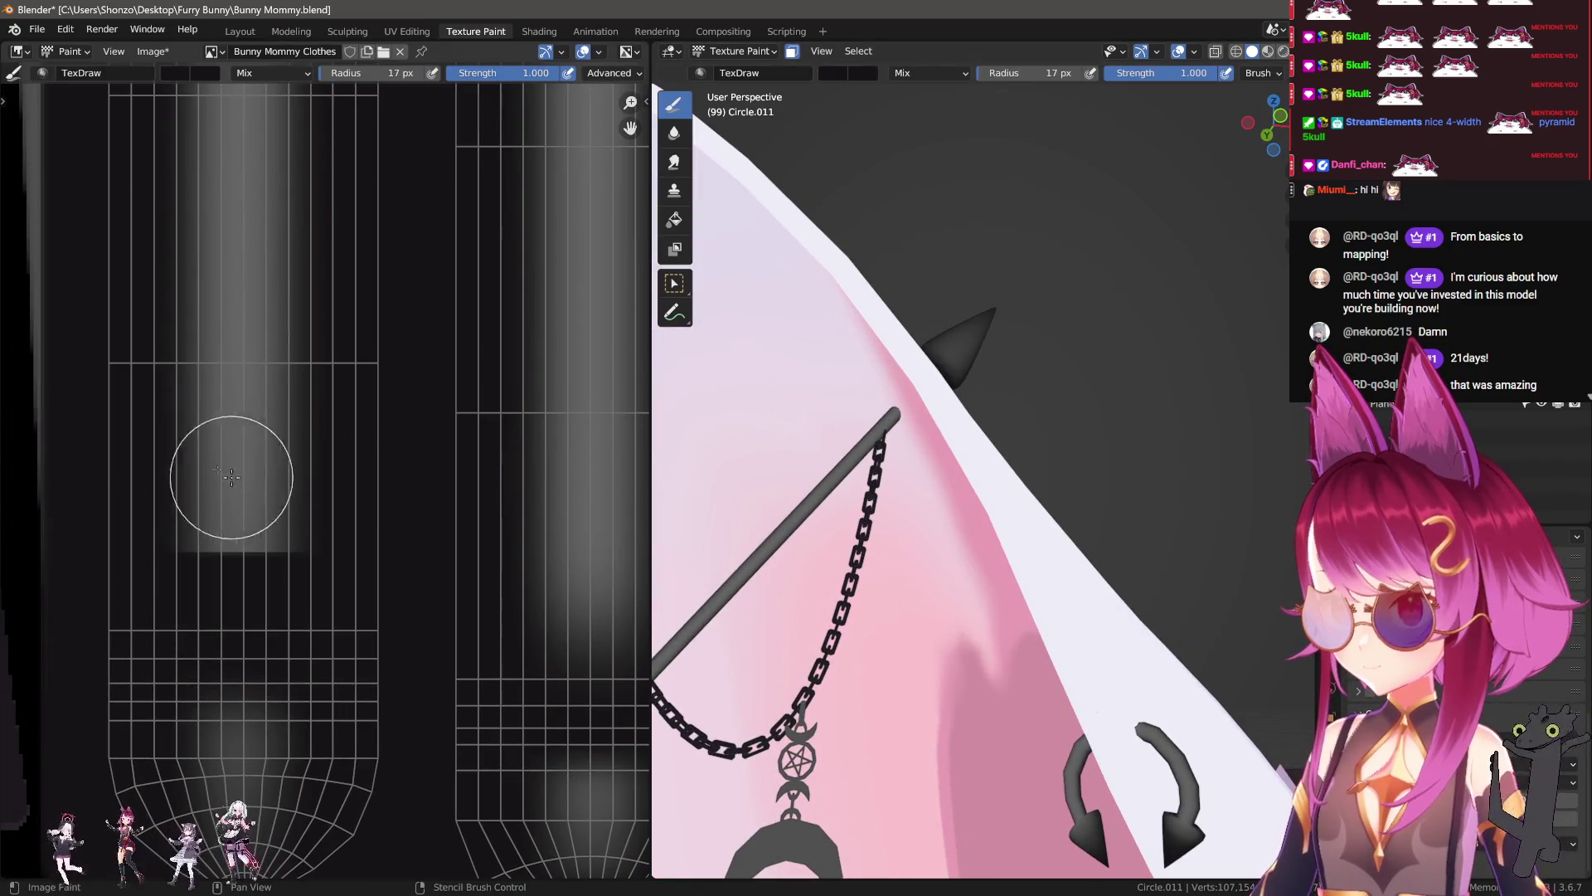
# Step: Paint a dark stroke over the bright strip and smear it in with a 47 px brush
pyautogui.moveTo(236, 481); pyautogui.dragTo(292, 428)
pyautogui.hotkey('shift', 'space')
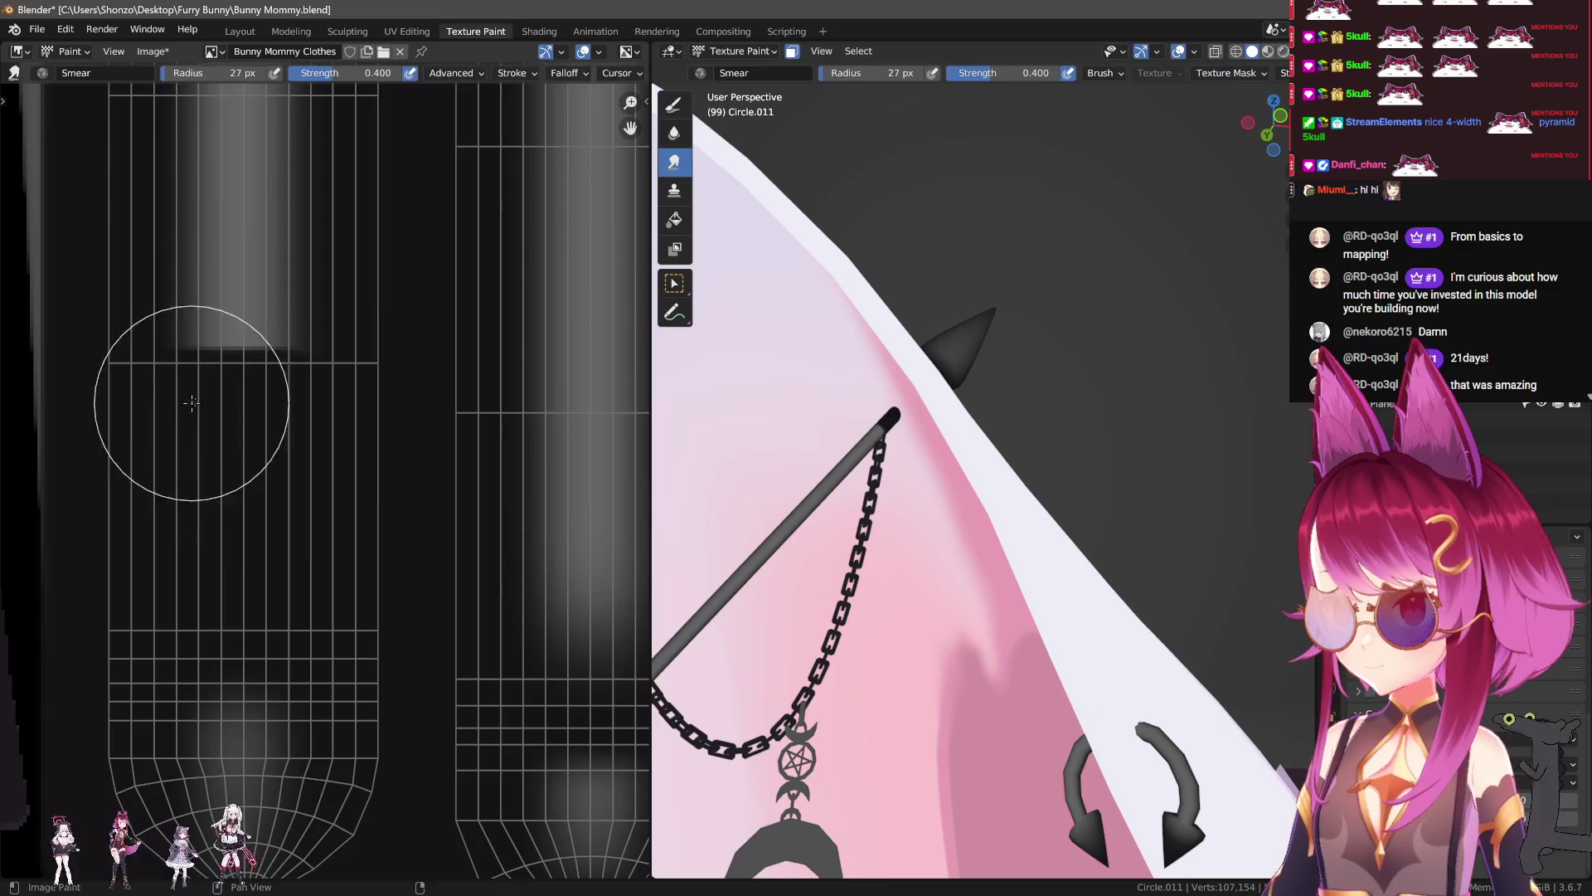
pyautogui.moveTo(224, 356)
pyautogui.mouseDown()
pyautogui.moveTo(213, 498)
pyautogui.moveTo(226, 335)
pyautogui.moveTo(227, 380)
pyautogui.mouseUp()
pyautogui.press('f')
pyautogui.click(227, 381)
# Step: Paint the strip's rounded top end with a 12 px TexDraw brush
pyautogui.scroll(-3, 245, 332)
pyautogui.moveTo(268, 336); pyautogui.dragTo(72, 569, button='middle')
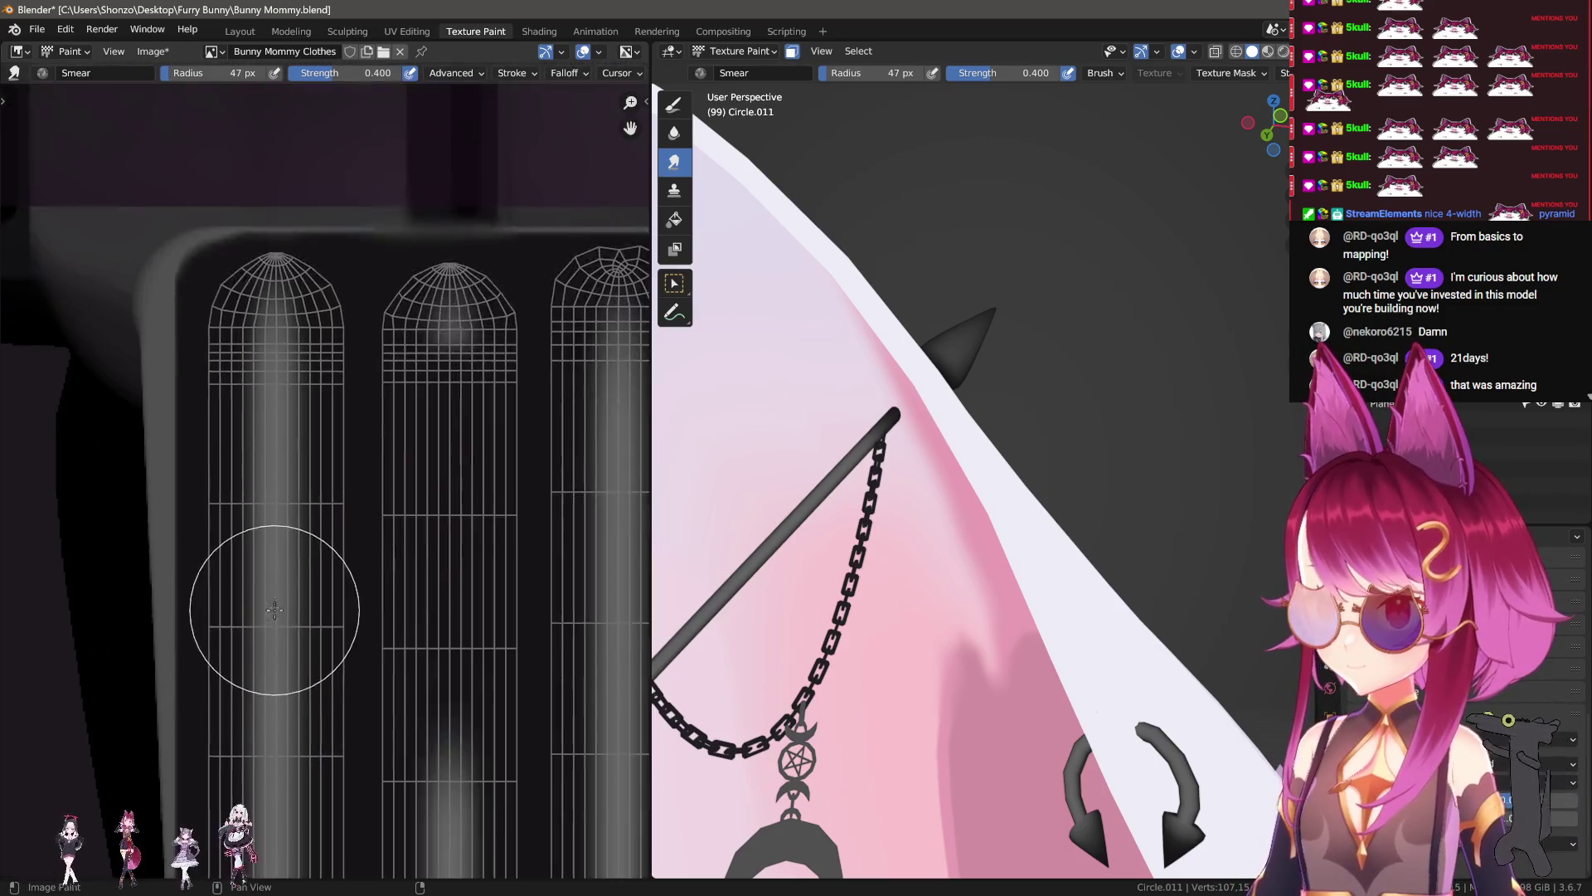
pyautogui.scroll(2, 355, 390)
pyautogui.hotkey('shift', 'space')
pyautogui.moveTo(797, 514); pyautogui.dragTo(866, 542, button='middle')
pyautogui.press('f')
pyautogui.click(585, 521)
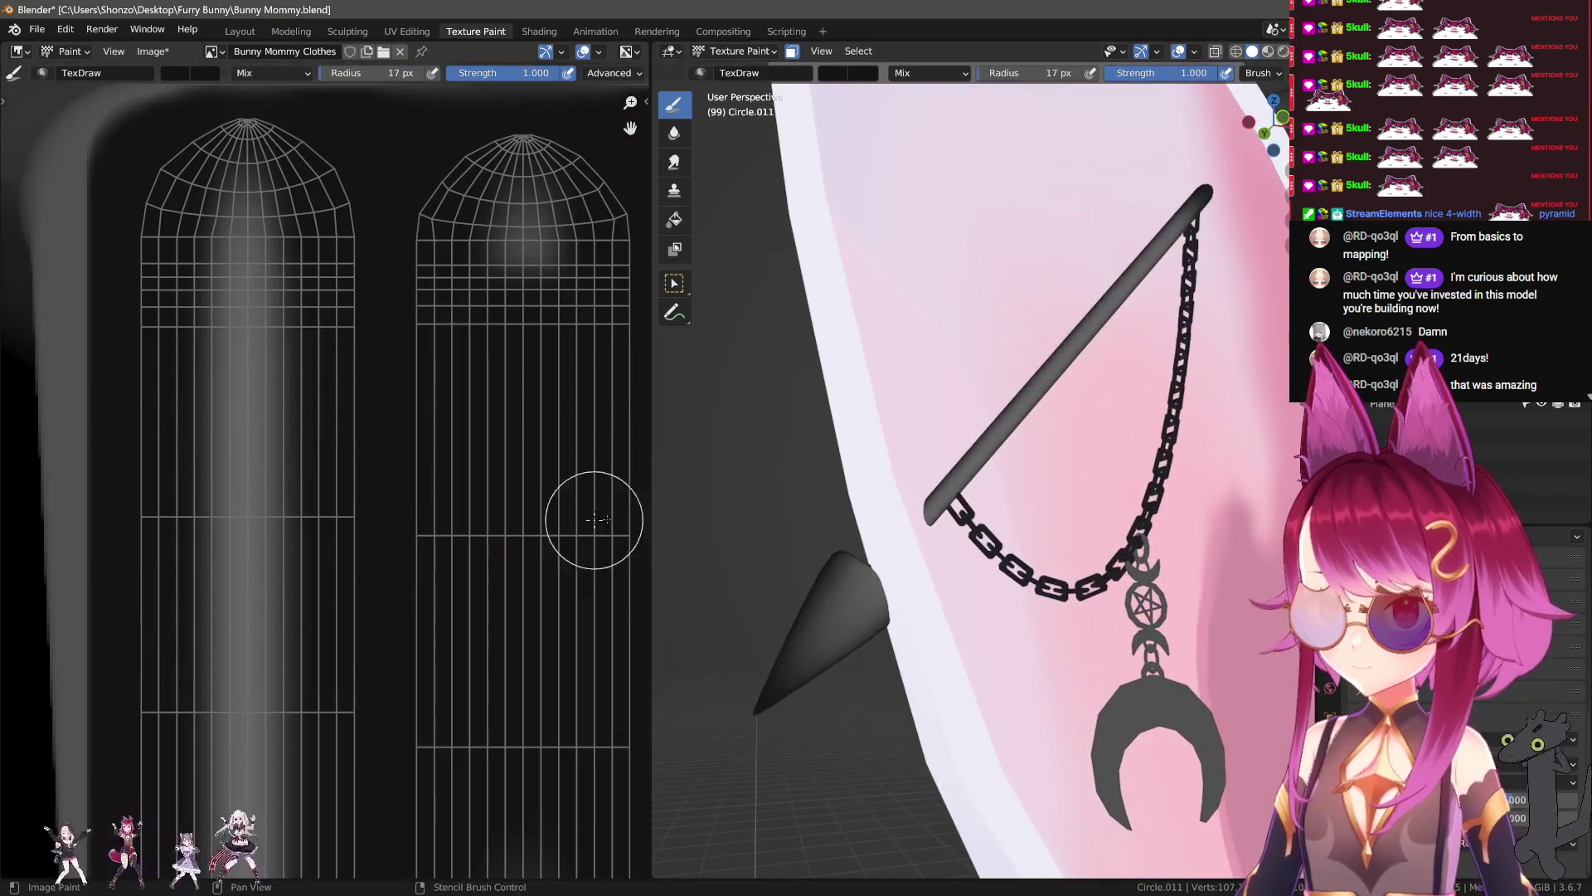
pyautogui.scroll(2, 266, 473)
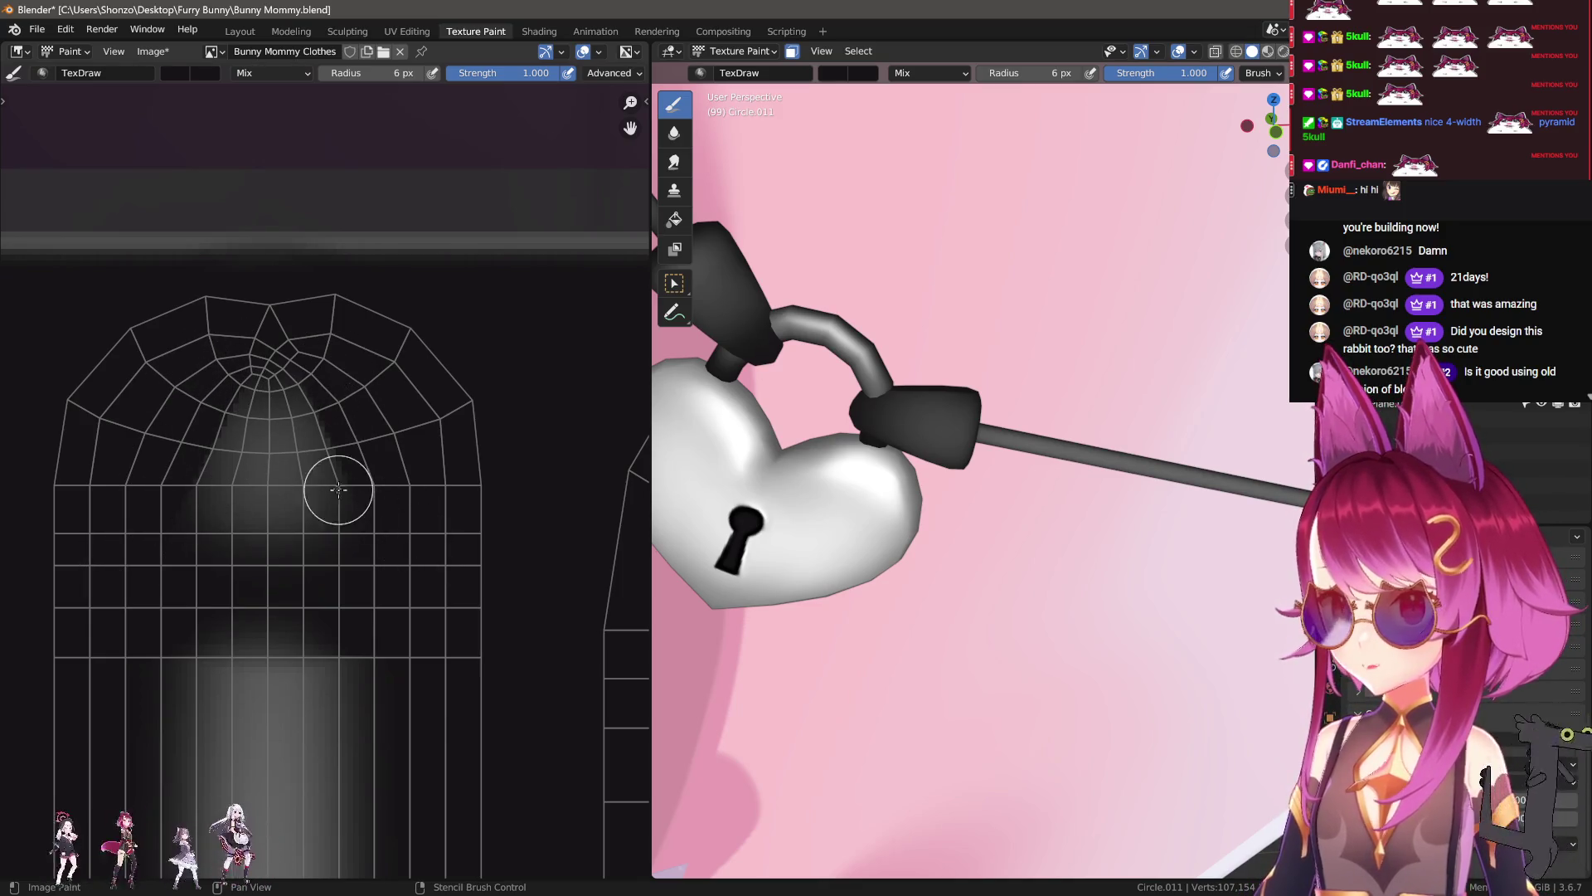
# Step: Alternate Smear and TexDraw on the strip's rounded top to soften the paint
pyautogui.hotkey('shift', 'space')
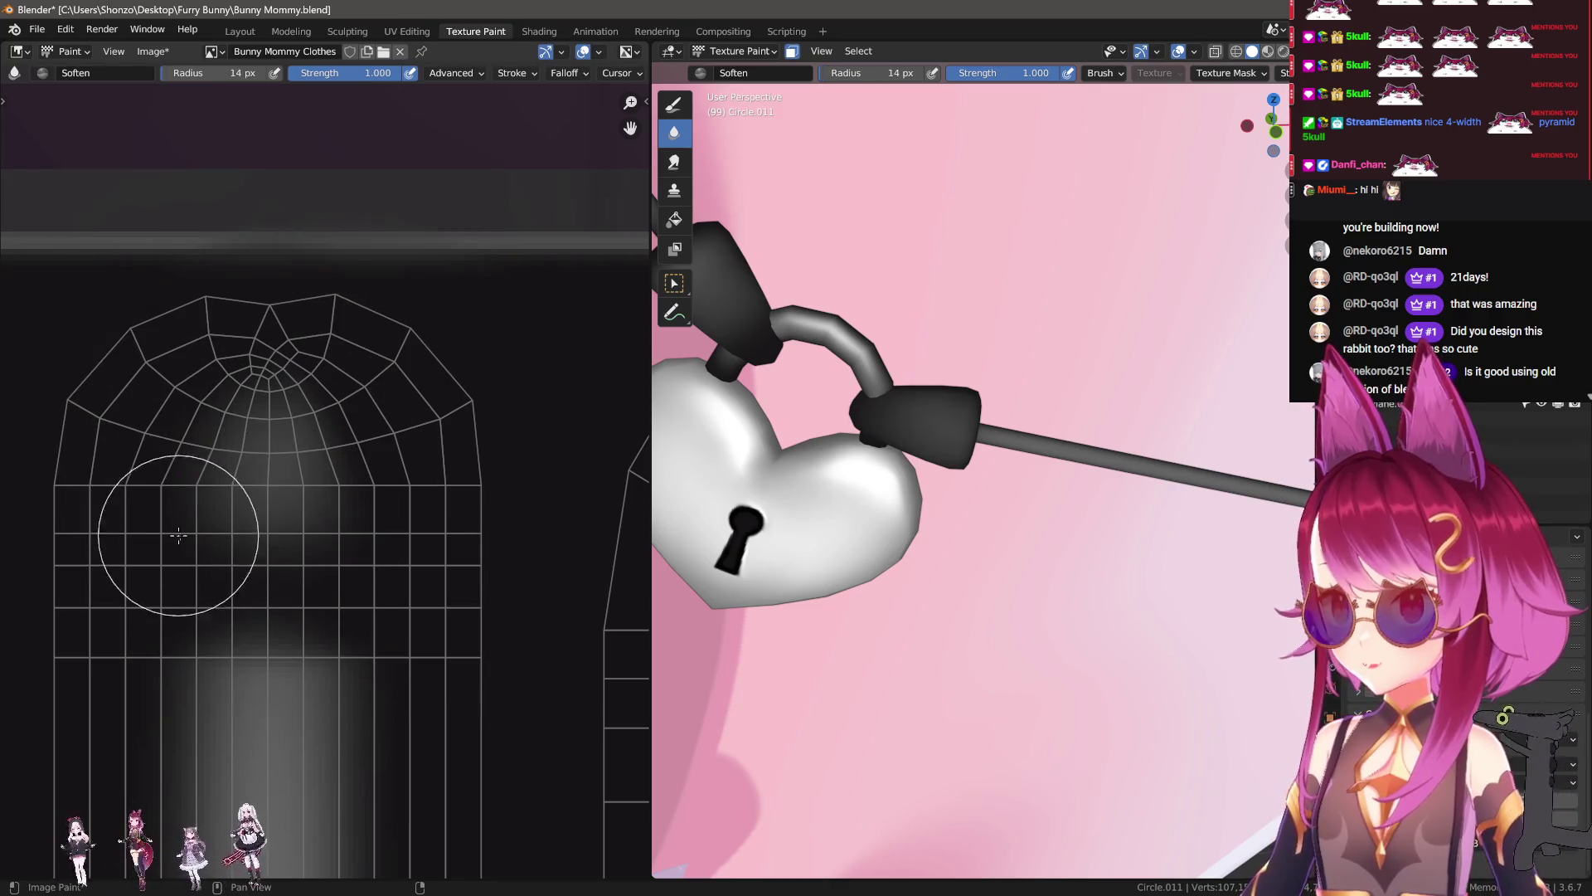
pyautogui.scroll(-4, 175, 533)
pyautogui.scroll(1, 302, 551)
pyautogui.scroll(3, 377, 543)
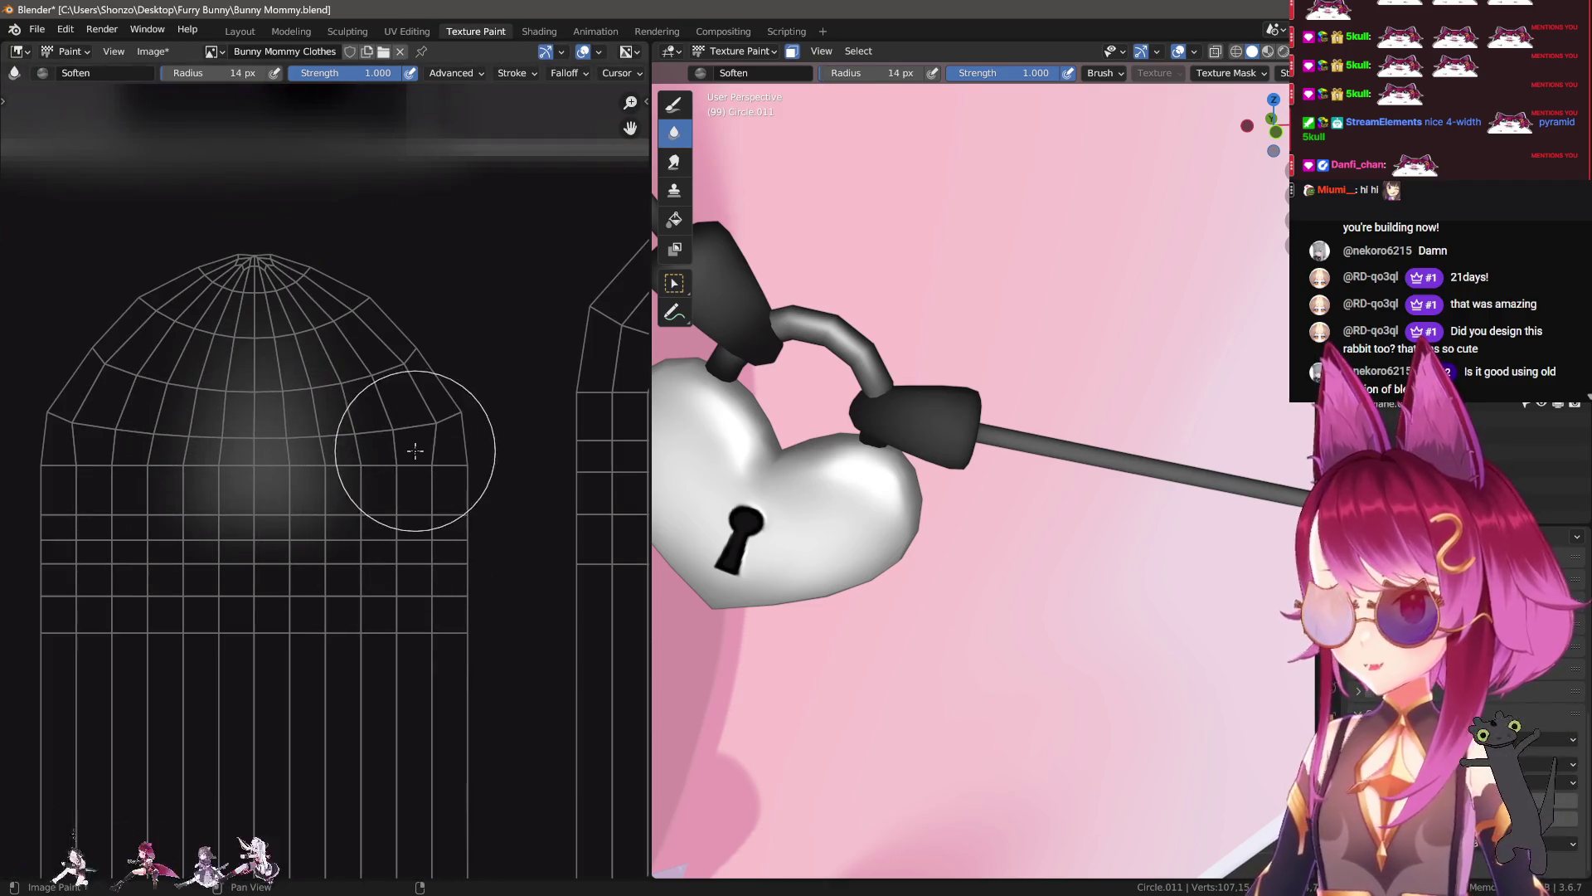
pyautogui.hotkey('shift', 'space')
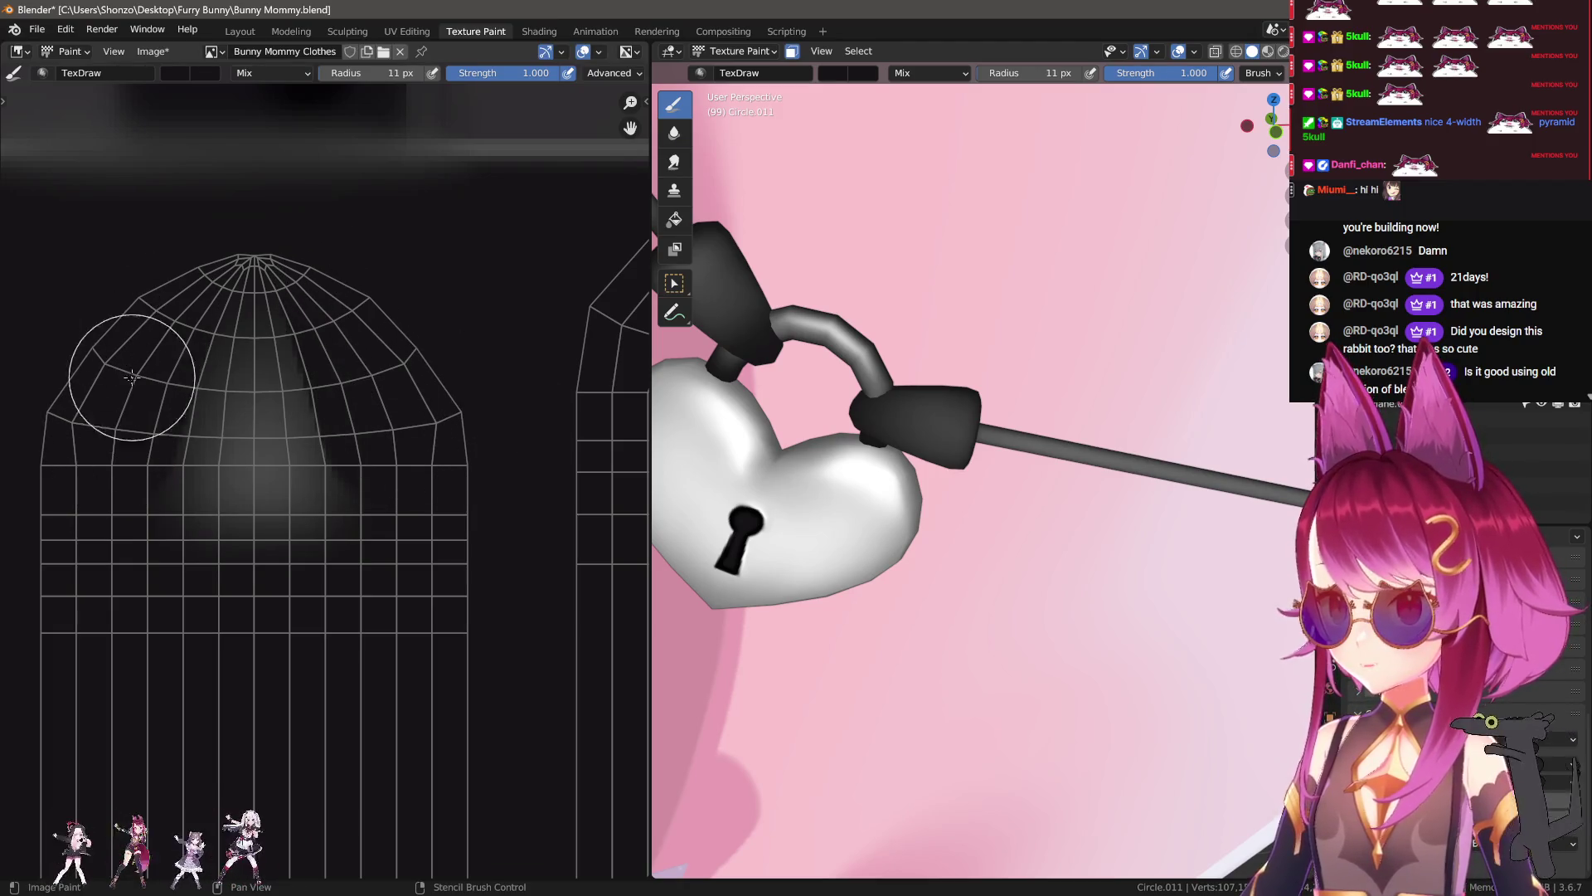
pyautogui.hotkey('shift', 'space')
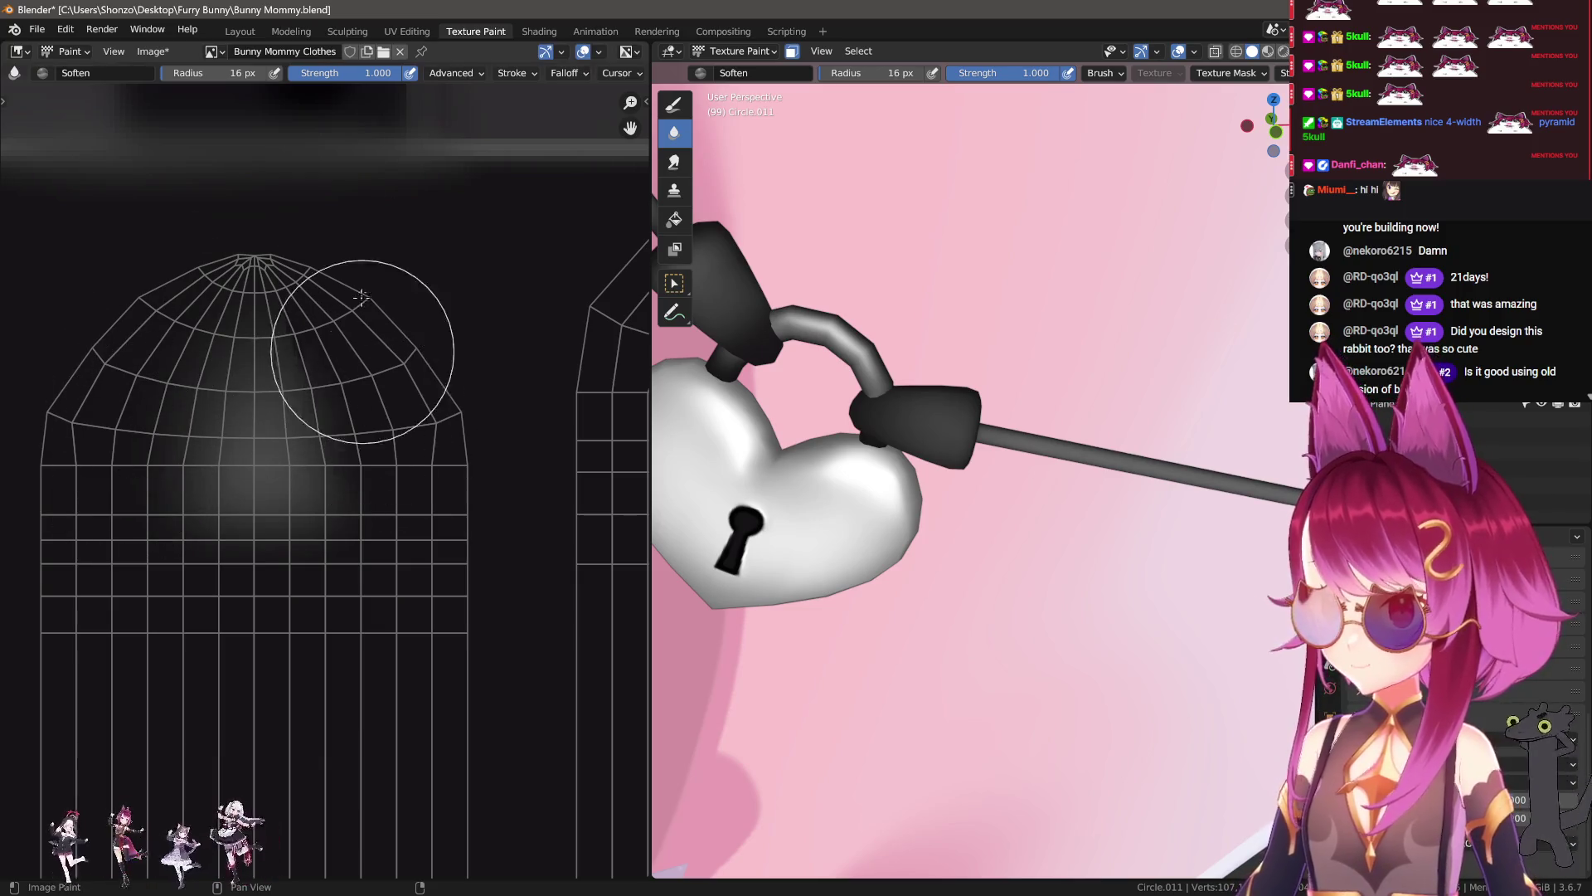
pyautogui.scroll(-3, 344, 326)
pyautogui.scroll(3, 231, 515)
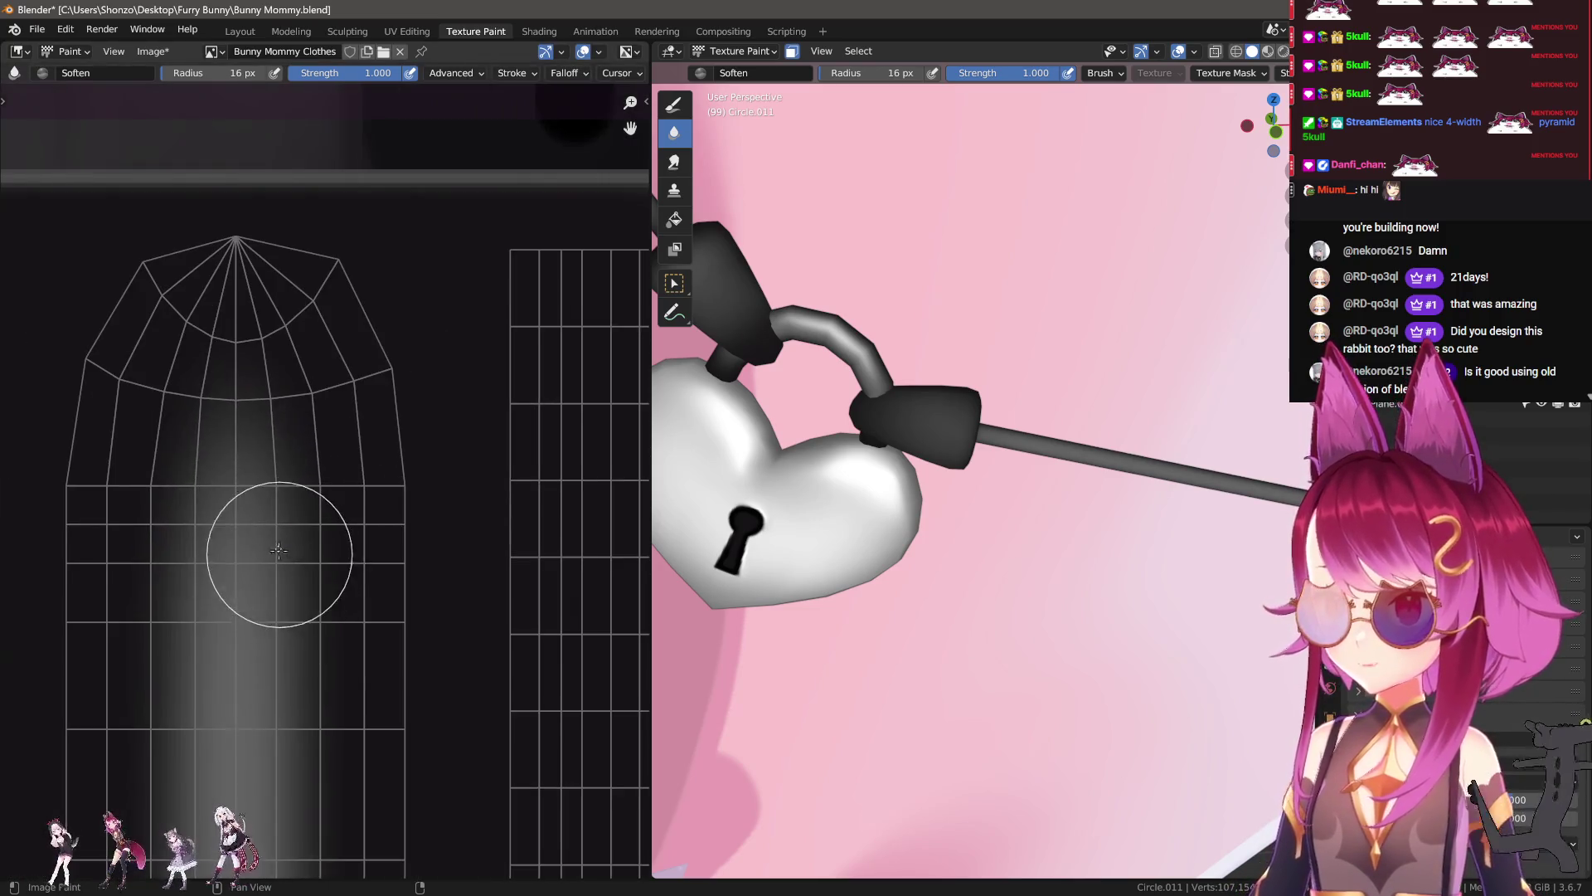
# Step: Undo the blur on the stripe top and smear a straight line down the stripe
pyautogui.moveTo(954, 514); pyautogui.dragTo(974, 509, button='middle')
pyautogui.scroll(-3, 974, 509)
pyautogui.hotkey('shift', 'space')
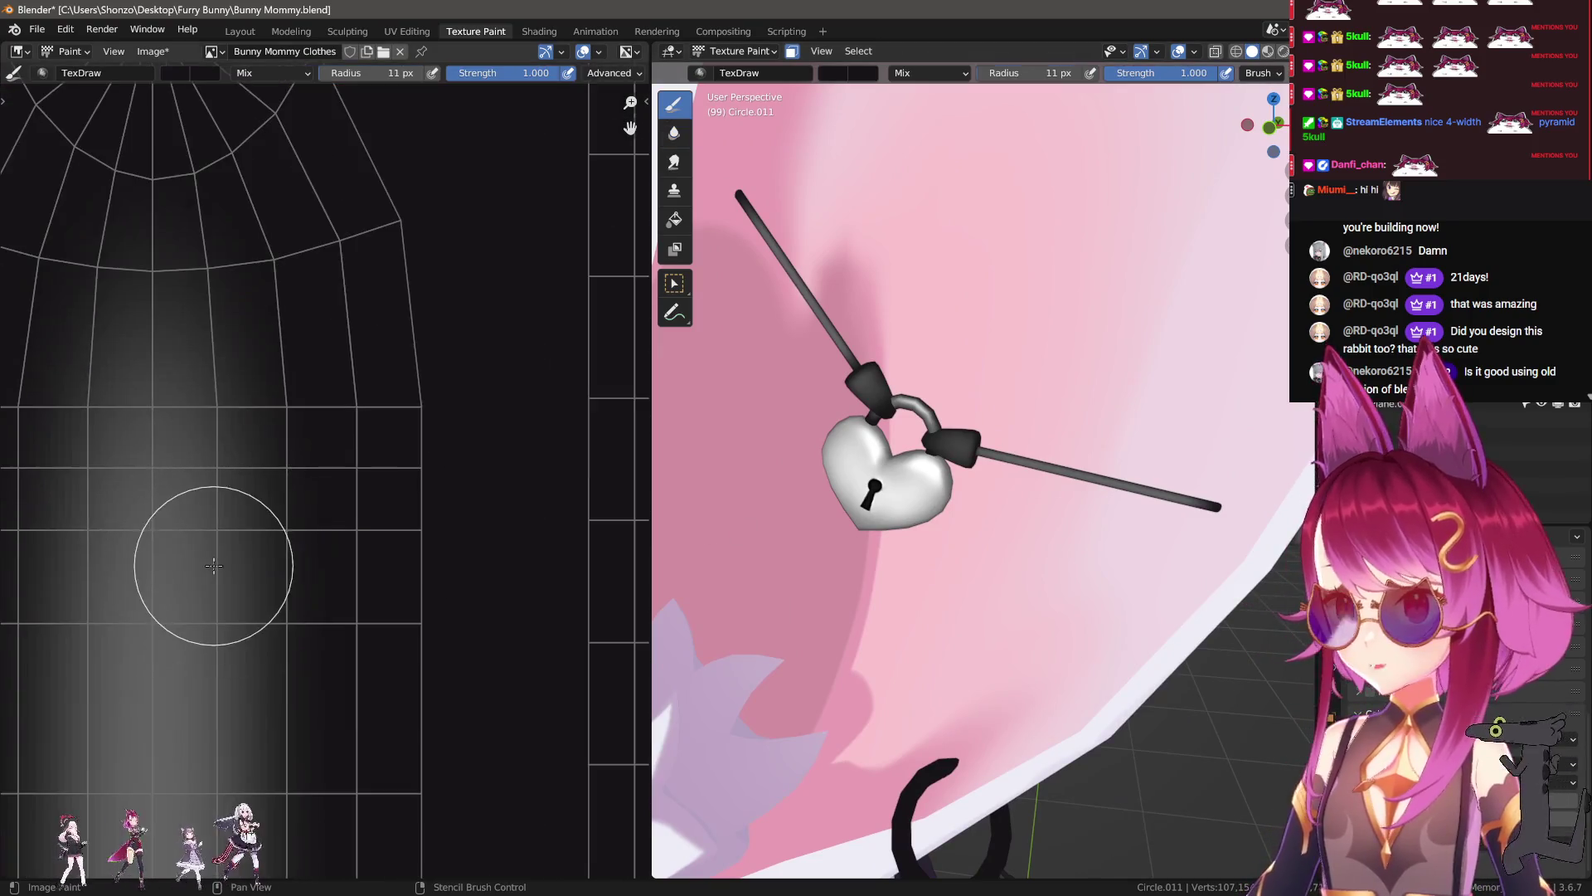
pyautogui.scroll(-3, 462, 533)
pyautogui.scroll(3, 291, 467)
pyautogui.hotkey('ctrl', 'z')
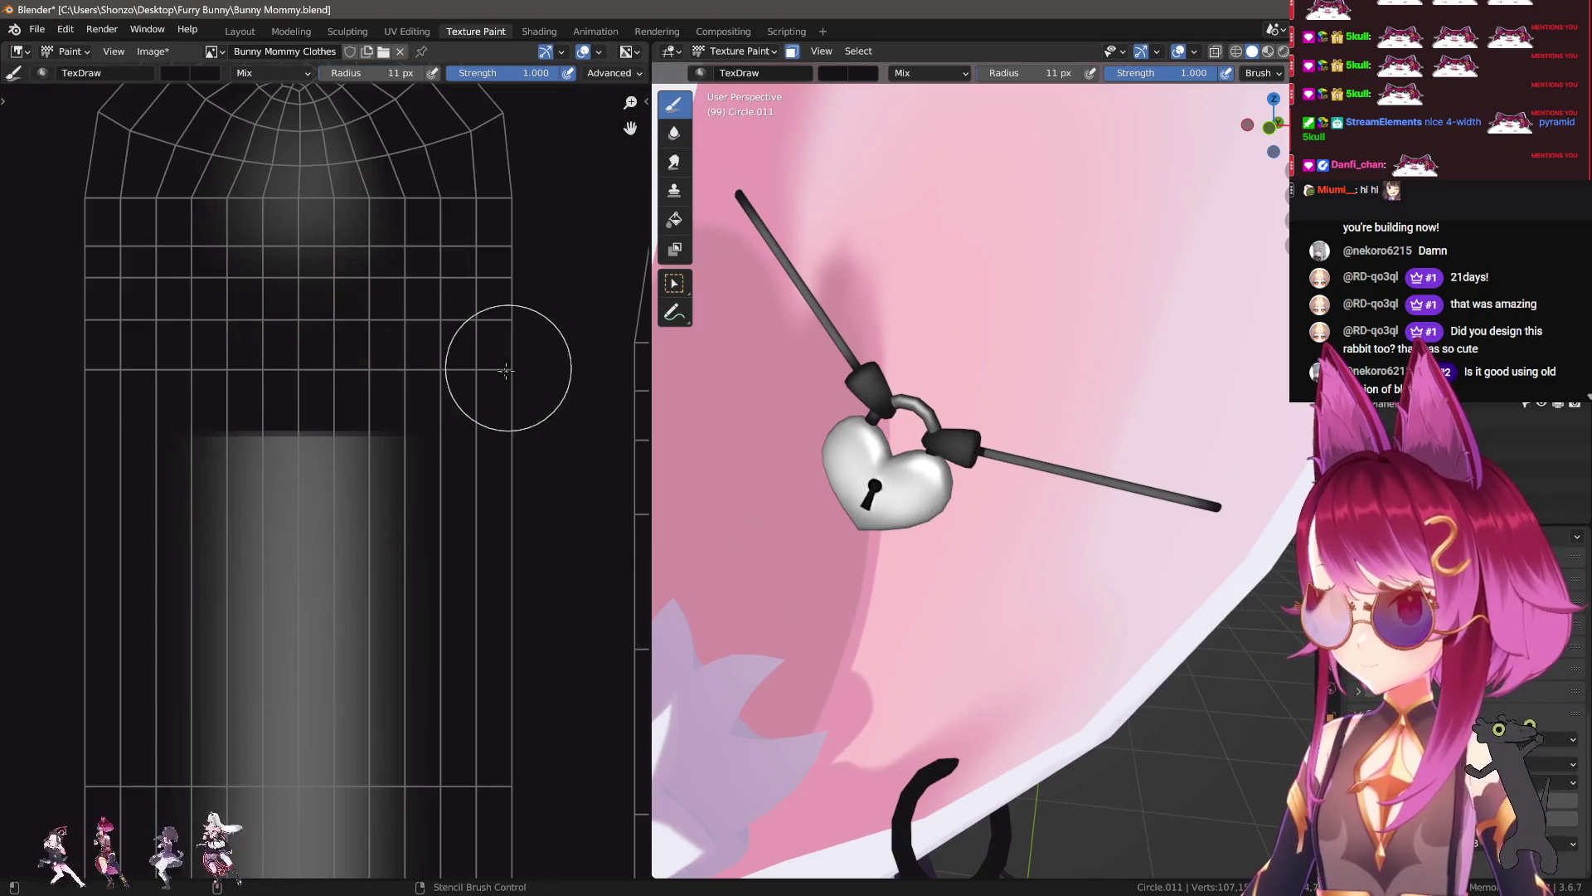
pyautogui.hotkey('shift', 'space')
pyautogui.moveTo(285, 514)
pyautogui.mouseDown()
pyautogui.moveTo(281, 645)
pyautogui.moveTo(244, 478)
pyautogui.moveTo(264, 583)
pyautogui.mouseUp()
# Step: Enlarge the brush to 40 px, then zoom out and orbit to frame the whole bunny ear
pyautogui.press(']')
pyautogui.press(']')
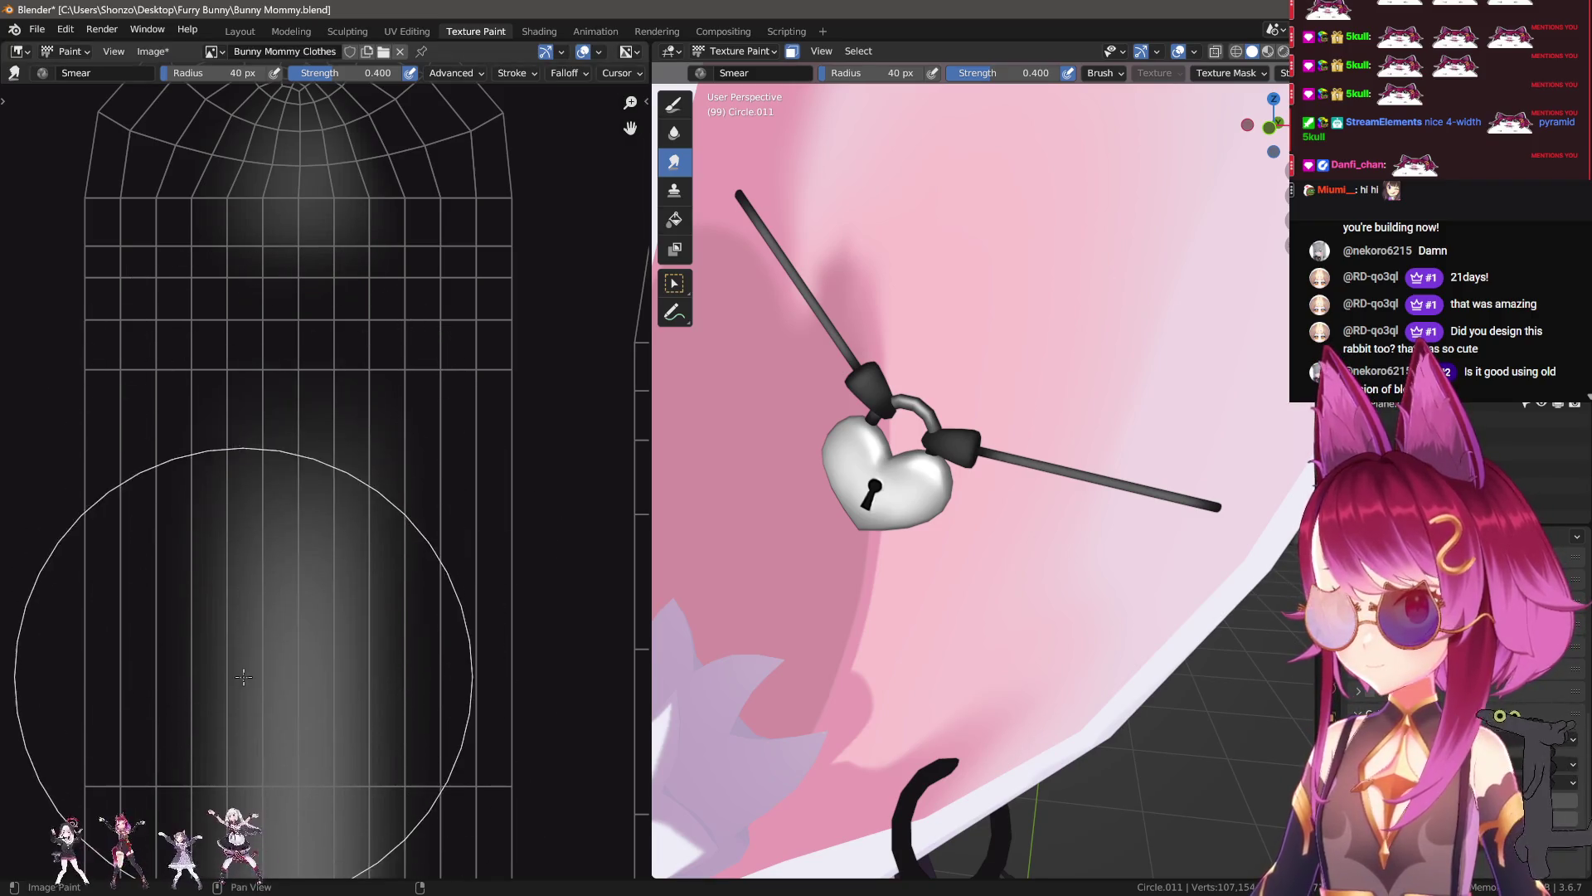
pyautogui.scroll(-6, 263, 584)
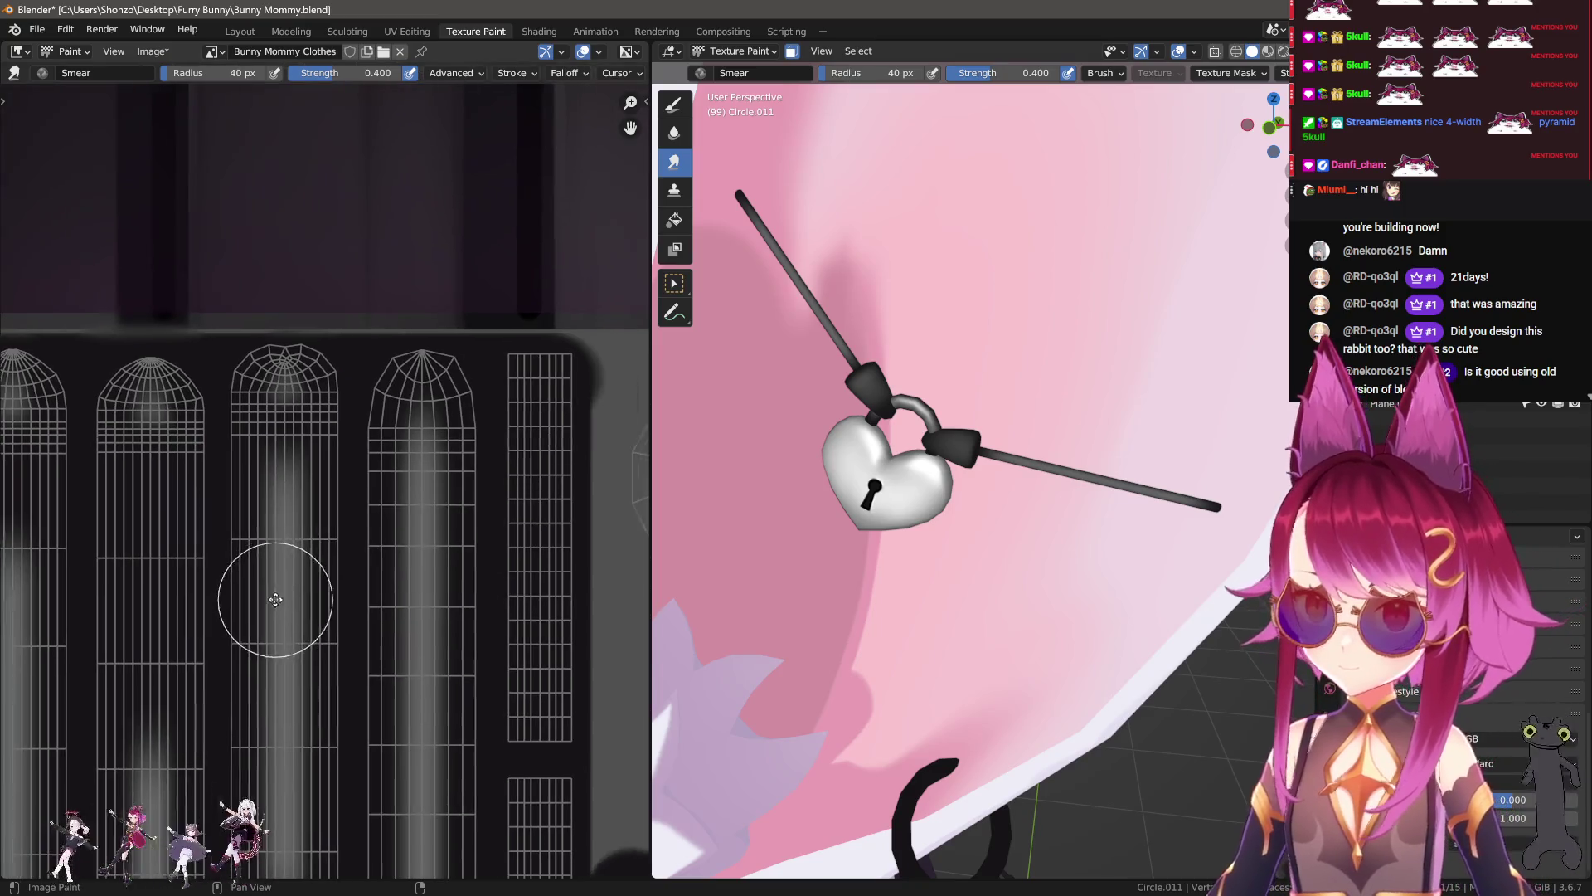
pyautogui.scroll(-3, 995, 481)
pyautogui.moveTo(994, 493)
pyautogui.mouseDown(button='middle')
pyautogui.moveTo(995, 463)
pyautogui.moveTo(801, 542)
pyautogui.moveTo(974, 555)
pyautogui.mouseUp(button='middle')
pyautogui.scroll(-4, 995, 463)
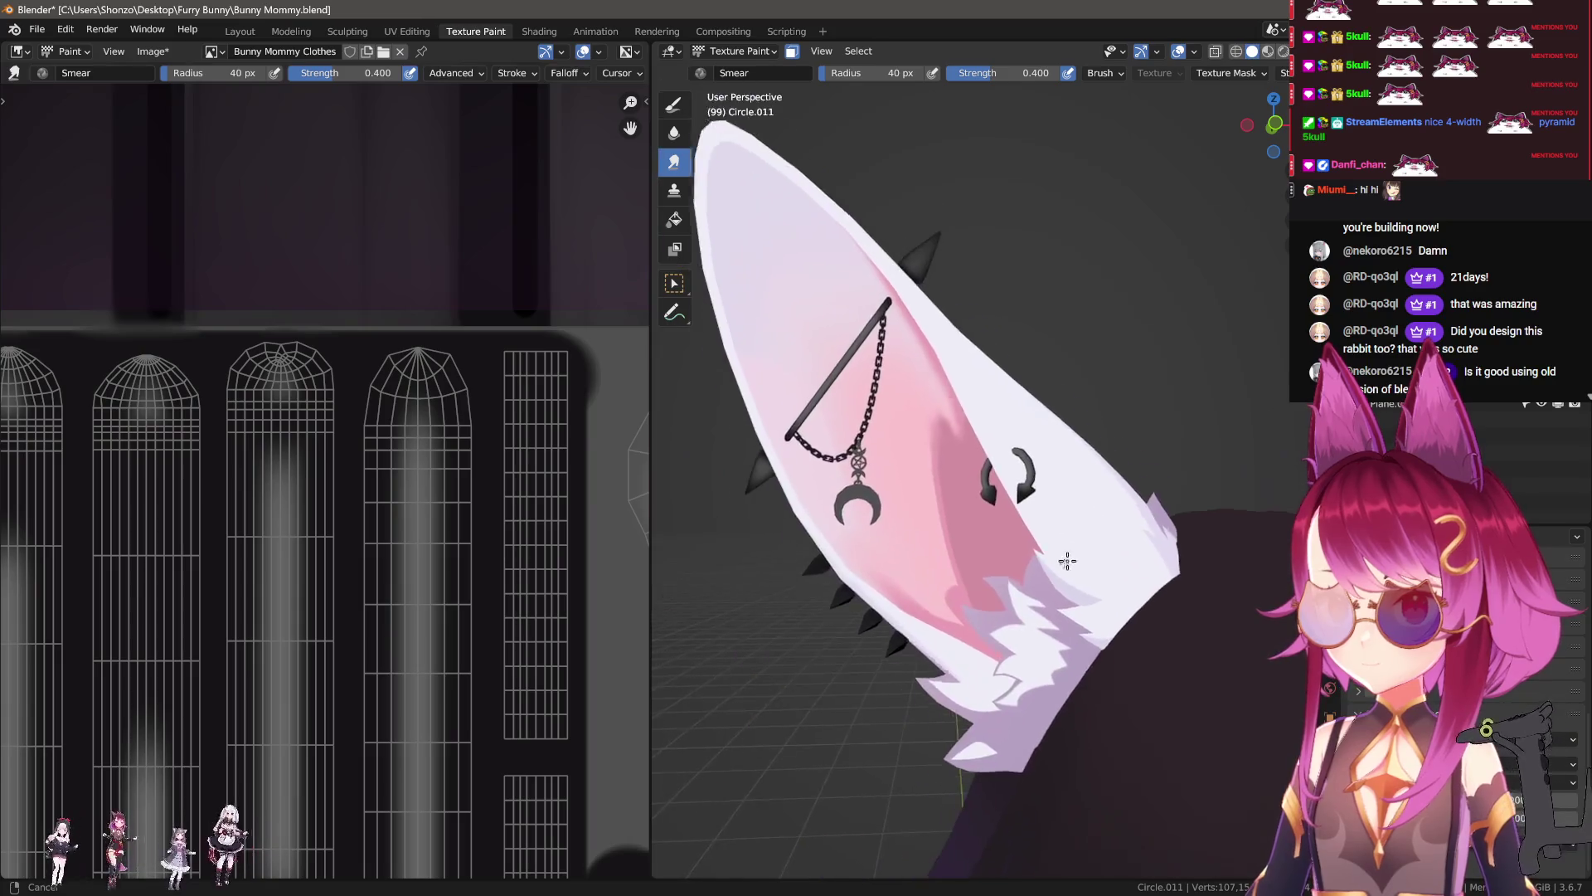
# Step: Smear the strip's gradient brighter upward, then paint a dark band across it
pyautogui.scroll(4, 974, 555)
pyautogui.scroll(2, 974, 555)
pyautogui.scroll(4, 443, 622)
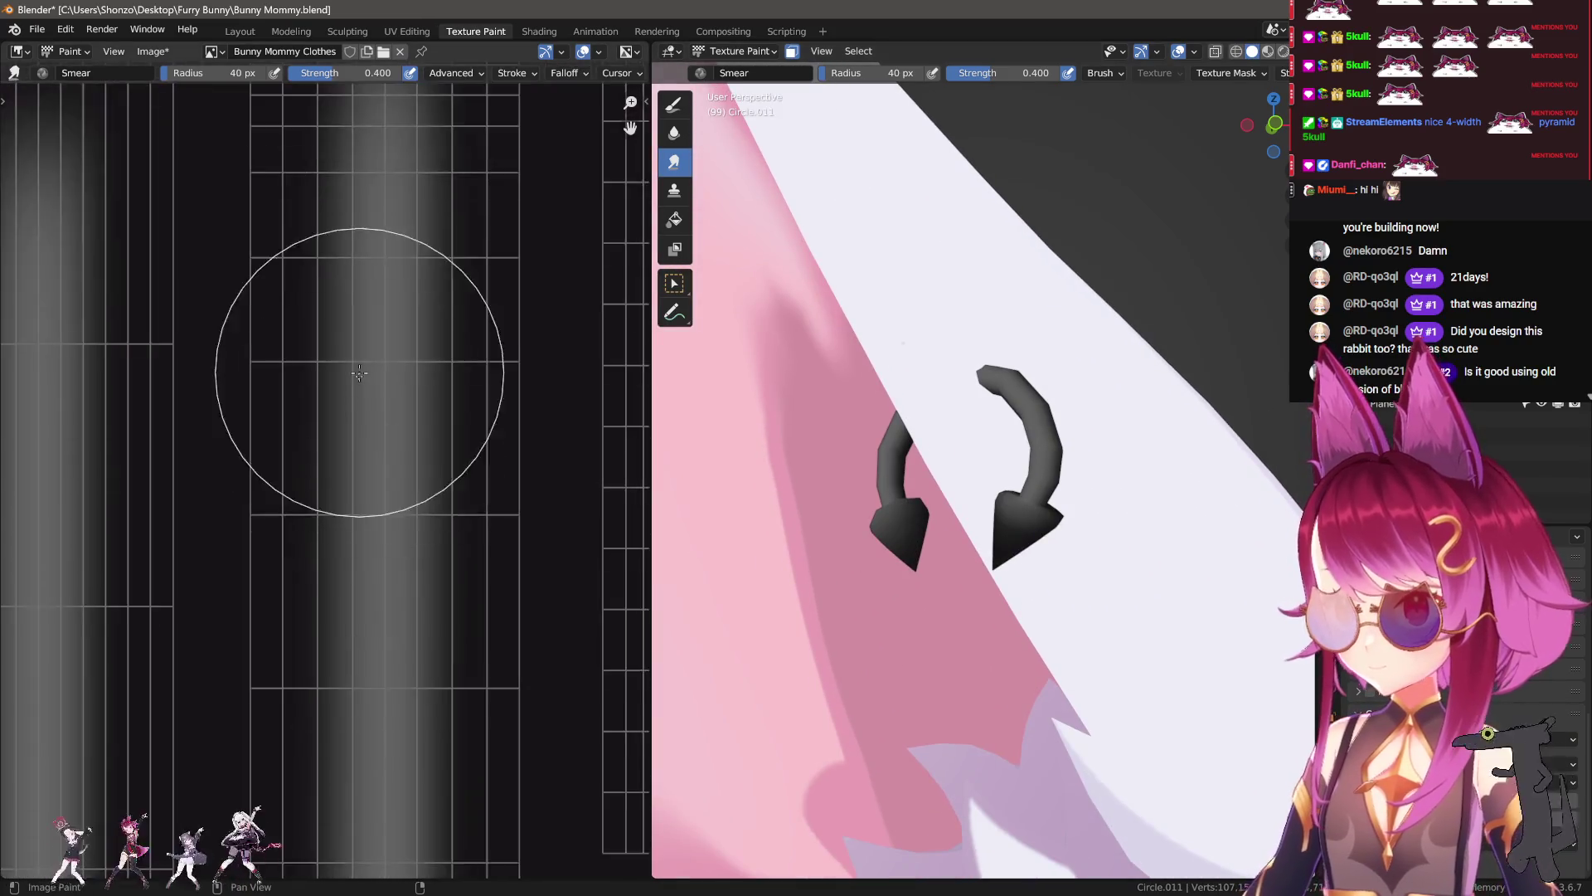
pyautogui.scroll(-1, 358, 464)
pyautogui.moveTo(330, 344); pyautogui.dragTo(344, 249)
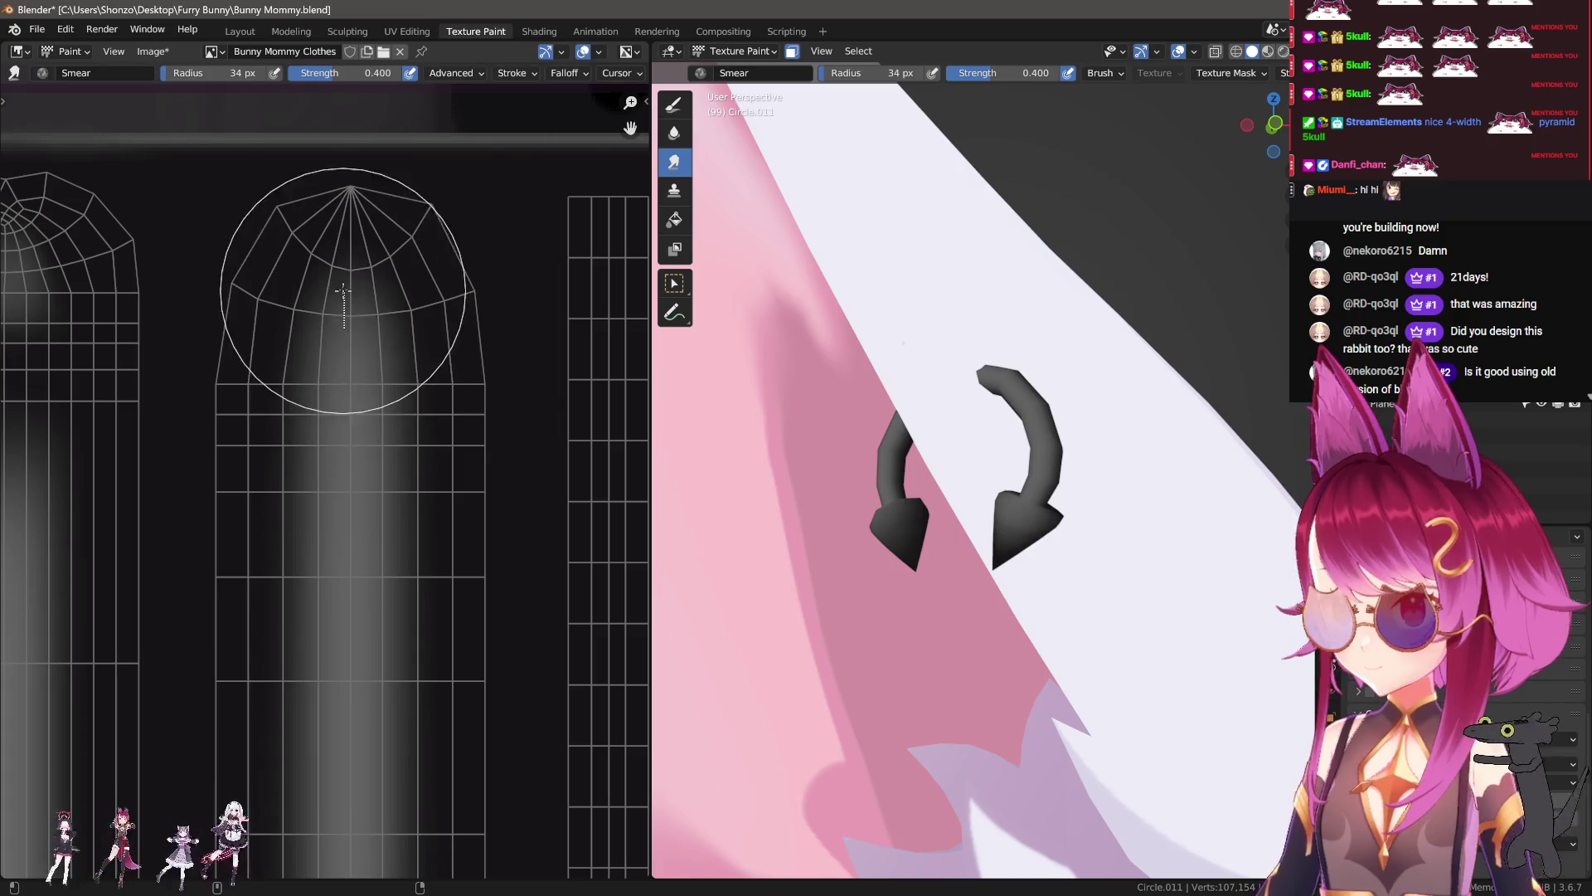
pyautogui.press('d')
pyautogui.moveTo(257, 465); pyautogui.dragTo(576, 449)
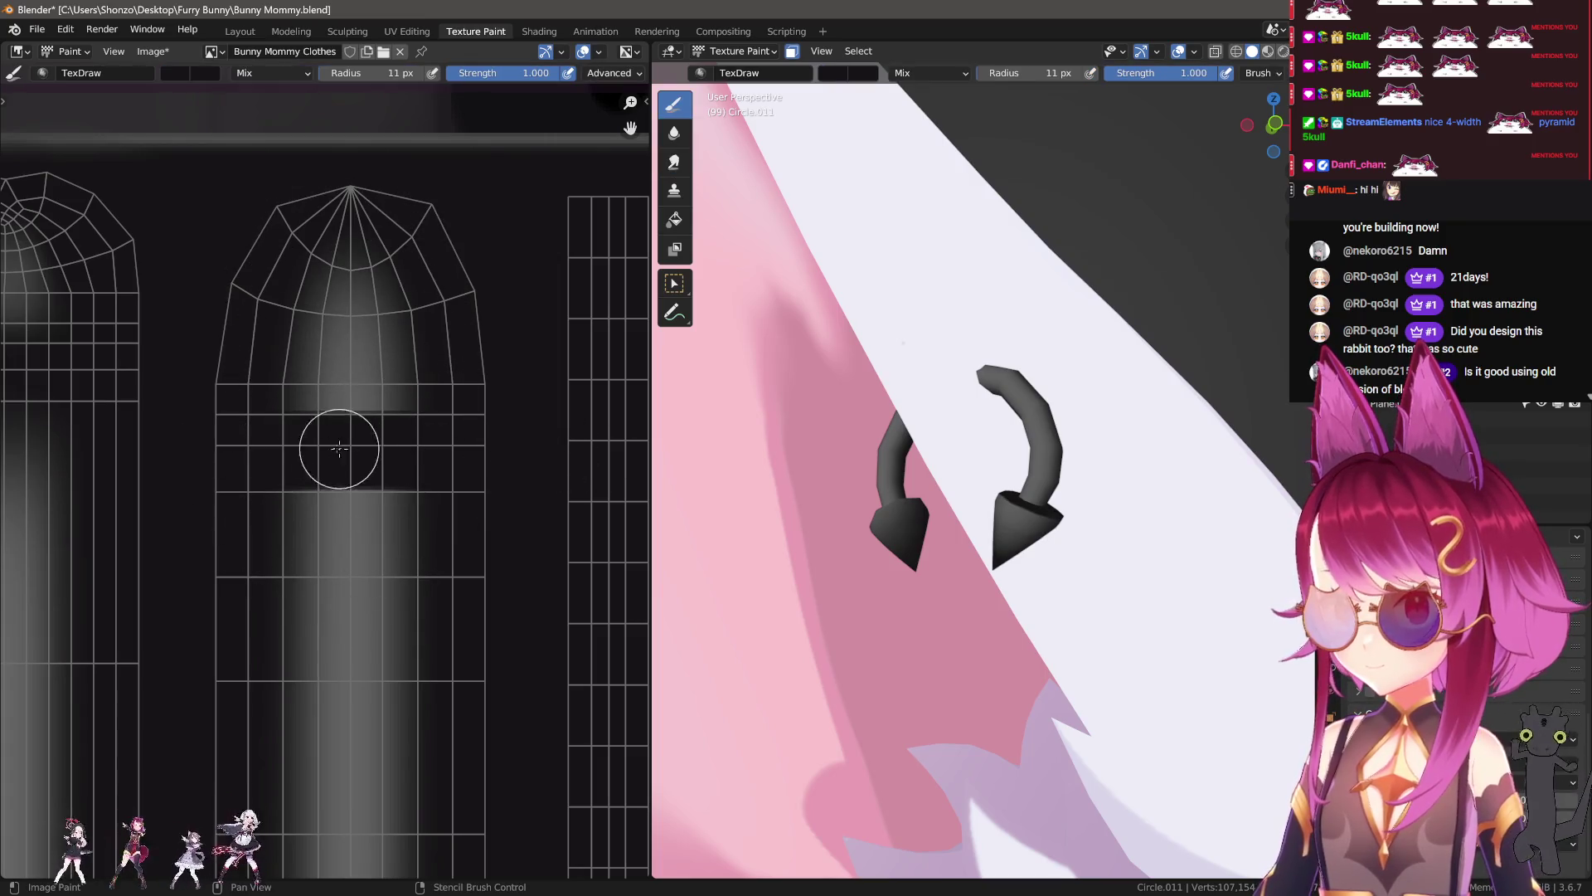
pyautogui.press('f')
pyautogui.moveTo(348, 630); pyautogui.dragTo(349, 561)
pyautogui.hotkey('ctrl', 'z')
# Step: Smear the strip's grey gradient upward with the Smear brush
pyautogui.press('s')
pyautogui.moveTo(373, 728)
pyautogui.mouseDown()
pyautogui.moveTo(321, 780)
pyautogui.moveTo(340, 575)
pyautogui.mouseUp()
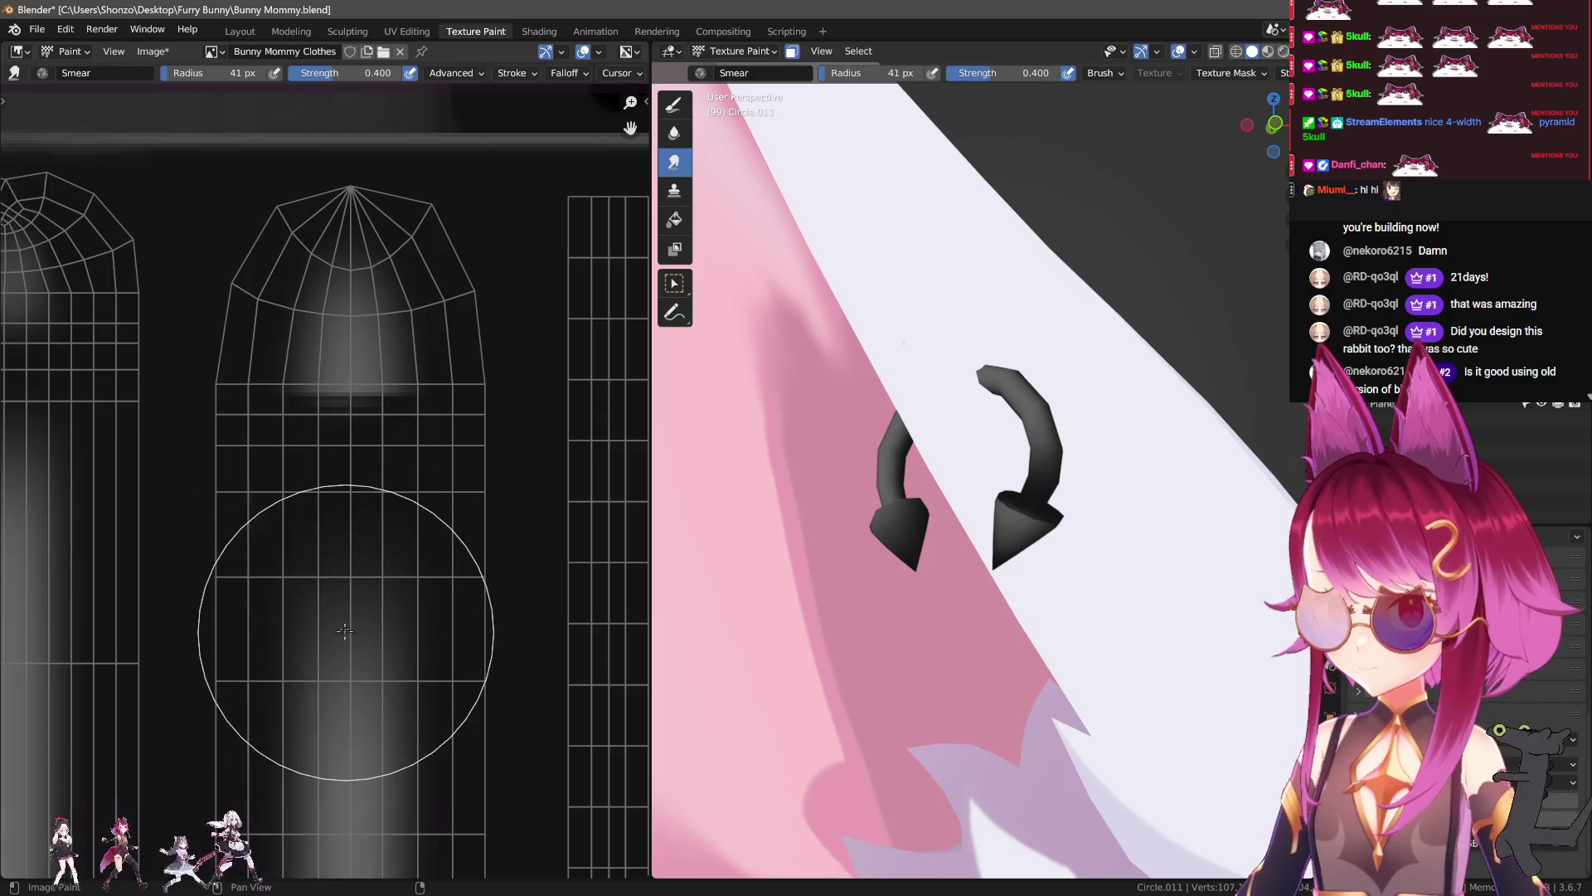
pyautogui.moveTo(340, 575)
pyautogui.mouseDown()
pyautogui.moveTo(345, 425)
pyautogui.moveTo(338, 452)
pyautogui.mouseUp()
pyautogui.press('f')
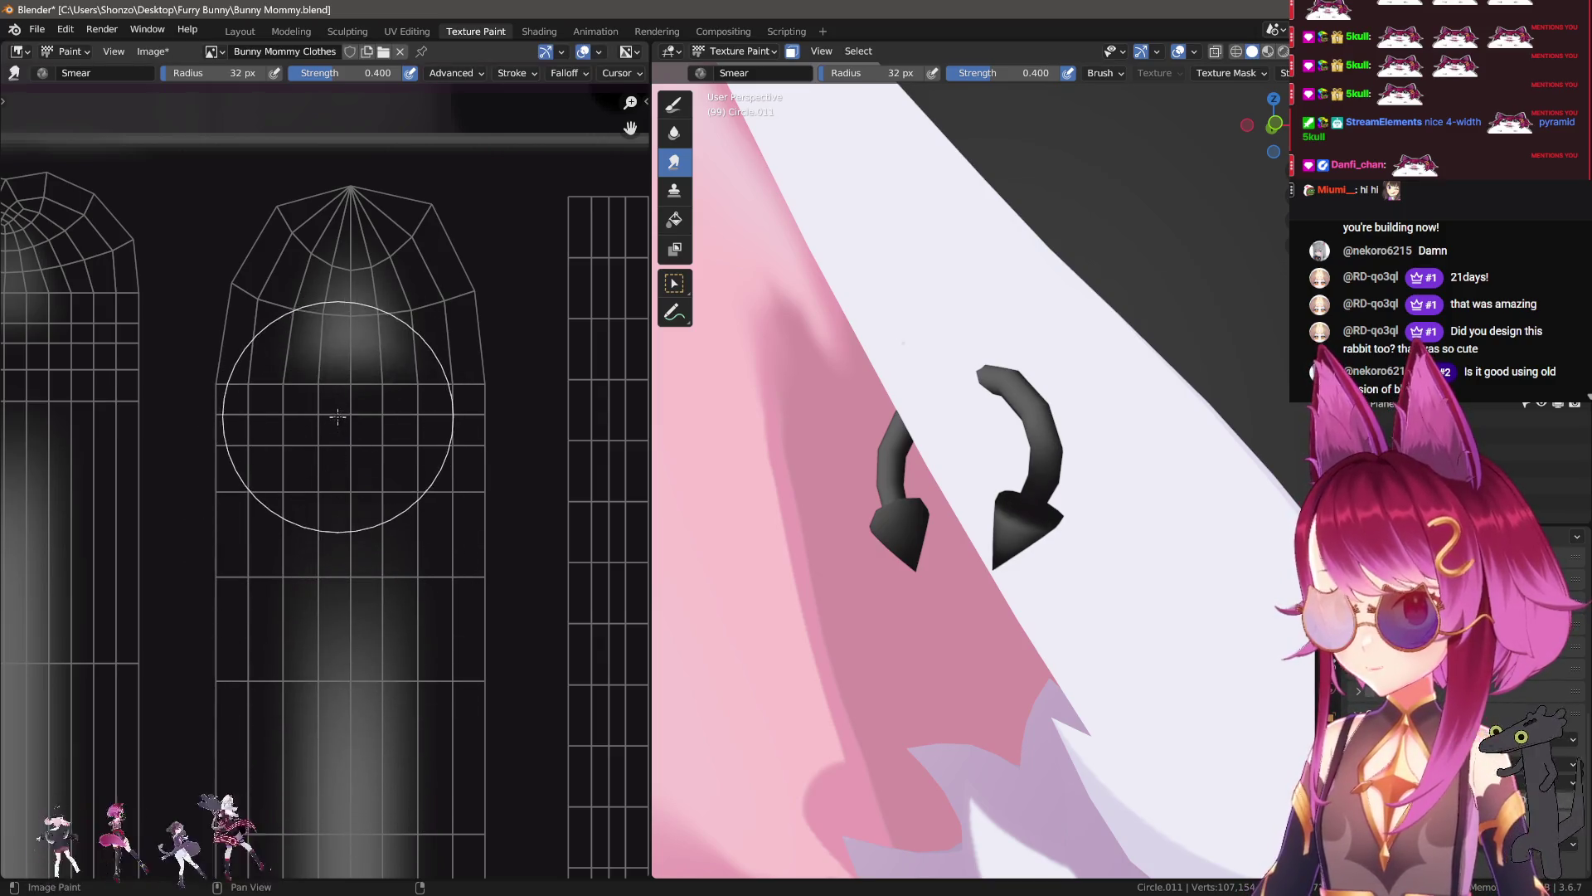
pyautogui.scroll(-3, 338, 452)
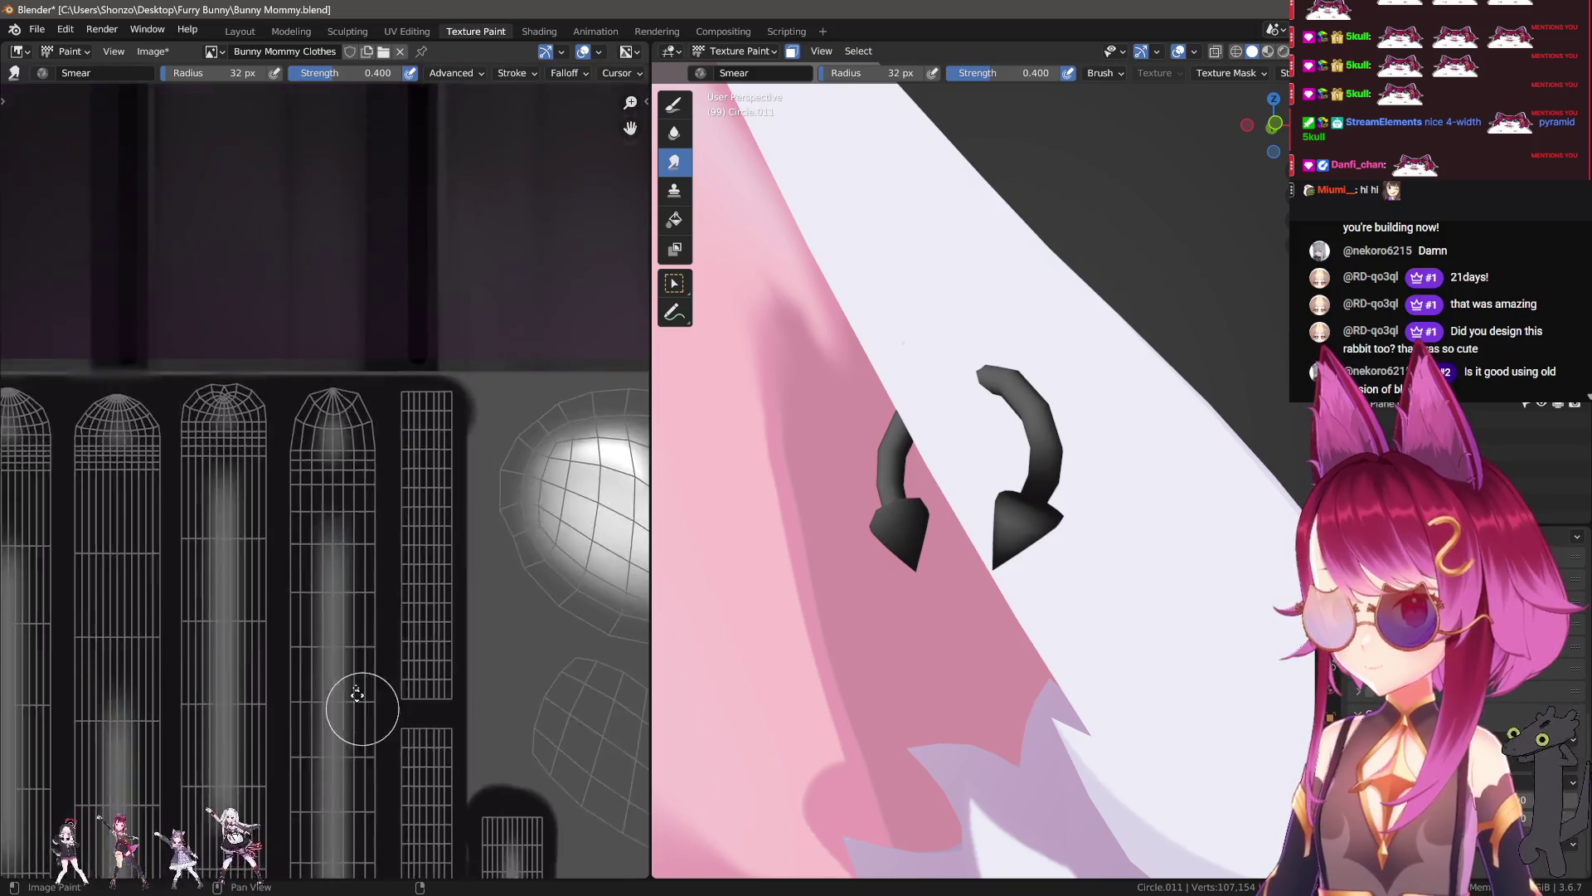
pyautogui.moveTo(356, 711); pyautogui.dragTo(303, 657, button='middle')
pyautogui.scroll(2, 282, 622)
# Step: On the next long strip, paint a dark line and smear the grey shading down its lower part
pyautogui.press('1')
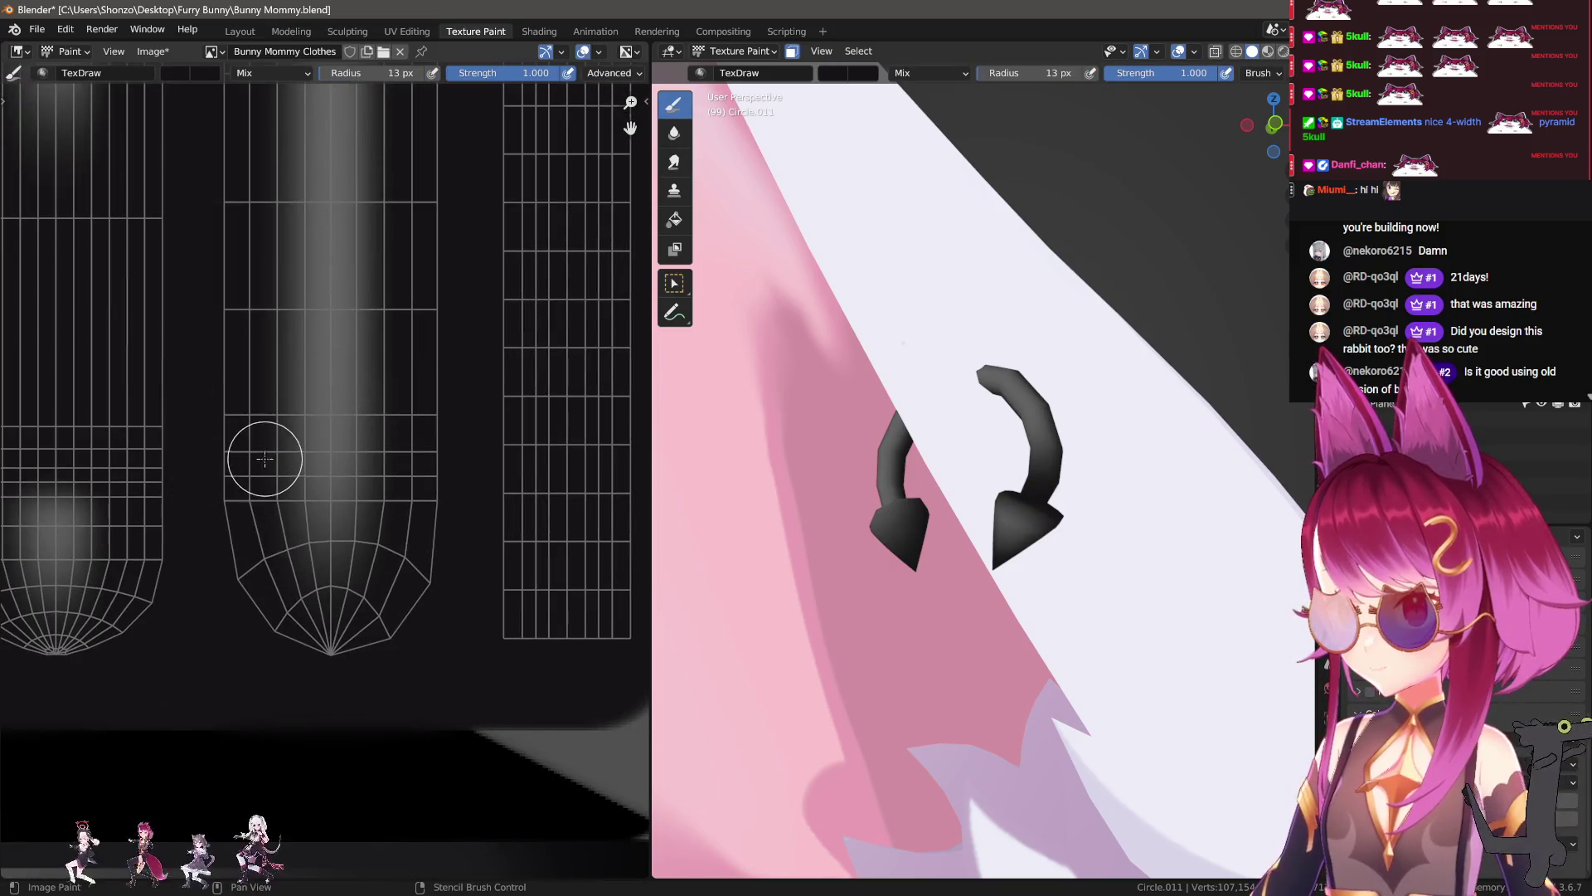
pyautogui.moveTo(738, 481); pyautogui.dragTo(835, 515, button='middle')
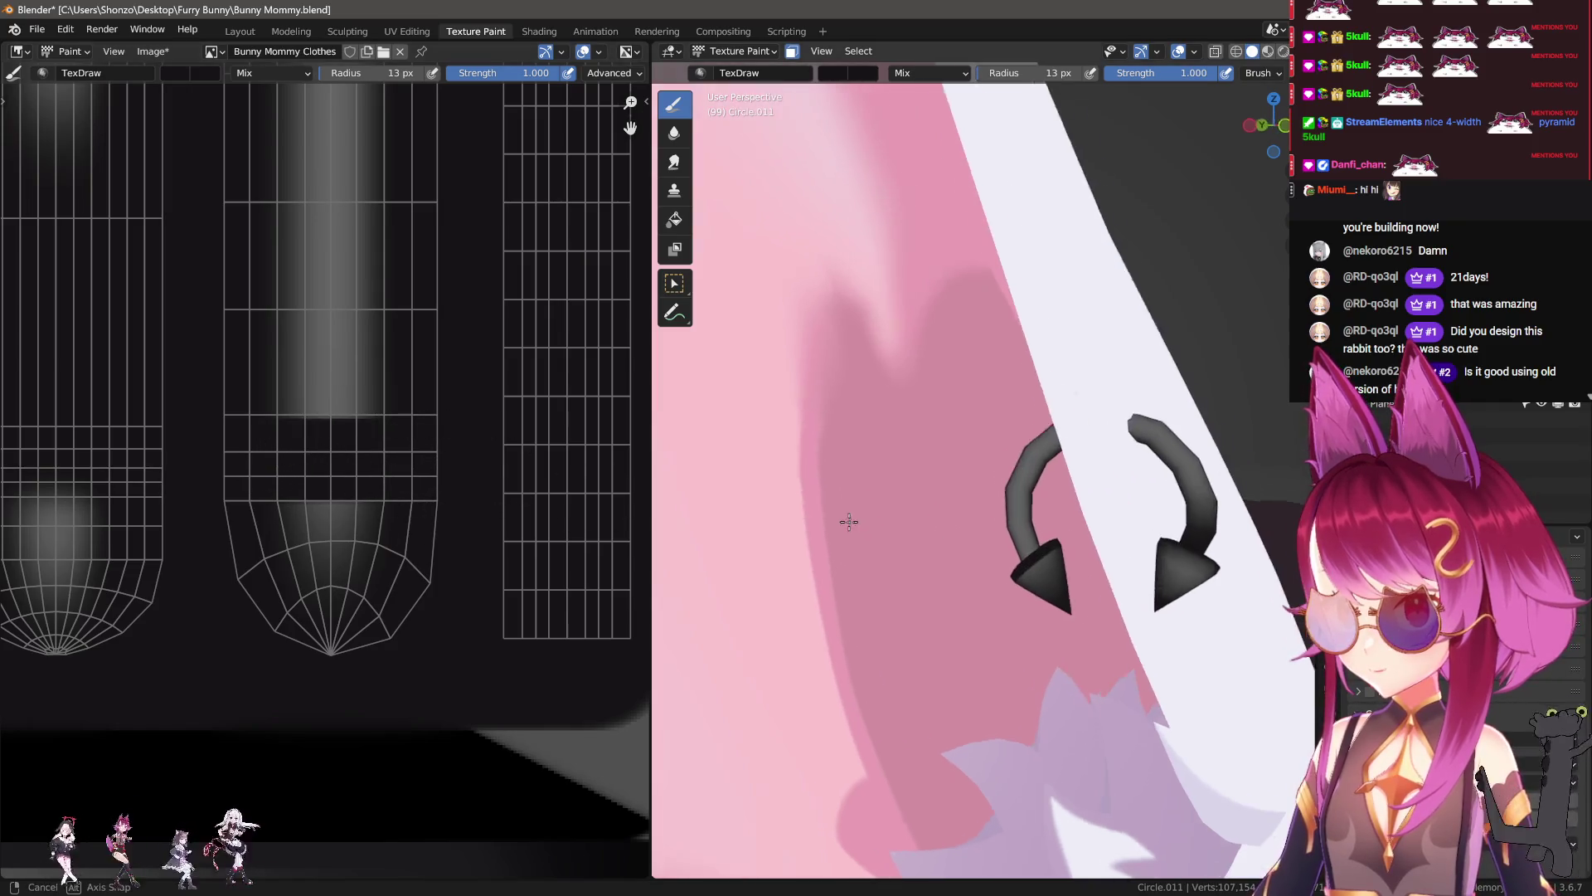
pyautogui.moveTo(262, 412); pyautogui.dragTo(286, 417)
pyautogui.press('3')
pyautogui.moveTo(302, 266)
pyautogui.mouseDown()
pyautogui.moveTo(299, 249)
pyautogui.moveTo(327, 336)
pyautogui.mouseUp()
pyautogui.press('f')
pyautogui.press('f')
pyautogui.click(311, 448)
pyautogui.moveTo(326, 520); pyautogui.dragTo(325, 558)
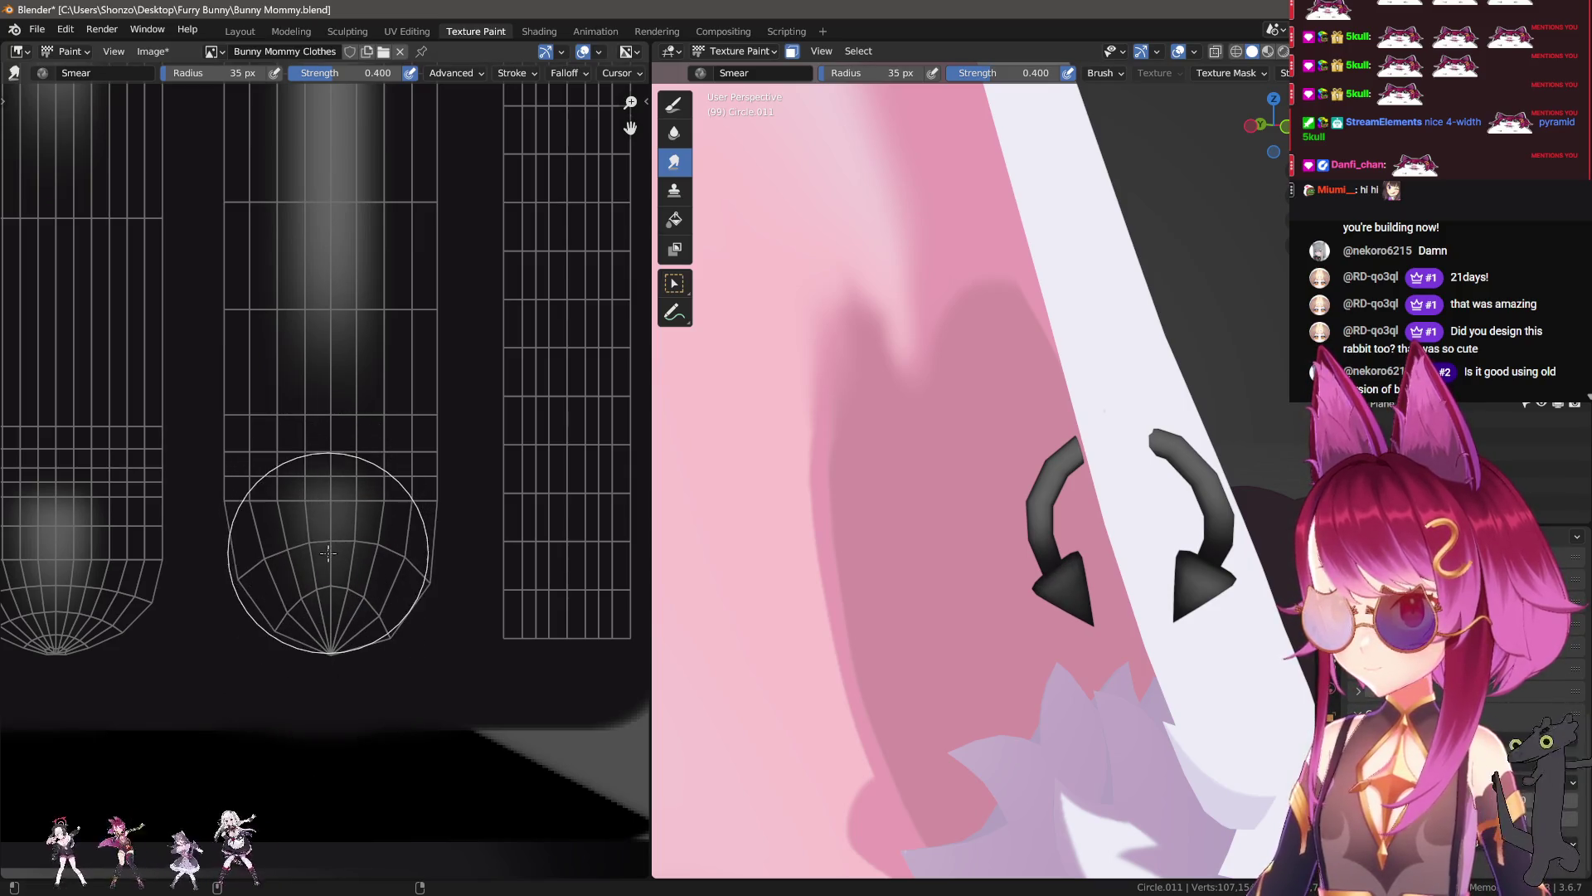
pyautogui.scroll(-2, 356, 409)
# Step: Paint a dark band across the middle strip and extend it further up
pyautogui.press('1')
pyautogui.moveTo(256, 402)
pyautogui.mouseDown(button='middle')
pyautogui.moveTo(321, 352)
pyautogui.moveTo(331, 383)
pyautogui.mouseUp(button='middle')
pyautogui.moveTo(273, 343); pyautogui.dragTo(445, 347)
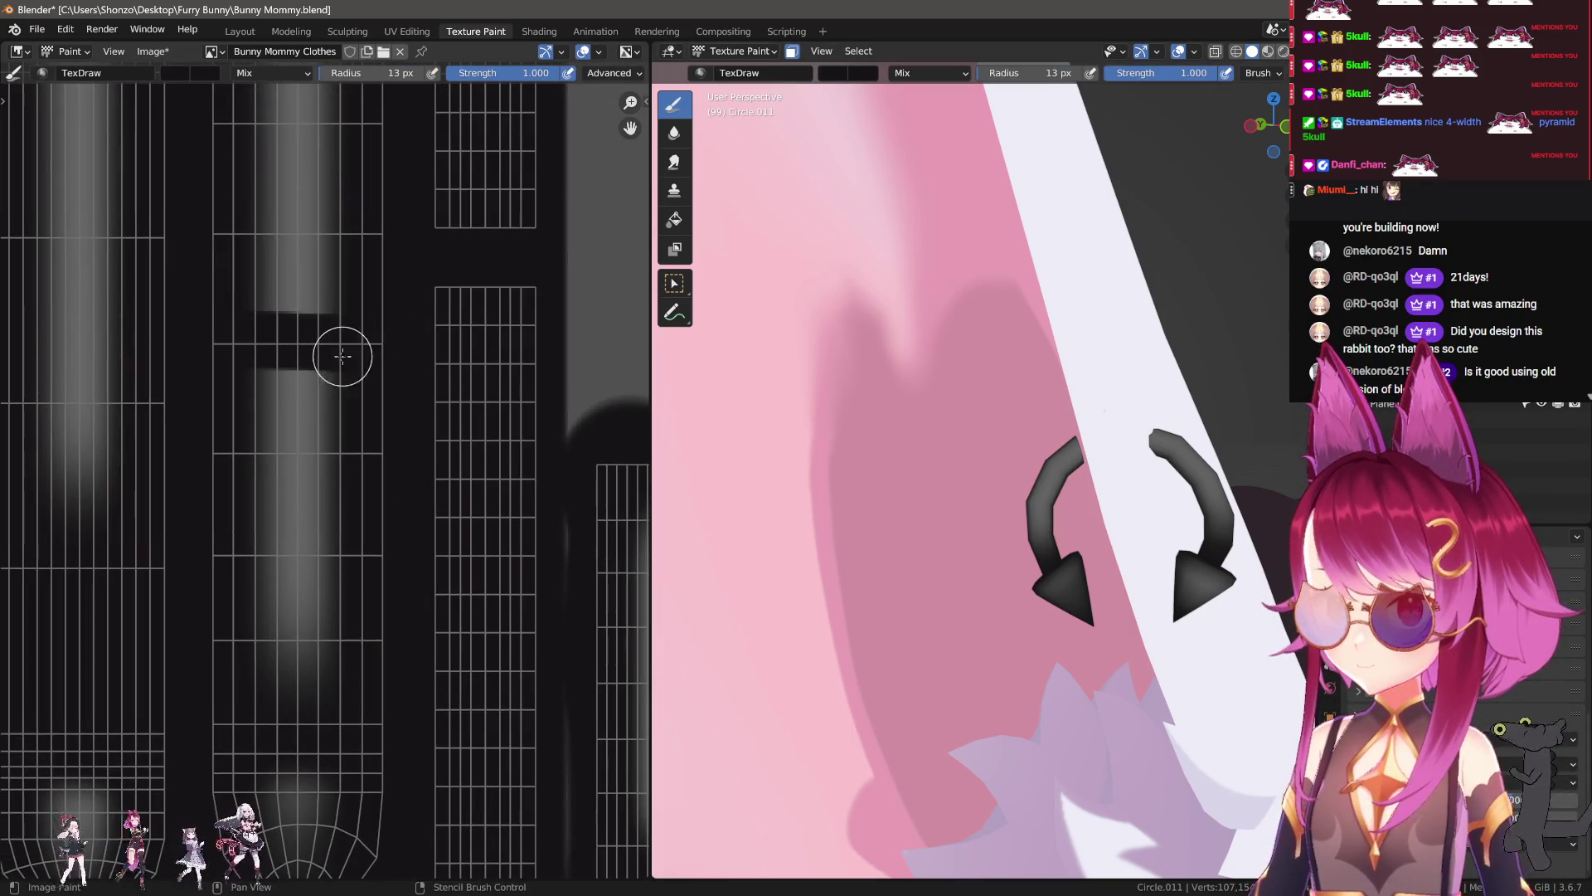
pyautogui.moveTo(274, 365); pyautogui.dragTo(282, 452, button='middle')
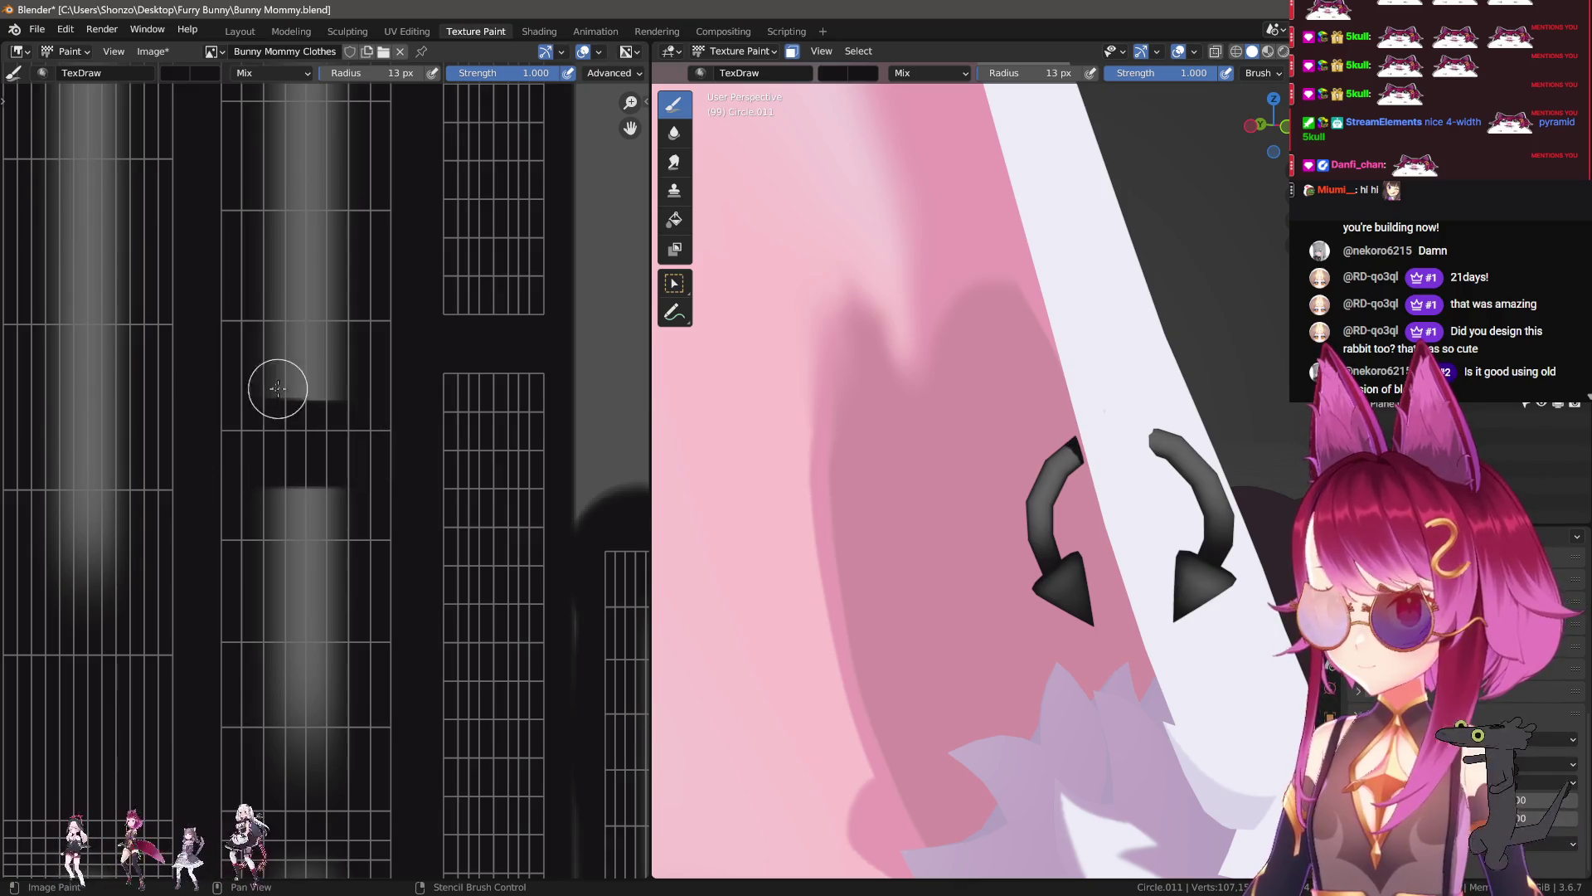
pyautogui.moveTo(283, 392); pyautogui.dragTo(298, 392)
pyautogui.moveTo(268, 330); pyautogui.dragTo(248, 287)
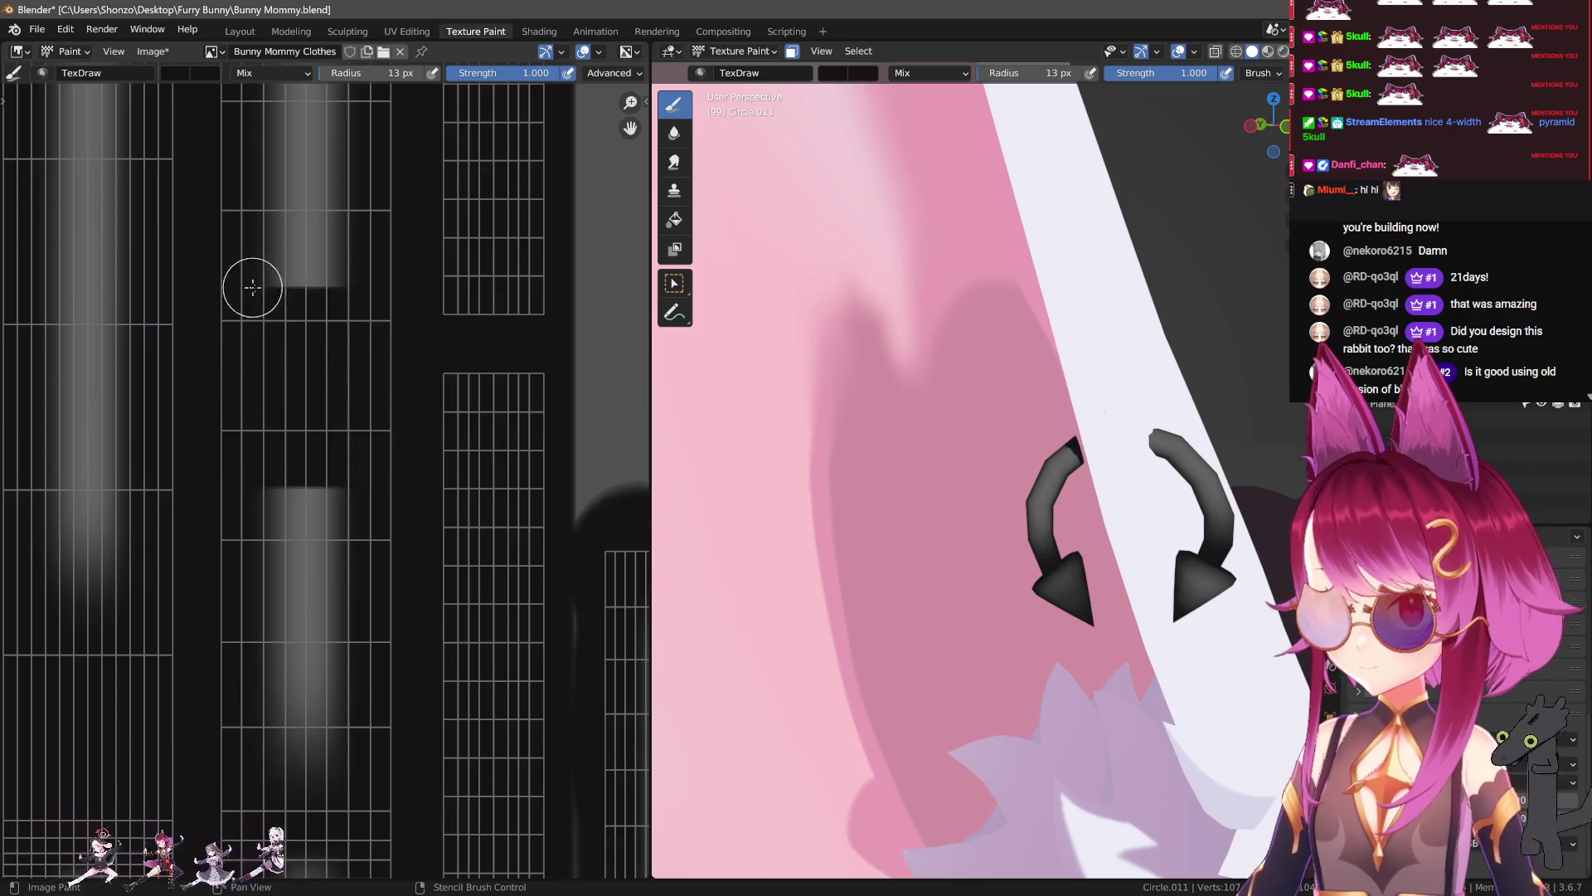
pyautogui.moveTo(355, 305); pyautogui.dragTo(326, 383, button='middle')
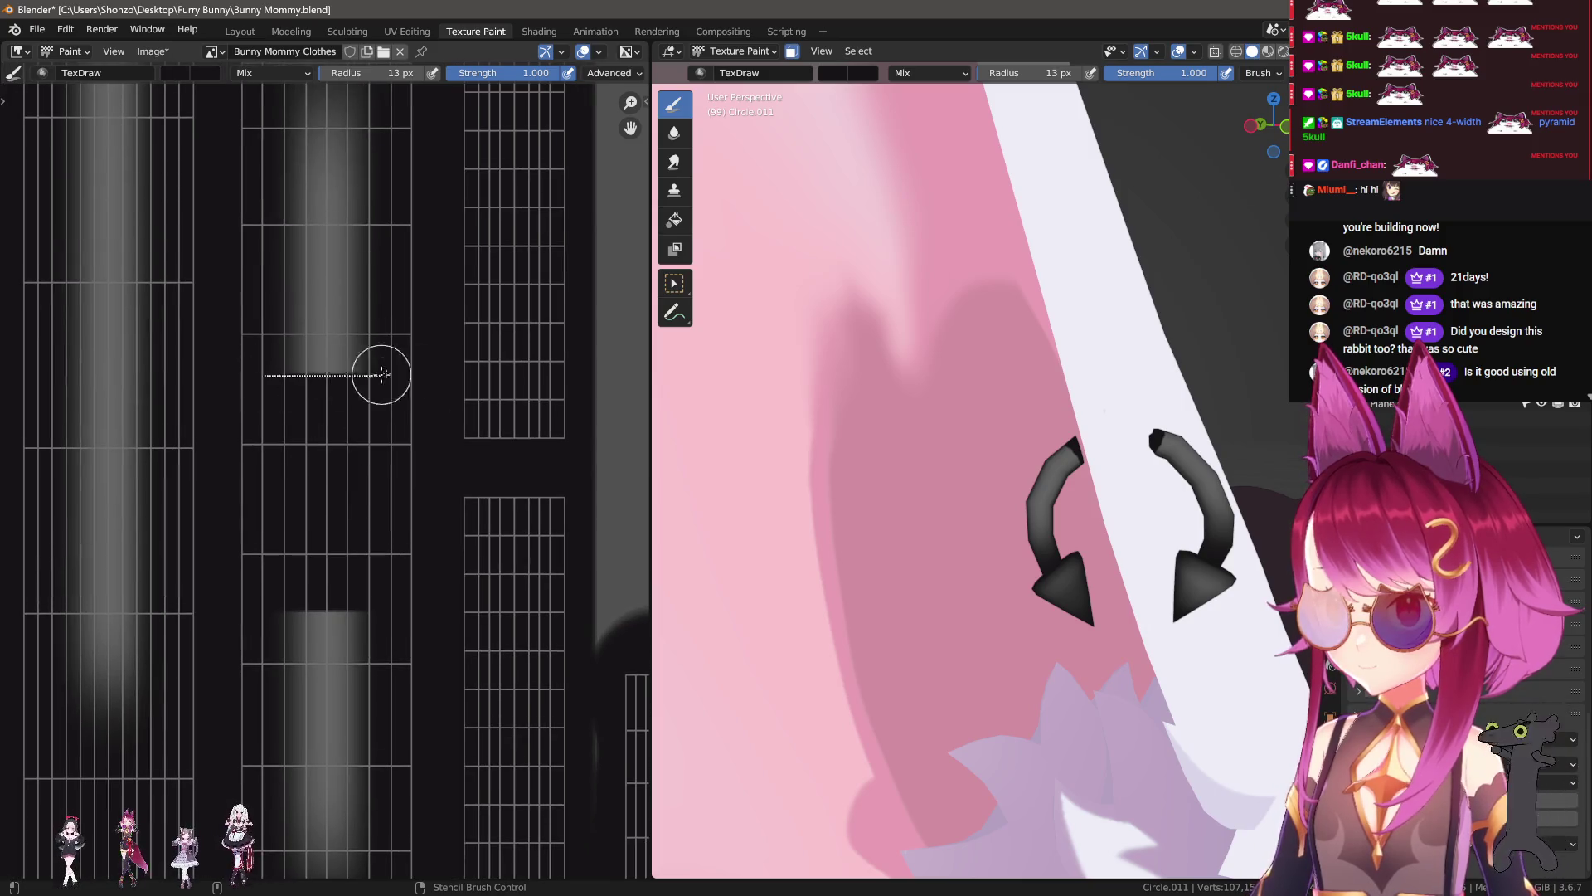
# Step: Smear the light shading down the middle strip with the Smear brush enlarged to 63 px
pyautogui.press('s')
pyautogui.press('f')
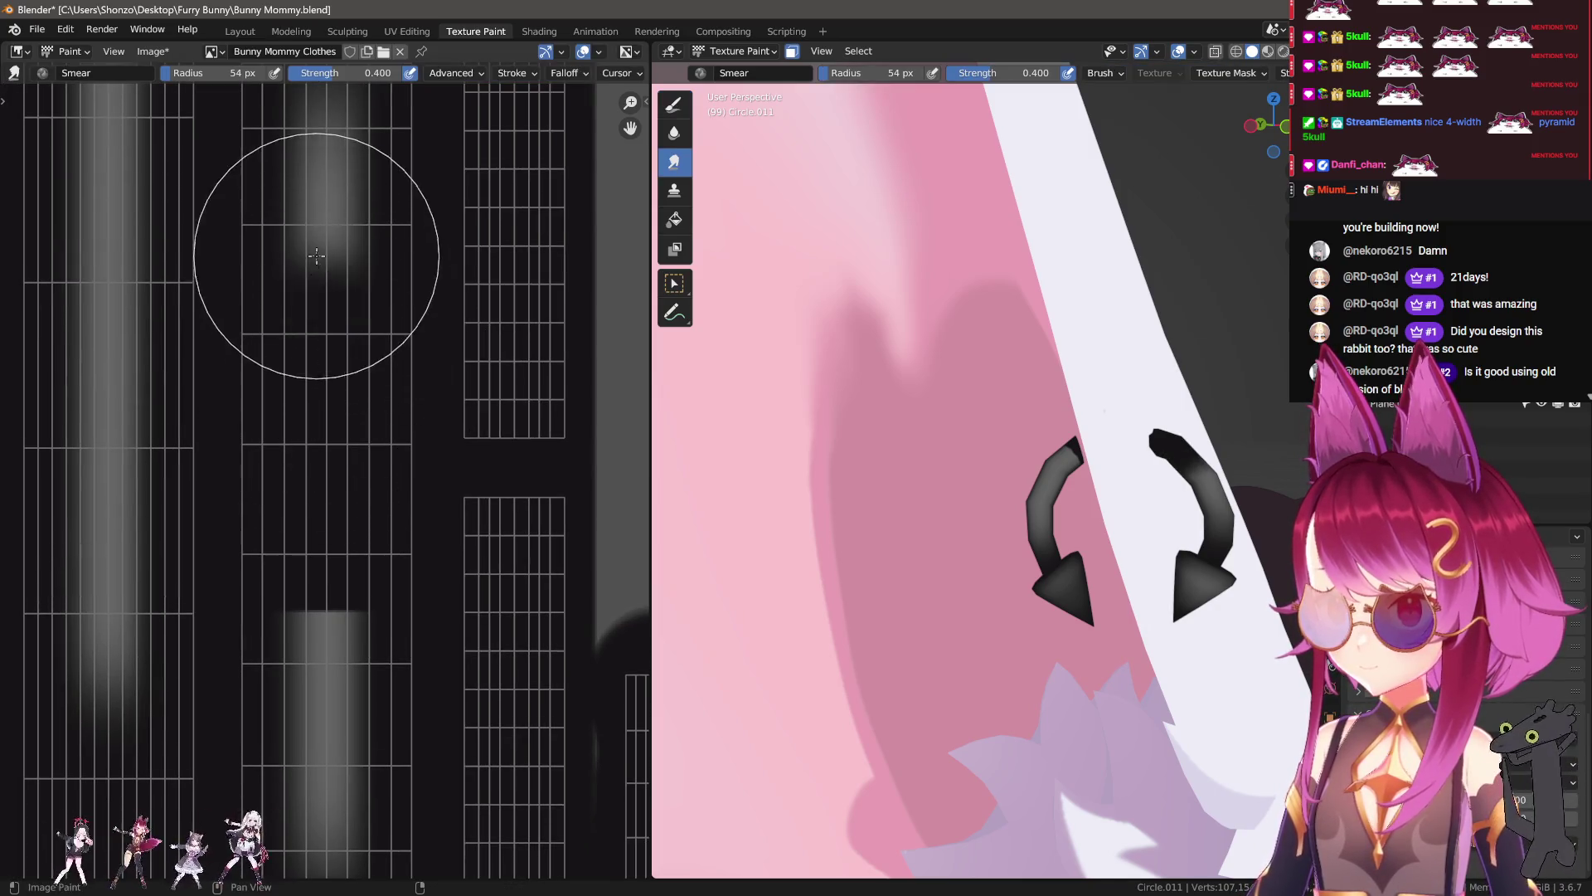
pyautogui.moveTo(320, 177); pyautogui.dragTo(320, 409)
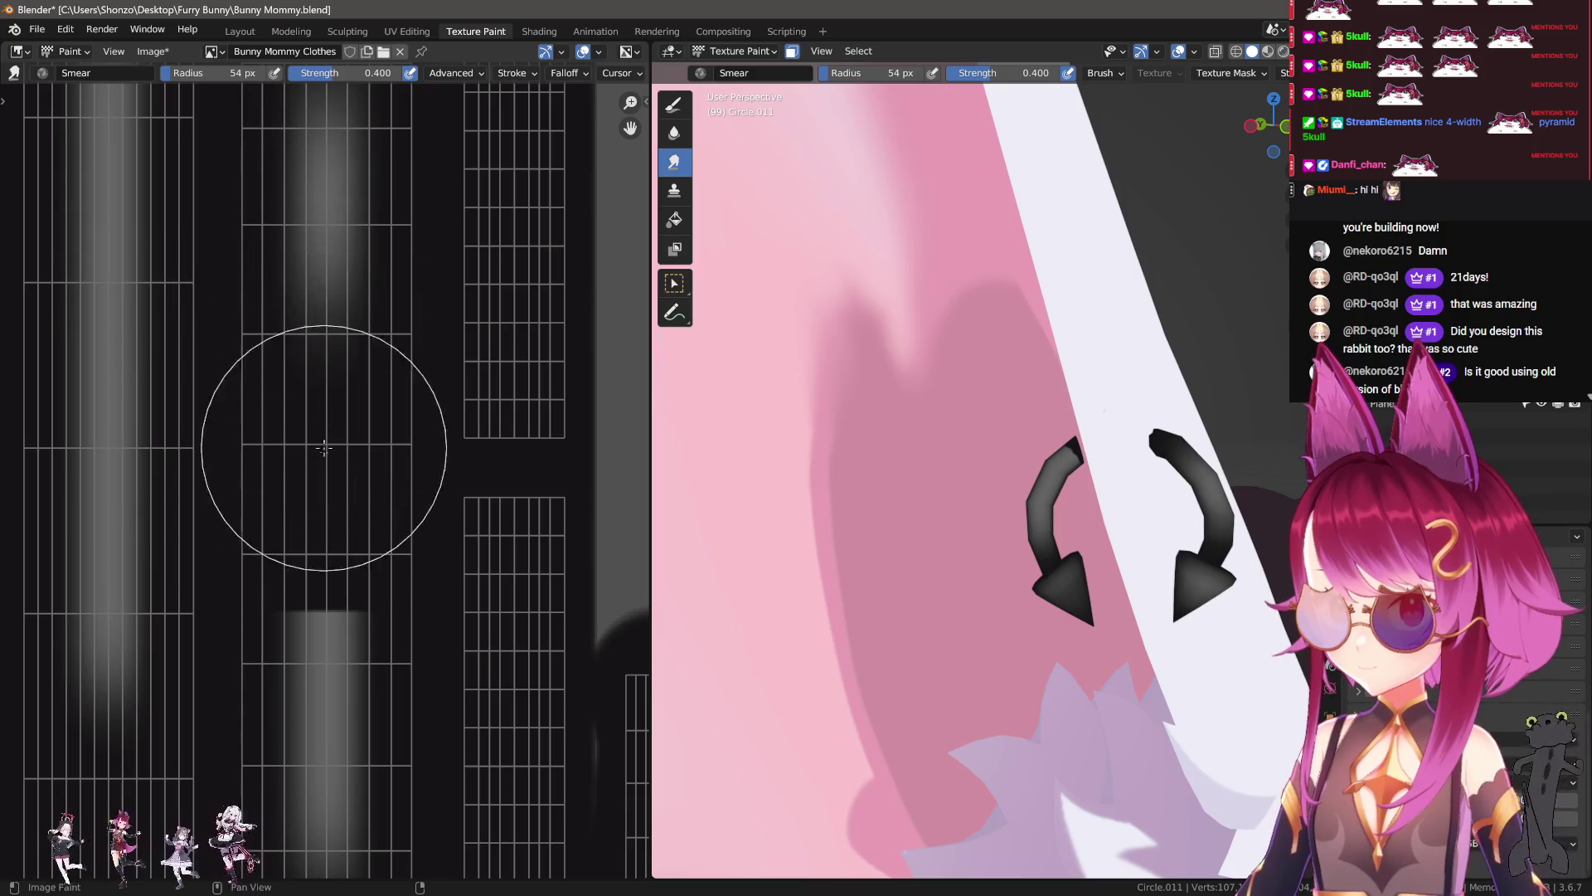
pyautogui.moveTo(321, 462); pyautogui.dragTo(335, 290, button='middle')
pyautogui.moveTo(334, 440); pyautogui.dragTo(320, 266)
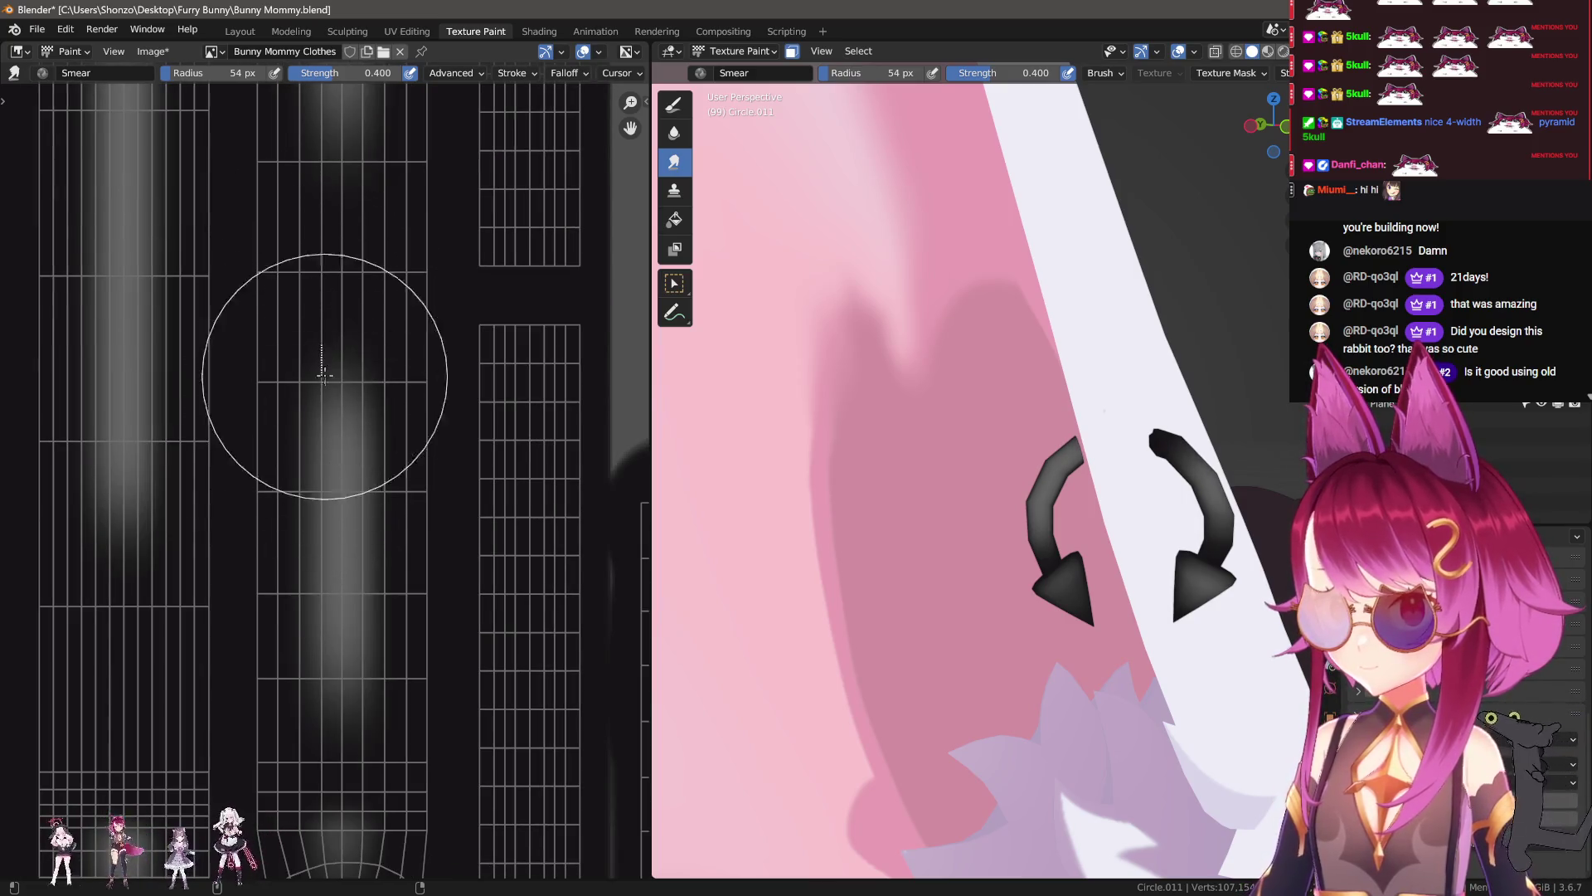
pyautogui.press('f')
pyautogui.moveTo(324, 390)
pyautogui.mouseDown()
pyautogui.moveTo(328, 479)
pyautogui.moveTo(345, 302)
pyautogui.mouseUp()
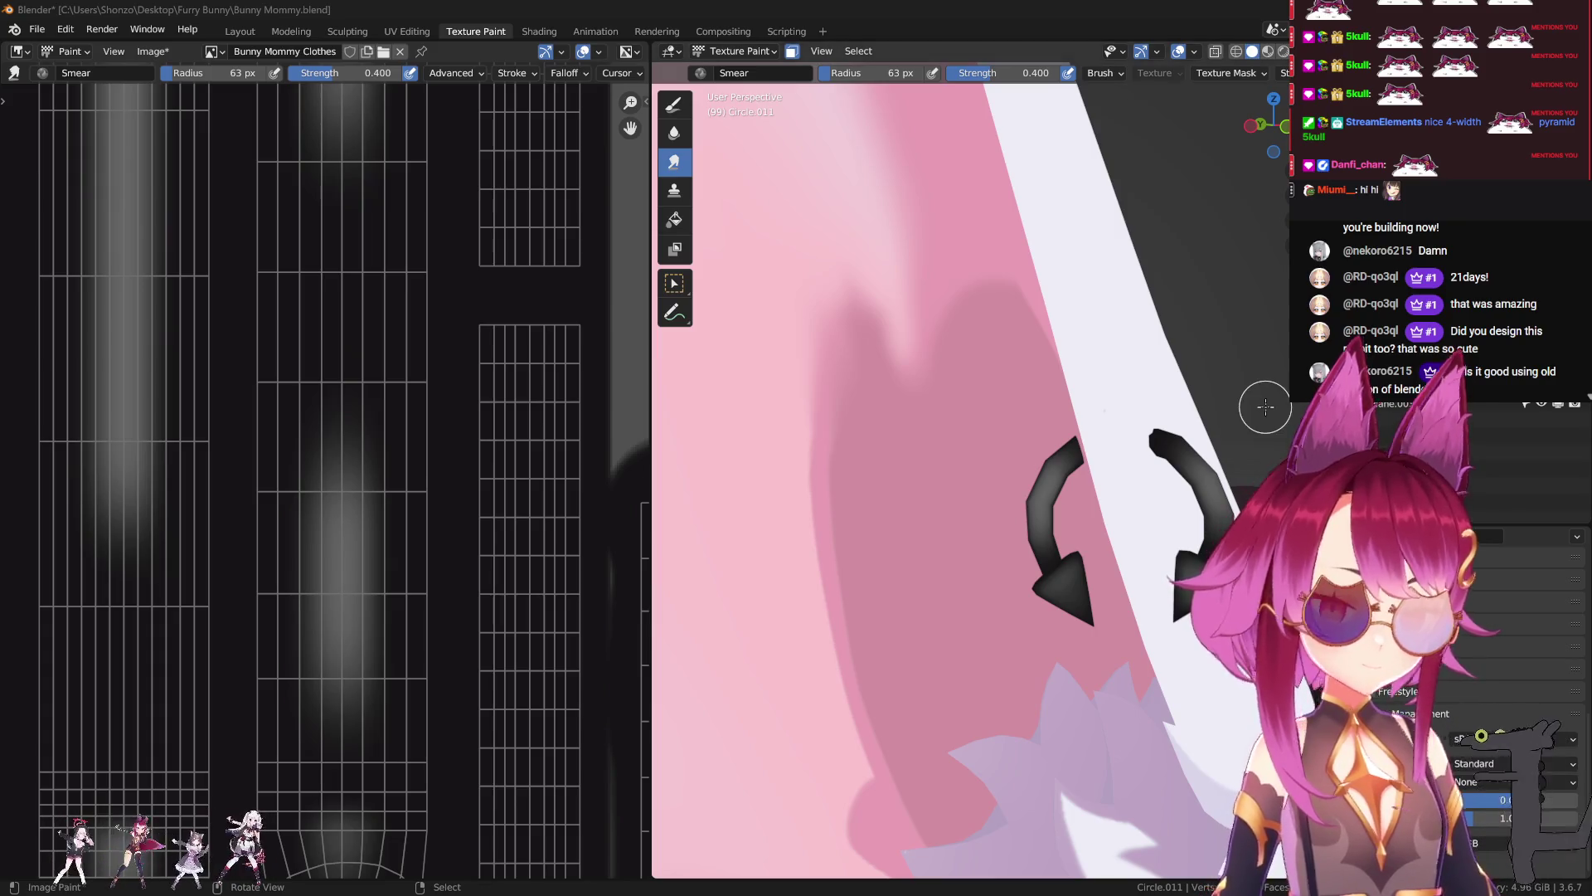
# Step: Switch to the plain TexDraw brush and orbit the 3D view to show the whole ear
pyautogui.scroll(-5, 288, 435)
pyautogui.hotkey('shift', 'space')
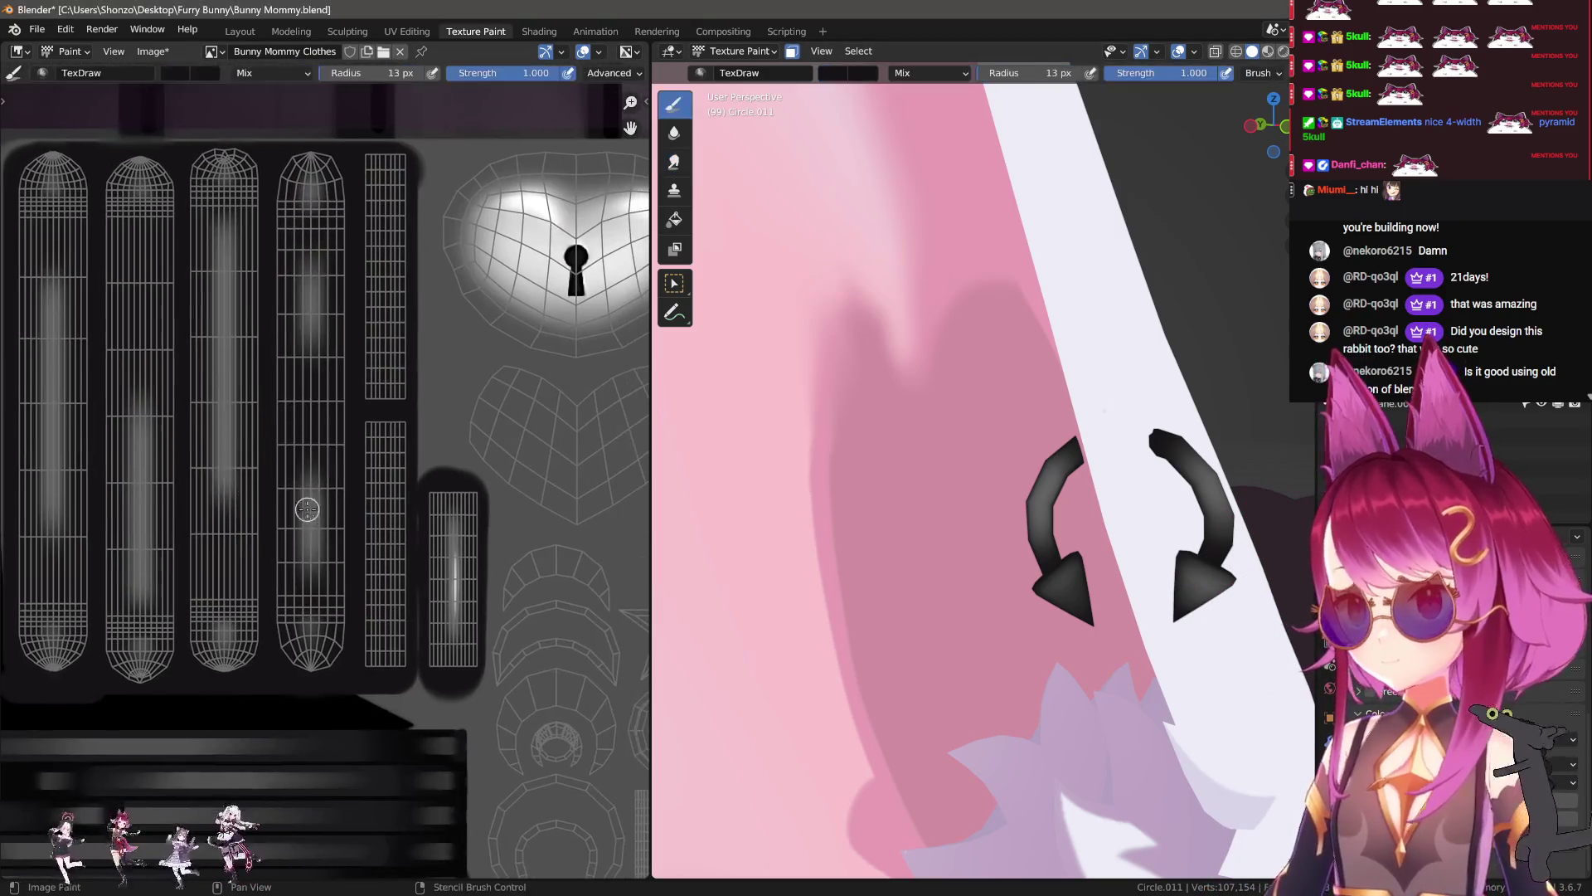
pyautogui.scroll(3, 213, 473)
pyautogui.moveTo(954, 414)
pyautogui.mouseDown(button='middle')
pyautogui.moveTo(1123, 481)
pyautogui.moveTo(1103, 444)
pyautogui.mouseUp(button='middle')
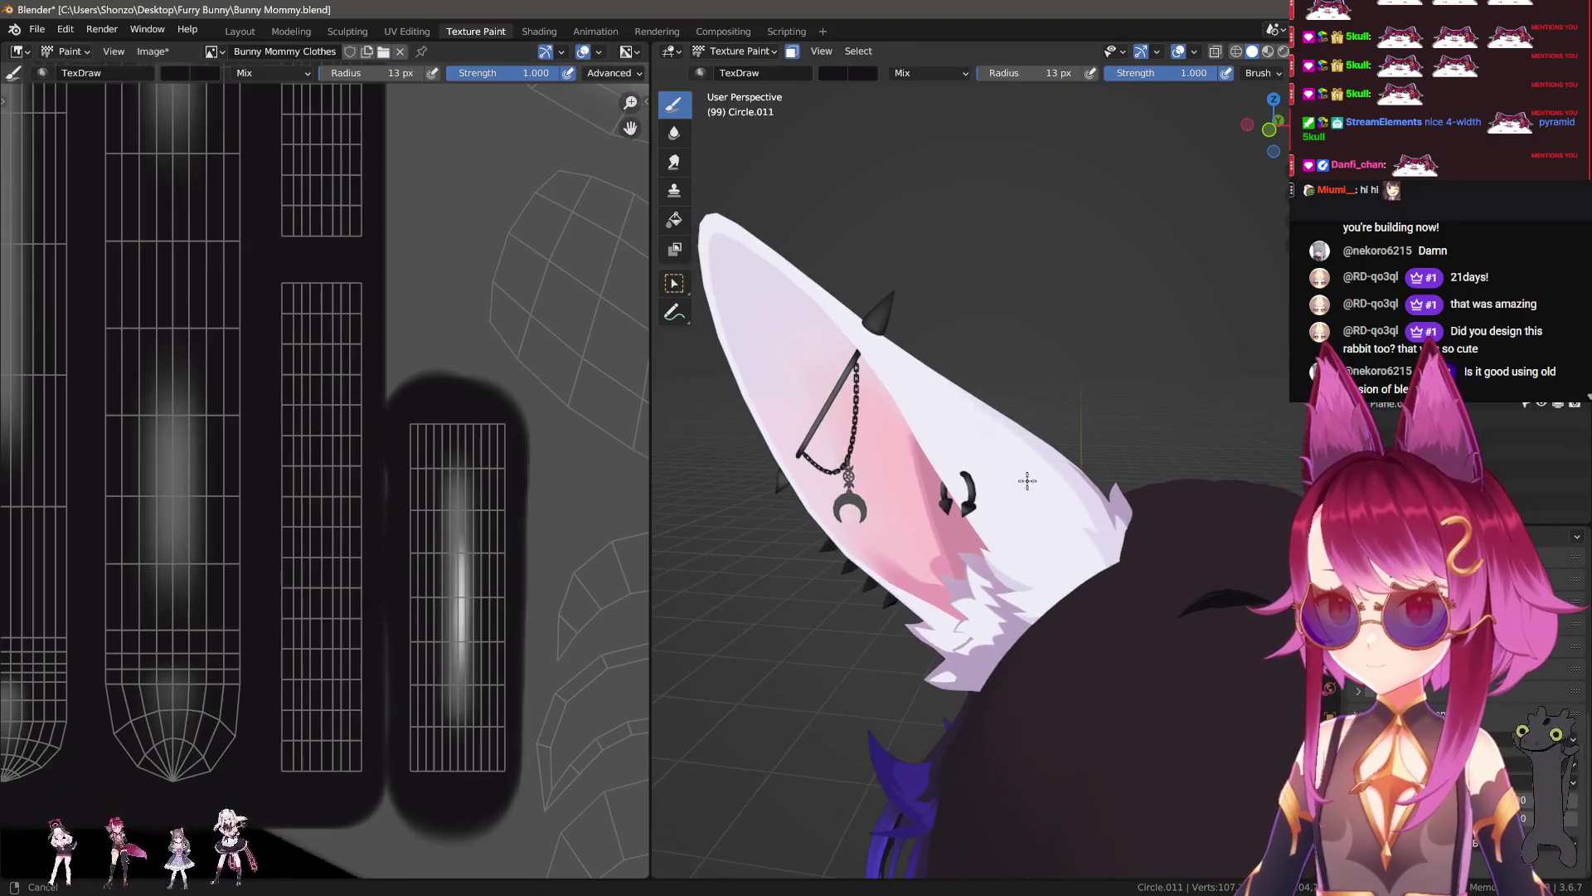
pyautogui.scroll(3, 1078, 452)
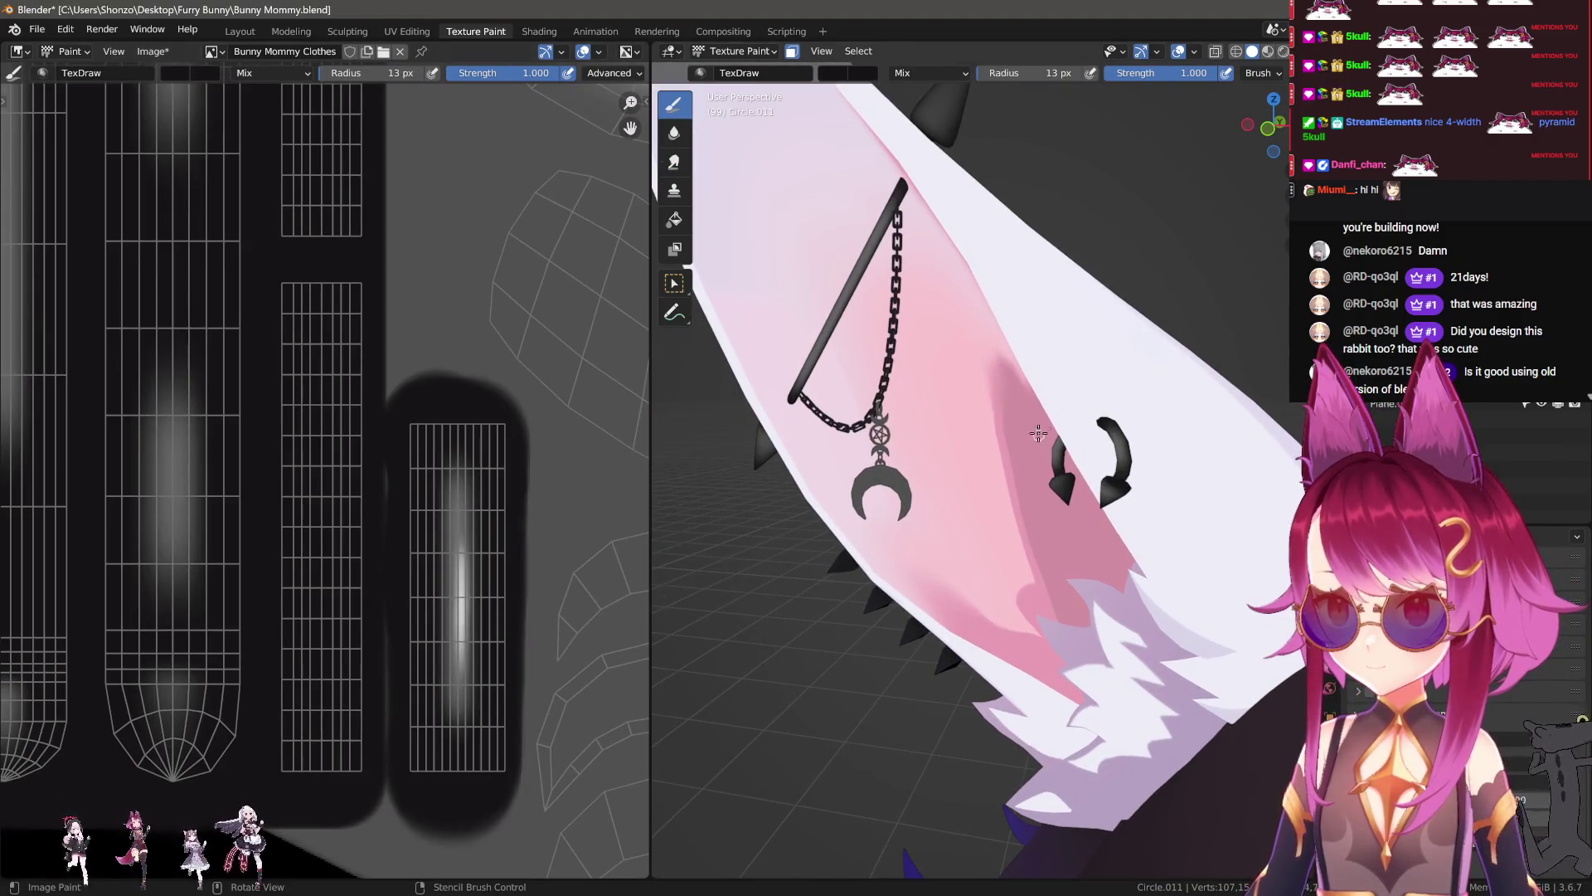
pyautogui.scroll(3, 327, 487)
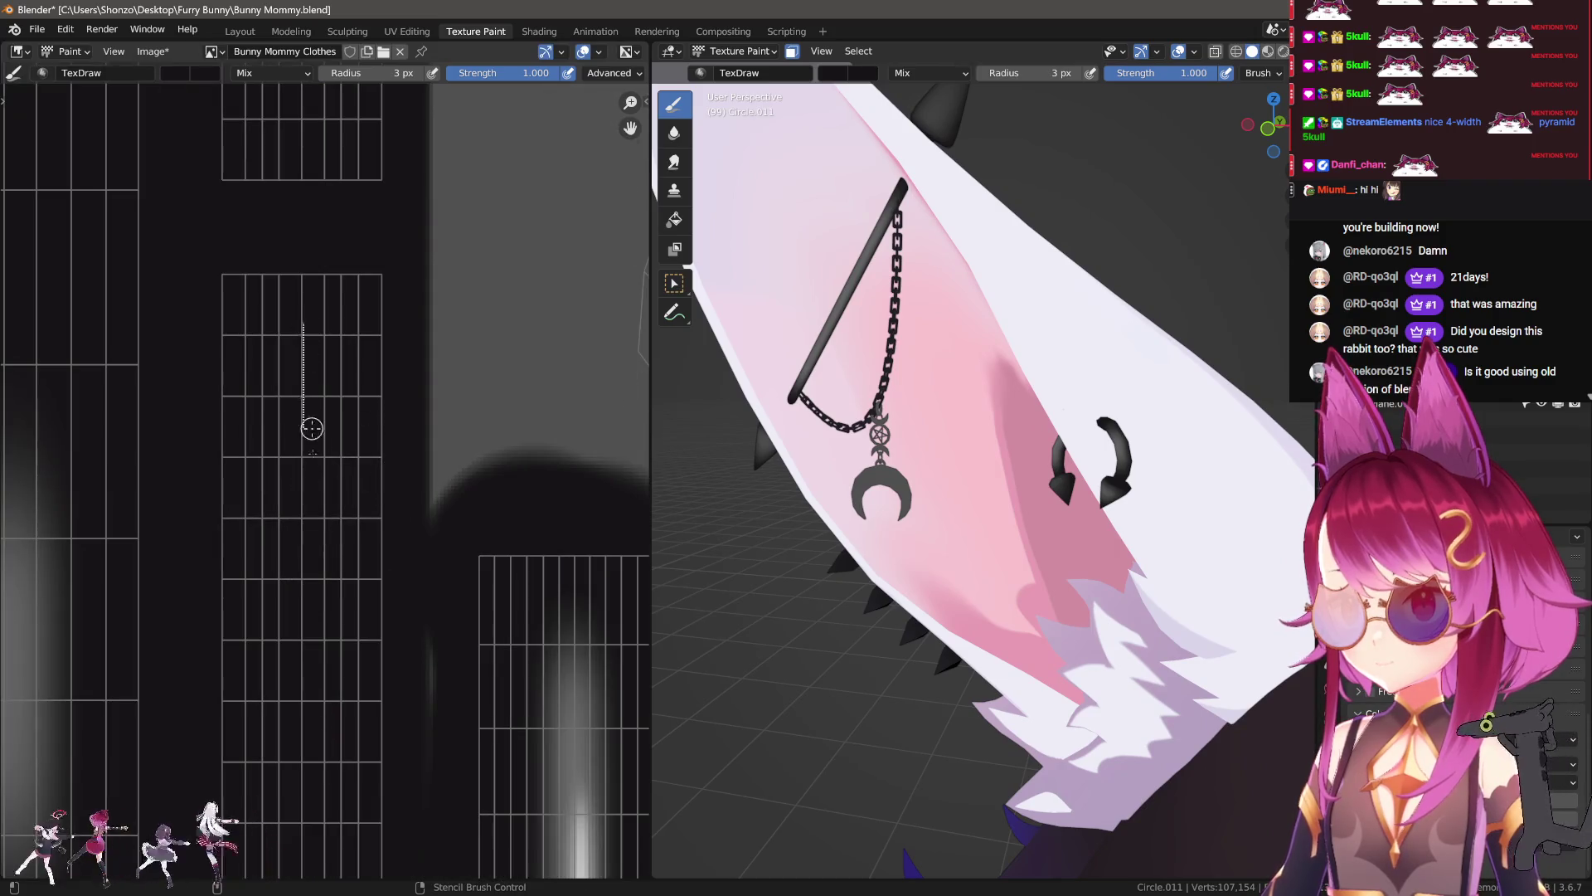
pyautogui.scroll(-3, 290, 597)
# Step: Sample grey, enlarge the brush, and paint a straight grey bar on a UV strip, redoing one bad stroke
pyautogui.press('s')
pyautogui.press('f')
pyautogui.moveTo(363, 377); pyautogui.dragTo(362, 518)
pyautogui.scroll(2, 980, 340)
pyautogui.press('KP_Decimal')
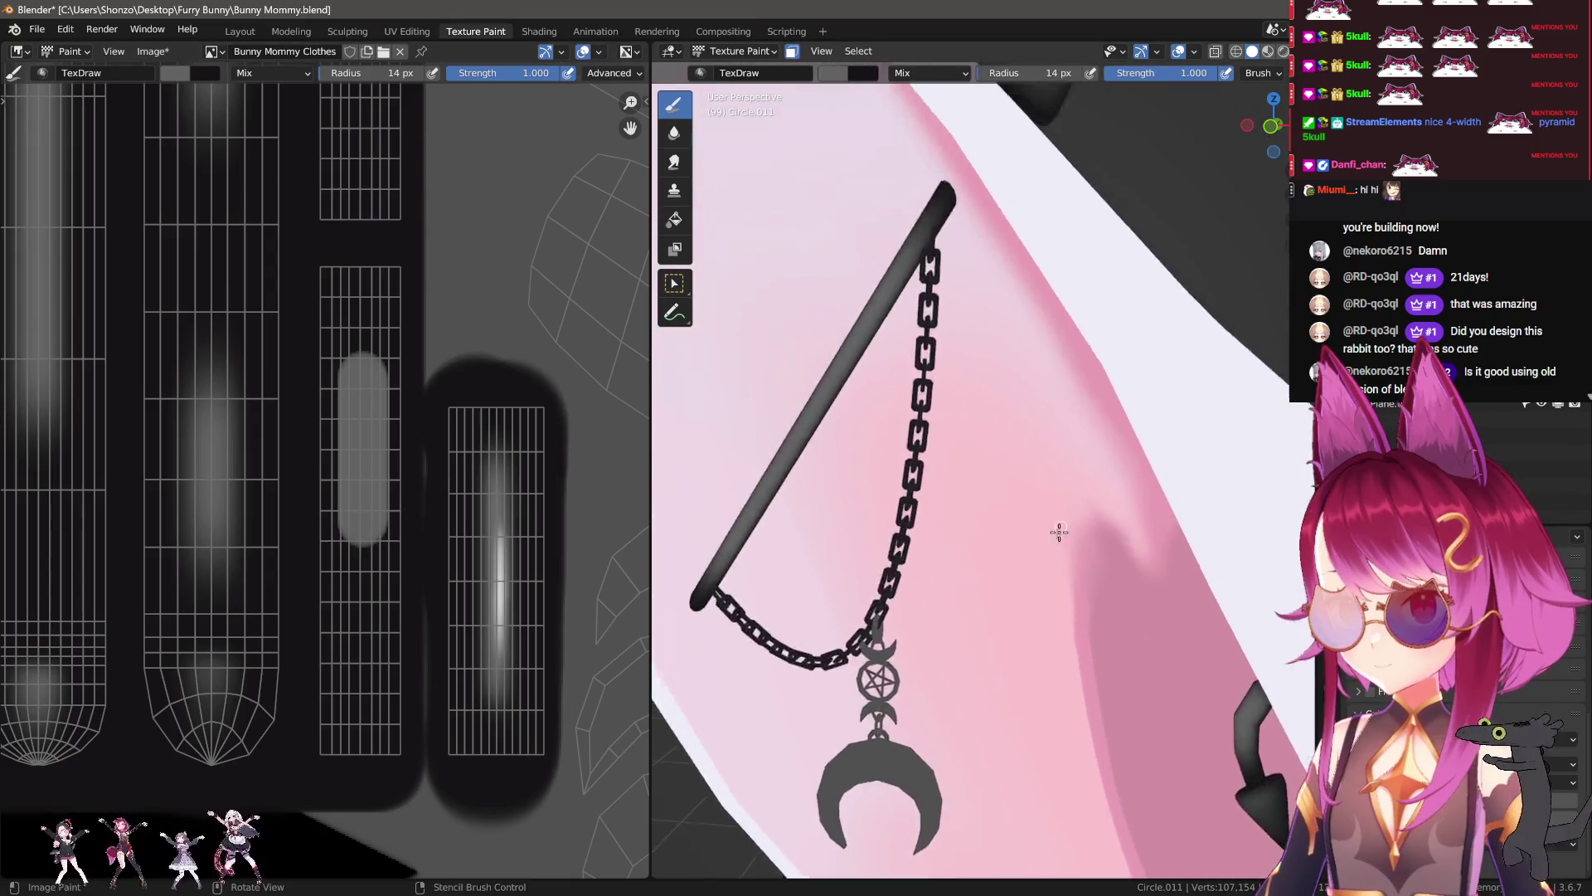
pyautogui.hotkey('ctrl', 'z')
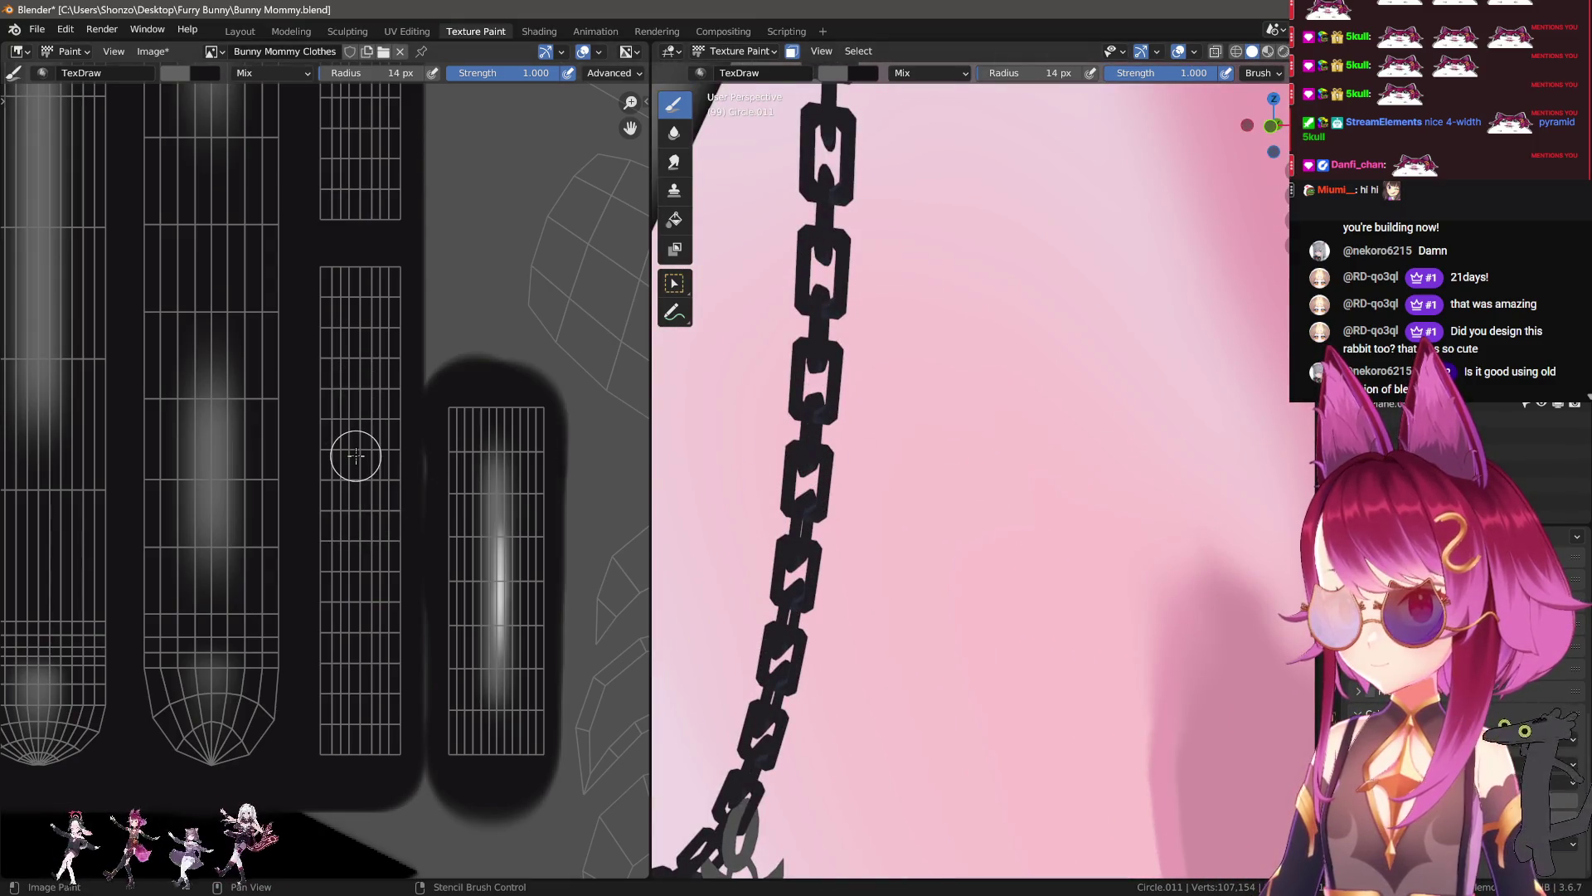
pyautogui.scroll(-5, 355, 455)
pyautogui.scroll(2, 356, 569)
pyautogui.scroll(1, 354, 588)
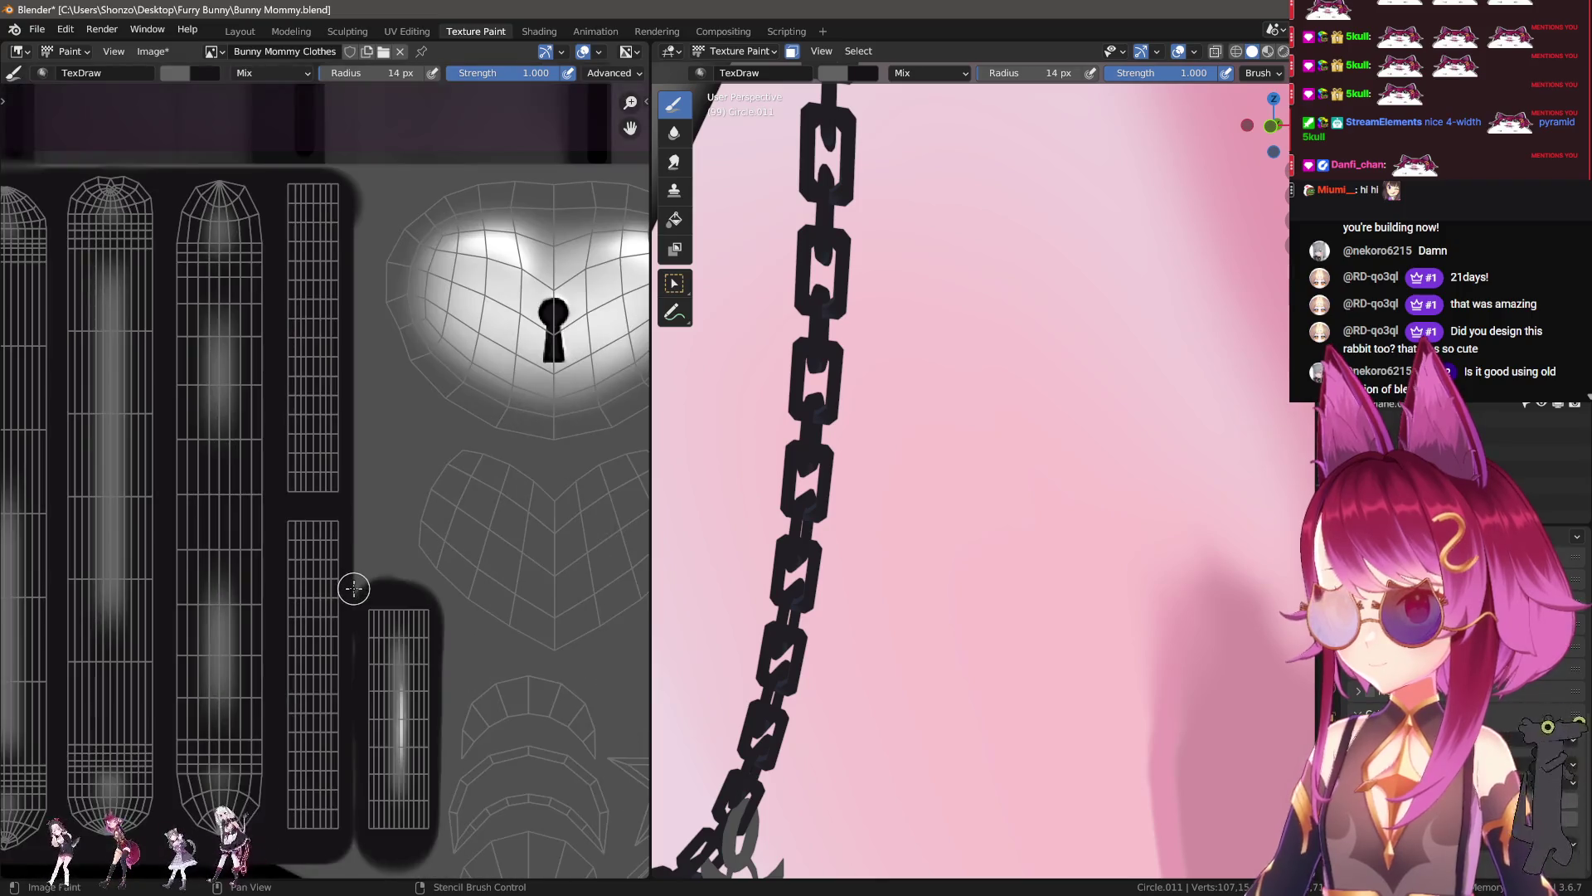
pyautogui.moveTo(315, 639); pyautogui.dragTo(340, 780)
# Step: Orbit to the heart lock side and paint a grey highlight along the black ring
pyautogui.press('KP_Decimal')
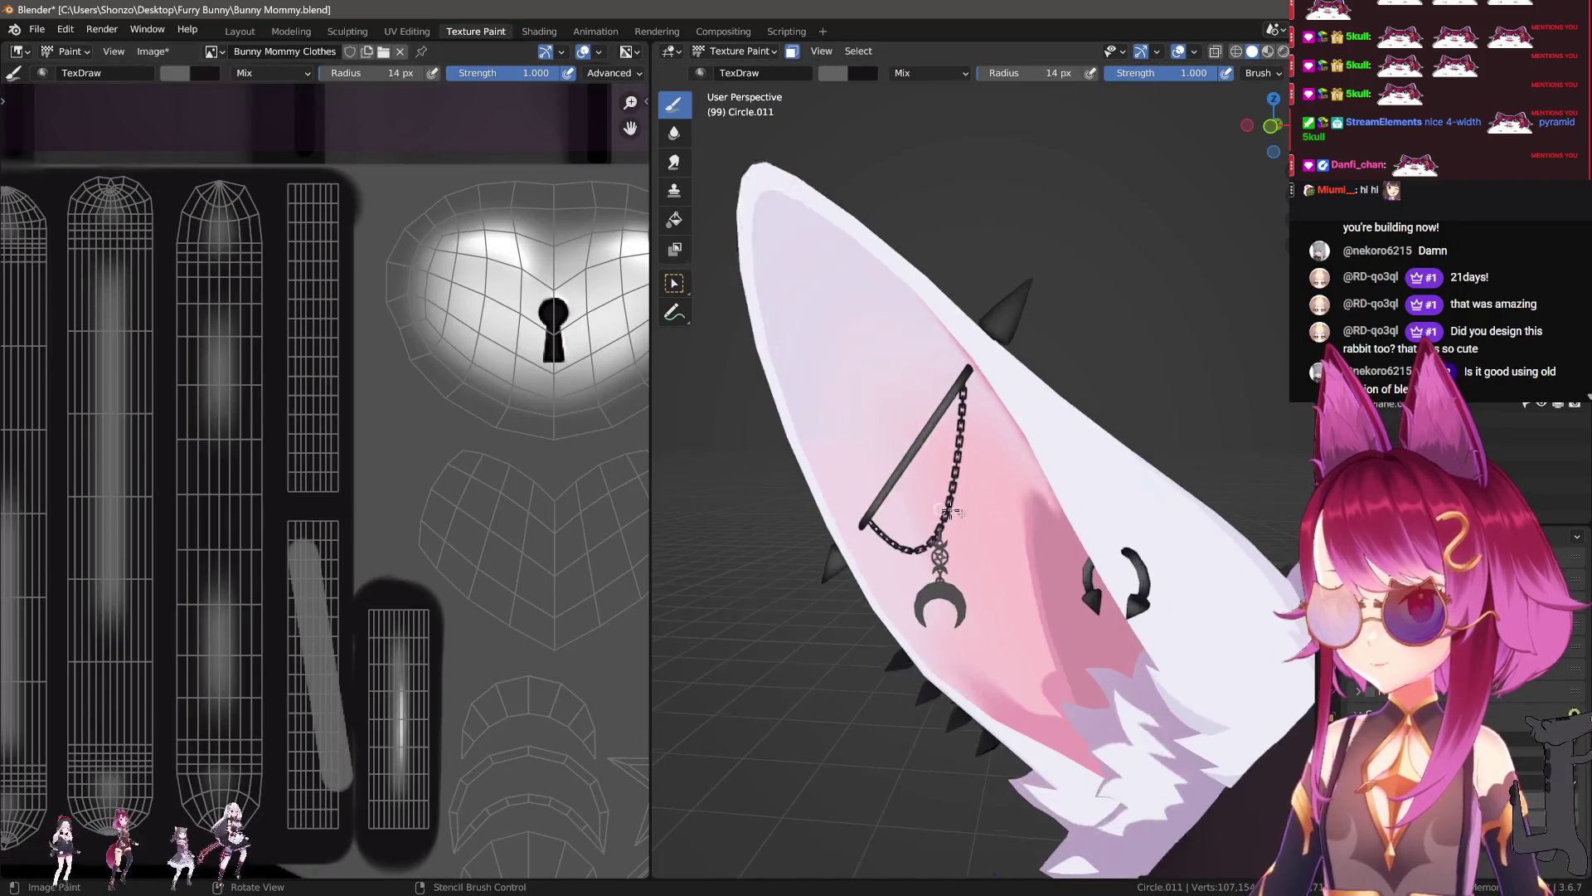
pyautogui.moveTo(1035, 486); pyautogui.dragTo(1012, 512, button='middle')
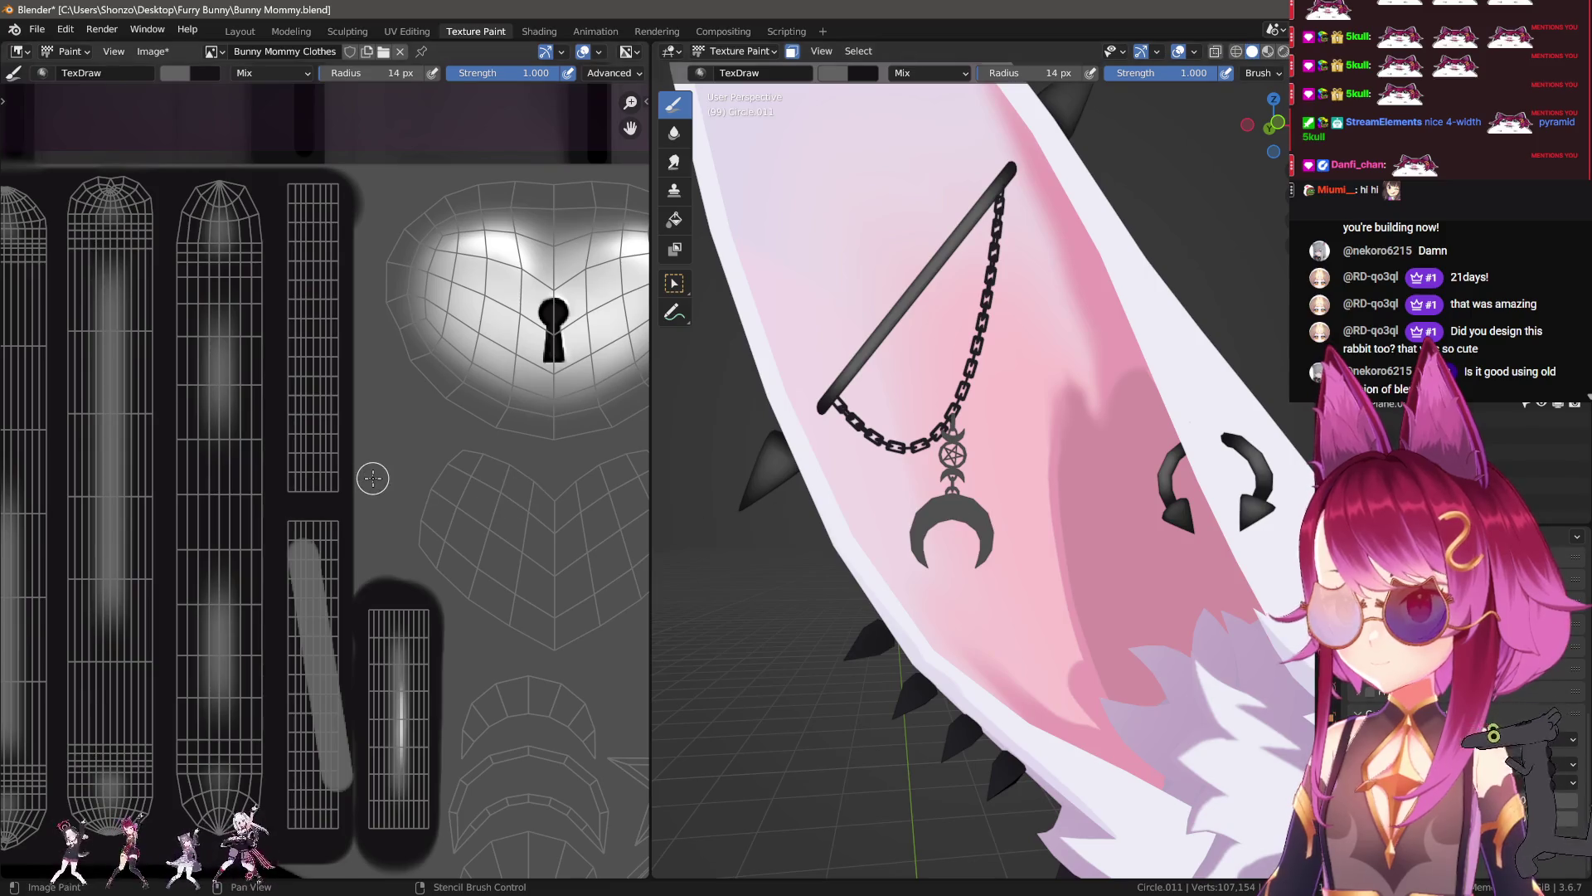
pyautogui.moveTo(995, 581)
pyautogui.mouseDown(button='middle')
pyautogui.moveTo(1089, 539)
pyautogui.moveTo(942, 508)
pyautogui.moveTo(962, 520)
pyautogui.mouseUp(button='middle')
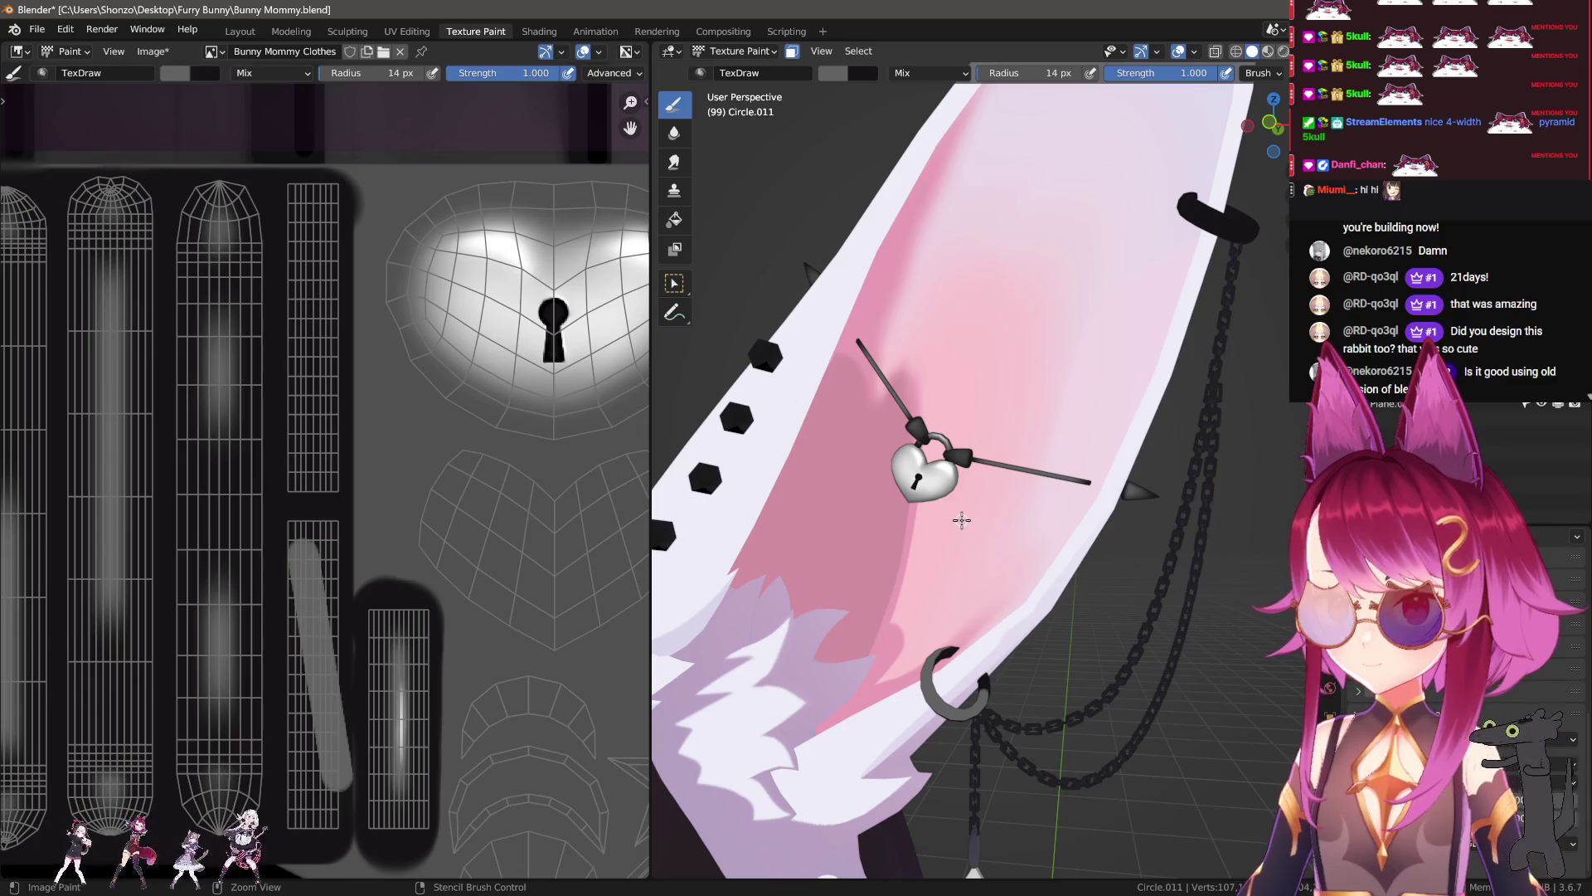
pyautogui.scroll(4, 962, 520)
pyautogui.moveTo(962, 520)
pyautogui.mouseDown(button='middle')
pyautogui.moveTo(850, 641)
pyautogui.moveTo(897, 560)
pyautogui.mouseUp(button='middle')
pyautogui.moveTo(918, 588); pyautogui.dragTo(983, 614)
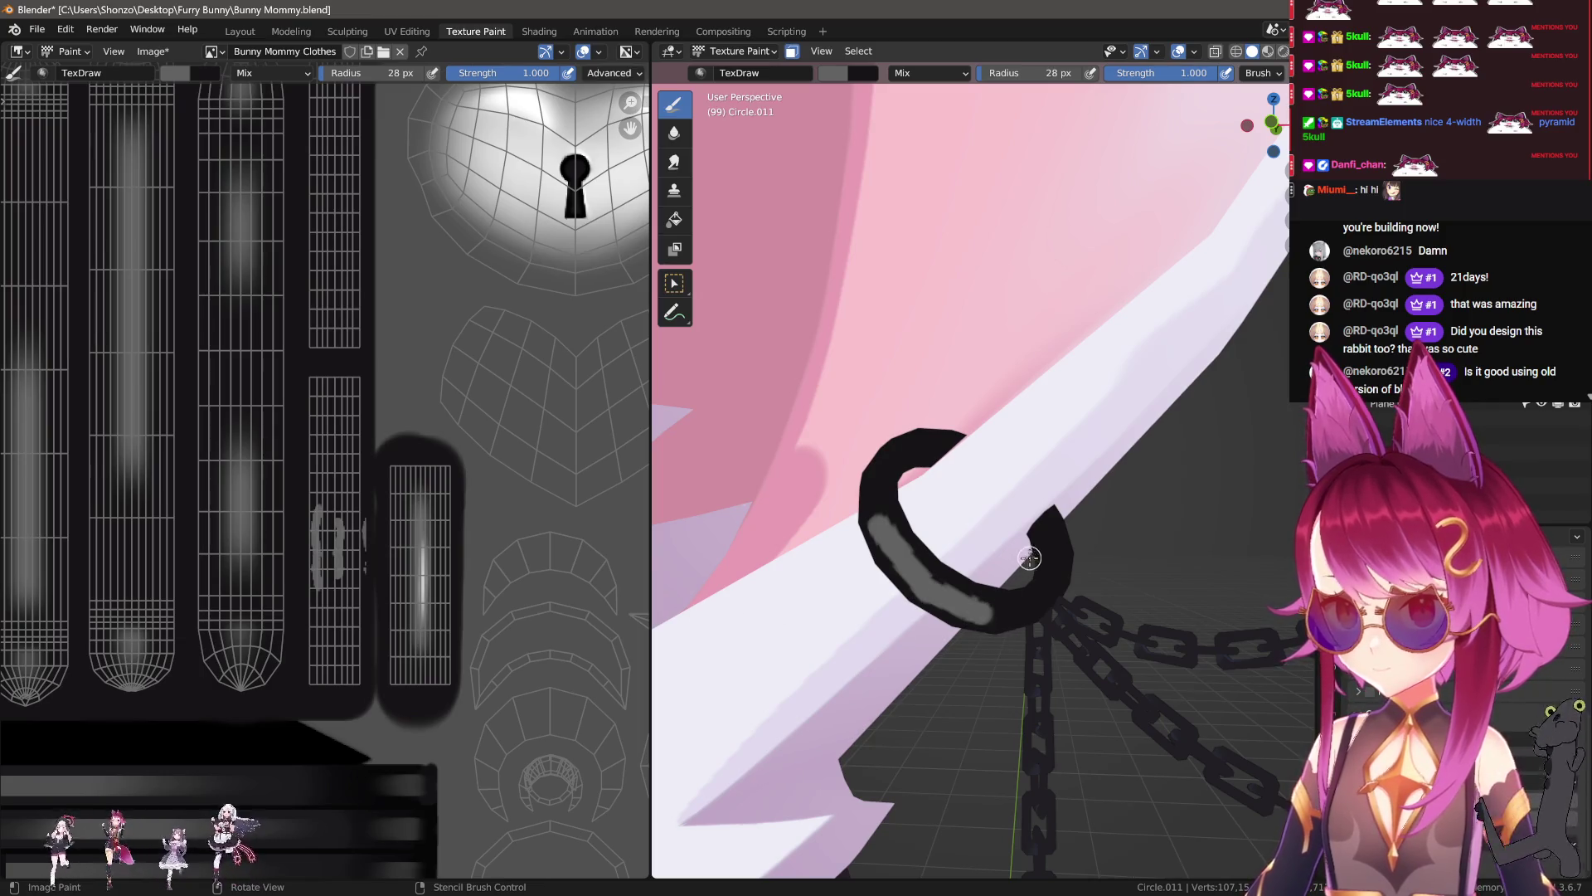
# Step: Orbit close to the black ring, draw a short straight highlight line, and shrink the brush
pyautogui.moveTo(917, 460); pyautogui.dragTo(941, 469, button='middle')
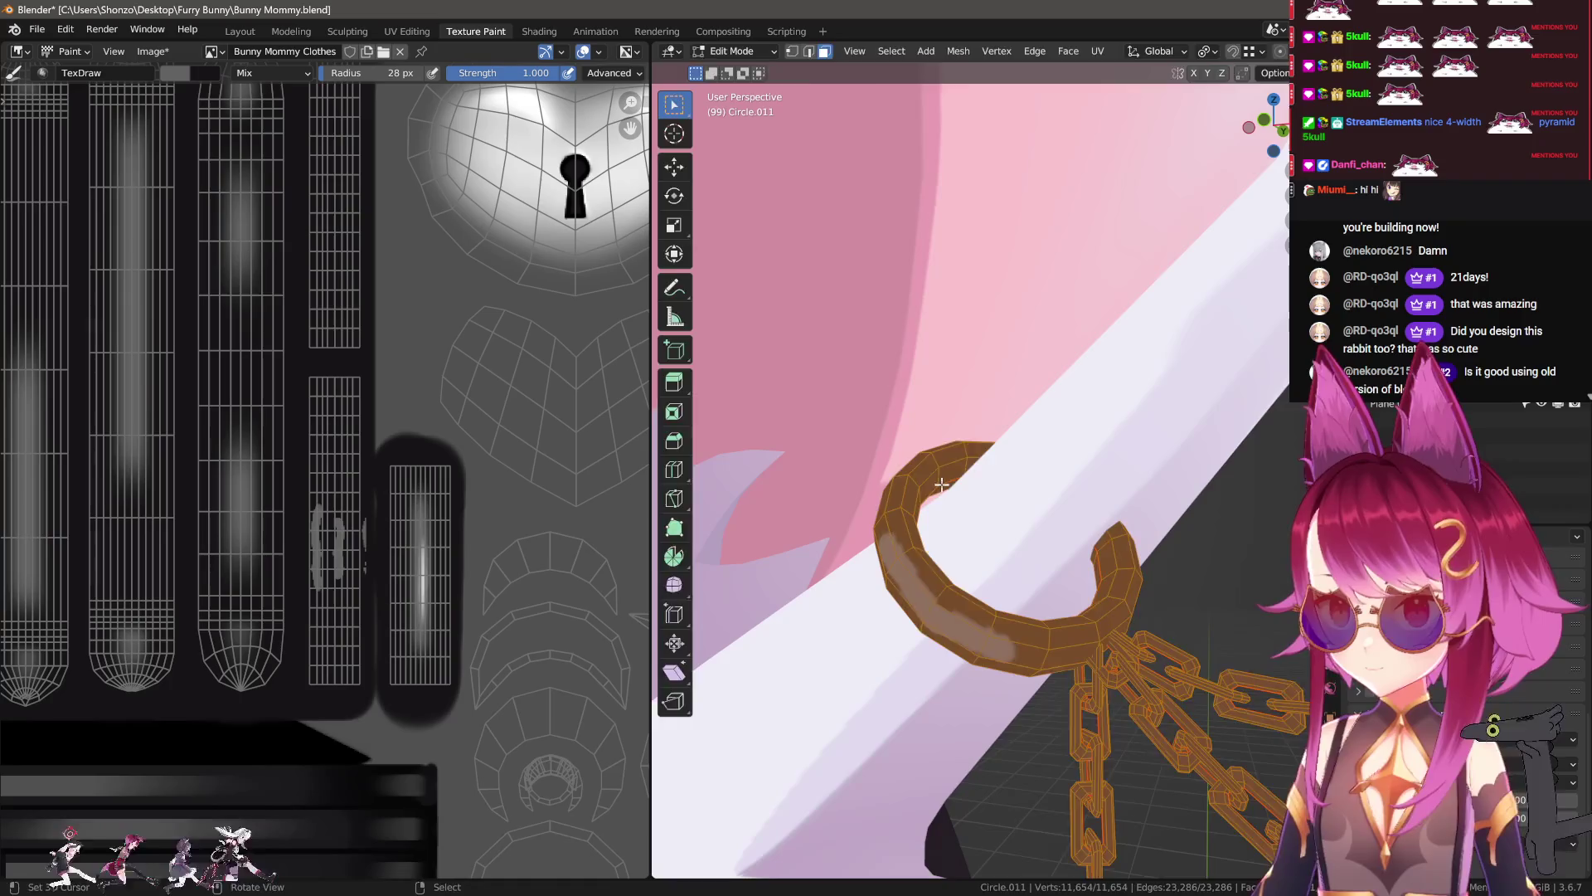
pyautogui.moveTo(1022, 498); pyautogui.dragTo(1052, 516, button='middle')
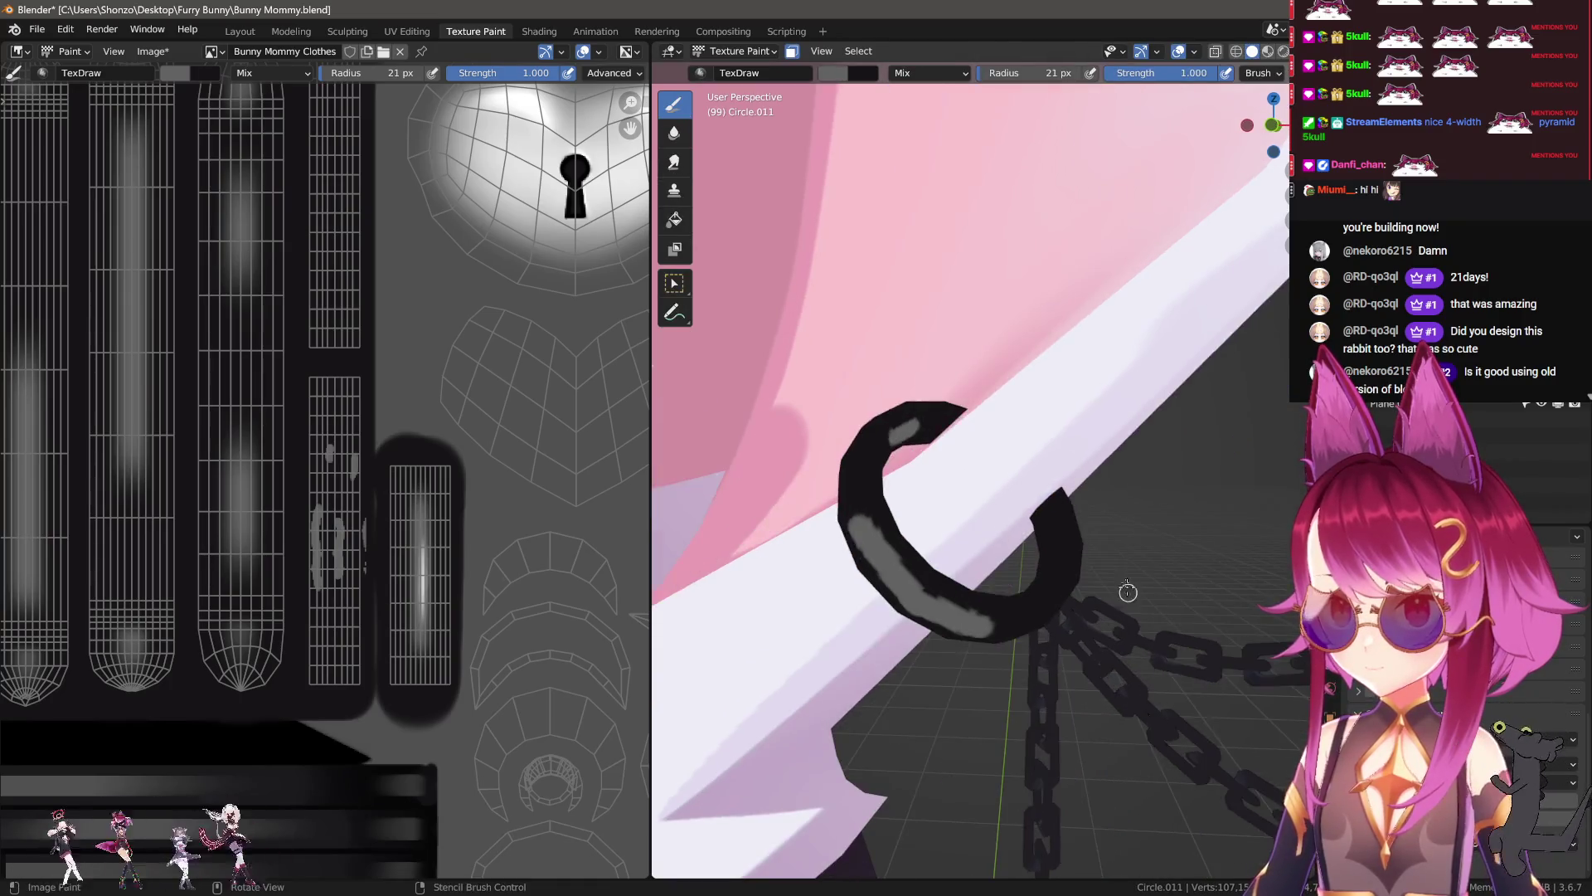
pyautogui.moveTo(1051, 516); pyautogui.dragTo(1058, 551)
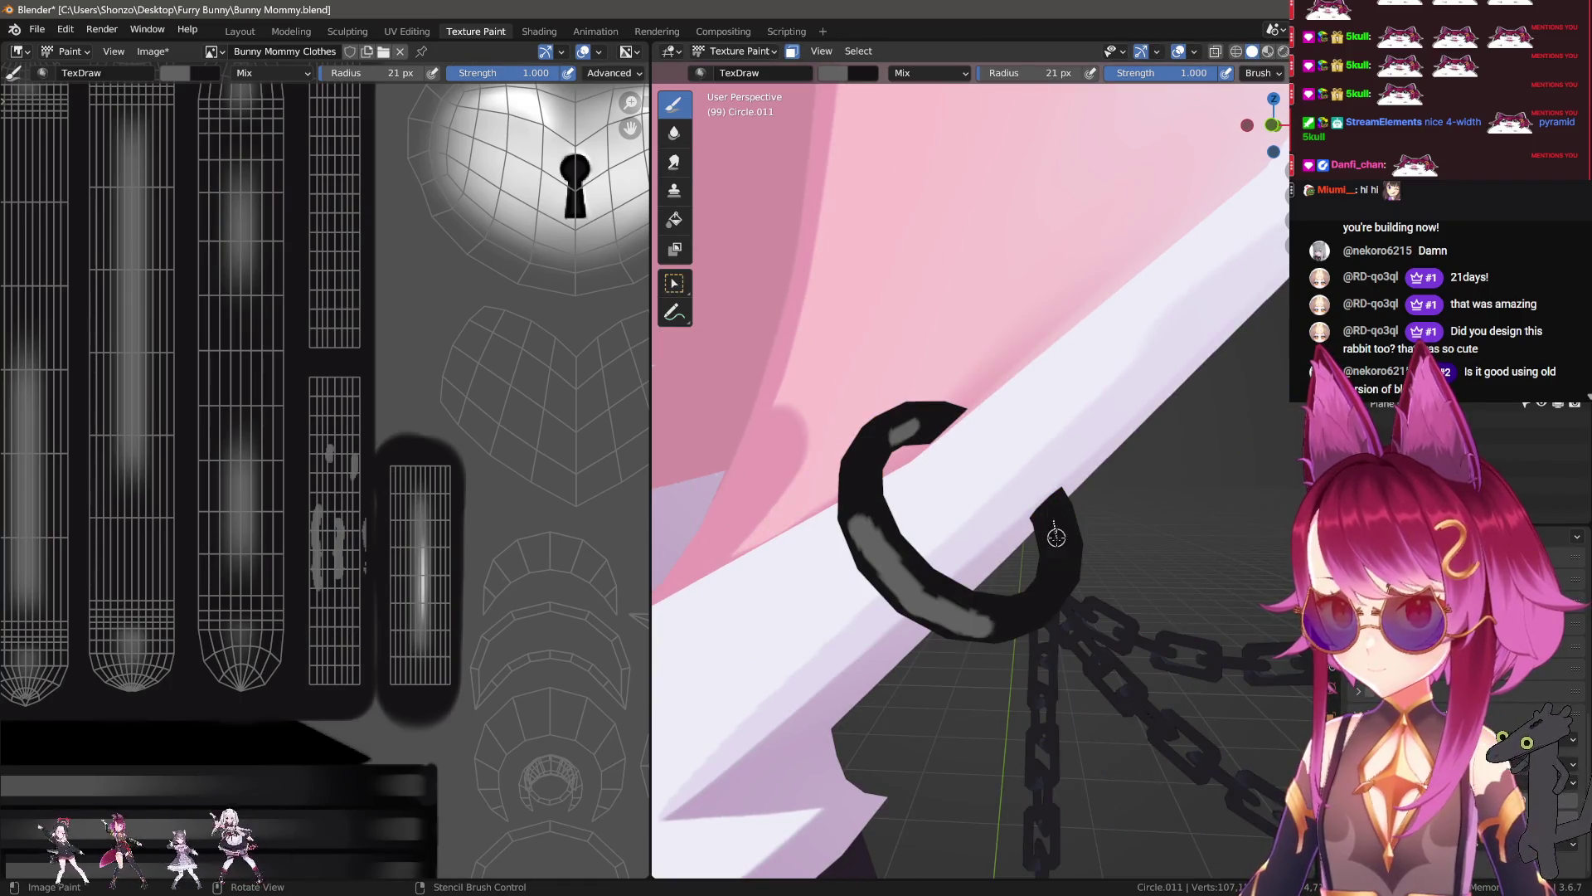
pyautogui.scroll(4, 325, 641)
pyautogui.press('f')
pyautogui.click(332, 647)
pyautogui.scroll(1, 336, 648)
pyautogui.press('[')
pyautogui.press('[')
pyautogui.press('[')
# Step: Paint black over the existing grey strips in the UV texture
pyautogui.moveTo(463, 378); pyautogui.dragTo(445, 605)
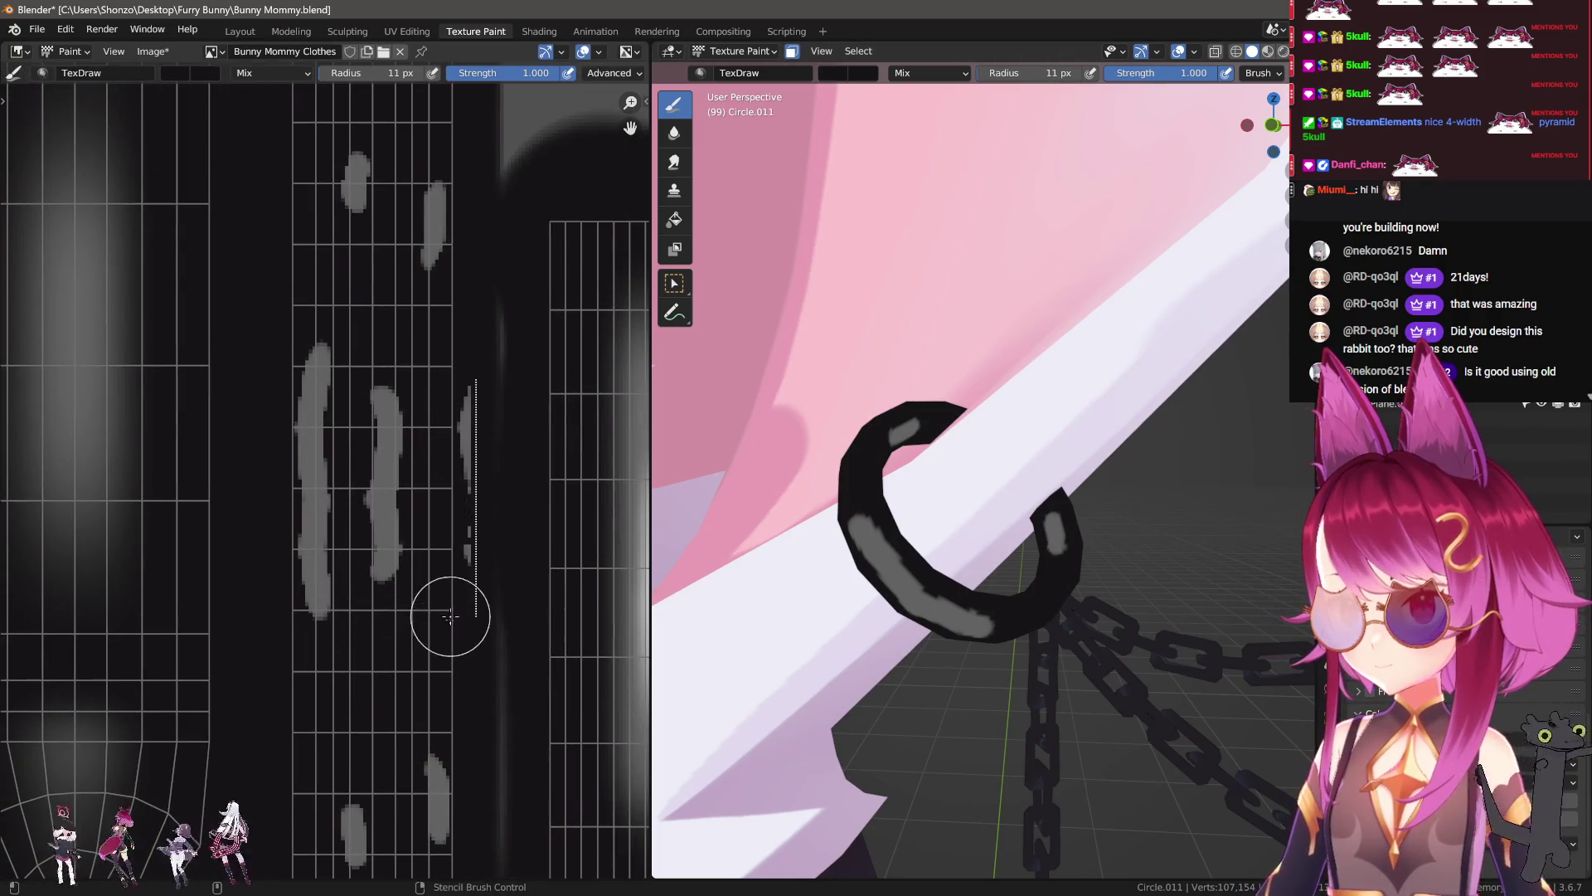
pyautogui.moveTo(299, 363); pyautogui.dragTo(307, 610)
pyautogui.moveTo(306, 609); pyautogui.dragTo(287, 801, button='middle')
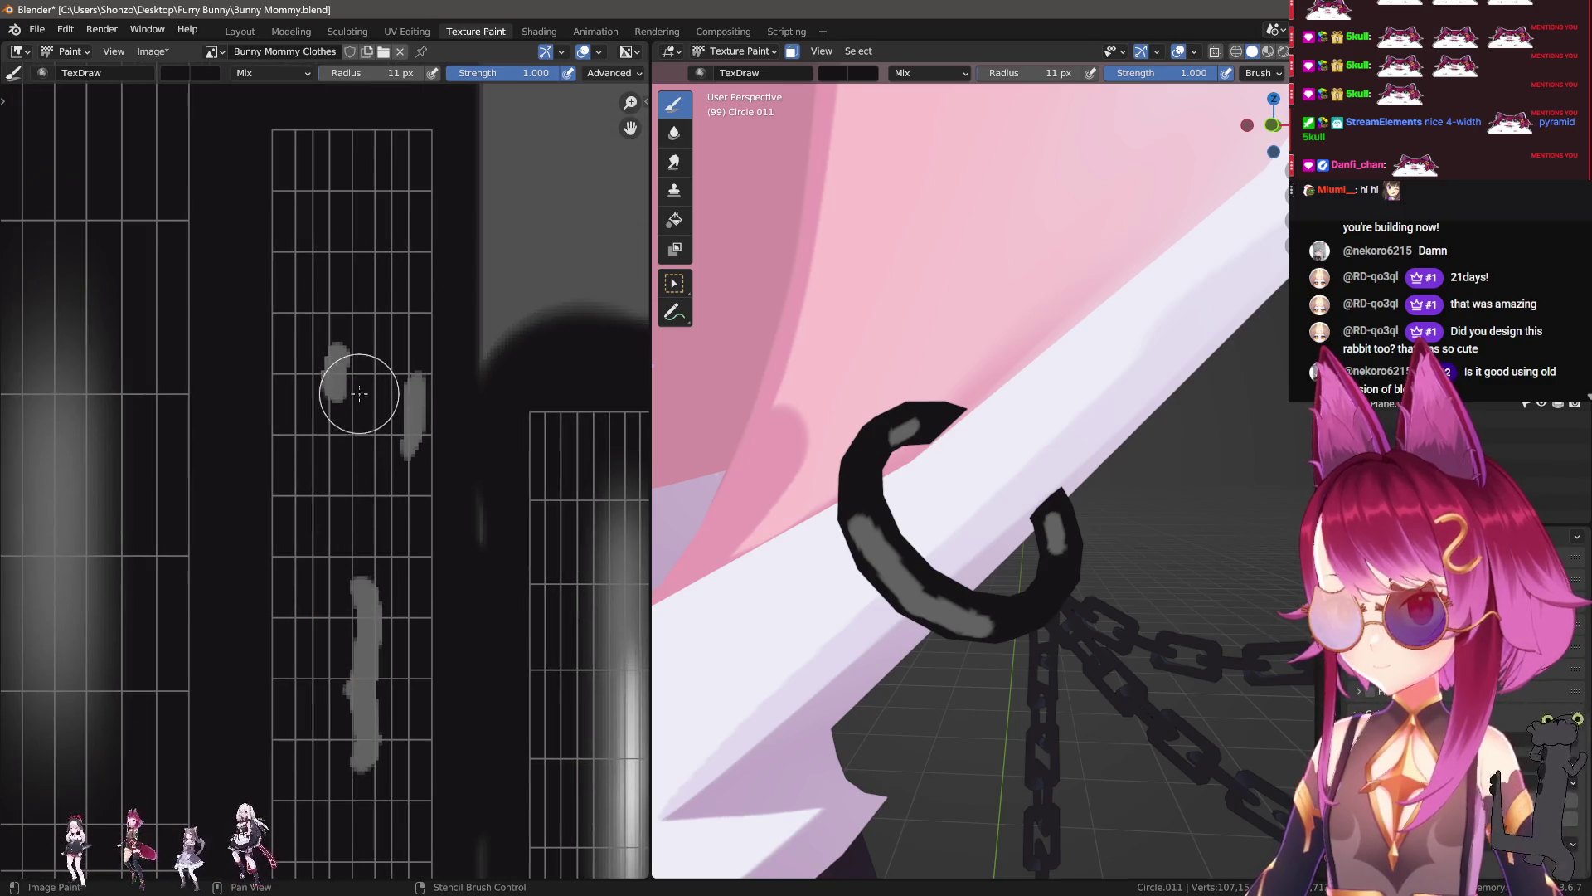
pyautogui.moveTo(342, 347); pyautogui.dragTo(320, 452)
pyautogui.moveTo(419, 558); pyautogui.dragTo(430, 412, button='middle')
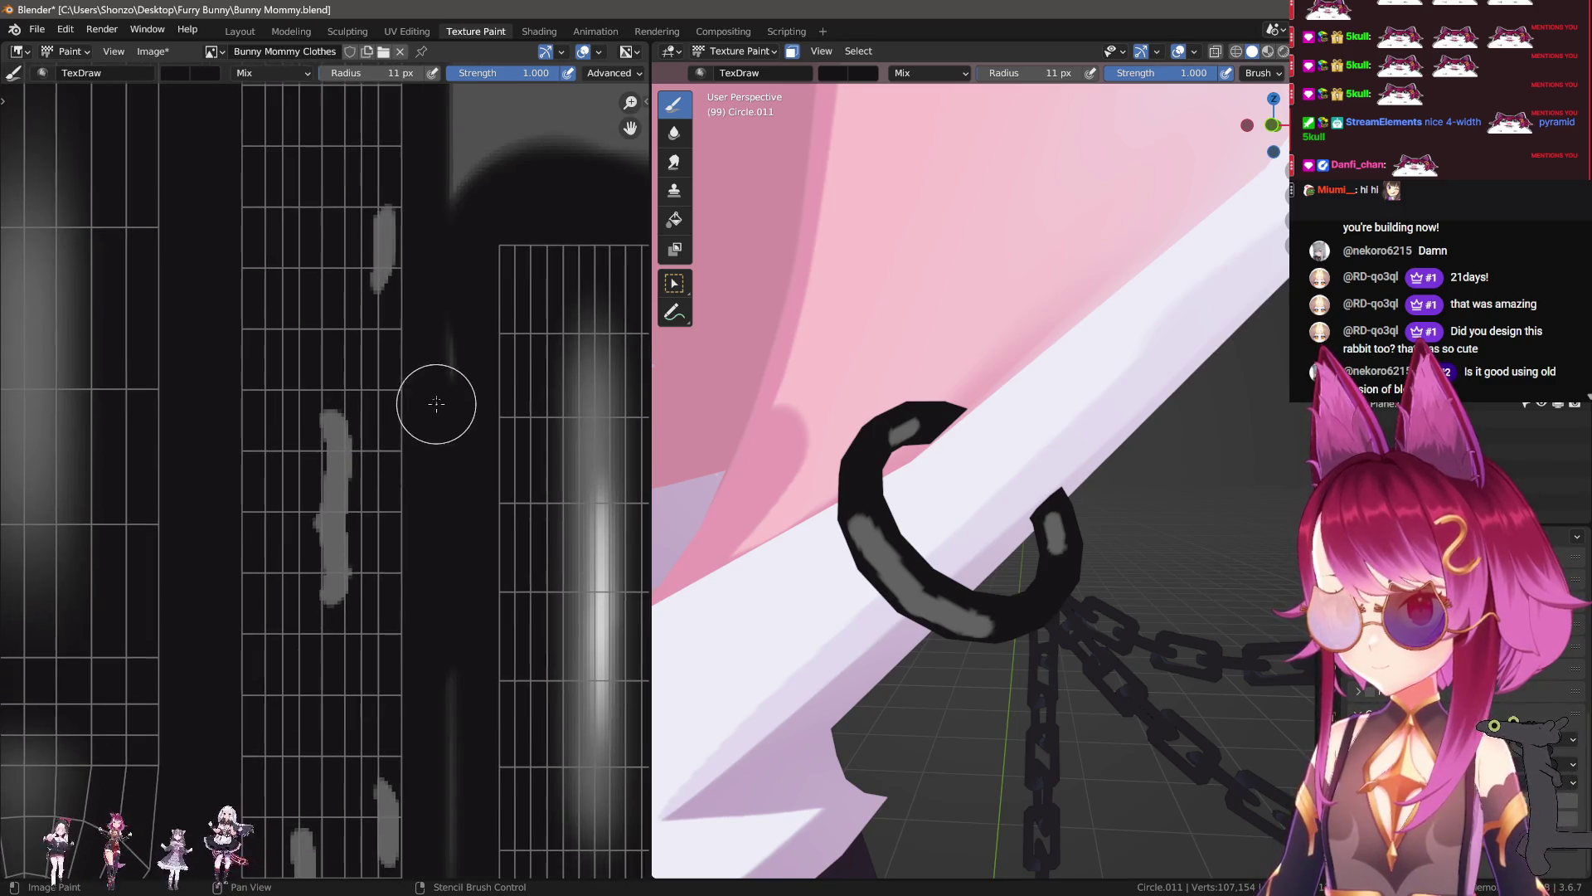
pyautogui.moveTo(441, 774); pyautogui.dragTo(424, 525, button='middle')
pyautogui.moveTo(277, 531); pyautogui.dragTo(284, 640)
pyautogui.moveTo(319, 619); pyautogui.dragTo(319, 649, button='middle')
# Step: Paint thin grey highlight strips along the lower and upper strips with a very small brush
pyautogui.press('f')
pyautogui.click(355, 611)
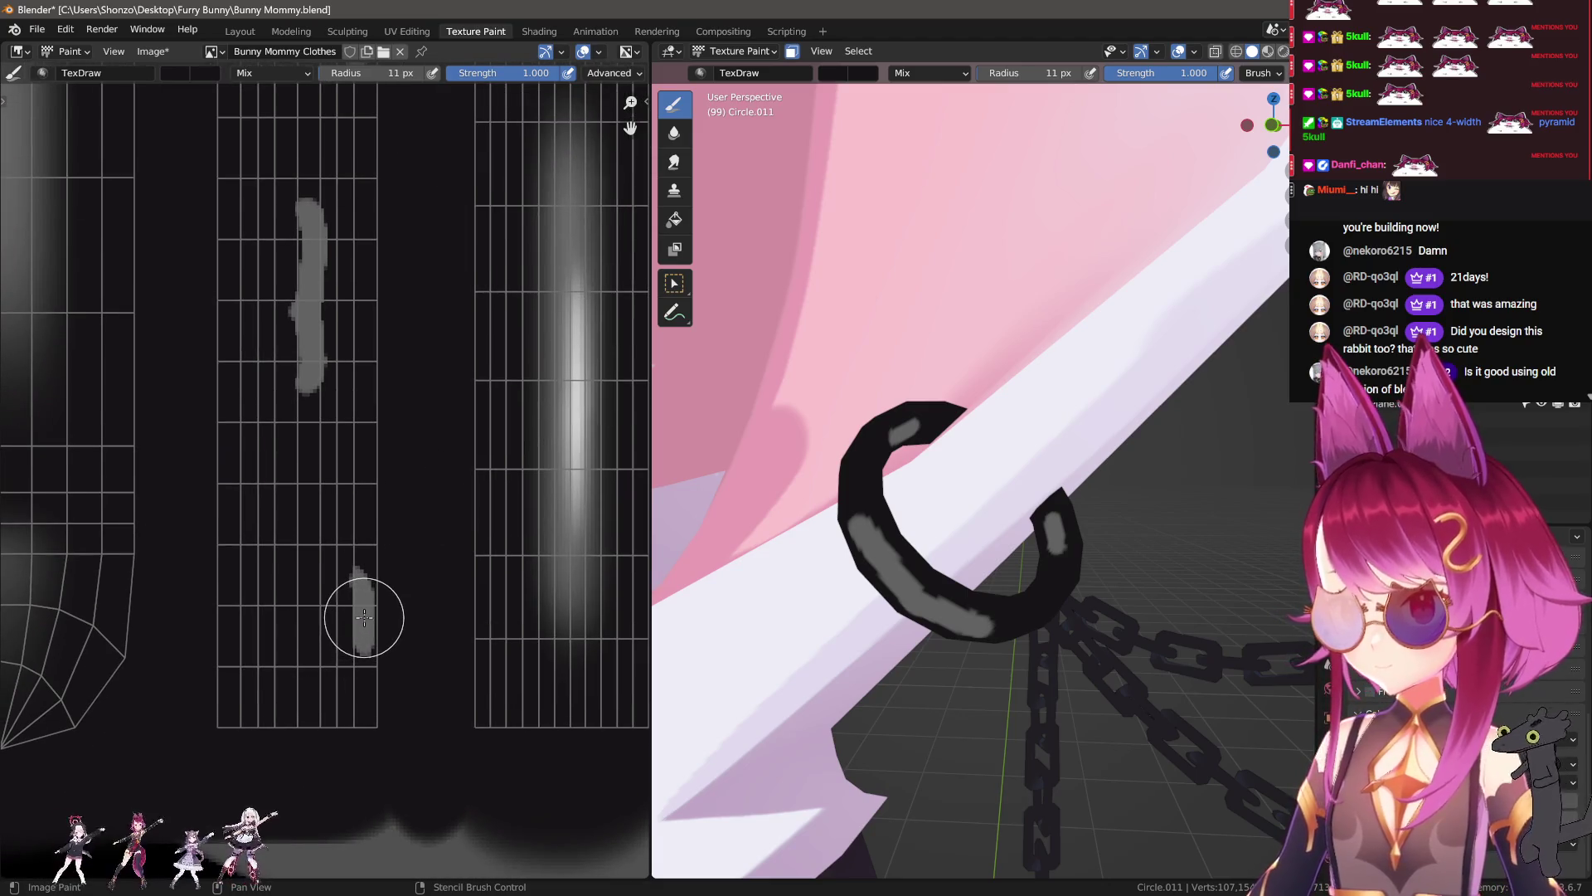
pyautogui.scroll(2, 357, 613)
pyautogui.click(375, 736)
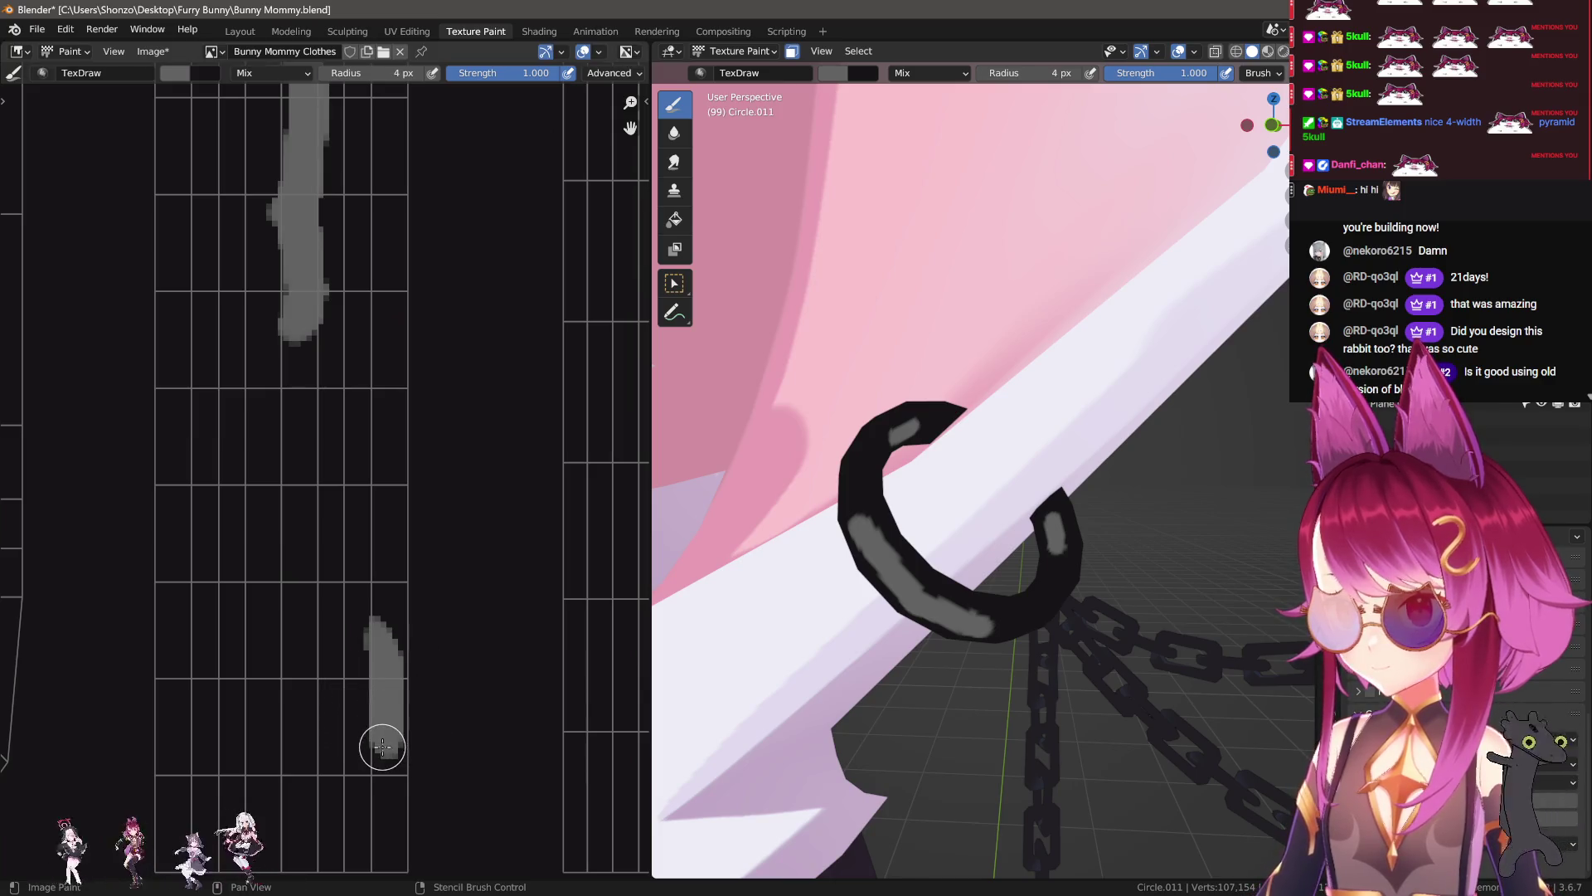
pyautogui.moveTo(383, 746); pyautogui.dragTo(381, 614)
pyautogui.moveTo(392, 463); pyautogui.dragTo(380, 687, button='middle')
pyautogui.scroll(-1, 369, 546)
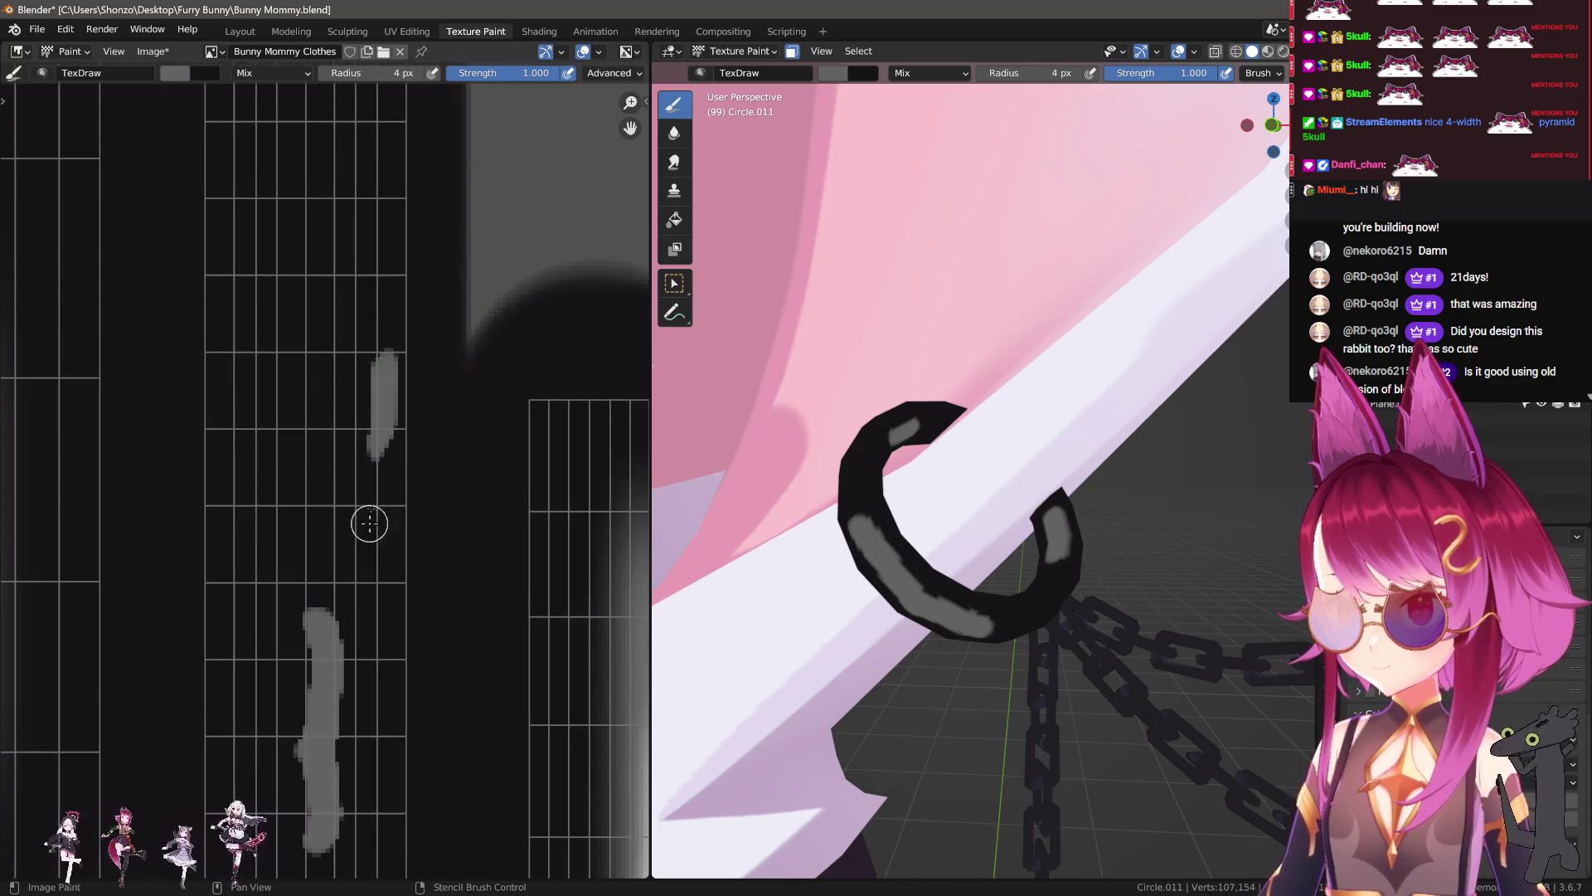
pyautogui.moveTo(380, 355); pyautogui.dragTo(380, 468)
pyautogui.moveTo(329, 597); pyautogui.dragTo(348, 377, button='middle')
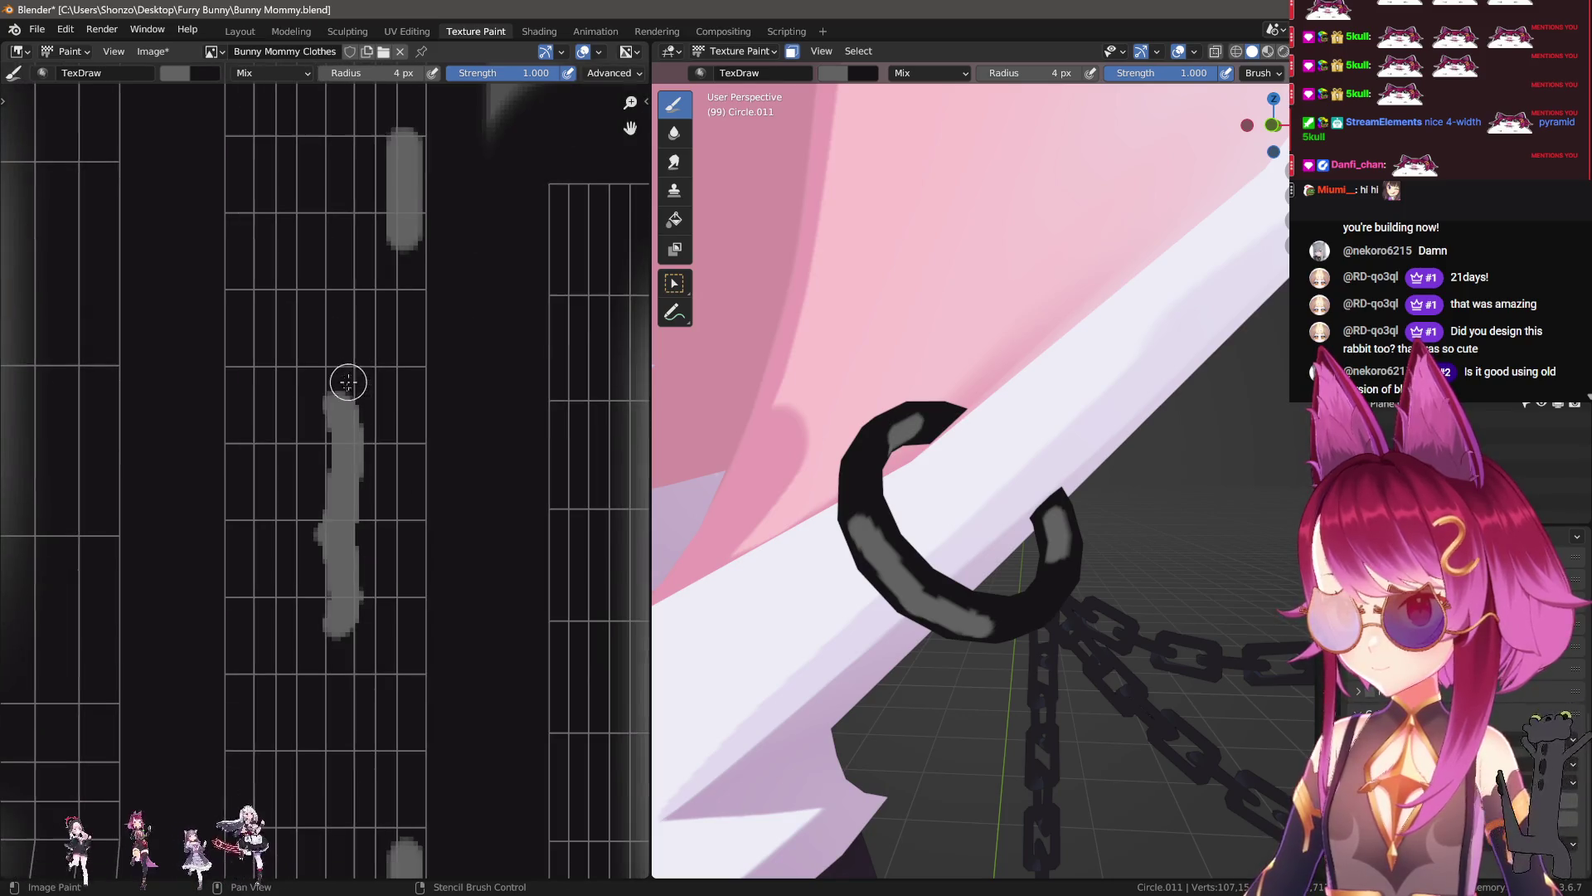
pyautogui.moveTo(341, 411); pyautogui.dragTo(343, 618)
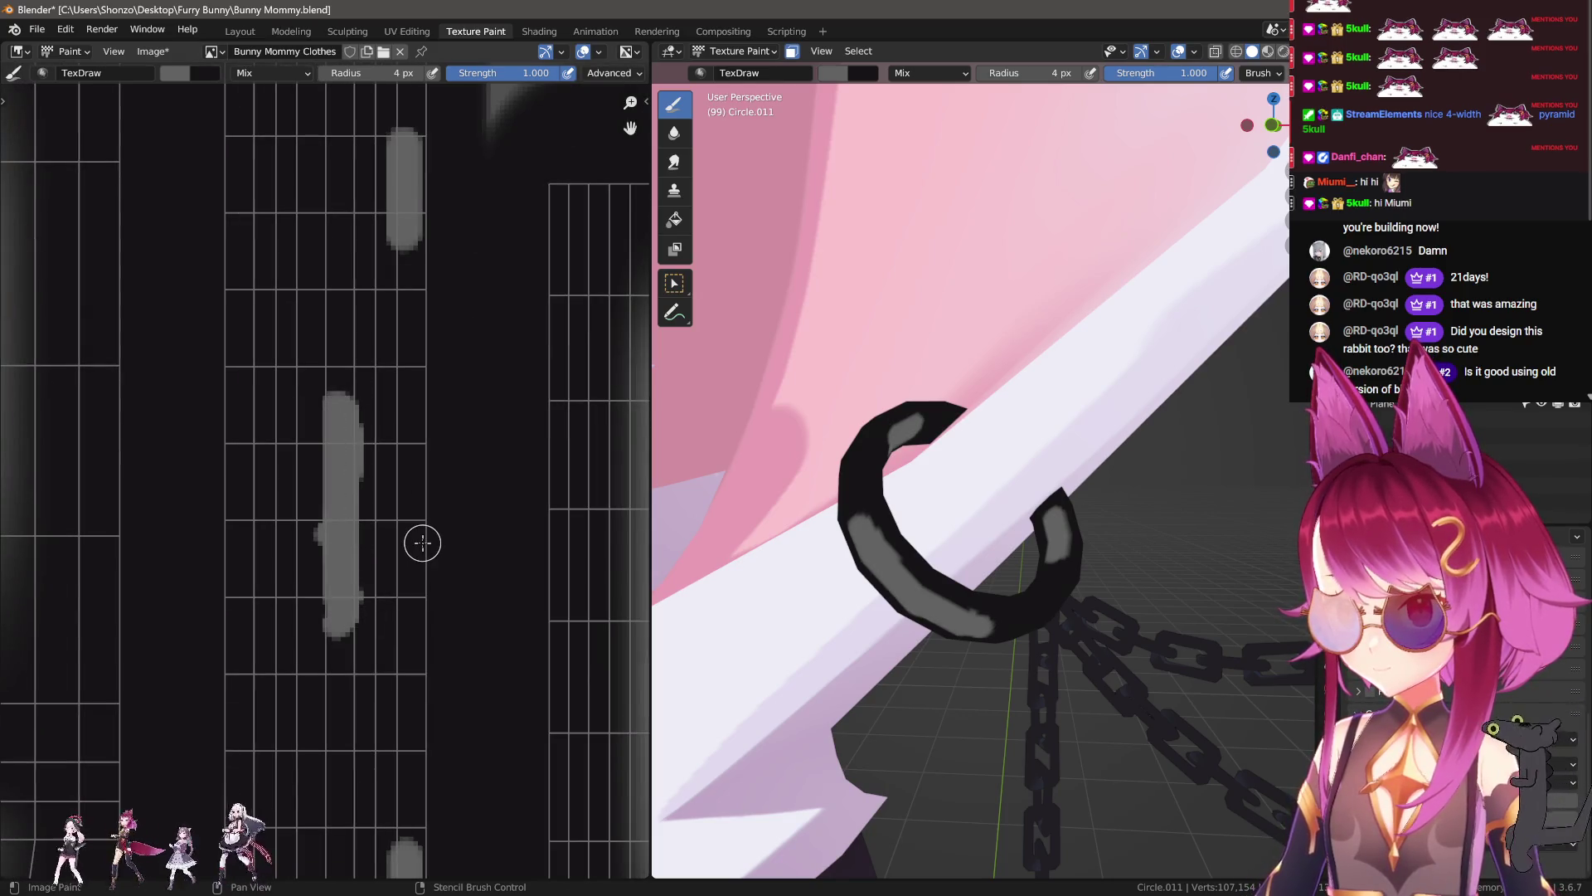
pyautogui.moveTo(357, 398); pyautogui.dragTo(336, 622)
# Step: Sample the dark tone and narrow the grey strip by painting its edge dark
pyautogui.press('s')
pyautogui.press(']')
pyautogui.moveTo(382, 398); pyautogui.dragTo(366, 676)
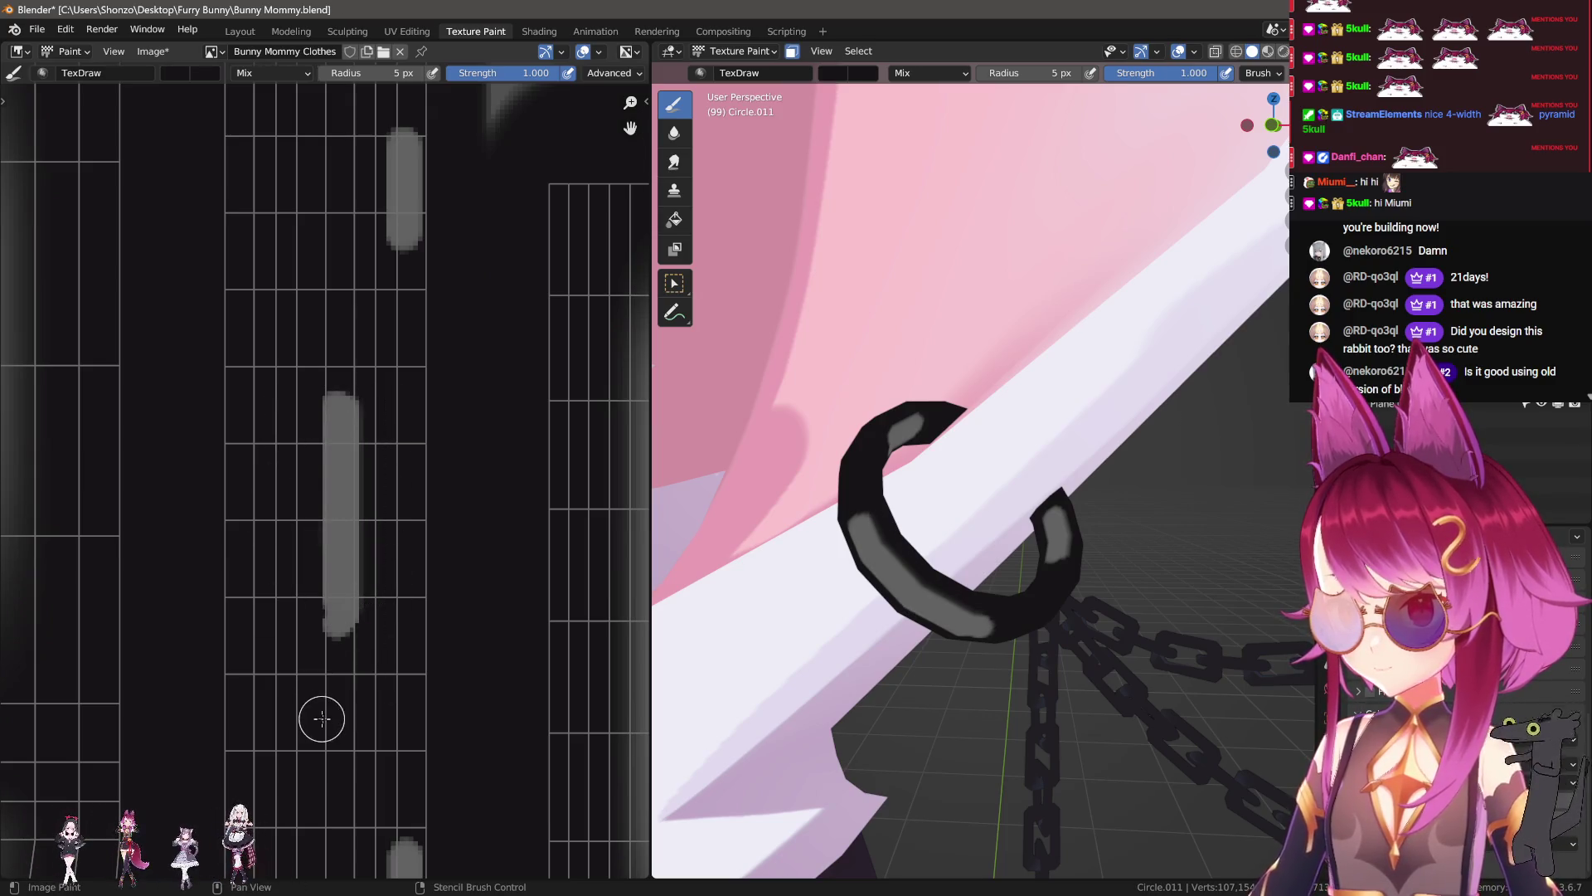
pyautogui.moveTo(320, 711); pyautogui.dragTo(329, 651, button='middle')
# Step: Smear the grey strip downward and upward into a soft gradient
pyautogui.press('3')
pyautogui.press('[')
pyautogui.press('[')
pyautogui.press('[')
pyautogui.press(']')
pyautogui.press(']')
pyautogui.press(']')
pyautogui.moveTo(322, 535); pyautogui.dragTo(335, 829)
pyautogui.moveTo(326, 443)
pyautogui.mouseDown()
pyautogui.moveTo(312, 285)
pyautogui.moveTo(316, 468)
pyautogui.mouseUp()
# Step: Smear the lower grey strip's ends up and down to soften it
pyautogui.moveTo(316, 468); pyautogui.dragTo(286, 335, button='middle')
pyautogui.press('[')
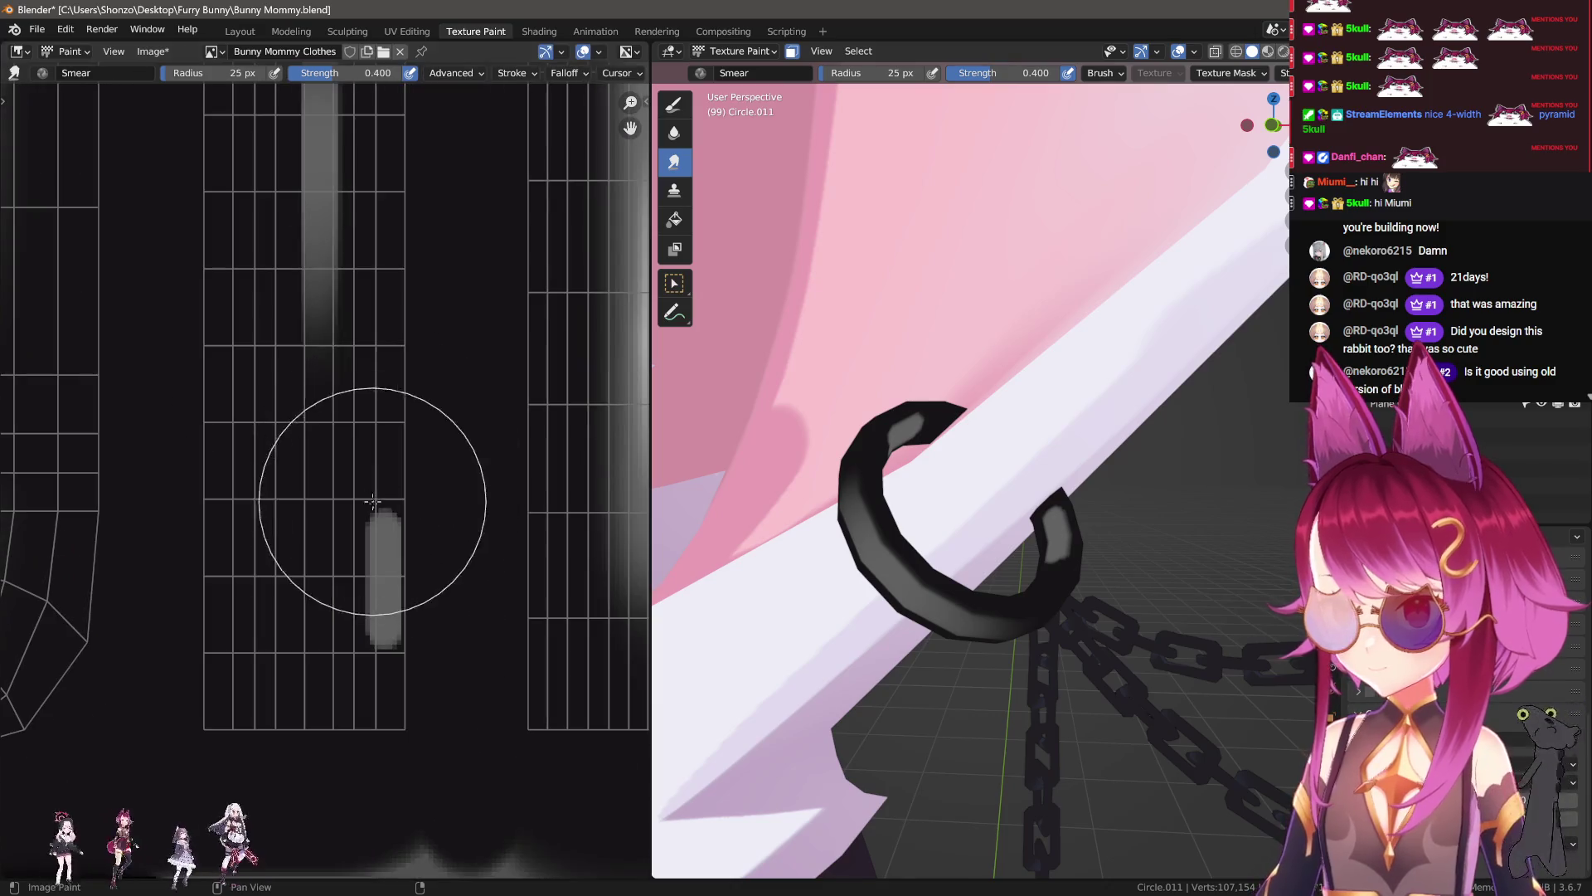
pyautogui.moveTo(373, 455); pyautogui.dragTo(390, 413)
pyautogui.moveTo(370, 718); pyautogui.dragTo(348, 580)
pyautogui.moveTo(348, 675)
pyautogui.mouseDown()
pyautogui.moveTo(368, 604)
pyautogui.moveTo(365, 667)
pyautogui.mouseUp()
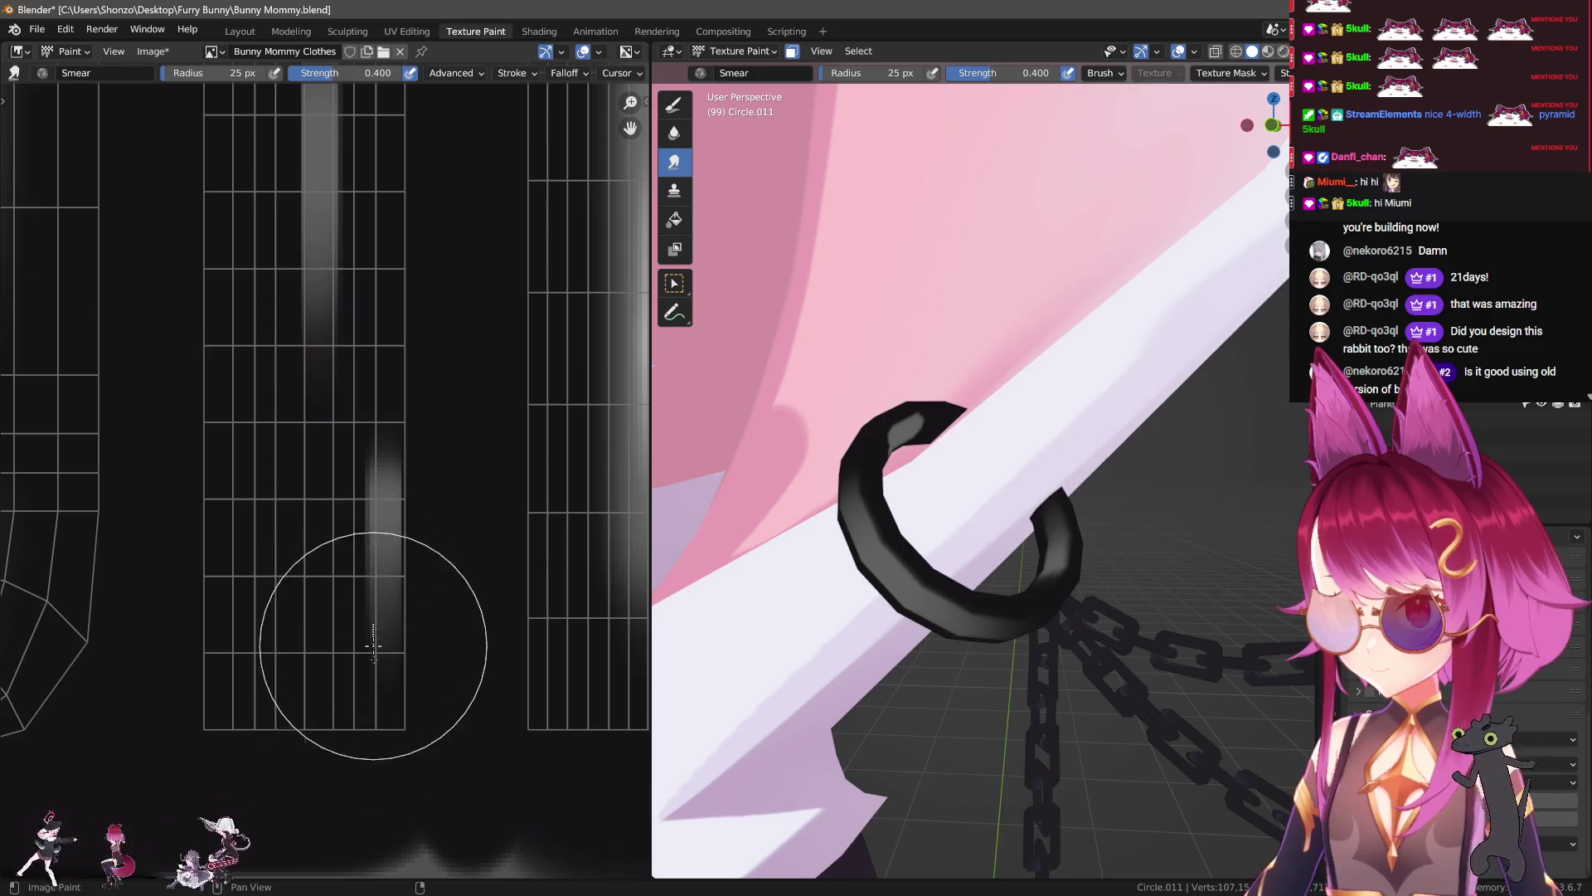
pyautogui.moveTo(365, 586)
pyautogui.mouseDown()
pyautogui.moveTo(373, 664)
pyautogui.moveTo(338, 676)
pyautogui.mouseUp()
pyautogui.press(']')
# Step: Check the ring in 3D, then smear the grey strip further upward with a smaller brush
pyautogui.moveTo(1060, 452); pyautogui.dragTo(1060, 501, button='middle')
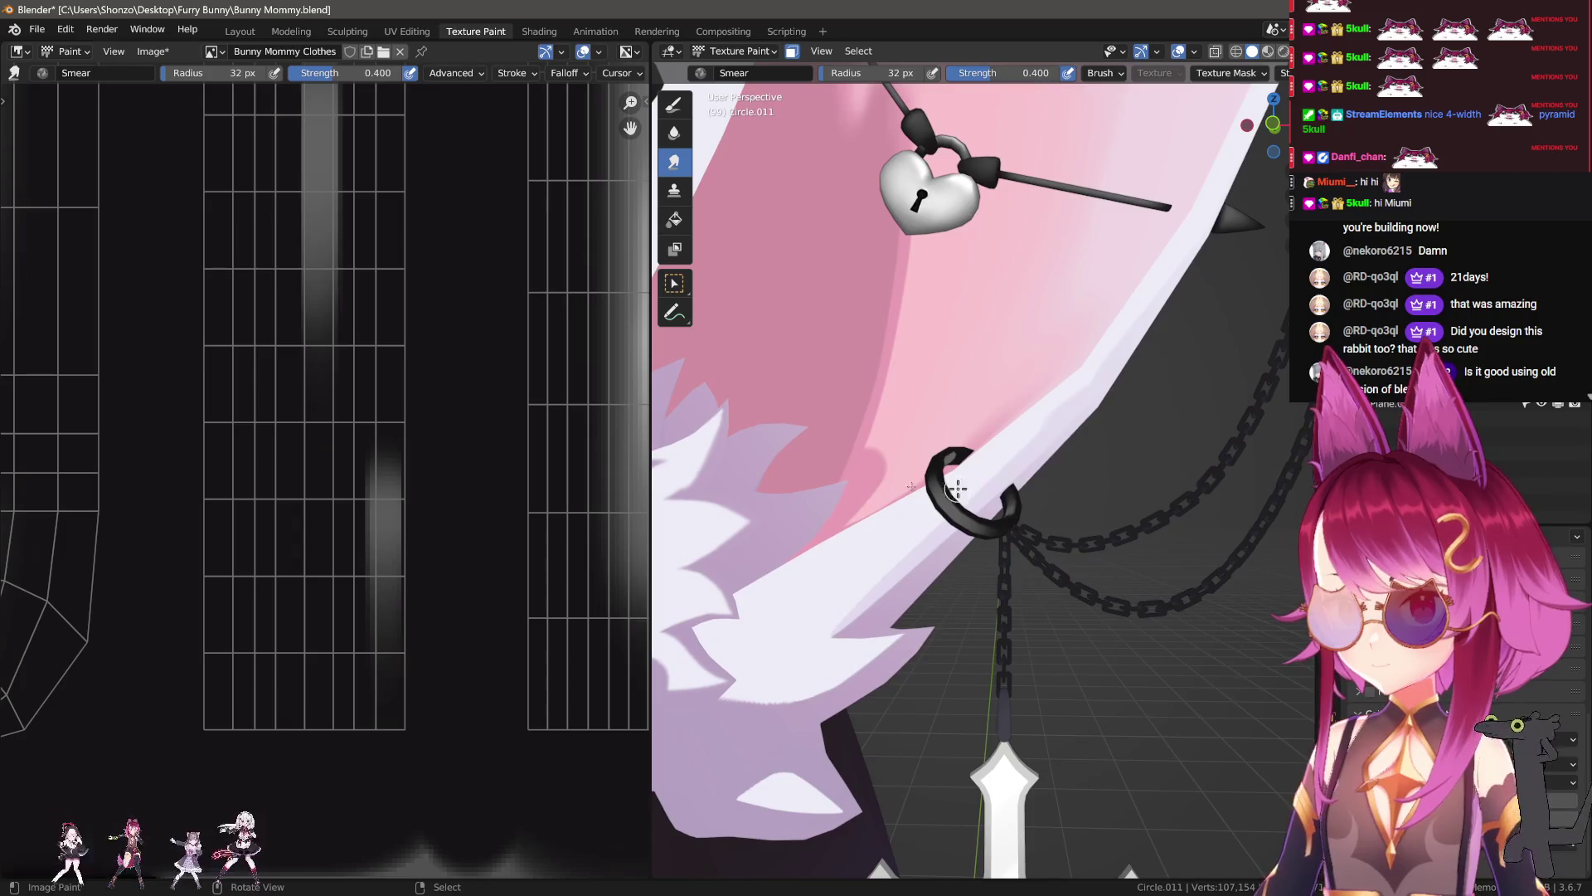
pyautogui.press('[')
pyautogui.press('[')
pyautogui.press('[')
pyautogui.keyDown('shift'); pyautogui.scroll(5, 391, 612); pyautogui.keyUp('shift')
pyautogui.moveTo(369, 577); pyautogui.dragTo(364, 430)
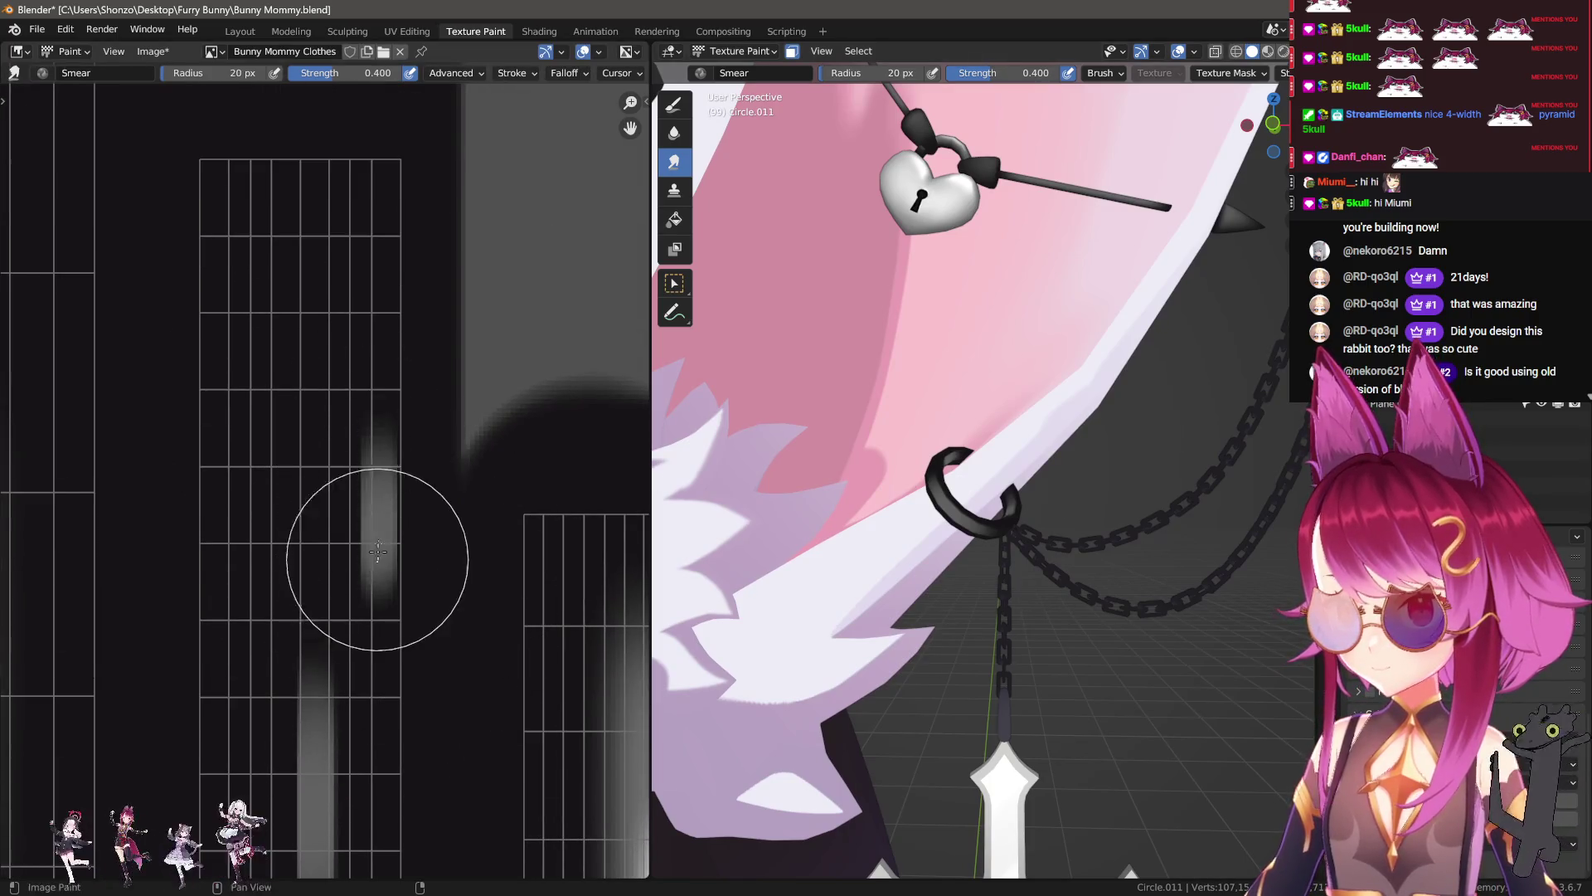
pyautogui.moveTo(366, 533); pyautogui.dragTo(366, 390)
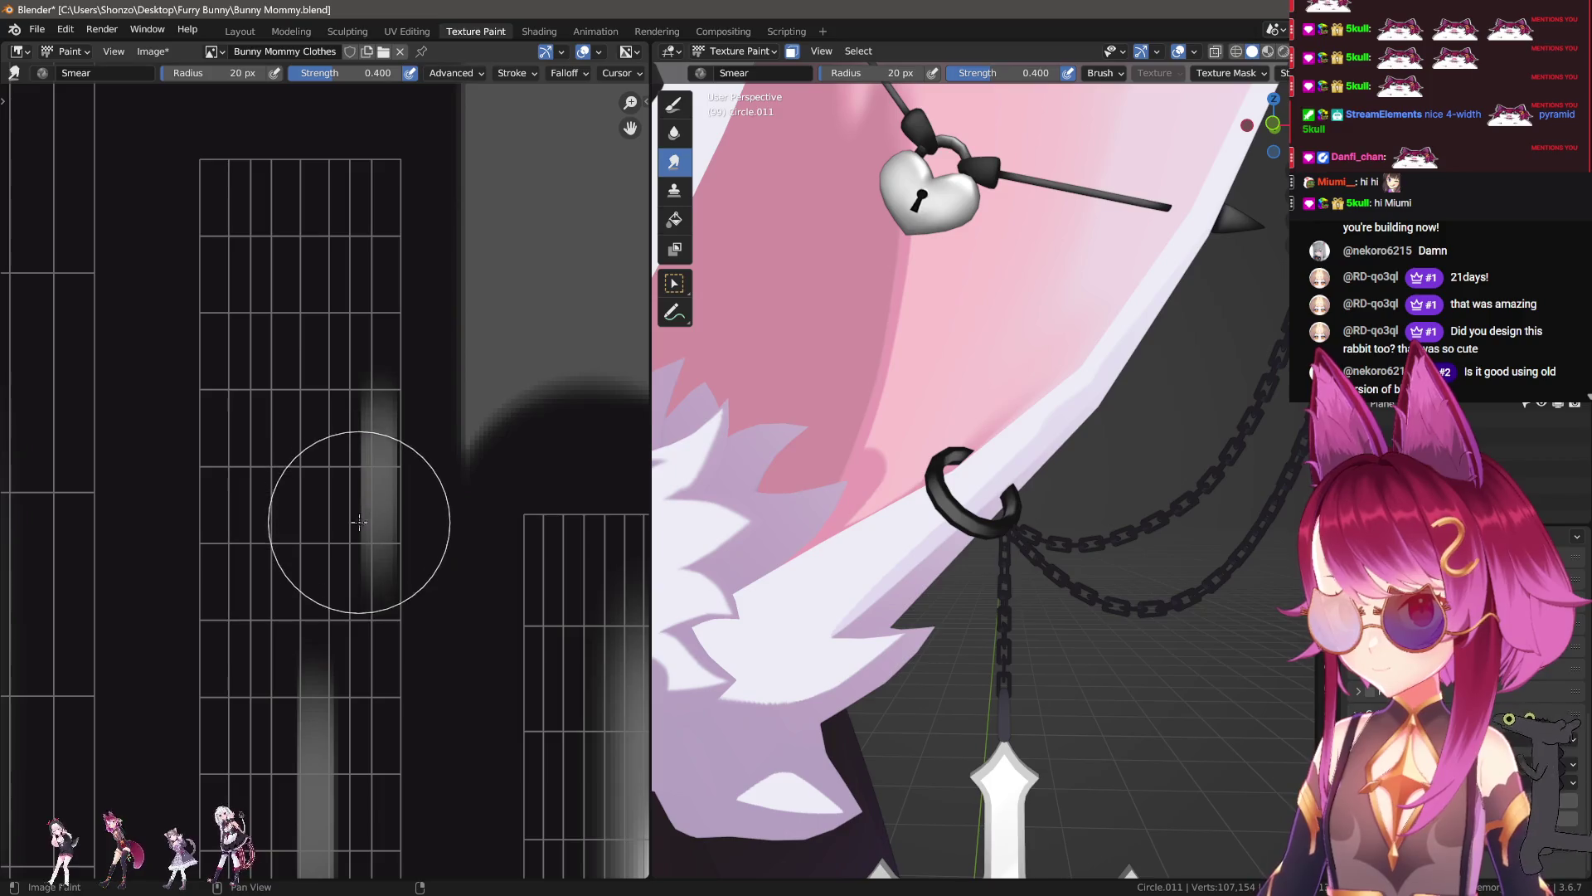
# Step: Orbit and zoom the 3D view to inspect the blended highlights on the ring from below
pyautogui.moveTo(912, 614); pyautogui.dragTo(992, 639, button='middle')
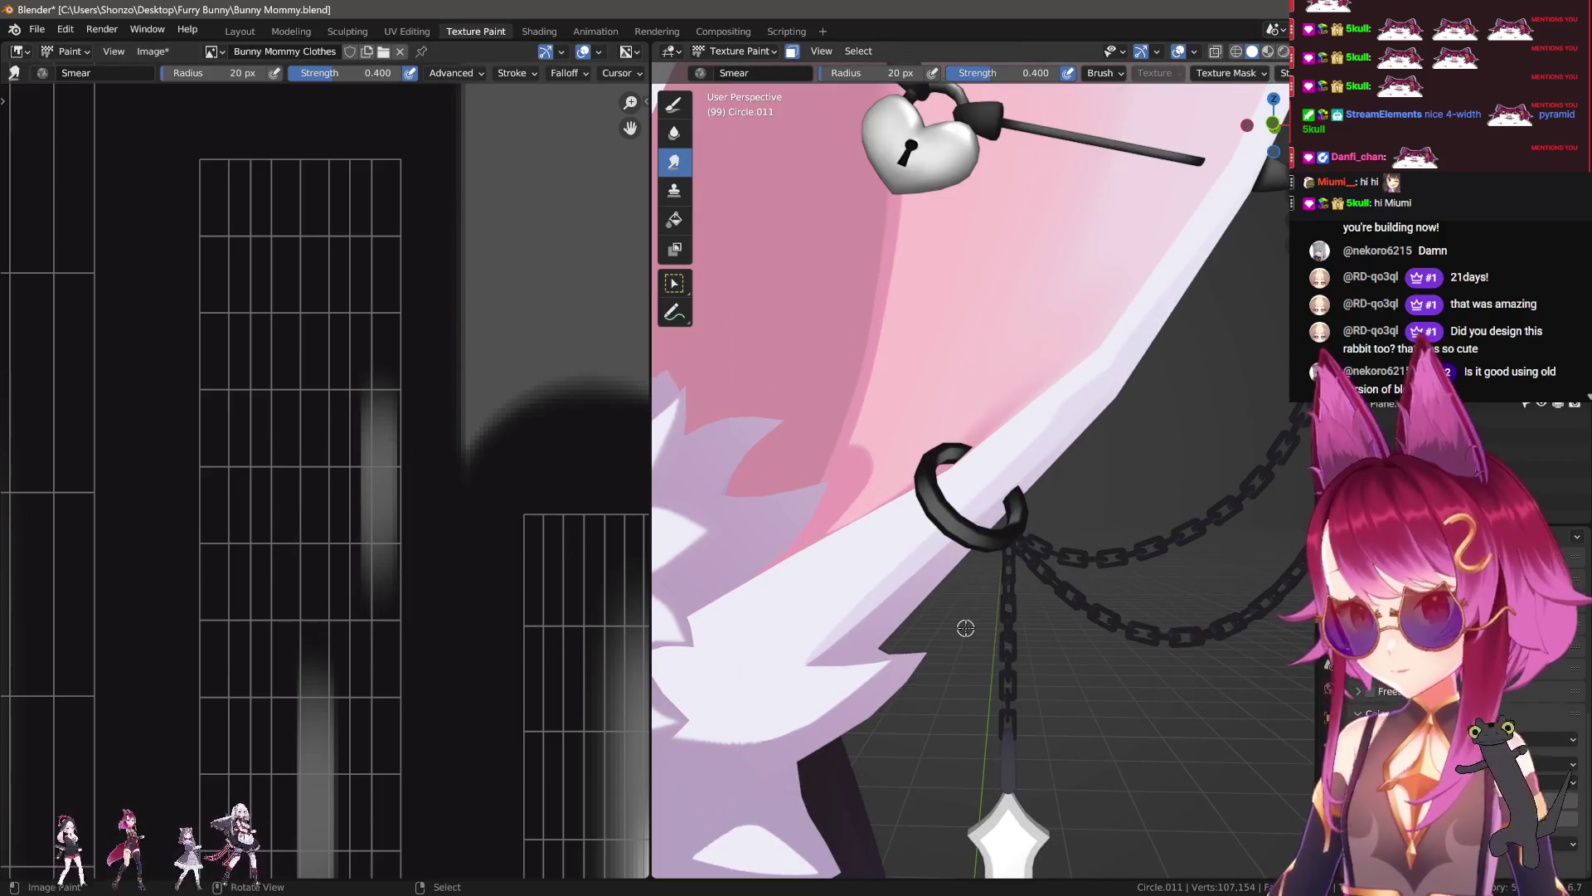
pyautogui.scroll(3, 987, 635)
pyautogui.scroll(2, 949, 618)
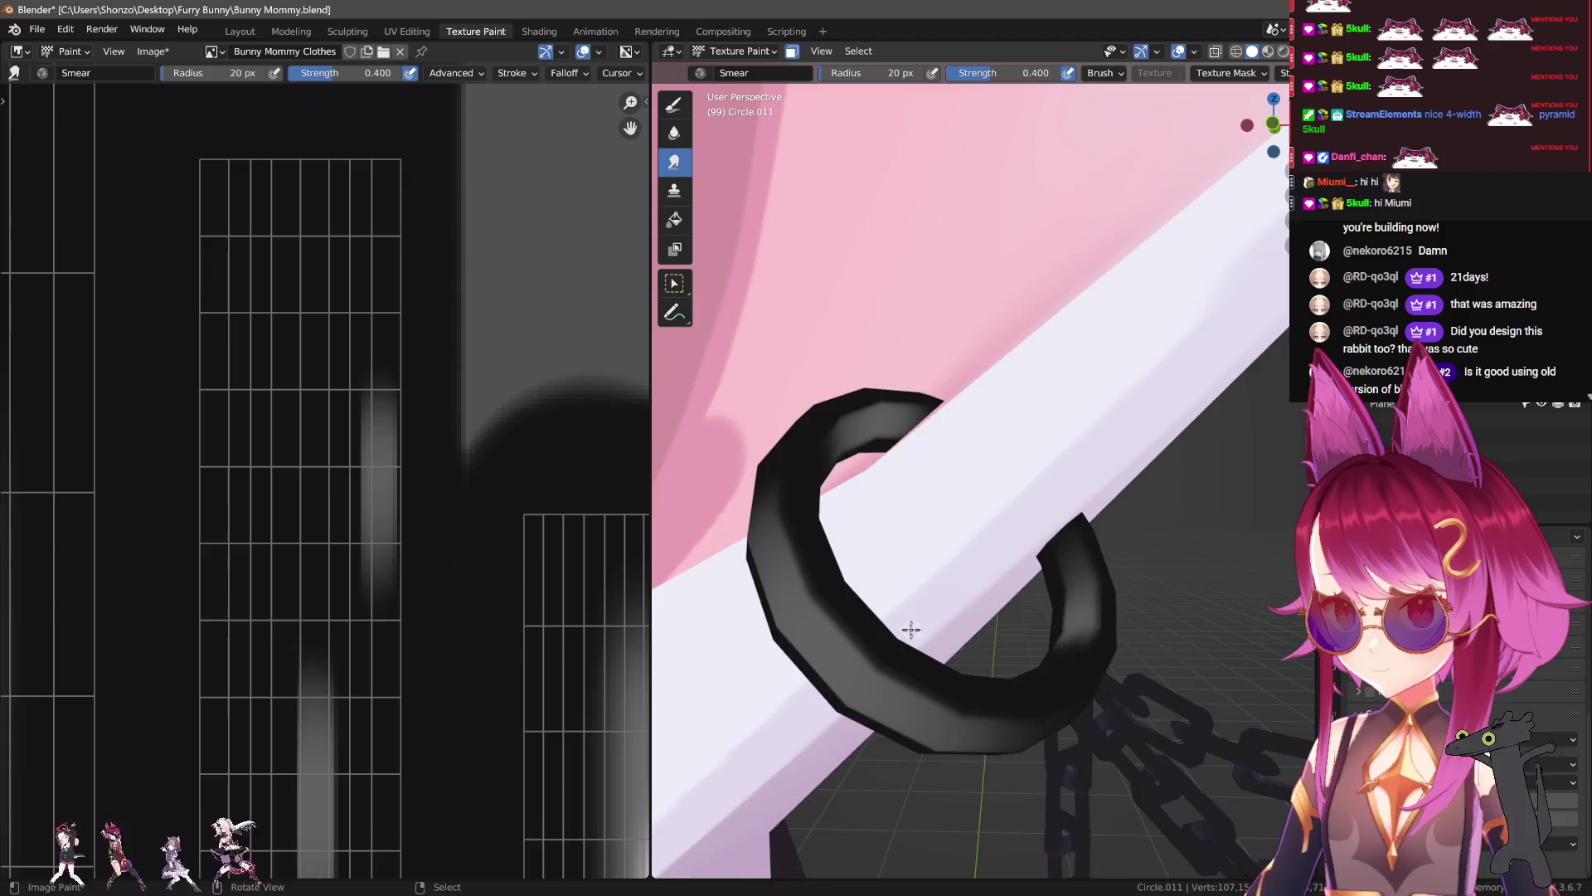
pyautogui.scroll(-2, 929, 610)
pyautogui.scroll(-2, 935, 608)
pyautogui.scroll(2, 959, 615)
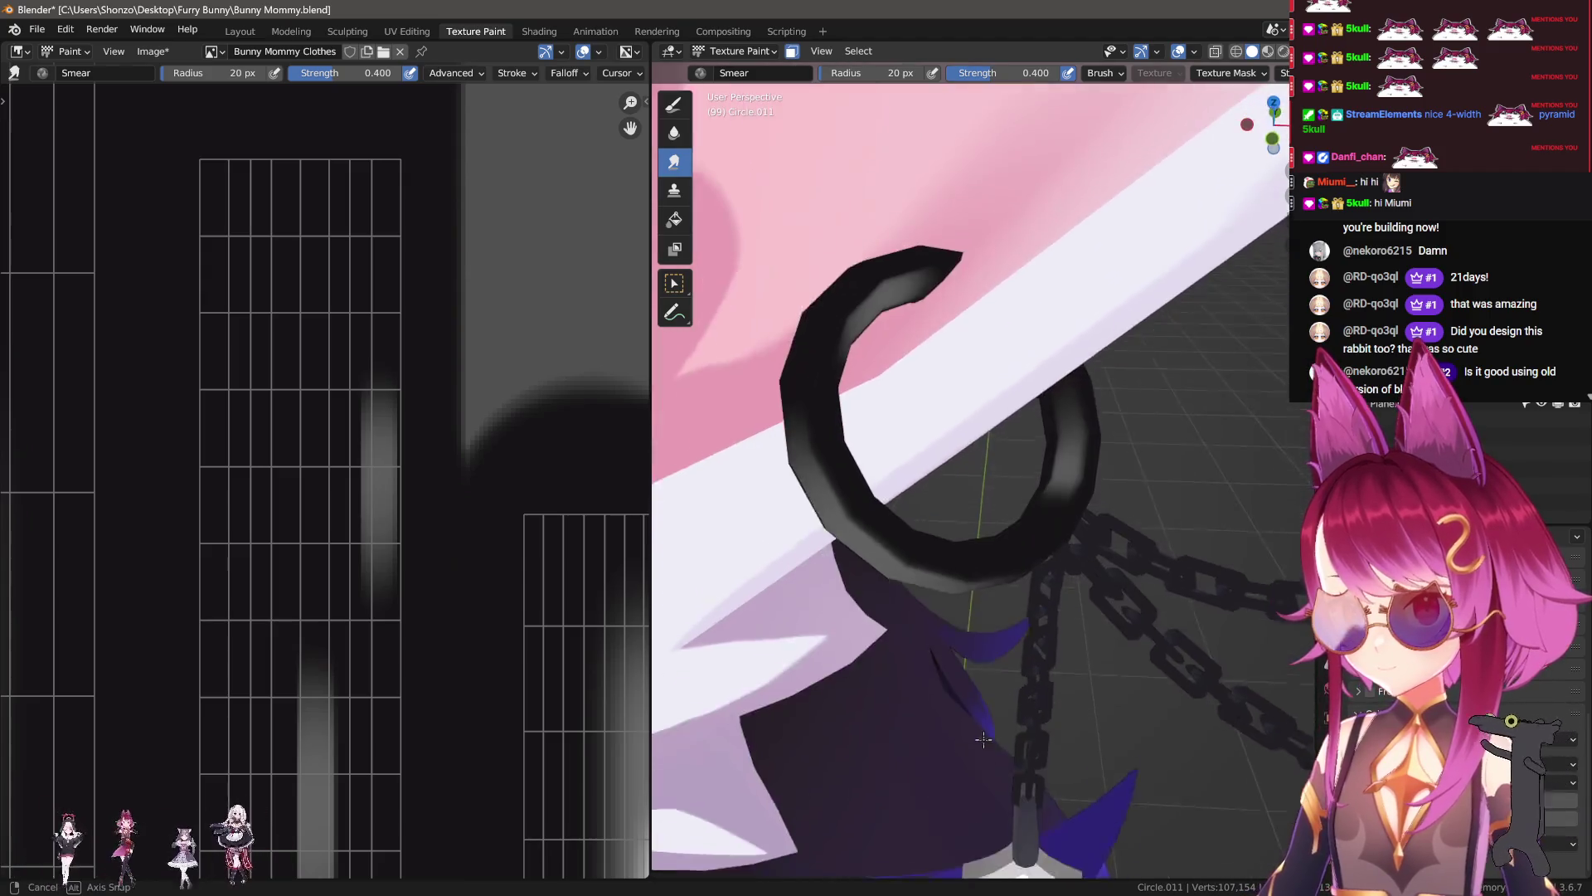
pyautogui.moveTo(960, 616); pyautogui.dragTo(970, 572, button='middle')
pyautogui.scroll(-2, 348, 680)
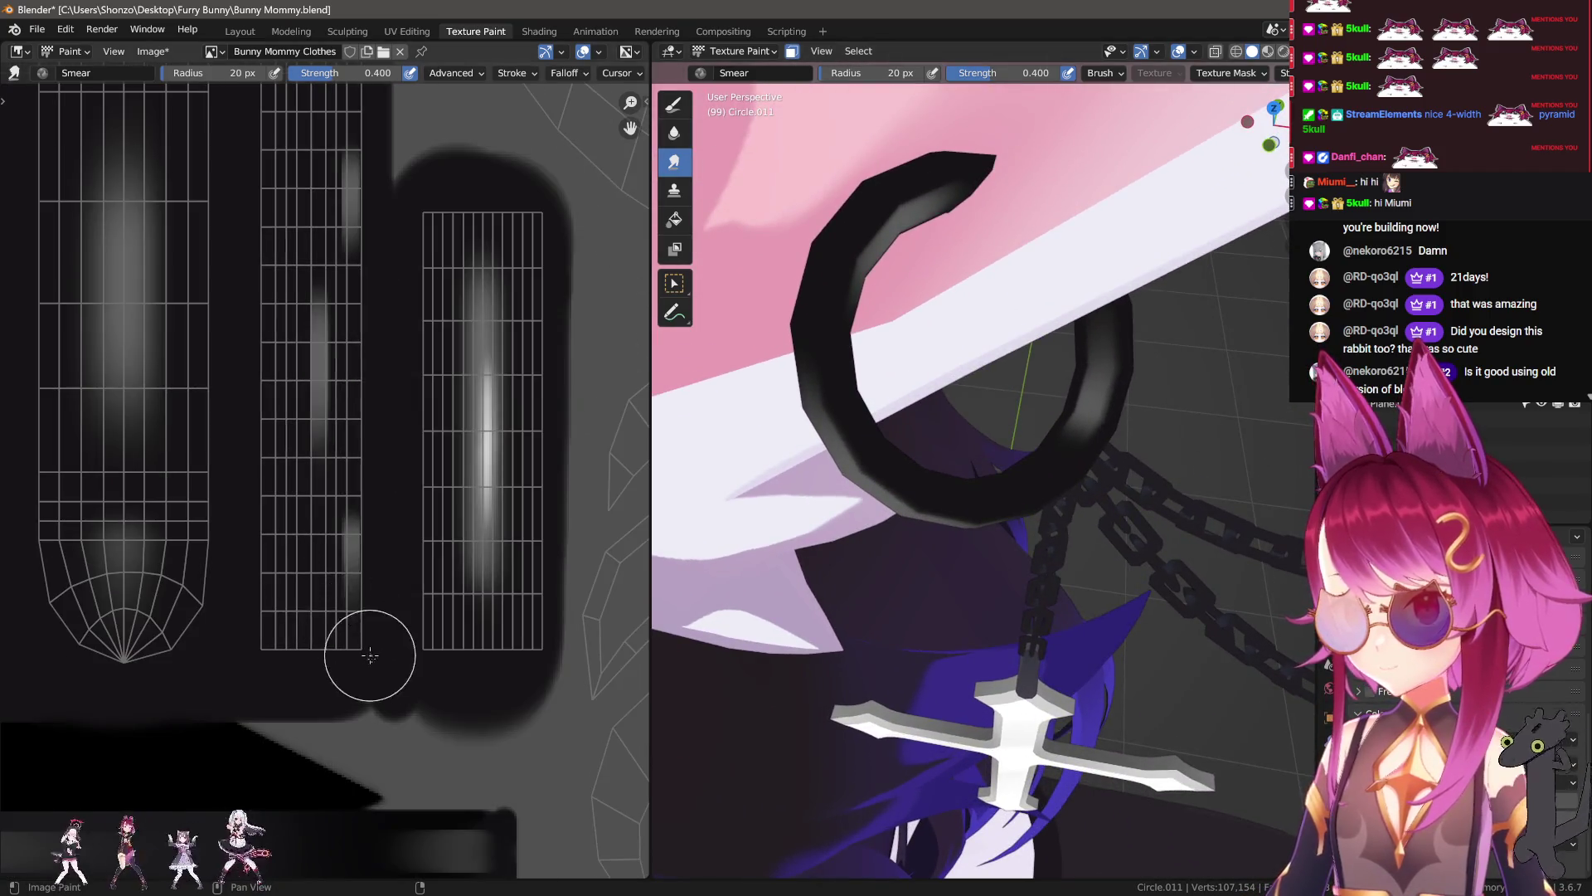
pyautogui.scroll(2, 398, 655)
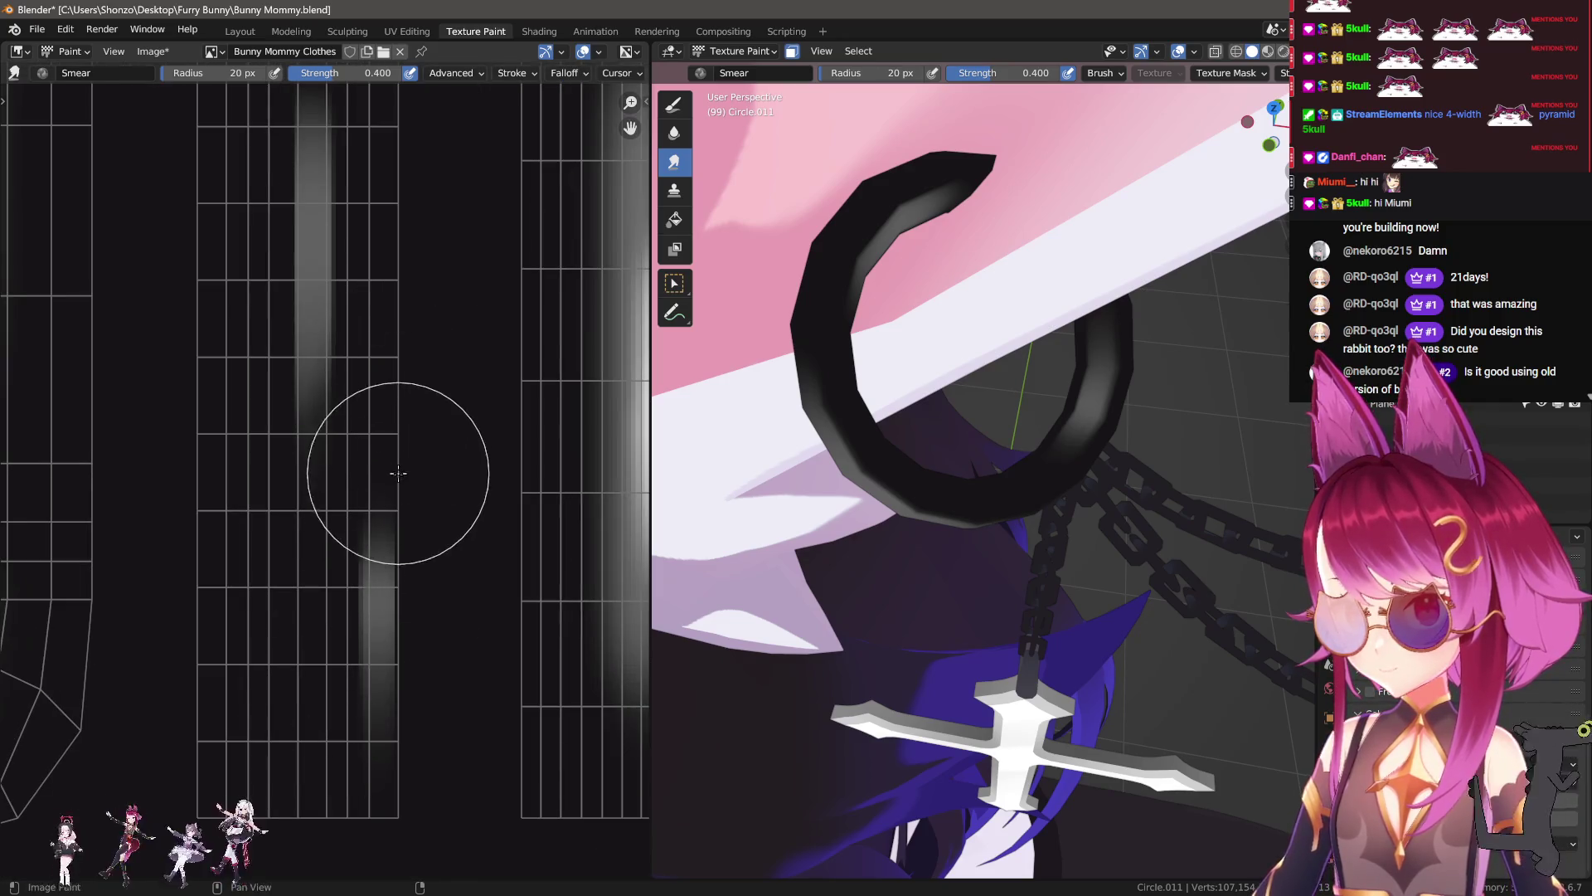
pyautogui.moveTo(398, 340)
pyautogui.mouseDown(button='middle')
pyautogui.moveTo(395, 245)
pyautogui.moveTo(391, 676)
pyautogui.mouseUp(button='middle')
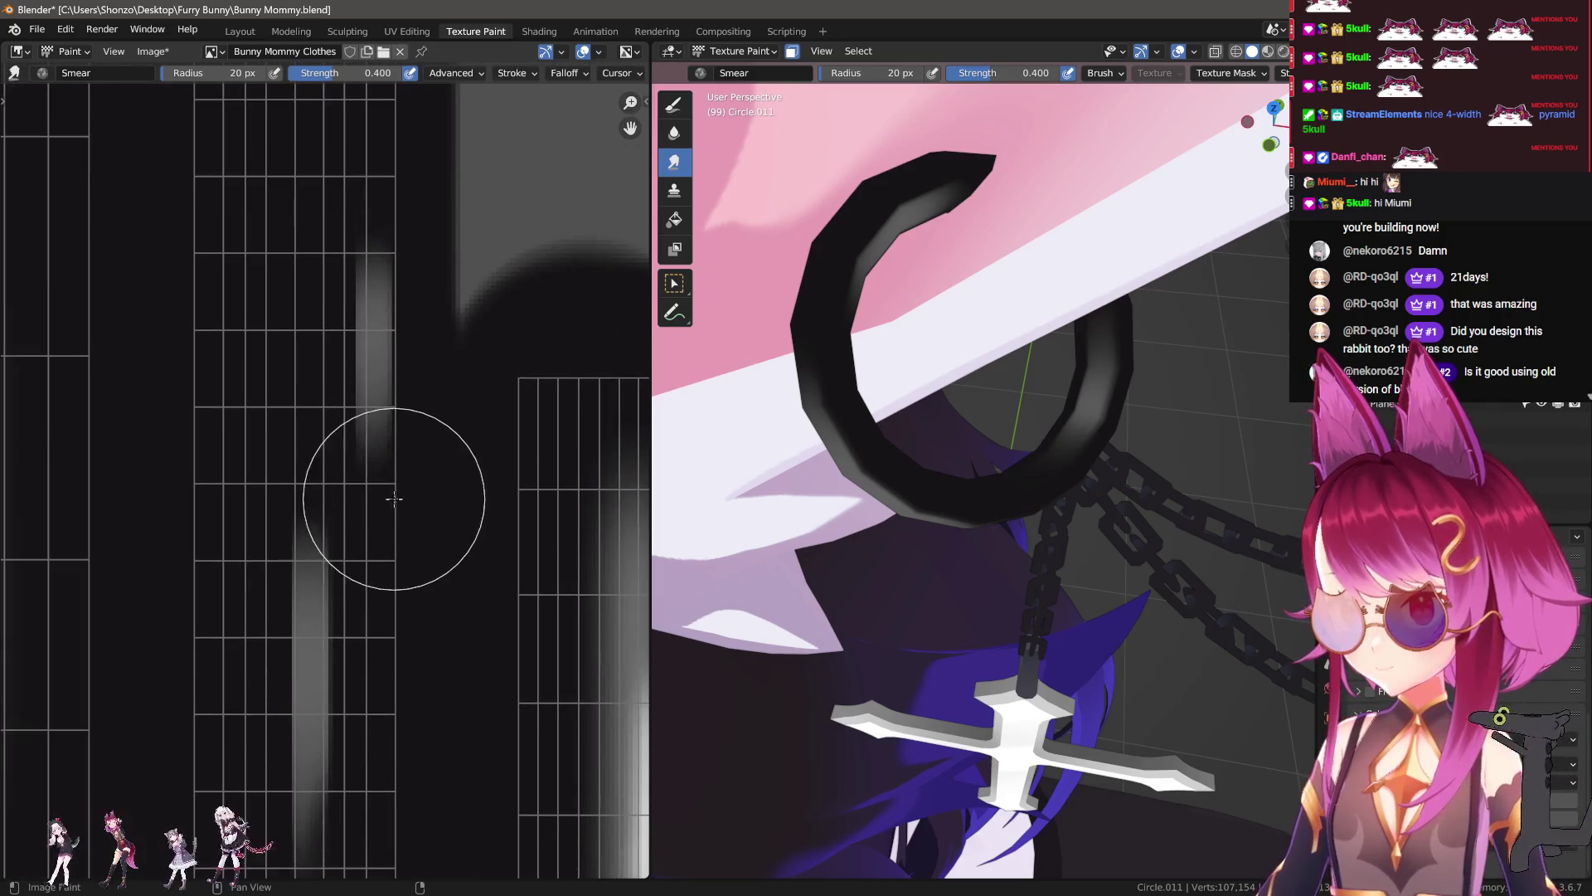
pyautogui.moveTo(871, 464); pyautogui.dragTo(945, 560, button='middle')
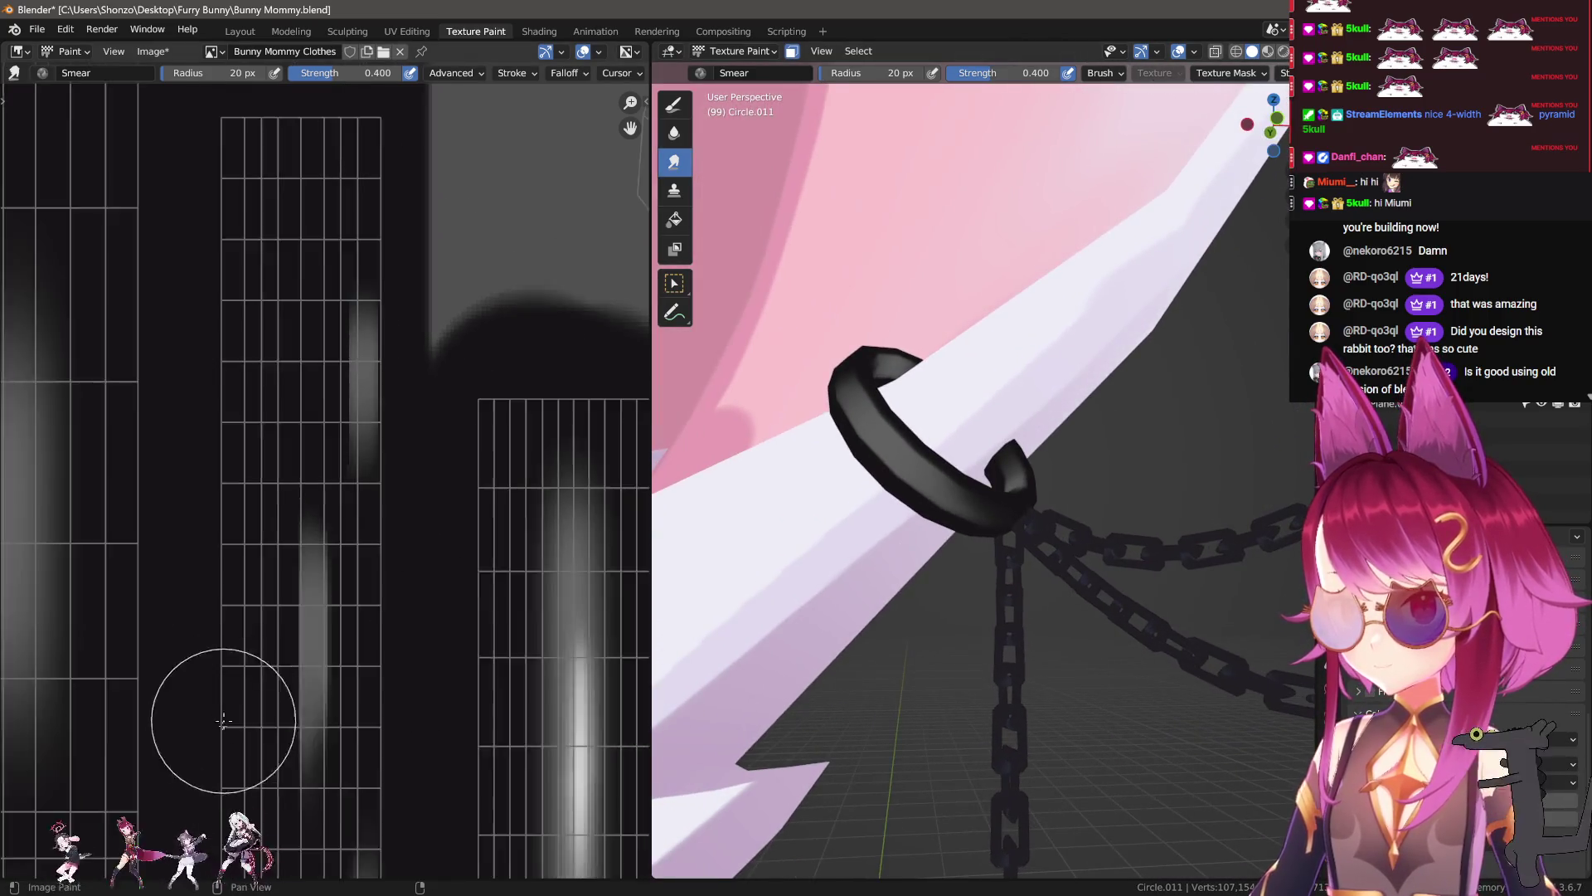
pyautogui.moveTo(249, 693); pyautogui.dragTo(284, 356, button='middle')
pyautogui.hotkey('shift', 'space')
# Step: Blur the bright vertical strip, using a blur kernel radius of 5
pyautogui.press('2')
pyautogui.scroll(1, 268, 355)
pyautogui.moveTo(268, 356); pyautogui.dragTo(261, 821)
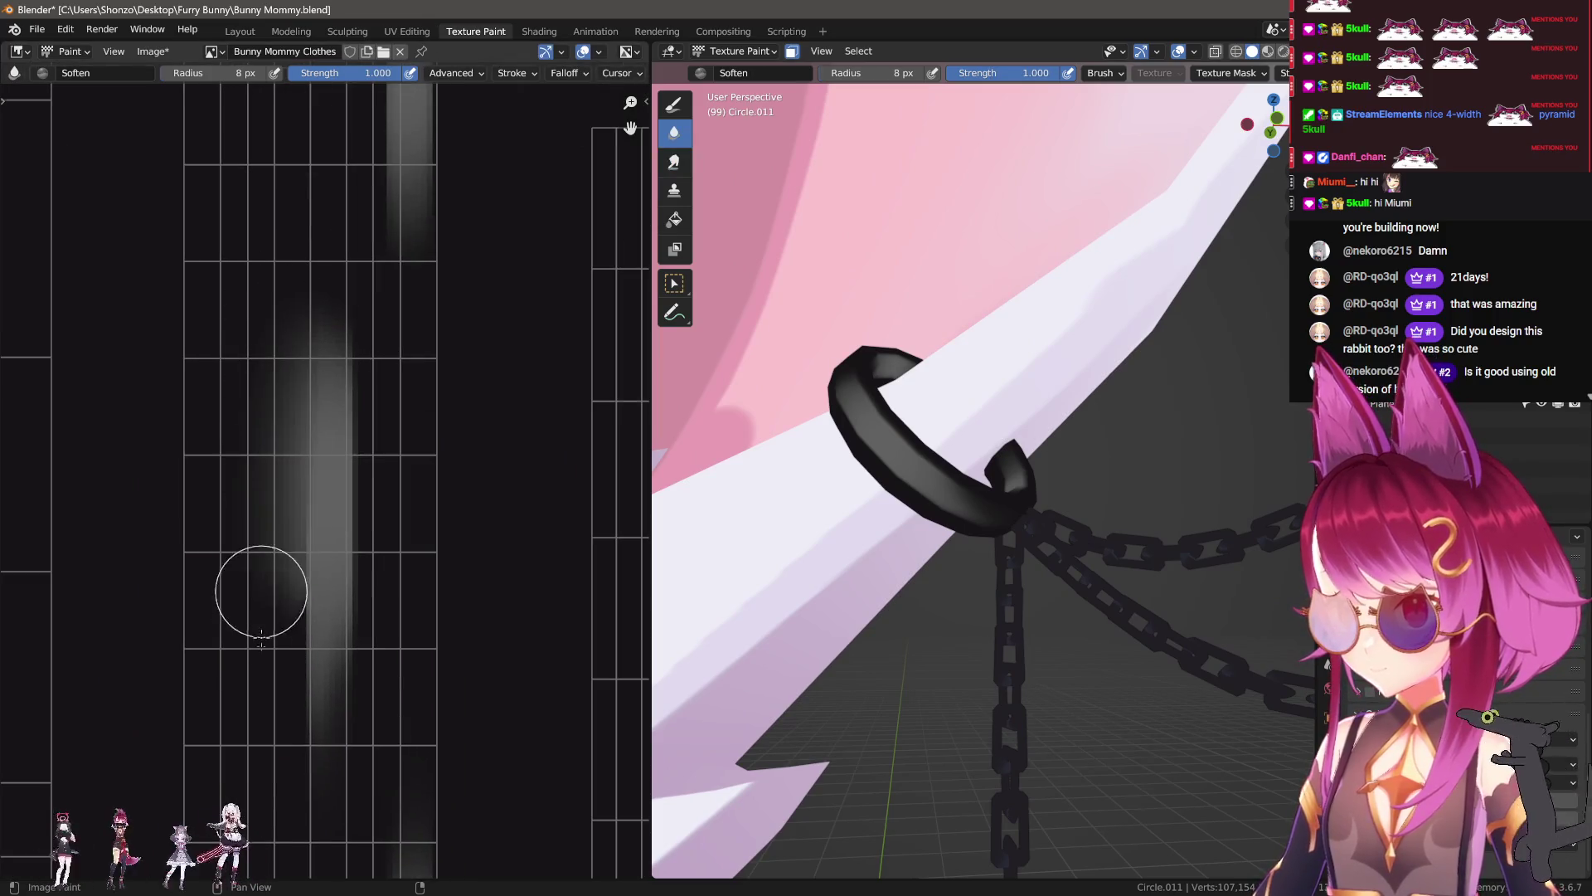
pyautogui.moveTo(393, 336); pyautogui.dragTo(401, 676)
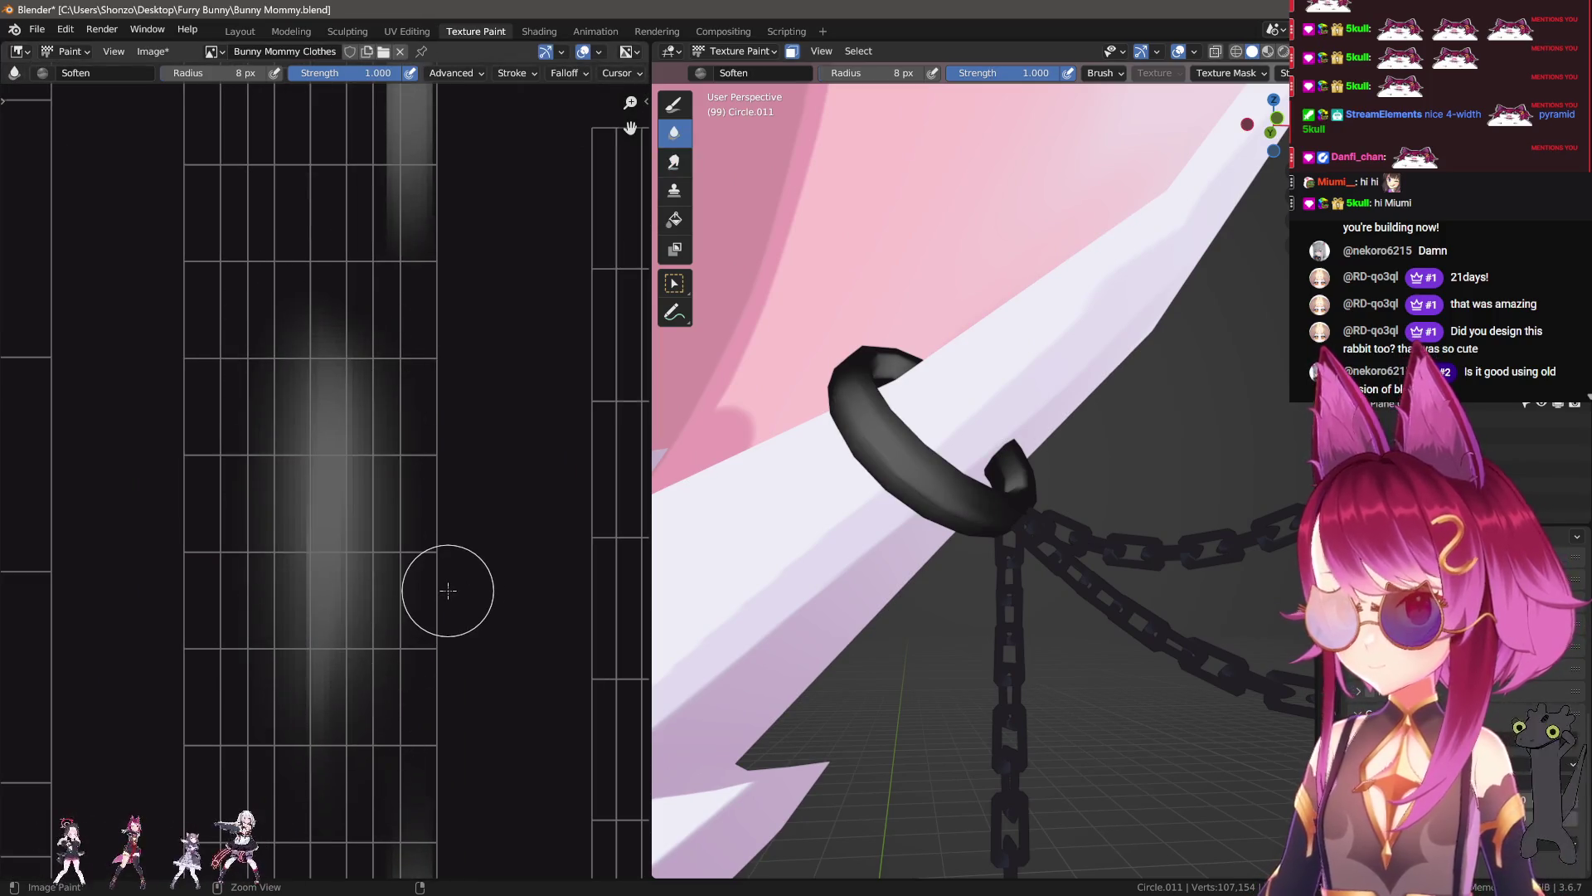
pyautogui.hotkey('ctrl', 'z')
pyautogui.hotkey('ctrl', 'z')
pyautogui.press('n')
pyautogui.click(548, 470)
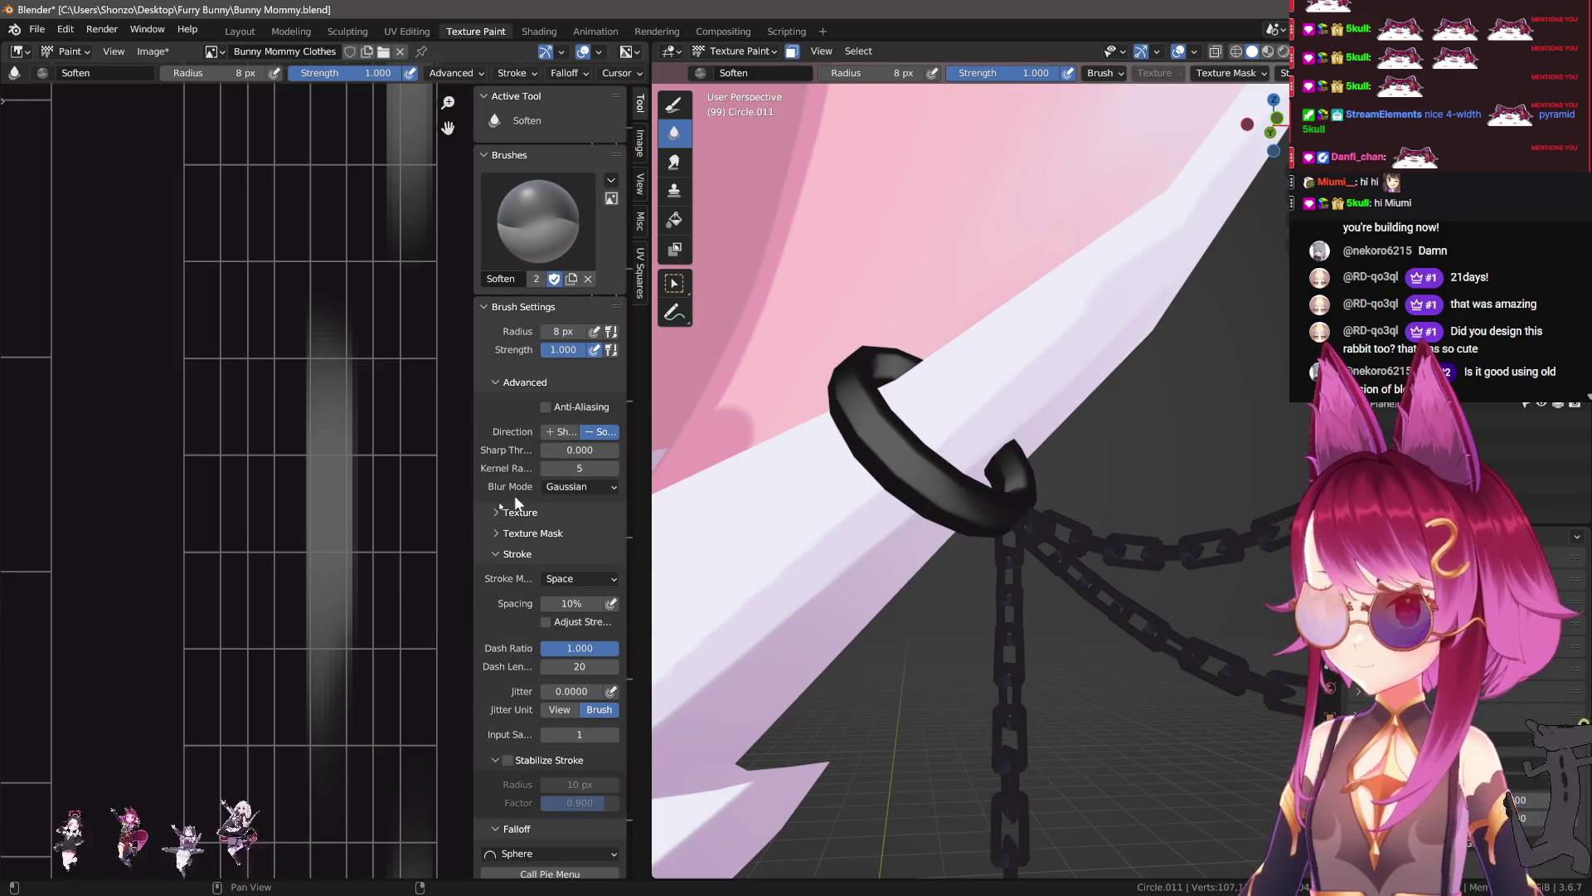
pyautogui.press('n')
pyautogui.moveTo(257, 330); pyautogui.dragTo(263, 830)
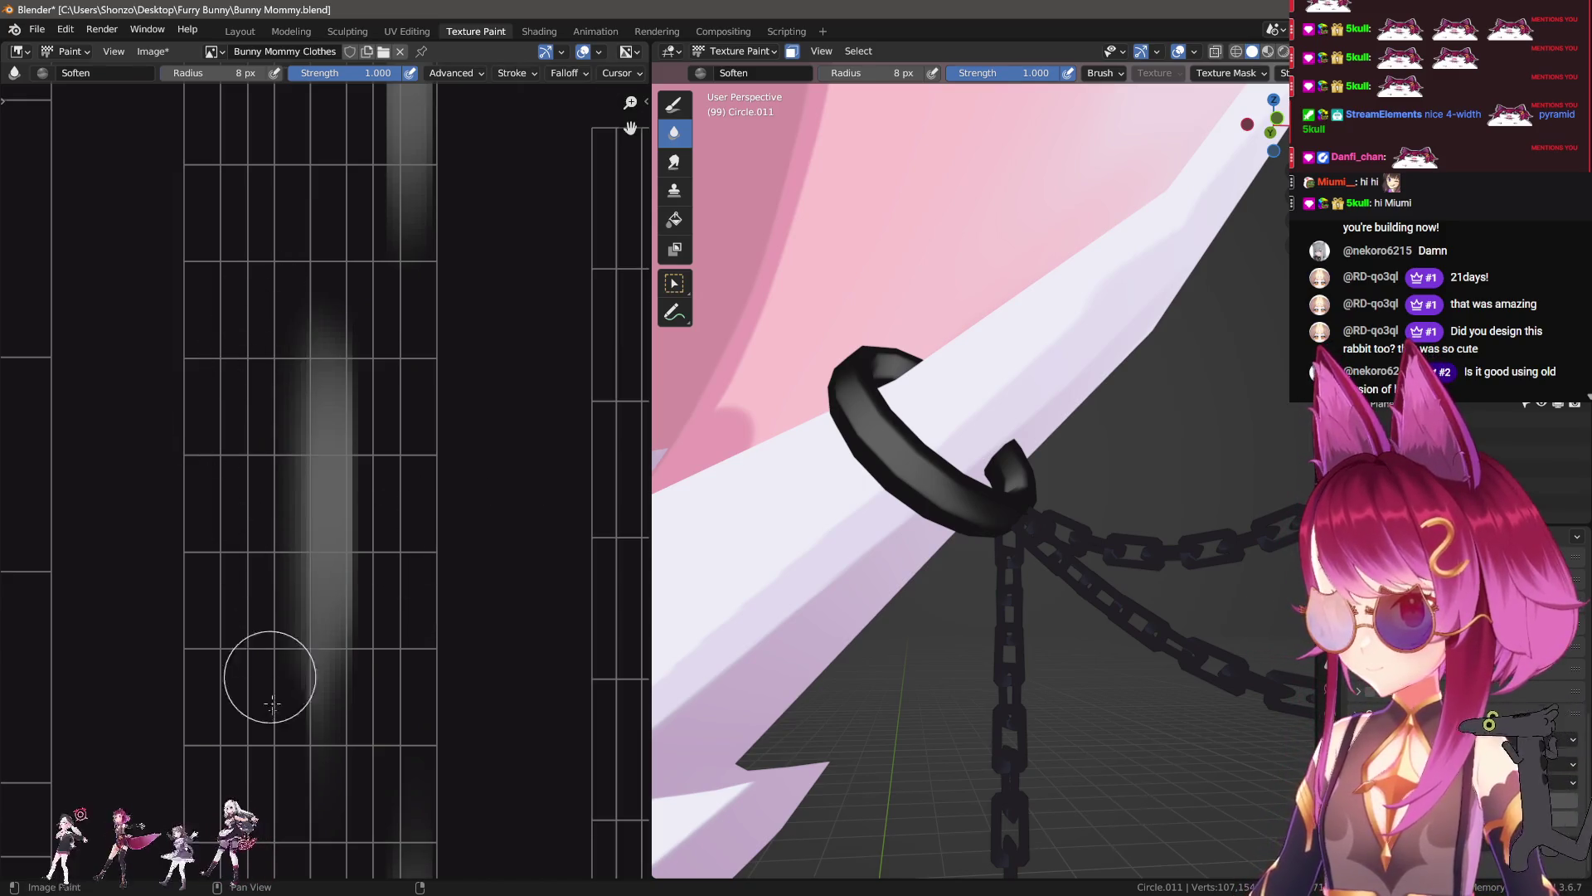
# Step: Smear the bright strip upward and downward with a smaller smear brush
pyautogui.moveTo(370, 219); pyautogui.dragTo(327, 519, button='middle')
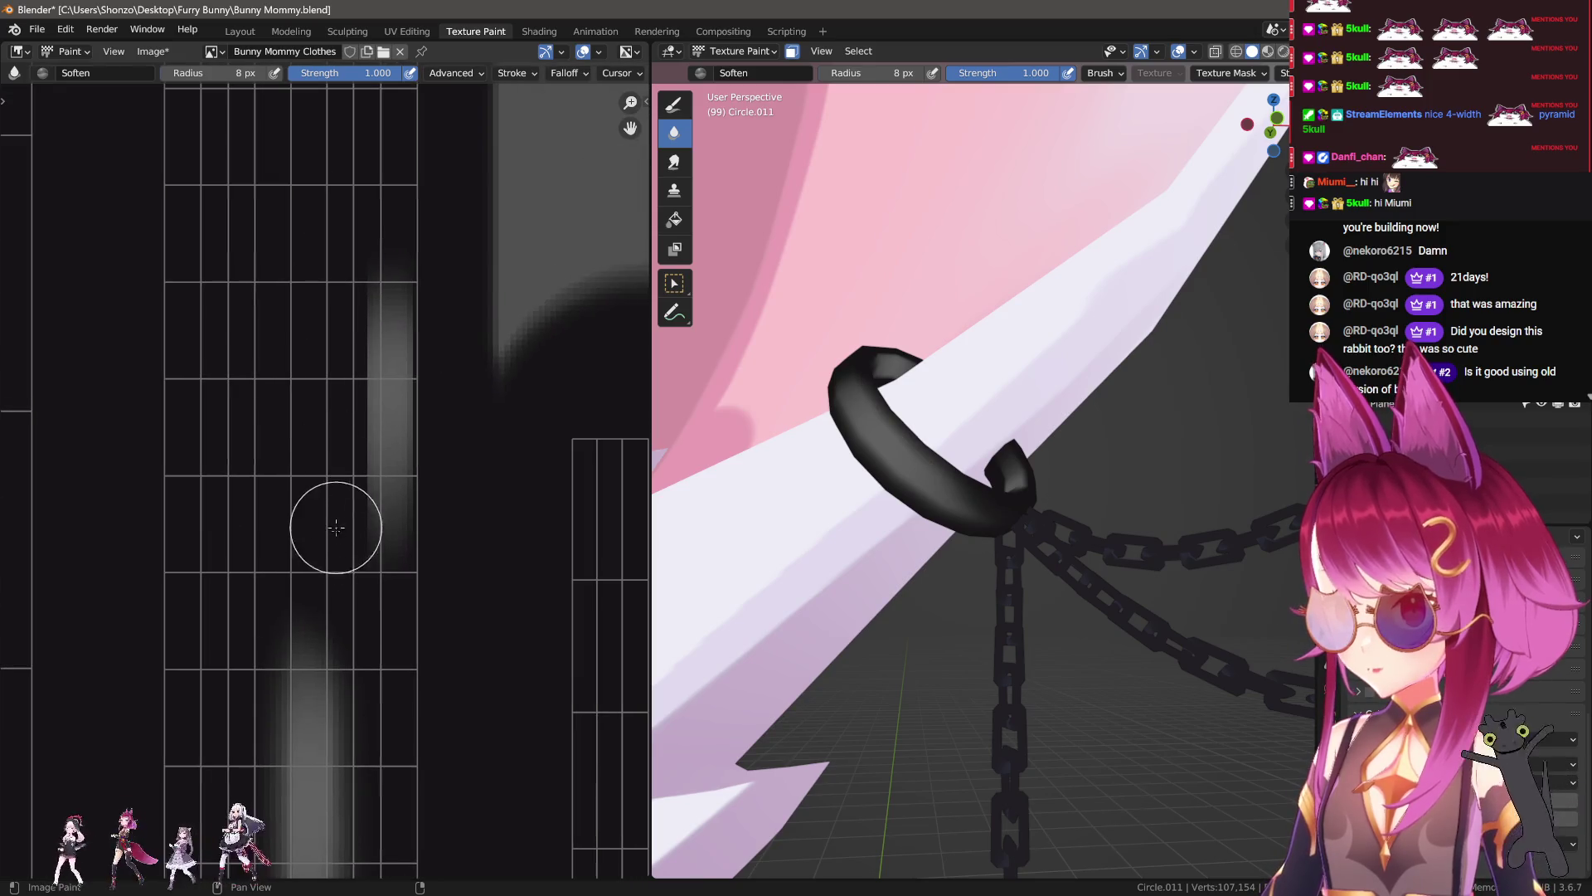
pyautogui.moveTo(338, 711)
pyautogui.keyDown('ctrl'); pyautogui.mouseDown(button='middle')
pyautogui.moveTo(337, 457)
pyautogui.moveTo(274, 540)
pyautogui.mouseUp(button='middle'); pyautogui.keyUp('ctrl')
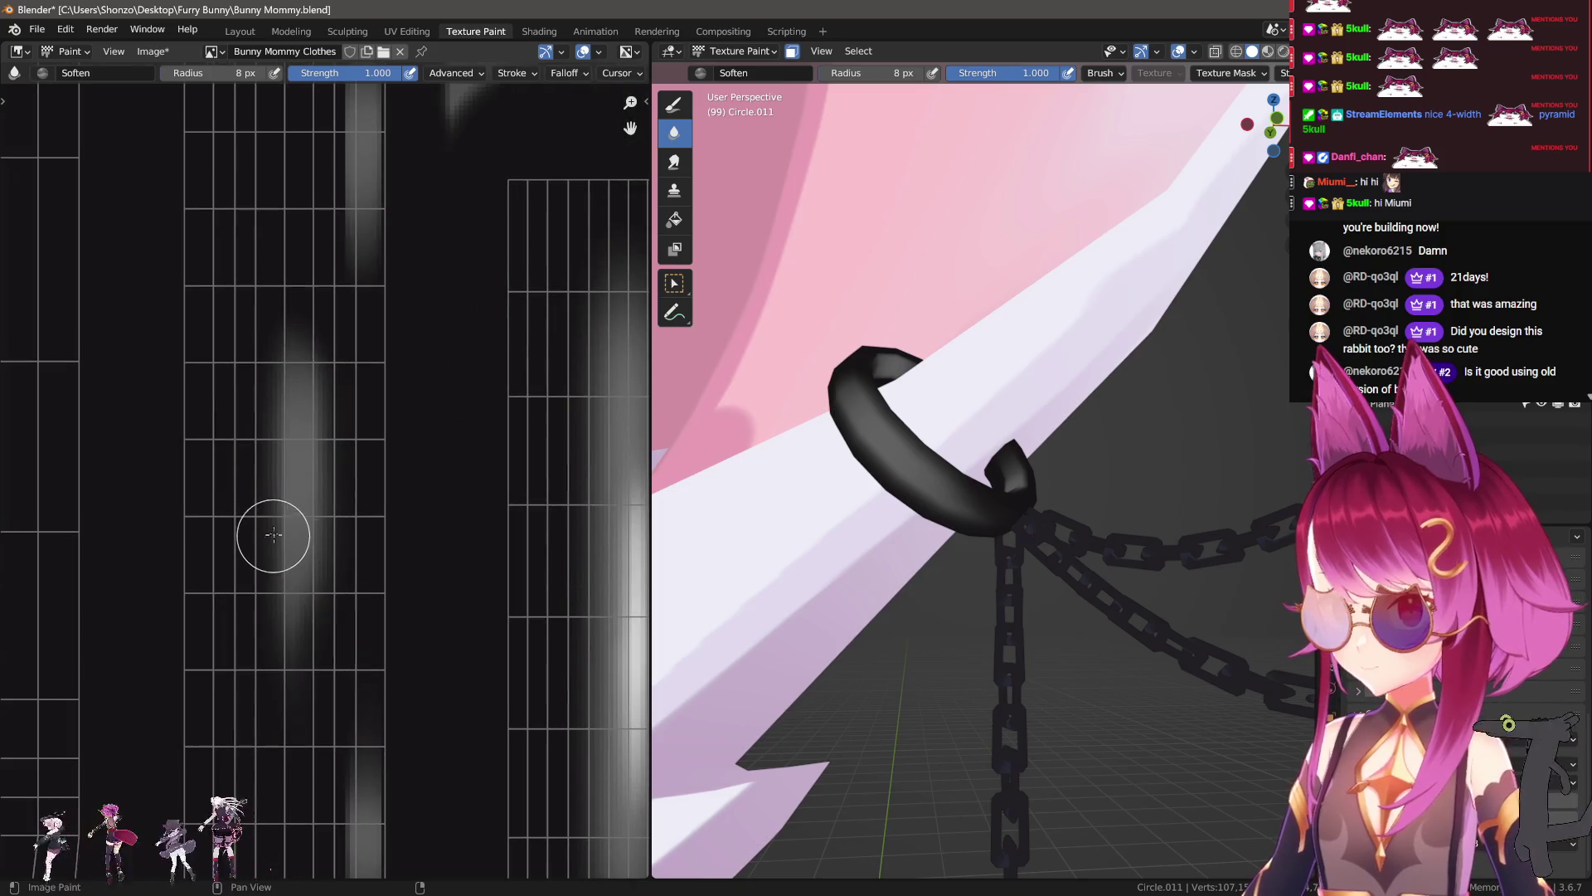
pyautogui.press('s')
pyautogui.moveTo(266, 285); pyautogui.dragTo(251, 183)
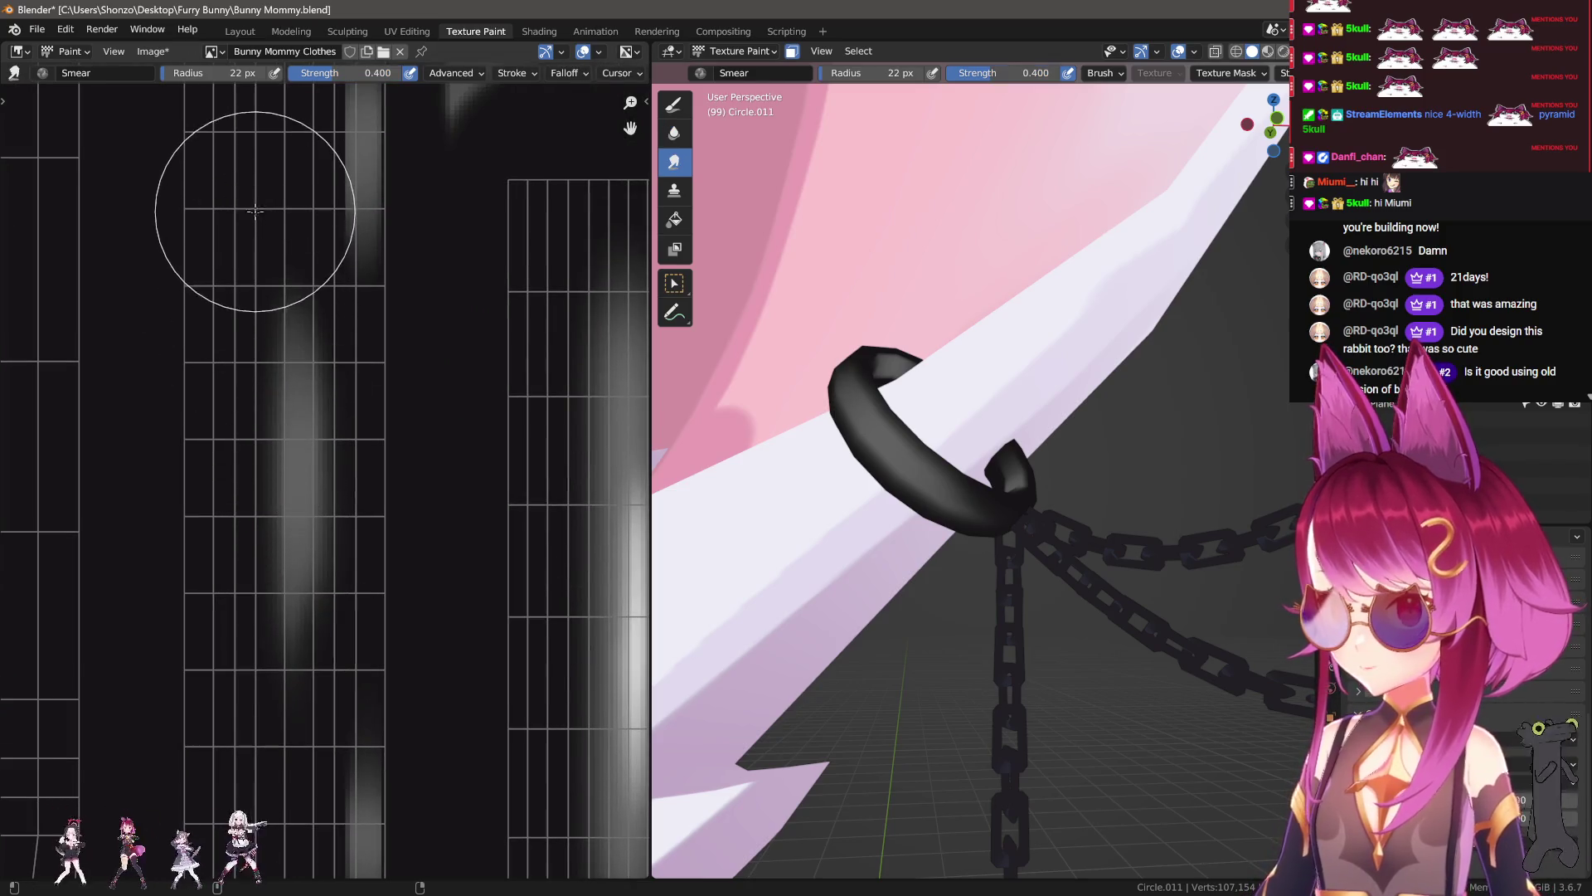
pyautogui.press('[')
pyautogui.press('[')
pyautogui.press('[')
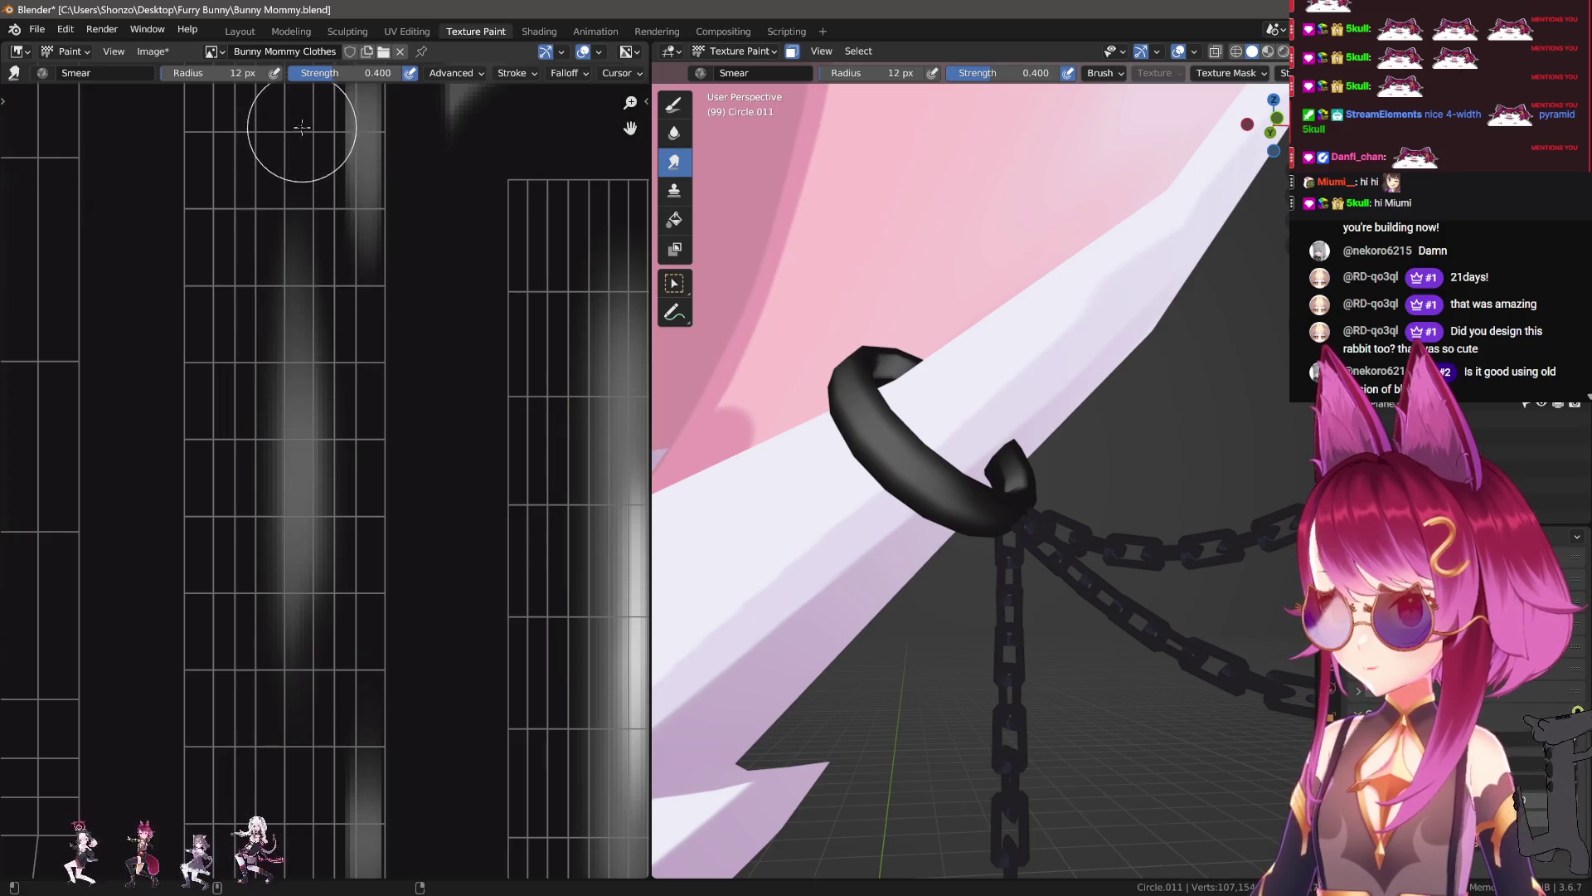
pyautogui.press('[')
pyautogui.press('[')
pyautogui.press('[')
pyautogui.moveTo(310, 397)
pyautogui.mouseDown()
pyautogui.moveTo(311, 547)
pyautogui.moveTo(302, 465)
pyautogui.mouseUp()
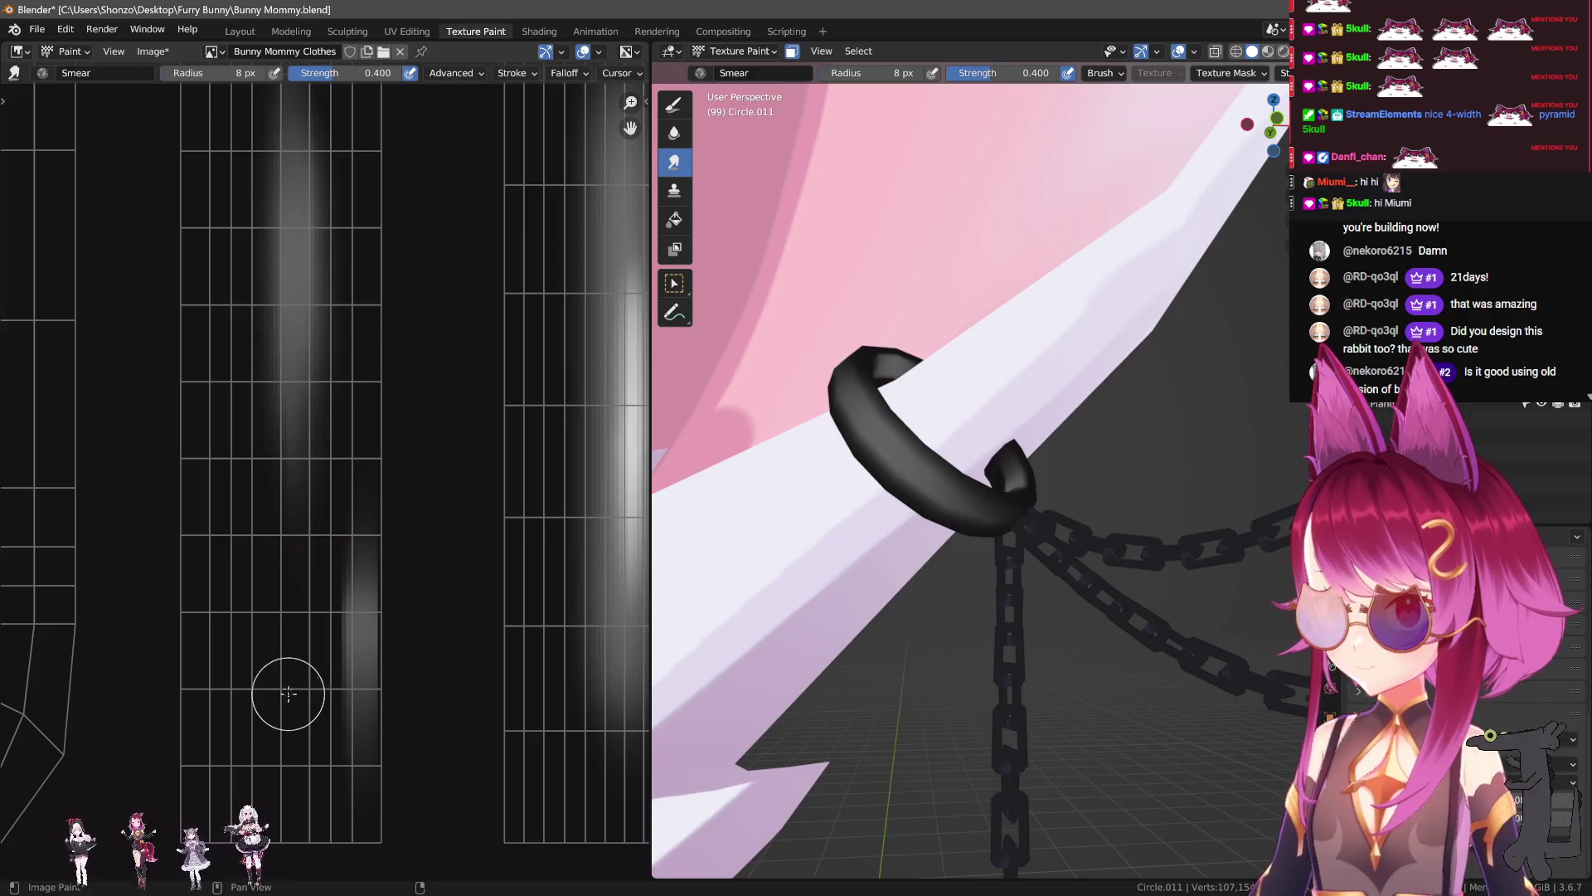
# Step: Paint a white highlight stroke on the ring texture, replacing a too-thin first attempt
pyautogui.hotkey('shift', 'space')
pyautogui.scroll(-3, 332, 514)
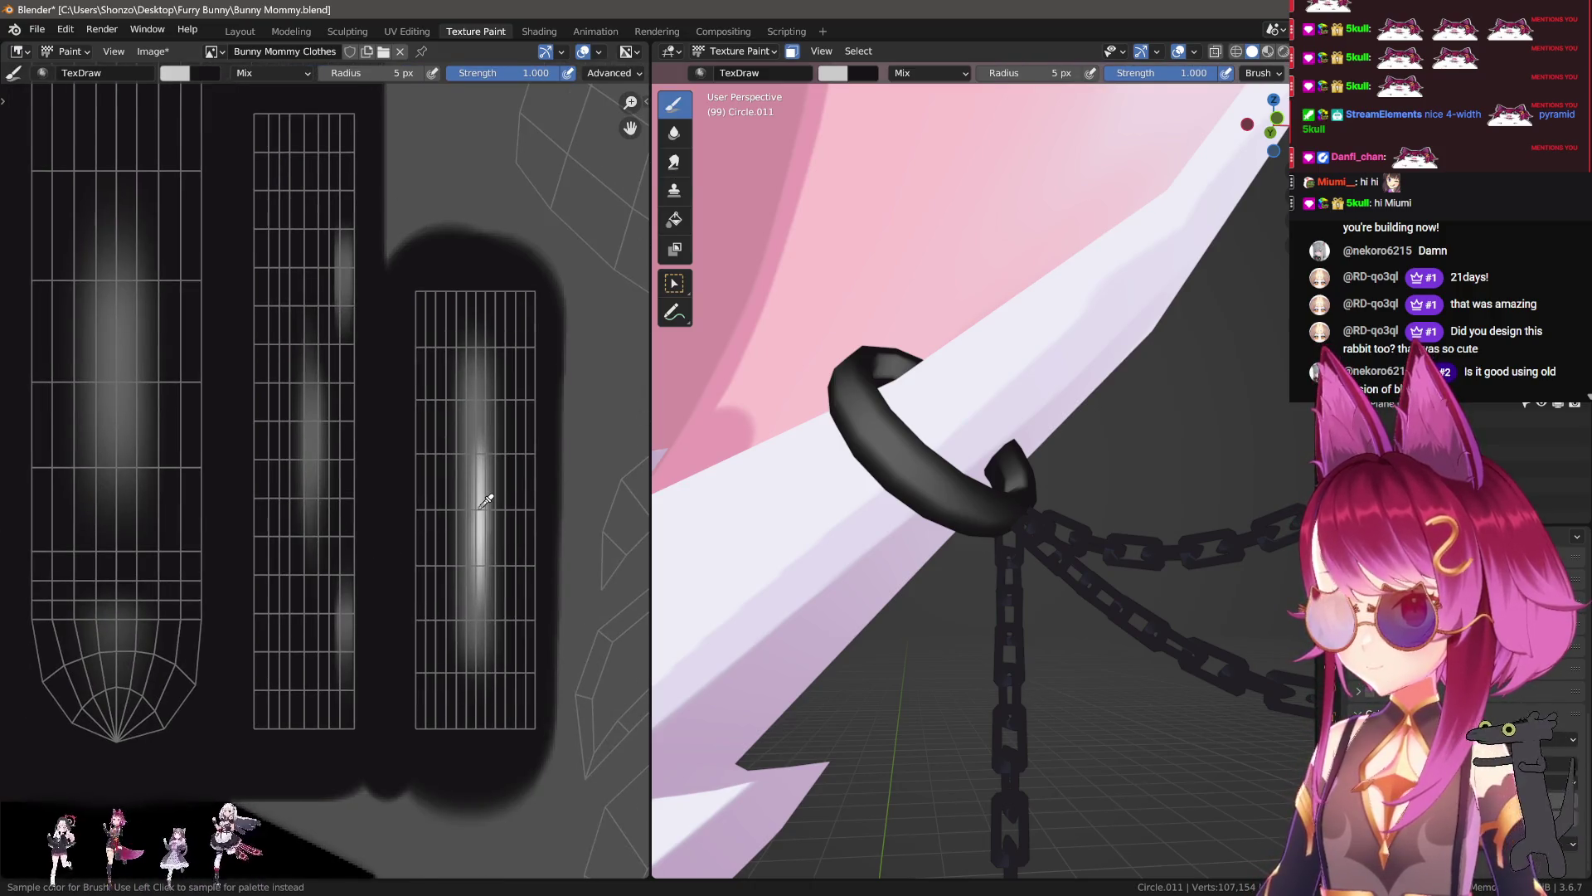
pyautogui.scroll(5, 292, 400)
pyautogui.press('[')
pyautogui.press('[')
pyautogui.press('[')
pyautogui.moveTo(271, 292); pyautogui.dragTo(271, 494)
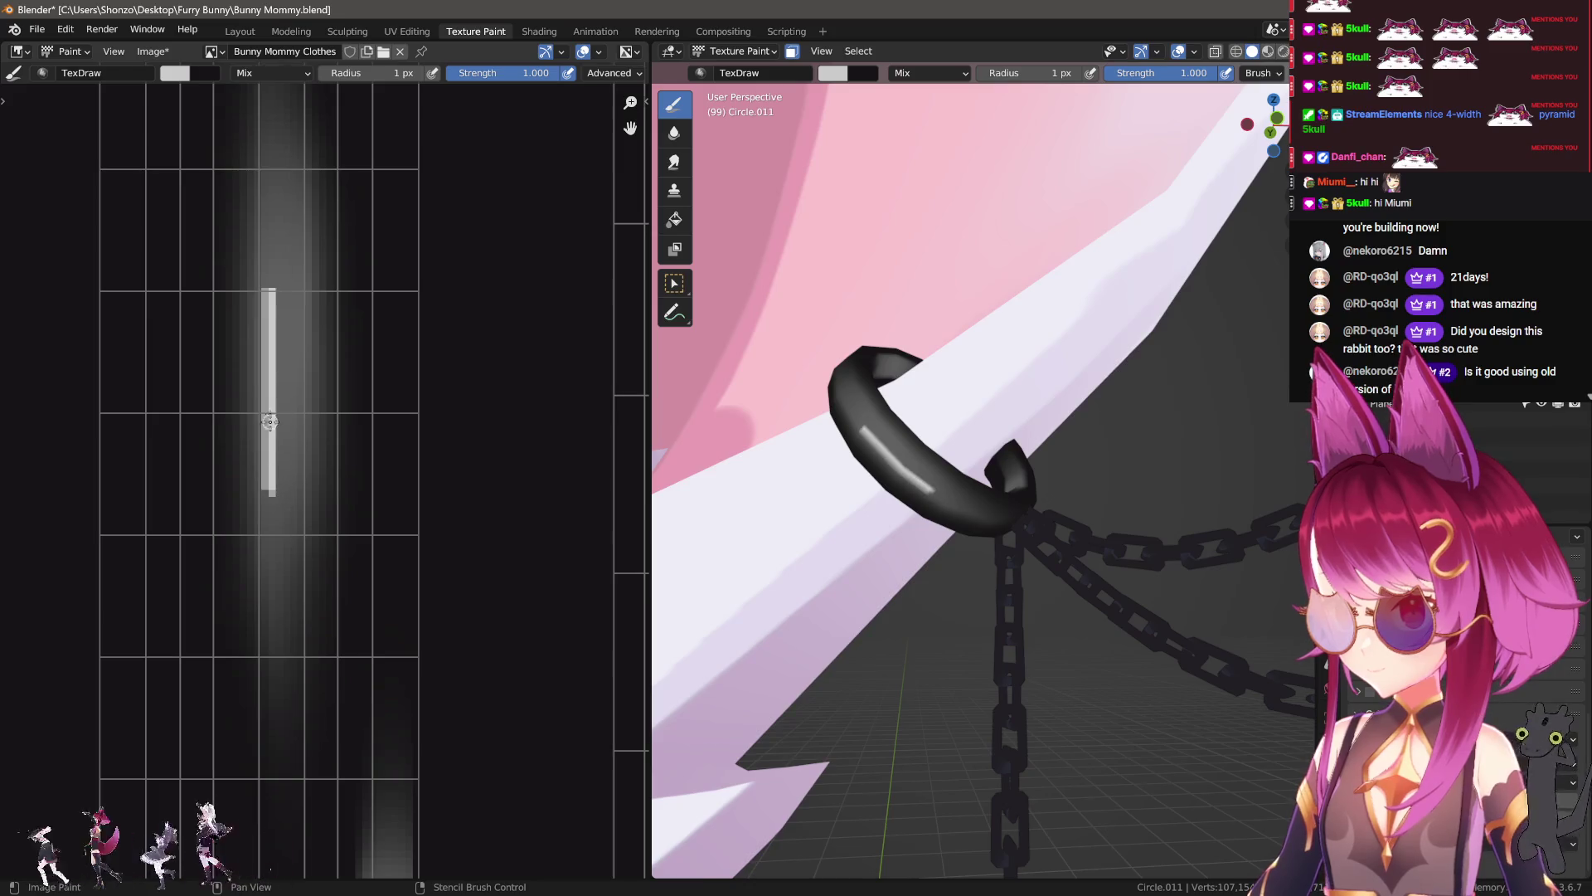
pyautogui.hotkey('ctrl', 'z')
pyautogui.moveTo(294, 304)
pyautogui.mouseDown()
pyautogui.moveTo(294, 491)
pyautogui.moveTo(288, 416)
pyautogui.mouseUp()
# Step: Soften the white streak with a 3 px Soften brush and smear it upward
pyautogui.hotkey('shift', 'space')
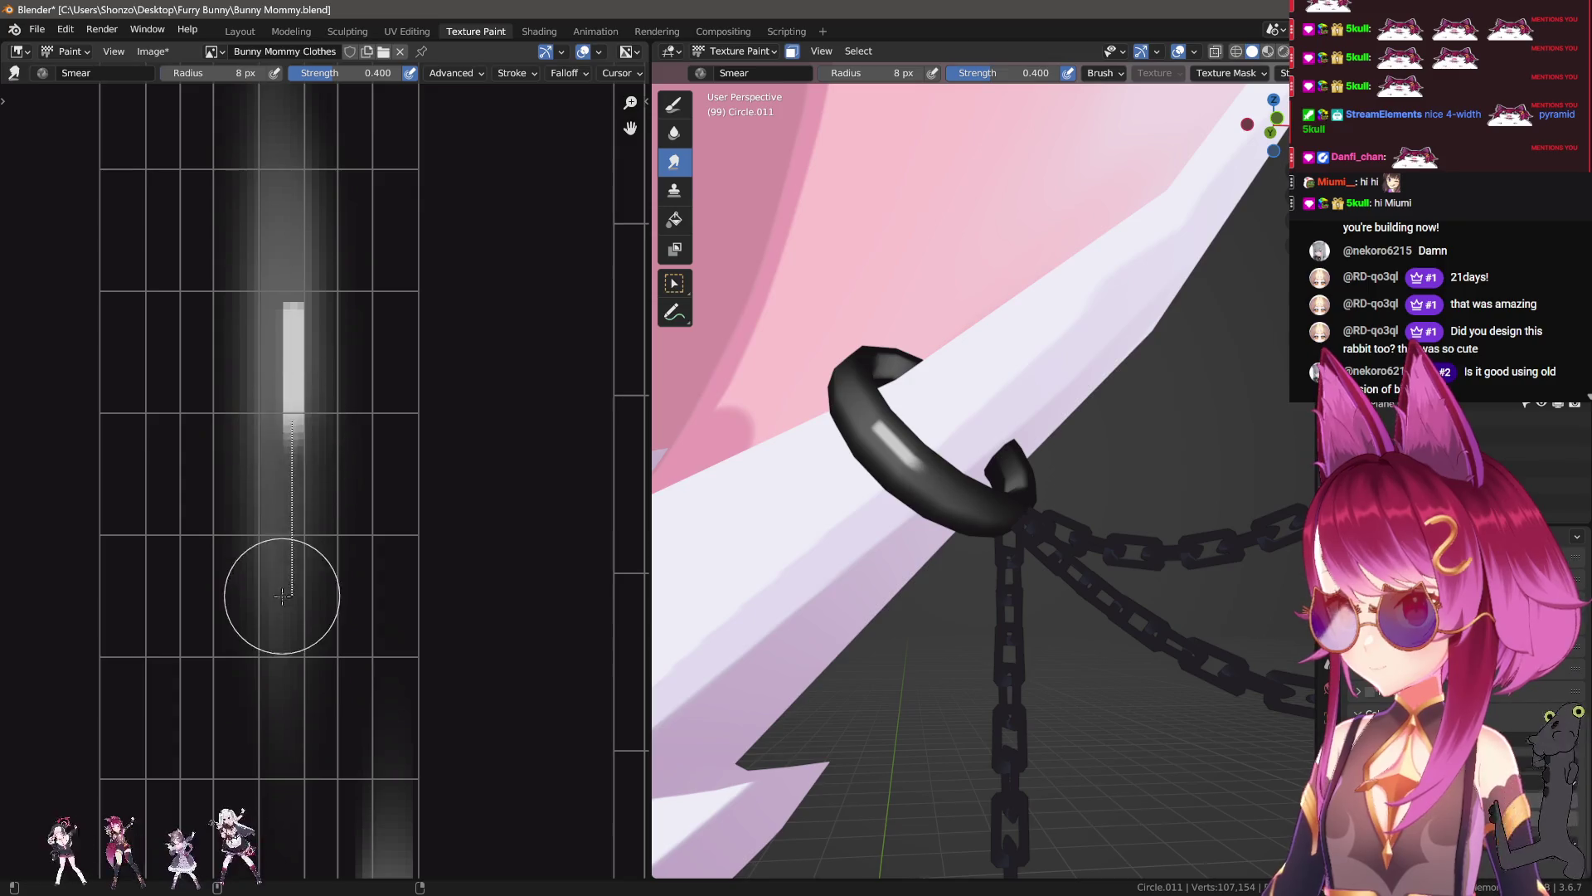
pyautogui.moveTo(288, 416); pyautogui.dragTo(275, 385, button='middle')
pyautogui.hotkey('shift', 'space')
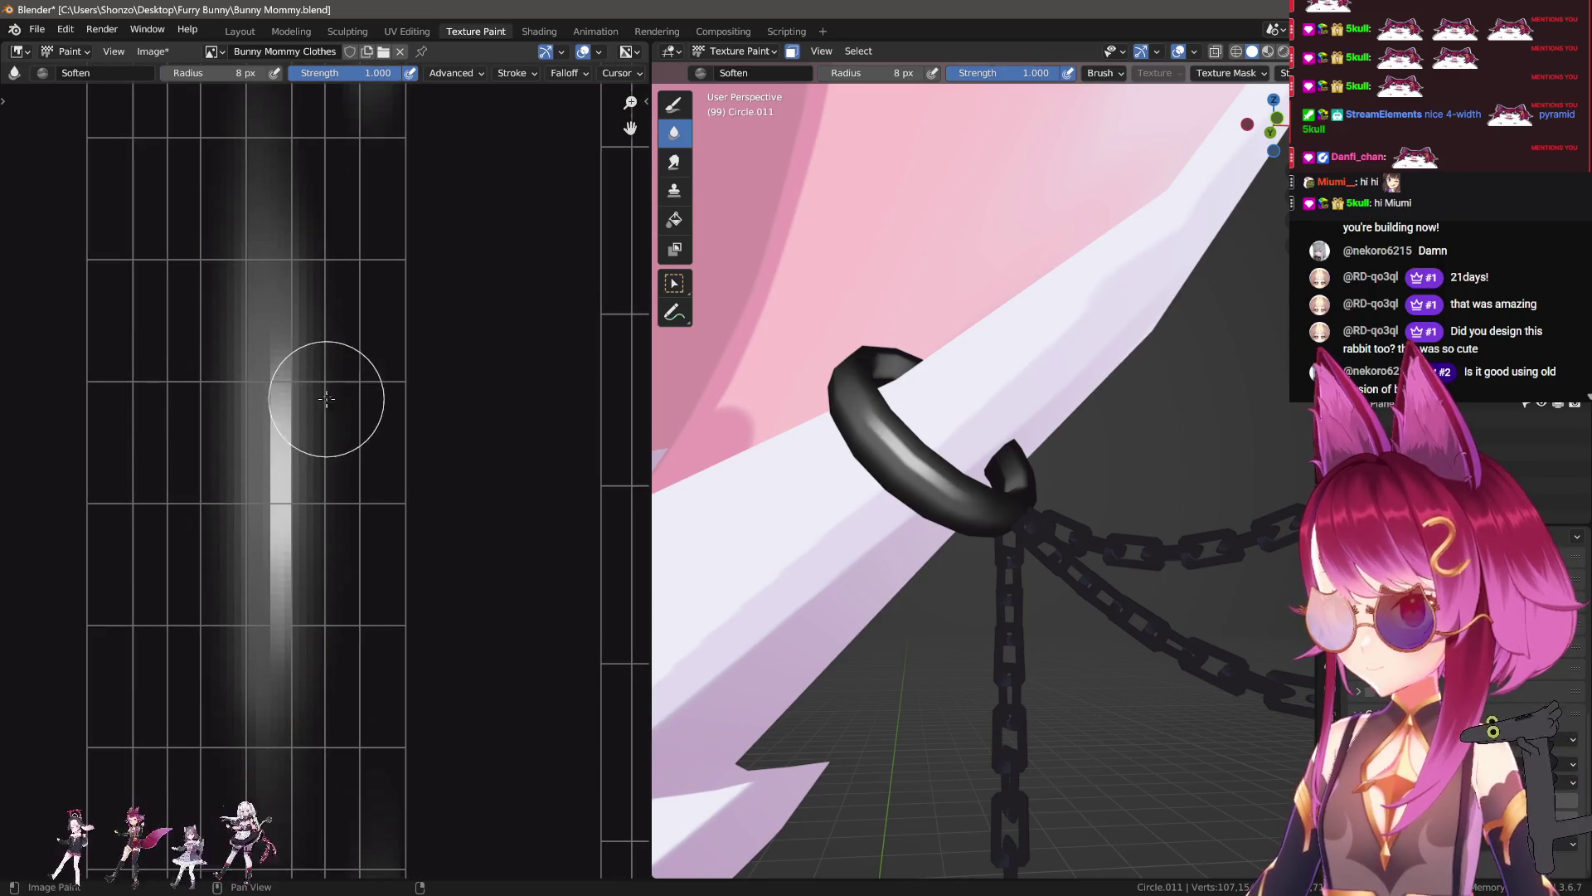
pyautogui.moveTo(326, 346); pyautogui.dragTo(324, 569)
pyautogui.press('f')
pyautogui.click(284, 480)
pyautogui.hotkey('ctrl', 'z')
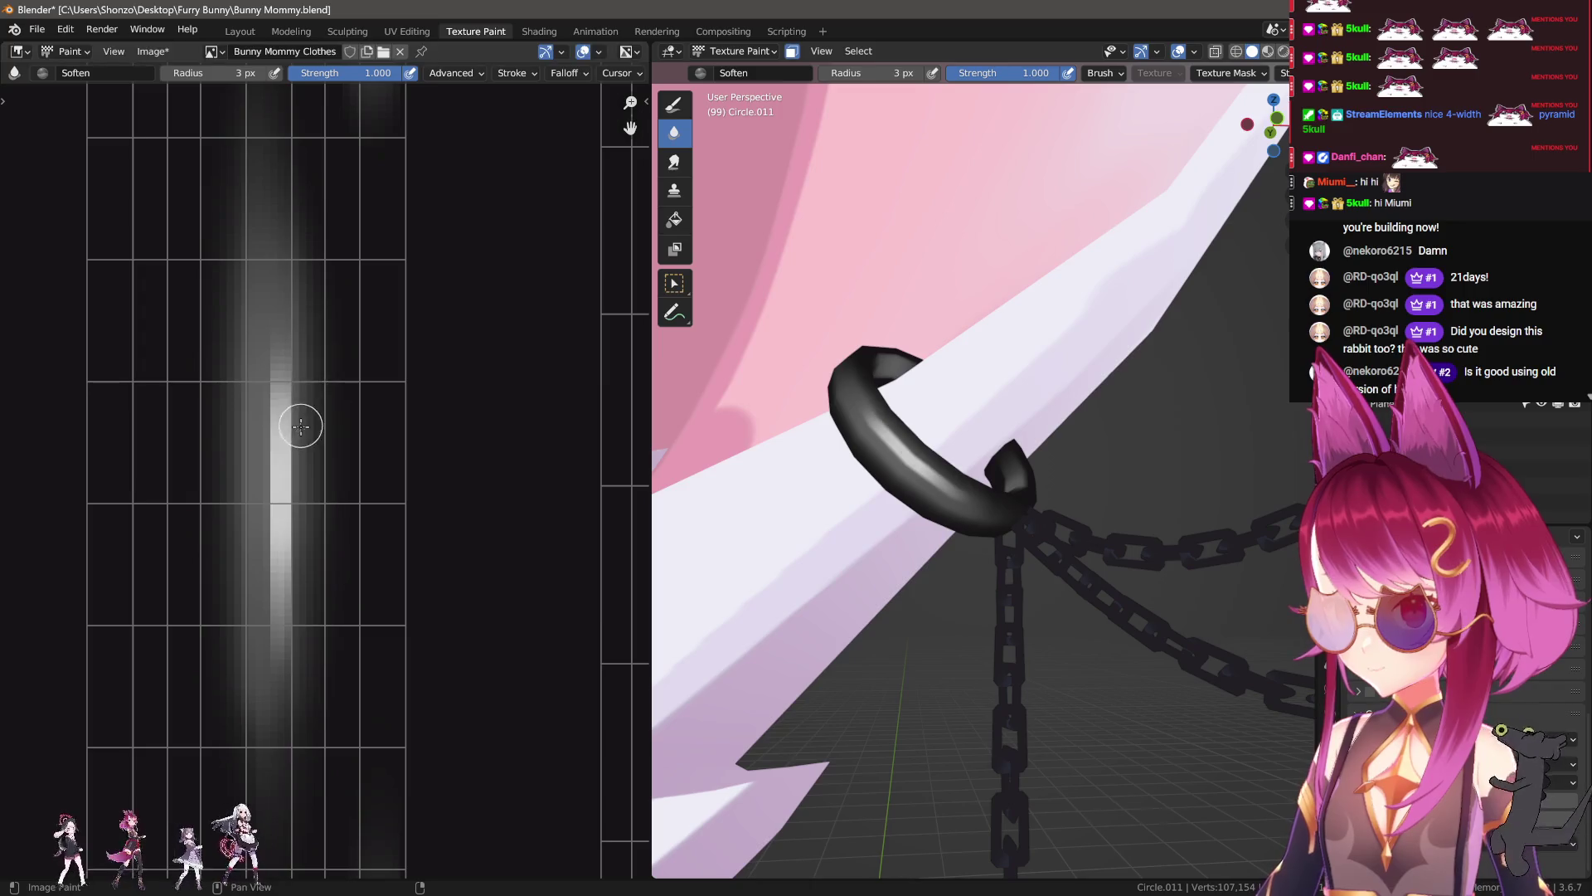
pyautogui.moveTo(306, 365); pyautogui.dragTo(307, 680)
pyautogui.moveTo(250, 529); pyautogui.dragTo(266, 729)
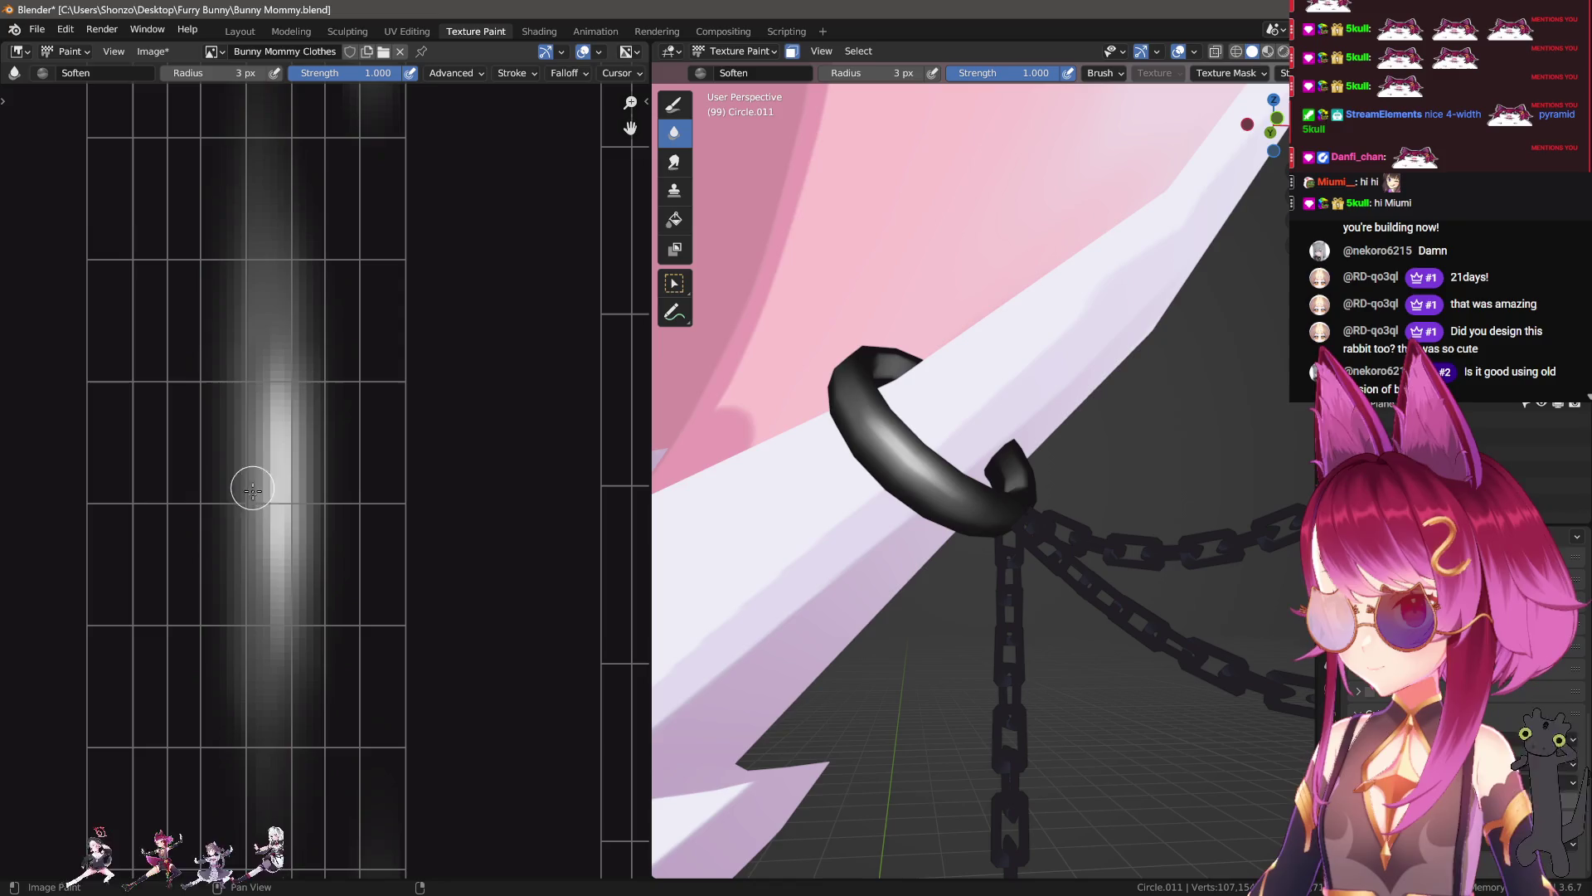
pyautogui.hotkey('shift', 'space')
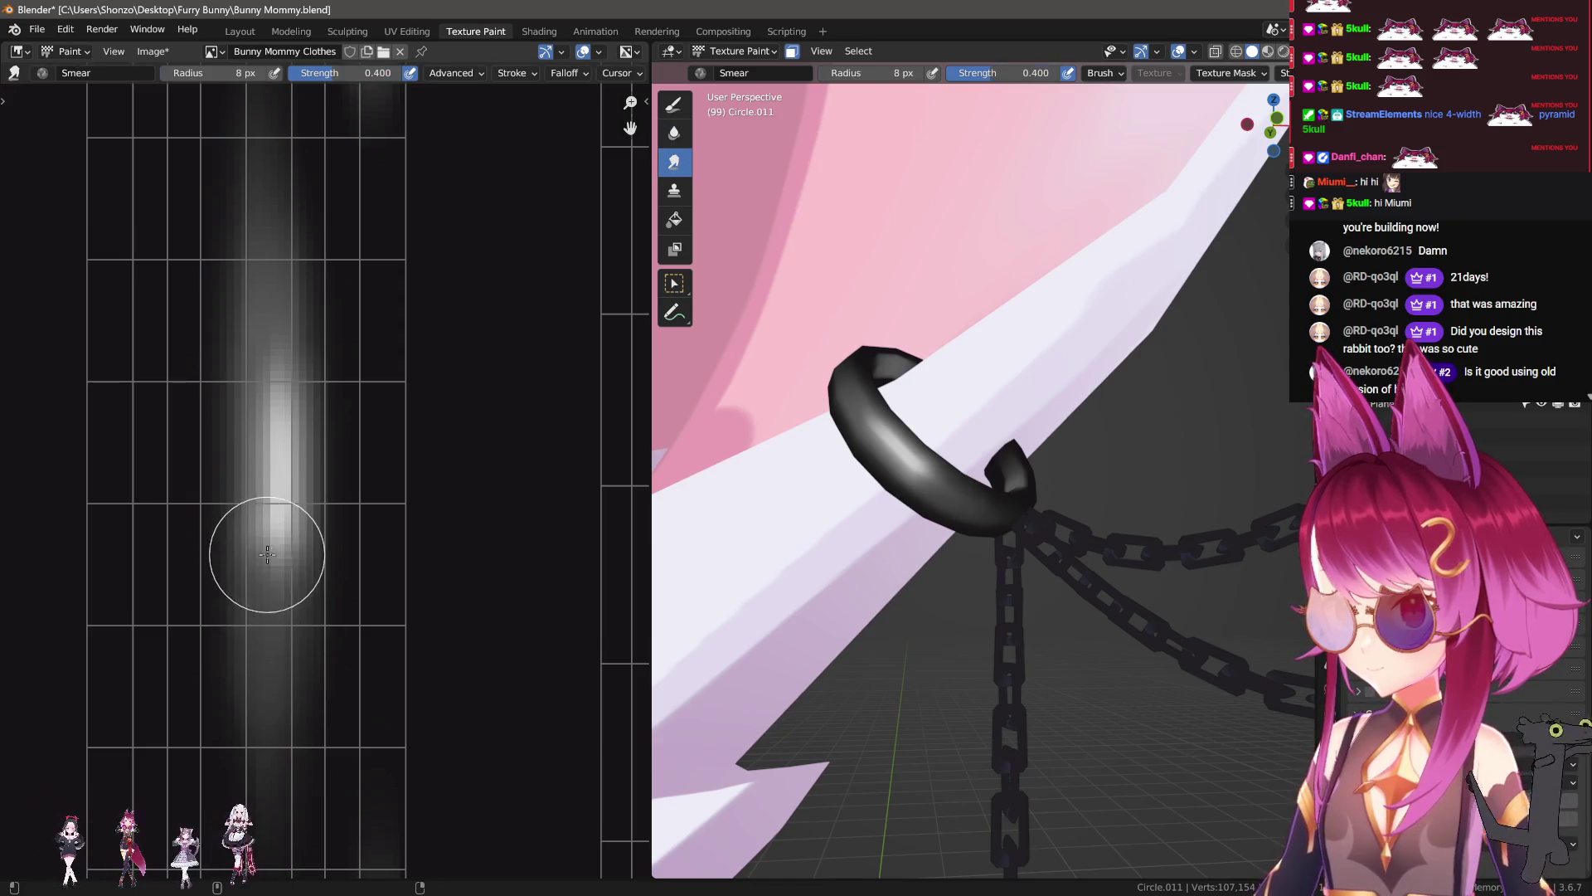
pyautogui.moveTo(296, 461); pyautogui.dragTo(312, 223)
# Step: Inspect the heart lock and other painted UV islands, then move to the UV Editing workspace
pyautogui.moveTo(1078, 581)
pyautogui.mouseDown(button='middle')
pyautogui.moveTo(1126, 603)
pyautogui.moveTo(1069, 600)
pyautogui.moveTo(1055, 488)
pyautogui.mouseUp(button='middle')
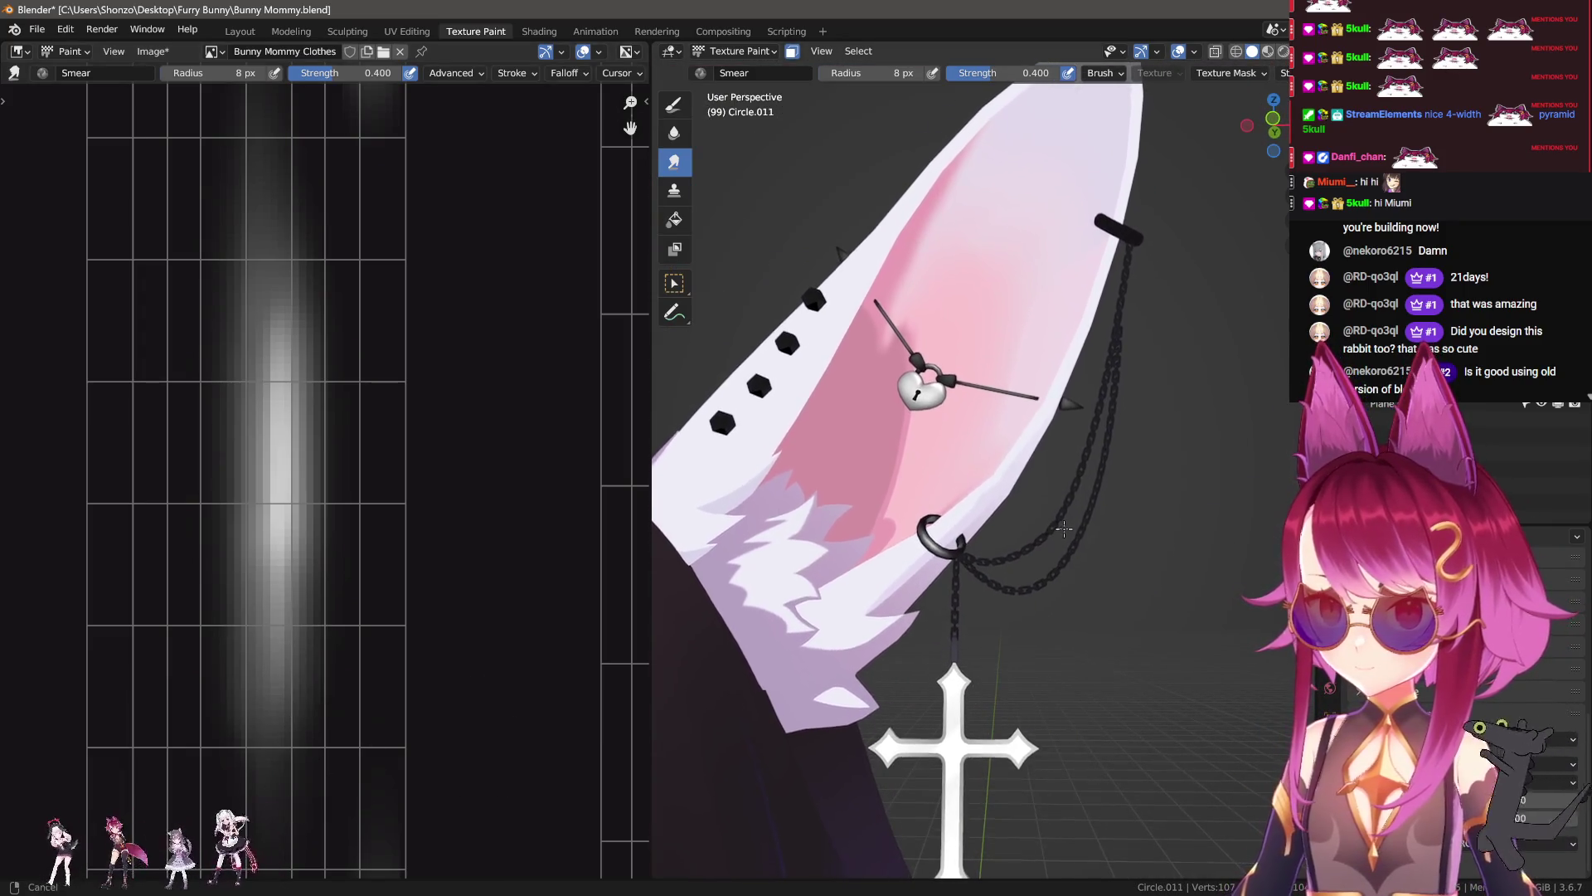
pyautogui.moveTo(319, 746); pyautogui.dragTo(273, 522, button='middle')
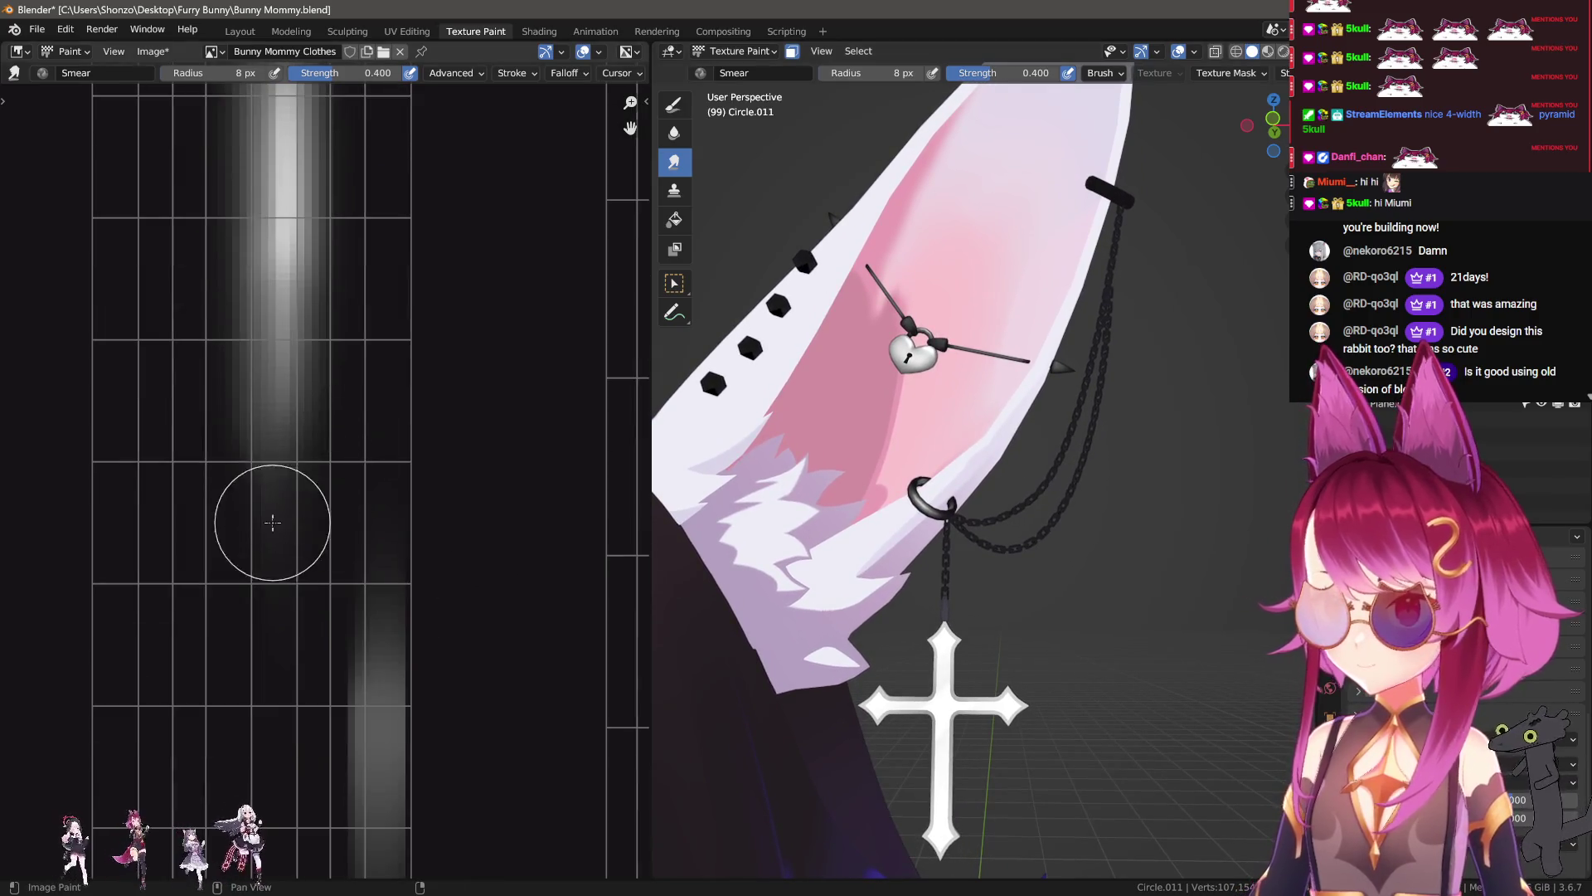
pyautogui.scroll(5, 1009, 614)
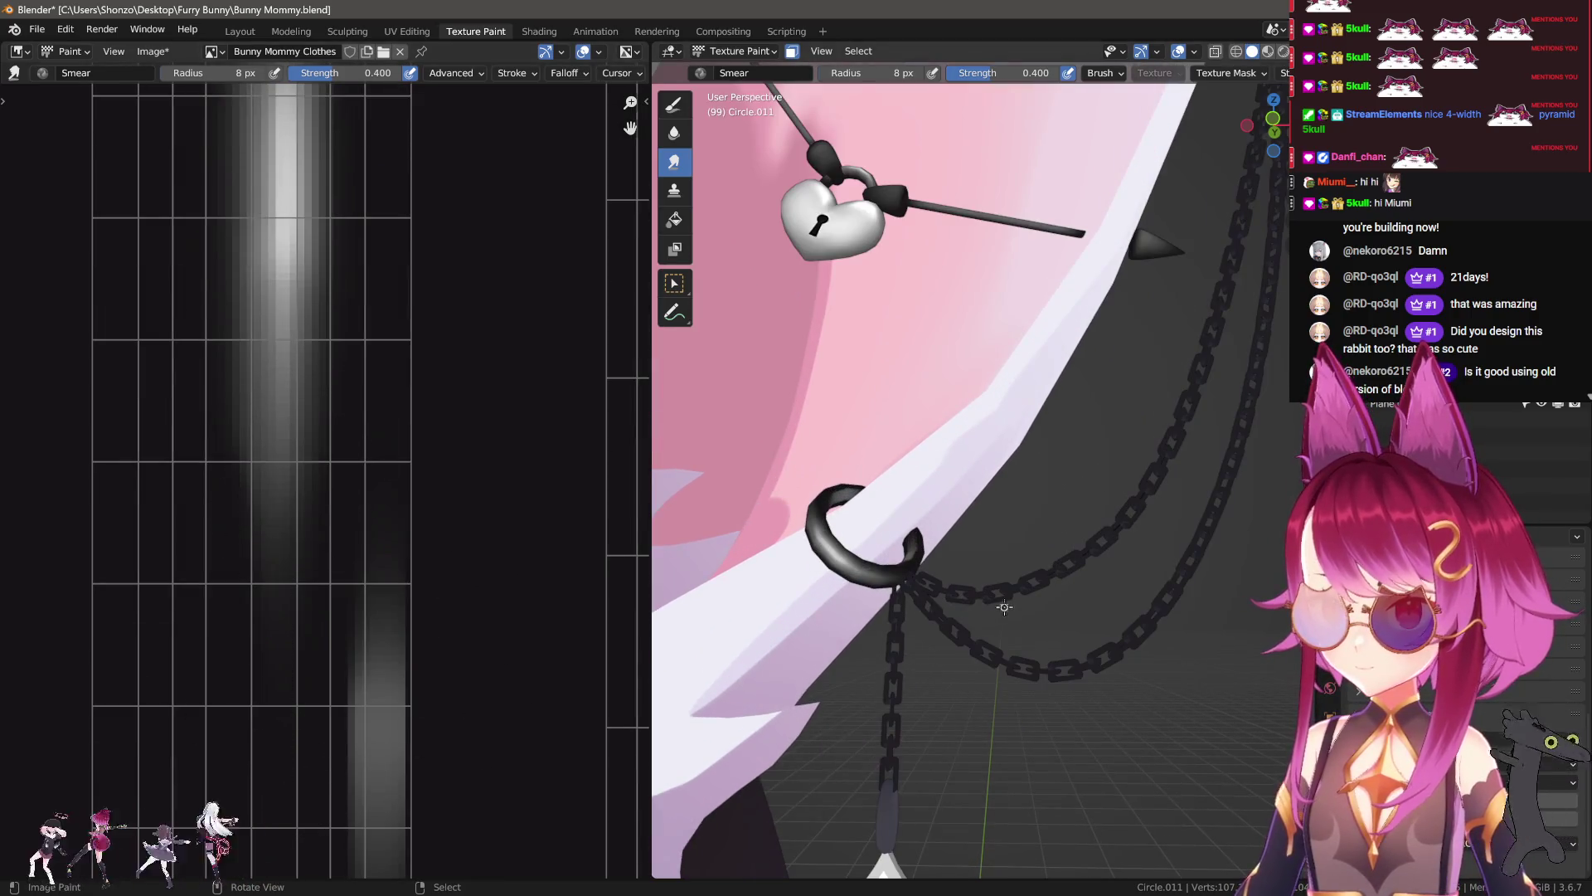
pyautogui.scroll(-4, 1006, 595)
pyautogui.scroll(-1, 206, 424)
pyautogui.scroll(-3, 302, 605)
pyautogui.scroll(-1, 315, 582)
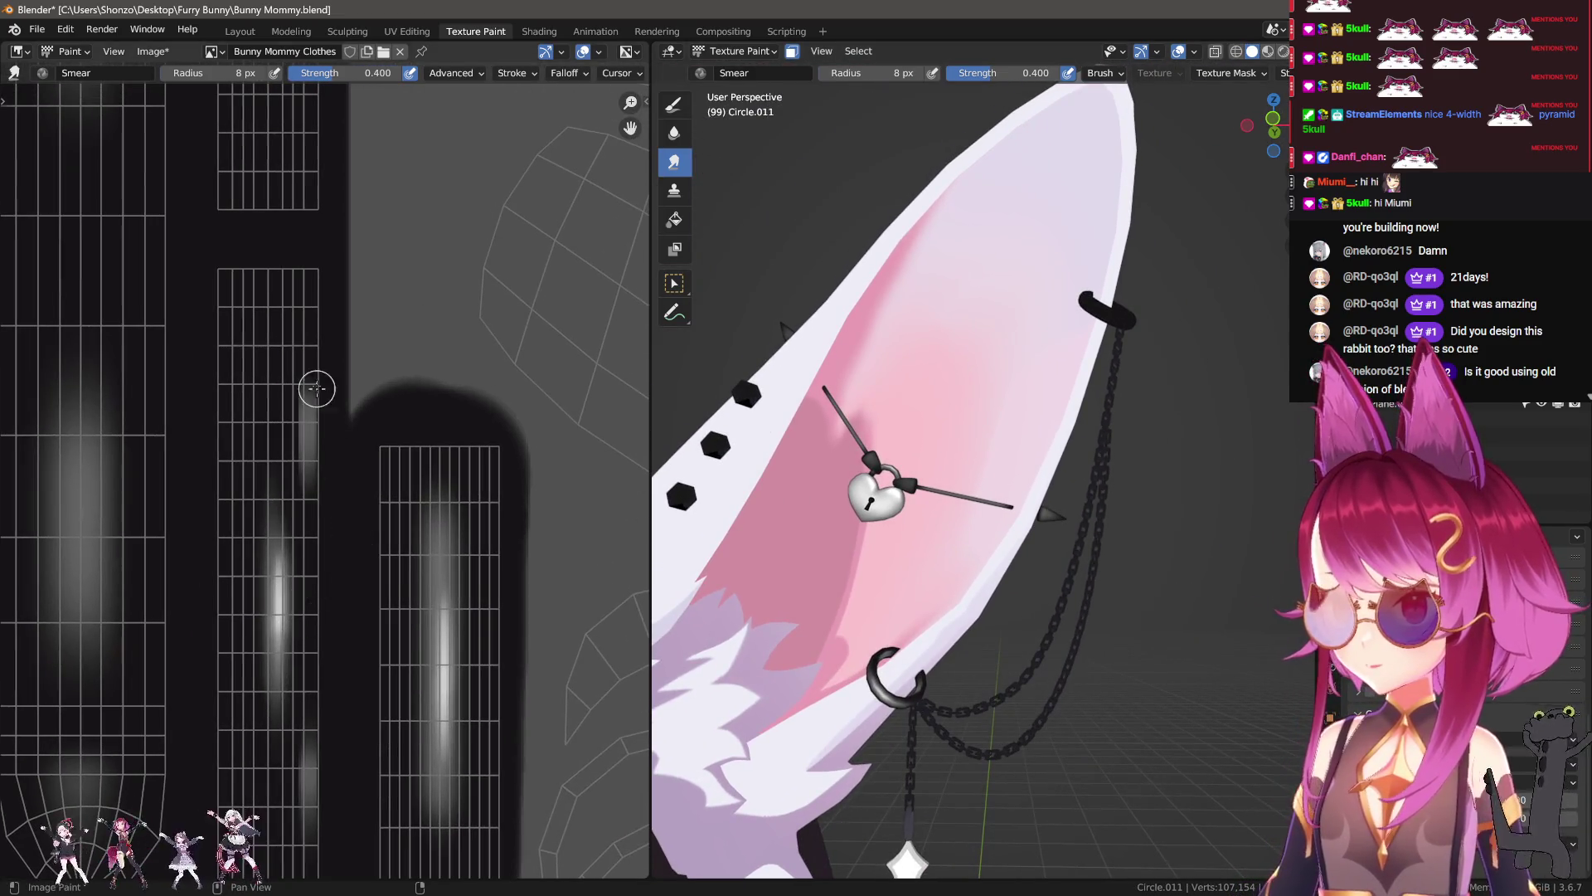
pyautogui.moveTo(319, 397); pyautogui.dragTo(350, 676, button='middle')
pyautogui.click(416, 33)
pyautogui.scroll(-2, 348, 424)
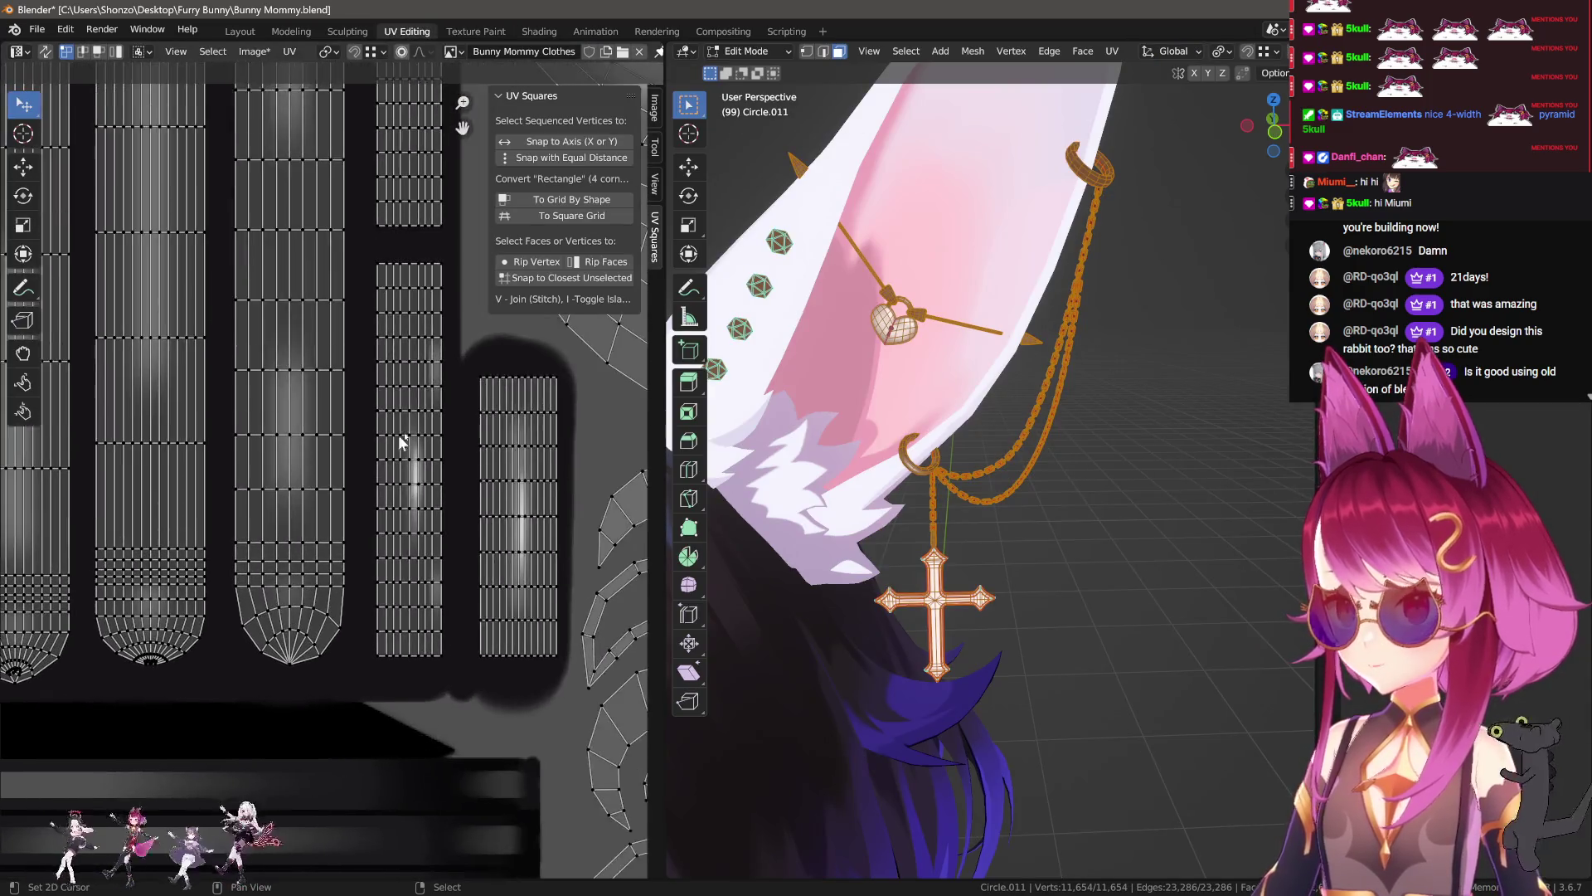
# Step: Select the top-middle chain UV island and shift it slightly down, by -0.072397 on Y
pyautogui.press('a')
pyautogui.hotkey('alt', 'a')
pyautogui.press('l')
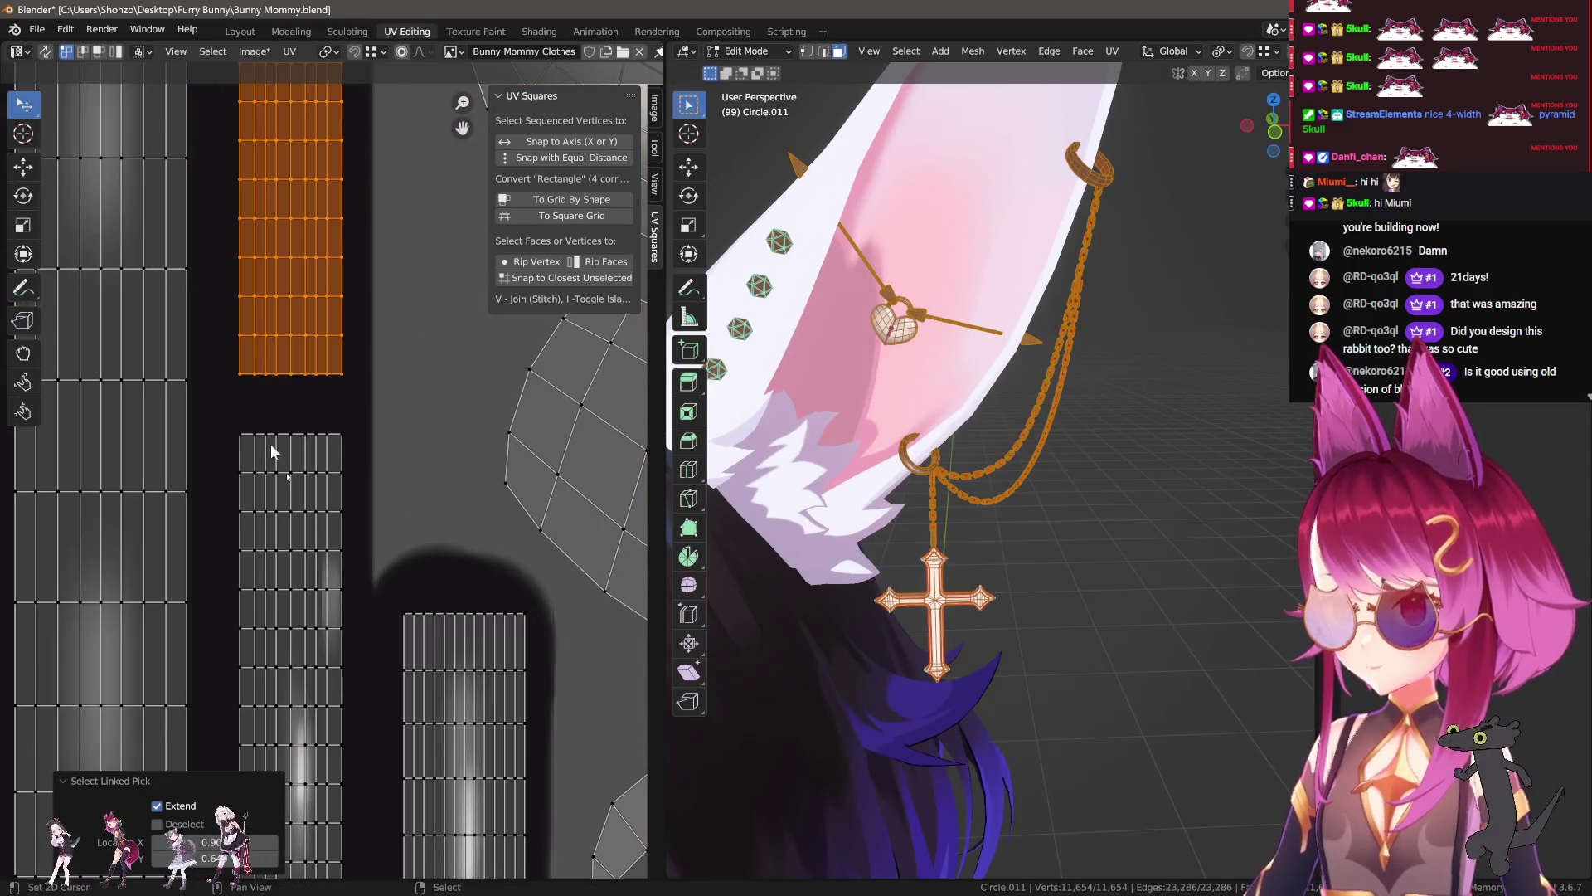
pyautogui.scroll(-1, 238, 398)
pyautogui.press('g')
pyautogui.click(342, 659)
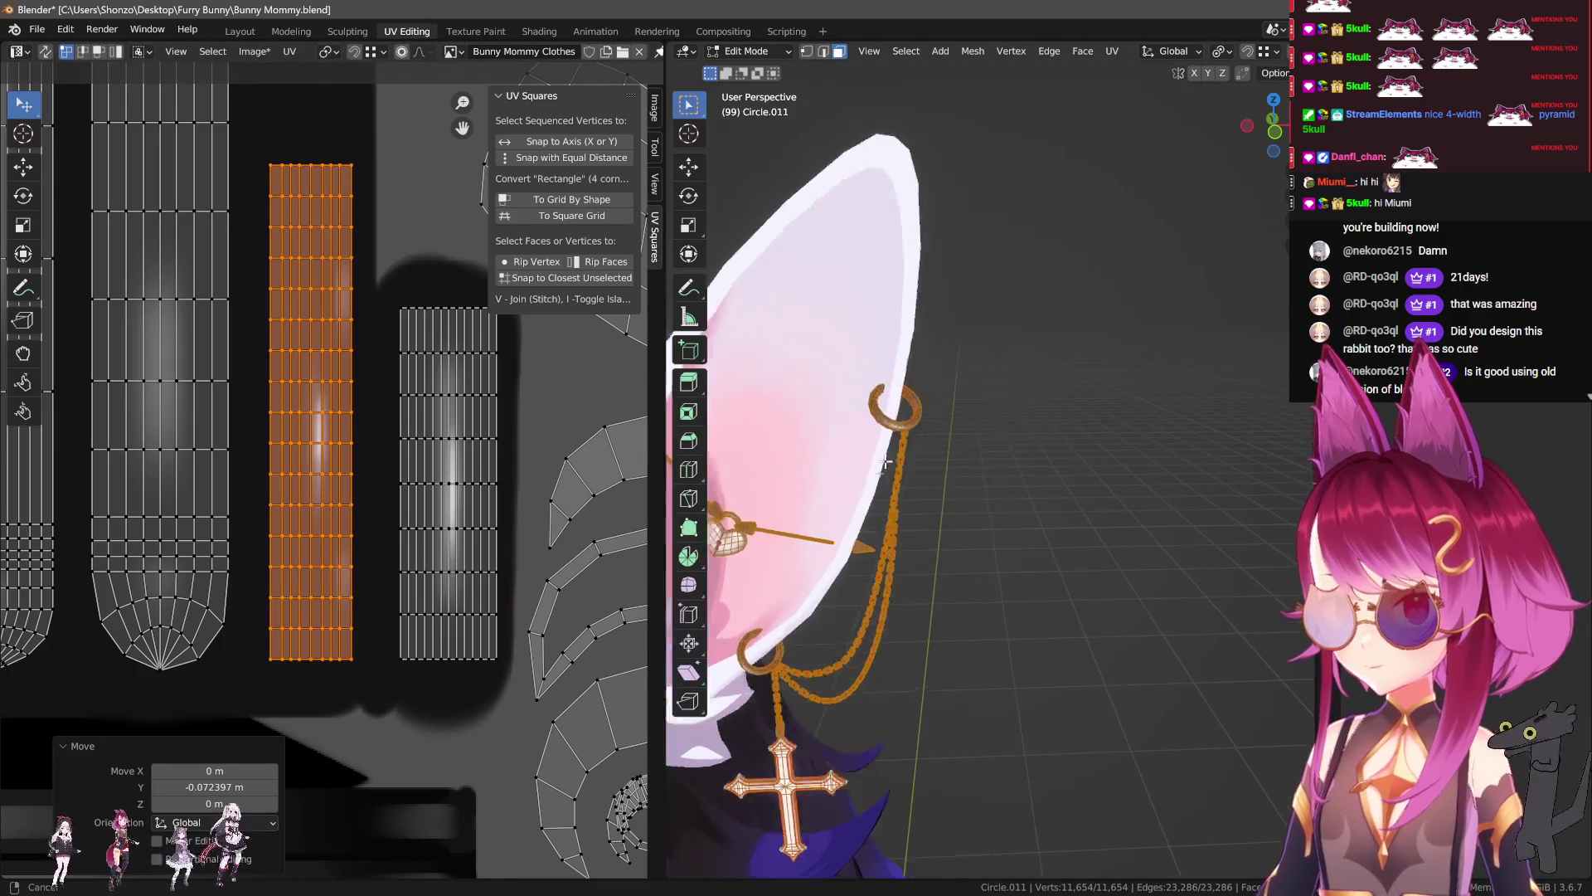
pyautogui.scroll(4, 893, 505)
# Step: Return to Object Mode, orbit around the ear chain, and go back to Texture Paint
pyautogui.press('Tab')
pyautogui.hotkey('alt', 'a')
pyautogui.moveTo(1027, 429); pyautogui.dragTo(974, 410, button='middle')
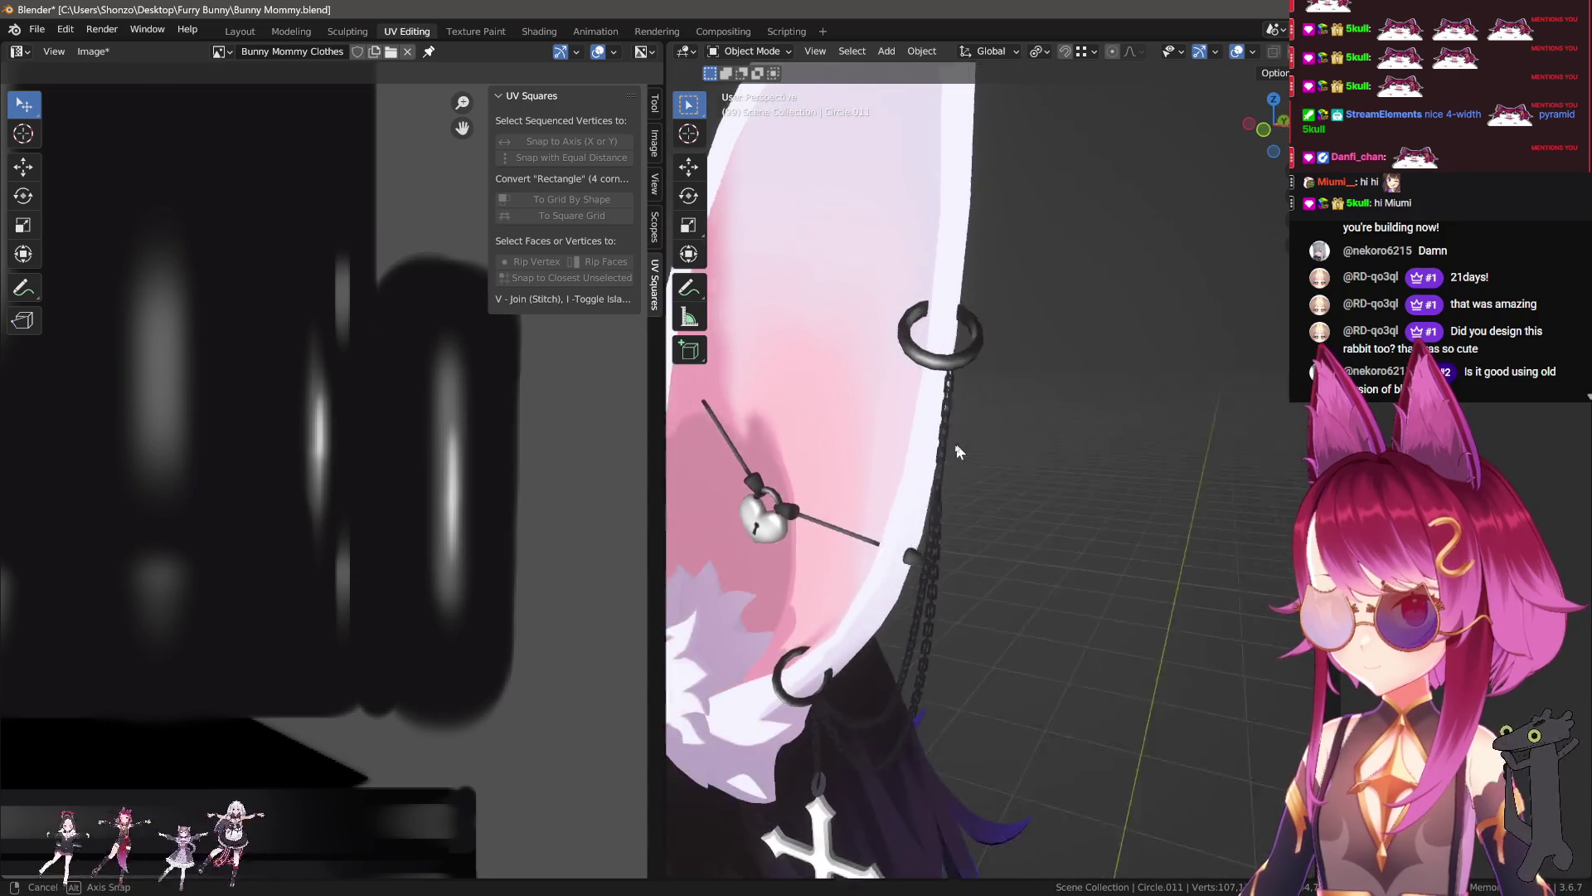
pyautogui.moveTo(975, 414)
pyautogui.mouseDown(button='middle')
pyautogui.moveTo(970, 481)
pyautogui.moveTo(967, 451)
pyautogui.moveTo(1062, 400)
pyautogui.mouseUp(button='middle')
pyautogui.hotkey('ctrl', 'z')
pyautogui.hotkey('ctrl', 'z')
pyautogui.hotkey('ctrl', 'z')
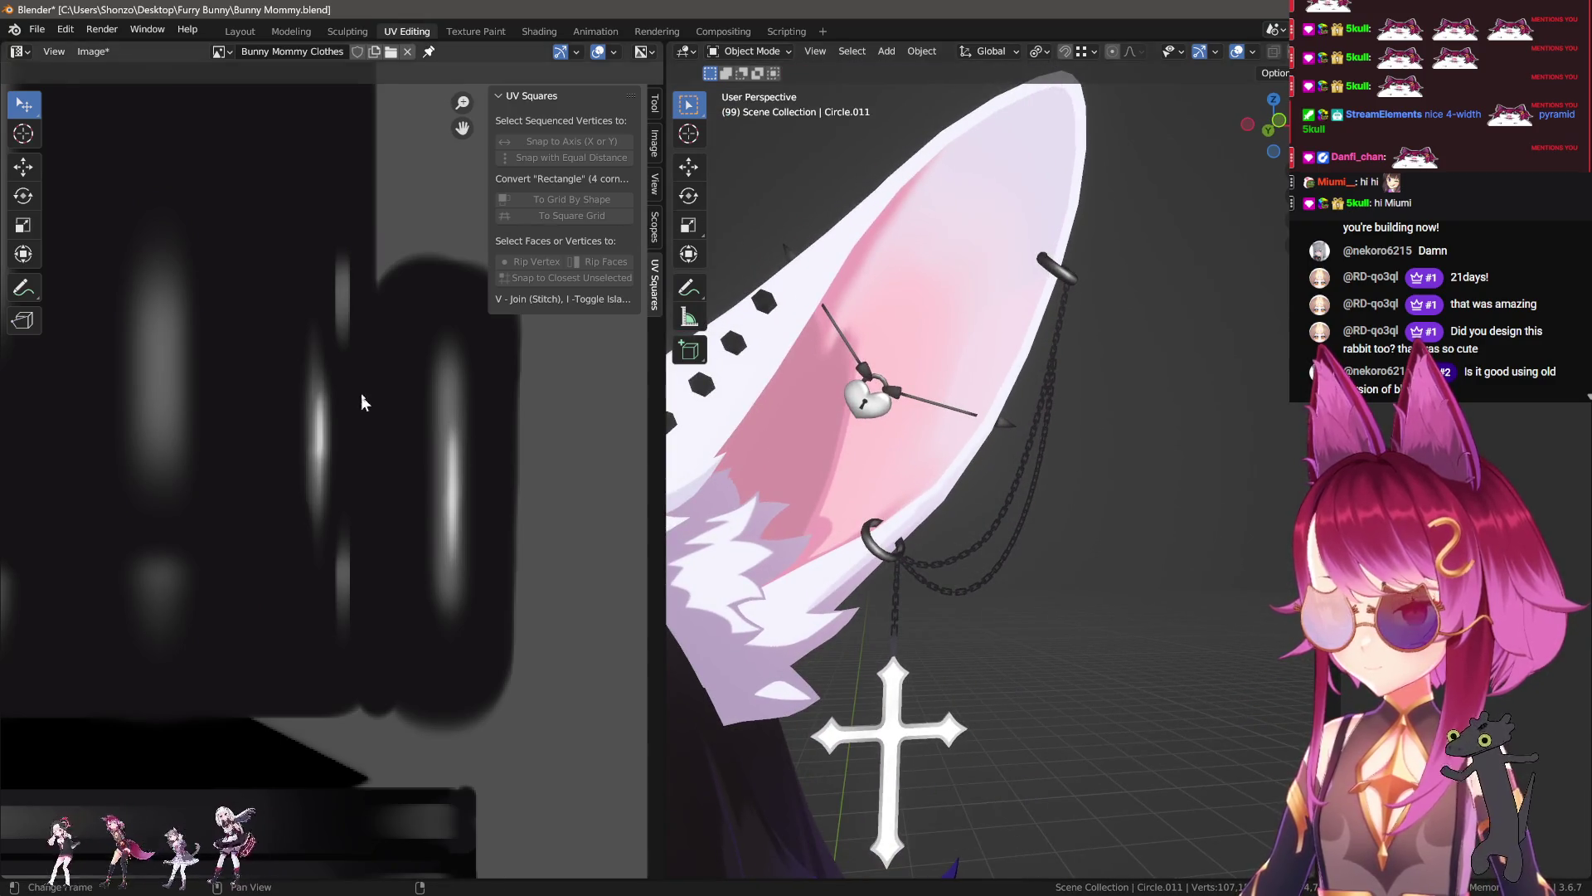
pyautogui.scroll(-2, 361, 400)
pyautogui.click(471, 32)
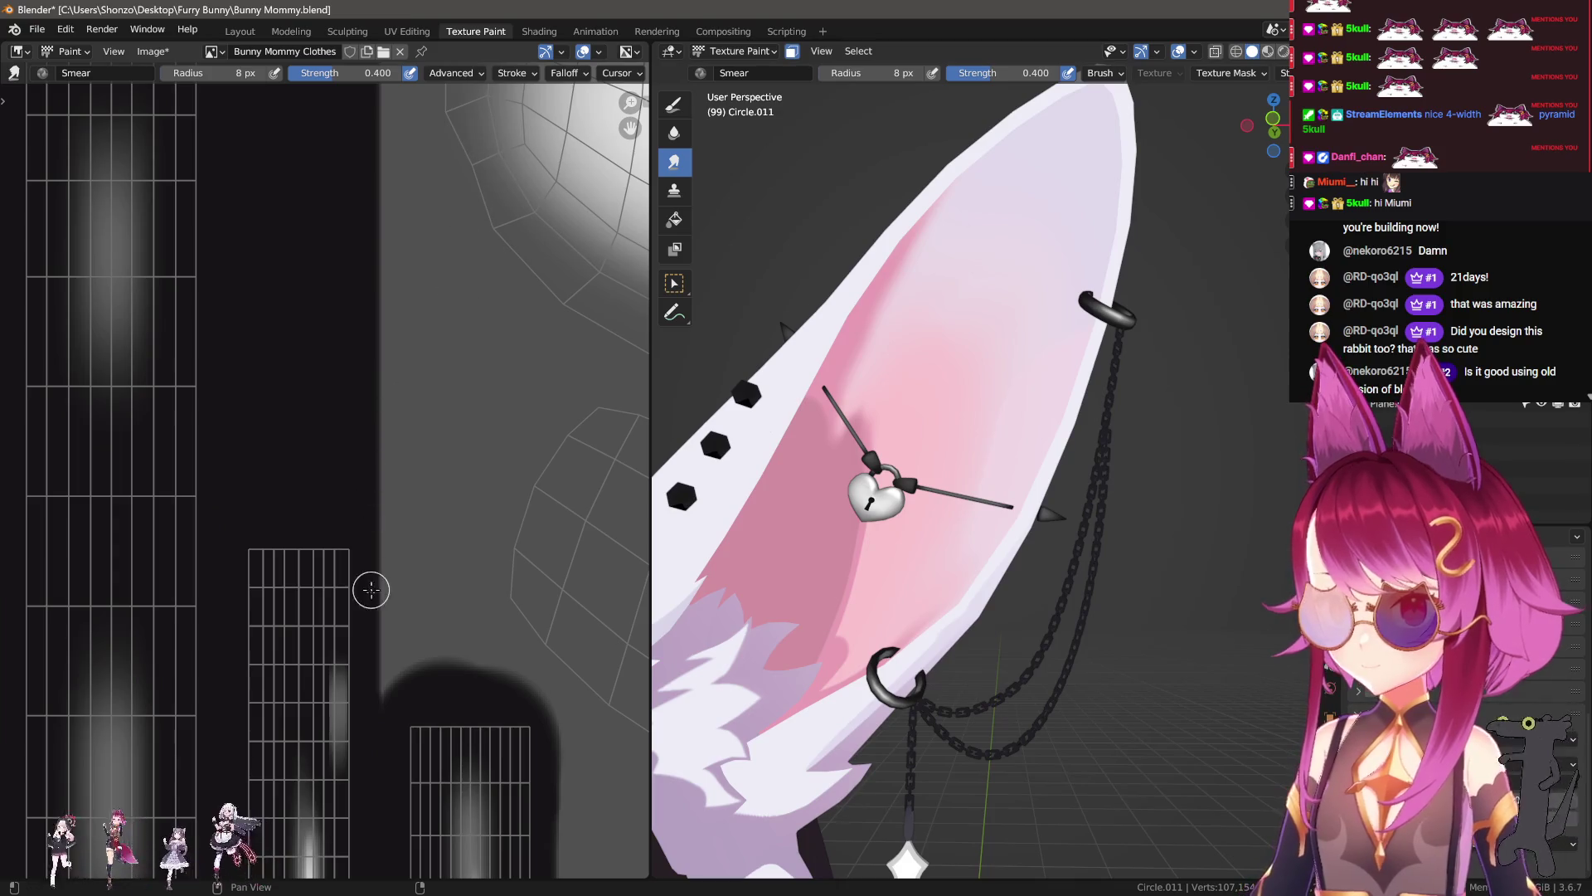
# Step: Bring more texture strips into view and switch to the TexDraw brush
pyautogui.moveTo(371, 581); pyautogui.dragTo(448, 299, button='middle')
pyautogui.scroll(2, 249, 313)
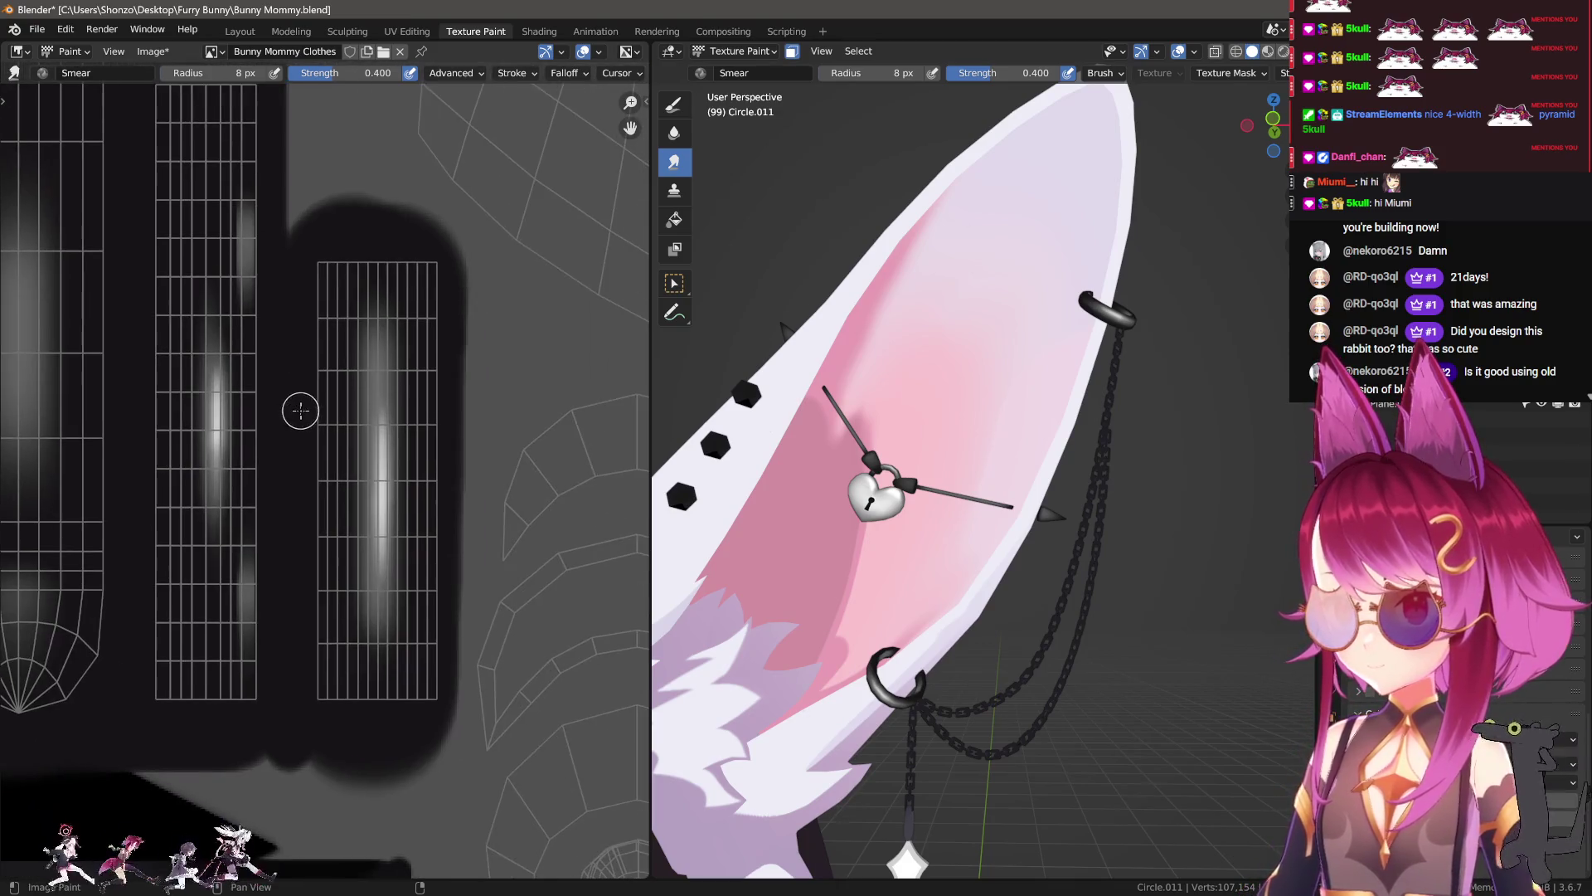
pyautogui.hotkey('shift', 'space')
pyautogui.scroll(-3, 300, 410)
pyautogui.scroll(1, 246, 435)
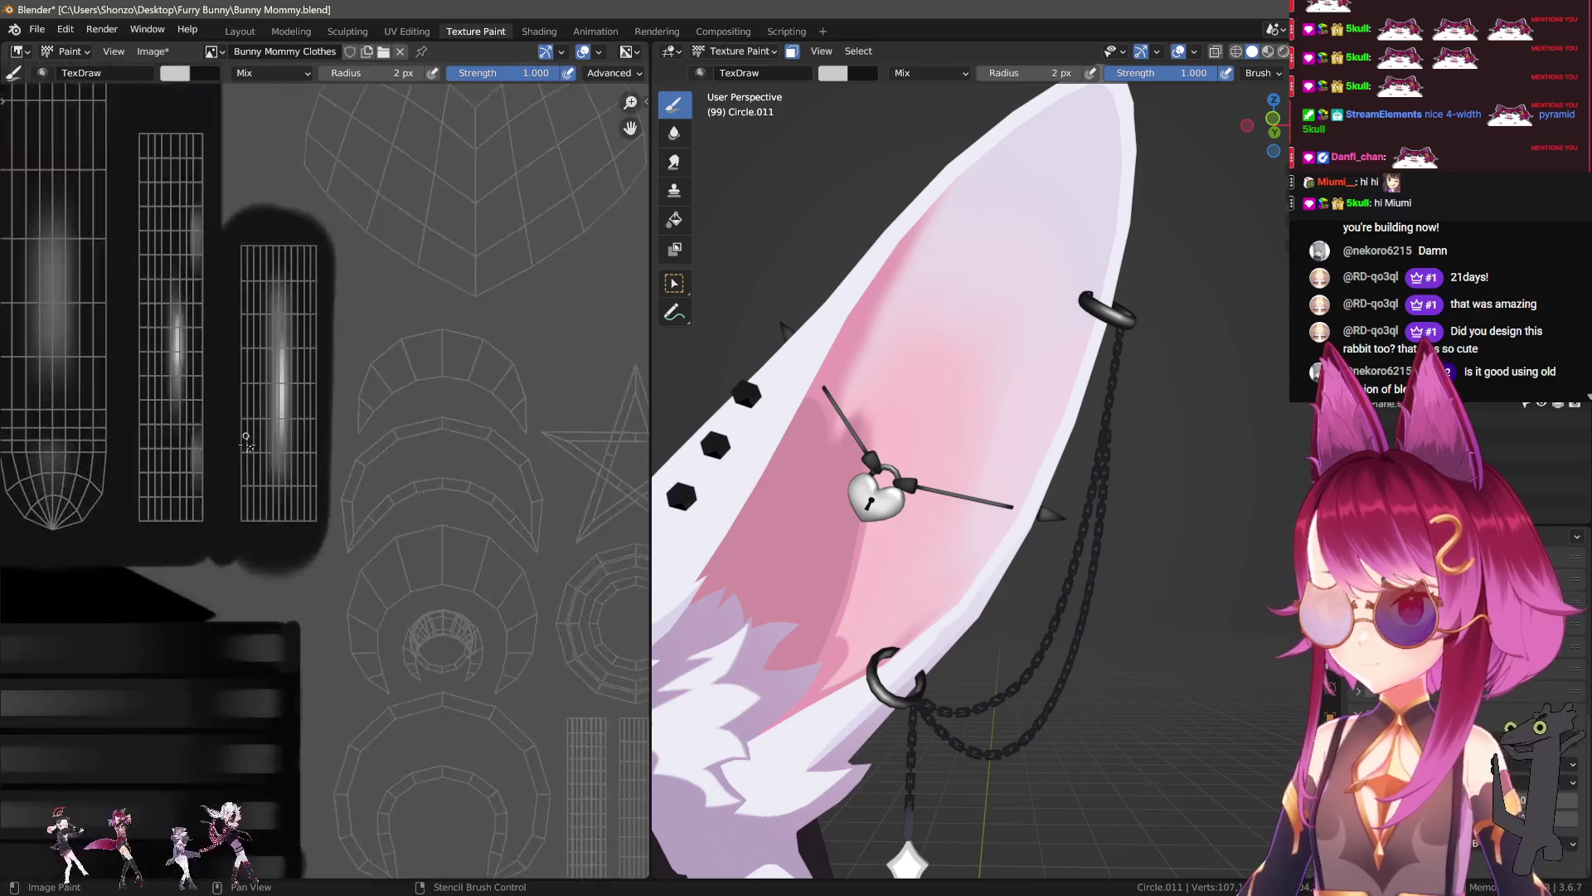
pyautogui.scroll(-2, 246, 436)
pyautogui.moveTo(246, 436); pyautogui.dragTo(459, 434, button='middle')
pyautogui.scroll(3, 917, 518)
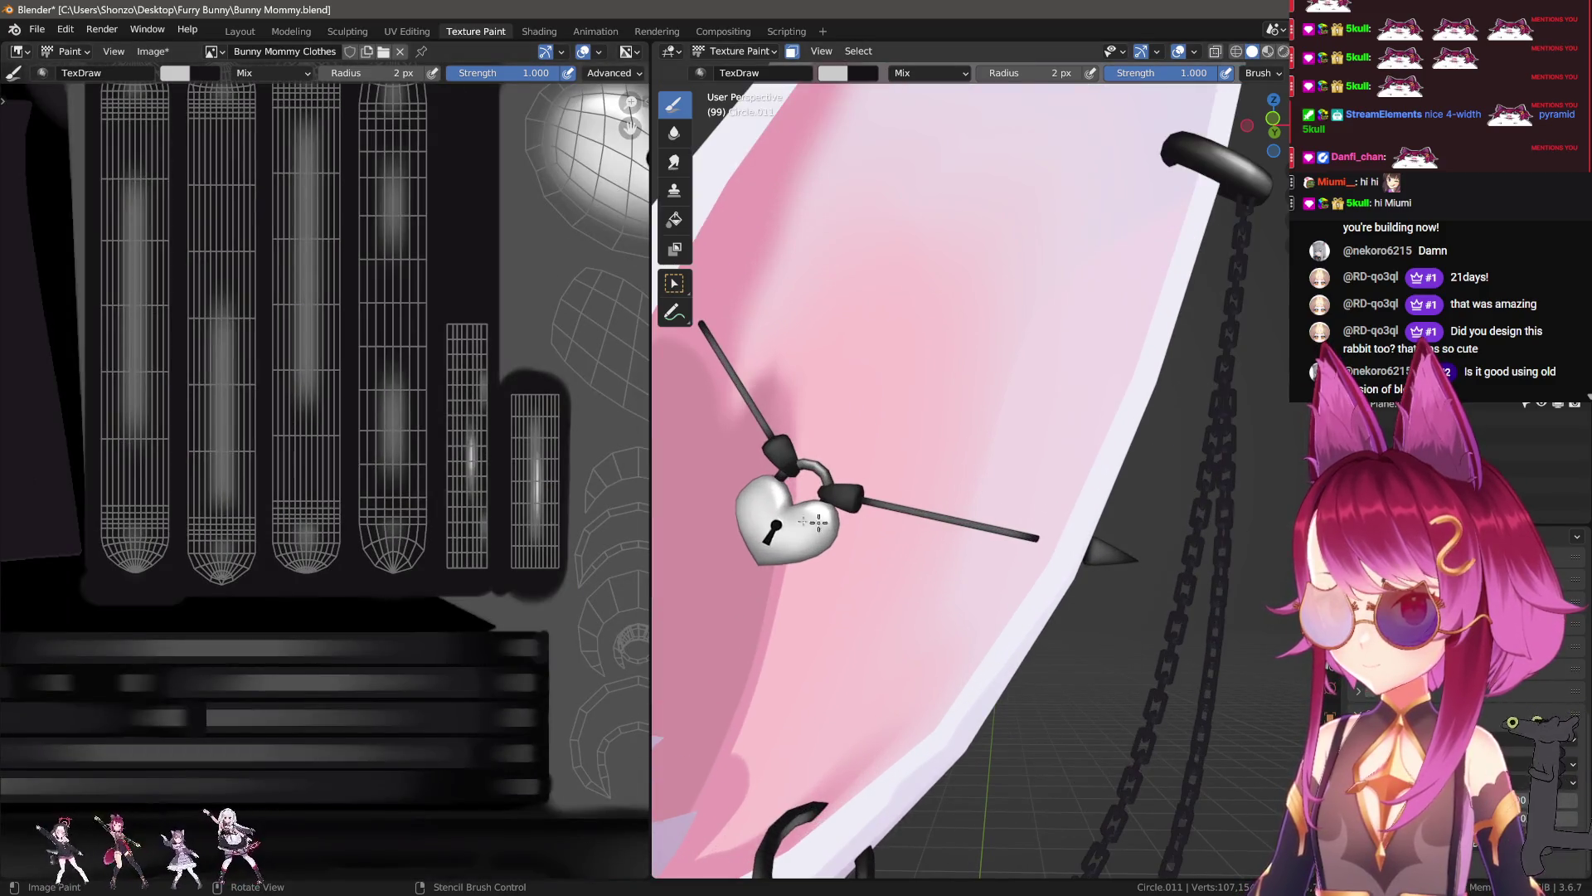
pyautogui.scroll(3, 386, 407)
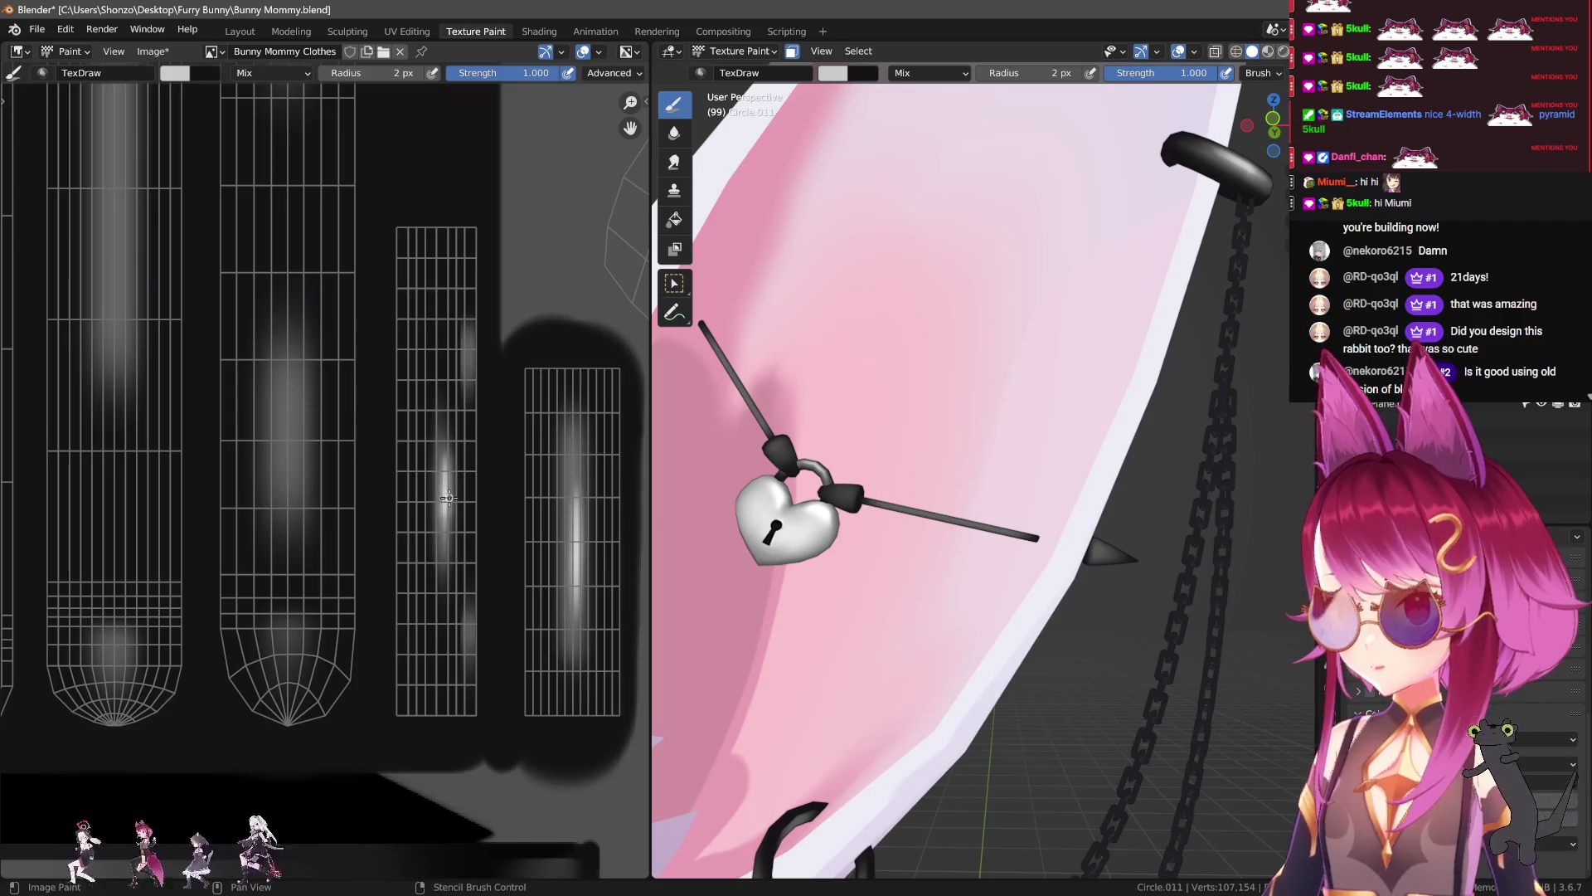
pyautogui.scroll(-1, 544, 551)
# Step: Paint a thin white highlight bar on the ring's strip with a 1 px white brush
pyautogui.press('n')
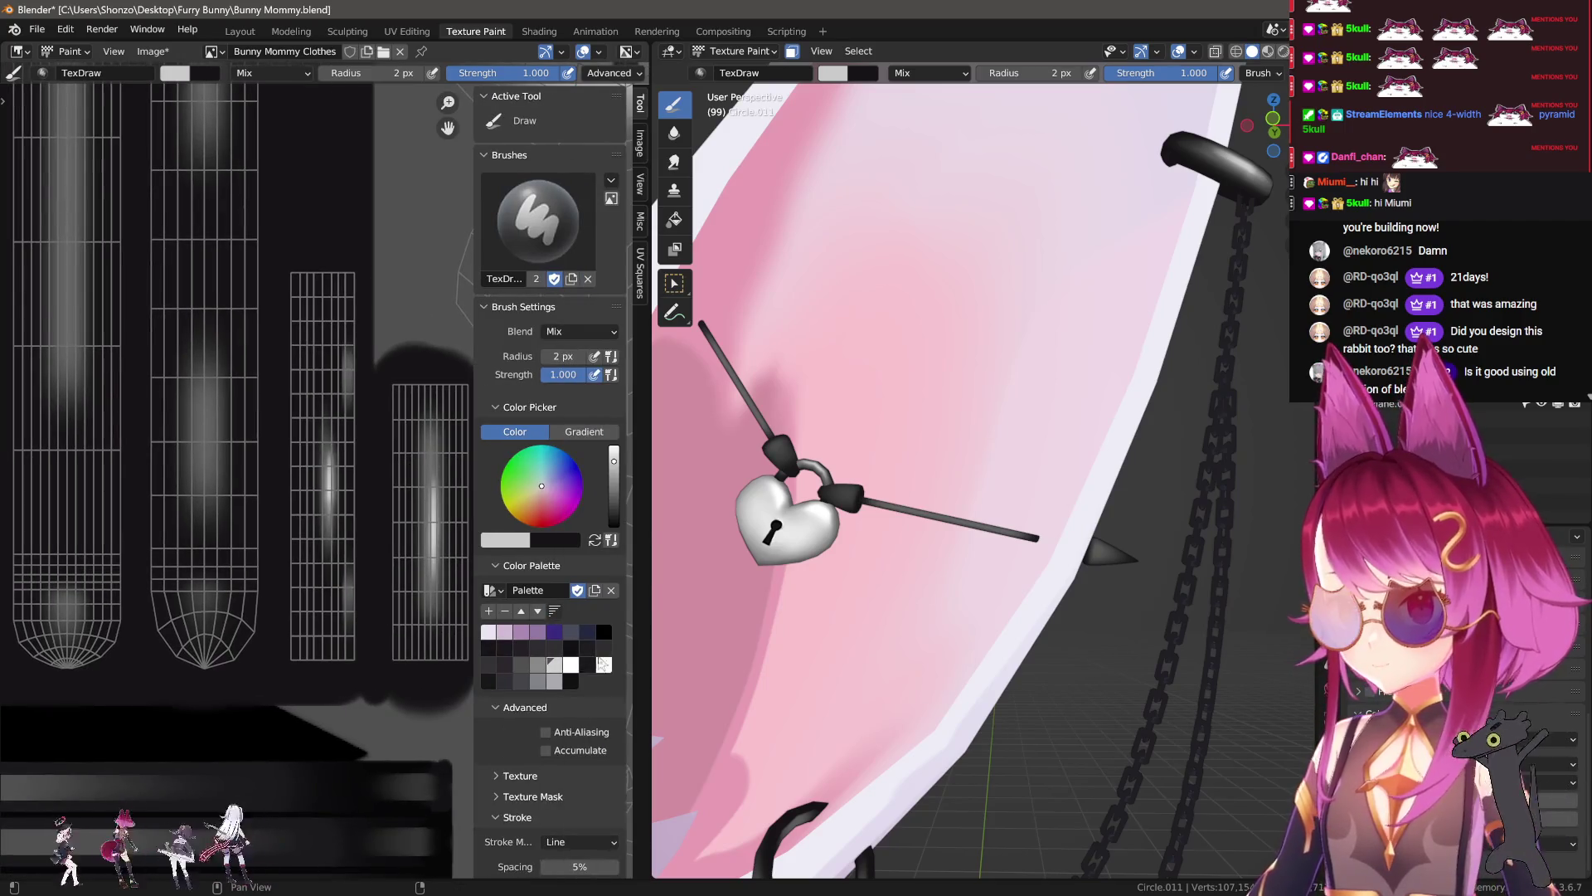
pyautogui.click(570, 664)
pyautogui.press('n')
pyautogui.scroll(2, 374, 435)
pyautogui.scroll(1, 374, 435)
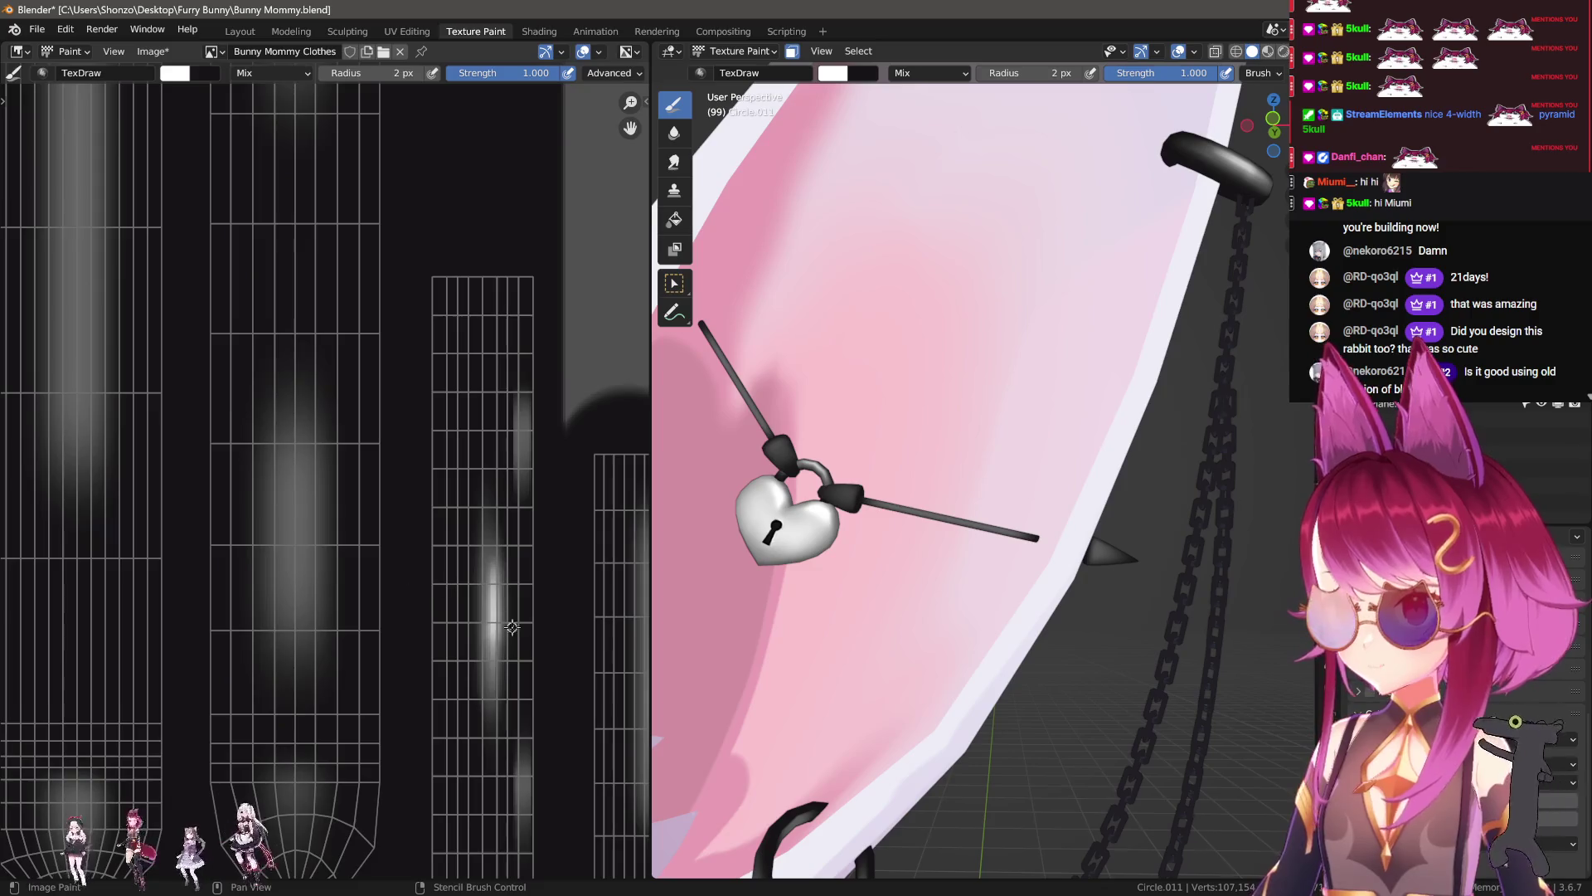
pyautogui.scroll(2, 374, 435)
pyautogui.scroll(2, 374, 435)
pyautogui.scroll(1, 408, 356)
pyautogui.press('[')
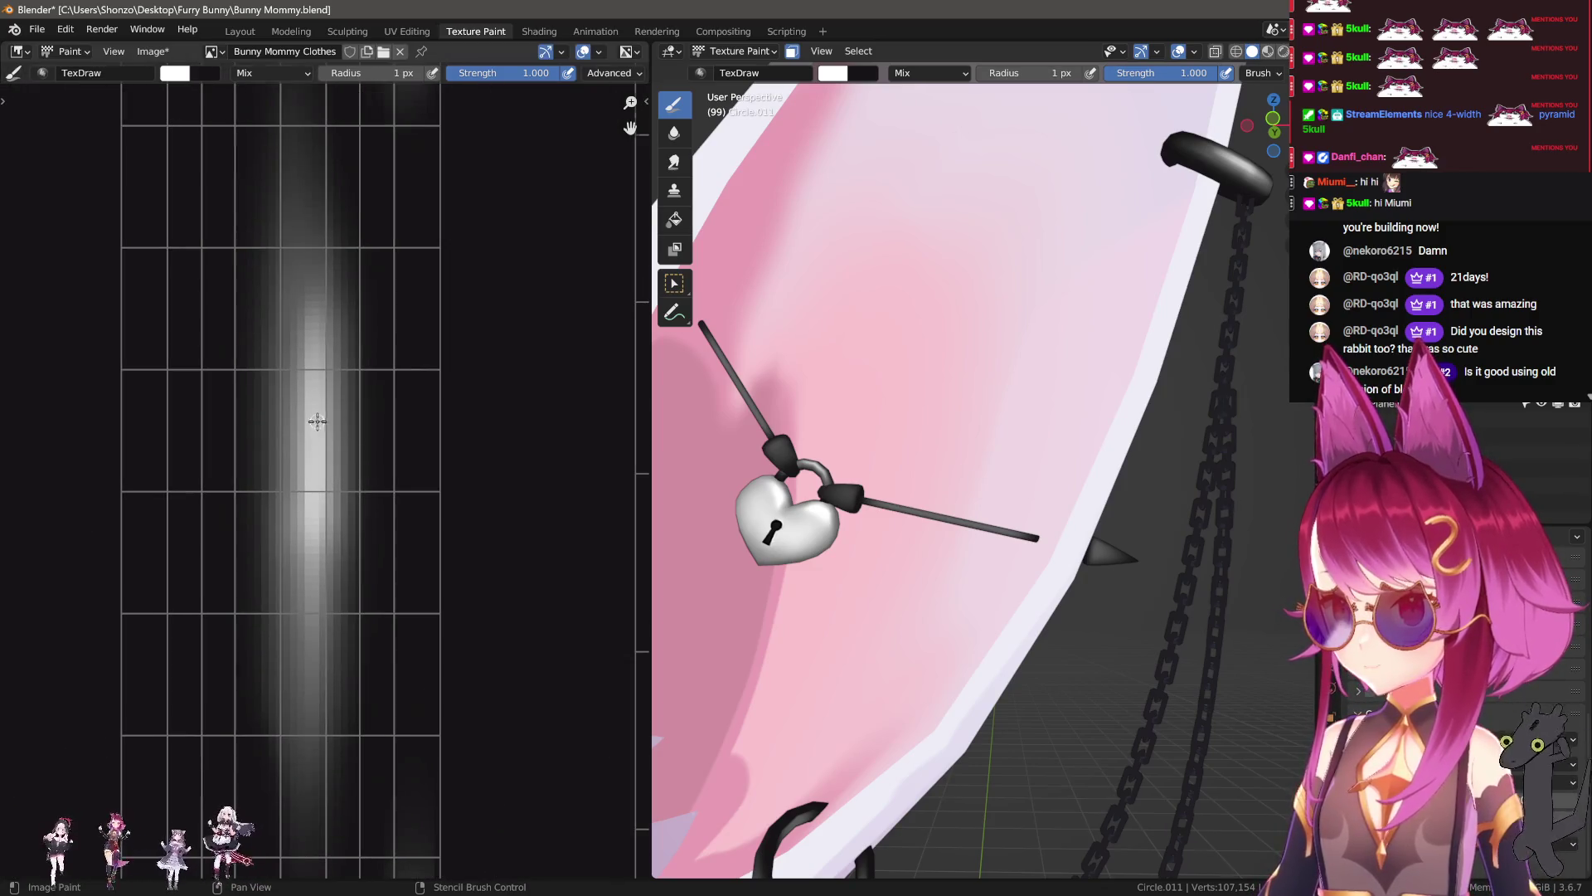
pyautogui.moveTo(317, 479); pyautogui.dragTo(317, 479)
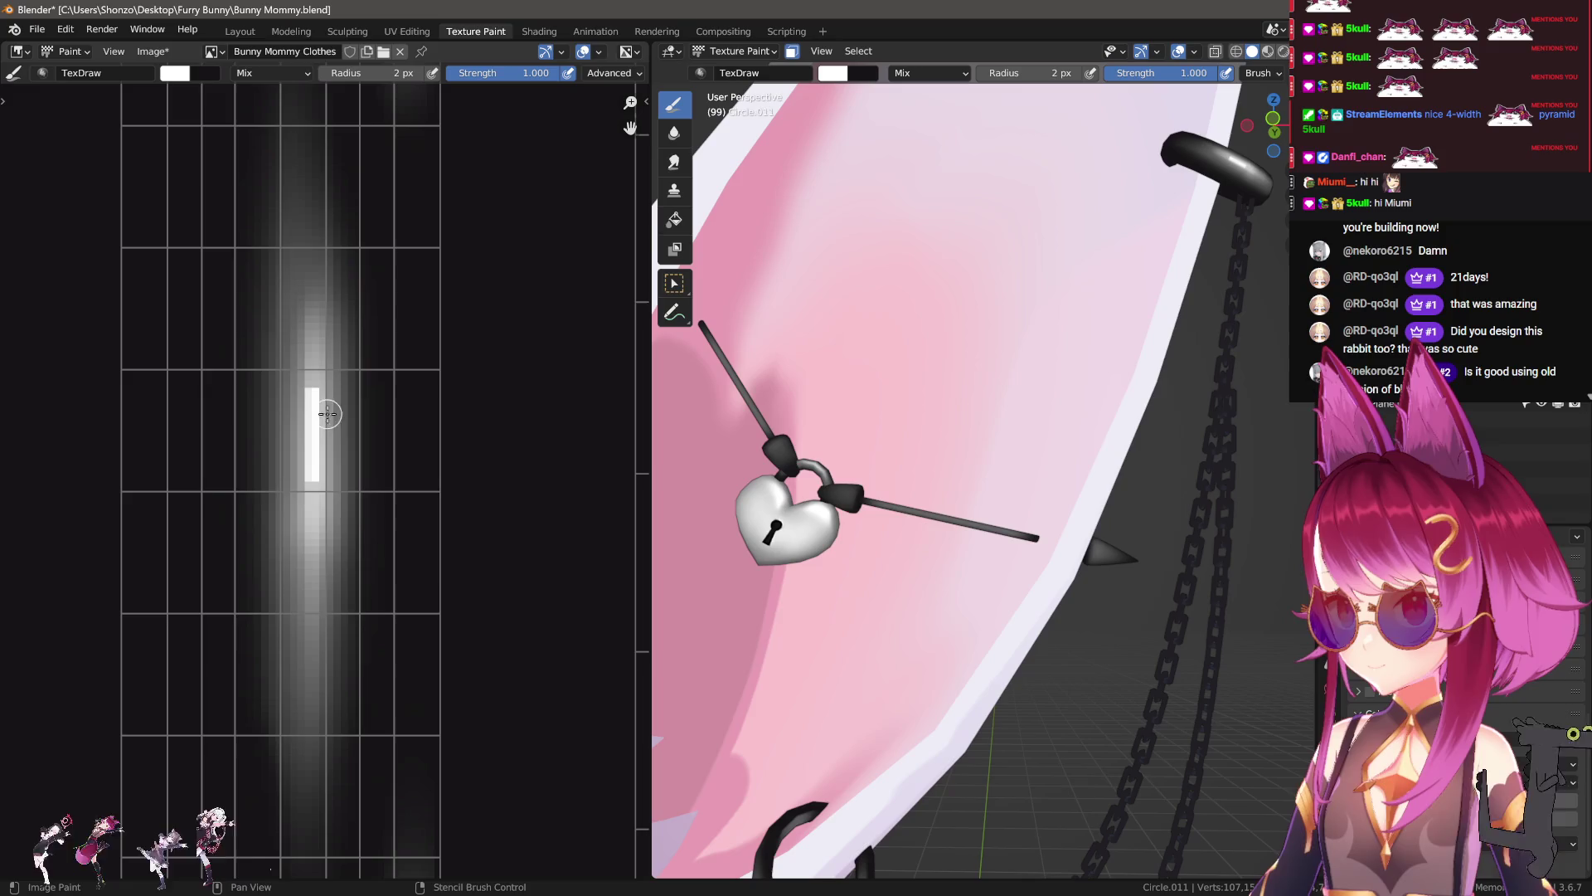
pyautogui.moveTo(903, 526)
pyautogui.mouseDown(button='middle')
pyautogui.moveTo(1076, 219)
pyautogui.moveTo(919, 484)
pyautogui.mouseUp(button='middle')
pyautogui.moveTo(874, 406); pyautogui.dragTo(954, 465, button='middle')
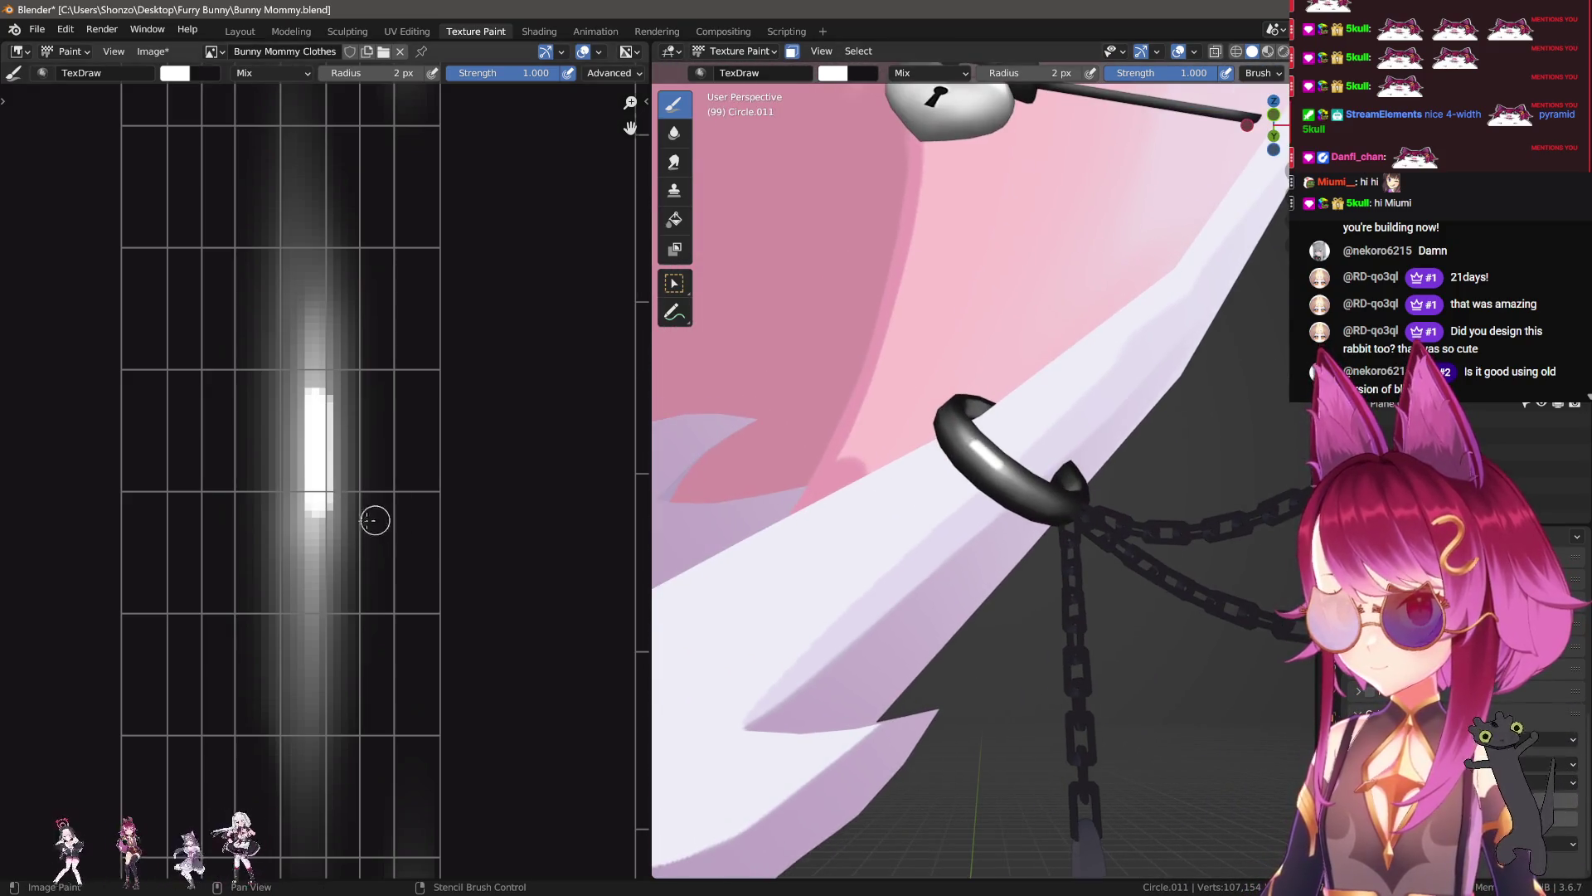
# Step: Blend the white bar into a soft vertical glow using a 5 px Smear and the Soften brush
pyautogui.hotkey('shift', 'space')
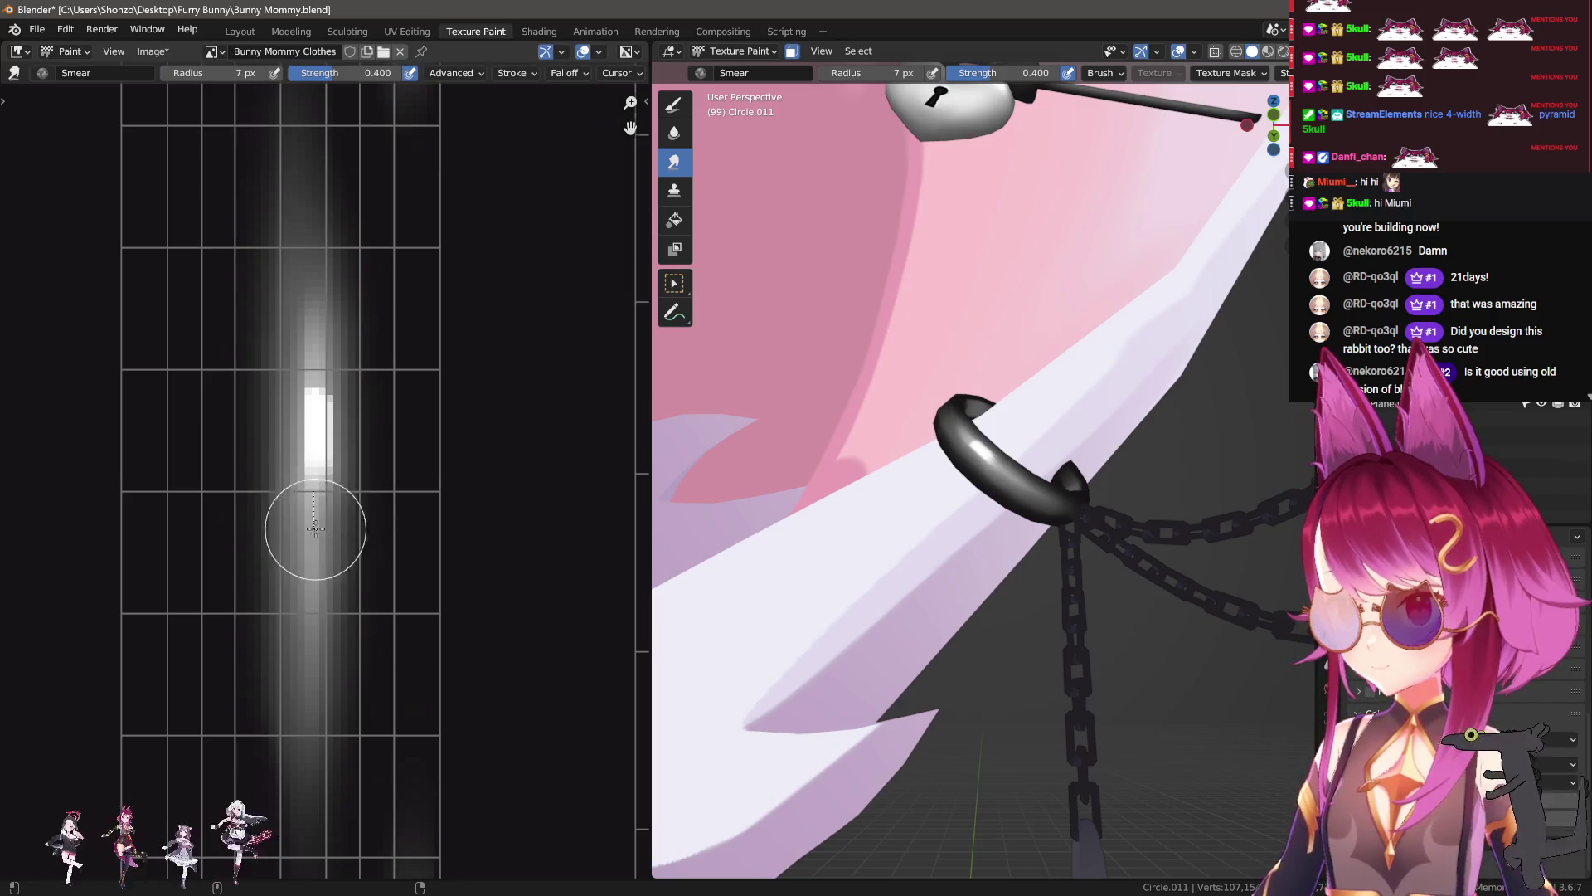
pyautogui.press('[')
pyautogui.press('[')
pyautogui.moveTo(315, 428); pyautogui.dragTo(318, 473)
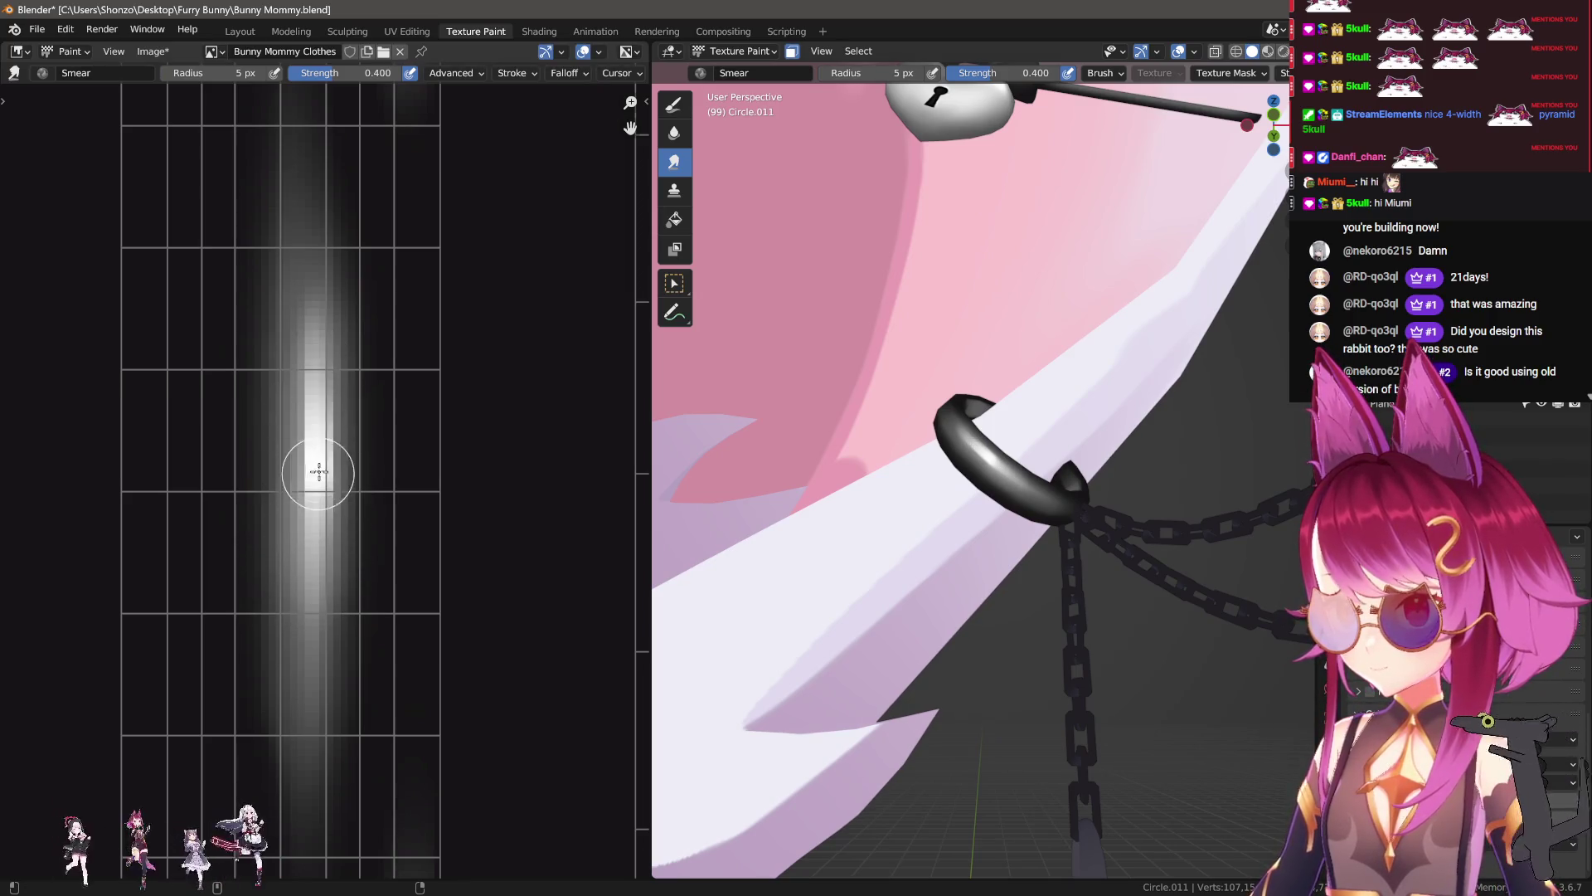
pyautogui.hotkey('shift', 'space')
pyautogui.moveTo(345, 404); pyautogui.dragTo(343, 582)
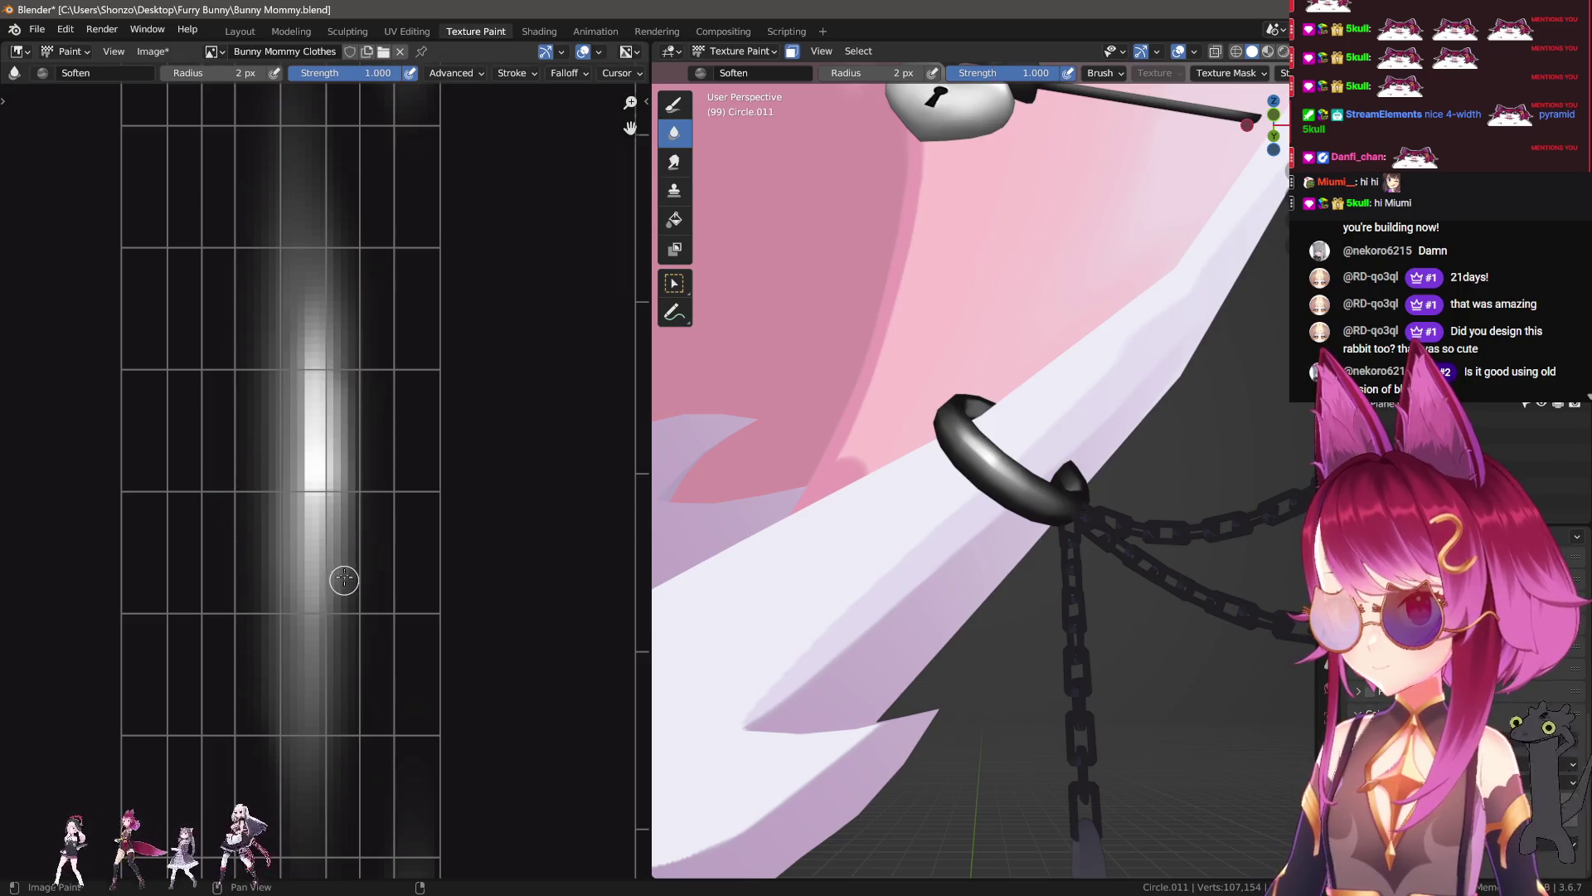
pyautogui.moveTo(298, 387); pyautogui.dragTo(308, 601)
pyautogui.hotkey('shift', 'space')
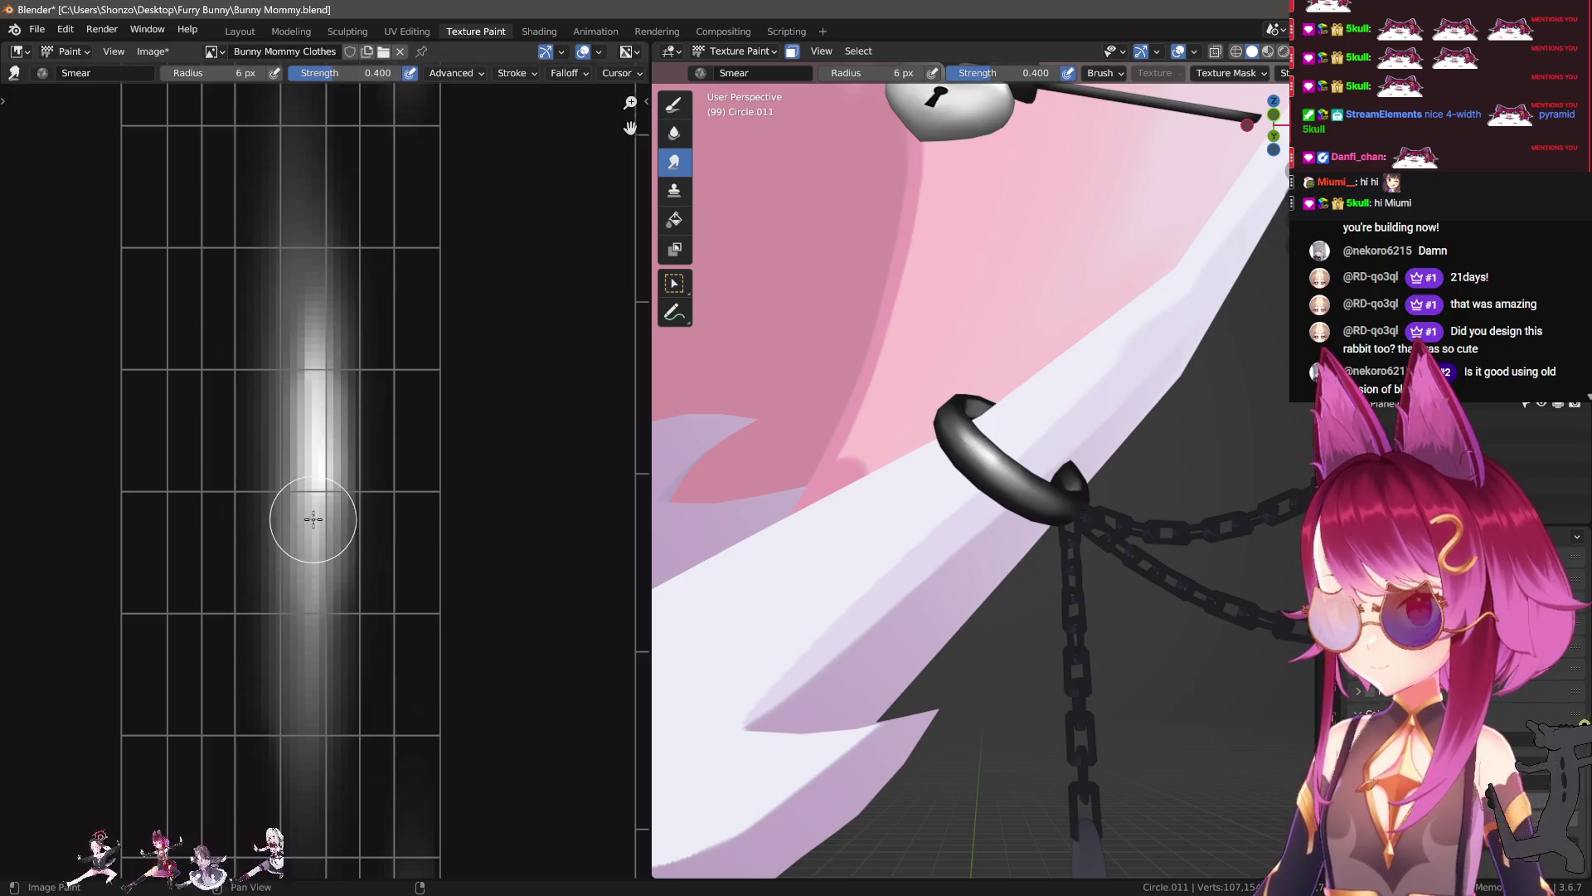
pyautogui.moveTo(327, 525)
pyautogui.mouseDown()
pyautogui.moveTo(320, 644)
pyautogui.moveTo(328, 245)
pyautogui.mouseUp()
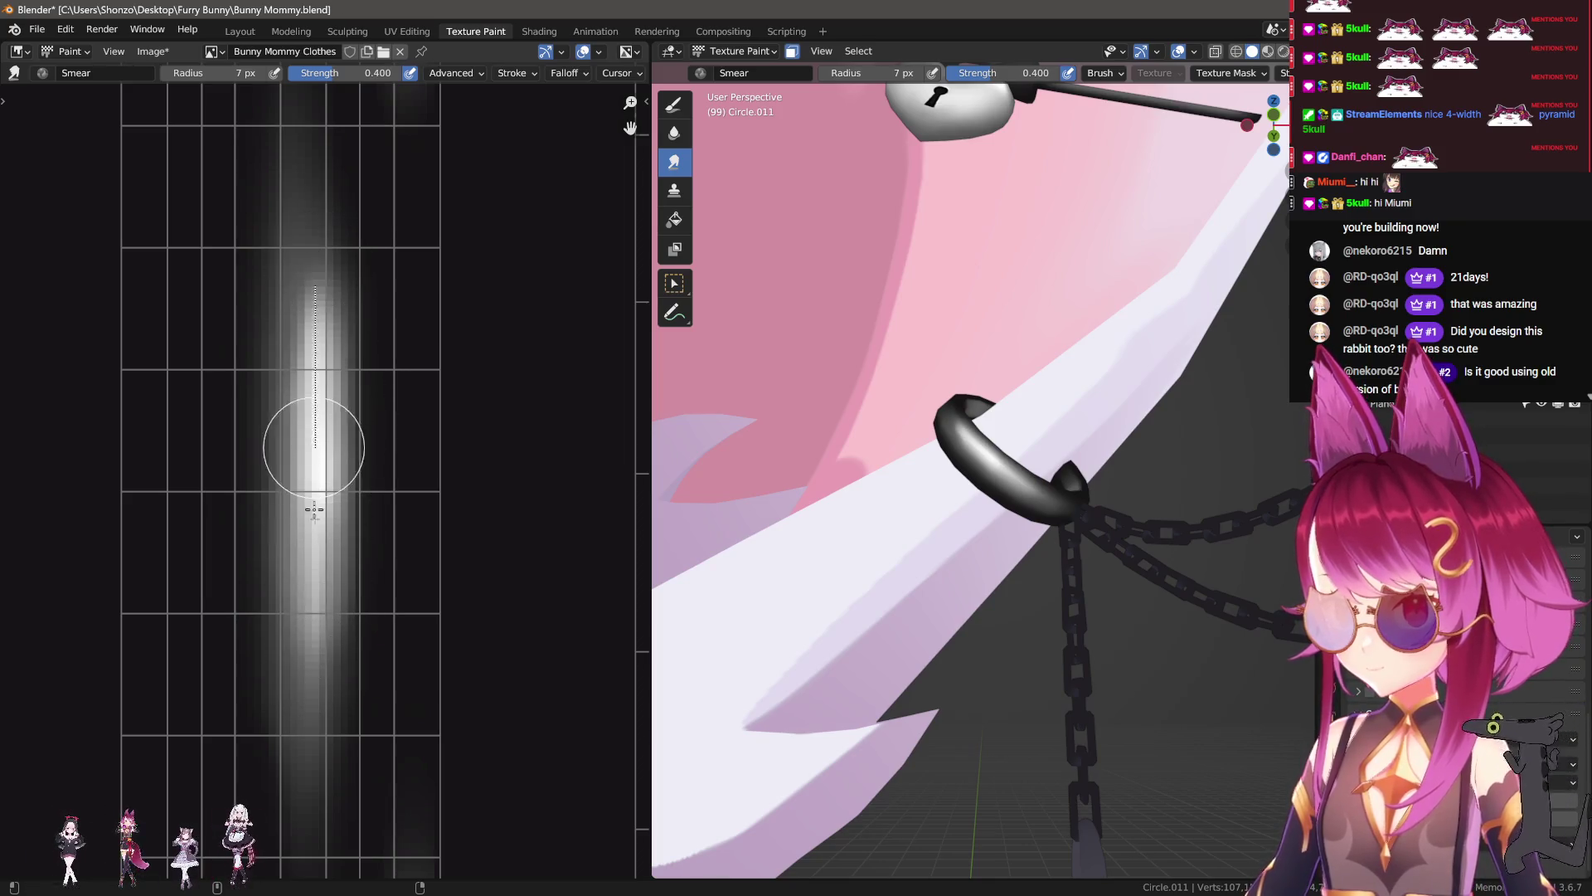
pyautogui.moveTo(313, 479); pyautogui.dragTo(318, 574)
pyautogui.moveTo(314, 655); pyautogui.dragTo(351, 424)
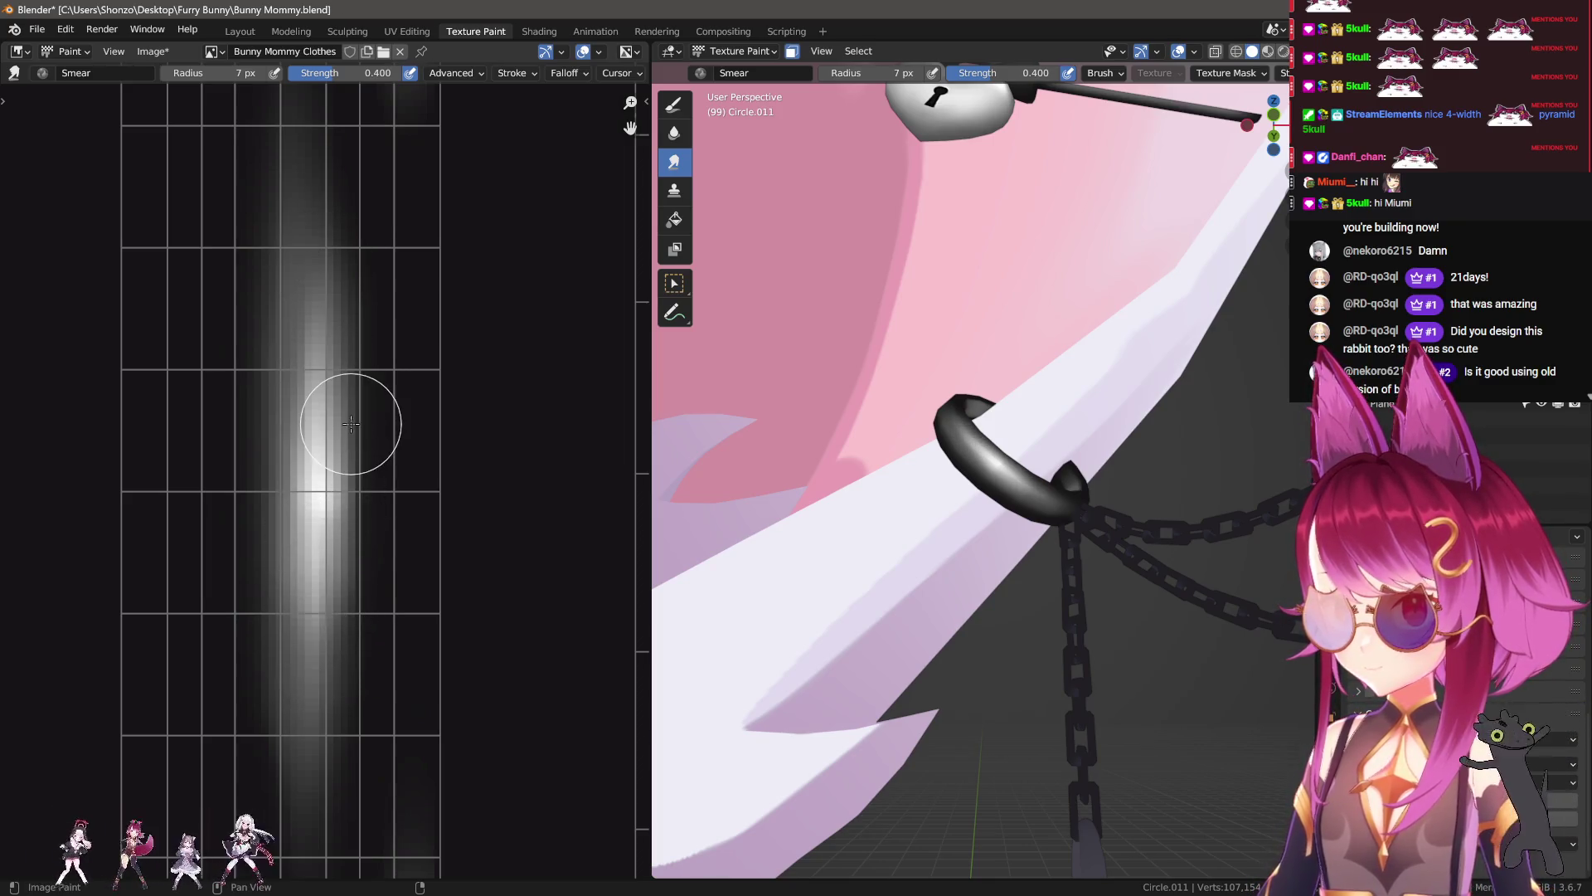
pyautogui.moveTo(1008, 398)
pyautogui.keyDown('ctrl'); pyautogui.mouseDown(button='middle')
pyautogui.moveTo(1009, 529)
pyautogui.moveTo(987, 581)
pyautogui.mouseUp(button='middle'); pyautogui.keyUp('ctrl')
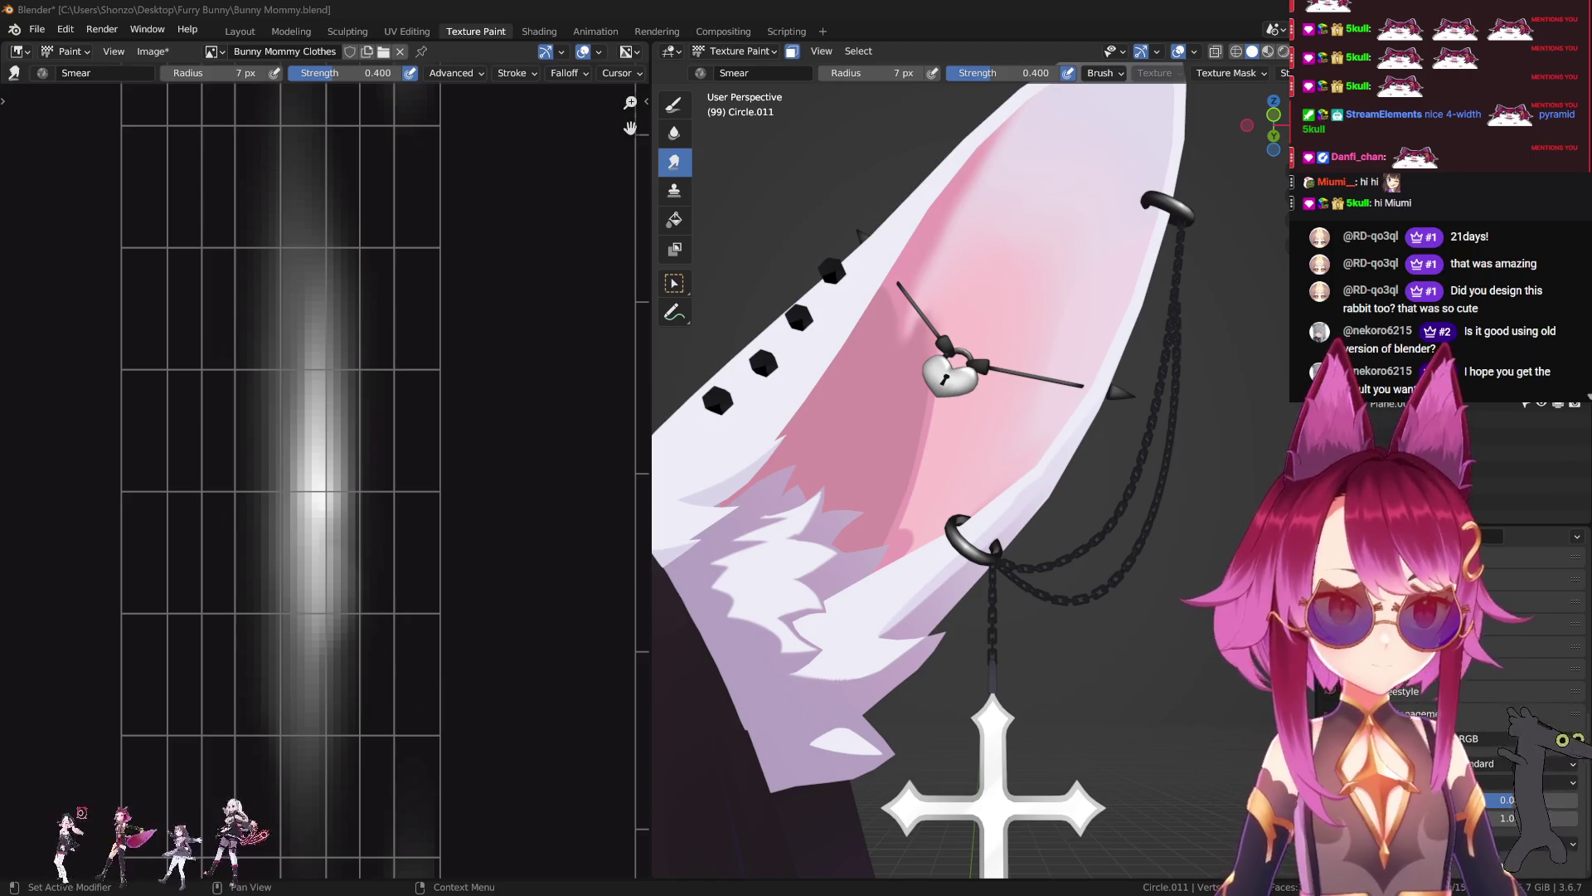
pyautogui.moveTo(945, 448); pyautogui.dragTo(812, 432, button='middle')
# Step: Try a white vertical highlight stroke on the hook, inspect it, then undo it
pyautogui.scroll(-2, 462, 472)
pyautogui.scroll(-2, 520, 528)
pyautogui.scroll(3, 520, 527)
pyautogui.scroll(2, 340, 464)
pyautogui.press('d')
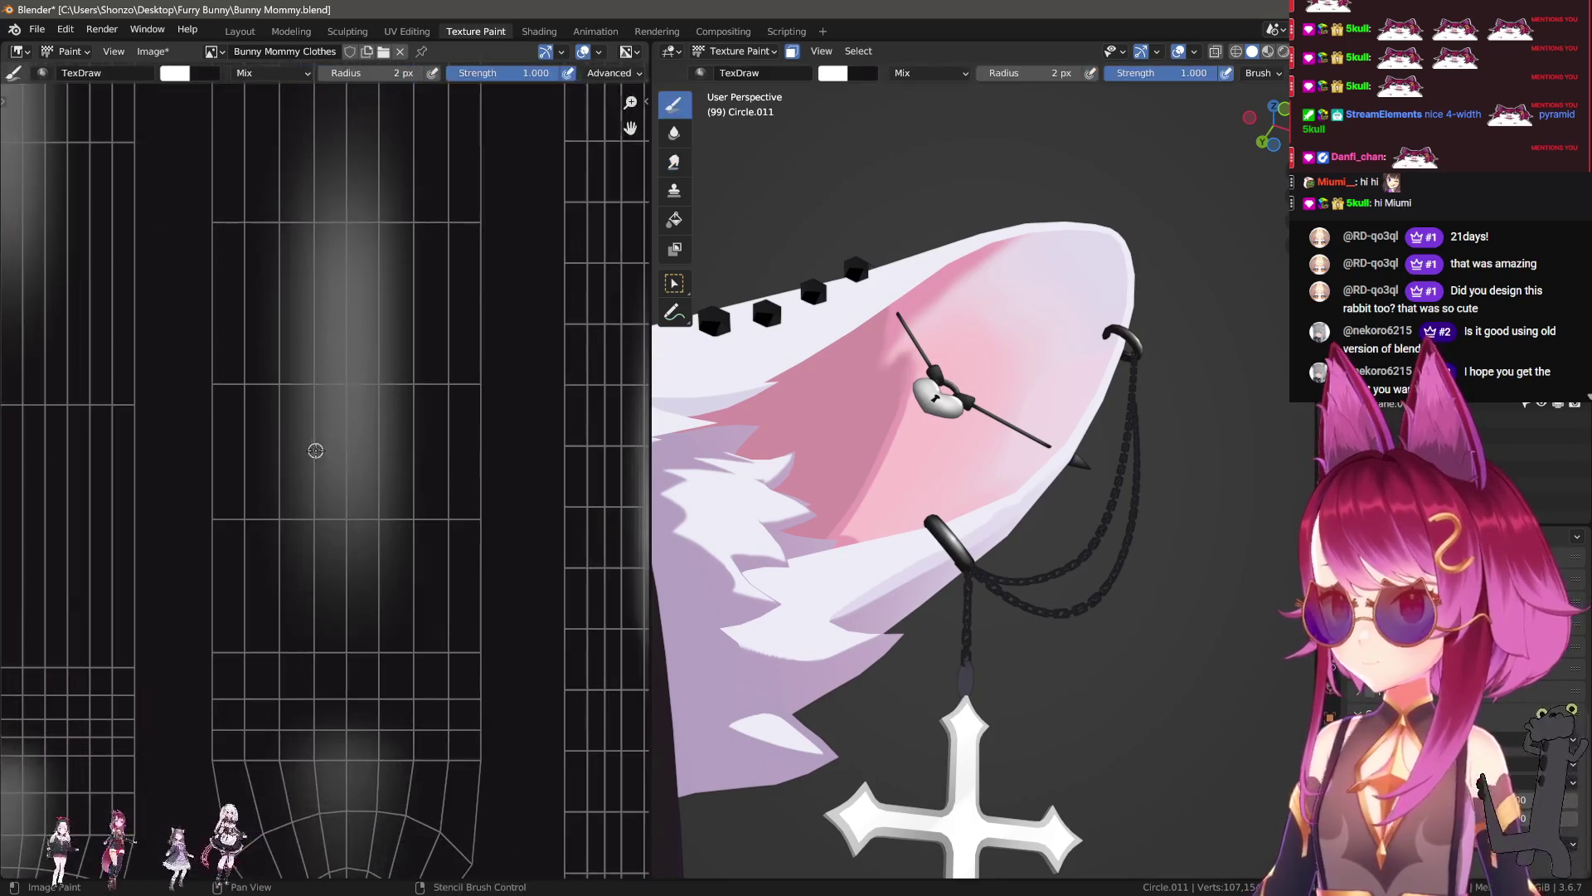
pyautogui.moveTo(354, 502); pyautogui.dragTo(368, 301)
pyautogui.moveTo(892, 508)
pyautogui.mouseDown(button='middle')
pyautogui.moveTo(928, 465)
pyautogui.moveTo(906, 522)
pyautogui.moveTo(969, 523)
pyautogui.mouseUp(button='middle')
pyautogui.scroll(-2, 928, 465)
pyautogui.scroll(-2, 906, 521)
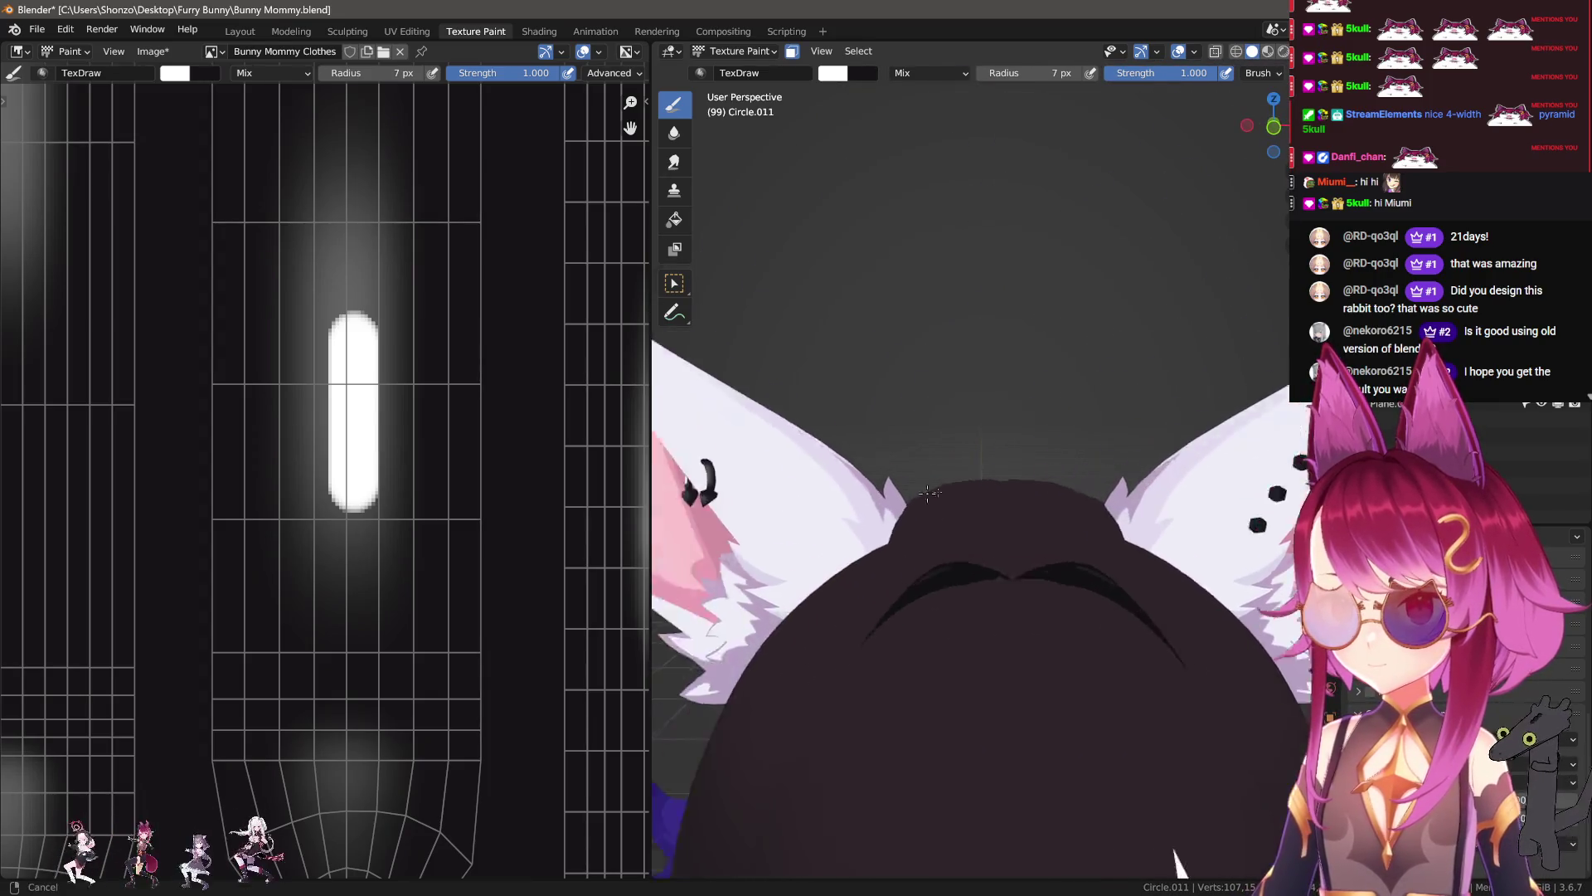
pyautogui.scroll(3, 968, 523)
pyautogui.scroll(5, 969, 521)
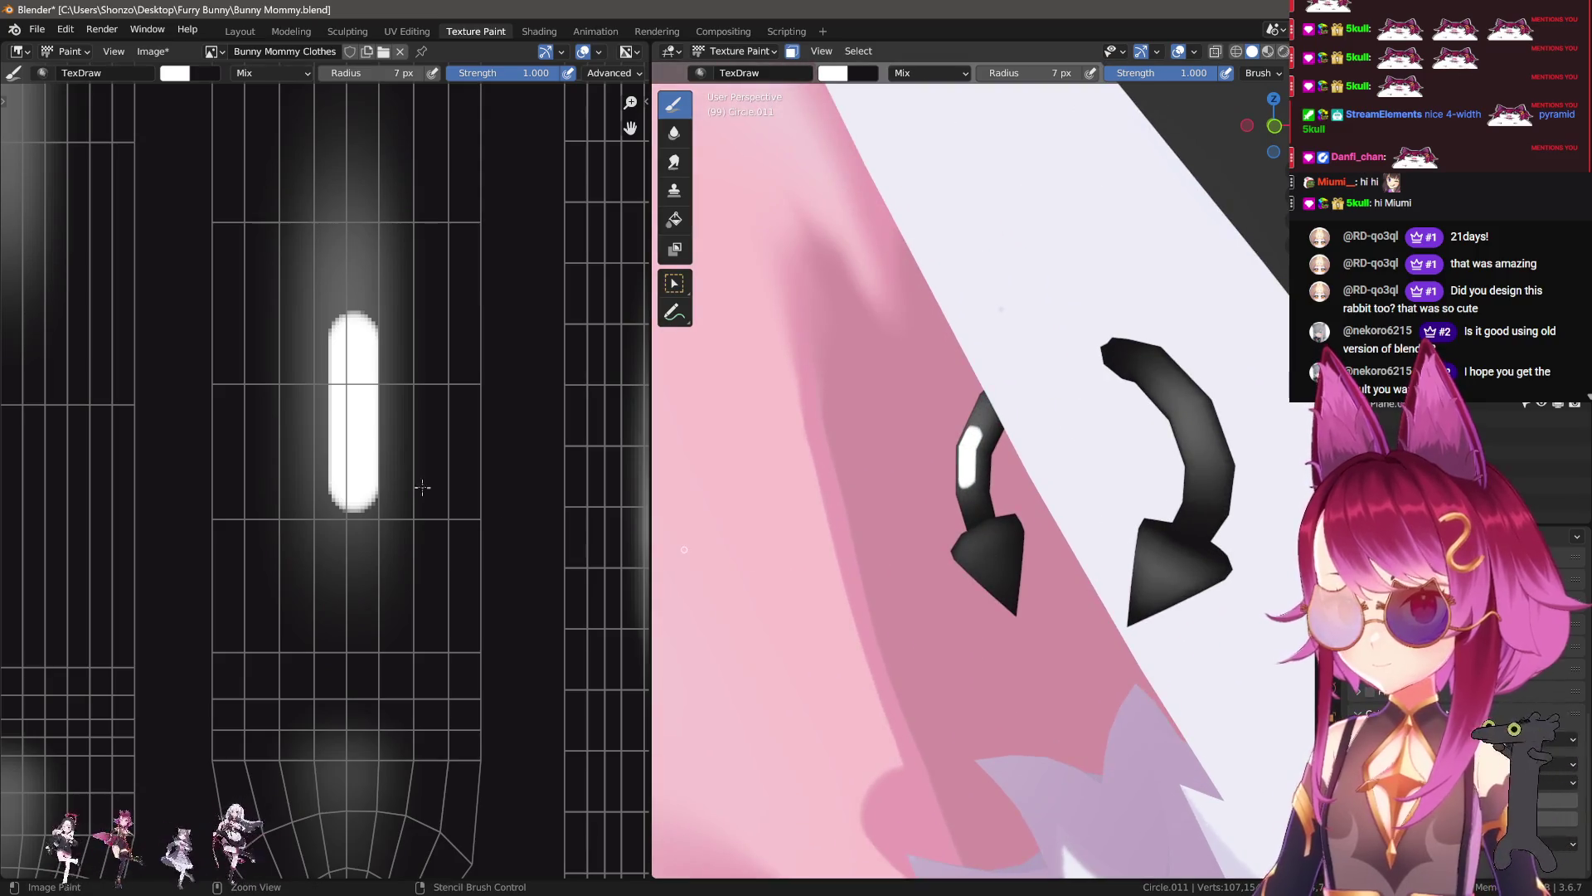
pyautogui.hotkey('ctrl', 'z')
# Step: Paint a short light grey vertical highlight on the hook with a 5 px brush
pyautogui.press('n')
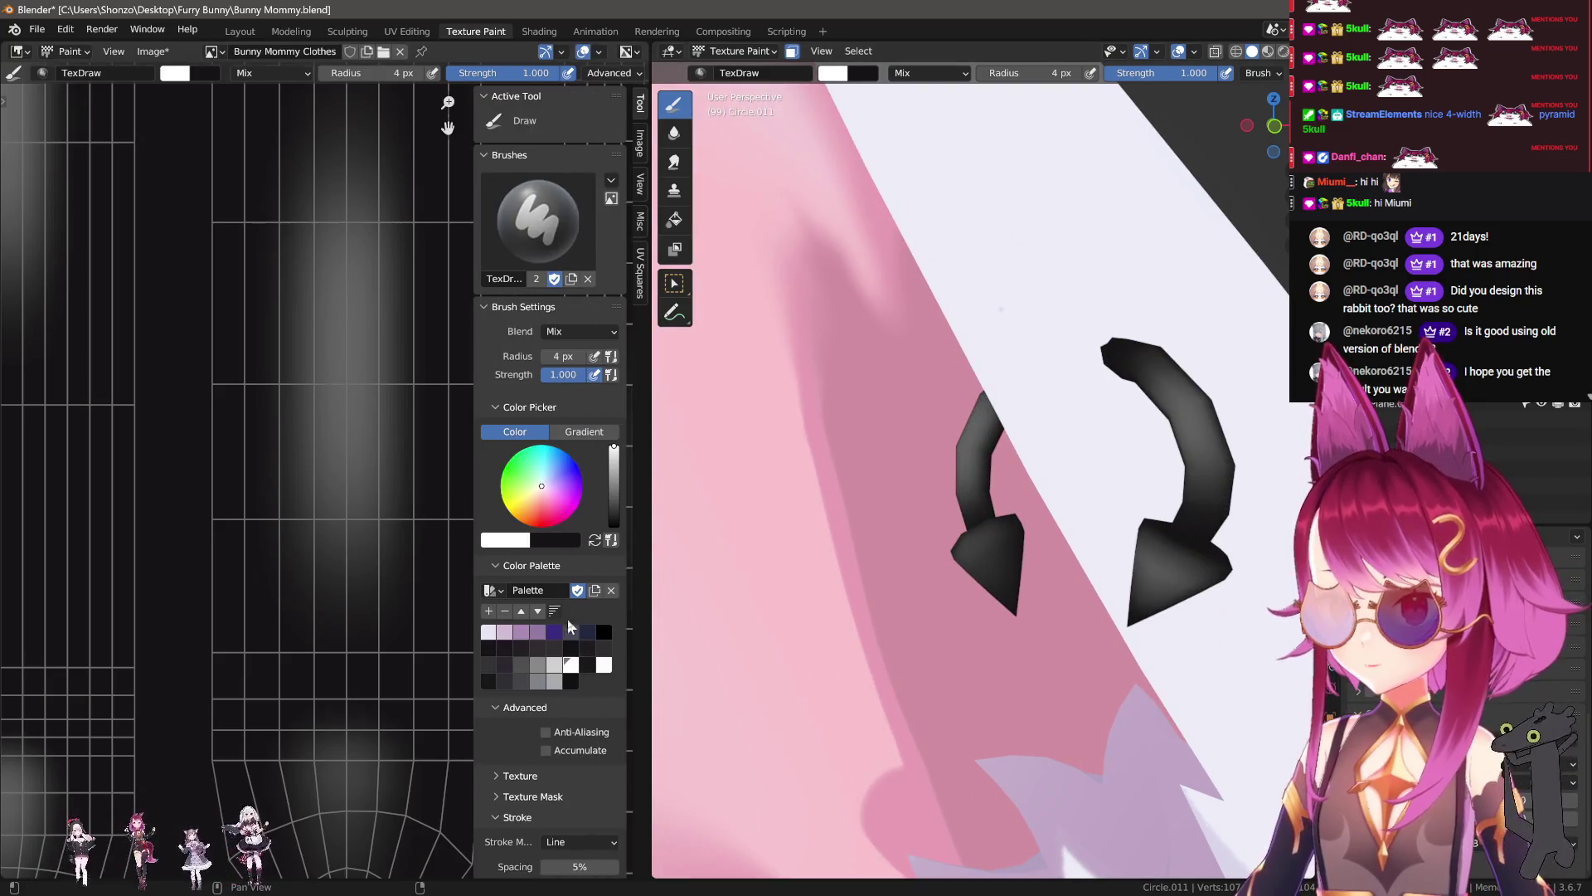
pyautogui.click(556, 668)
pyautogui.press('n')
pyautogui.moveTo(349, 456); pyautogui.dragTo(349, 378)
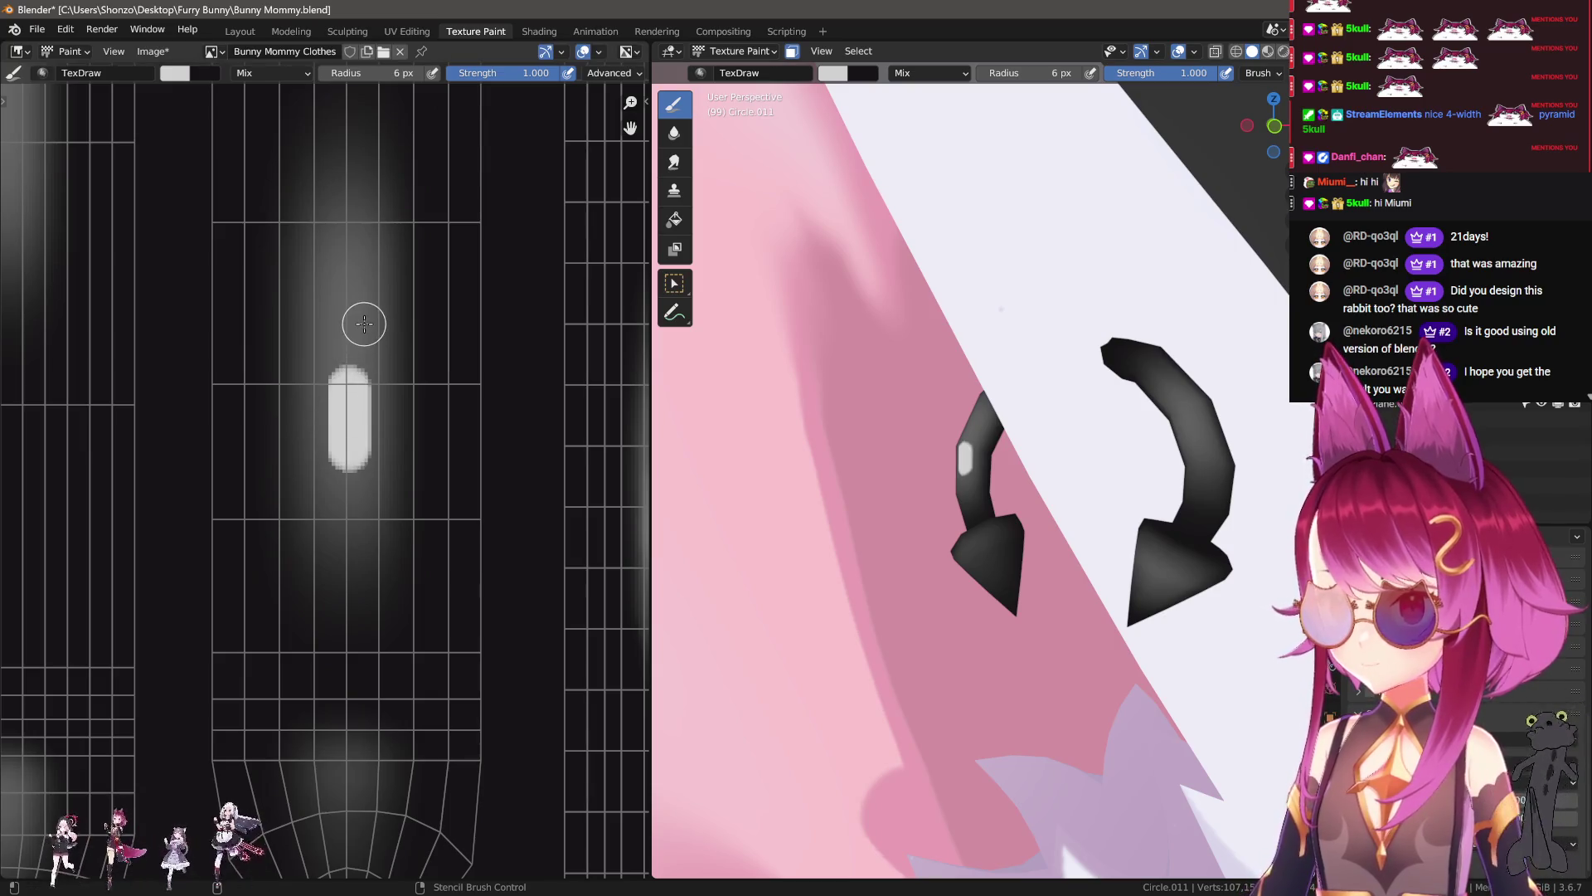
pyautogui.hotkey('ctrl', 'z')
pyautogui.press('[')
pyautogui.moveTo(363, 452); pyautogui.dragTo(369, 300)
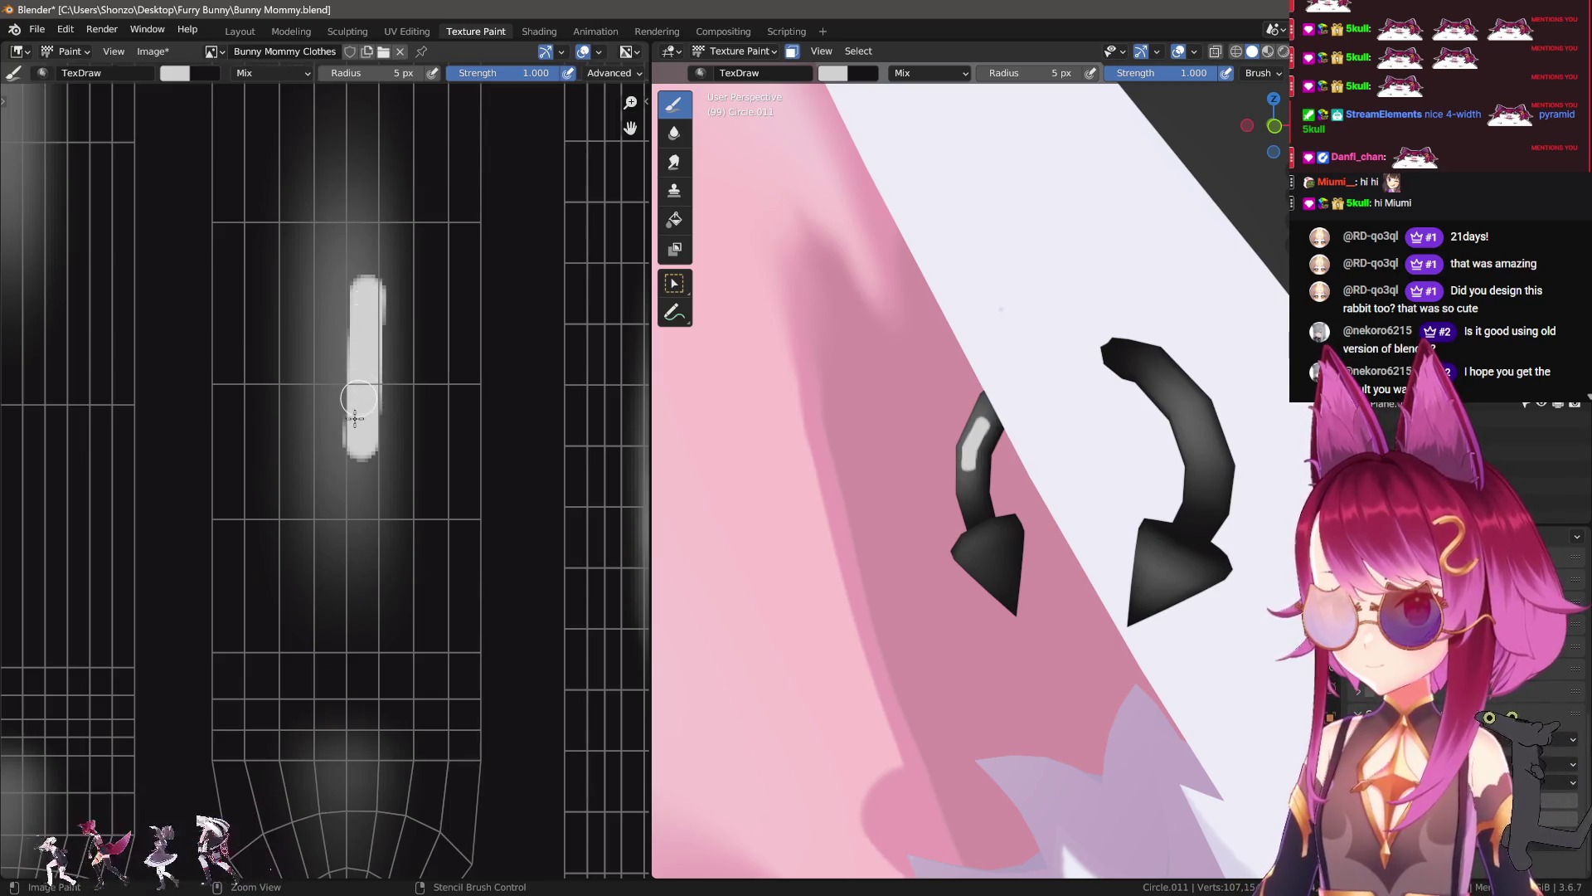
pyautogui.hotkey('ctrl', 'z')
pyautogui.moveTo(362, 452); pyautogui.dragTo(362, 336)
# Step: Soften both edges of the grey highlight with a 7 px Soften brush
pyautogui.press('f')
pyautogui.click(390, 436)
pyautogui.moveTo(398, 444); pyautogui.dragTo(402, 320)
pyautogui.moveTo(345, 444); pyautogui.dragTo(335, 307)
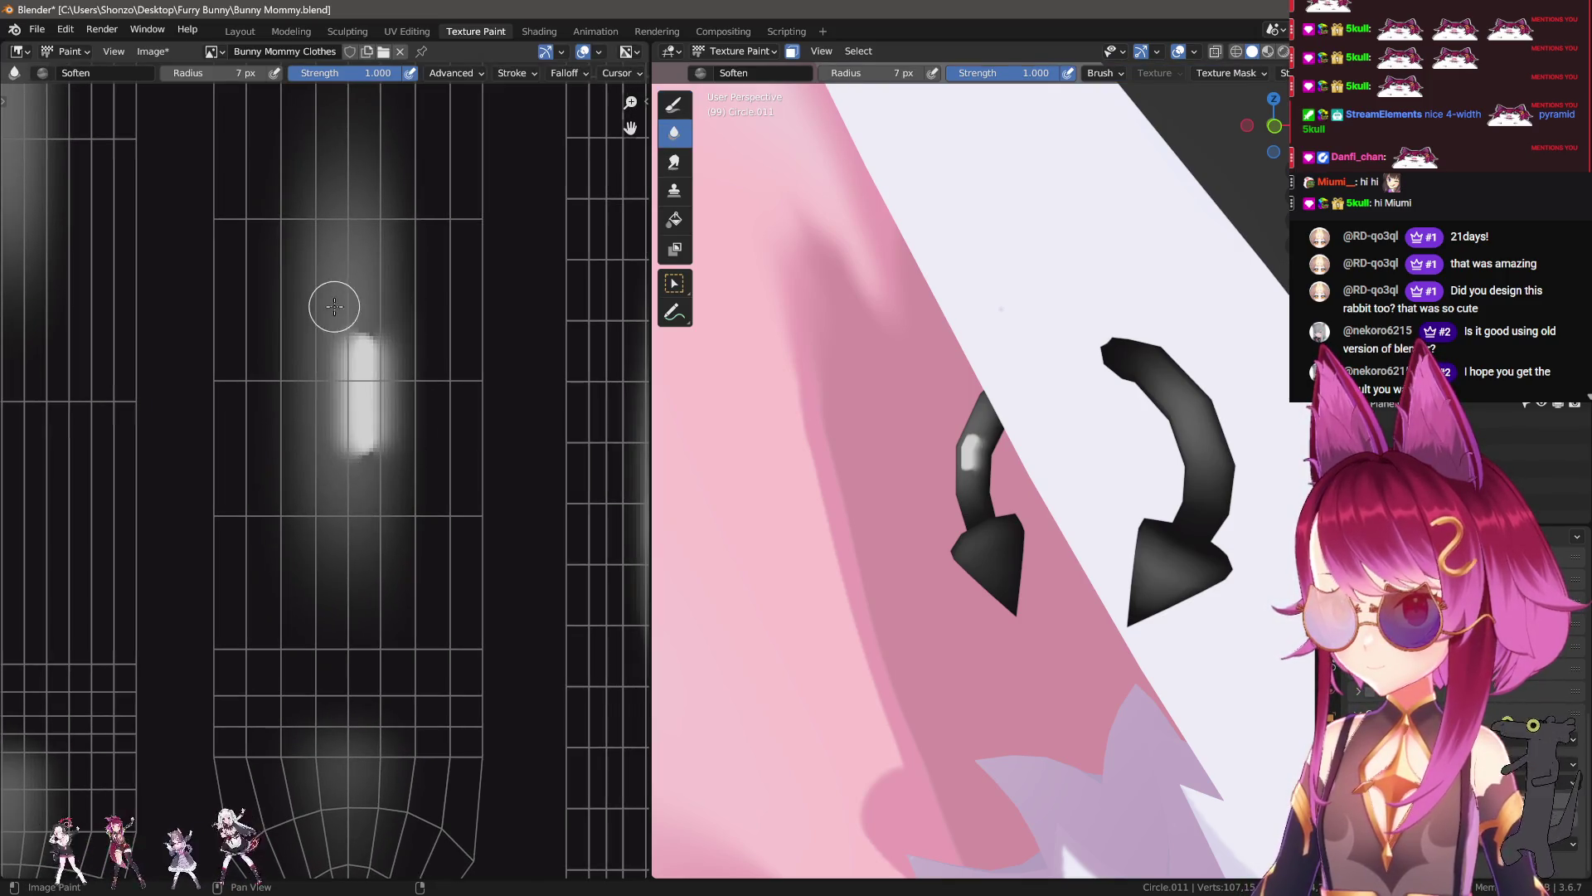
# Step: Smear the highlight up and down with a 10 px smudge brush, discarding a trial blur
pyautogui.press('s')
pyautogui.moveTo(398, 526); pyautogui.dragTo(403, 522)
pyautogui.press('f')
pyautogui.click(365, 497)
pyautogui.moveTo(365, 465); pyautogui.dragTo(380, 514)
pyautogui.moveTo(360, 248)
pyautogui.mouseDown()
pyautogui.moveTo(355, 202)
pyautogui.moveTo(352, 467)
pyautogui.mouseUp()
pyautogui.moveTo(356, 314); pyautogui.dragTo(354, 184)
pyautogui.press('d')
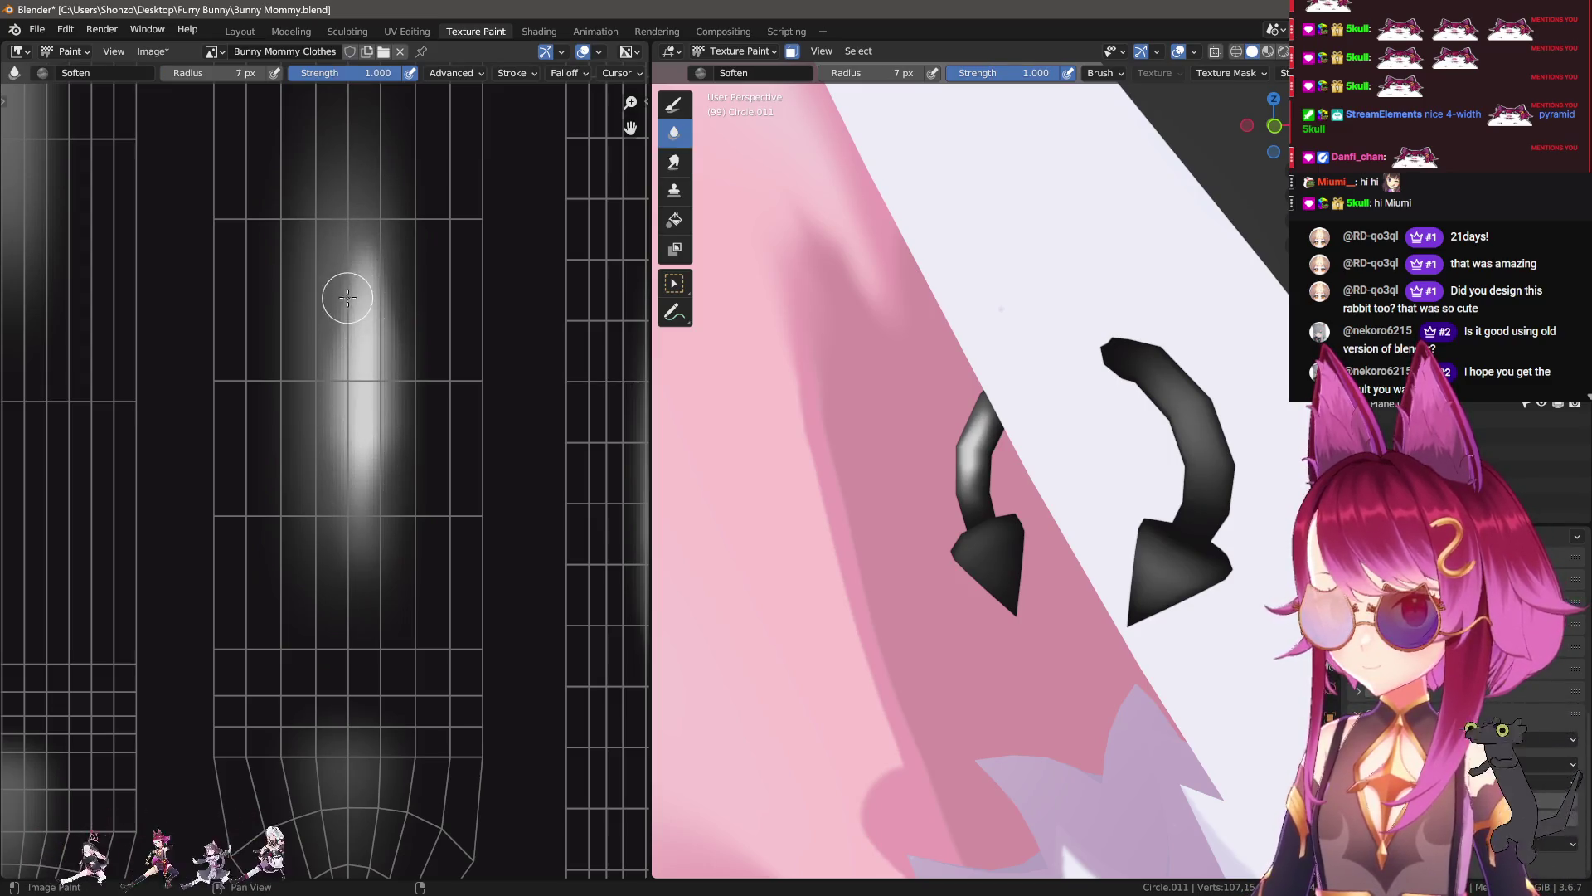
pyautogui.moveTo(354, 302); pyautogui.dragTo(373, 525)
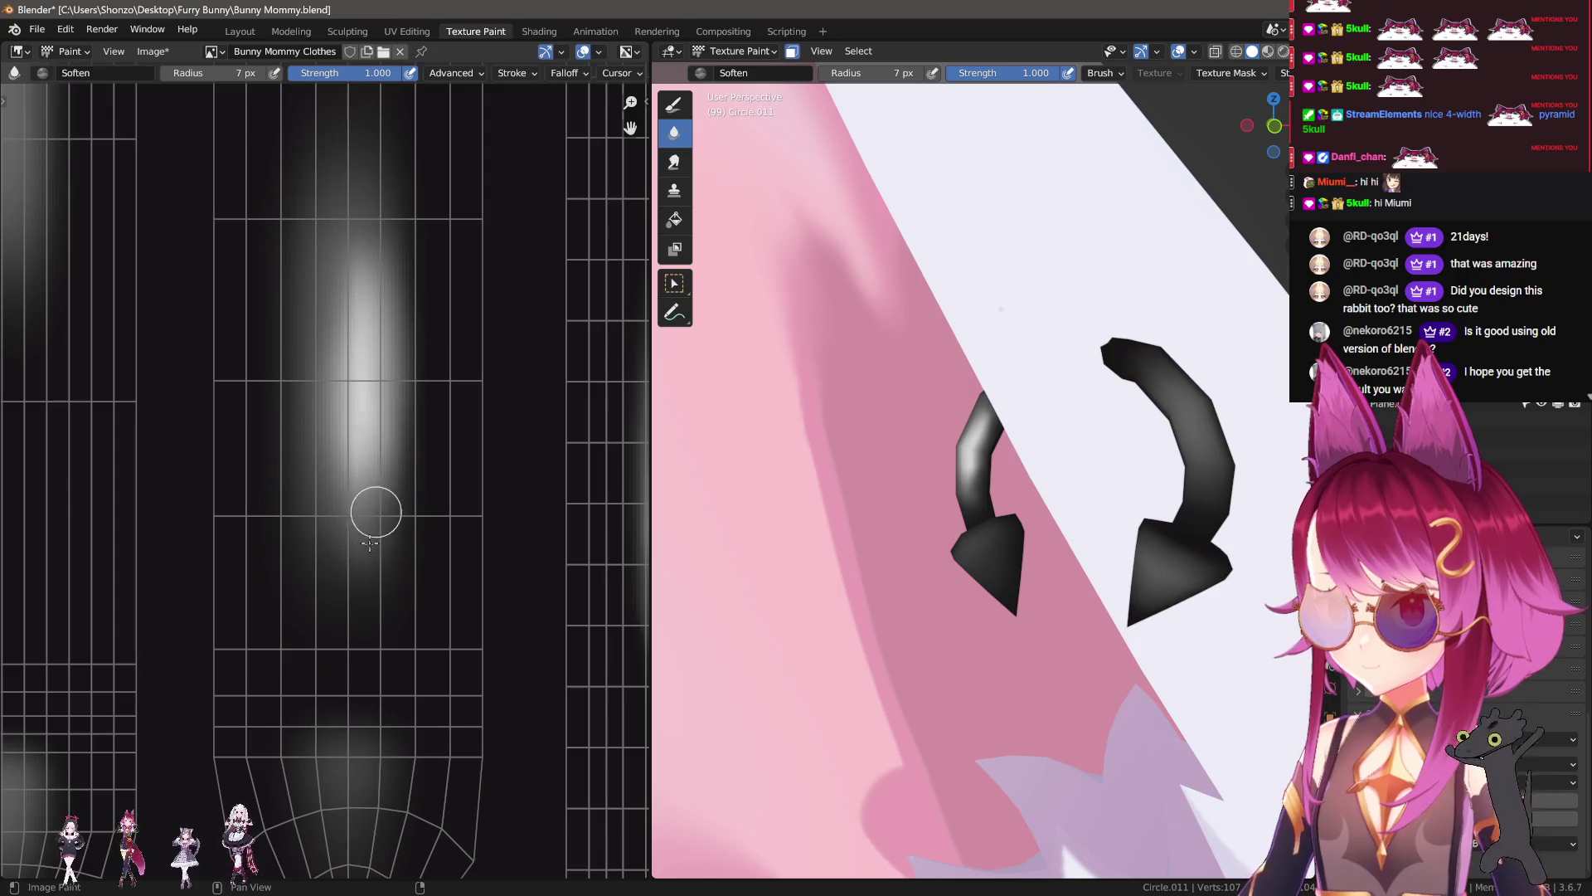
pyautogui.hotkey('ctrl', 'z')
pyautogui.press('[')
pyautogui.press('[')
# Step: Smear the highlight down into the dark surface using 30, 33 and 27 px brushes
pyautogui.moveTo(913, 506)
pyautogui.mouseDown(button='middle')
pyautogui.moveTo(938, 502)
pyautogui.moveTo(885, 510)
pyautogui.mouseUp(button='middle')
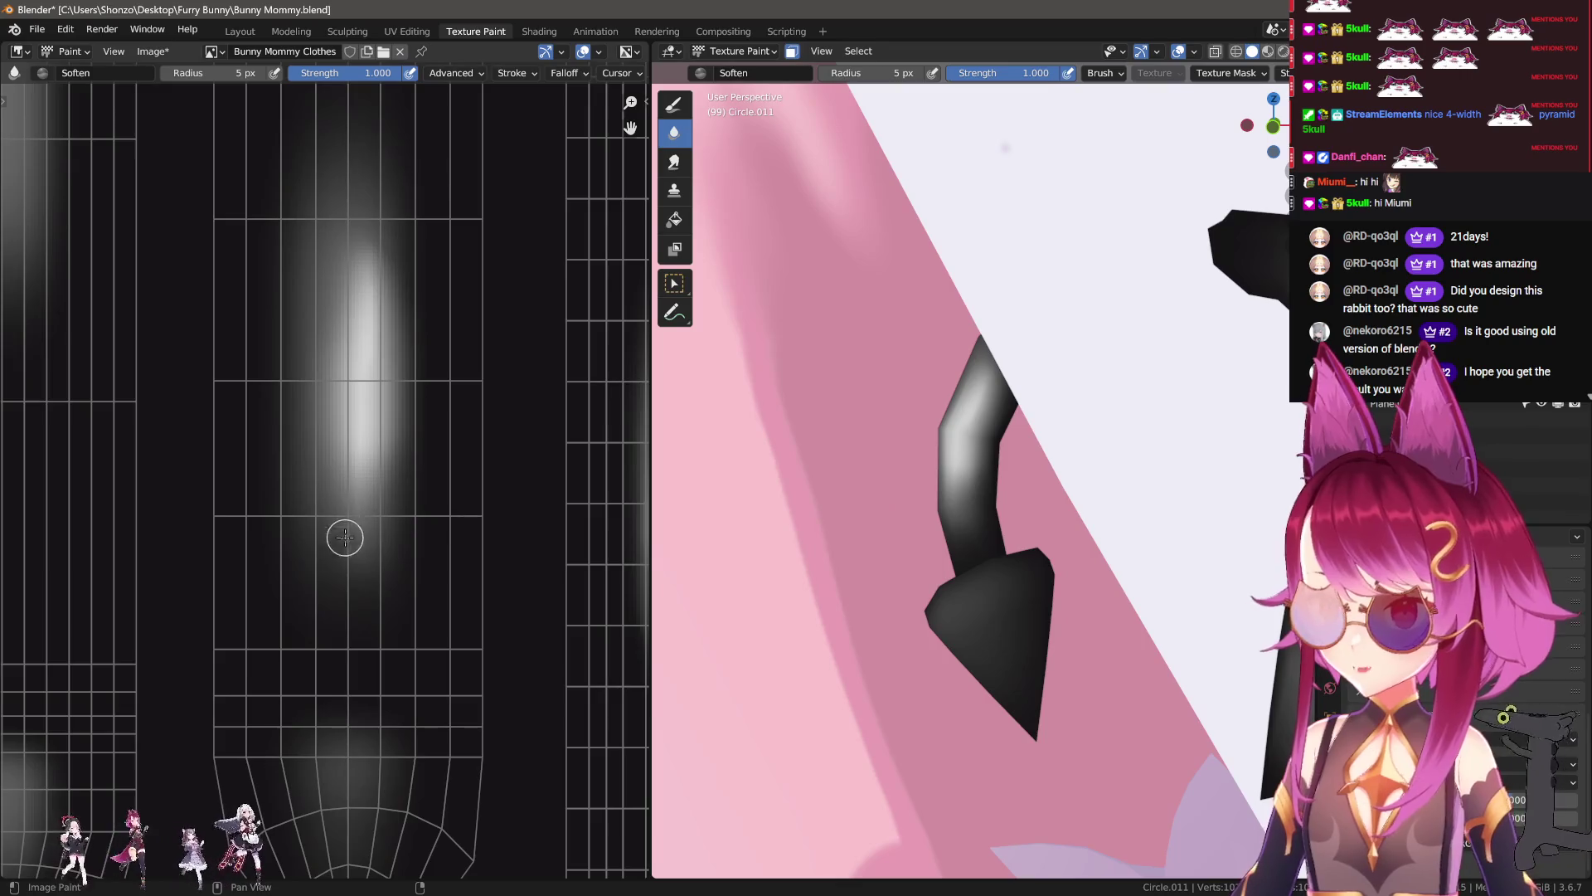
pyautogui.moveTo(343, 531); pyautogui.dragTo(347, 447, button='middle')
pyautogui.hotkey('shift', 'space')
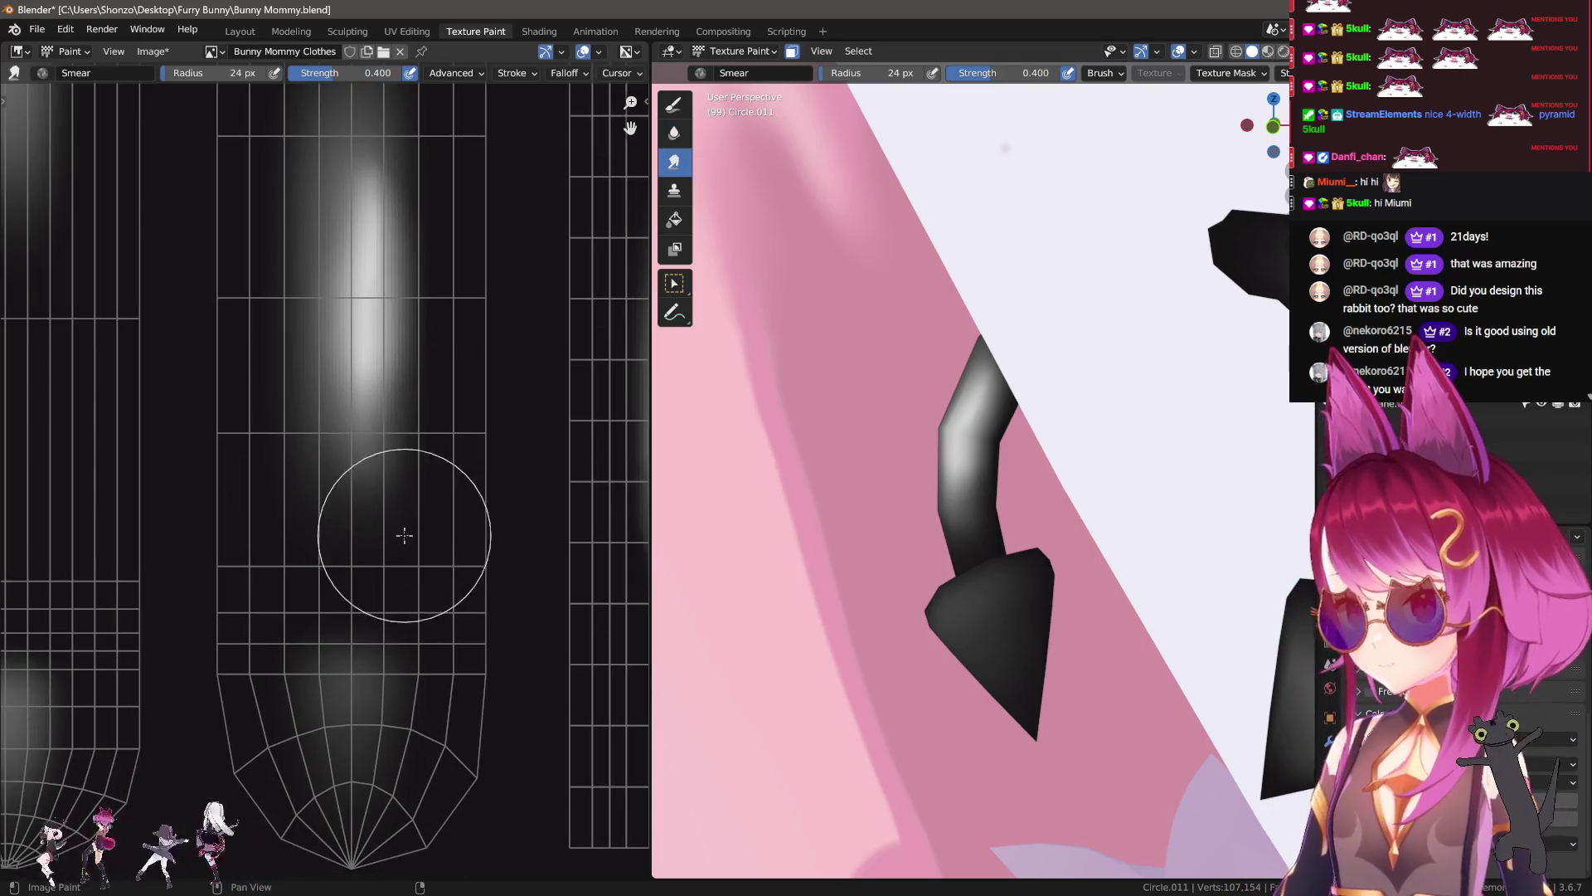
pyautogui.moveTo(402, 532); pyautogui.dragTo(387, 497)
pyautogui.press('f')
pyautogui.click(357, 481)
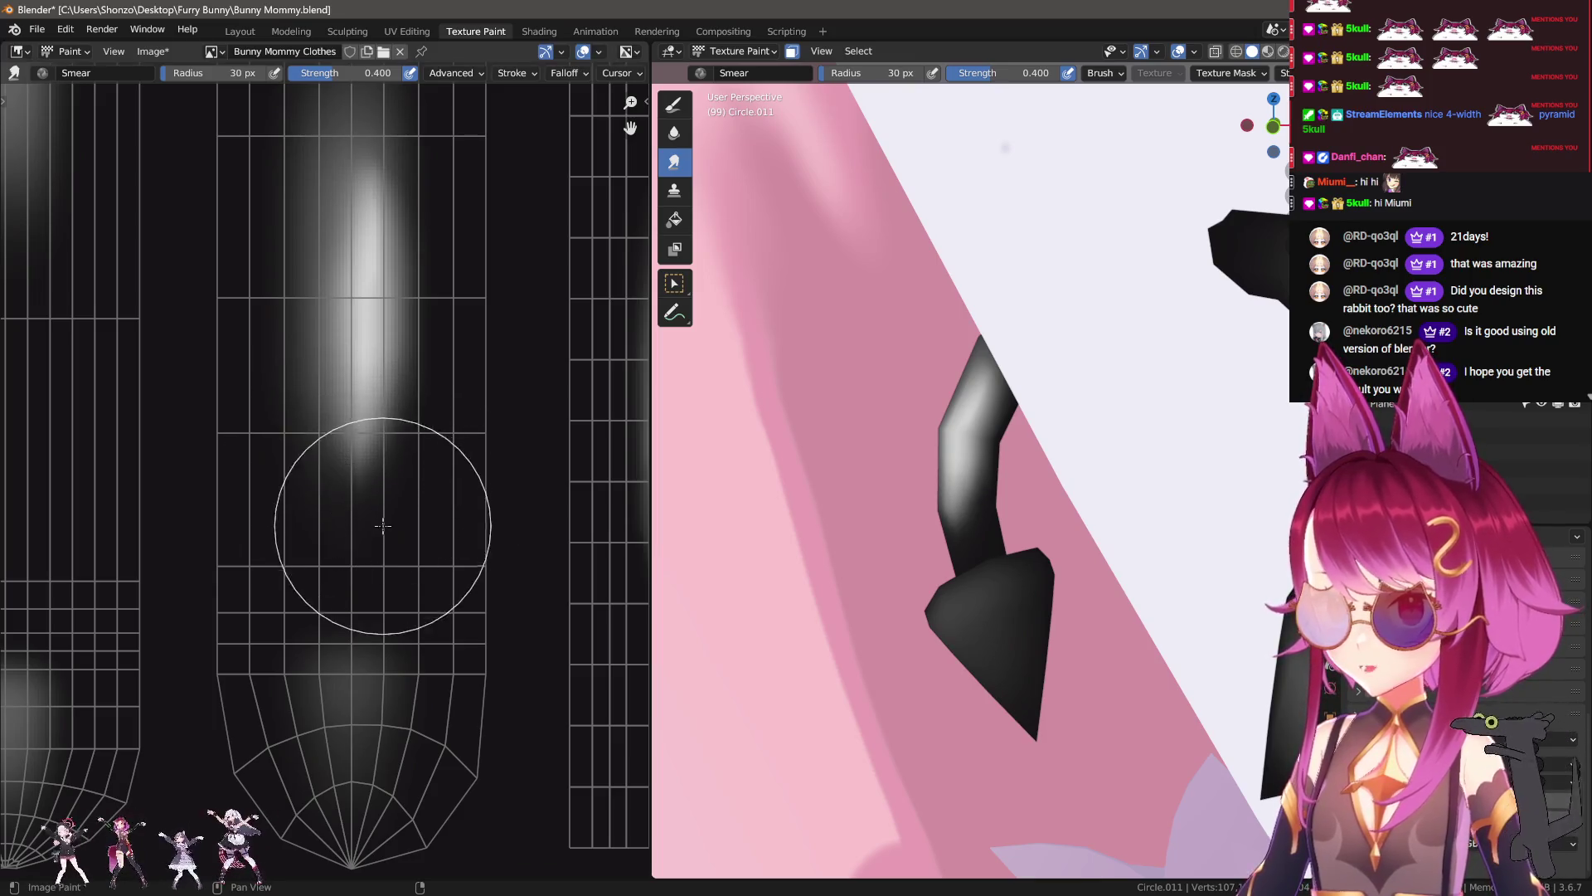
pyautogui.press('f')
pyautogui.click(368, 464)
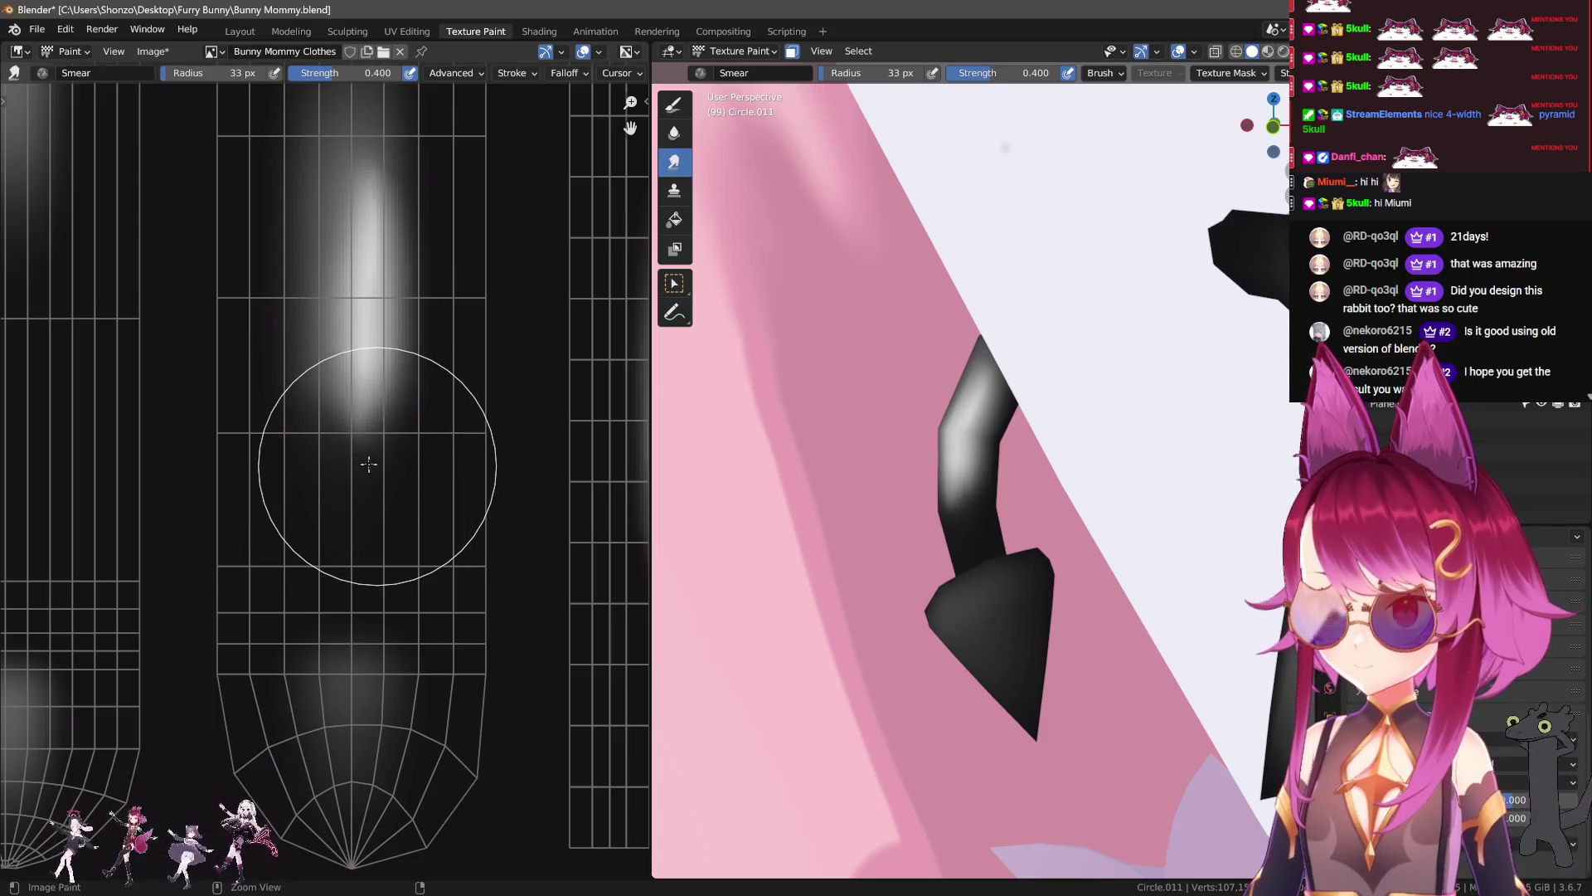
pyautogui.moveTo(361, 451); pyautogui.dragTo(355, 355)
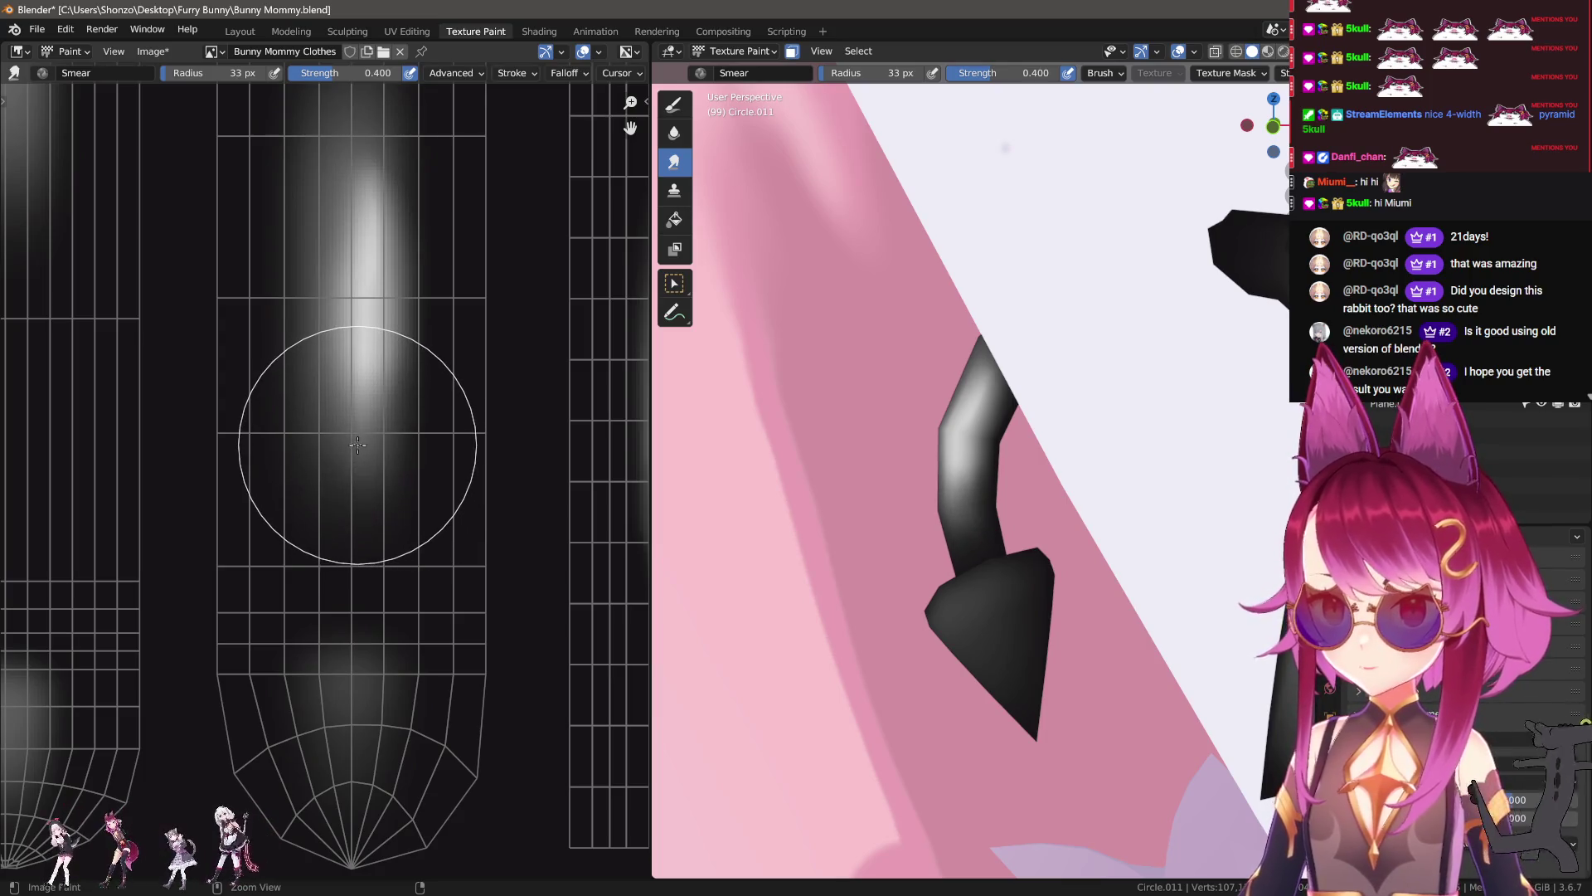
pyautogui.press('f')
pyautogui.click(355, 340)
pyautogui.moveTo(355, 268); pyautogui.dragTo(342, 398, button='middle')
pyautogui.moveTo(328, 515); pyautogui.dragTo(374, 569)
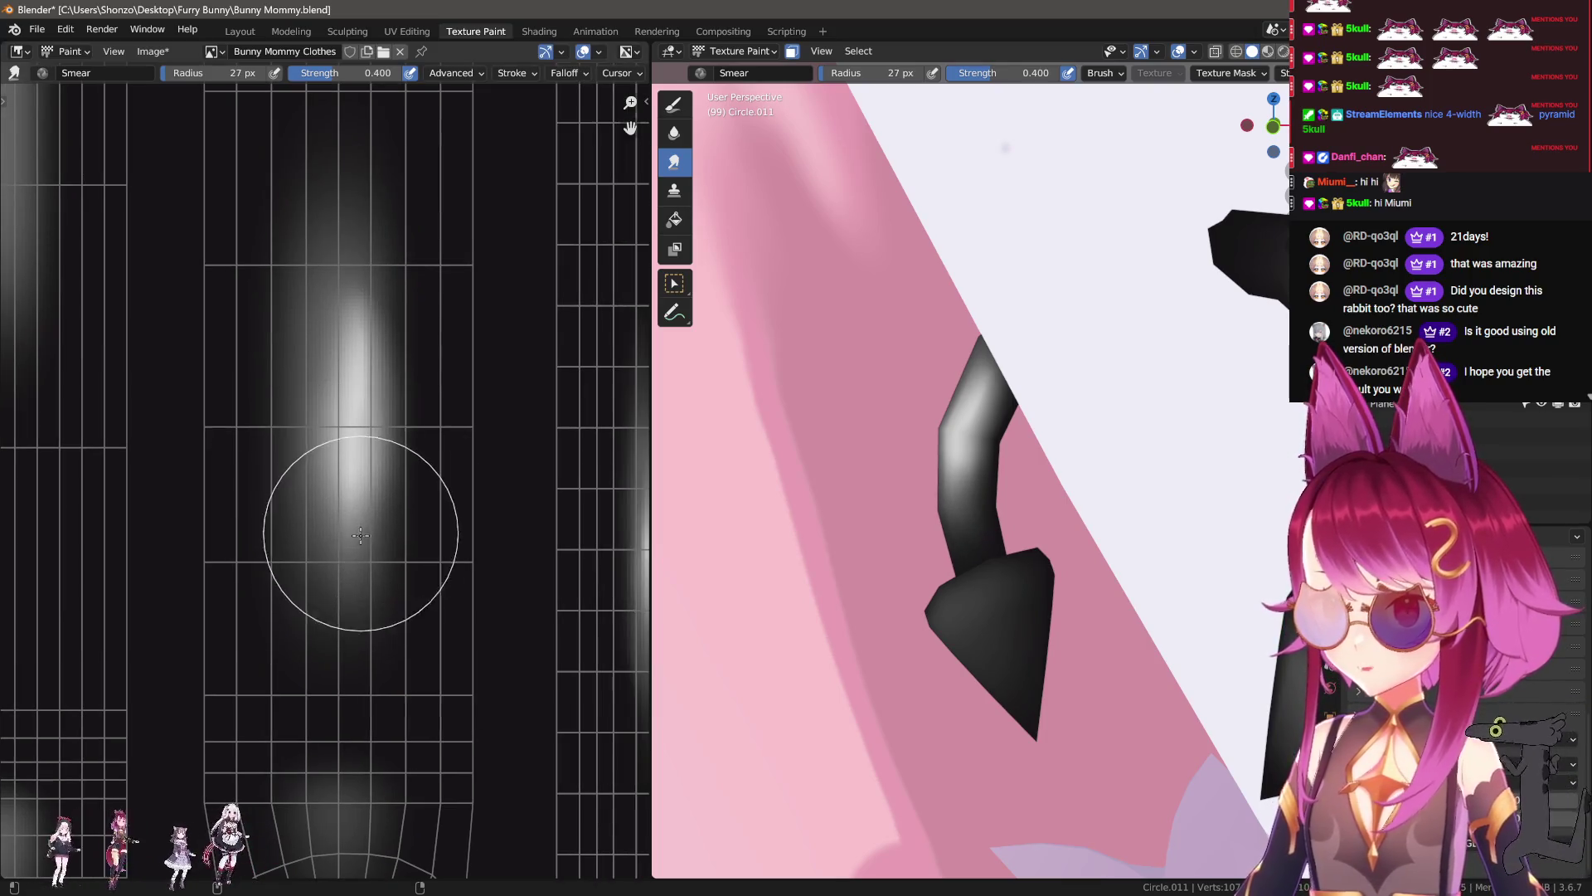
# Step: Set the Smear brush to 0.300 strength and 42 px, then smear the highlight upward
pyautogui.press('f')
pyautogui.click(332, 355)
pyautogui.hotkey('shift', 'space')
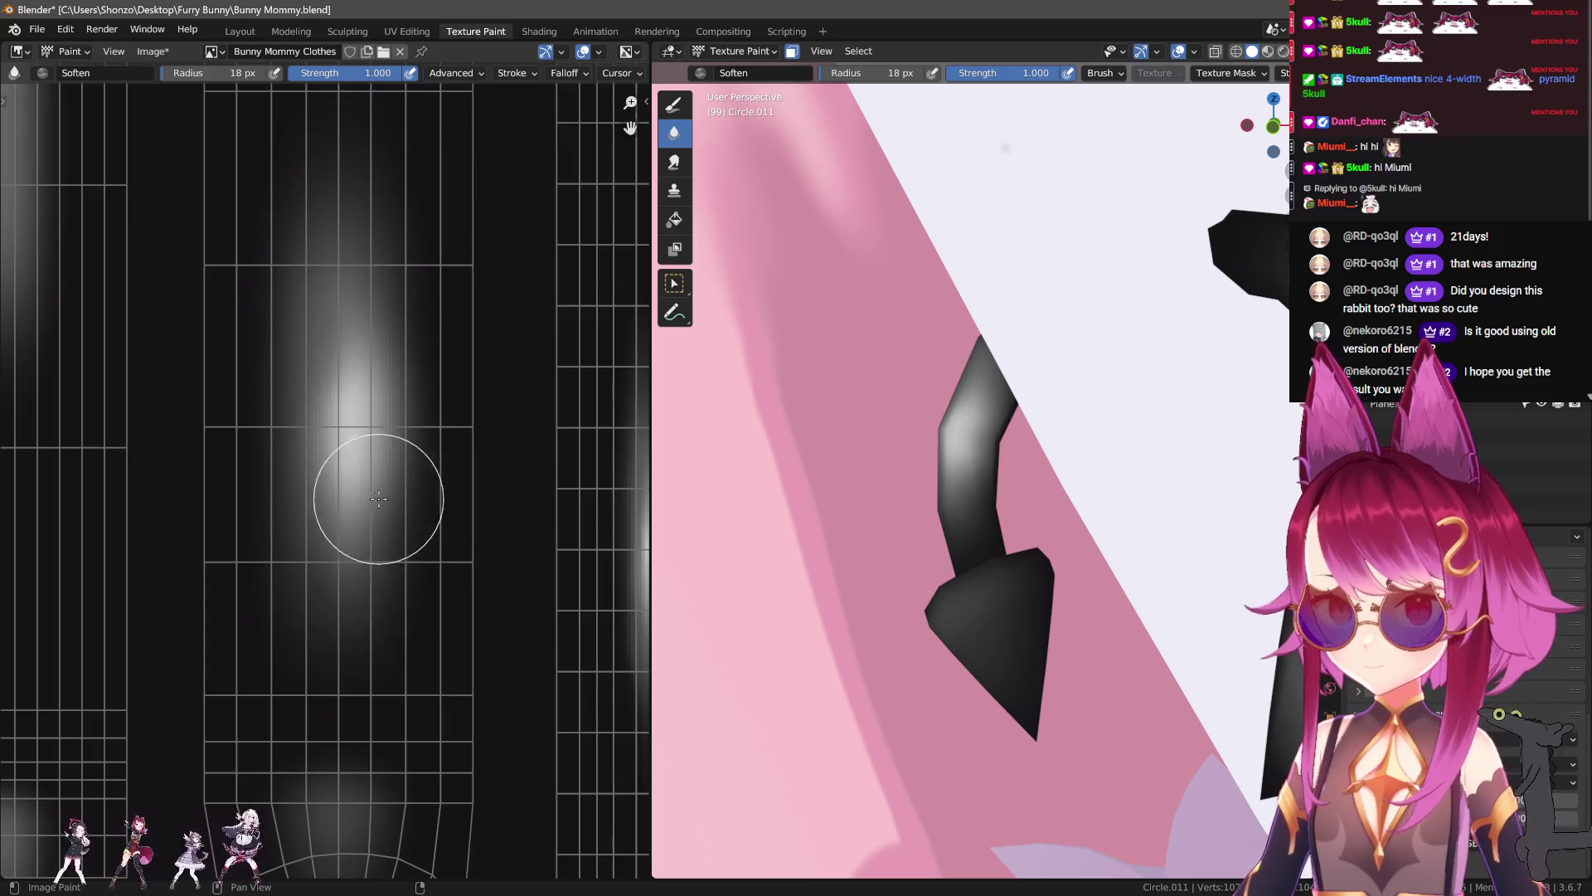
pyautogui.hotkey('shift', 'space')
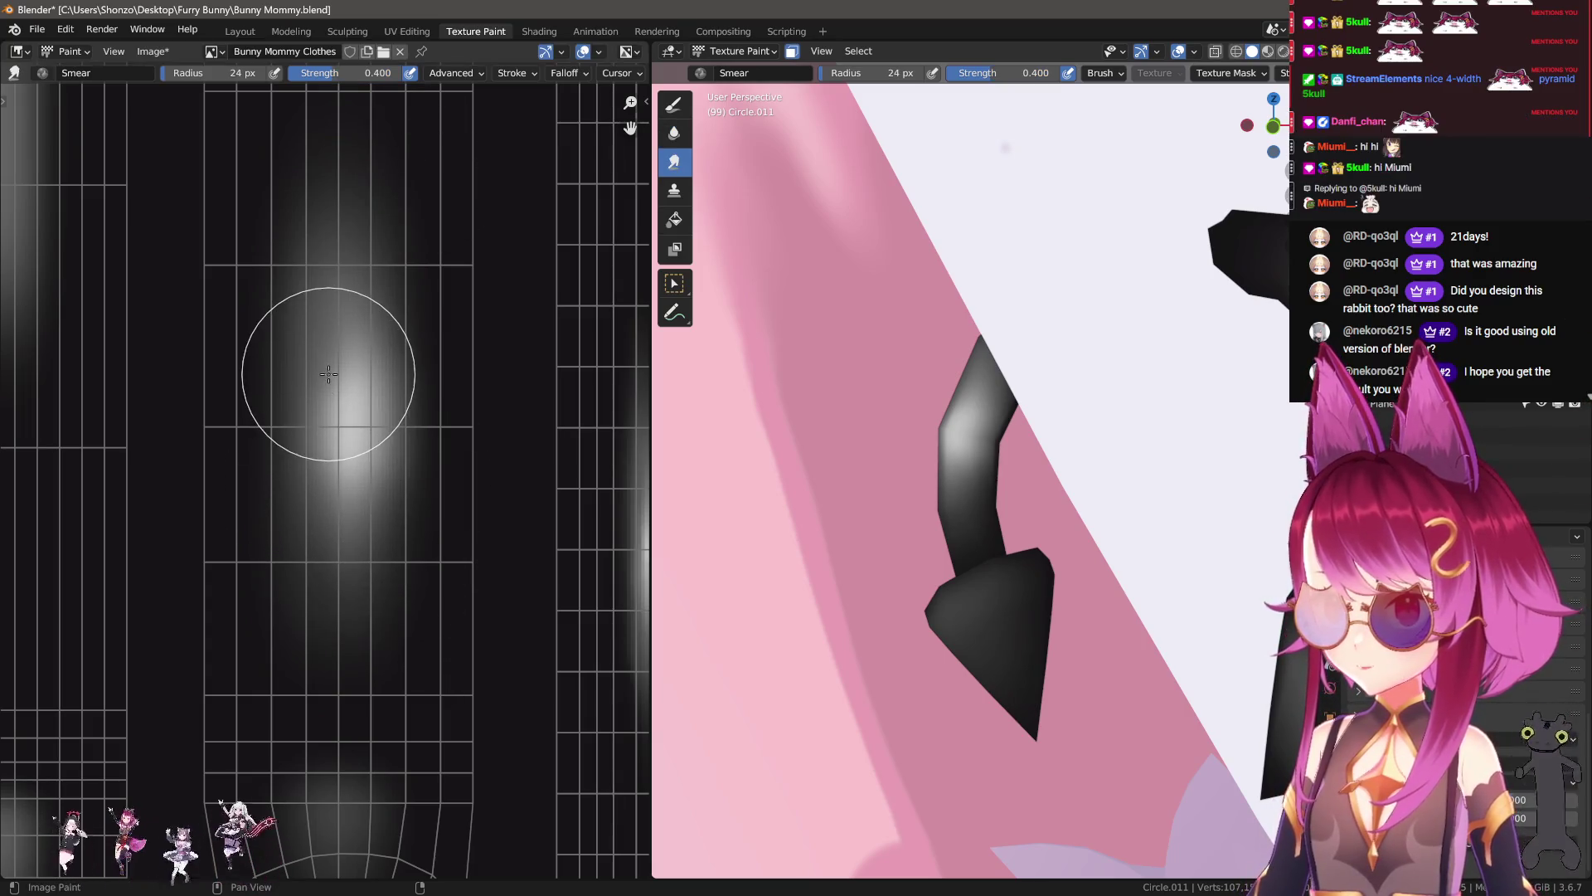
pyautogui.hotkey('shift', 'f')
pyautogui.press('f')
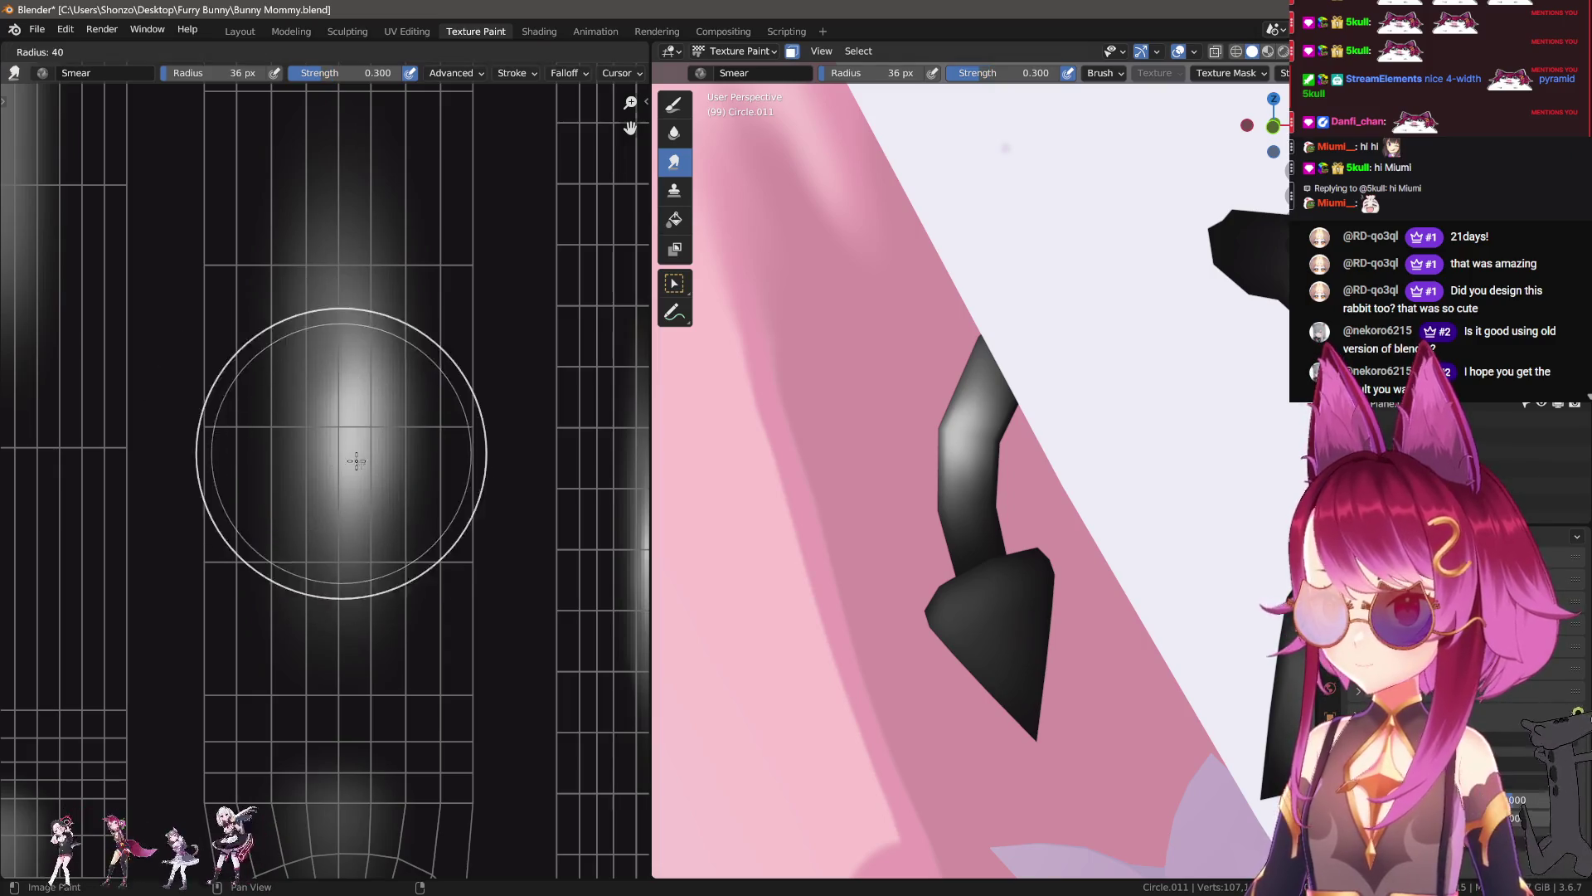
pyautogui.moveTo(349, 492); pyautogui.dragTo(342, 440)
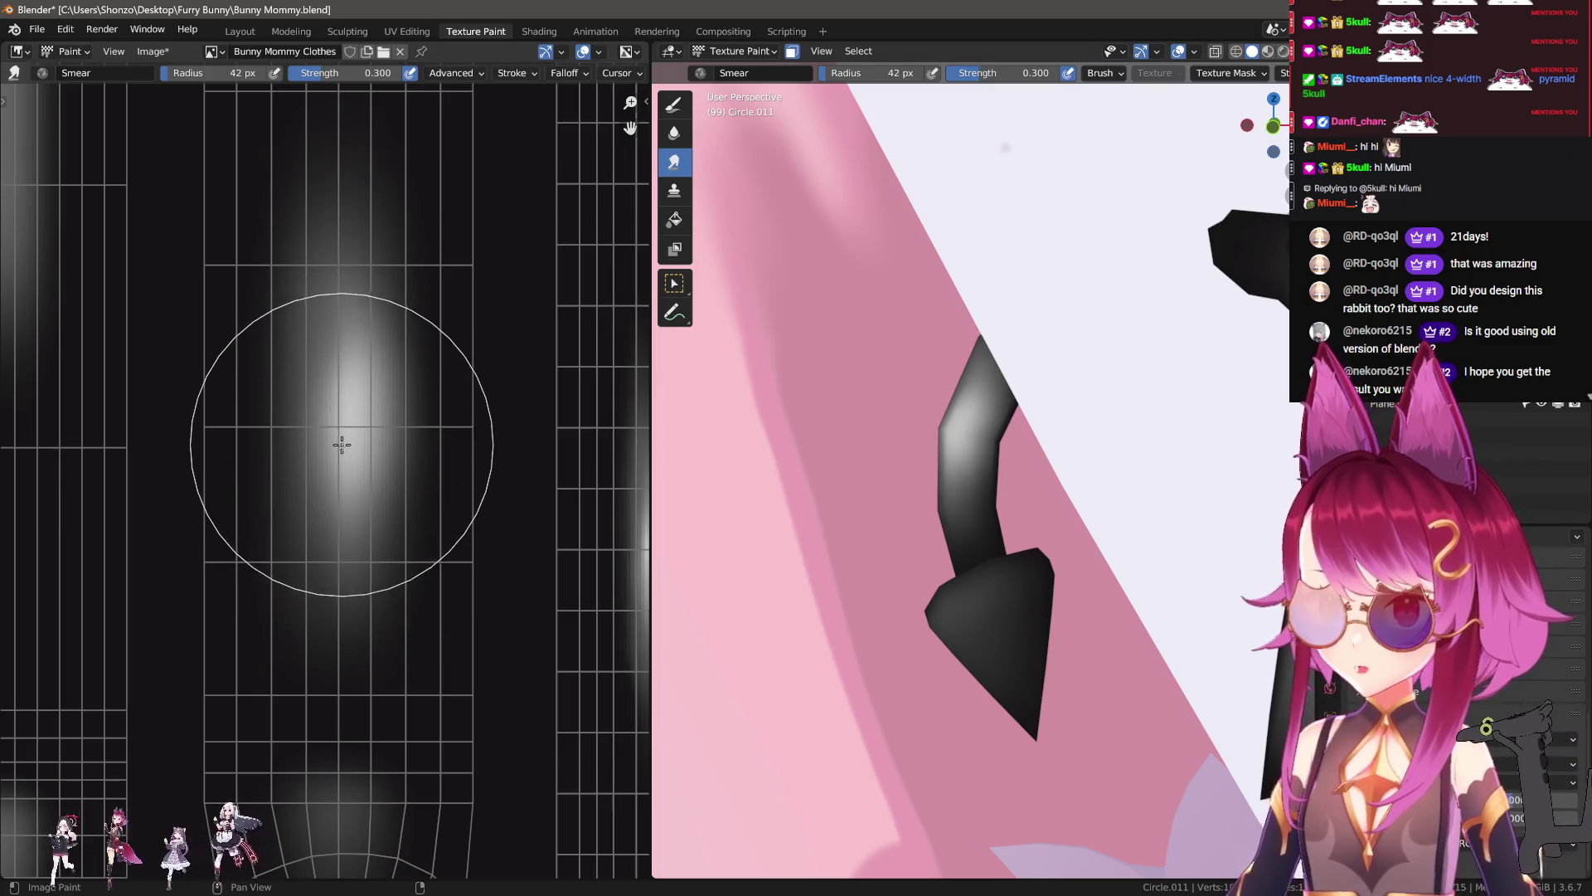
pyautogui.scroll(-5, 908, 338)
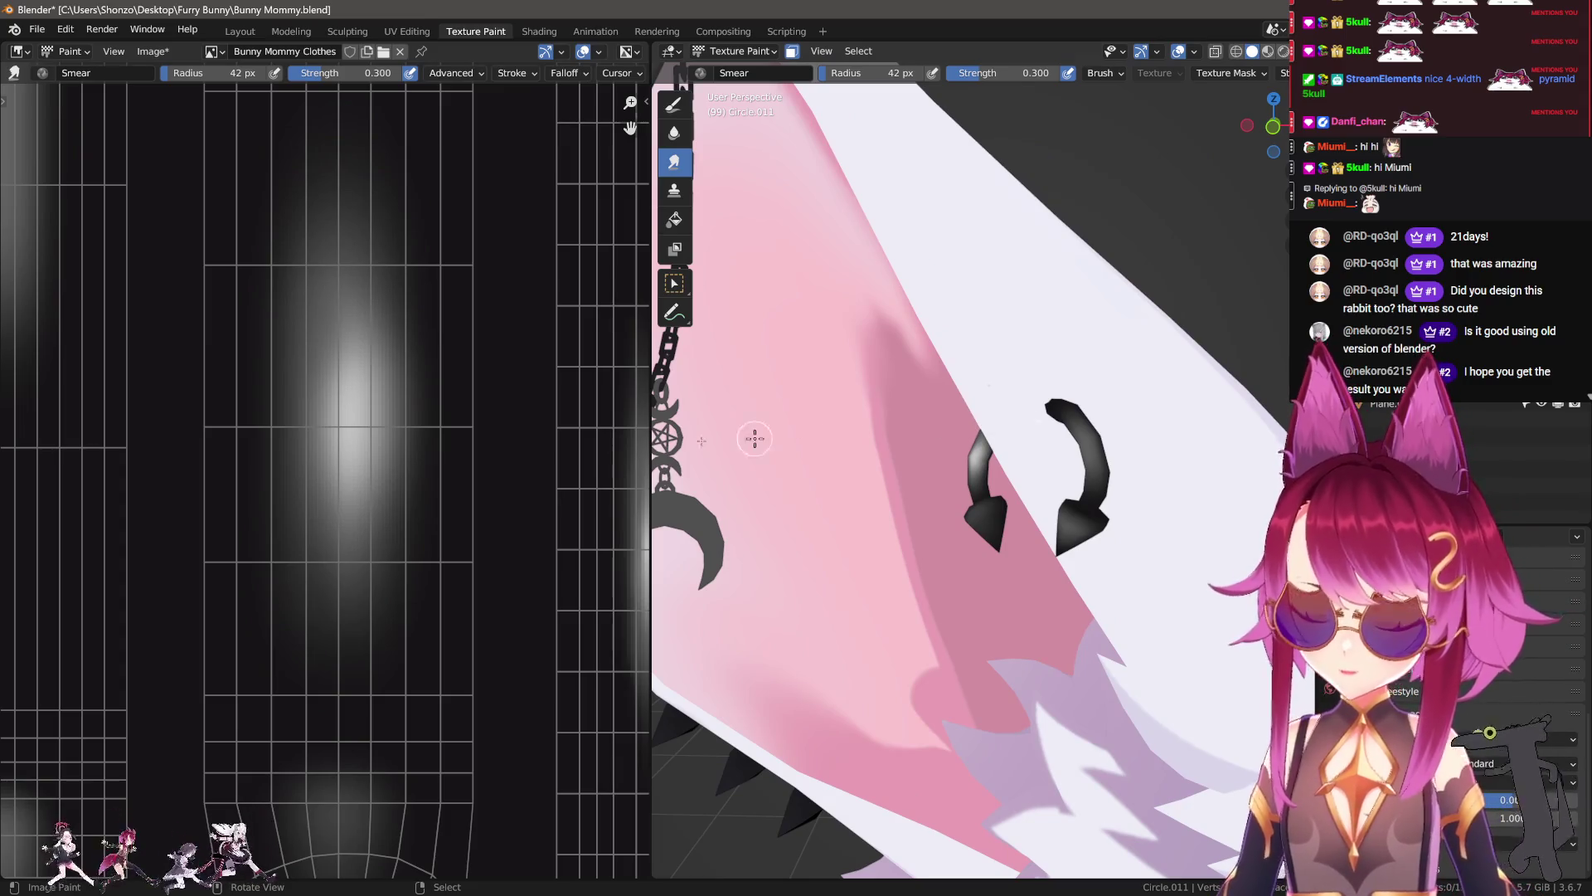
# Step: Smear the hook's highlight into soft, fading vertical streaks
pyautogui.moveTo(354, 443); pyautogui.dragTo(369, 430)
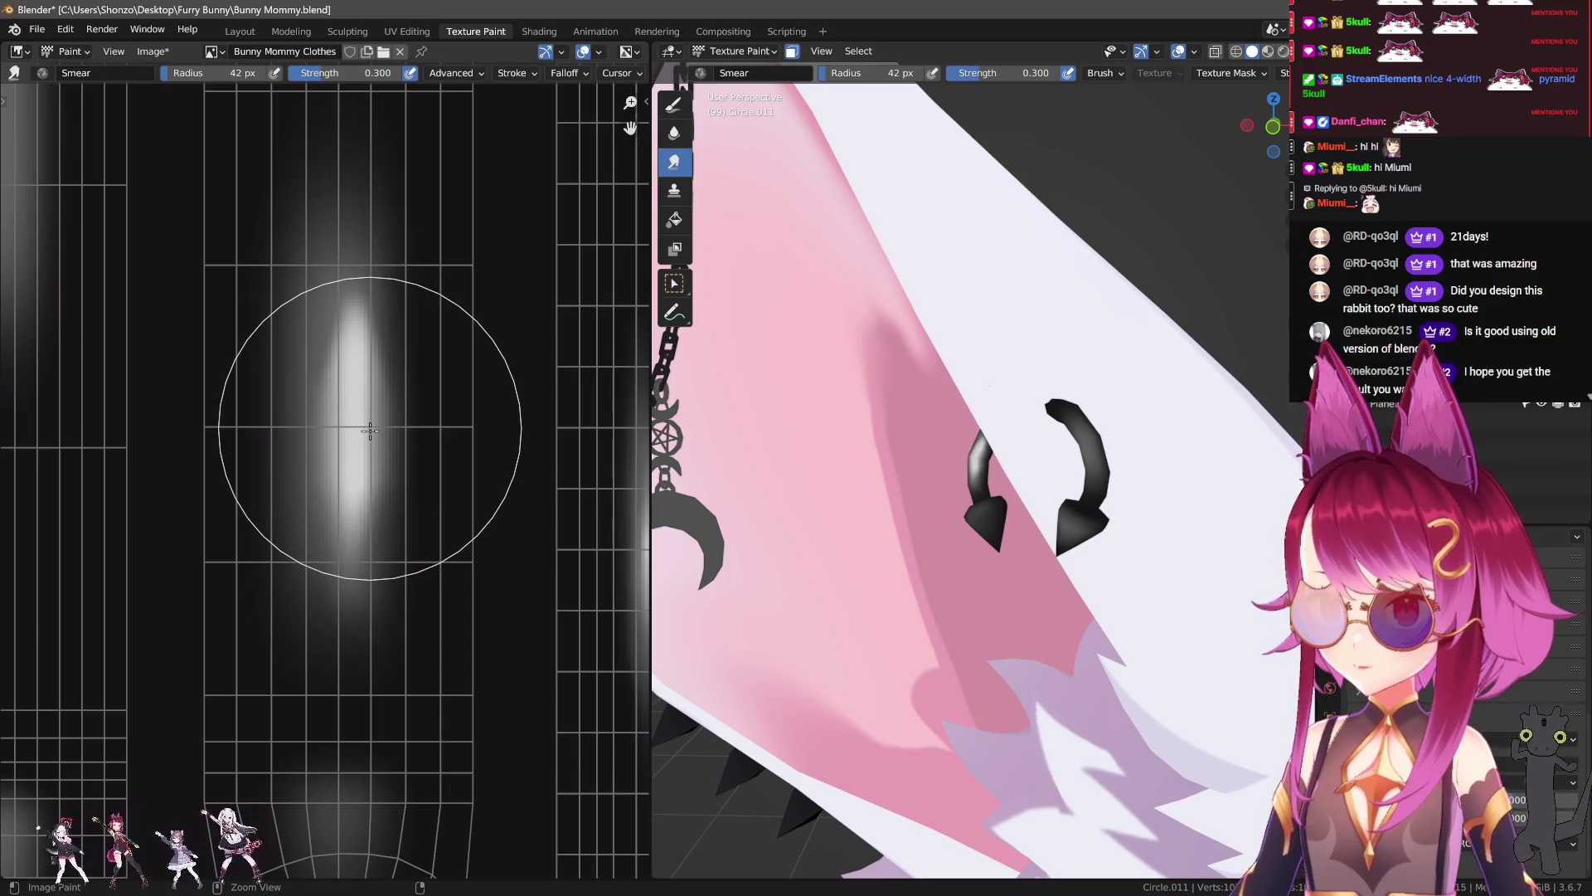
pyautogui.moveTo(370, 430); pyautogui.dragTo(370, 427)
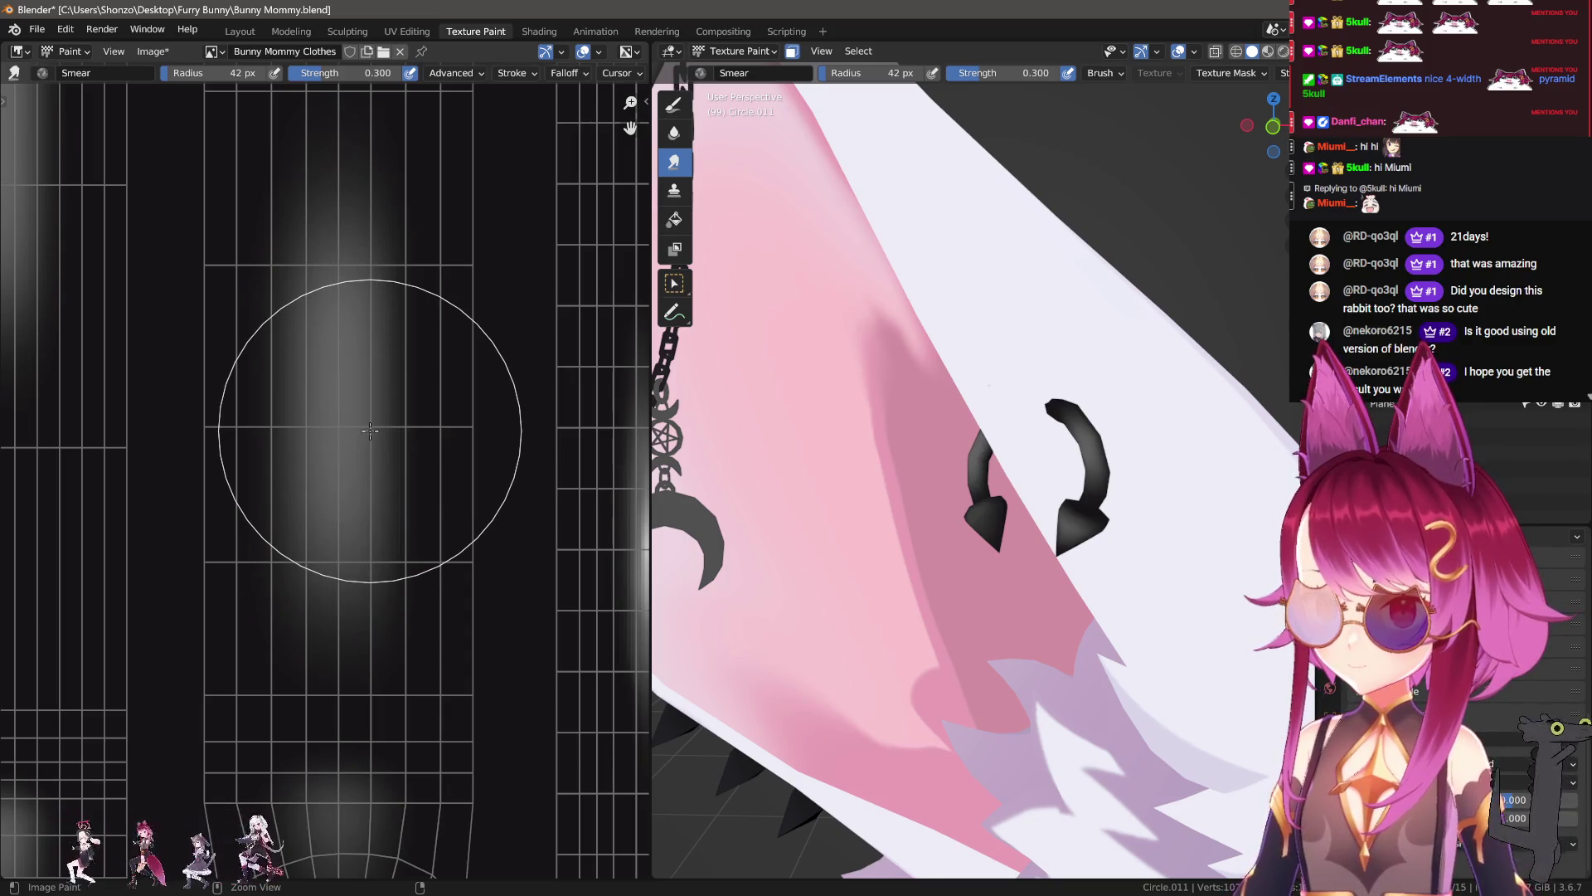
pyautogui.press('d')
pyautogui.scroll(-5, 359, 611)
pyautogui.scroll(3, 359, 611)
# Step: Try a thin 3 px white TexDraw line on the hook, smear it, then undo it
pyautogui.press('n')
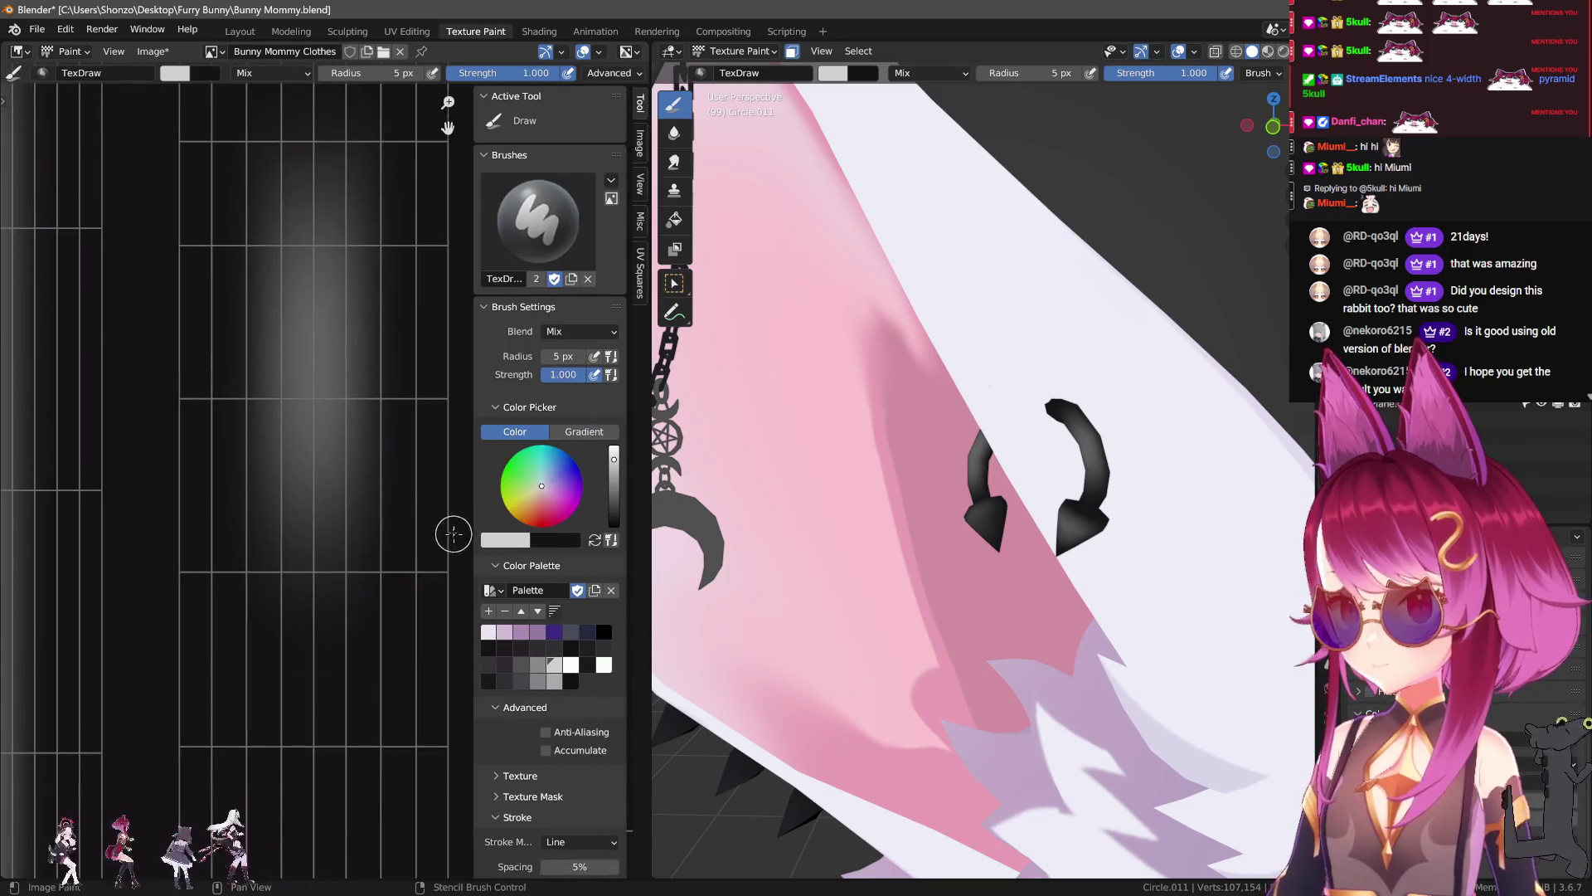
pyautogui.click(569, 663)
pyautogui.press('n')
pyautogui.moveTo(324, 323); pyautogui.dragTo(325, 387)
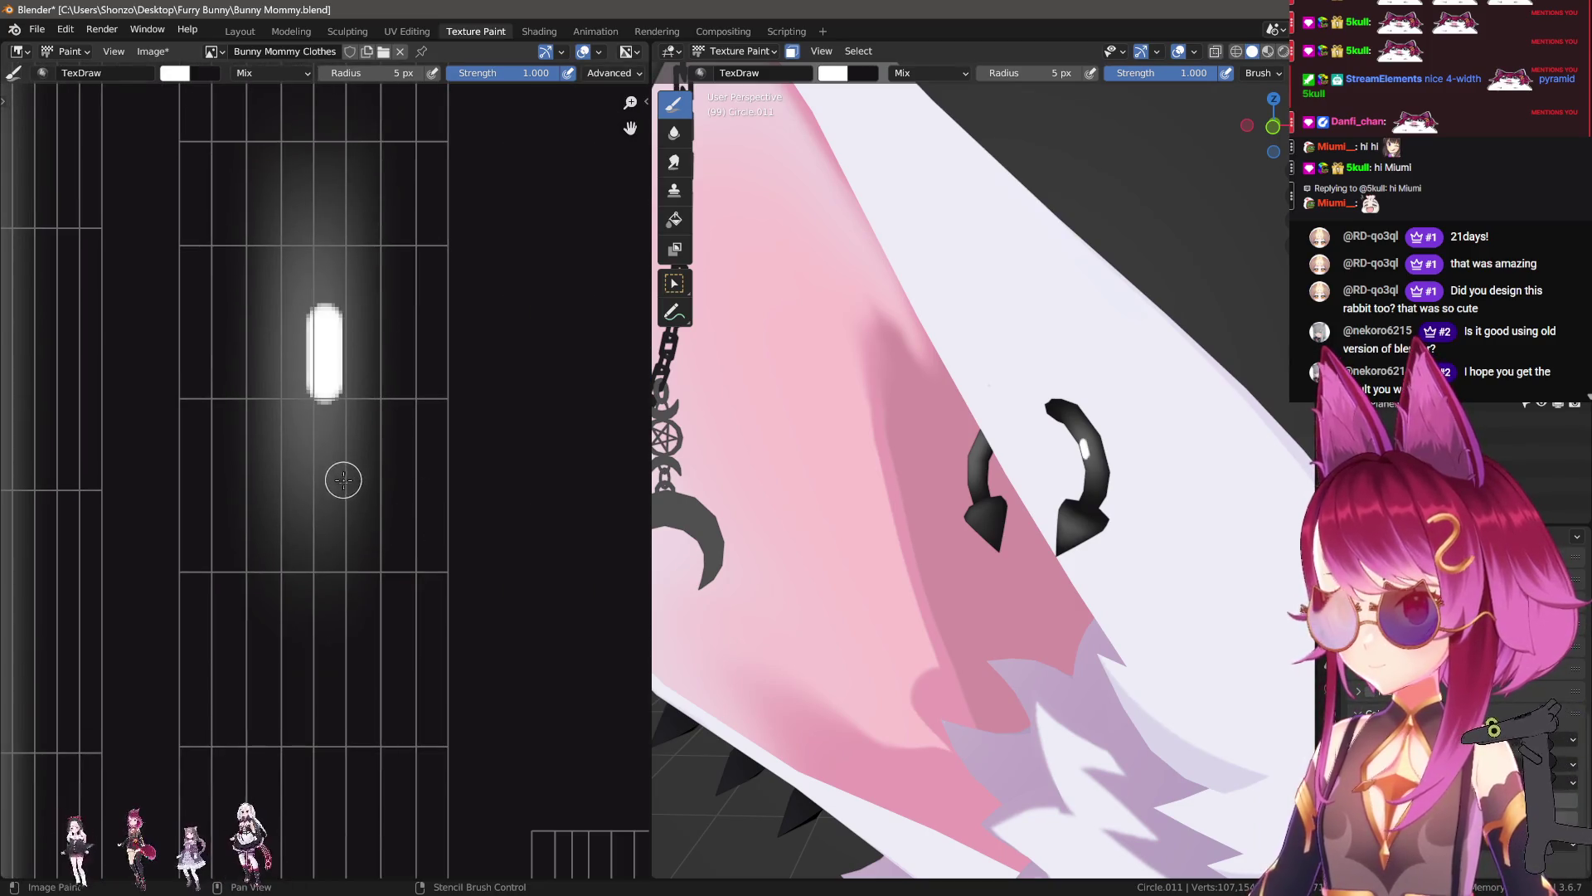
pyautogui.hotkey('ctrl', 'z')
pyautogui.press('[')
pyautogui.press('[')
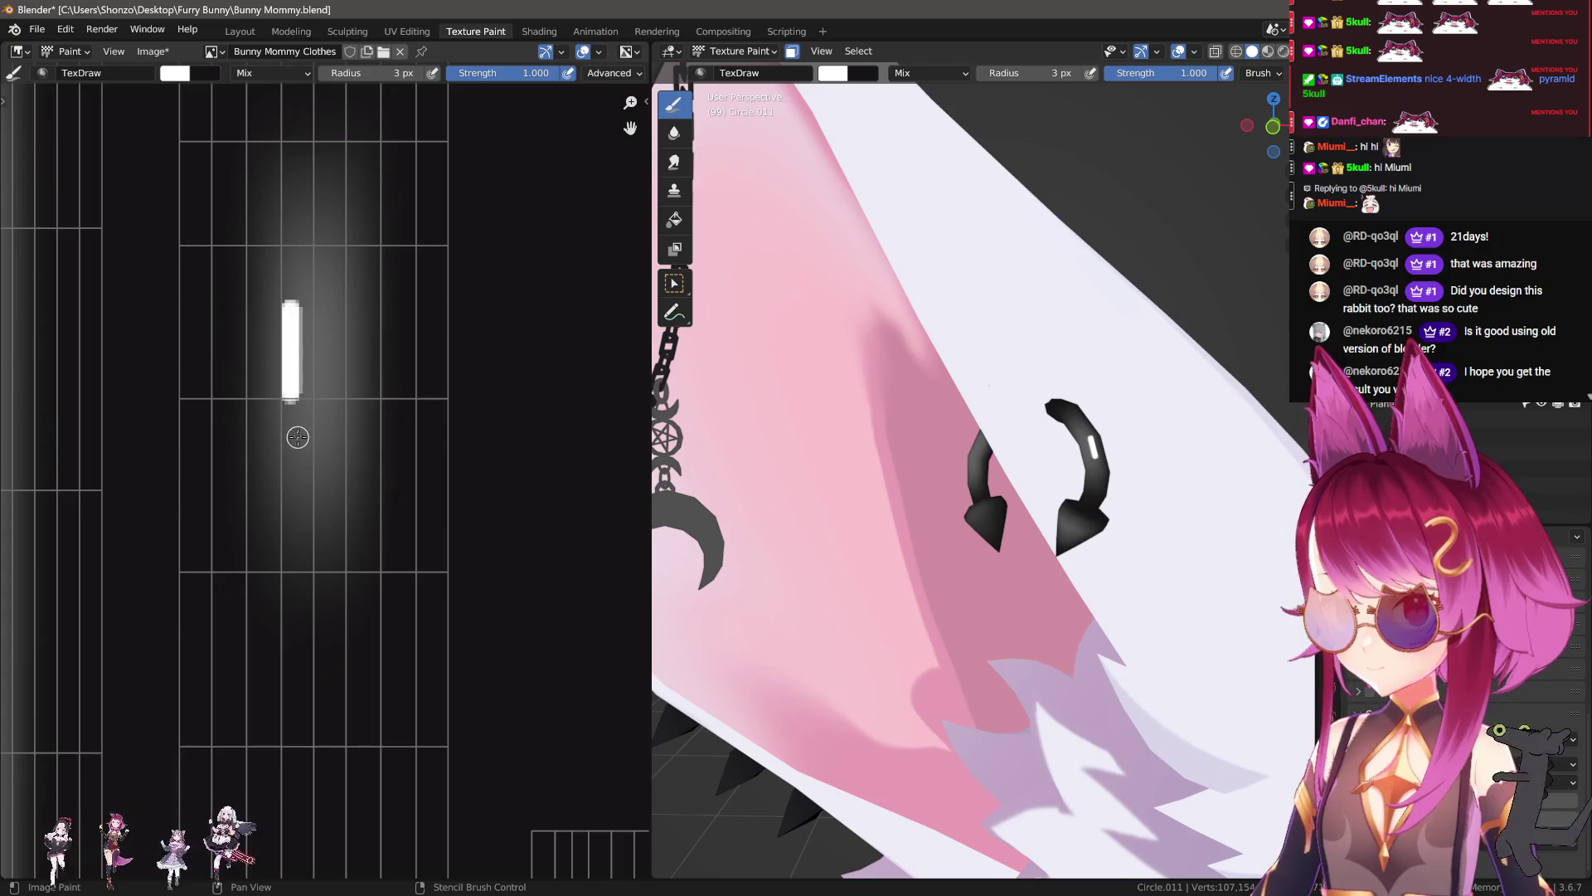
pyautogui.keyDown('shift'); pyautogui.click(280, 394); pyautogui.keyUp('shift')
pyautogui.scroll(3, 349, 593)
pyautogui.hotkey('shift', 'space')
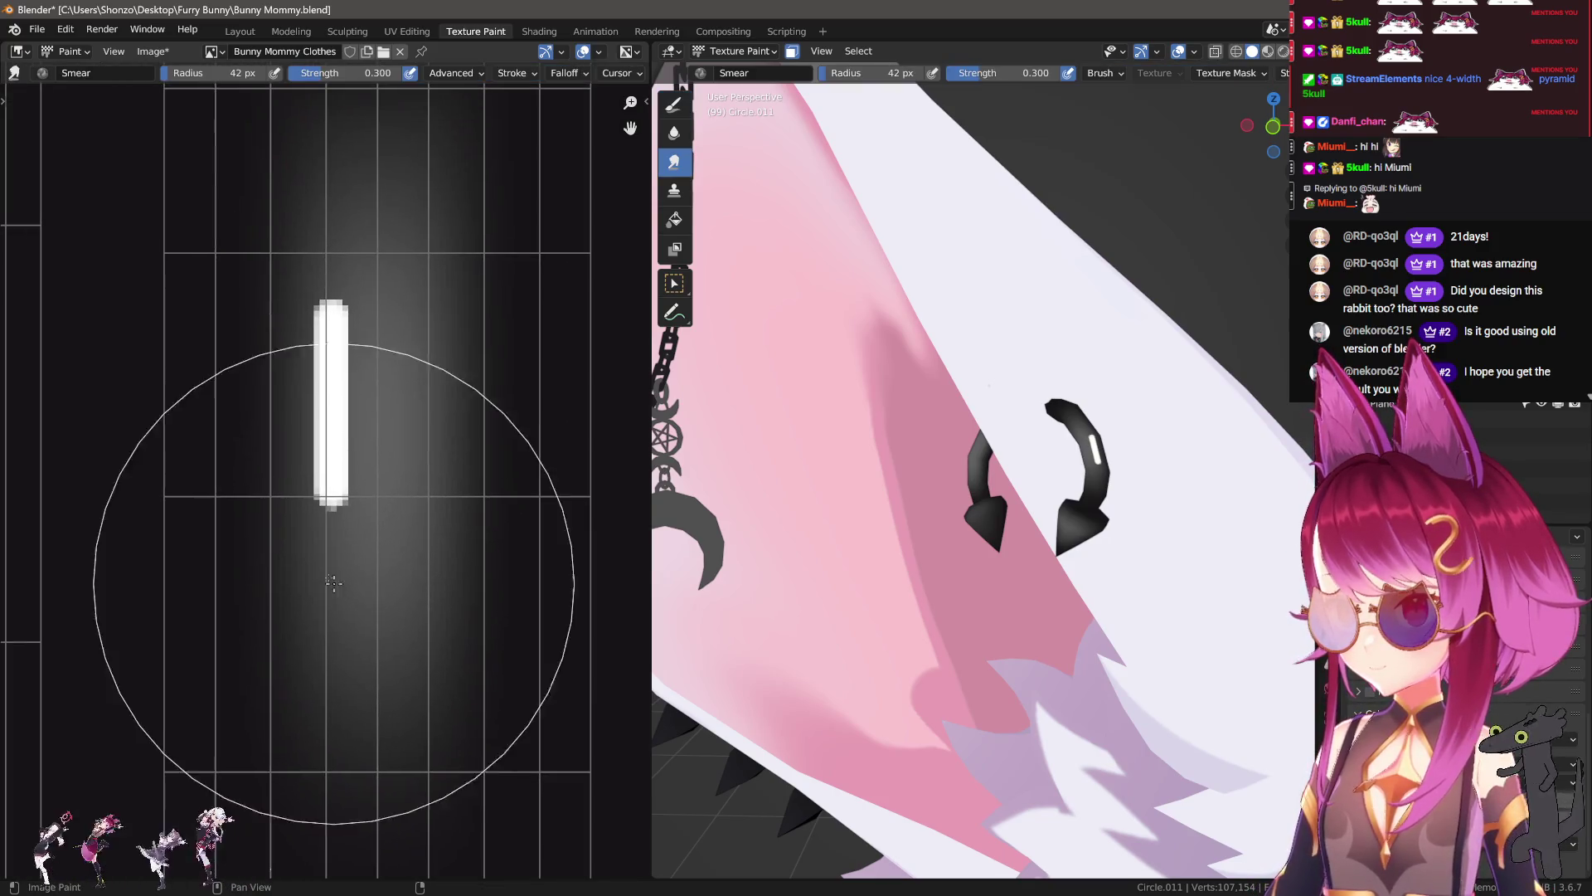
pyautogui.moveTo(339, 456)
pyautogui.mouseDown()
pyautogui.moveTo(345, 366)
pyautogui.moveTo(345, 441)
pyautogui.mouseUp()
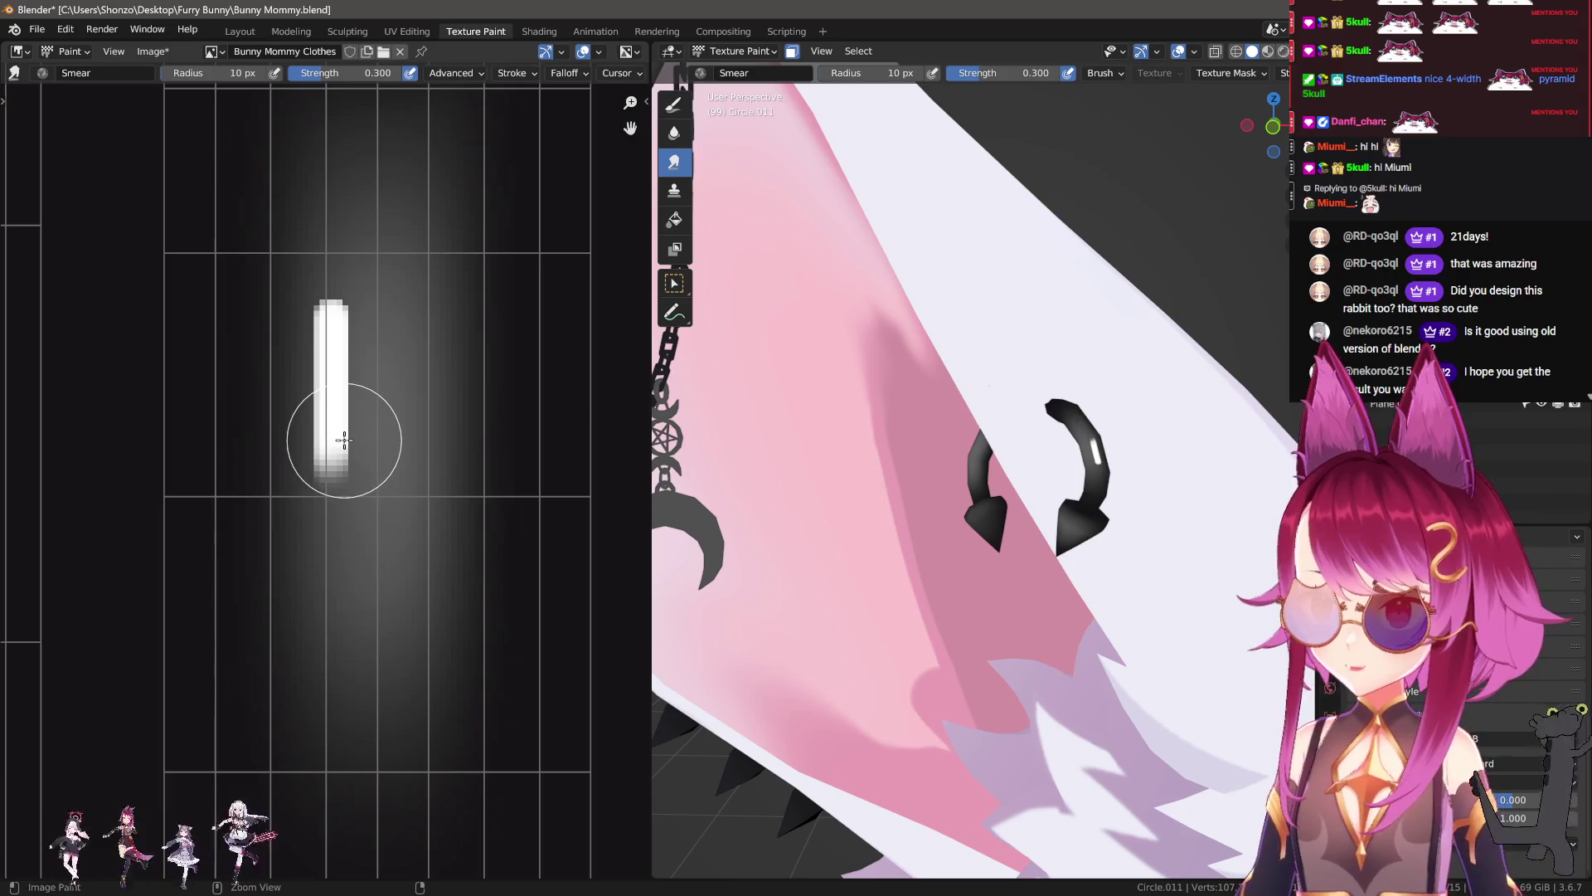
pyautogui.hotkey('ctrl', 'z')
pyautogui.hotkey('ctrl', 'z')
# Step: Paint a white vertical bar on the Bunny Mommy Clothes Light image, widening it with a 6 px brush
pyautogui.press('n')
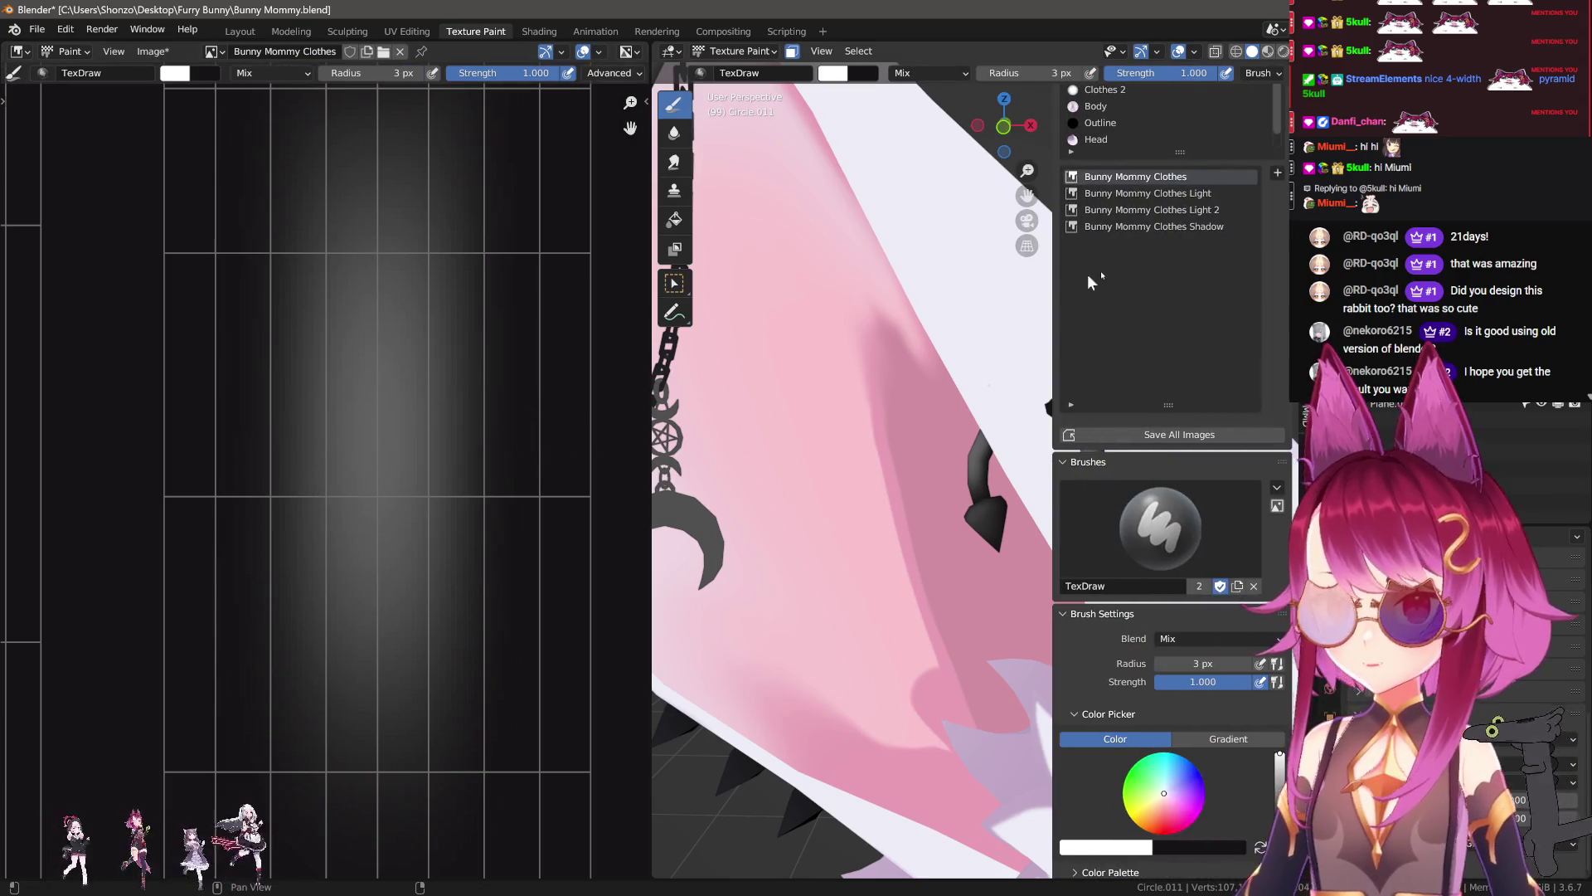
pyautogui.click(1192, 193)
pyautogui.press('n')
pyautogui.moveTo(325, 501); pyautogui.dragTo(314, 523)
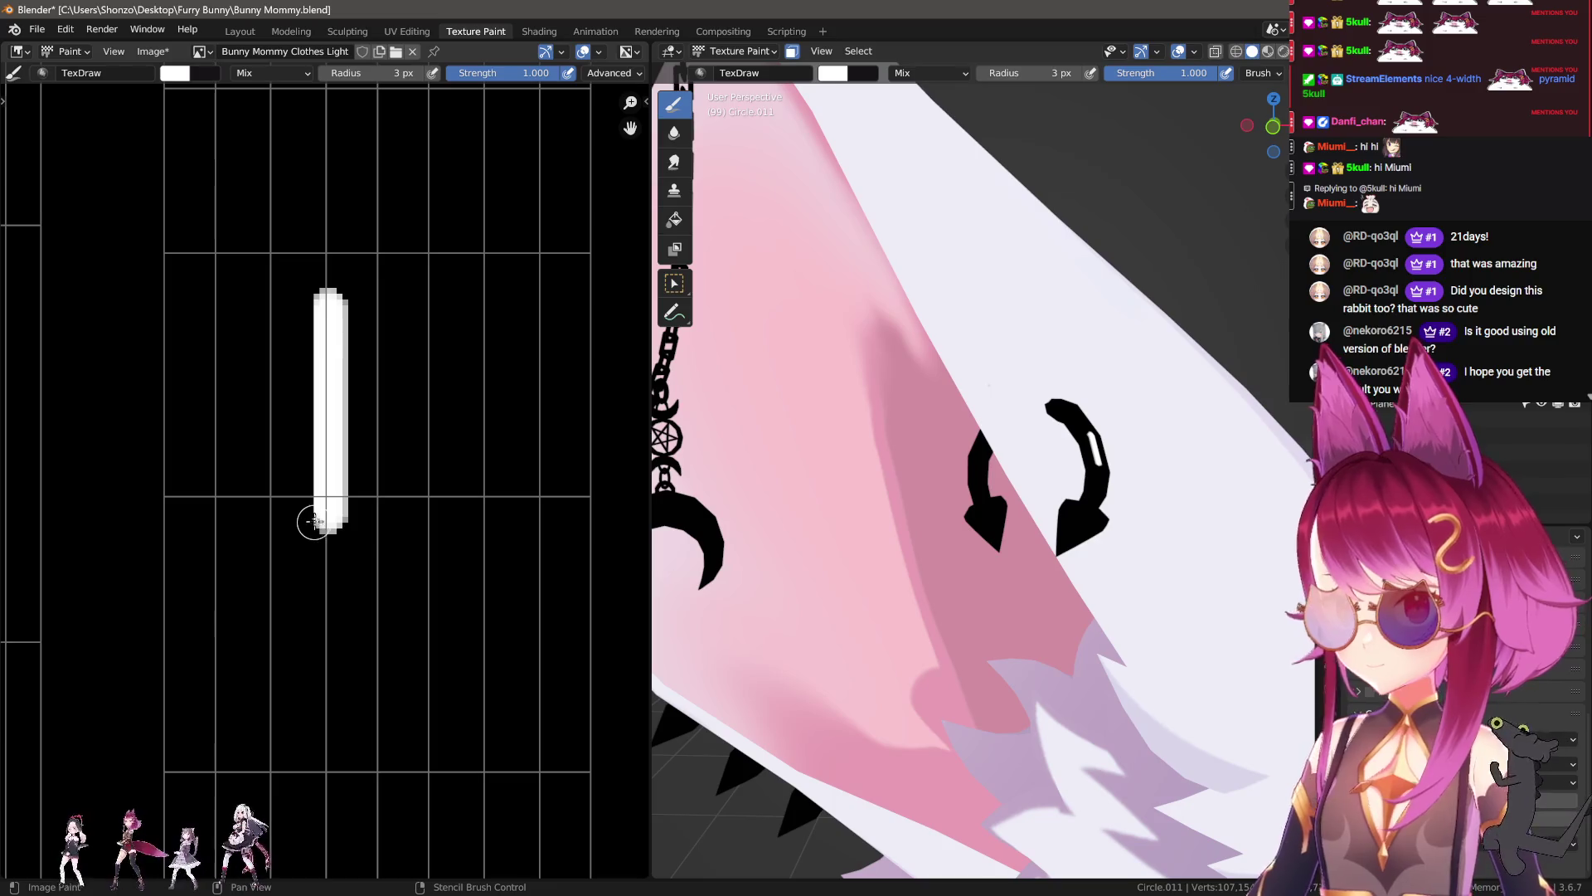
pyautogui.press('n')
pyautogui.press('n')
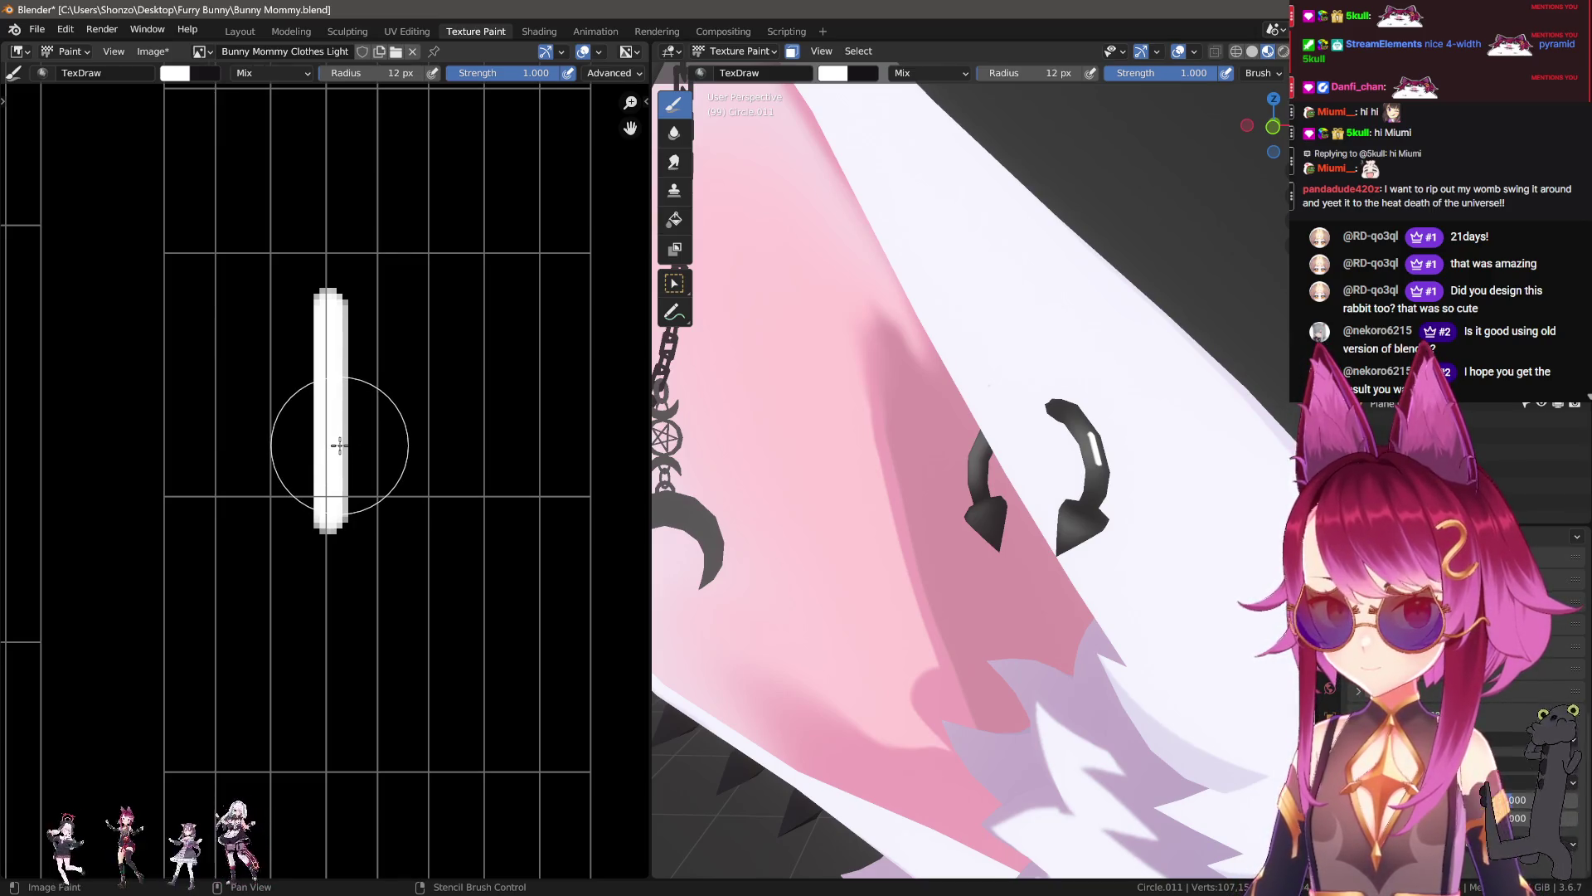
pyautogui.press('f')
pyautogui.click(342, 316)
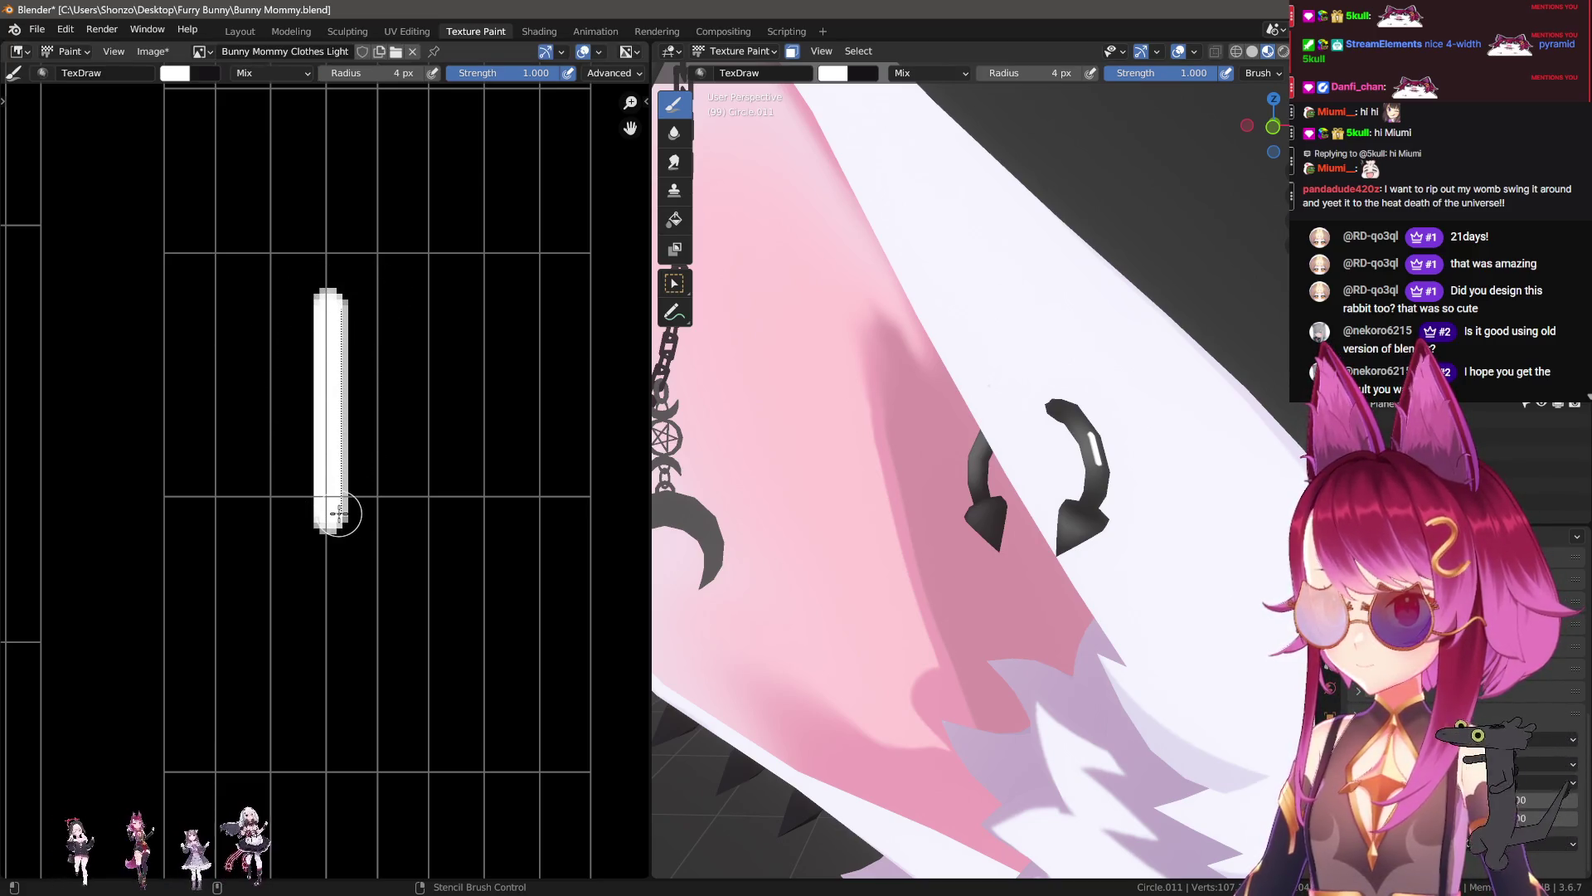
pyautogui.moveTo(339, 514); pyautogui.dragTo(380, 494)
# Step: Smear the bar's bottom upward, then blur the streak's left and right edges
pyautogui.hotkey('shift', 'space')
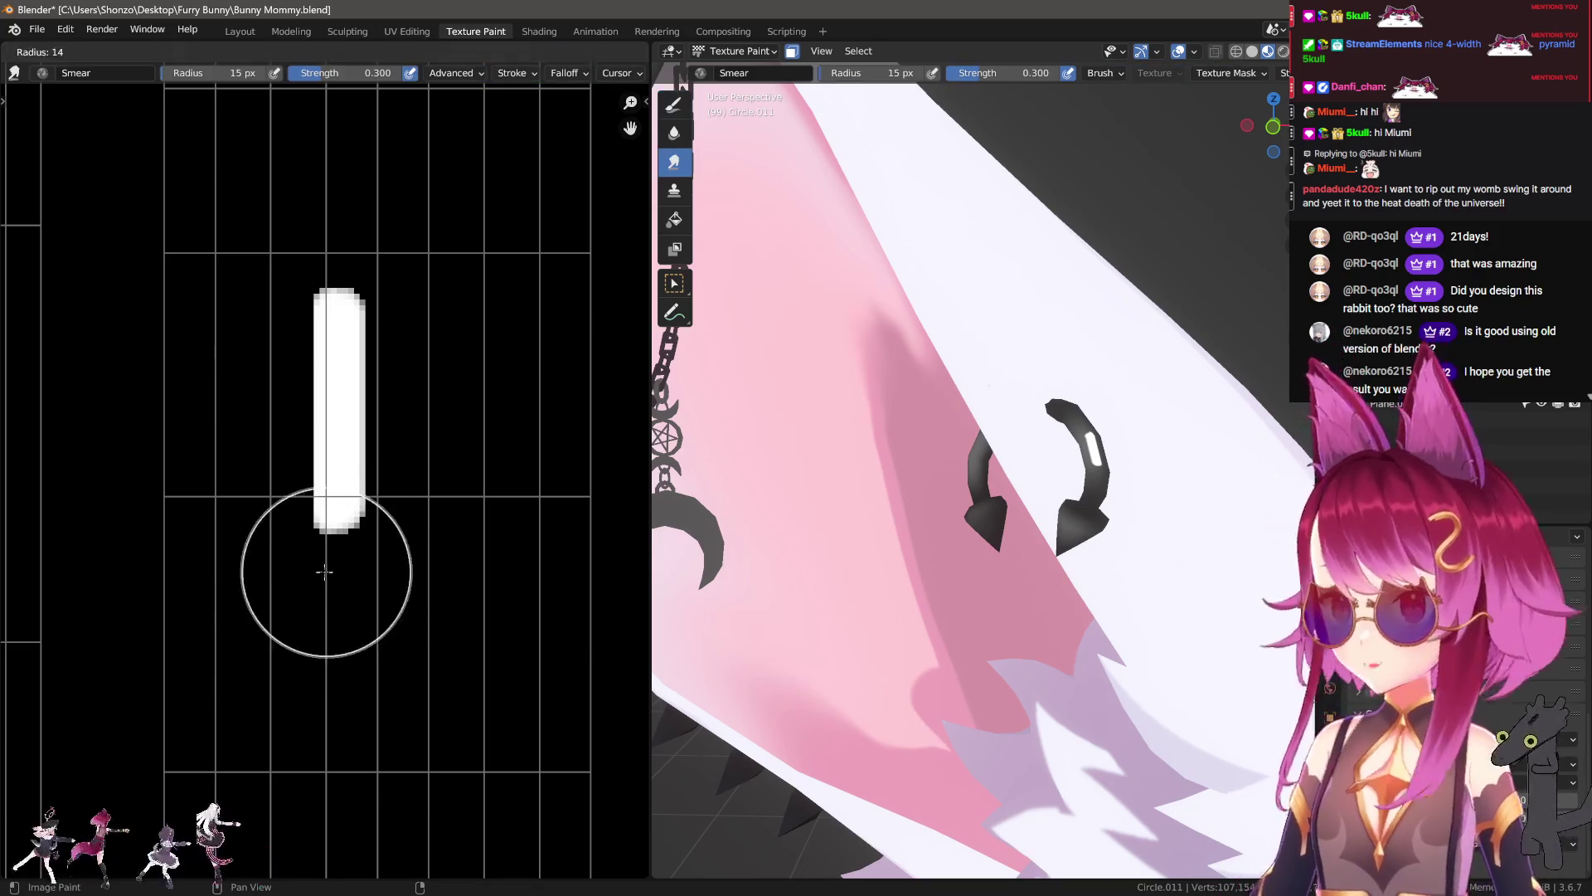
pyautogui.moveTo(348, 556)
pyautogui.mouseDown()
pyautogui.moveTo(355, 481)
pyautogui.moveTo(319, 676)
pyautogui.mouseUp()
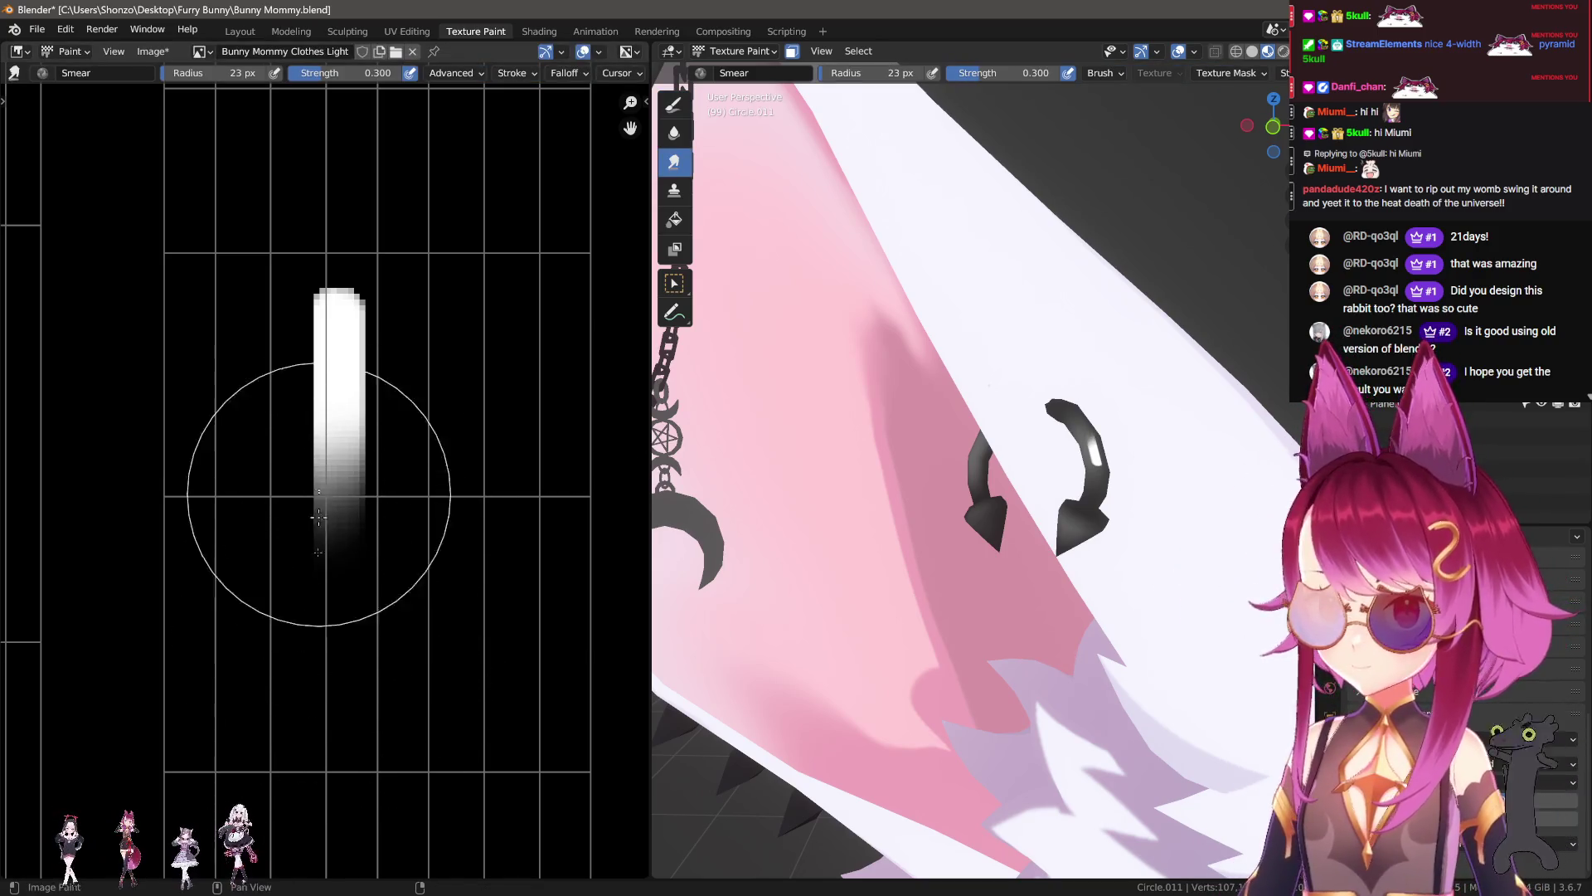
pyautogui.hotkey('shift', 'space')
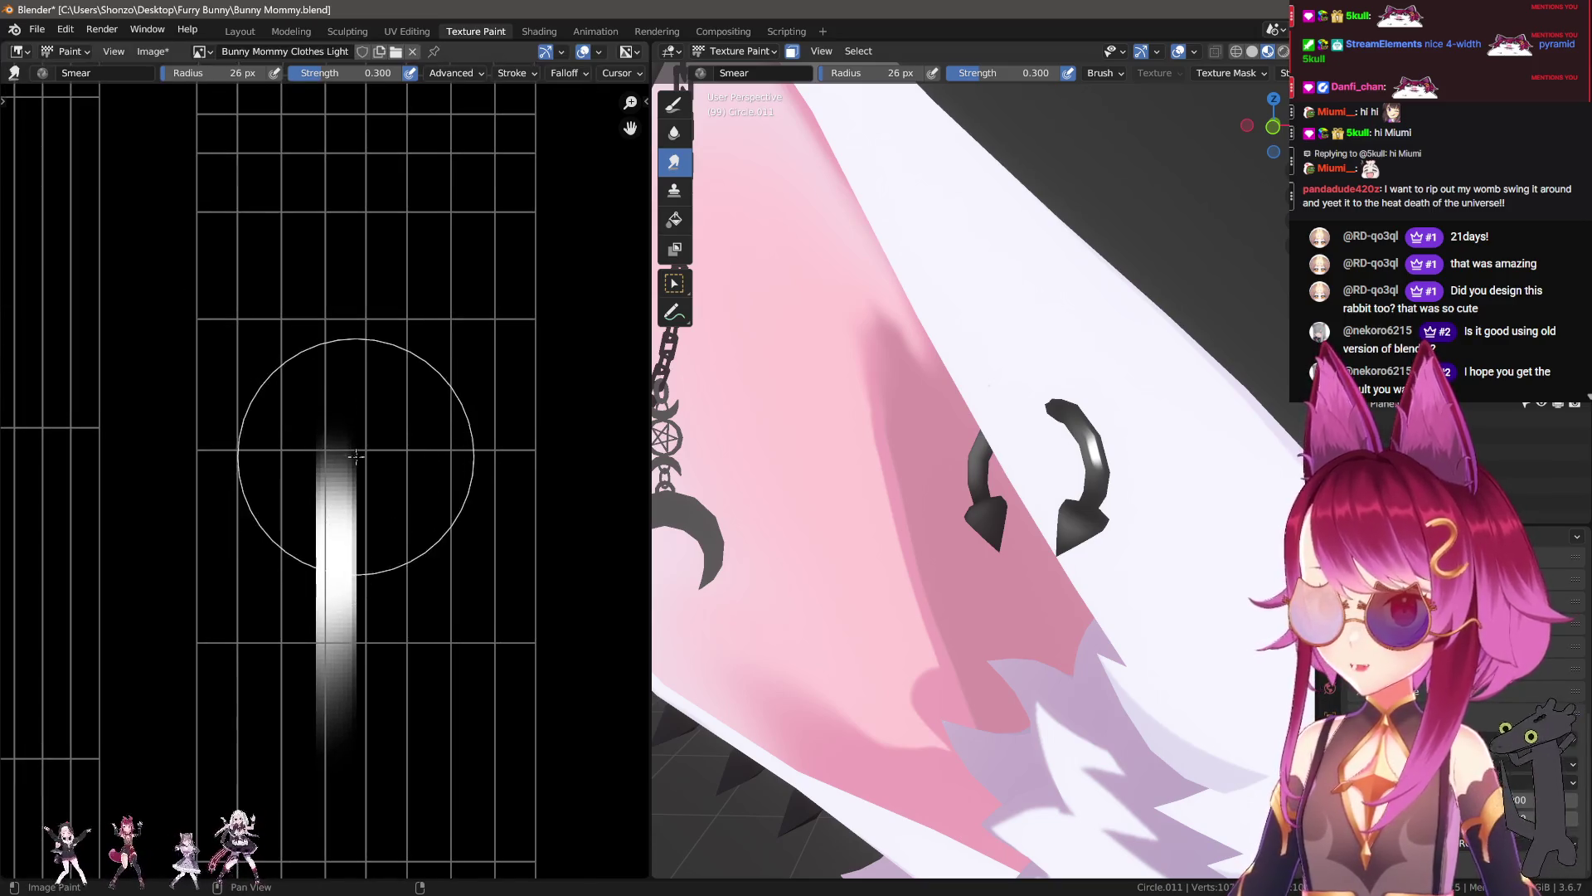
pyautogui.scroll(-1, 274, 362)
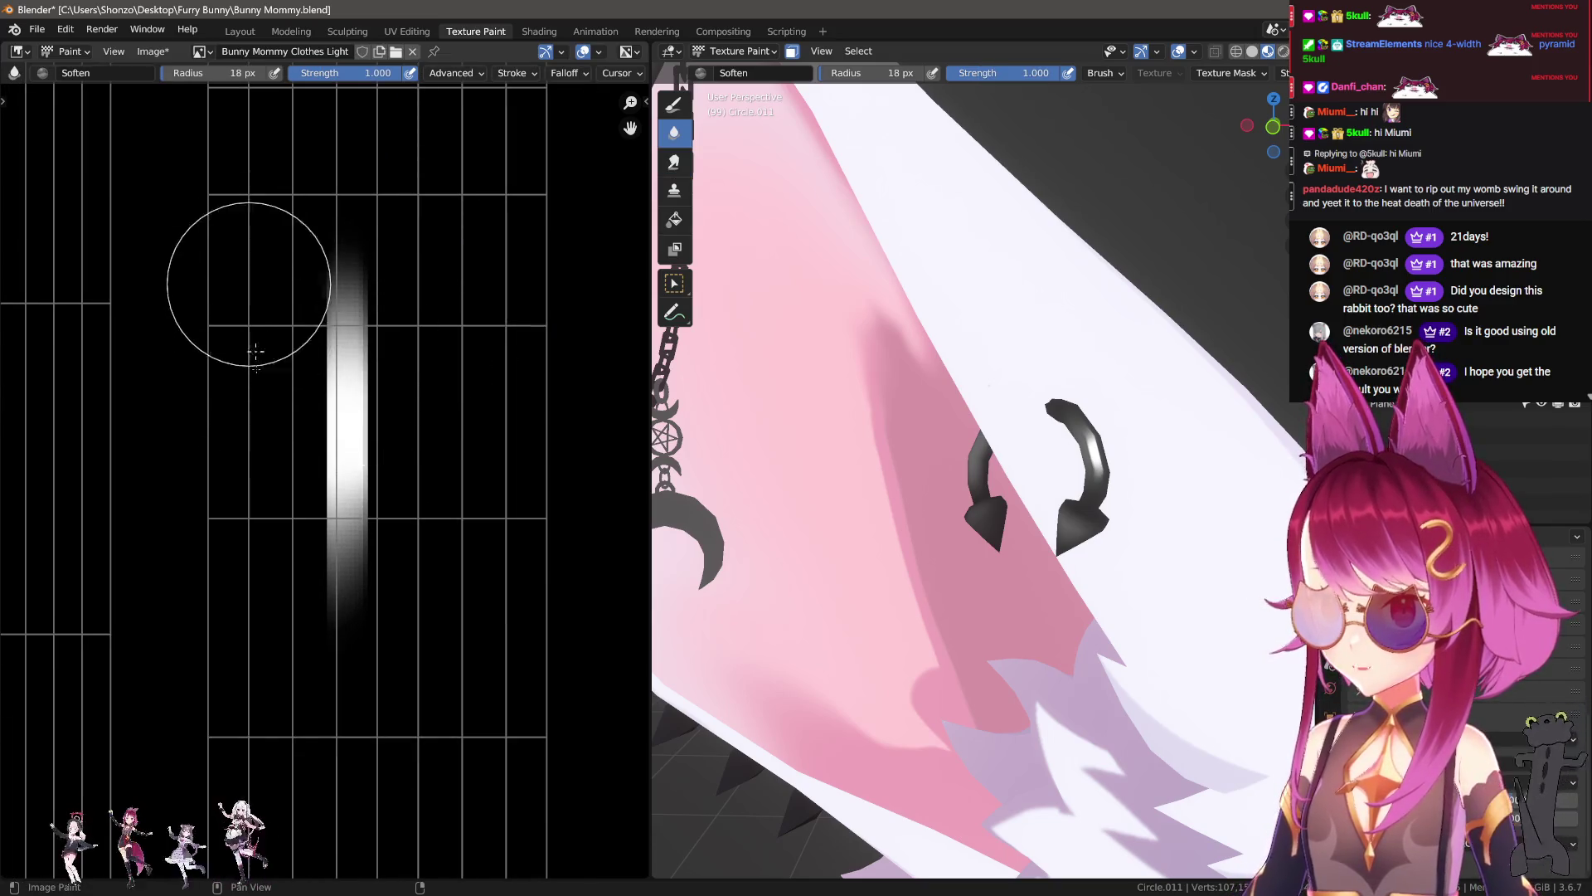
pyautogui.moveTo(253, 329); pyautogui.dragTo(285, 655)
pyautogui.moveTo(439, 260); pyautogui.dragTo(430, 657)
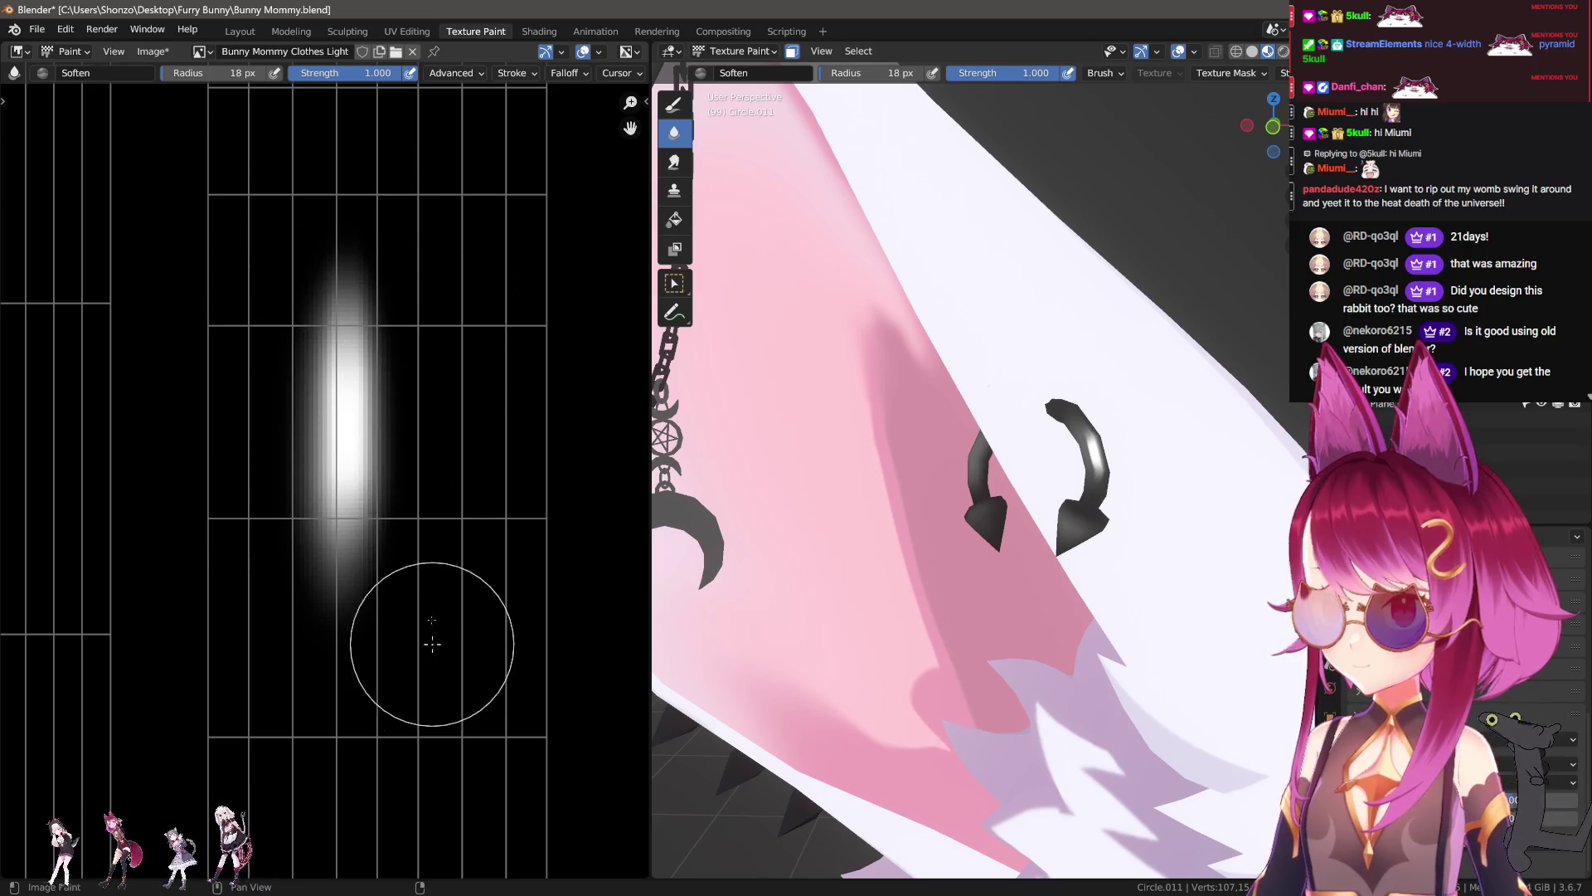
# Step: Smear the glow up and down into a narrower, sharper streak
pyautogui.hotkey('shift', 'space')
pyautogui.scroll(-2, 390, 634)
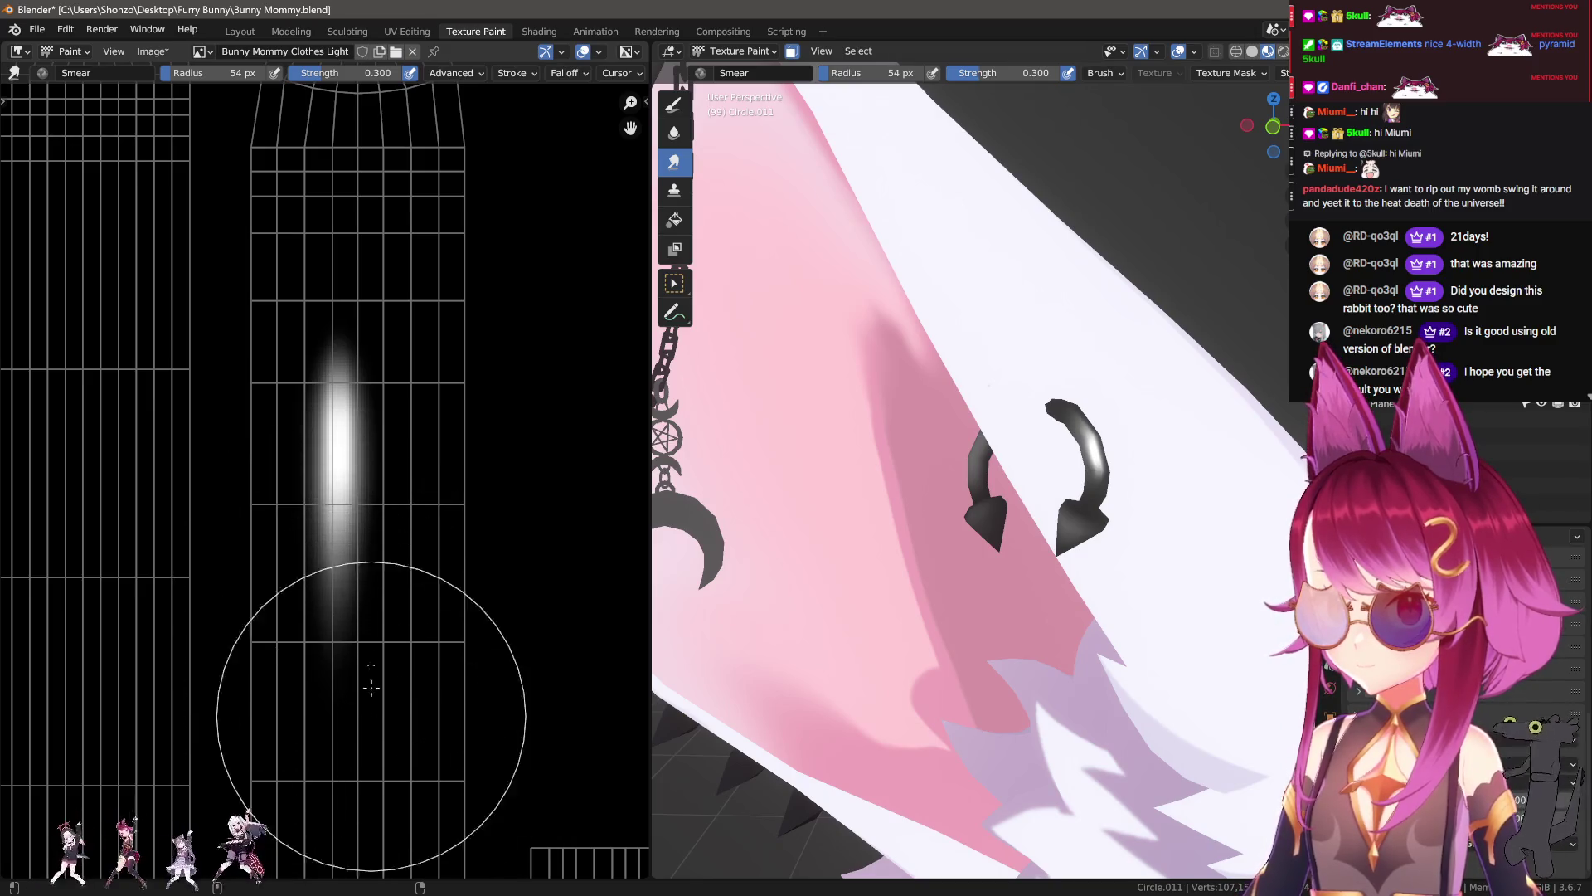
pyautogui.moveTo(365, 604); pyautogui.dragTo(383, 780)
pyautogui.moveTo(307, 689); pyautogui.dragTo(340, 215)
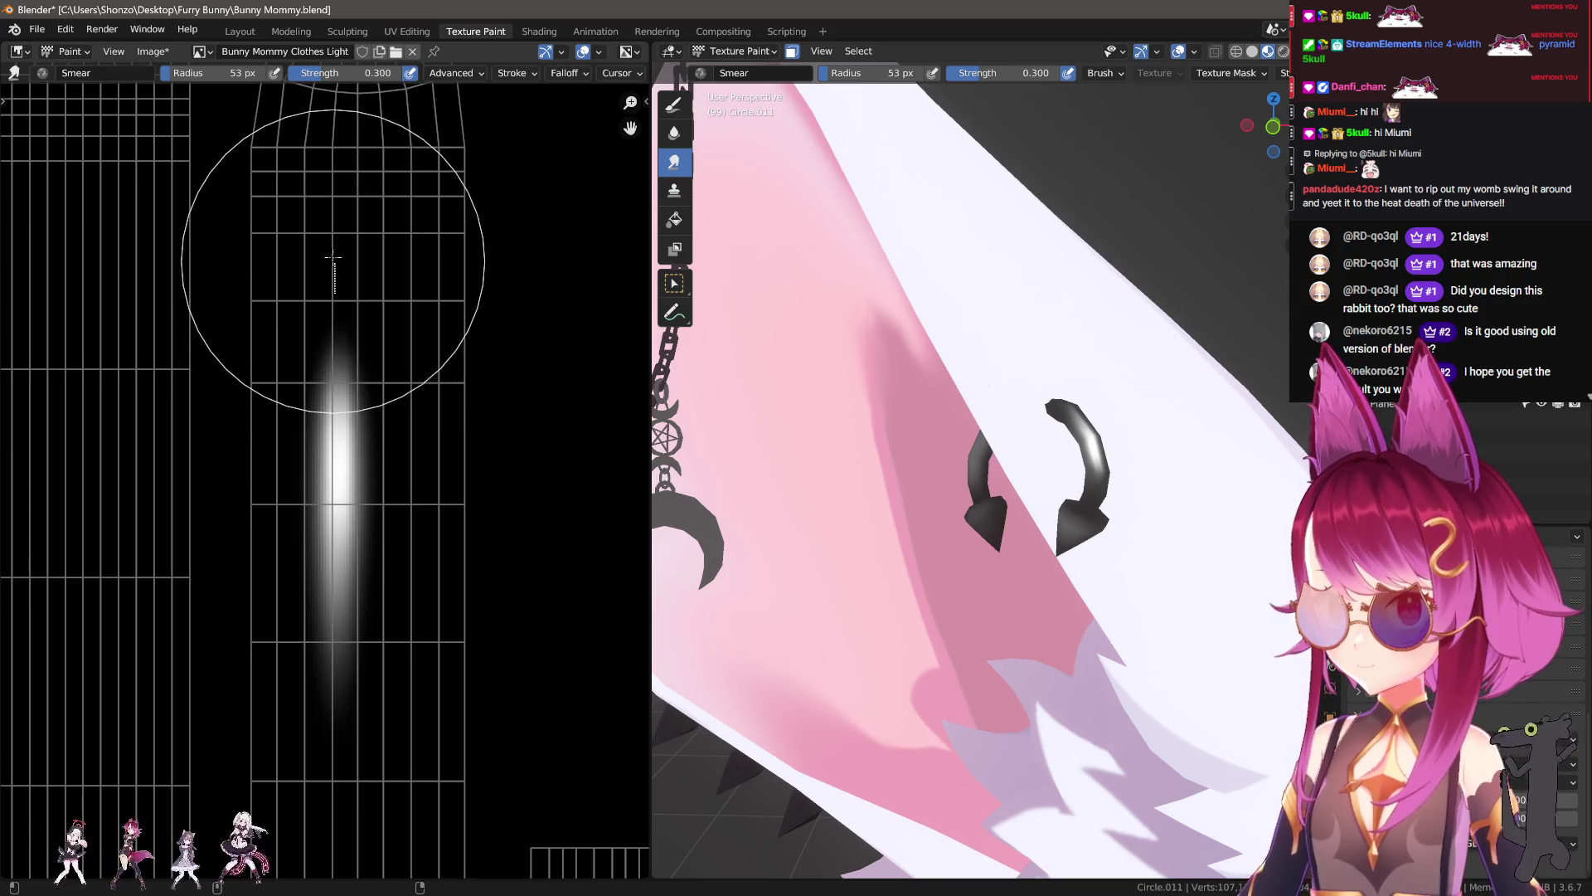
pyautogui.moveTo(1094, 465); pyautogui.dragTo(1111, 518, button='middle')
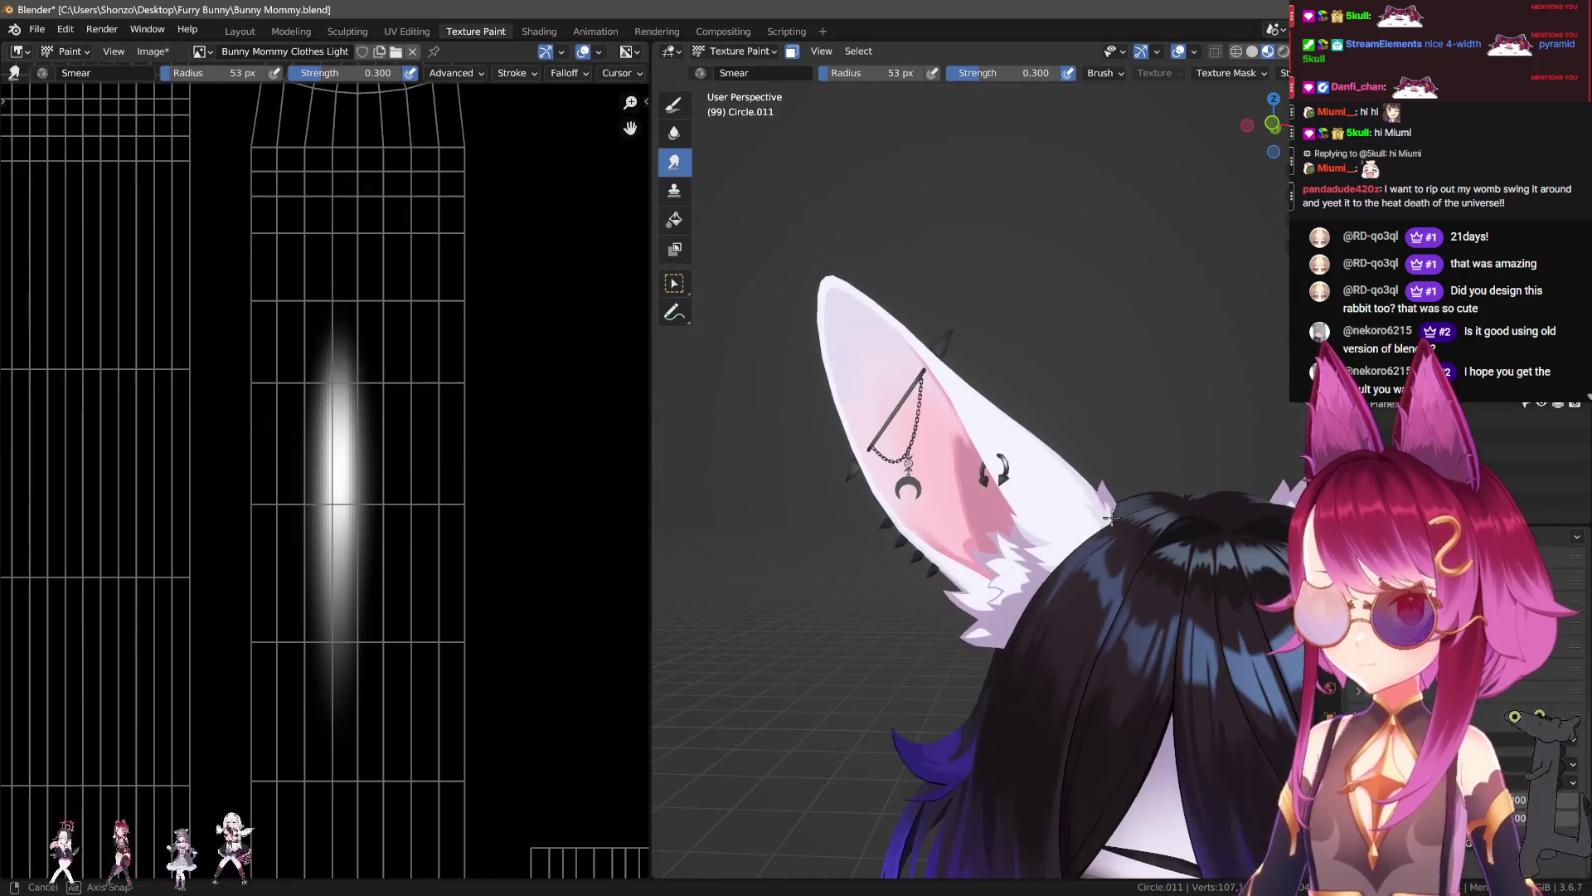
pyautogui.scroll(6, 1113, 518)
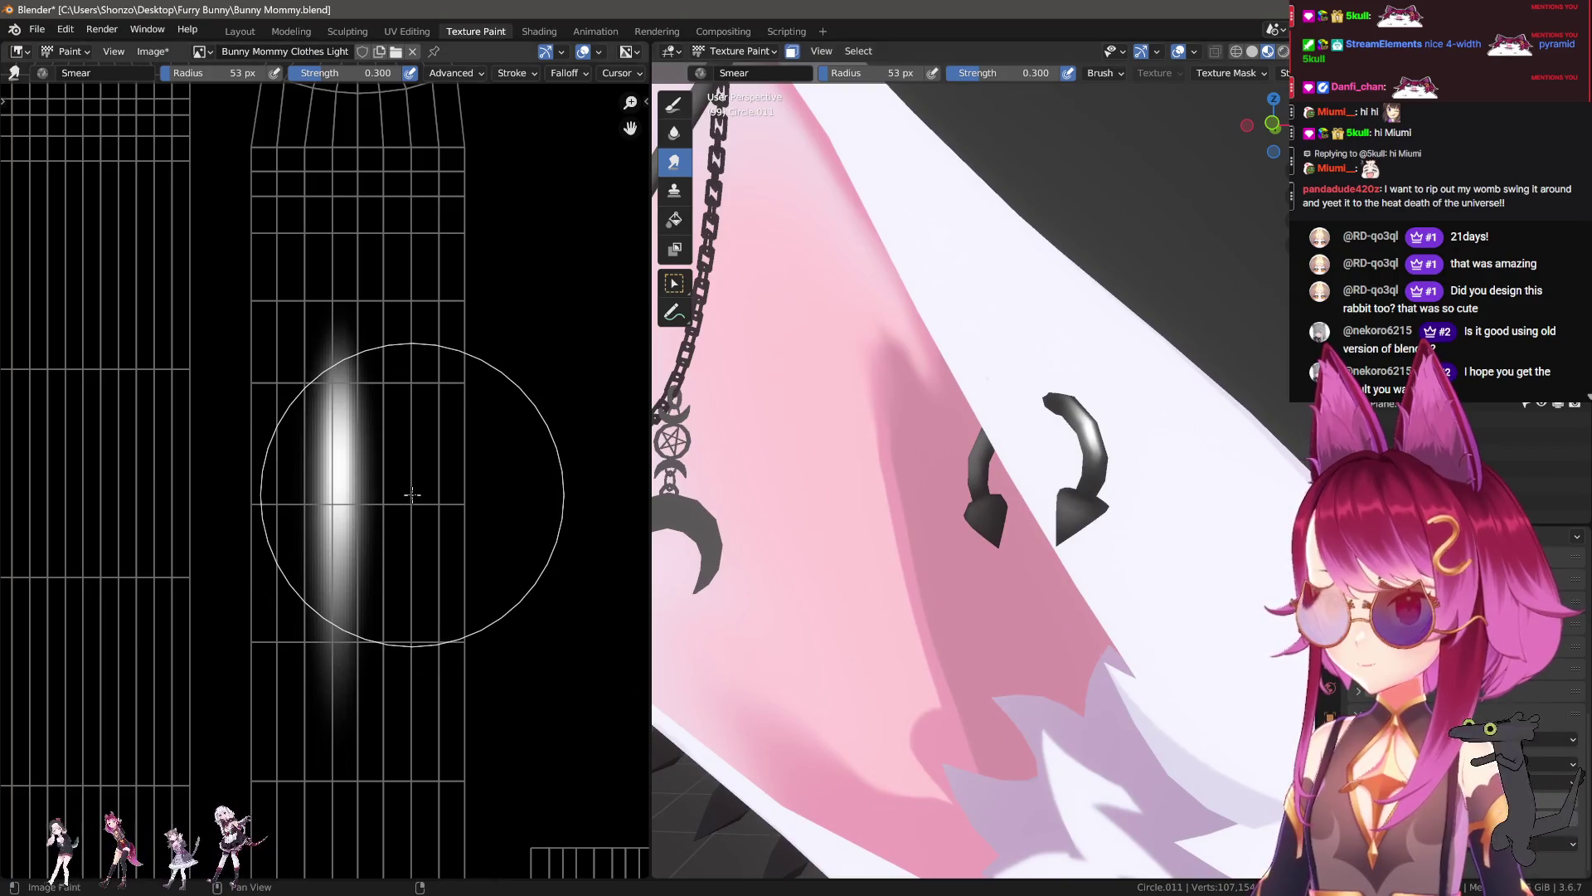
pyautogui.moveTo(398, 496); pyautogui.dragTo(407, 494)
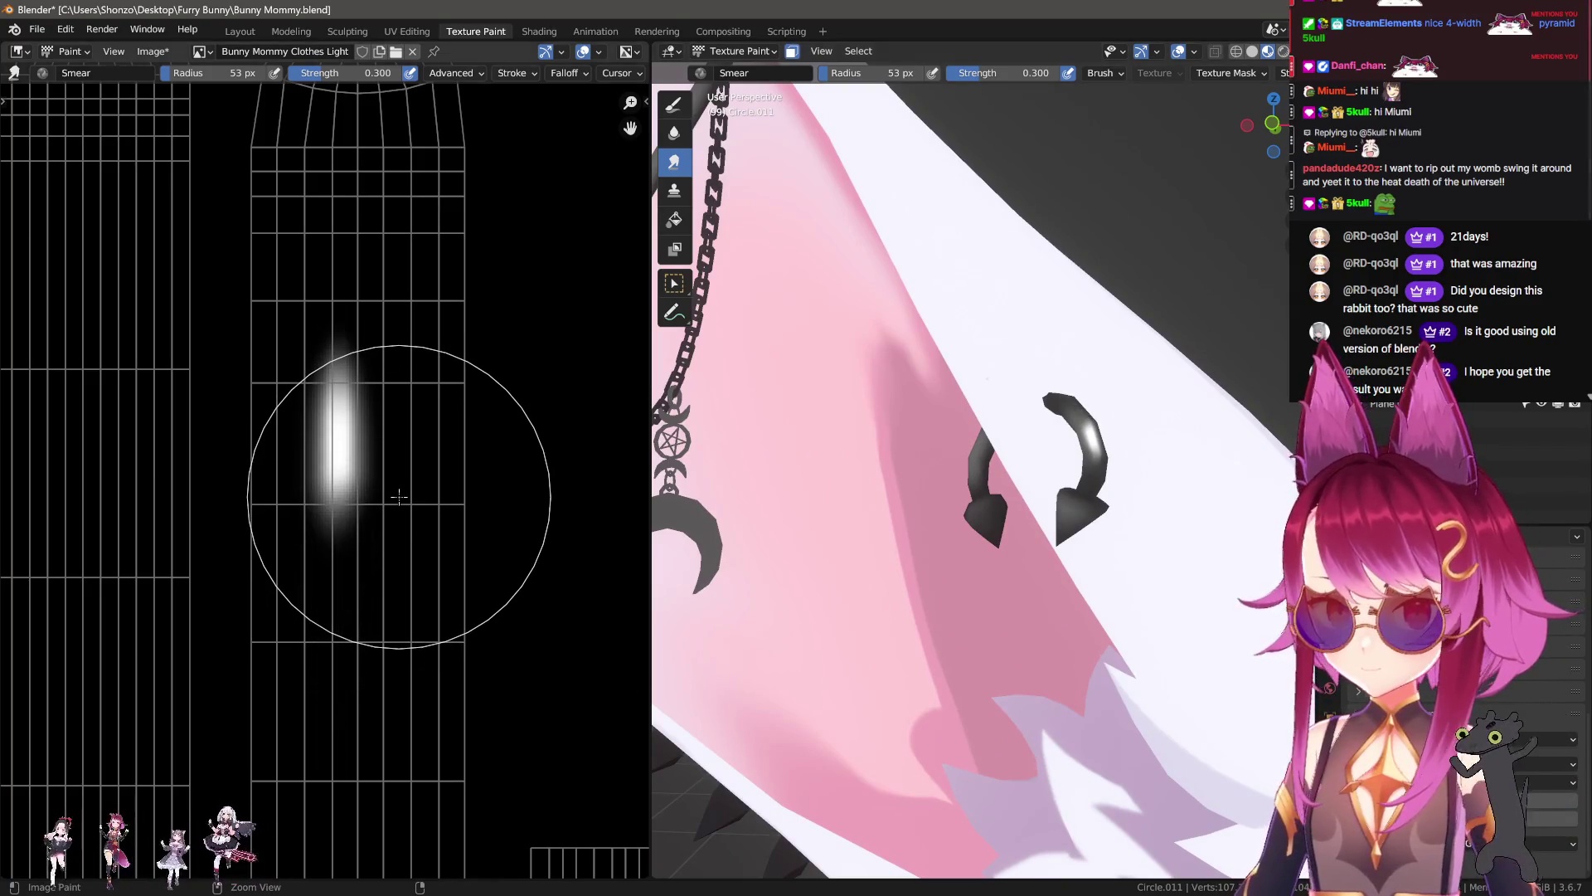
# Step: Undo the smeared lower tail and pick a light grey paint colour from the palette
pyautogui.press('d')
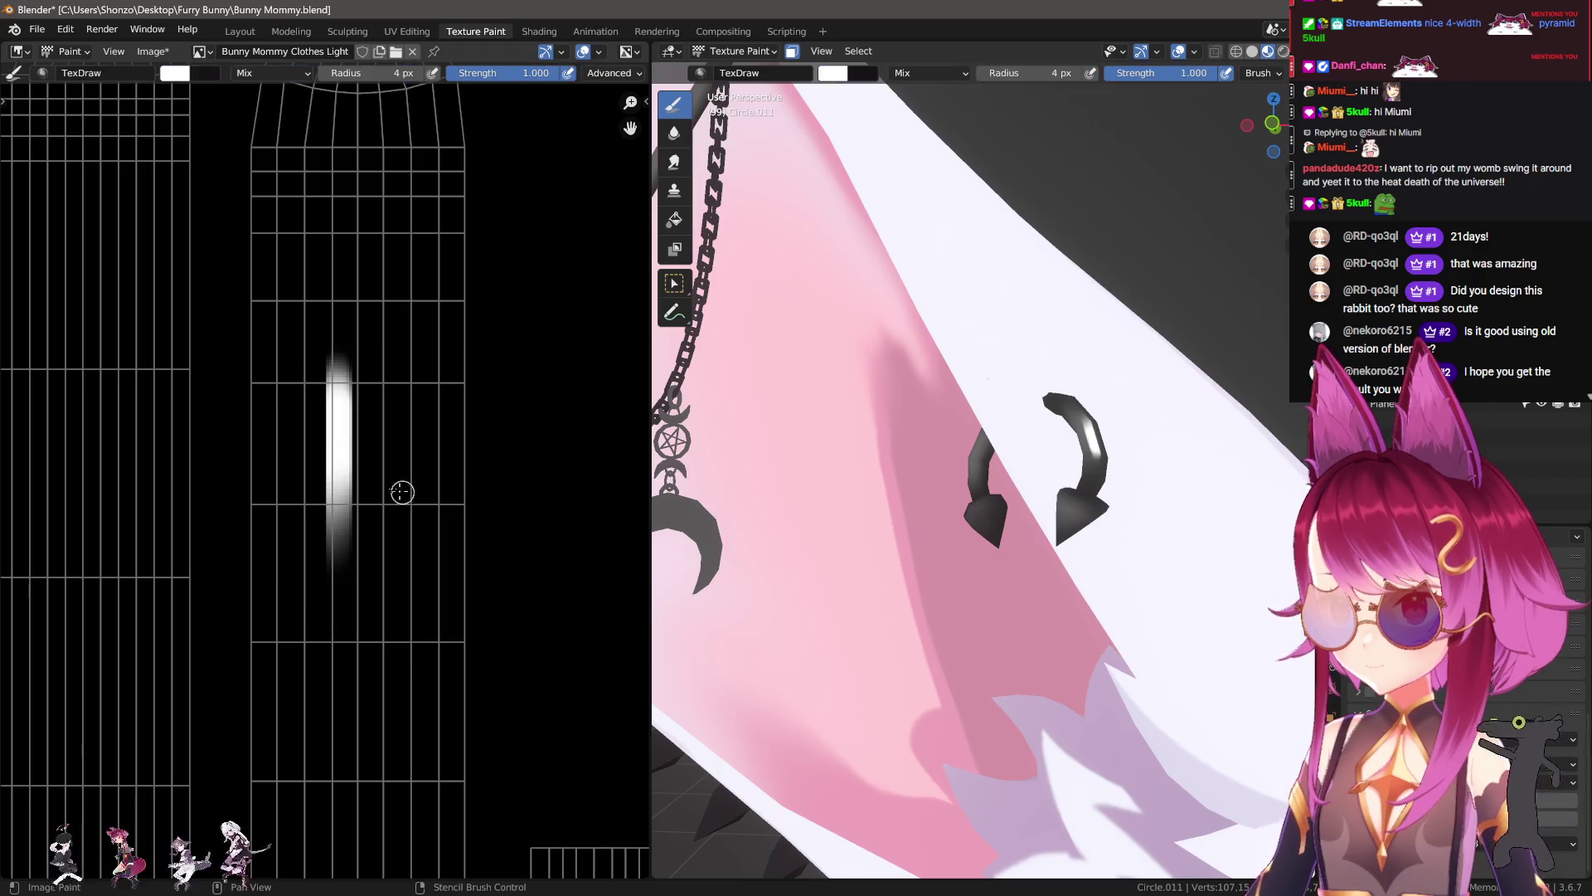
pyautogui.hotkey('ctrl', 'z')
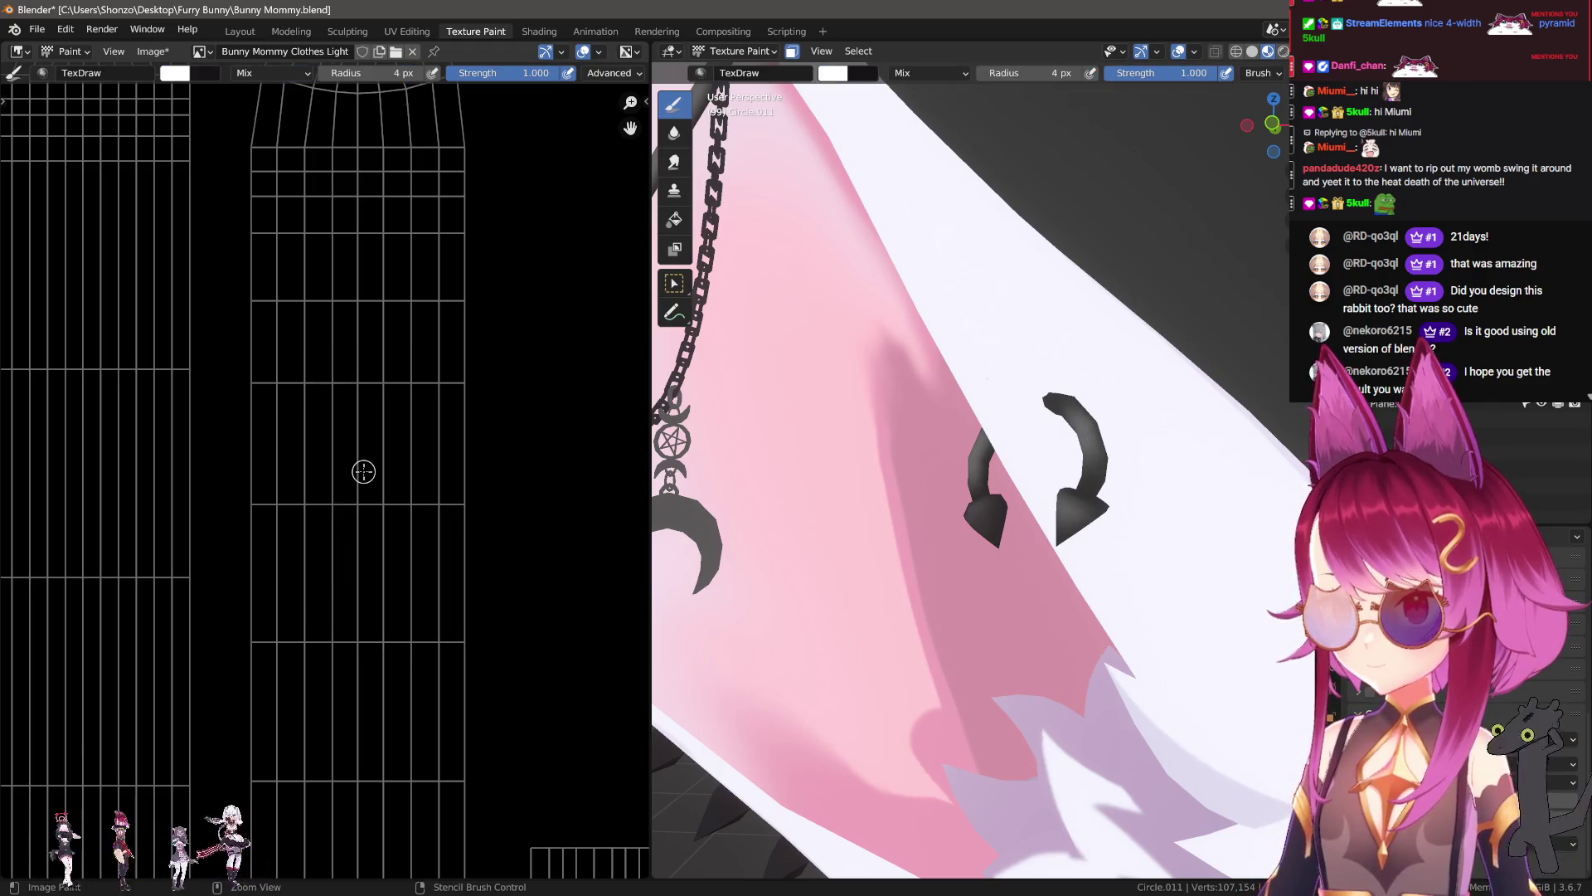
pyautogui.press('n')
pyautogui.click(546, 664)
pyautogui.press('n')
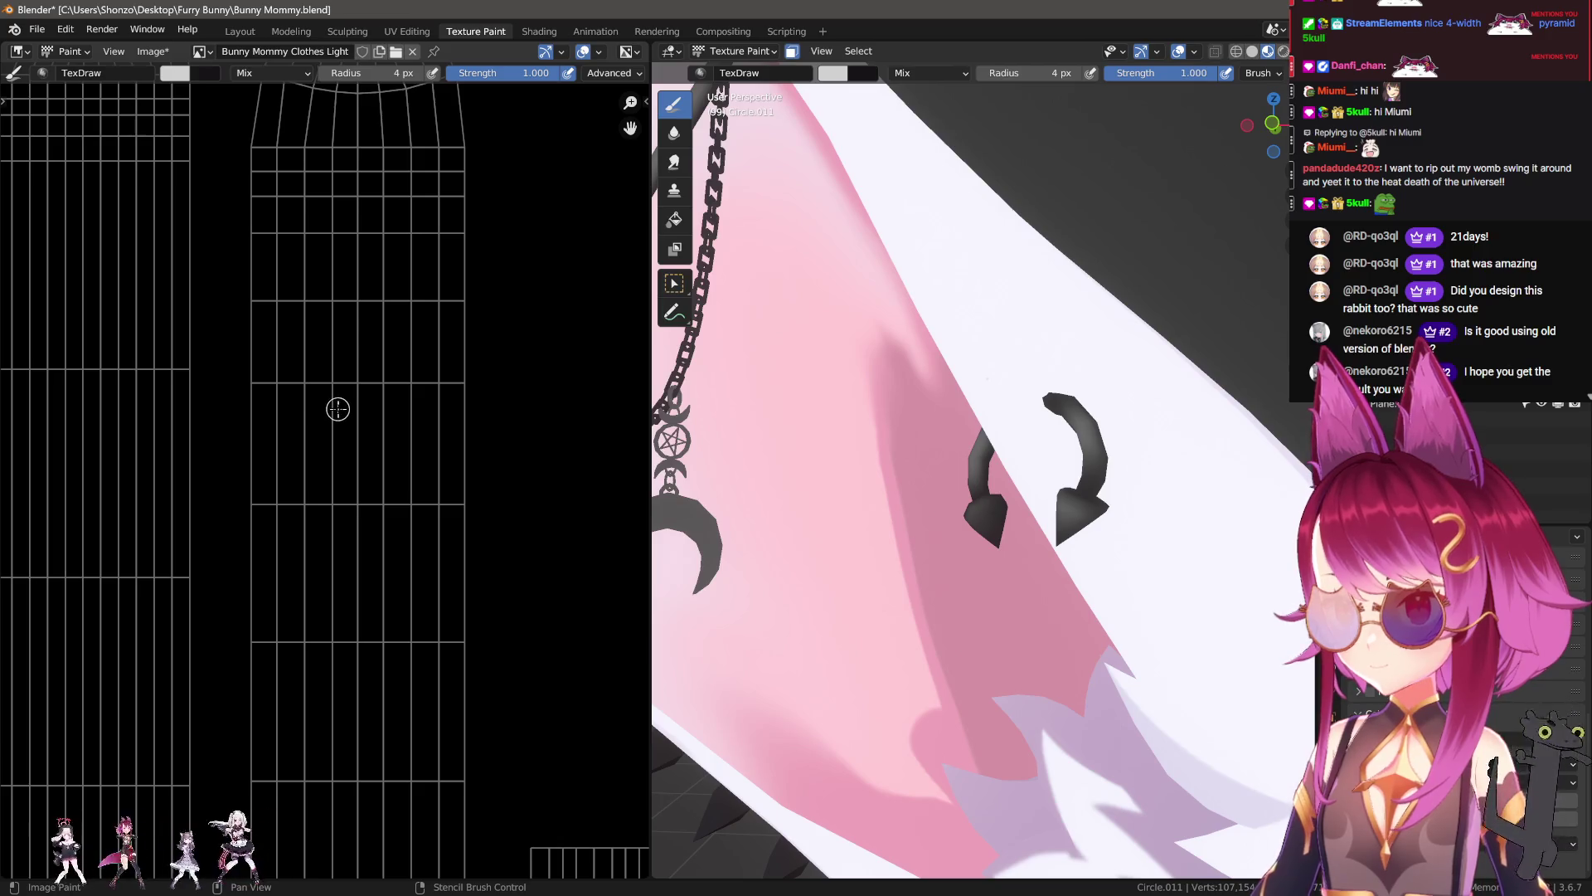
# Step: Smear the streak into soft gradients upward and downward, using a 53 px smear brush
pyautogui.hotkey('shift', 'space')
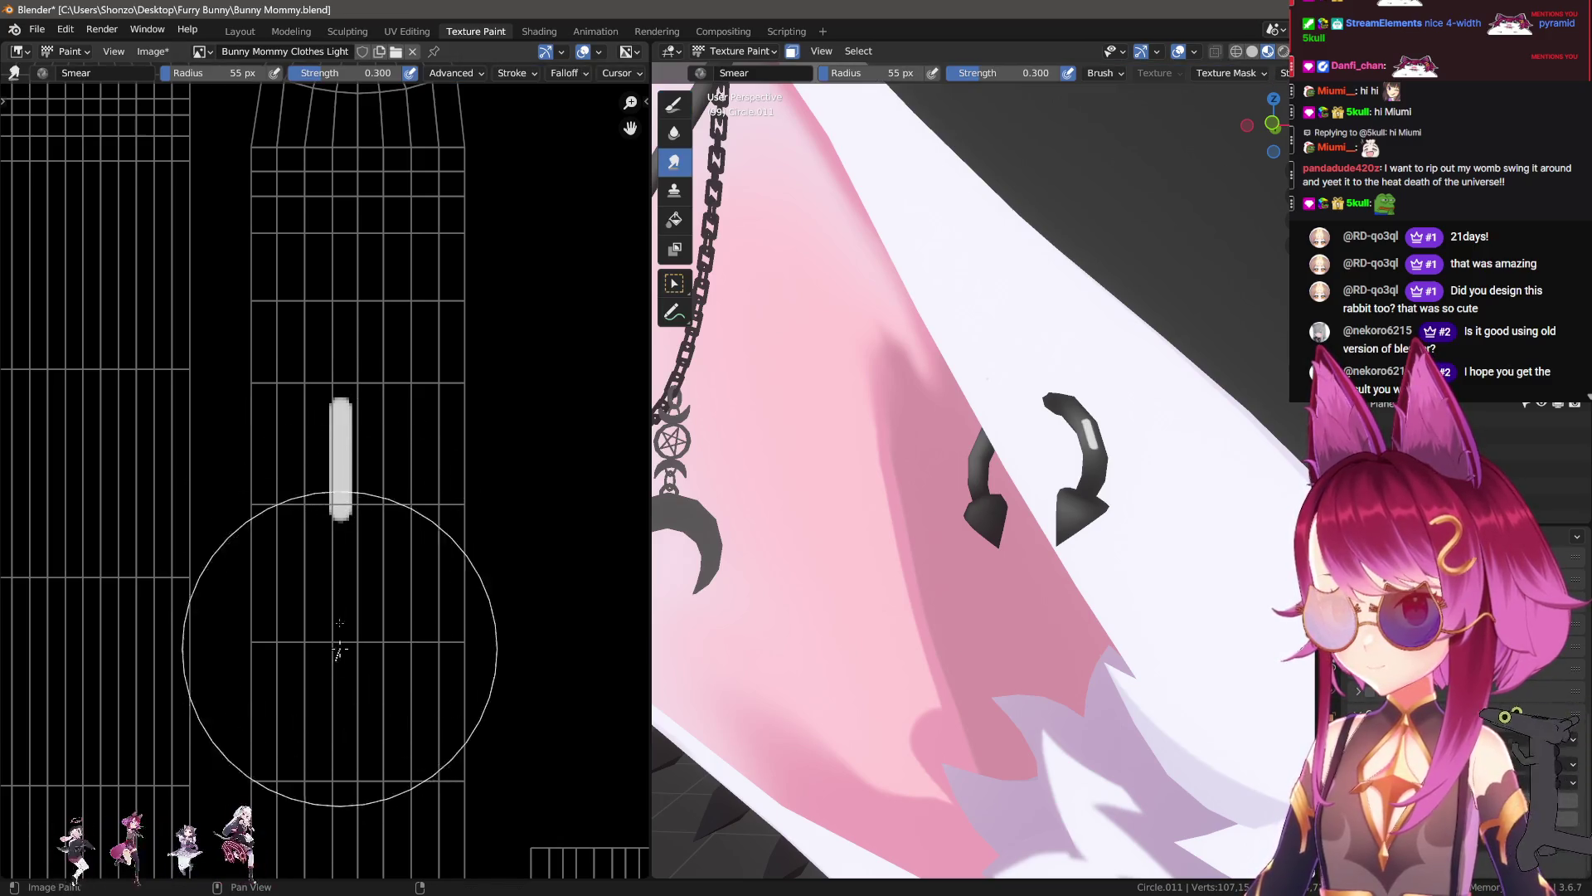
pyautogui.moveTo(340, 547)
pyautogui.mouseDown()
pyautogui.moveTo(323, 741)
pyautogui.moveTo(319, 222)
pyautogui.moveTo(284, 700)
pyautogui.moveTo(313, 304)
pyautogui.mouseUp()
pyautogui.hotkey('shift', 'space')
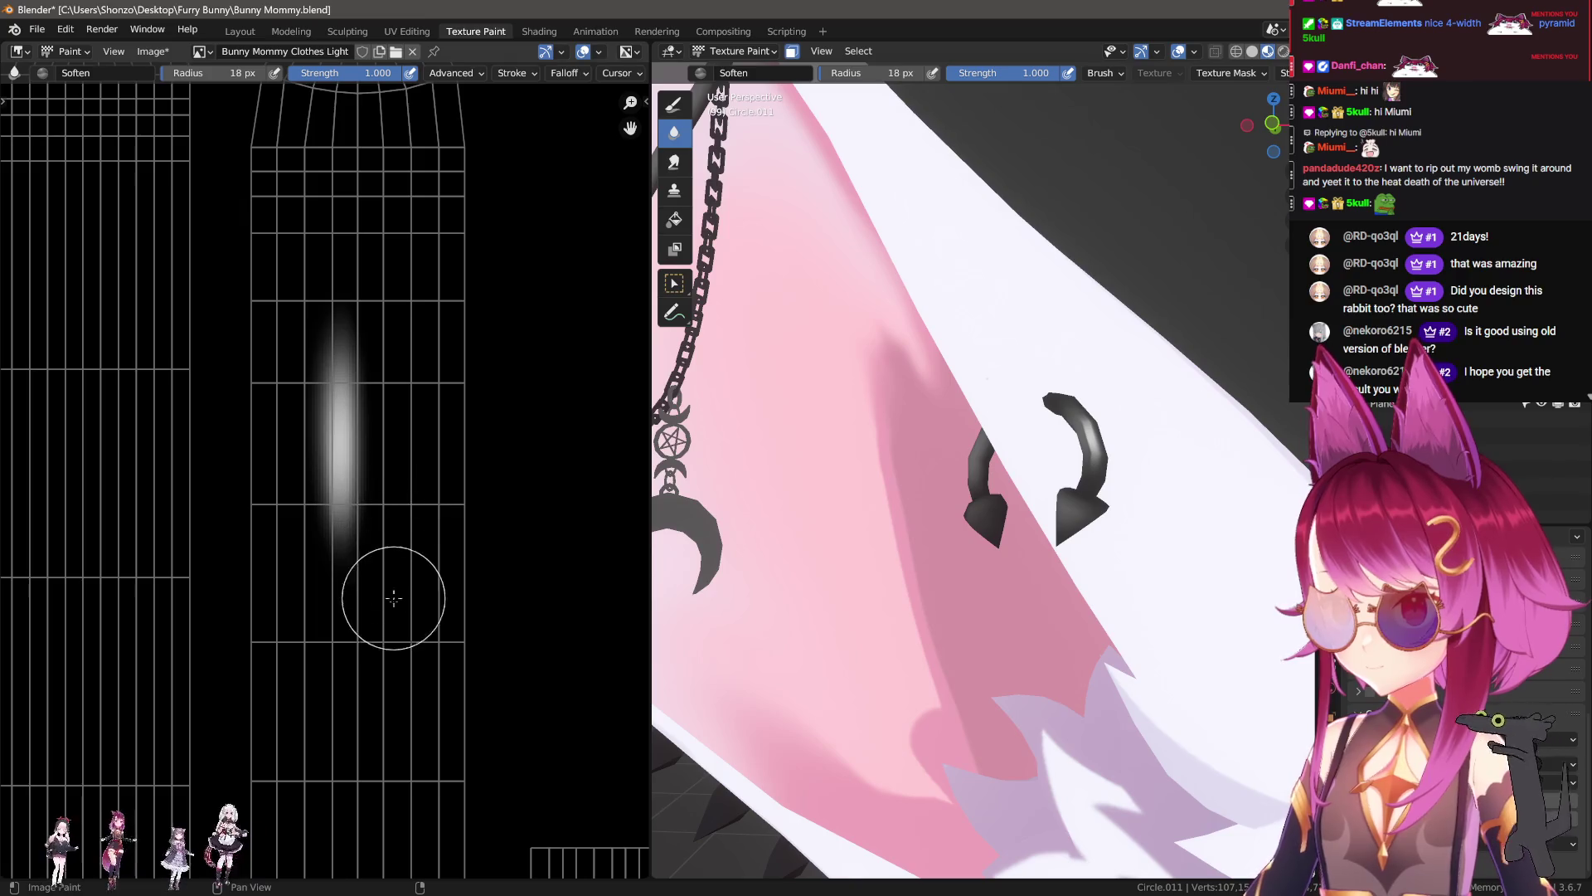
pyautogui.hotkey('shift', 'space')
pyautogui.moveTo(318, 618)
pyautogui.mouseDown()
pyautogui.moveTo(317, 765)
pyautogui.moveTo(350, 690)
pyautogui.moveTo(349, 718)
pyautogui.mouseUp()
pyautogui.press('f')
pyautogui.moveTo(300, 303); pyautogui.dragTo(300, 251)
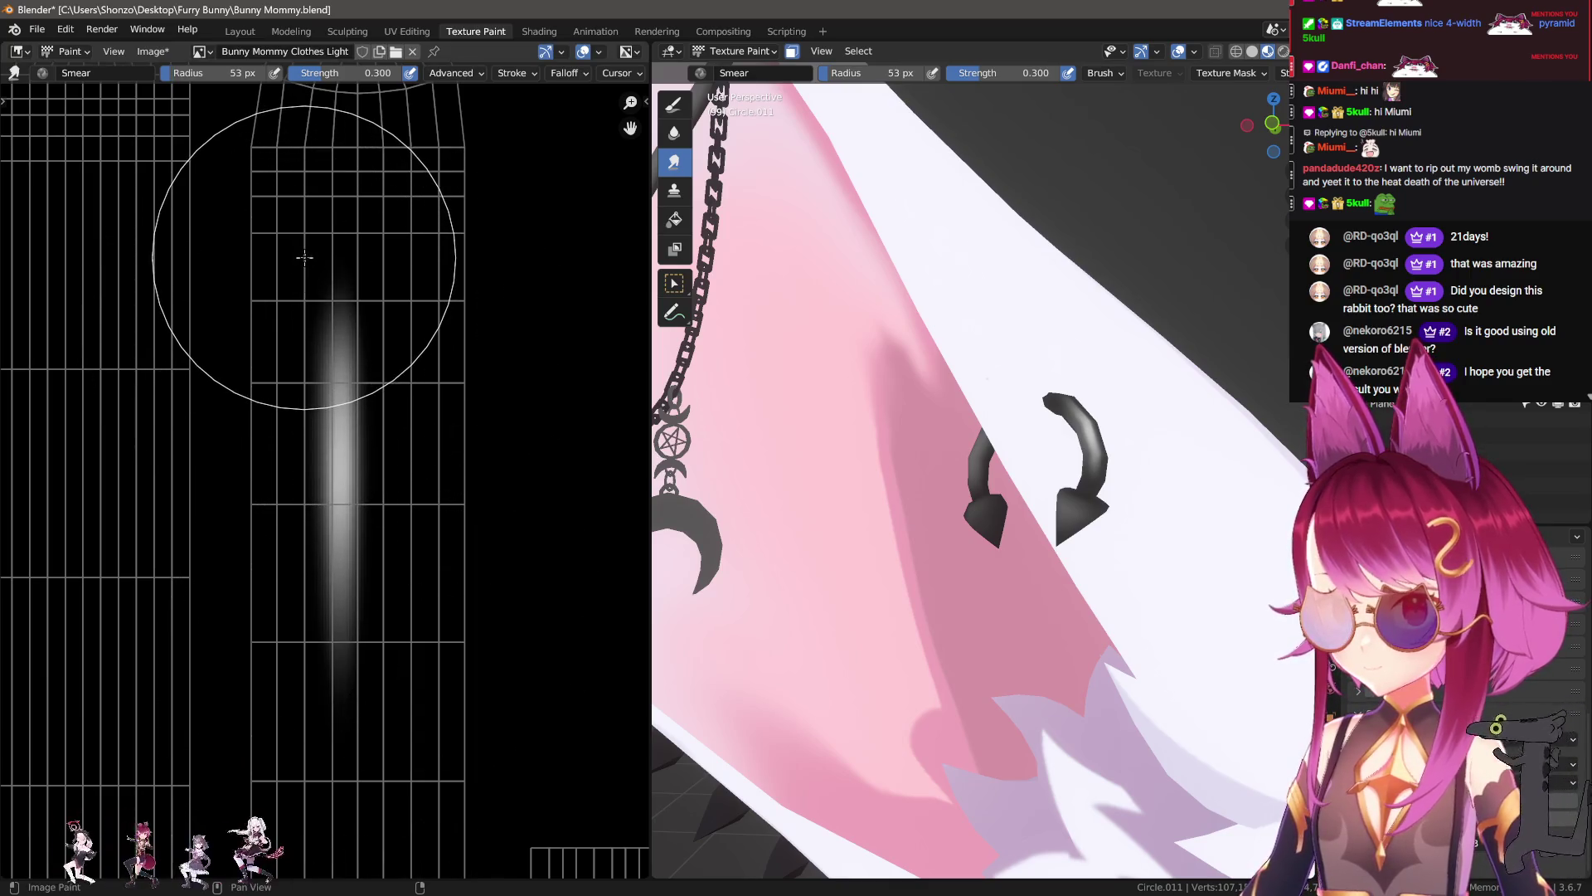
# Step: Set the paint colour to white from the palette
pyautogui.hotkey('shift', 'space')
pyautogui.press('n')
pyautogui.press('x')
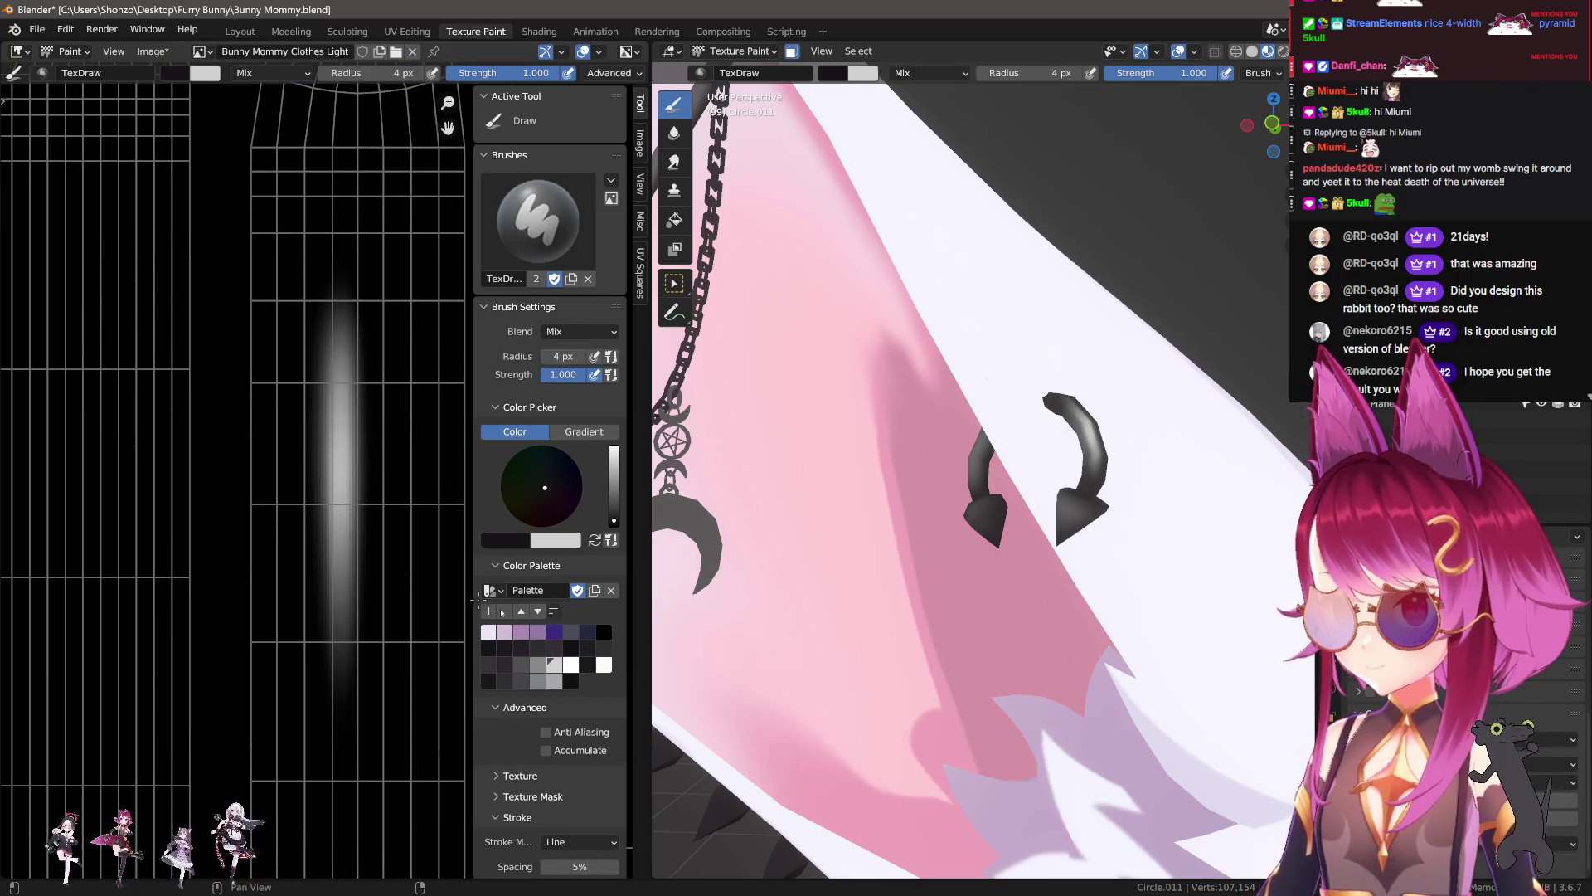
pyautogui.click(570, 664)
pyautogui.press('n')
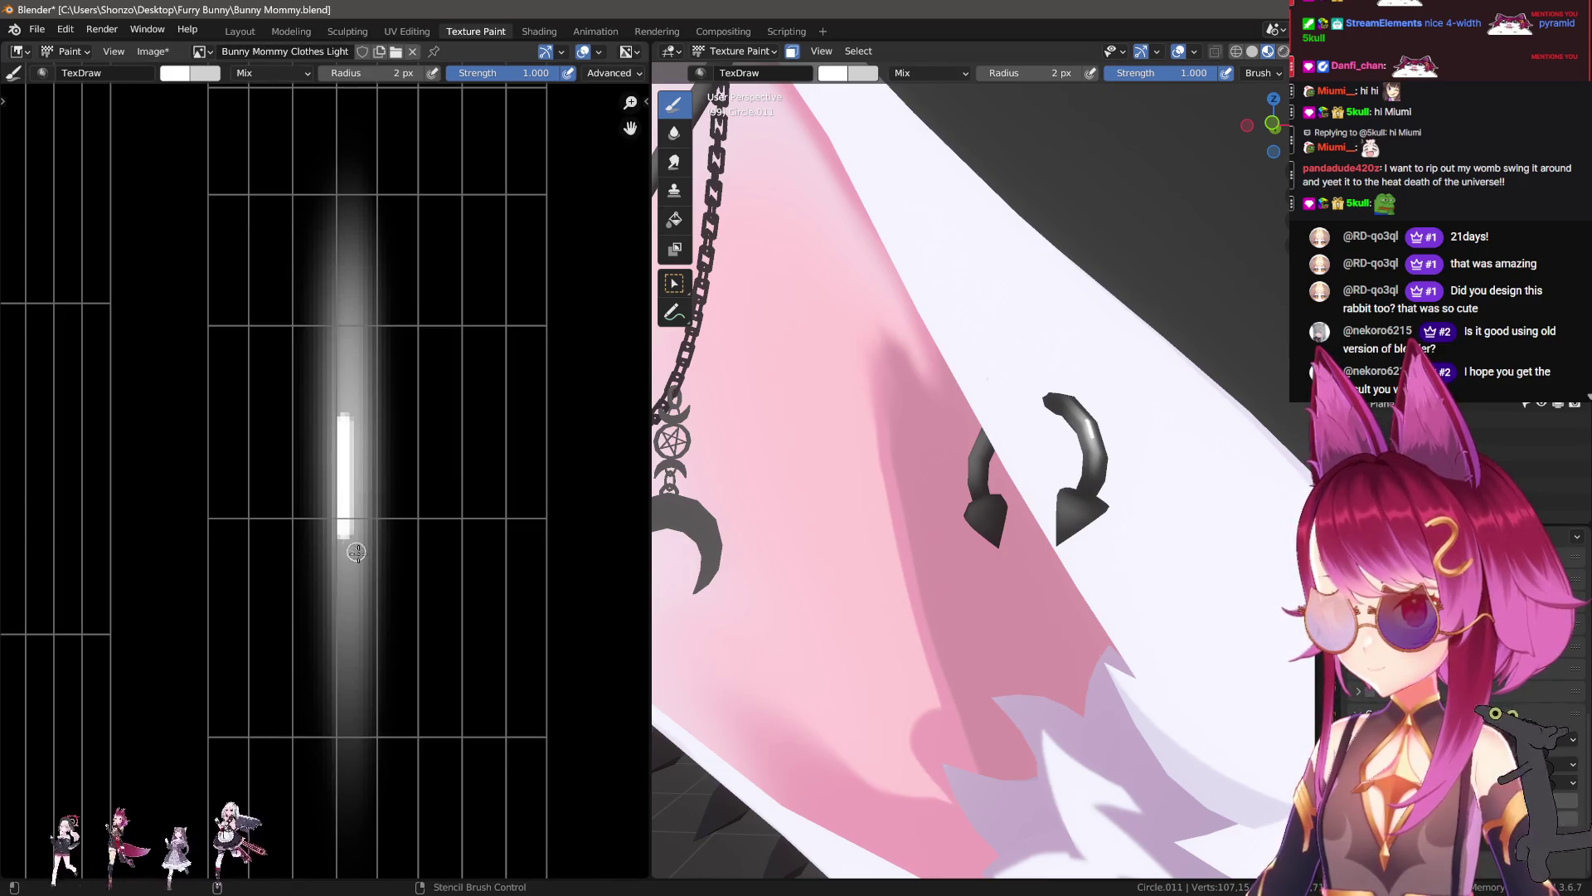
# Step: Set the smear brush to 7 px and the blur brush to 3 px at 1.0 strength
pyautogui.hotkey('shift', 'space')
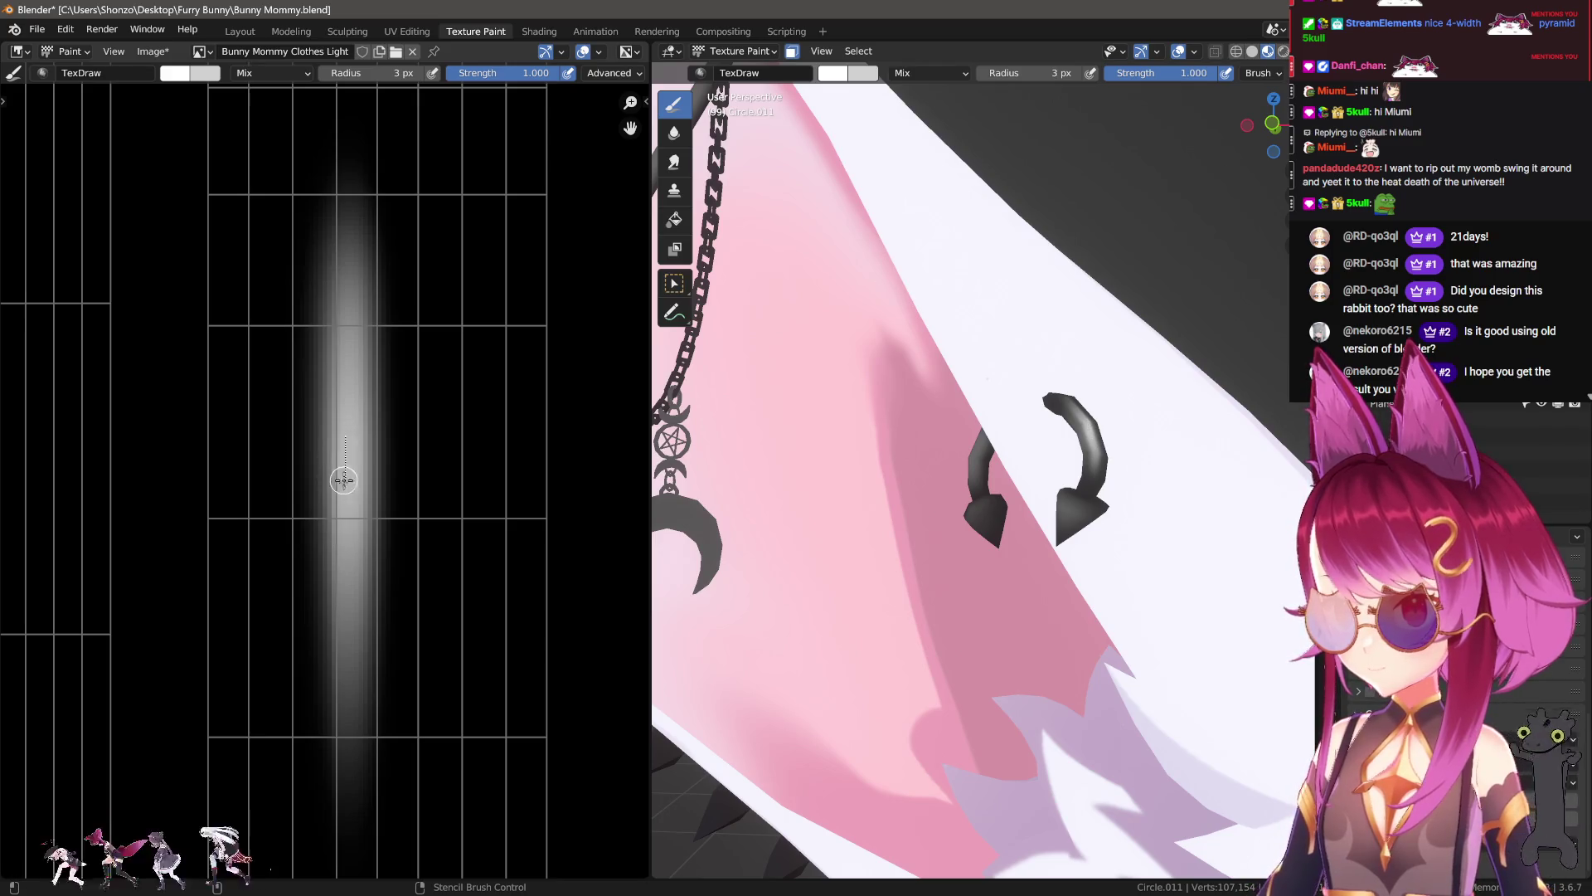
pyautogui.press('f')
pyautogui.click(372, 516)
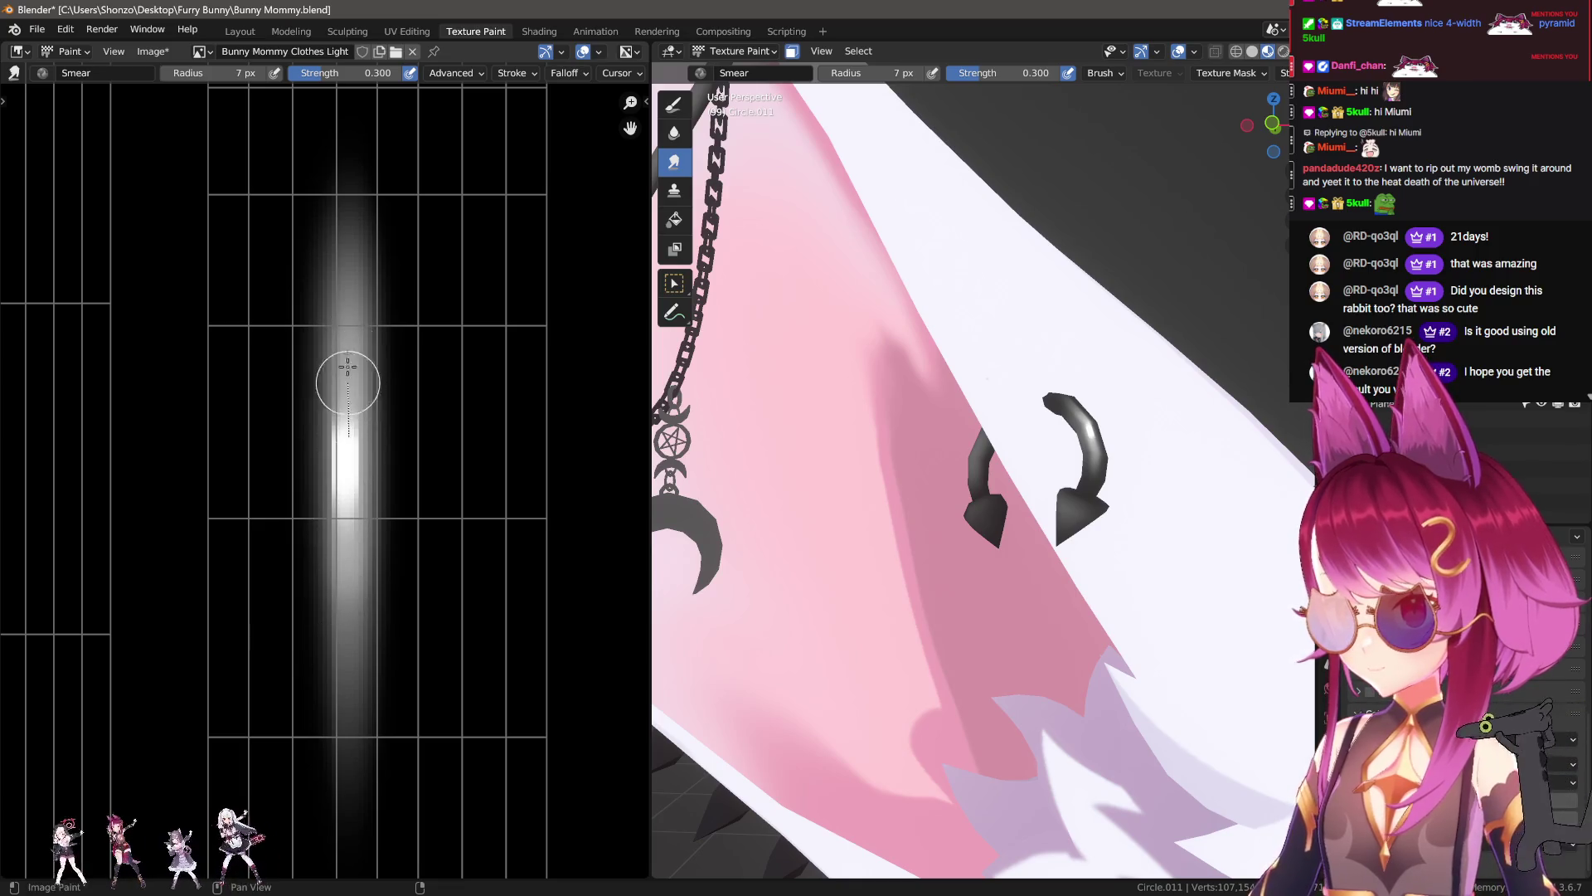
pyautogui.hotkey('shift', 'space')
pyautogui.press('s')
pyautogui.press('f')
pyautogui.click(356, 455)
pyautogui.hotkey('shift', 'f')
pyautogui.click(364, 427)
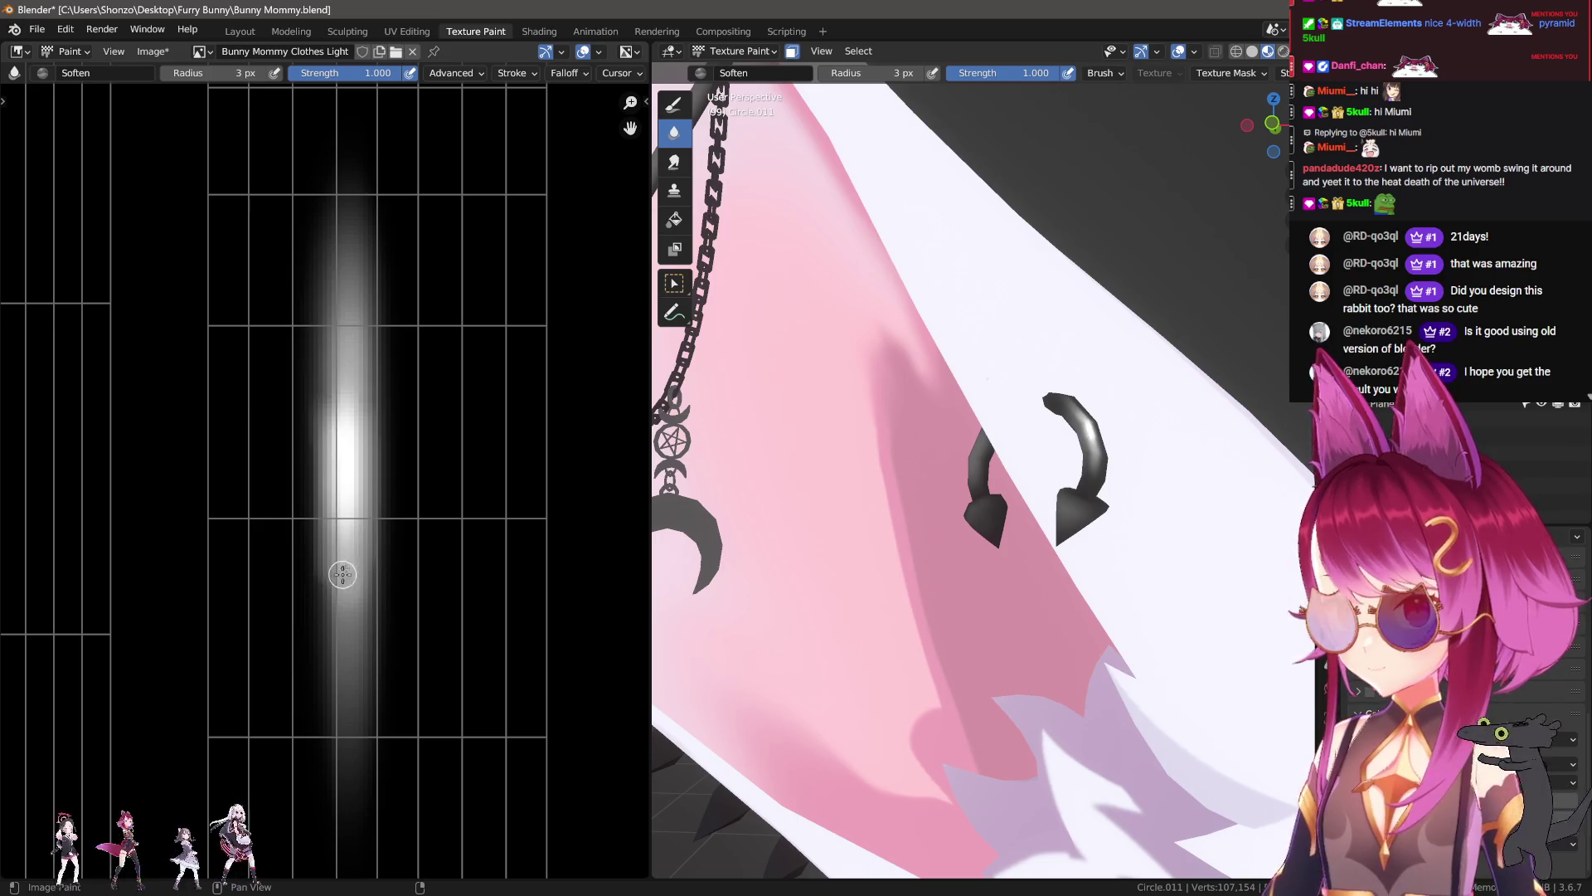
# Step: Smear the white streak up and down, enlarging the smear brush to 24 then 42 px
pyautogui.hotkey('shift', 'space')
pyautogui.click(351, 429)
pyautogui.moveTo(358, 417); pyautogui.dragTo(359, 322)
pyautogui.moveTo(337, 630); pyautogui.dragTo(352, 686)
pyautogui.moveTo(318, 608); pyautogui.dragTo(342, 667)
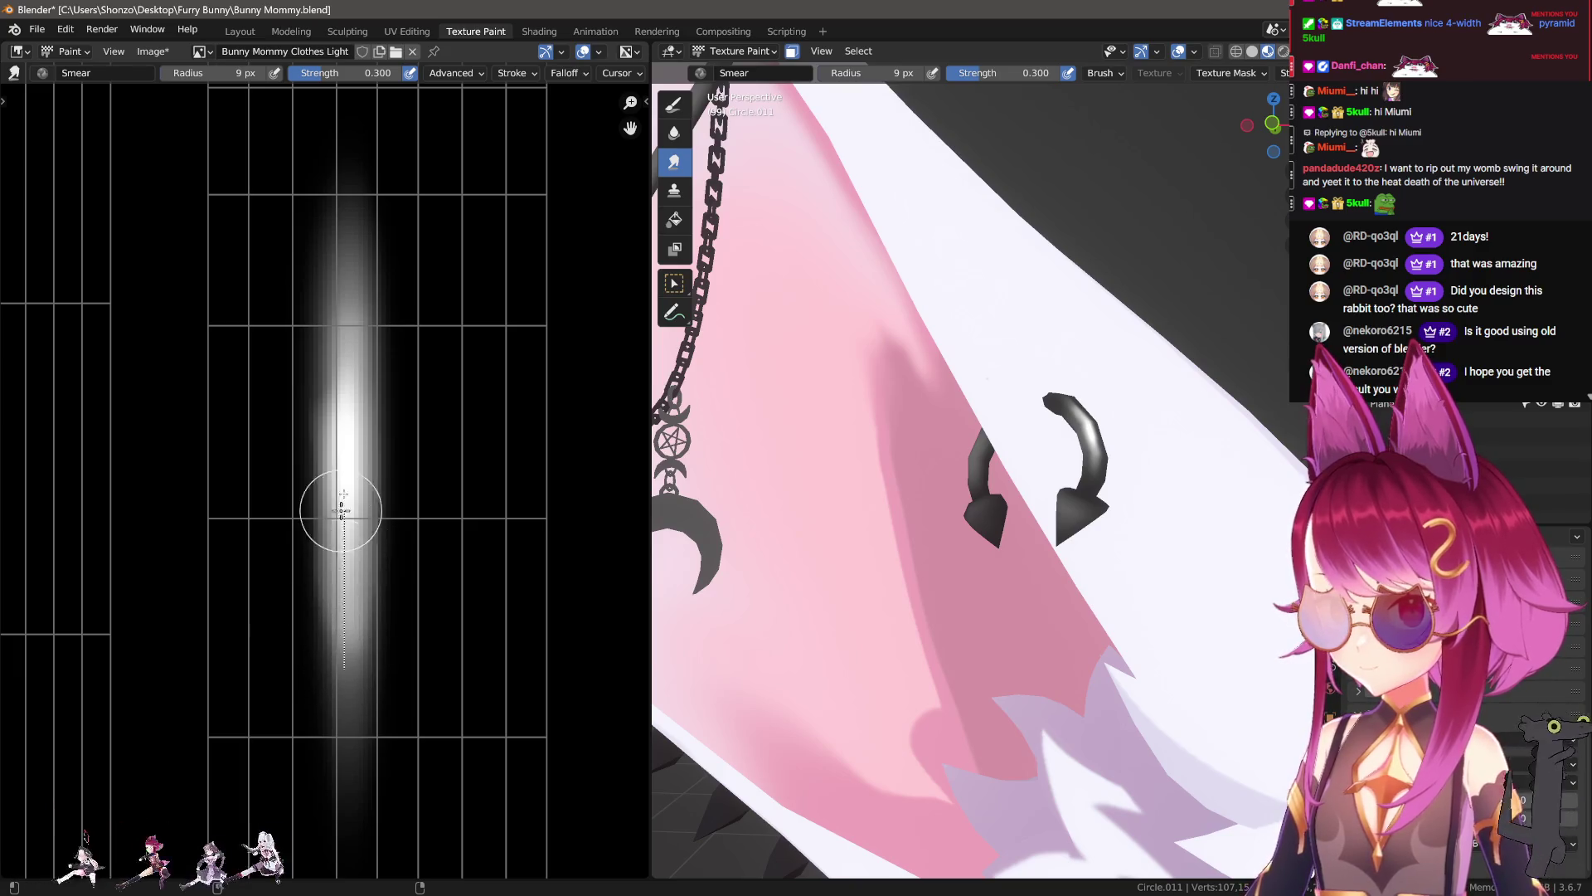
pyautogui.scroll(2, 384, 669)
pyautogui.press('f')
pyautogui.click(440, 639)
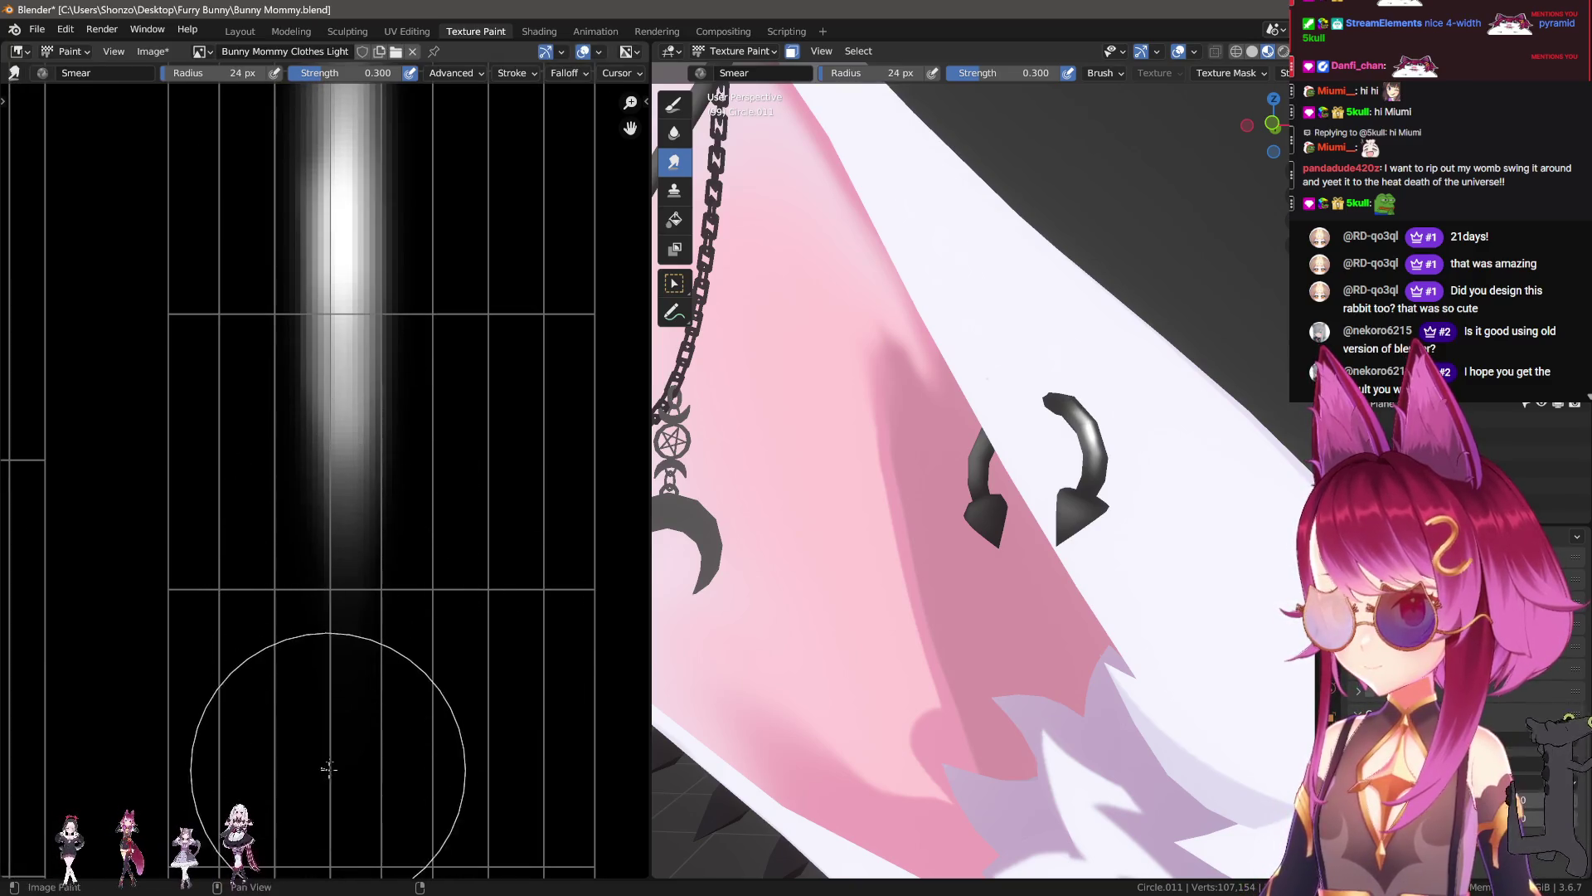
pyautogui.scroll(-2, 348, 547)
pyautogui.press('f')
pyautogui.click(336, 613)
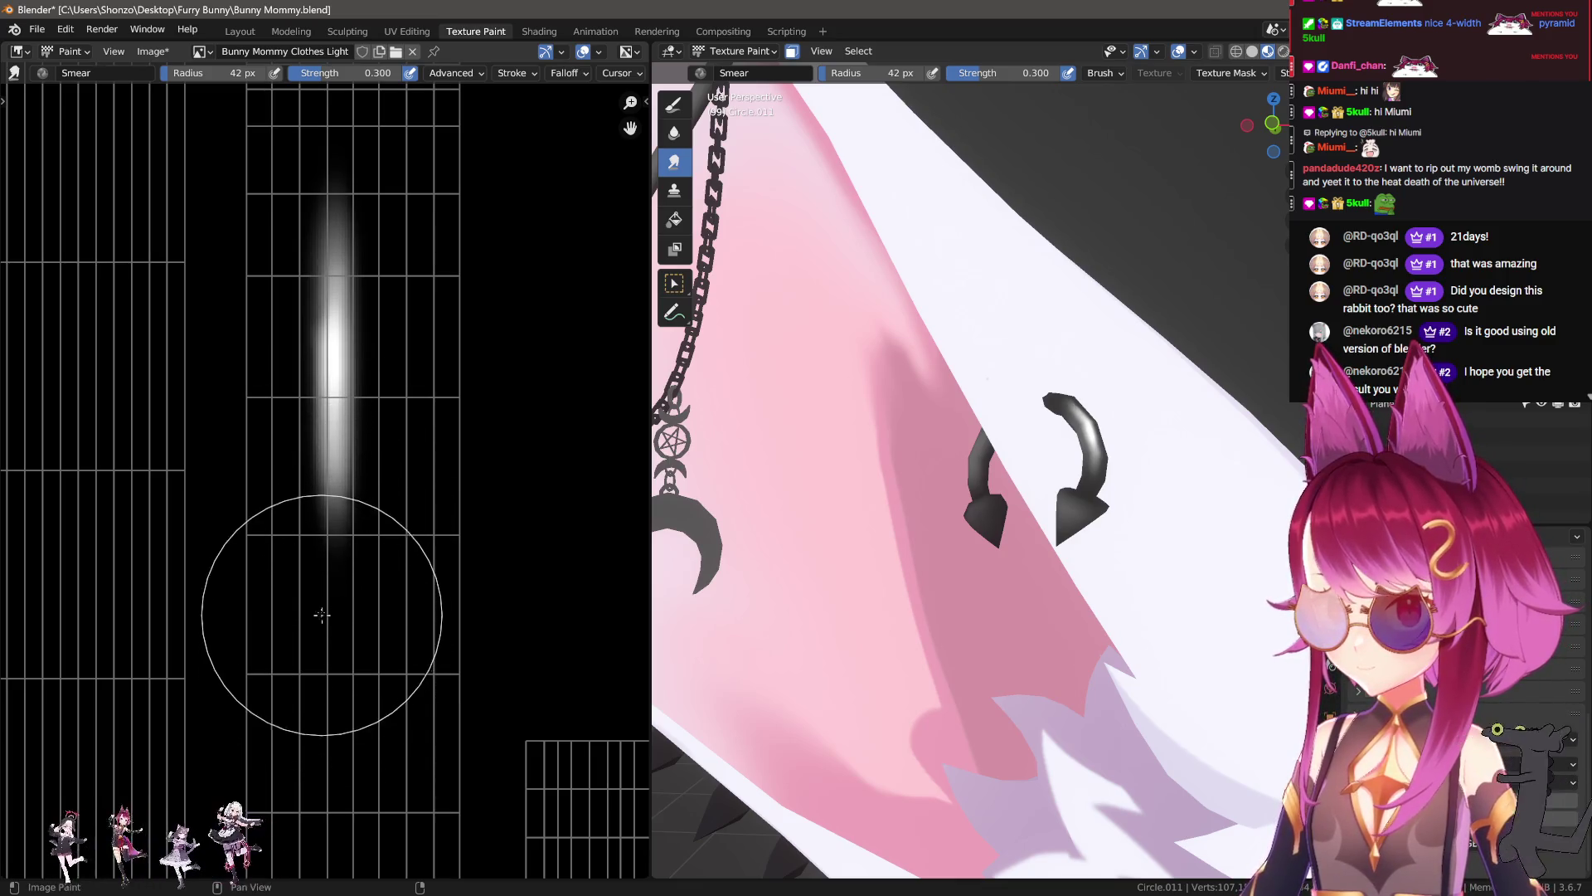
# Step: Soften and broaden the streak with a 15 px blur brush, especially its upper part
pyautogui.press('2')
pyautogui.moveTo(403, 327); pyautogui.dragTo(373, 697)
pyautogui.press('f')
pyautogui.click(278, 249)
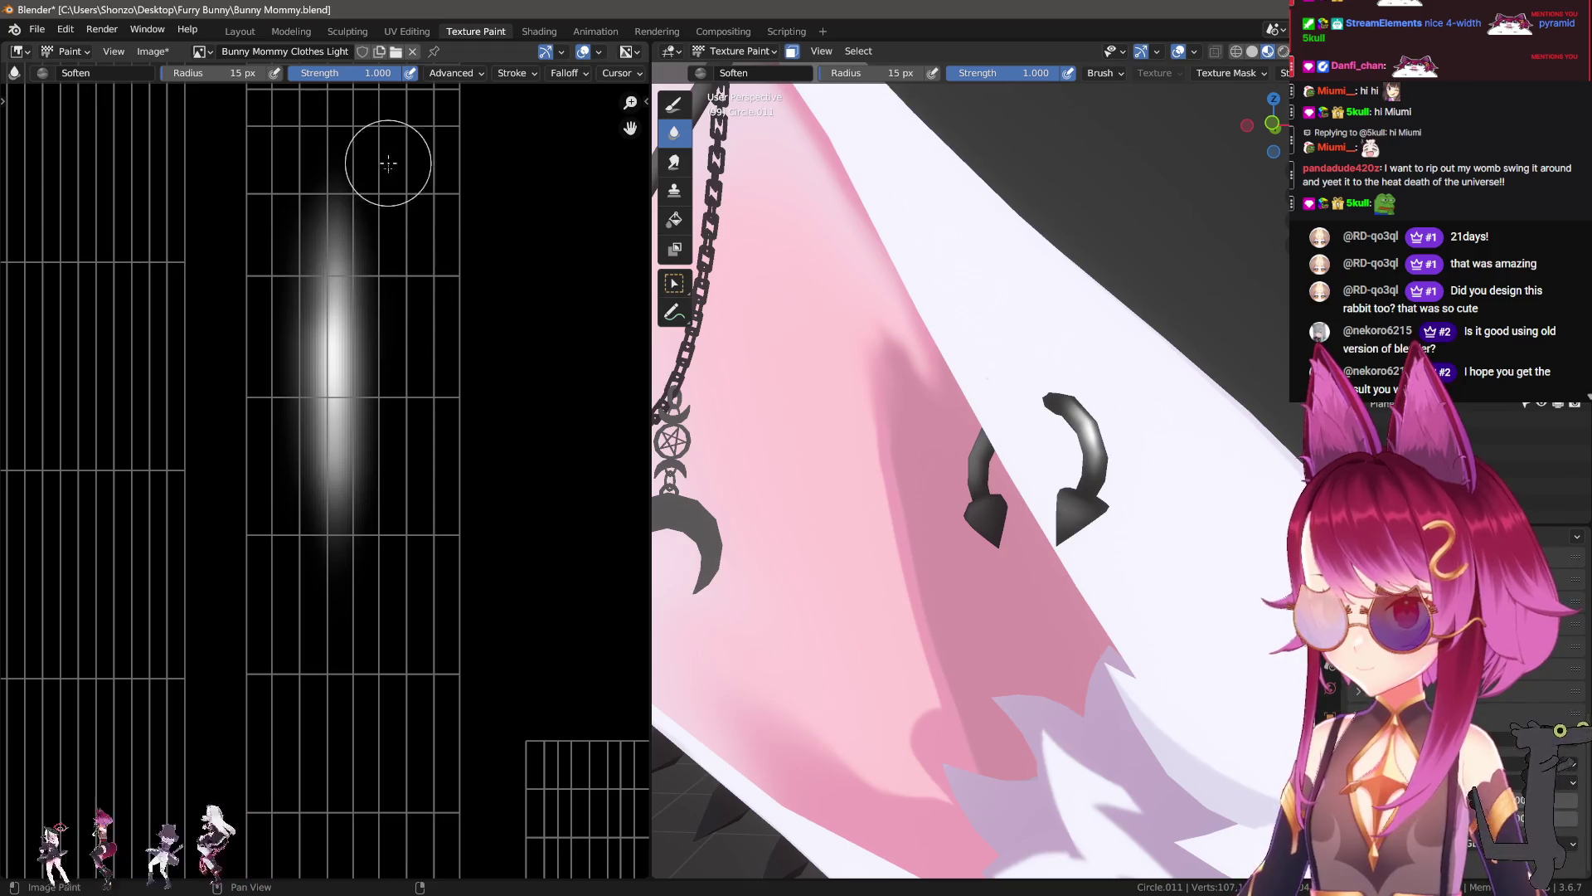
pyautogui.moveTo(388, 163); pyautogui.dragTo(377, 271)
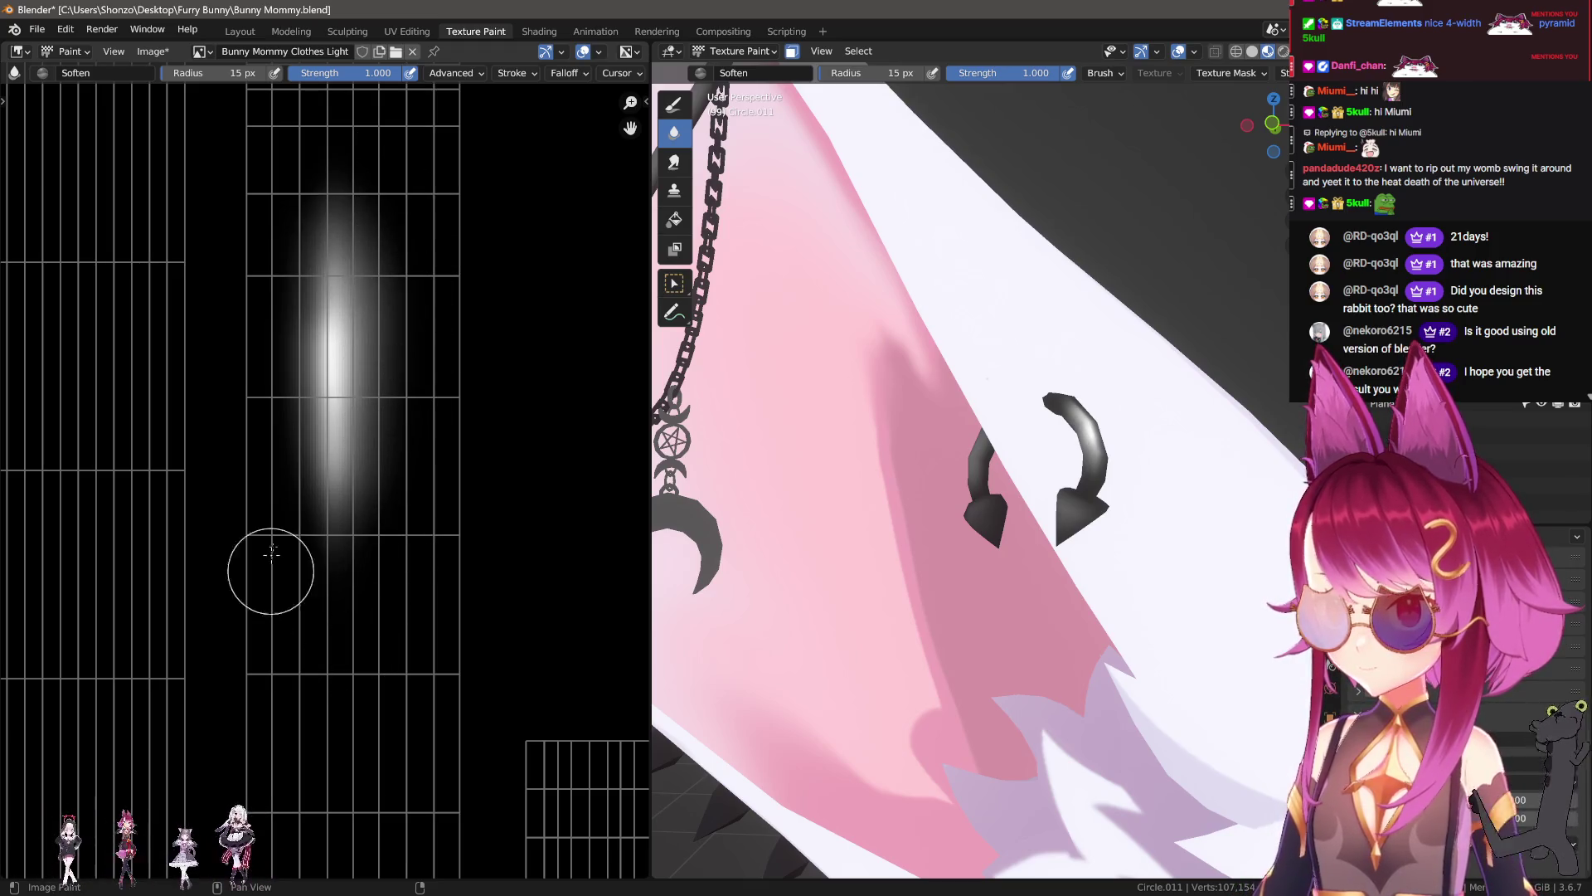
pyautogui.moveTo(280, 360); pyautogui.dragTo(286, 240)
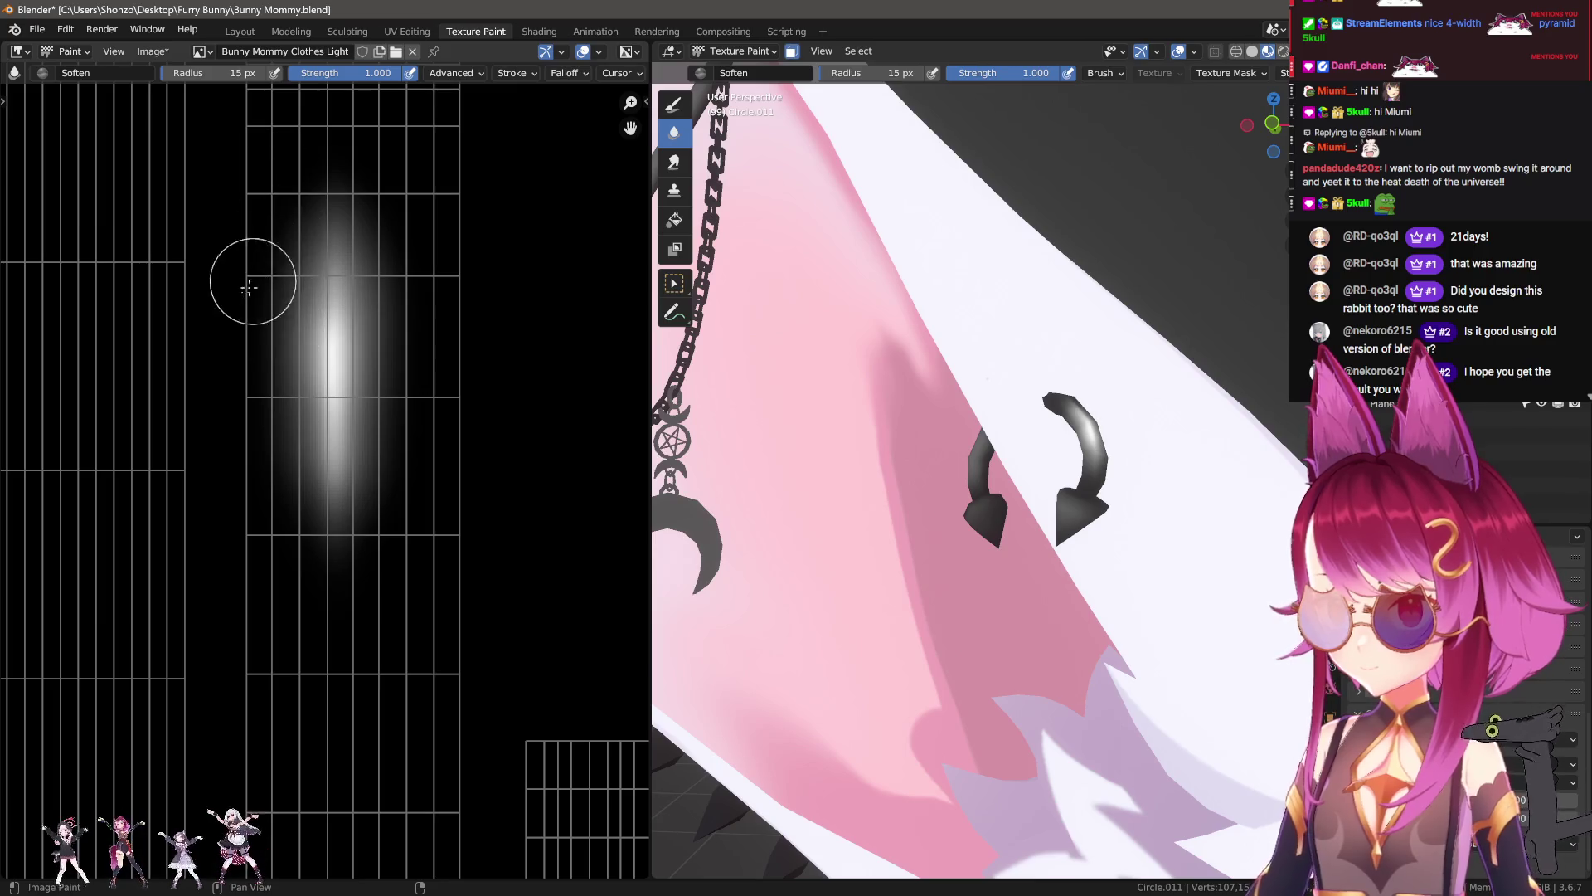
pyautogui.scroll(-3, 1125, 451)
# Step: Zoom out to see the whole ear, reposition the texture view, and sample its grey
pyautogui.scroll(-3, 1125, 450)
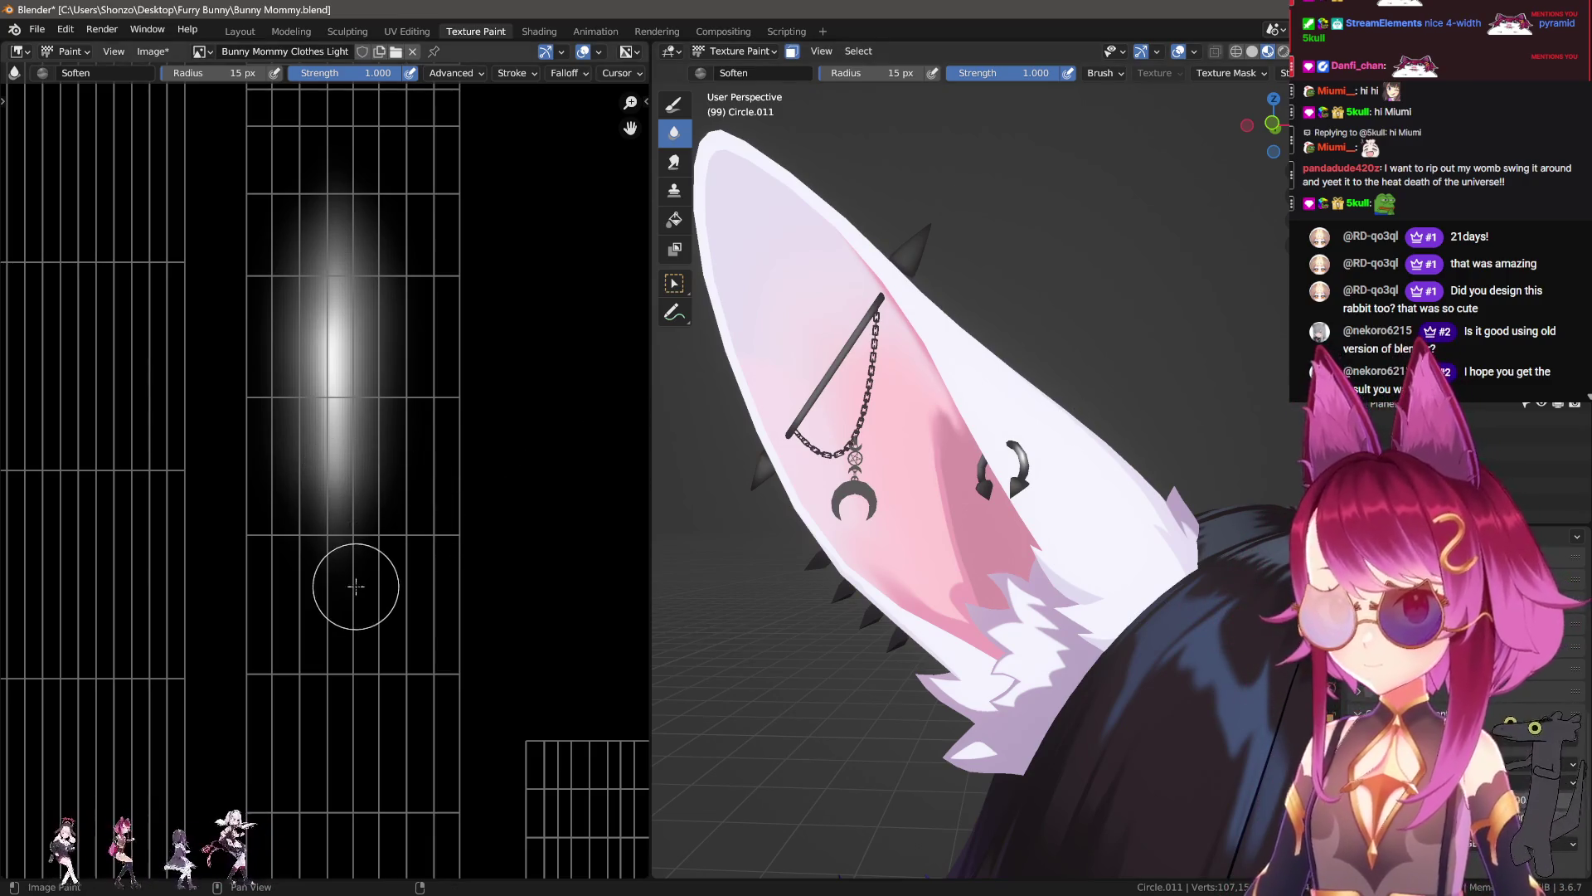
pyautogui.moveTo(377, 528); pyautogui.dragTo(319, 532, button='middle')
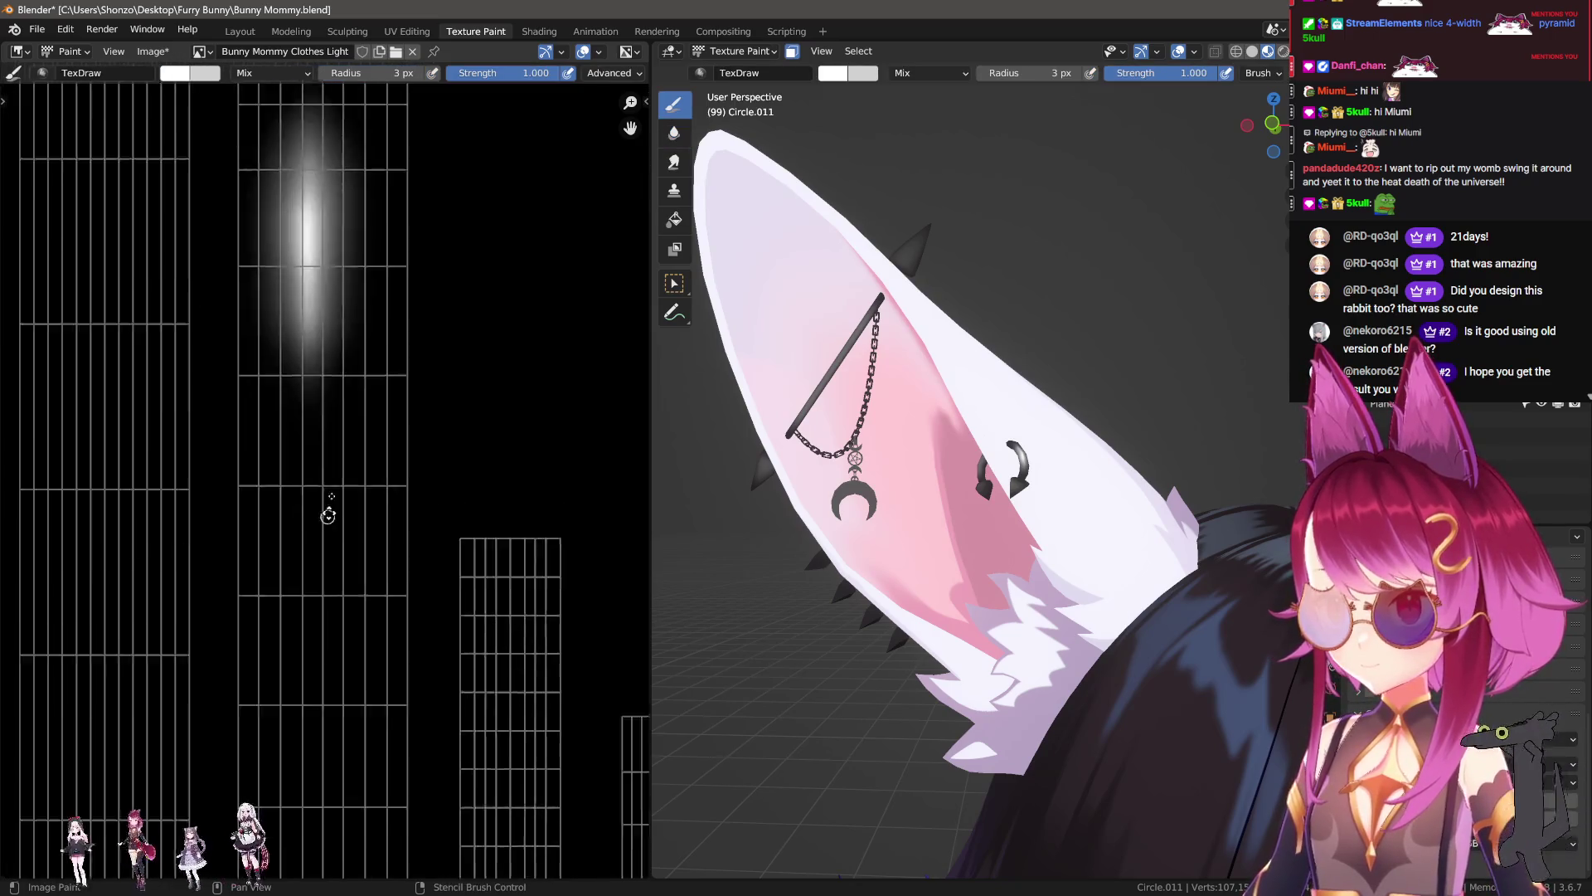
pyautogui.press('s')
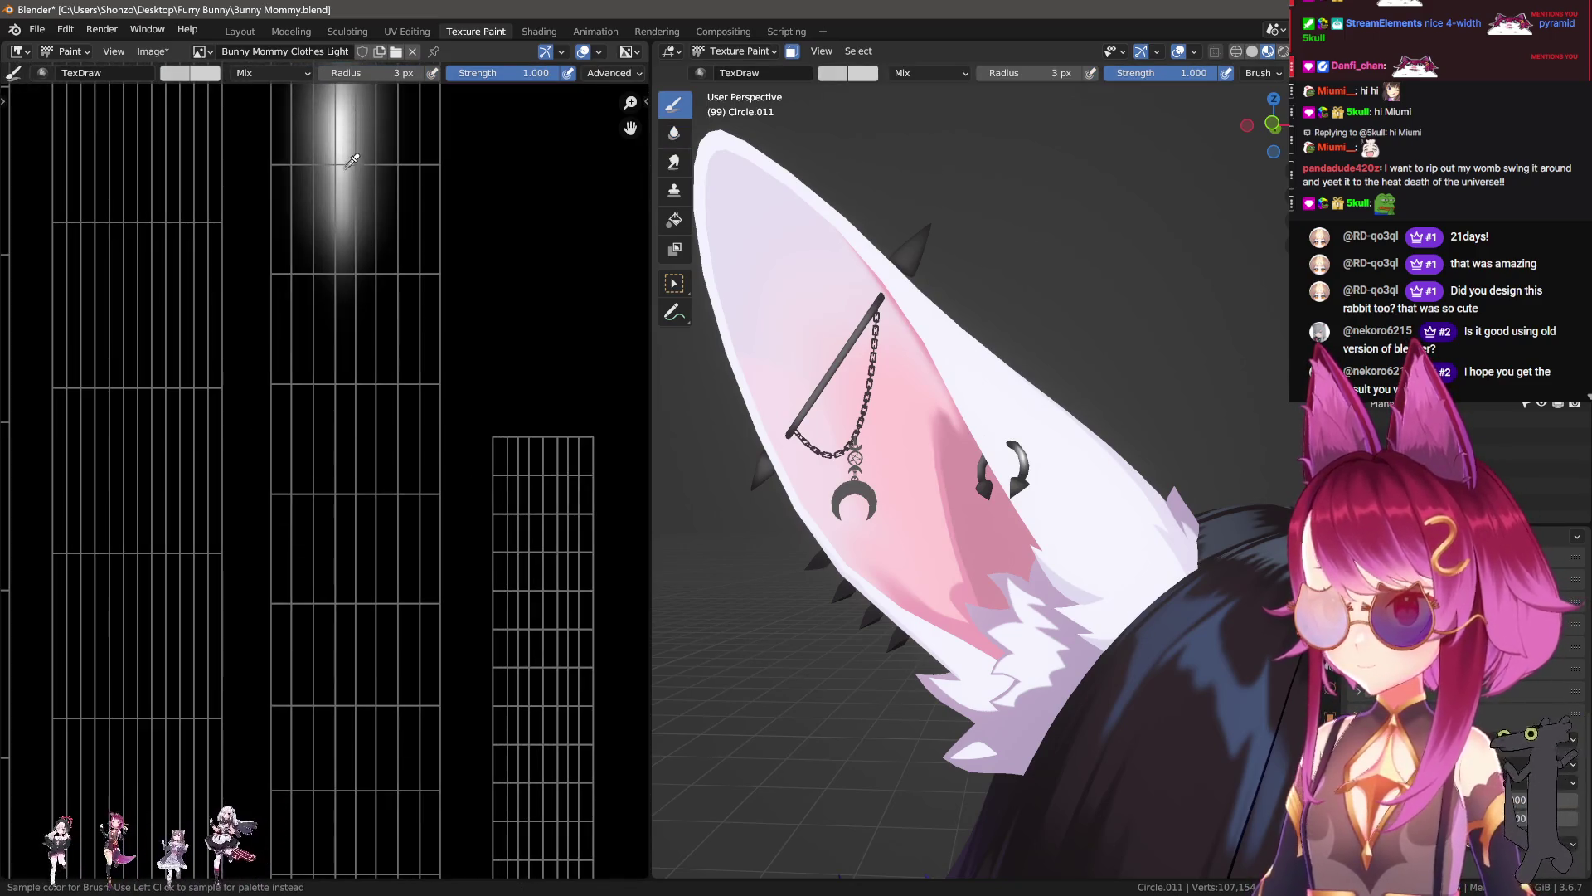
# Step: Sample the grey, paint a short vertical stroke, and blur it with an 18 px brush
pyautogui.click(349, 171)
pyautogui.moveTo(338, 675); pyautogui.dragTo(328, 390, button='middle')
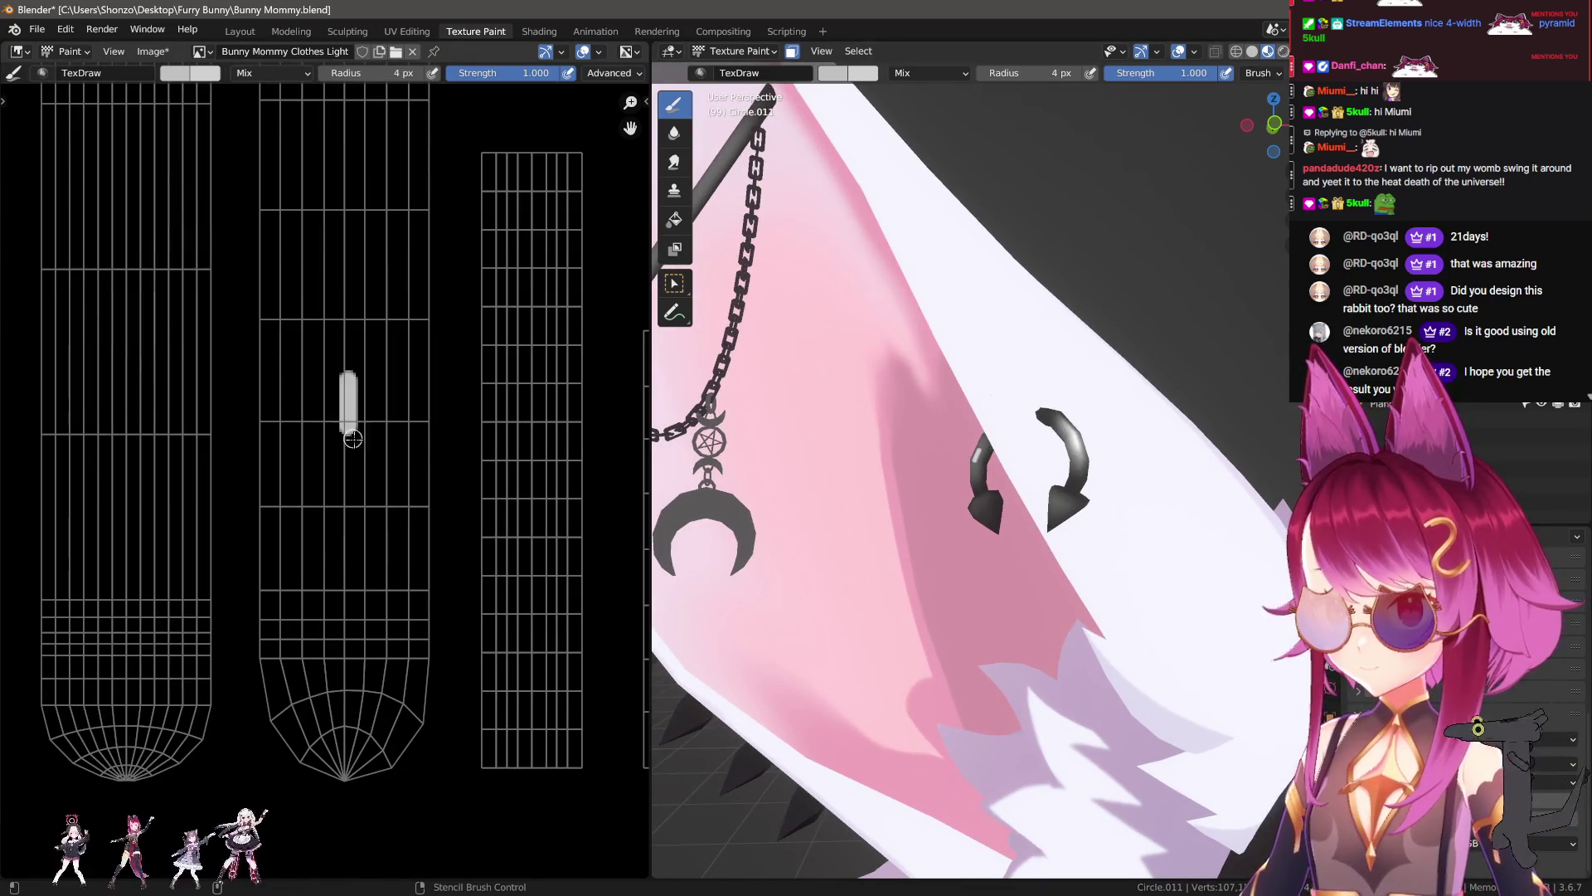
pyautogui.moveTo(351, 379); pyautogui.dragTo(351, 444)
pyautogui.hotkey('shift', 'space')
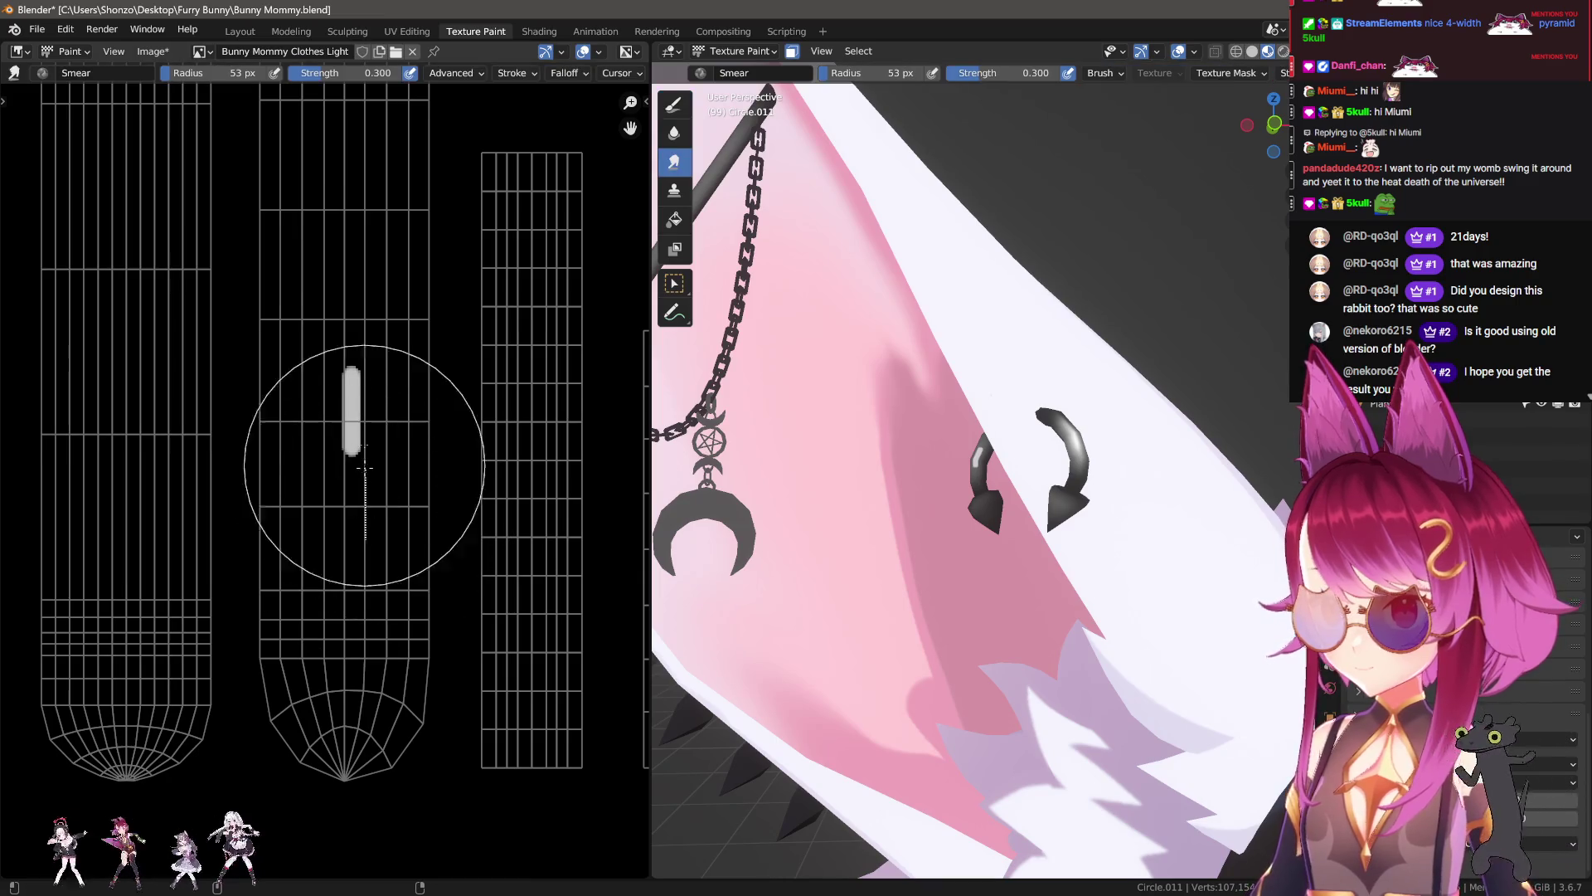
pyautogui.moveTo(352, 533); pyautogui.dragTo(351, 668)
pyautogui.press('f')
pyautogui.click(395, 570)
pyautogui.moveTo(379, 548)
pyautogui.mouseDown()
pyautogui.moveTo(388, 187)
pyautogui.moveTo(380, 604)
pyautogui.mouseUp()
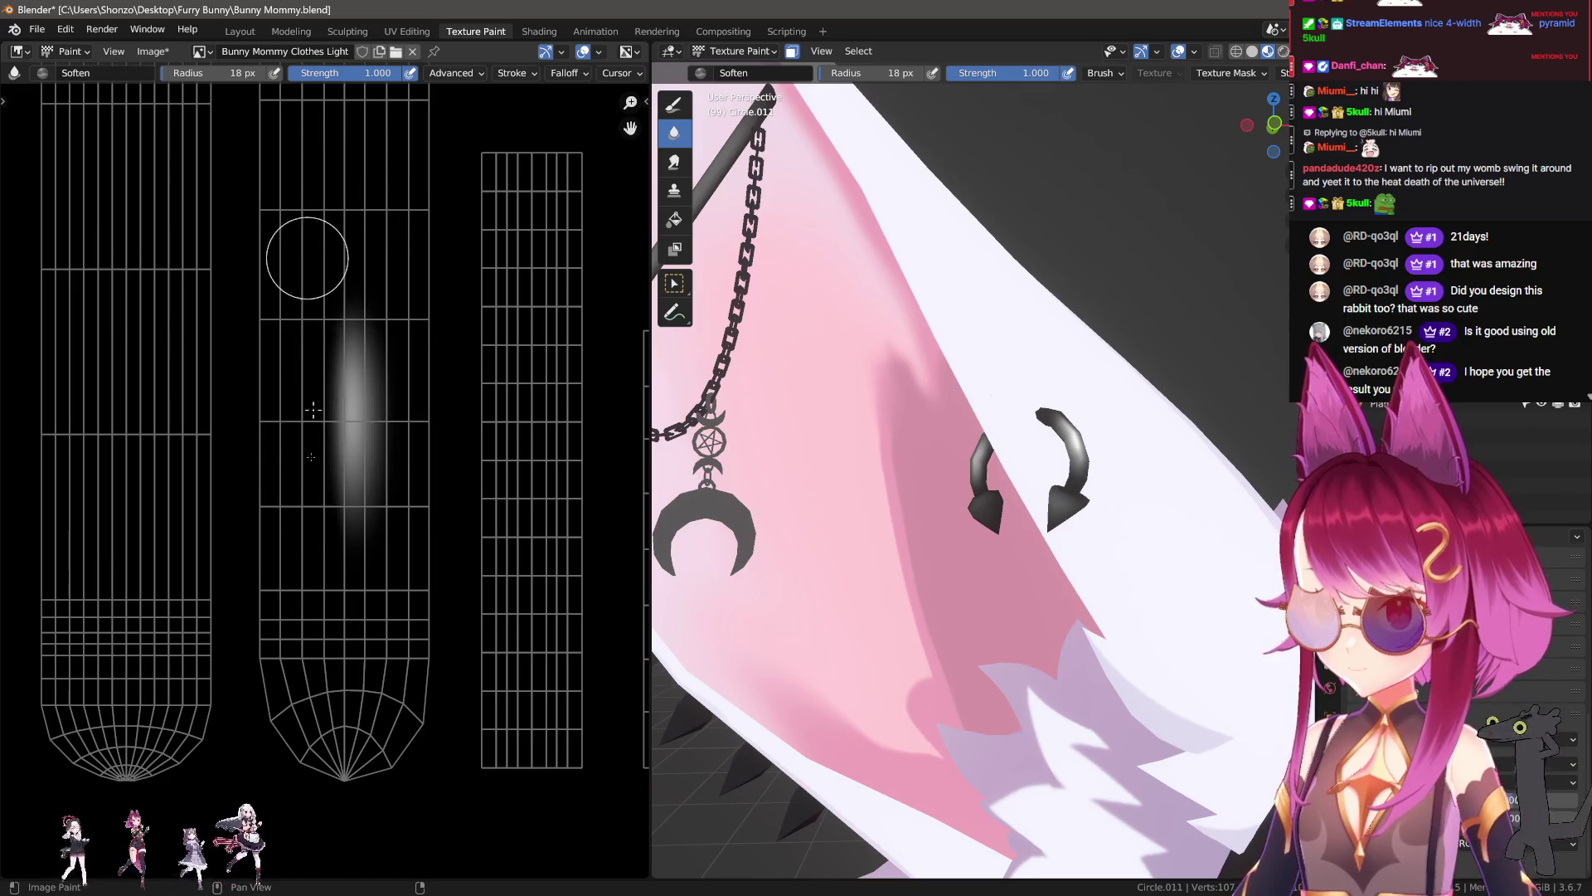
# Step: Paint a grey highlight stroke across the hook tip's UV island, redoing it with a larger brush
pyautogui.hotkey('shift', 'space')
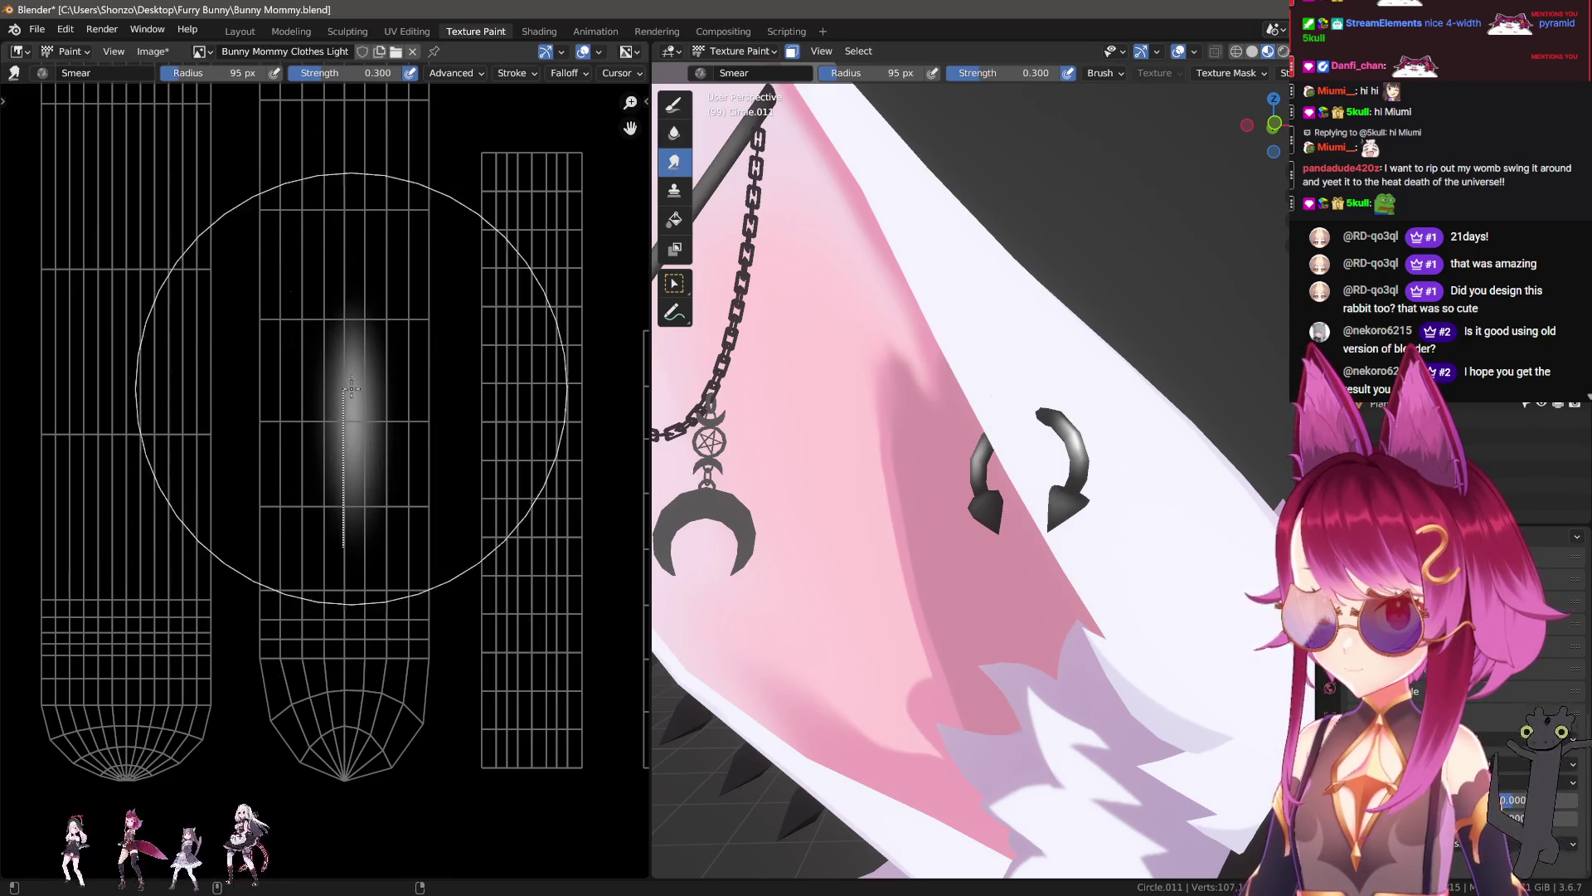
pyautogui.scroll(3, 340, 663)
pyautogui.hotkey('shift', 'space')
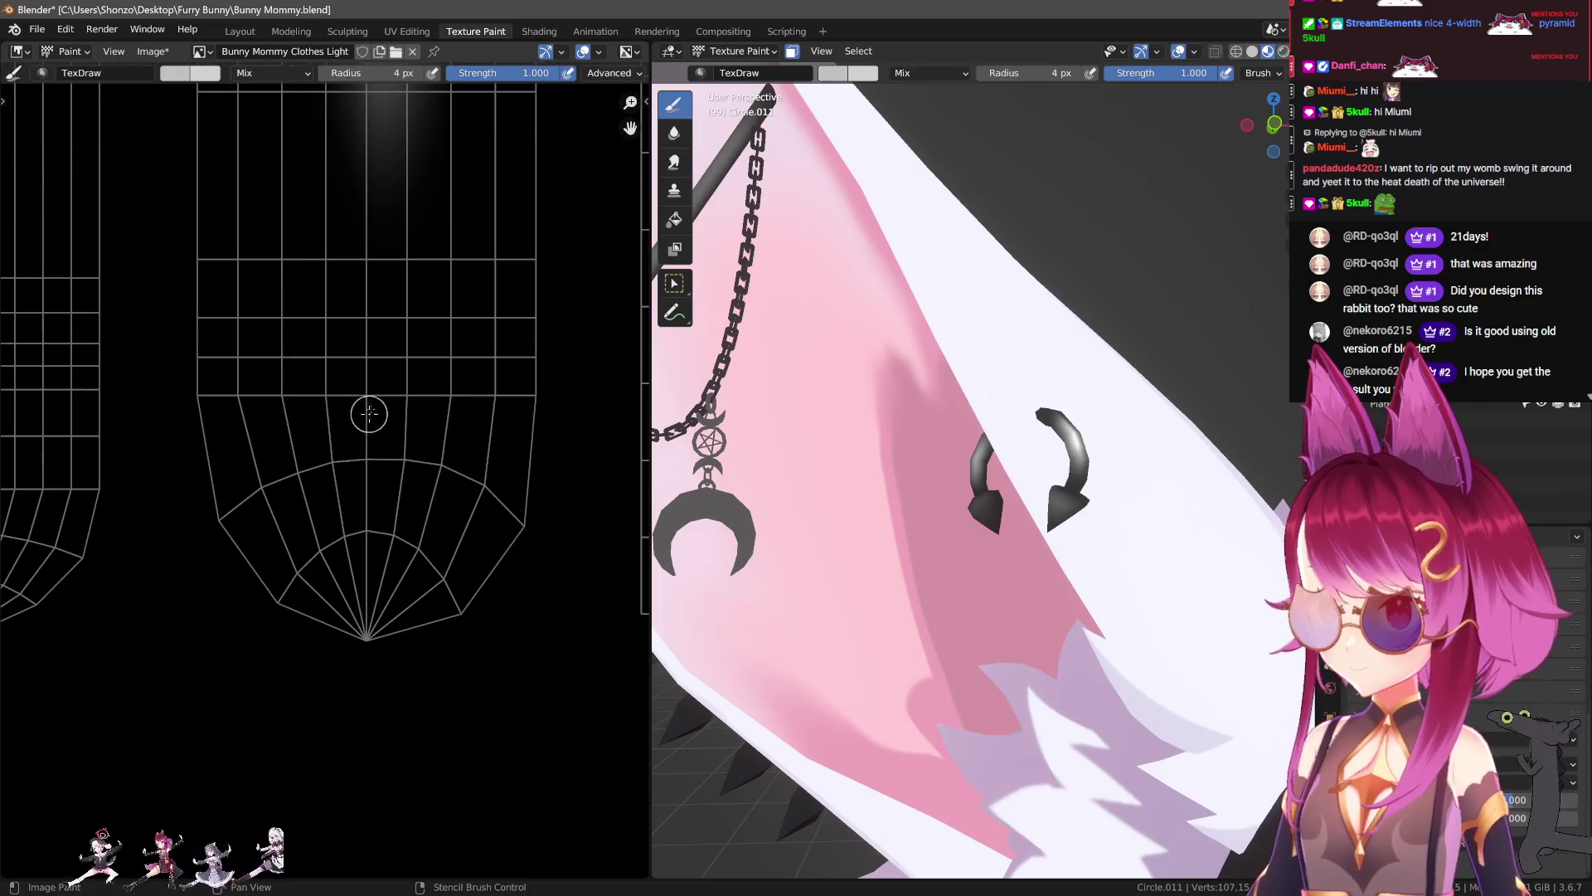
pyautogui.moveTo(312, 384); pyautogui.dragTo(439, 387)
pyautogui.scroll(2, 414, 377)
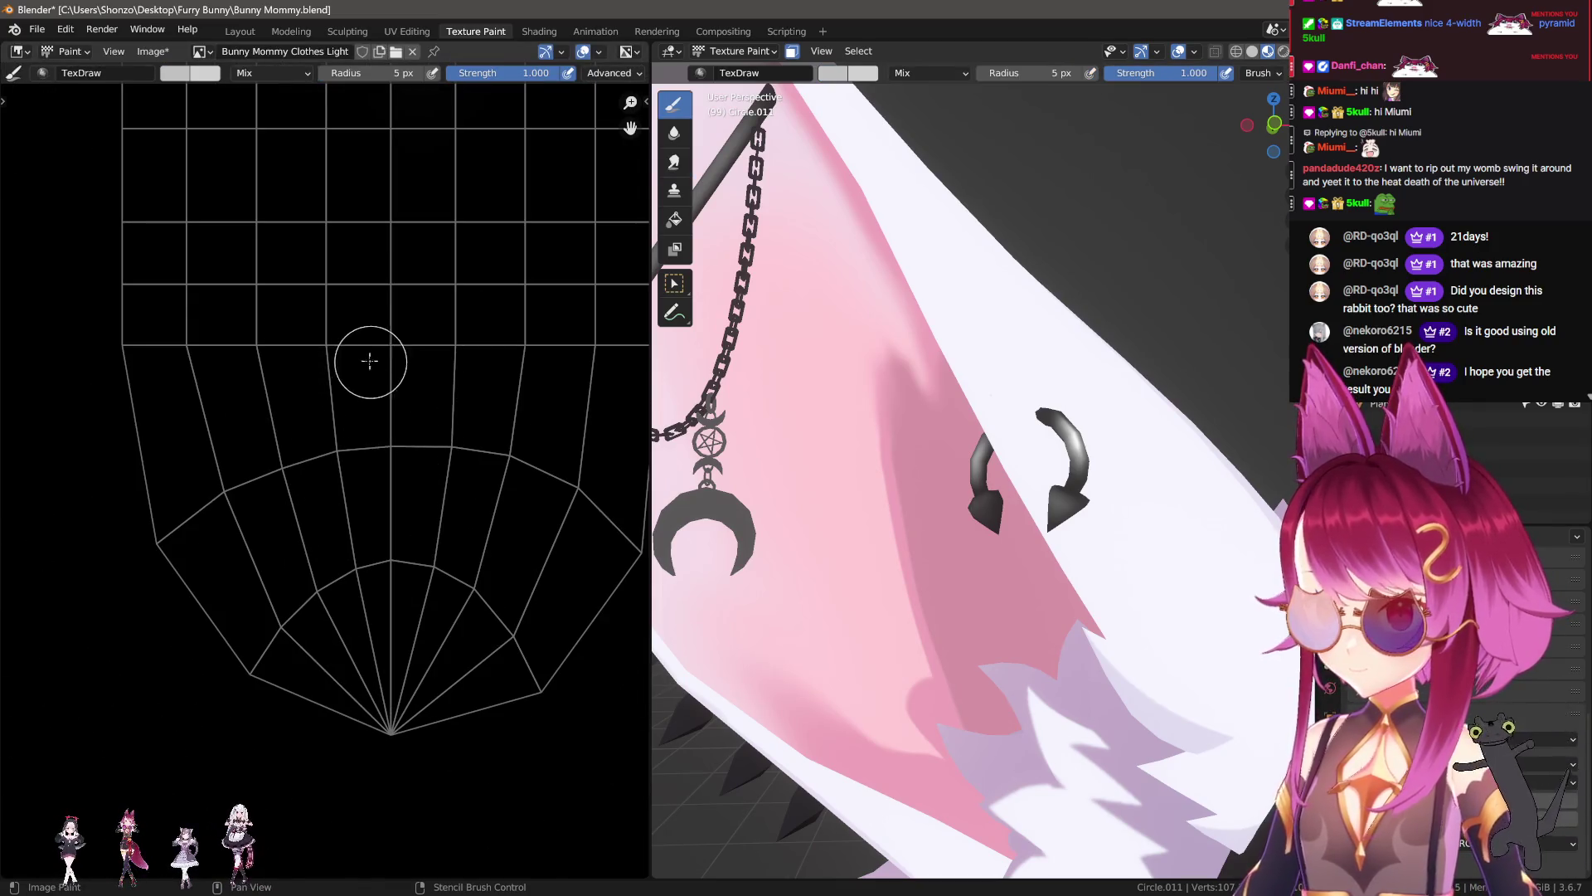
pyautogui.moveTo(337, 313); pyautogui.dragTo(479, 335)
pyautogui.hotkey('ctrl', 'z')
pyautogui.press(']')
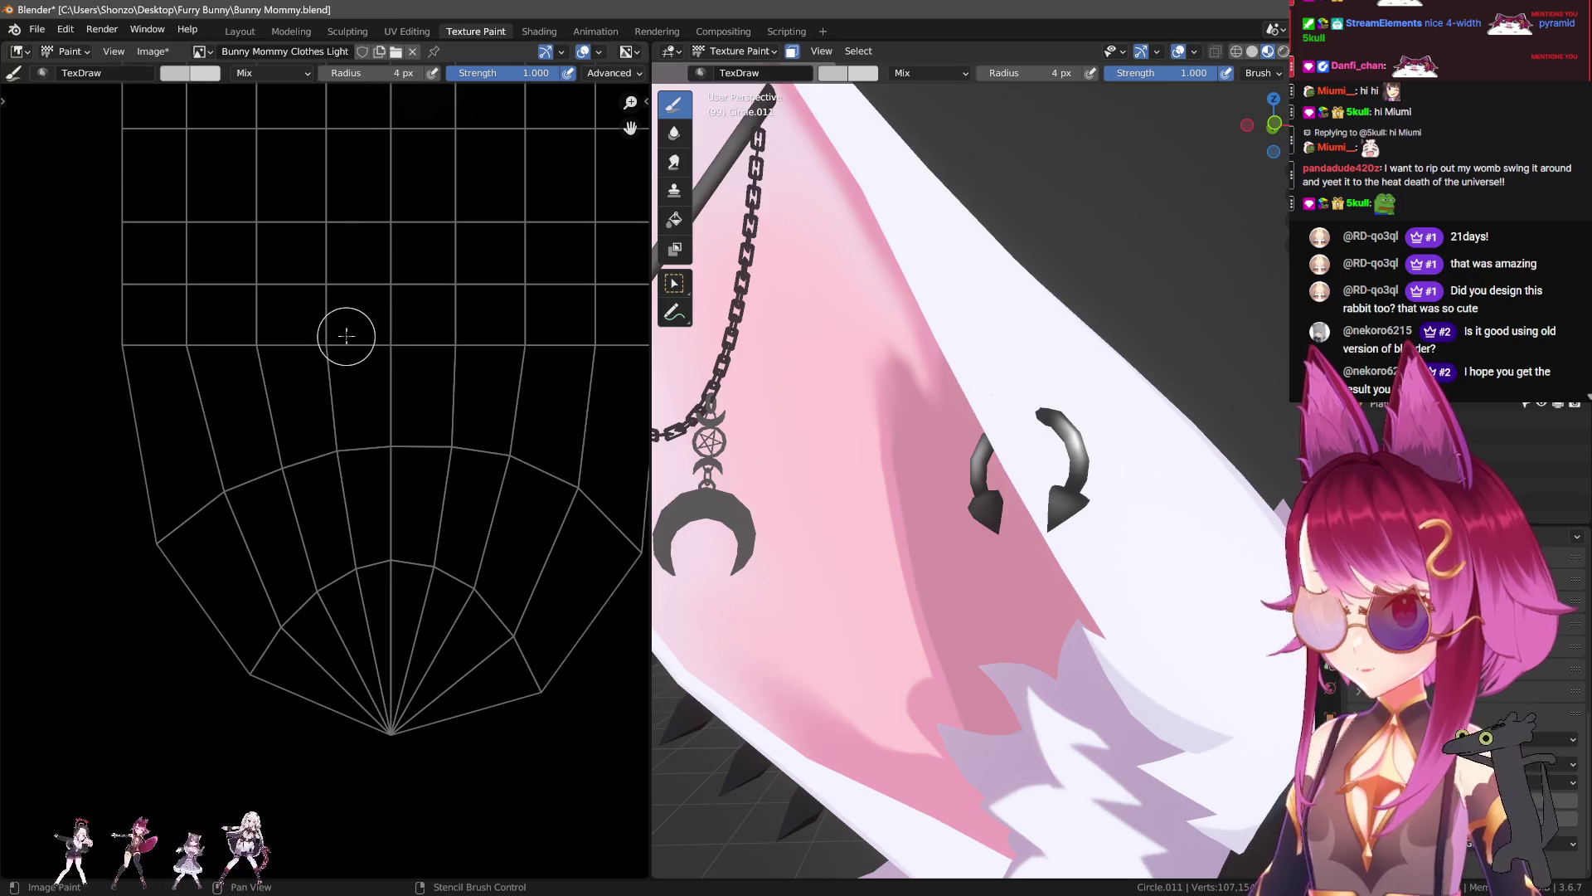
pyautogui.moveTo(343, 350); pyautogui.dragTo(503, 361)
pyautogui.scroll(-2, 502, 361)
pyautogui.click(674, 162)
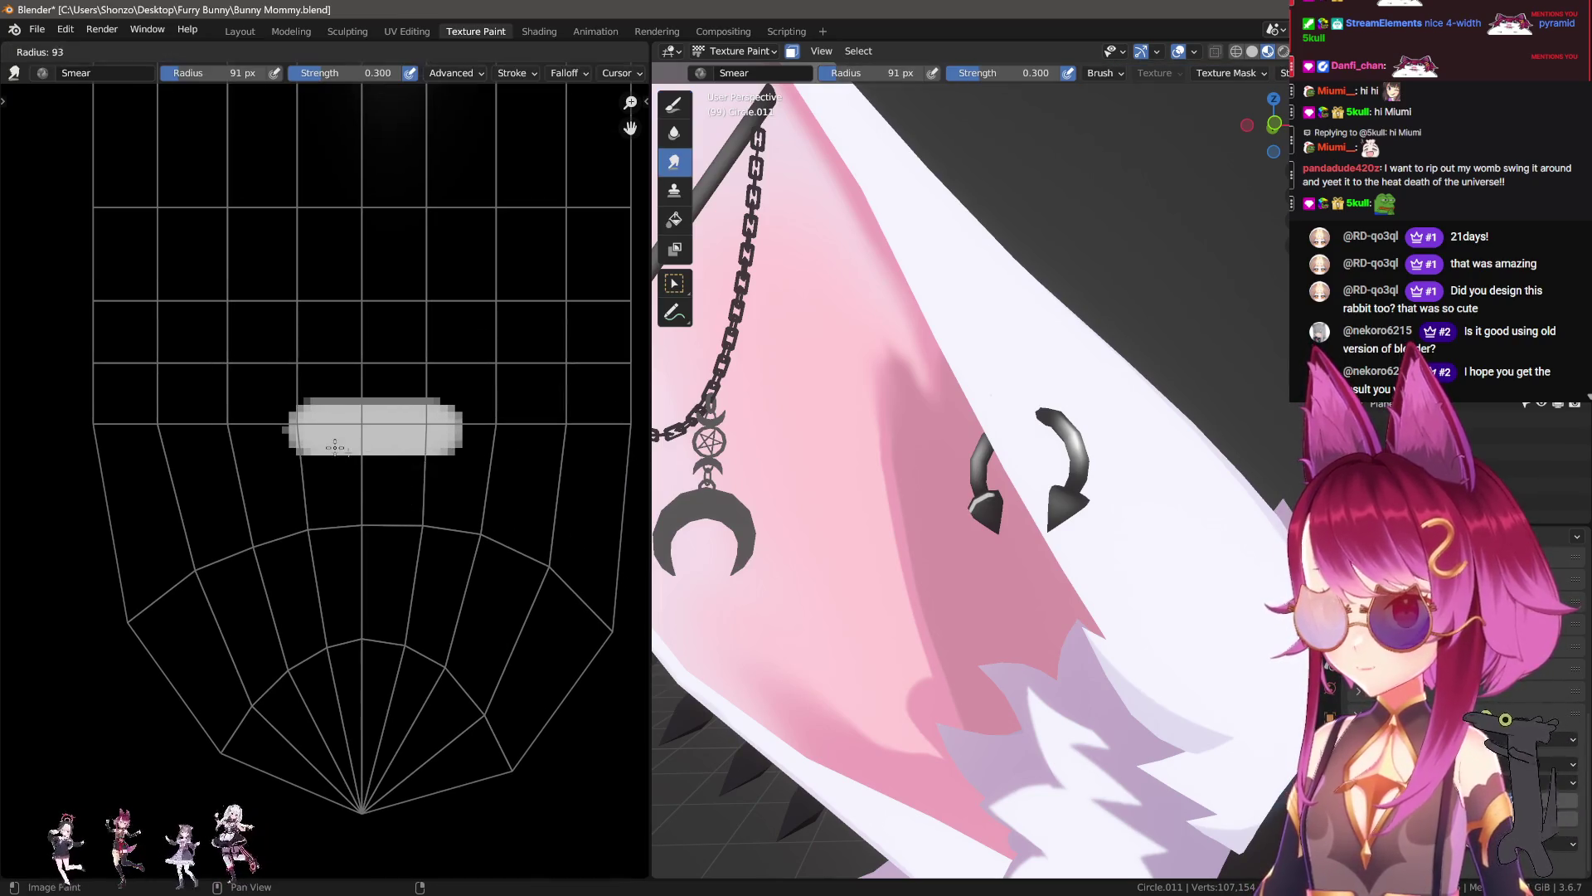
pyautogui.scroll(5, 815, 493)
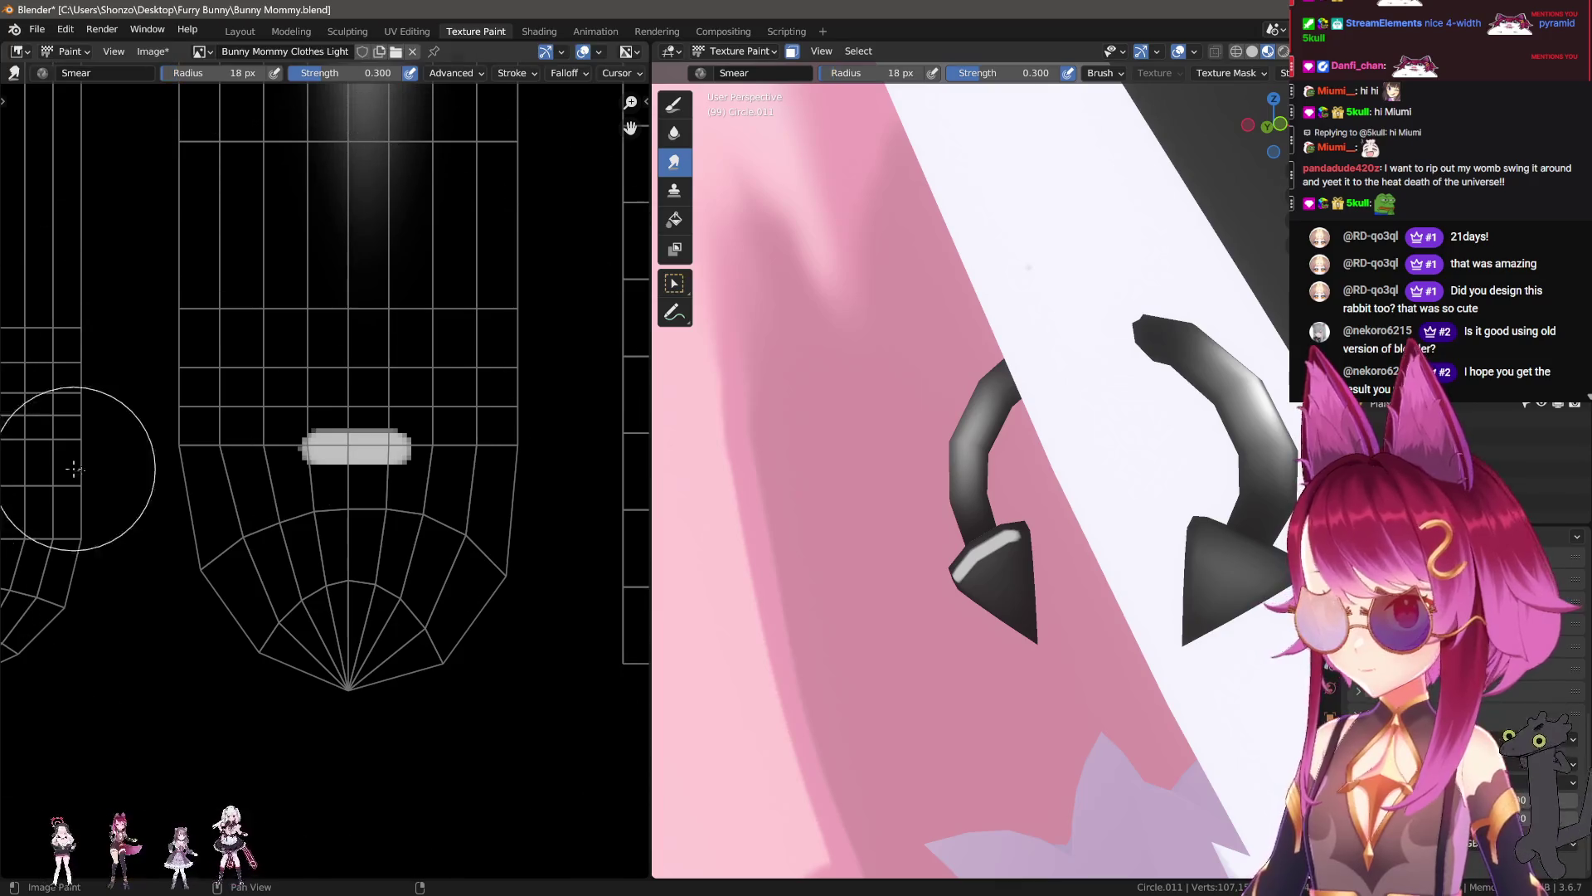
# Step: Paint a grey triangle over the hook tip, smear it down, trim its top with black, soften edges
pyautogui.press('d')
pyautogui.moveTo(357, 535); pyautogui.dragTo(387, 458)
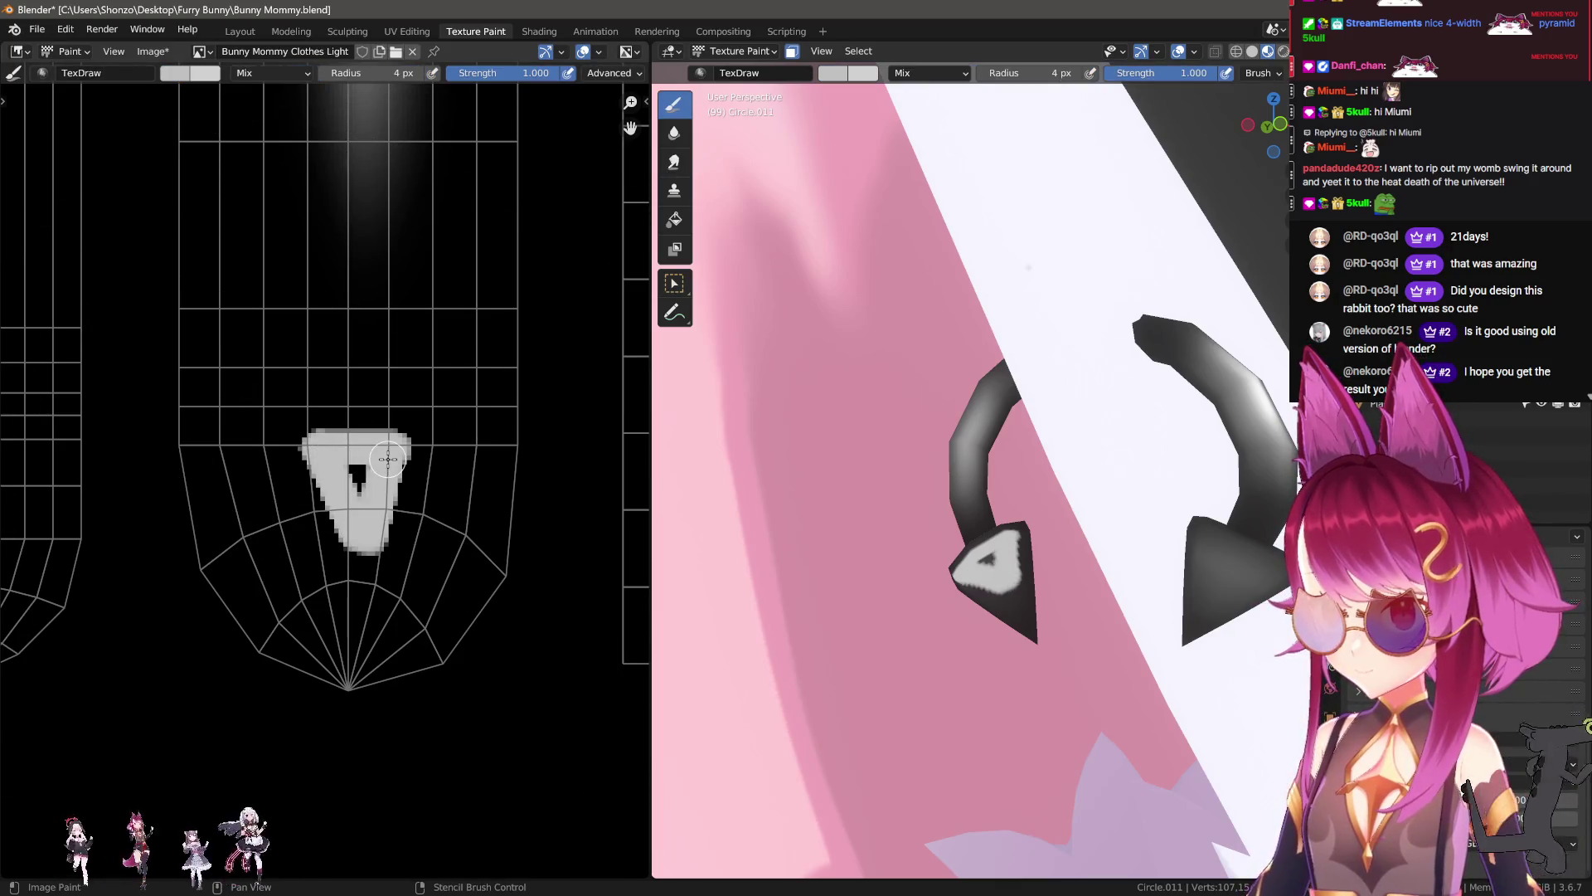
pyautogui.press('s')
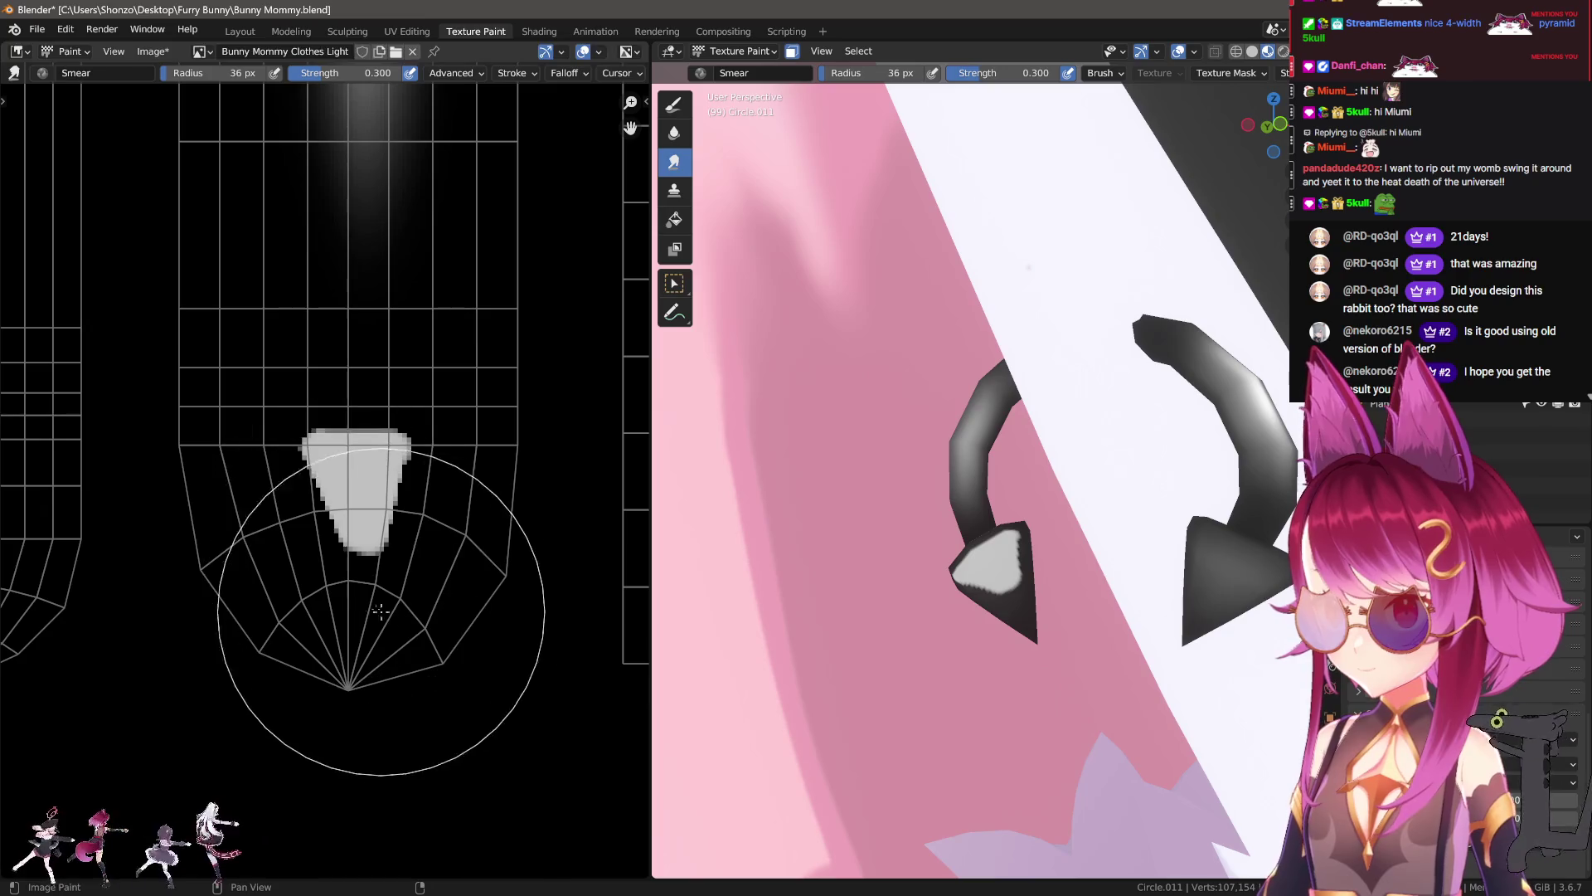
pyautogui.moveTo(338, 480); pyautogui.dragTo(348, 524)
pyautogui.press('d')
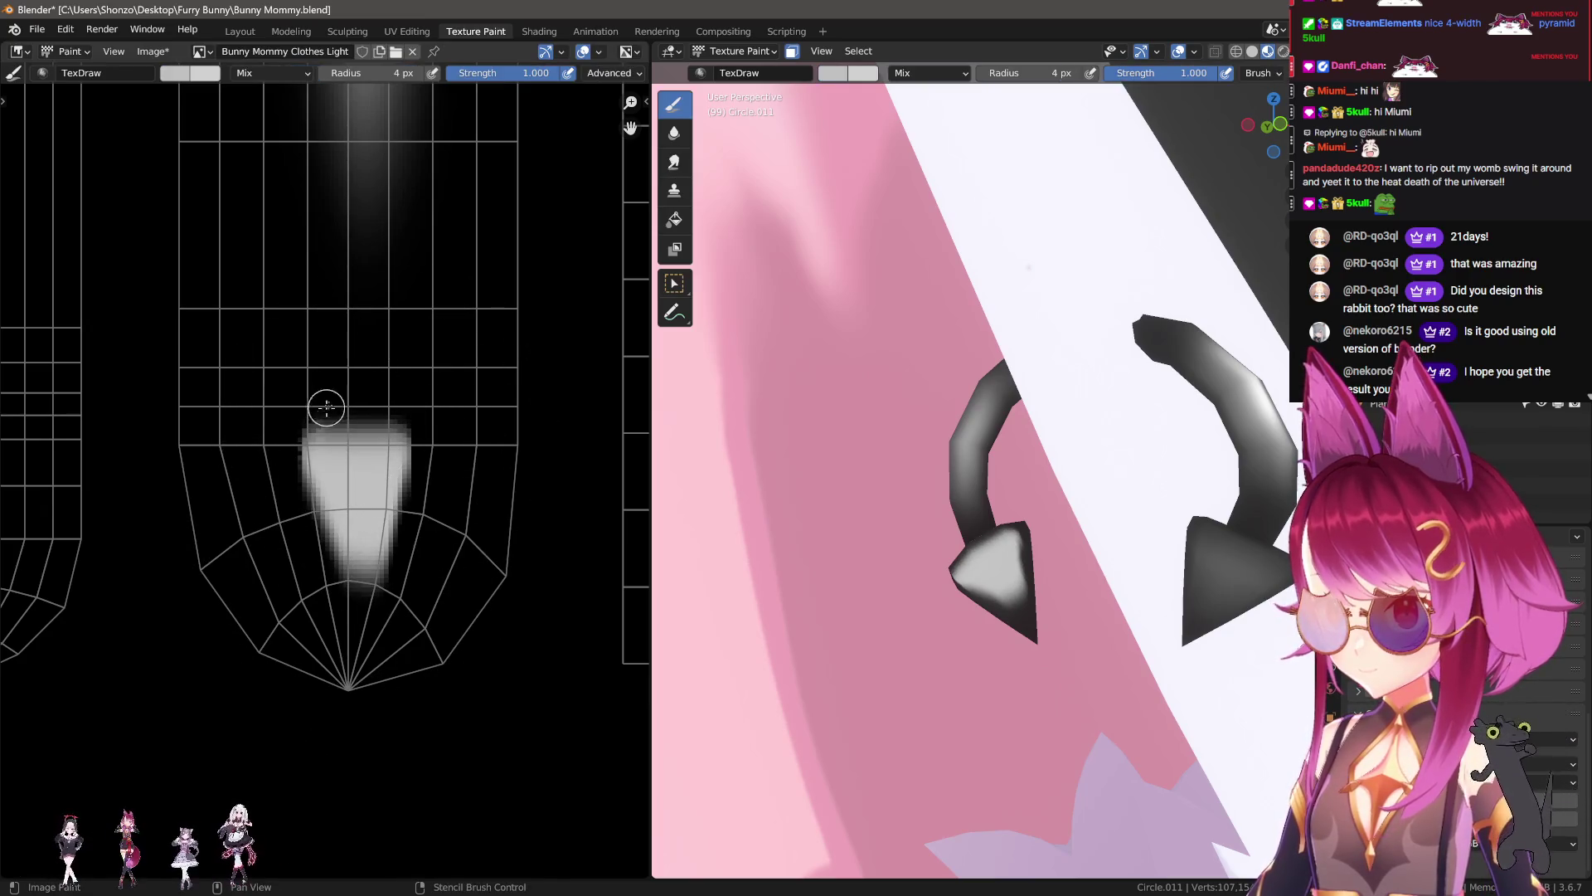
pyautogui.moveTo(297, 412); pyautogui.dragTo(477, 405)
pyautogui.press('s')
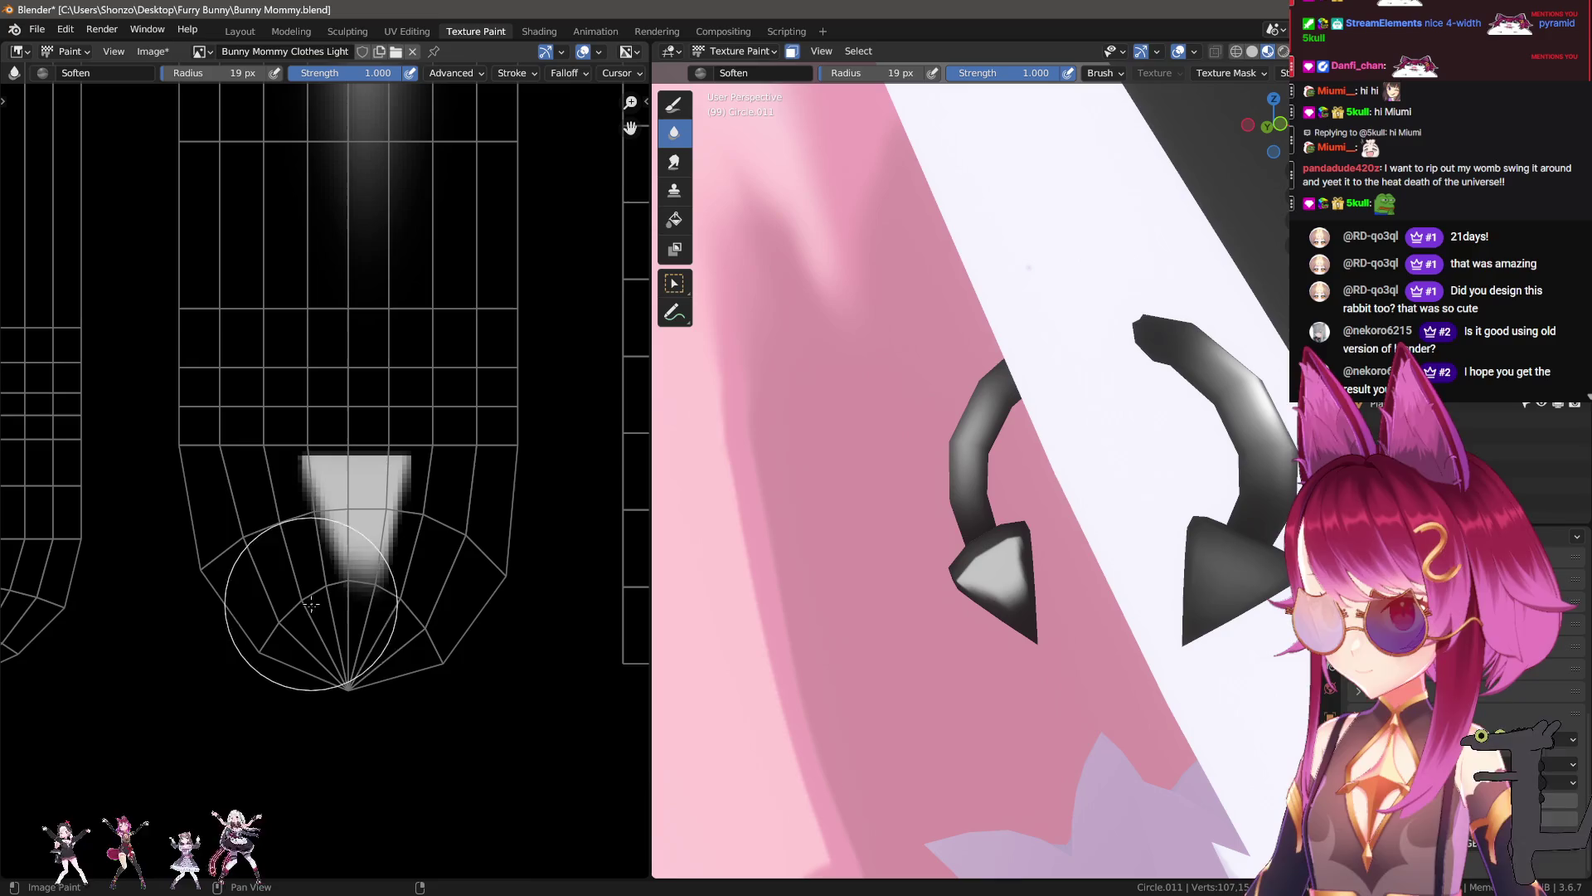
pyautogui.moveTo(340, 572); pyautogui.dragTo(357, 464)
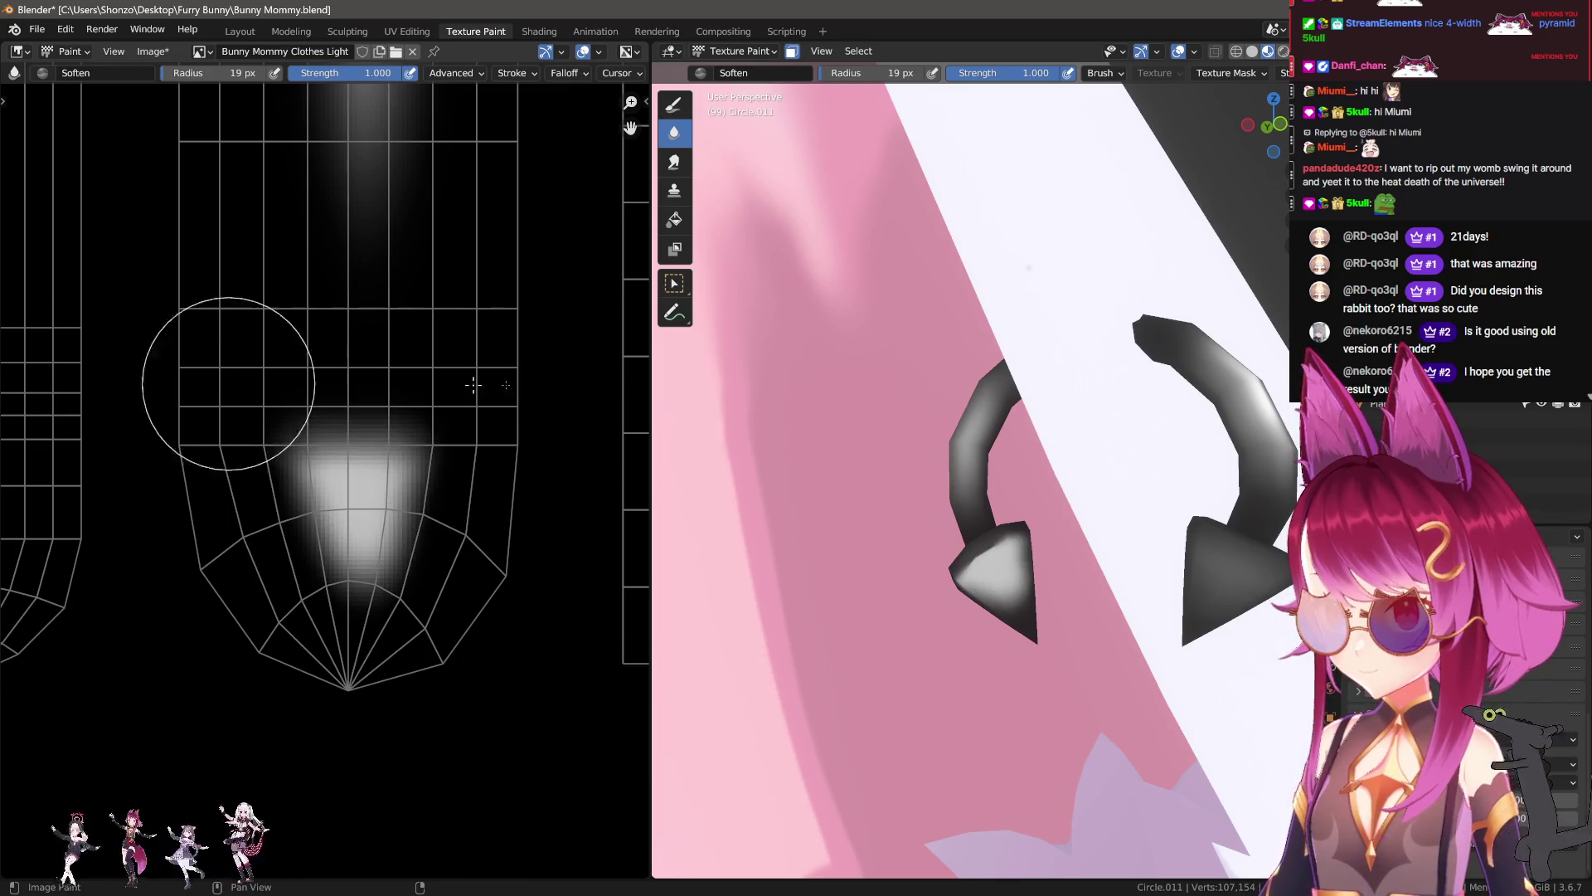
# Step: Smear the grey patch further downward with a 51 px smear brush
pyautogui.press('m')
pyautogui.press('f')
pyautogui.click(355, 587)
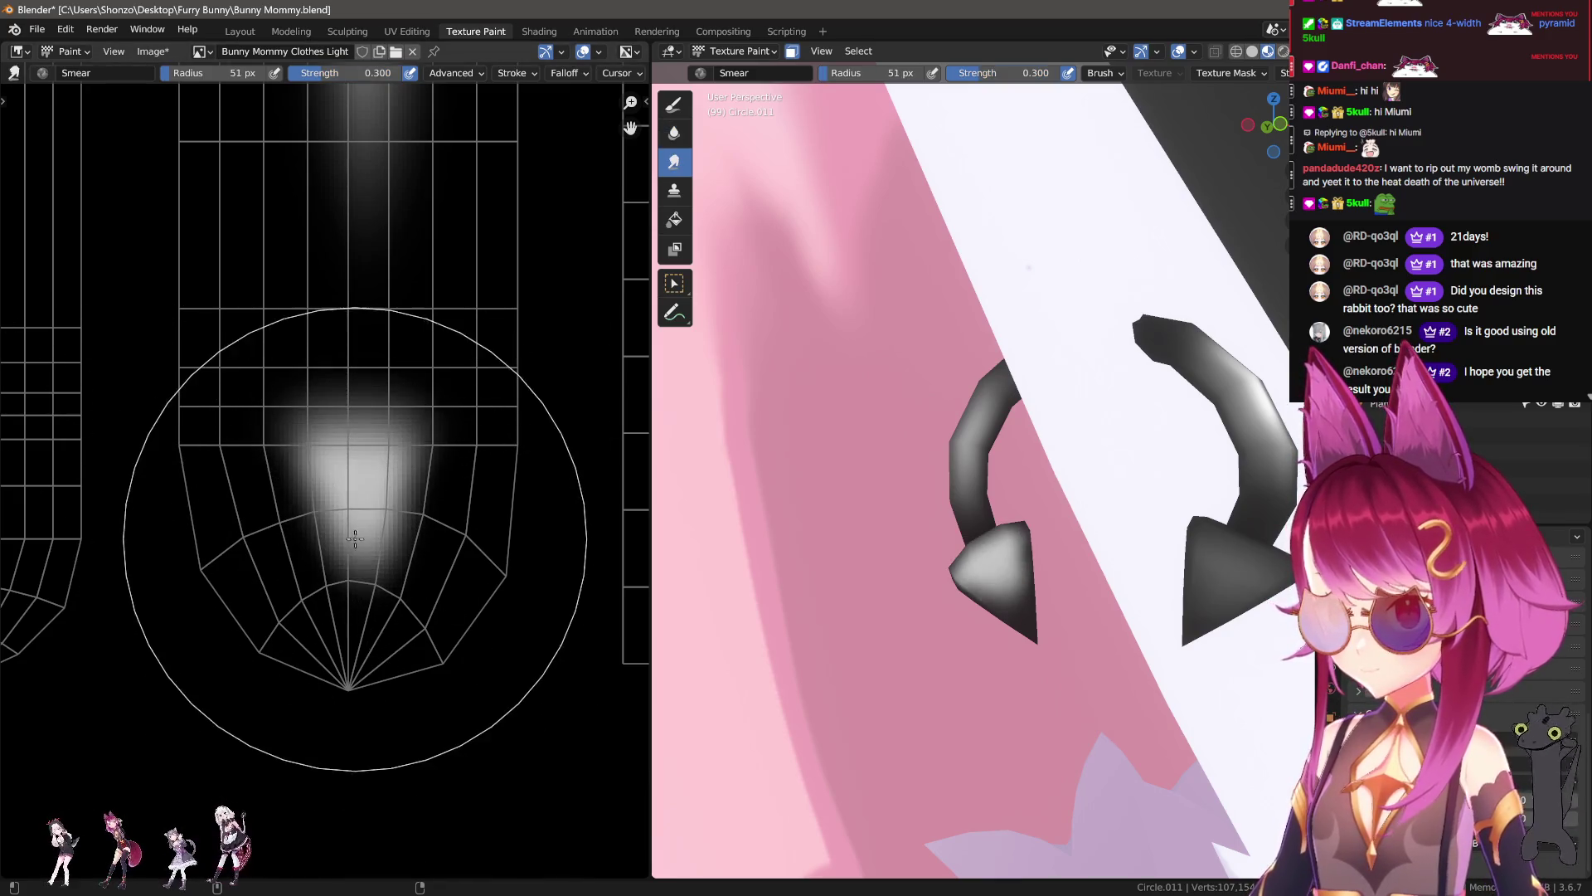
pyautogui.moveTo(353, 498)
pyautogui.mouseDown()
pyautogui.moveTo(334, 624)
pyautogui.moveTo(375, 579)
pyautogui.mouseUp()
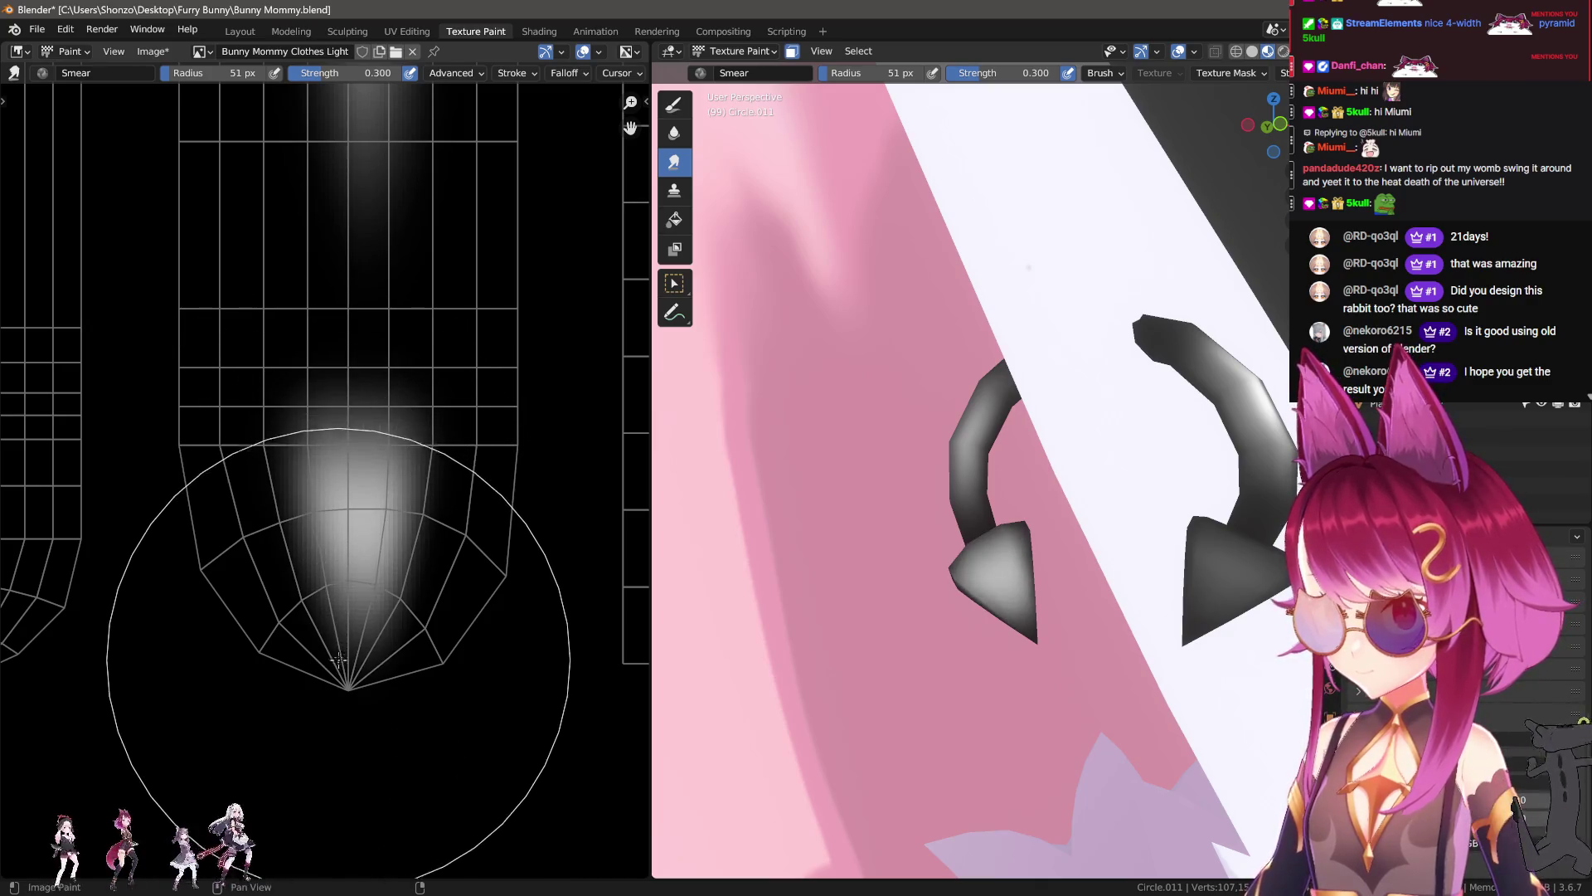
pyautogui.scroll(-3, 1020, 540)
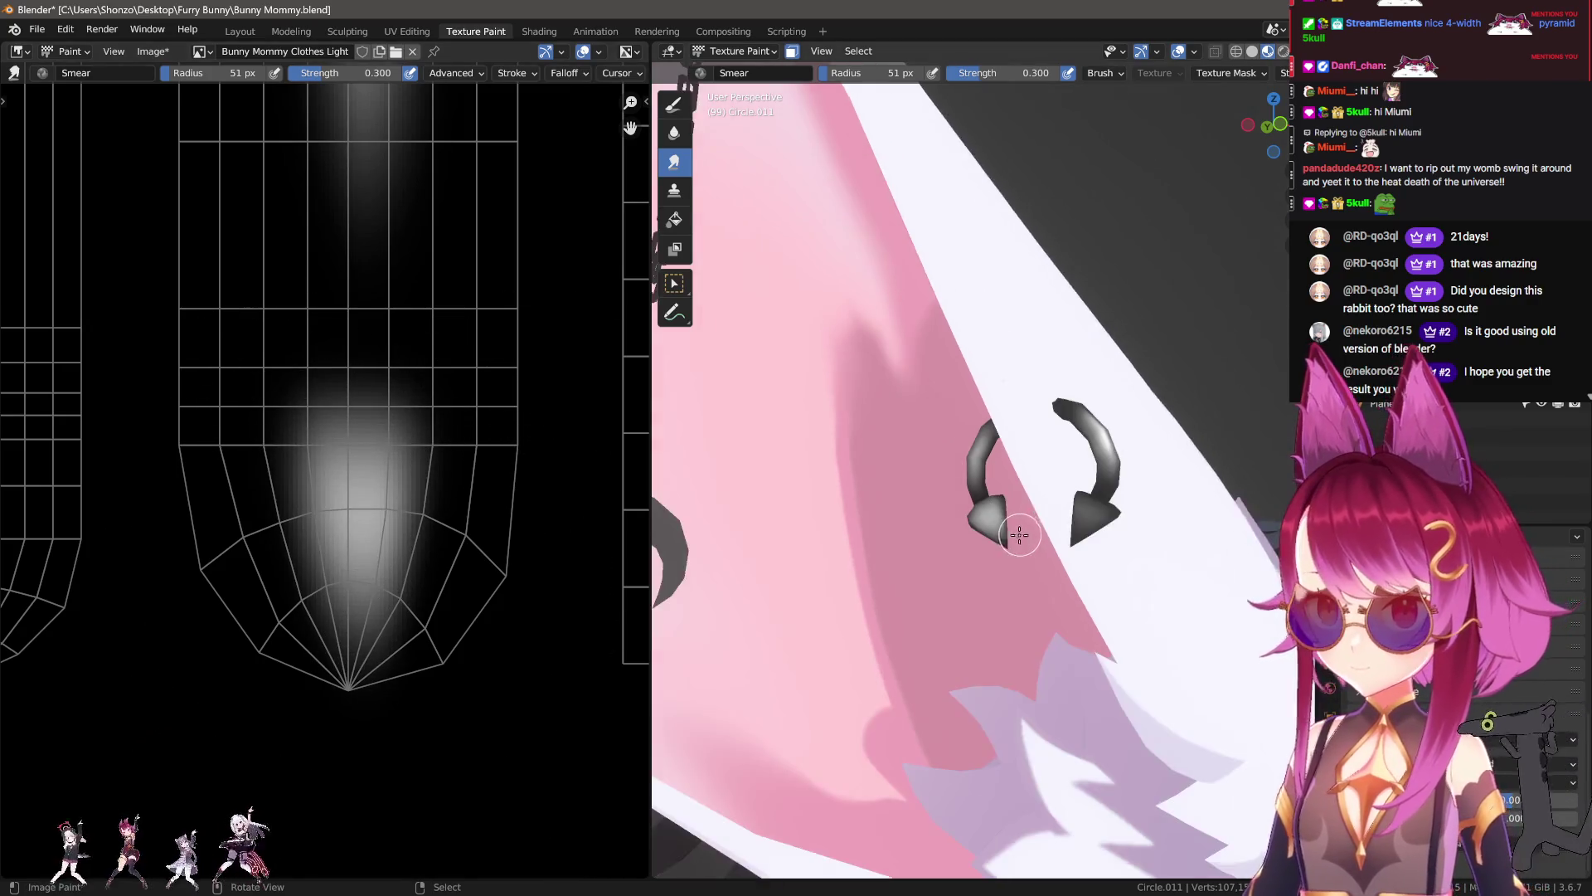
pyautogui.scroll(-2, 1020, 551)
pyautogui.scroll(-2, 1054, 647)
pyautogui.scroll(3, 1048, 543)
pyautogui.scroll(2, 1048, 543)
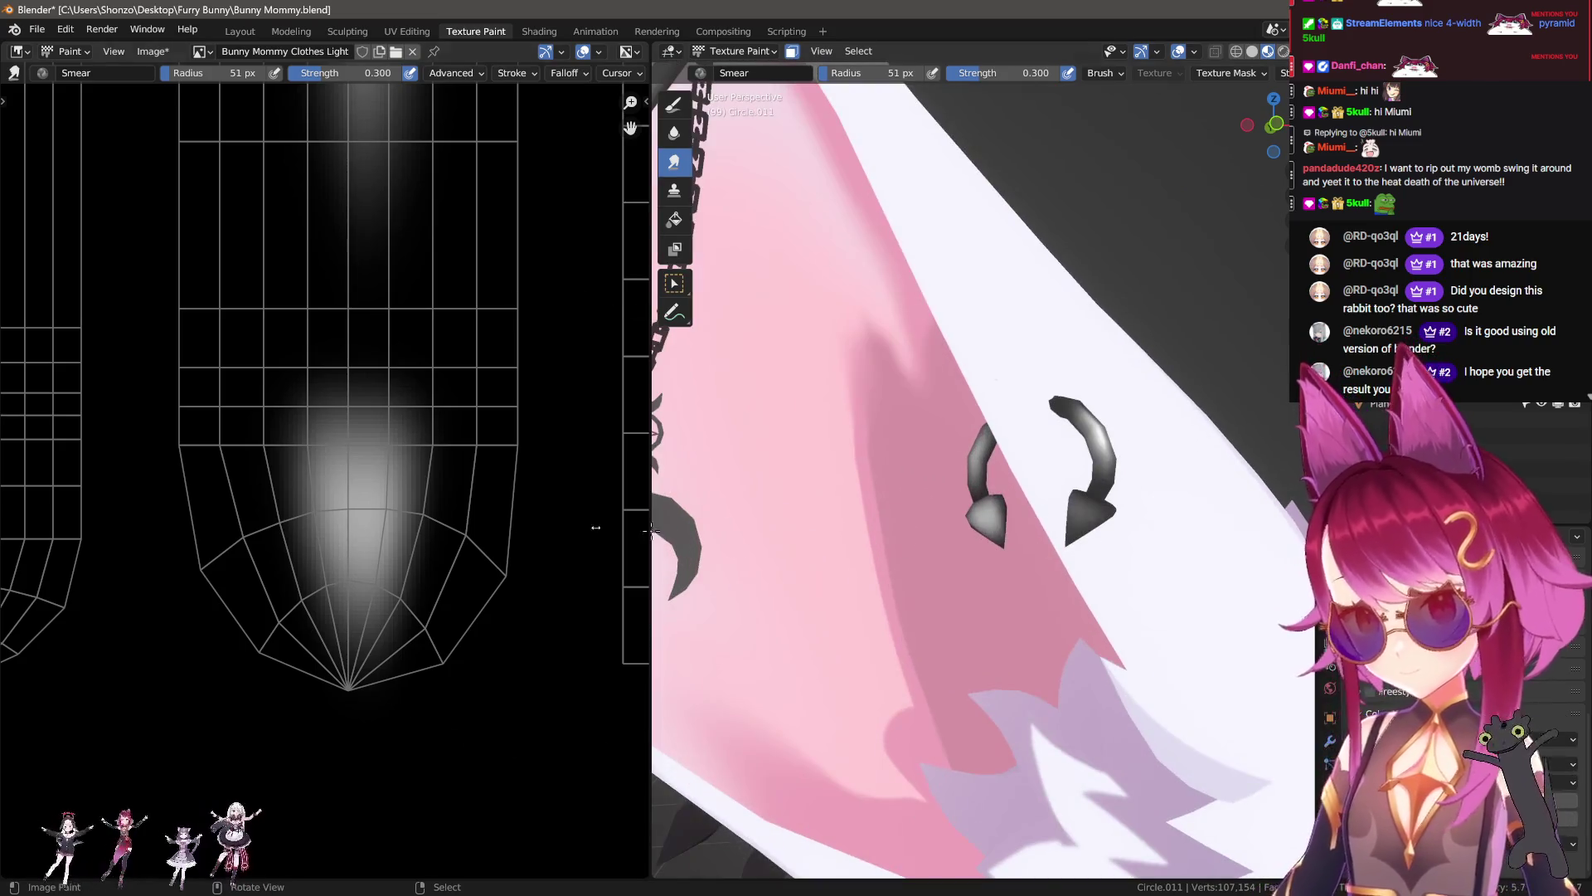
# Step: Cover the old highlight blob with black at 25 px, then switch to white at 2 px
pyautogui.press('1')
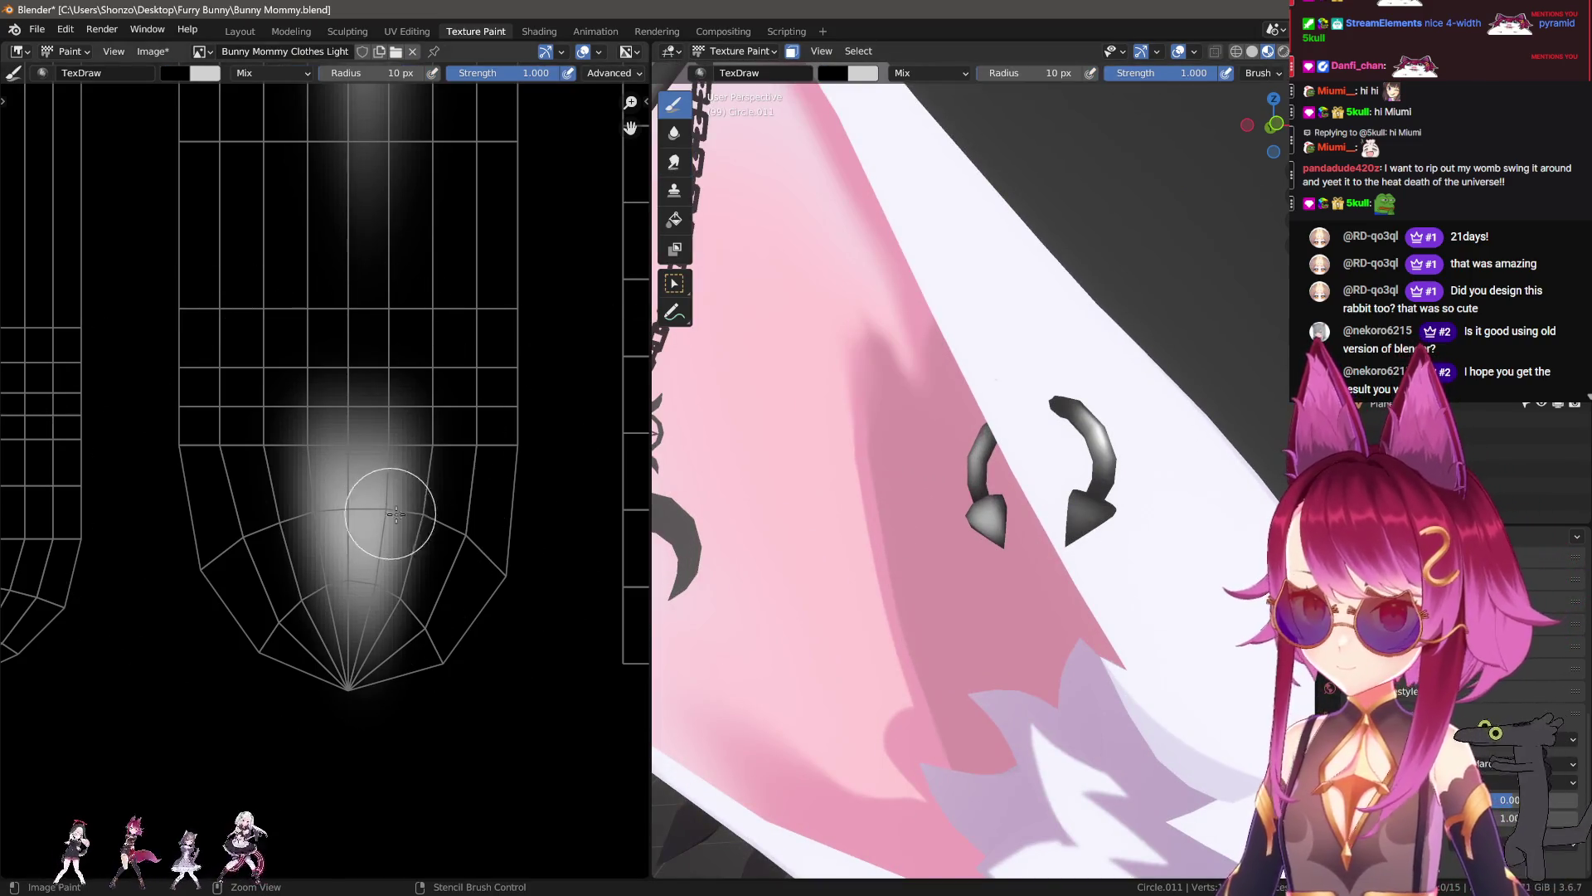
pyautogui.press('f')
pyautogui.click(355, 417)
pyautogui.moveTo(354, 417); pyautogui.dragTo(348, 663)
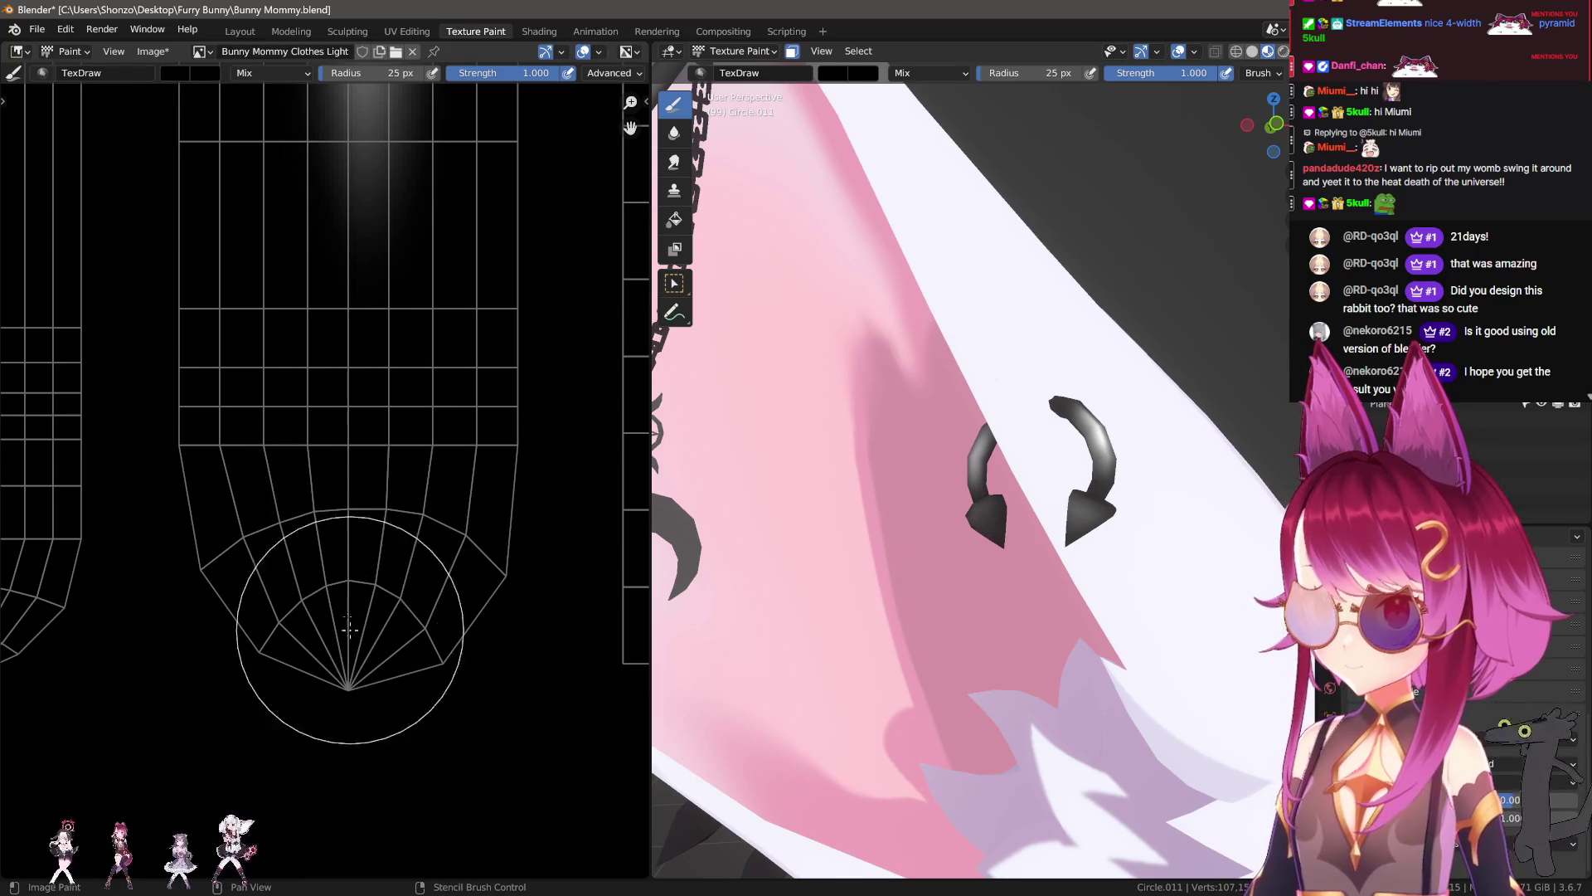
pyautogui.press('n')
pyautogui.click(571, 665)
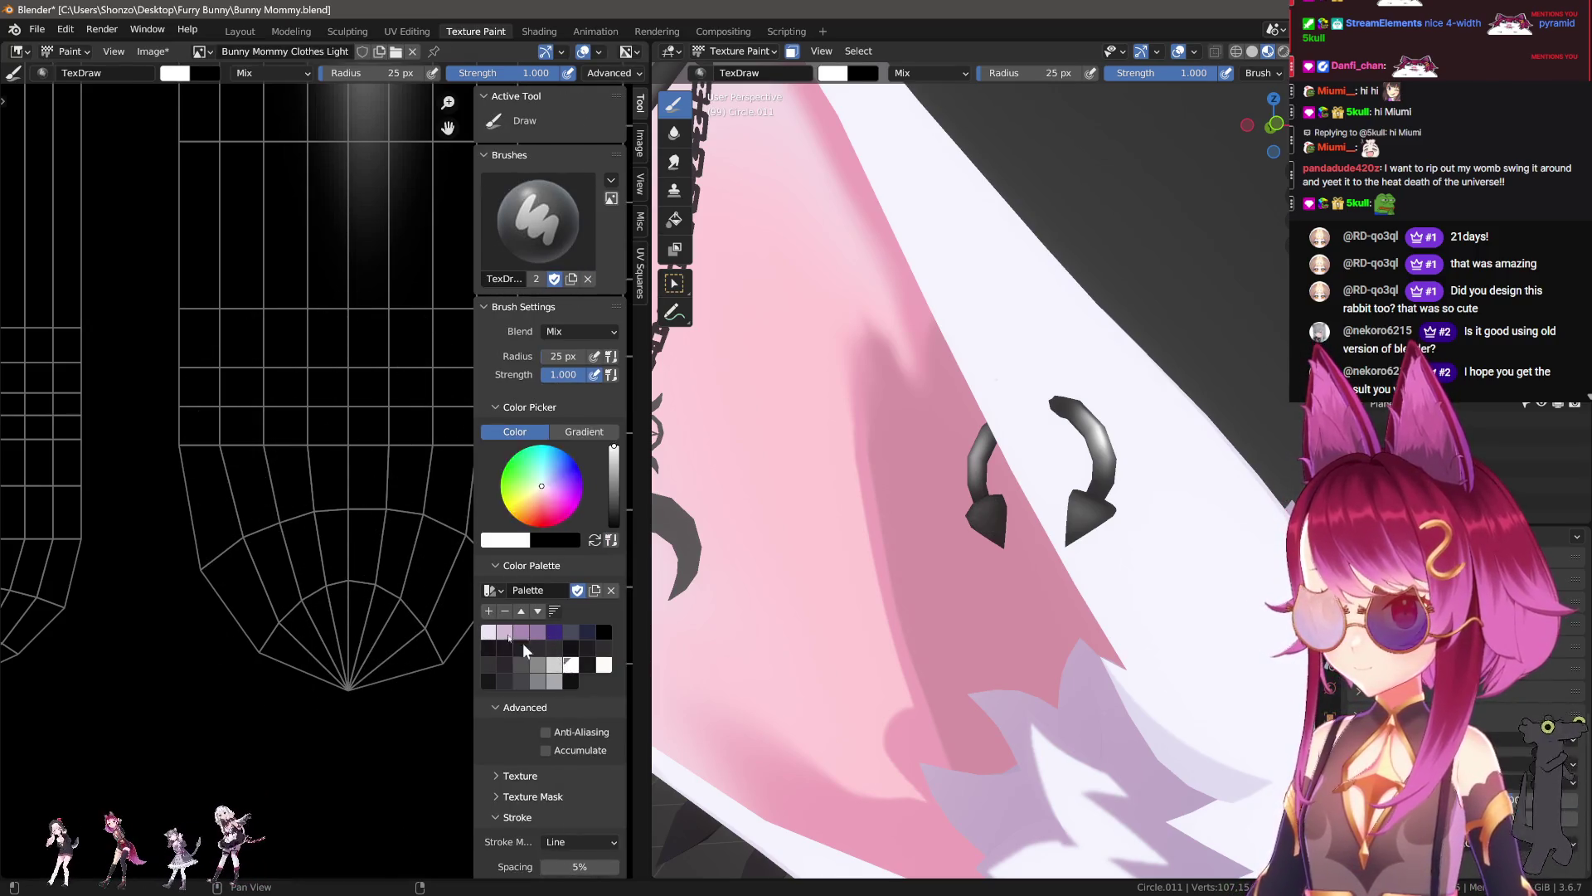
pyautogui.press('n')
pyautogui.press('f')
pyautogui.click(340, 505)
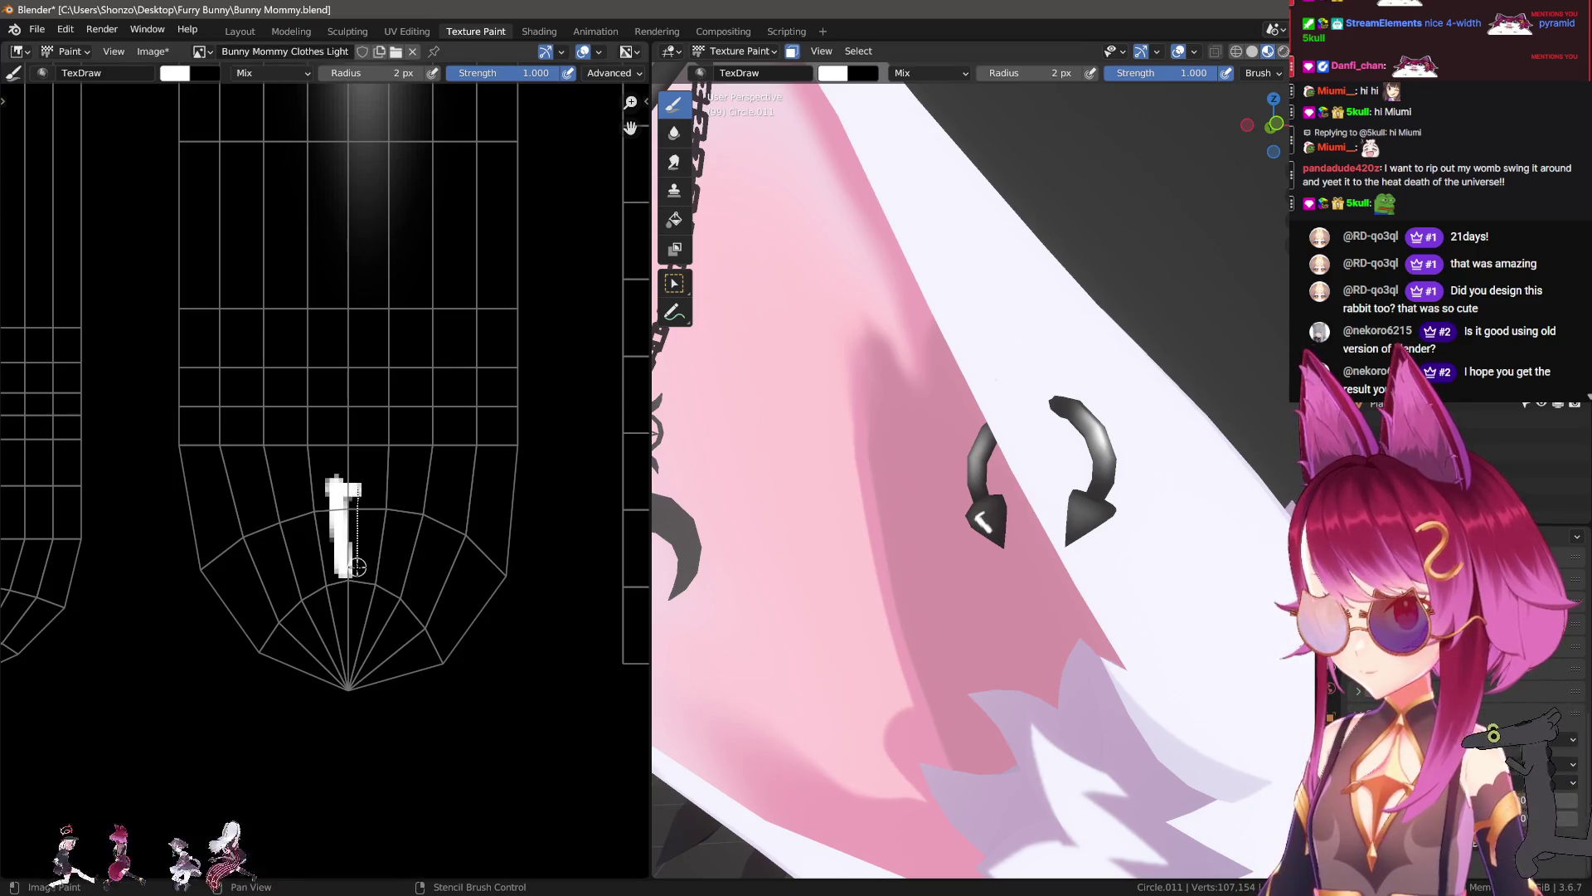
# Step: Soften the white highlight's edges so it fades out
pyautogui.hotkey('shift', 'space')
pyautogui.press('2')
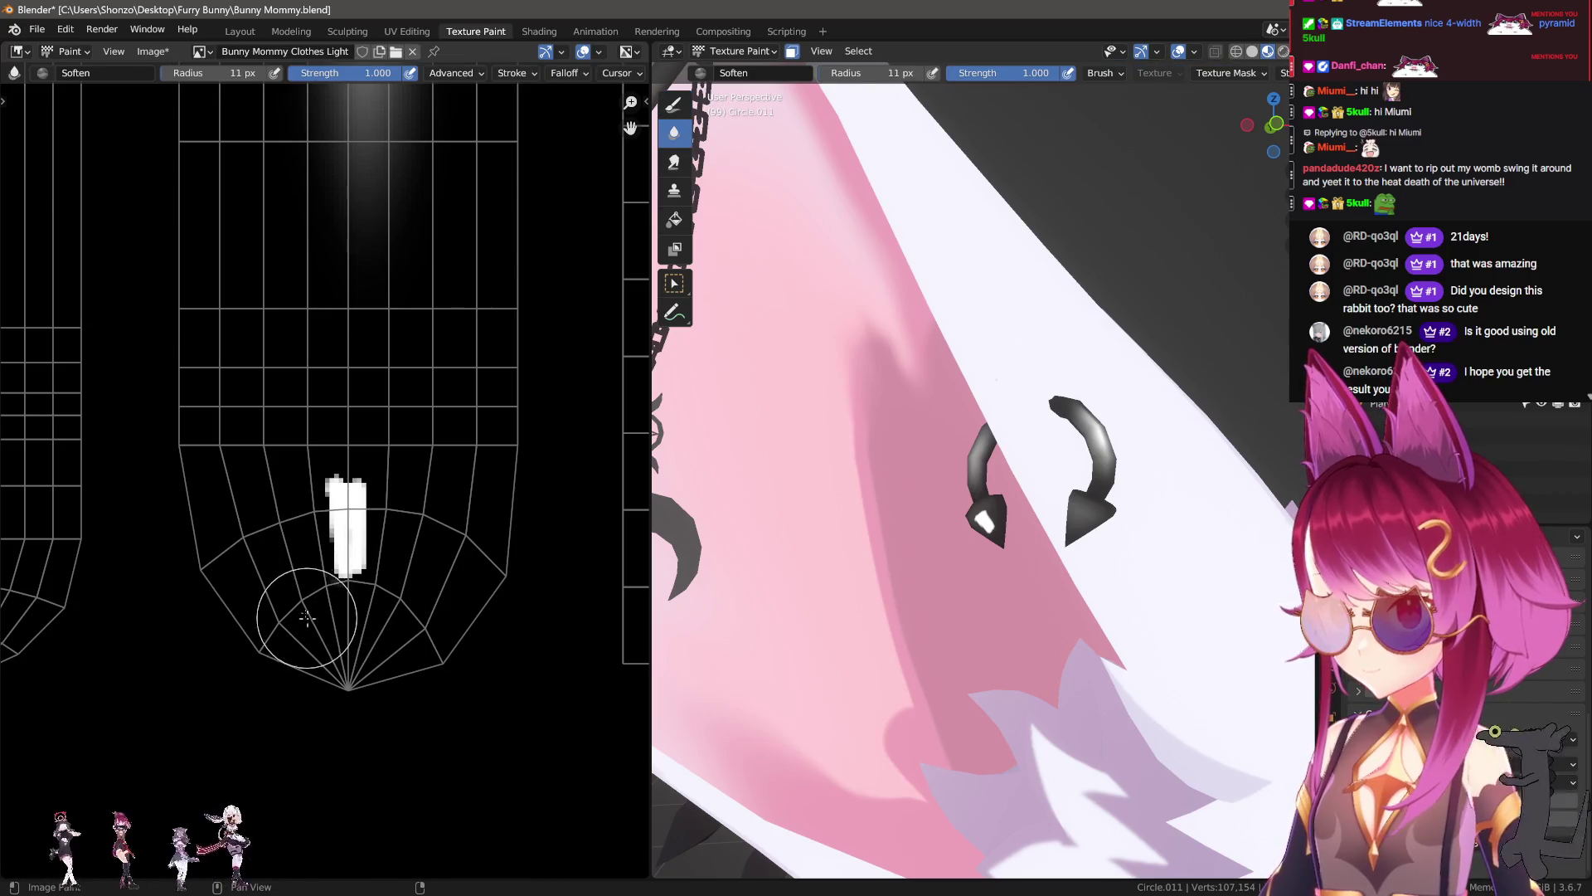
pyautogui.moveTo(308, 620); pyautogui.dragTo(311, 646)
pyautogui.moveTo(408, 531); pyautogui.dragTo(291, 439)
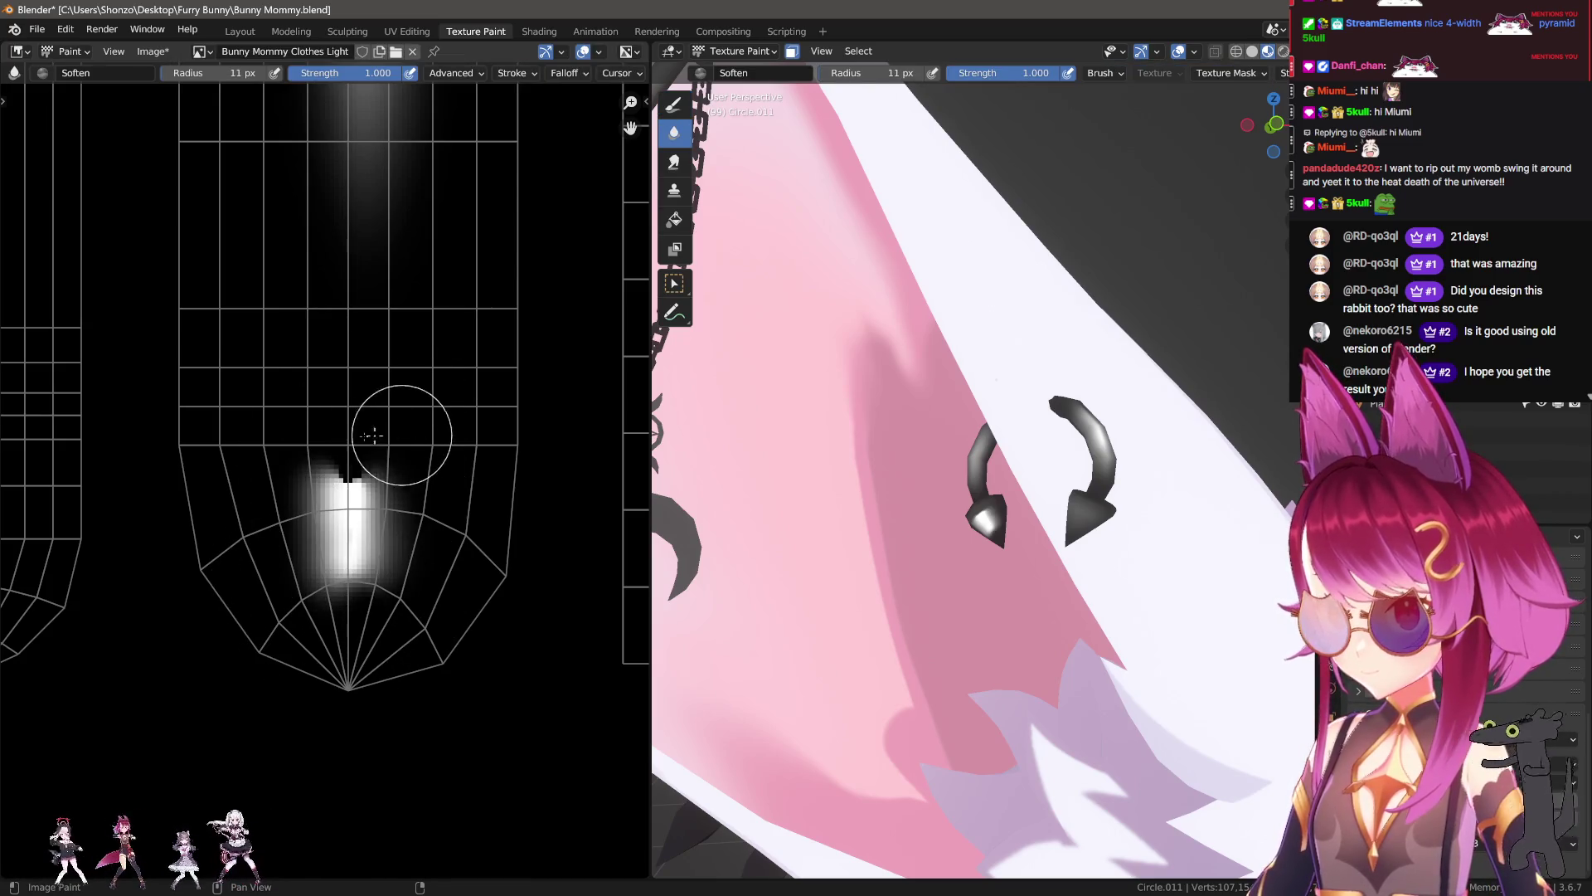
pyautogui.moveTo(1029, 514); pyautogui.dragTo(1078, 552, button='middle')
# Step: Smear the white highlight upward with a 26 px brush and view the chain and earrings
pyautogui.hotkey('shift', 'space')
pyautogui.press('3')
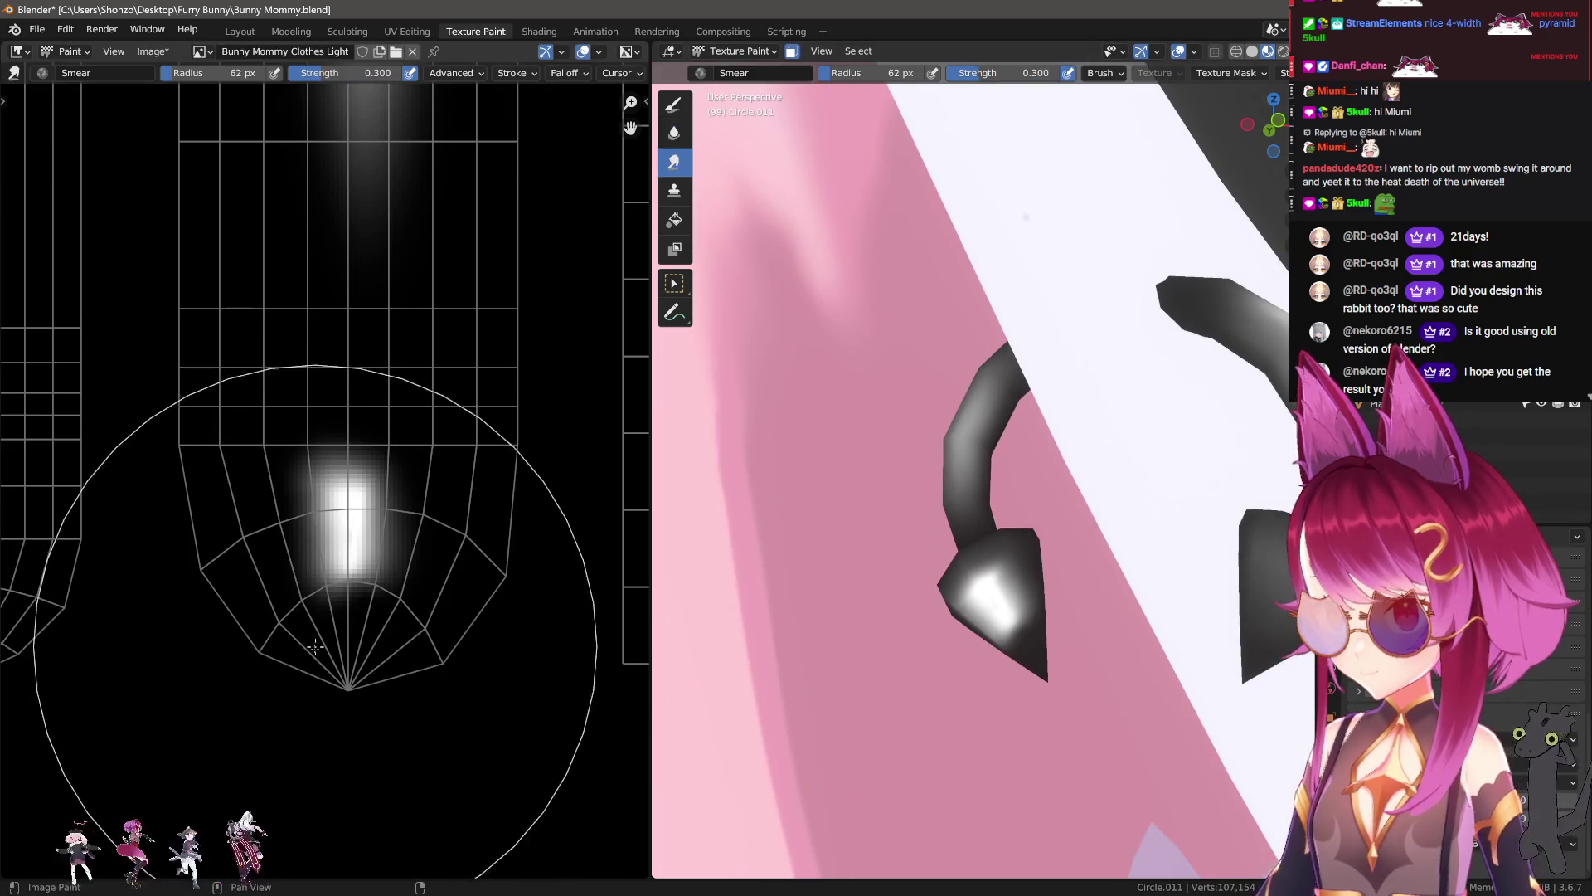
pyautogui.moveTo(340, 663); pyautogui.dragTo(344, 581)
pyautogui.press('f')
pyautogui.click(249, 307)
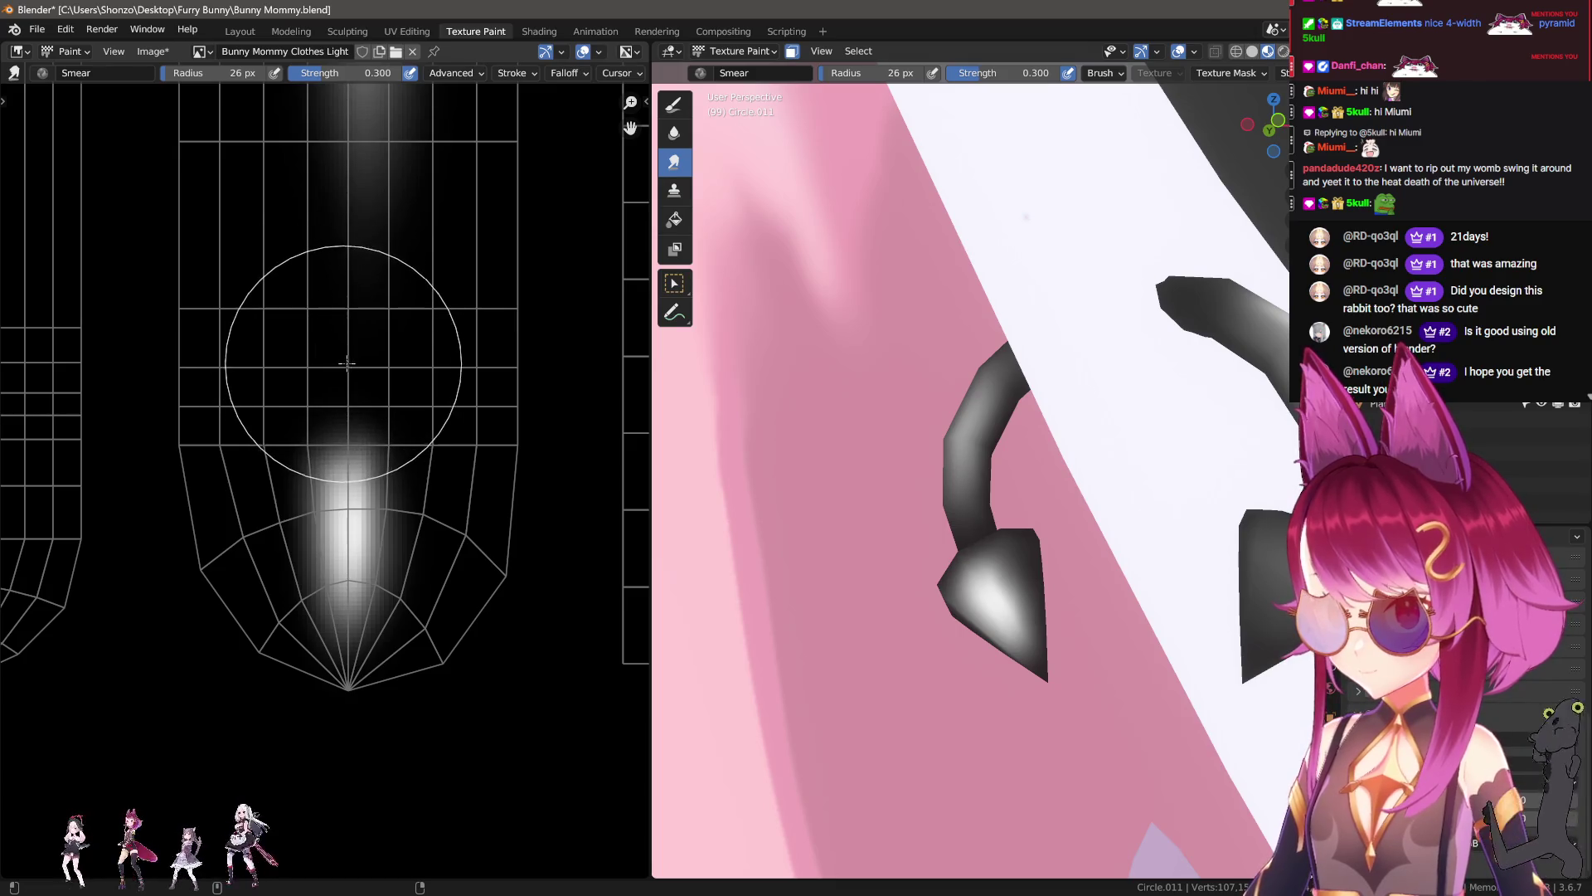
pyautogui.hotkey('shift', 'space')
pyautogui.press('2')
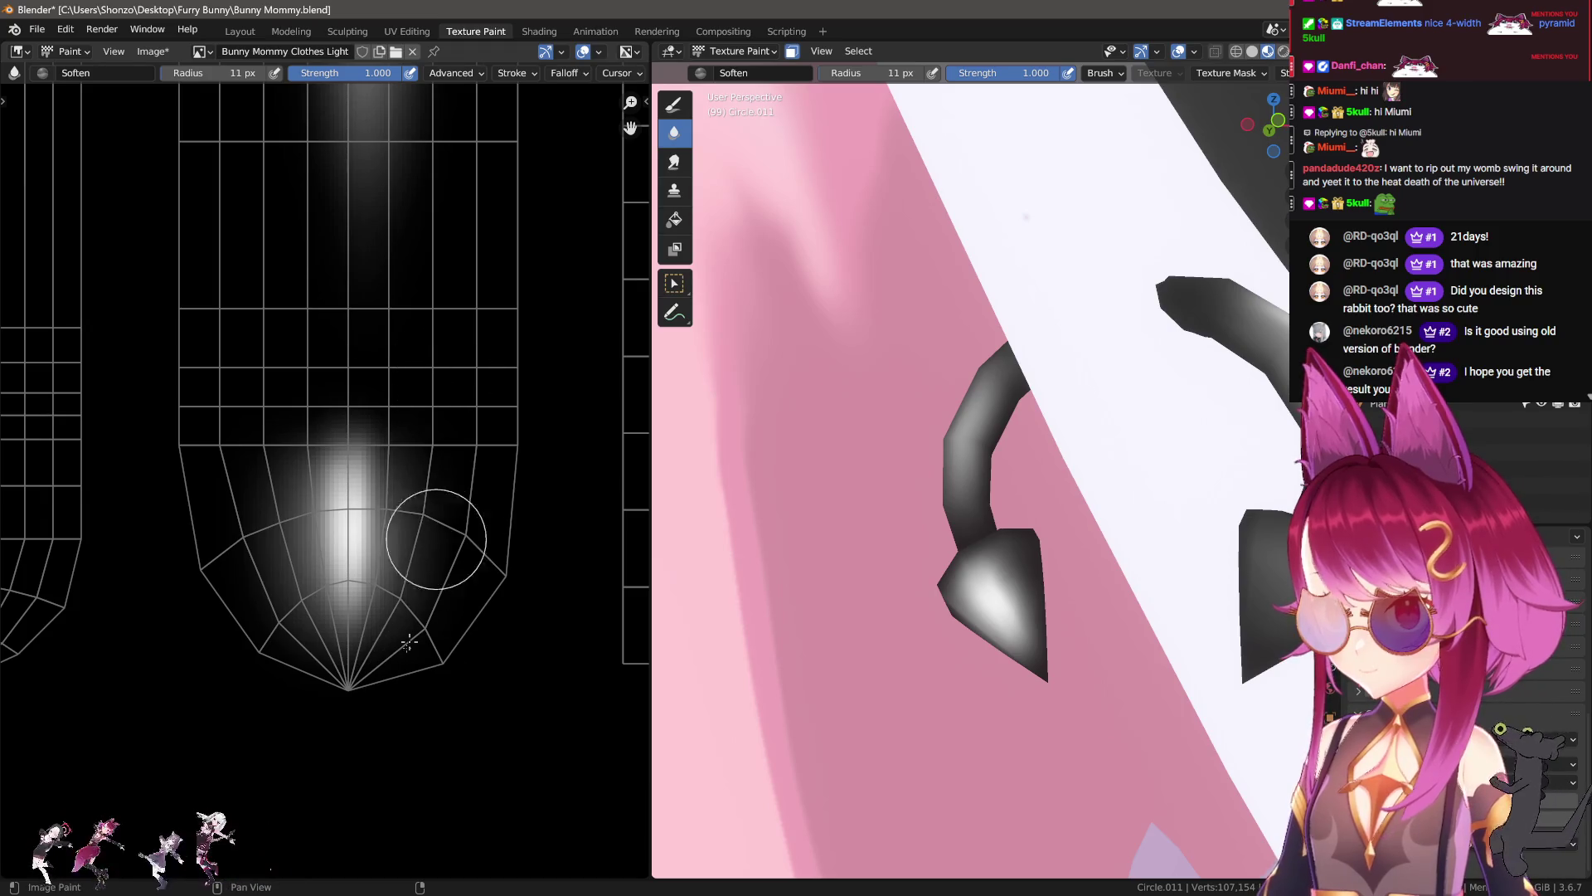
pyautogui.moveTo(729, 531); pyautogui.dragTo(955, 615, button='middle')
pyautogui.scroll(-5, 955, 615)
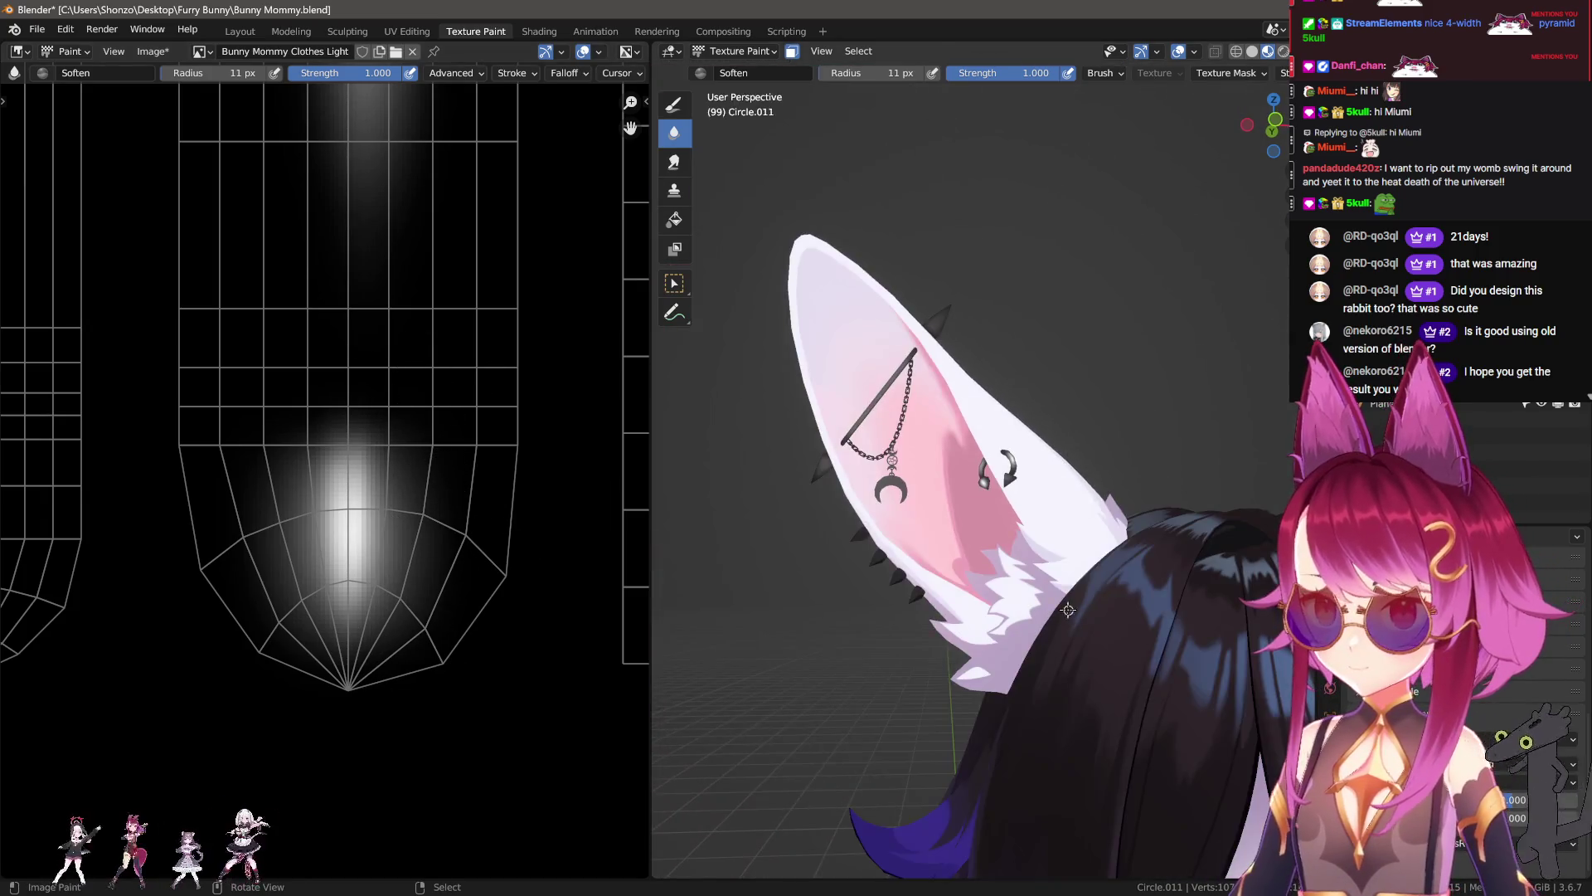
# Step: Trim both sides of the hook-tip highlight with black using the draw brush
pyautogui.scroll(5, 1037, 613)
pyautogui.moveTo(389, 639); pyautogui.dragTo(404, 591, button='middle')
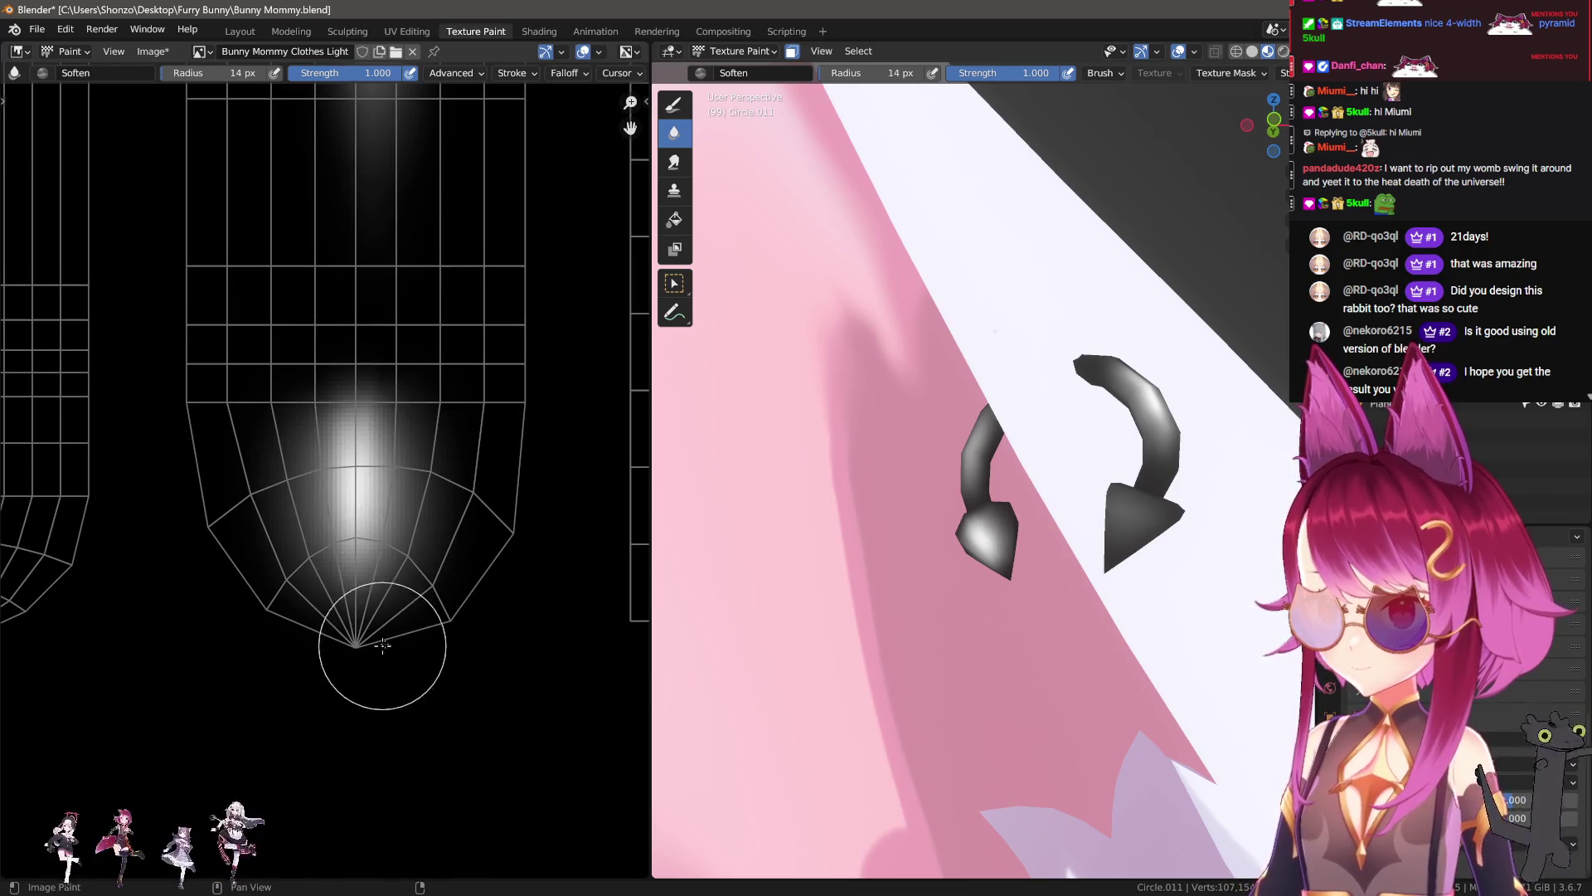
pyautogui.press('d')
pyautogui.keyDown('shift'); pyautogui.click(384, 581); pyautogui.keyUp('shift')
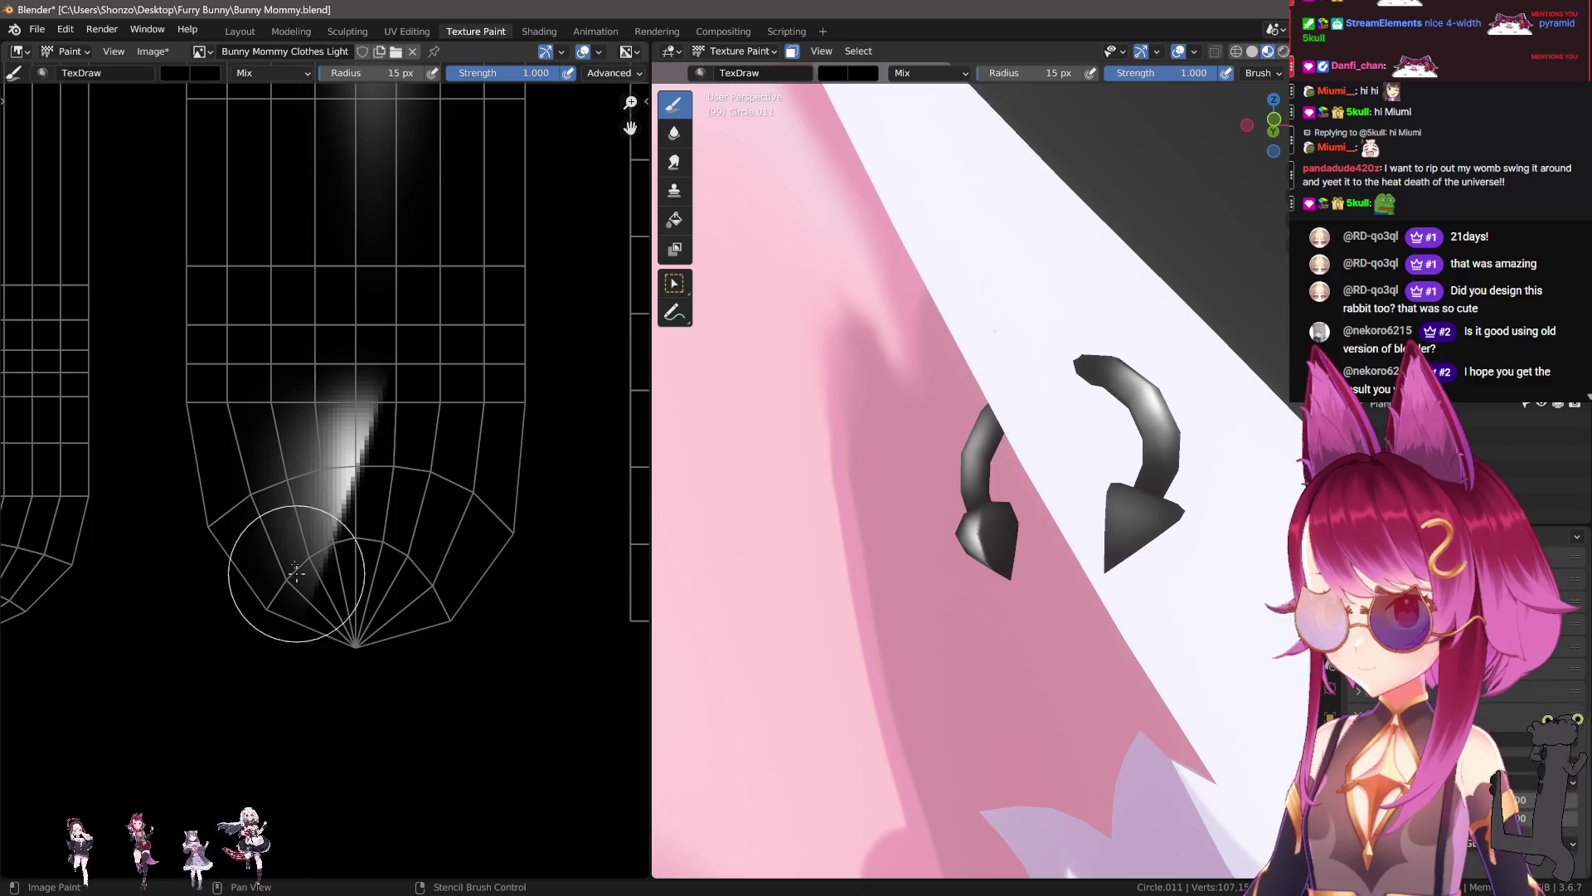
pyautogui.hotkey('ctrl', 'z')
pyautogui.keyDown('shift'); pyautogui.click(403, 665); pyautogui.keyUp('shift')
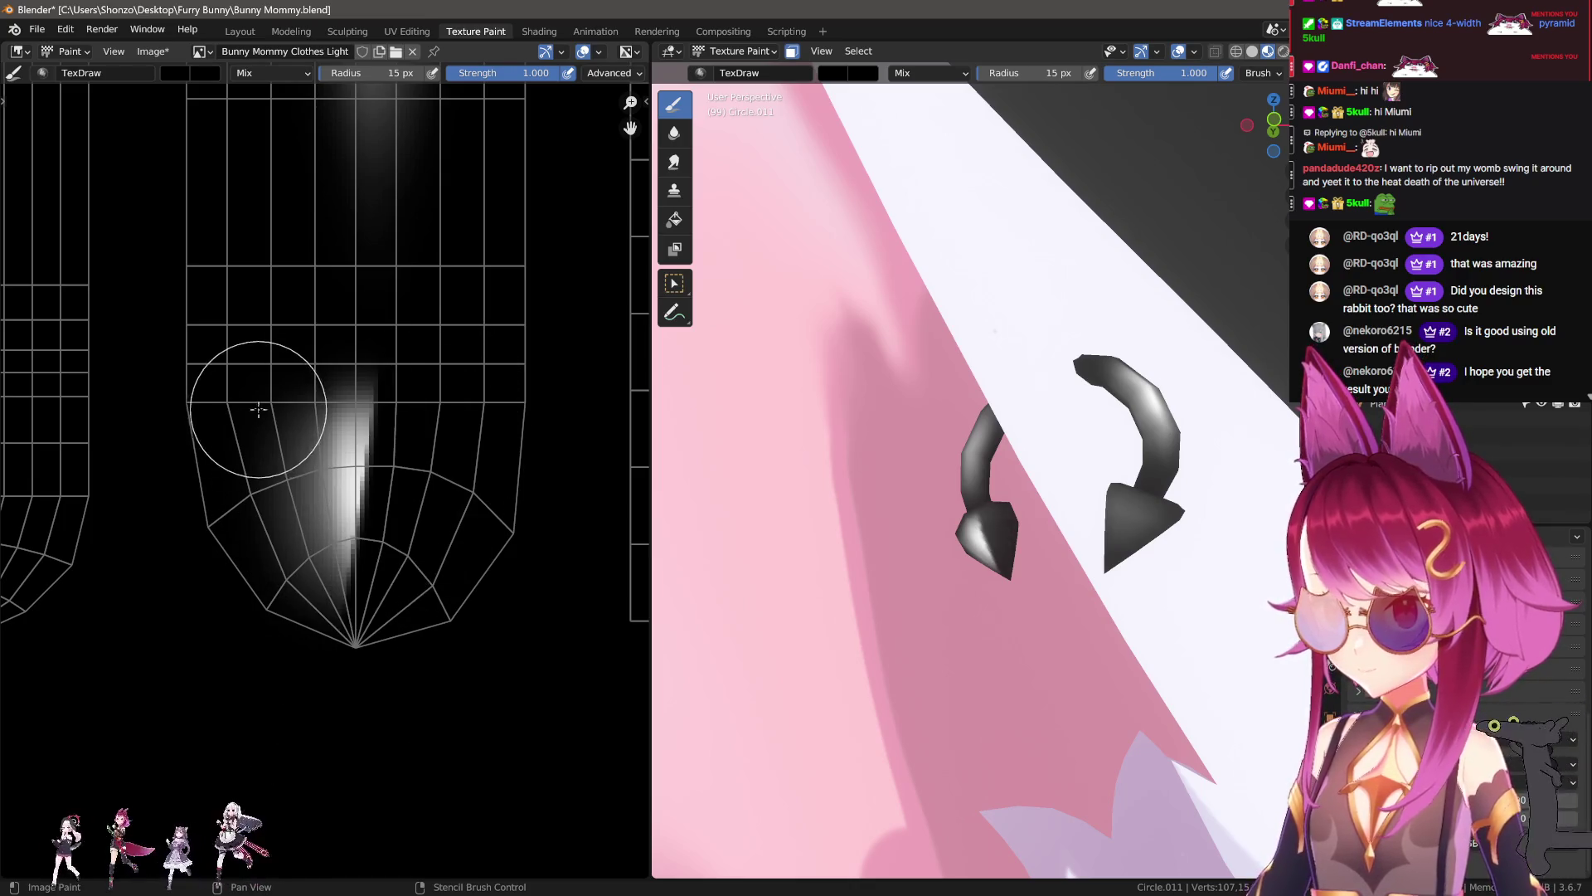
pyautogui.moveTo(270, 295); pyautogui.dragTo(287, 751)
# Step: Soften the highlight's trimmed edge and its lower right edge
pyautogui.press('2')
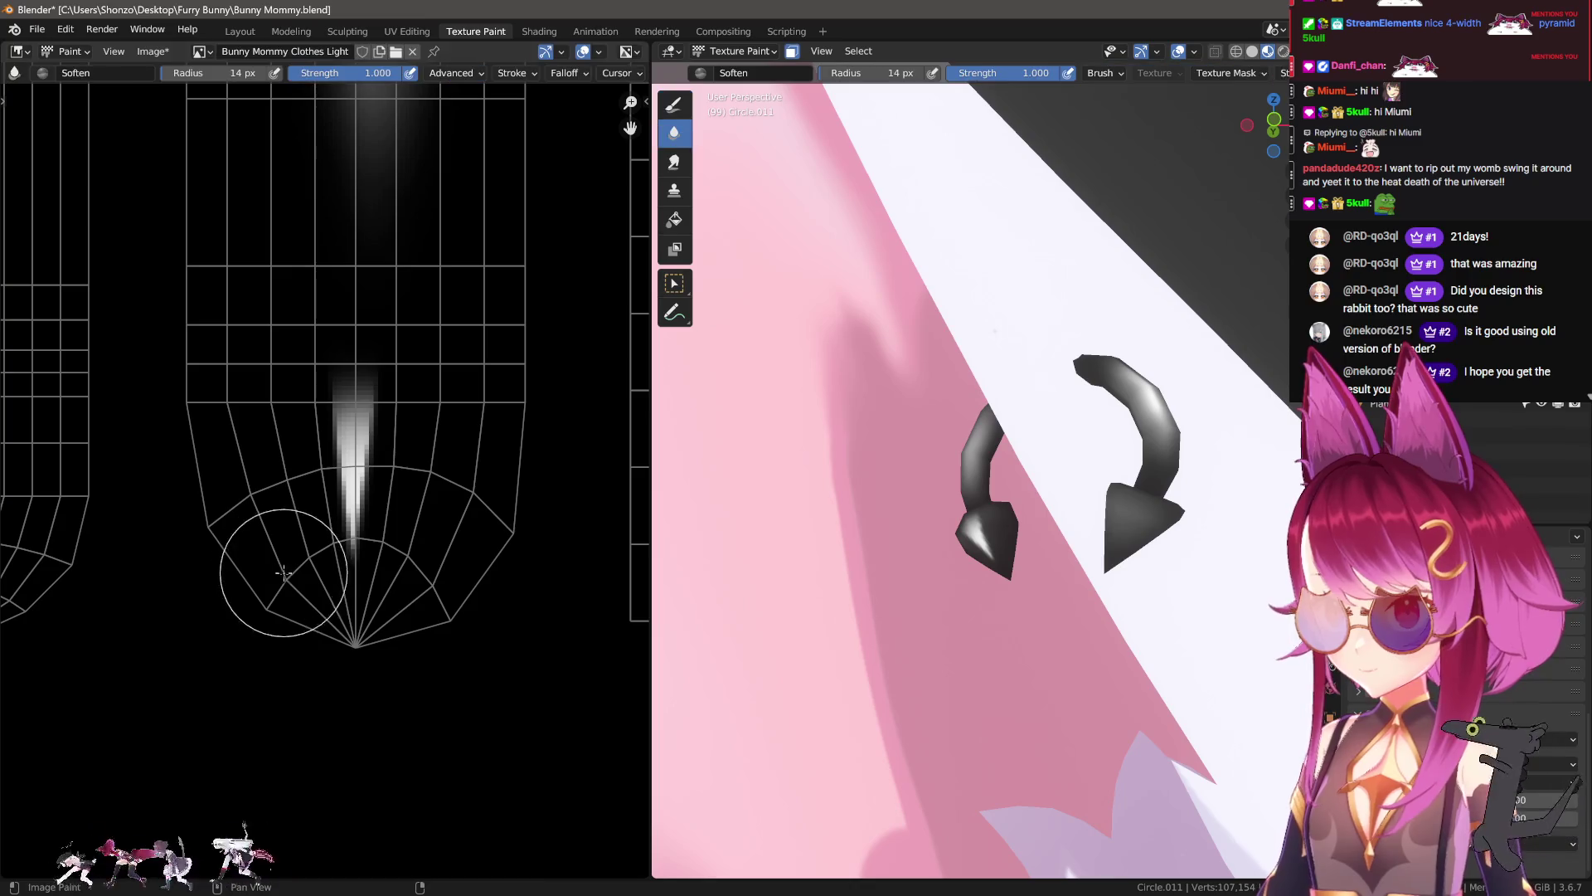
pyautogui.moveTo(332, 398)
pyautogui.mouseDown()
pyautogui.moveTo(391, 512)
pyautogui.moveTo(434, 373)
pyautogui.moveTo(401, 714)
pyautogui.mouseUp()
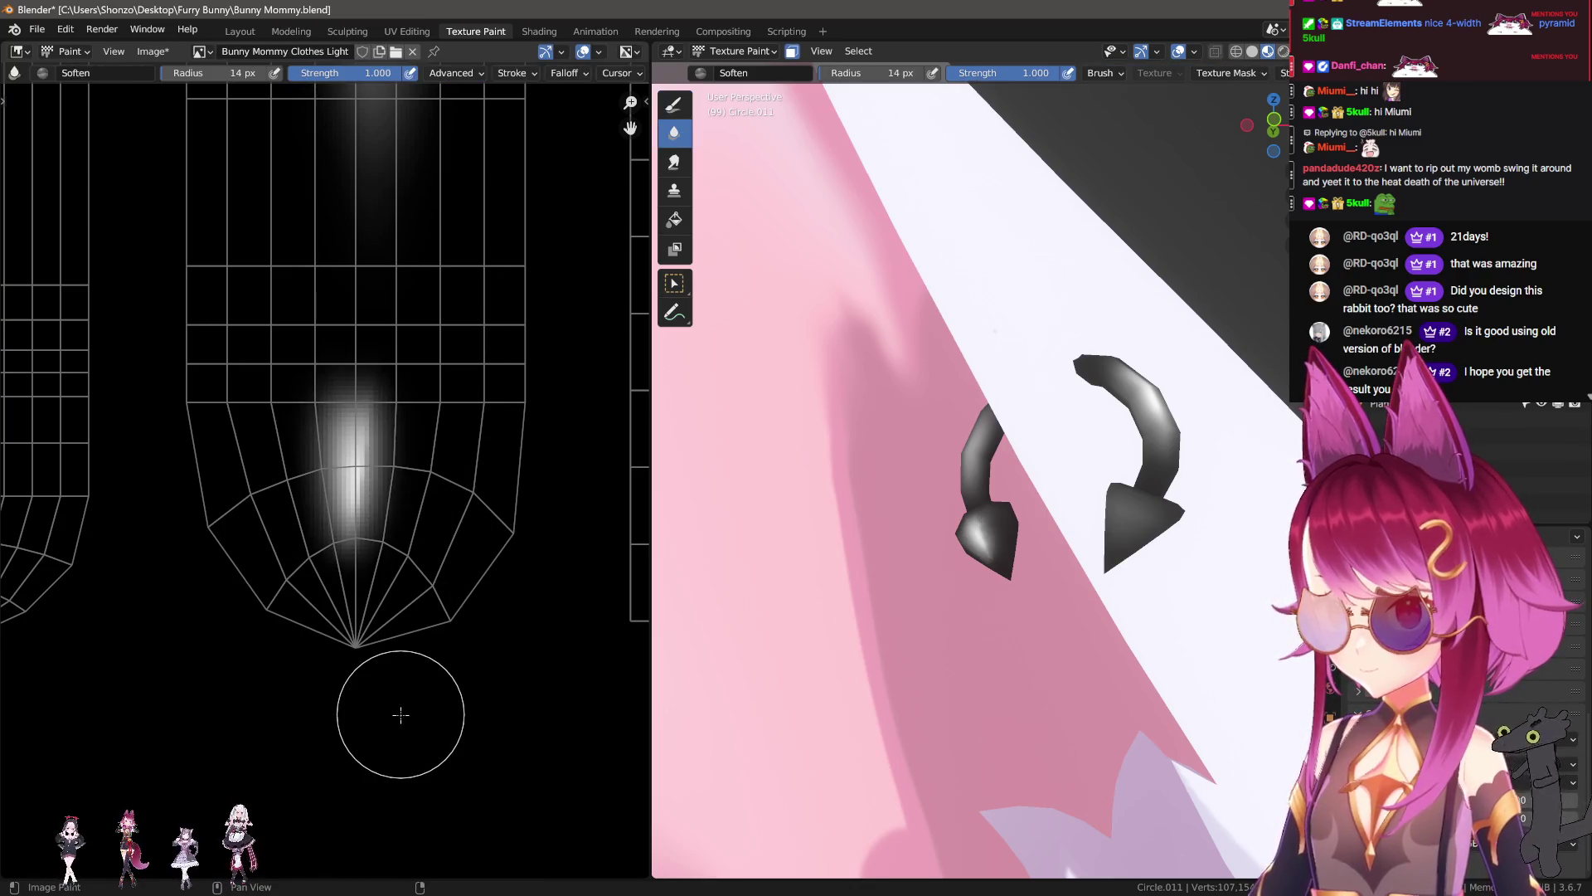
pyautogui.moveTo(415, 591); pyautogui.dragTo(426, 514)
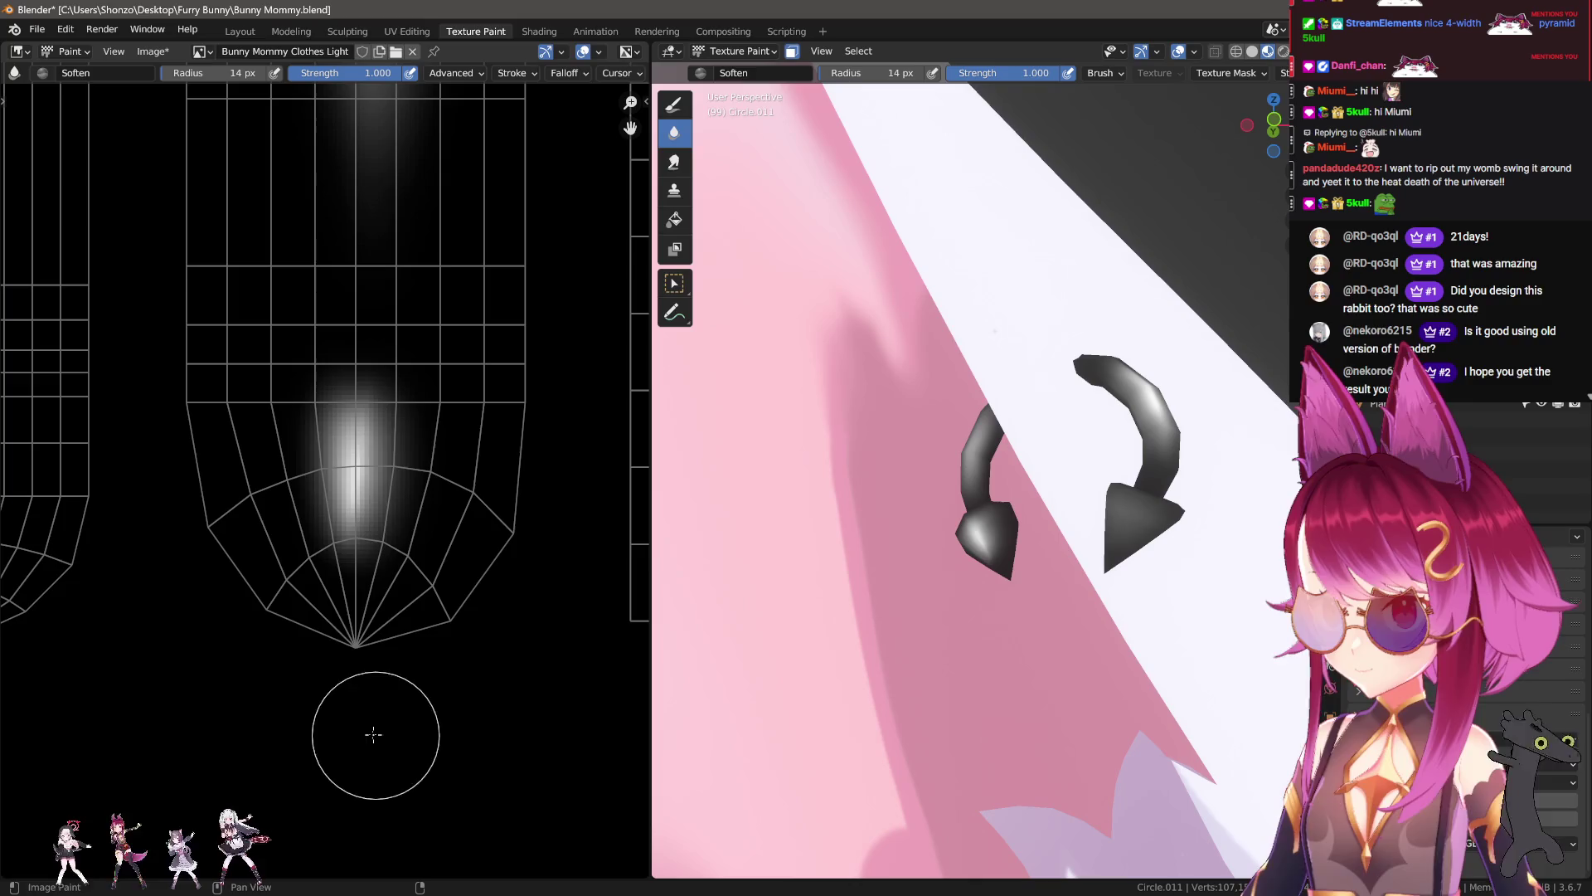
# Step: Orbit the 3D view around the earring until the whole ear is visible
pyautogui.press('3')
pyautogui.scroll(2, 796, 740)
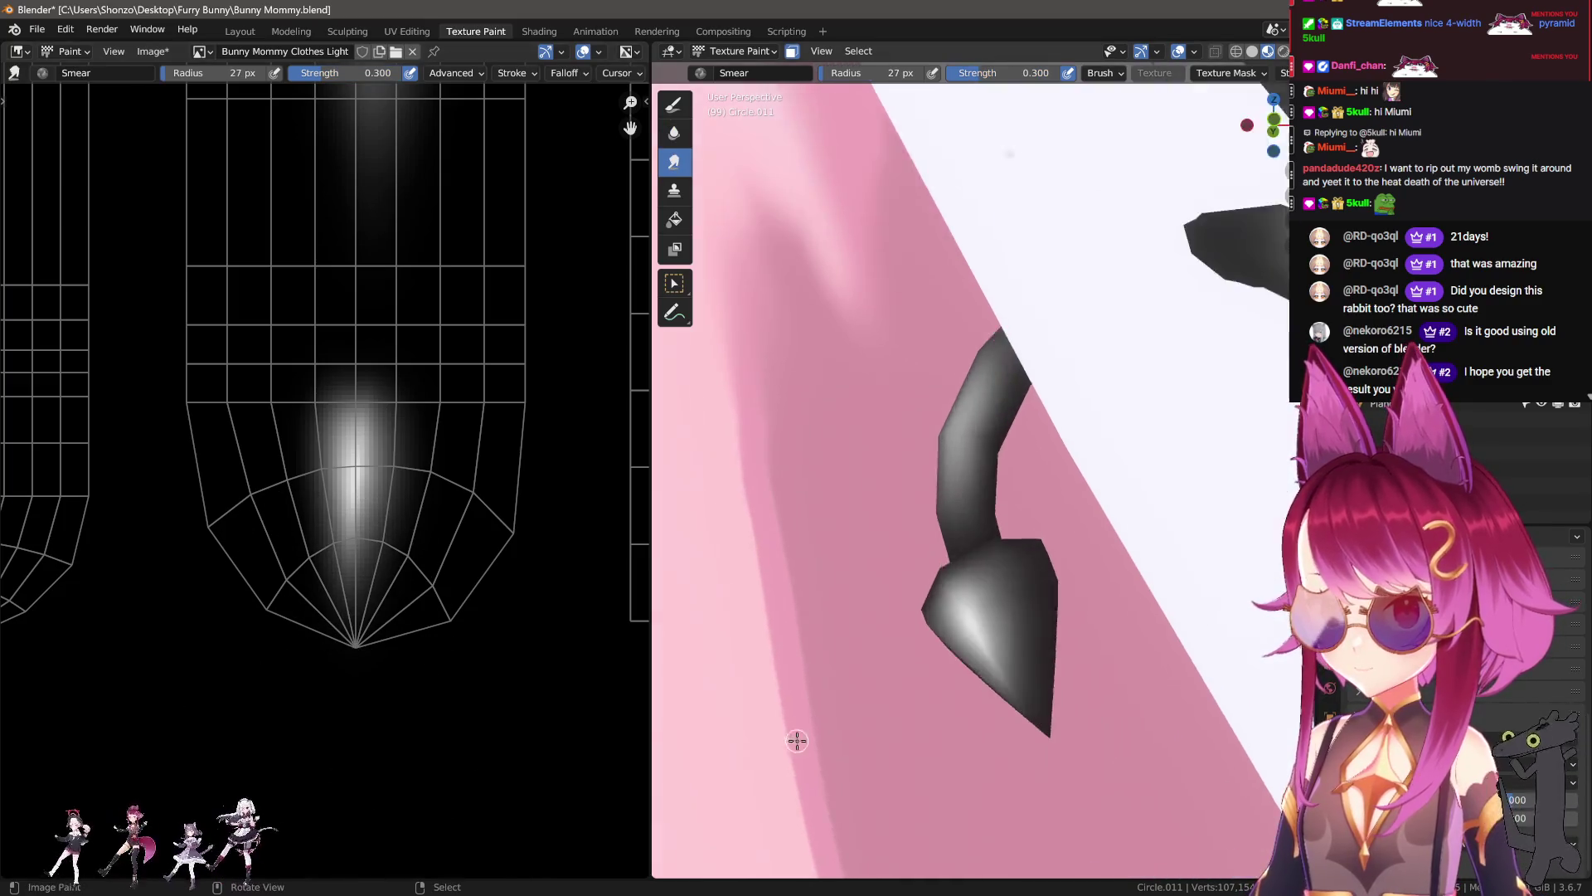
pyautogui.moveTo(796, 740); pyautogui.dragTo(769, 729, button='middle')
pyautogui.press('2')
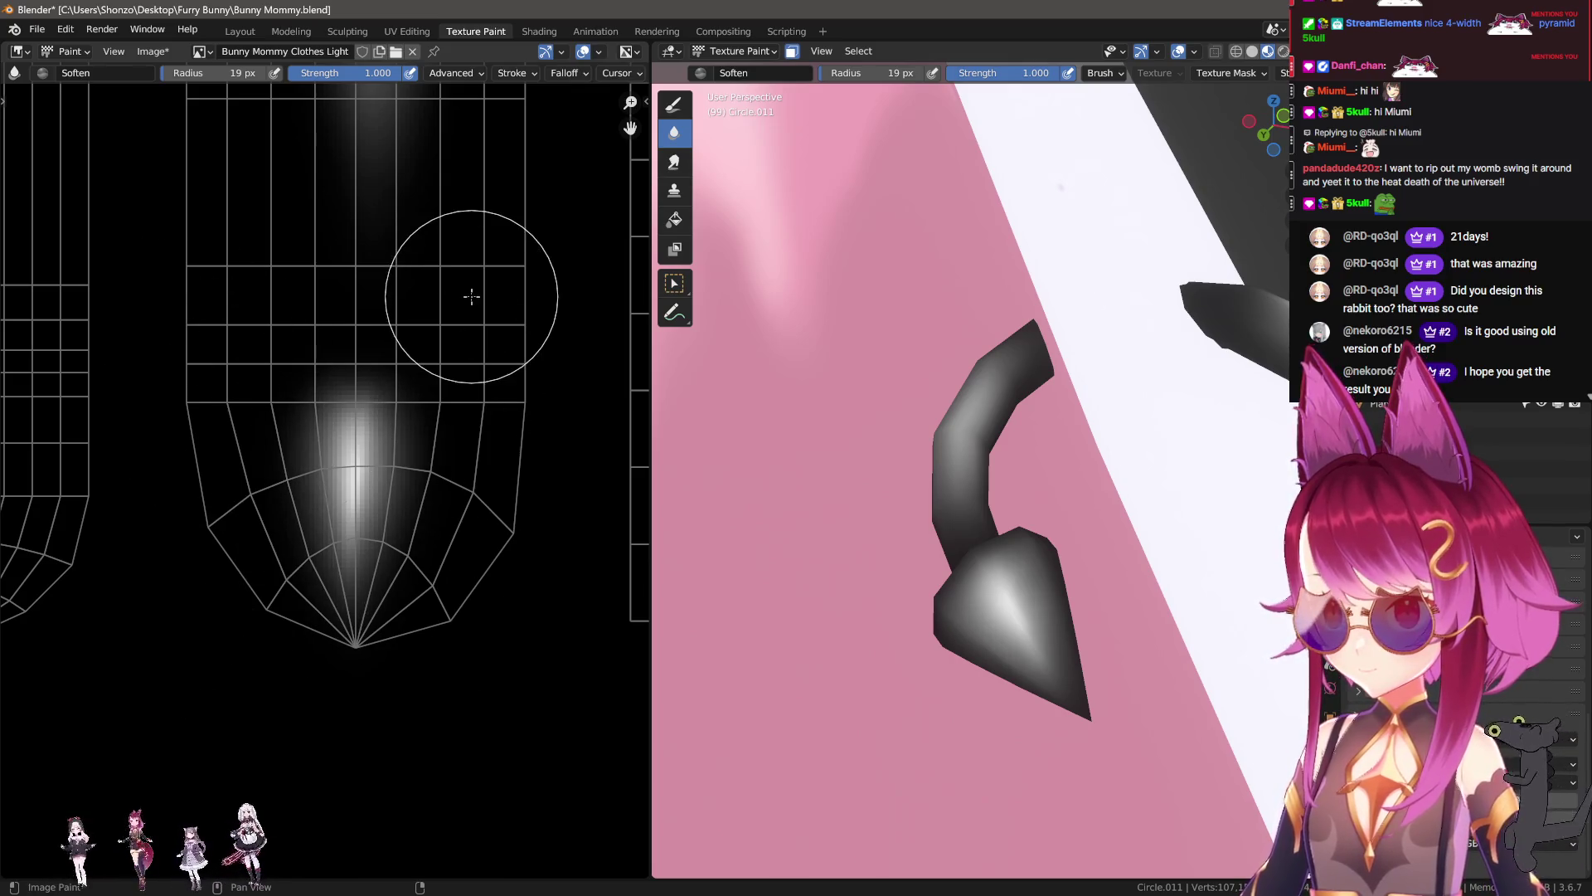
pyautogui.scroll(-3, 924, 625)
pyautogui.moveTo(923, 625)
pyautogui.mouseDown(button='middle')
pyautogui.moveTo(999, 600)
pyautogui.moveTo(1007, 613)
pyautogui.mouseUp(button='middle')
pyautogui.scroll(3, 1008, 613)
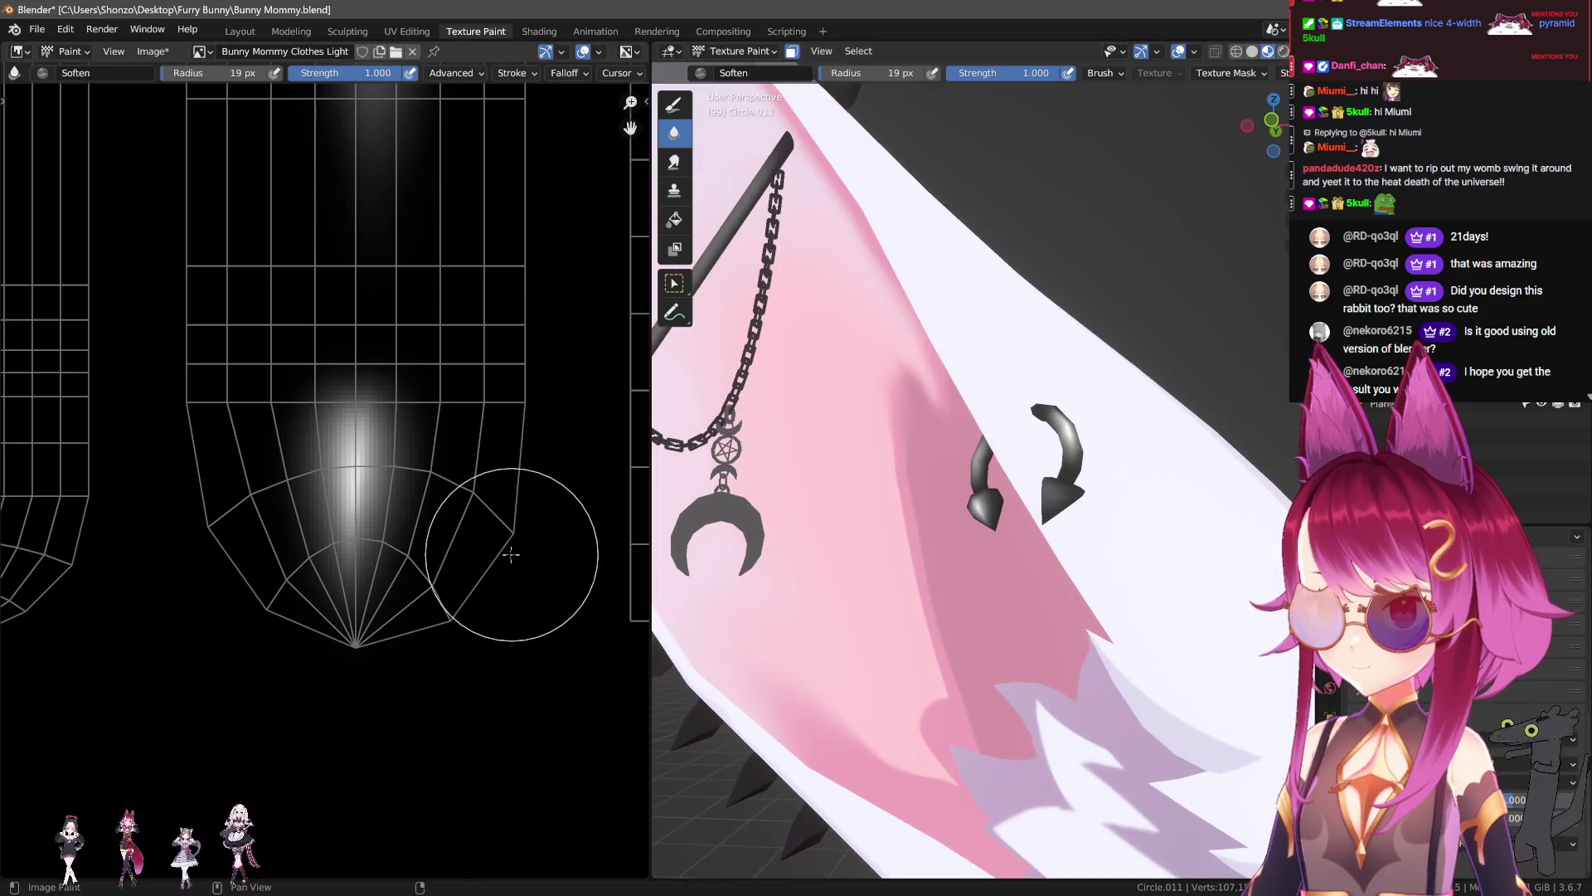
pyautogui.scroll(-2, 429, 595)
# Step: Move the UV view onto the spike's strip and select the TexDraw brush
pyautogui.moveTo(359, 586); pyautogui.dragTo(366, 651, button='middle')
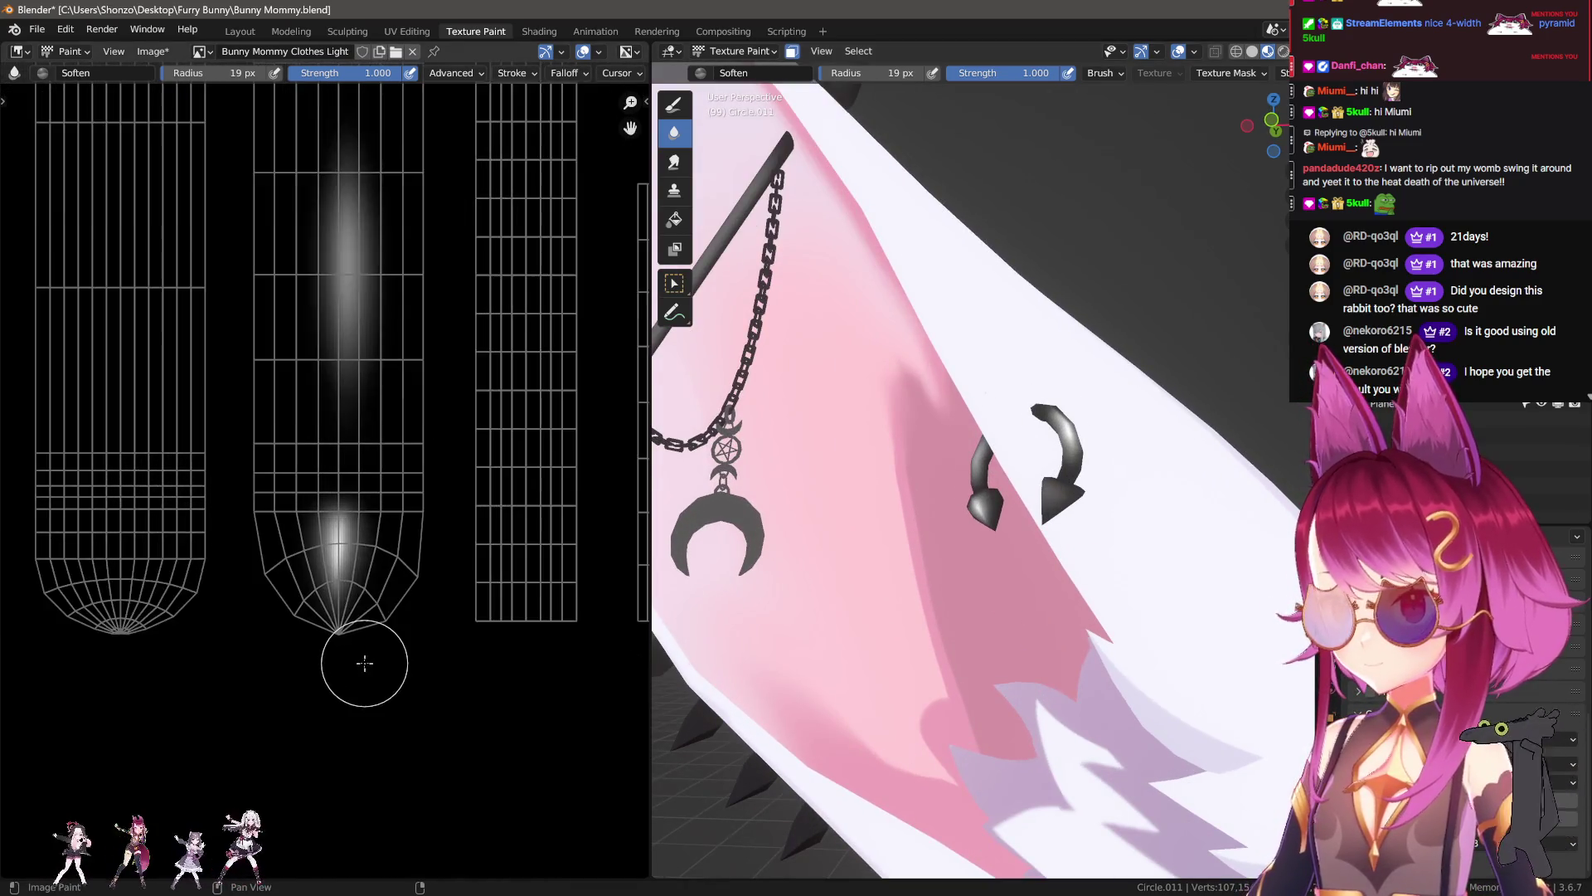
pyautogui.press('d')
pyautogui.scroll(2, 370, 465)
pyautogui.keyDown('shift'); pyautogui.scroll(-5, 323, 459); pyautogui.keyUp('shift')
# Step: Pick white from the Color Palette and try a white streak on the spike, then undo it
pyautogui.press('n')
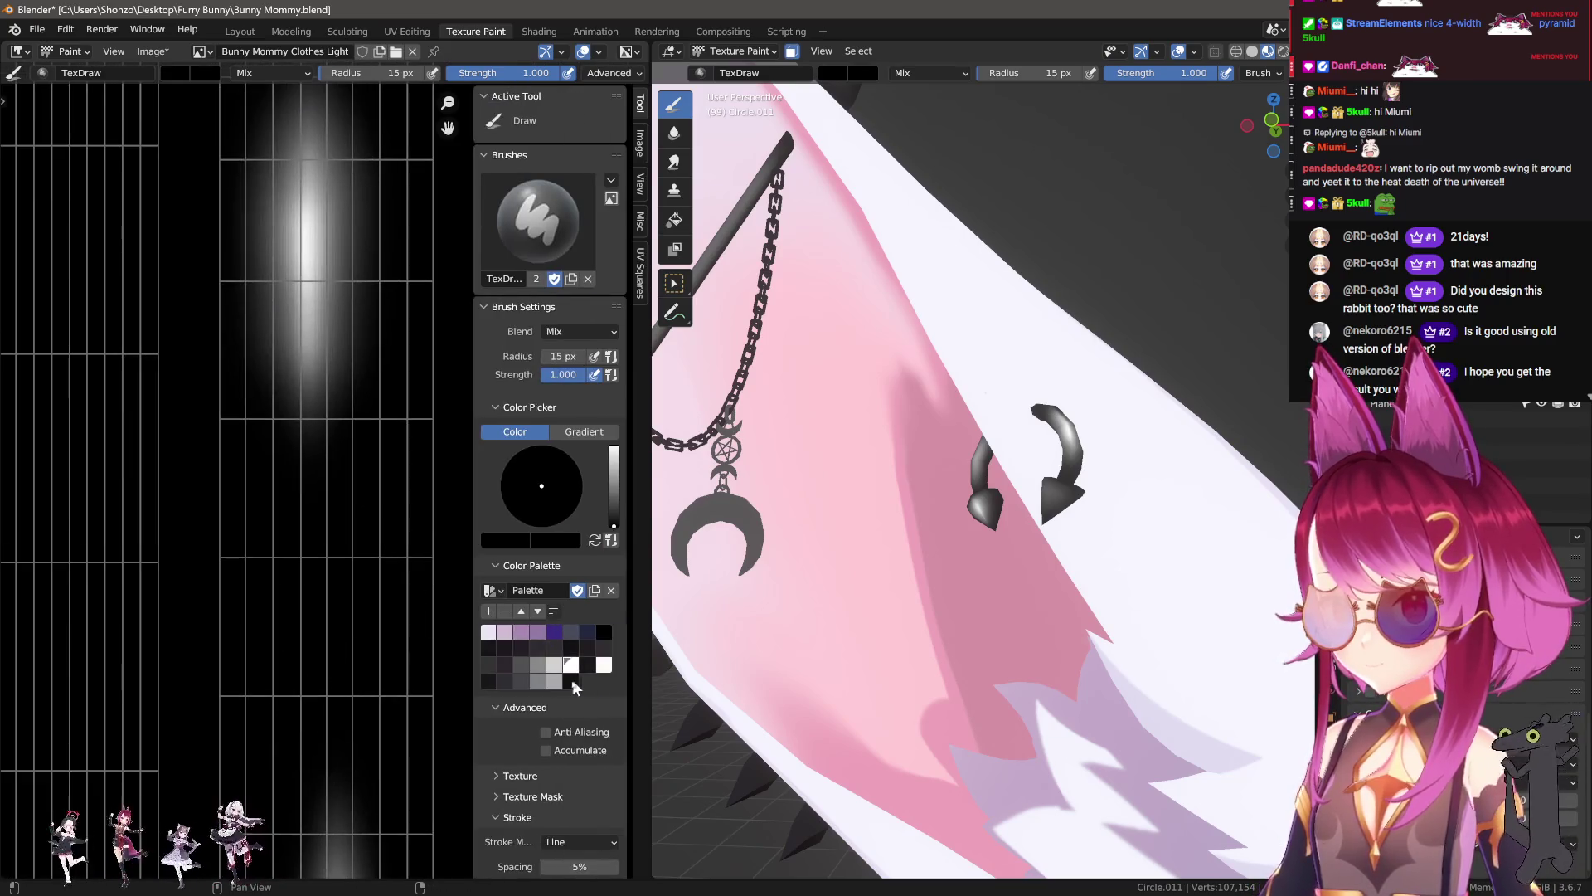
pyautogui.click(571, 664)
pyautogui.press('n')
pyautogui.scroll(-2, 291, 497)
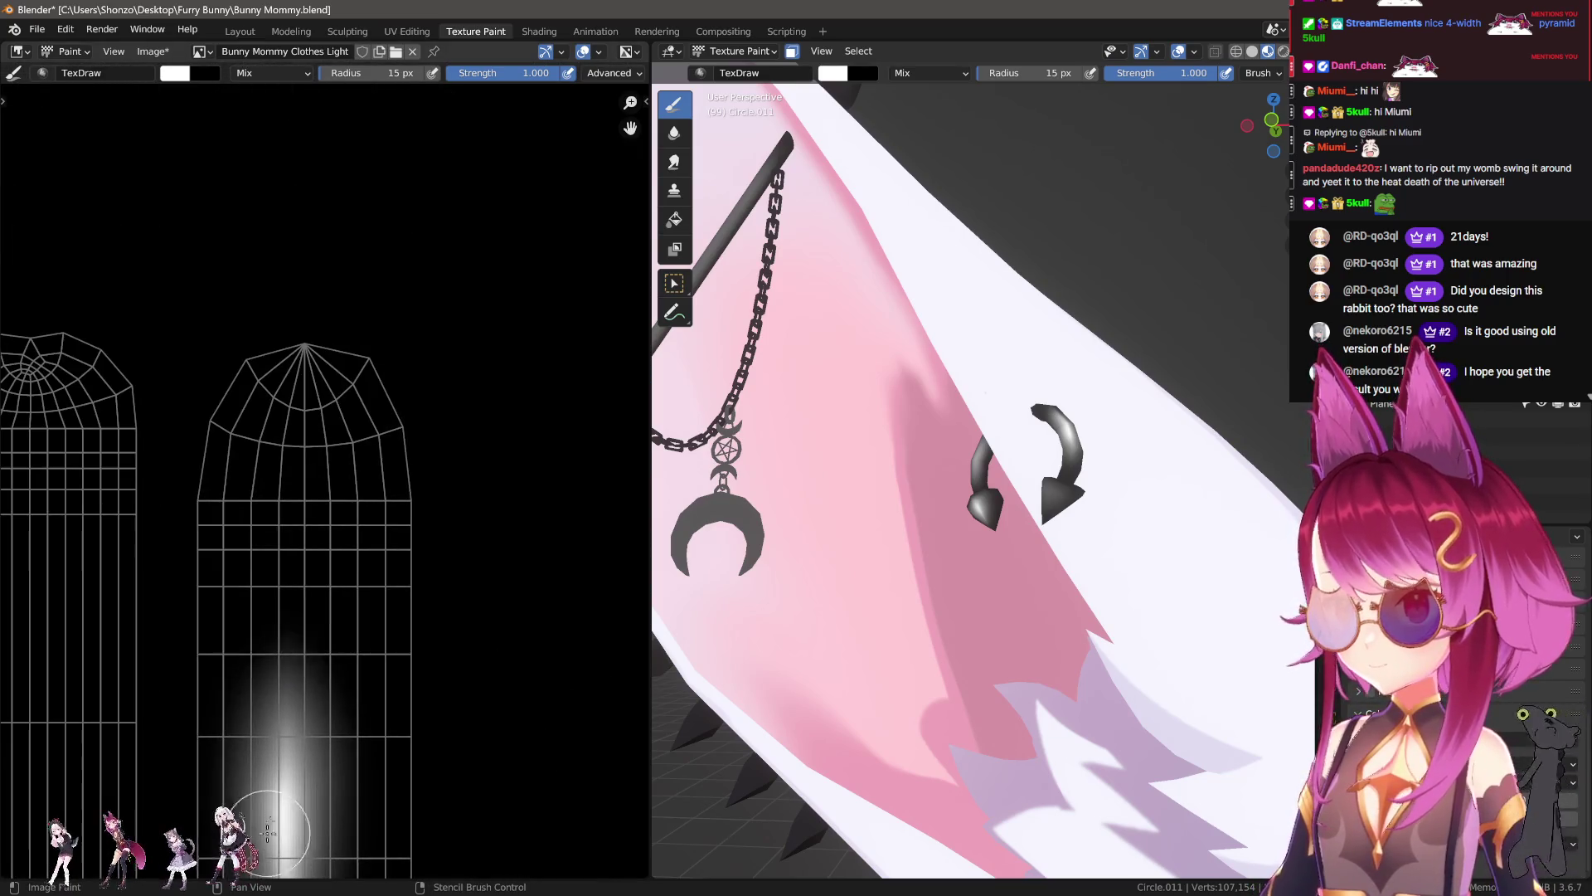
pyautogui.moveTo(295, 495); pyautogui.dragTo(296, 398)
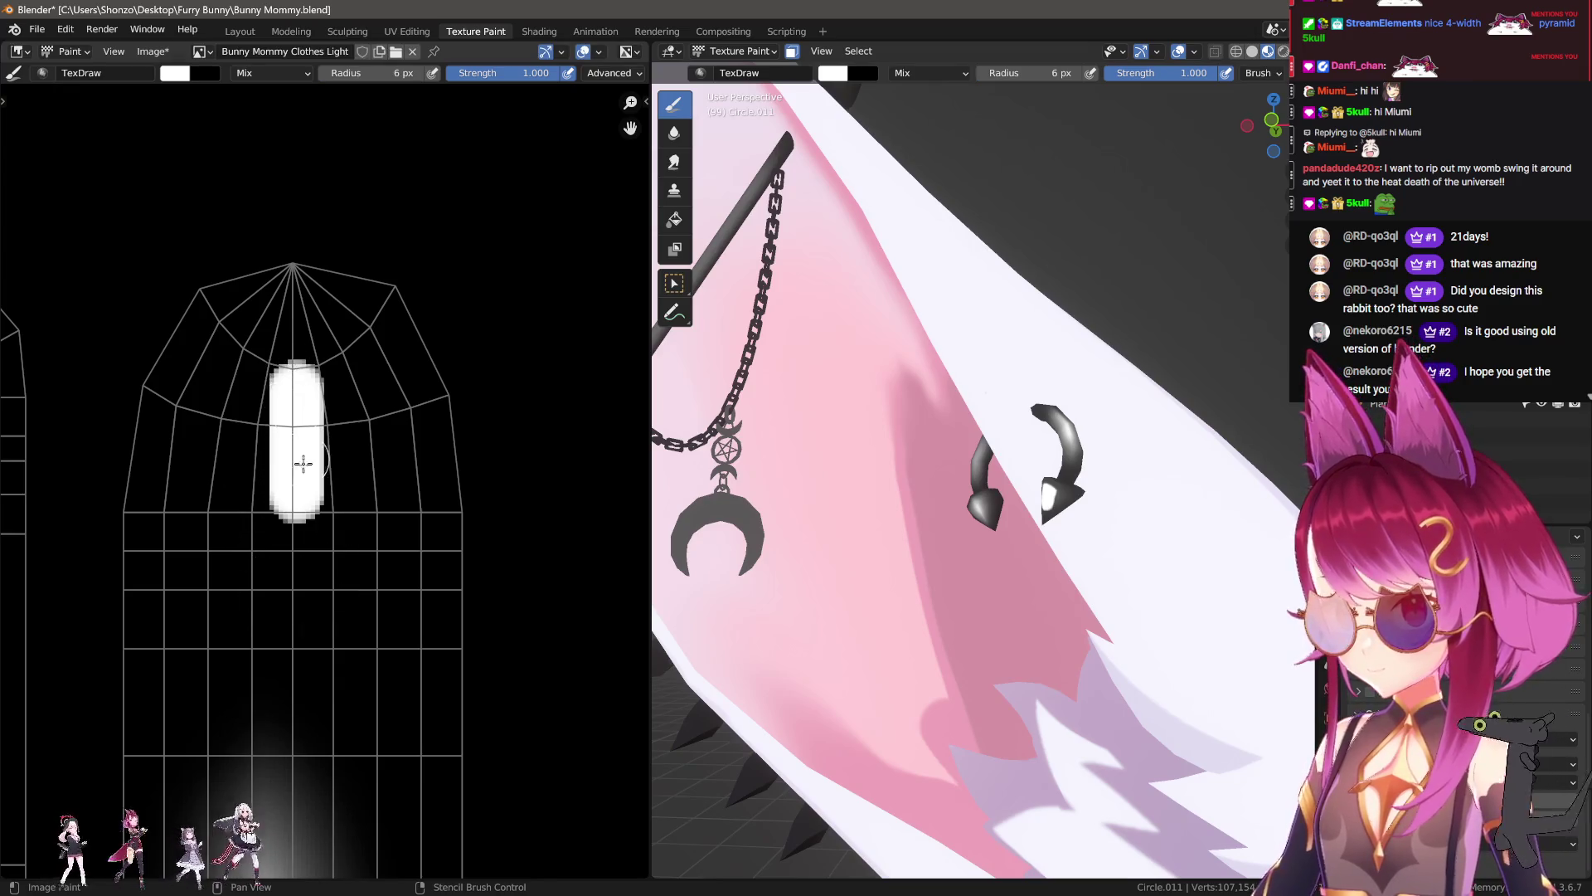
pyautogui.scroll(3, 498, 539)
pyautogui.scroll(3, 1083, 572)
pyautogui.hotkey('ctrl', 'z')
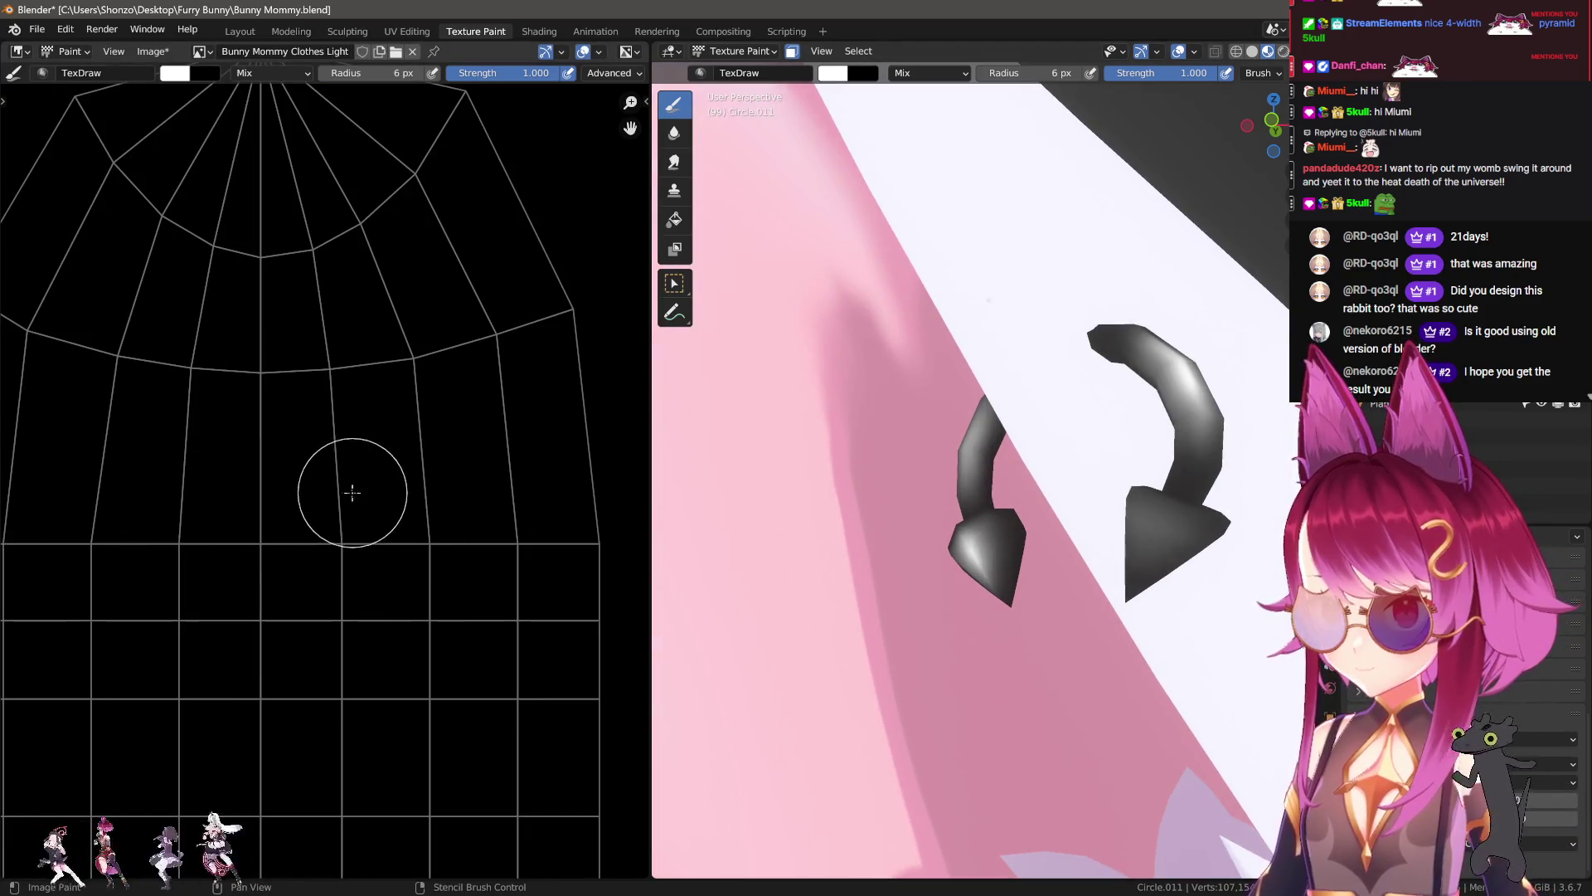
# Step: Paint a white vertical strip along the spike tip and trim its sides with black
pyautogui.moveTo(184, 481); pyautogui.dragTo(218, 271)
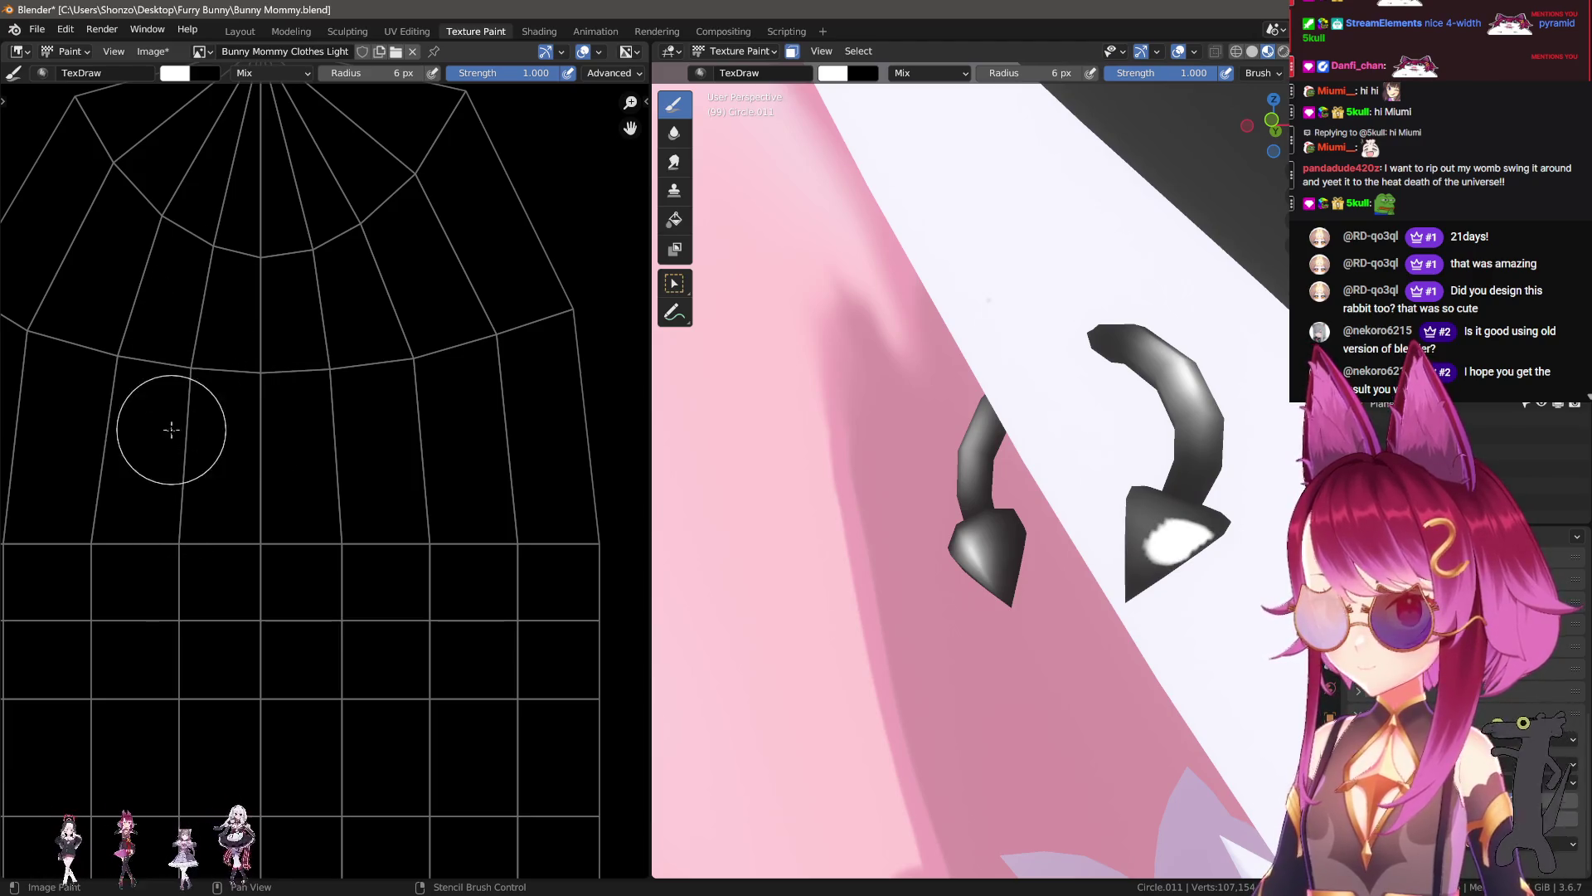
pyautogui.moveTo(215, 512); pyautogui.dragTo(234, 285)
pyautogui.scroll(-1, 249, 348)
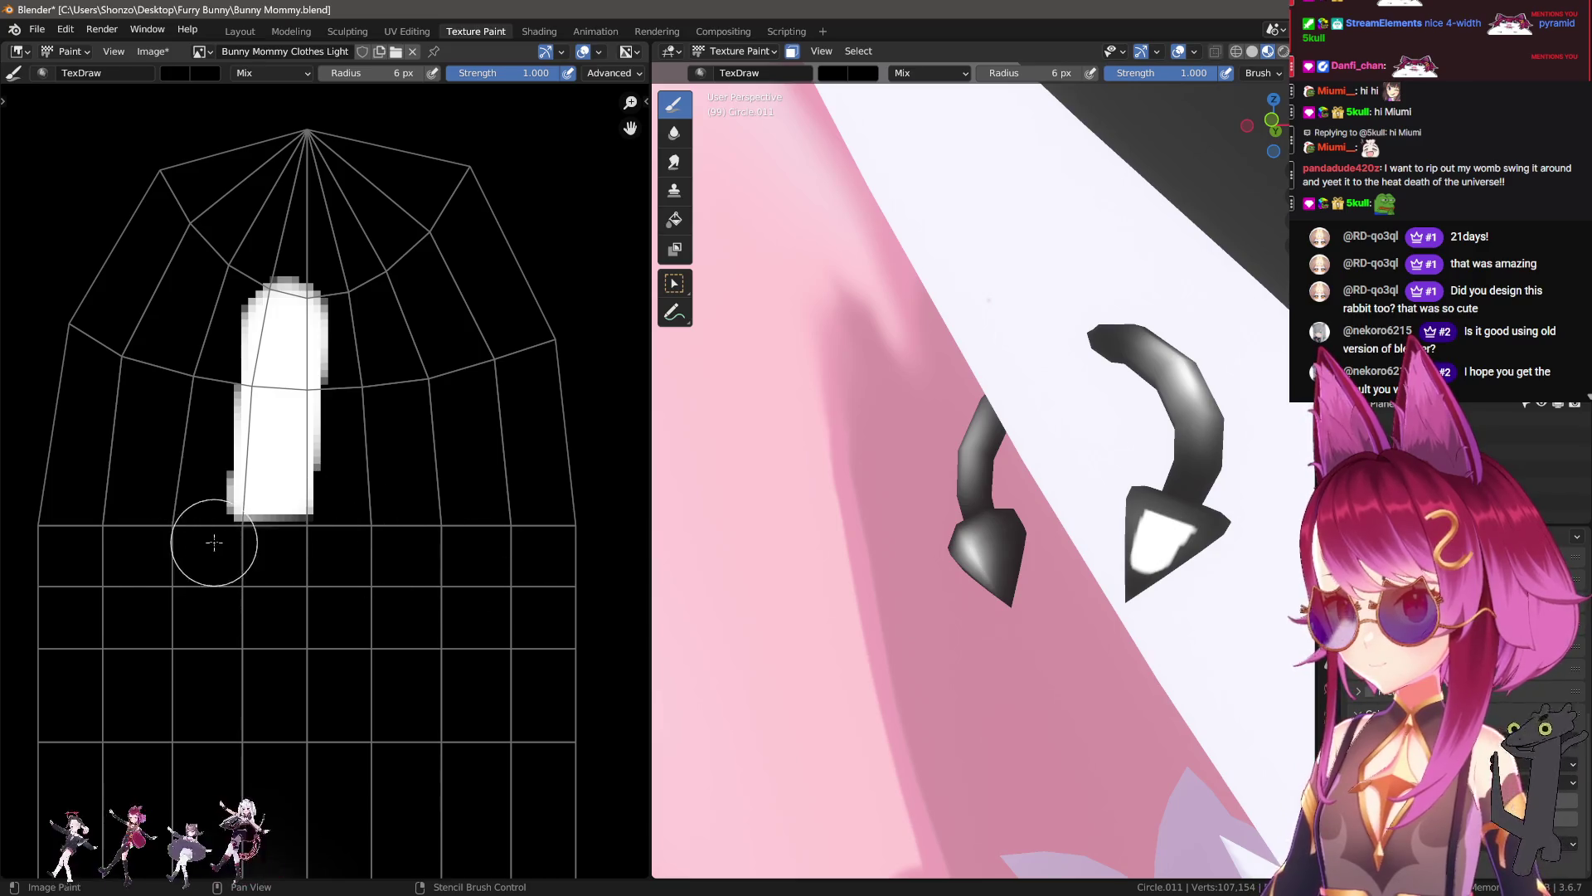
pyautogui.moveTo(217, 400)
pyautogui.mouseDown()
pyautogui.moveTo(240, 286)
pyautogui.moveTo(311, 280)
pyautogui.mouseUp()
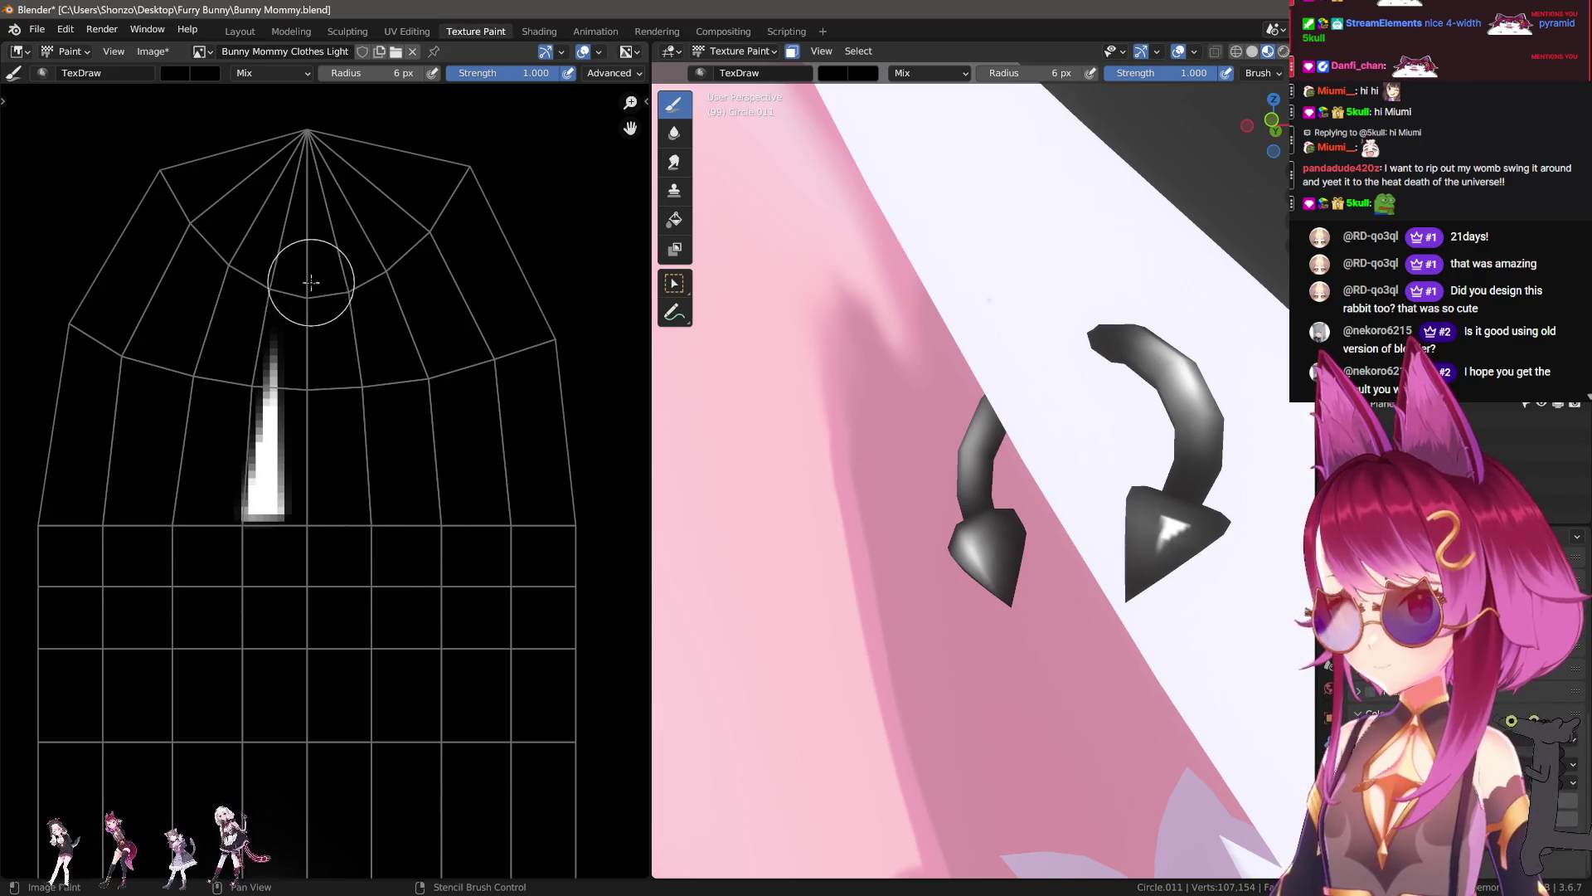
pyautogui.moveTo(312, 498); pyautogui.dragTo(225, 505)
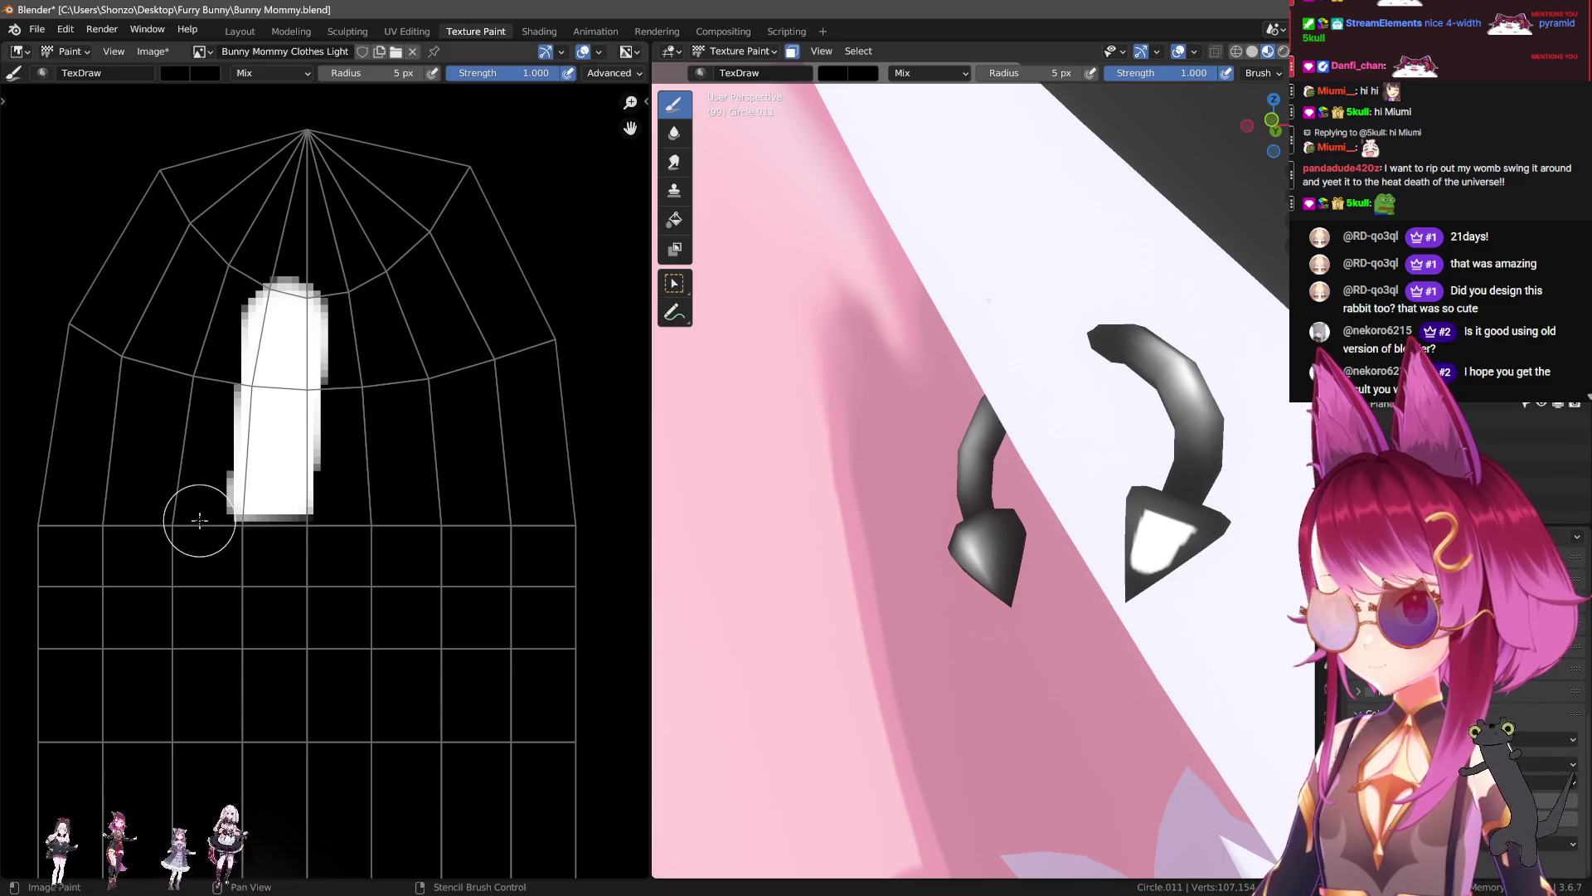
pyautogui.moveTo(251, 248); pyautogui.dragTo(252, 248)
pyautogui.moveTo(340, 472)
pyautogui.mouseDown()
pyautogui.moveTo(322, 228)
pyautogui.moveTo(246, 253)
pyautogui.mouseUp()
# Step: Blur the white strip's edges with the Soften brush at a new radius
pyautogui.press('2')
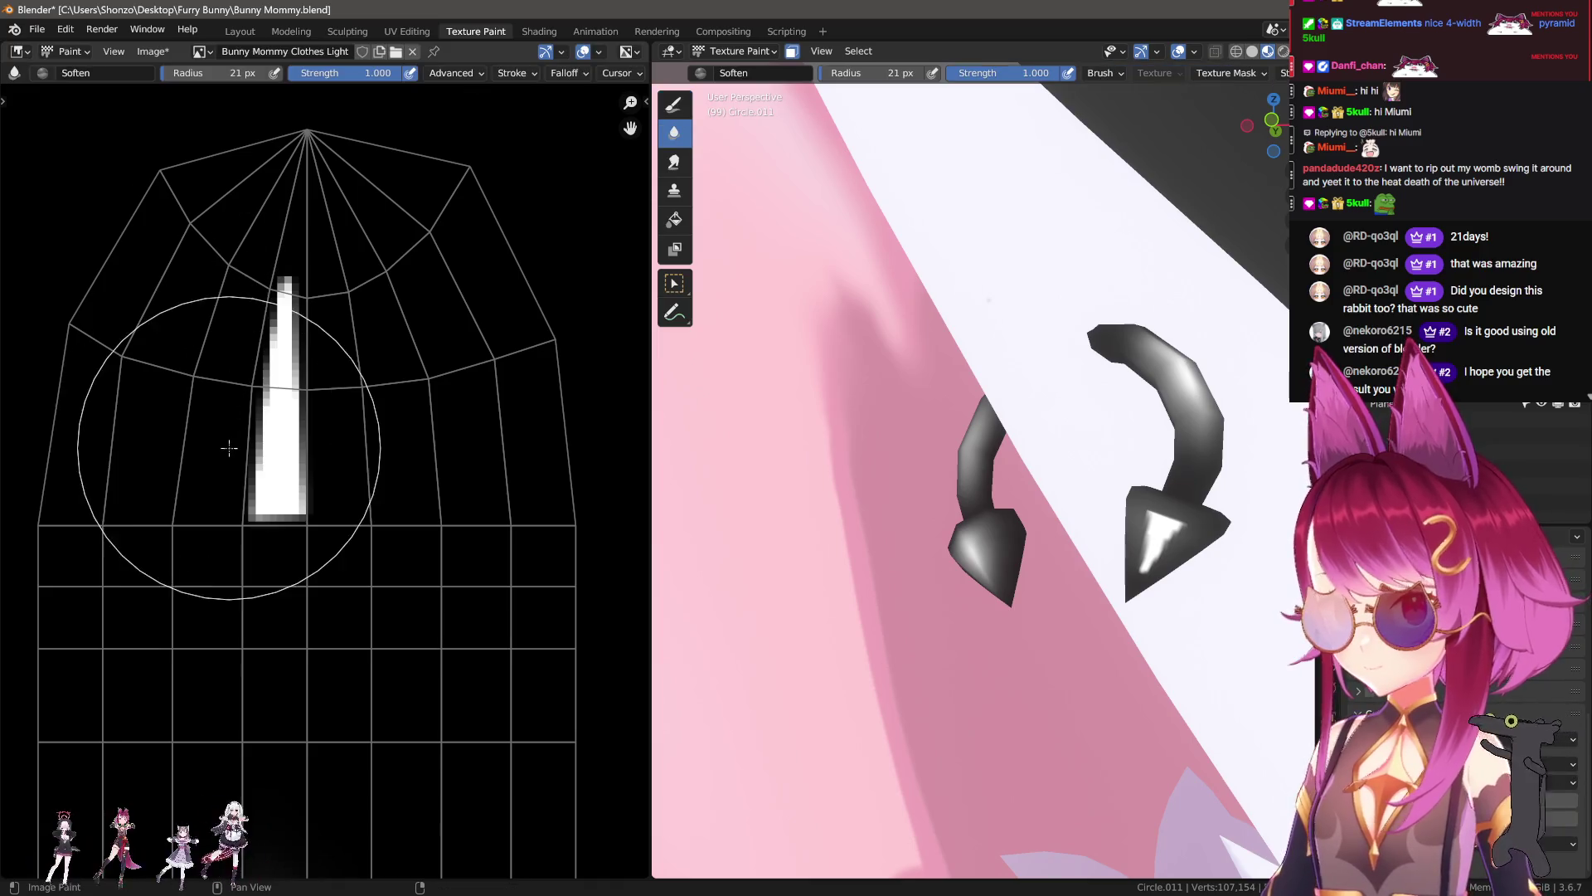
pyautogui.moveTo(249, 464)
pyautogui.mouseDown()
pyautogui.moveTo(274, 497)
pyautogui.moveTo(298, 216)
pyautogui.mouseUp()
pyautogui.press('f')
pyautogui.click(369, 452)
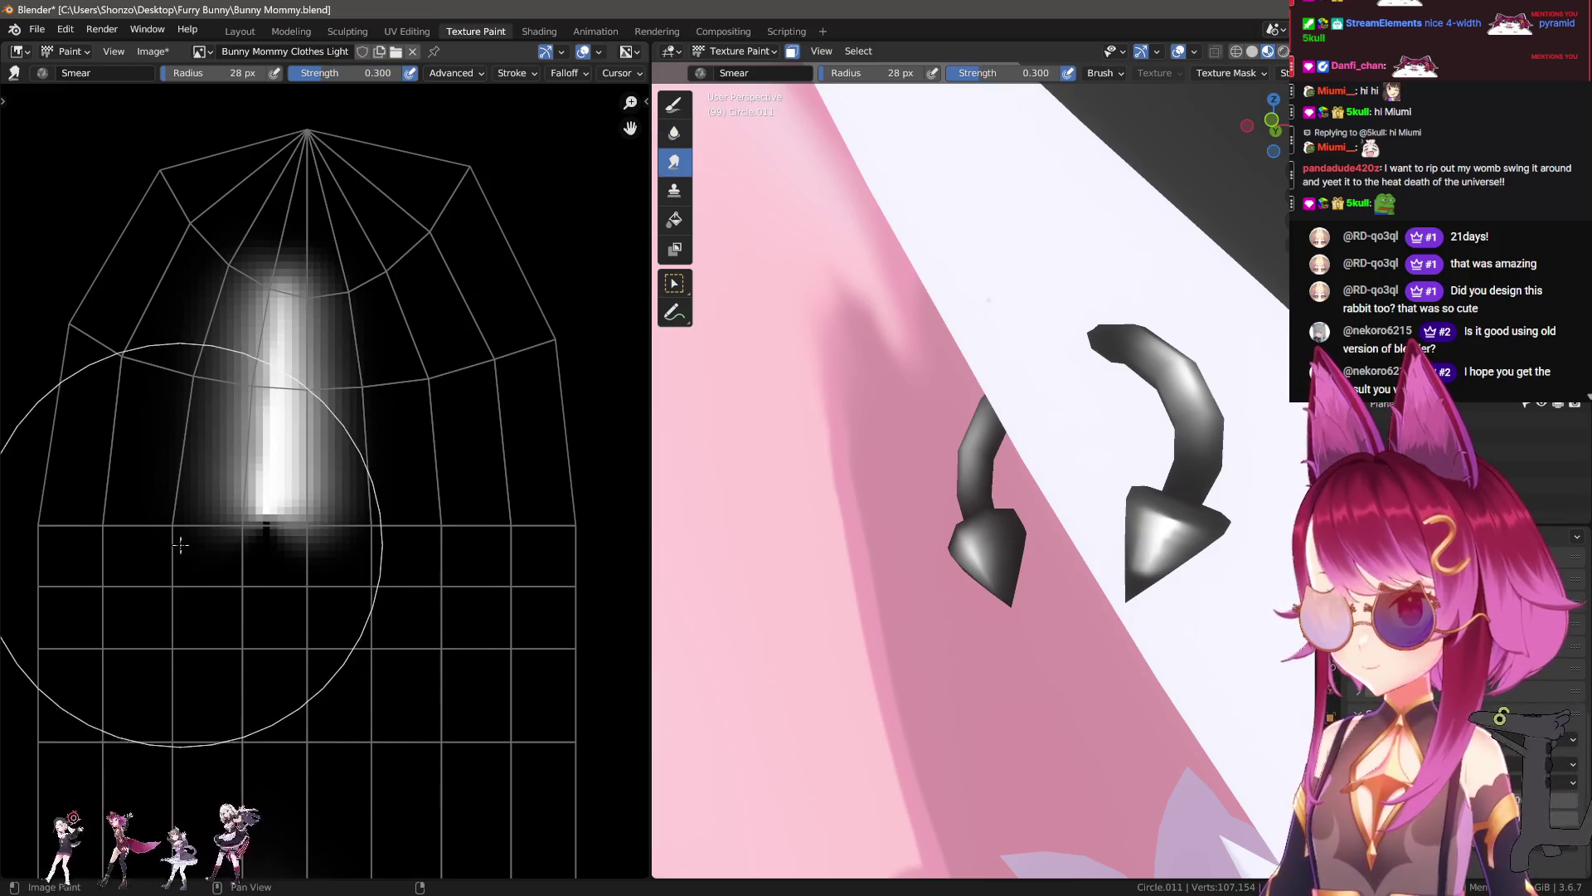
# Step: Cut the strip's left and right glow into sharp black edges with the draw brush
pyautogui.press('1')
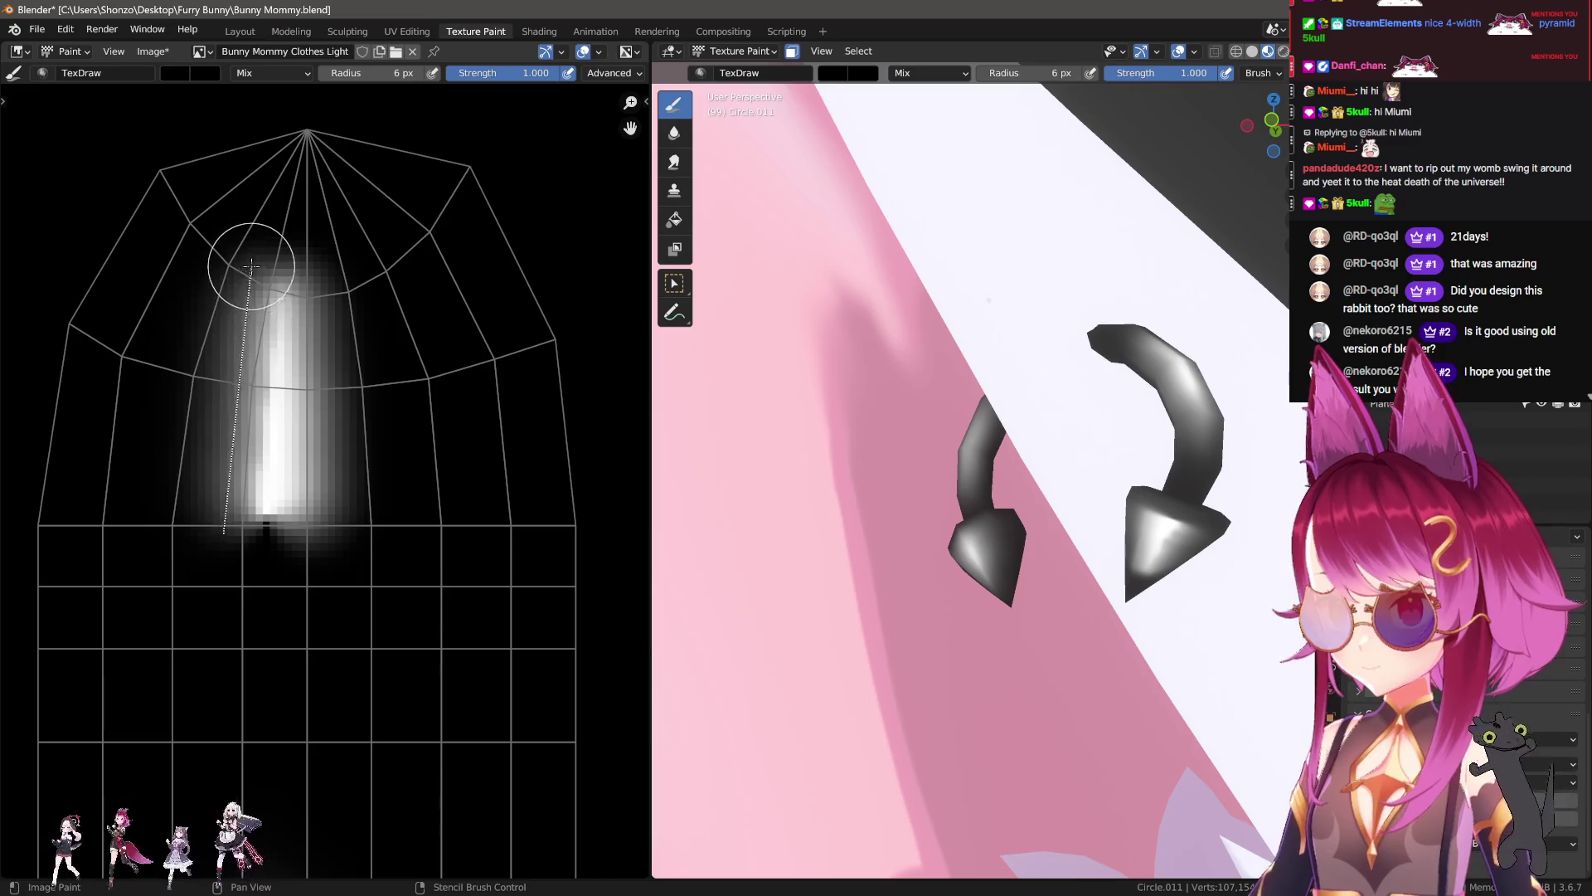
pyautogui.keyDown('shift'); pyautogui.click(251, 265); pyautogui.keyUp('shift')
pyautogui.hotkey('ctrl', 'z')
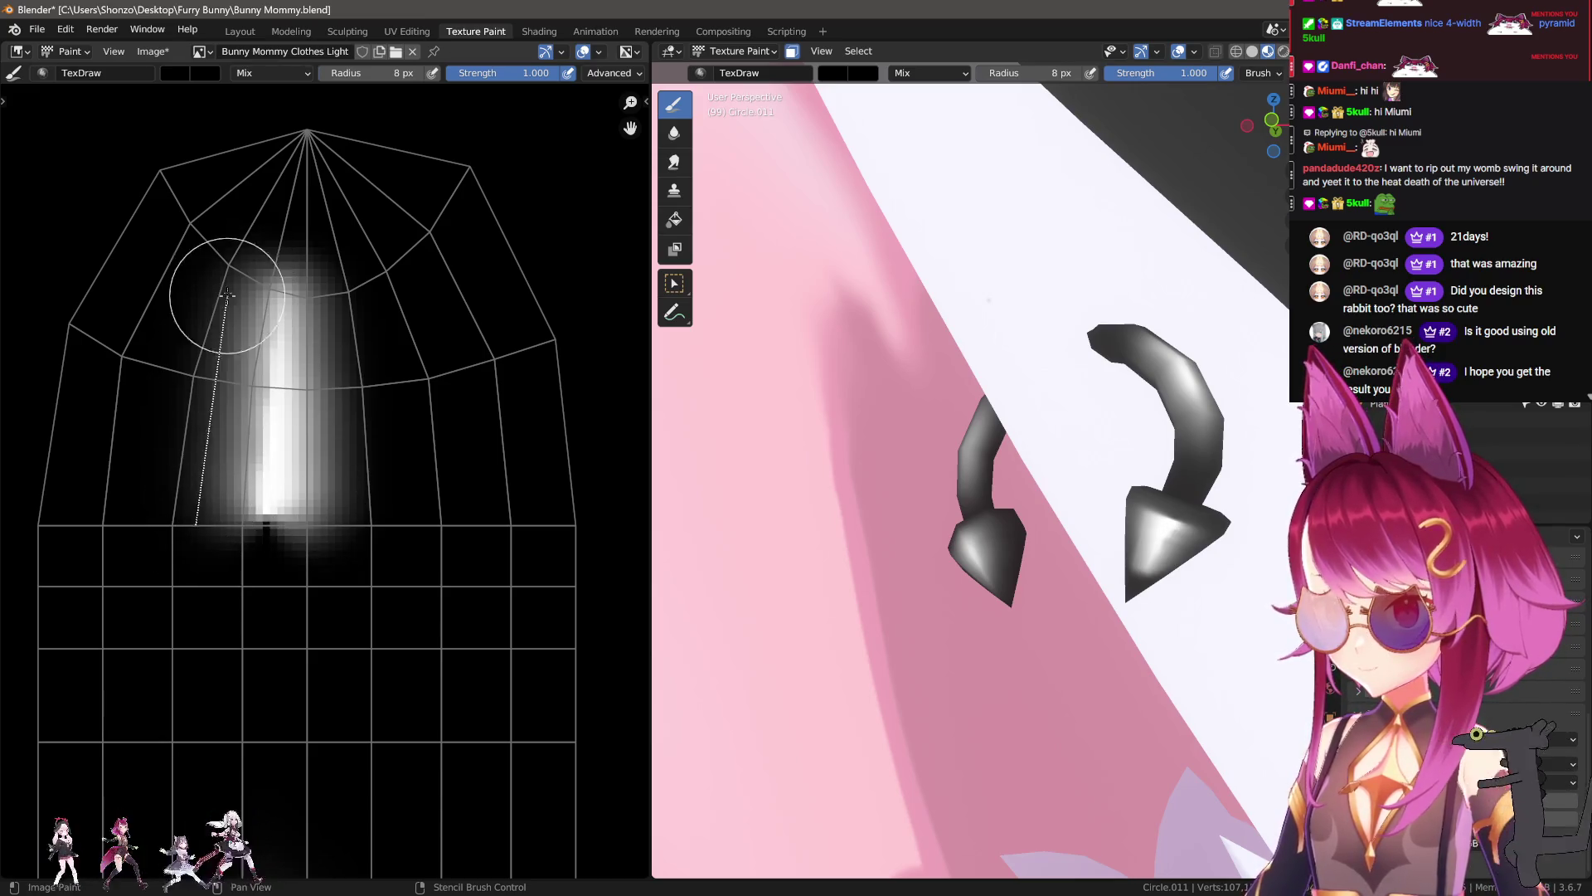
pyautogui.keyDown('shift'); pyautogui.click(236, 239); pyautogui.keyUp('shift')
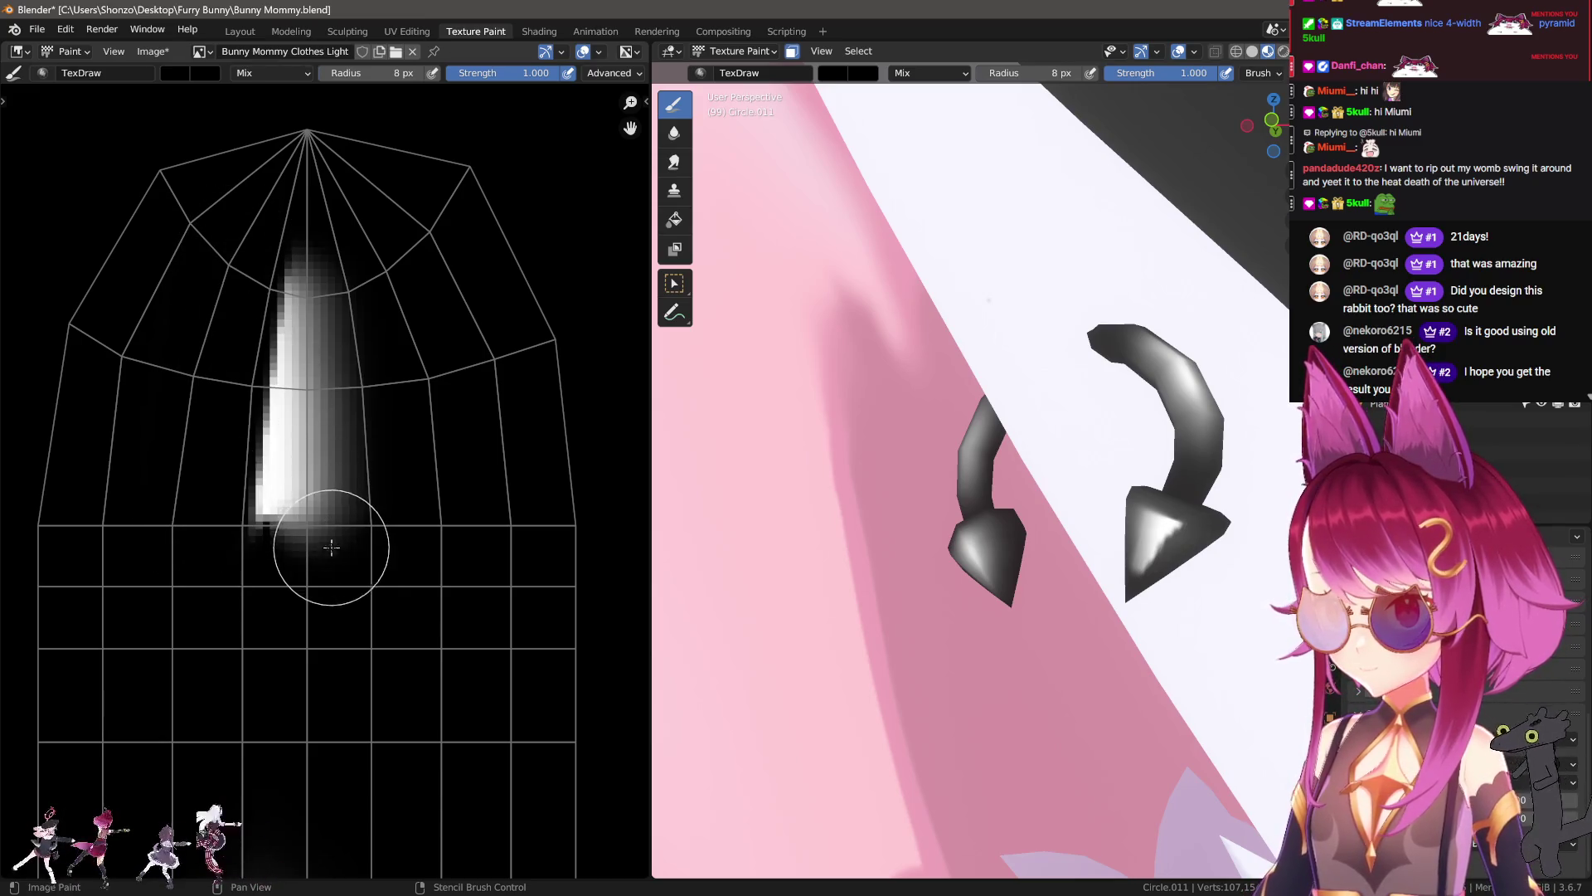
pyautogui.keyDown('shift'); pyautogui.click(350, 208); pyautogui.keyUp('shift')
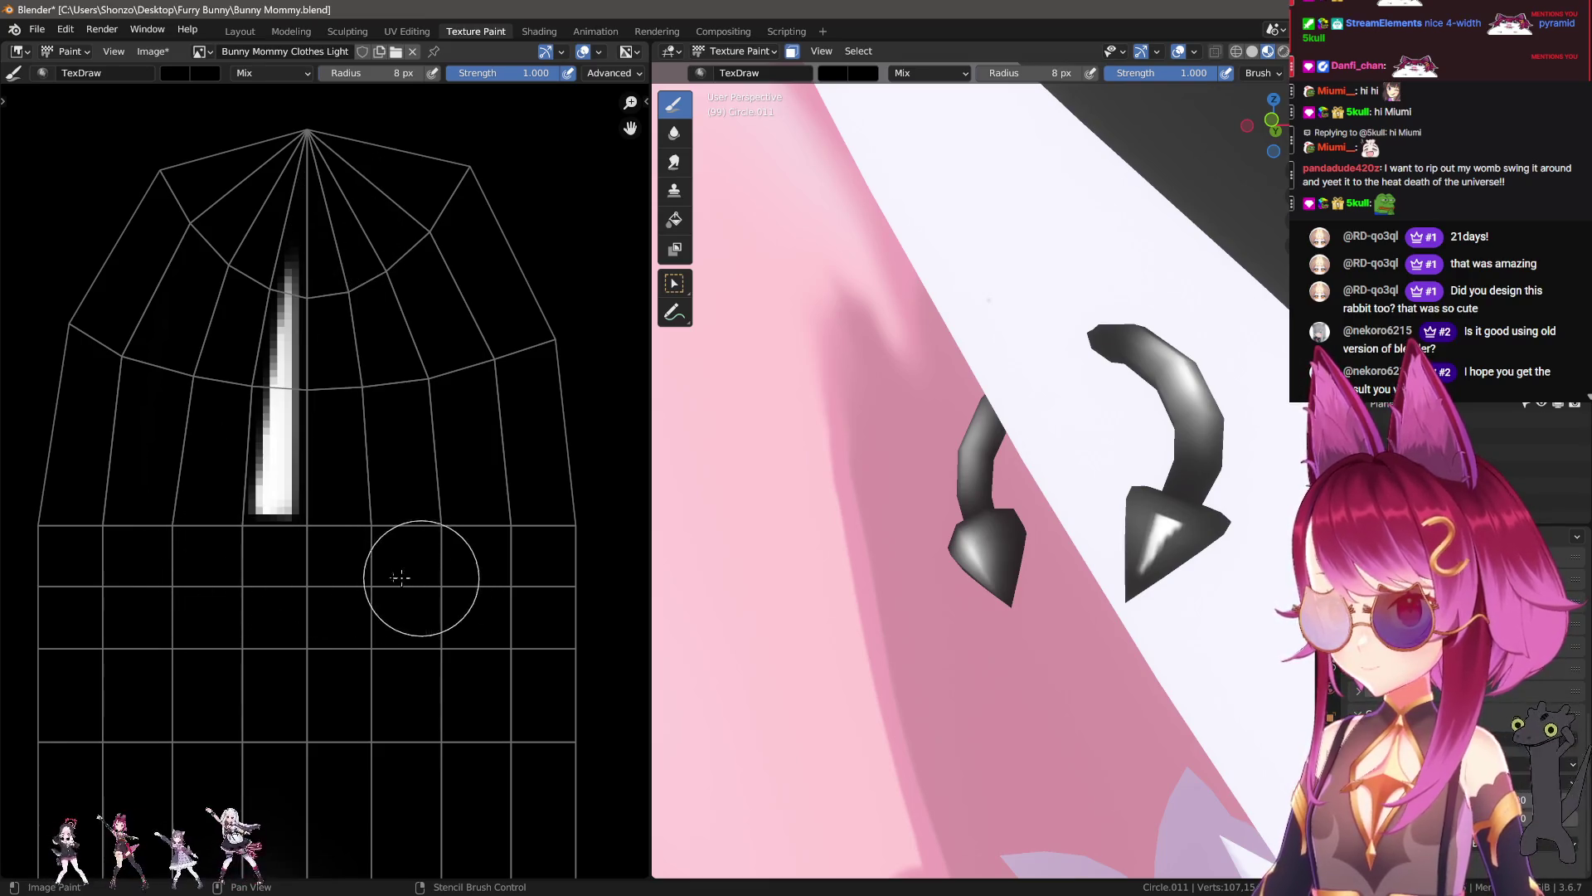
# Step: Soften the strip along its length, then smear the glow up to a tapered top with a smaller brush
pyautogui.hotkey('shift', 'space')
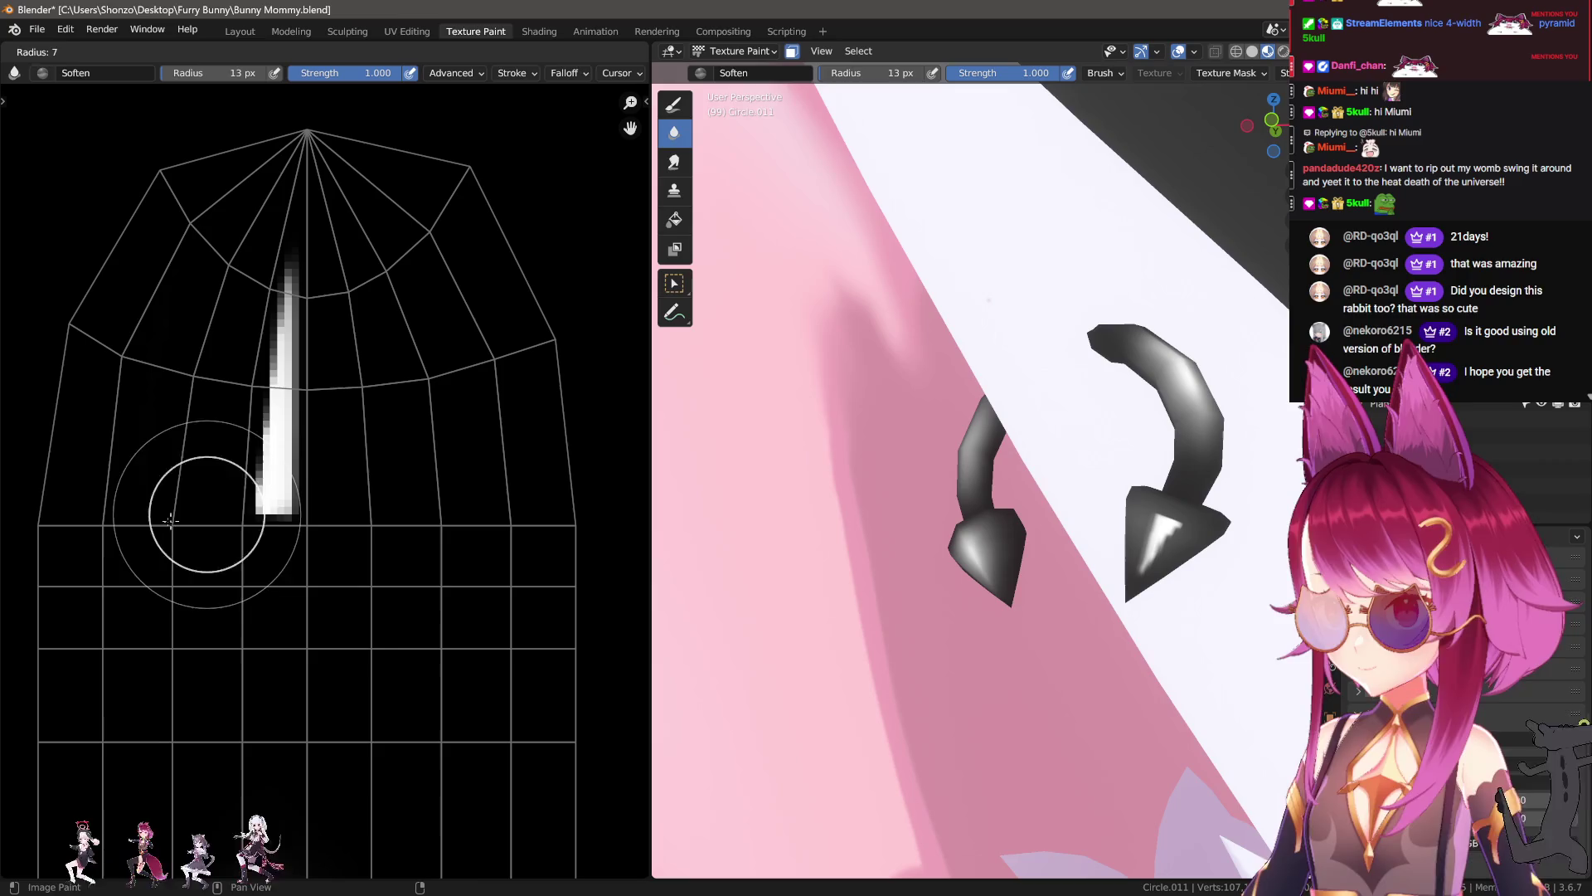
pyautogui.moveTo(240, 530); pyautogui.dragTo(272, 307)
pyautogui.moveTo(320, 529); pyautogui.dragTo(331, 187)
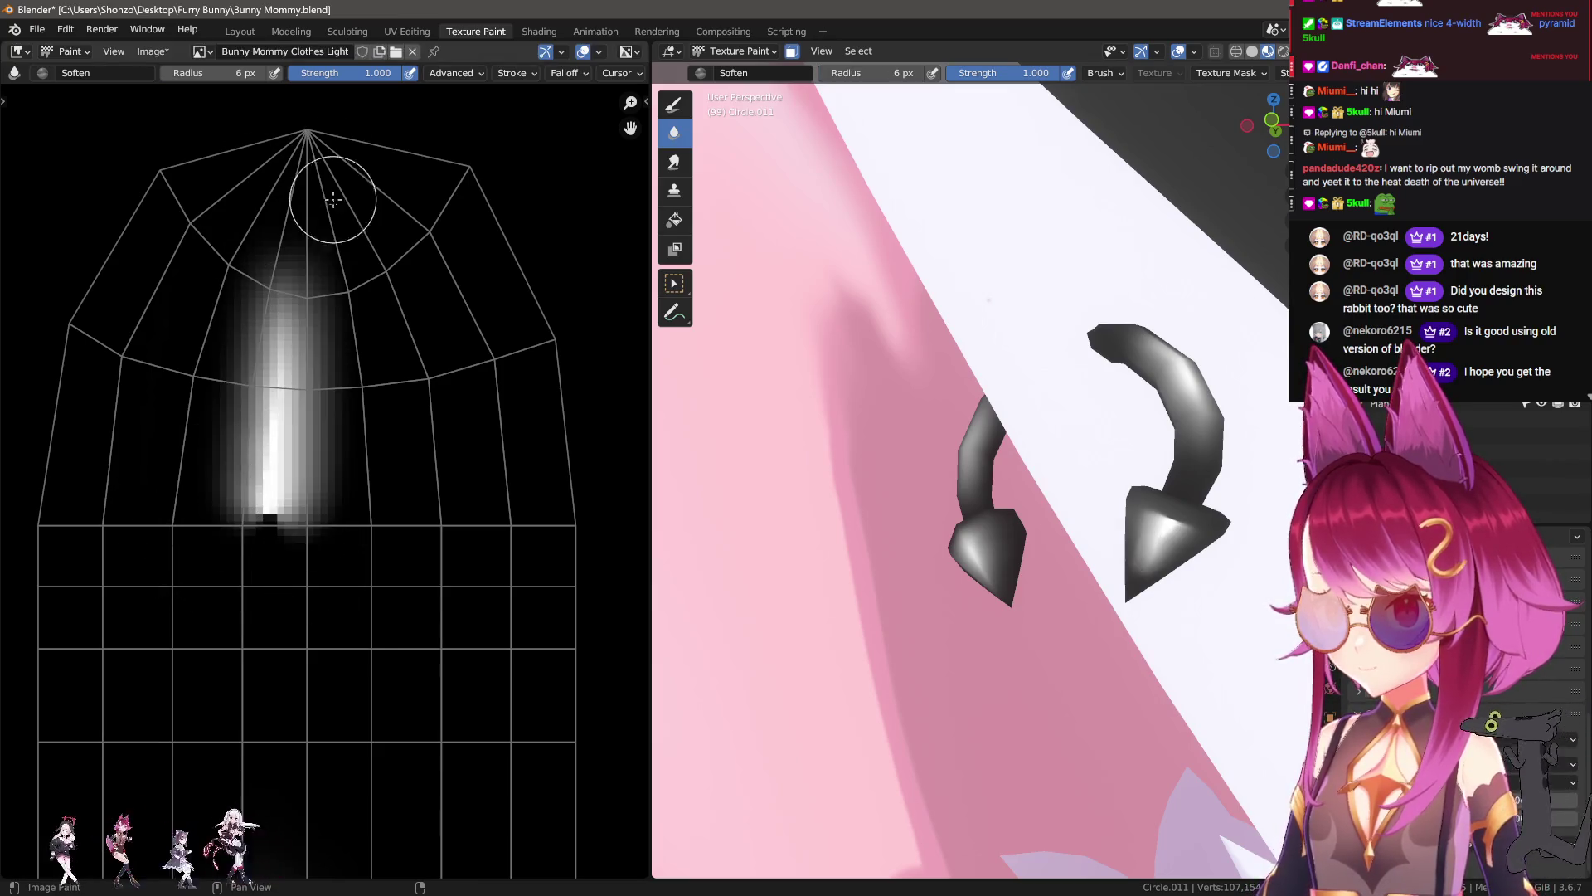
pyautogui.hotkey('shift', 'space')
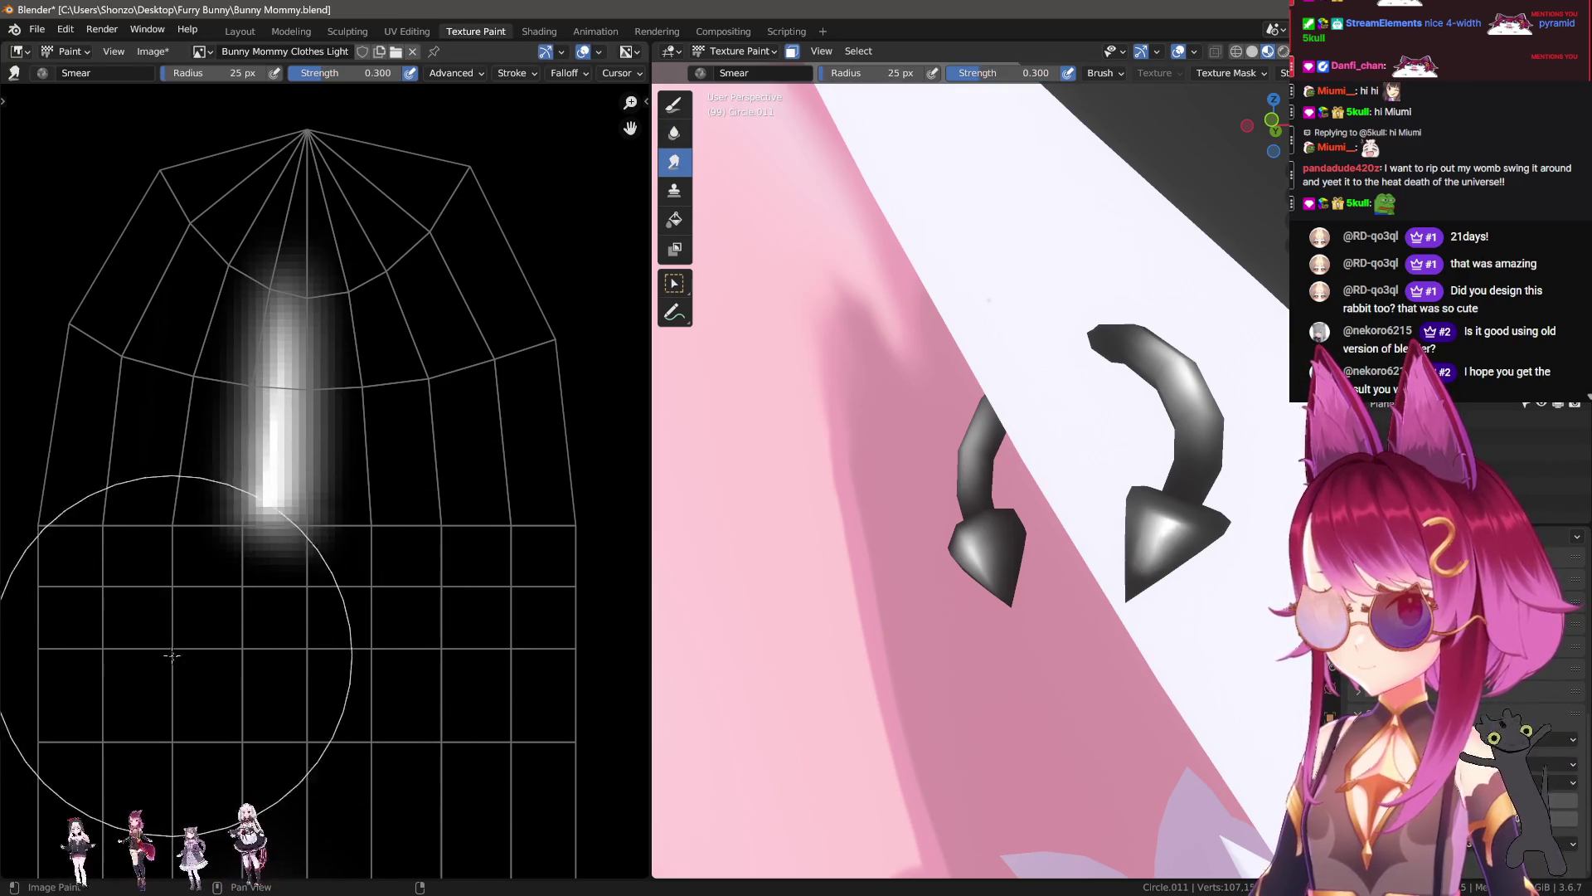
pyautogui.moveTo(278, 274); pyautogui.dragTo(273, 530)
pyautogui.press('f')
pyautogui.click(265, 296)
pyautogui.moveTo(265, 296); pyautogui.dragTo(303, 164)
pyautogui.moveTo(294, 223); pyautogui.dragTo(305, 145)
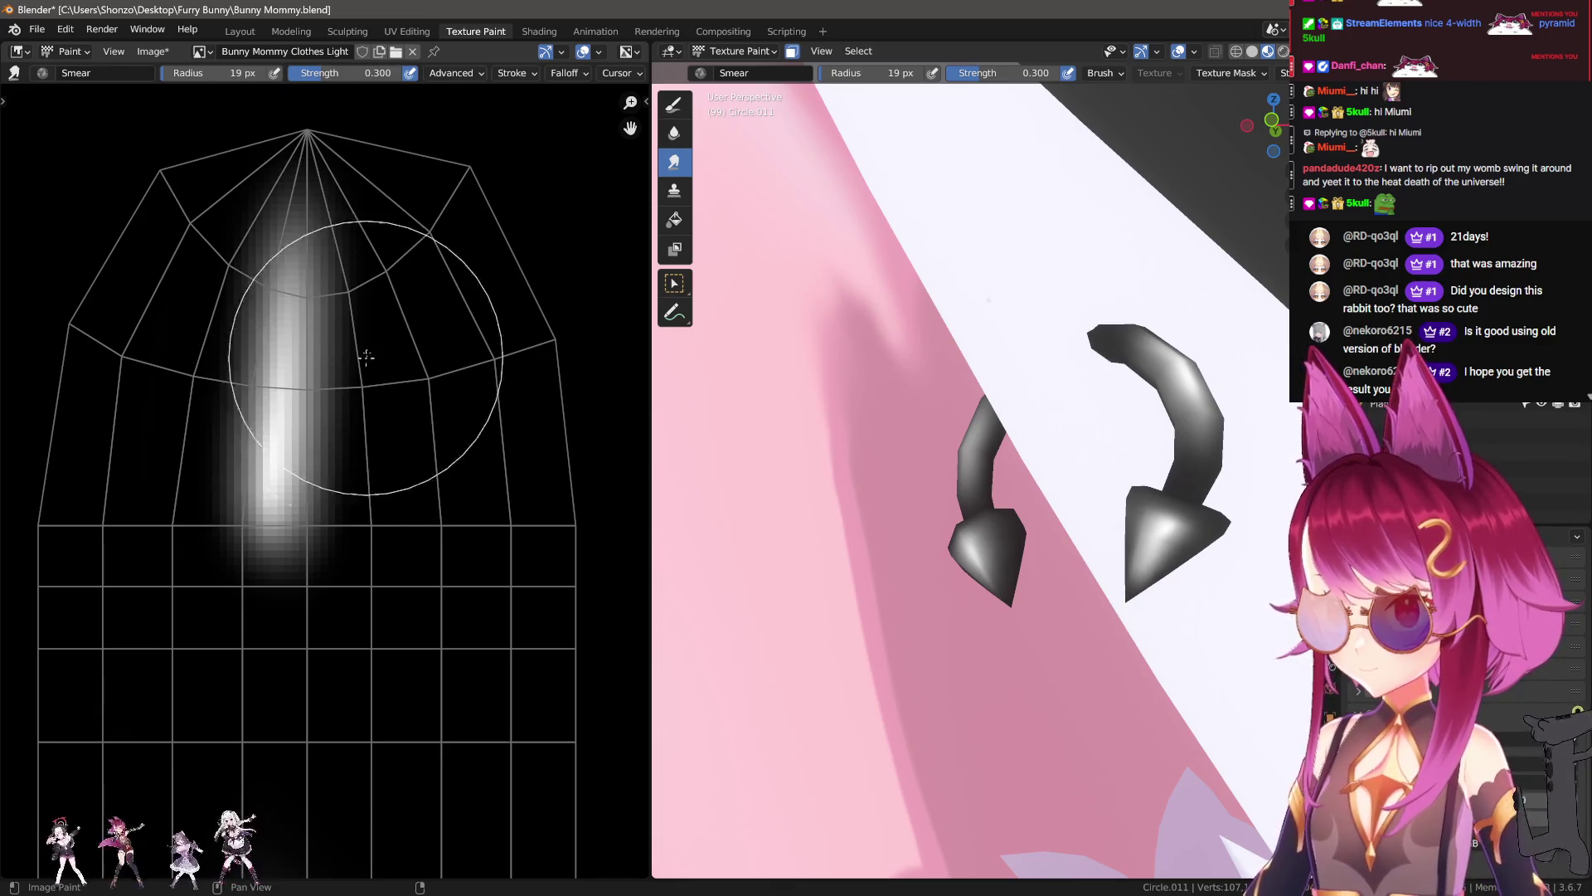
# Step: Soften and spread the strip's glow on both sides, then orbit around the ear to check it
pyautogui.hotkey('shift', 'space')
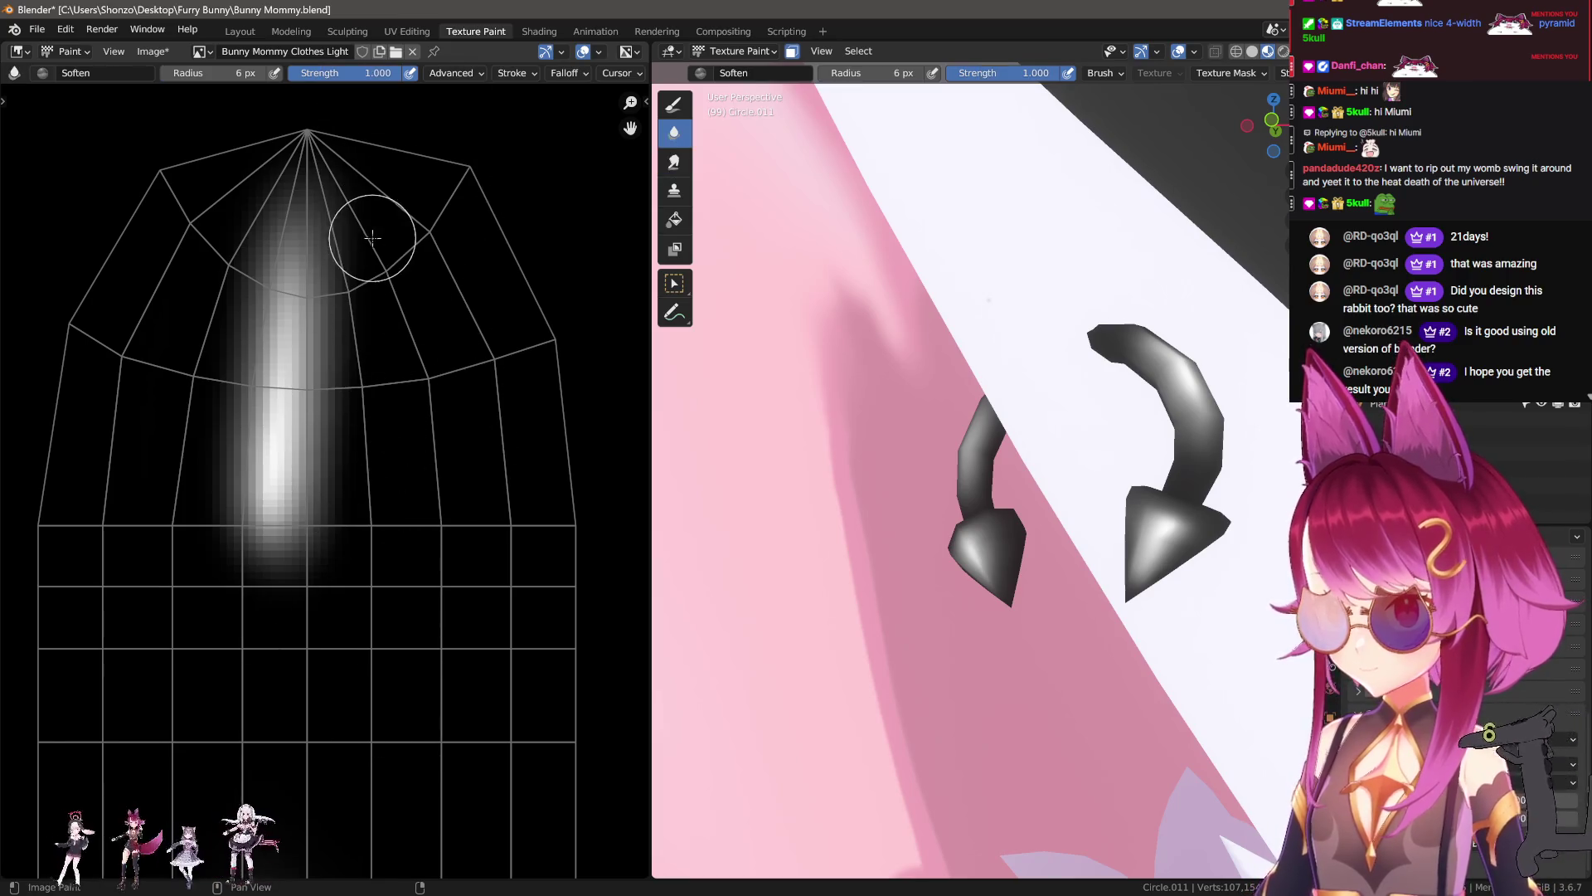
pyautogui.moveTo(372, 238); pyautogui.dragTo(387, 106)
pyautogui.moveTo(245, 172); pyautogui.dragTo(234, 116)
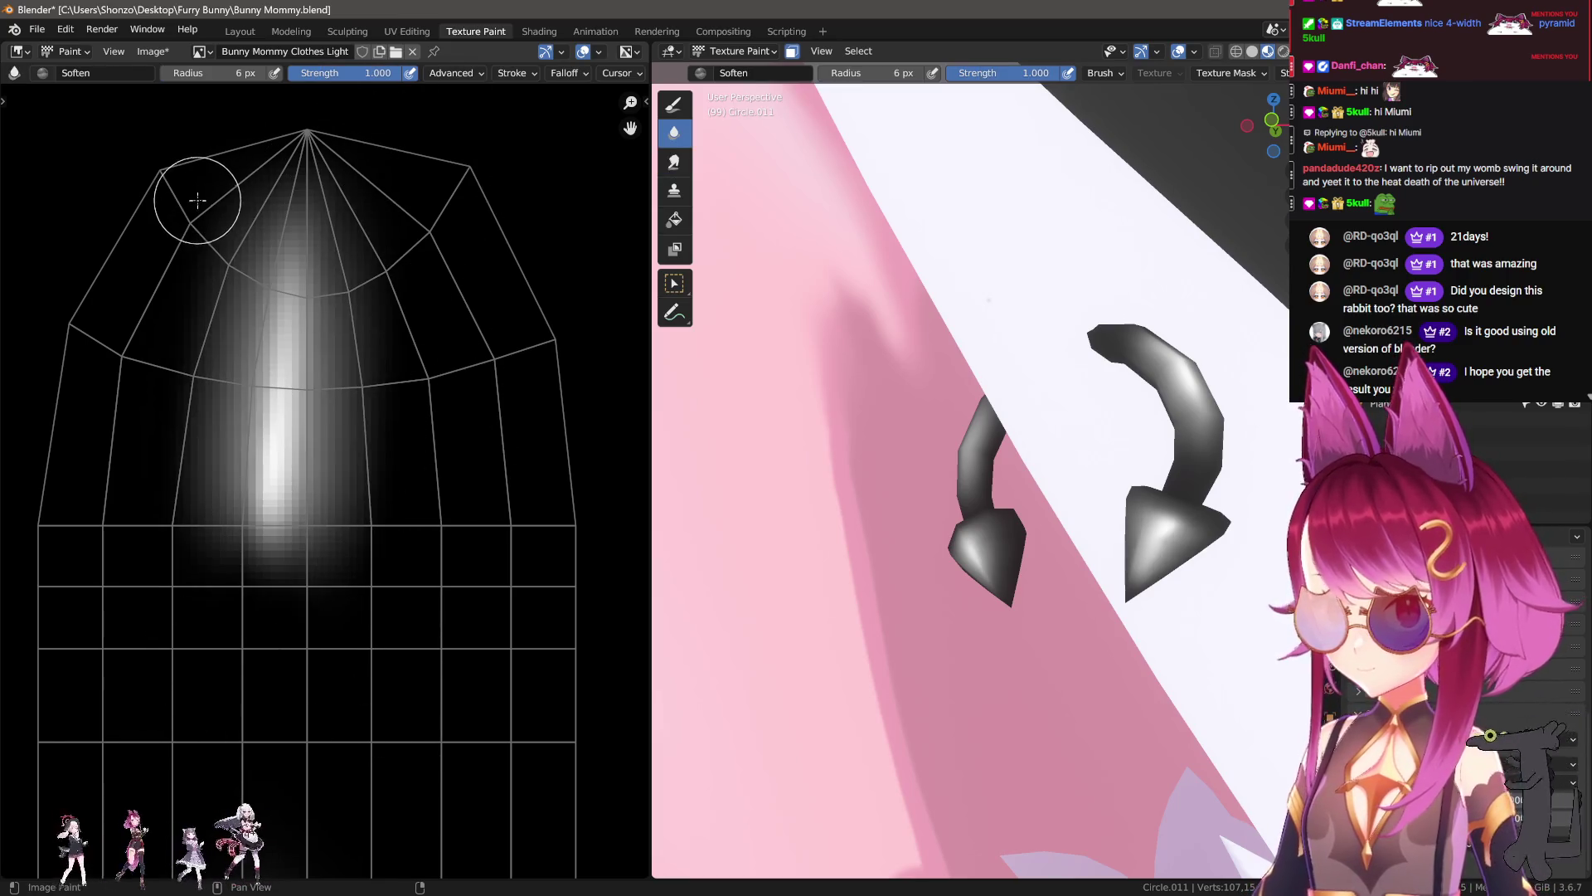
pyautogui.scroll(-5, 995, 498)
pyautogui.moveTo(954, 497); pyautogui.dragTo(1044, 587, button='middle')
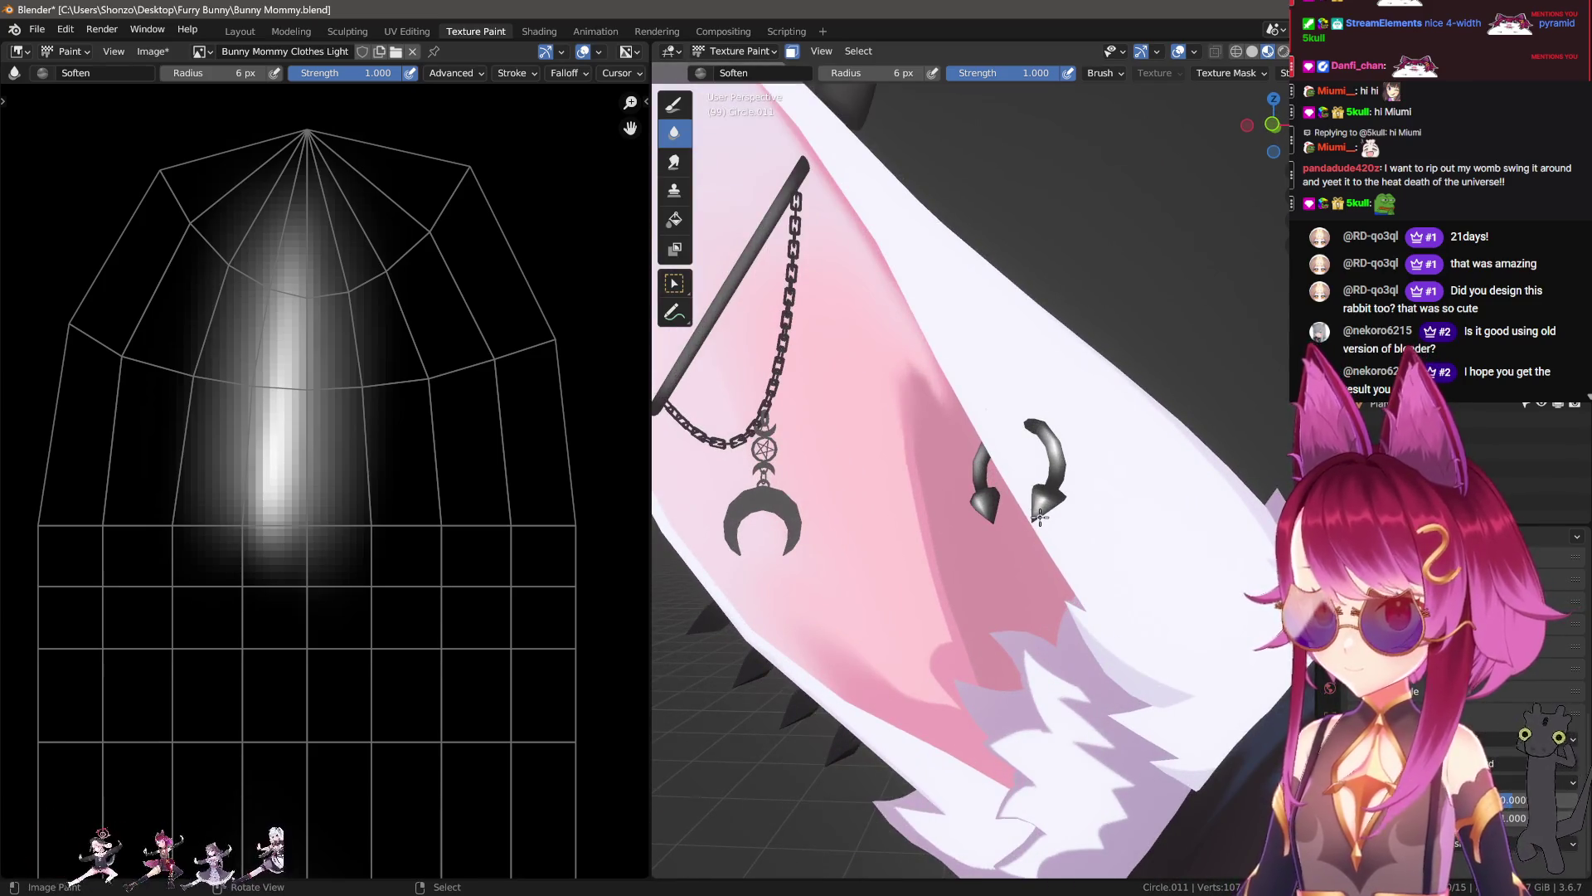
# Step: Orbit the view to show the chain and earrings and select the Smear brush
pyautogui.moveTo(868, 489); pyautogui.dragTo(838, 473, button='middle')
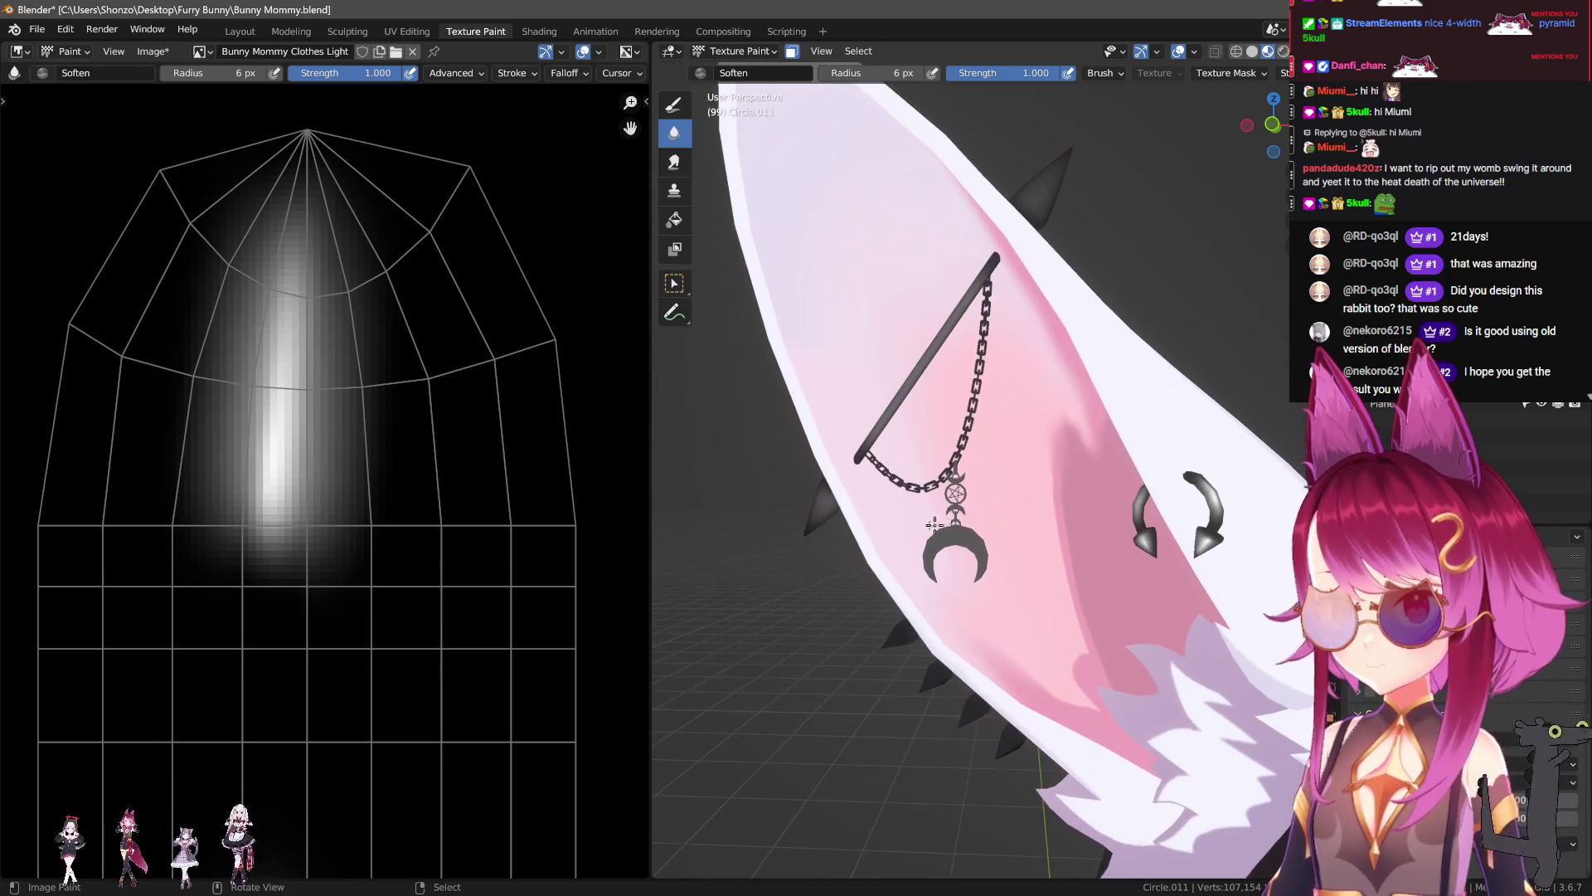
pyautogui.press('1')
pyautogui.scroll(-6, 369, 472)
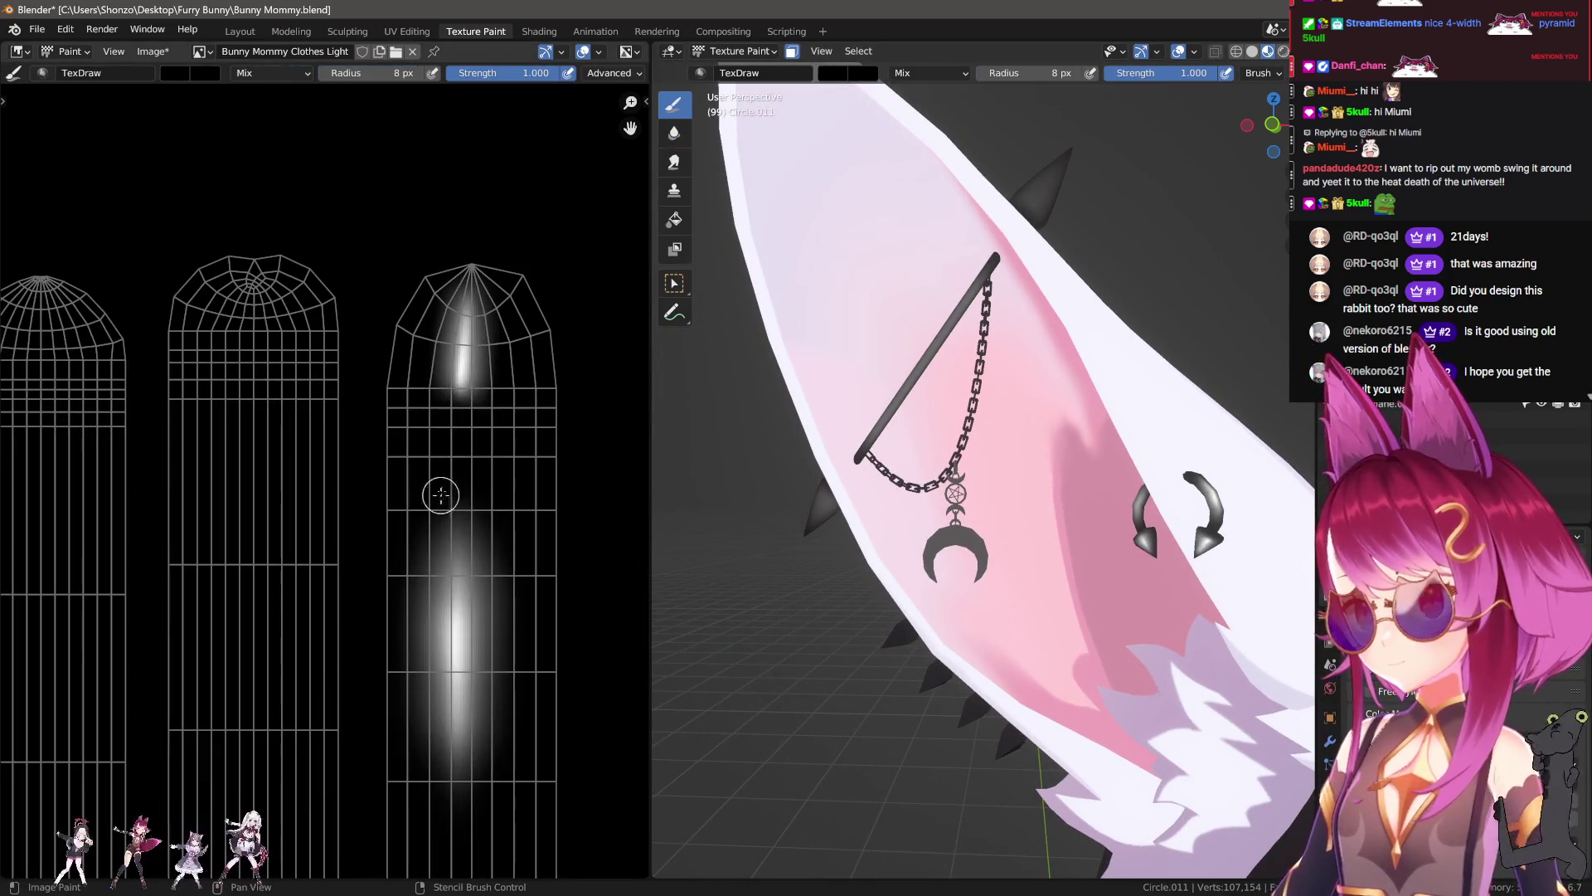
pyautogui.press('3')
pyautogui.scroll(-2, 525, 639)
pyautogui.scroll(4, 462, 640)
pyautogui.scroll(2, 331, 484)
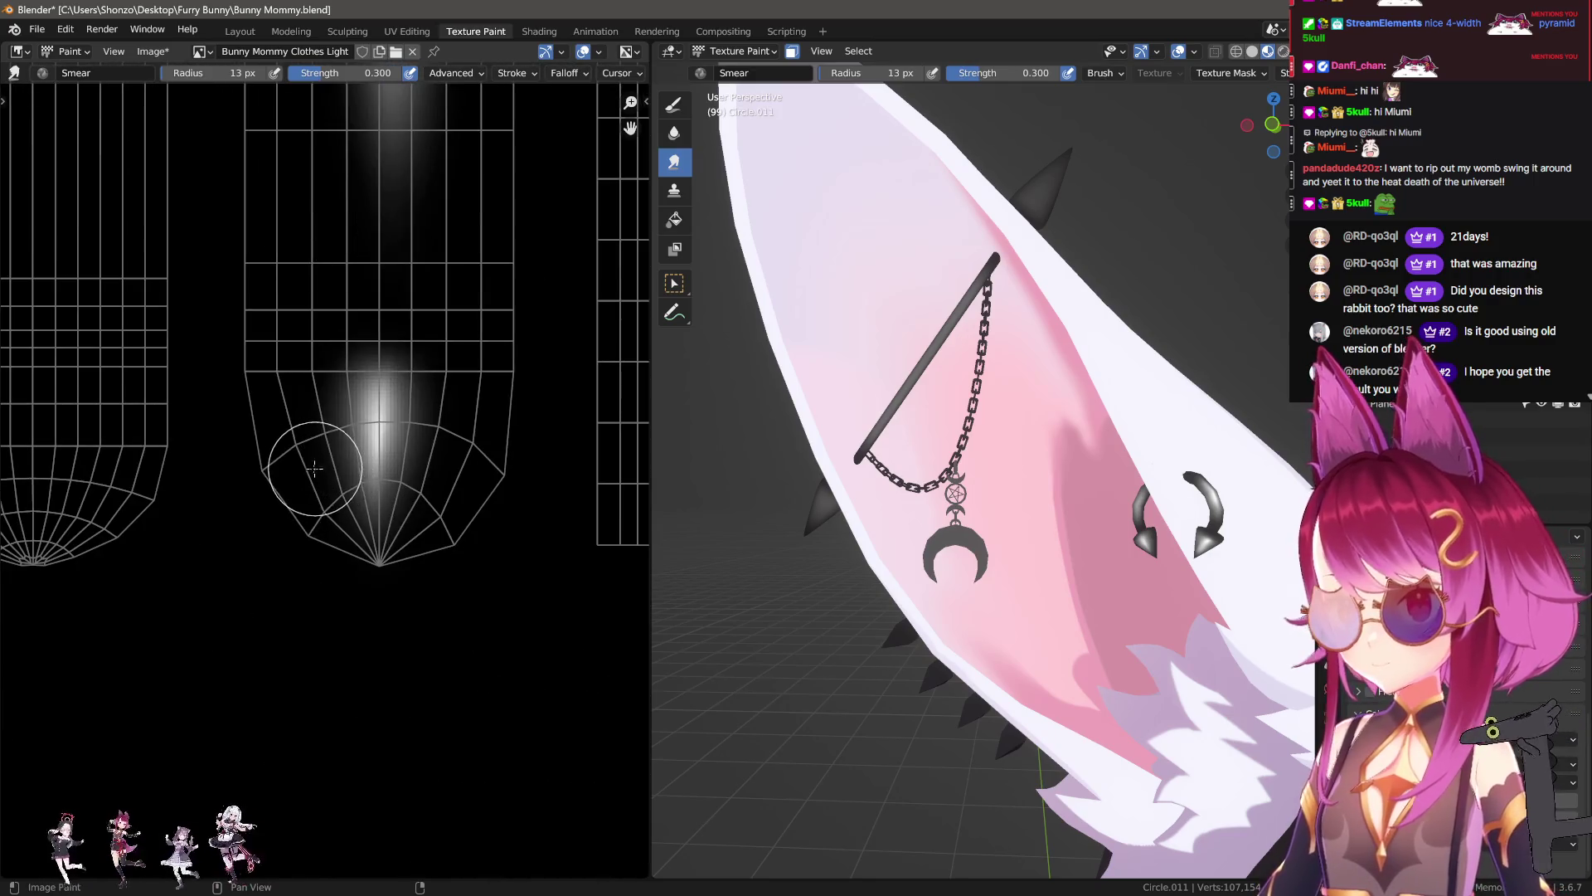
# Step: Give the Smear brush 1.000 strength, 111% spacing and a 67 px radius
pyautogui.hotkey('shift', 'f')
pyautogui.click(523, 426)
pyautogui.write('n')
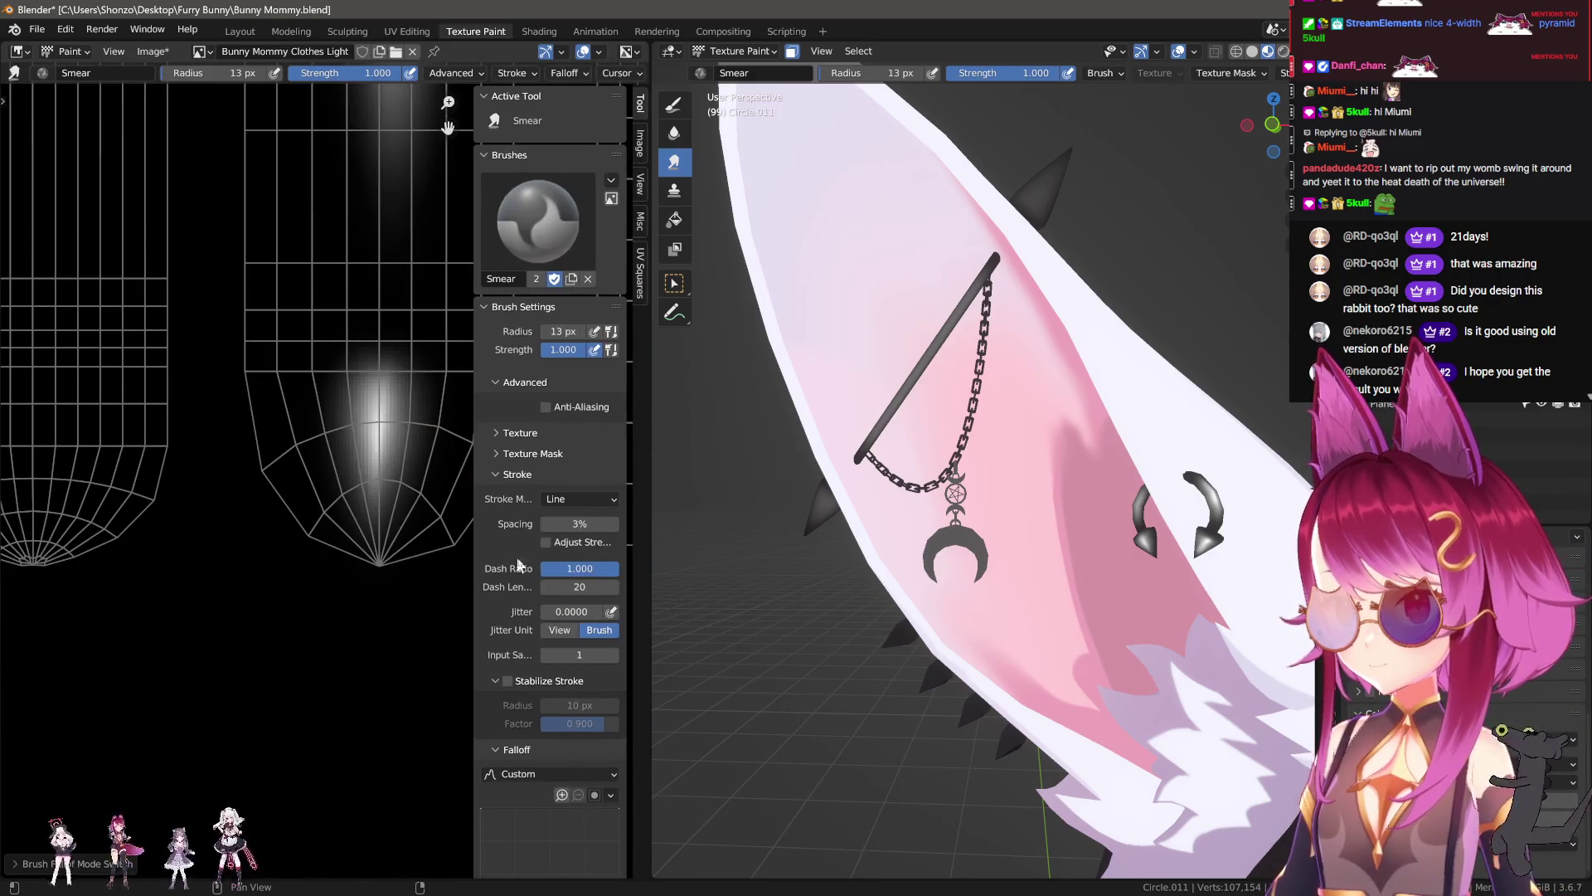
pyautogui.write('11')
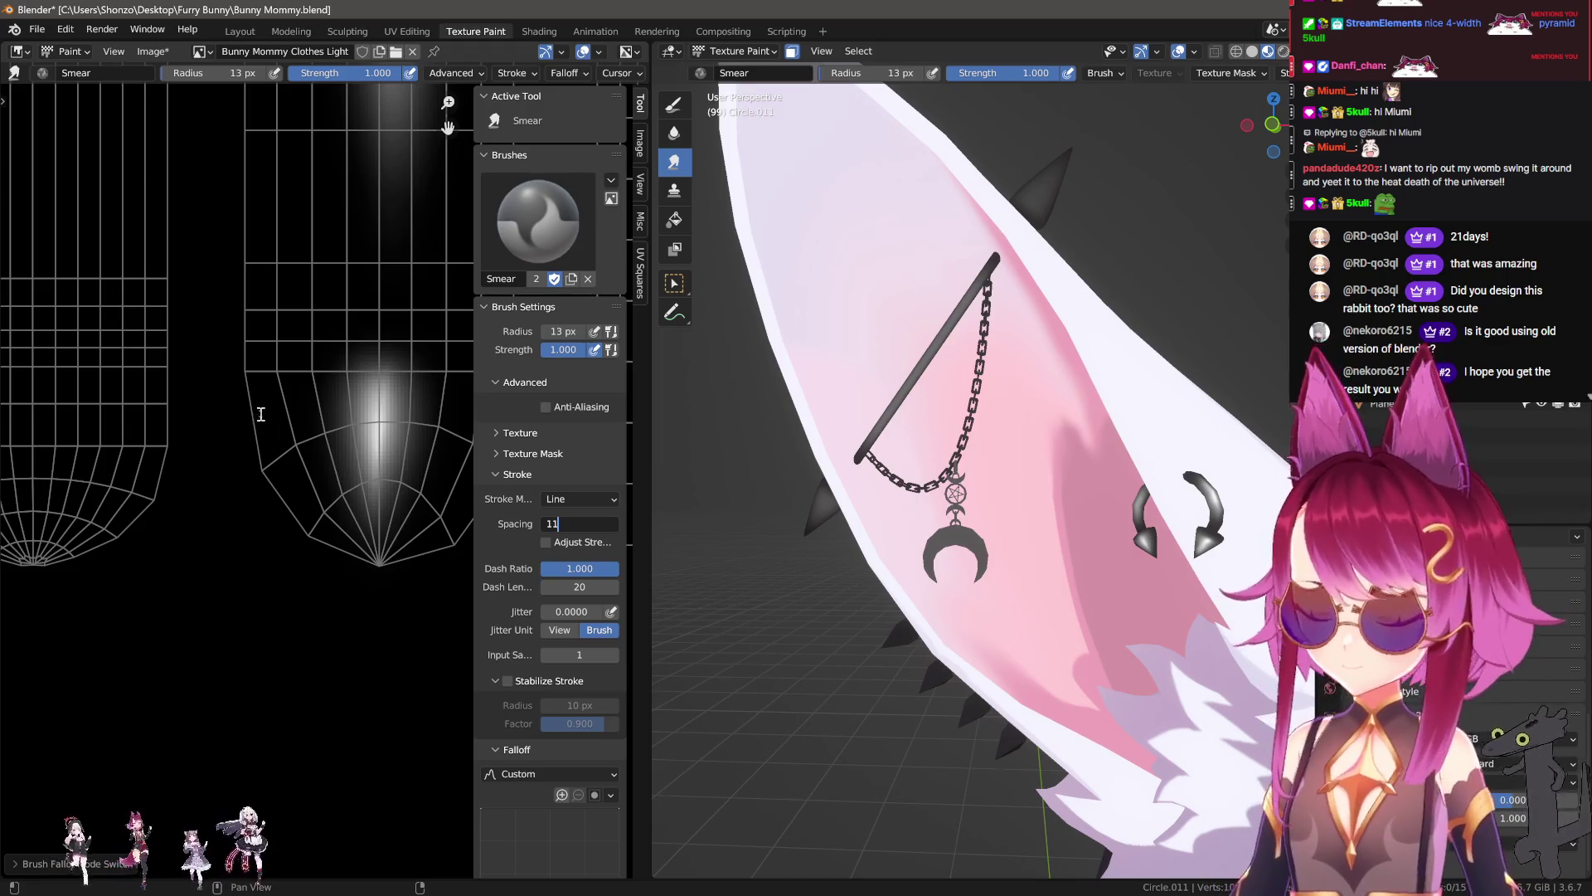
pyautogui.press('Return')
pyautogui.scroll(-2, 266, 655)
pyautogui.press('f')
pyautogui.click(396, 524)
# Step: Test a straight-line smear, then set the stroke method to Space instead of Airbrush
pyautogui.moveTo(364, 483); pyautogui.dragTo(250, 494)
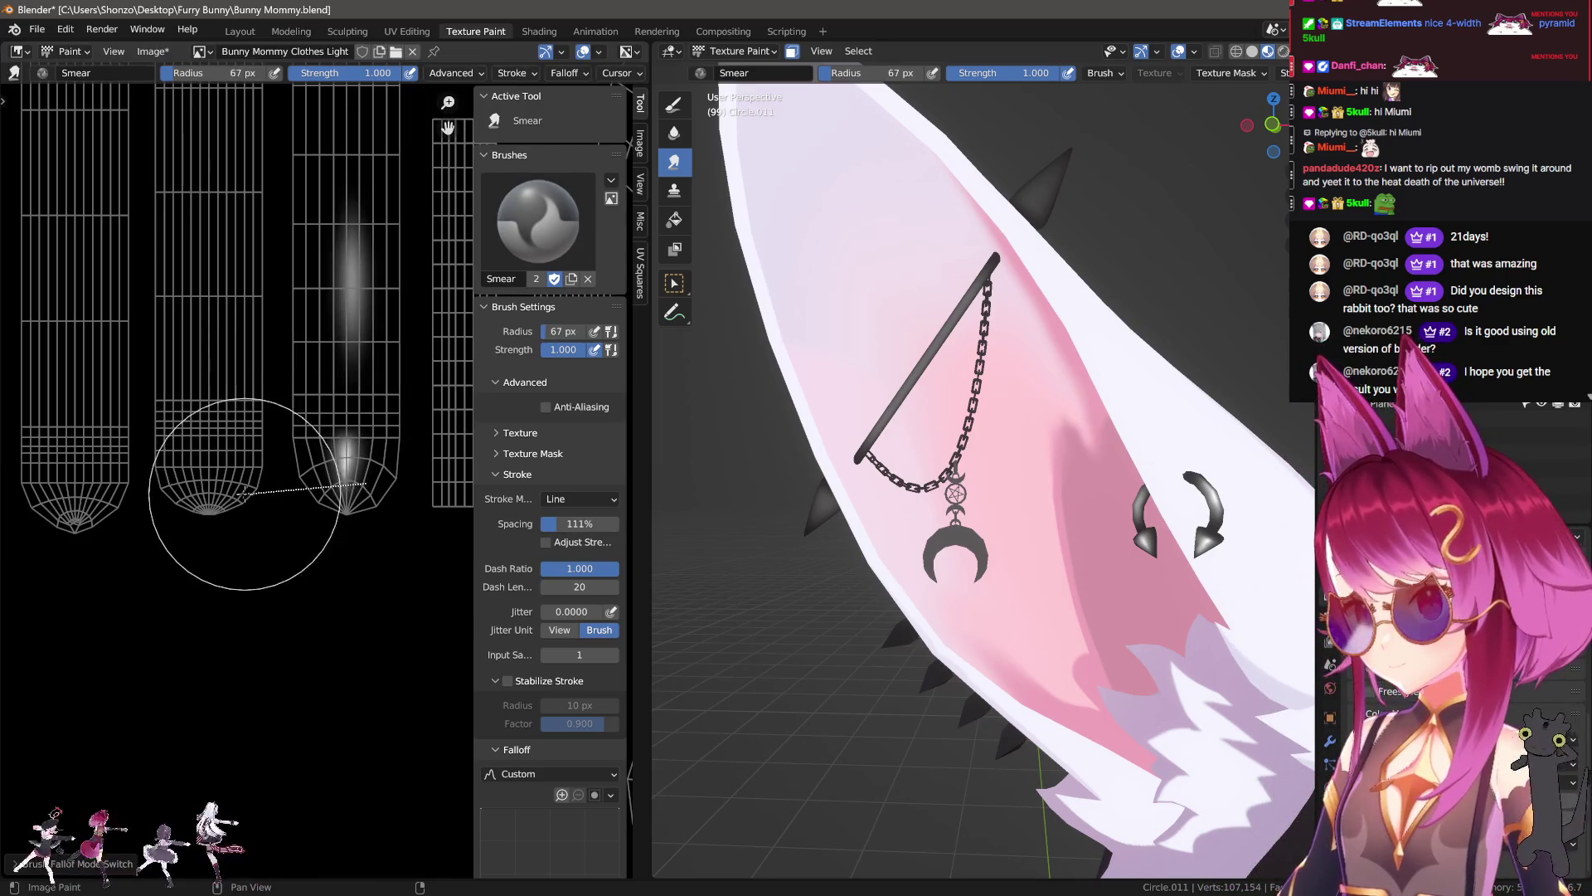
pyautogui.moveTo(87, 501); pyautogui.dragTo(87, 501)
pyautogui.press('e')
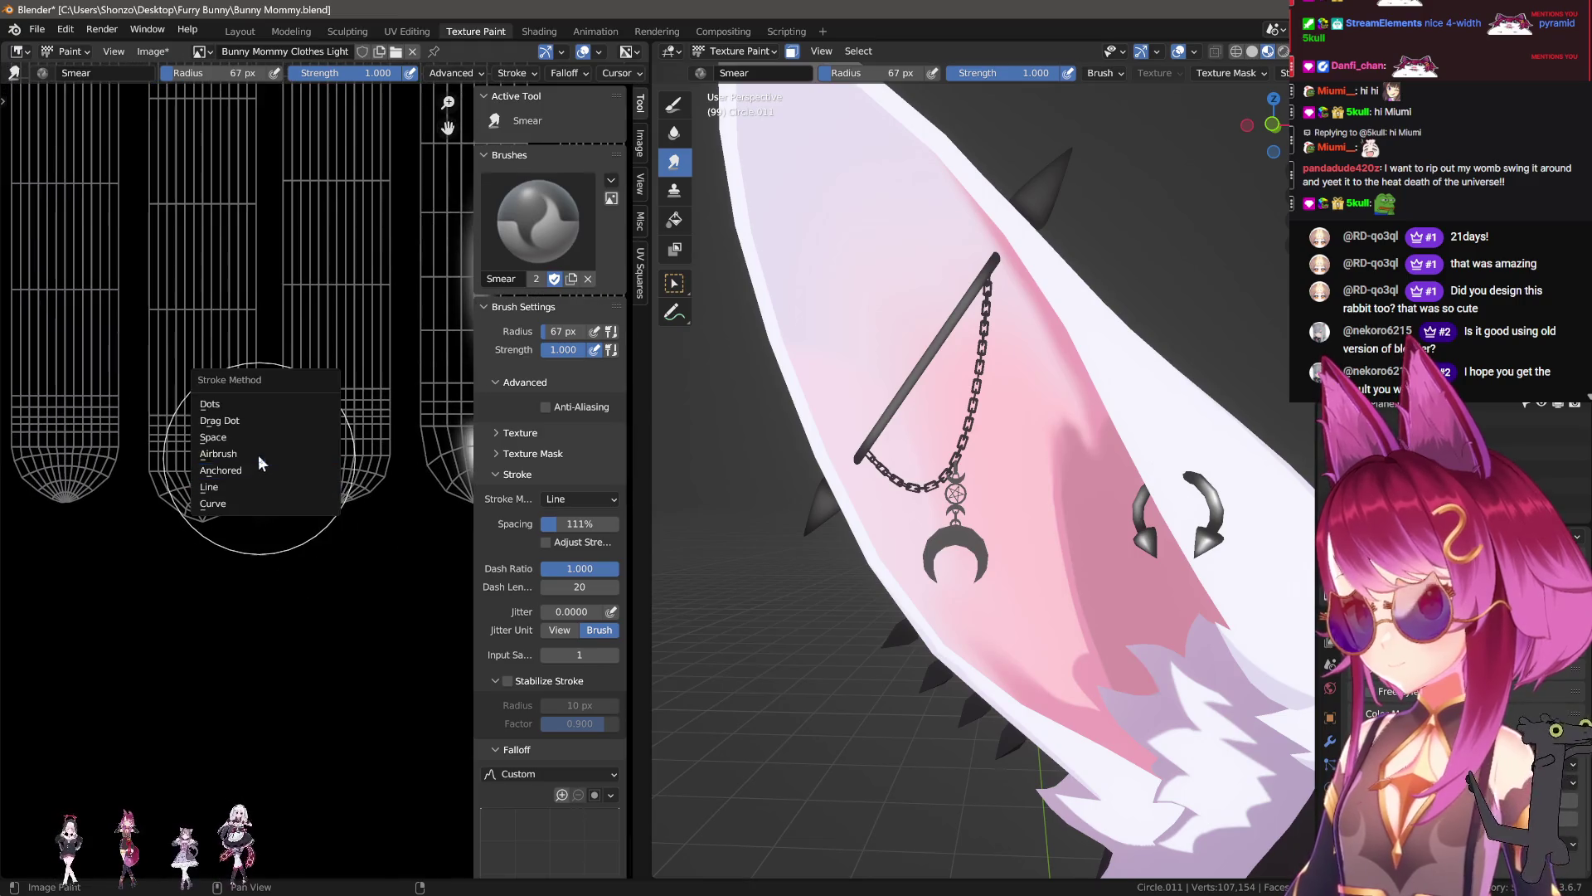
pyautogui.click(265, 462)
pyautogui.moveTo(251, 447); pyautogui.dragTo(314, 461, button='middle')
pyautogui.press('e')
pyautogui.press('s')
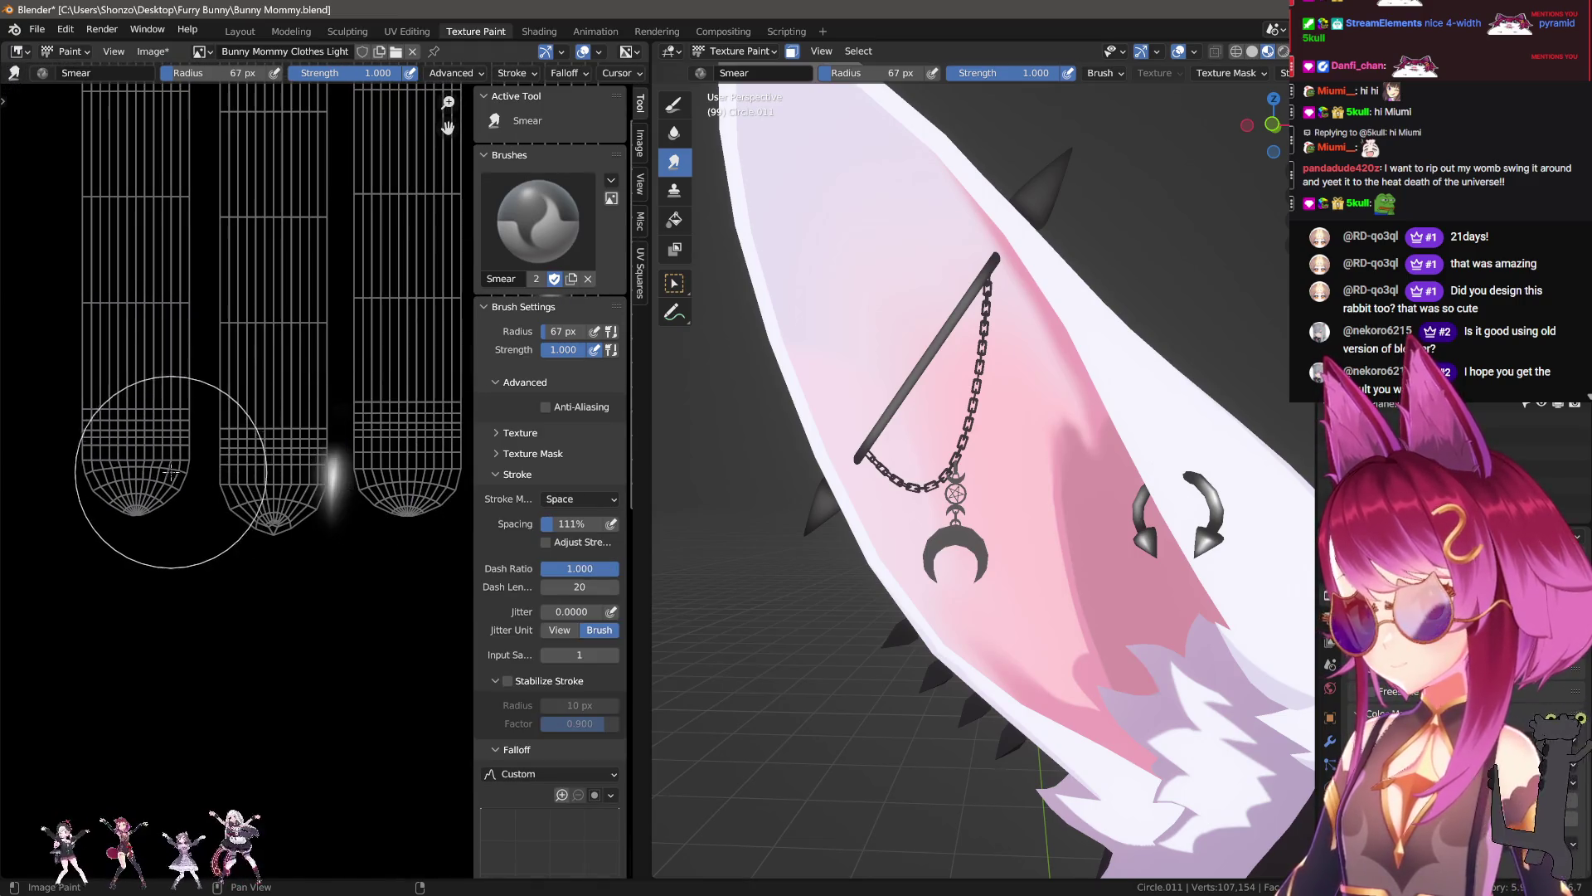
pyautogui.scroll(1, 309, 491)
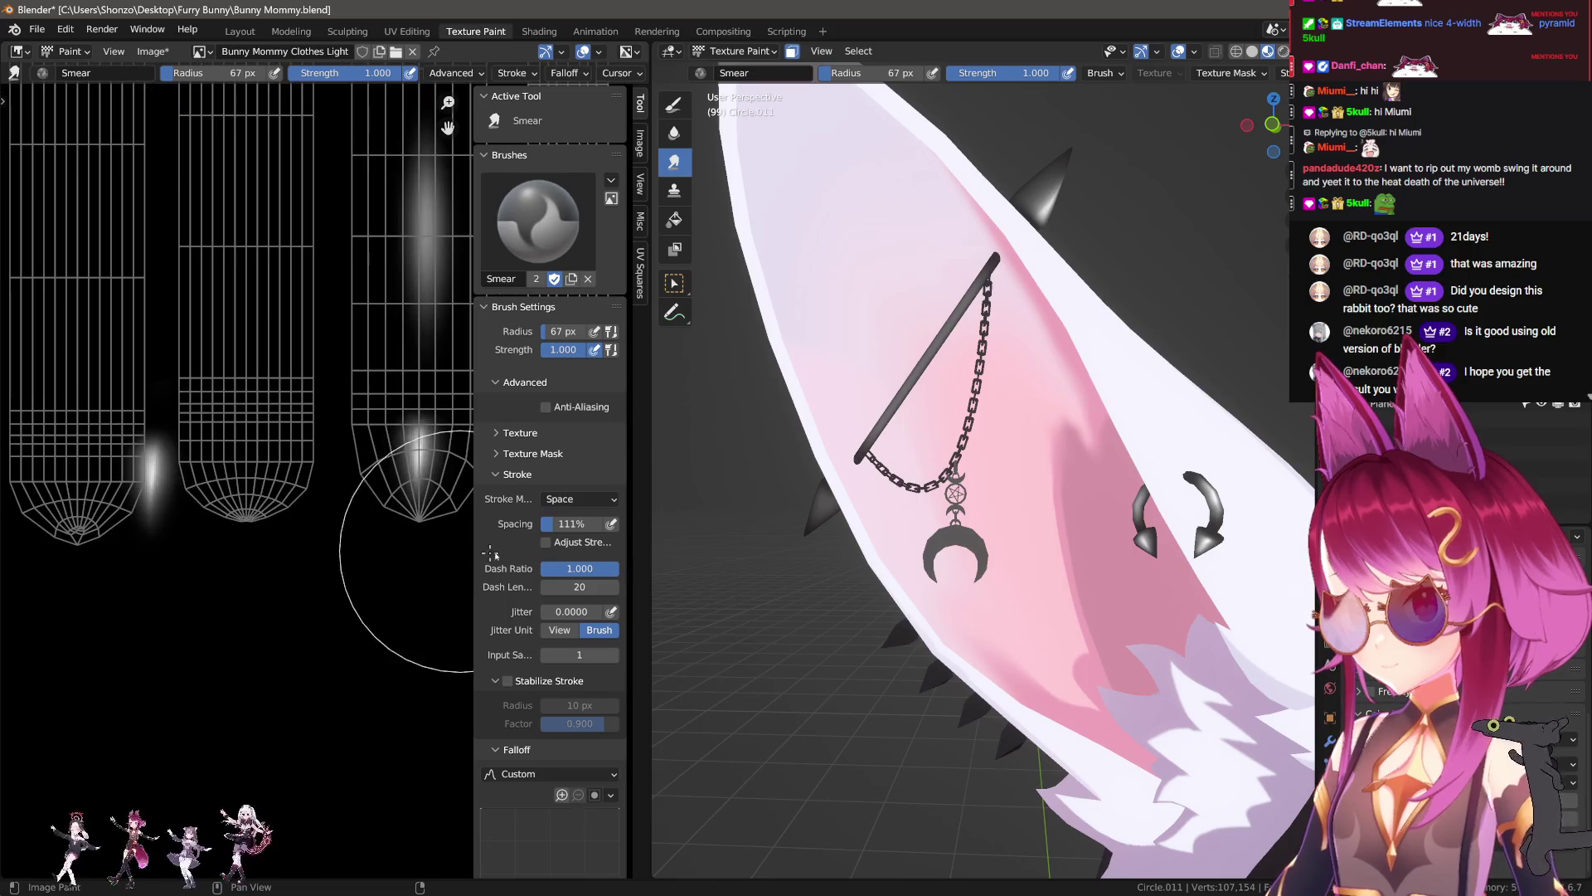
# Step: Smear the white highlight into the middle UV column at 1% spacing and a 38 px radius
pyautogui.moveTo(163, 513); pyautogui.dragTo(250, 489)
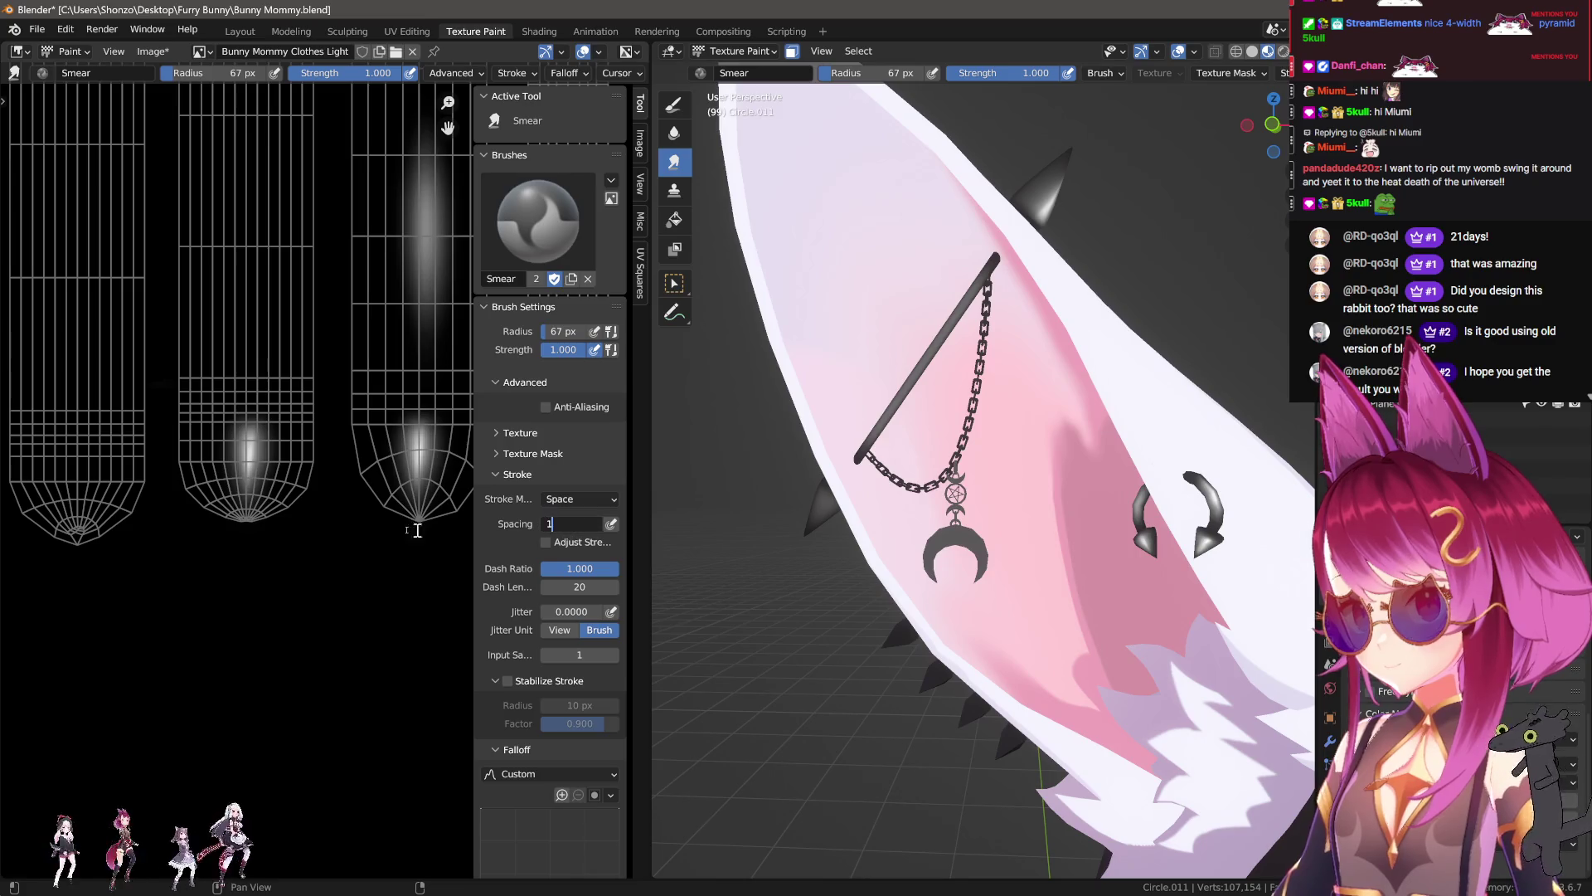
pyautogui.press('Return')
pyautogui.scroll(2, 407, 515)
pyautogui.scroll(-1, 407, 515)
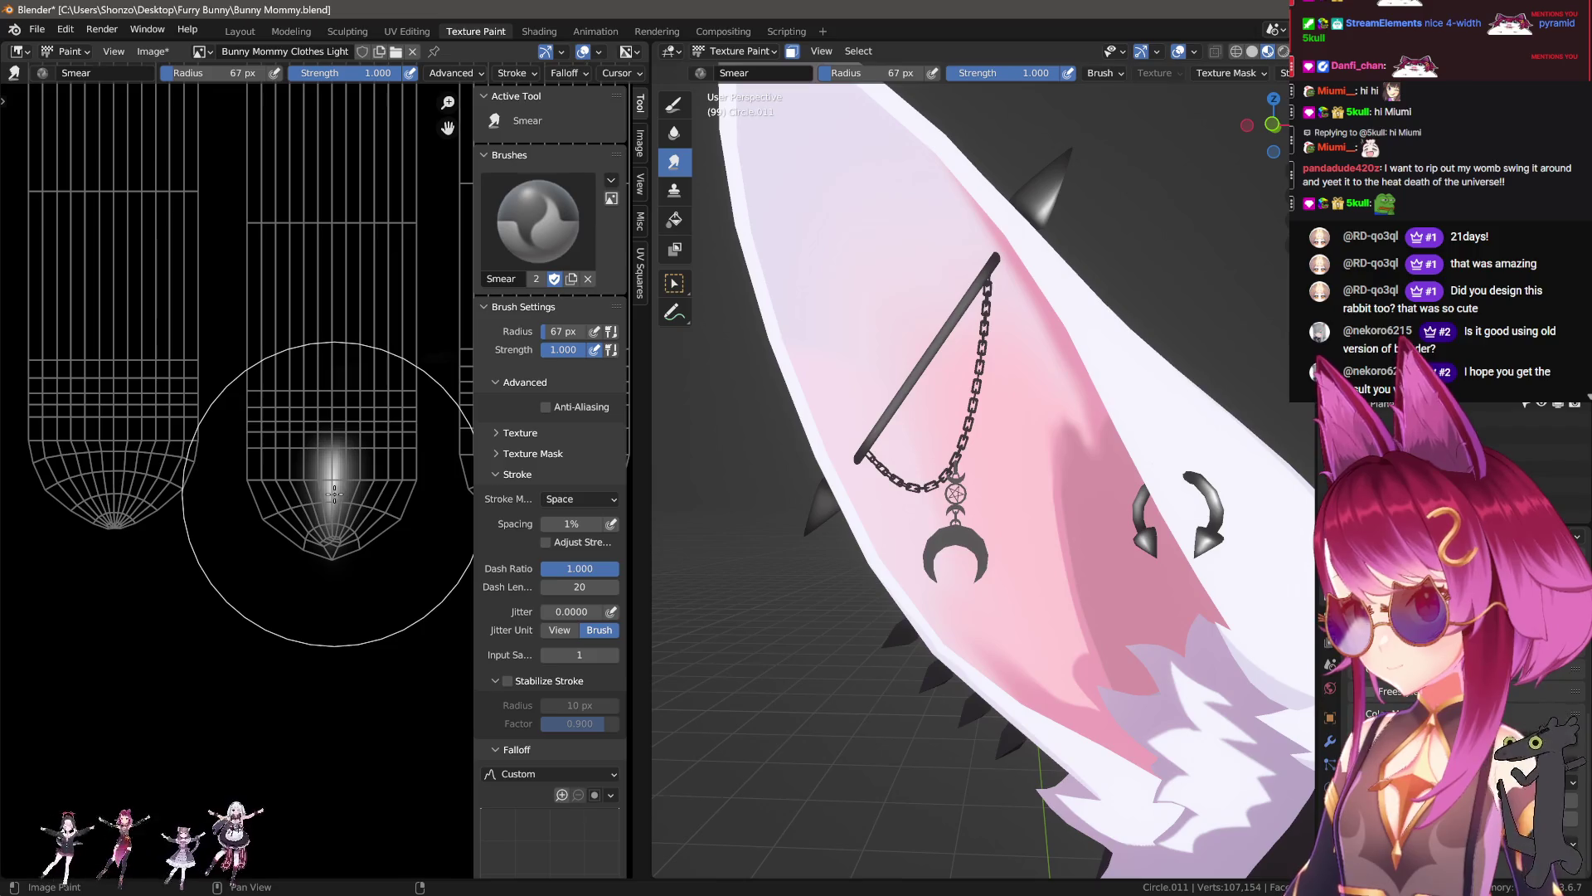
pyautogui.moveTo(334, 494); pyautogui.dragTo(323, 516)
pyautogui.press('f')
pyautogui.click(273, 498)
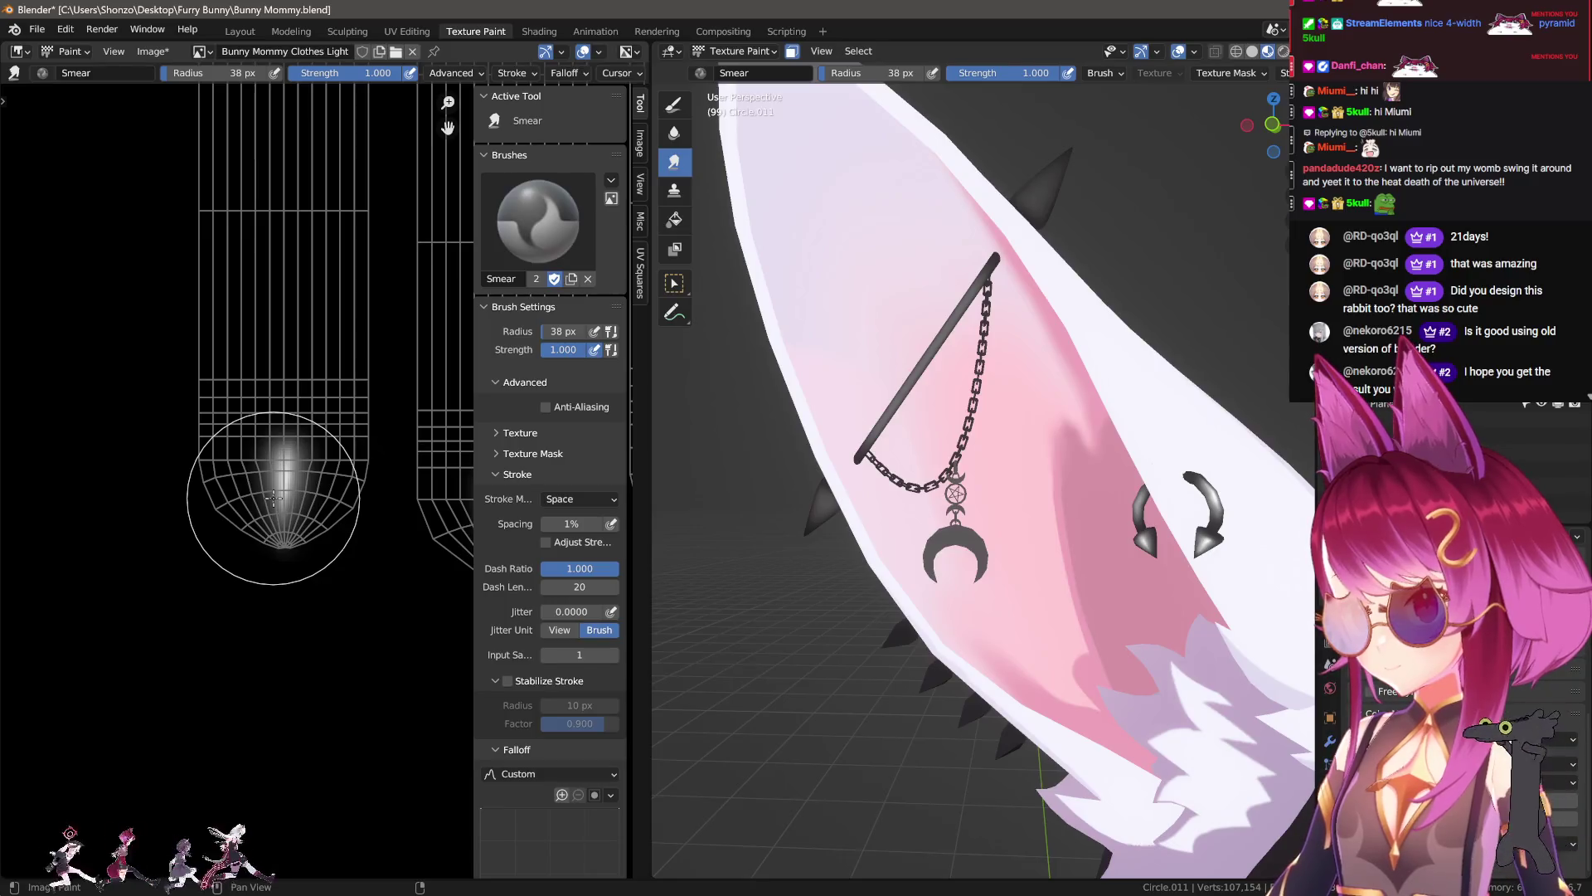
# Step: Restore 111% spacing and smear the bright spot up to the second column's top
pyautogui.scroll(-3, 333, 482)
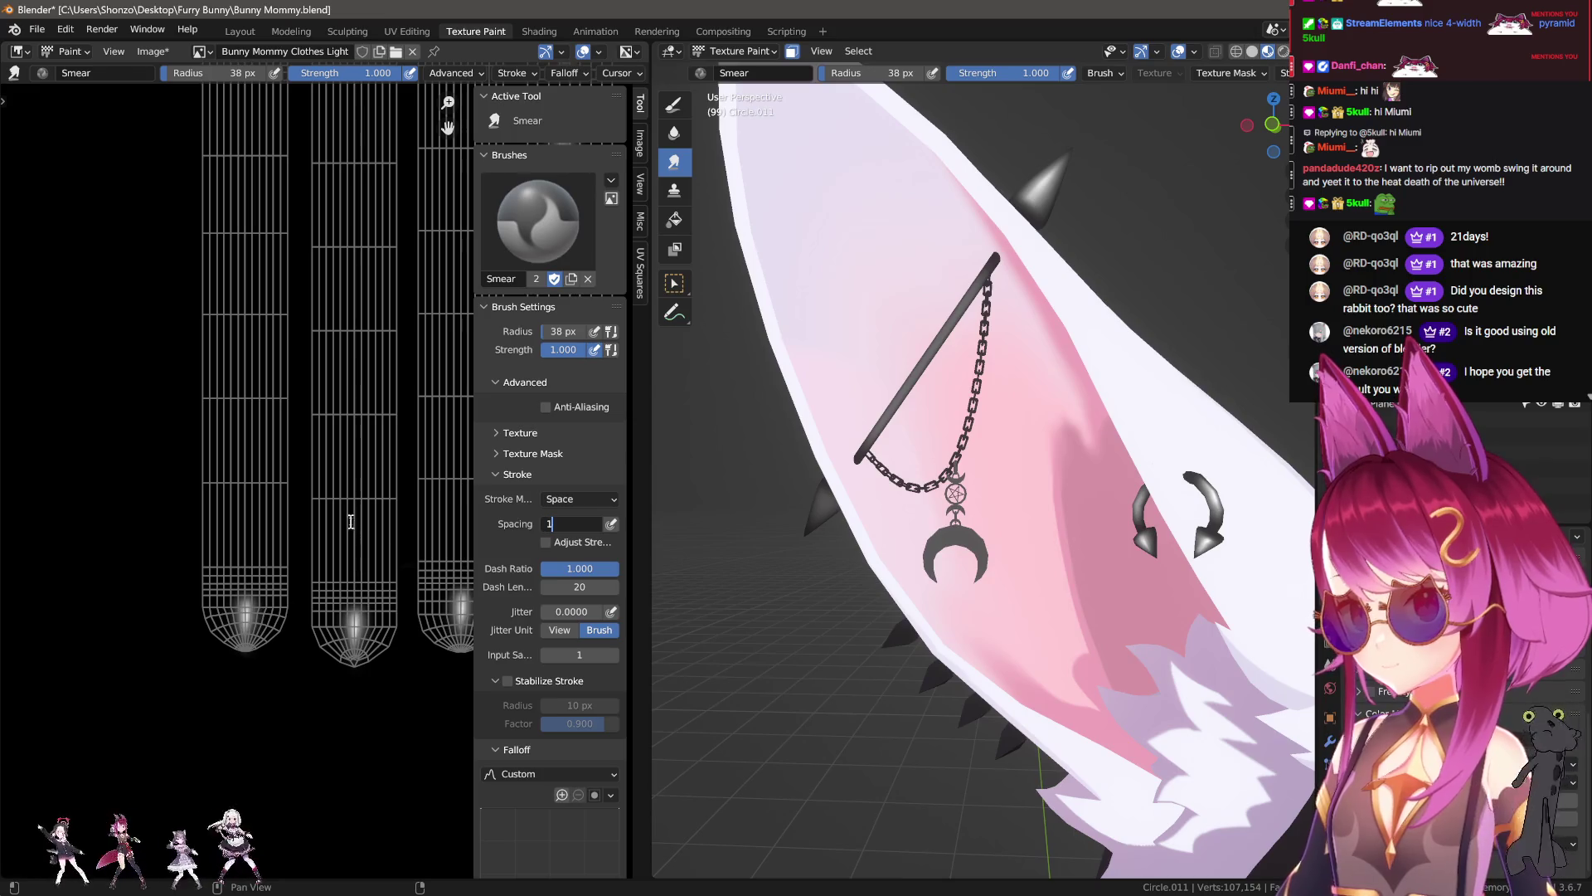
pyautogui.write('11')
pyautogui.press('Return')
pyautogui.scroll(-2, 312, 515)
pyautogui.scroll(-1, 265, 654)
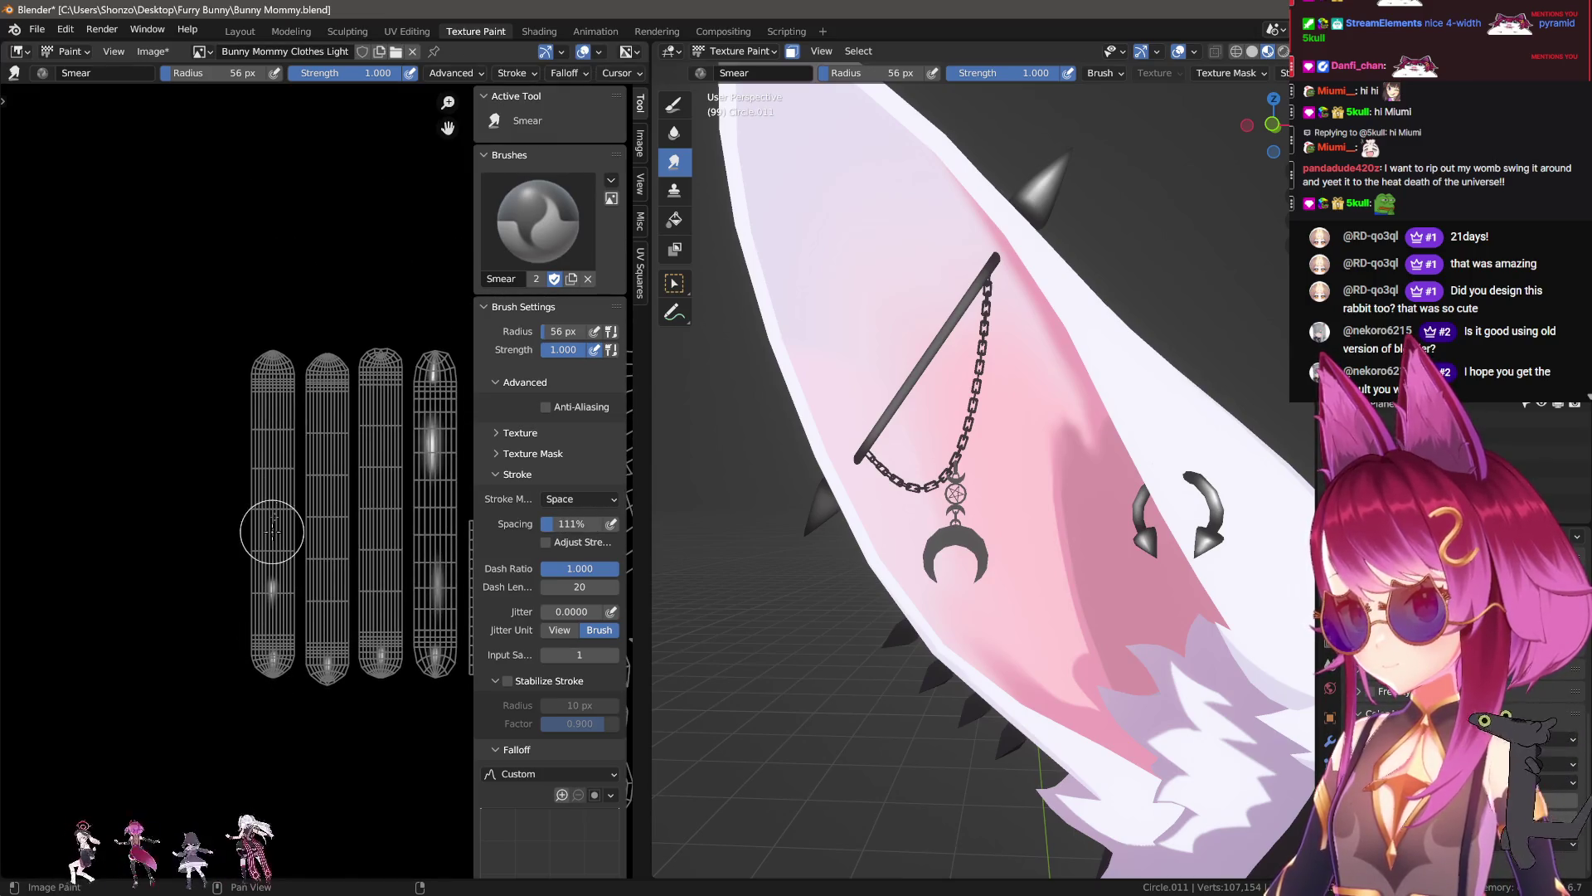
pyautogui.scroll(3, 332, 465)
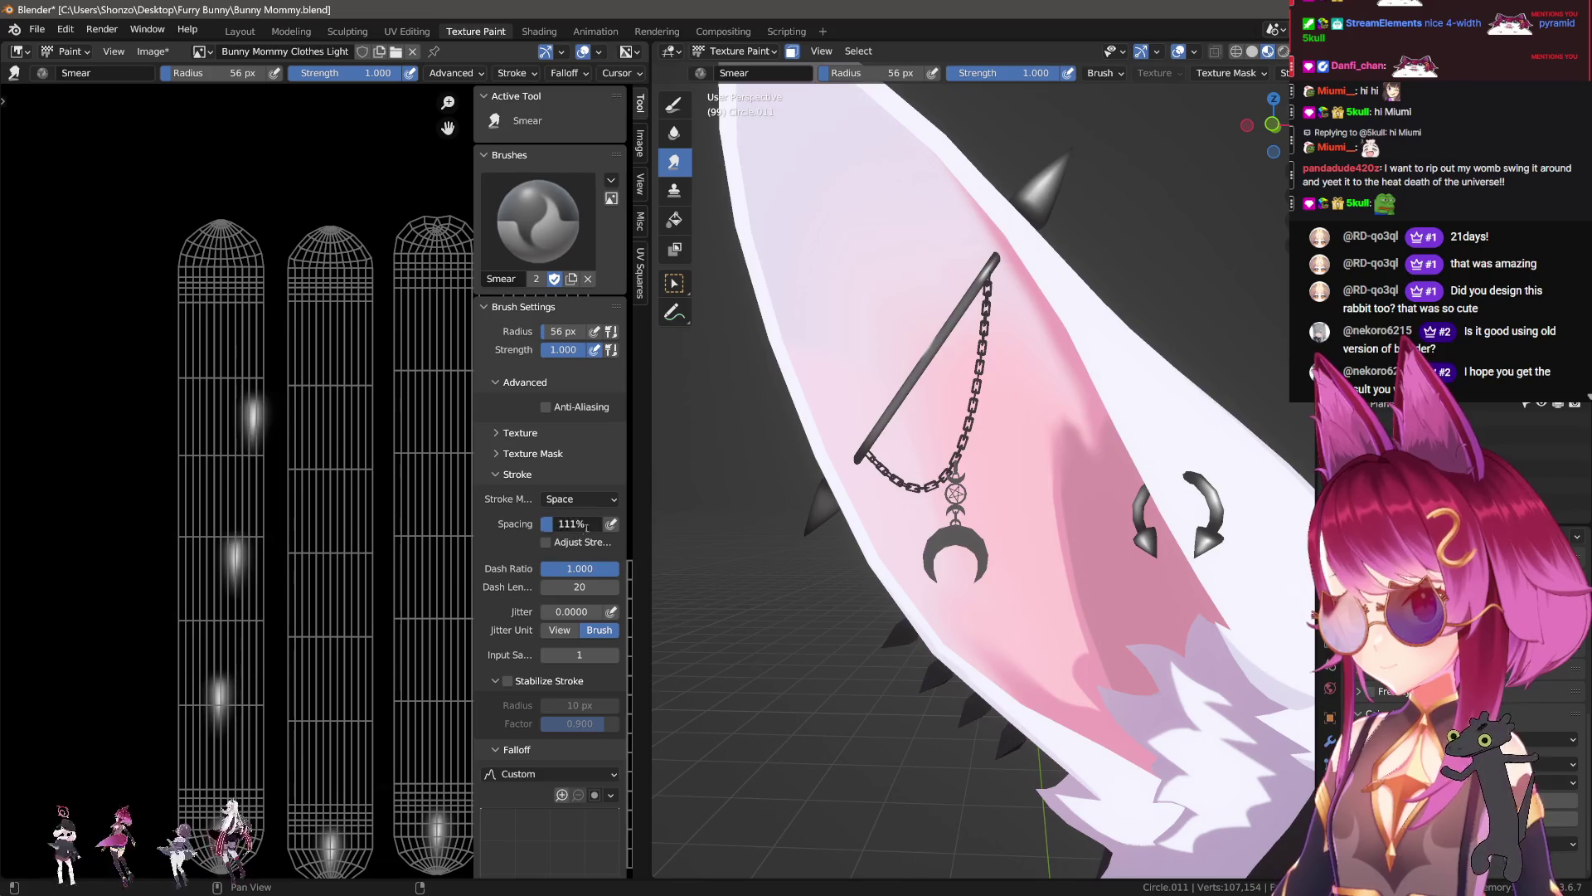
pyautogui.moveTo(273, 430); pyautogui.dragTo(244, 282)
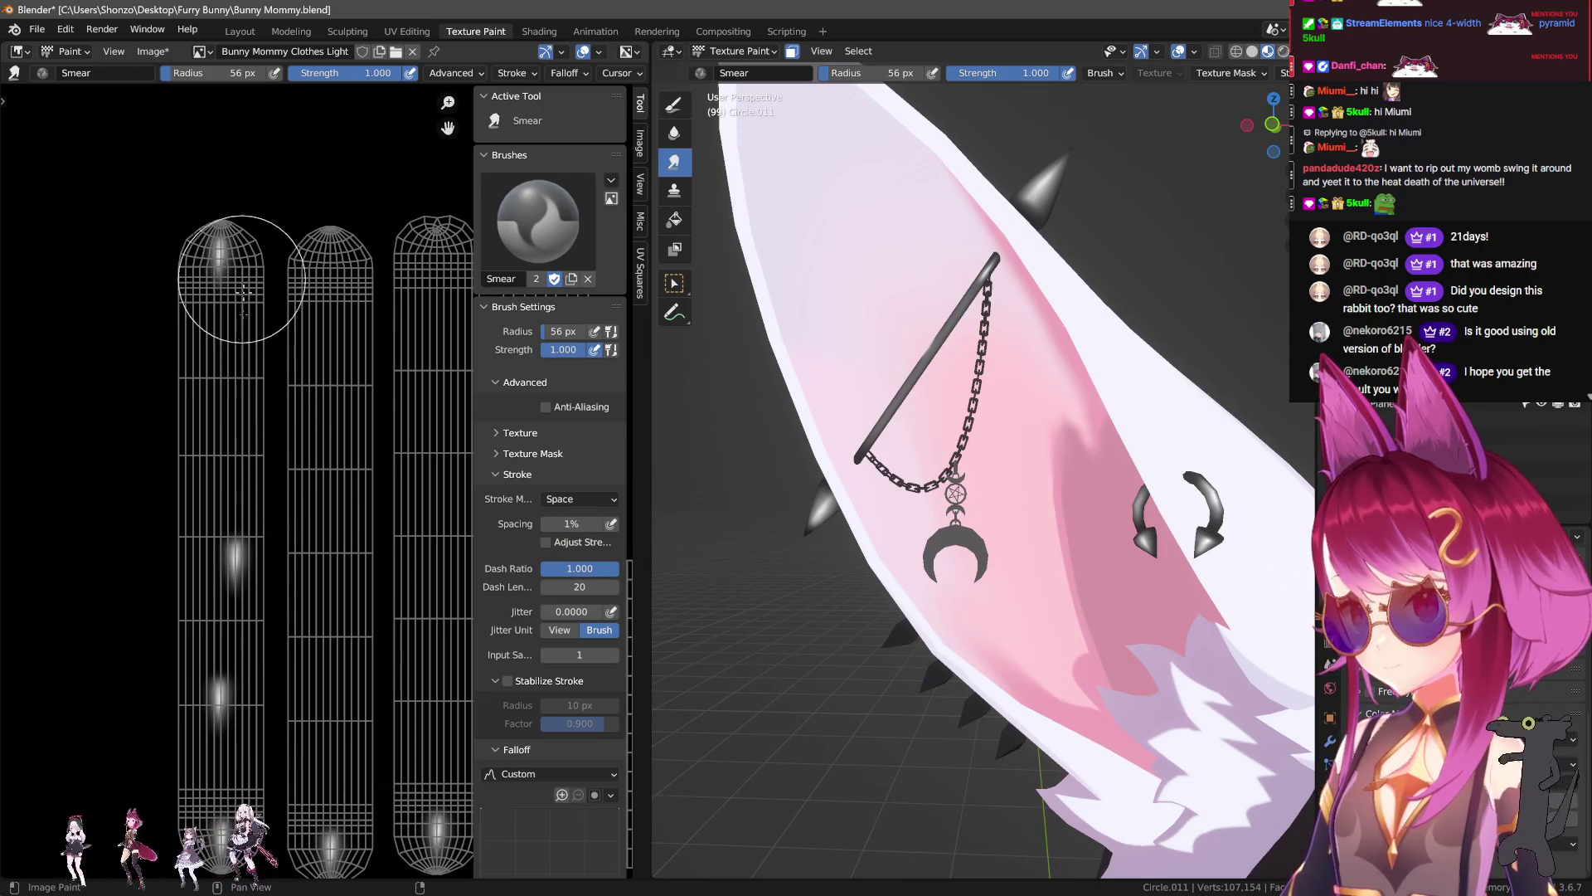
pyautogui.moveTo(224, 568); pyautogui.dragTo(313, 291)
# Step: Grow the brush to 50 px and smear a highlight at the third column's top
pyautogui.press('f')
pyautogui.moveTo(234, 656); pyautogui.dragTo(391, 525)
pyautogui.moveTo(187, 448); pyautogui.dragTo(247, 515, button='middle')
pyautogui.moveTo(233, 488); pyautogui.dragTo(287, 343)
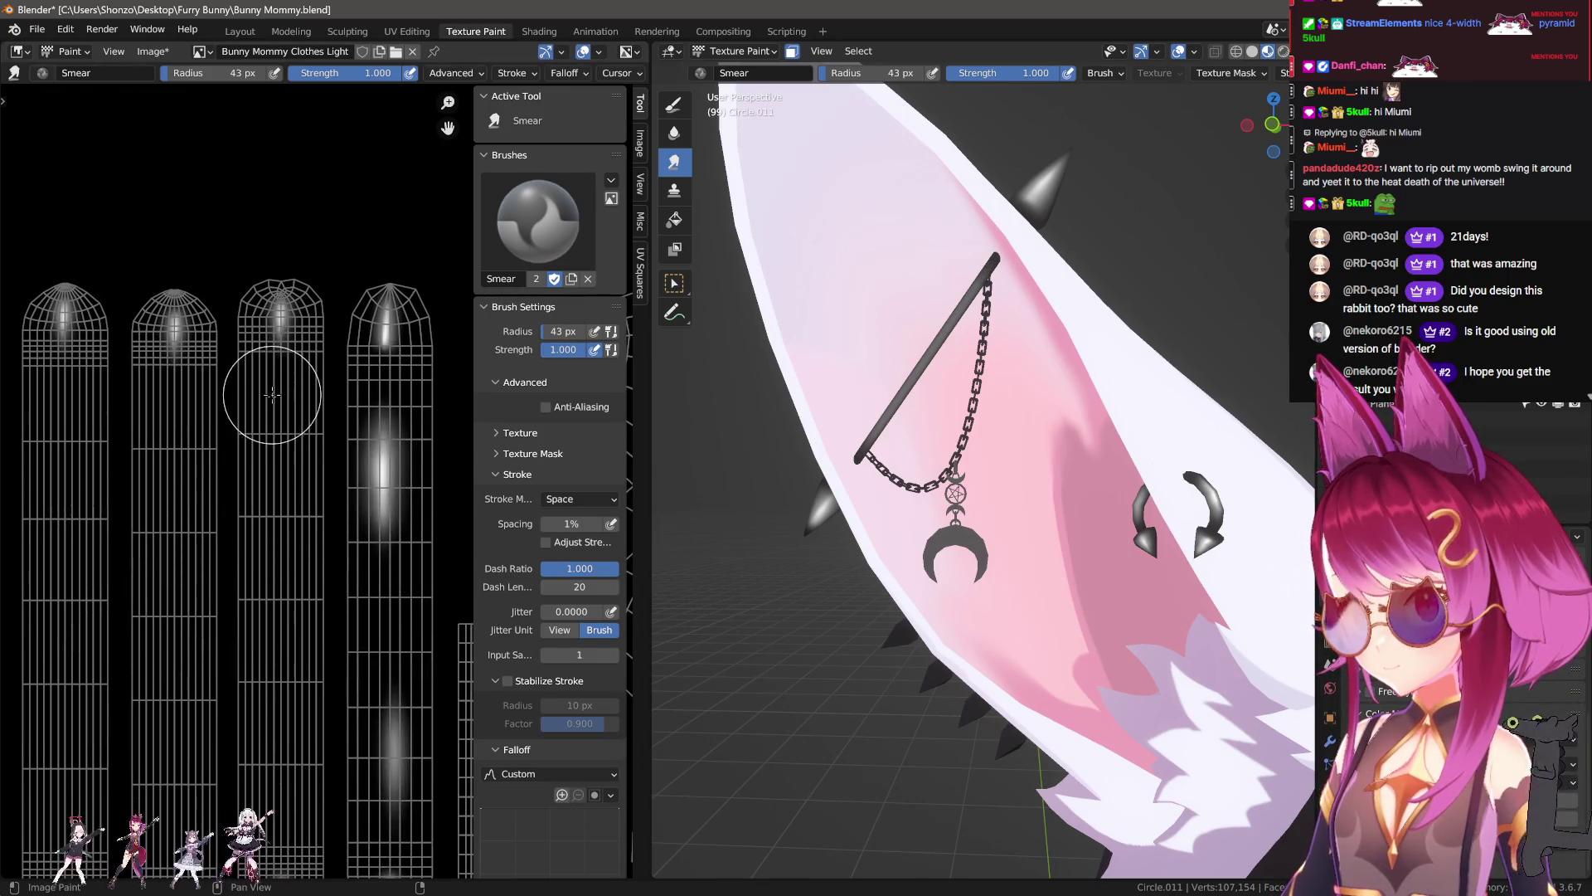
pyautogui.scroll(2, 764, 472)
pyautogui.scroll(2, 867, 473)
pyautogui.scroll(2, 839, 530)
# Step: Reshape the bright streak and smear the bright spots down along the first spike island
pyautogui.moveTo(840, 530); pyautogui.dragTo(779, 531, button='middle')
pyautogui.scroll(4, 277, 555)
pyautogui.scroll(2, 278, 555)
pyautogui.scroll(1, 278, 555)
pyautogui.moveTo(278, 555); pyautogui.dragTo(282, 567)
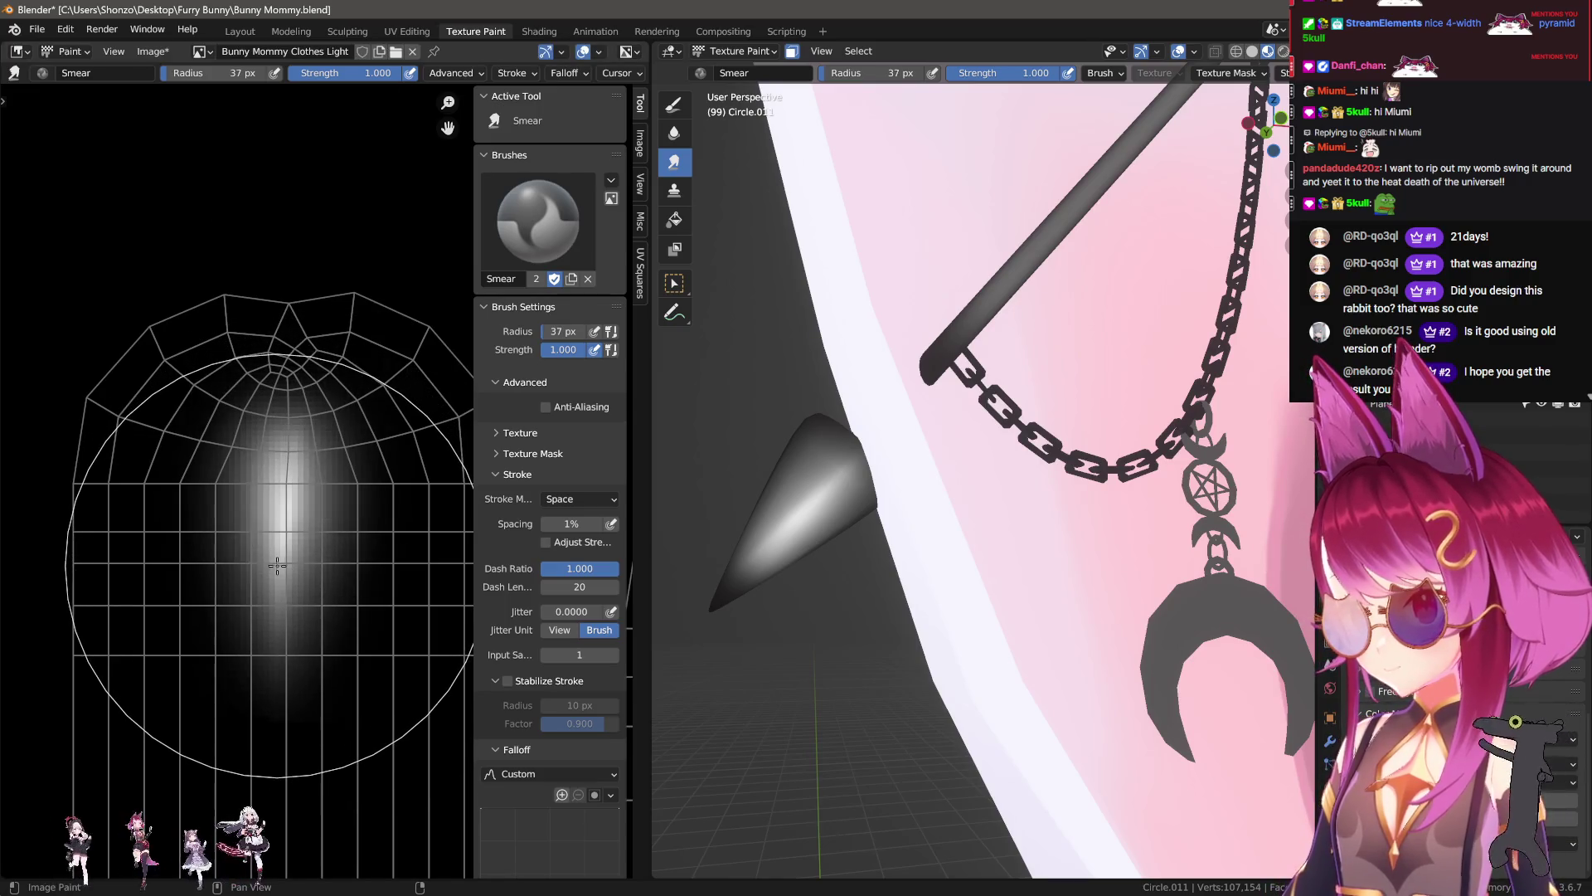
pyautogui.scroll(-6, 263, 613)
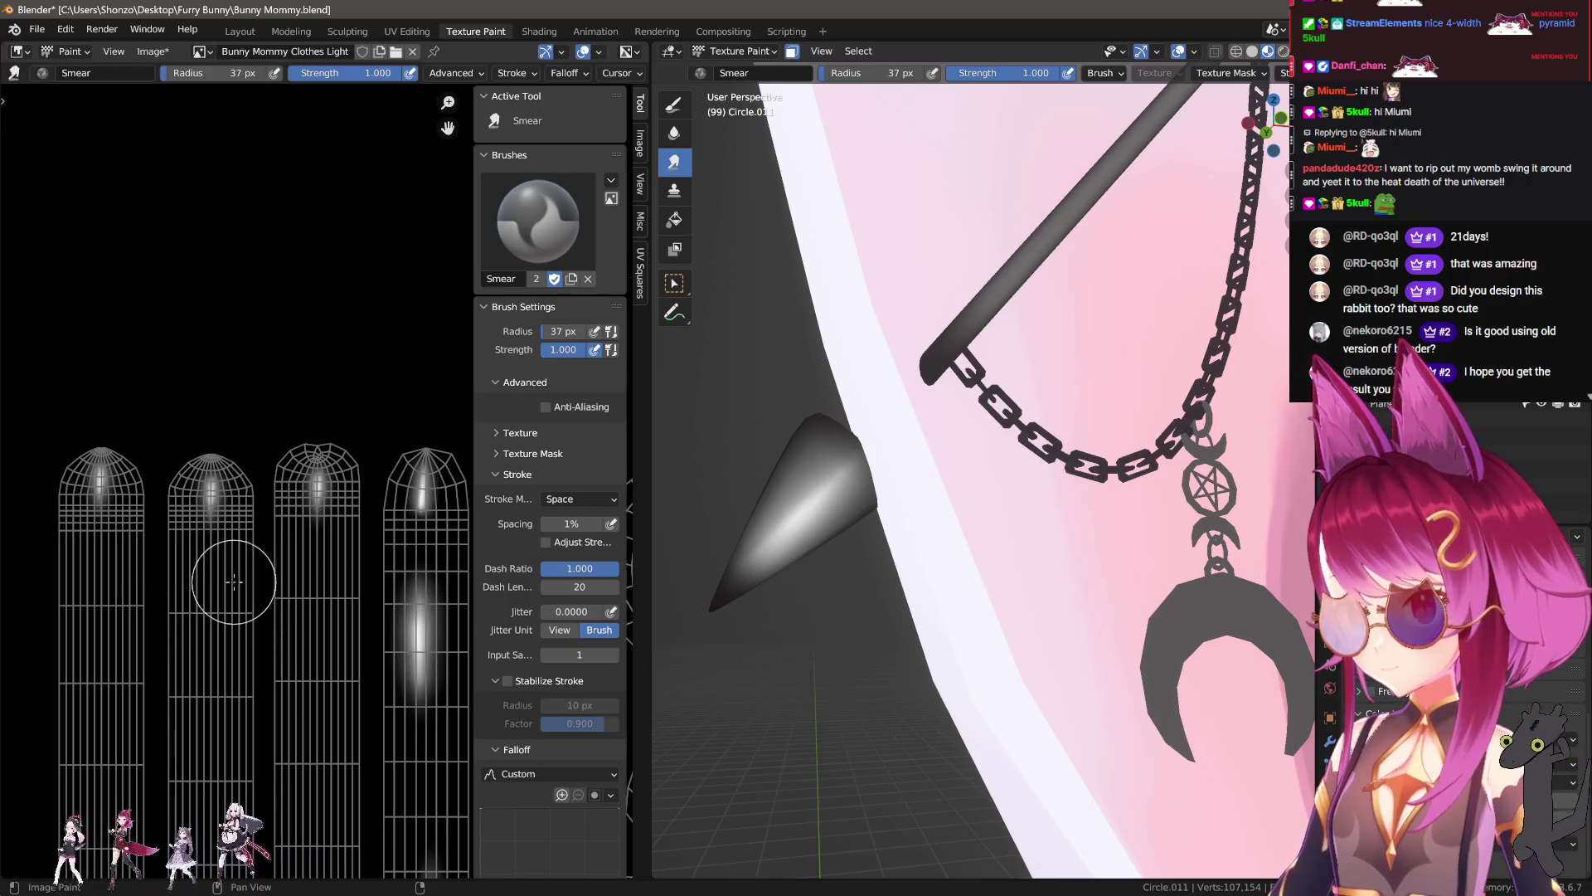
pyautogui.moveTo(99, 470); pyautogui.dragTo(101, 556)
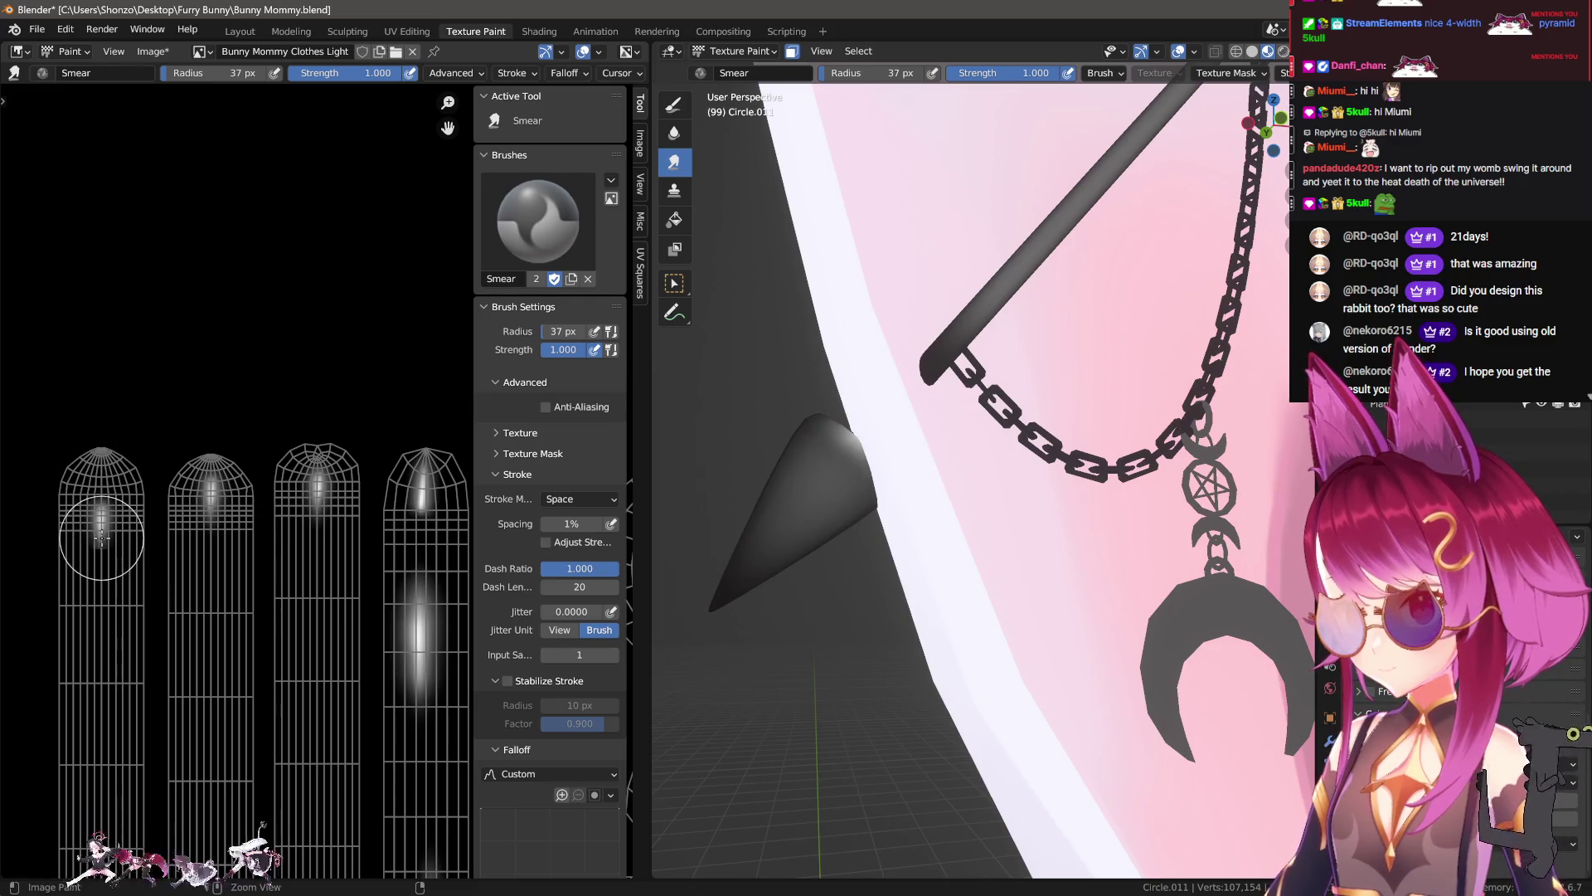
pyautogui.scroll(2, 830, 498)
pyautogui.keyDown('ctrl'); pyautogui.moveTo(107, 568); pyautogui.dragTo(355, 583, button='middle'); pyautogui.keyUp('ctrl')
pyautogui.scroll(3, 355, 583)
pyautogui.moveTo(291, 398)
pyautogui.mouseDown()
pyautogui.moveTo(292, 491)
pyautogui.moveTo(273, 481)
pyautogui.mouseUp()
# Step: Shrink the smear brush to 30 px, smear the streak's lower end, then undo the dark smear
pyautogui.press('[')
pyautogui.press('[')
pyautogui.moveTo(263, 522); pyautogui.dragTo(260, 647)
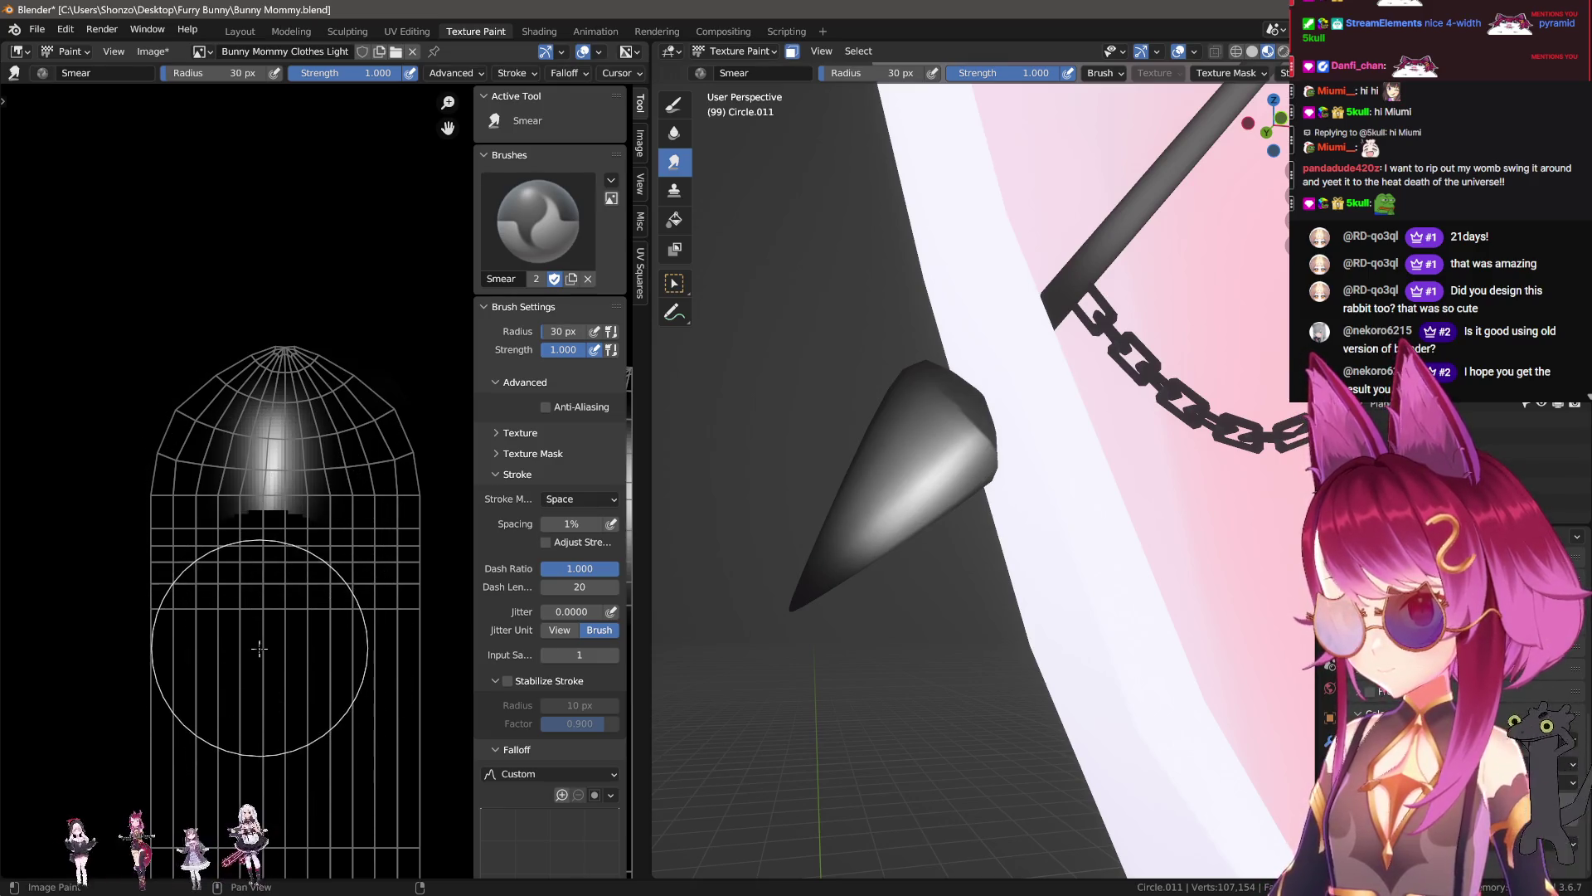
pyautogui.hotkey('ctrl', 'z')
# Step: Set the smear brush to Sphere falloff, 0.300 strength and 22 px radius
pyautogui.hotkey('alt', 'f')
pyautogui.click(249, 498)
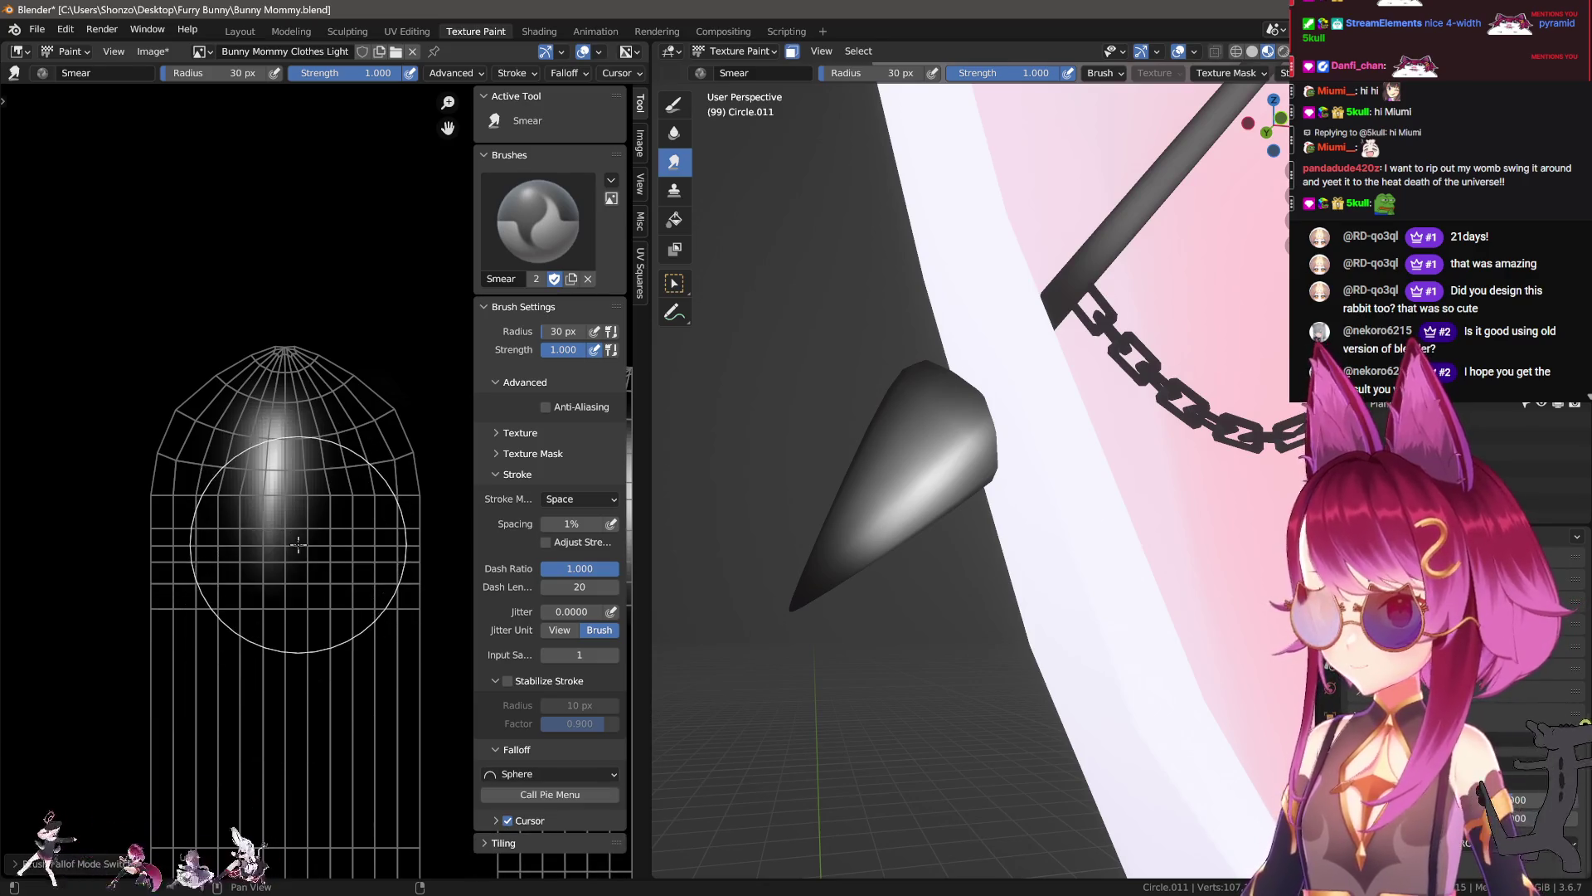
pyautogui.hotkey('shift', 'f')
pyautogui.click(213, 556)
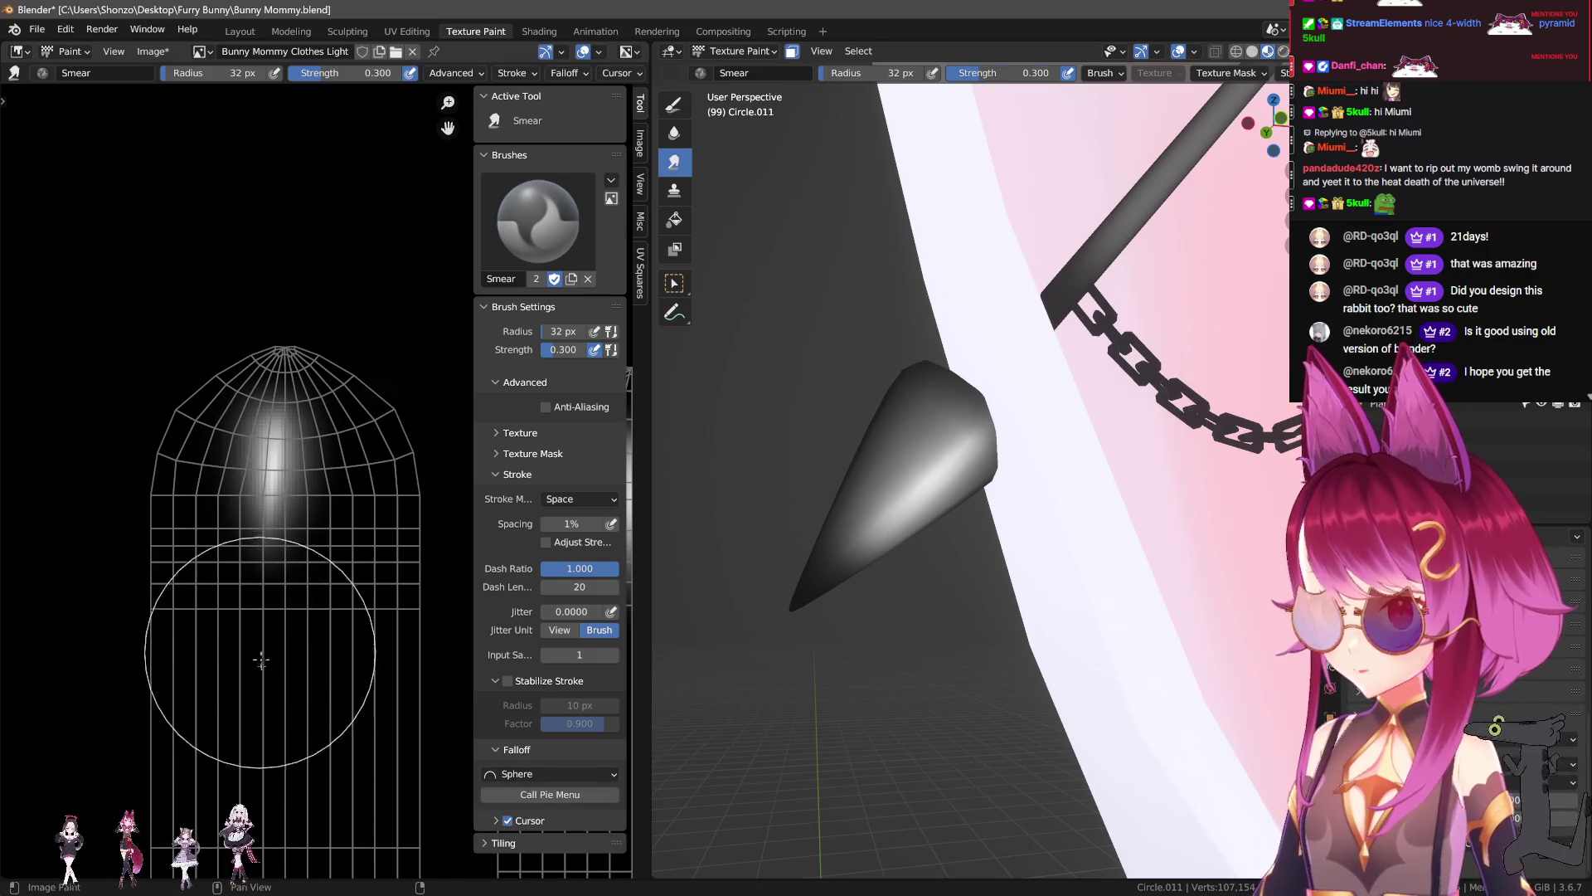
pyautogui.press('f')
pyautogui.click(207, 425)
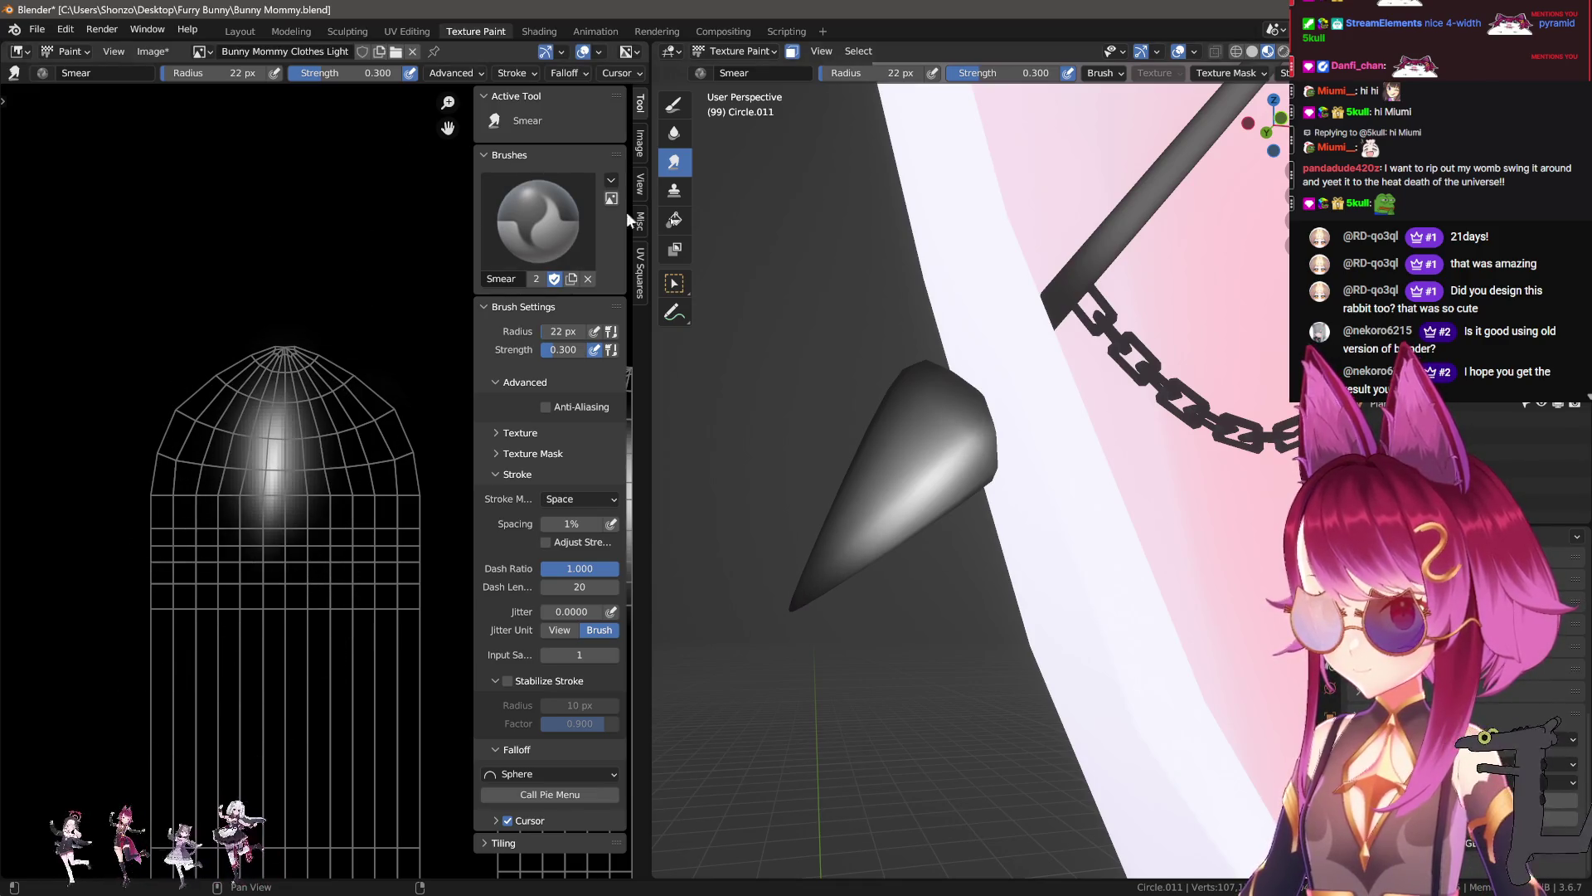
# Step: Enlarge the brush to 38 px at 1.000 strength with Custom falloff and lightly smear the UV gradient
pyautogui.moveTo(829, 415); pyautogui.dragTo(889, 593, button='middle')
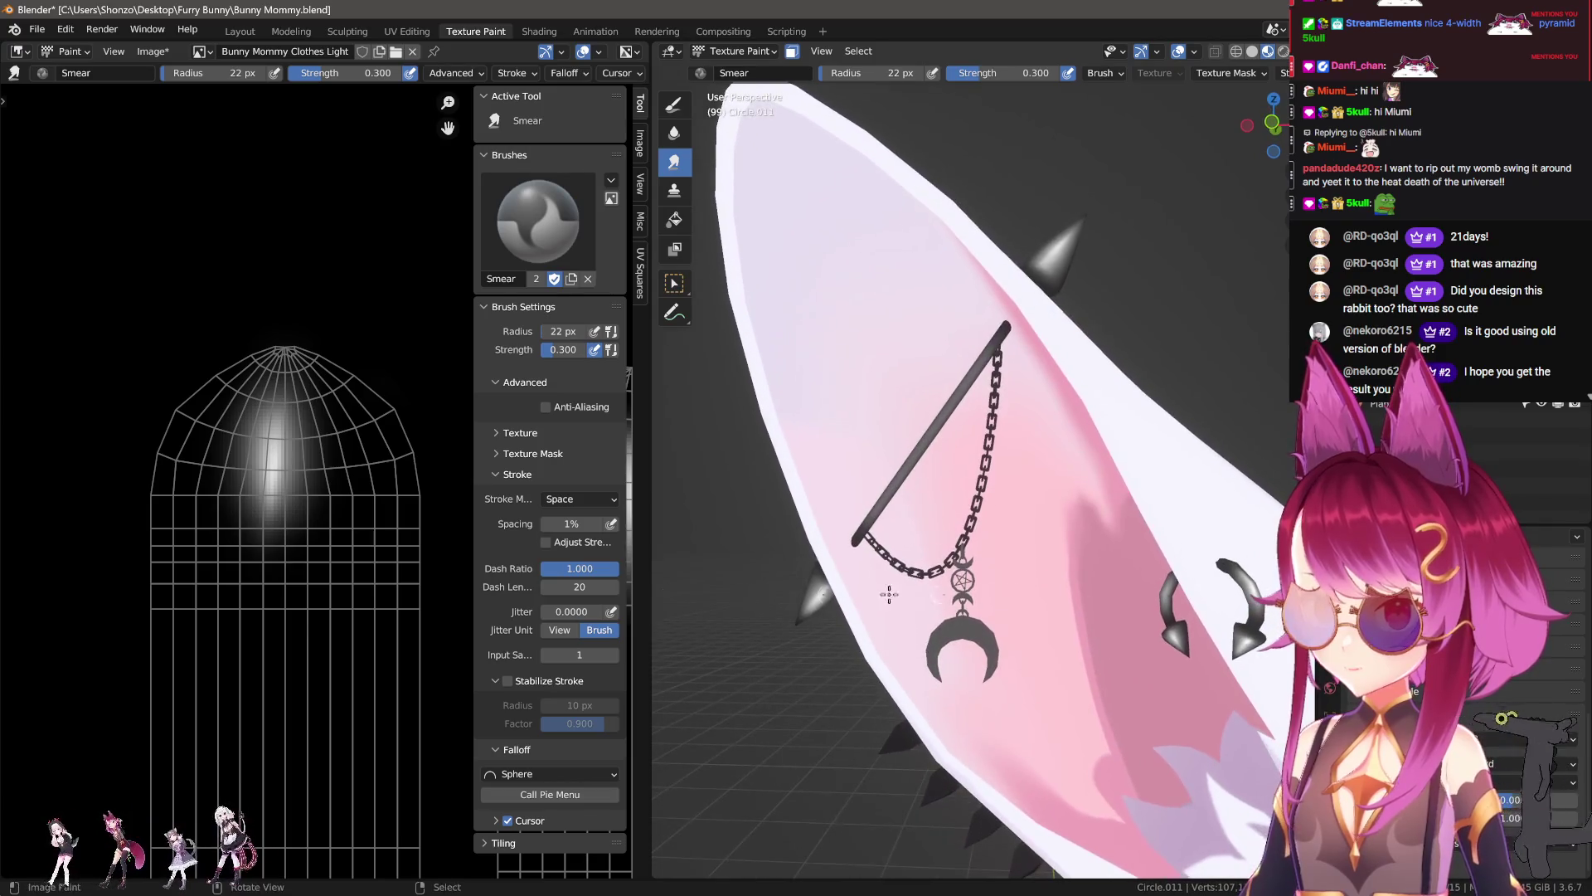
pyautogui.scroll(-2, 348, 506)
pyautogui.scroll(2, 356, 516)
pyautogui.scroll(2, 302, 391)
pyautogui.scroll(1, 313, 505)
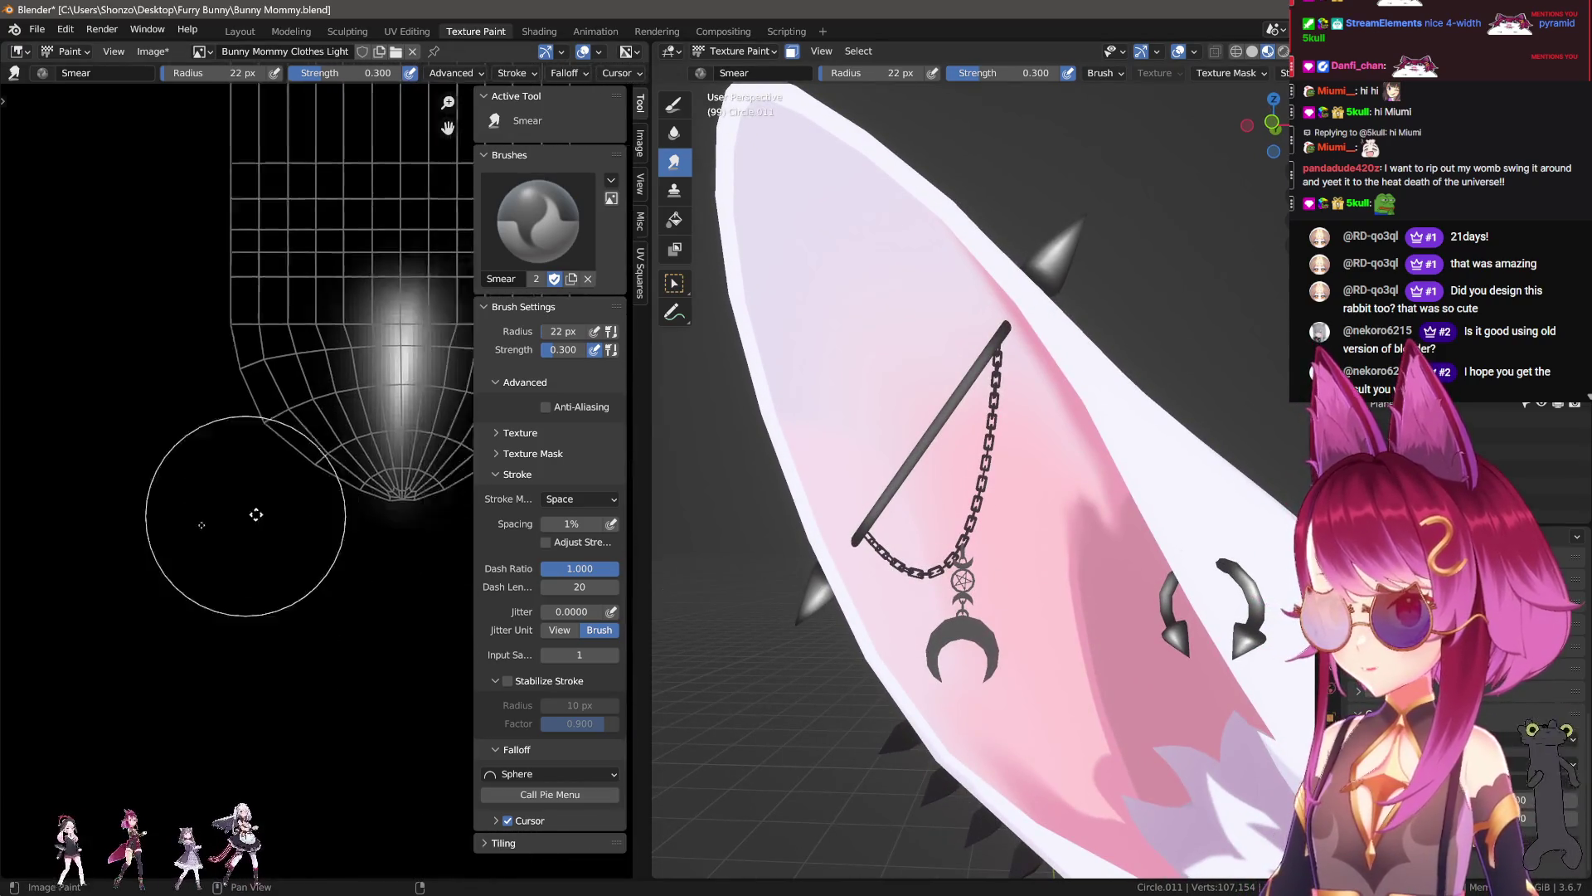
pyautogui.moveTo(313, 505); pyautogui.dragTo(64, 592, button='middle')
pyautogui.press('f')
pyautogui.hotkey('shift', 'f')
pyautogui.click(221, 475)
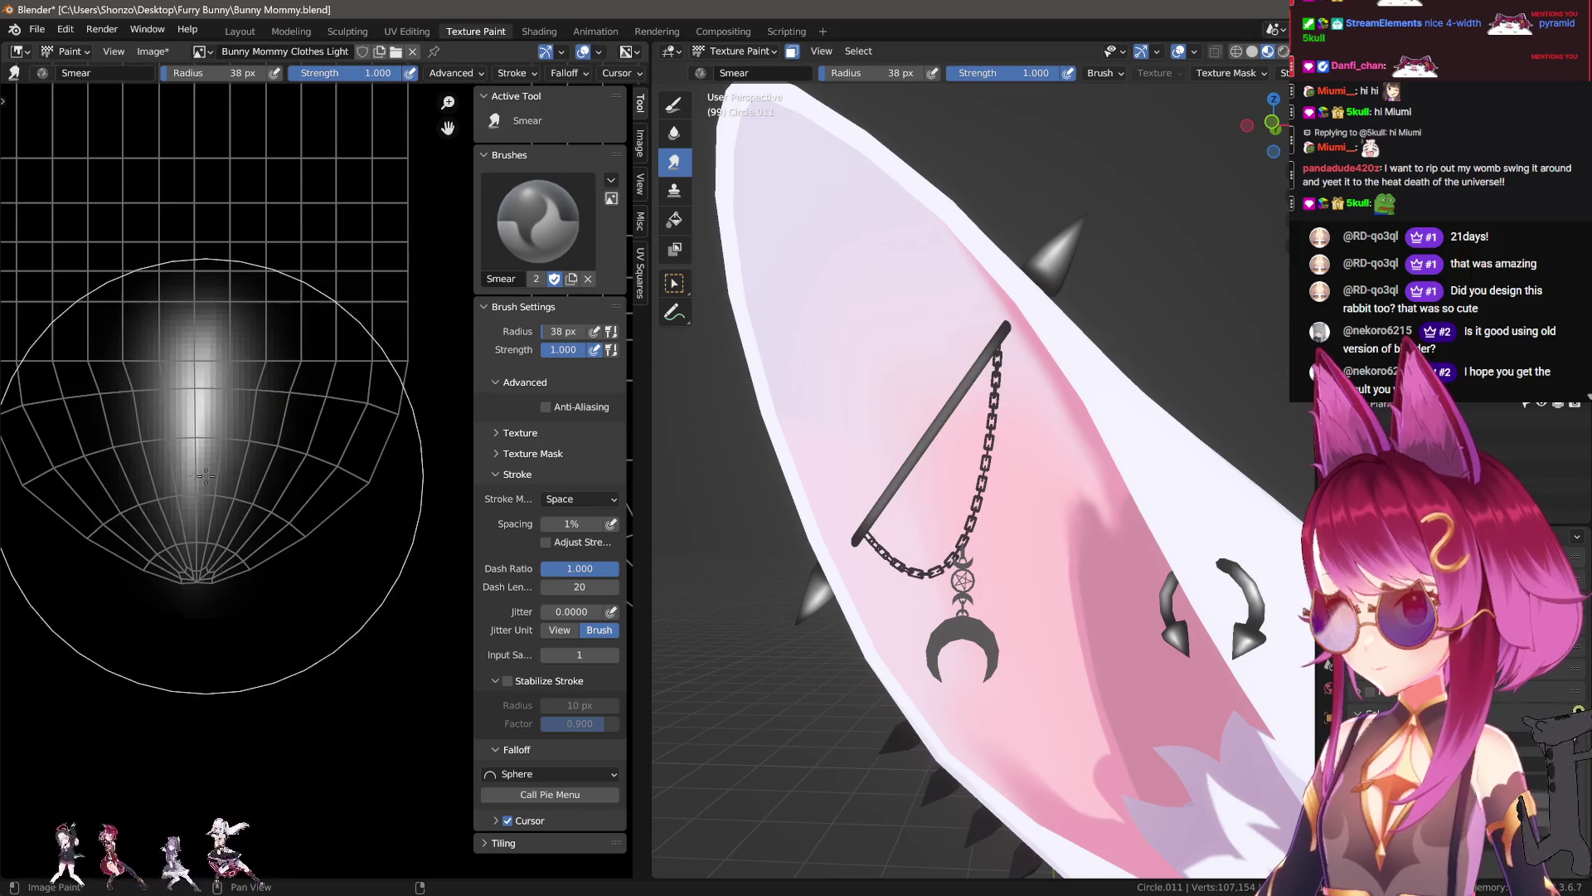
pyautogui.hotkey('alt', 'f')
pyautogui.moveTo(207, 415)
pyautogui.mouseDown()
pyautogui.moveTo(184, 460)
pyautogui.moveTo(149, 457)
pyautogui.moveTo(206, 494)
pyautogui.mouseUp()
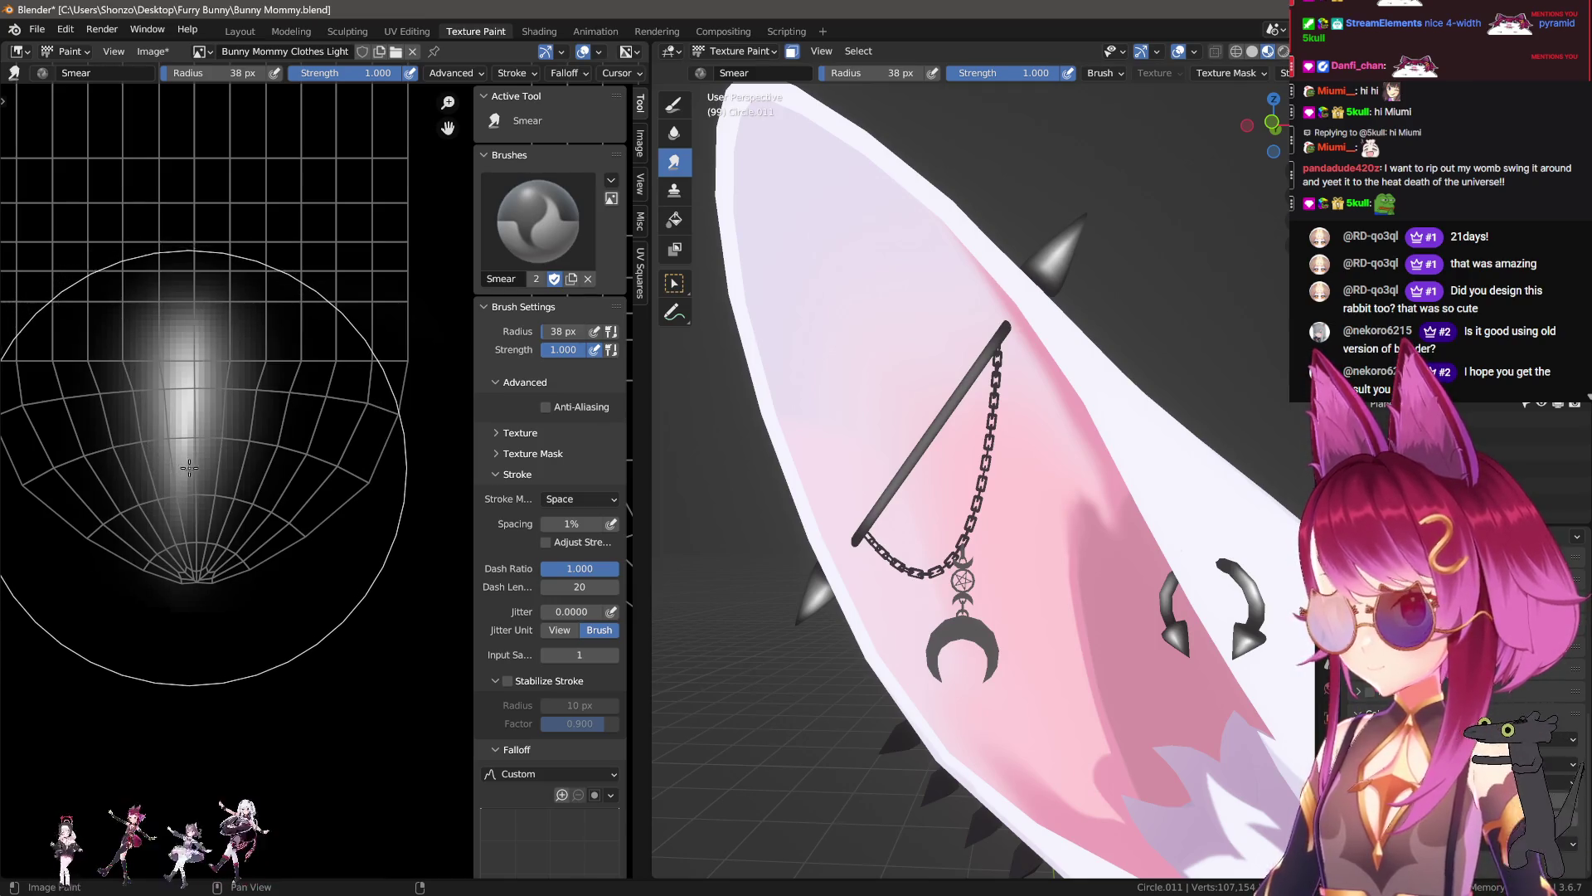
# Step: Soften the smear brush again to Sphere falloff, 0.300 strength and 21 px radius
pyautogui.hotkey('alt', 'f')
pyautogui.click(208, 408)
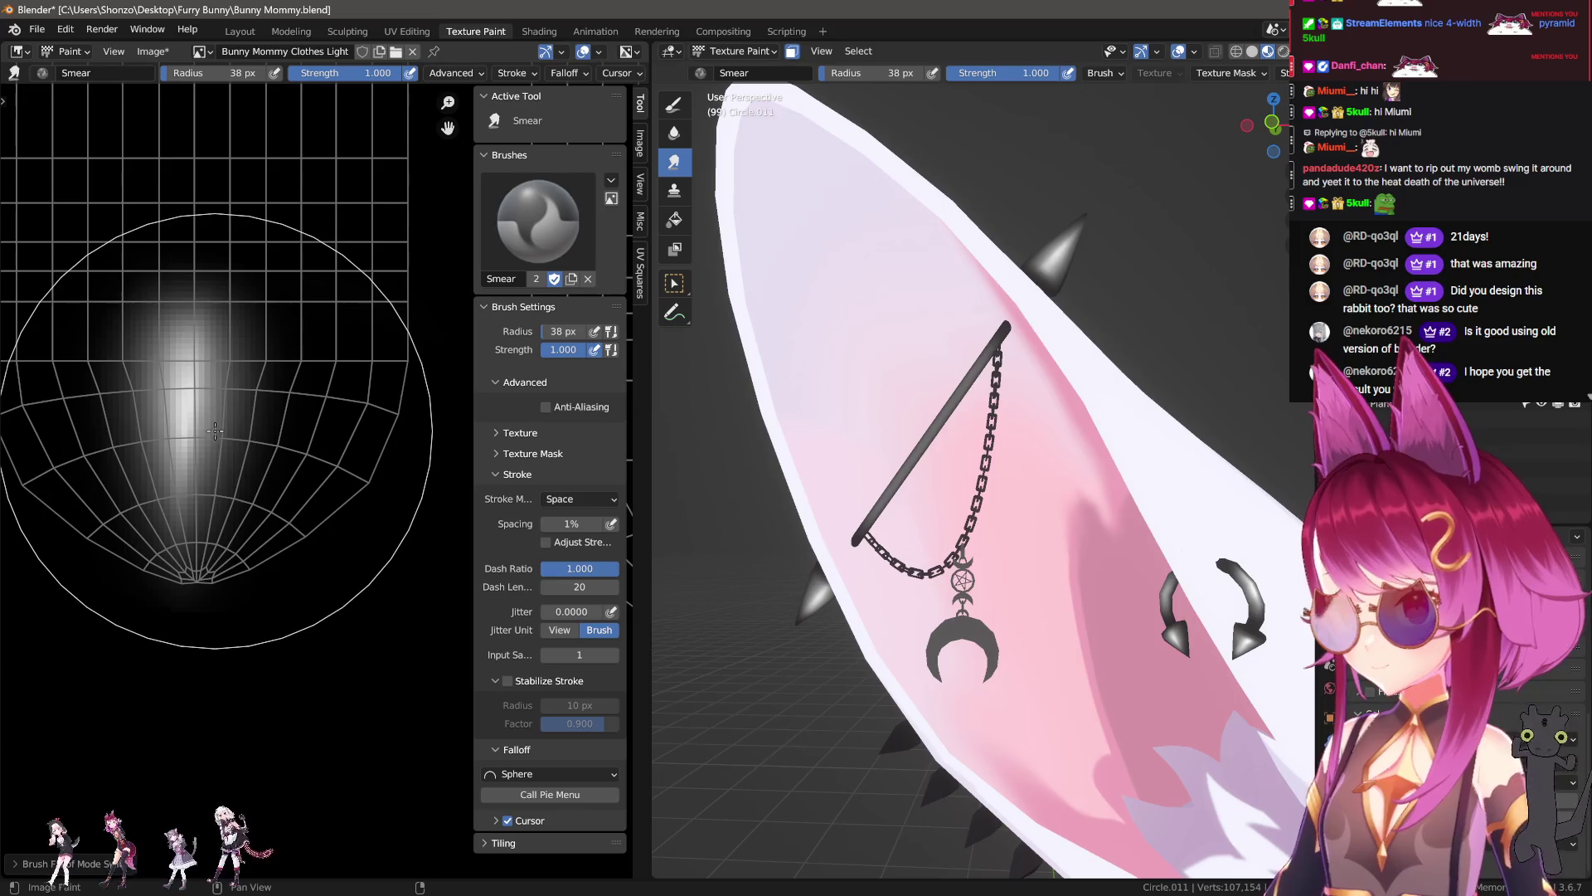
pyautogui.hotkey('shift', 'f')
pyautogui.click(122, 442)
pyautogui.press('f')
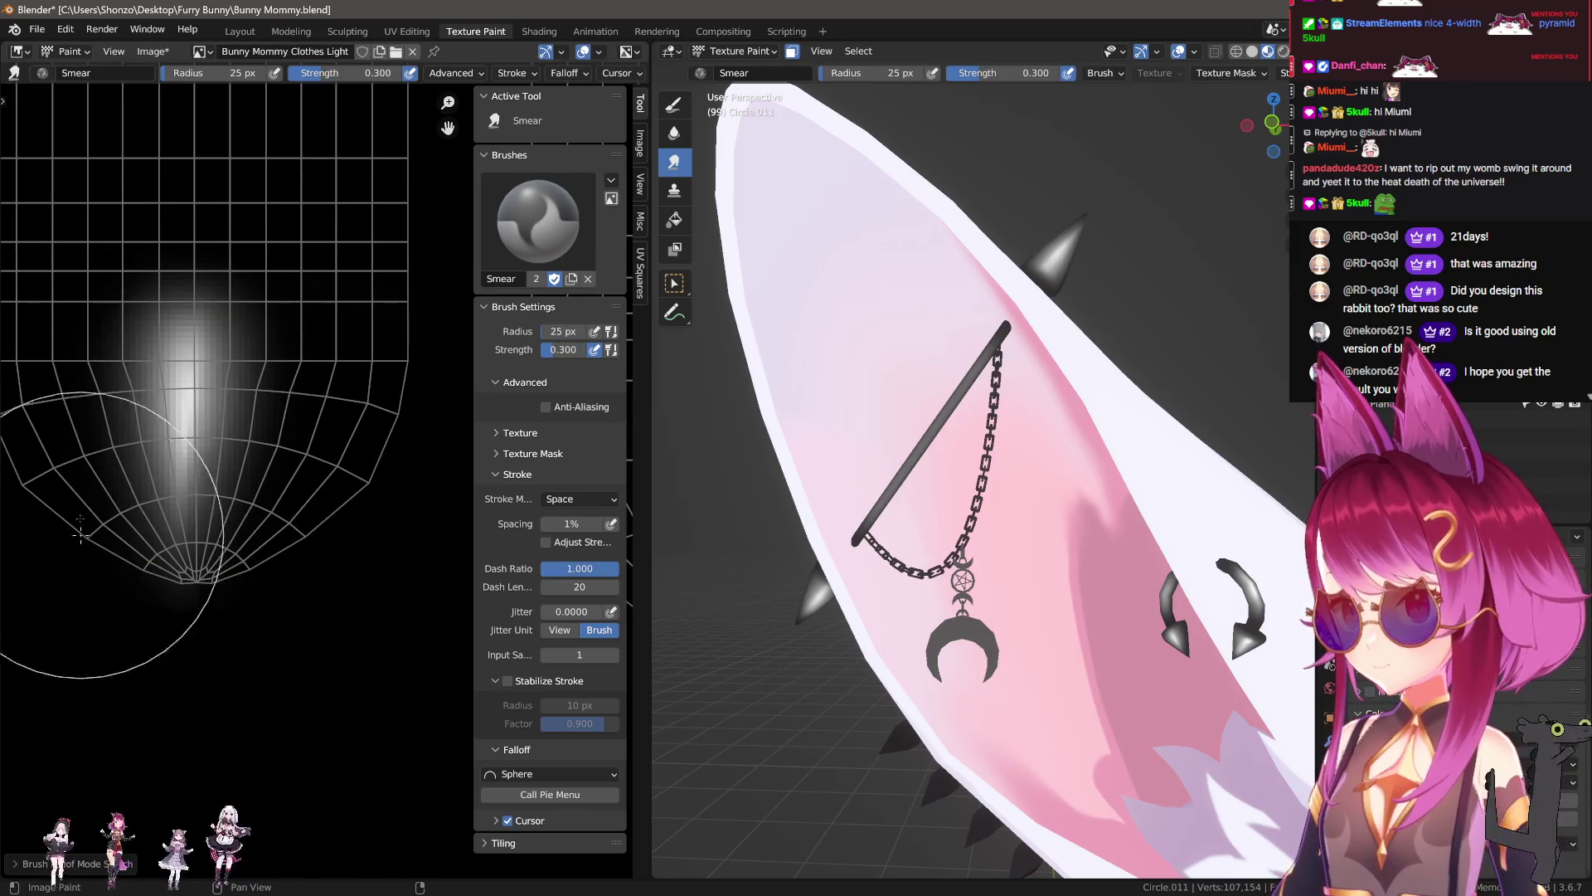
pyautogui.click(92, 651)
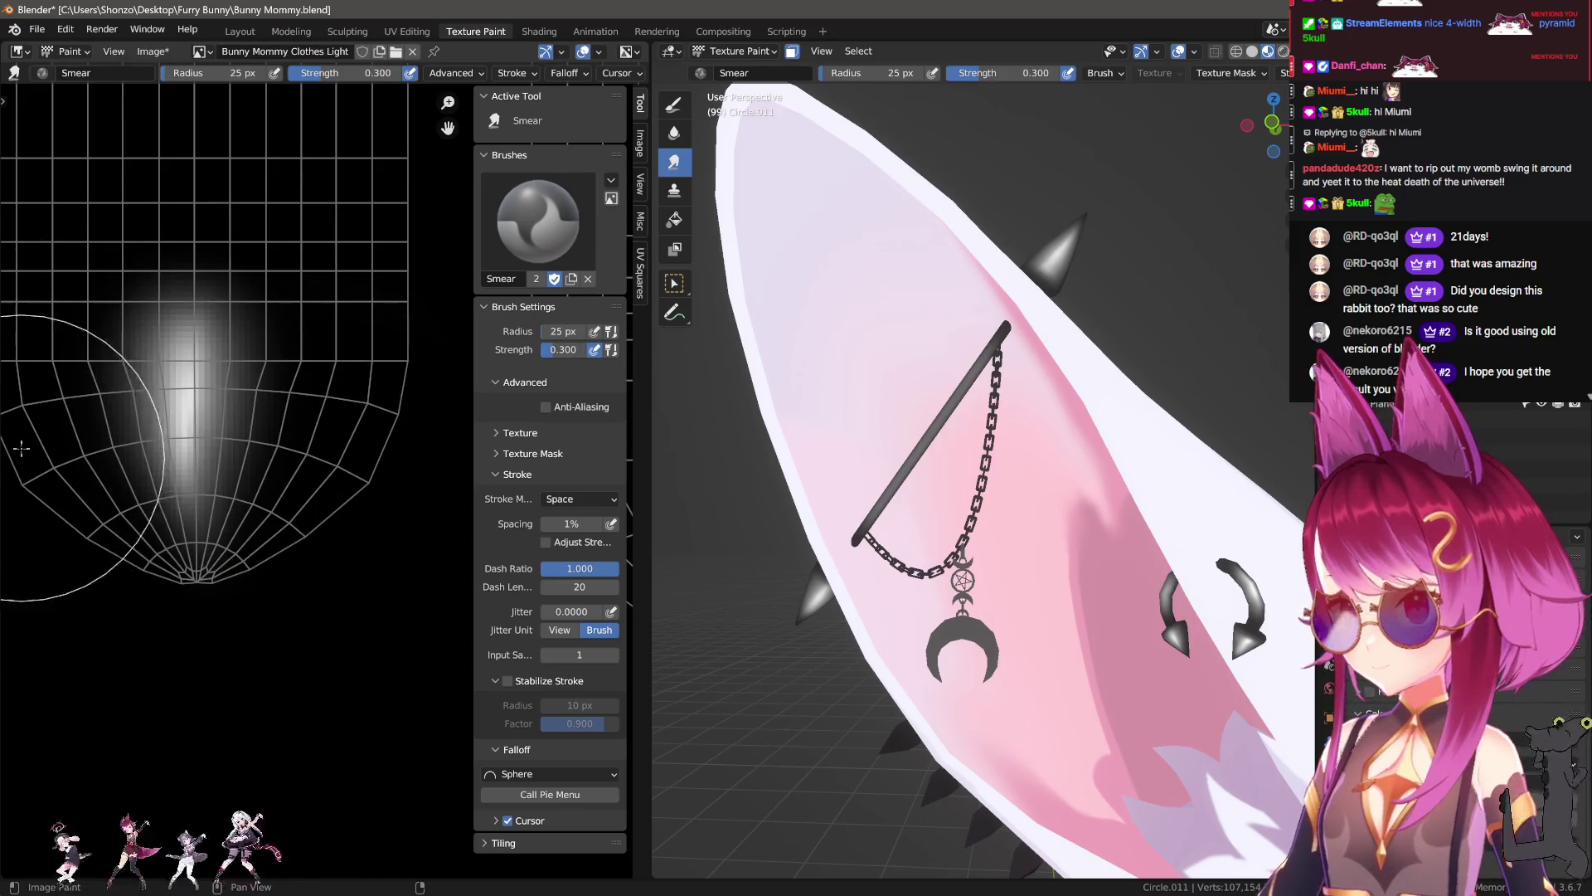
pyautogui.press('f')
pyautogui.click(213, 641)
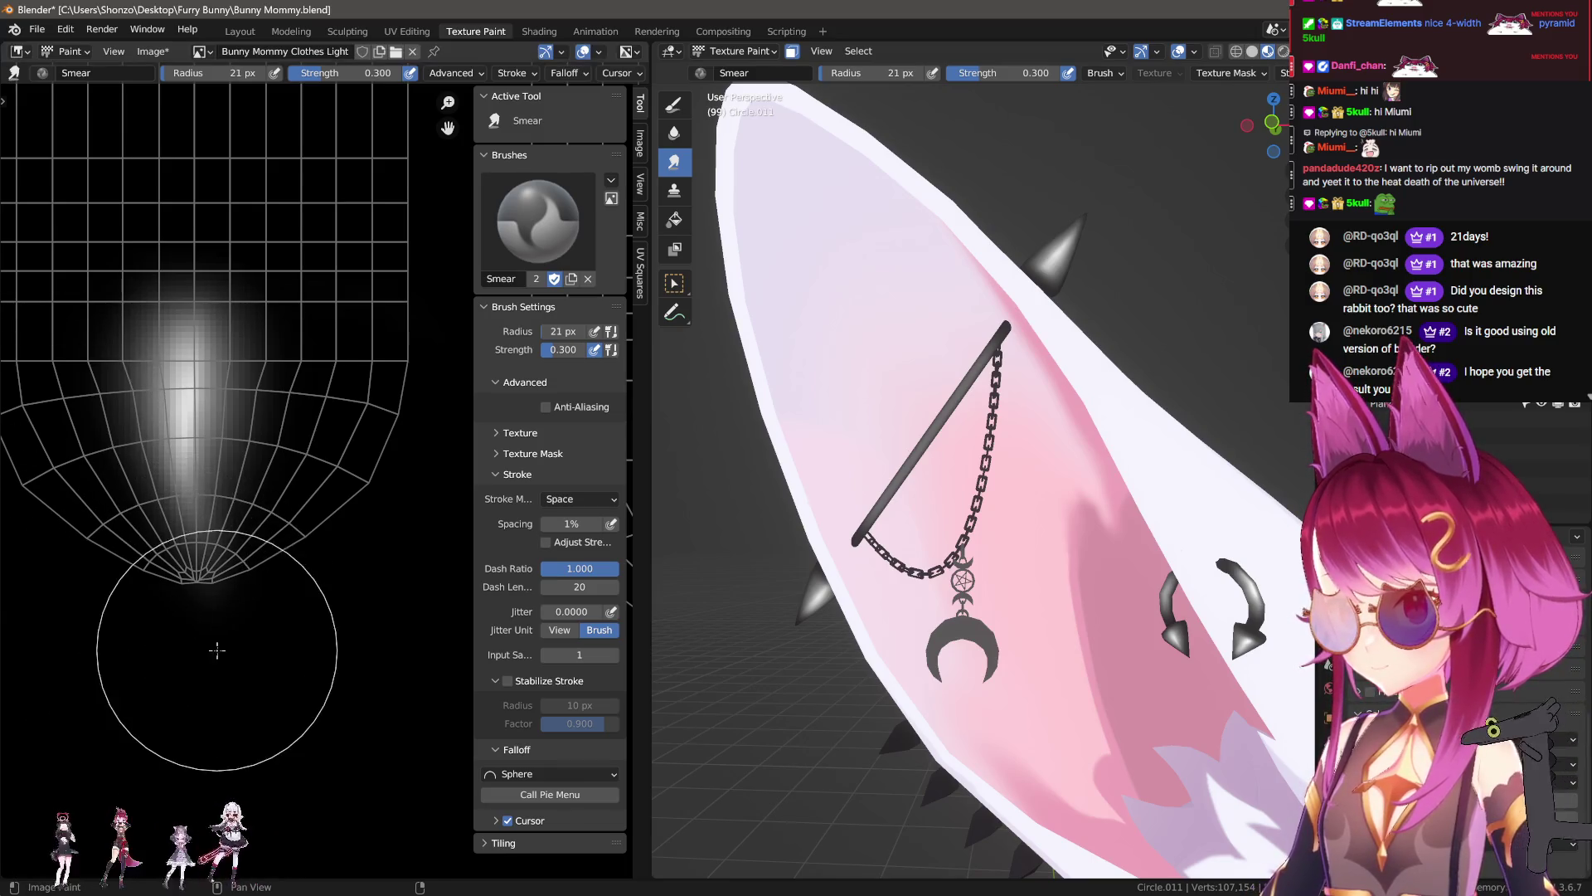
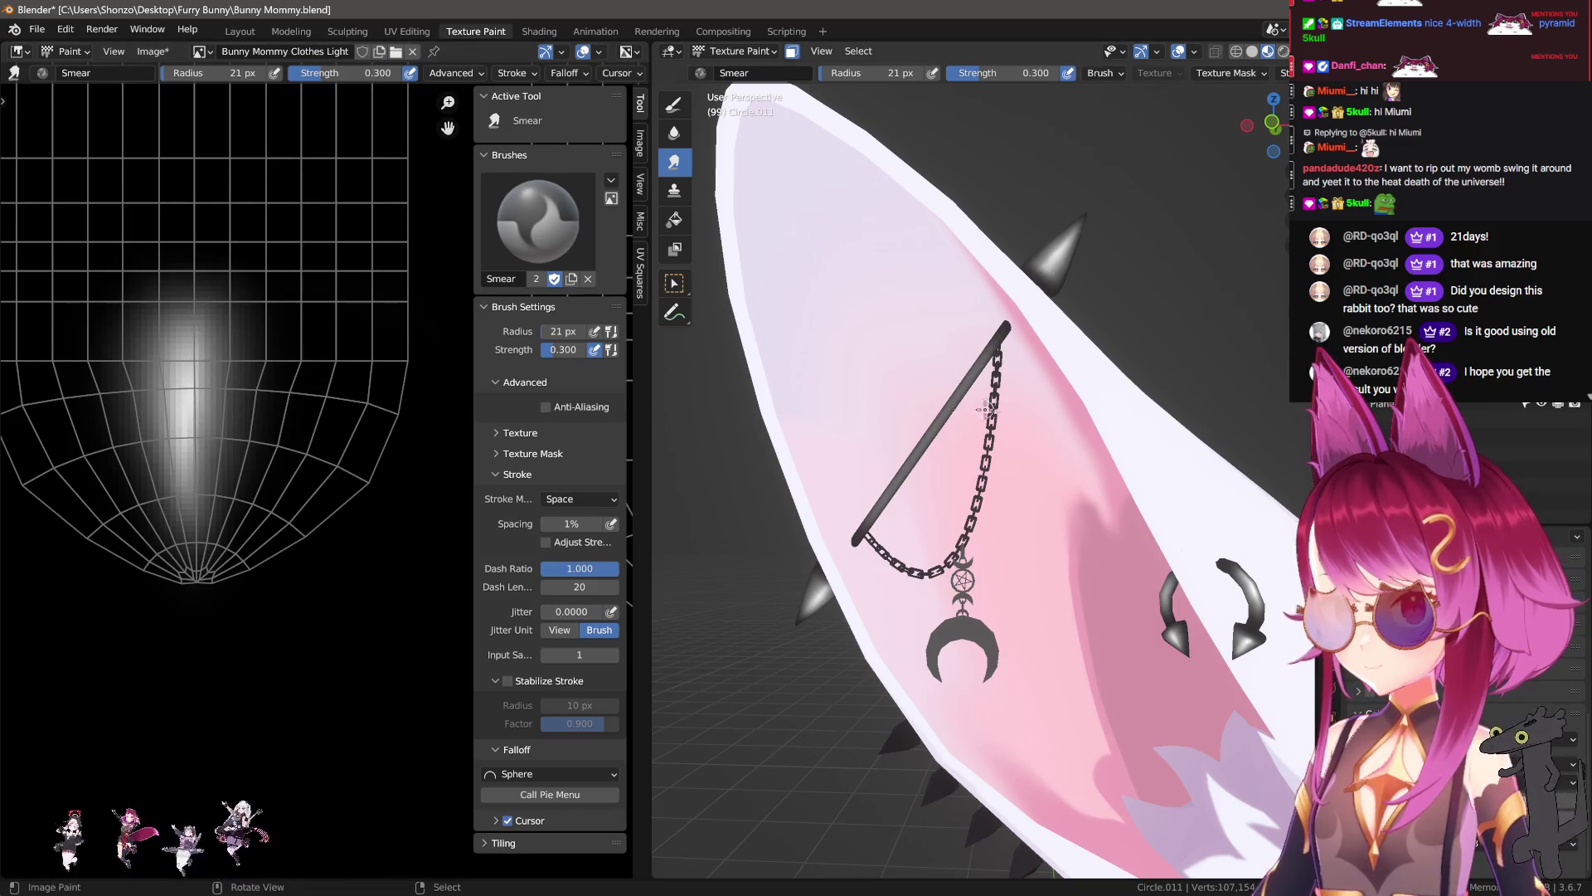
# Step: Enlarge the Smear brush to 33 px and smear the rod's white glow into a softer streak
pyautogui.moveTo(955, 408); pyautogui.dragTo(909, 543, button='middle')
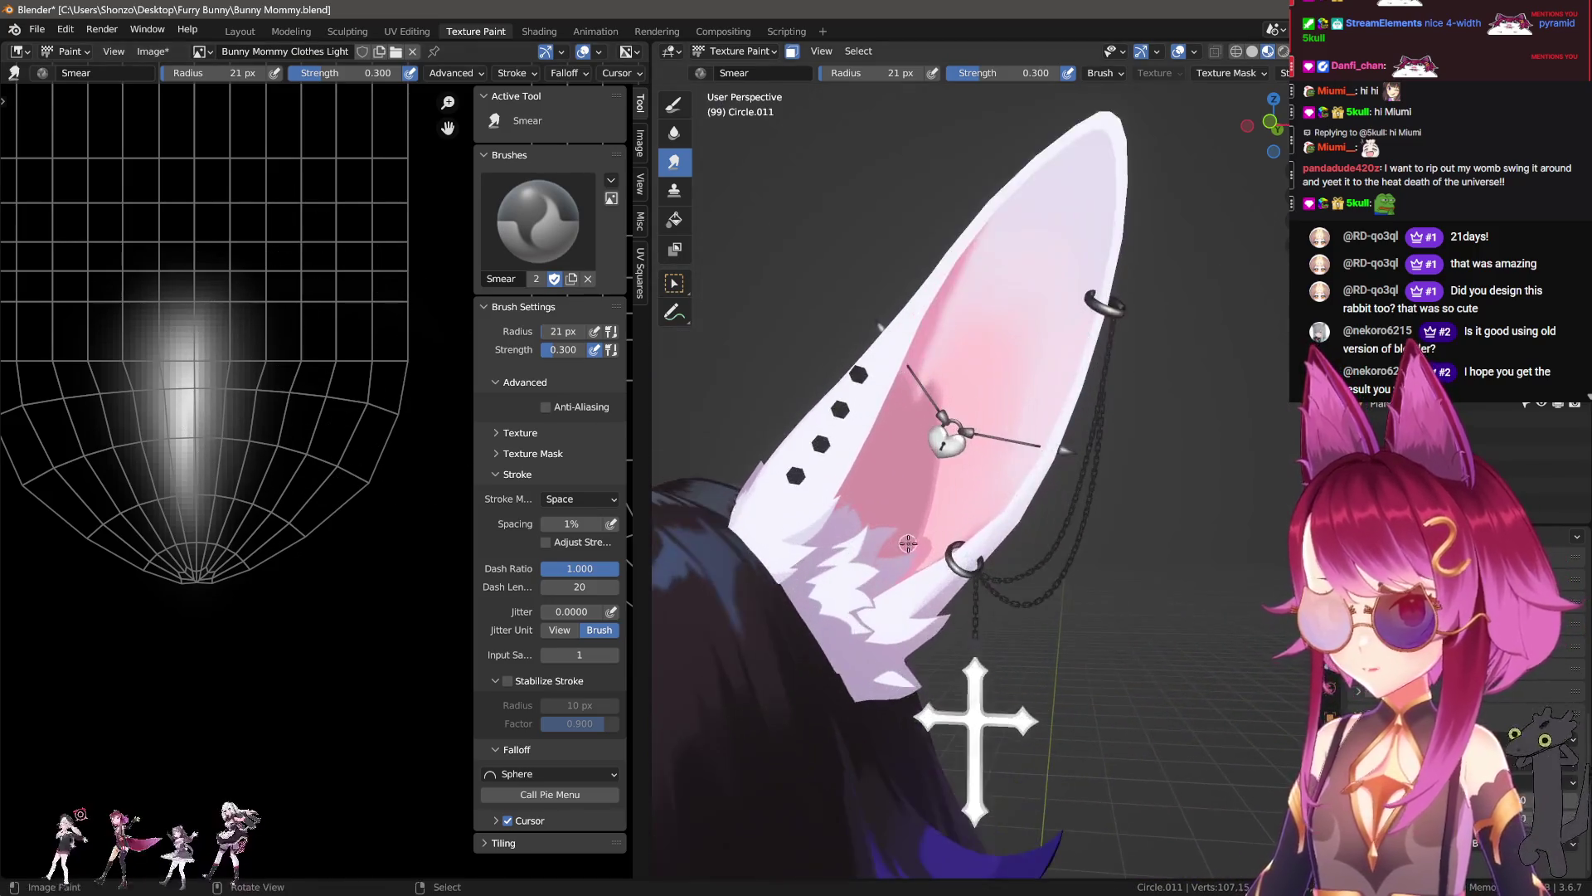
pyautogui.scroll(5, 908, 543)
pyautogui.scroll(-2, 249, 622)
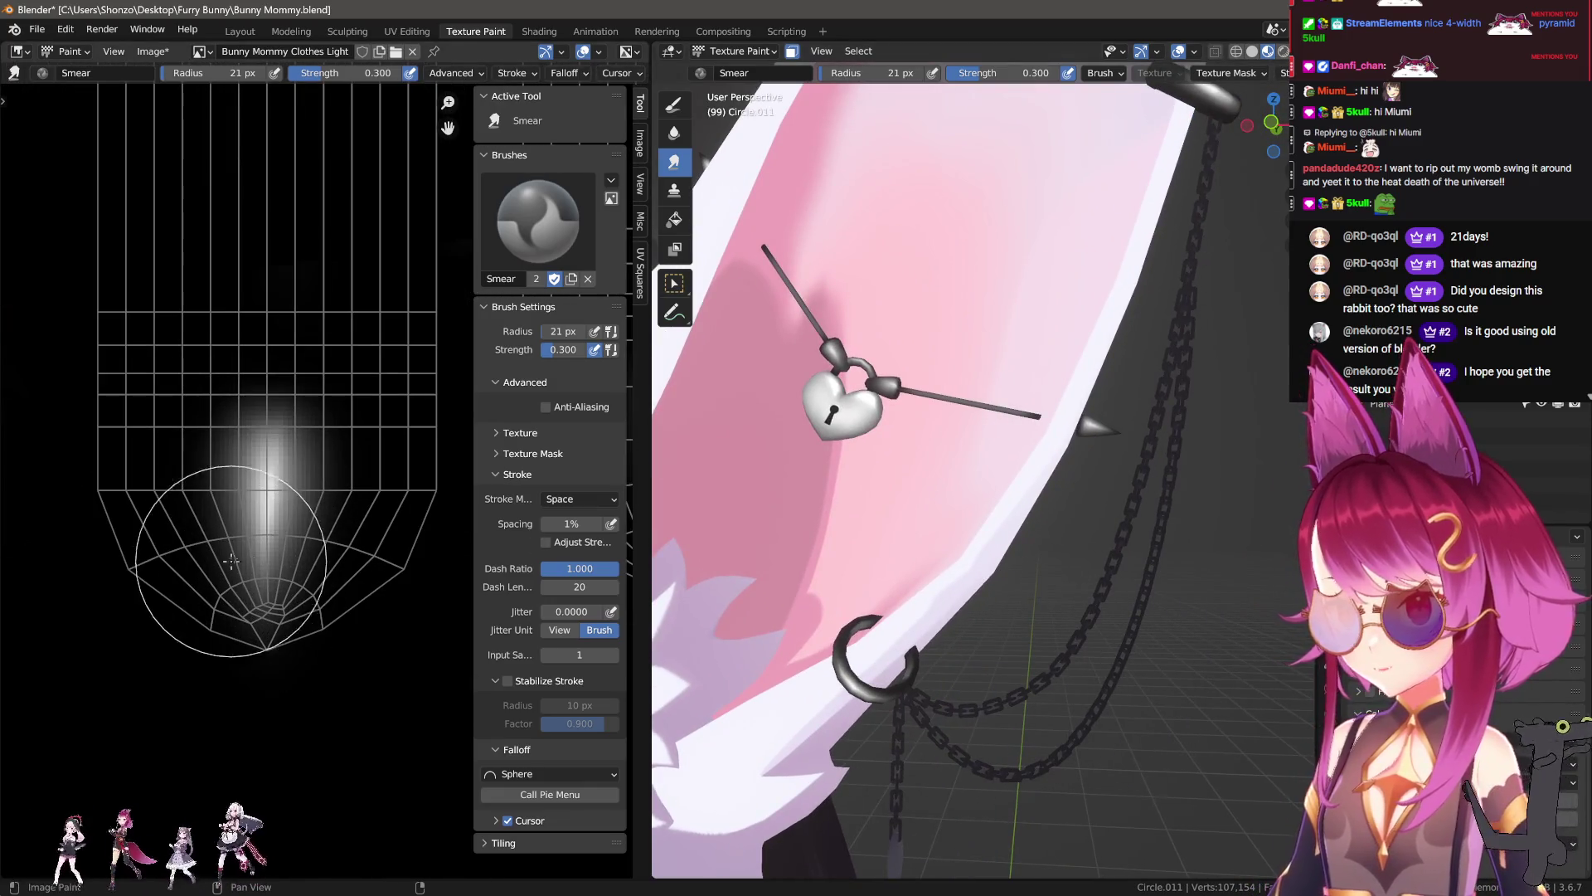
pyautogui.scroll(3, 953, 490)
pyautogui.scroll(2, 928, 475)
pyautogui.press('f')
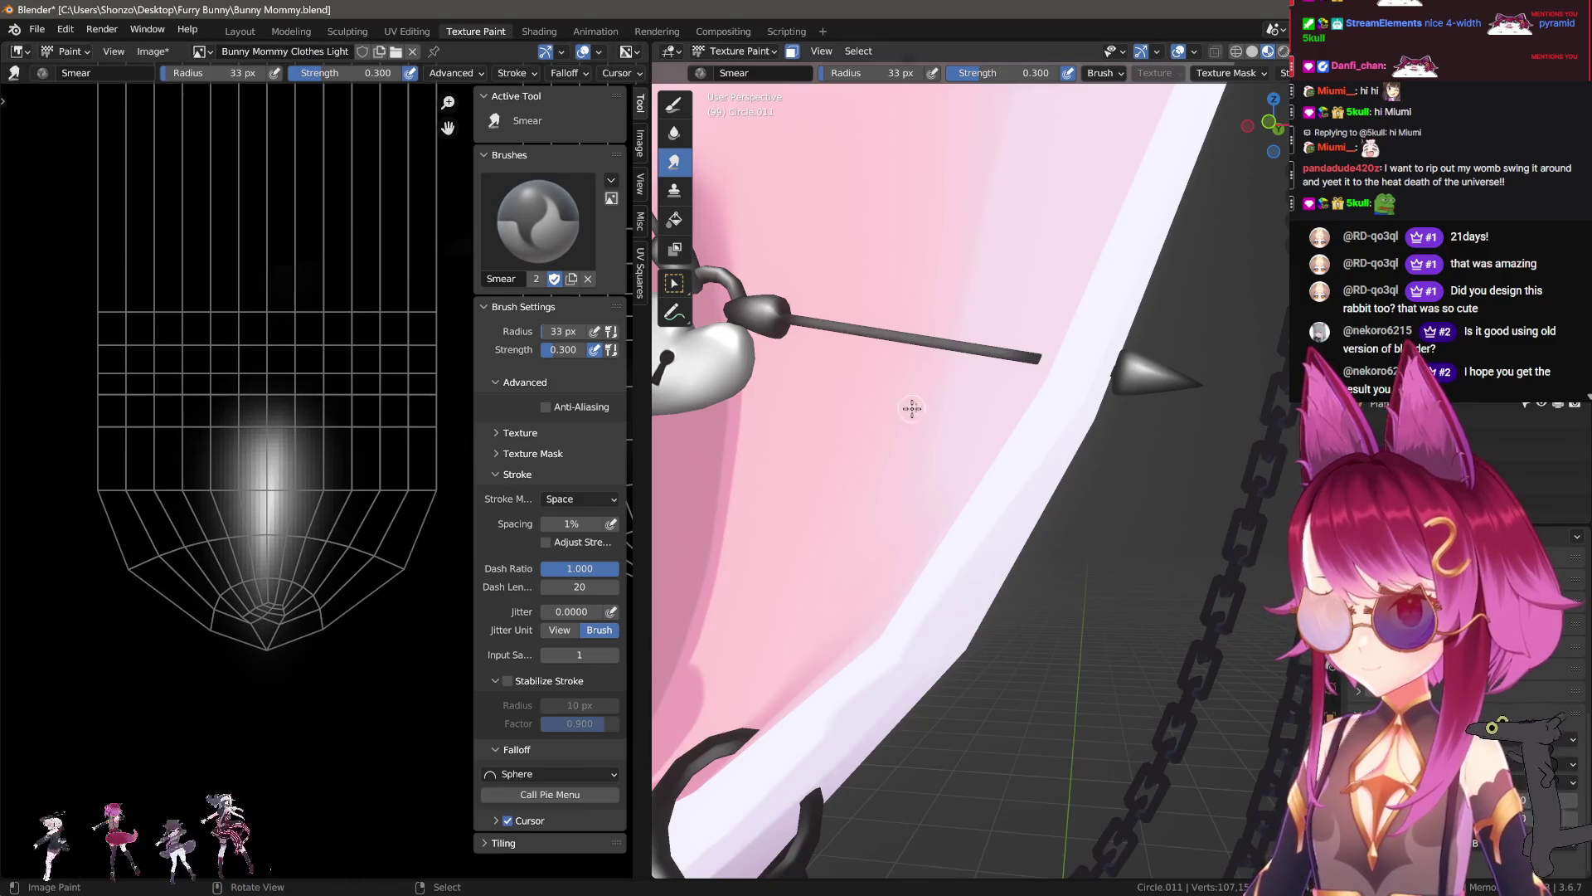
pyautogui.moveTo(899, 409); pyautogui.dragTo(968, 477, button='middle')
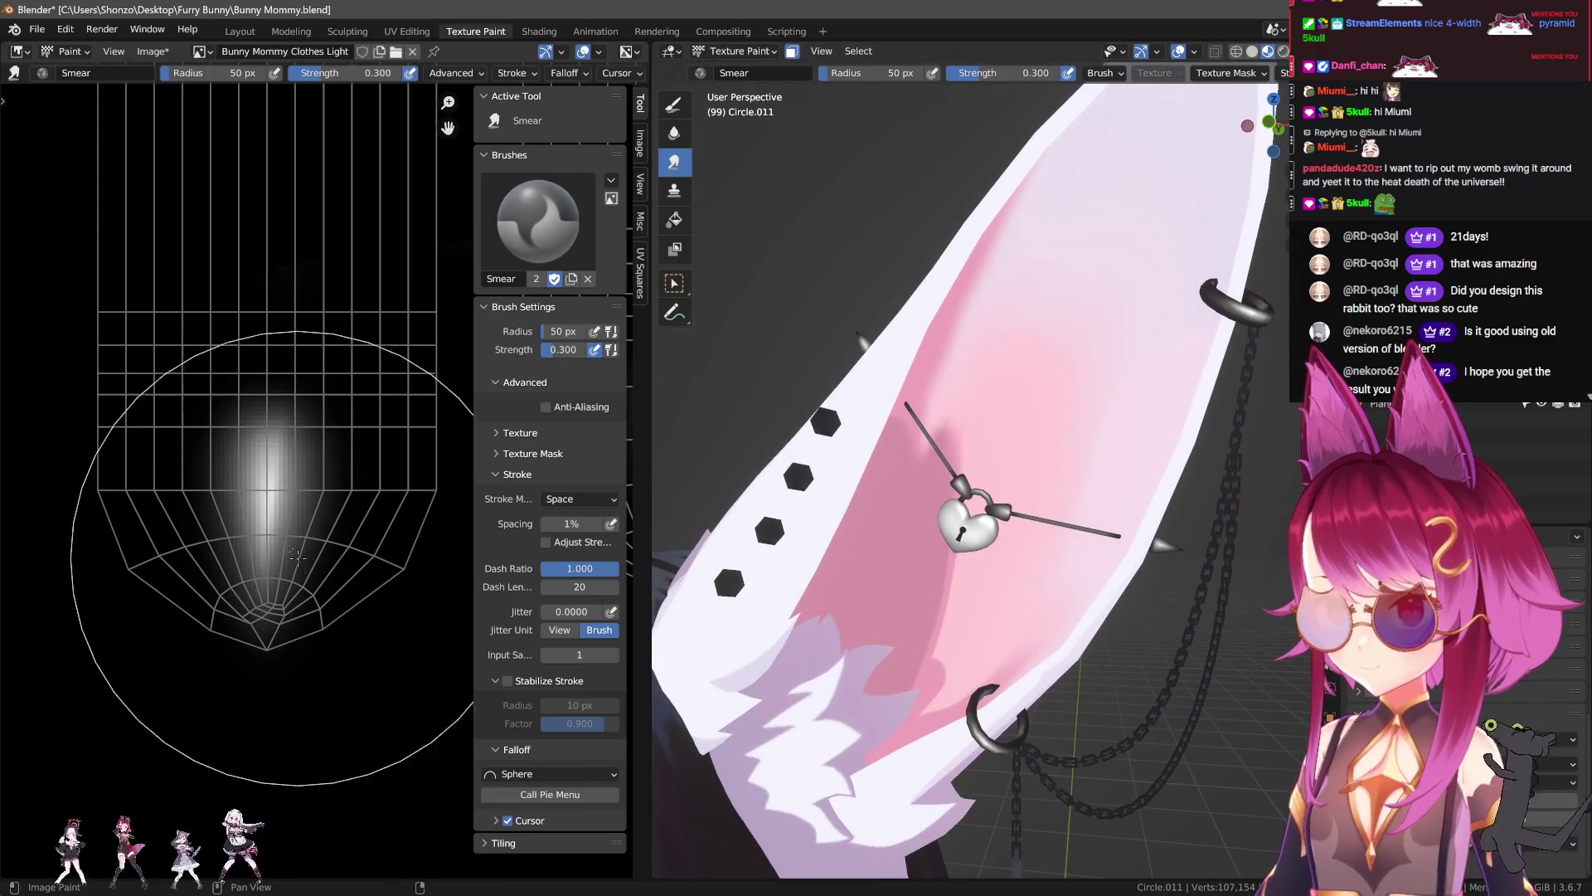
pyautogui.moveTo(282, 431); pyautogui.dragTo(330, 542)
# Step: Frame the neighbouring tube islands' rounded tops, then undo and redo the last smear stroke
pyautogui.scroll(8, 962, 497)
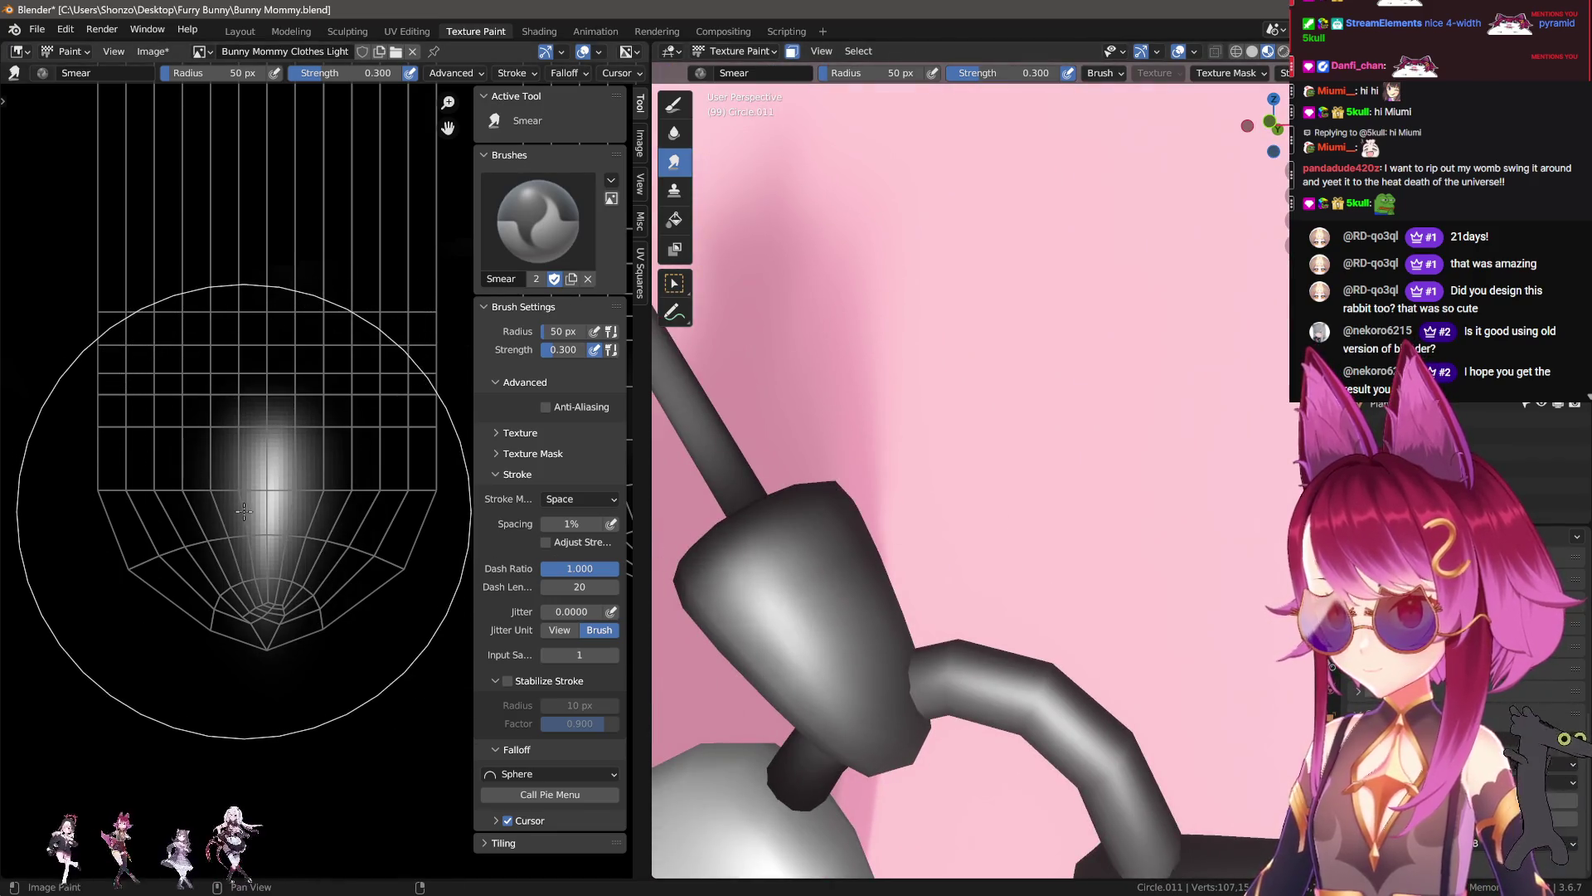
pyautogui.scroll(-2, 204, 550)
pyautogui.moveTo(203, 551); pyautogui.dragTo(273, 559, button='middle')
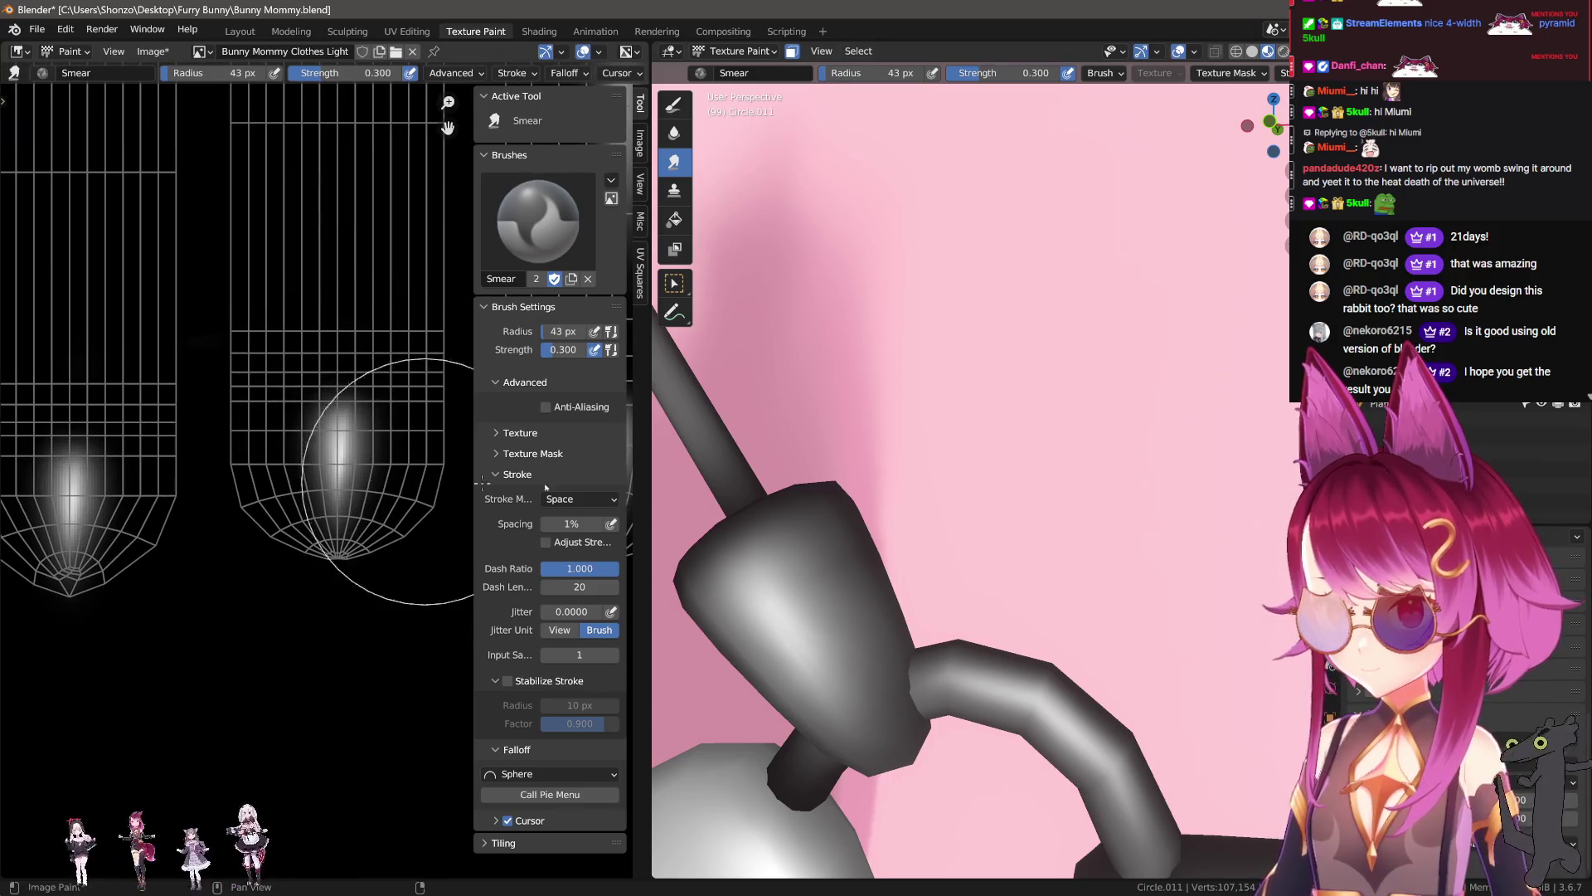
pyautogui.scroll(-5, 949, 523)
pyautogui.scroll(-2, 349, 462)
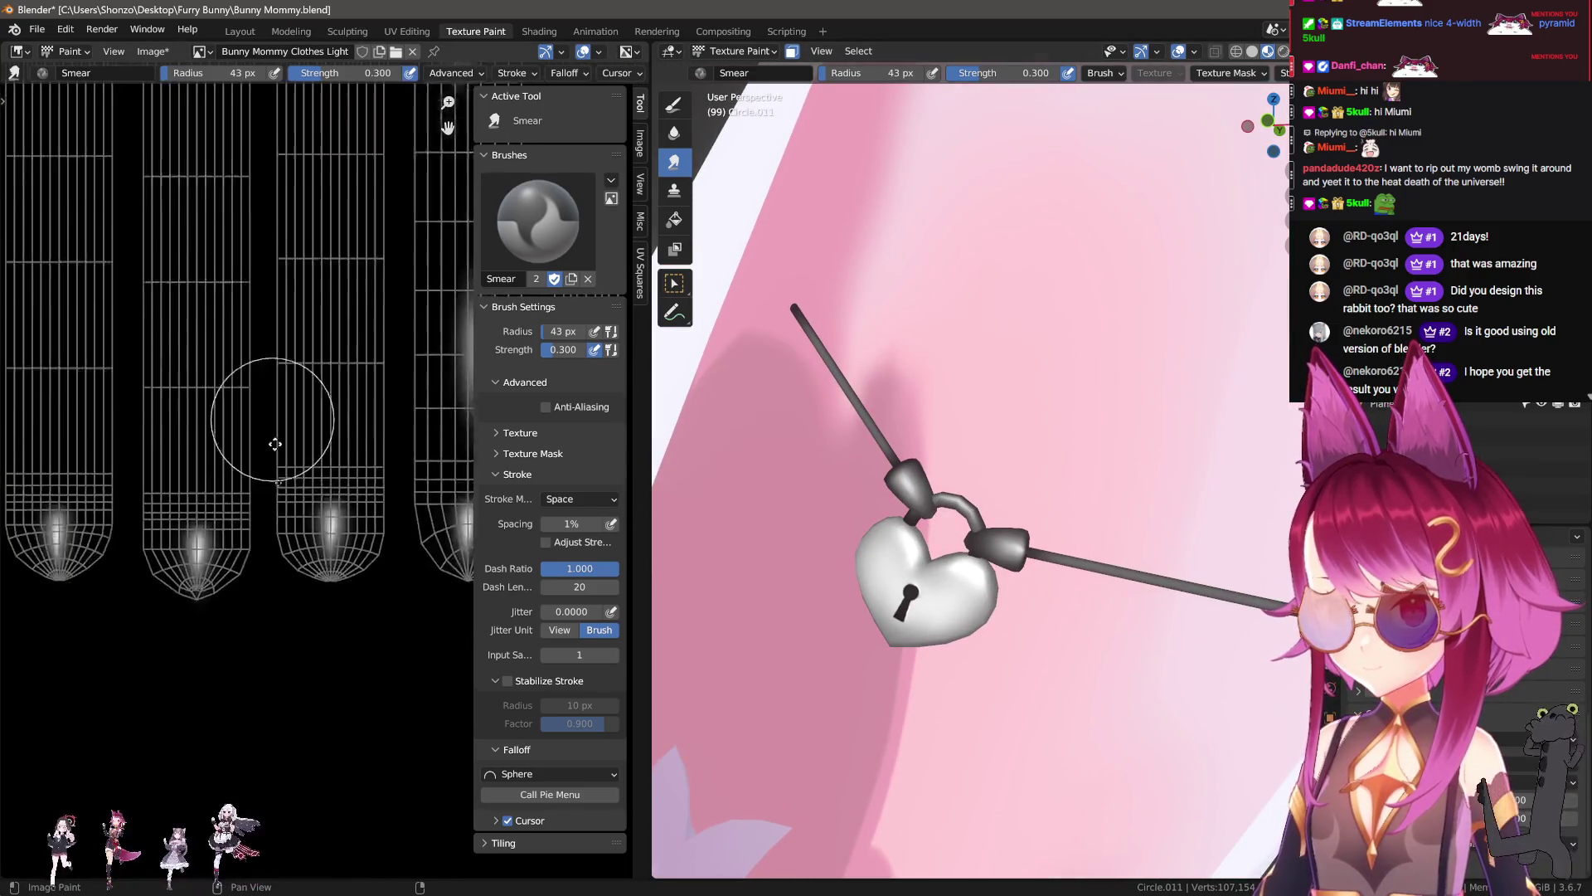
pyautogui.moveTo(322, 331); pyautogui.dragTo(265, 540, button='middle')
pyautogui.scroll(3, 317, 488)
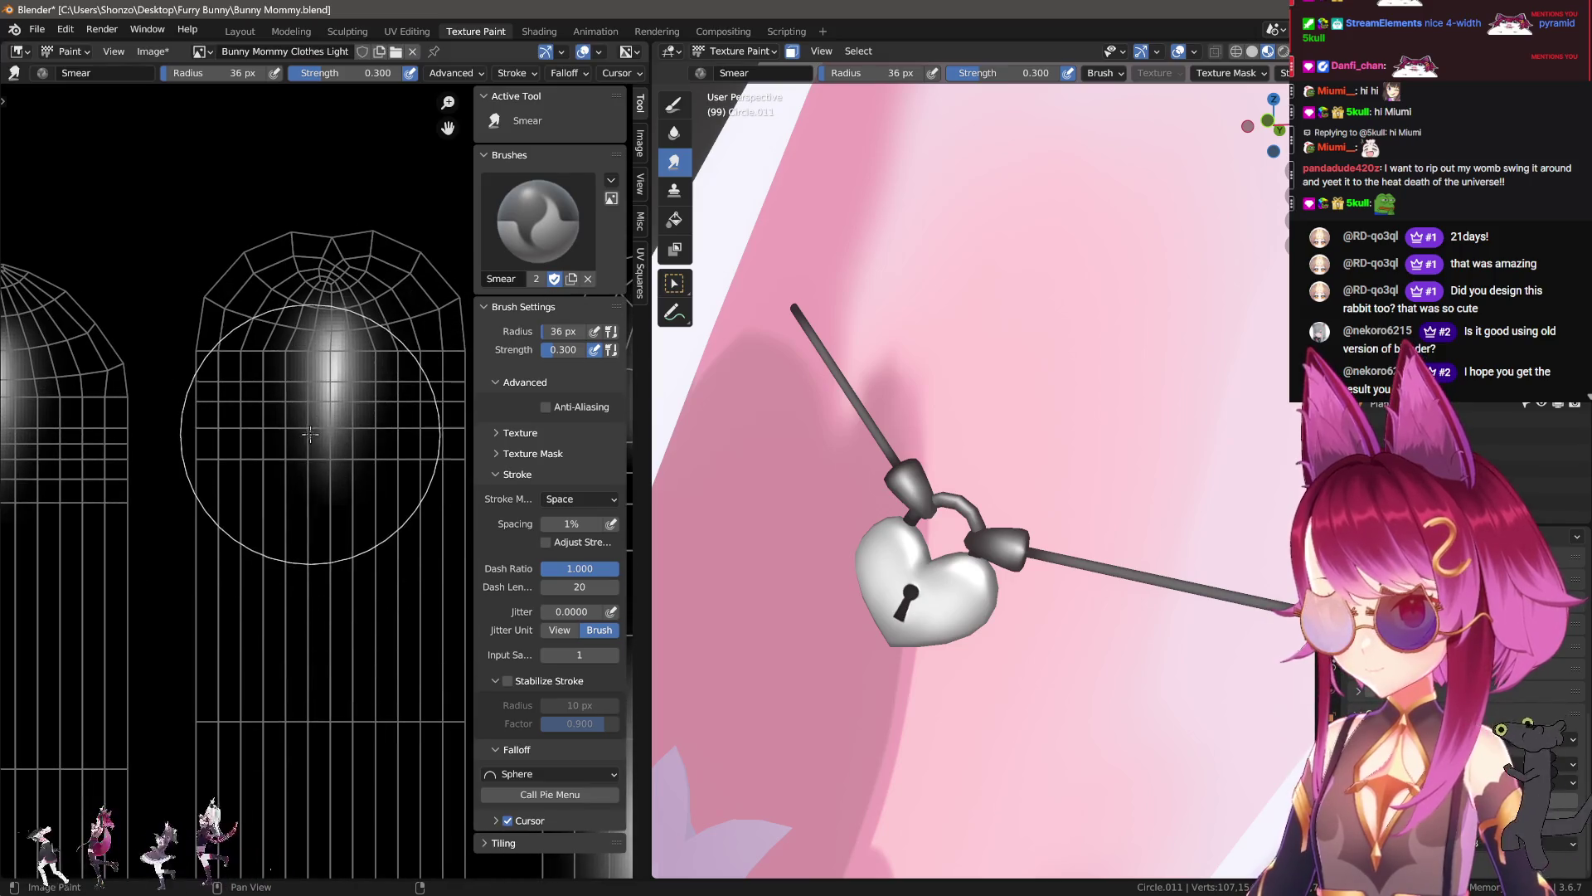
pyautogui.moveTo(517, 395); pyautogui.dragTo(367, 437, button='middle')
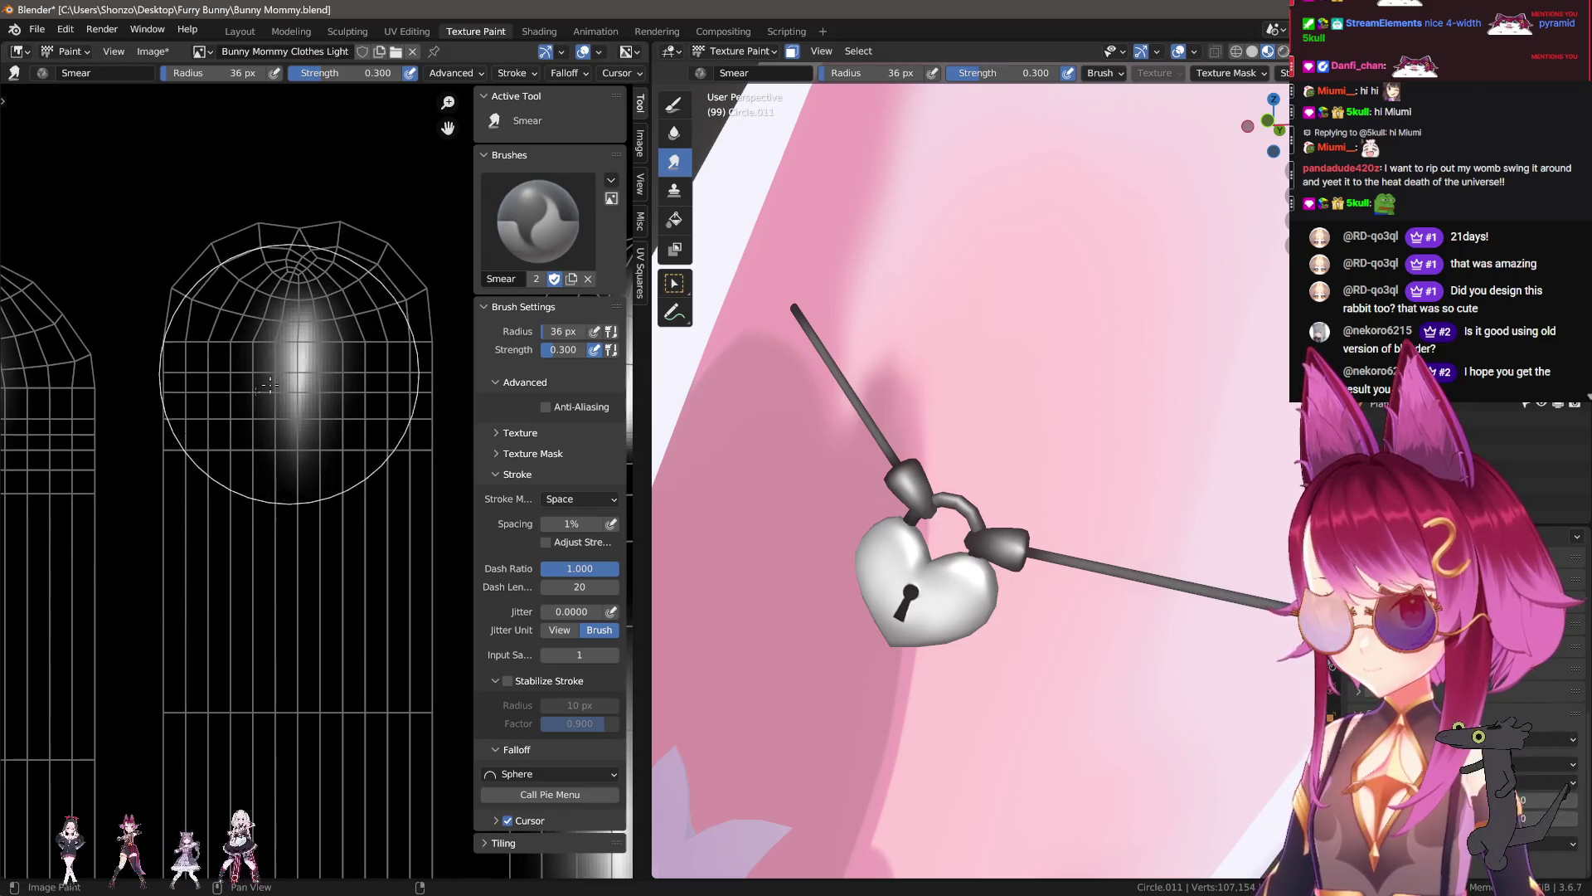
pyautogui.hotkey('ctrl', 'z')
pyautogui.hotkey('ctrl', 'shift', 'z')
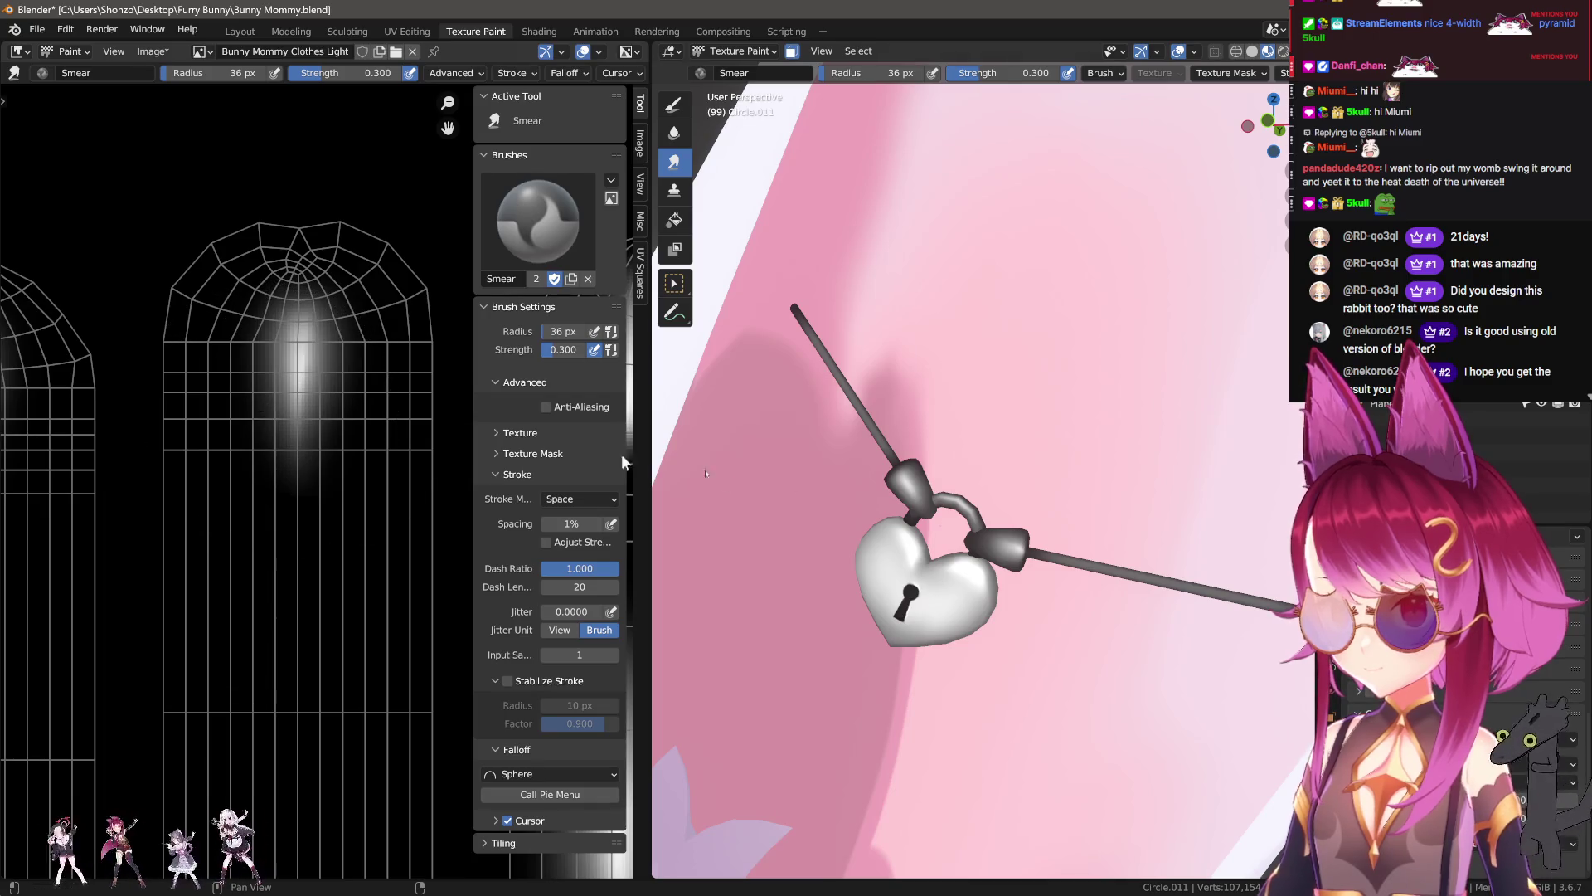
pyautogui.scroll(4, 995, 534)
pyautogui.scroll(3, 987, 537)
# Step: Smear the highlight into a long bright streak at 20 px, then stretch it upward at 30 px
pyautogui.press('f')
pyautogui.click(285, 563)
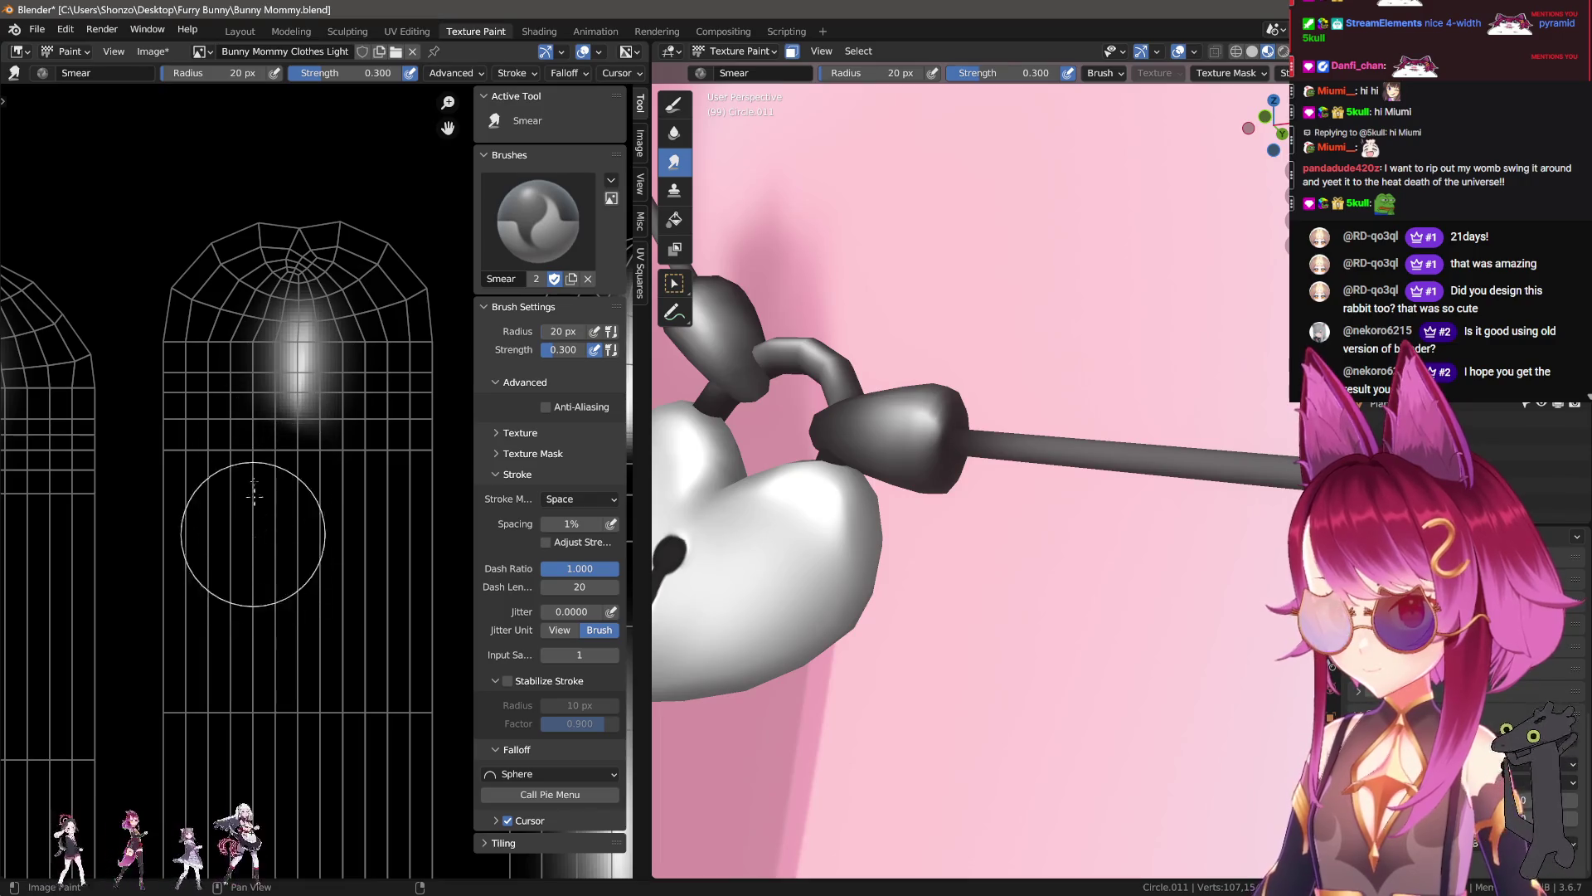
pyautogui.moveTo(257, 423); pyautogui.dragTo(257, 539, button='middle')
pyautogui.moveTo(294, 498); pyautogui.dragTo(302, 252)
pyautogui.press('f')
pyautogui.click(360, 403)
pyautogui.press('f')
pyautogui.click(273, 418)
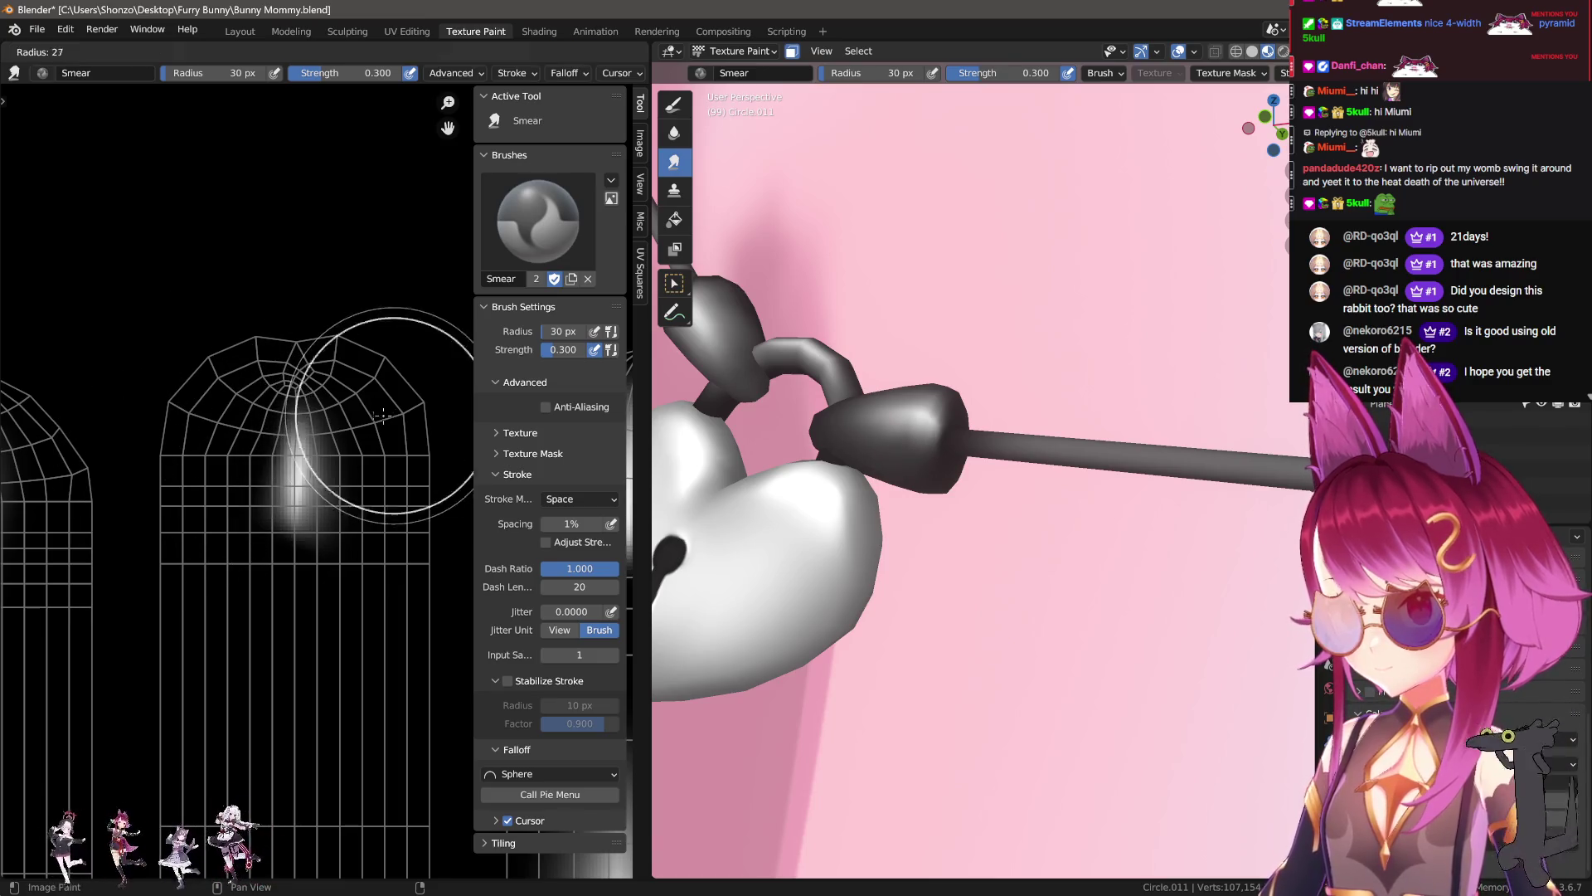
pyautogui.moveTo(351, 405); pyautogui.dragTo(304, 323)
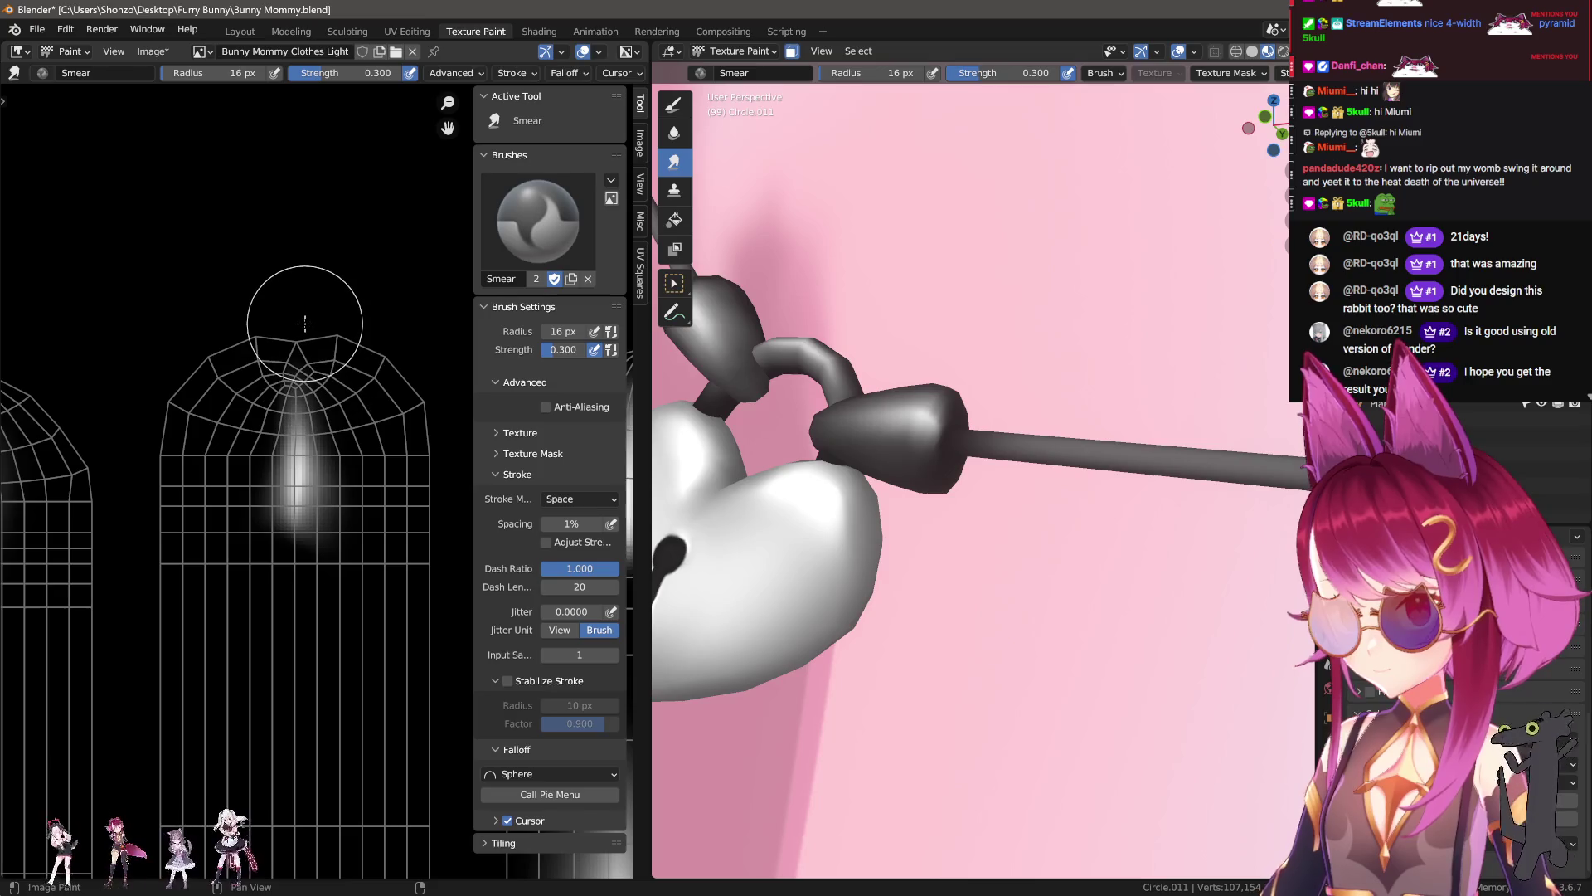
# Step: Resize the Smear brush to 19 then 29 px while inspecting the heart lock and tube islands
pyautogui.moveTo(830, 332); pyautogui.dragTo(917, 348, button='middle')
pyautogui.scroll(-2, 248, 514)
pyautogui.scroll(2, 258, 516)
pyautogui.press('f')
pyautogui.click(266, 465)
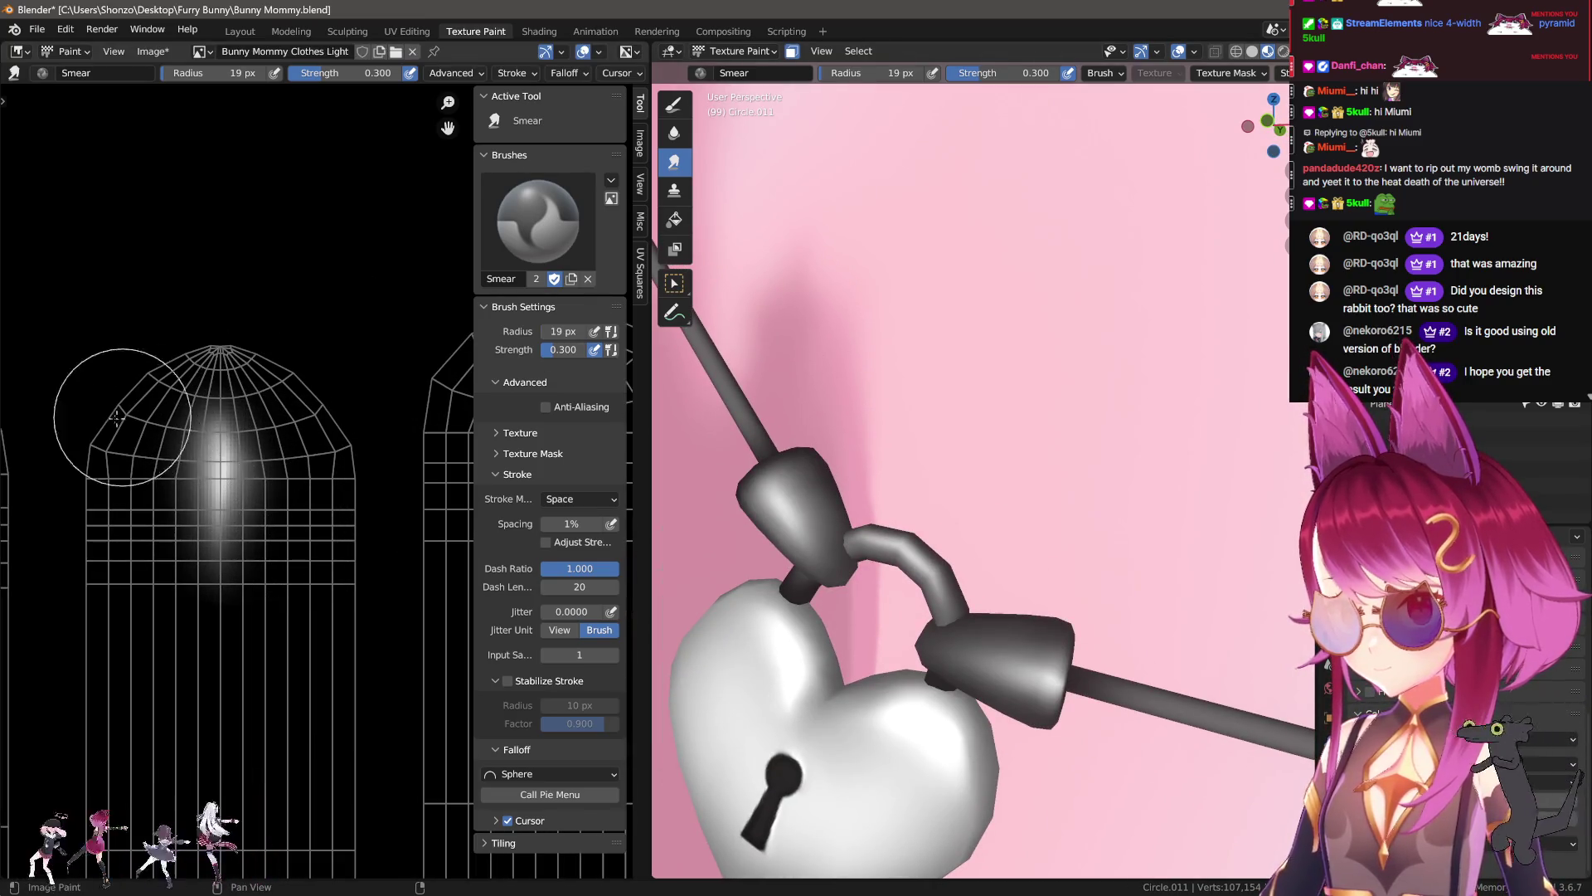
pyautogui.press('f')
pyautogui.click(224, 423)
pyautogui.scroll(-5, 276, 435)
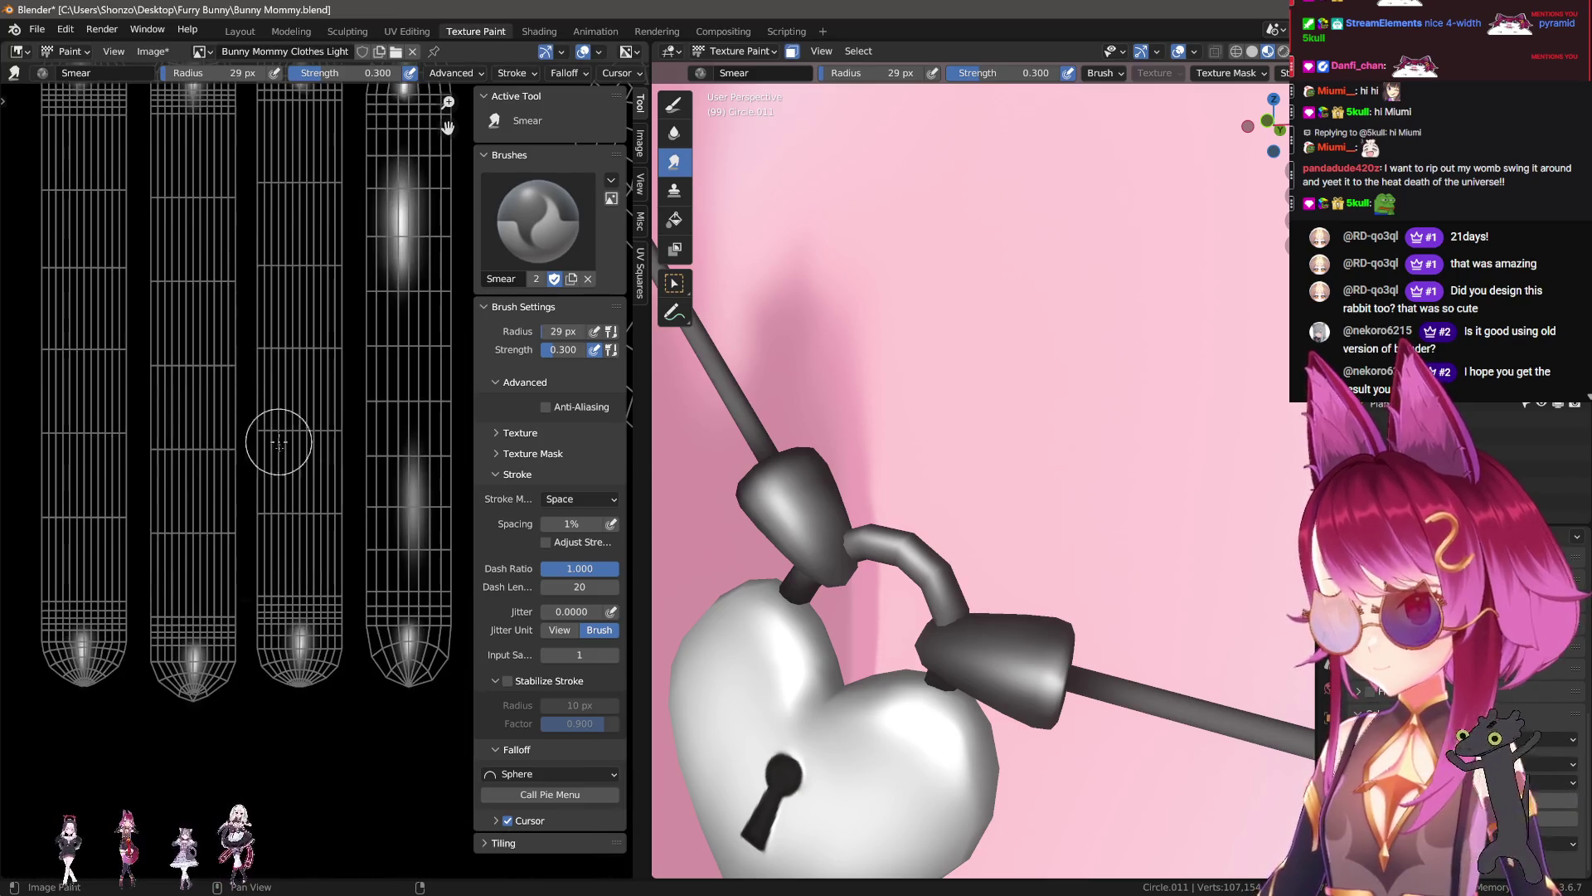
pyautogui.moveTo(243, 422); pyautogui.dragTo(262, 419, button='middle')
pyautogui.scroll(1, 214, 321)
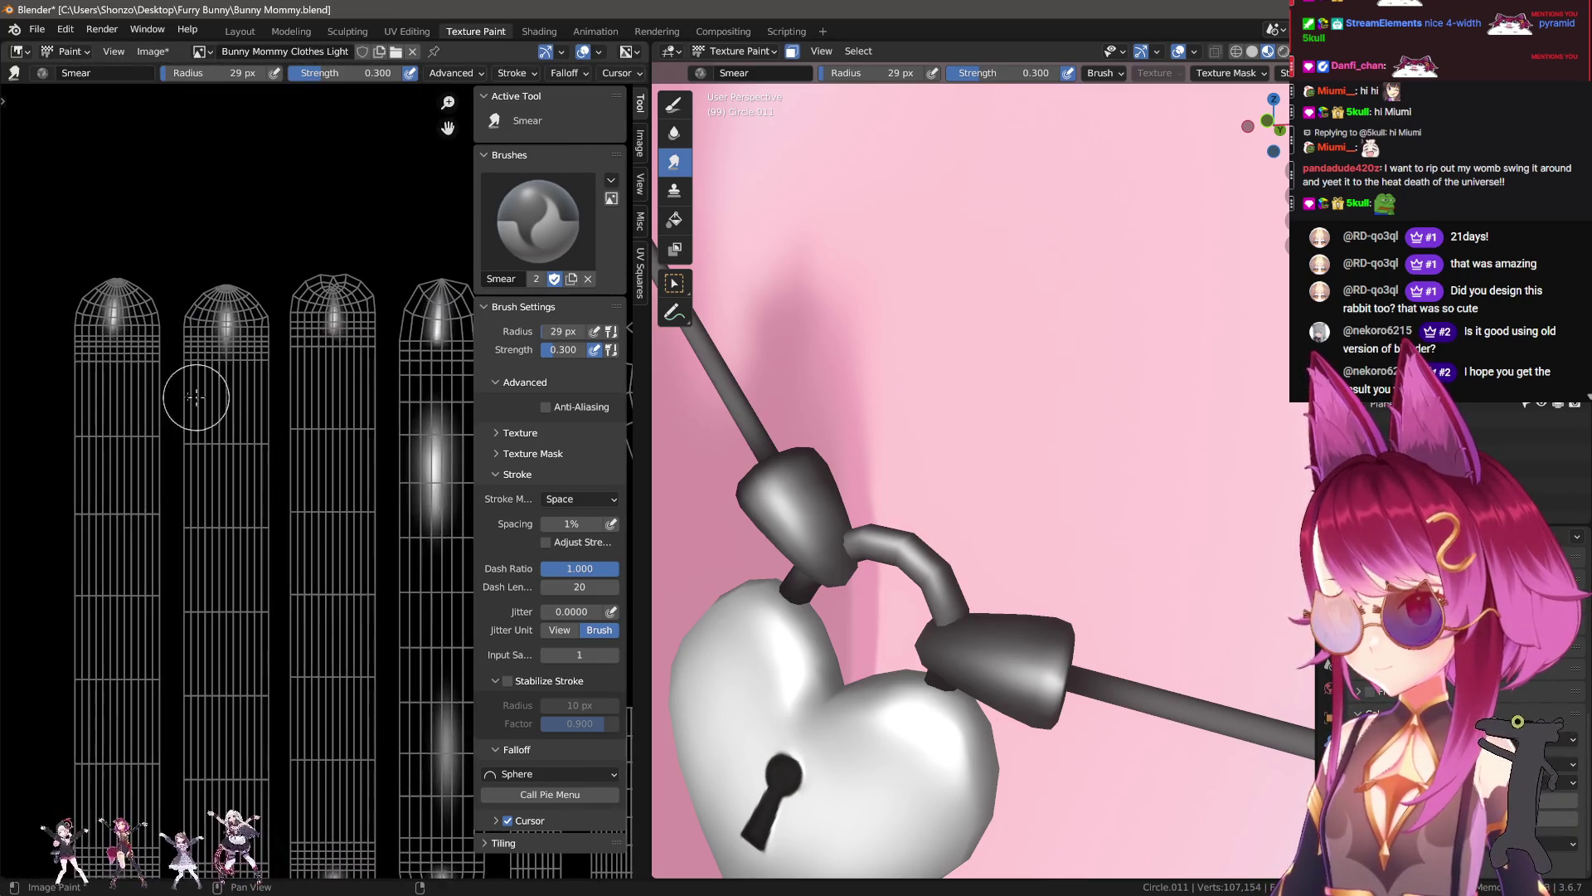
pyautogui.scroll(-8, 979, 483)
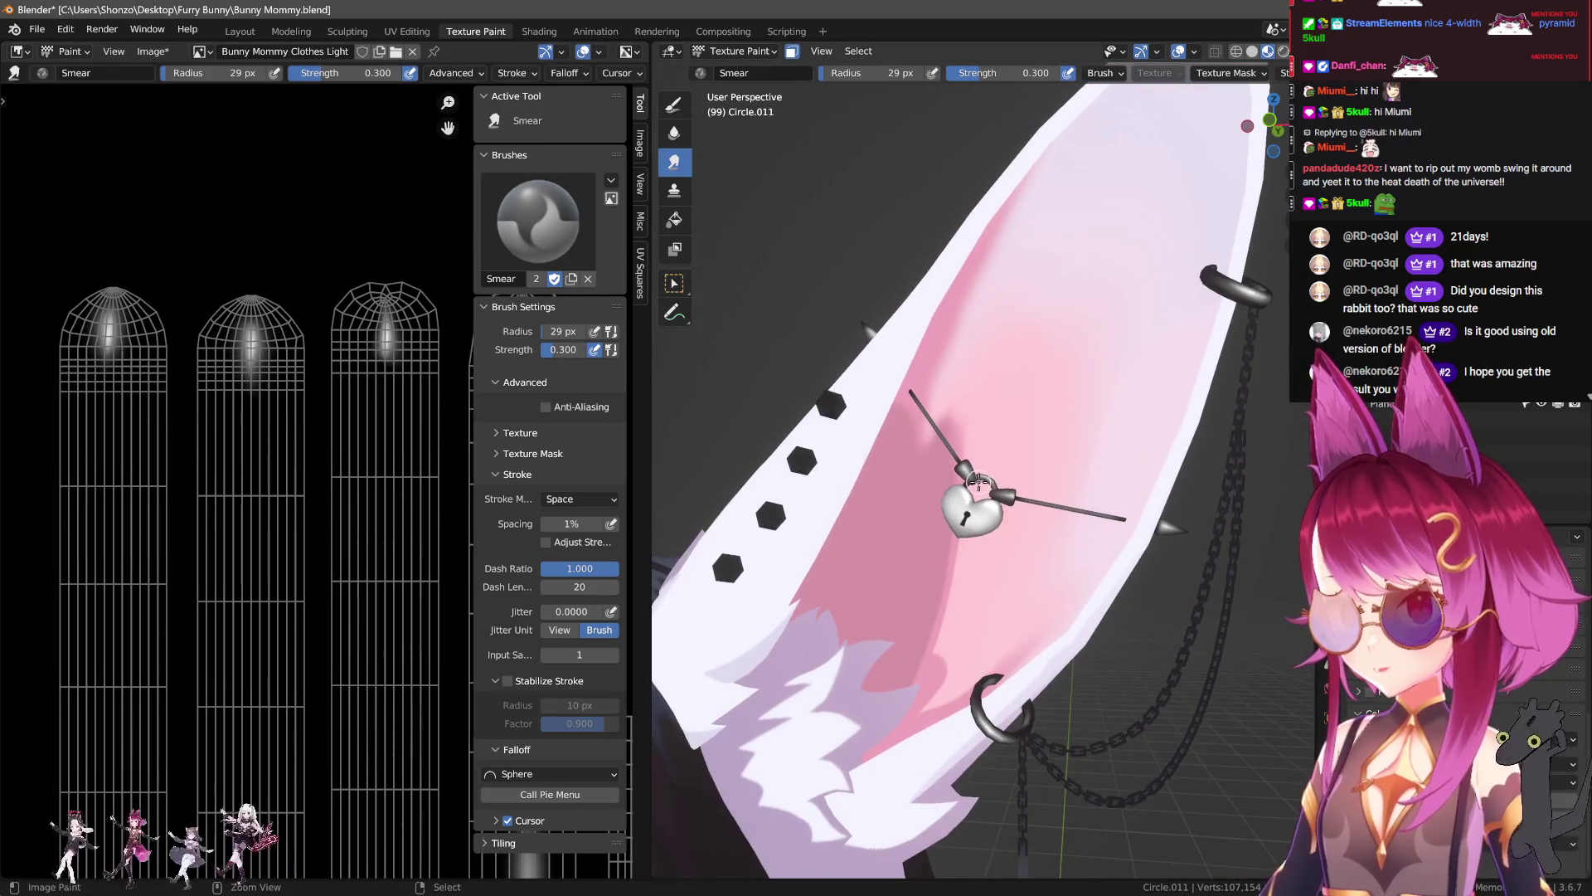
# Step: Set the Smear brush to 21 px and orbit to a close view of the heart padlock
pyautogui.scroll(2, 842, 465)
pyautogui.scroll(3, 904, 487)
pyautogui.scroll(3, 862, 445)
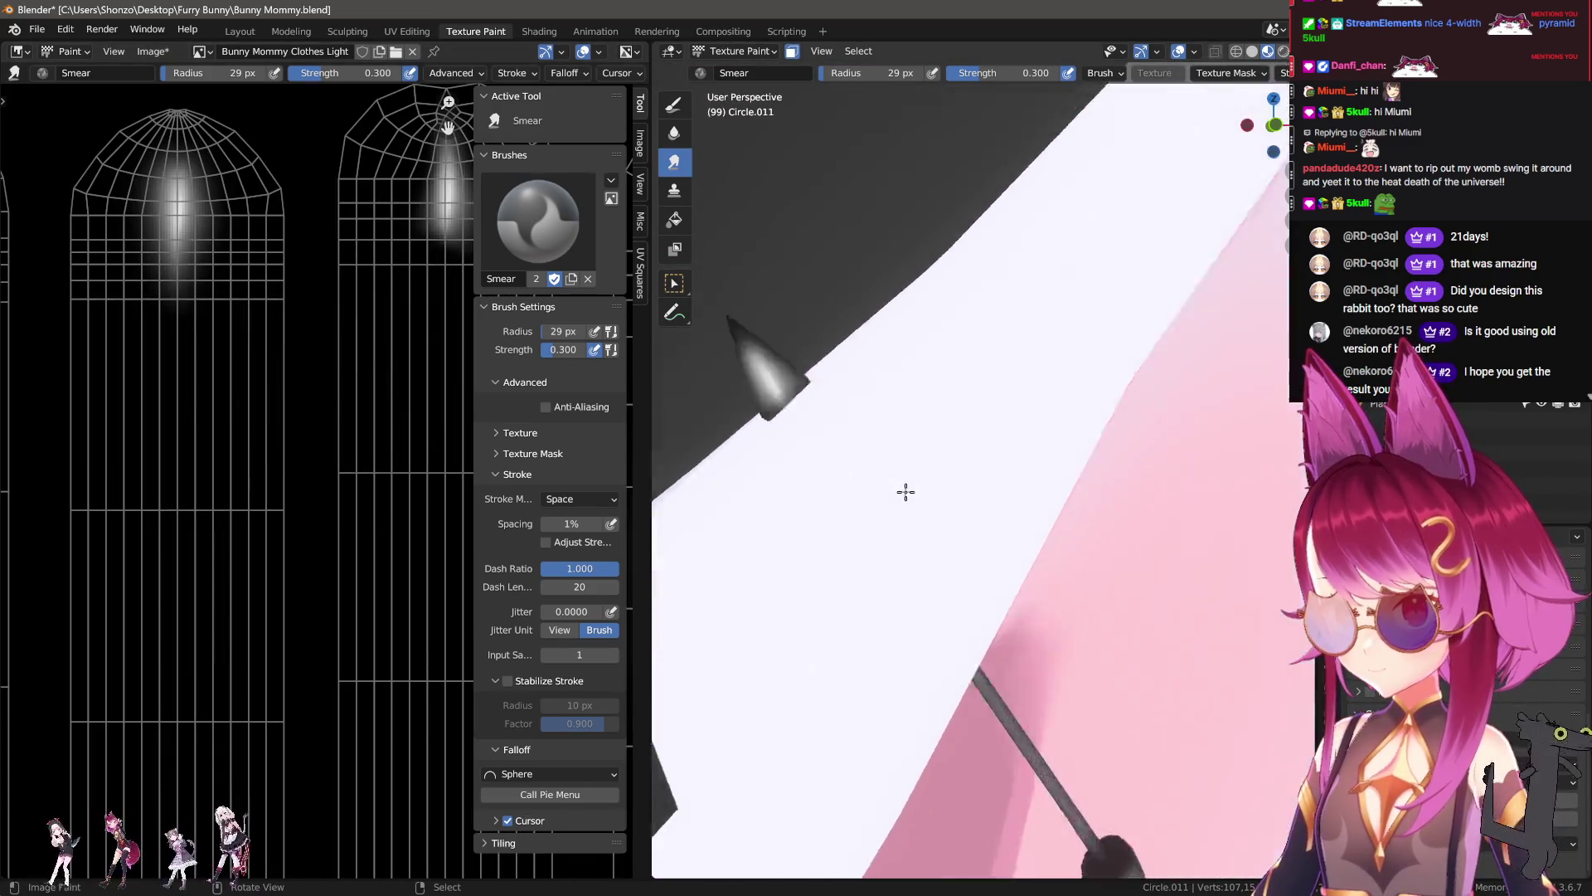
pyautogui.moveTo(862, 445); pyautogui.dragTo(898, 430, button='middle')
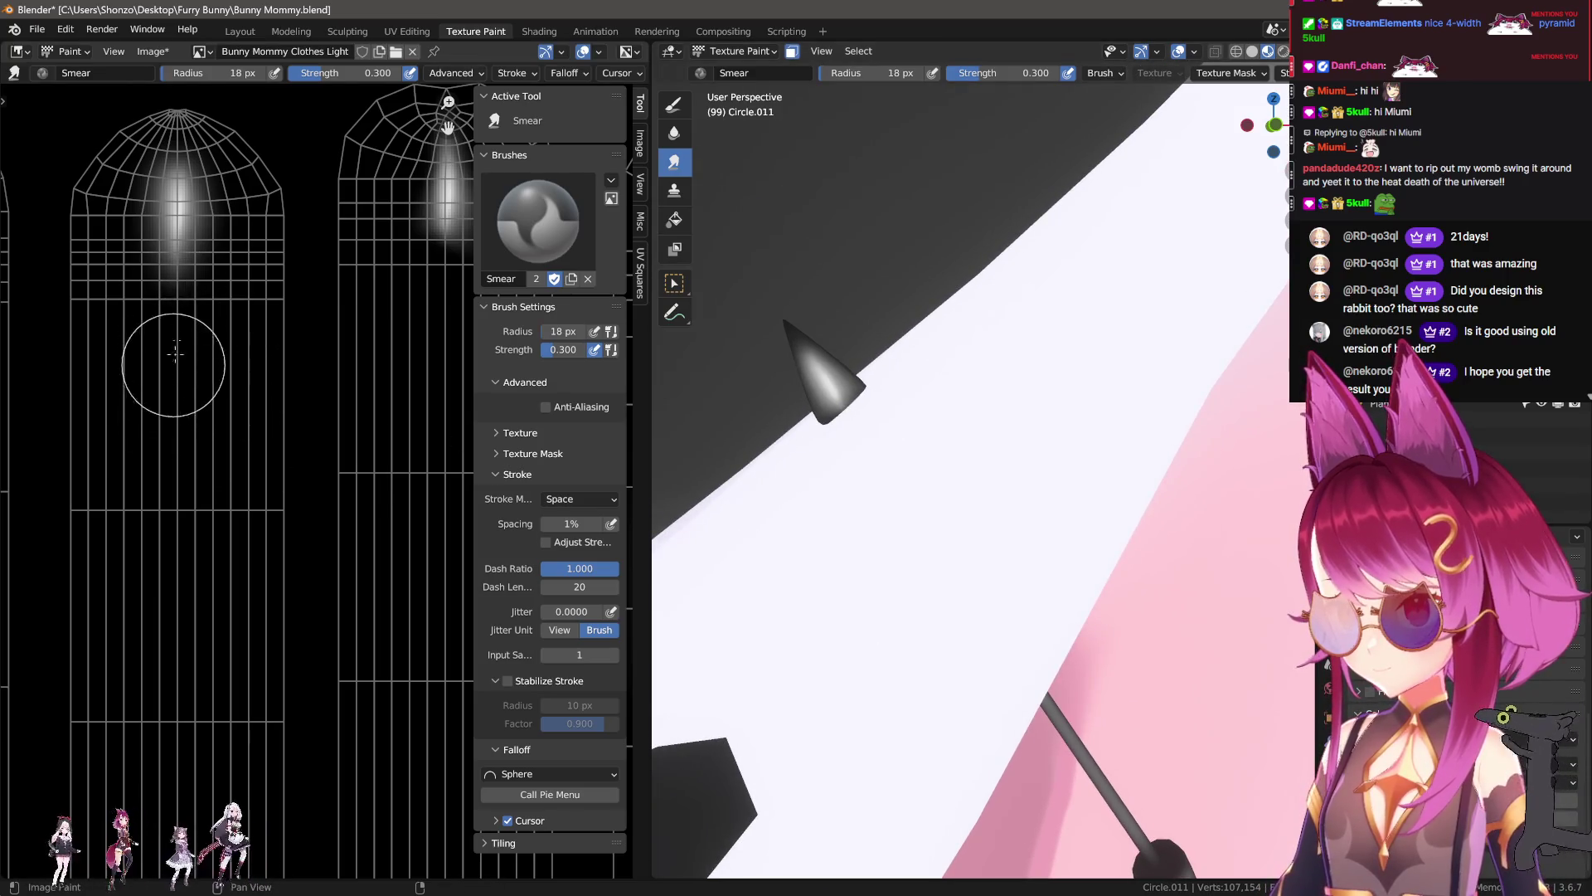
pyautogui.moveTo(185, 246); pyautogui.dragTo(205, 373, button='middle')
pyautogui.press('f')
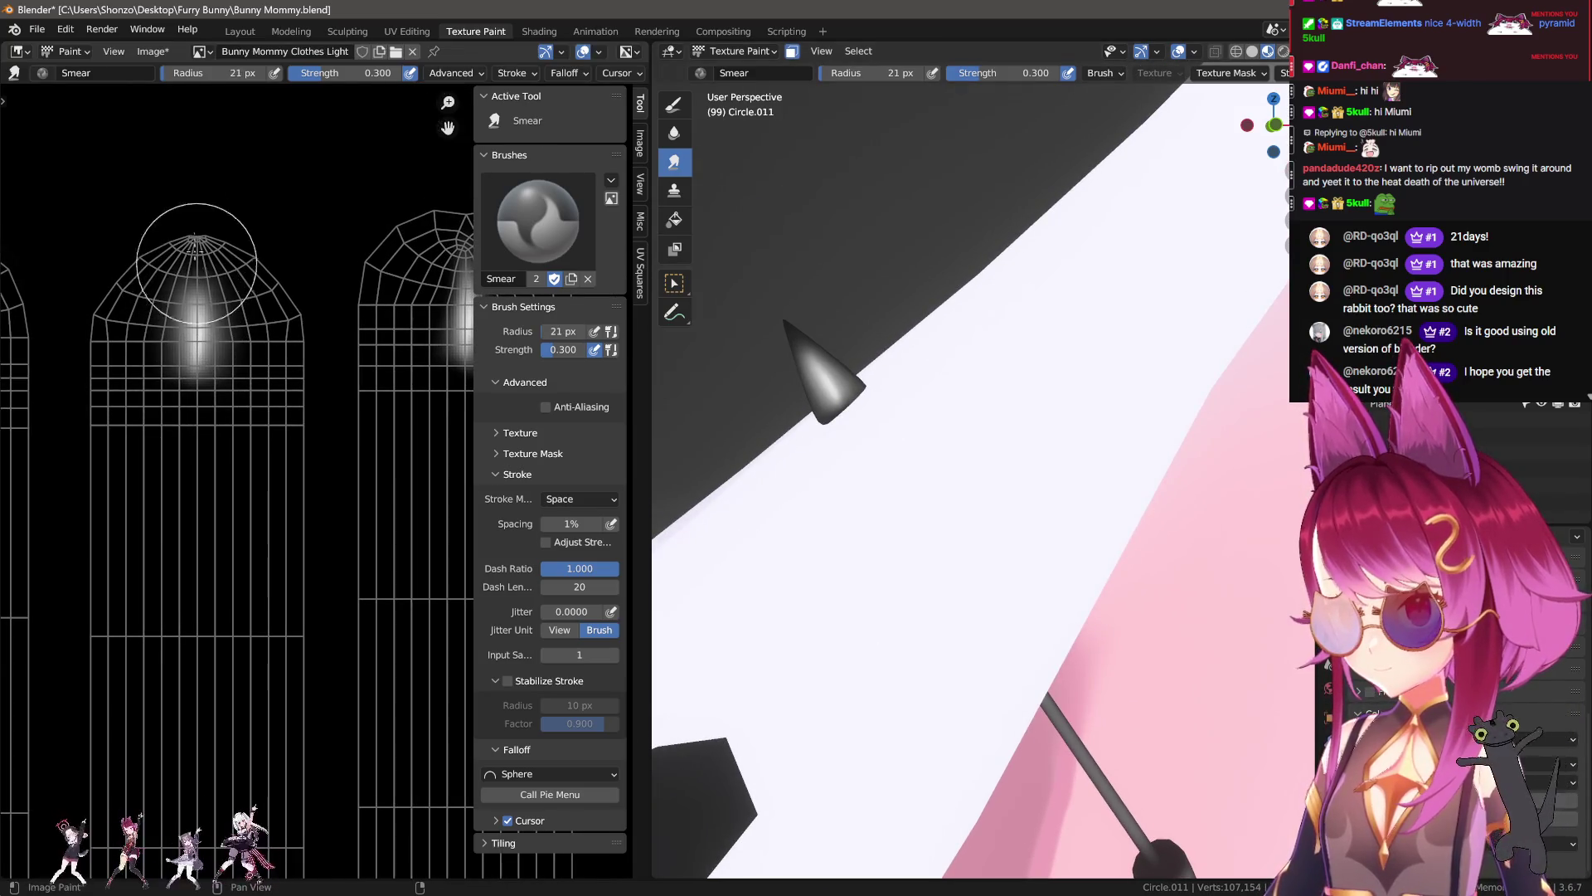
pyautogui.scroll(-1, 155, 263)
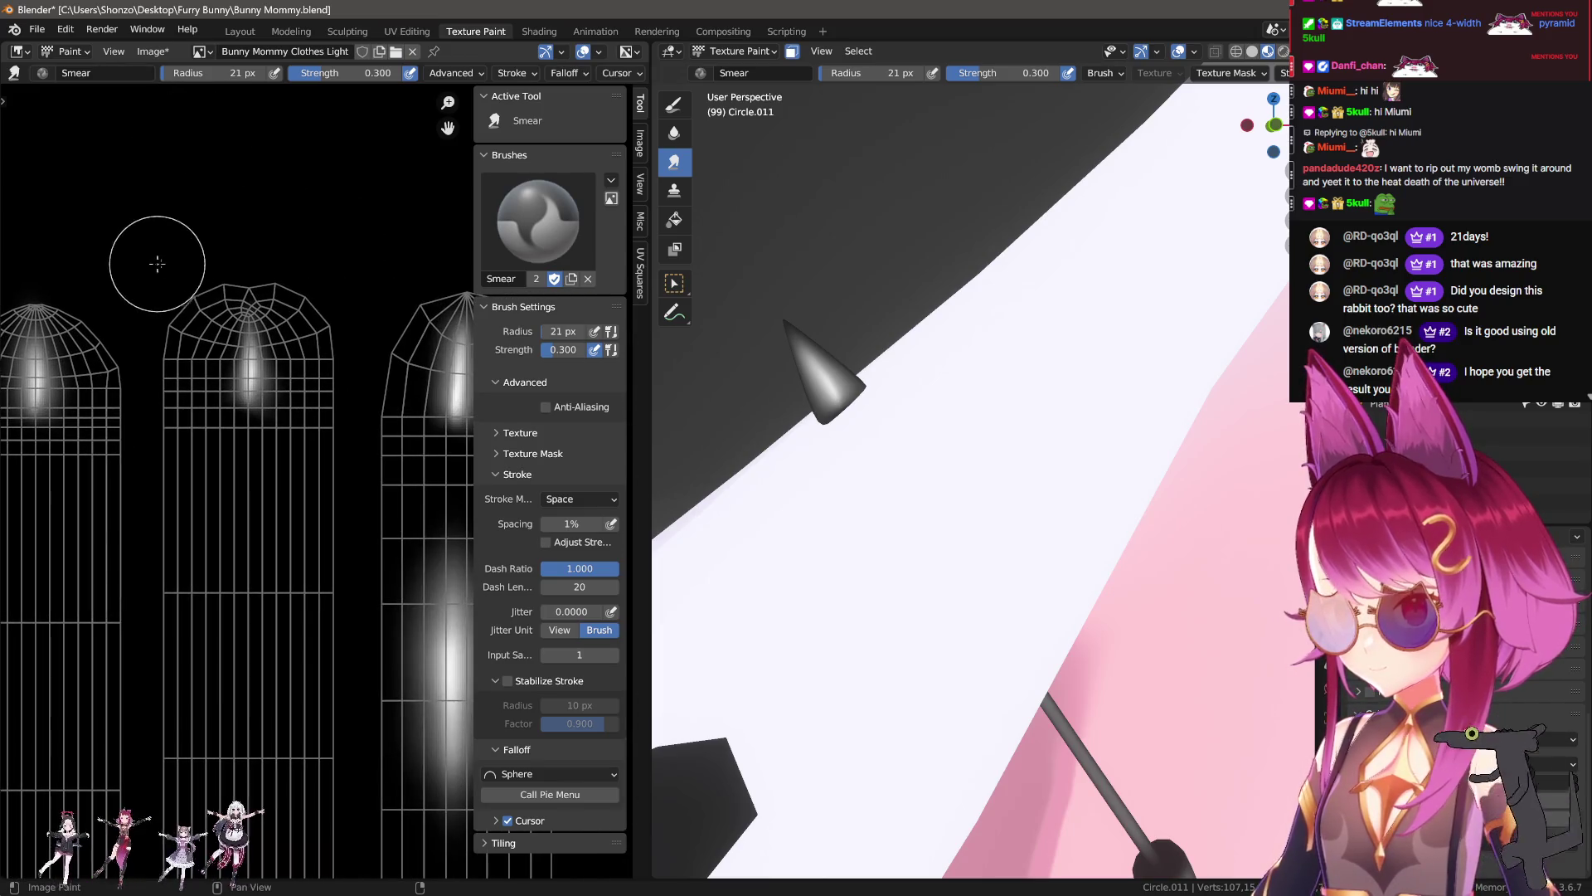
pyautogui.moveTo(1036, 498)
pyautogui.mouseDown(button='middle')
pyautogui.moveTo(1095, 512)
pyautogui.moveTo(1054, 475)
pyautogui.mouseUp(button='middle')
pyautogui.scroll(4, 1078, 506)
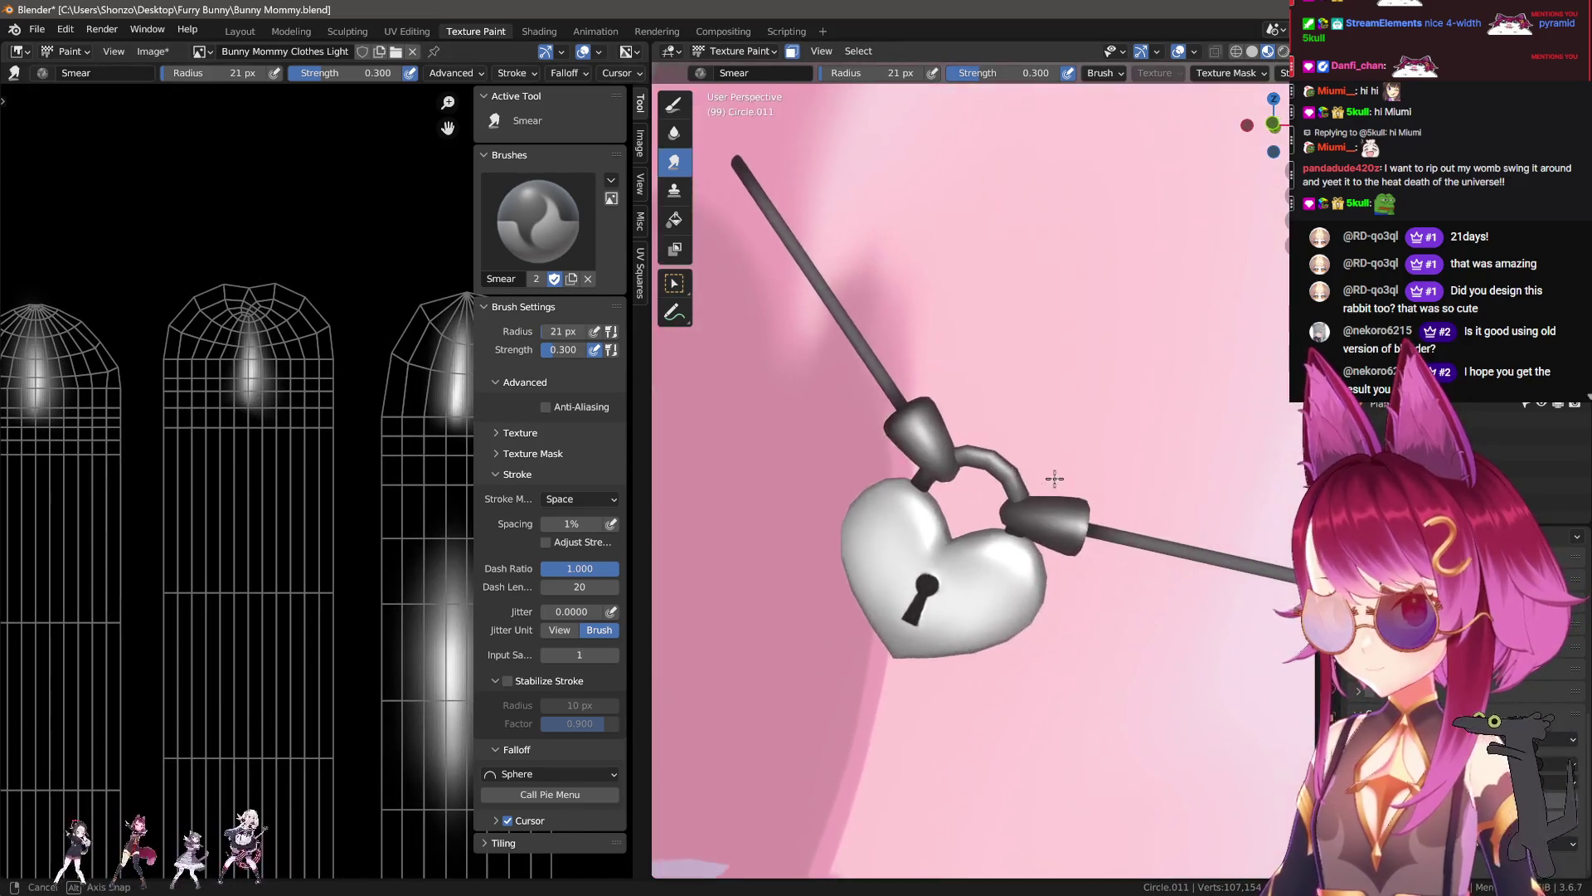
pyautogui.moveTo(891, 464); pyautogui.dragTo(1043, 510, button='middle')
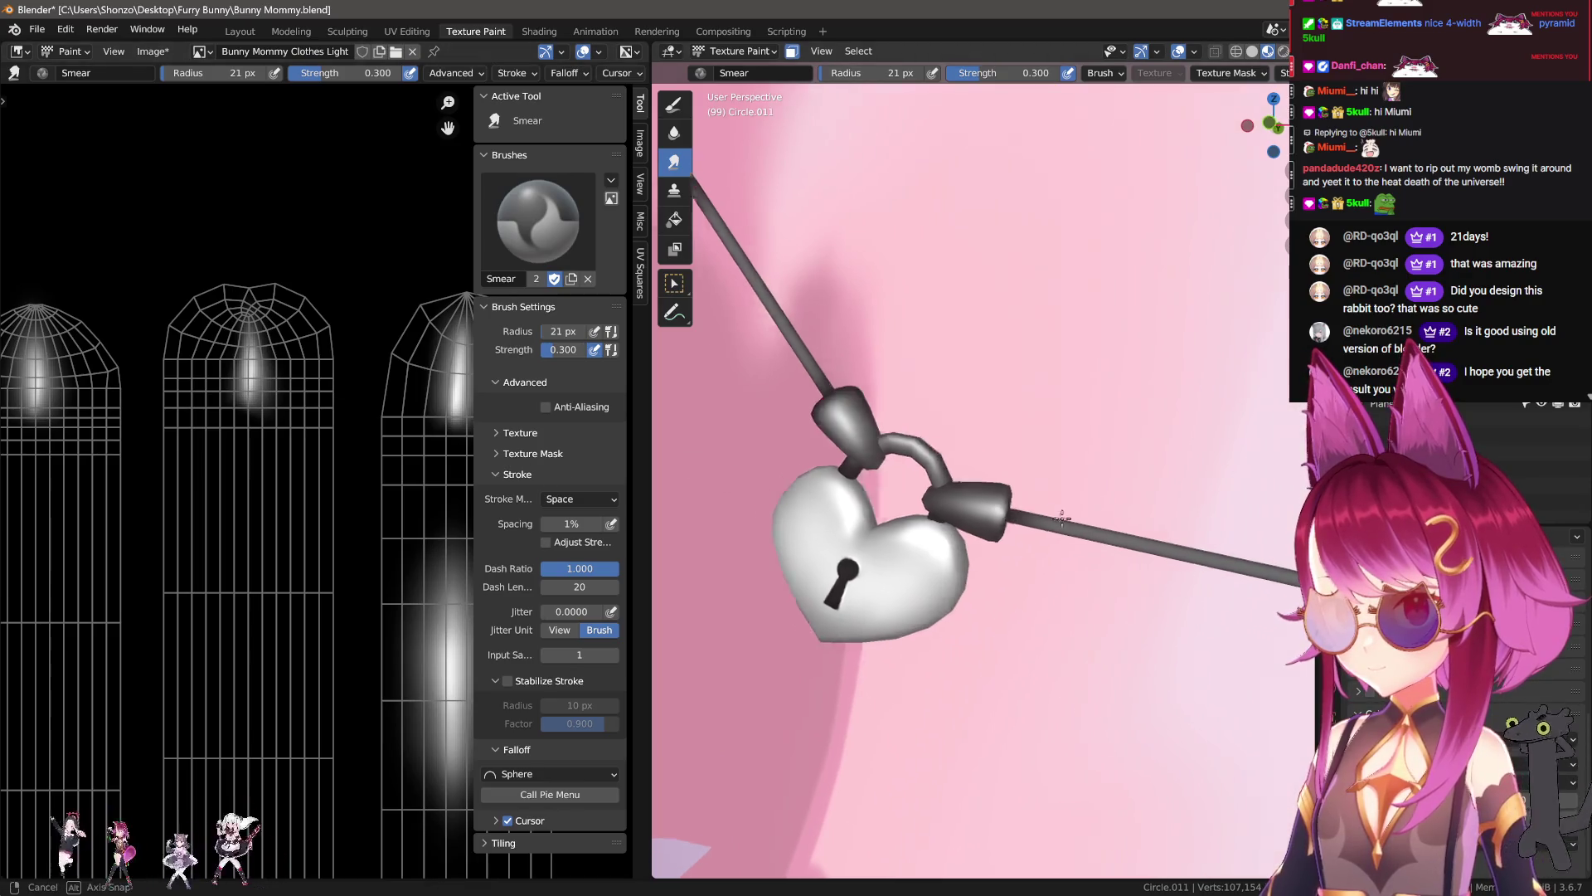
# Step: Smear and soften the white glows on the lower dome-shaped islands
pyautogui.moveTo(371, 525); pyautogui.dragTo(184, 461, button='middle')
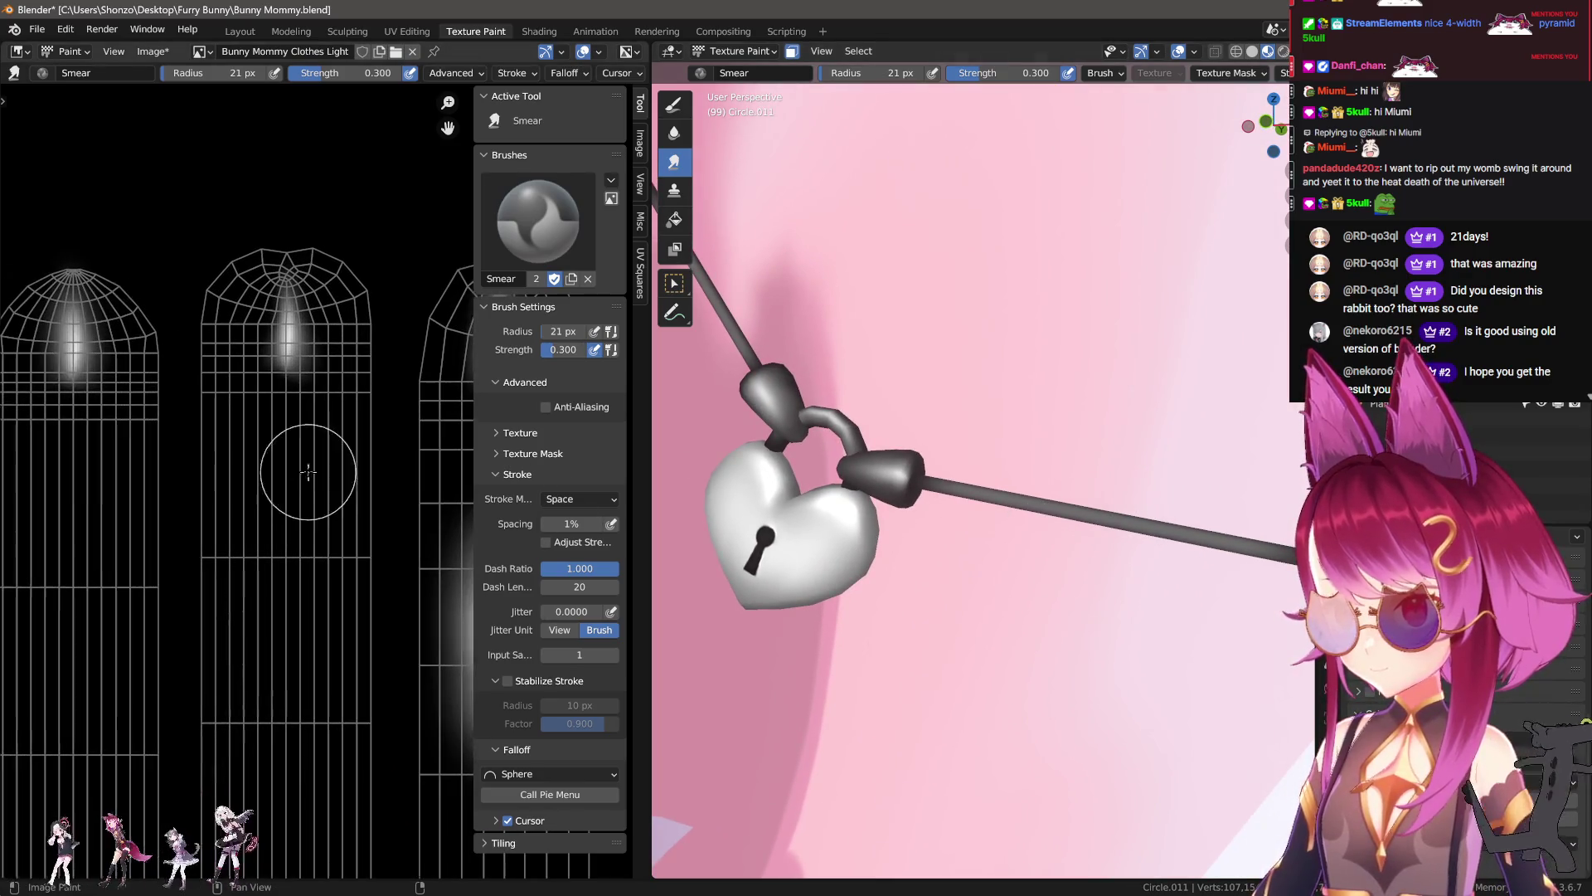
pyautogui.scroll(2, 183, 461)
pyautogui.scroll(1, 184, 462)
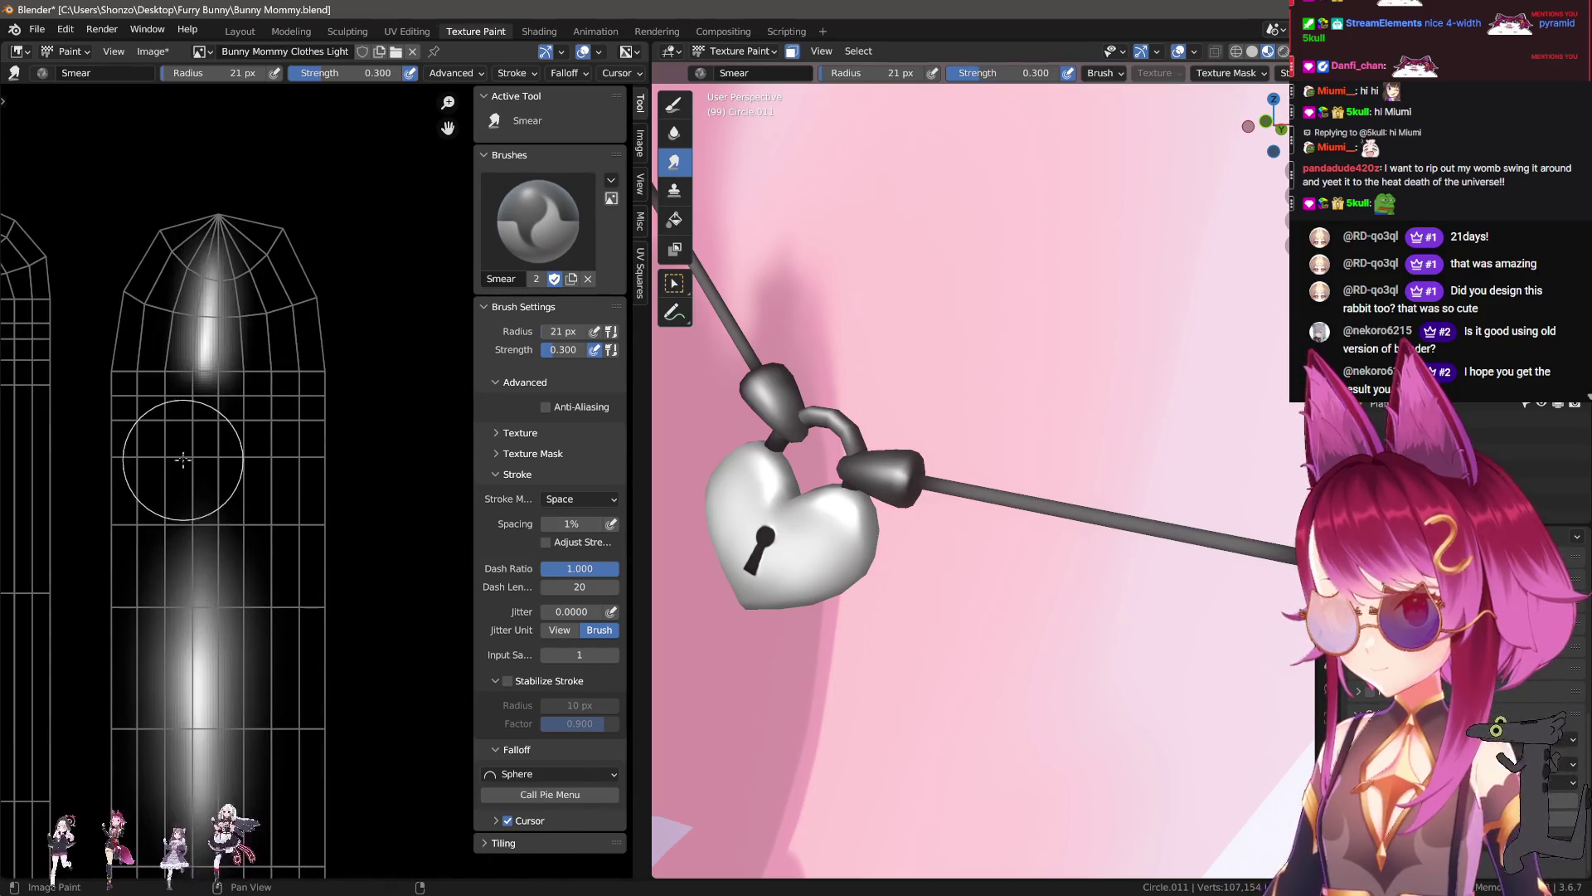
pyautogui.scroll(-2, 266, 259)
pyautogui.scroll(2, 391, 294)
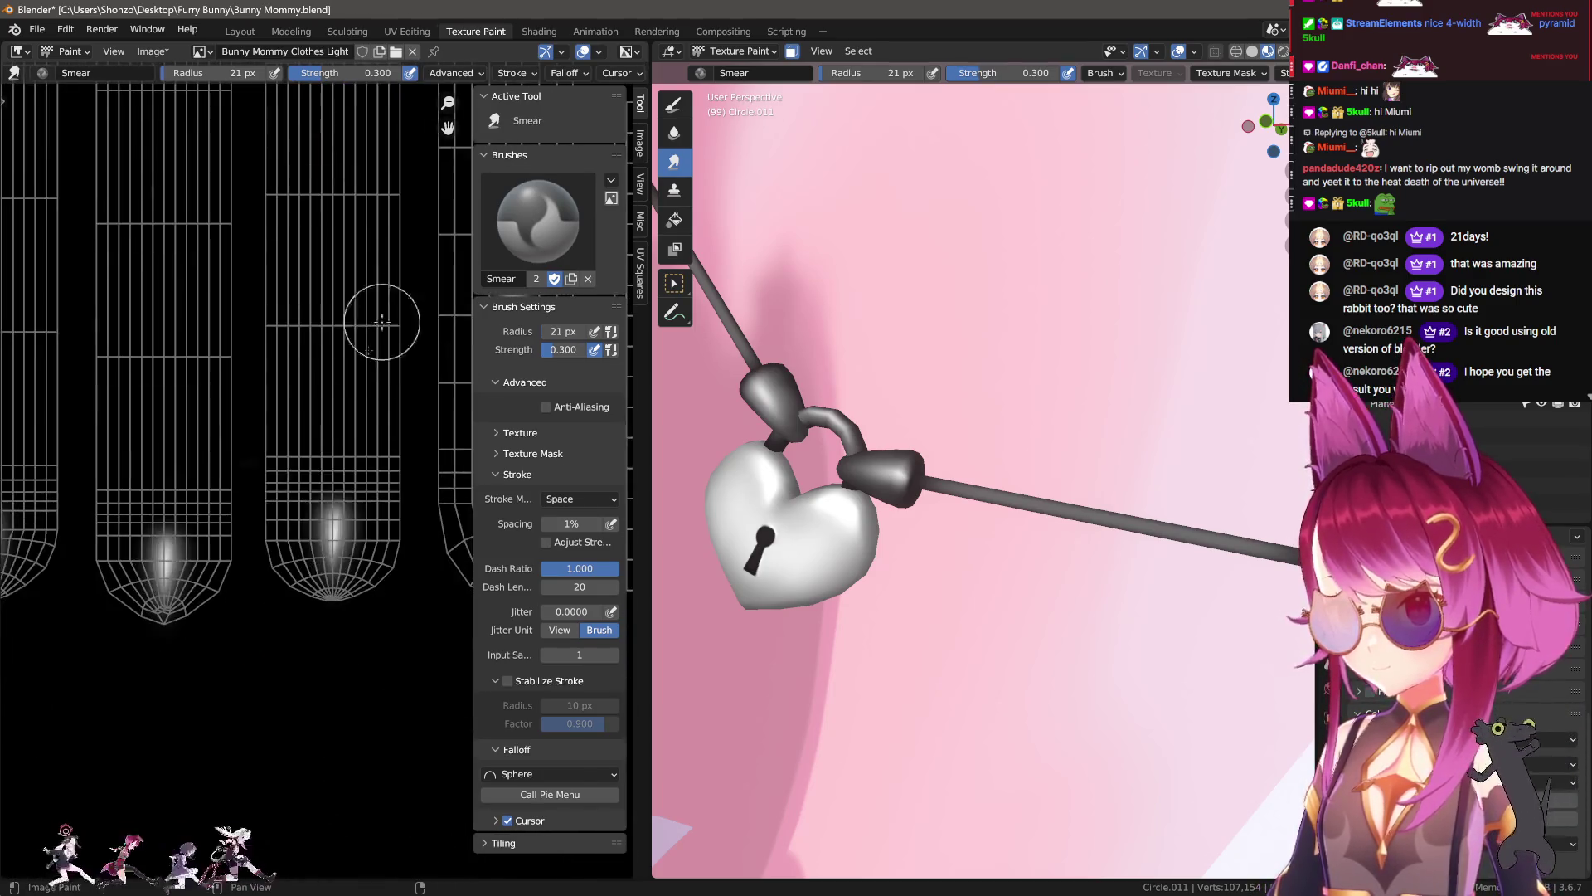
pyautogui.moveTo(328, 498); pyautogui.dragTo(340, 589)
pyautogui.moveTo(137, 555); pyautogui.dragTo(166, 580)
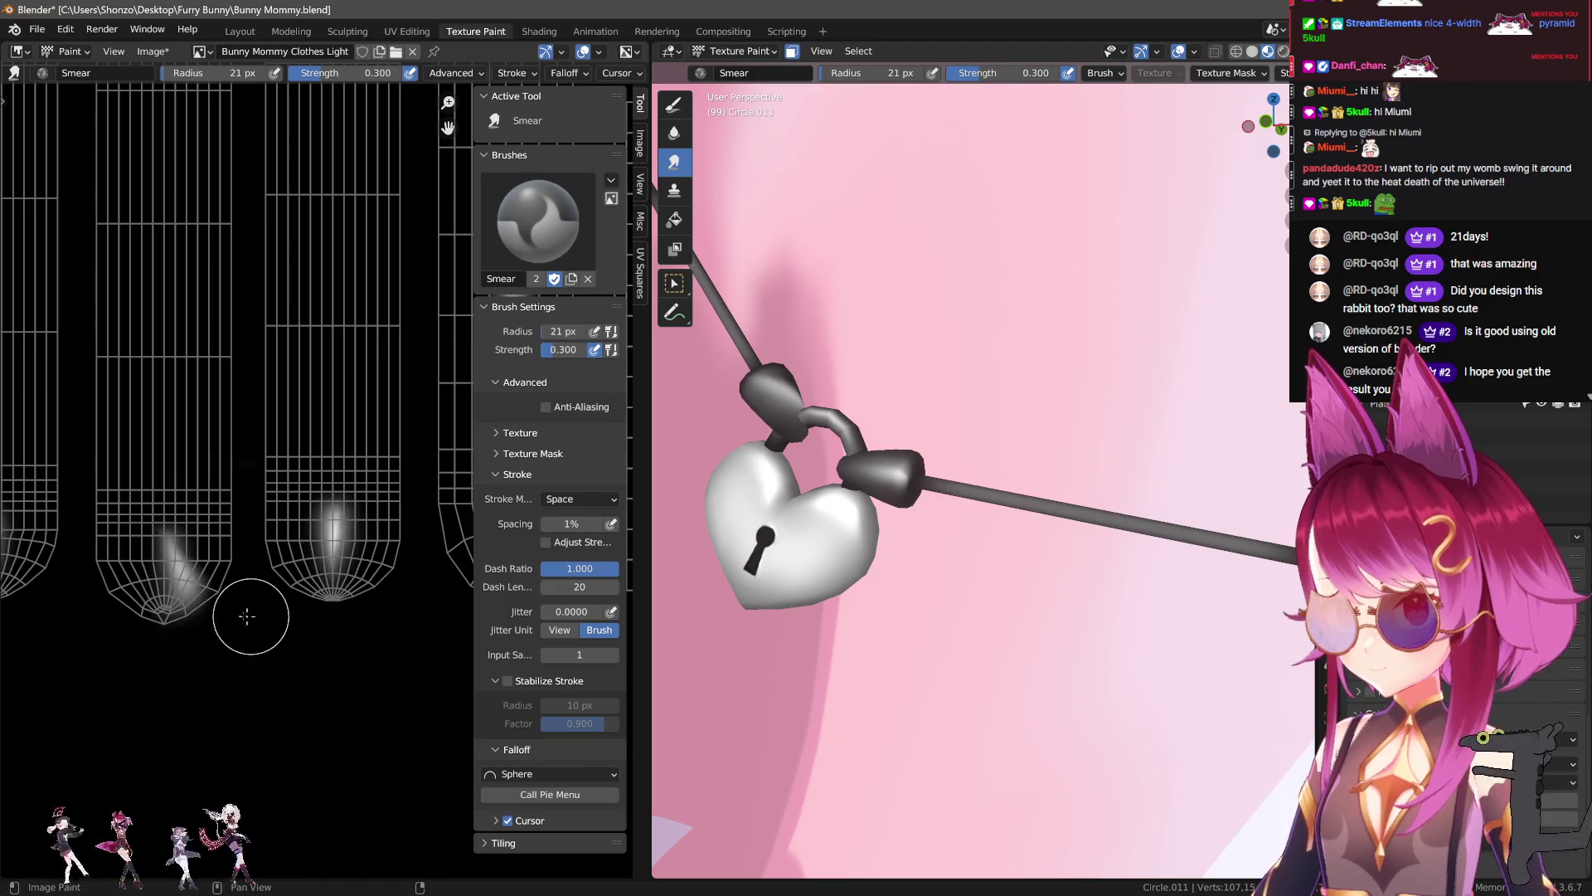
# Step: Smear the dome's white highlight upward into a soft pointed streak
pyautogui.keyDown('ctrl'); pyautogui.hscroll(-2, 236, 570); pyautogui.keyUp('ctrl')
pyautogui.scroll(-3, 302, 711)
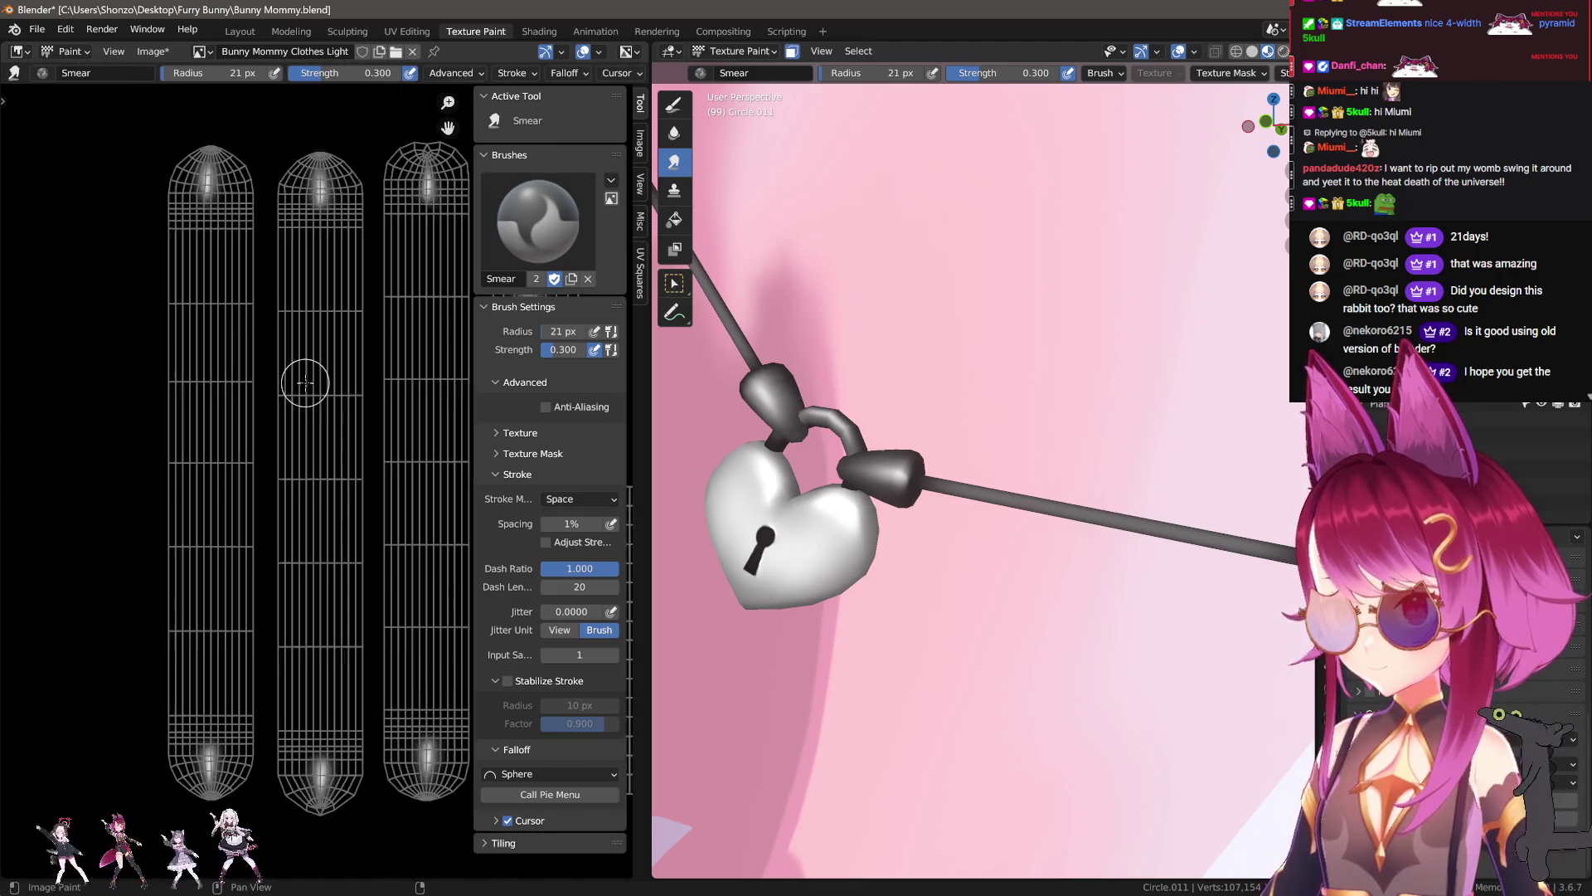
pyautogui.keyDown('shift'); pyautogui.scroll(3, 265, 477); pyautogui.keyUp('shift')
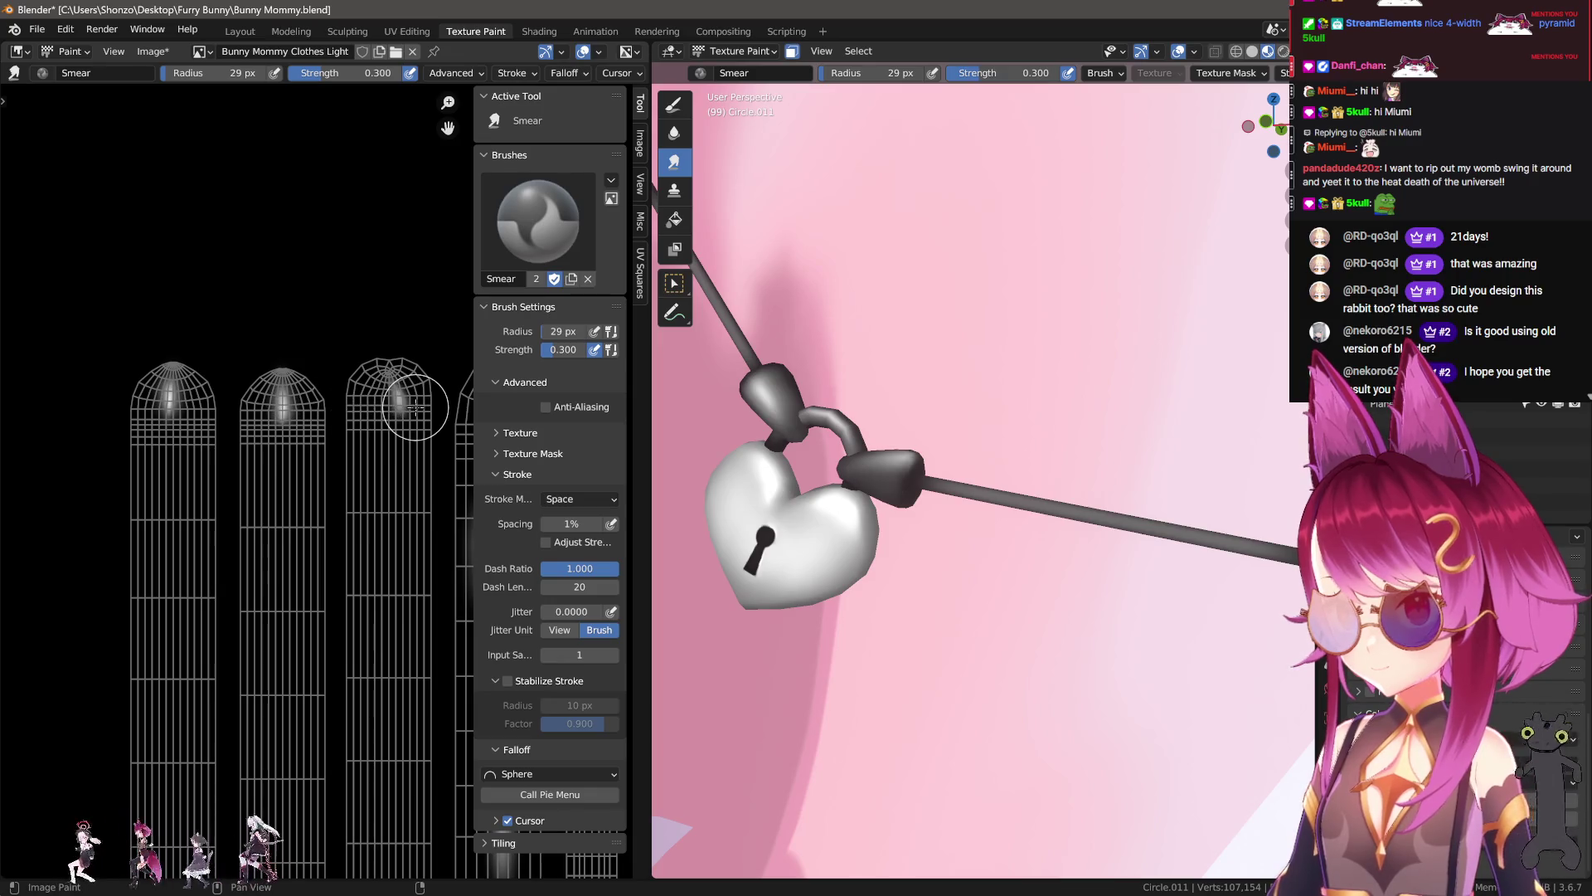
pyautogui.scroll(2, 356, 498)
pyautogui.scroll(2, 302, 597)
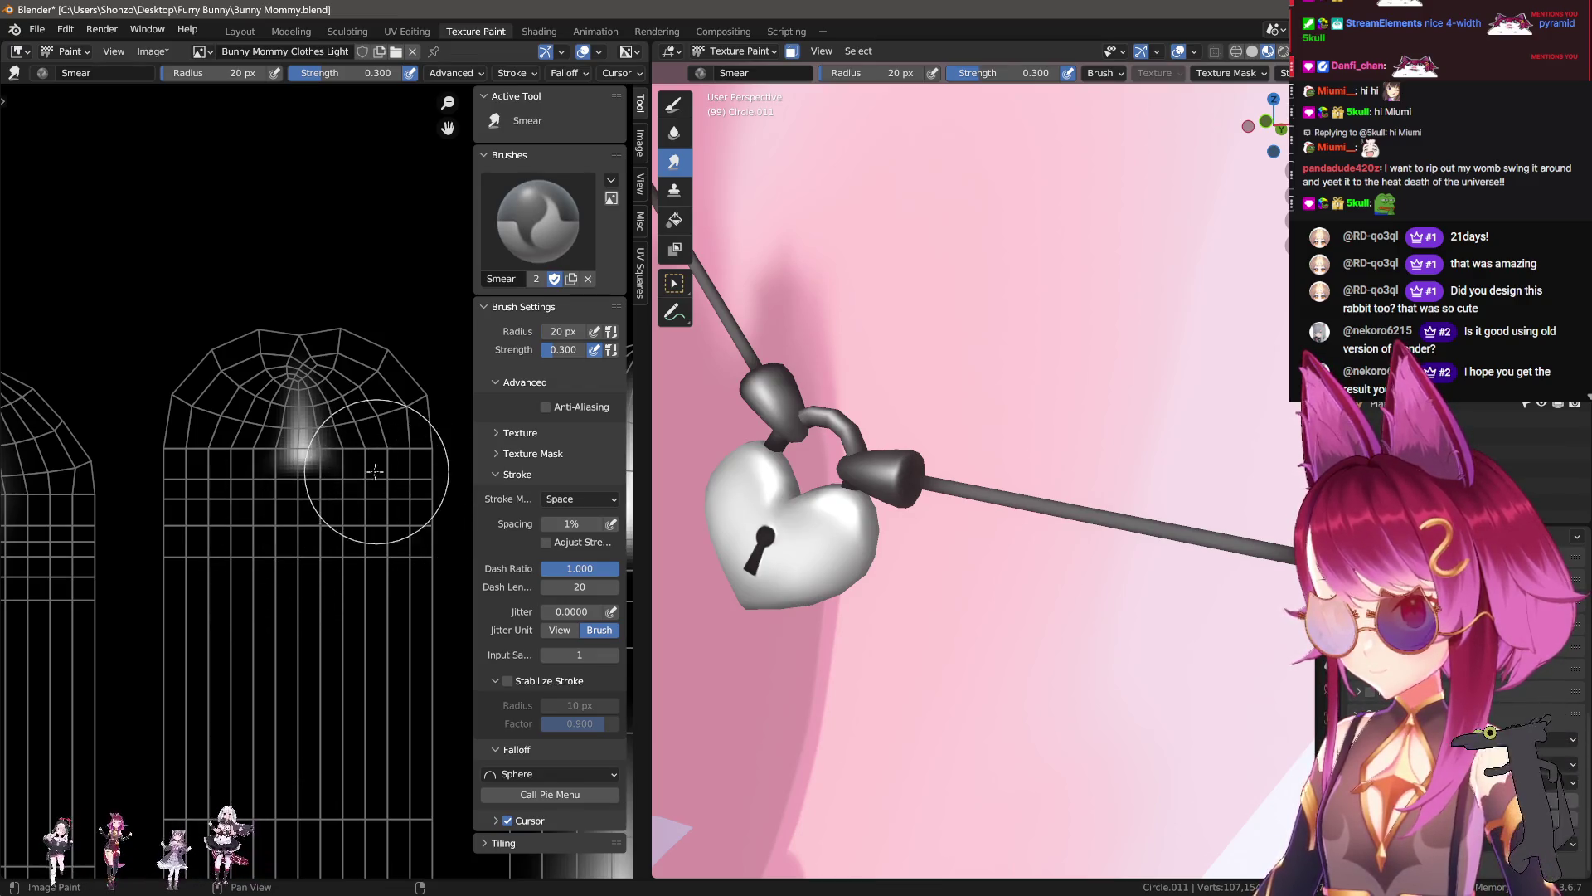
pyautogui.moveTo(301, 399); pyautogui.dragTo(287, 350)
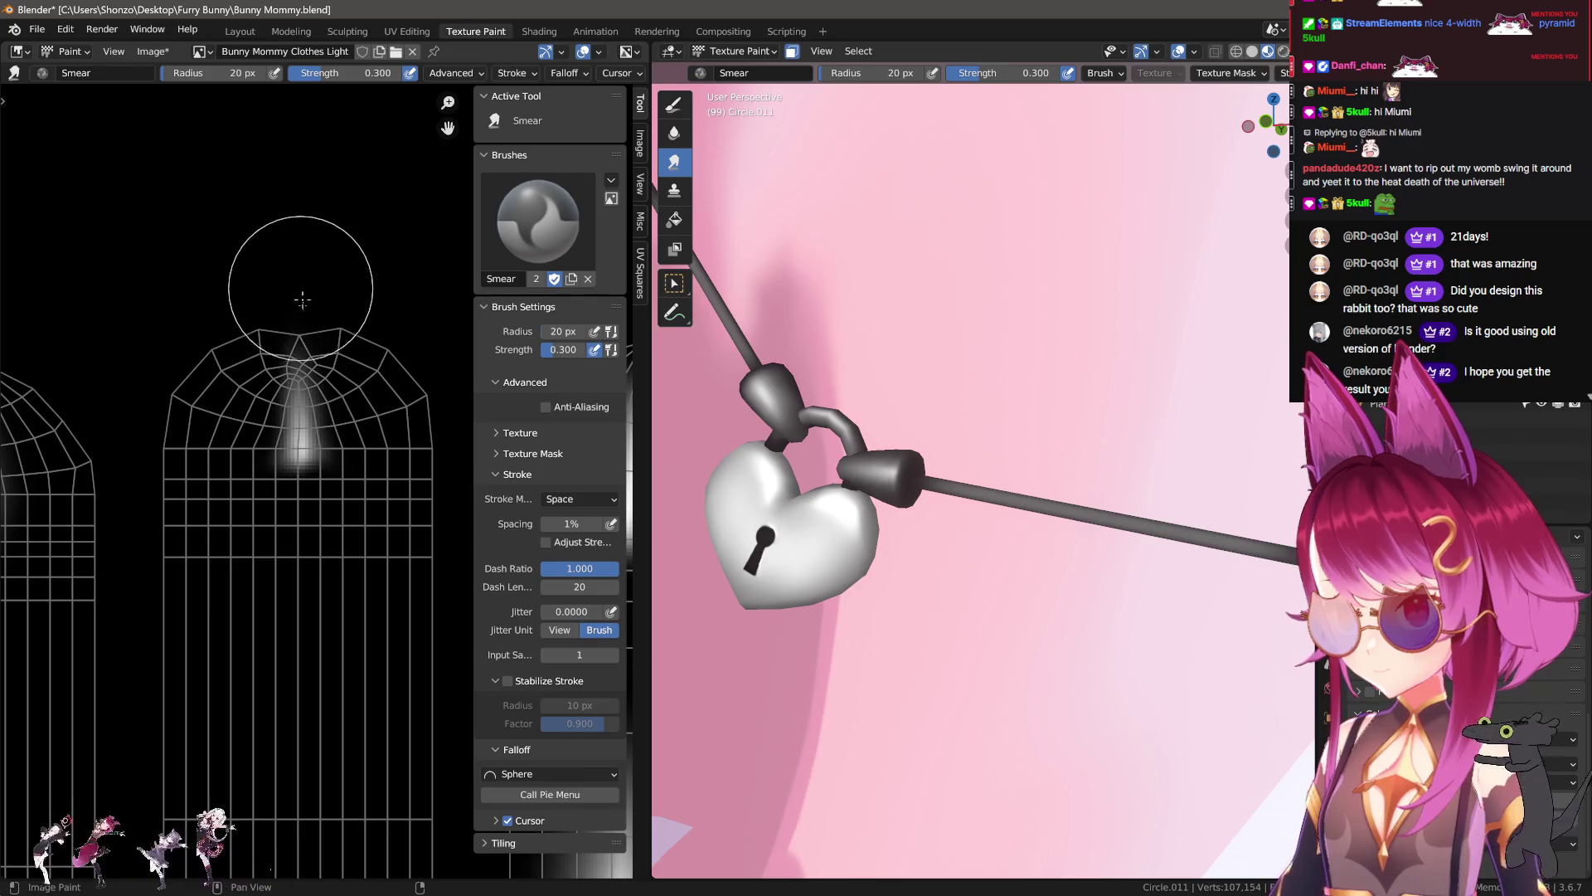
# Step: Review the smeared island tops and switch to the plain Draw brush
pyautogui.scroll(-2, 979, 515)
pyautogui.scroll(-2, 979, 515)
pyautogui.scroll(-5, 979, 515)
pyautogui.scroll(3, 954, 497)
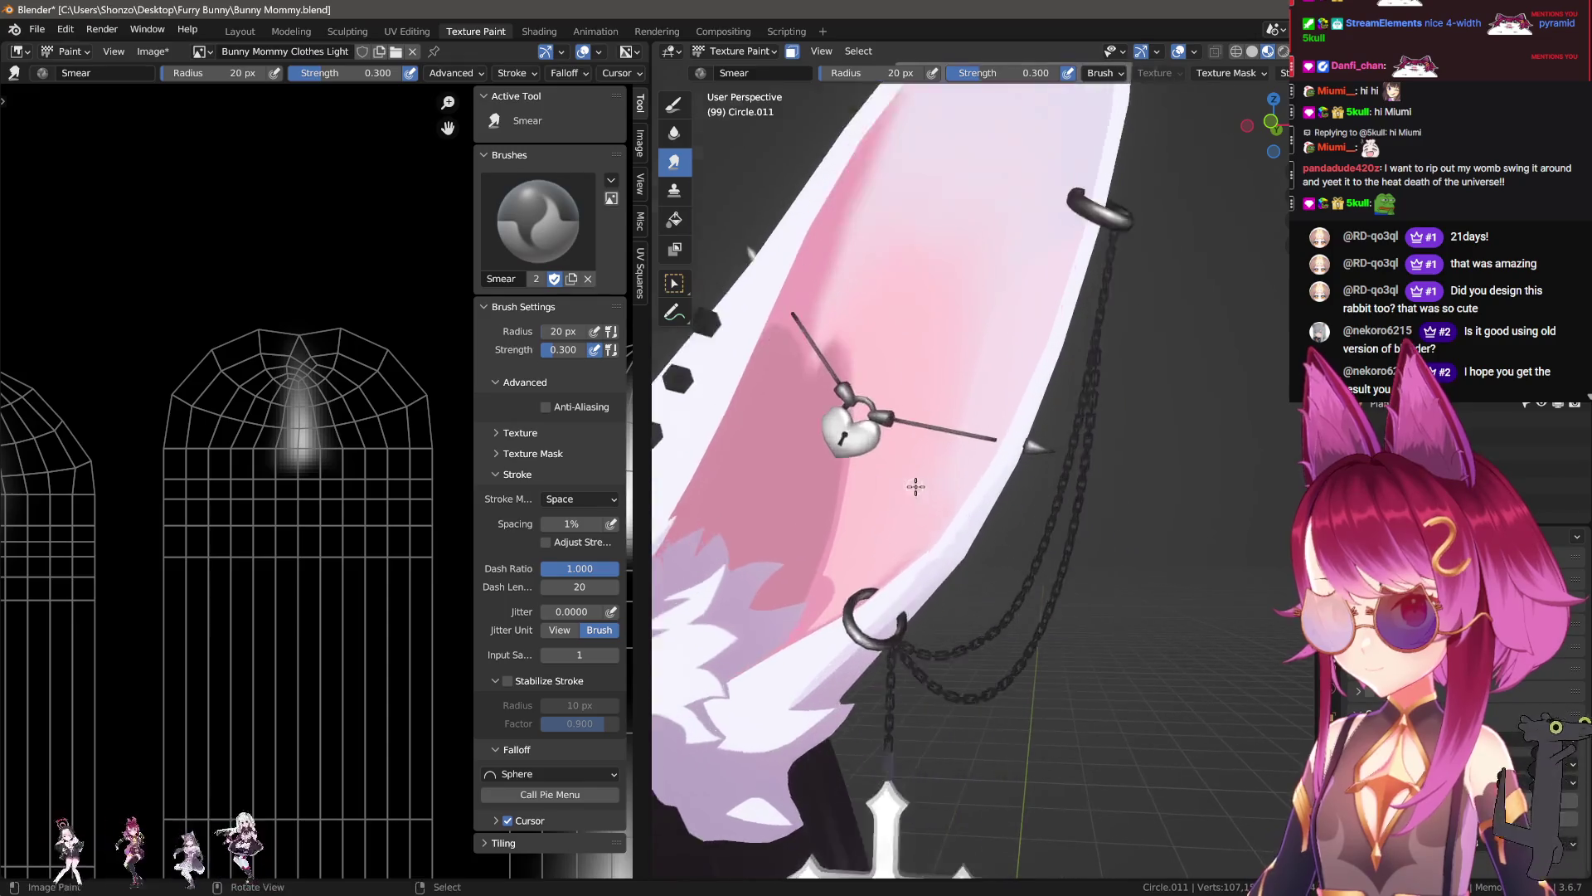
pyautogui.scroll(1, 912, 487)
pyautogui.scroll(-4, 326, 487)
pyautogui.hotkey('shift', 'space')
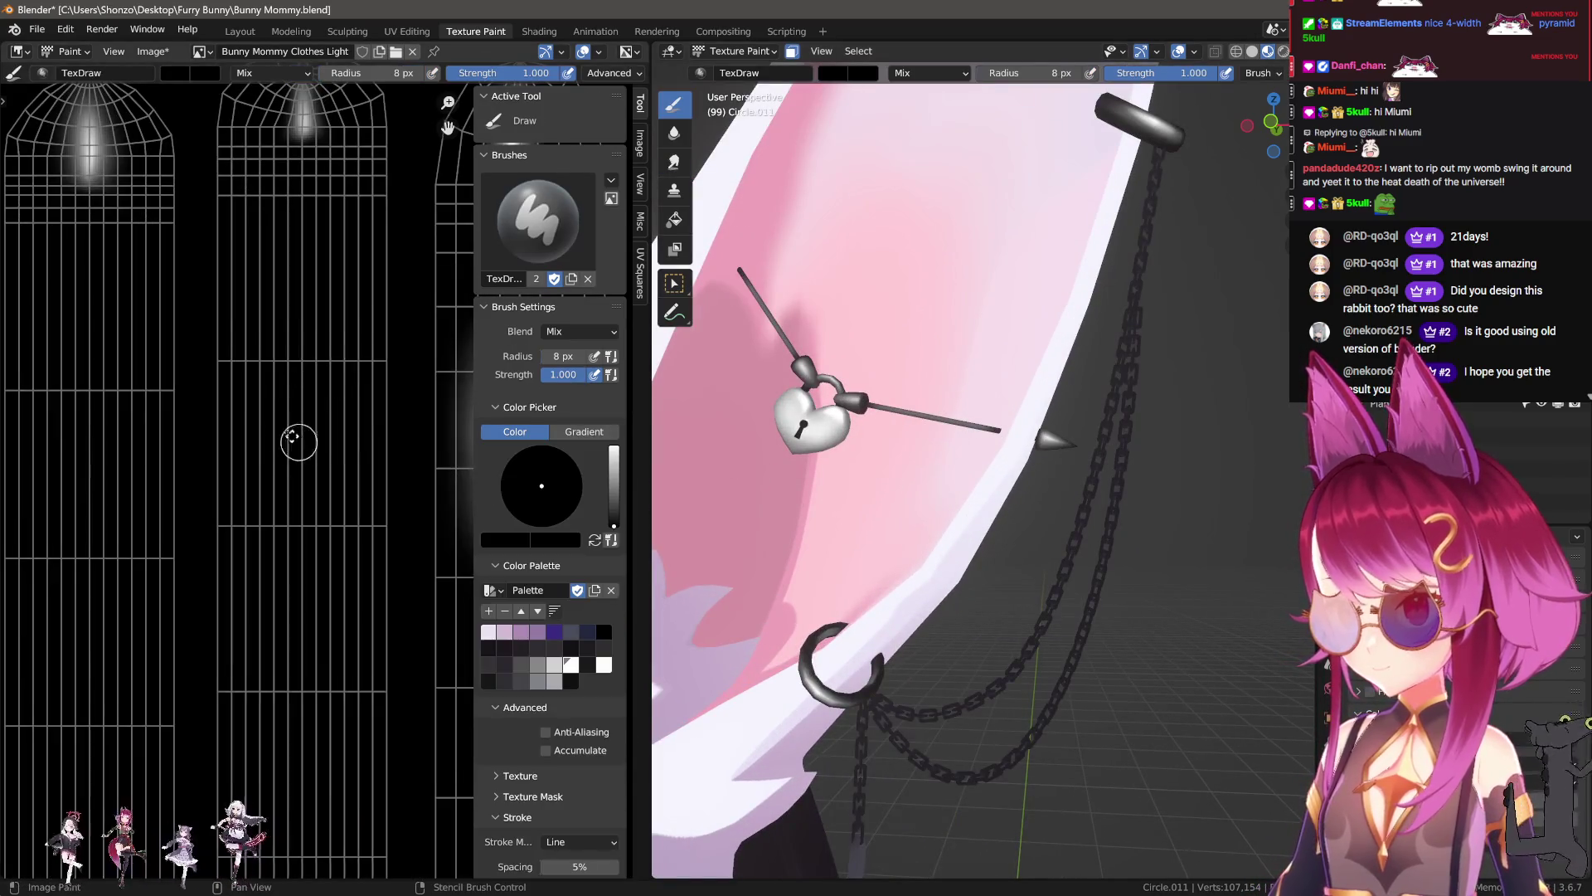
# Step: Switch back to the Smear brush and set its falloff to Custom
pyautogui.moveTo(245, 315)
pyautogui.mouseDown(button='middle')
pyautogui.moveTo(245, 435)
pyautogui.moveTo(233, 373)
pyautogui.mouseUp(button='middle')
pyautogui.hotkey('shift', 'space')
pyautogui.hotkey('shift', 'f')
pyautogui.press('Escape')
pyautogui.hotkey('alt', 'f')
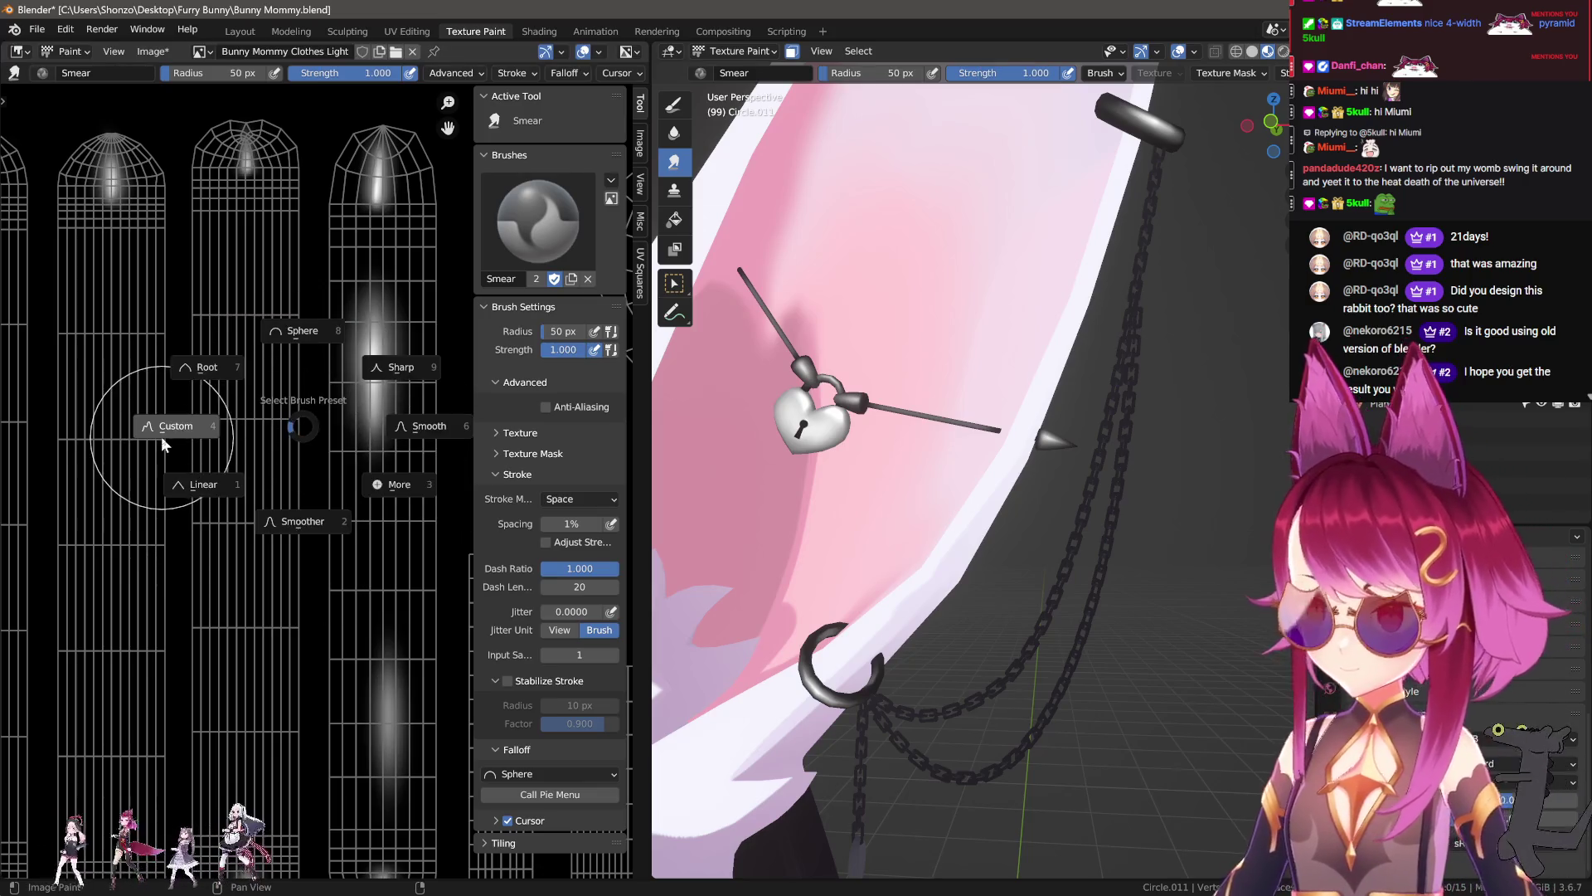
pyautogui.click(392, 356)
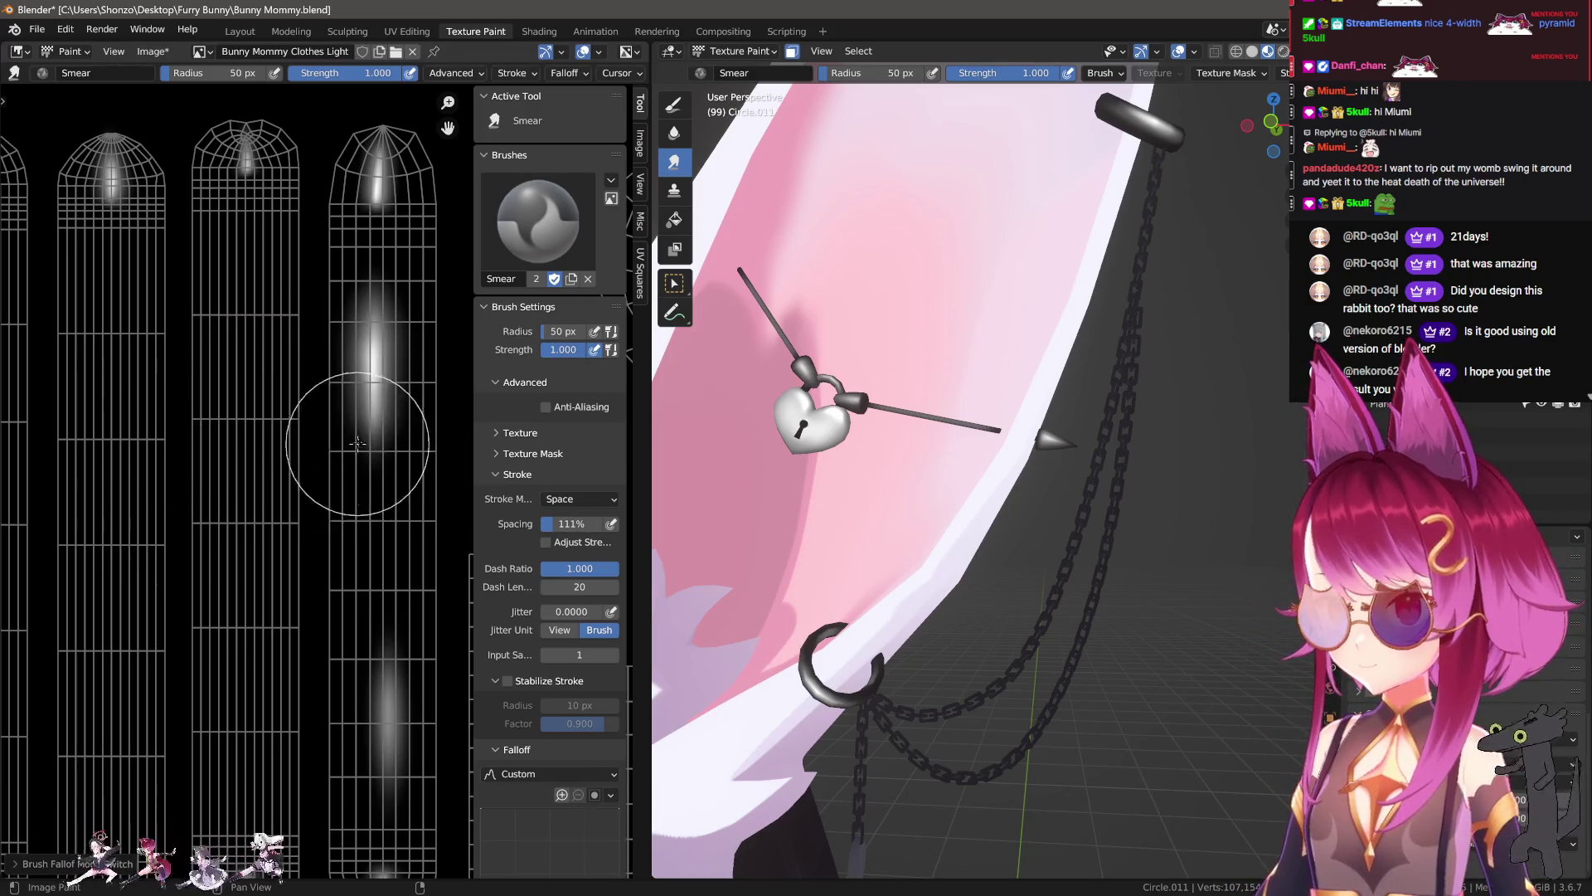
# Step: Smear a bright blob into the UV image, try a 78 px radius, and undo
pyautogui.moveTo(240, 481); pyautogui.dragTo(199, 511)
pyautogui.scroll(-2, 199, 510)
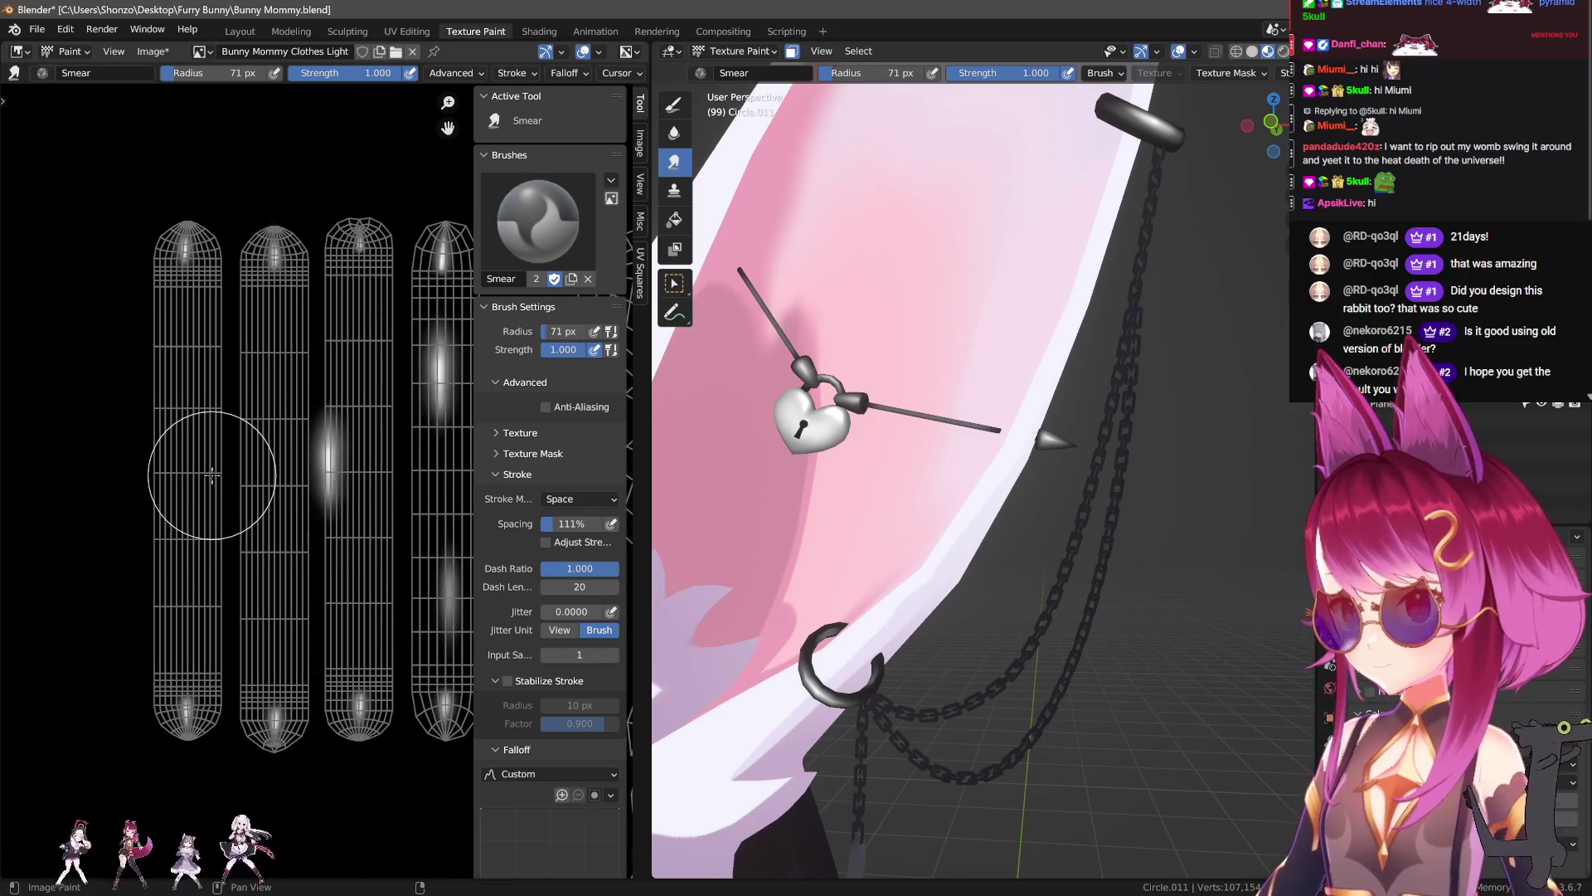
pyautogui.scroll(2, 276, 533)
pyautogui.scroll(-2, 160, 531)
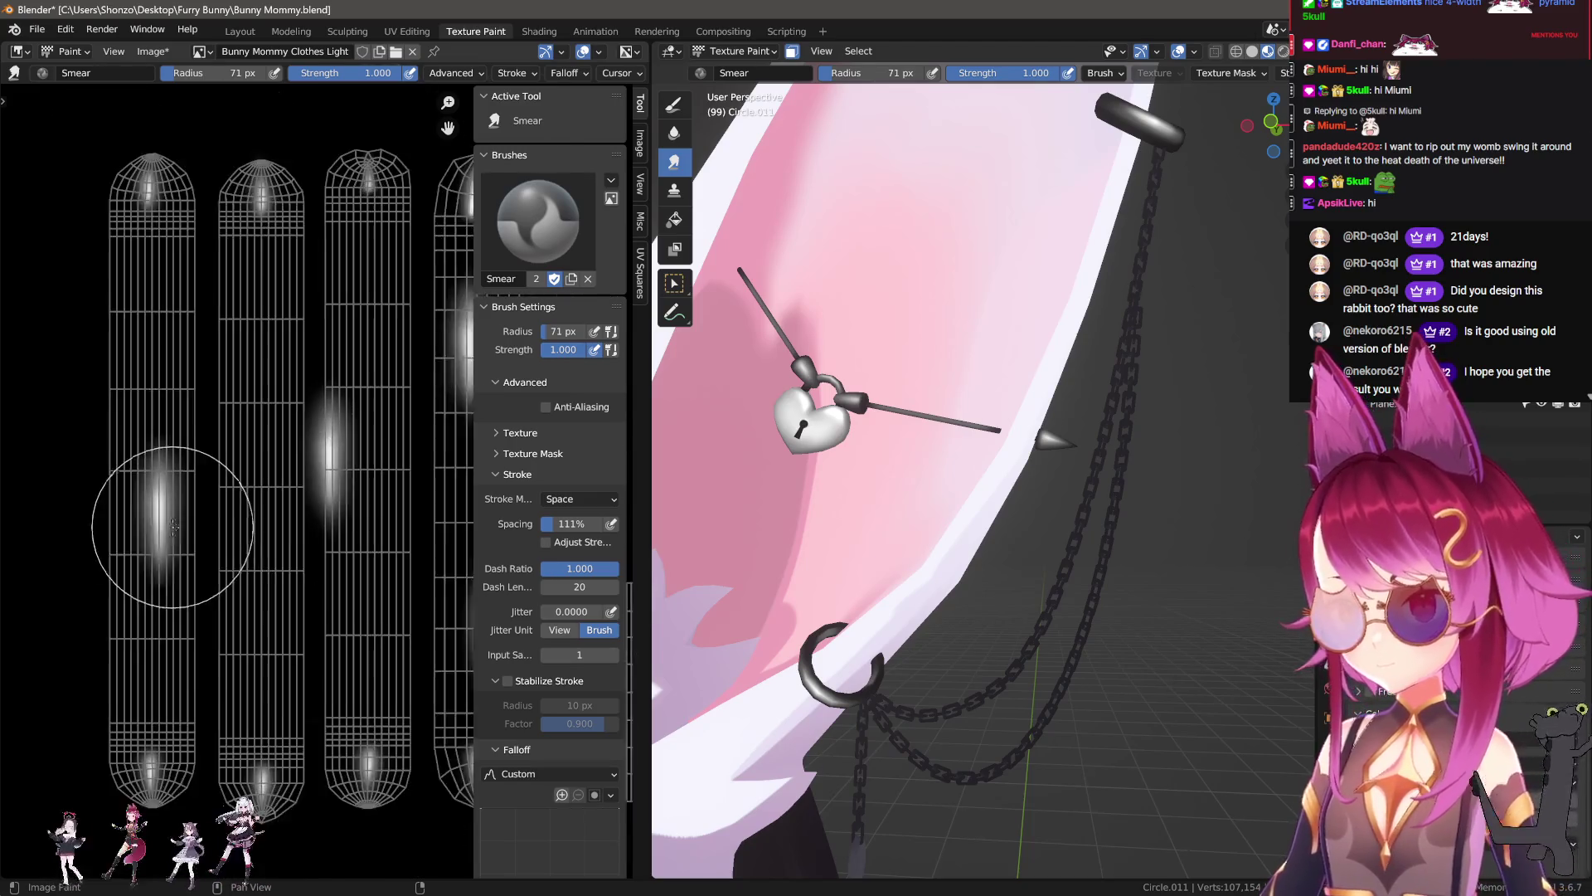
pyautogui.scroll(3, 303, 531)
pyautogui.press('f')
pyautogui.click(292, 461)
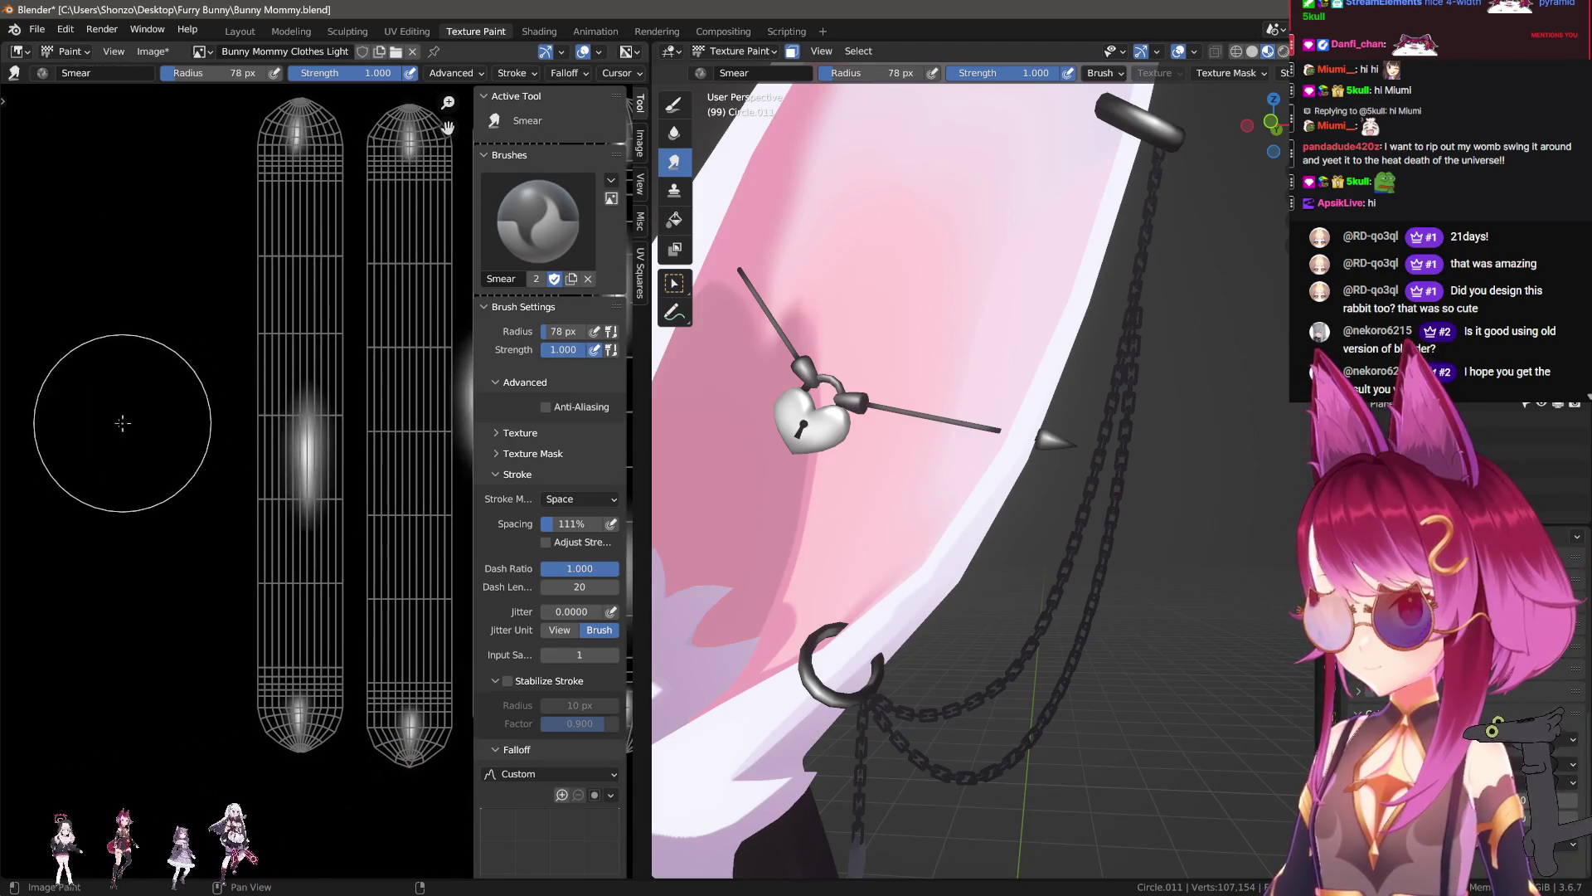
pyautogui.hotkey('ctrl', 'z')
# Step: Smear the bright blob into the second column, redoing it at 81 px instead of 66 px
pyautogui.scroll(1, 315, 390)
pyautogui.scroll(1, 266, 345)
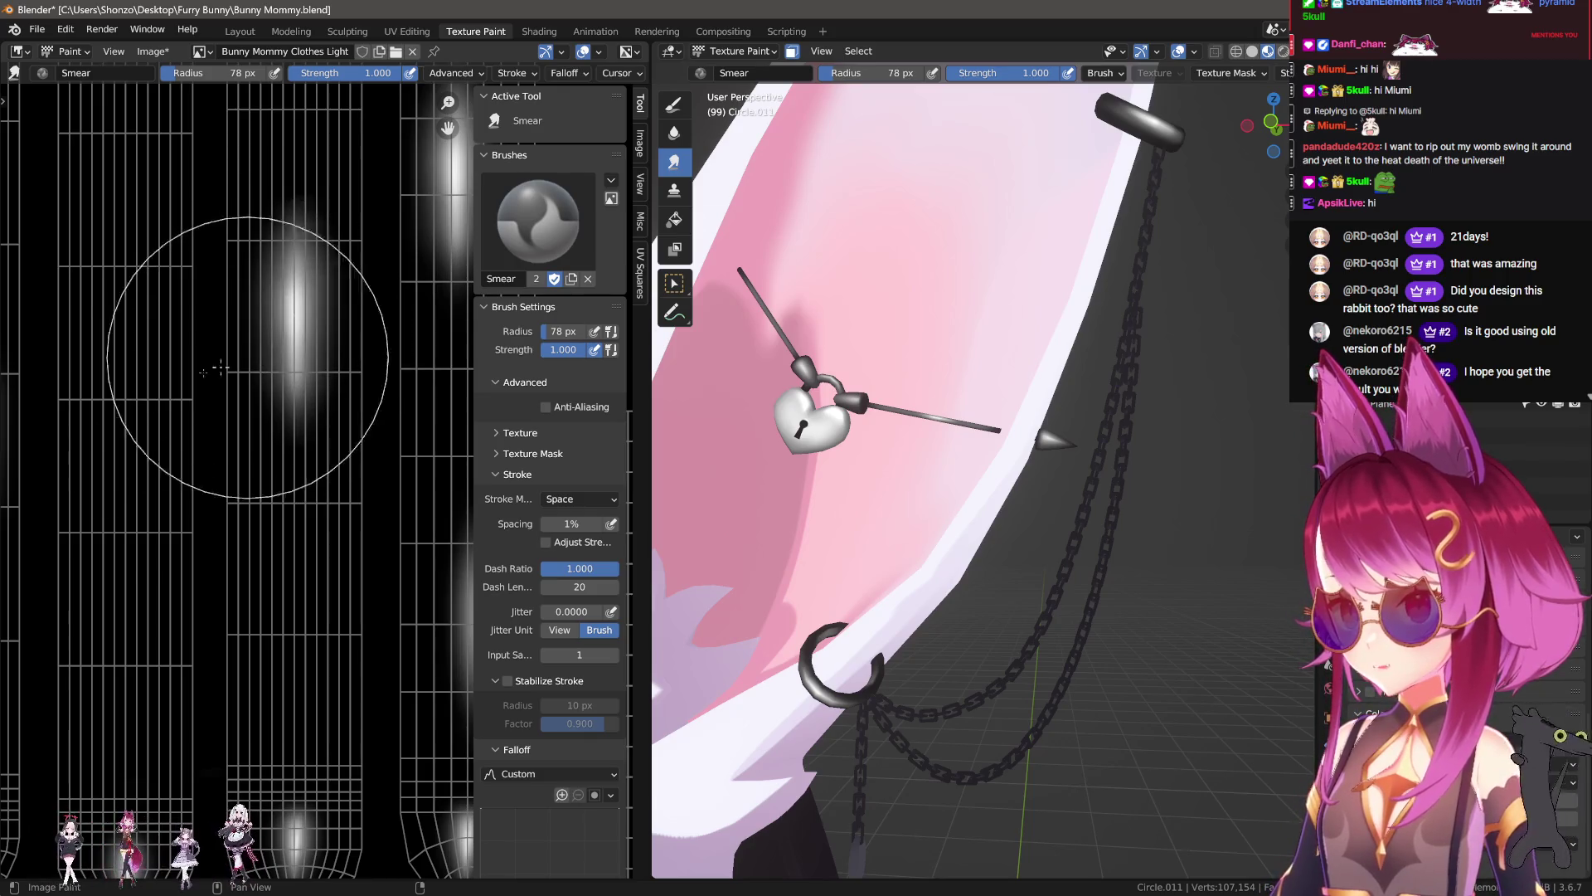
pyautogui.scroll(-1, 245, 373)
pyautogui.press('f')
pyautogui.click(164, 467)
pyautogui.moveTo(164, 467); pyautogui.dragTo(282, 370)
pyautogui.hotkey('ctrl', 'z')
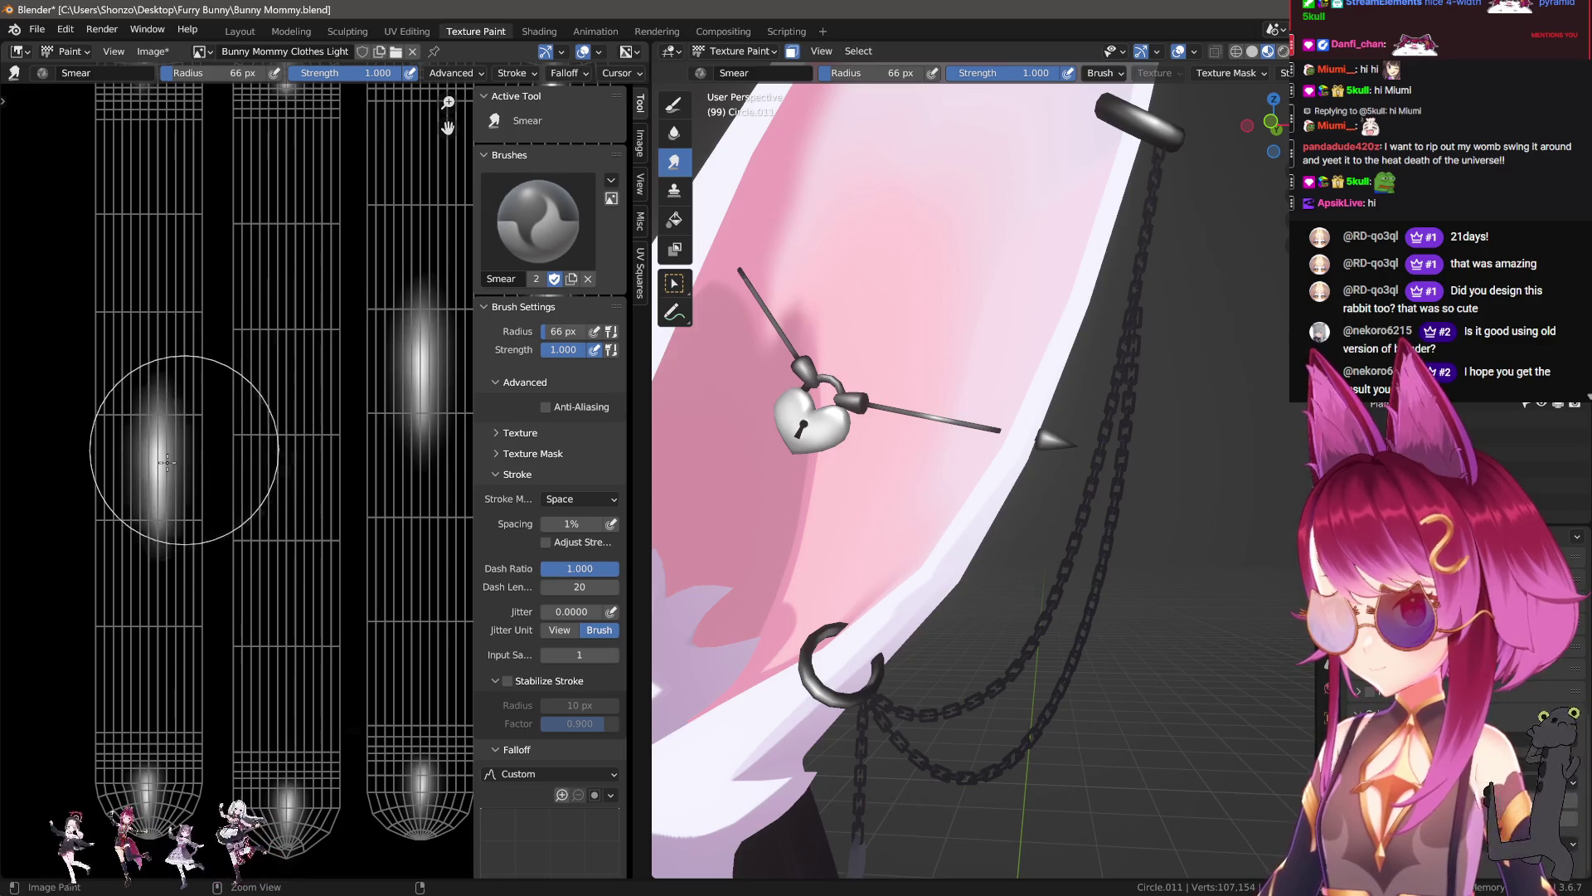
pyautogui.press('f')
pyautogui.click(265, 361)
pyautogui.moveTo(160, 327); pyautogui.dragTo(277, 388)
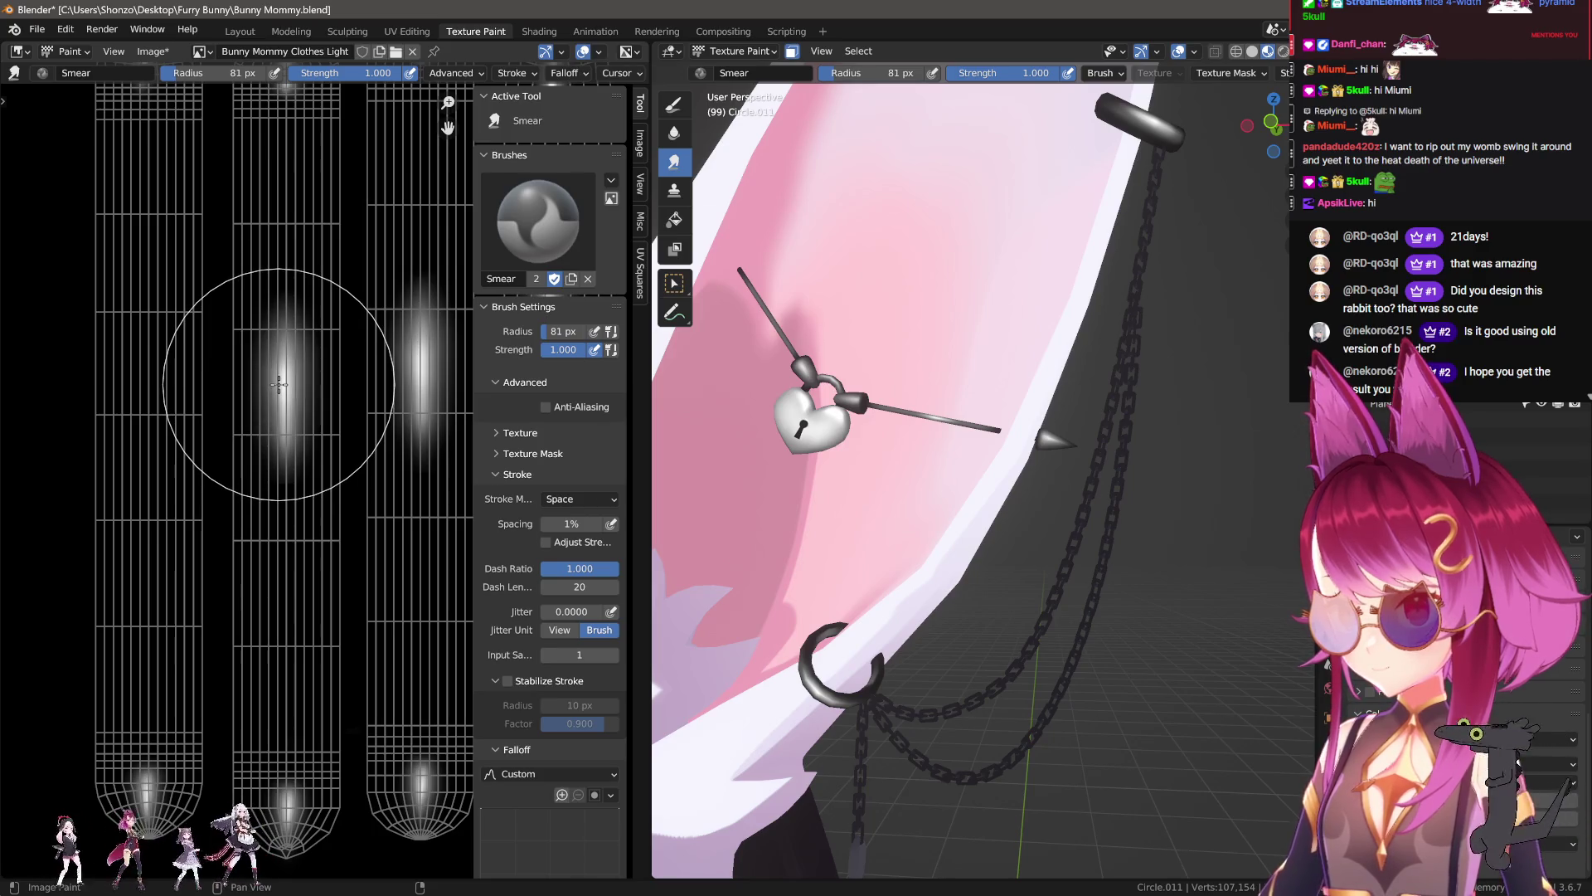
# Step: Smear a bright blob into the next column and pull the middle column's blob downward
pyautogui.moveTo(279, 384); pyautogui.dragTo(500, 426, button='middle')
pyautogui.moveTo(133, 392); pyautogui.dragTo(373, 421)
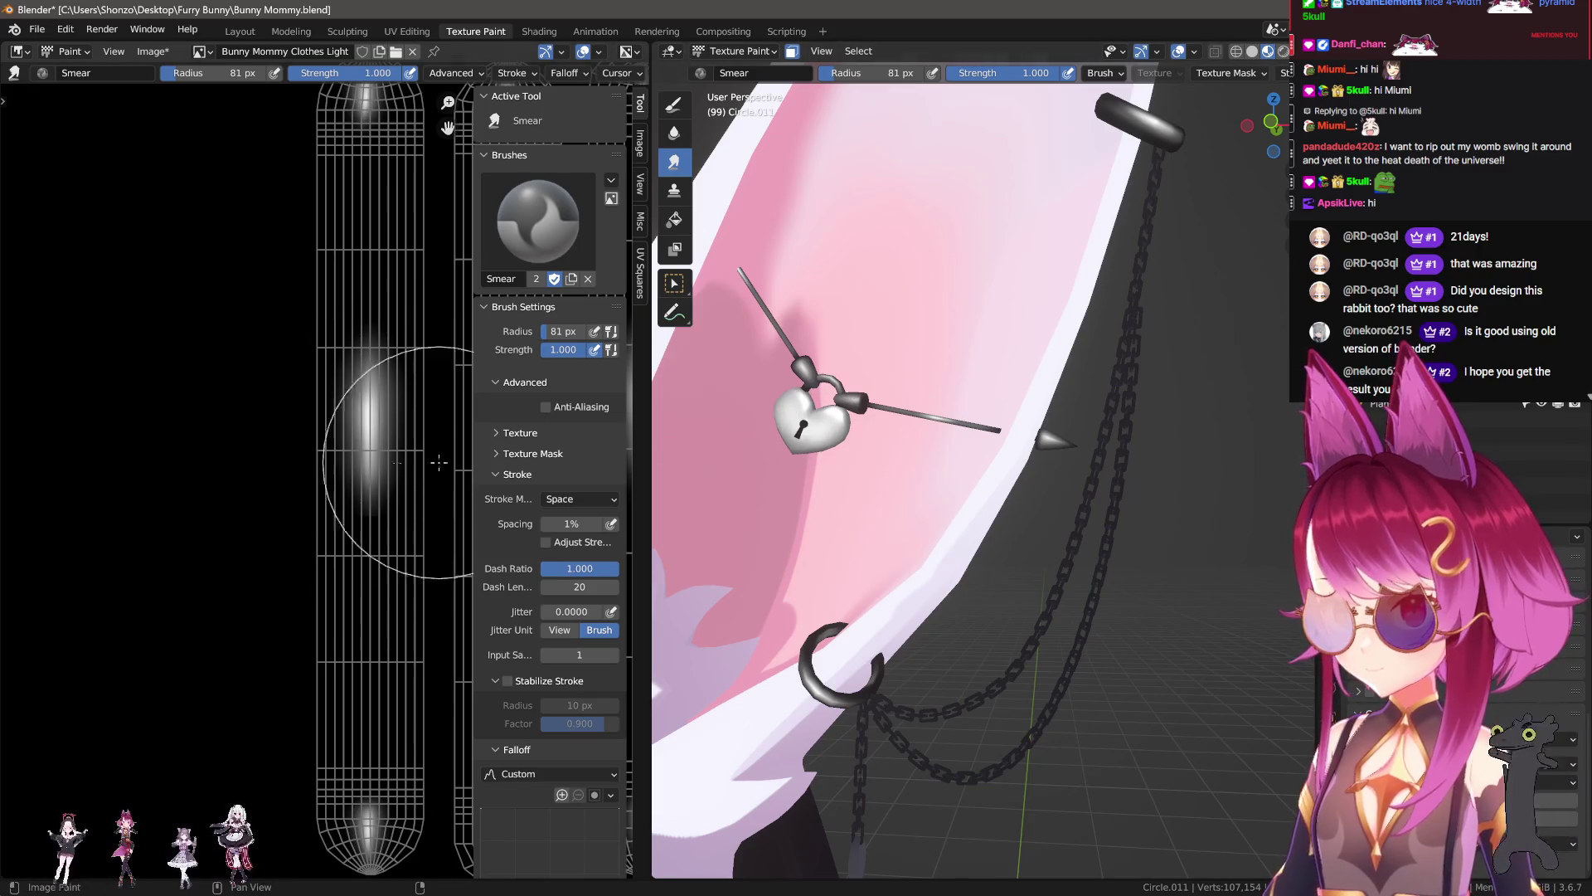
pyautogui.scroll(-2, 264, 558)
pyautogui.scroll(3, 182, 520)
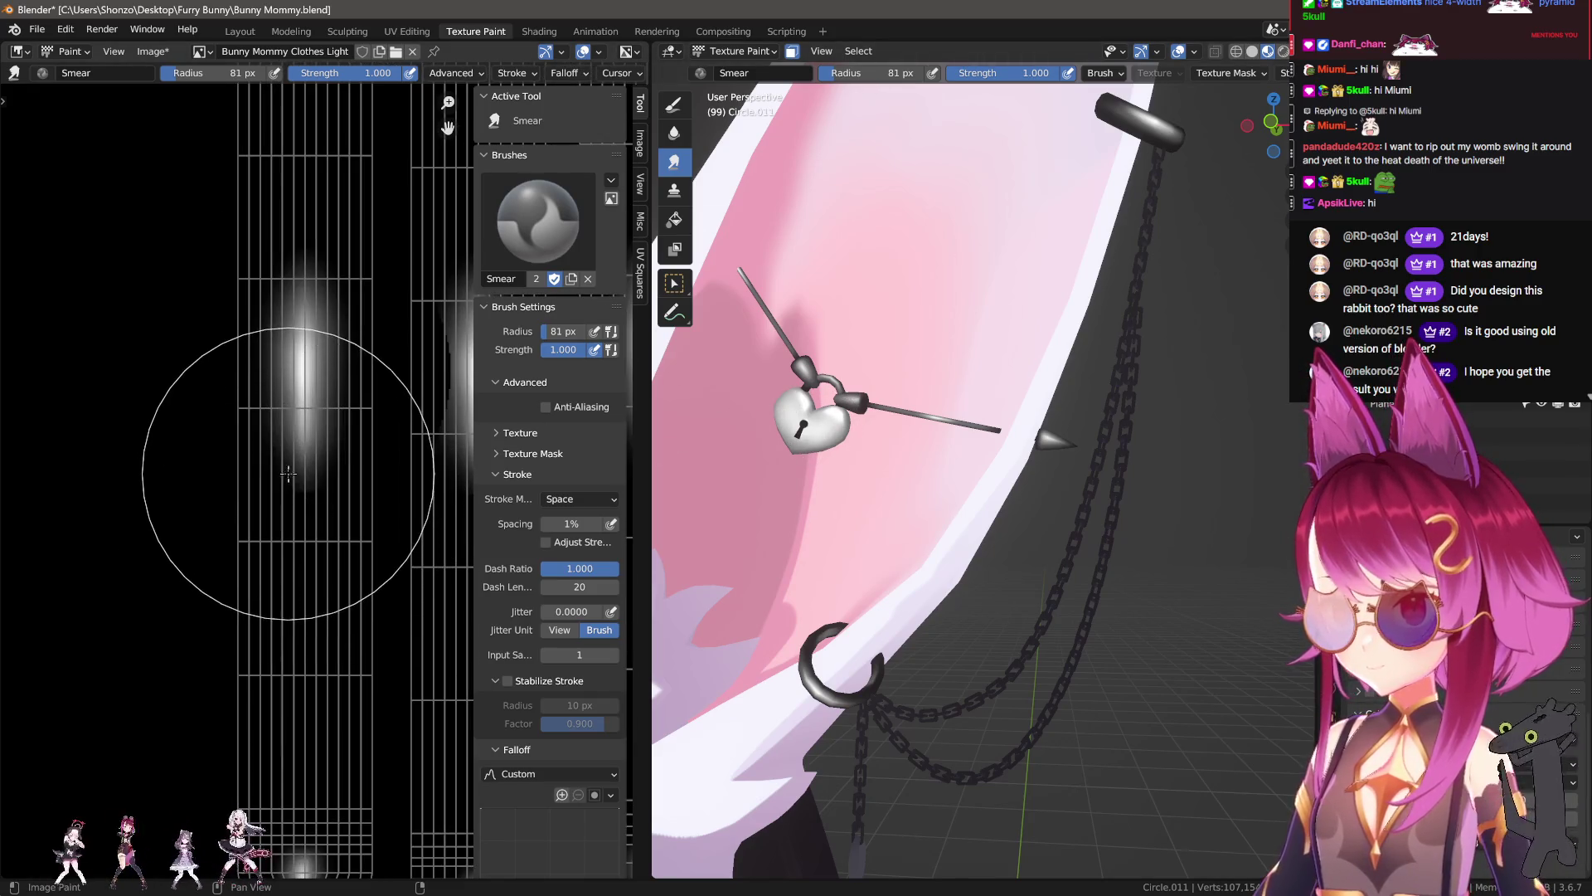
pyautogui.moveTo(282, 507); pyautogui.dragTo(288, 590)
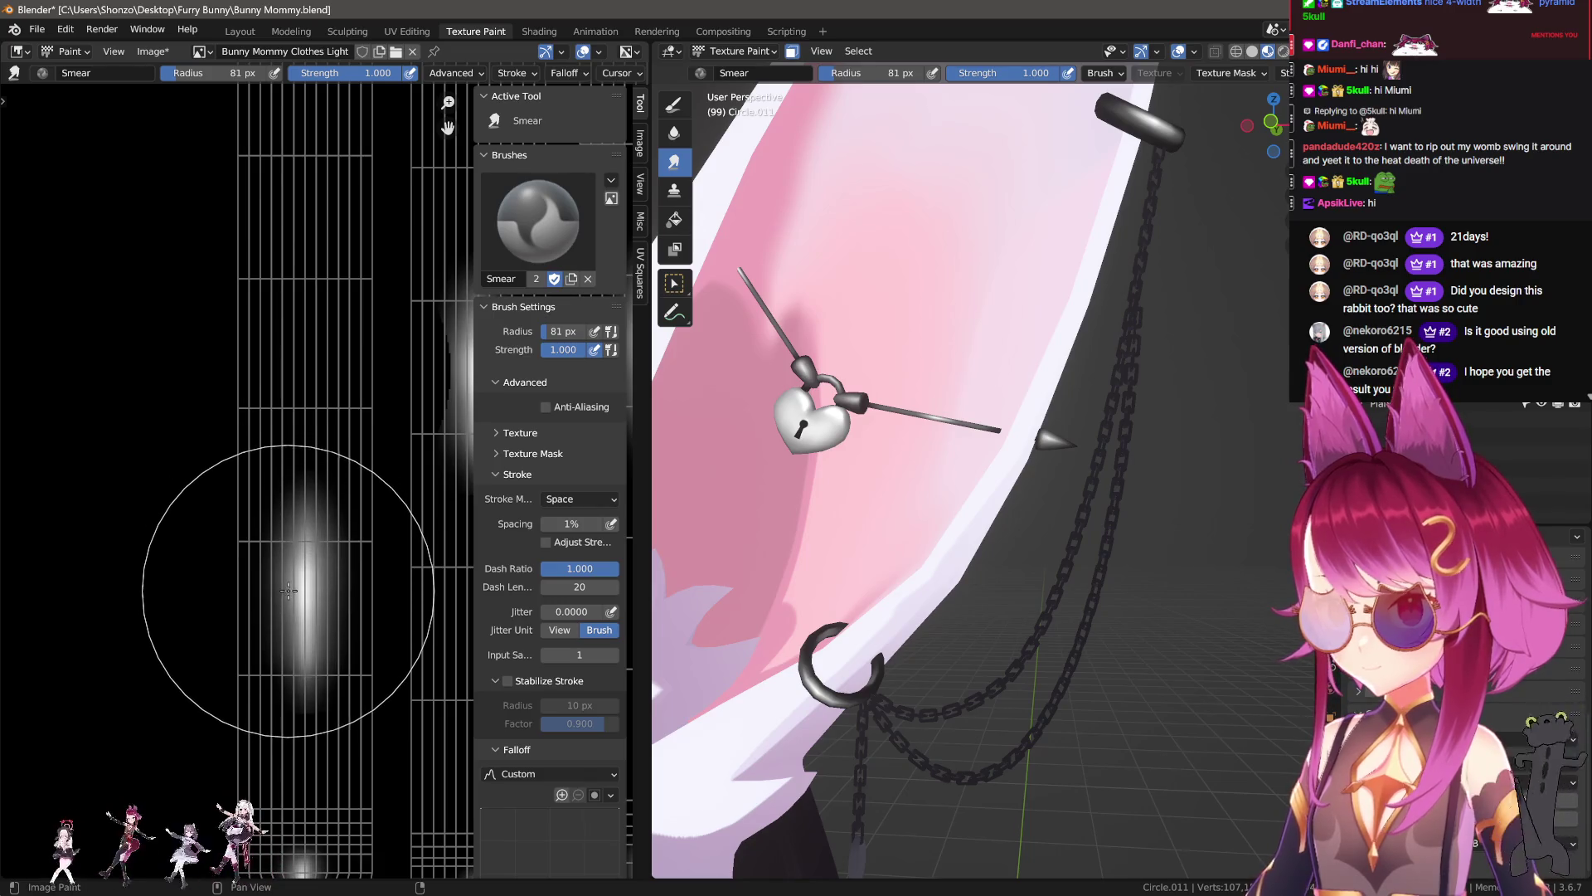
pyautogui.hotkey('ctrl', 'z')
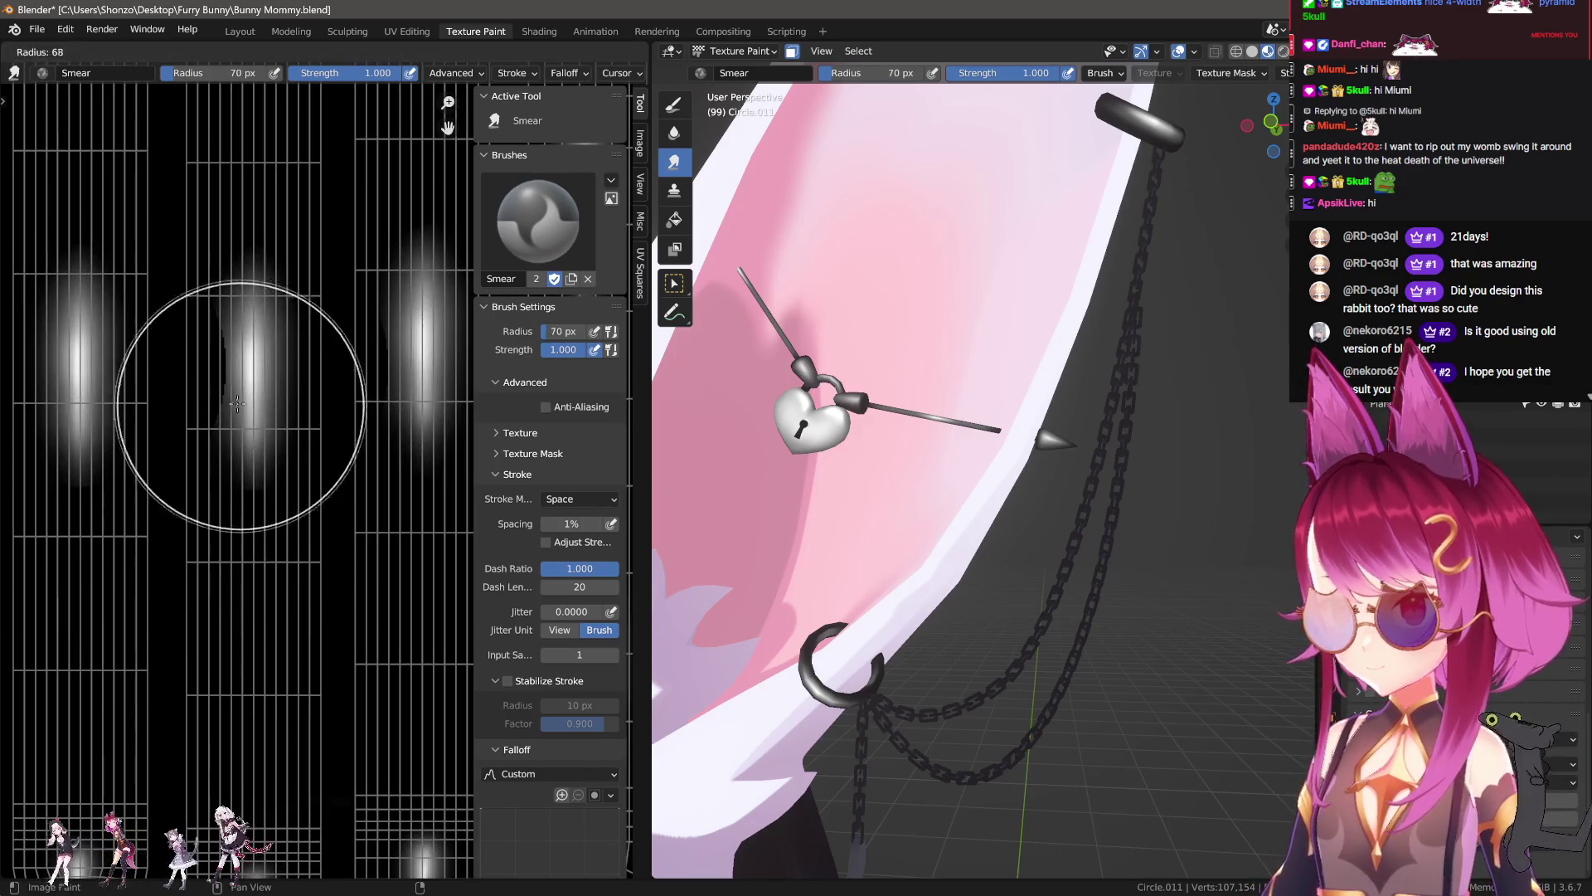
pyautogui.moveTo(243, 373); pyautogui.dragTo(241, 552)
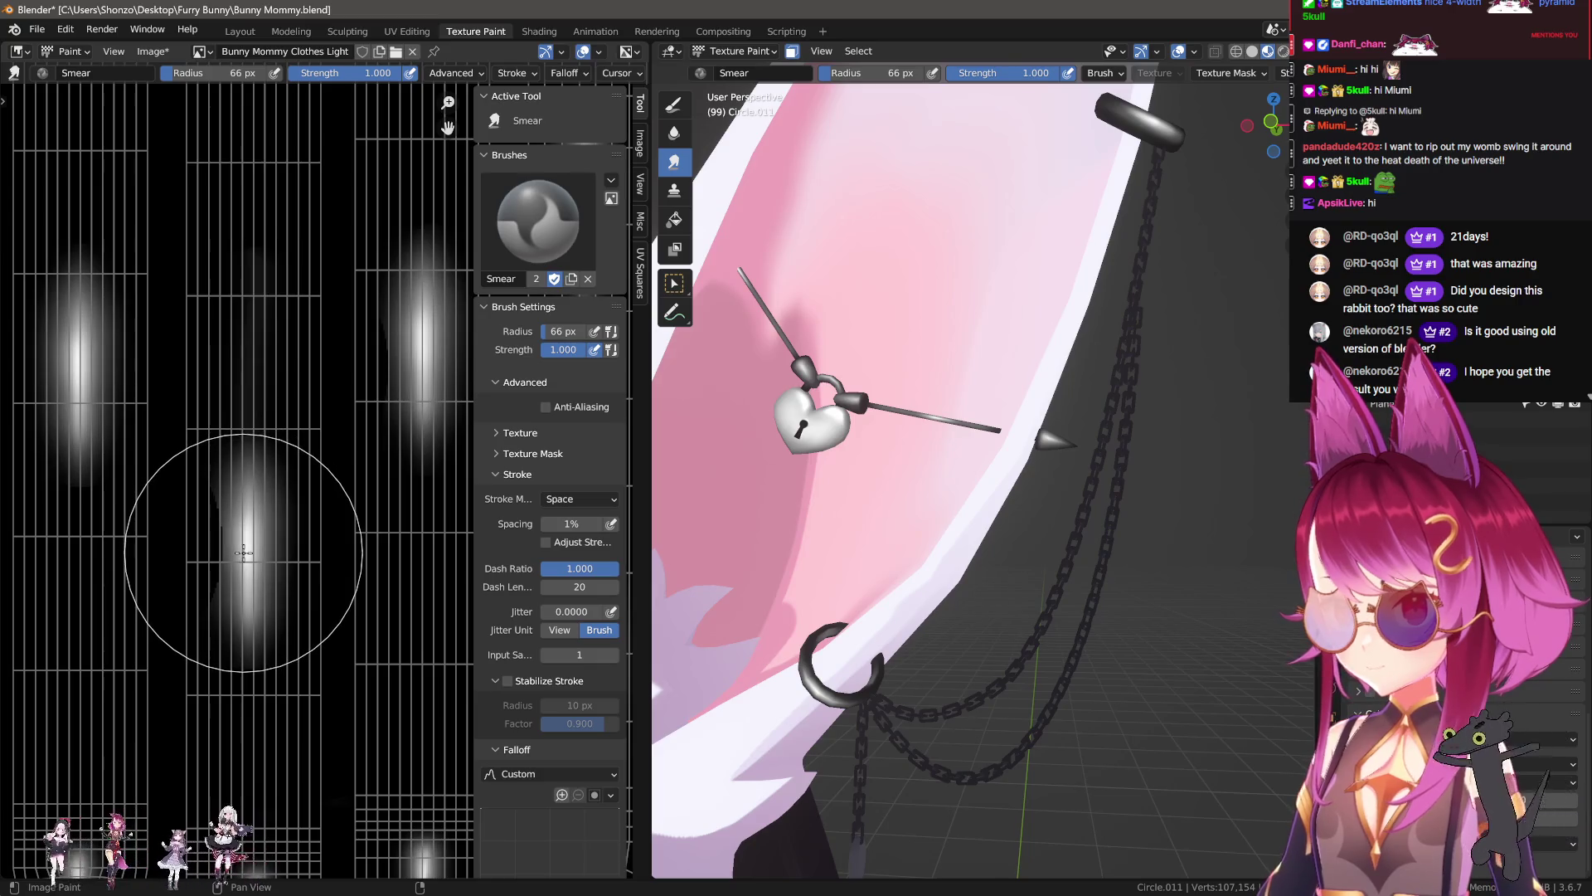
pyautogui.moveTo(236, 548)
pyautogui.mouseDown()
pyautogui.moveTo(239, 397)
pyautogui.moveTo(243, 556)
pyautogui.mouseUp()
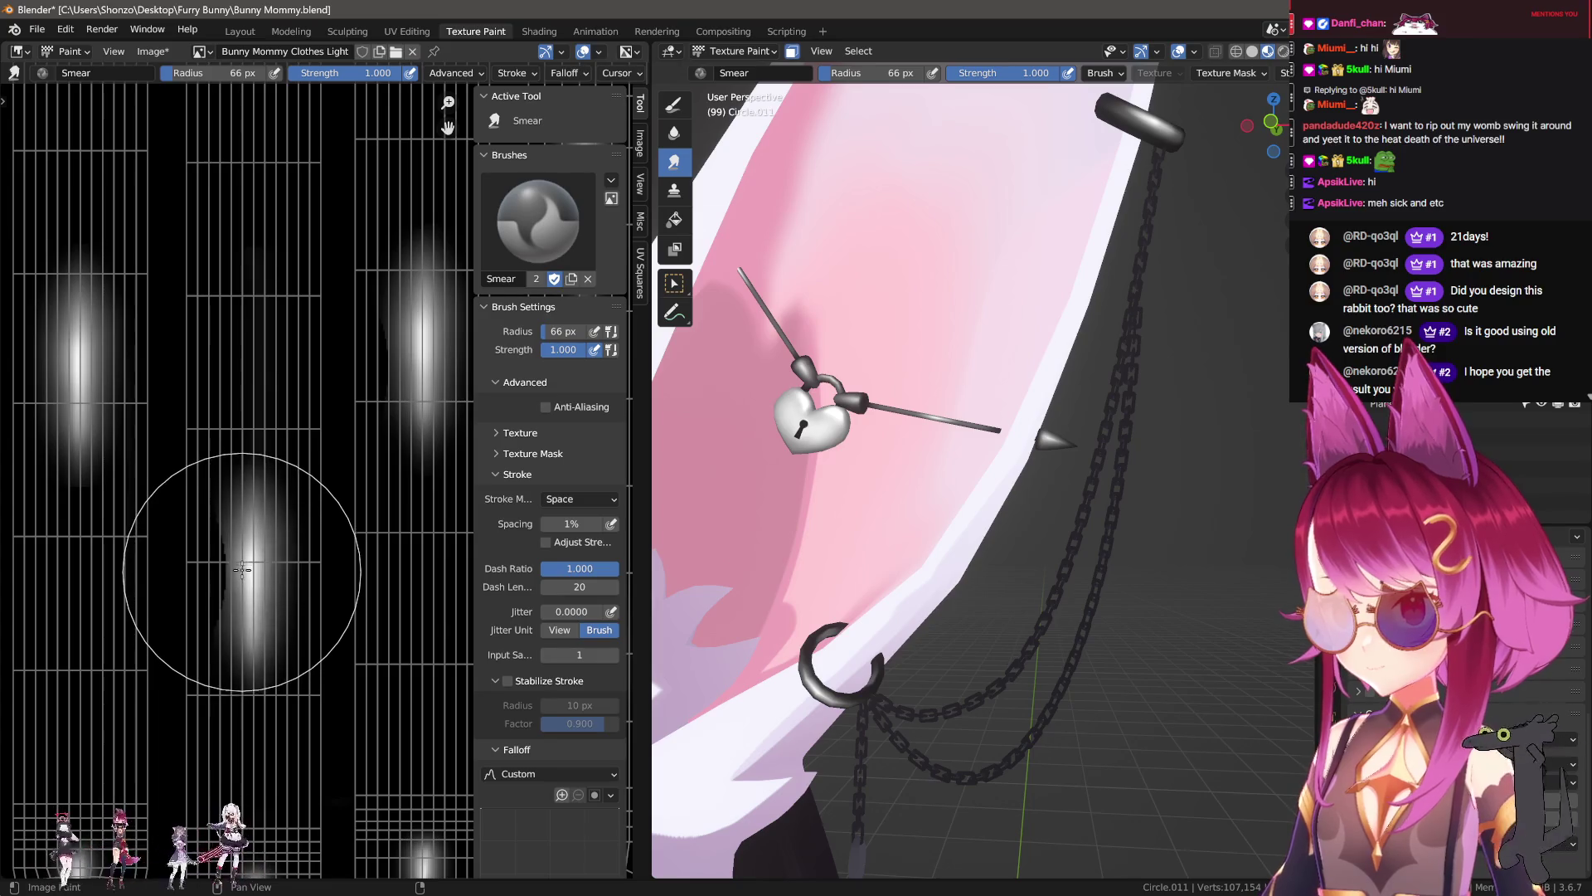
pyautogui.moveTo(243, 554); pyautogui.dragTo(228, 451, button='middle')
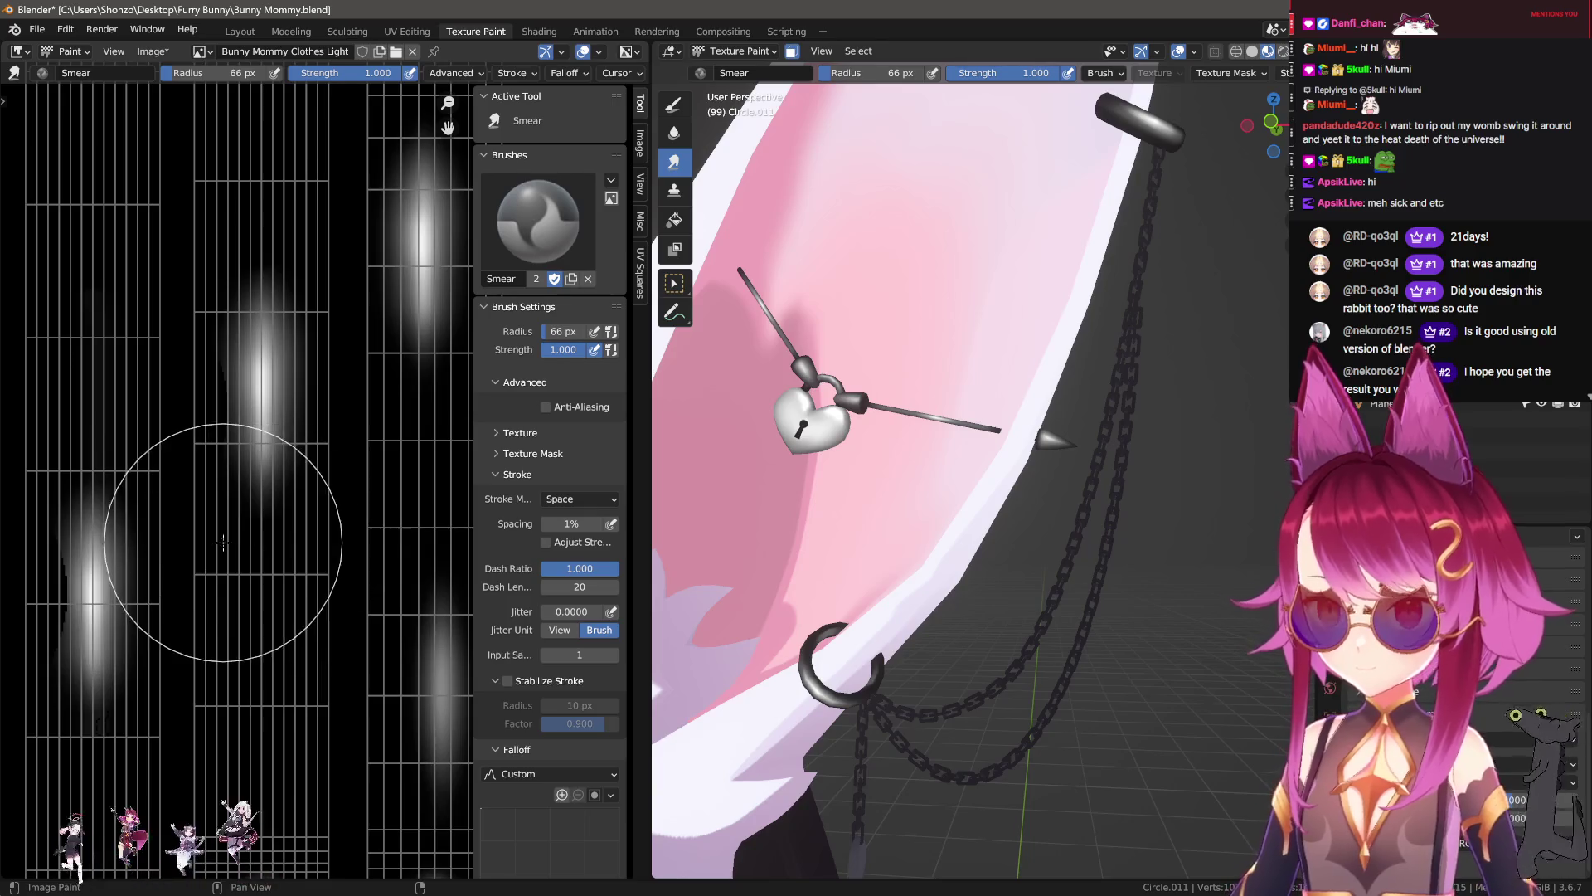
pyautogui.moveTo(235, 505); pyautogui.dragTo(264, 488, button='middle')
# Step: Set the stroke method to Line, strength 0.400, radius 58 px, and smear straight up a column
pyautogui.press('e')
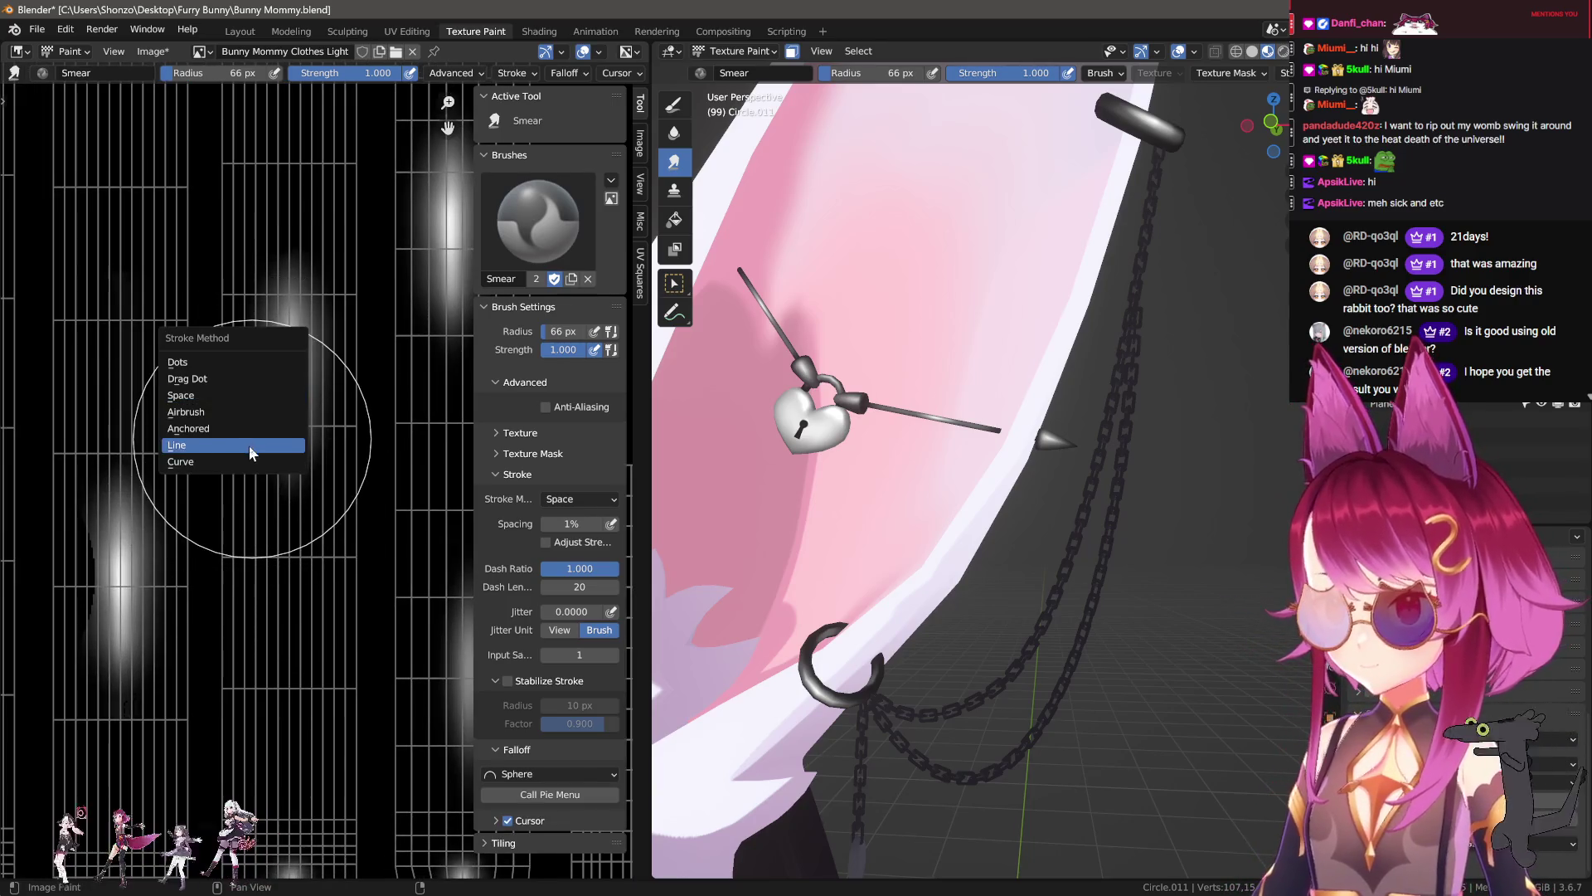
pyautogui.click(251, 452)
pyautogui.hotkey('shift', 'f')
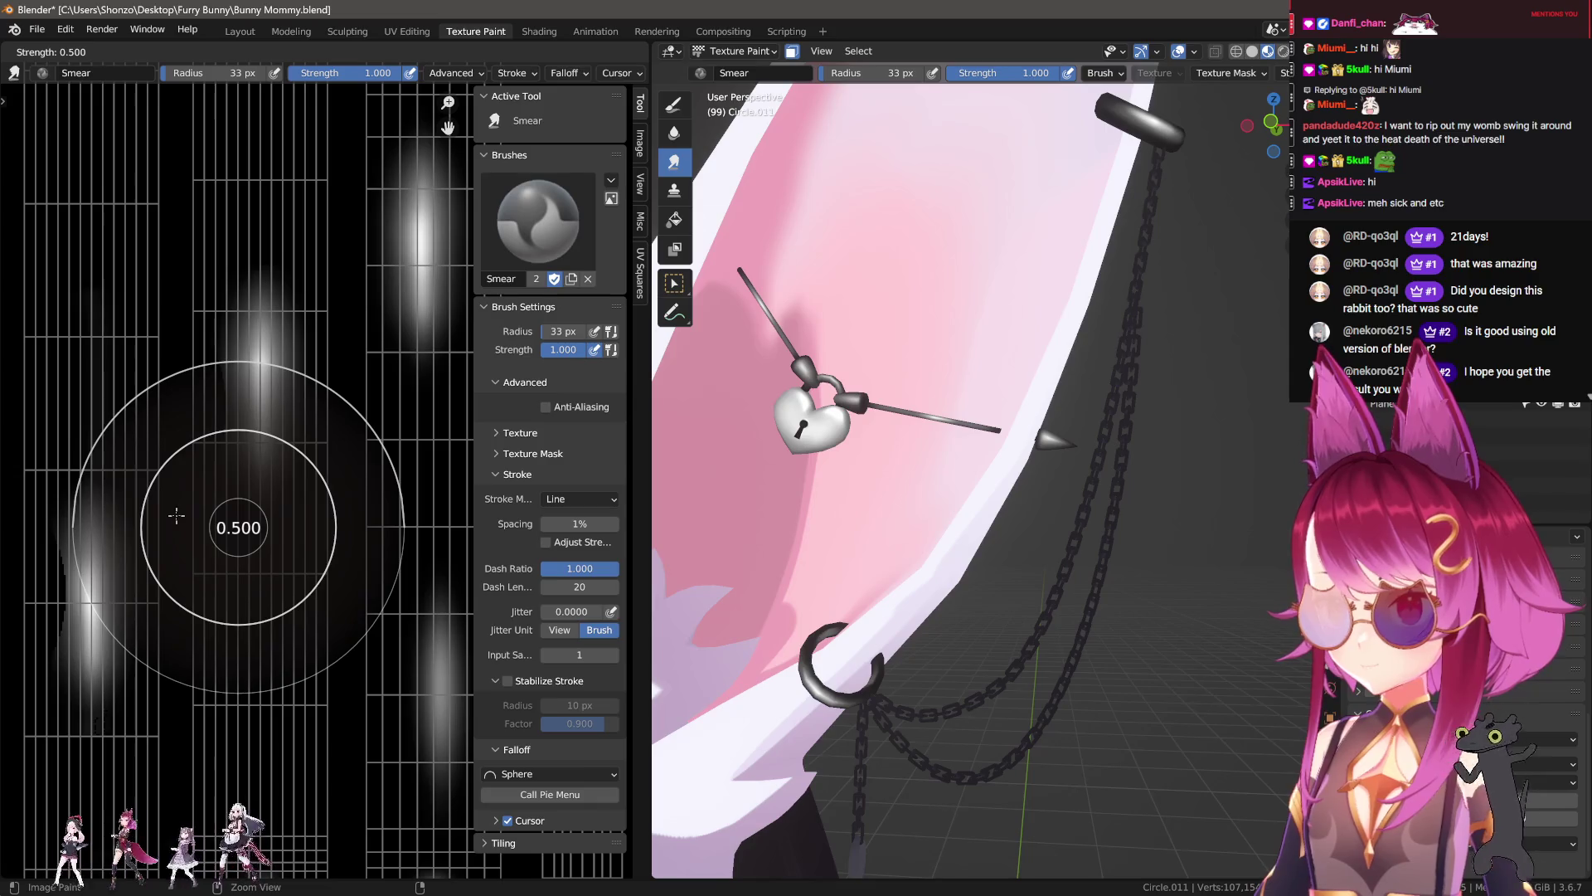
pyautogui.click(161, 515)
pyautogui.press('f')
pyautogui.click(195, 534)
pyautogui.moveTo(256, 558); pyautogui.dragTo(256, 618)
pyautogui.moveTo(275, 354); pyautogui.dragTo(286, 533, button='middle')
pyautogui.moveTo(290, 531); pyautogui.dragTo(278, 374)
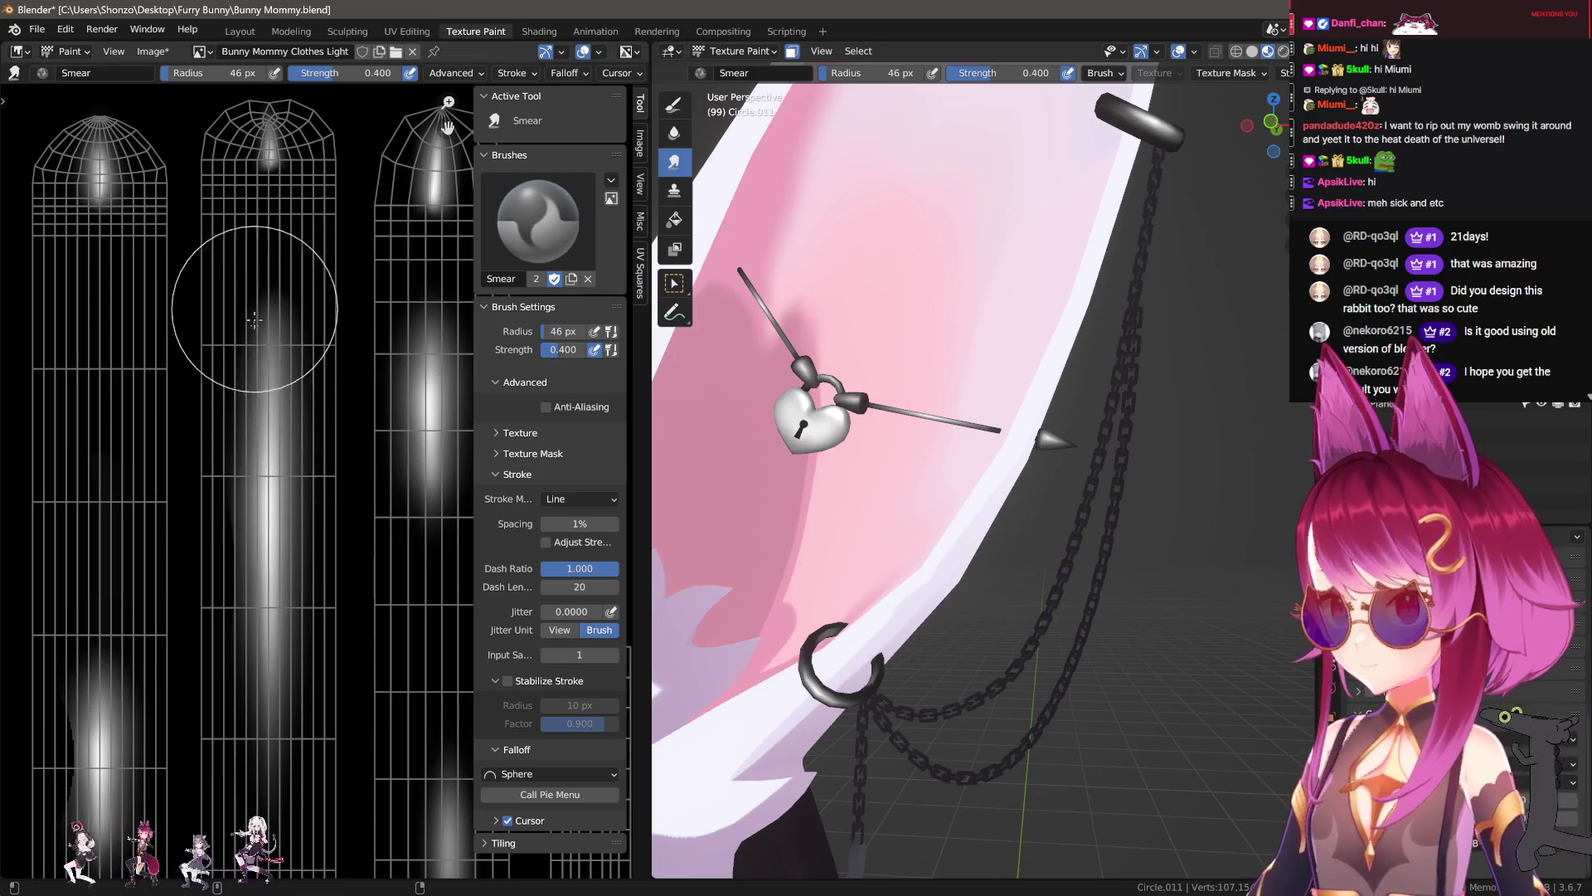
# Step: Lower the Smear strength to 0.300 and resize the brush to 53, then 44 px
pyautogui.hotkey('shift', 'f')
pyautogui.click(248, 389)
pyautogui.press('Escape')
pyautogui.press('f')
pyautogui.click(257, 298)
pyautogui.moveTo(281, 666); pyautogui.dragTo(258, 442, button='middle')
pyautogui.press('f')
pyautogui.click(246, 592)
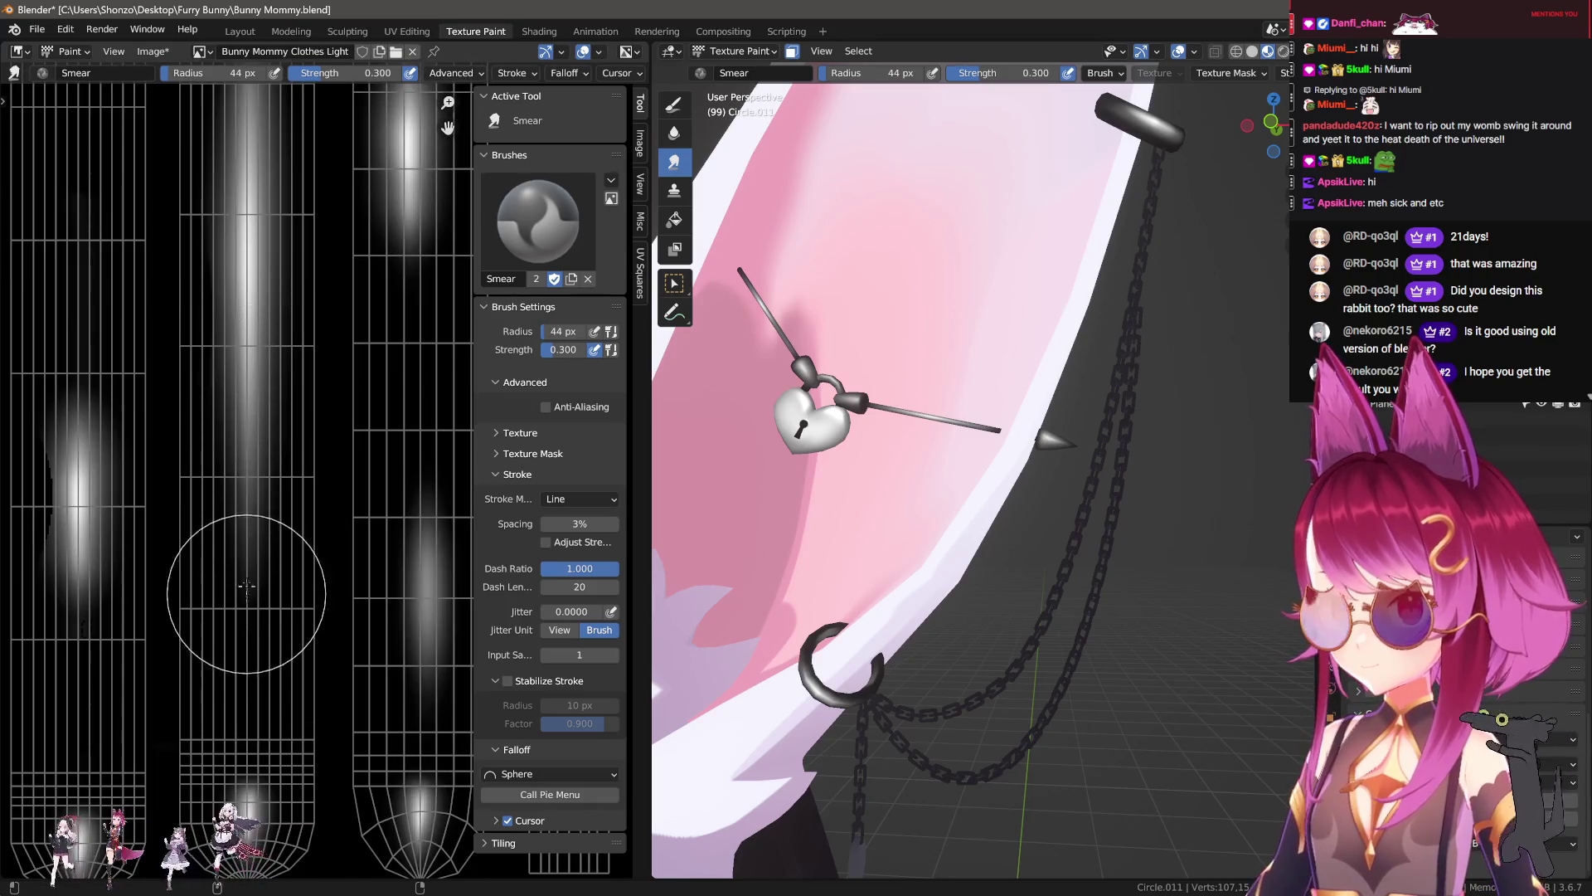
# Step: Smear the middle glow stripe taller and brighter with a 51 px brush
pyautogui.moveTo(228, 543); pyautogui.dragTo(203, 504, button='middle')
pyautogui.press('f')
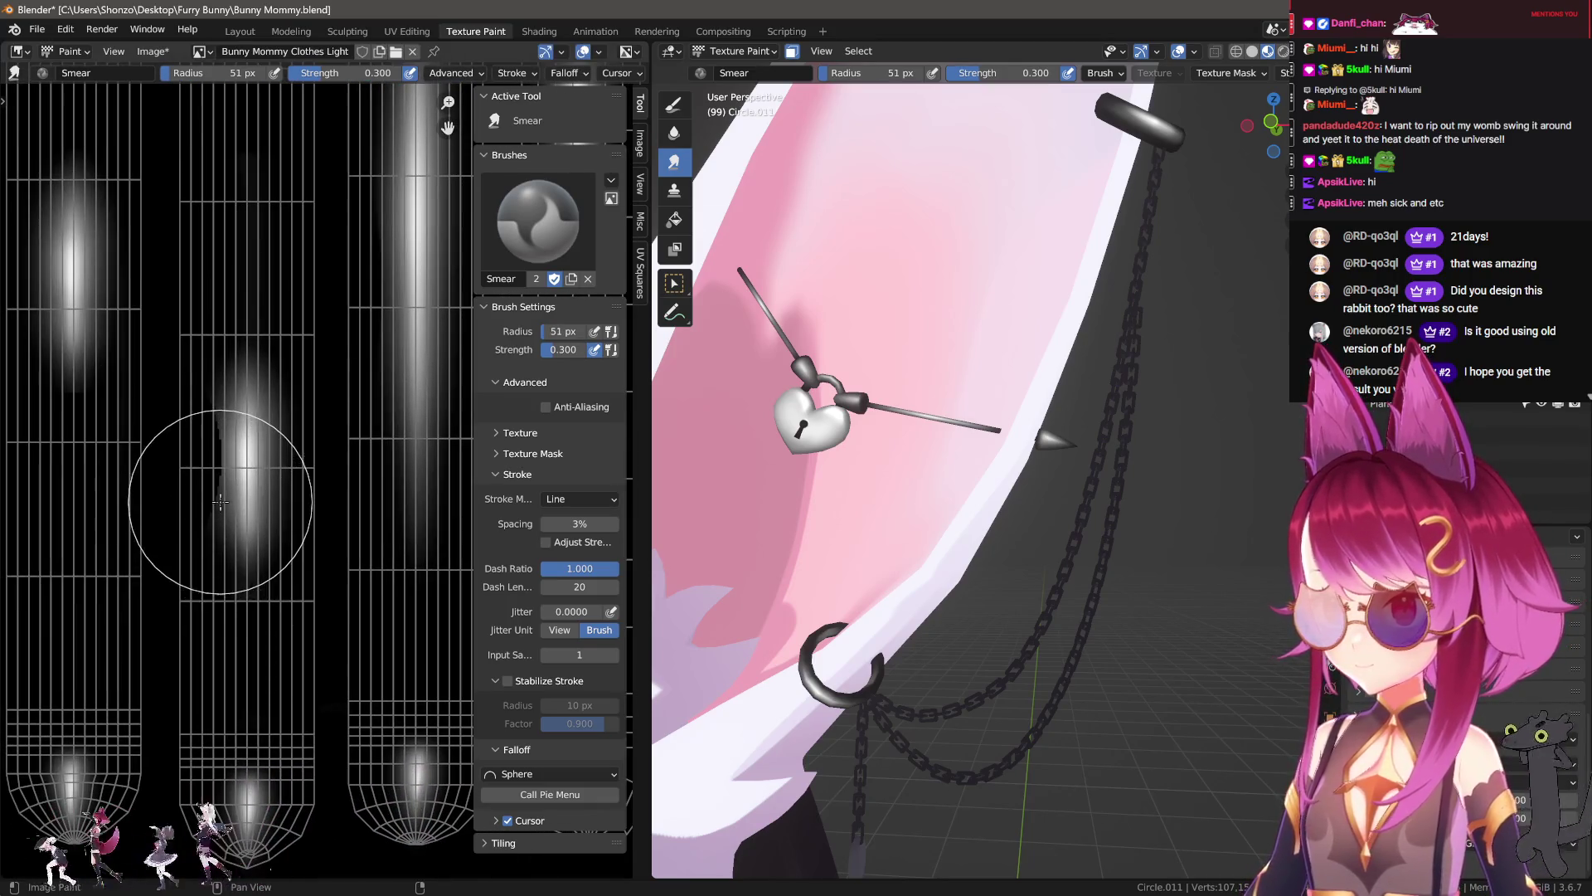
pyautogui.click(233, 527)
pyautogui.moveTo(233, 528)
pyautogui.mouseDown()
pyautogui.moveTo(231, 249)
pyautogui.moveTo(249, 548)
pyautogui.moveTo(247, 242)
pyautogui.moveTo(253, 609)
pyautogui.moveTo(261, 527)
pyautogui.moveTo(202, 195)
pyautogui.mouseUp()
pyautogui.scroll(2, 185, 409)
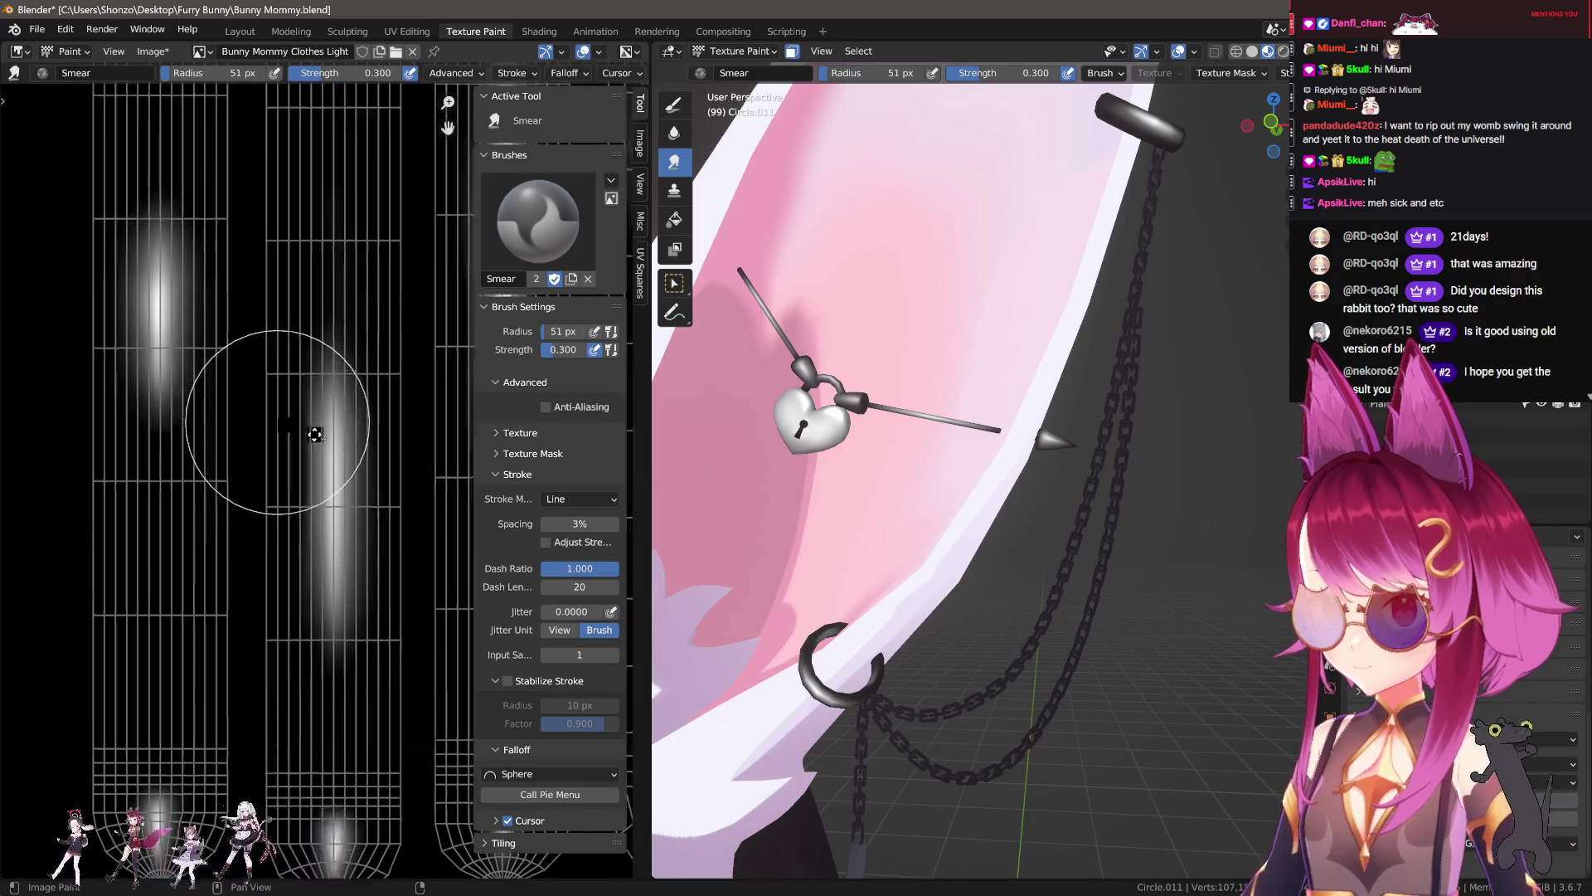
# Step: Smear the glow into a long vertical streak, then soften its top with a 53 px Smear brush
pyautogui.moveTo(1031, 348)
pyautogui.mouseDown(button='middle')
pyautogui.moveTo(1164, 408)
pyautogui.moveTo(1056, 665)
pyautogui.mouseUp(button='middle')
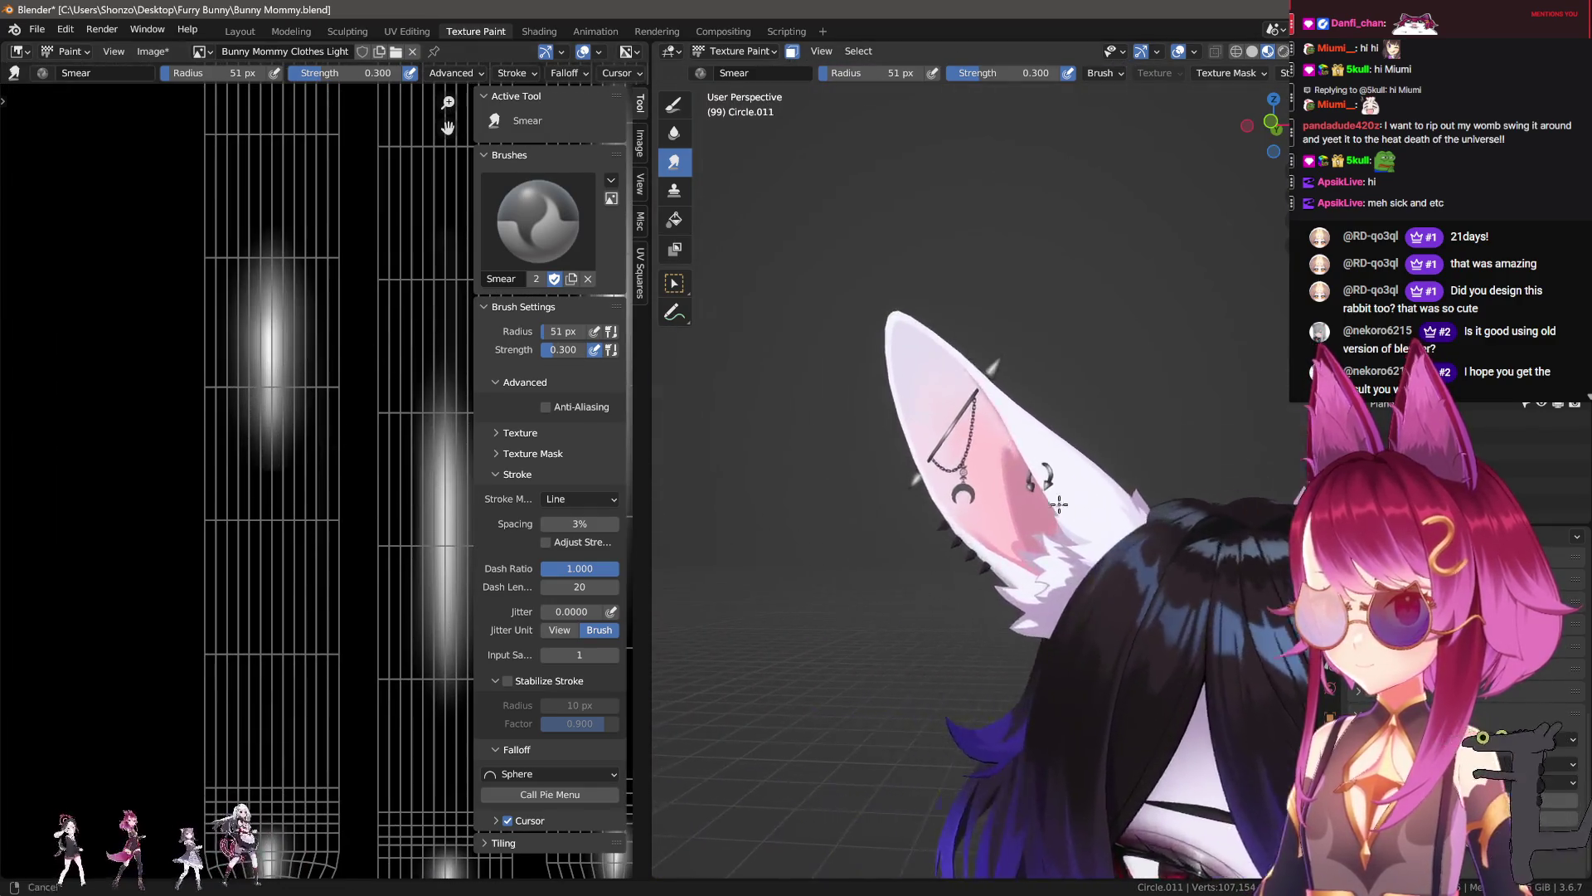
pyautogui.moveTo(267, 524); pyautogui.dragTo(288, 166)
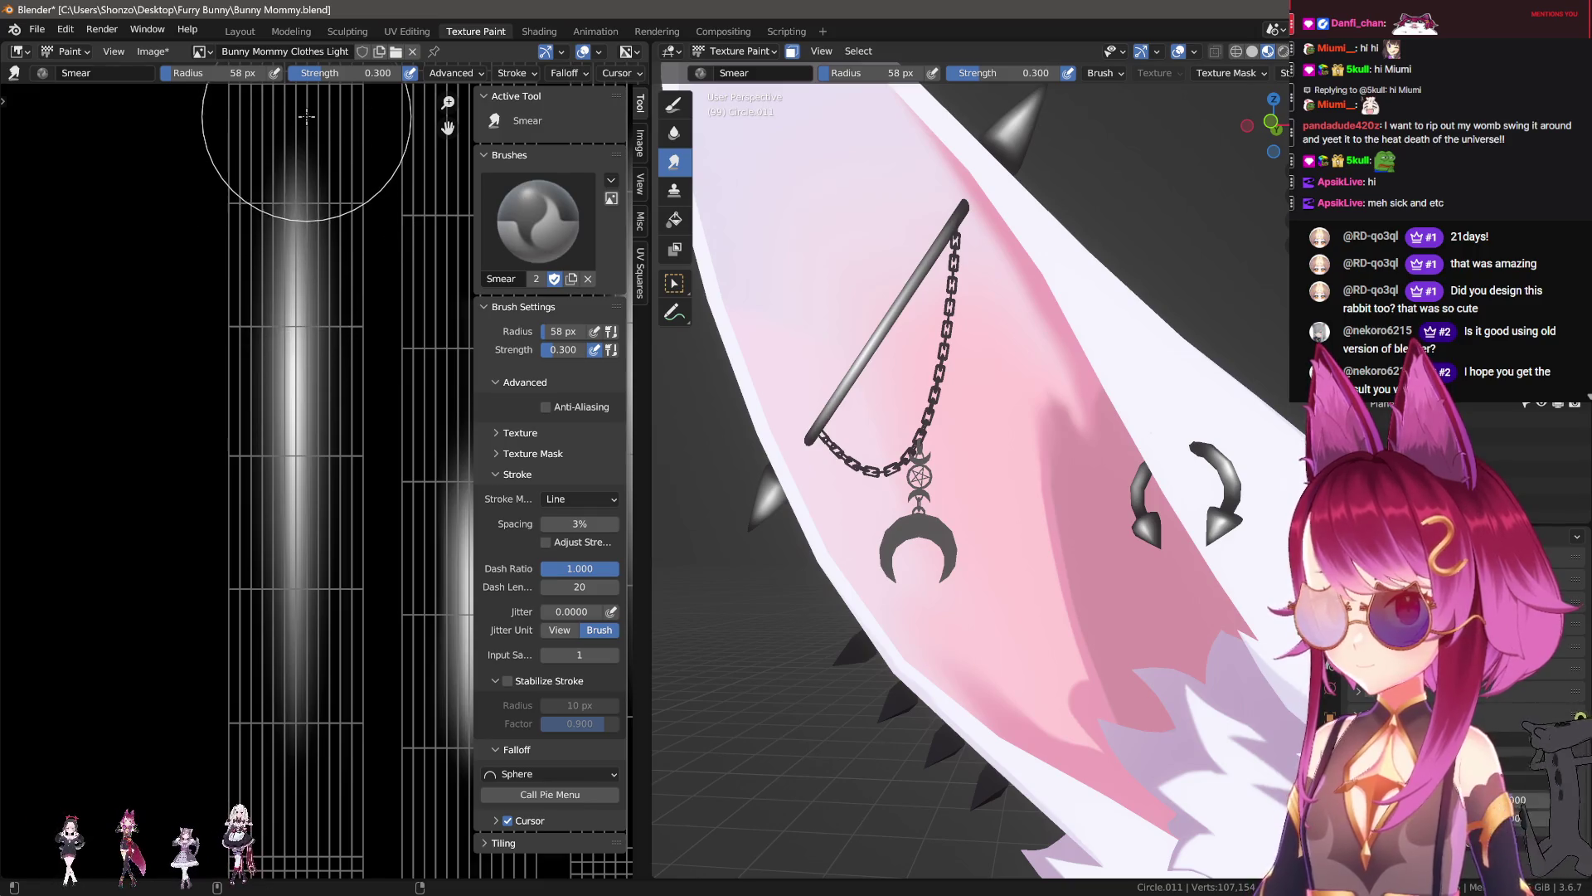
pyautogui.moveTo(274, 108); pyautogui.dragTo(311, 414, button='middle')
pyautogui.moveTo(314, 470); pyautogui.dragTo(318, 279)
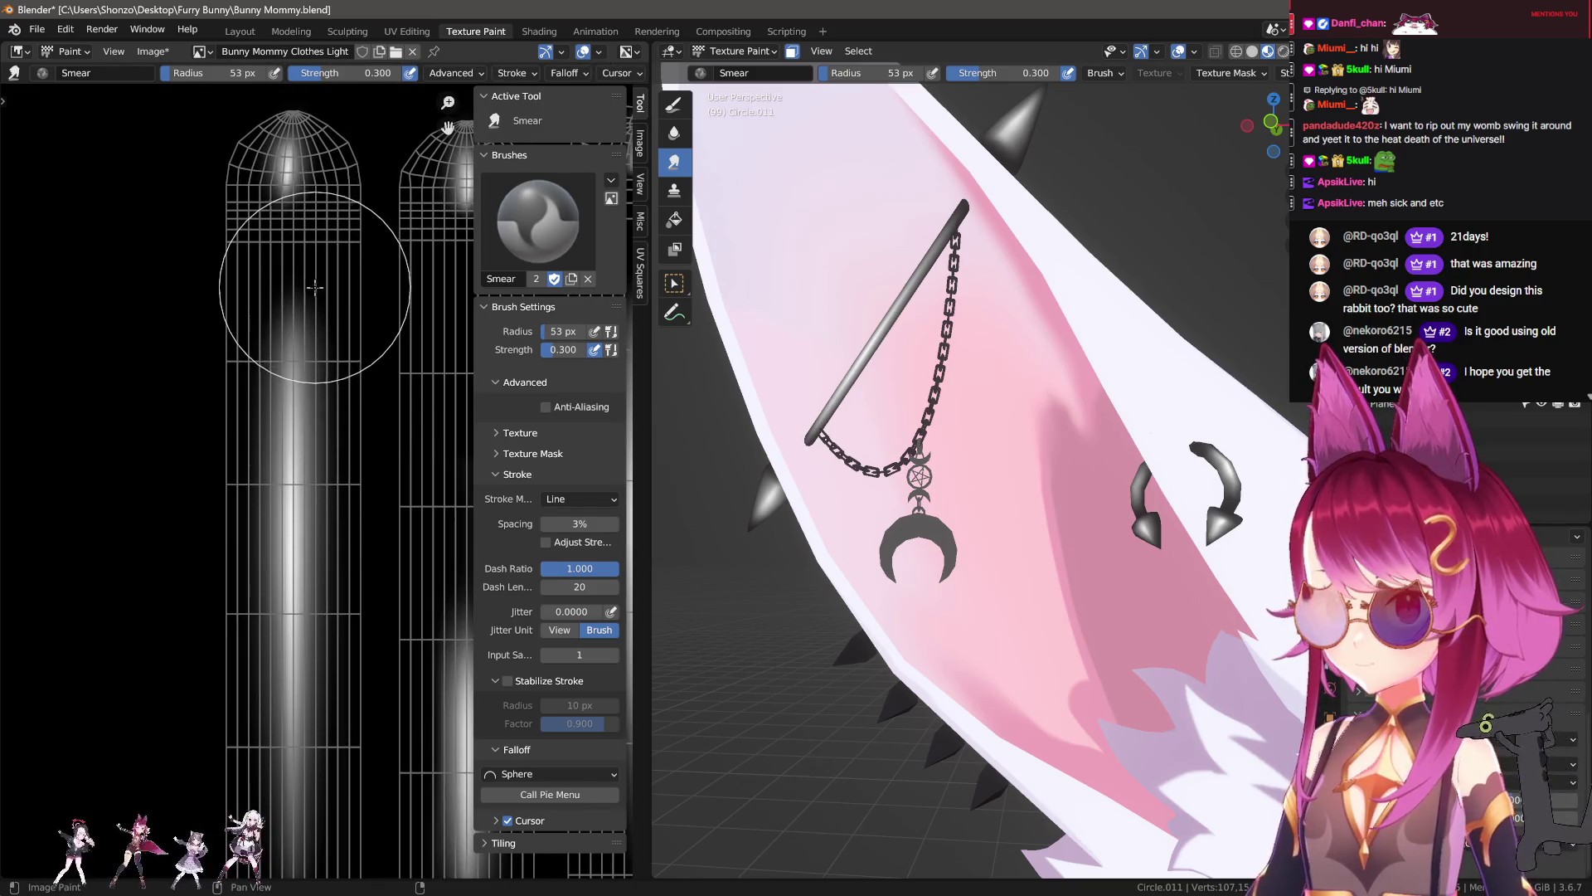
# Step: Orbit and zoom around the ear and head to check the smeared highlight from several angles
pyautogui.scroll(-5, 1078, 373)
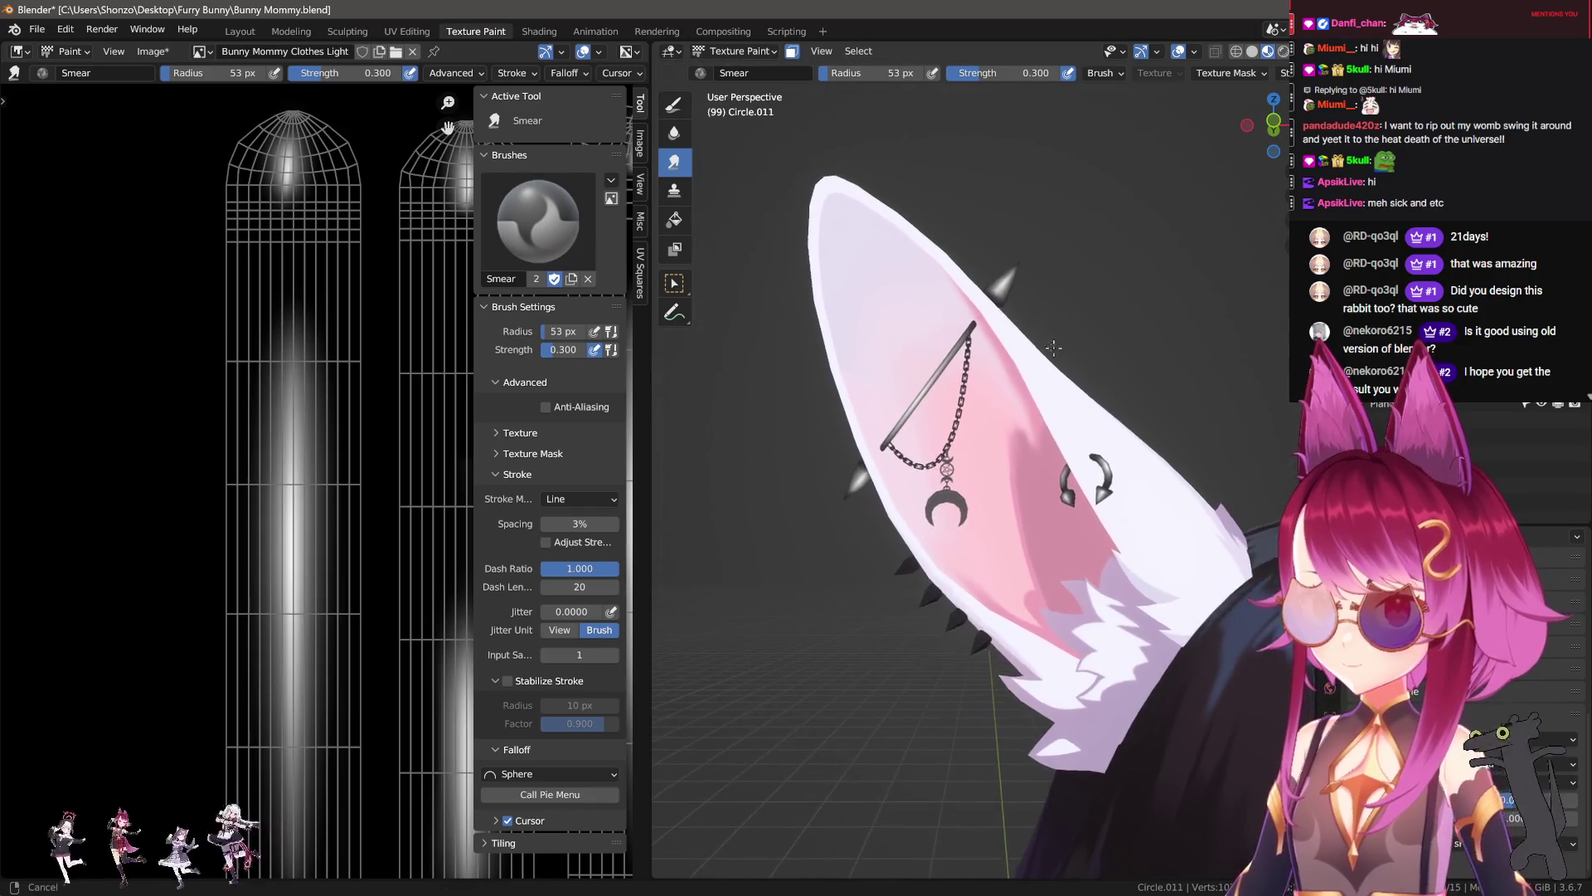
pyautogui.moveTo(1078, 373)
pyautogui.mouseDown(button='middle')
pyautogui.moveTo(1109, 388)
pyautogui.moveTo(978, 397)
pyautogui.moveTo(979, 412)
pyautogui.mouseUp(button='middle')
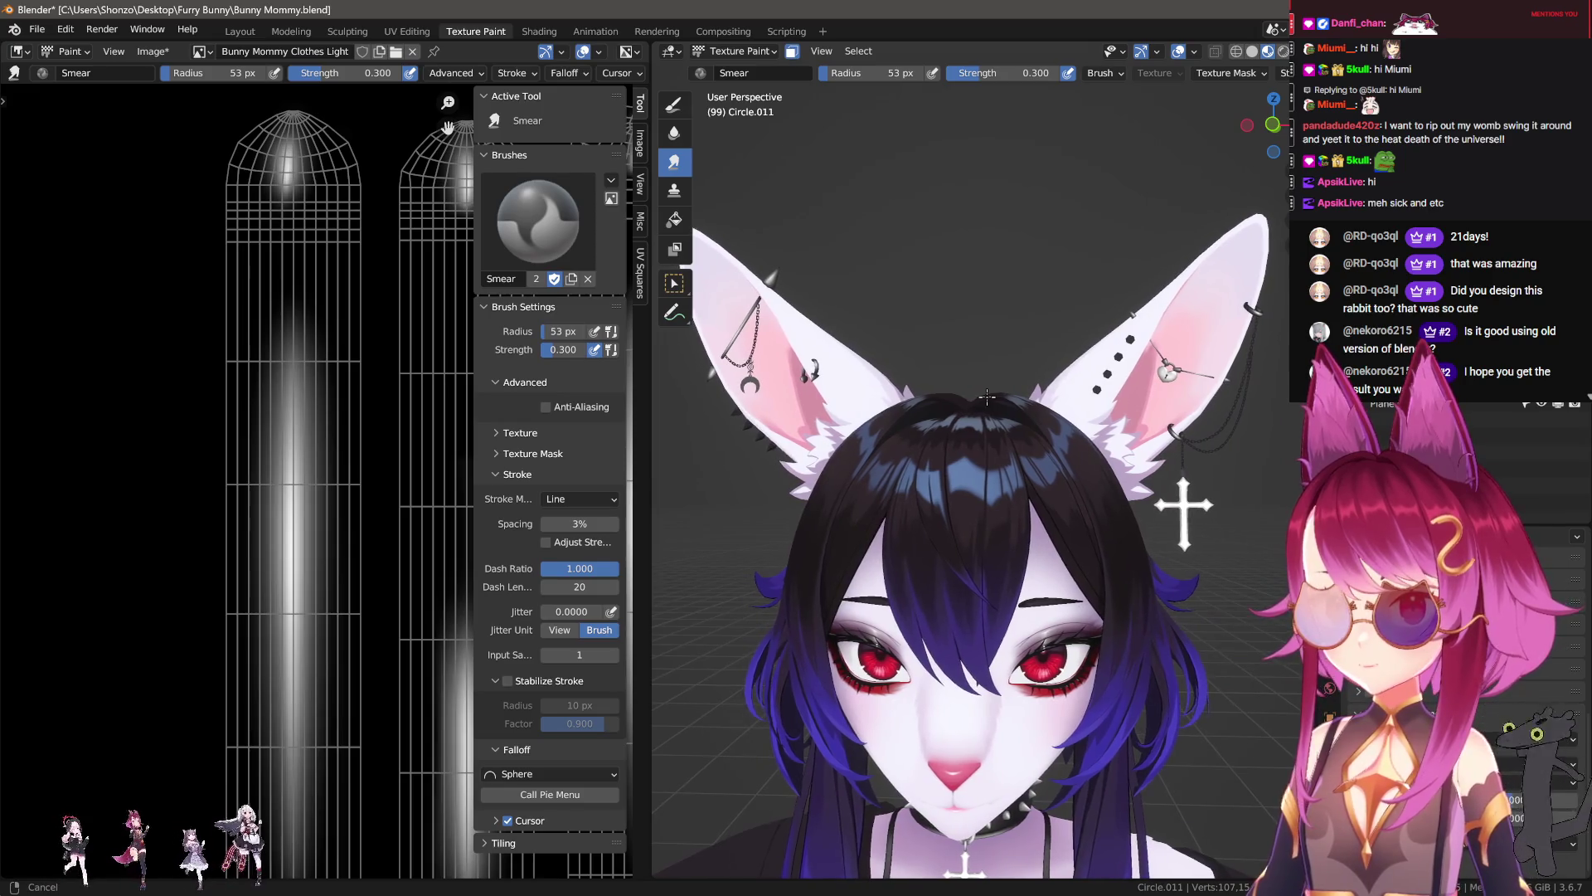
pyautogui.scroll(3, 979, 413)
pyautogui.scroll(3, 979, 412)
pyautogui.scroll(2, 986, 528)
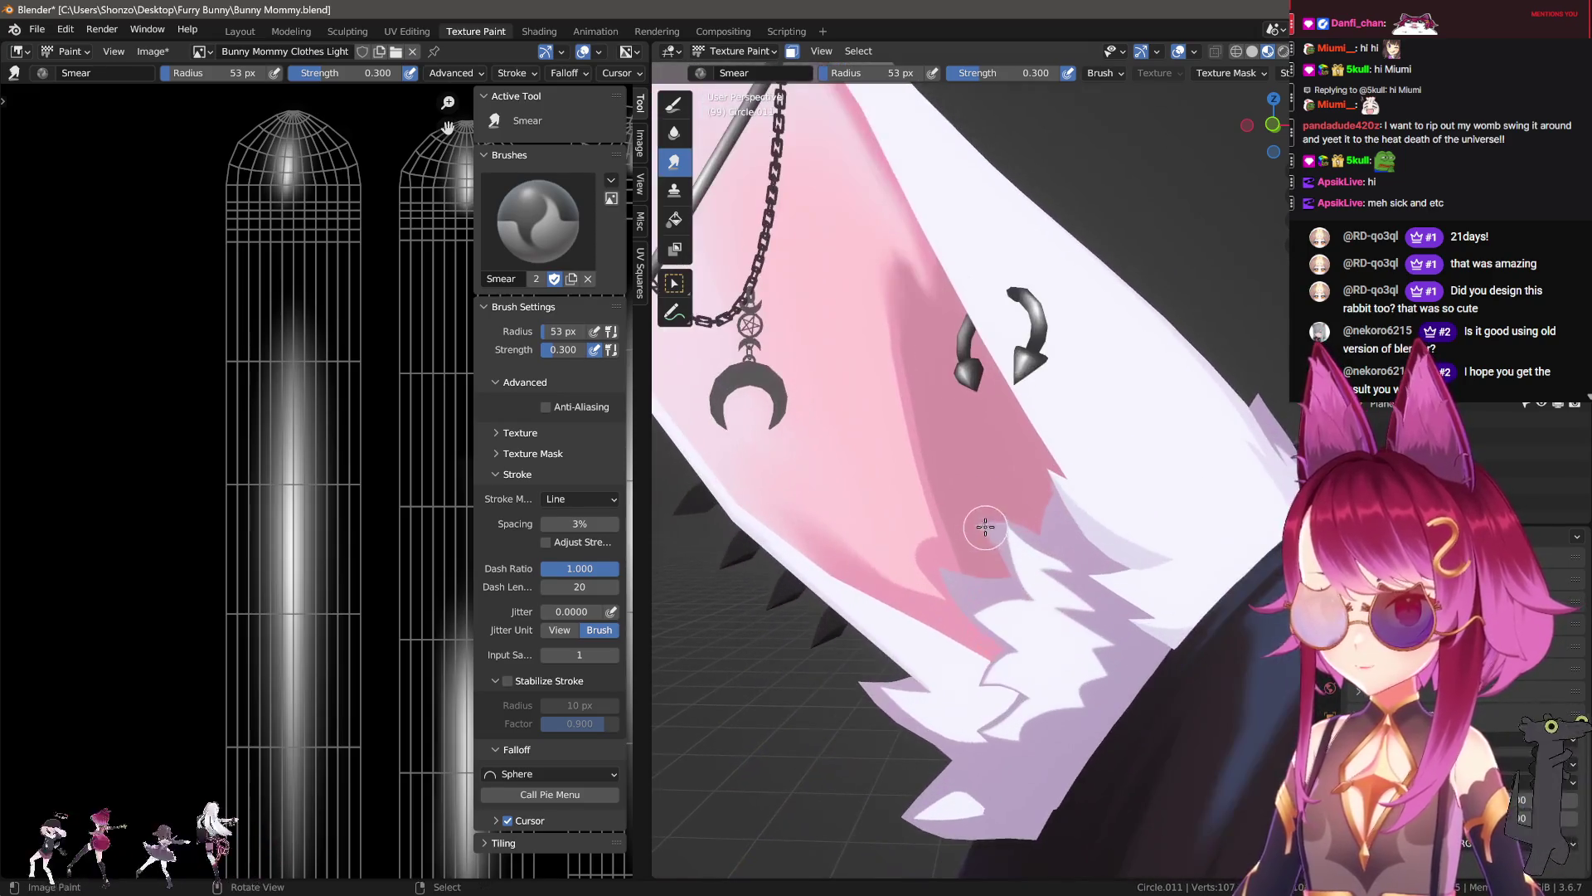
pyautogui.scroll(-1, 949, 479)
pyautogui.scroll(-1, 948, 479)
pyautogui.scroll(-2, 398, 465)
pyautogui.scroll(-2, 287, 458)
pyautogui.scroll(4, 465, 464)
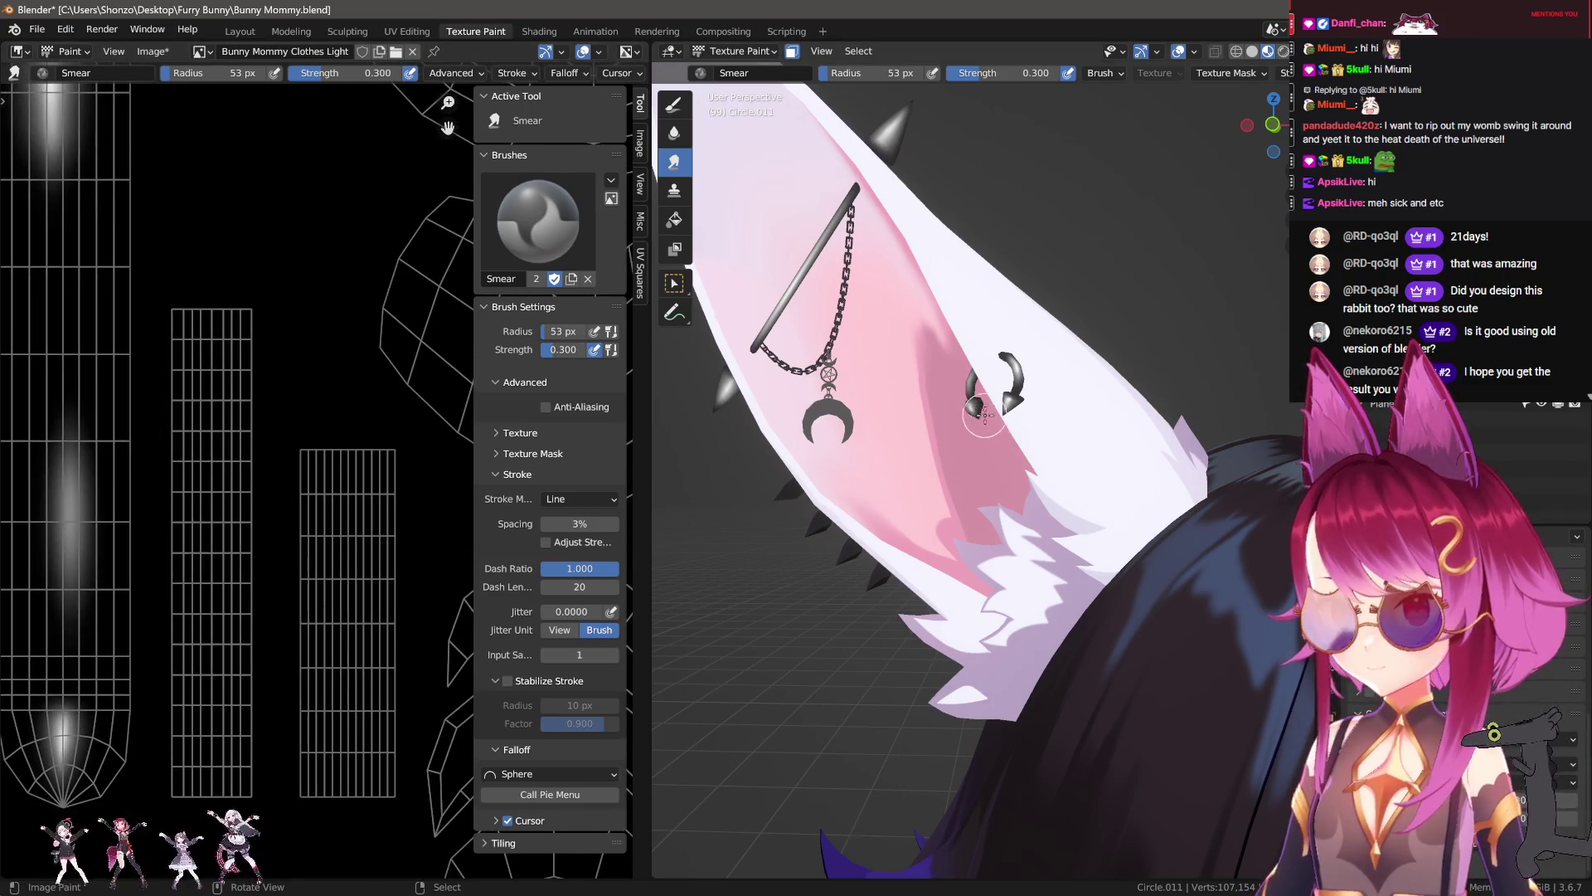
pyautogui.scroll(-4, 938, 400)
pyautogui.moveTo(1142, 434)
pyautogui.mouseDown(button='middle')
pyautogui.moveTo(996, 441)
pyautogui.moveTo(959, 509)
pyautogui.mouseUp(button='middle')
pyautogui.scroll(3, 996, 441)
pyautogui.scroll(2, 996, 441)
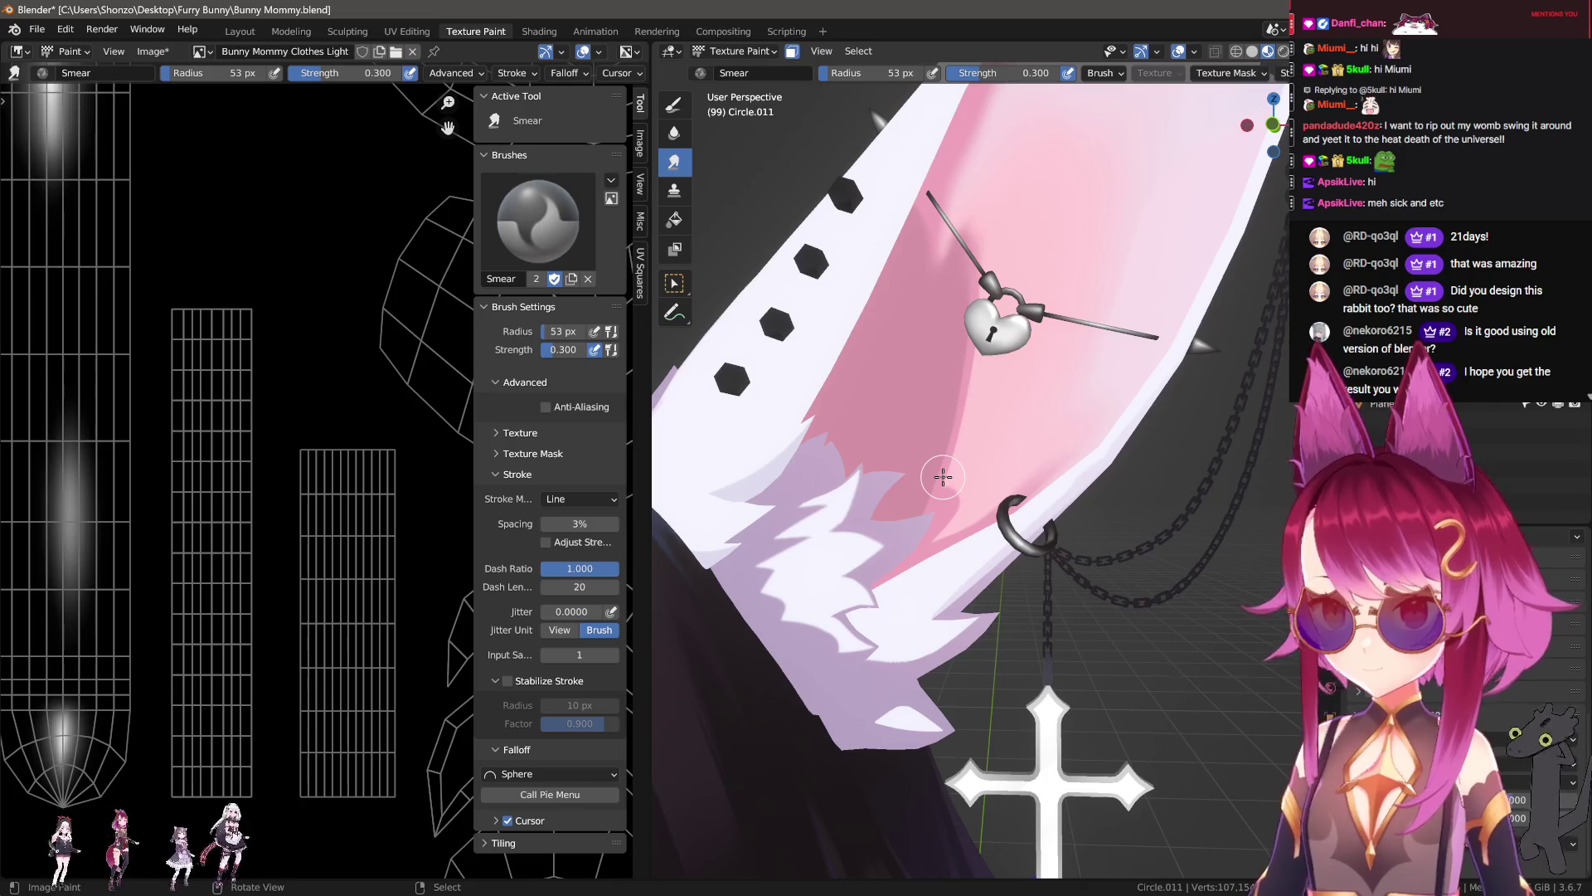
pyautogui.scroll(-2, 120, 416)
pyautogui.scroll(-2, 121, 416)
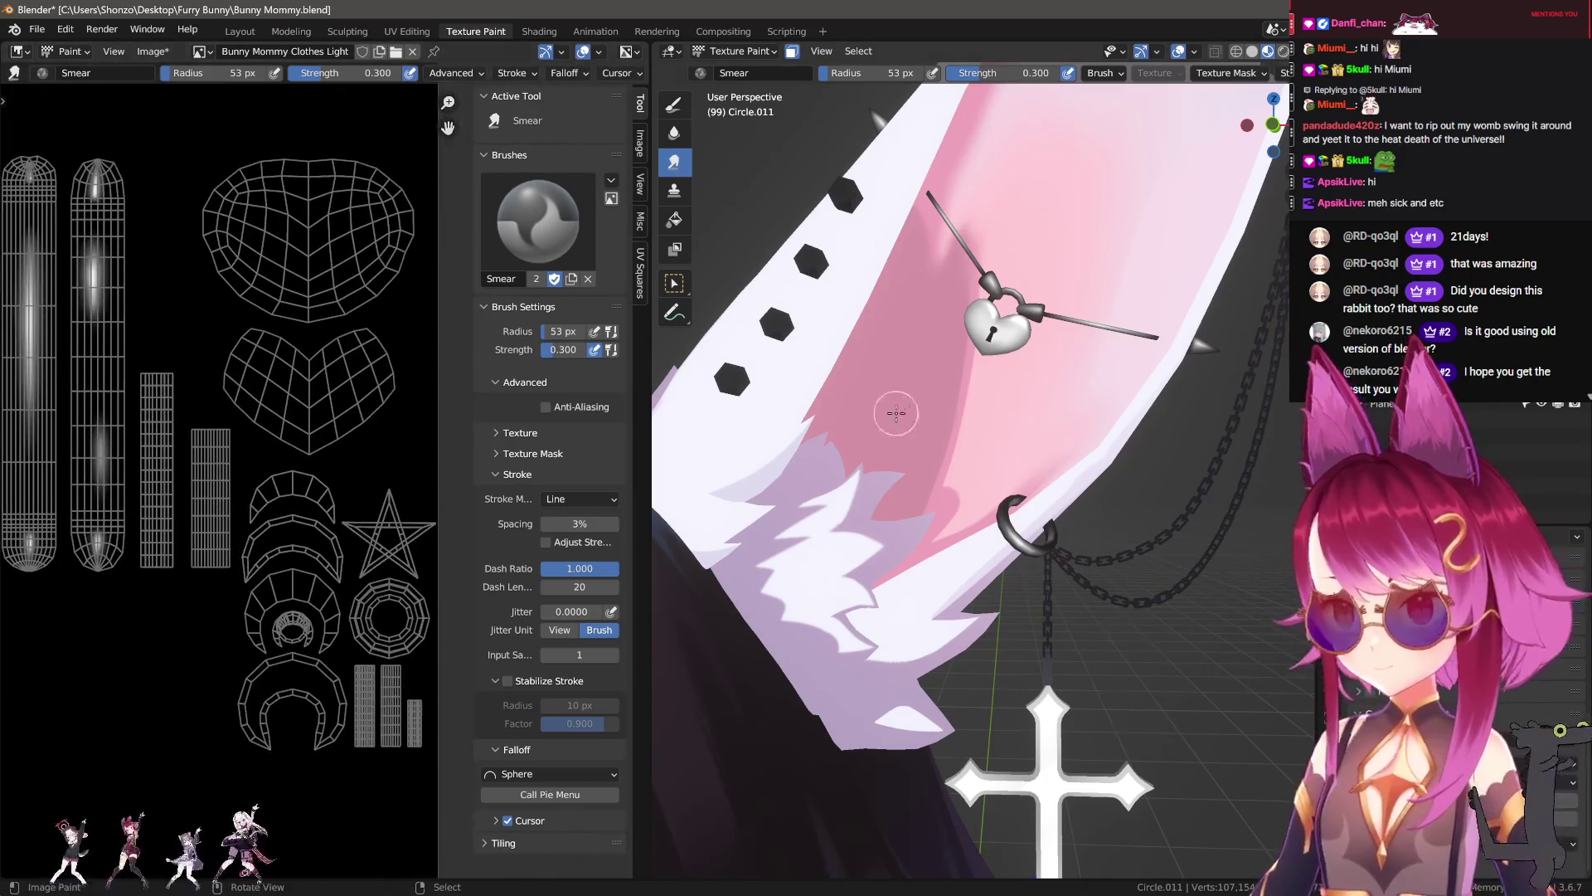
# Step: Switch the paint texture slot from Bunny Mommy Clothes Light 2 to Bunny Mommy Clothes
pyautogui.press('n')
pyautogui.click(1180, 212)
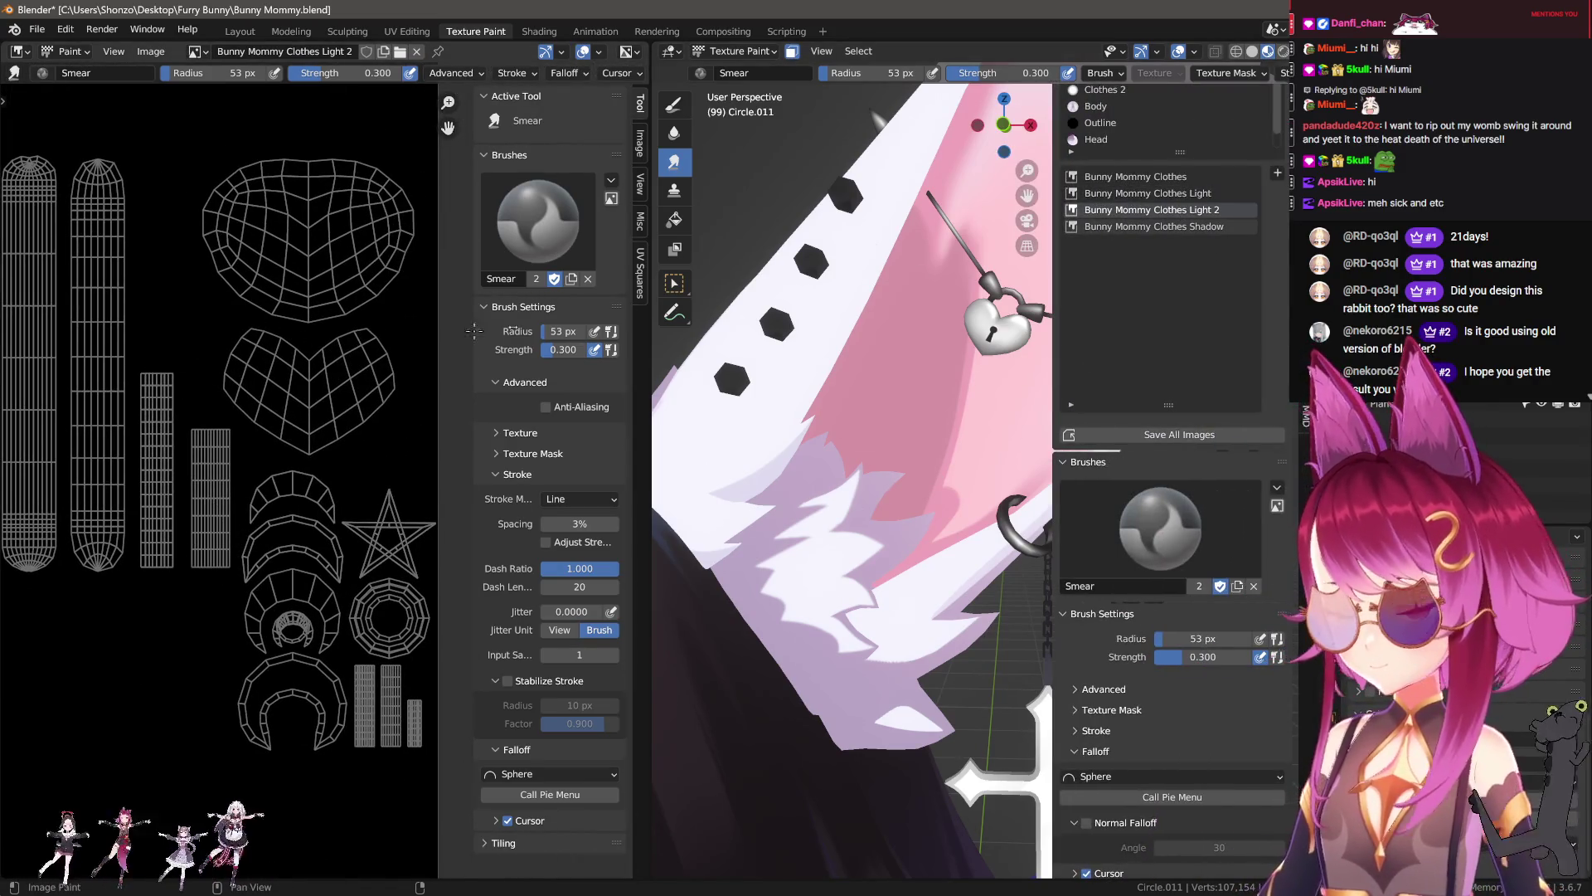
pyautogui.click(1135, 177)
pyautogui.scroll(-1, 273, 423)
pyautogui.scroll(-2, 332, 505)
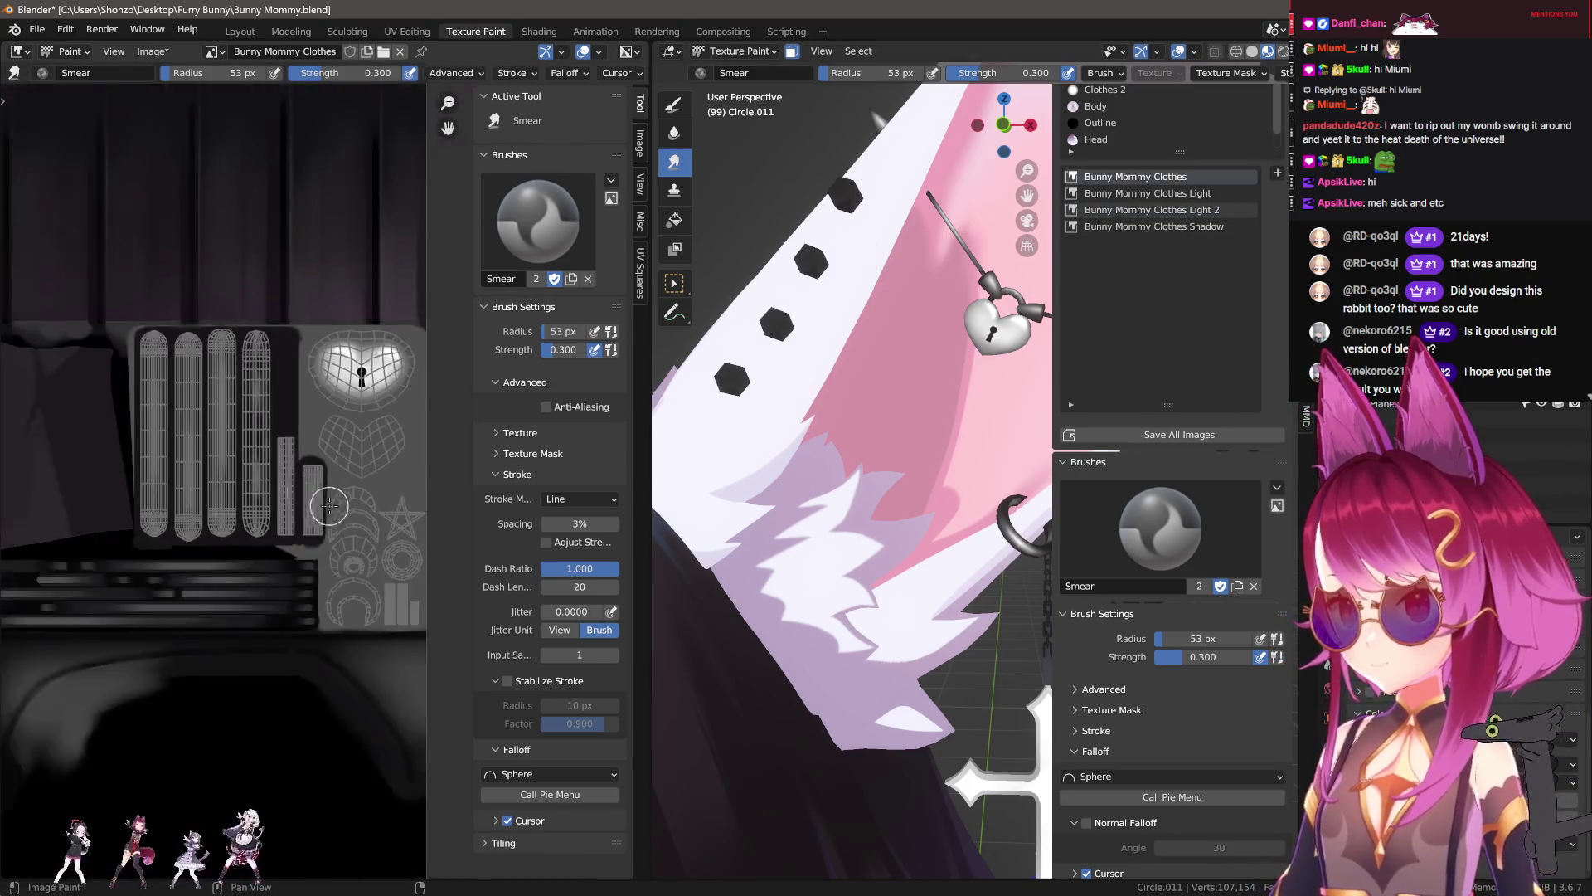
pyautogui.press('n')
pyautogui.scroll(2, 259, 480)
pyautogui.scroll(2, 170, 484)
pyautogui.scroll(2, 146, 475)
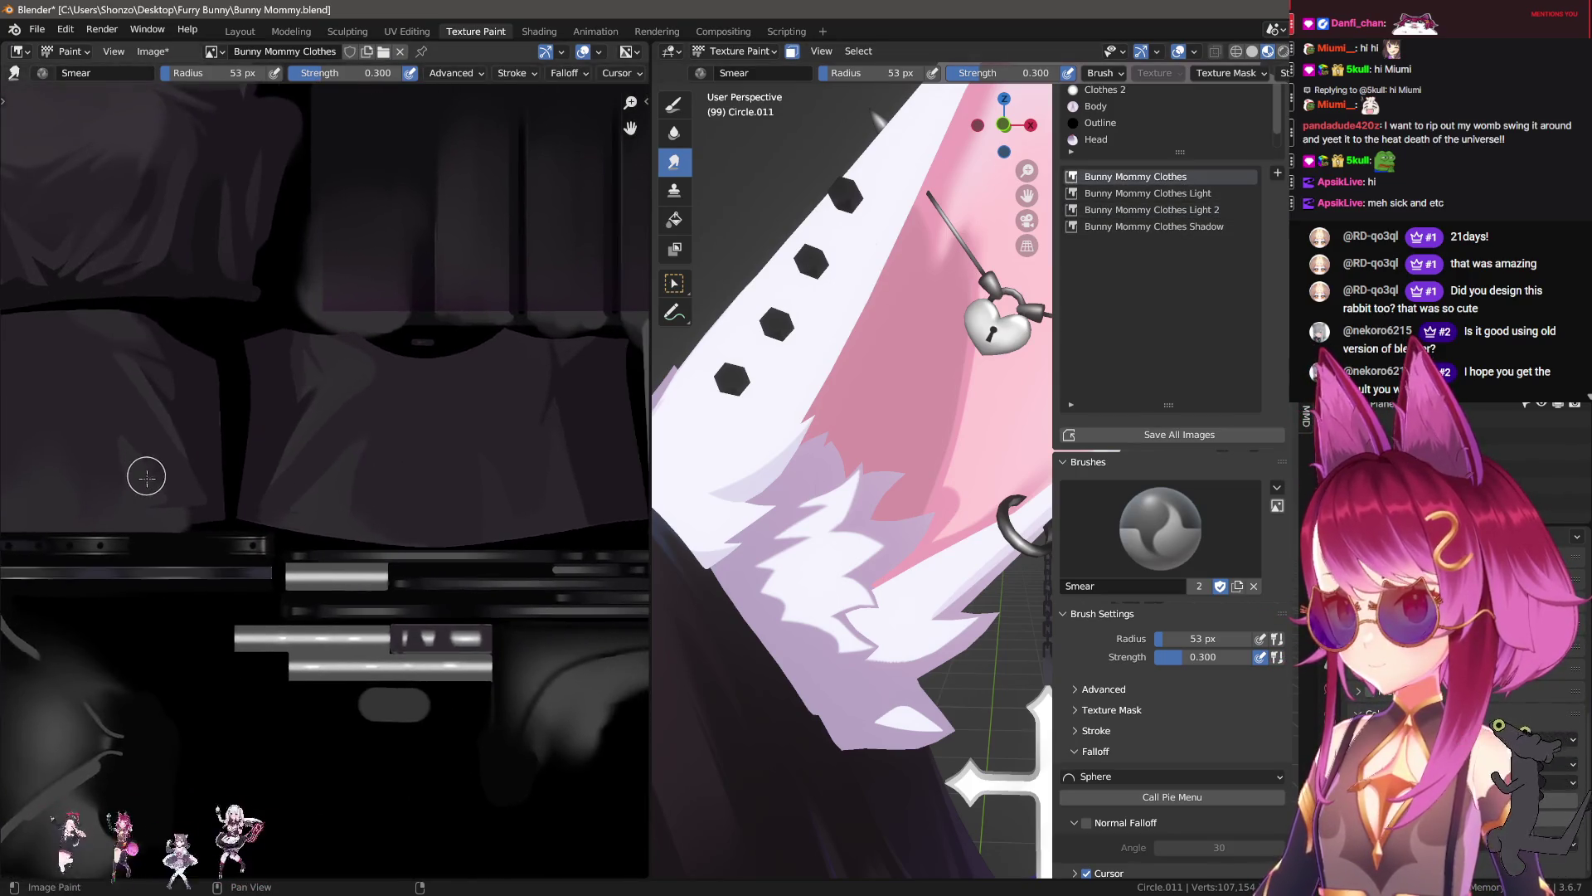
pyautogui.scroll(-3, 146, 475)
# Step: Switch the brush from Smear to TexDraw and bring the heart lock and ring into view
pyautogui.moveTo(238, 533)
pyautogui.mouseDown(button='middle')
pyautogui.moveTo(242, 511)
pyautogui.moveTo(348, 463)
pyautogui.moveTo(112, 523)
pyautogui.moveTo(50, 558)
pyautogui.moveTo(429, 532)
pyautogui.mouseUp(button='middle')
pyautogui.scroll(2, 238, 473)
pyautogui.scroll(-3, 112, 524)
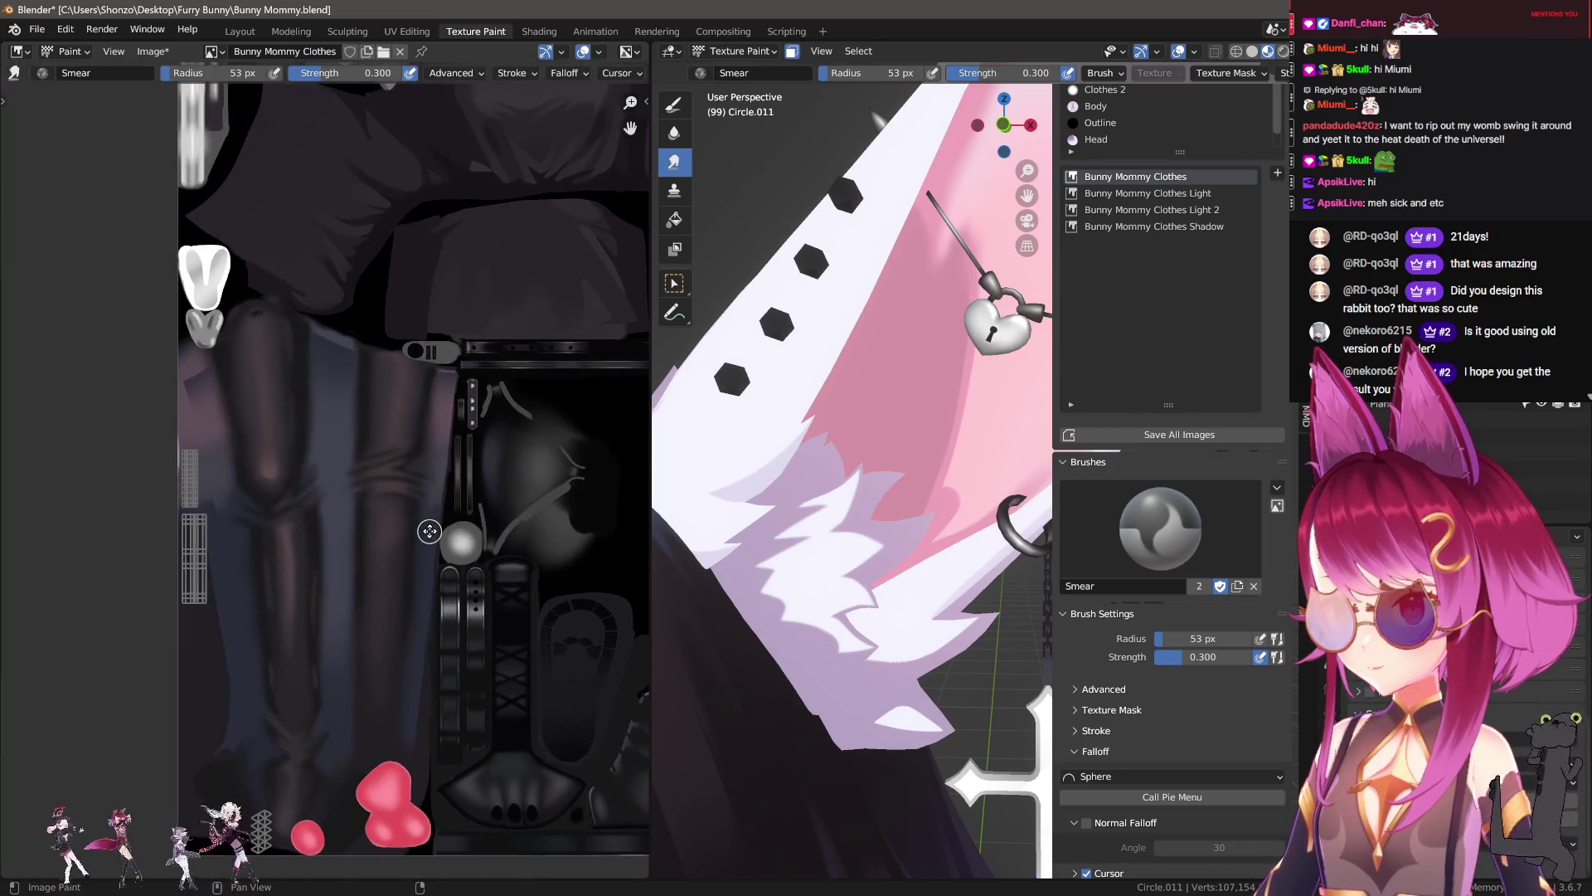
pyautogui.scroll(6, 240, 541)
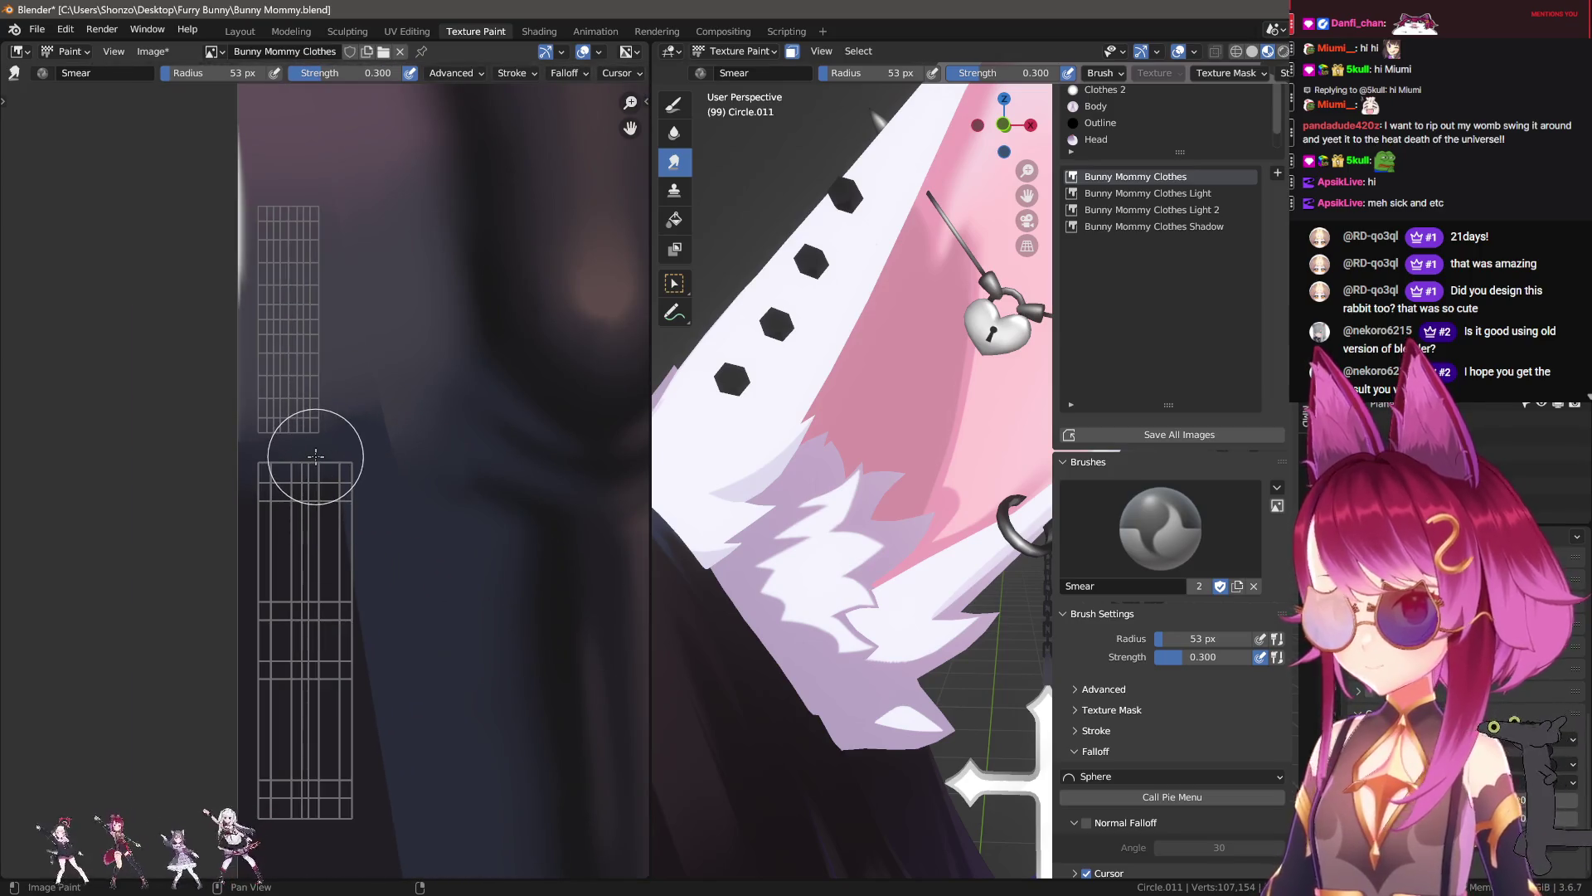
pyautogui.press('1')
pyautogui.moveTo(267, 331); pyautogui.dragTo(294, 497, button='middle')
pyautogui.moveTo(869, 422)
pyautogui.mouseDown(button='middle')
pyautogui.moveTo(870, 454)
pyautogui.moveTo(933, 543)
pyautogui.moveTo(830, 348)
pyautogui.mouseUp(button='middle')
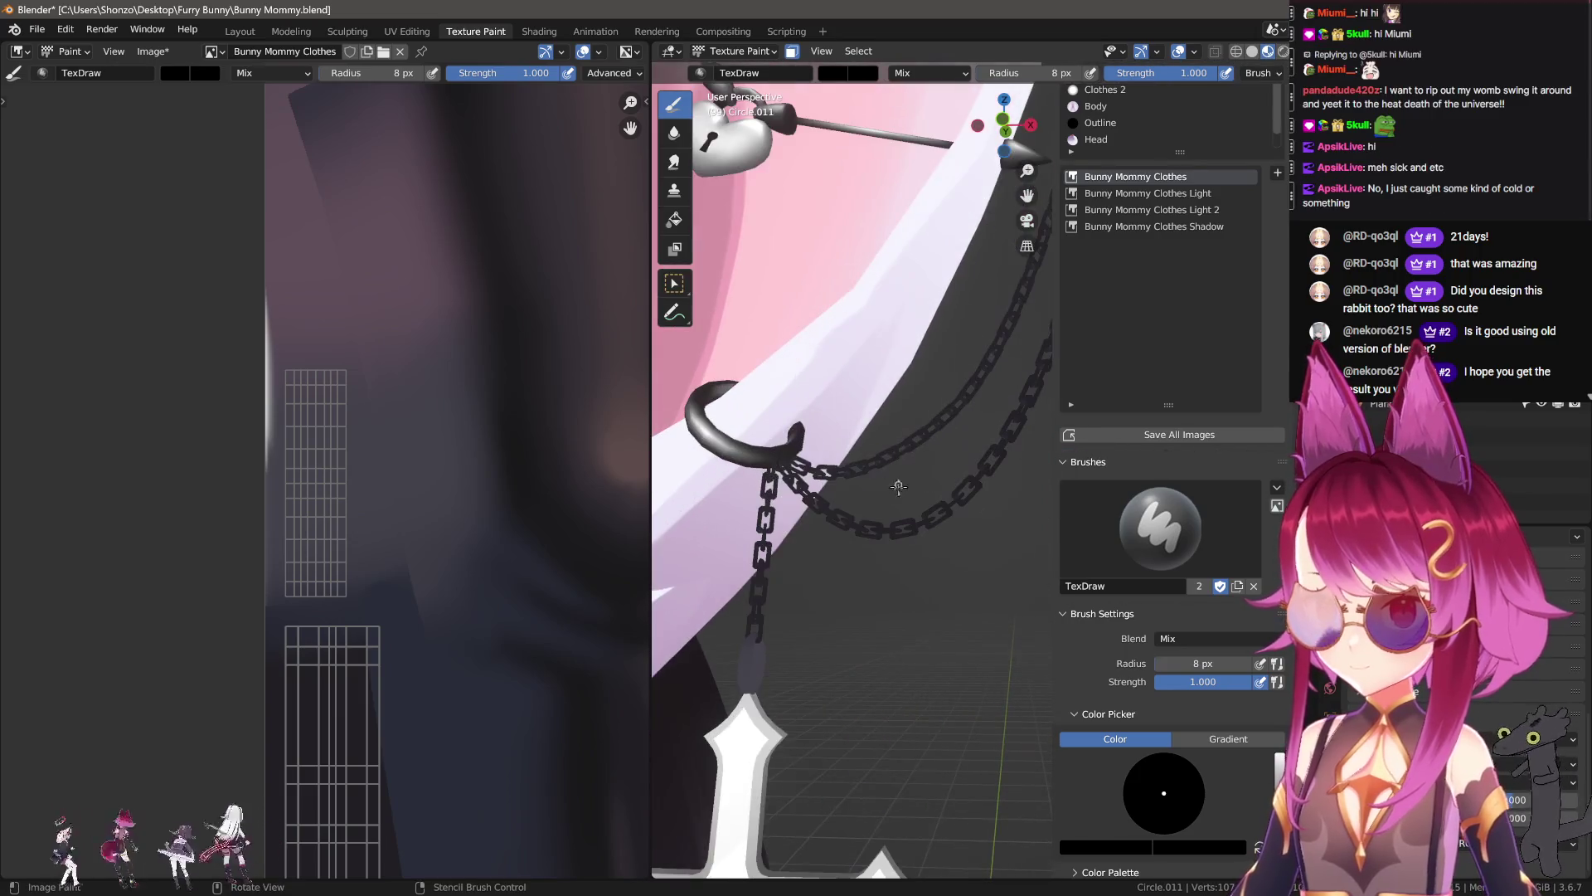
# Step: Hide the sidebar, turn the view toward the ring and chains, and open UV Editing
pyautogui.press('n')
pyautogui.moveTo(299, 618)
pyautogui.mouseDown(button='middle')
pyautogui.moveTo(270, 527)
pyautogui.moveTo(276, 472)
pyautogui.mouseUp(button='middle')
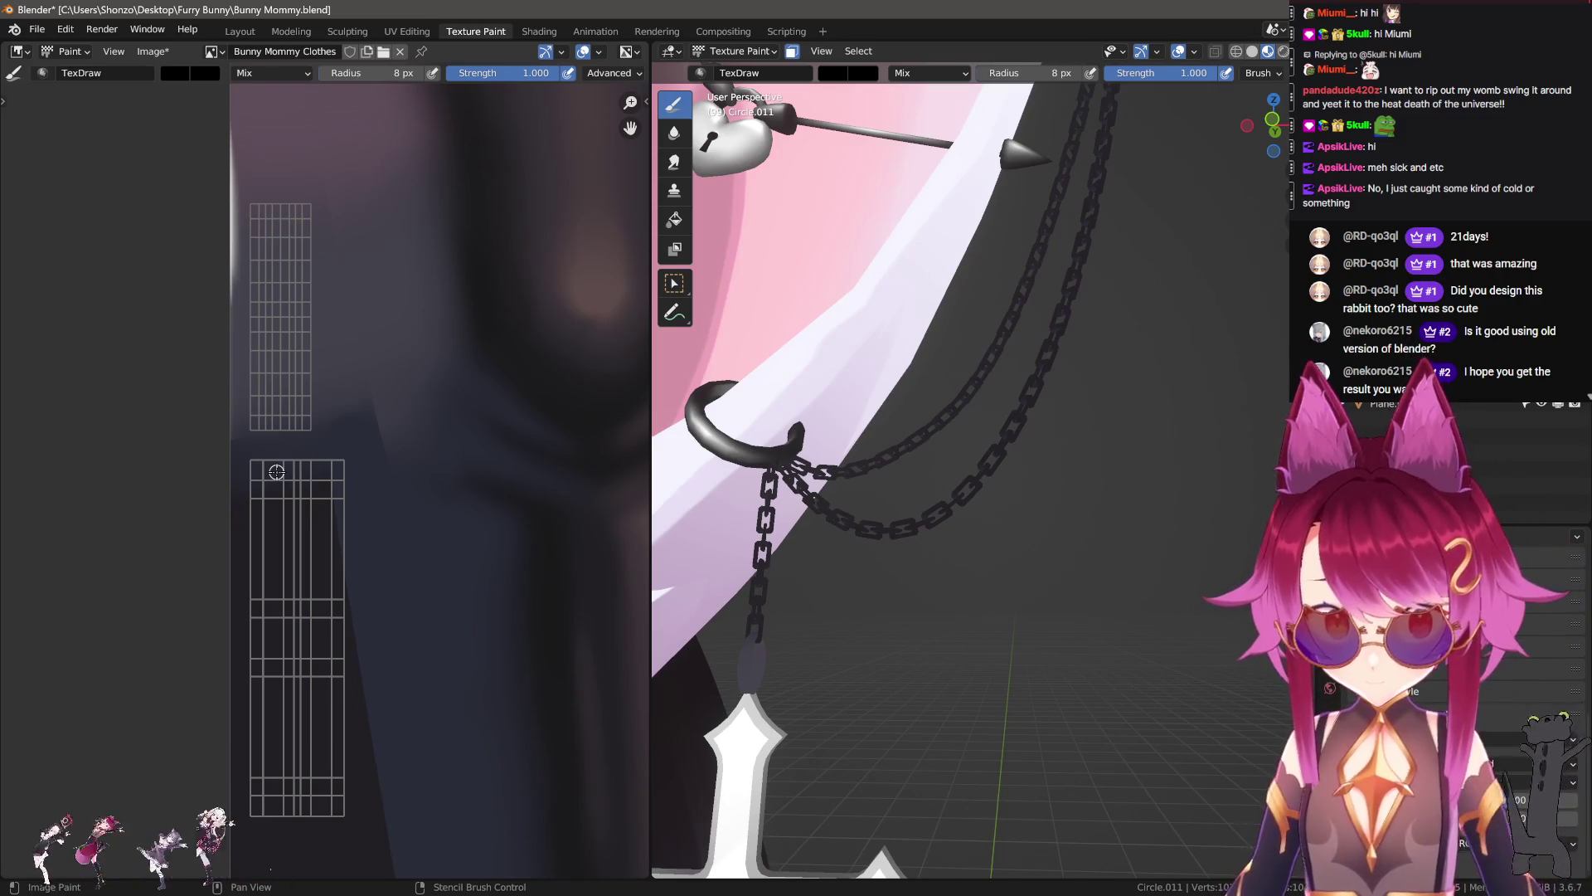
pyautogui.scroll(-5, 310, 377)
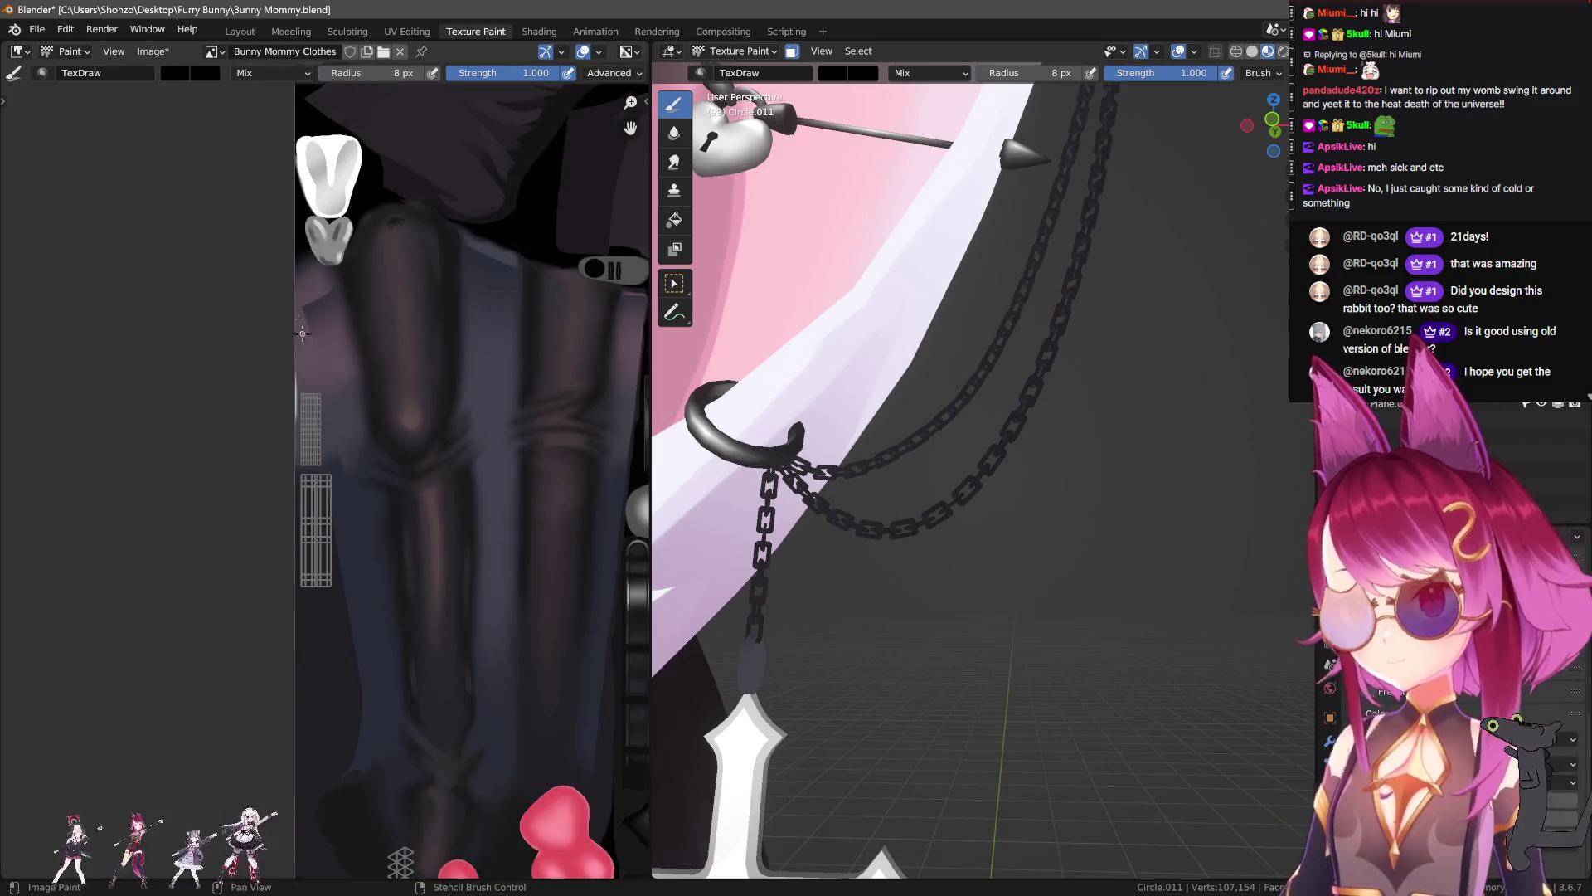
pyautogui.click(406, 32)
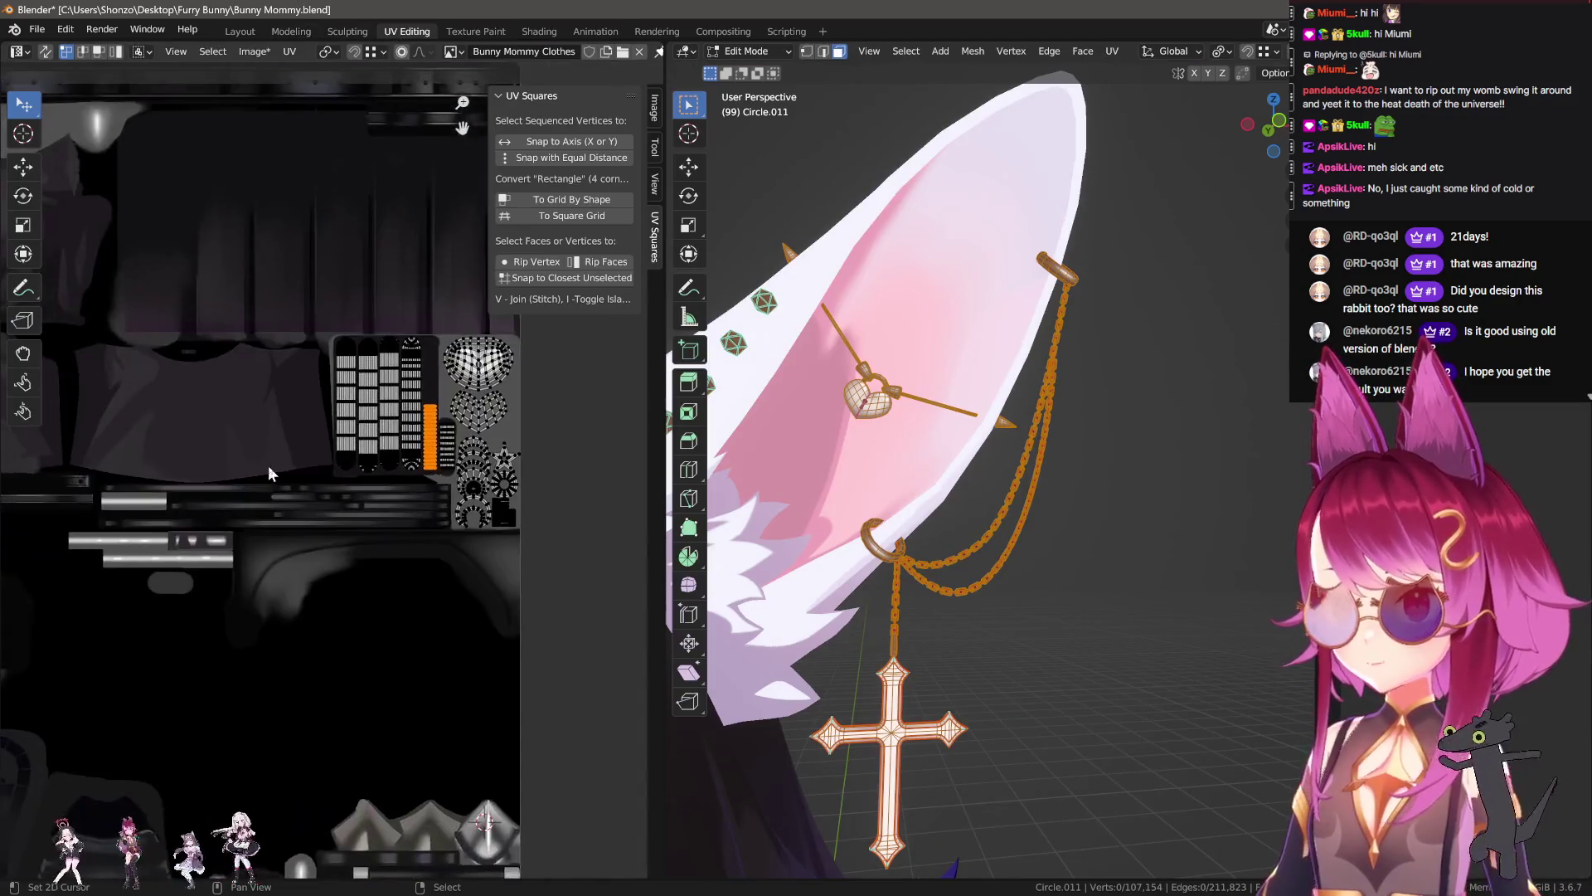
# Step: Move the selected chain UV islands onto the atlas beside the accessory islands
pyautogui.scroll(-3, 267, 465)
pyautogui.scroll(6, 250, 445)
pyautogui.press('g')
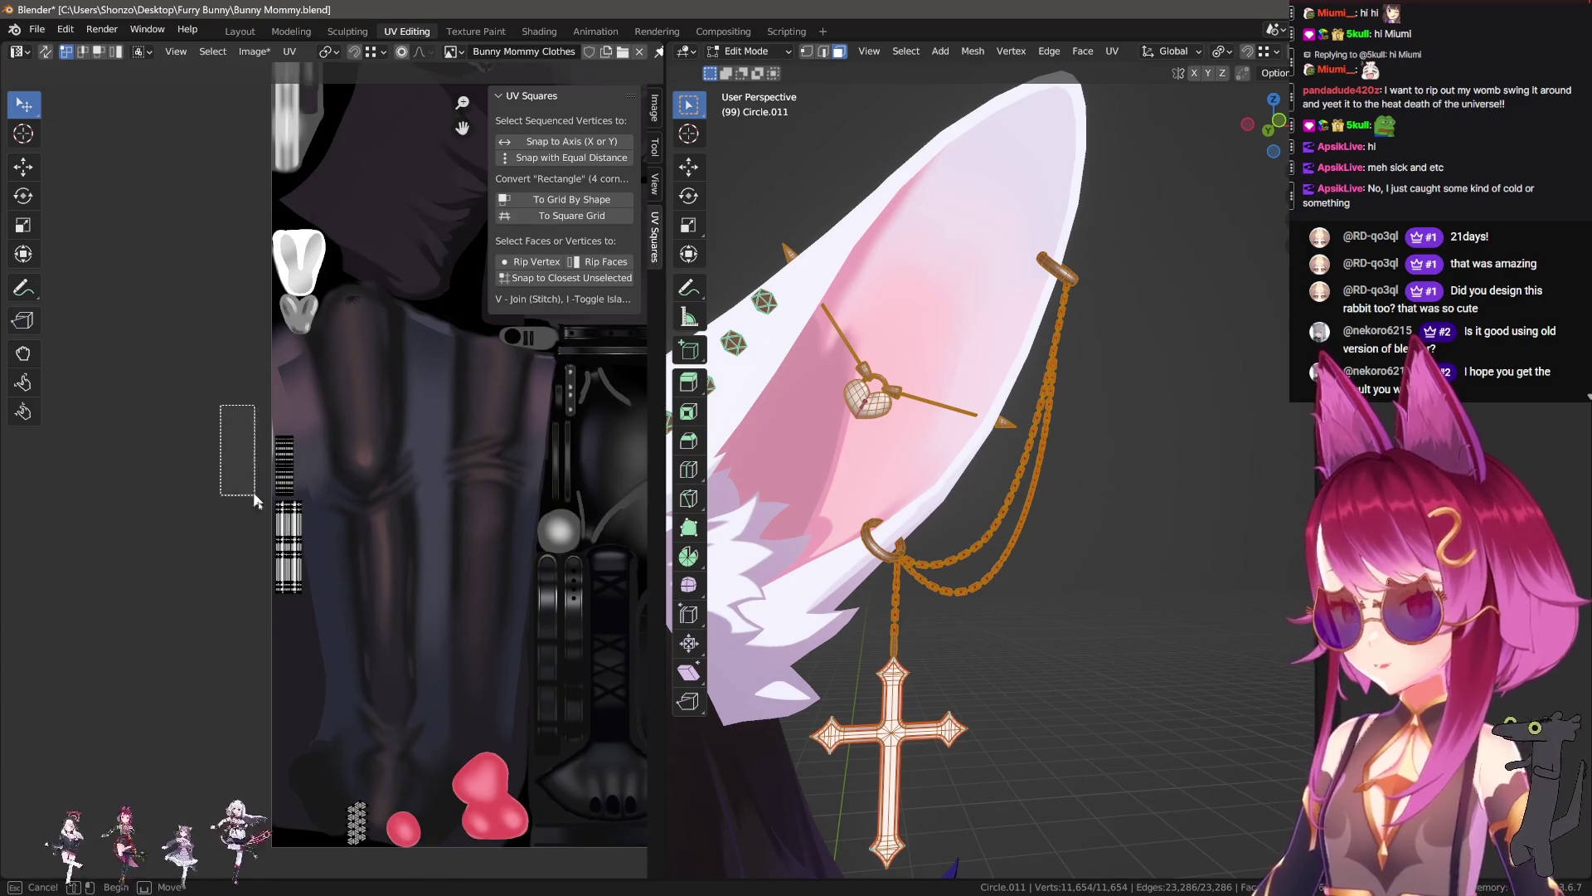
pyautogui.scroll(-5, 330, 620)
pyautogui.click(506, 529)
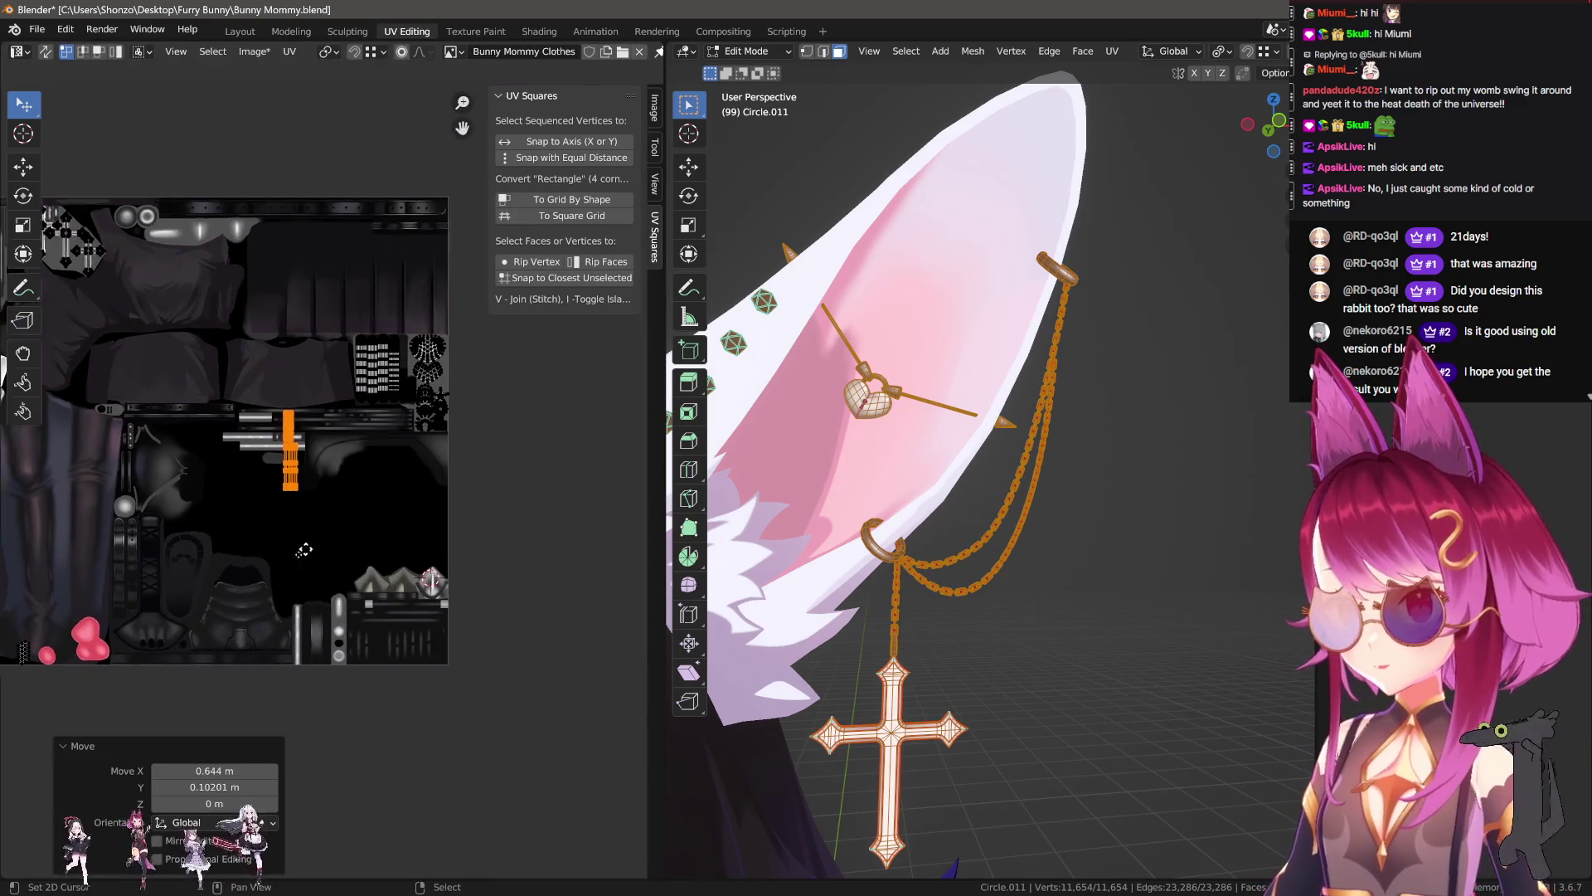
pyautogui.scroll(4, 465, 539)
pyautogui.scroll(2, 419, 562)
pyautogui.press('g')
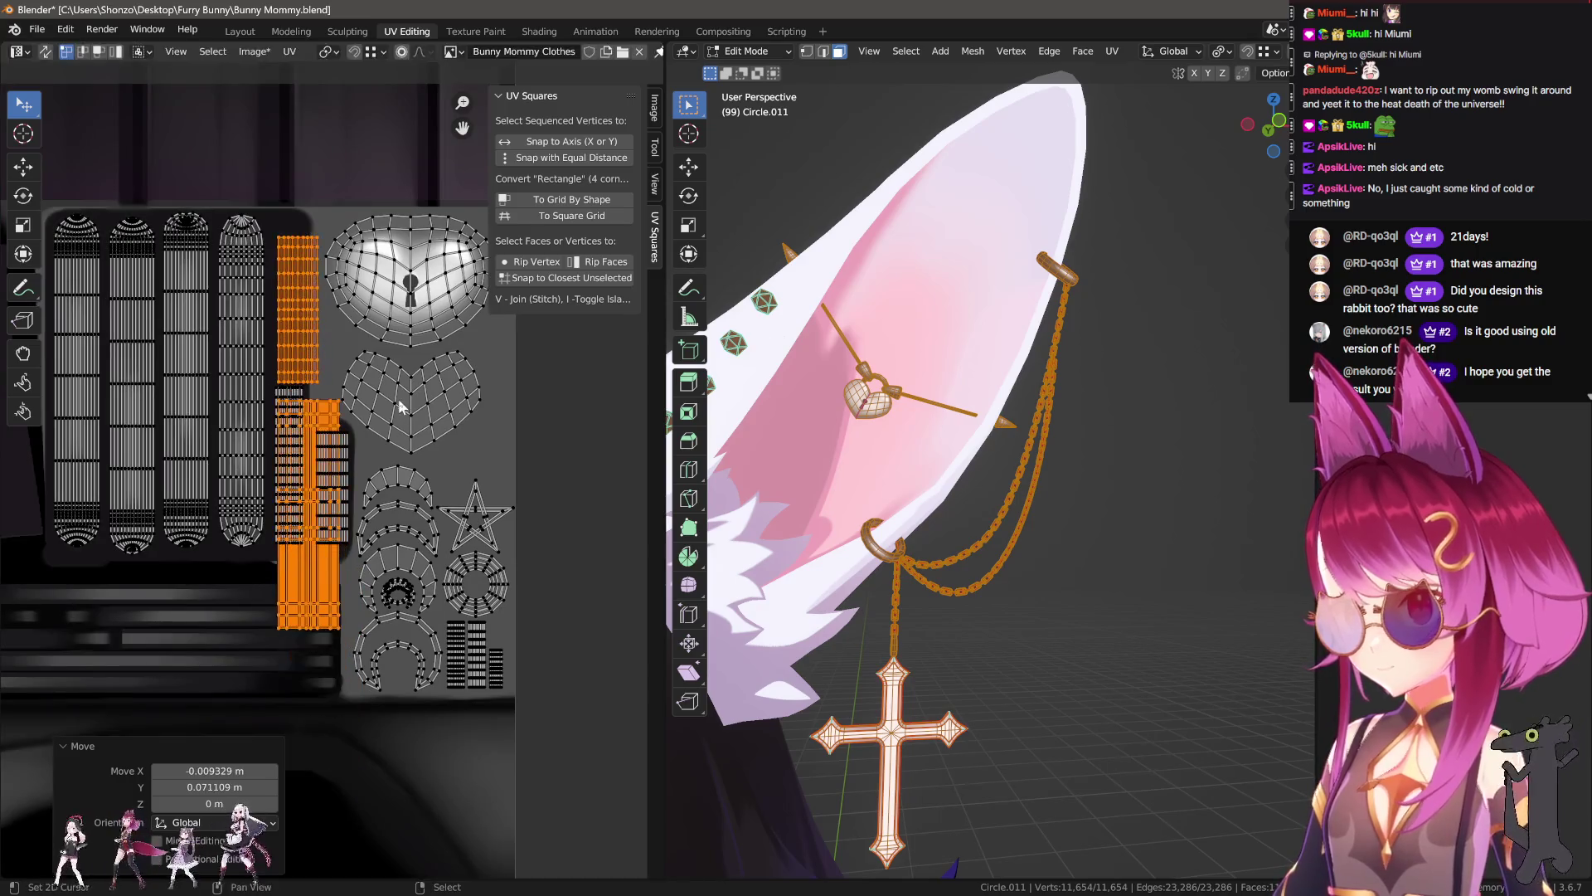
pyautogui.scroll(2, 357, 514)
pyautogui.click(292, 465)
pyautogui.press('g')
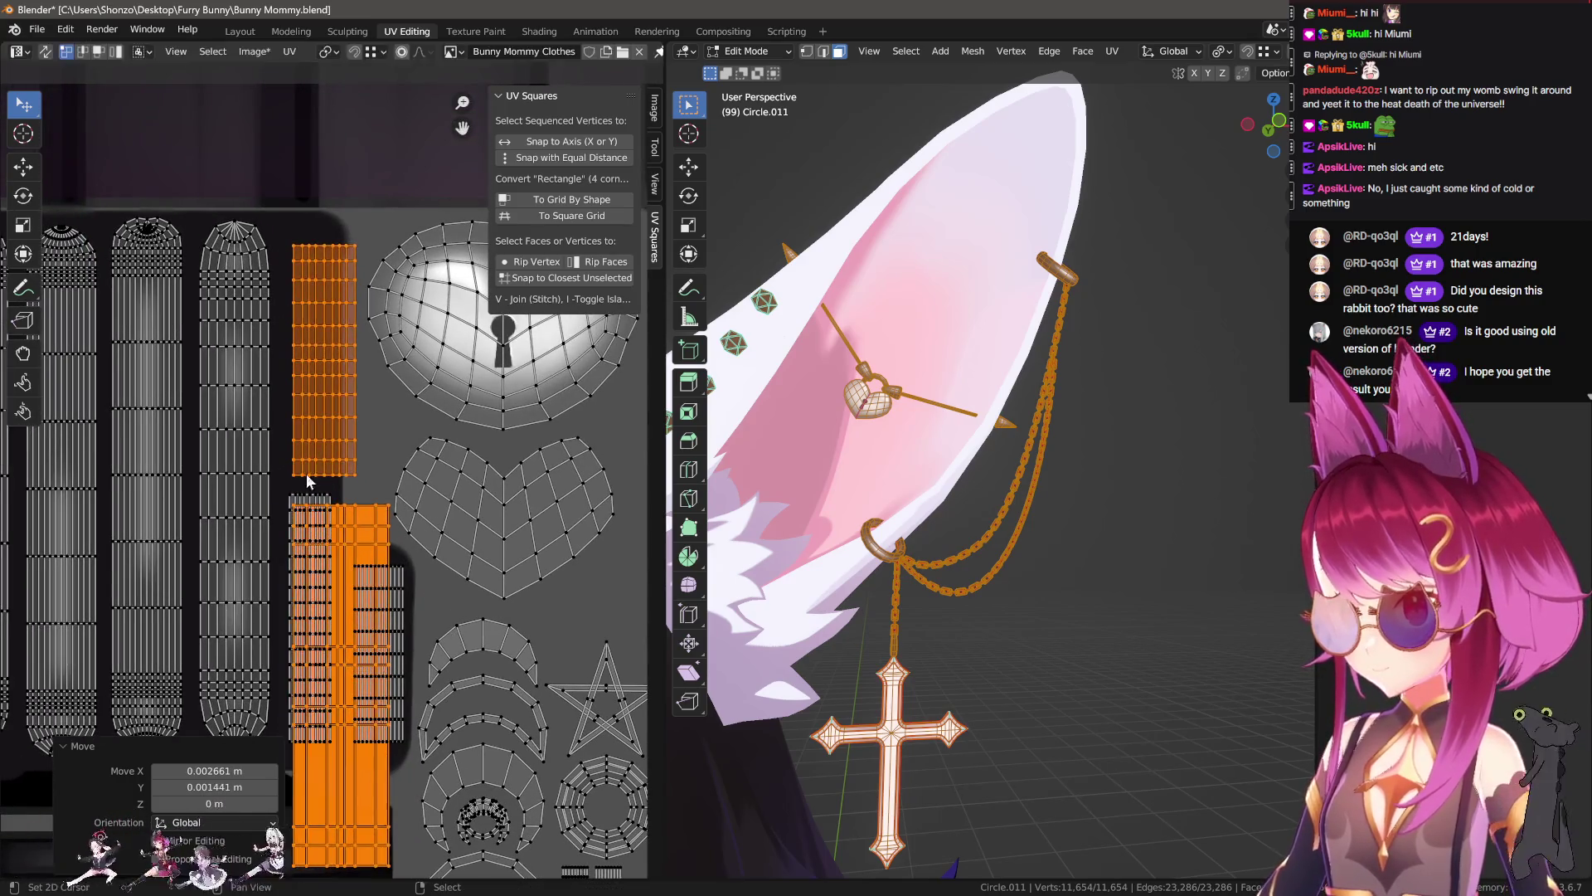
pyautogui.click(292, 503)
pyautogui.scroll(-1, 323, 547)
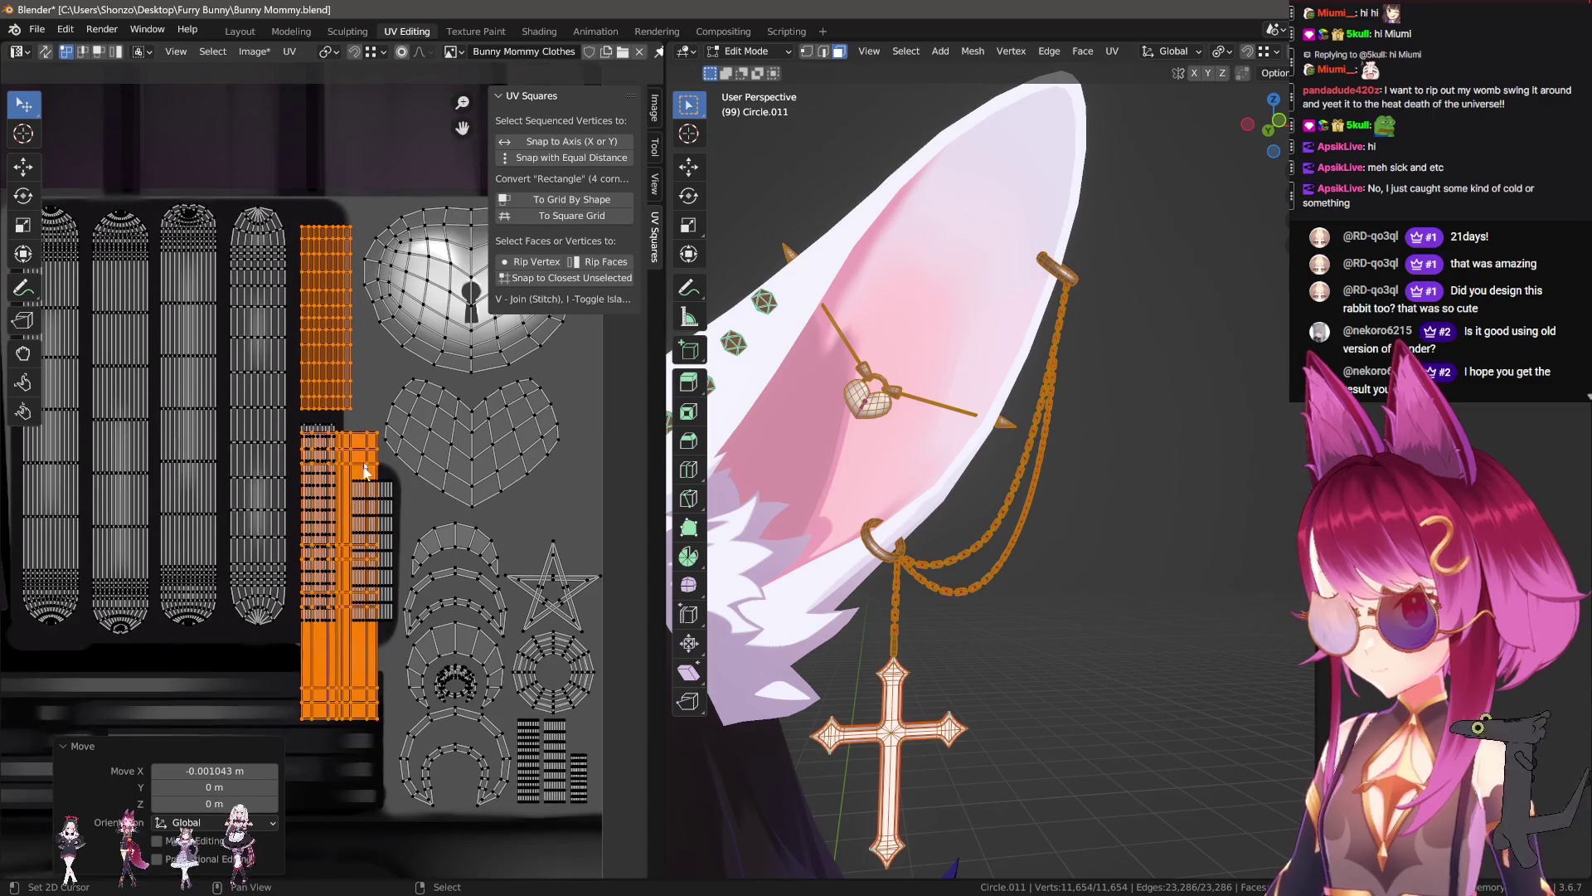
# Step: Box-select a single chain island and try moving it, cancelling to return it in place
pyautogui.press('b')
pyautogui.moveTo(246, 209); pyautogui.dragTo(395, 420)
pyautogui.scroll(-2, 396, 421)
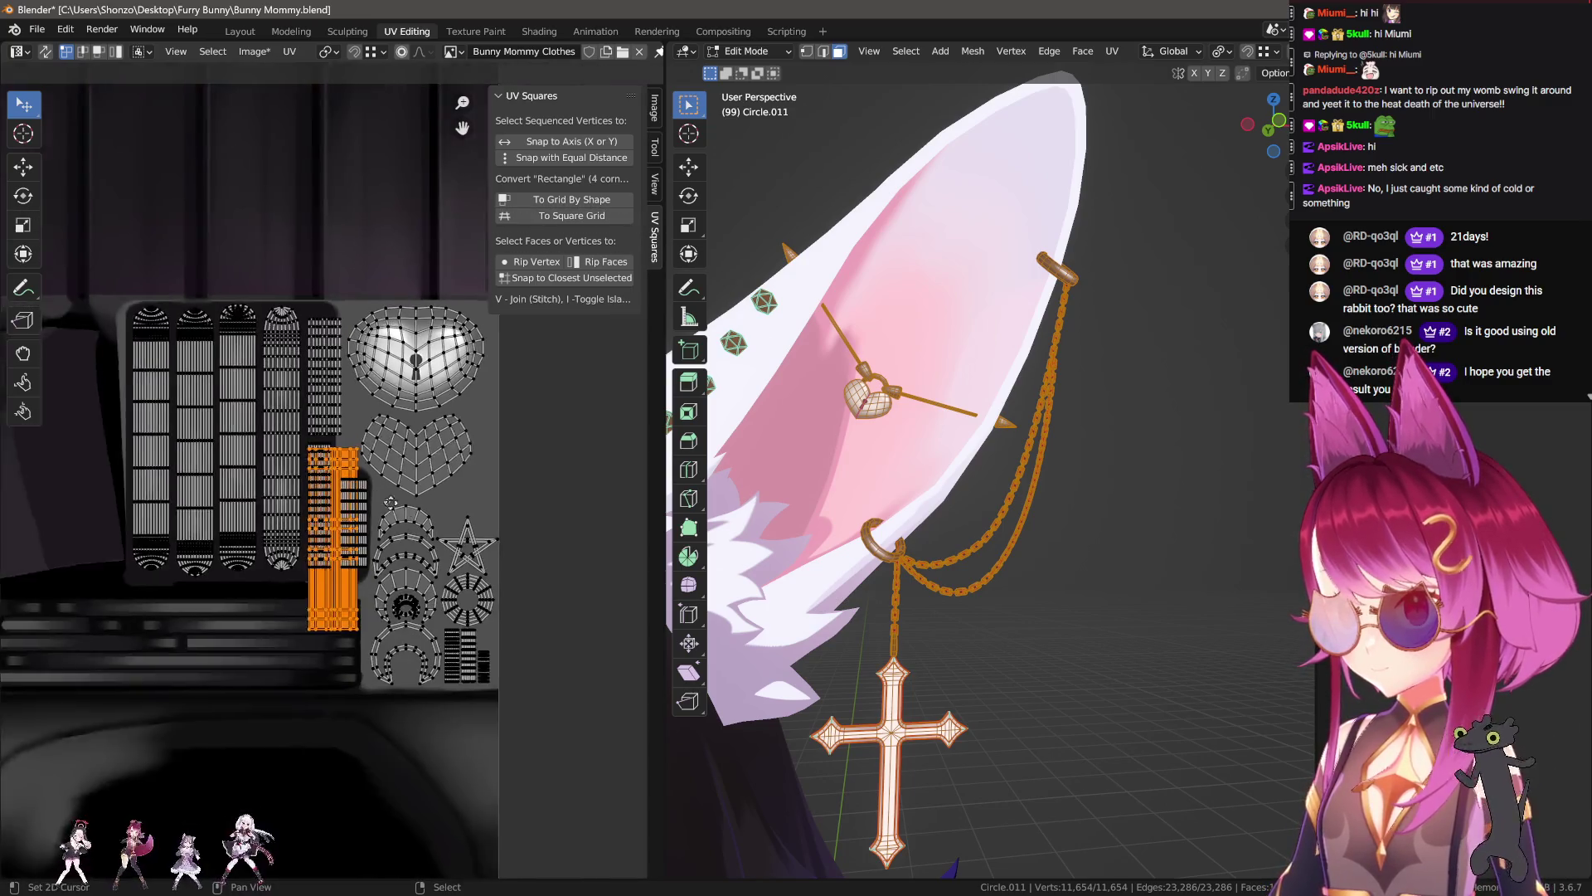
pyautogui.press('g')
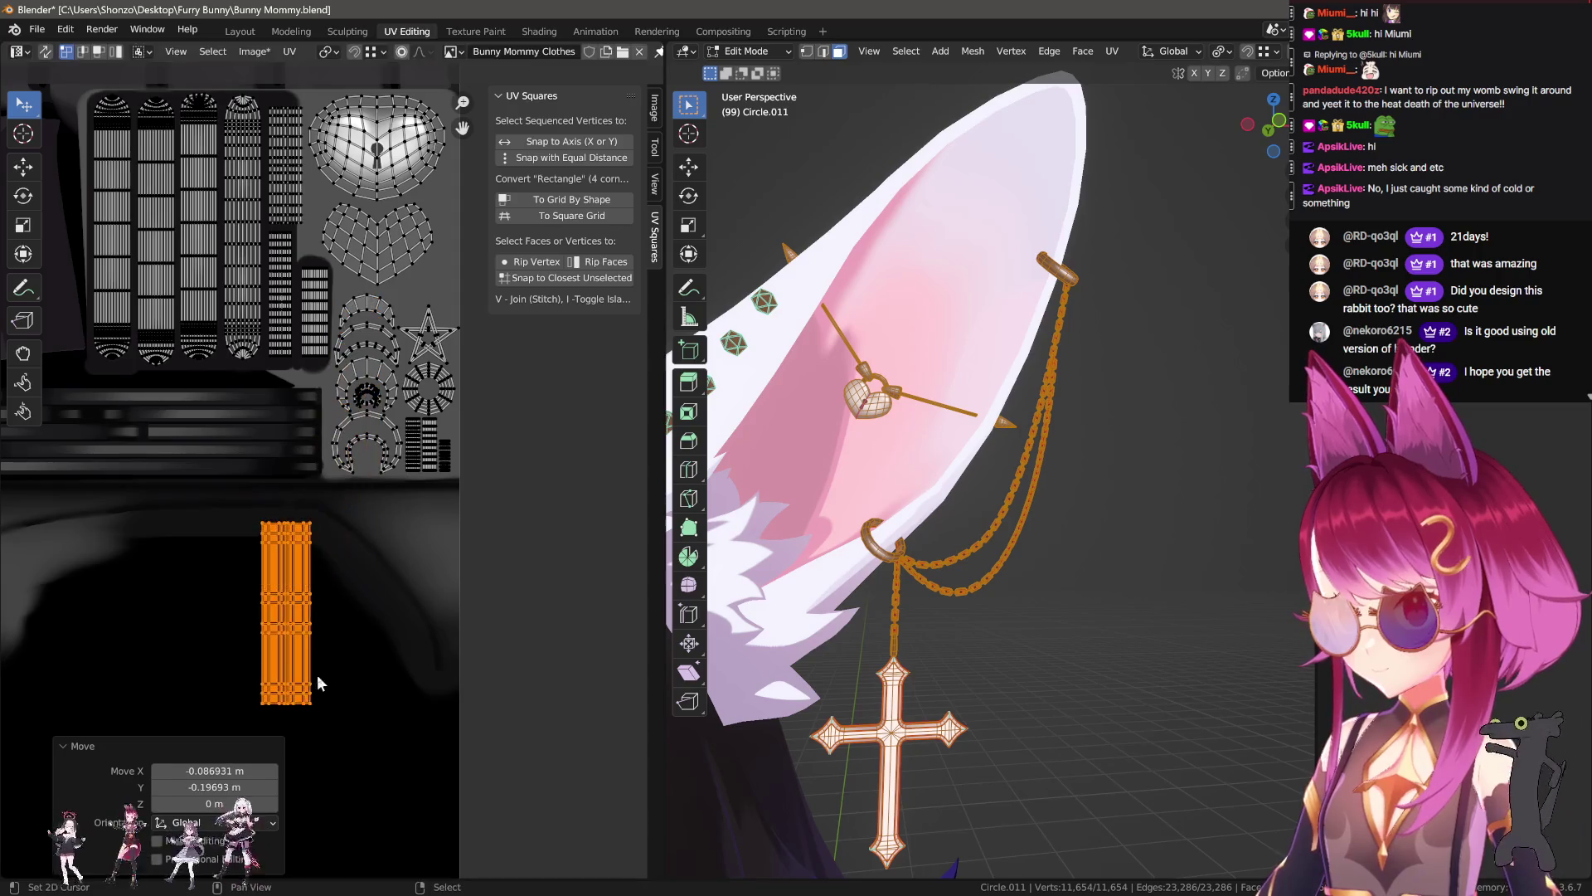
pyautogui.scroll(-2, 398, 630)
pyautogui.scroll(-2, 415, 618)
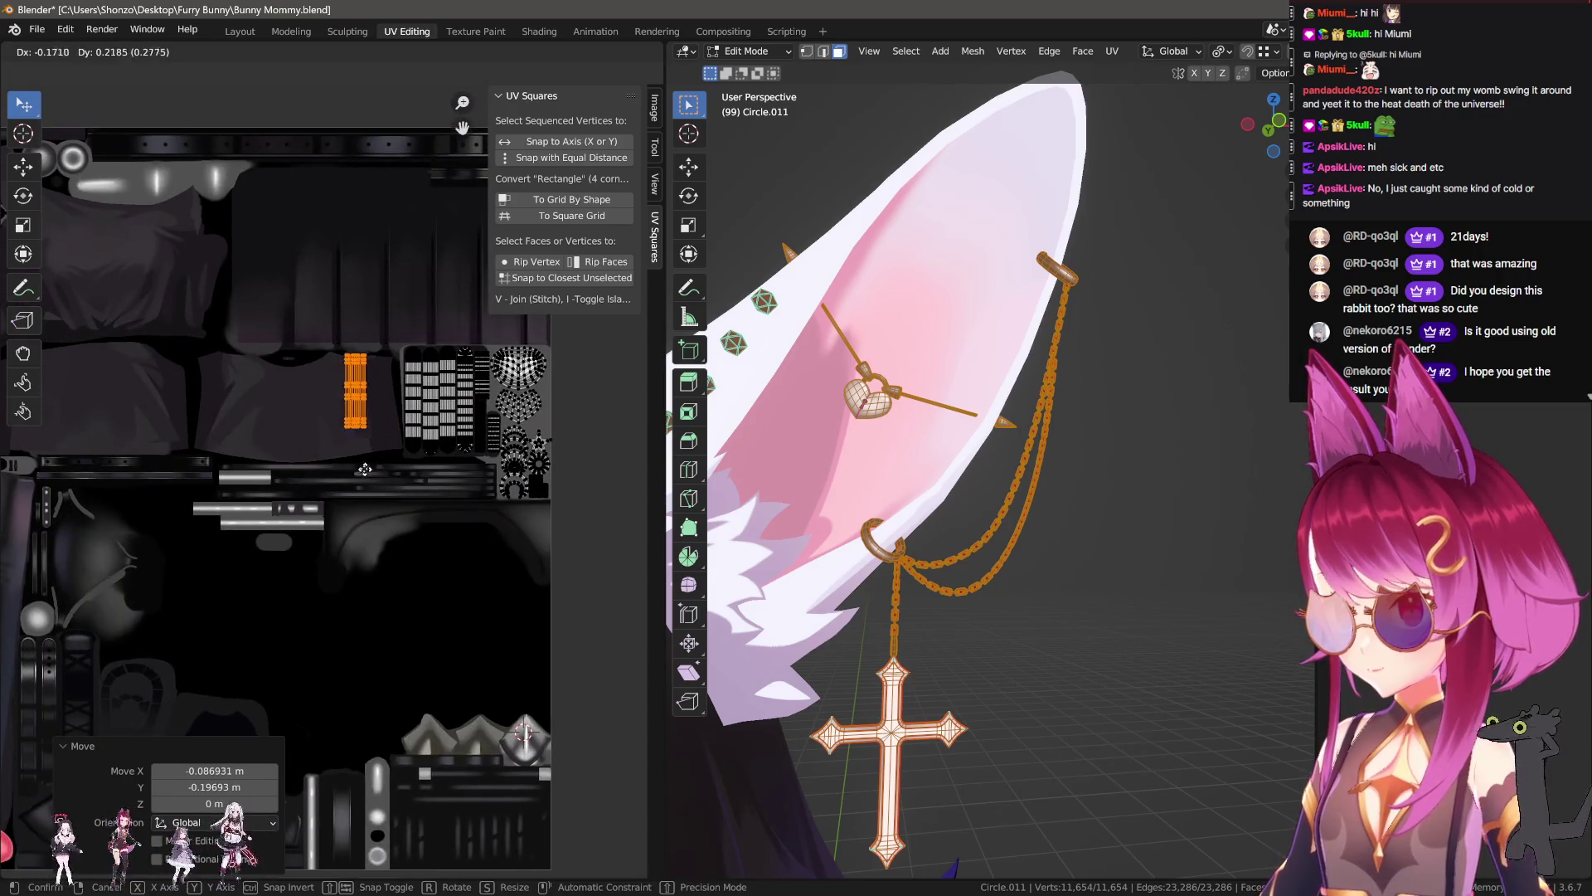
pyautogui.rightClick(391, 558)
pyautogui.scroll(1, 390, 557)
pyautogui.scroll(1, 366, 624)
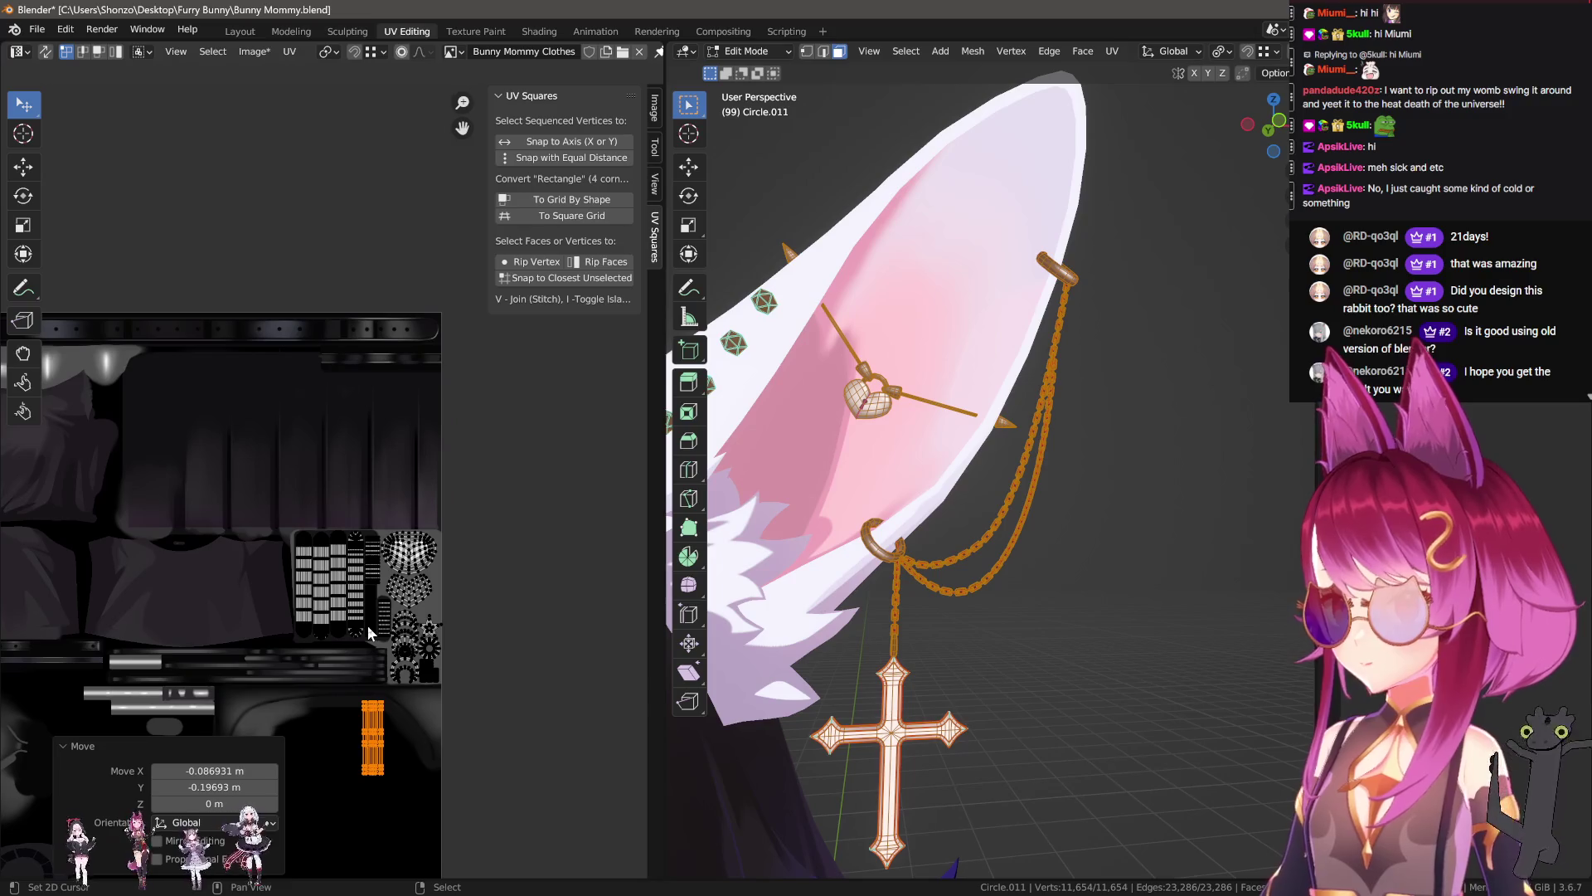
pyautogui.scroll(1, 421, 611)
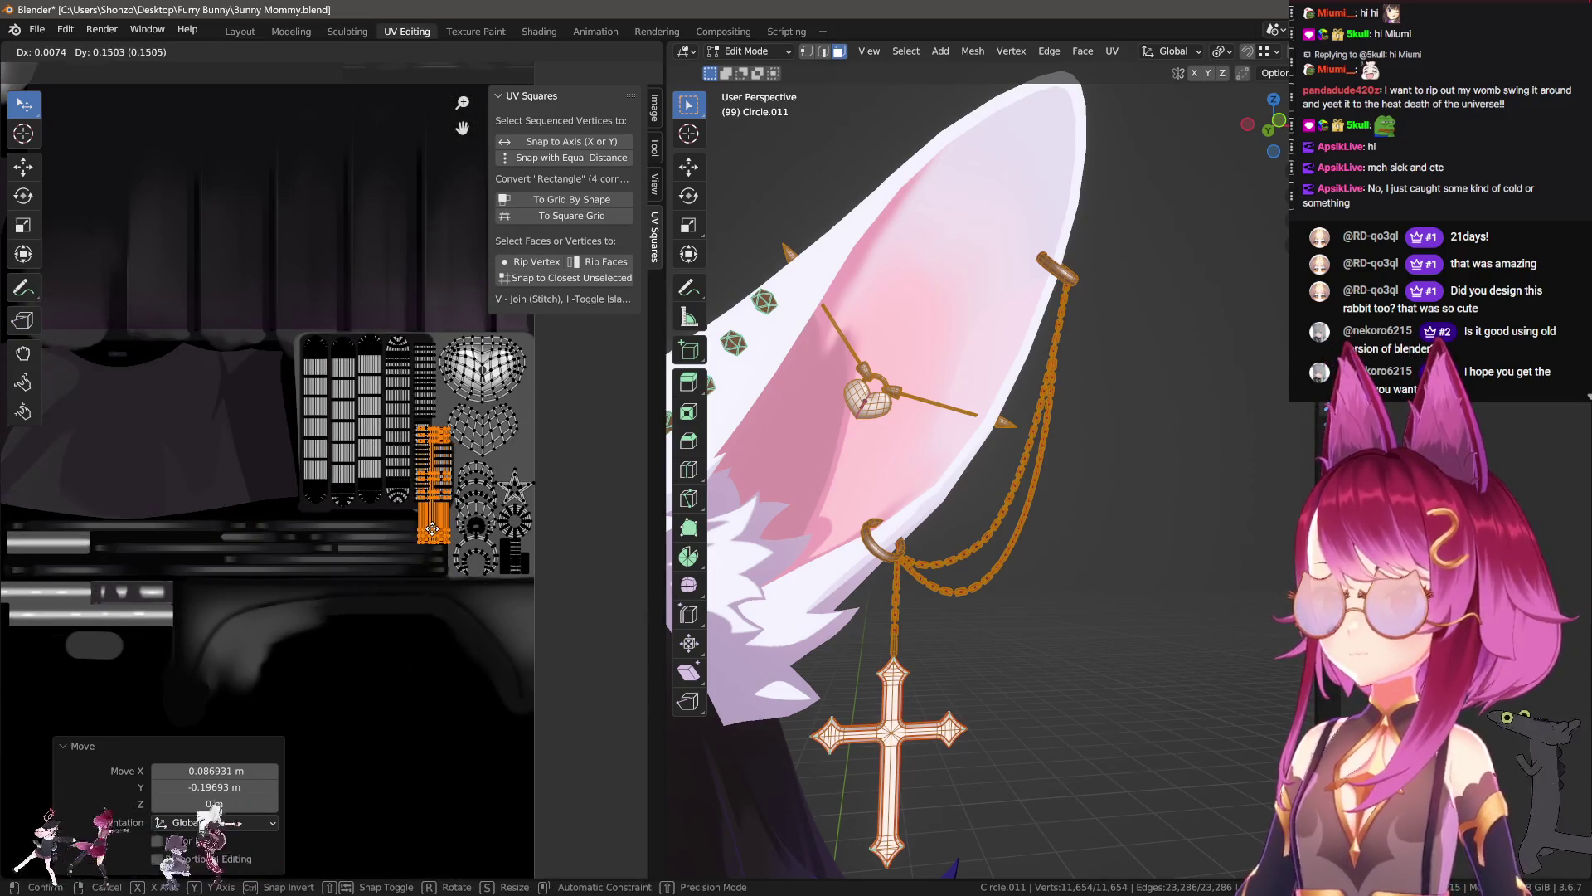
# Step: Rotate the orange chain island -90° so it lies horizontally
pyautogui.moveTo(416, 657); pyautogui.dragTo(285, 658, button='middle')
pyautogui.press('g')
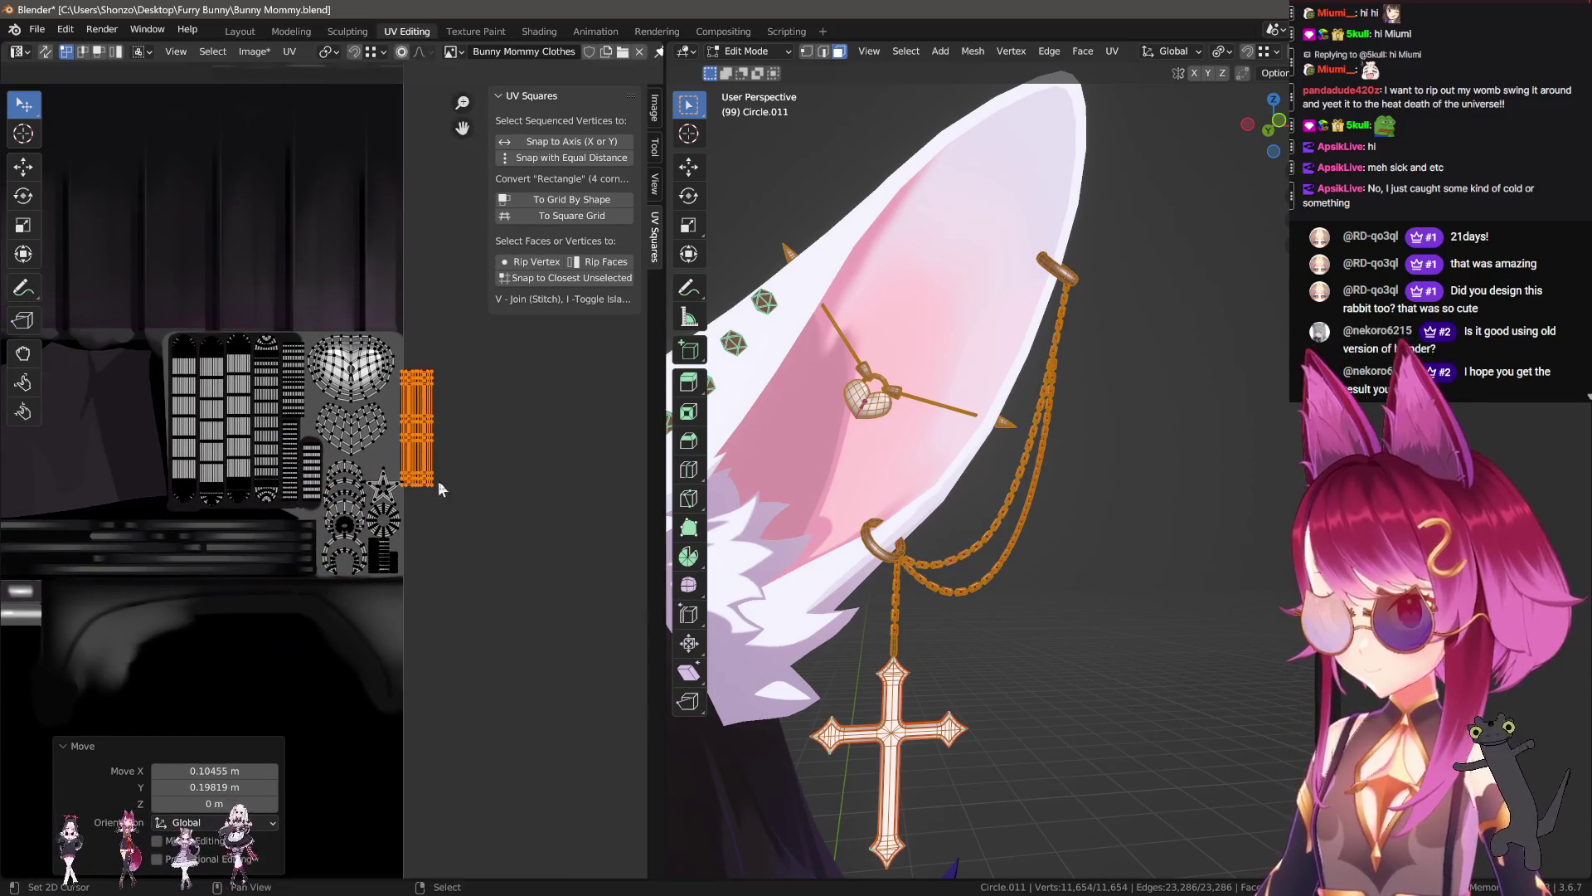
pyautogui.scroll(4, 418, 415)
pyautogui.press('r')
pyautogui.click(420, 365)
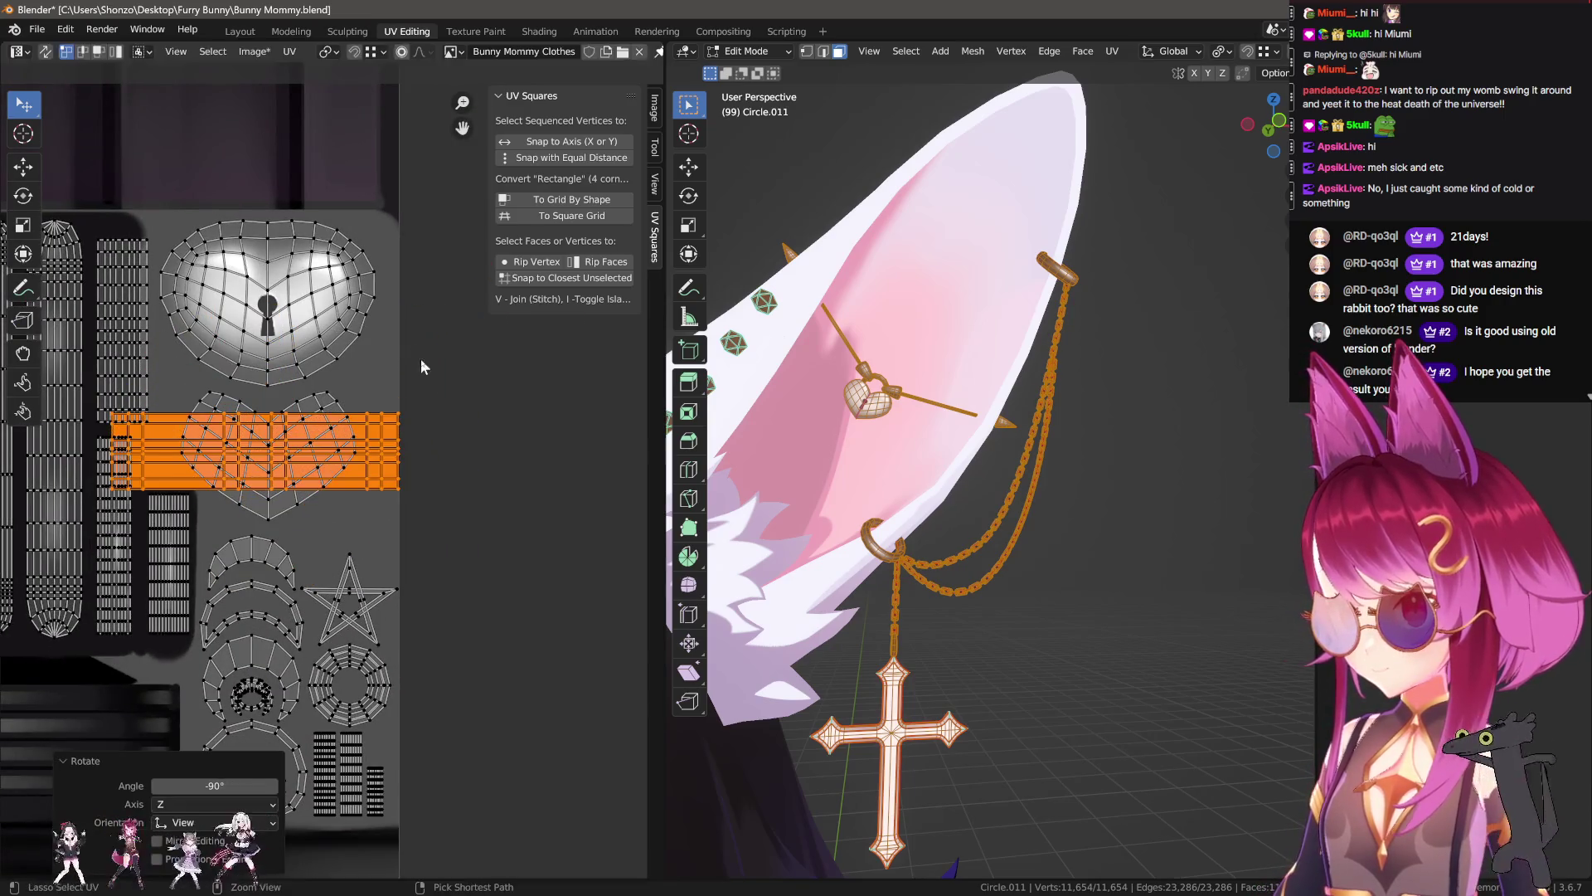
# Step: Scale the strip island to 0.946 and reposition it below the heart island
pyautogui.press('s')
pyautogui.click(436, 448)
pyautogui.press('g')
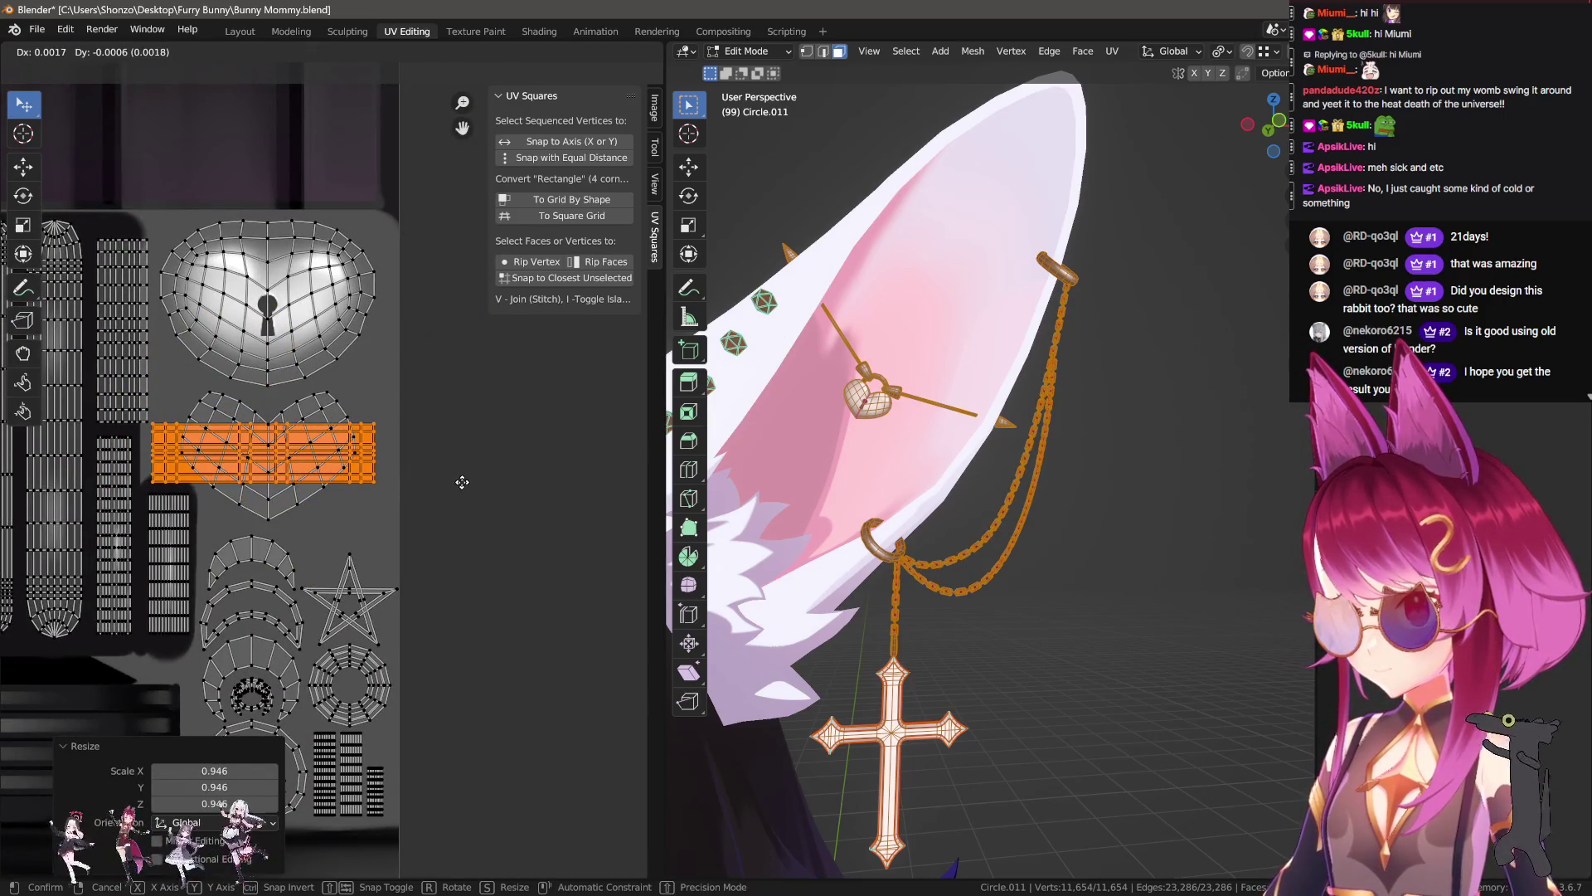
pyautogui.click(455, 476)
pyautogui.press('g')
pyautogui.click(416, 522)
# Step: Select the whole rectangle island, enlarge it slightly and shift it a little left
pyautogui.scroll(3, 416, 522)
pyautogui.moveTo(271, 222)
pyautogui.mouseDown()
pyautogui.moveTo(359, 578)
pyautogui.moveTo(390, 634)
pyautogui.mouseUp()
pyautogui.press('g')
pyautogui.click(356, 518)
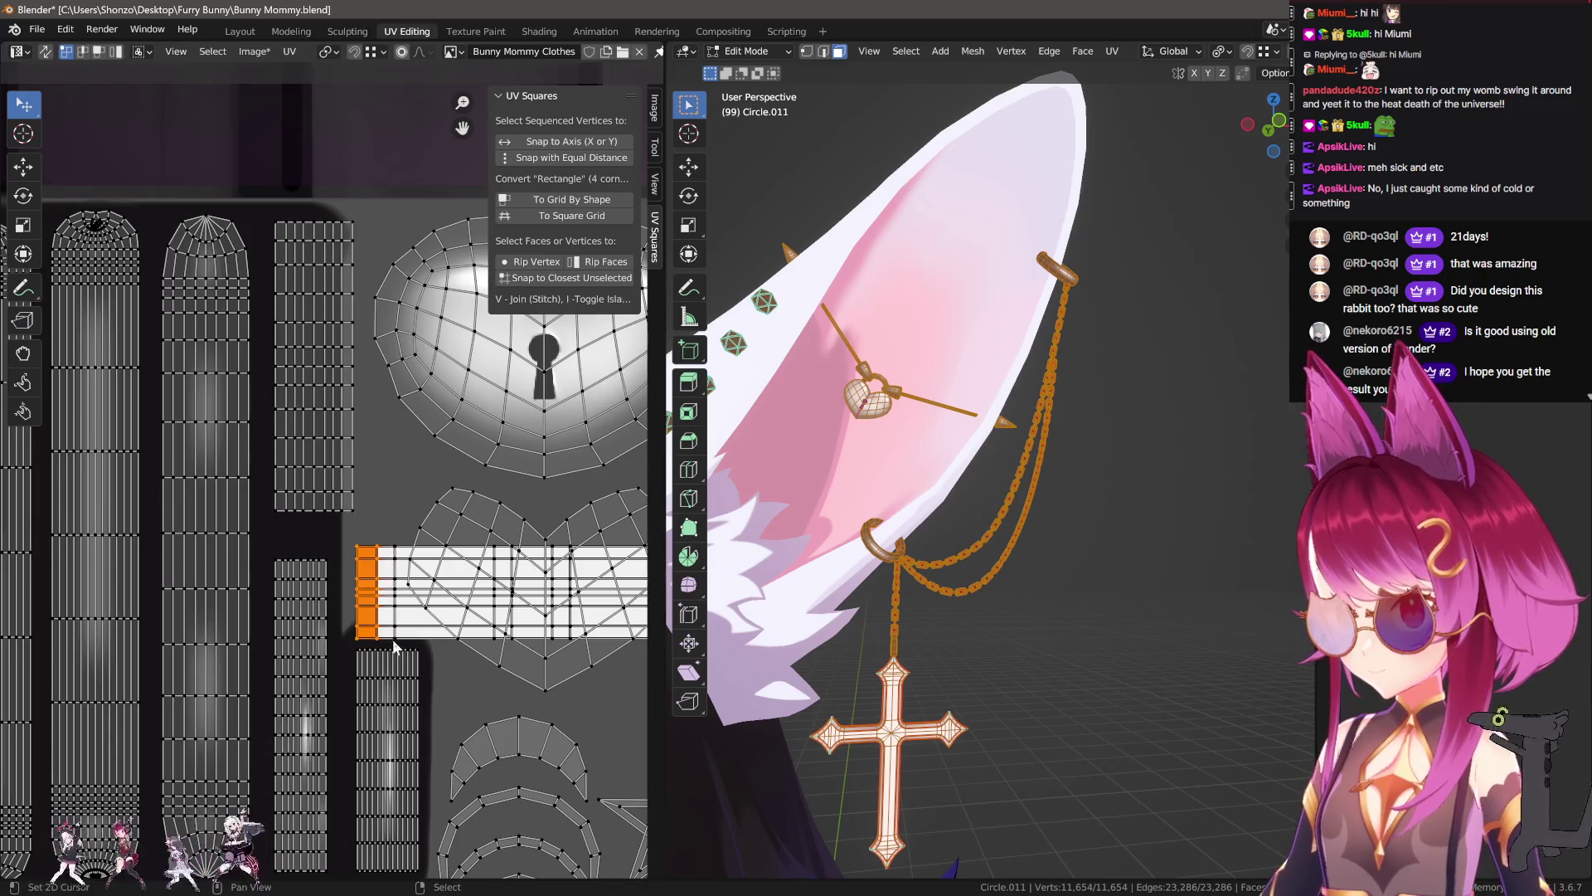
pyautogui.scroll(-2, 394, 591)
pyautogui.hotkey('ctrl', 'l')
pyautogui.scroll(-2, 394, 591)
pyautogui.press('s')
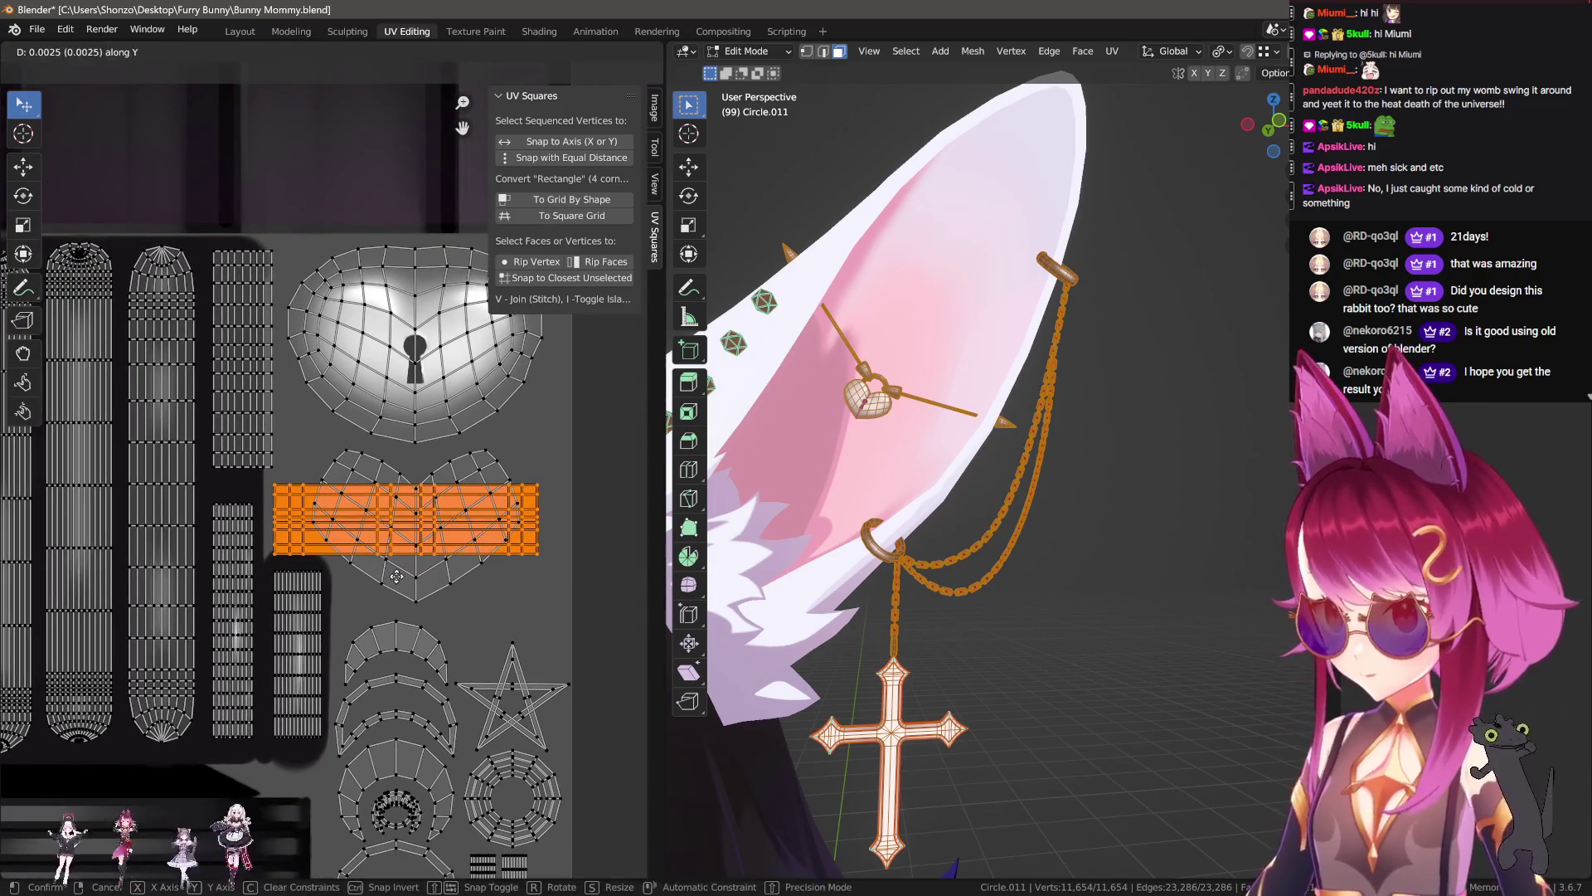
pyautogui.click(398, 594)
pyautogui.press('g')
pyautogui.rightClick(550, 588)
pyautogui.press('g')
pyautogui.click(257, 572)
# Step: Shrink the heart island to 0.554 and move it lower into a spare spot
pyautogui.click(415, 581)
pyautogui.hotkey('ctrl', 'l')
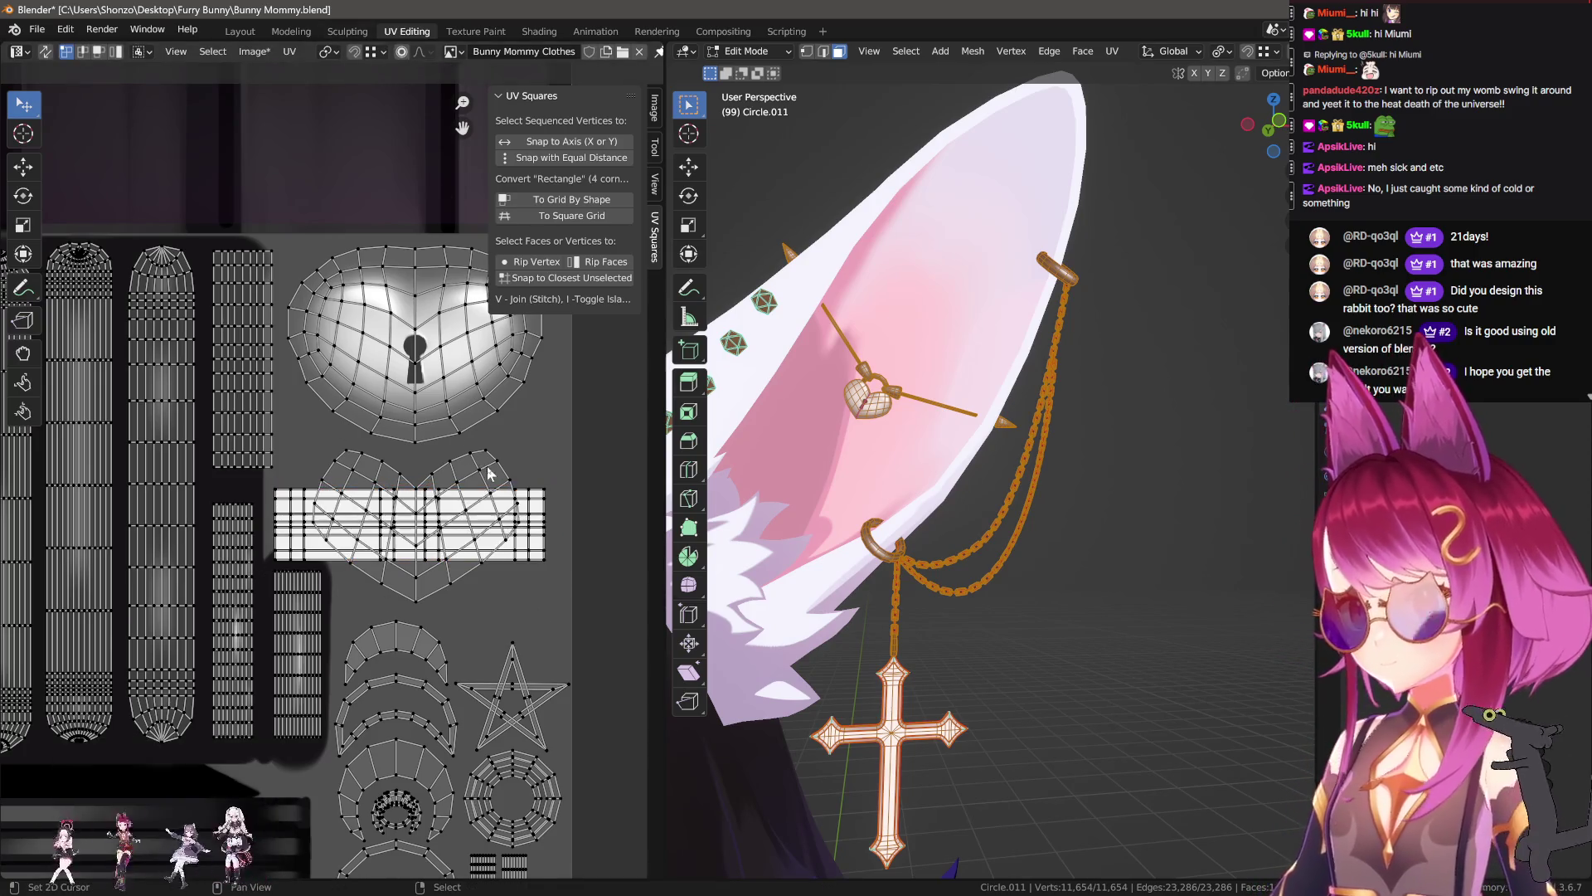
pyautogui.press('s')
pyautogui.click(523, 442)
pyautogui.press('g')
pyautogui.click(540, 629)
pyautogui.press('g')
pyautogui.click(601, 620)
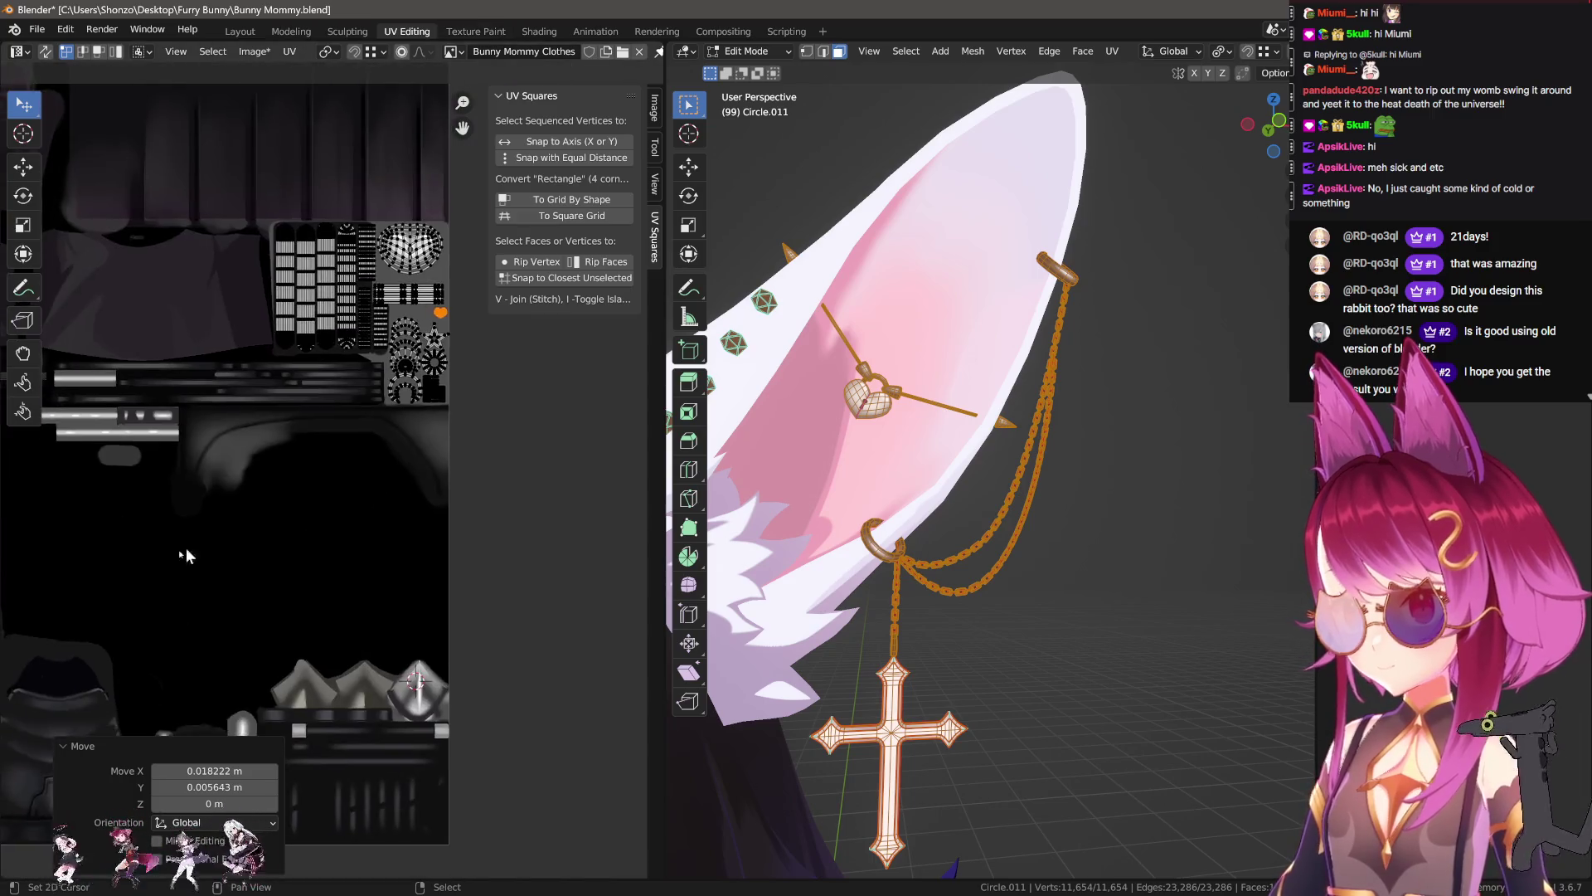
# Step: Move the triangle strip island and rotate it -90°
pyautogui.moveTo(223, 539); pyautogui.dragTo(438, 543, button='middle')
pyautogui.scroll(3, 438, 543)
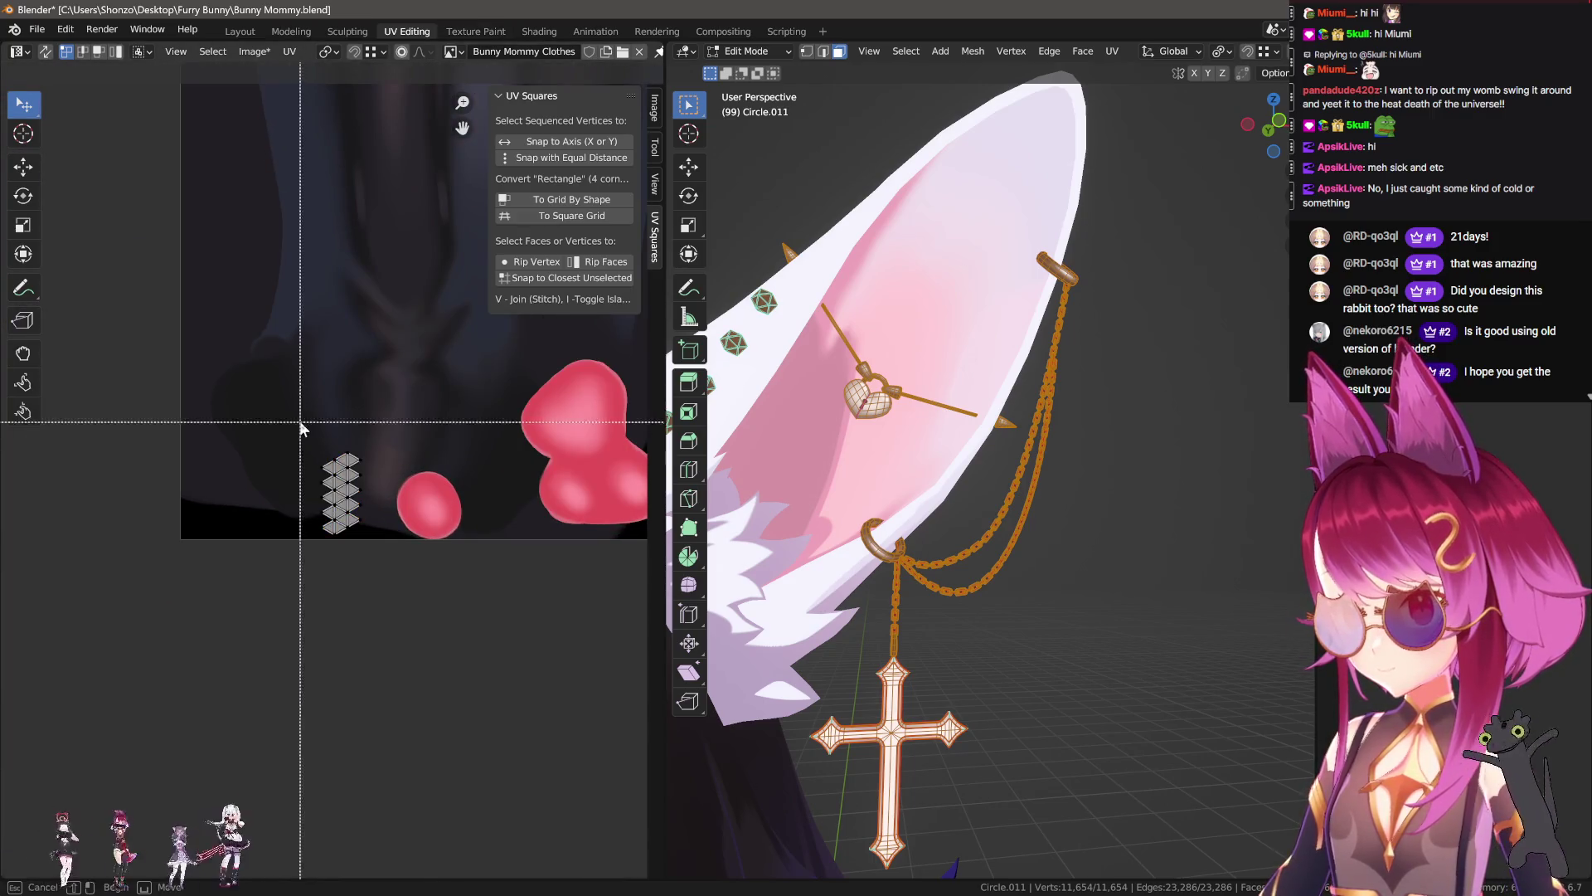
pyautogui.scroll(-3, 430, 569)
pyautogui.press('g')
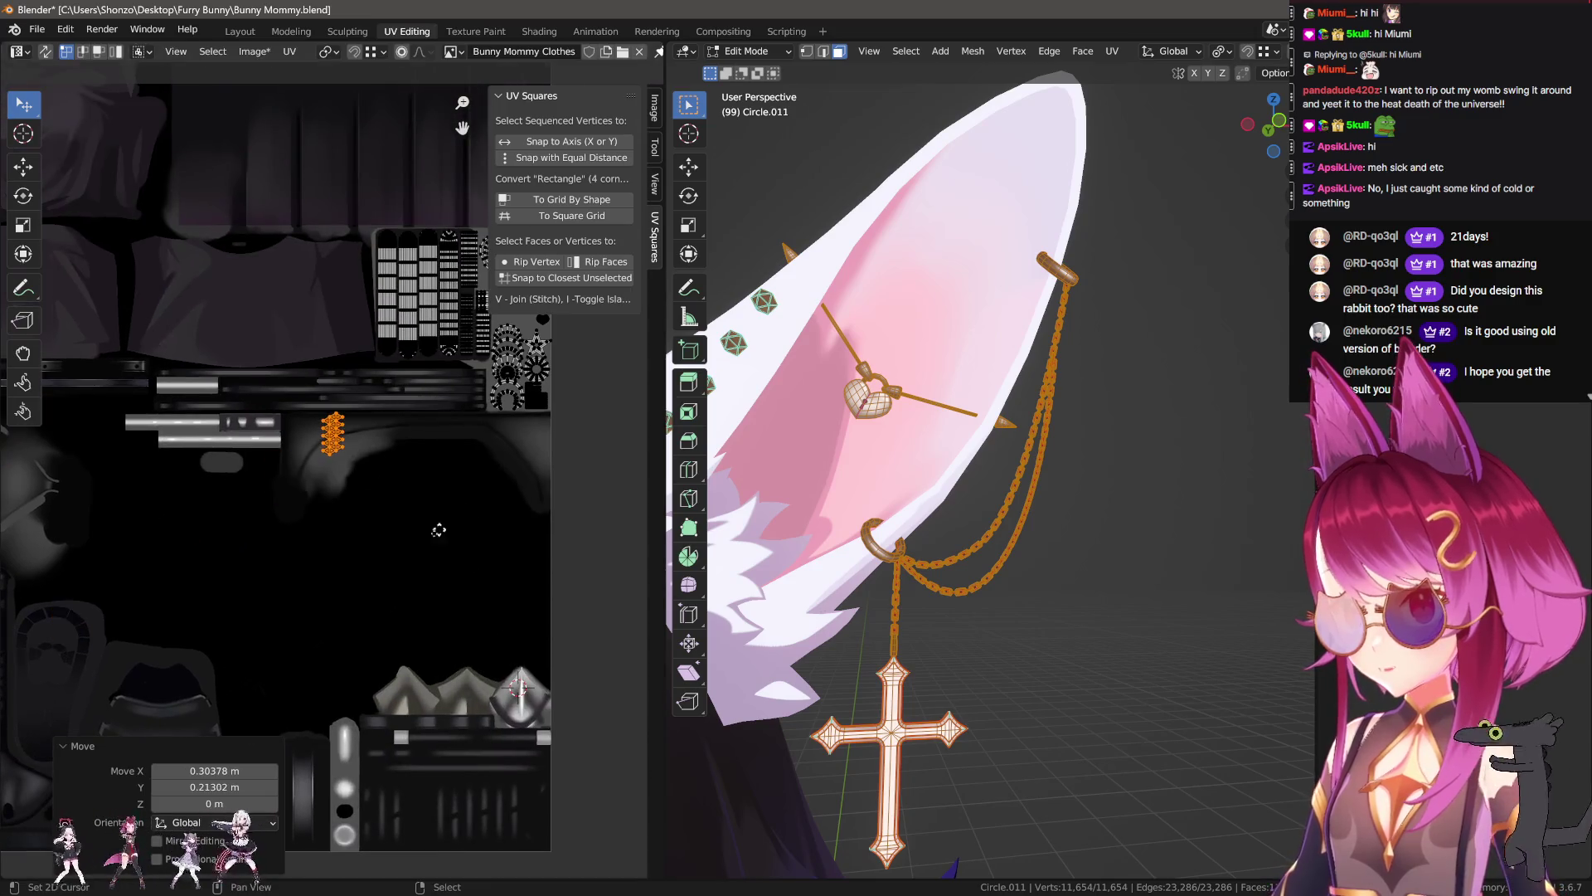
pyautogui.click(328, 646)
pyautogui.scroll(4, 415, 579)
pyautogui.press('r')
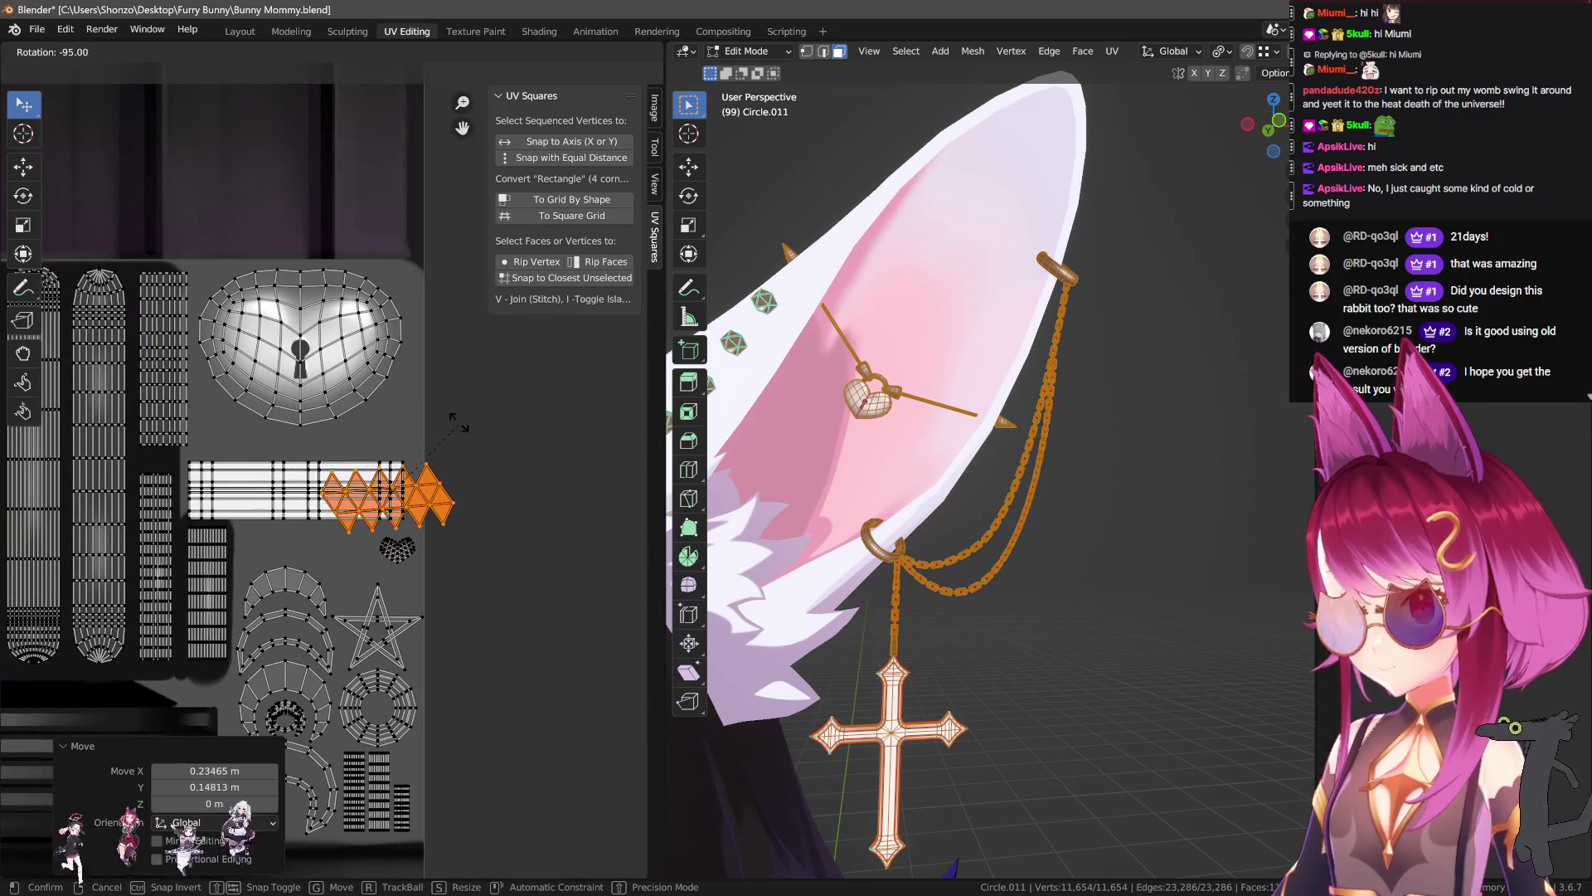
pyautogui.click(461, 427)
# Step: Place the triangle island below the rectangle island
pyautogui.press('g')
pyautogui.click(471, 565)
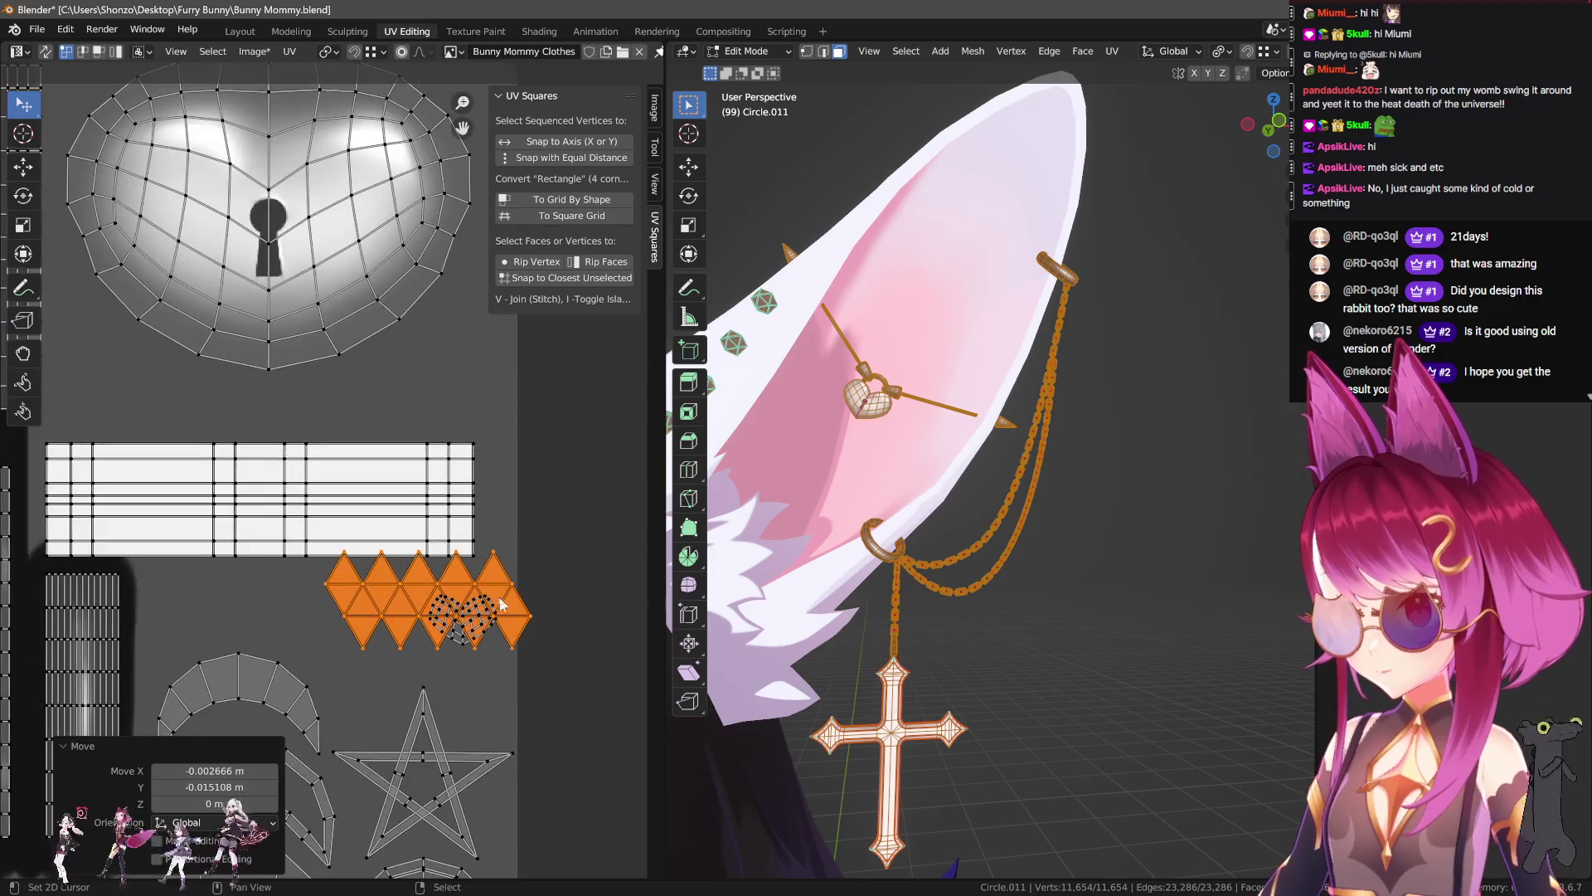
pyautogui.scroll(3, 510, 500)
pyautogui.press('g')
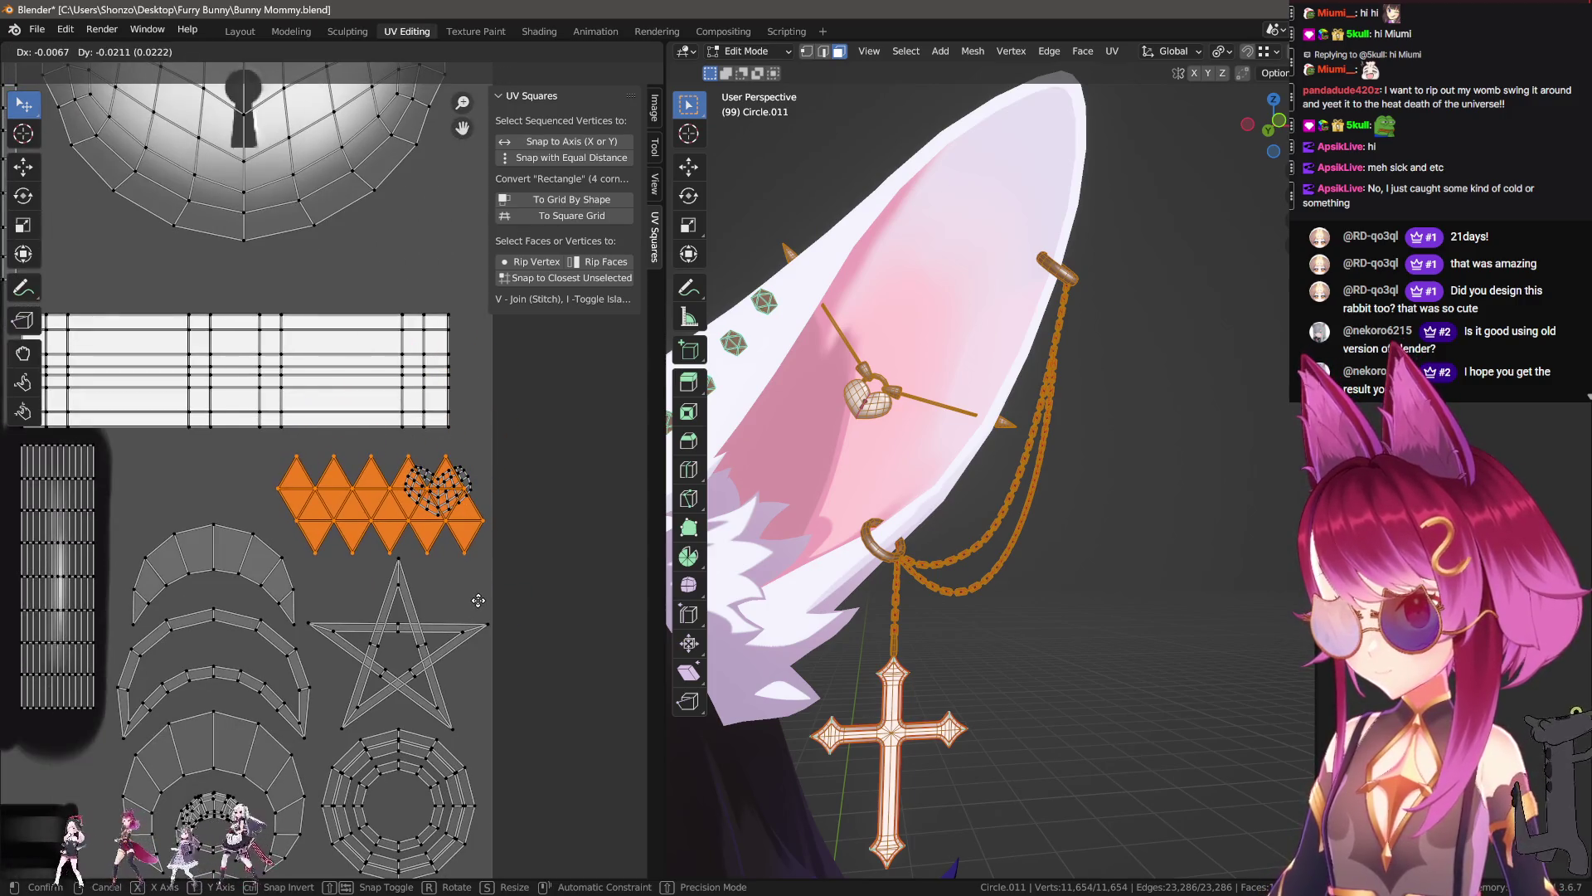
pyautogui.click(479, 599)
# Step: Circle-select the small heart island, move it up beside the large heart, then go to Texture Paint
pyautogui.hotkey('alt', 'a')
pyautogui.press('c')
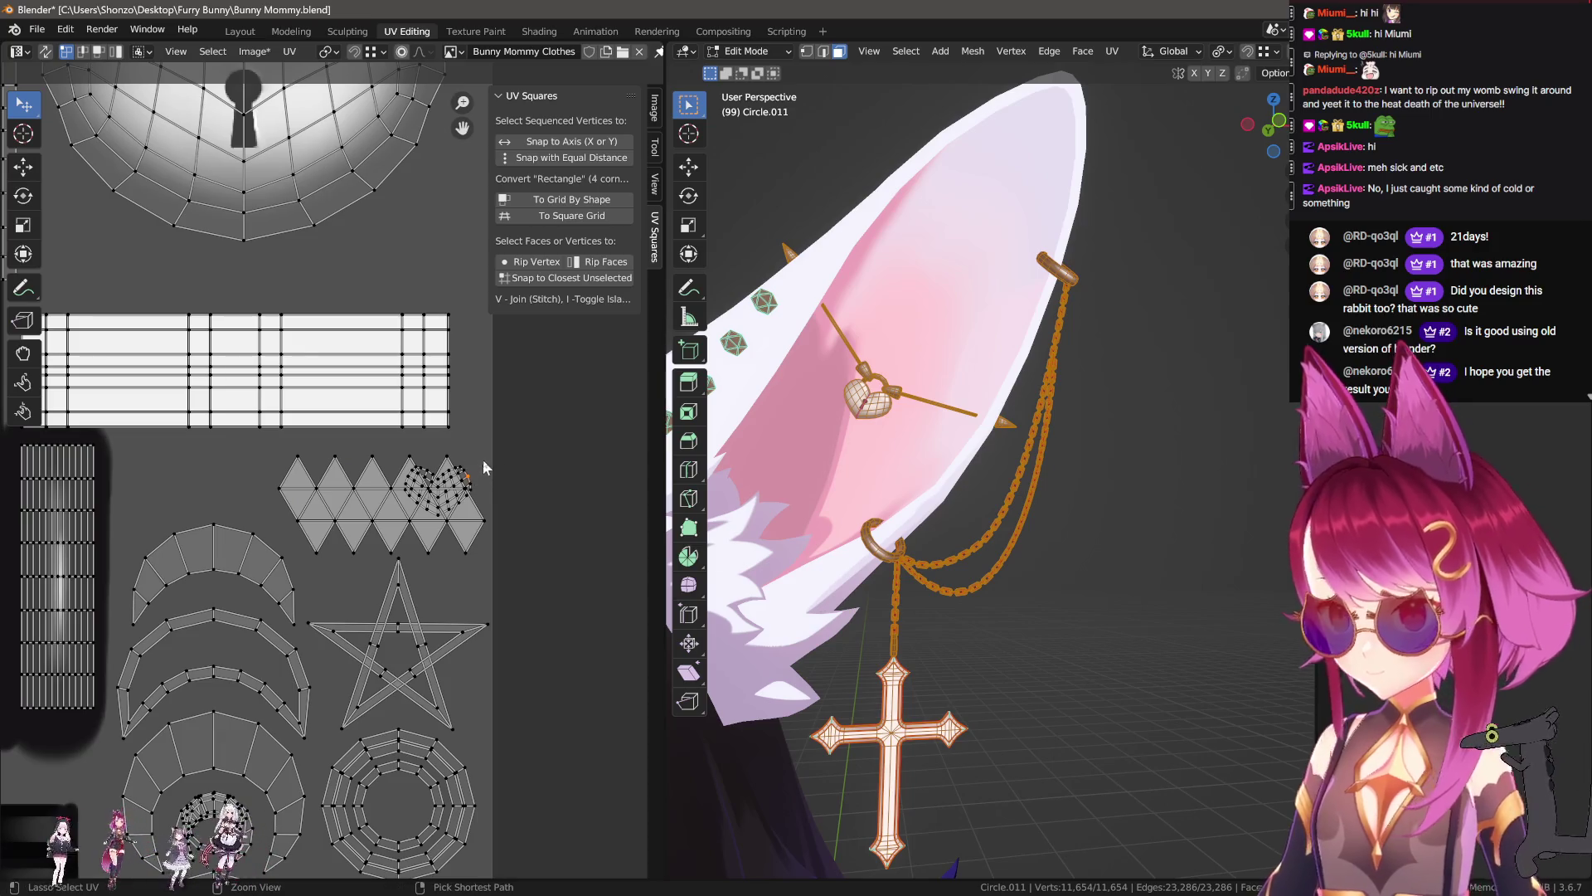
pyautogui.click(483, 460)
pyautogui.press('Escape')
pyautogui.press('g')
pyautogui.click(464, 293)
pyautogui.moveTo(465, 355); pyautogui.dragTo(460, 506, button='middle')
pyautogui.press('g')
pyautogui.click(470, 489)
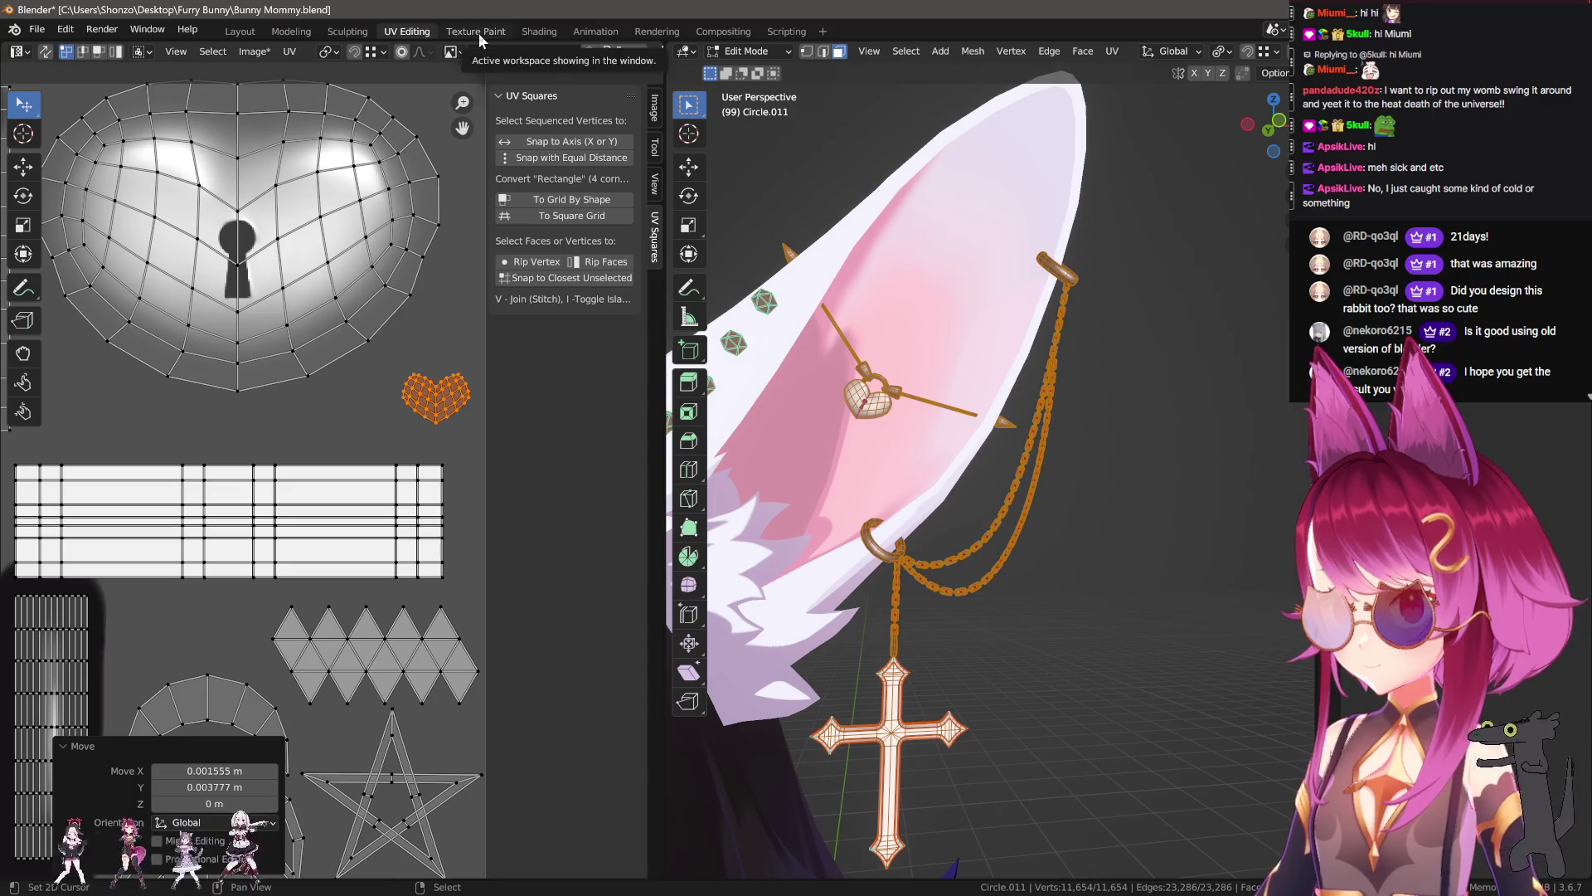
pyautogui.click(479, 33)
# Step: Enlarge the brush to 13 px and paint a black horizontal stroke on the texture
pyautogui.scroll(2, 182, 462)
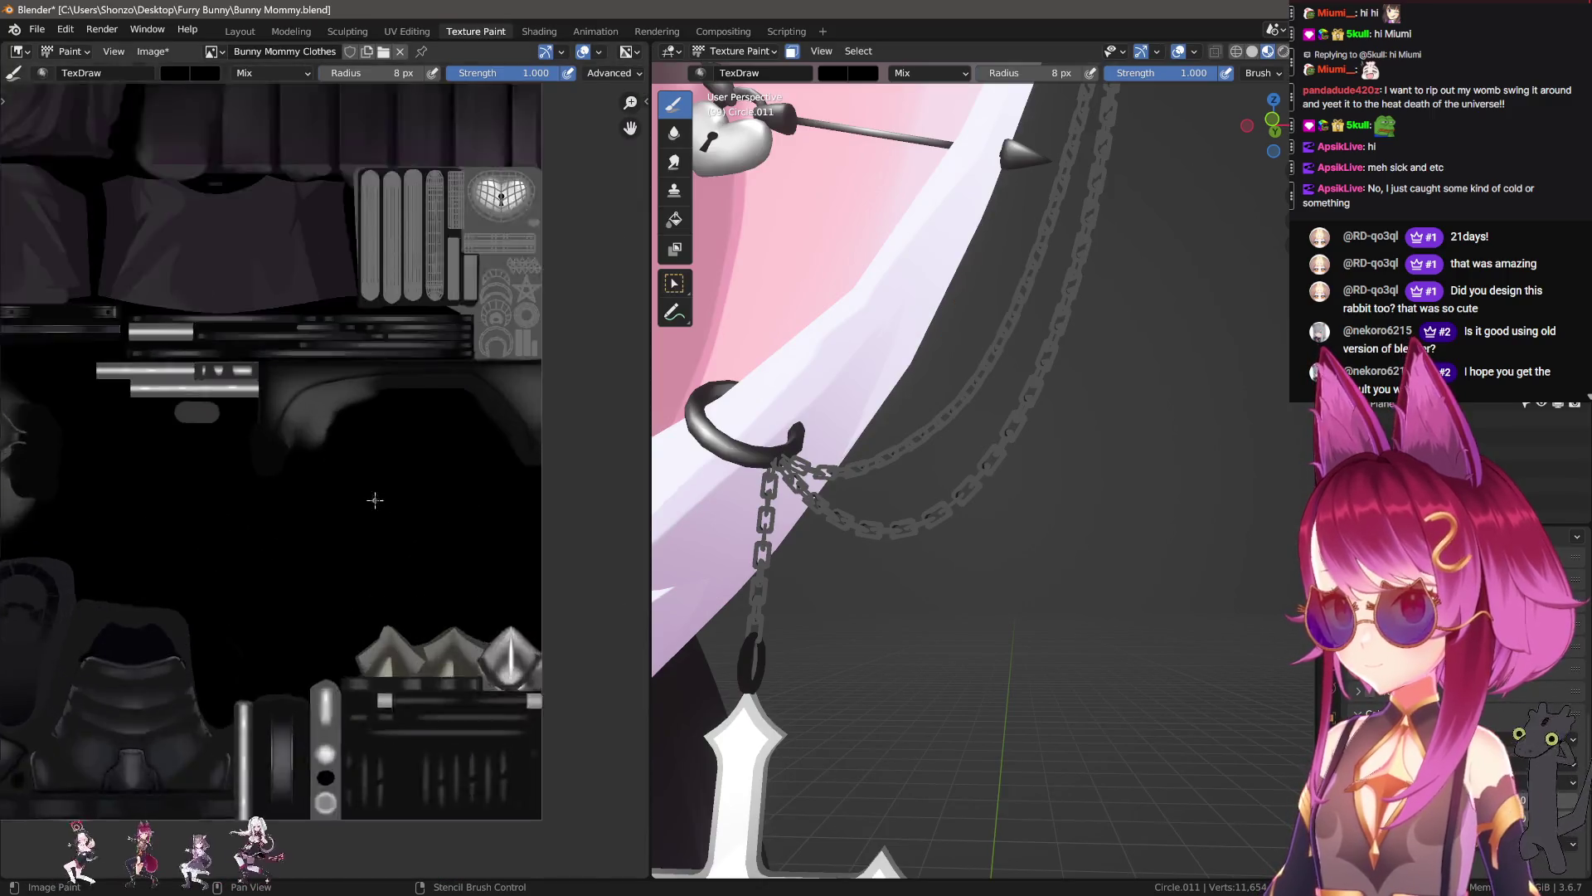
pyautogui.scroll(2, 249, 515)
pyautogui.scroll(2, 290, 547)
pyautogui.scroll(2, 322, 579)
pyautogui.scroll(1, 322, 579)
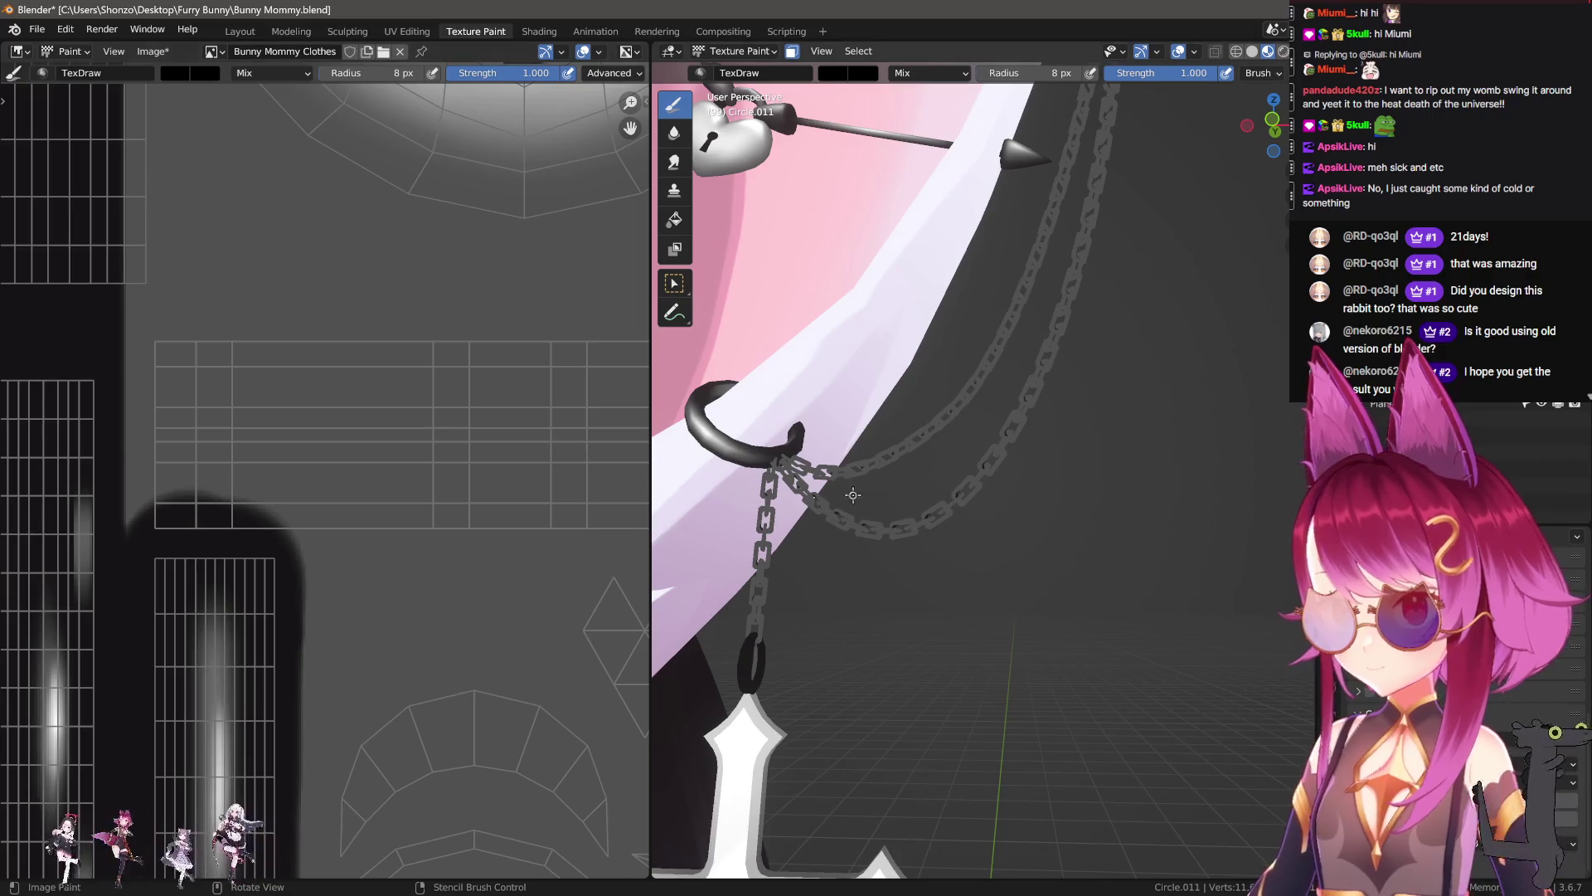
pyautogui.scroll(1, 339, 531)
pyautogui.press('f')
pyautogui.click(142, 541)
pyautogui.moveTo(336, 514)
pyautogui.mouseDown()
pyautogui.moveTo(140, 513)
pyautogui.moveTo(124, 355)
pyautogui.mouseUp()
# Step: Paint black bands across the rectangle island, growing the brush to 18 px
pyautogui.scroll(-1, 124, 355)
pyautogui.scroll(-1, 132, 462)
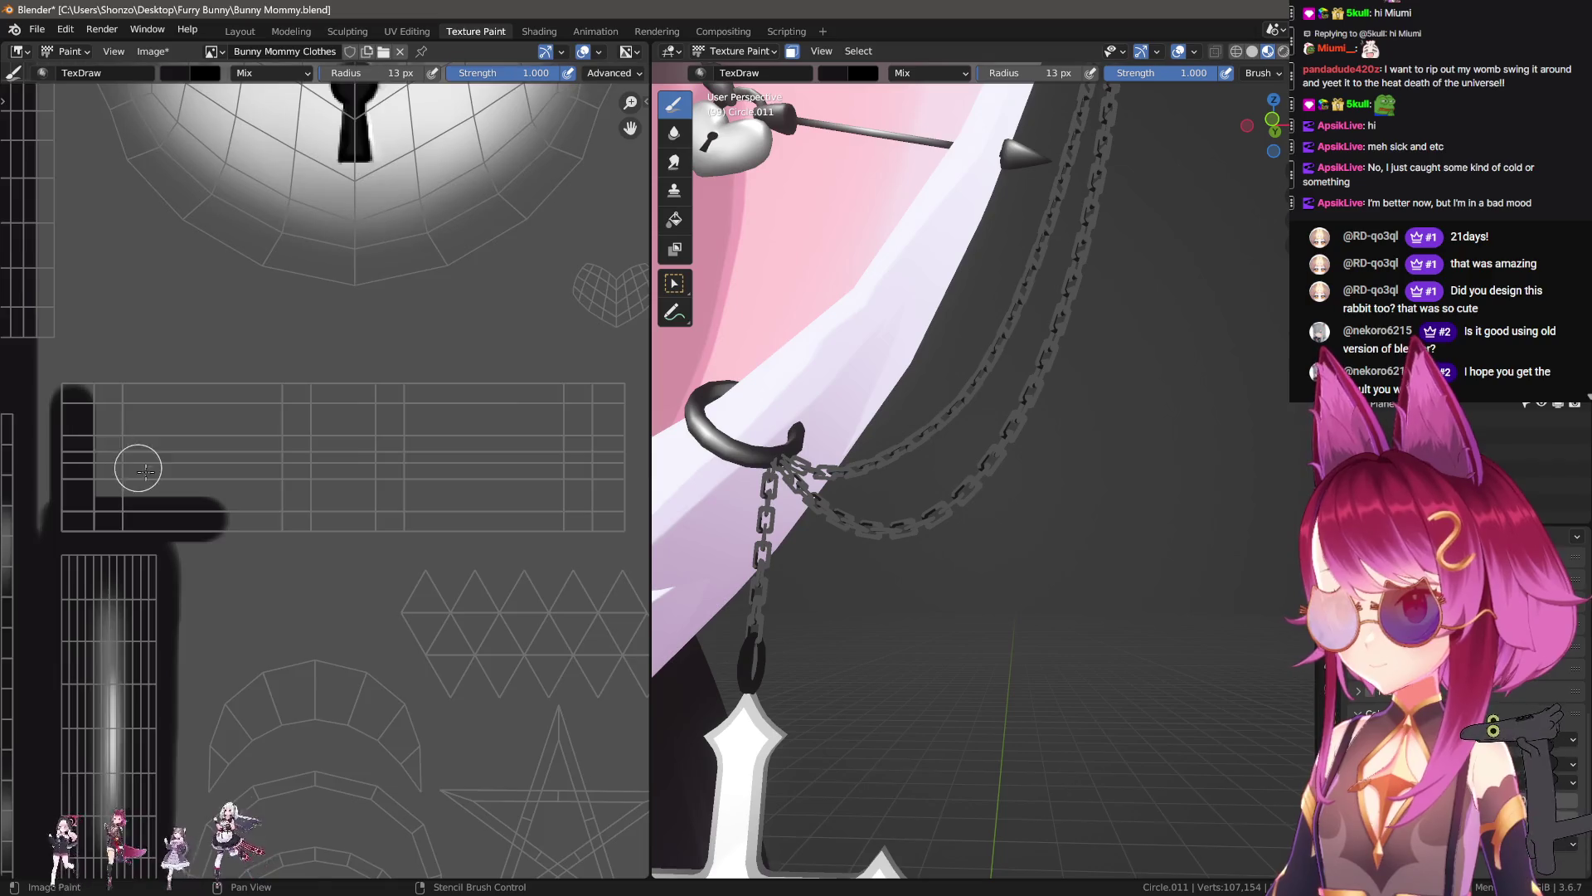
pyautogui.scroll(-1, 102, 485)
pyautogui.press('[')
pyautogui.moveTo(101, 403)
pyautogui.mouseDown()
pyautogui.moveTo(544, 403)
pyautogui.moveTo(545, 514)
pyautogui.moveTo(190, 509)
pyautogui.mouseUp()
pyautogui.moveTo(494, 484); pyautogui.dragTo(510, 495)
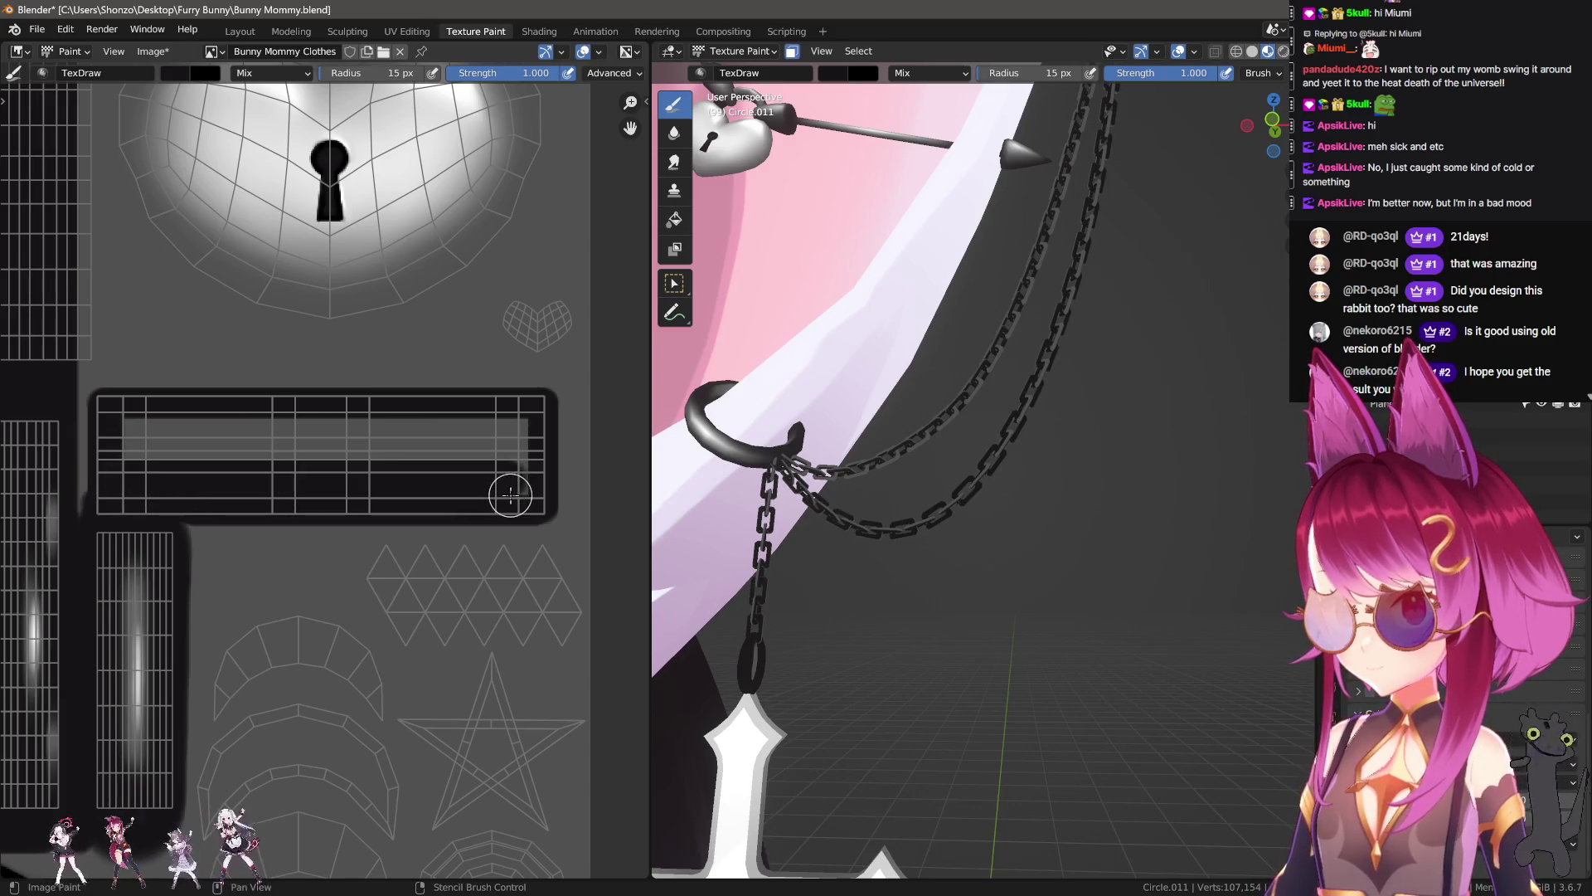
pyautogui.press(']')
pyautogui.press(']')
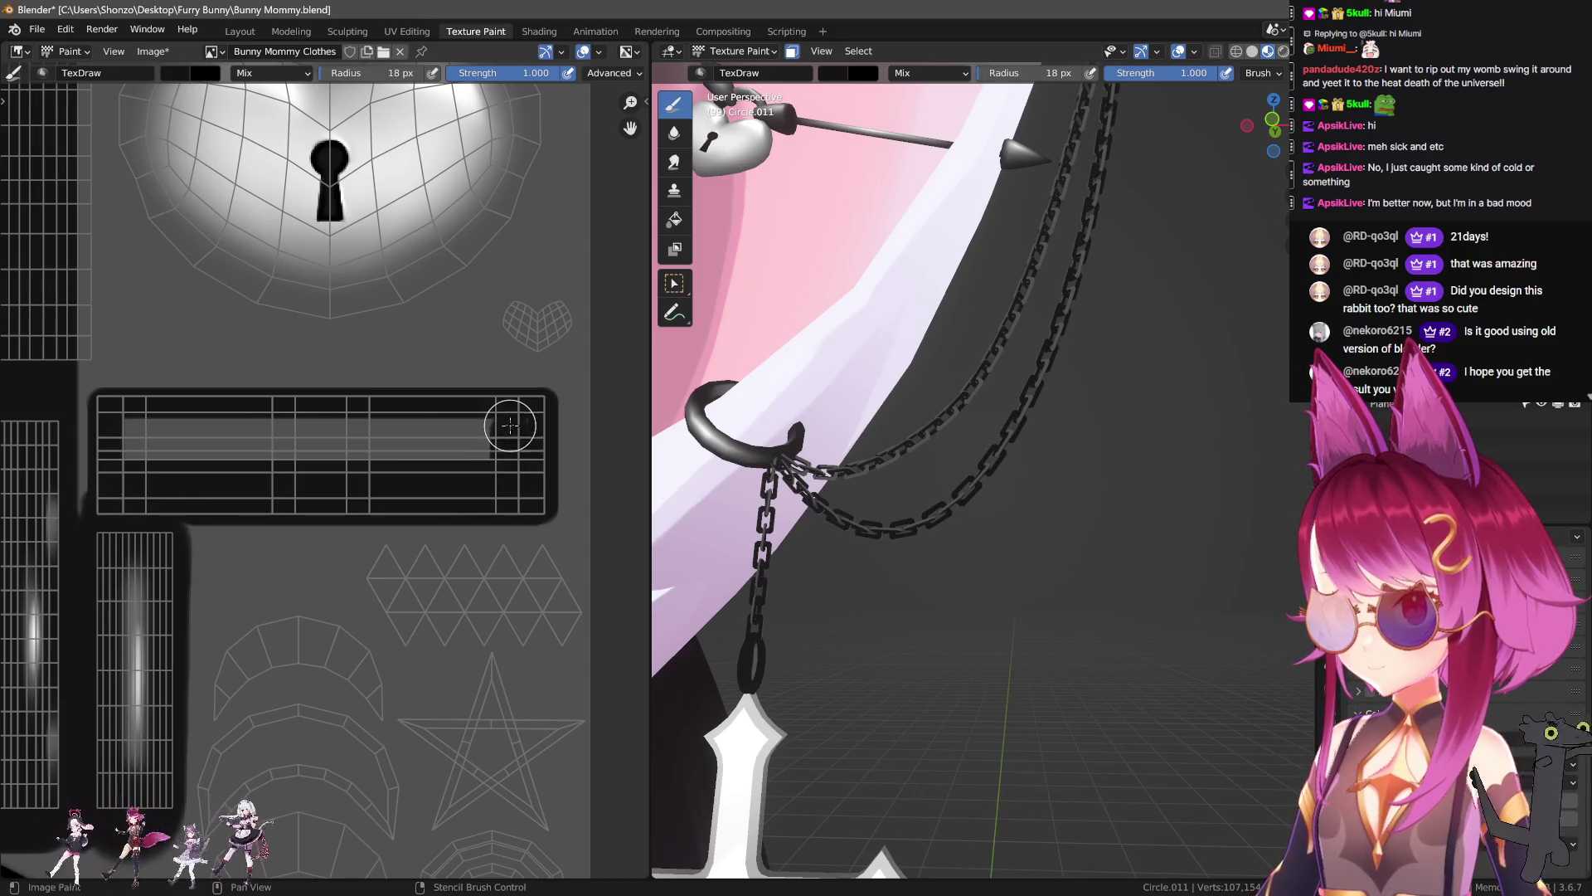
pyautogui.moveTo(134, 424); pyautogui.dragTo(134, 426)
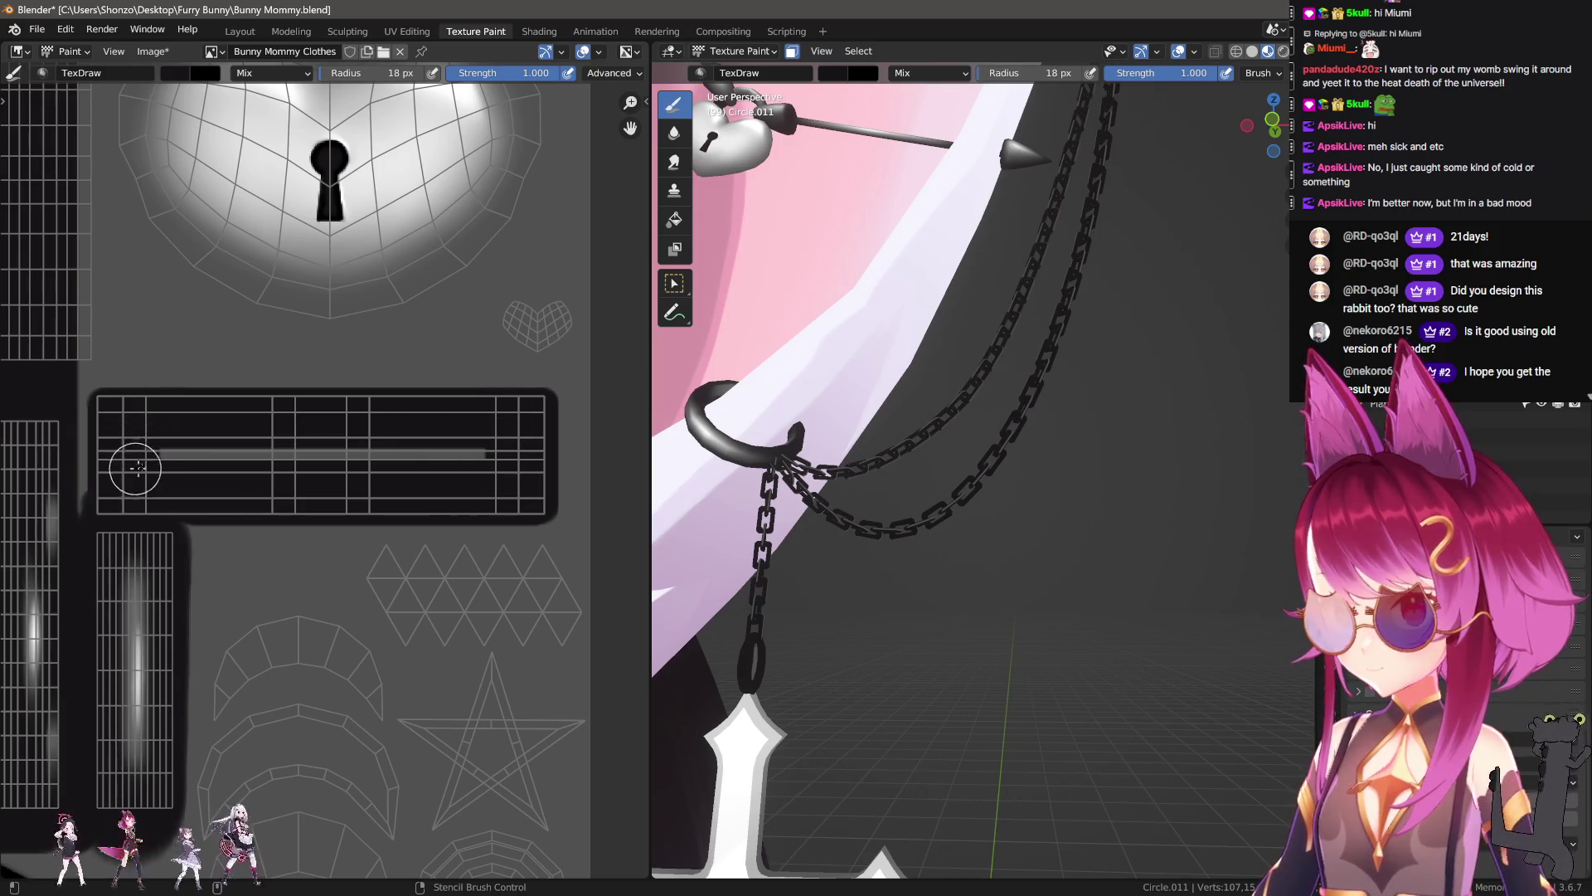
pyautogui.moveTo(479, 457); pyautogui.dragTo(481, 457)
# Step: Check the chains in 3D, then paint a straight vertical line along the rectangle edge
pyautogui.moveTo(912, 481)
pyautogui.mouseDown(button='middle')
pyautogui.moveTo(970, 511)
pyautogui.moveTo(969, 488)
pyautogui.mouseUp(button='middle')
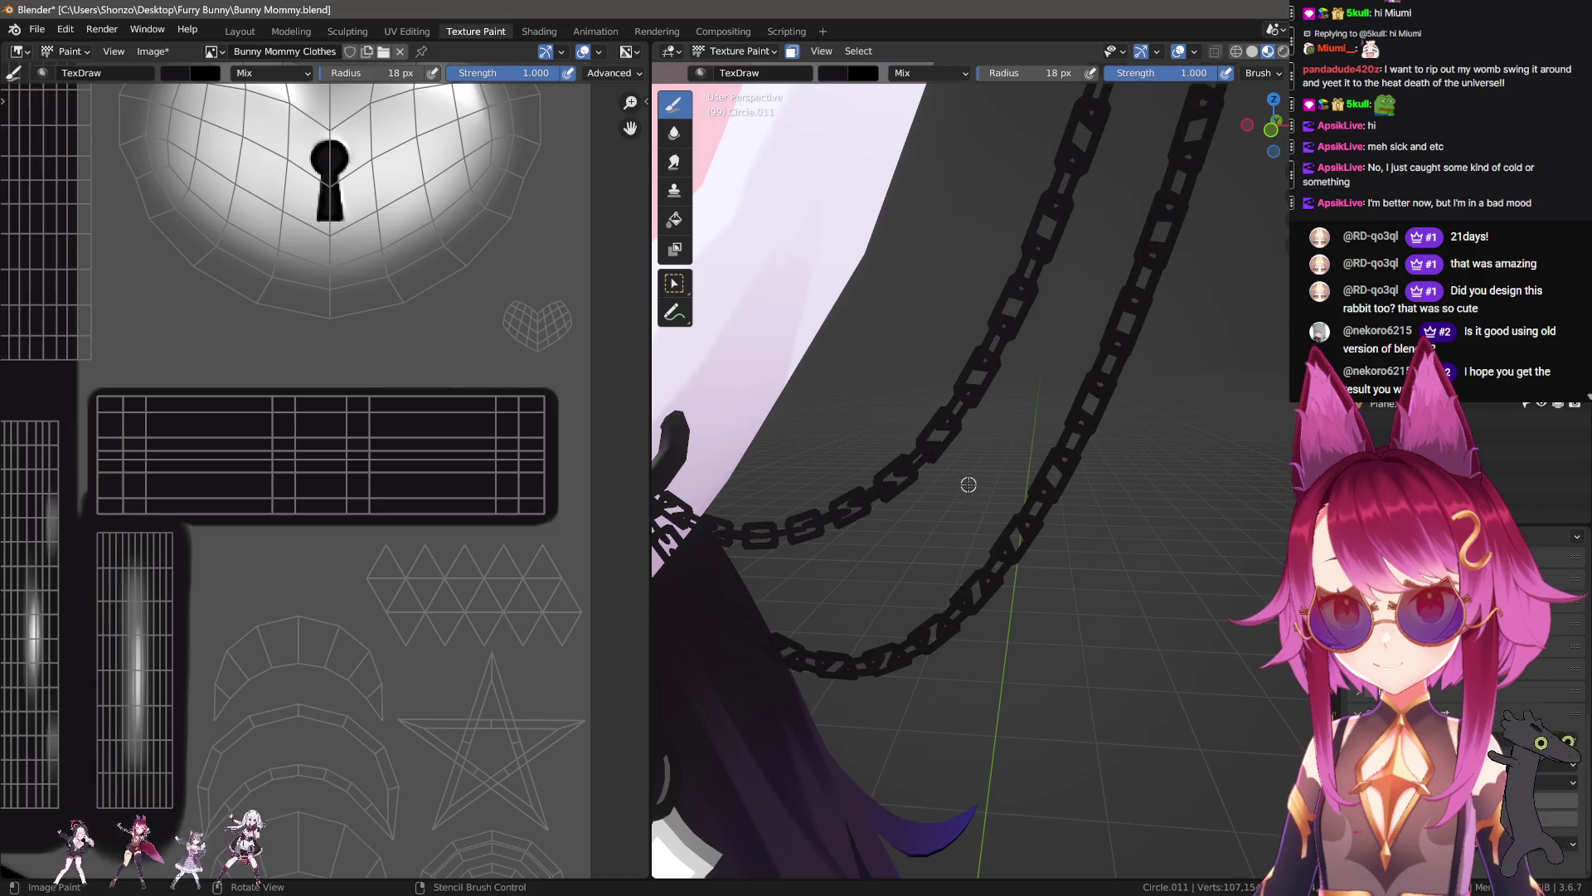
pyautogui.scroll(-3, 320, 515)
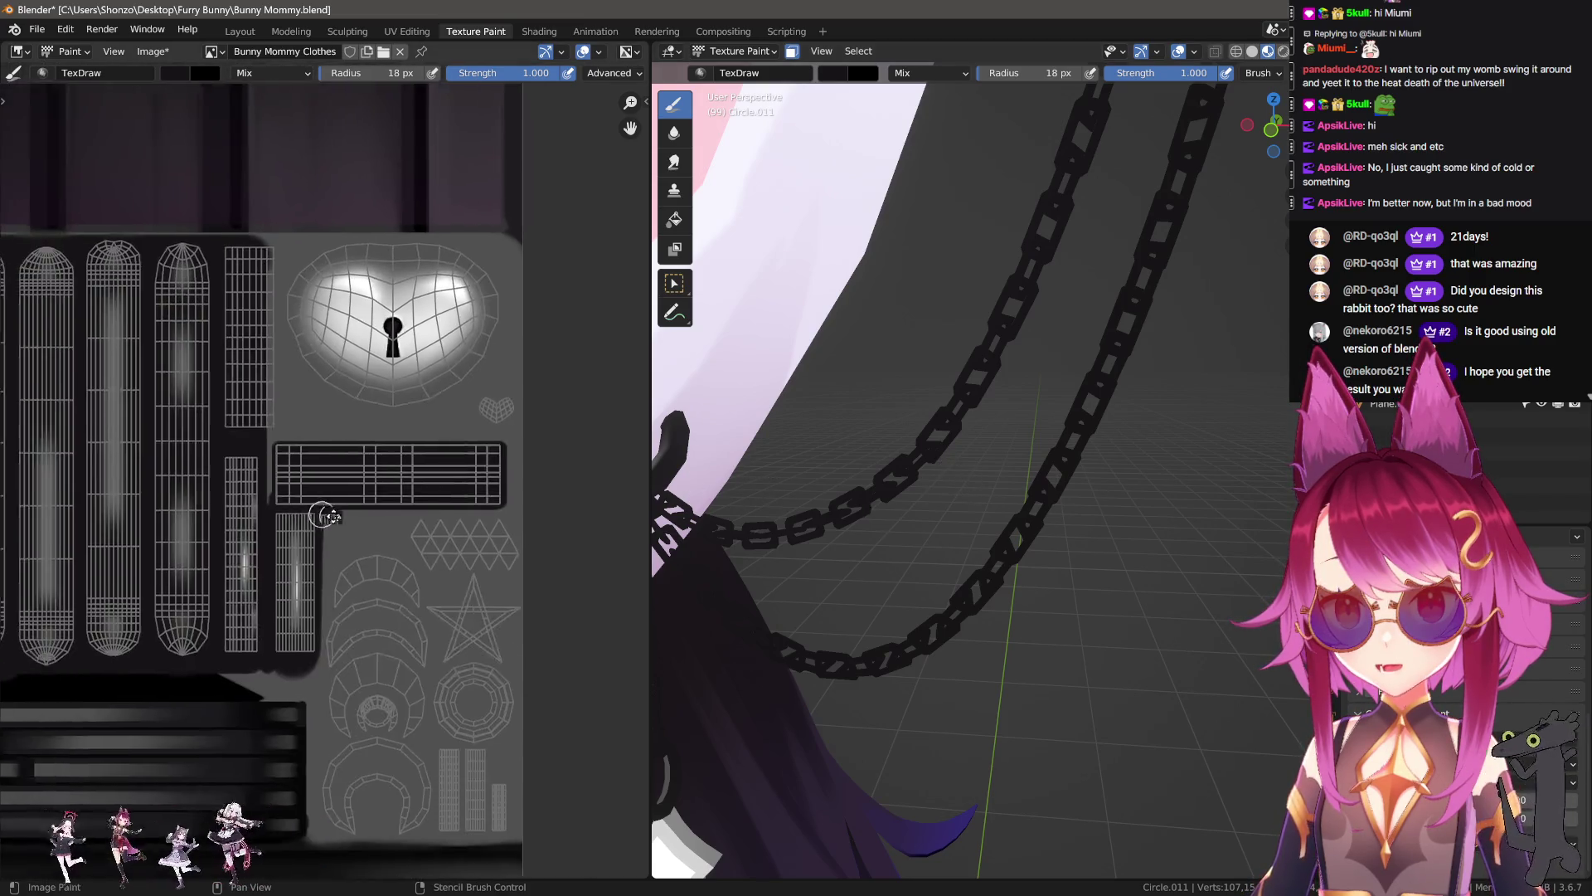
pyautogui.scroll(3, 320, 580)
pyautogui.scroll(3, 356, 473)
pyautogui.scroll(3, 287, 594)
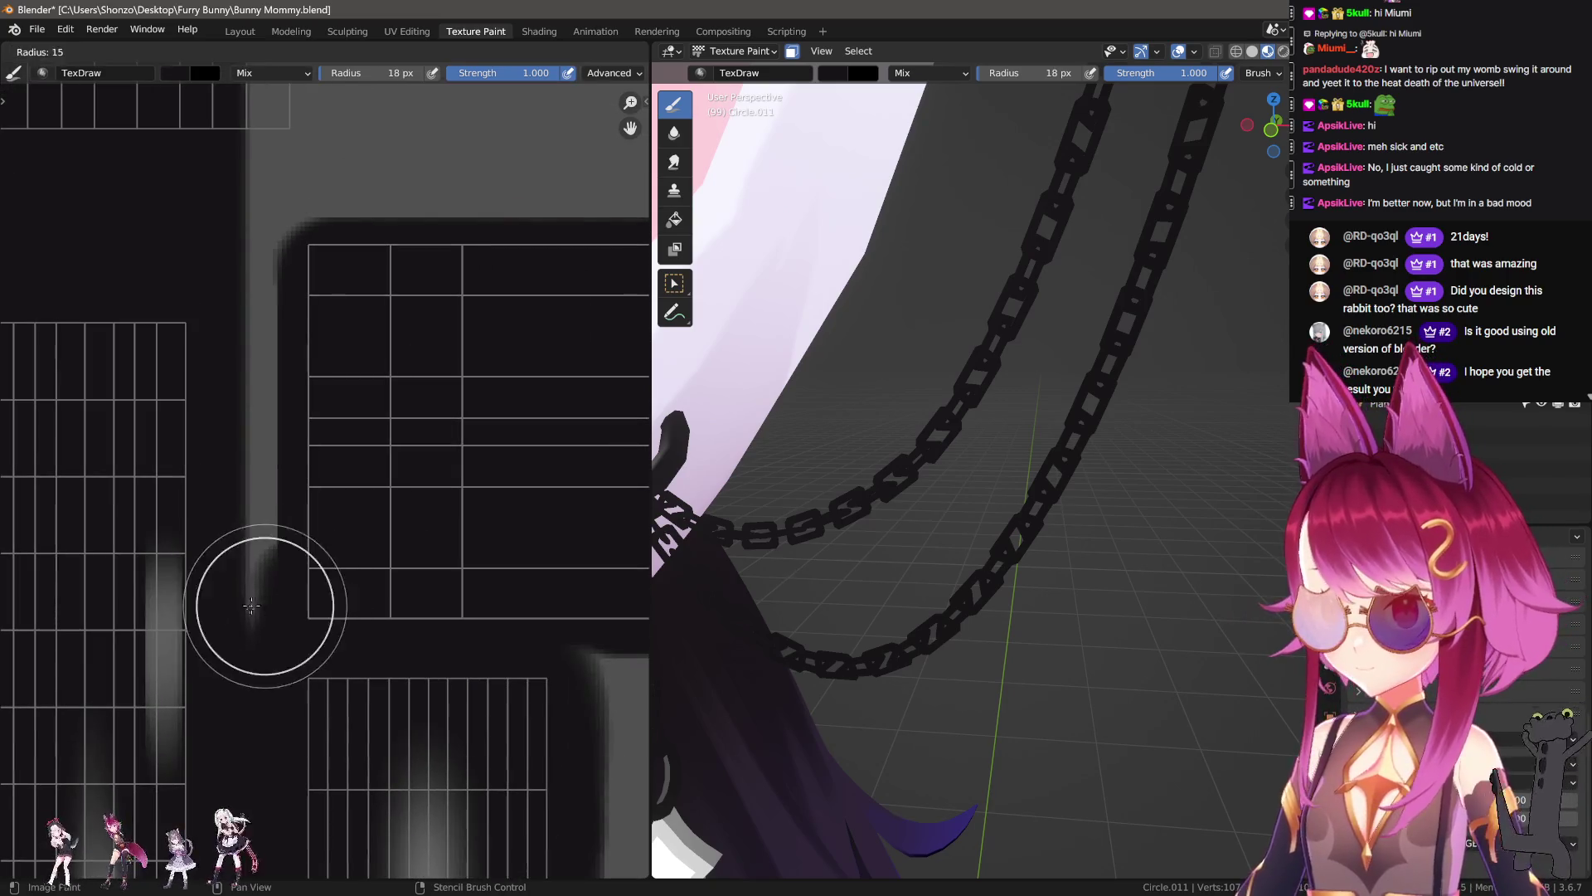
pyautogui.scroll(-3, 277, 534)
pyautogui.scroll(-1, 252, 462)
pyautogui.scroll(-2, 252, 461)
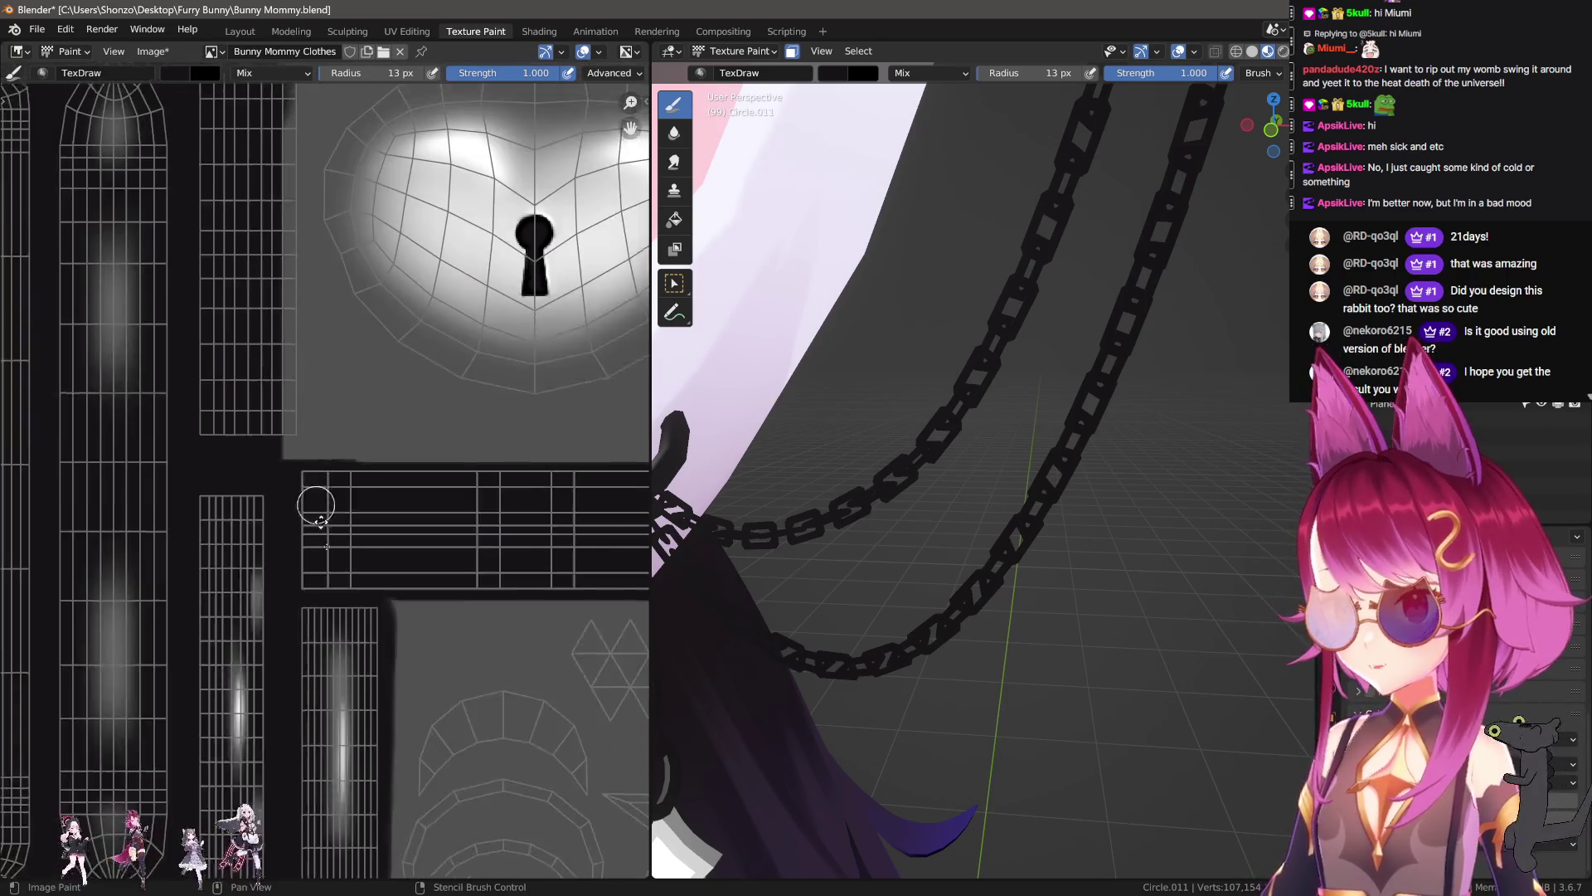
pyautogui.moveTo(257, 465); pyautogui.dragTo(308, 598, button='middle')
pyautogui.moveTo(326, 618); pyautogui.dragTo(329, 219)
# Step: Paint dark lines along the rectangle's top and bottom edges
pyautogui.moveTo(205, 233); pyautogui.dragTo(53, 98, button='middle')
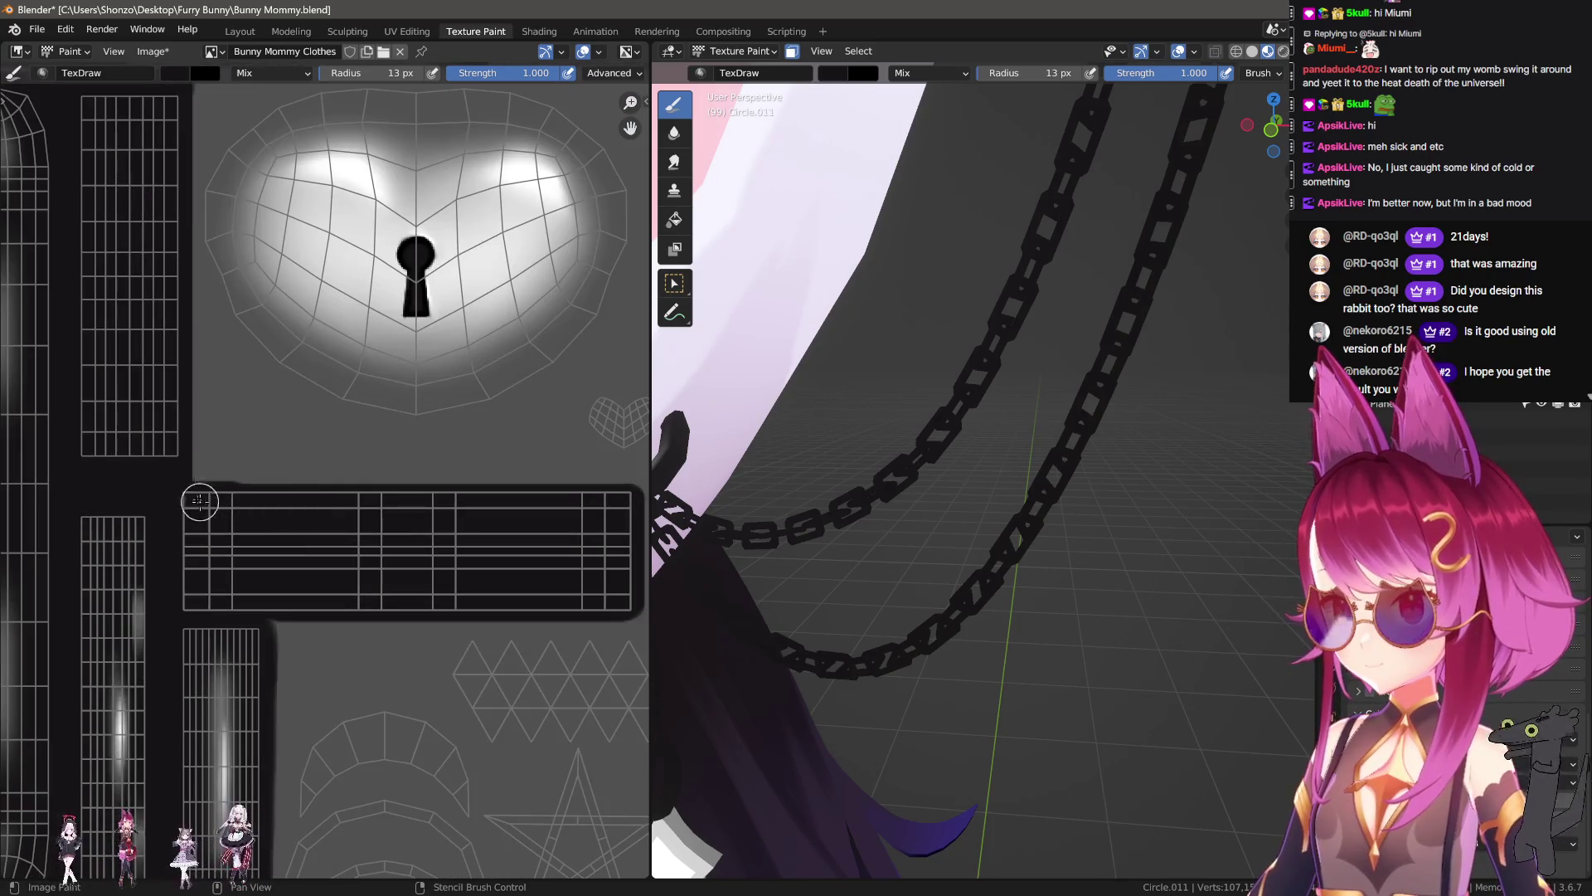
pyautogui.moveTo(528, 499); pyautogui.dragTo(528, 500)
pyautogui.moveTo(250, 617); pyautogui.dragTo(148, 555, button='middle')
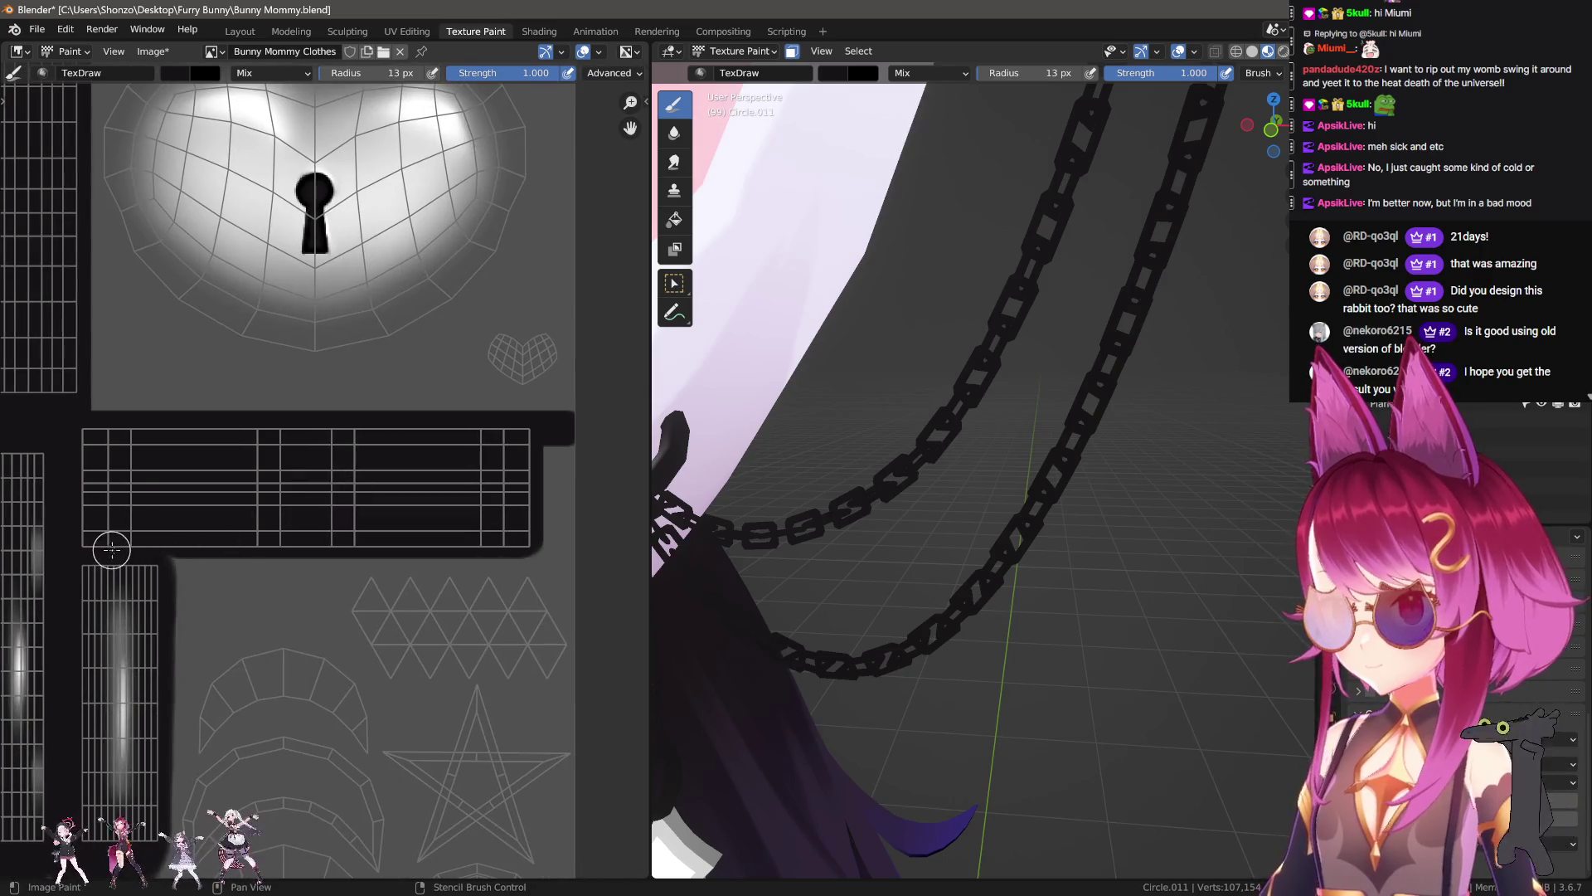
pyautogui.moveTo(111, 549); pyautogui.dragTo(638, 546)
# Step: Enlarge the brush to 23 px and paint a straight line along the rectangle edge
pyautogui.press('f')
pyautogui.click(455, 473)
pyautogui.moveTo(143, 425); pyautogui.dragTo(180, 484, button='middle')
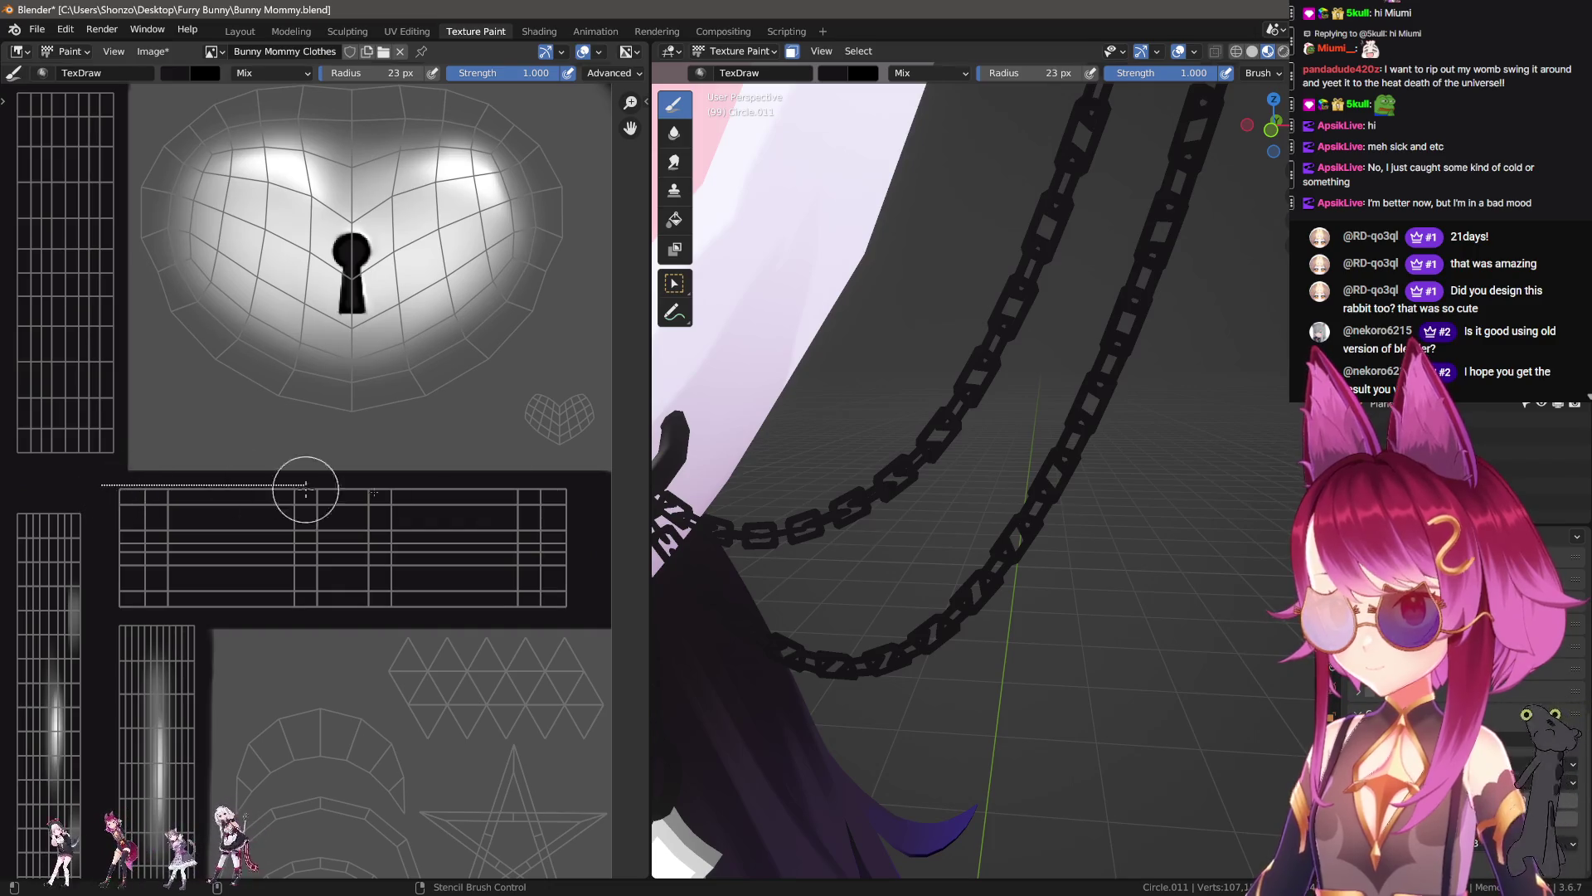
pyautogui.moveTo(247, 485); pyautogui.dragTo(247, 485)
pyautogui.moveTo(185, 466); pyautogui.dragTo(254, 586, button='middle')
pyautogui.scroll(1, 196, 556)
pyautogui.scroll(1, 235, 550)
pyautogui.scroll(1, 327, 515)
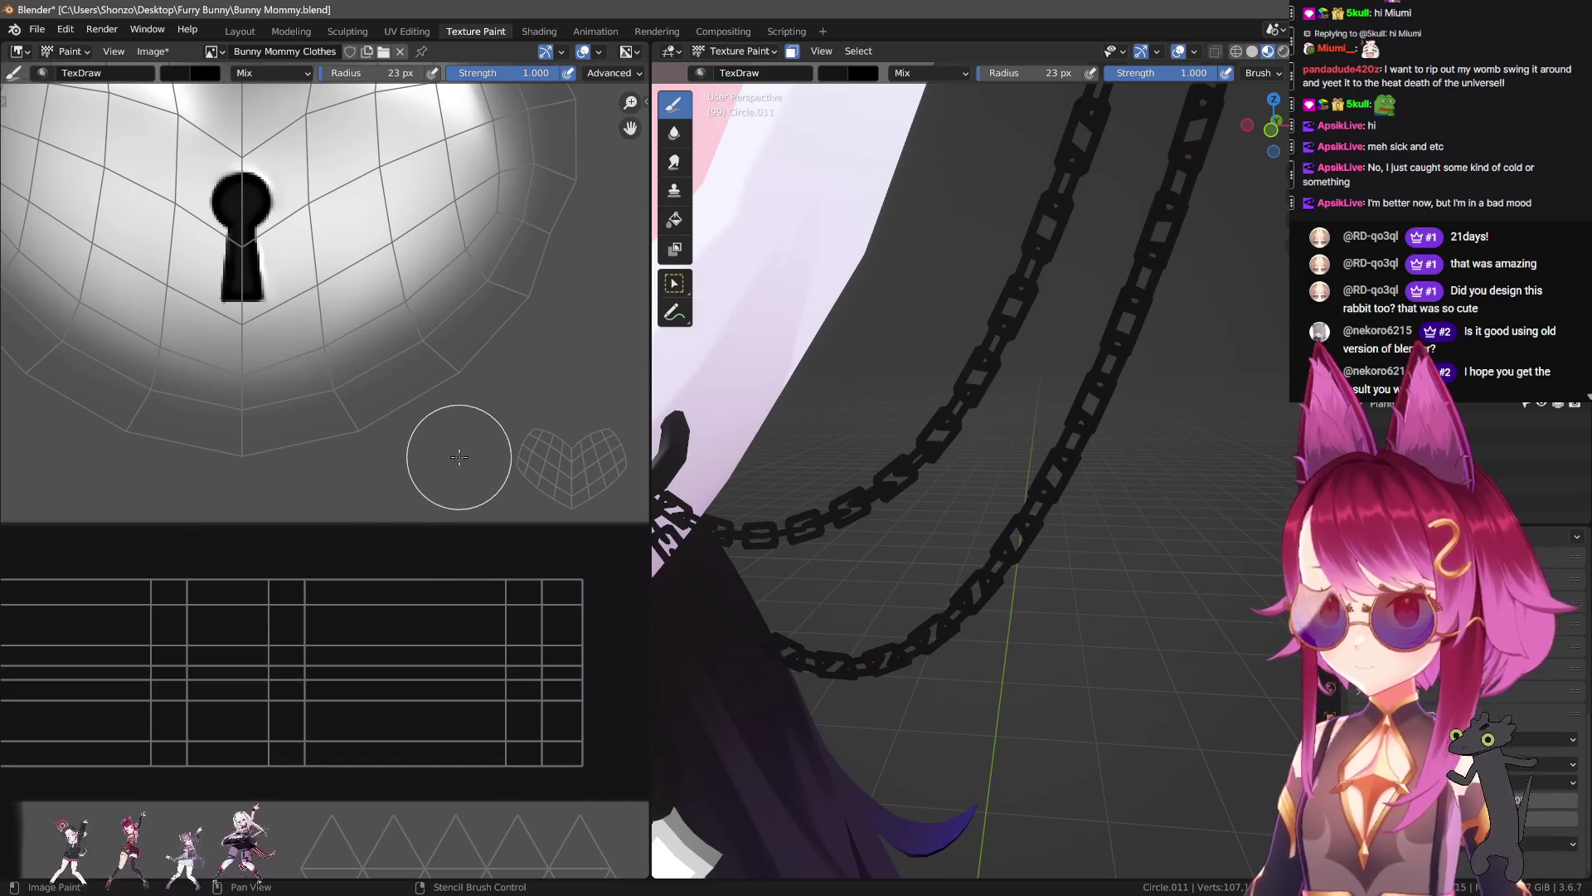
pyautogui.press('n')
pyautogui.press('n')
pyautogui.scroll(-1, 387, 511)
# Step: Sample a grey colour from the texture and paint a straight grey bar across the chain strip
pyautogui.moveTo(829, 497)
pyautogui.mouseDown(button='middle')
pyautogui.moveTo(1024, 597)
pyautogui.moveTo(1035, 568)
pyautogui.moveTo(979, 573)
pyautogui.mouseUp(button='middle')
pyautogui.moveTo(69, 582); pyautogui.dragTo(263, 550, button='middle')
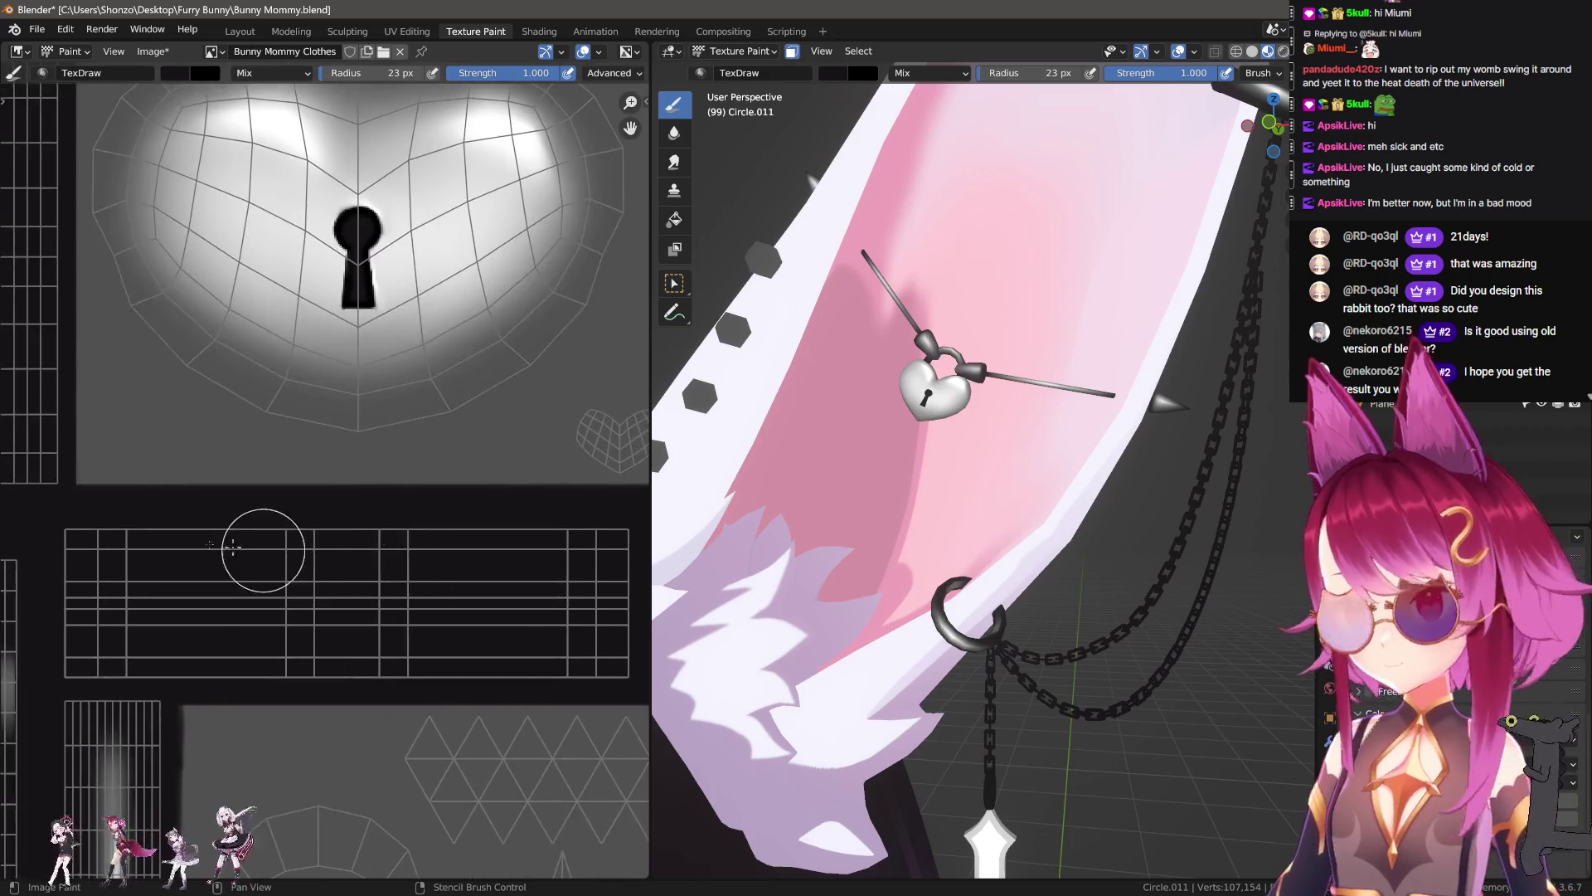
pyautogui.scroll(-2, 263, 549)
pyautogui.moveTo(100, 464)
pyautogui.mouseDown(button='middle')
pyautogui.moveTo(196, 463)
pyautogui.moveTo(223, 543)
pyautogui.moveTo(81, 543)
pyautogui.mouseUp(button='middle')
pyautogui.press('s')
pyautogui.scroll(2, 190, 473)
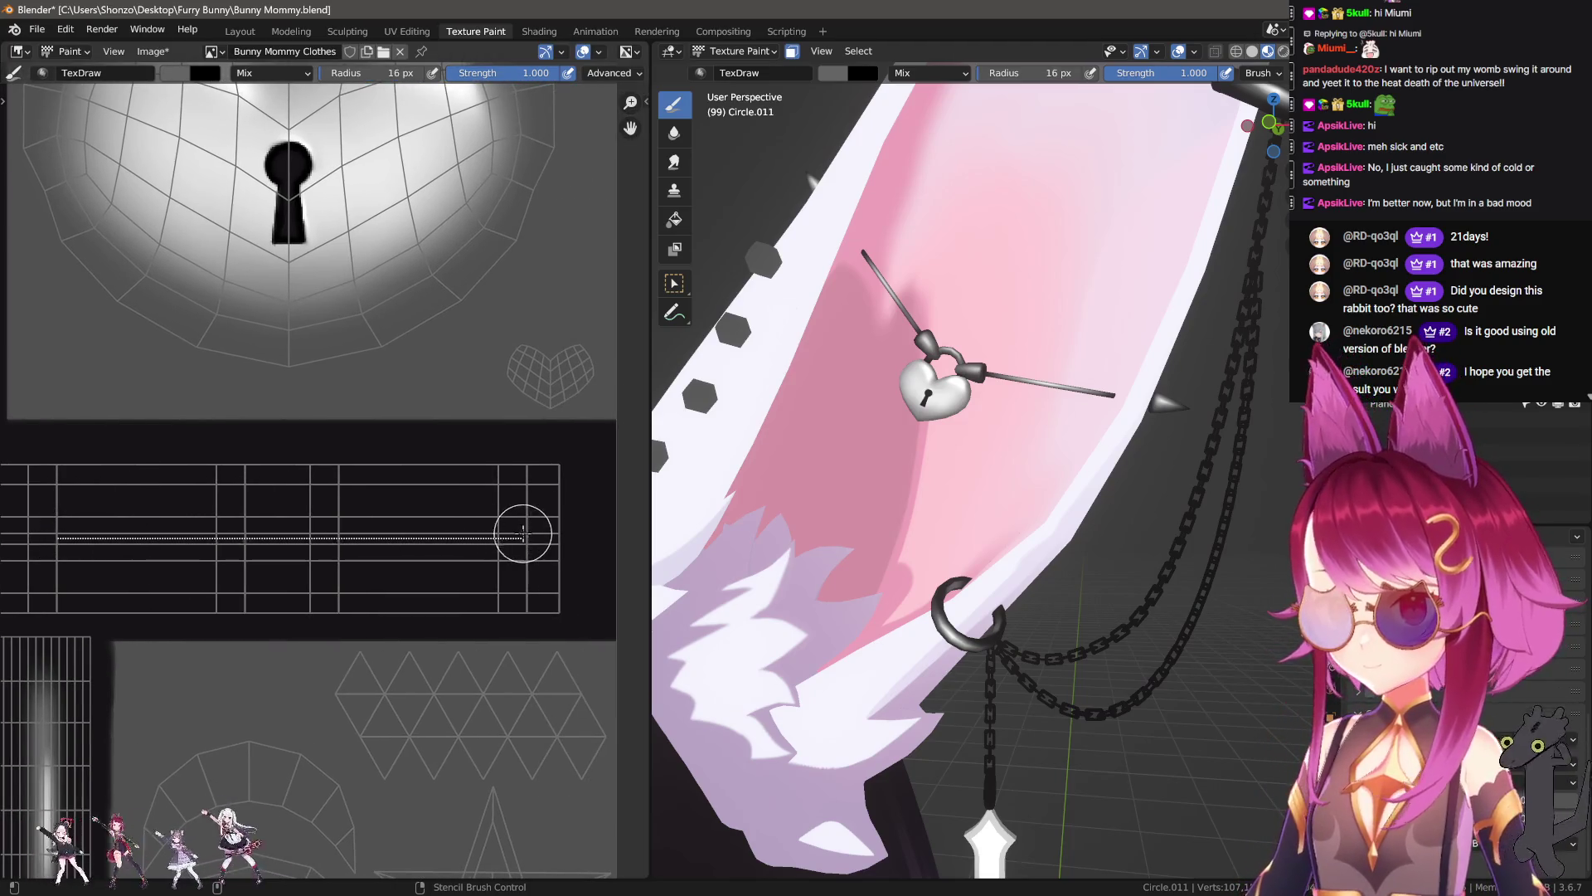
pyautogui.moveTo(522, 533); pyautogui.dragTo(523, 533)
pyautogui.moveTo(917, 448)
pyautogui.mouseDown(button='middle')
pyautogui.moveTo(944, 558)
pyautogui.moveTo(993, 571)
pyautogui.moveTo(1013, 555)
pyautogui.mouseUp(button='middle')
pyautogui.scroll(5, 1037, 551)
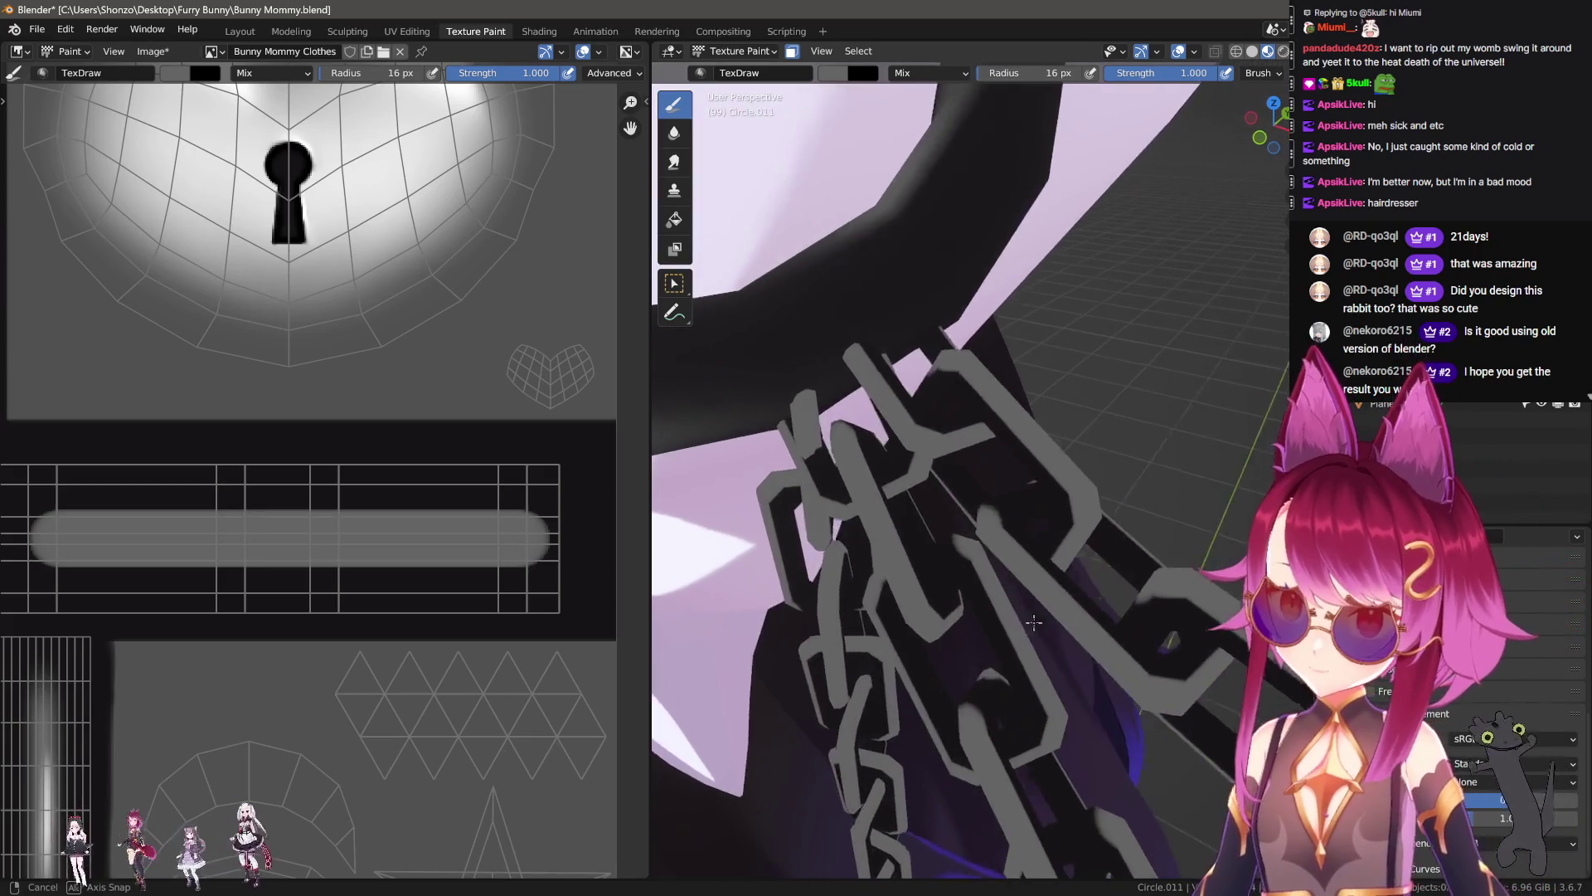
# Step: Undo the misplaced stroke and paint a straight grey band across the chain strip
pyautogui.scroll(3, 1083, 551)
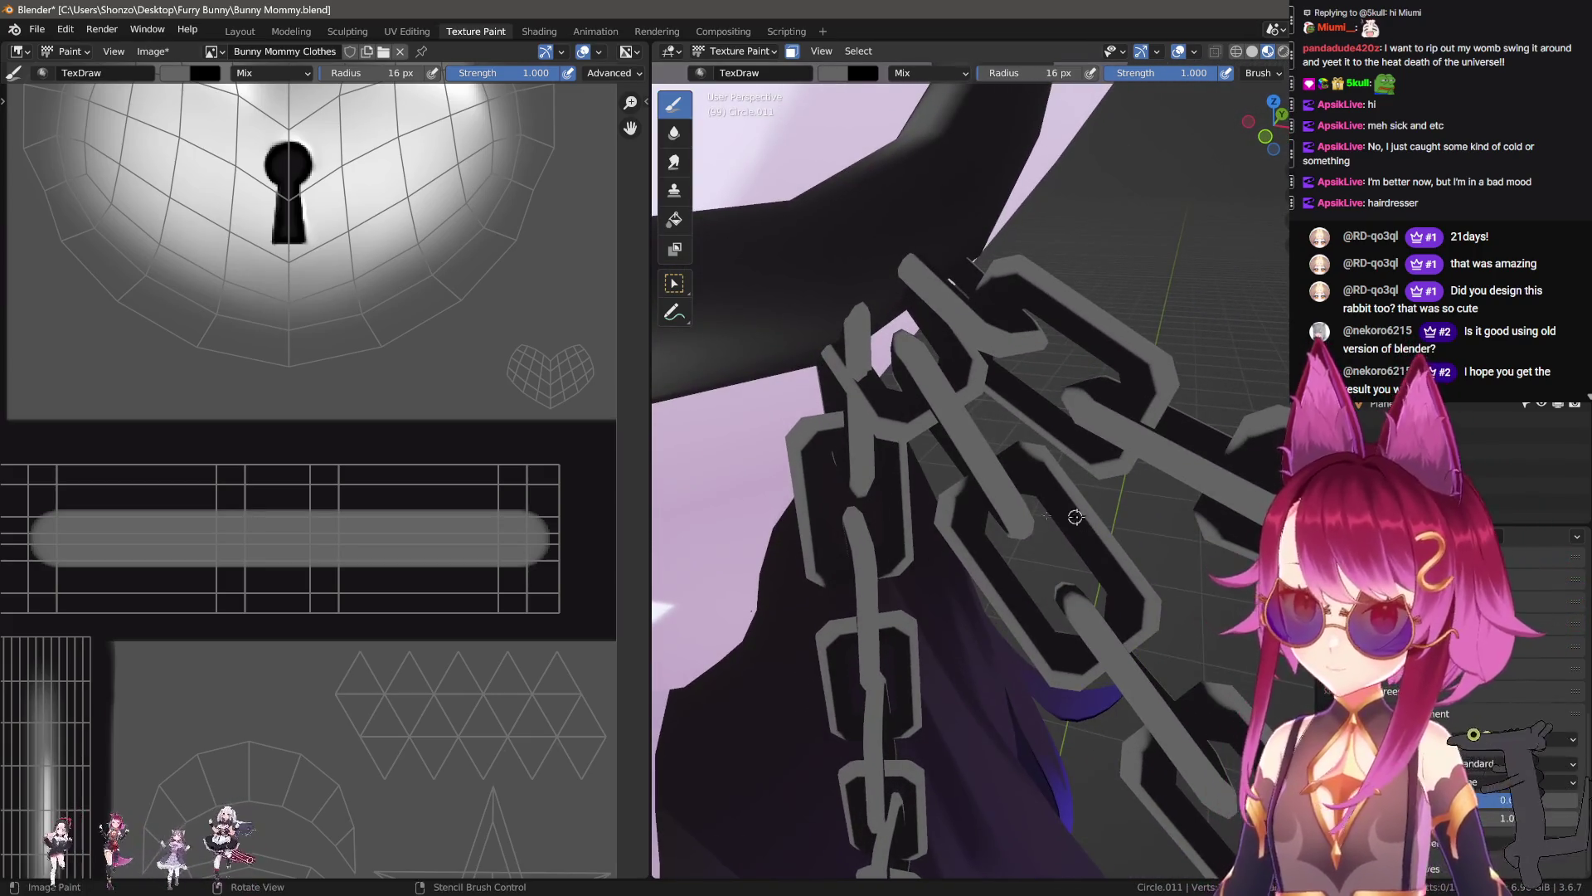
pyautogui.moveTo(57, 539); pyautogui.dragTo(90, 533, button='middle')
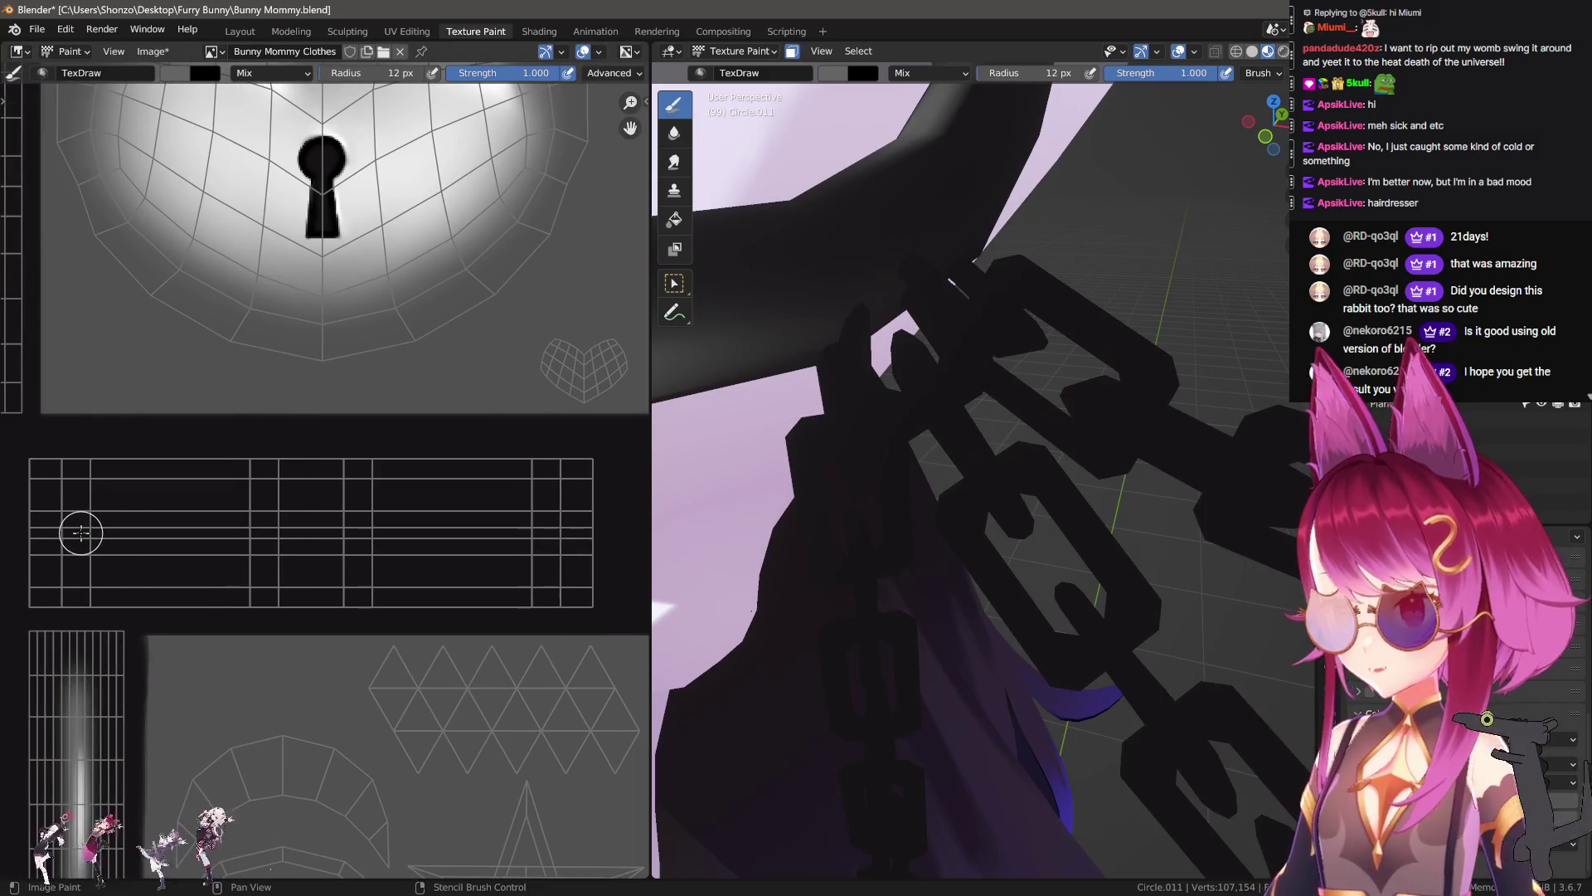
pyautogui.moveTo(104, 532); pyautogui.dragTo(534, 529)
pyautogui.scroll(-3, 958, 495)
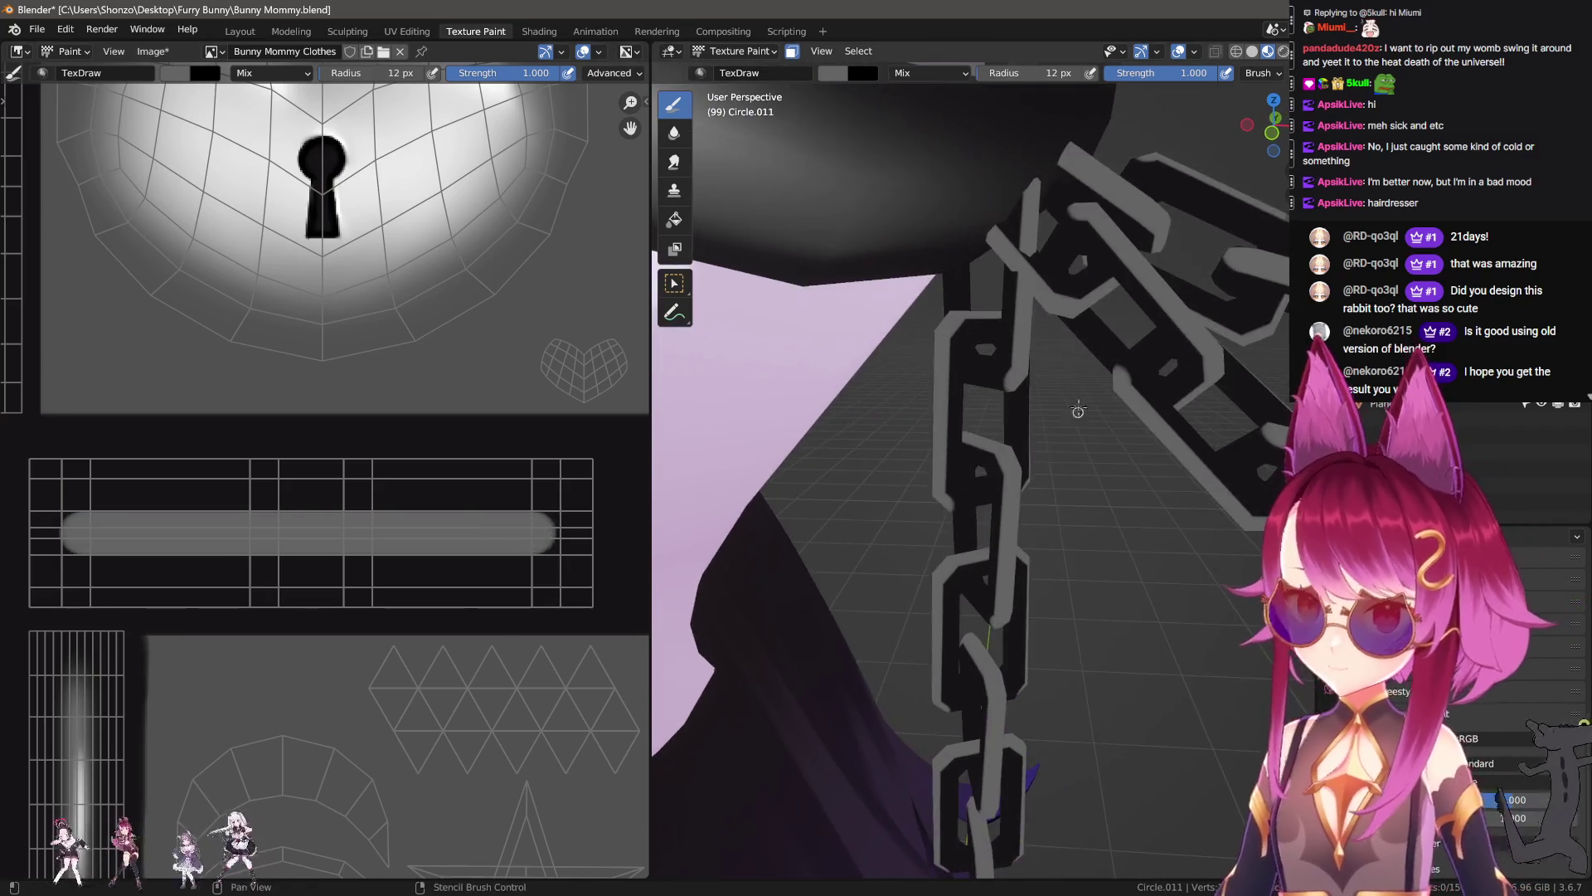
pyautogui.hotkey('ctrl', 'z')
pyautogui.moveTo(92, 528); pyautogui.dragTo(134, 528, button='middle')
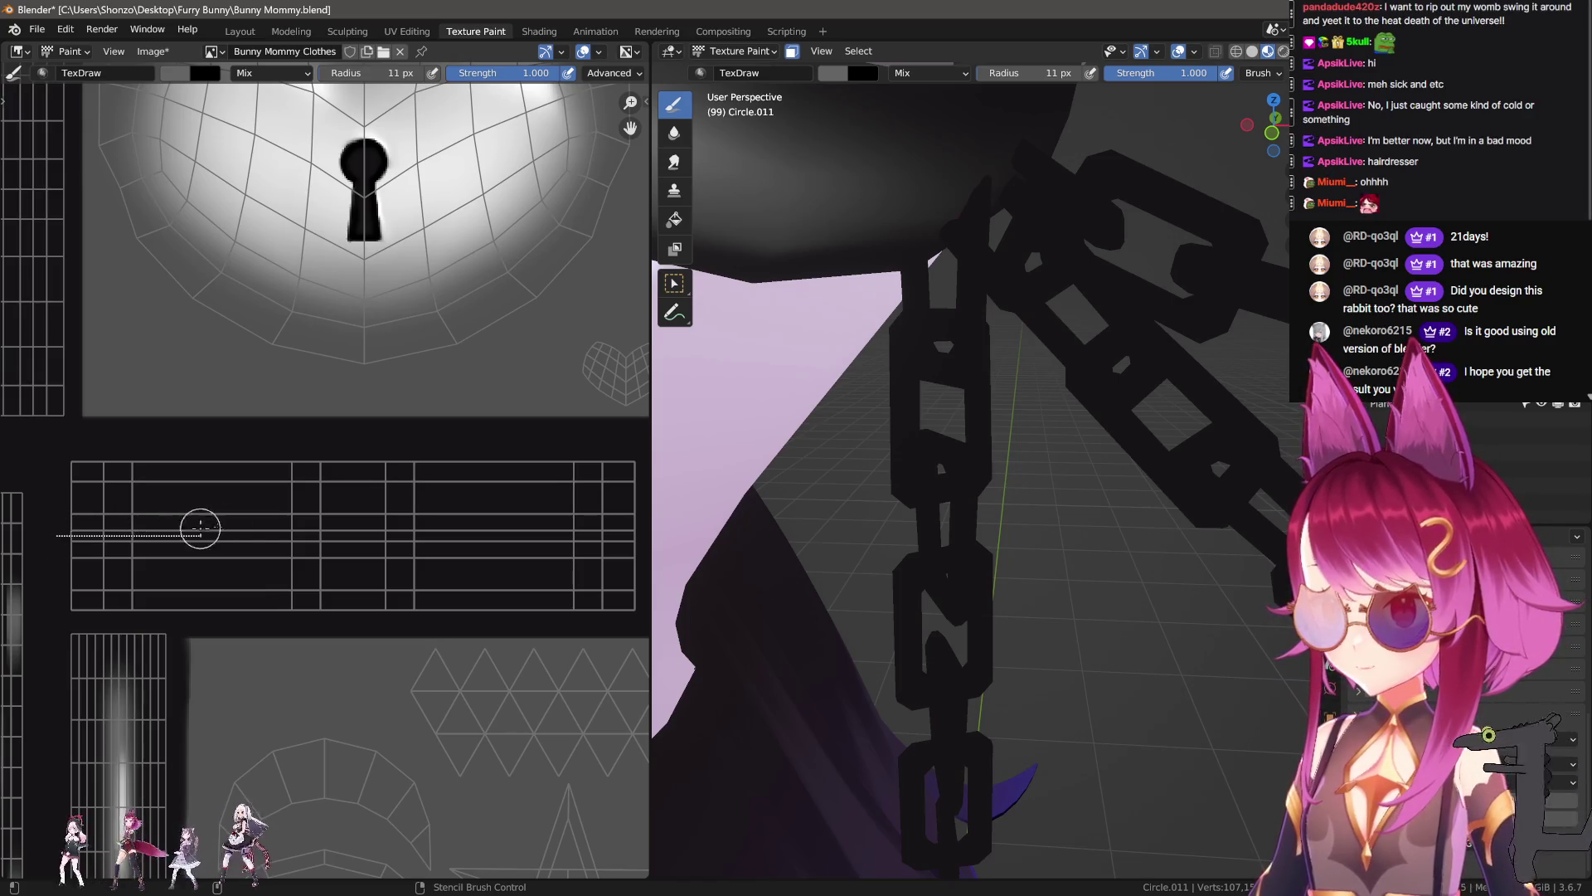
pyautogui.moveTo(180, 528); pyautogui.dragTo(613, 532)
# Step: Shrink the brush slightly and paint second and third grey lines below the first
pyautogui.moveTo(385, 548); pyautogui.dragTo(279, 527, button='middle')
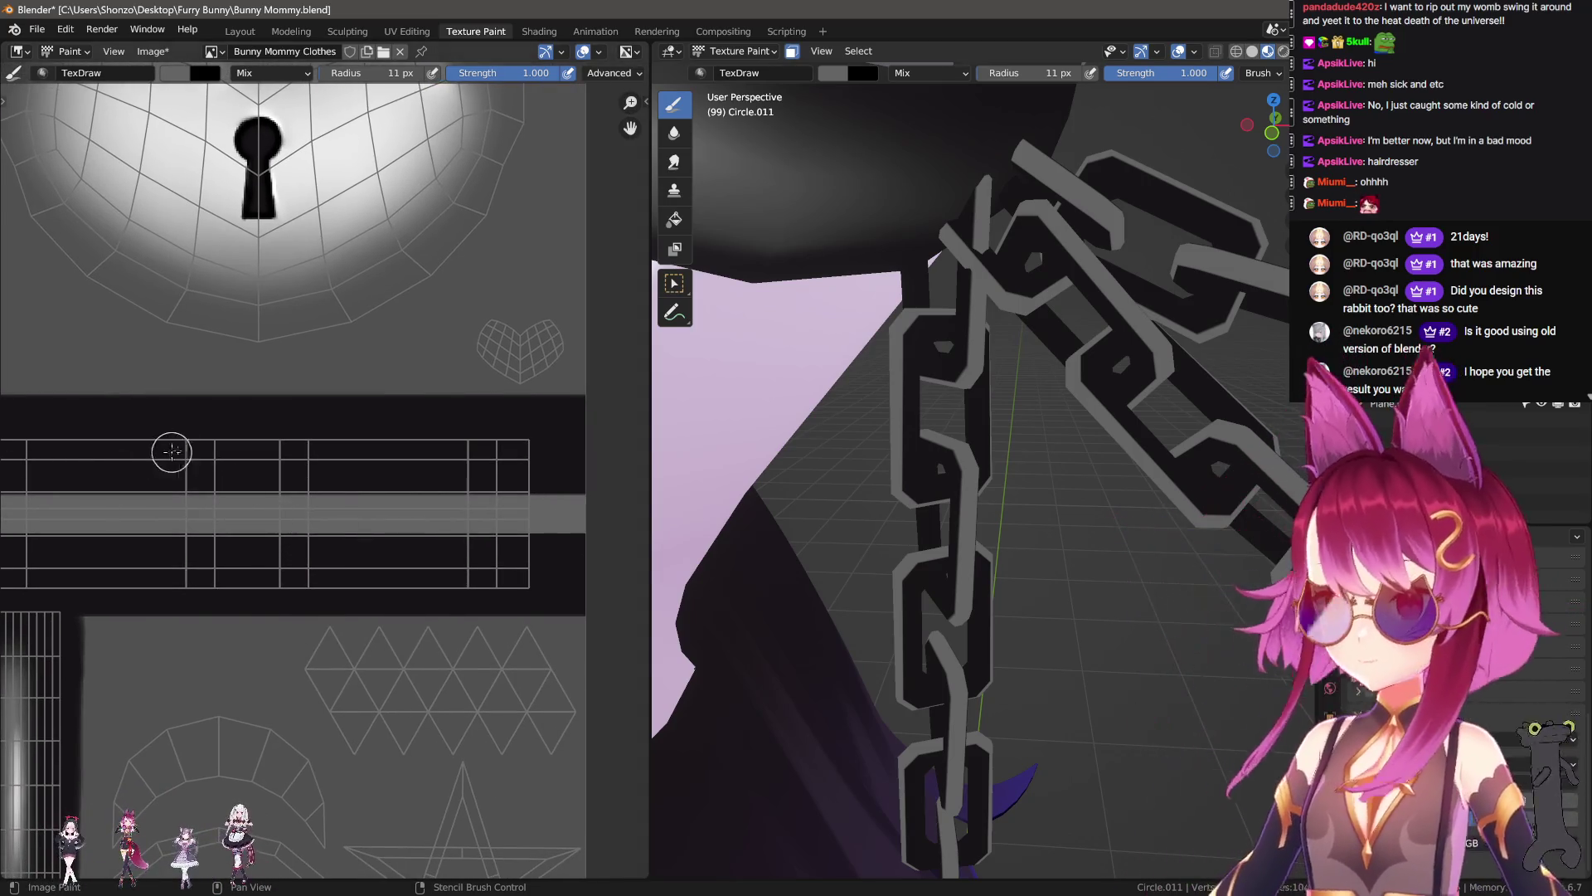
pyautogui.moveTo(155, 455); pyautogui.dragTo(242, 457, button='middle')
pyautogui.press('[')
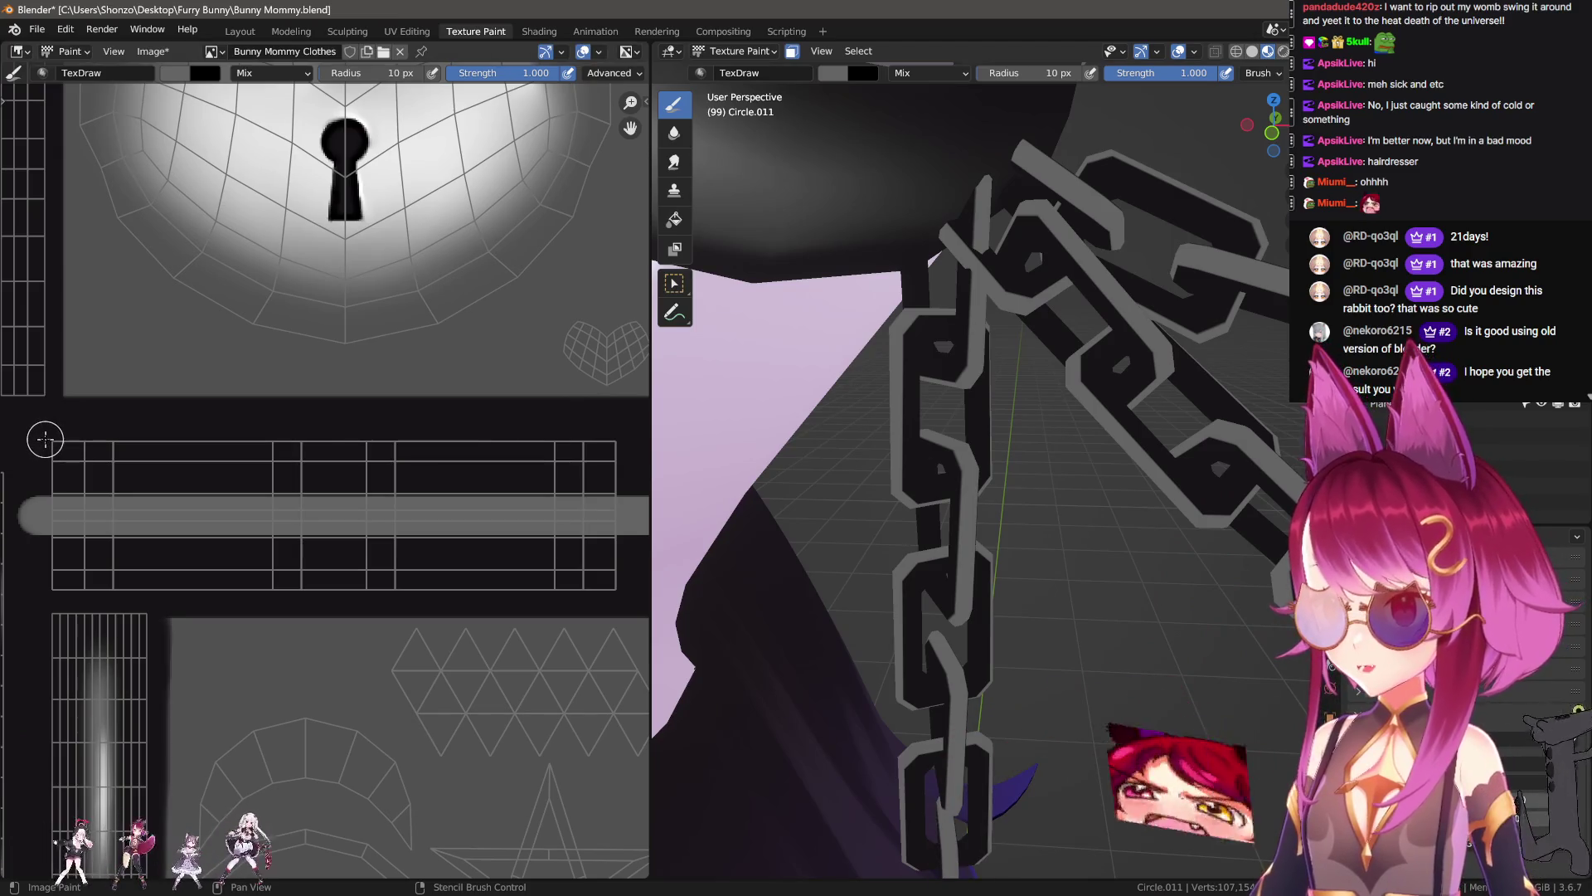
pyautogui.moveTo(618, 429); pyautogui.dragTo(636, 431)
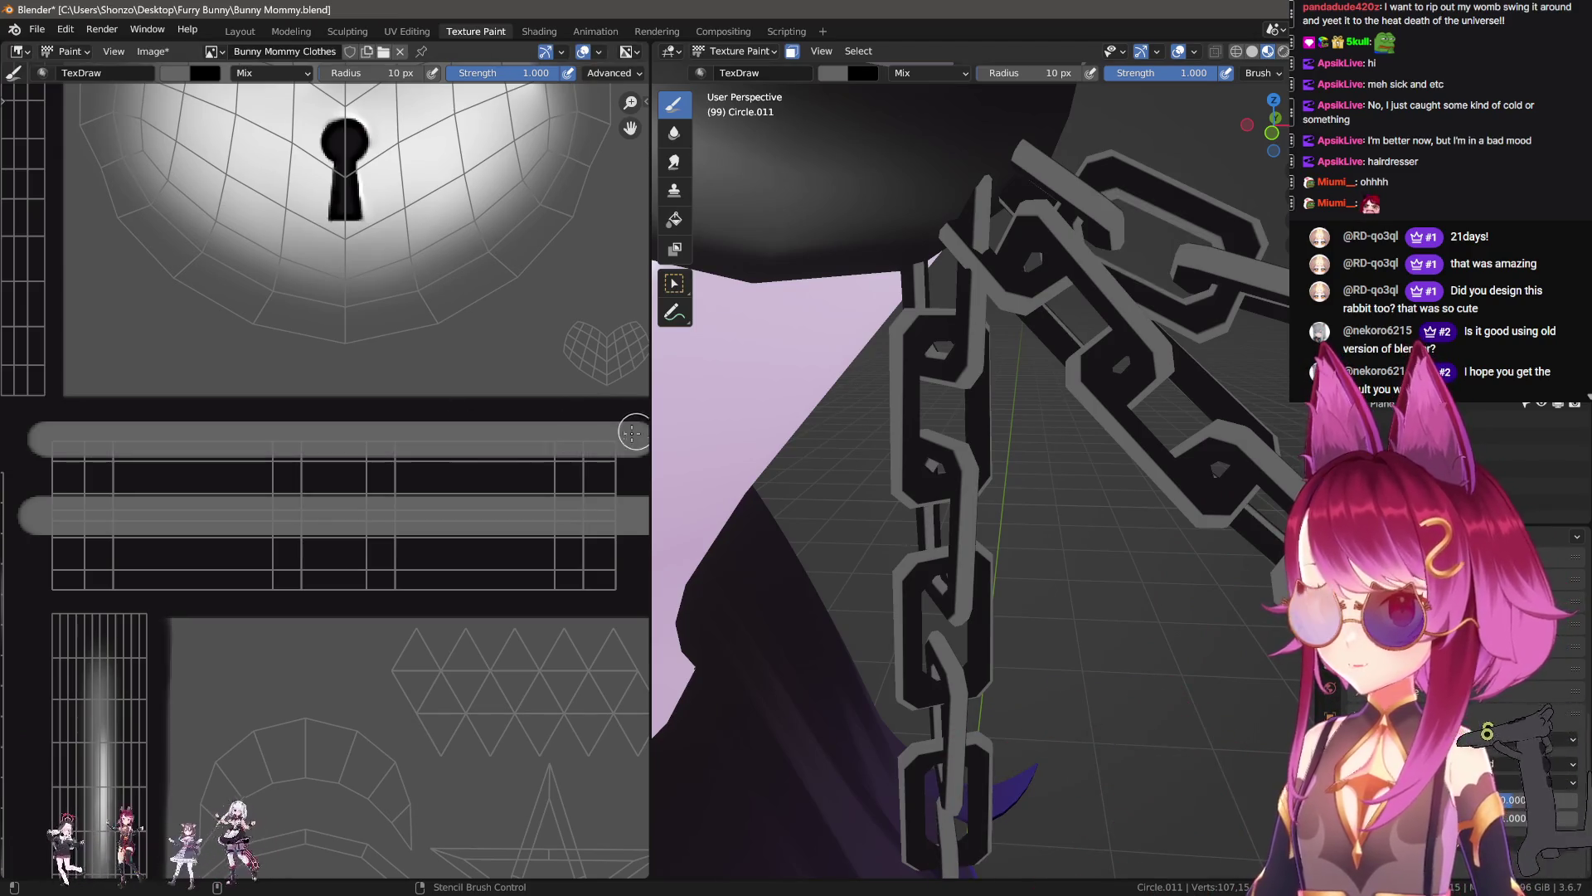
pyautogui.moveTo(137, 557); pyautogui.dragTo(133, 544, button='middle')
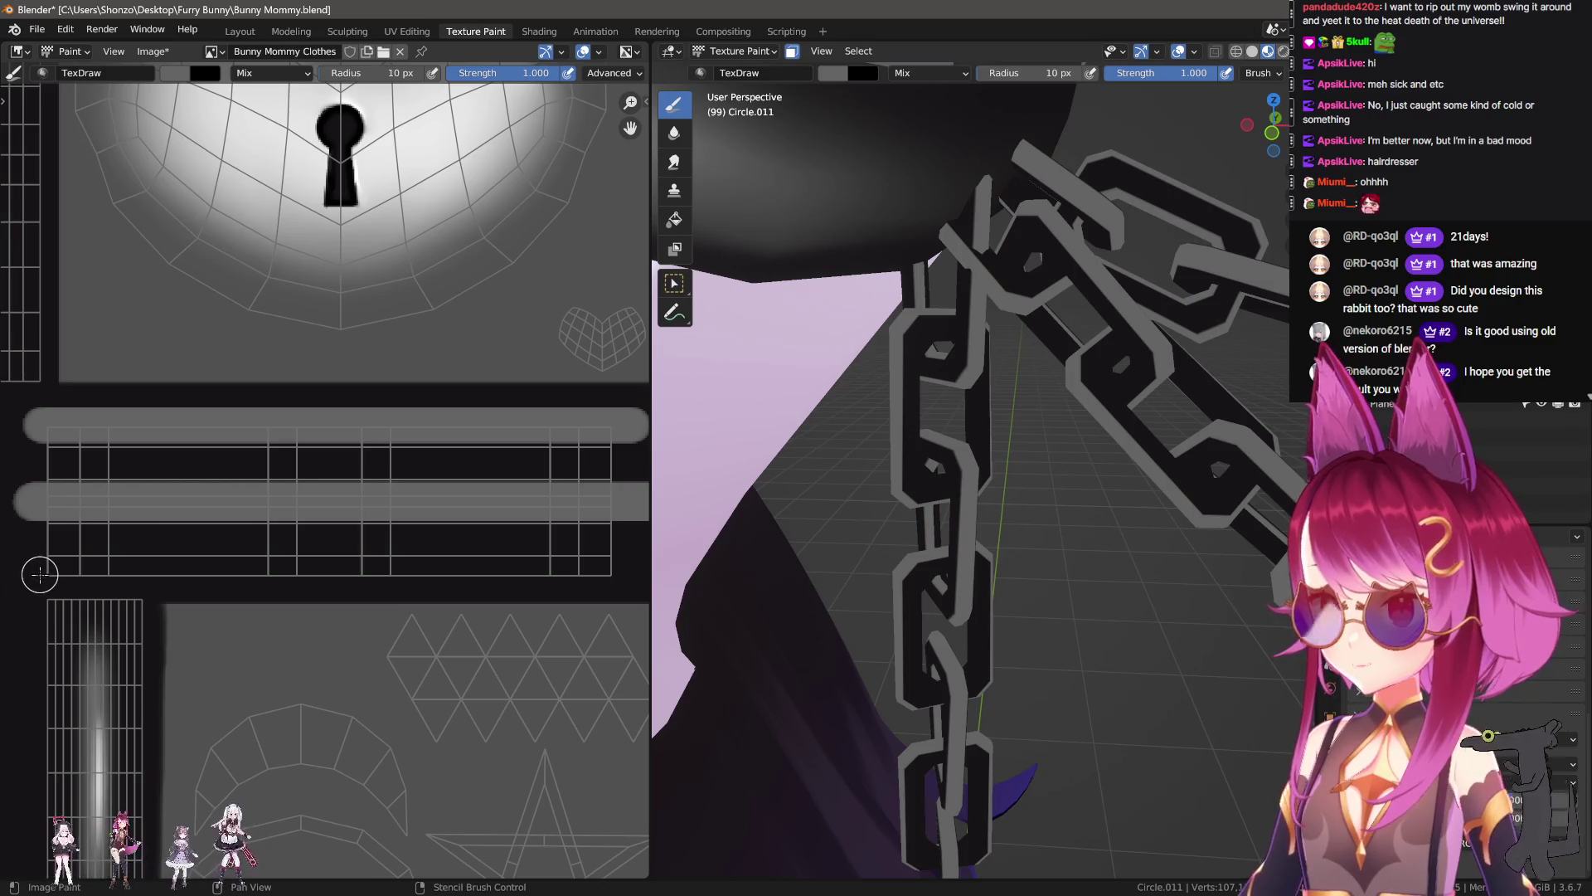
pyautogui.moveTo(38, 577); pyautogui.dragTo(643, 577)
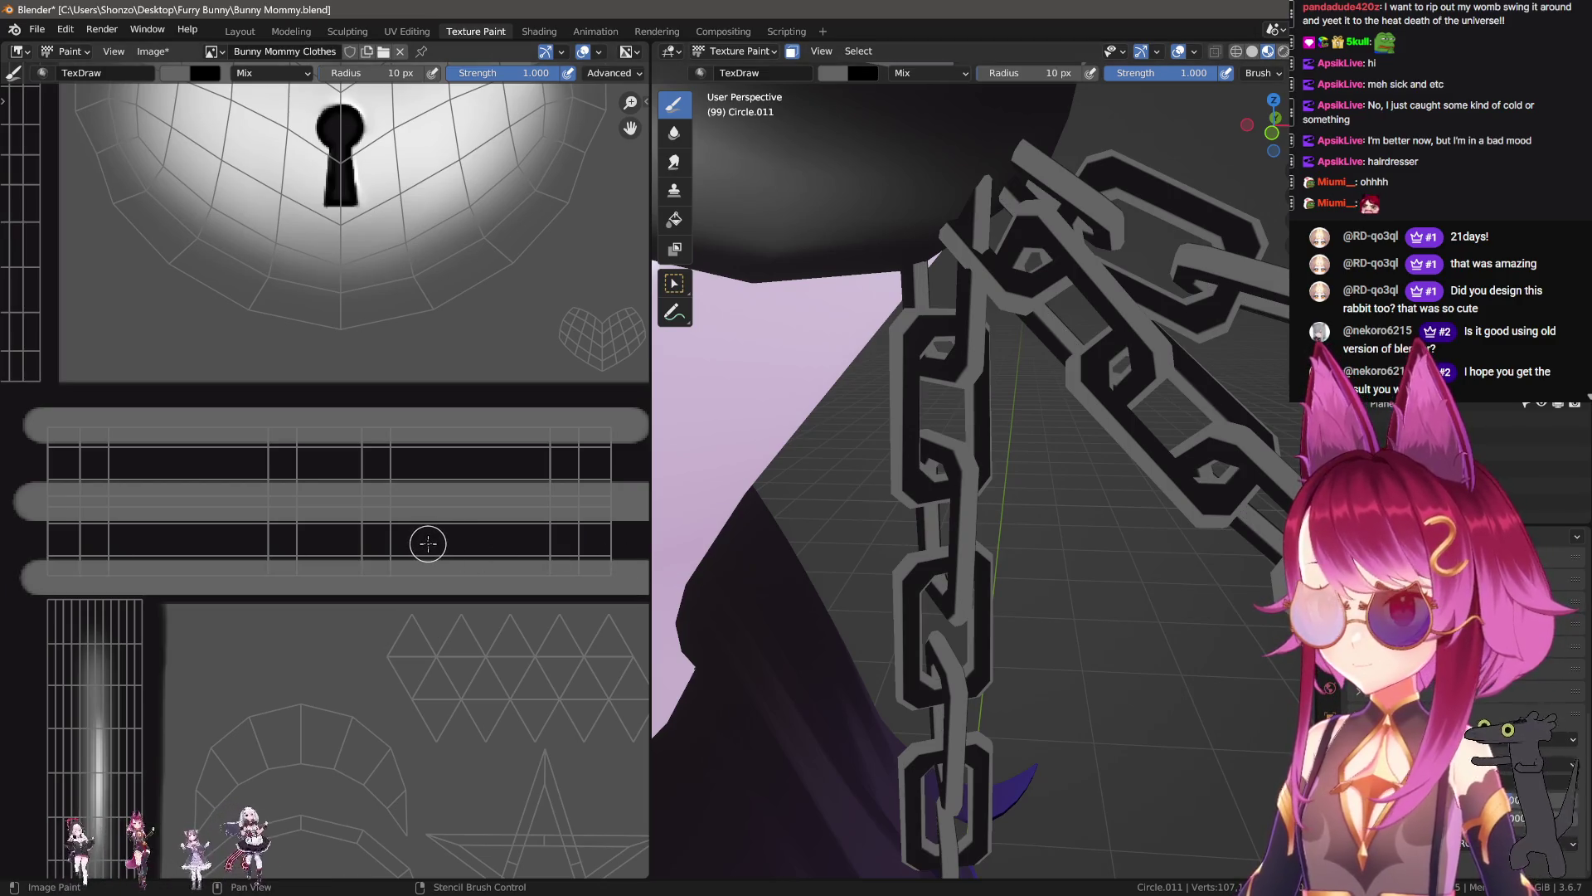
pyautogui.moveTo(1073, 517)
pyautogui.mouseDown(button='middle')
pyautogui.moveTo(962, 563)
pyautogui.moveTo(1064, 585)
pyautogui.moveTo(922, 532)
pyautogui.mouseUp(button='middle')
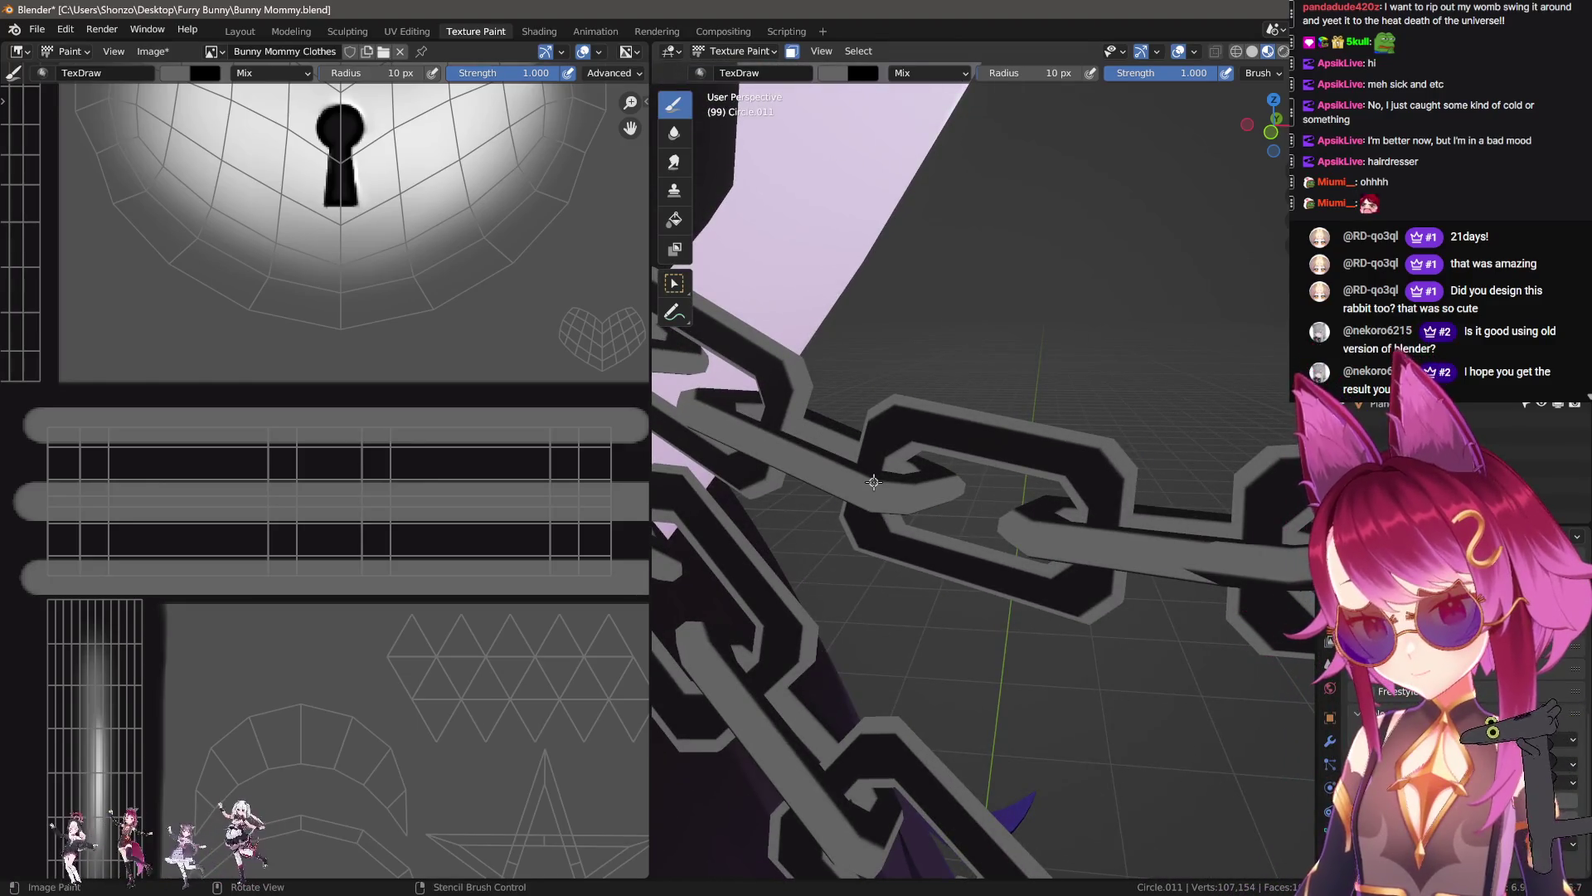
pyautogui.moveTo(231, 502); pyautogui.dragTo(239, 500, button='middle')
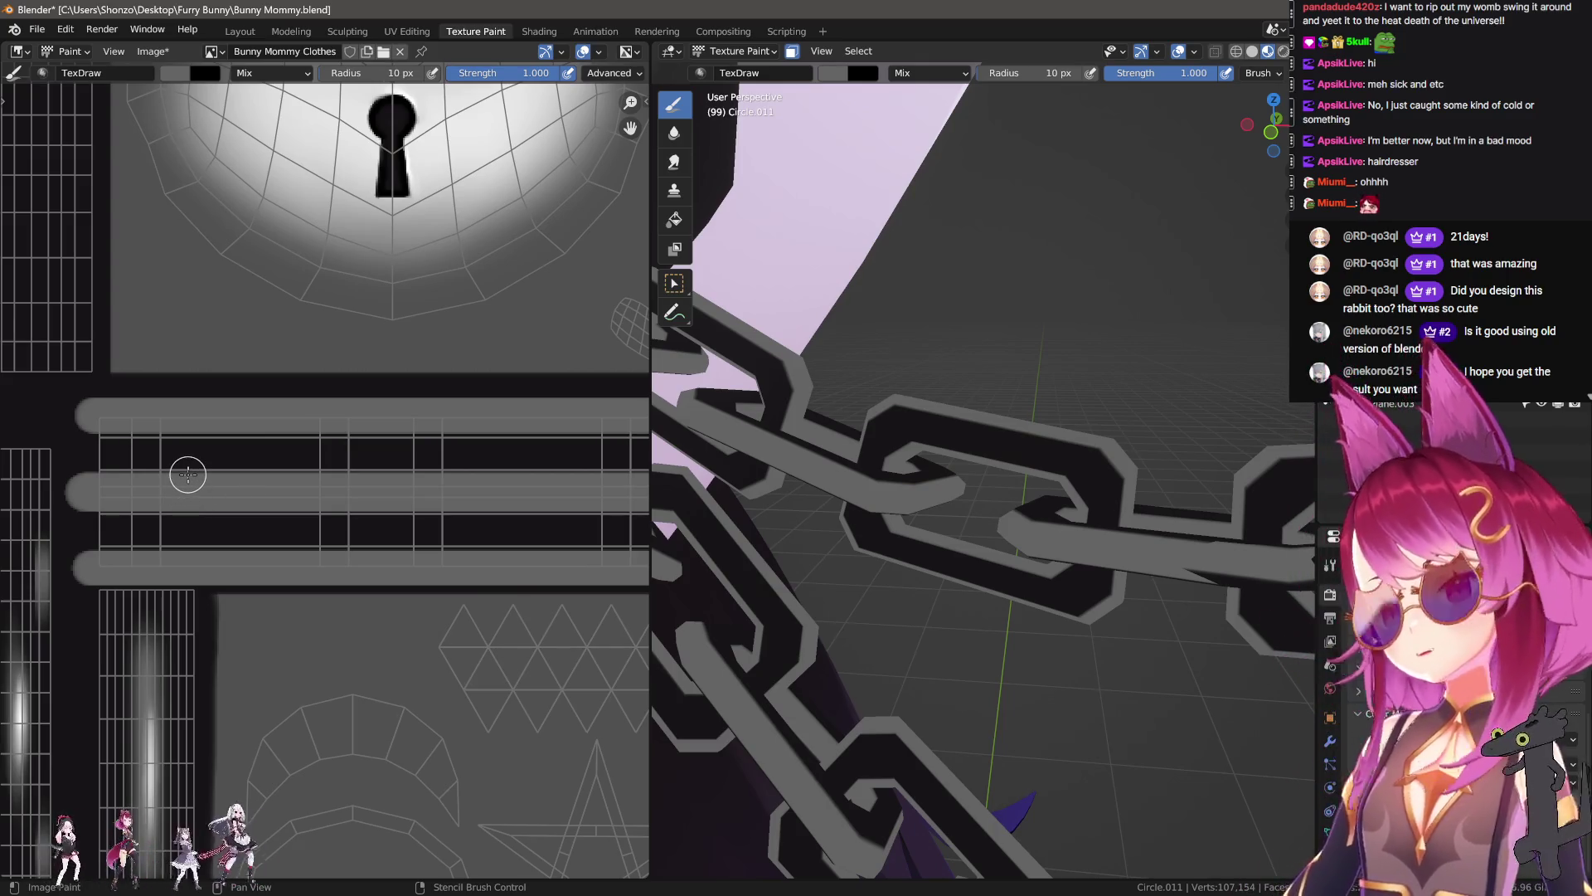
pyautogui.moveTo(227, 508); pyautogui.dragTo(233, 471, button='middle')
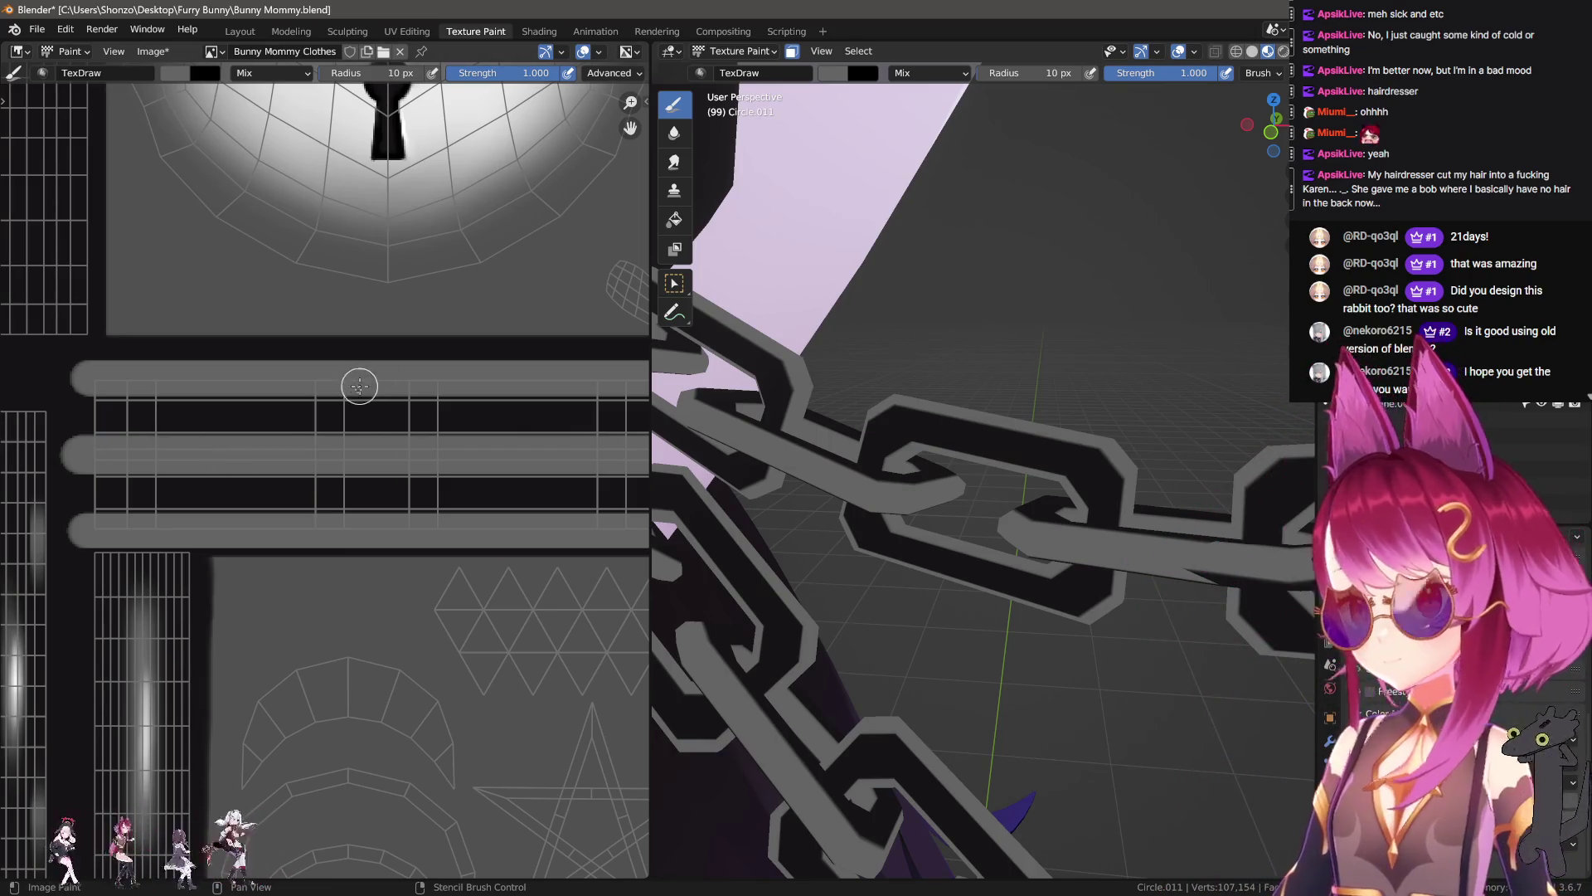
# Step: Paint another straight grey line along the chain bar
pyautogui.scroll(-2, 355, 380)
pyautogui.scroll(3, 133, 556)
pyautogui.scroll(-2, 302, 533)
pyautogui.scroll(2, 415, 495)
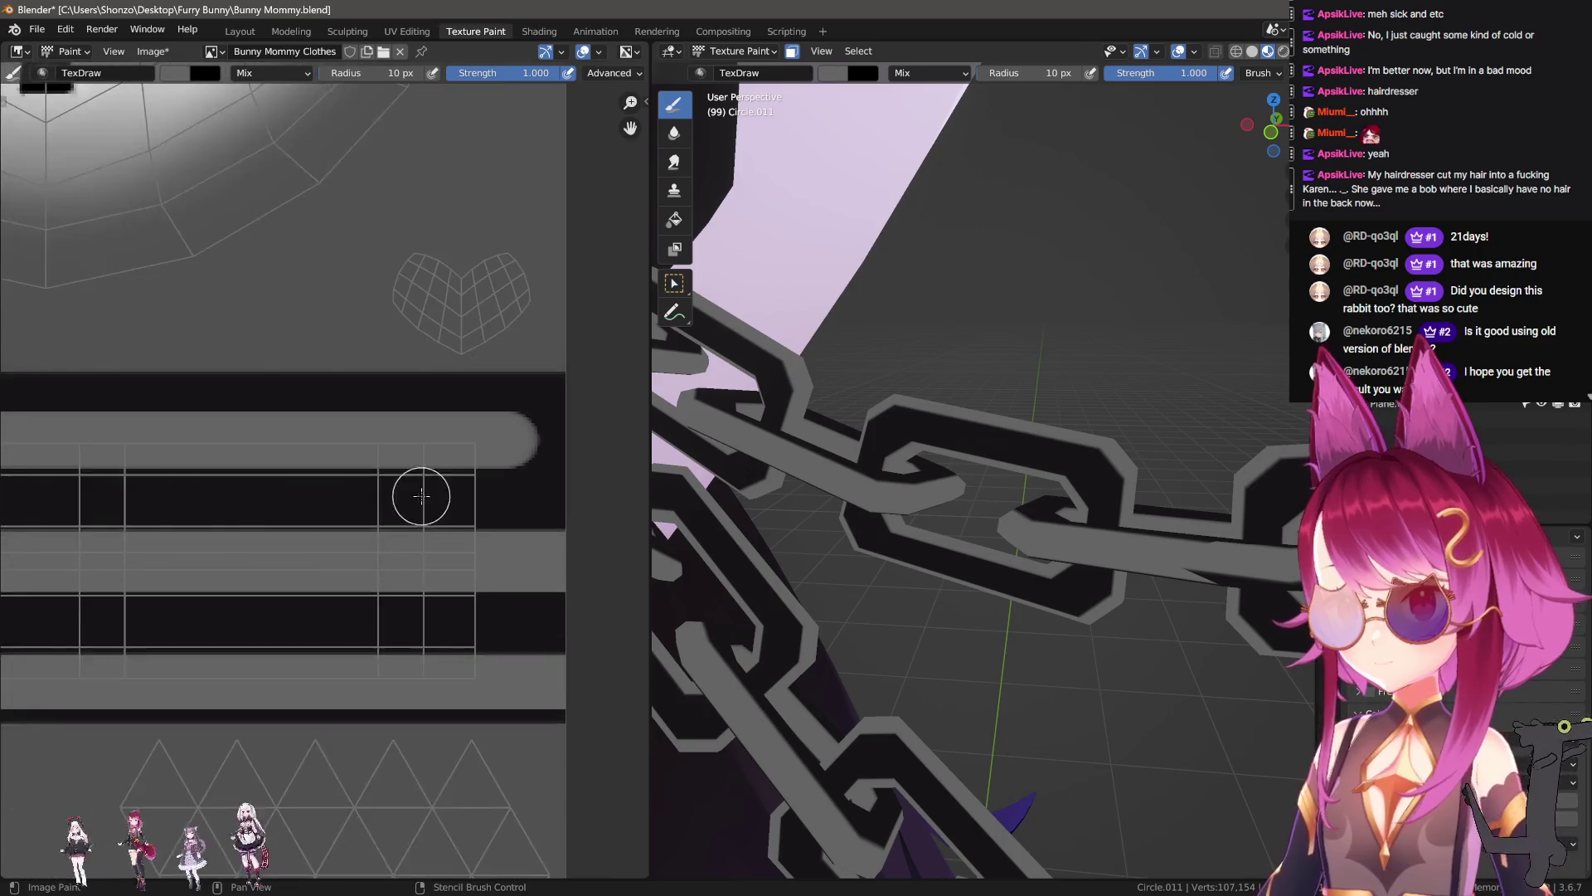
pyautogui.scroll(1, 379, 445)
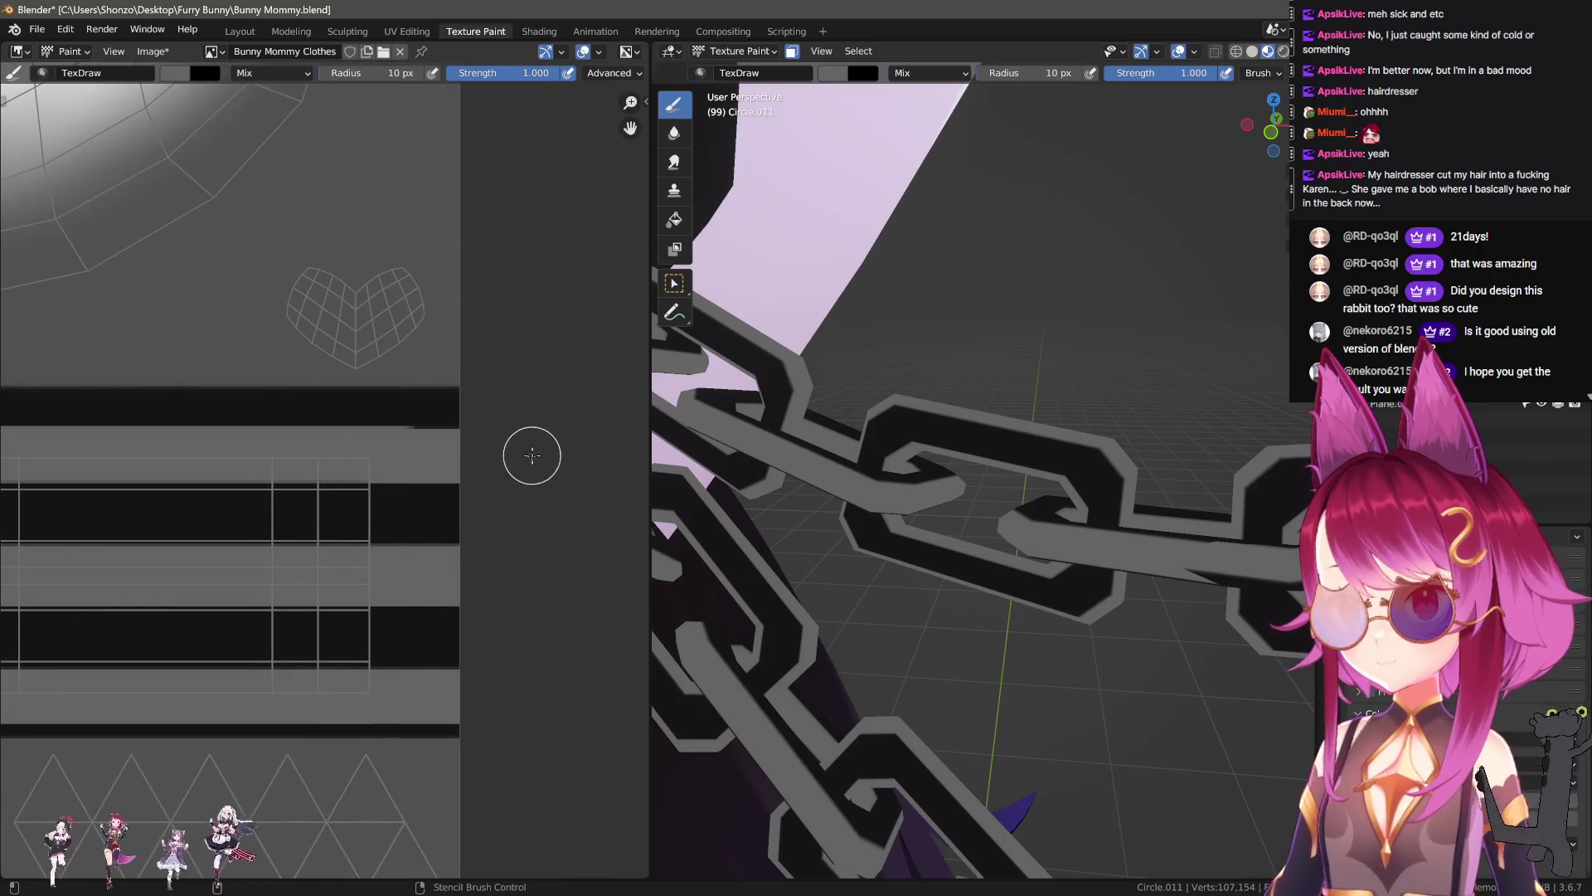
pyautogui.scroll(-2, 441, 533)
pyautogui.scroll(2, 367, 516)
pyautogui.scroll(-2, 346, 484)
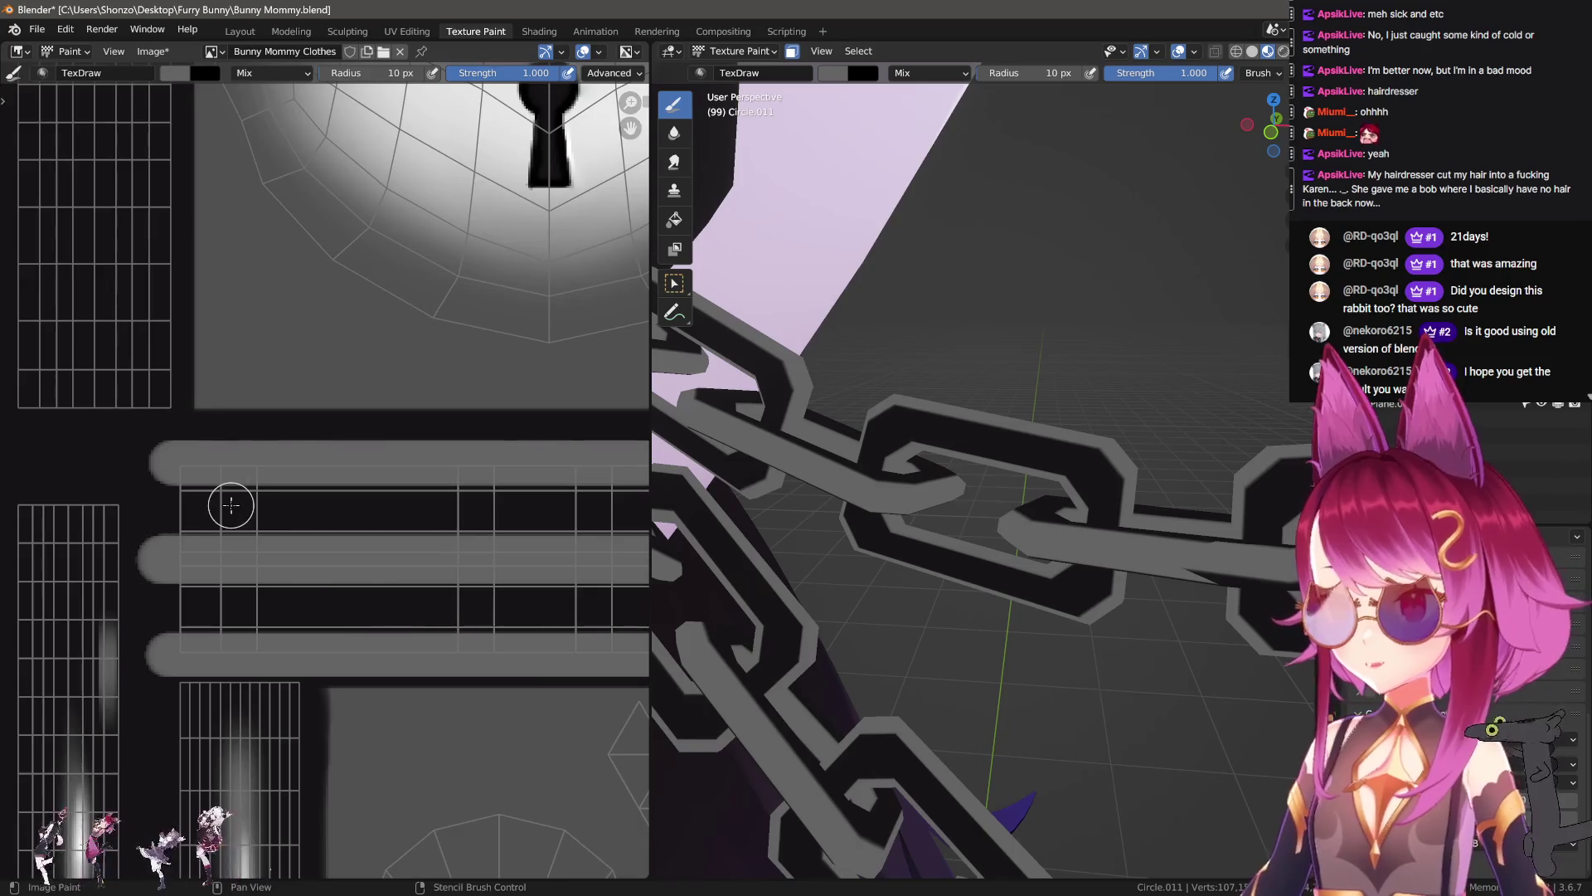
pyautogui.moveTo(224, 509); pyautogui.dragTo(116, 473, button='middle')
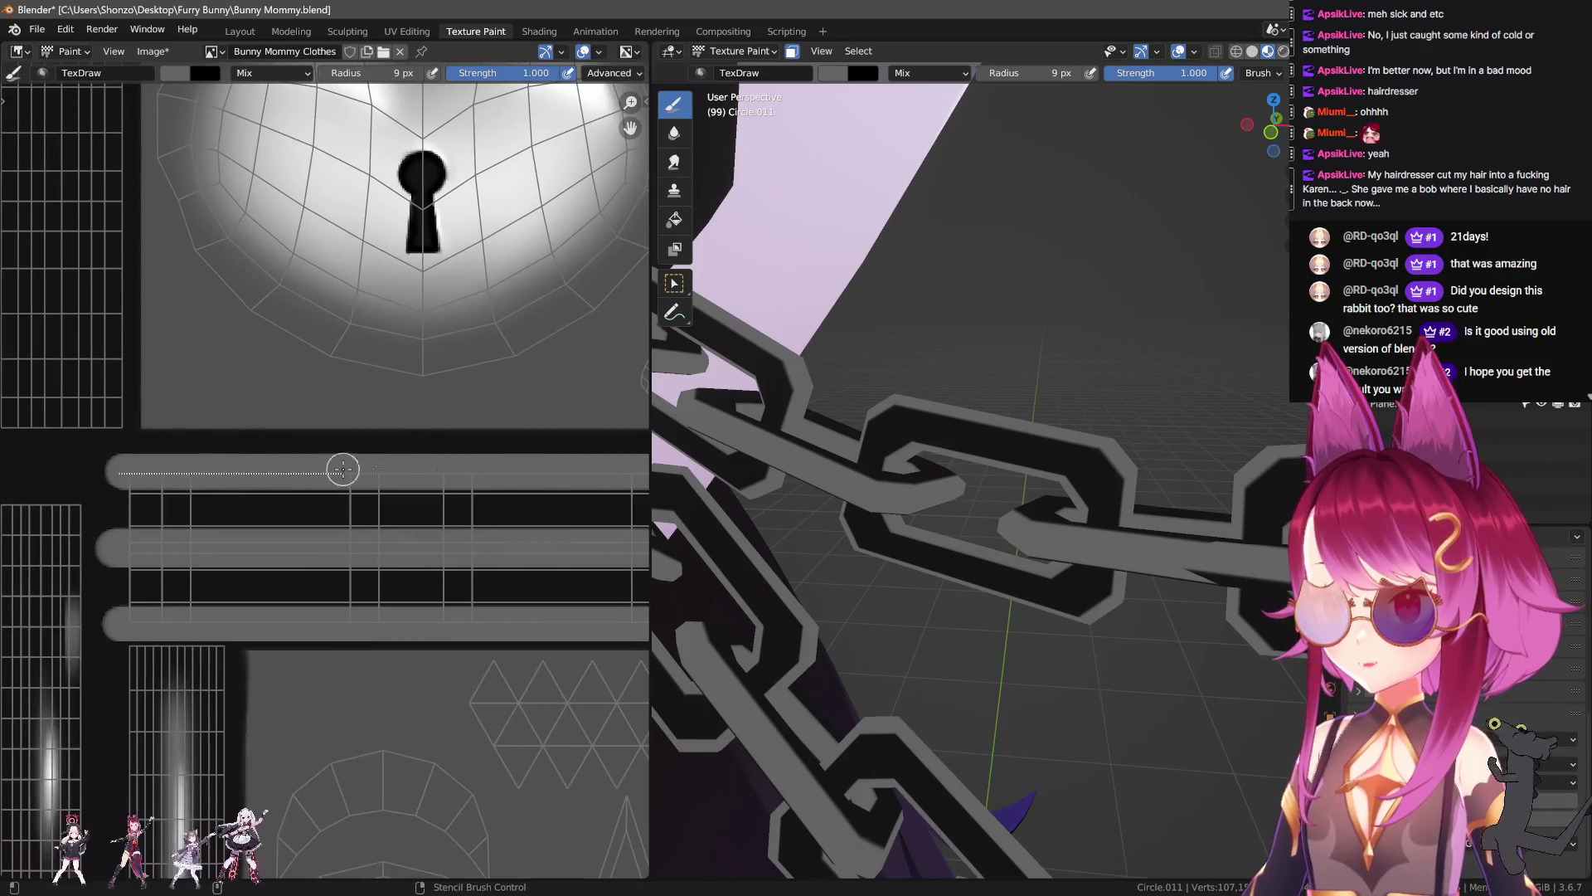
pyautogui.moveTo(288, 470); pyautogui.dragTo(647, 474)
# Step: Enlarge the brush slightly and switch to the Soften brush at 39 px radius
pyautogui.scroll(-1, 96, 509)
pyautogui.scroll(3, 428, 442)
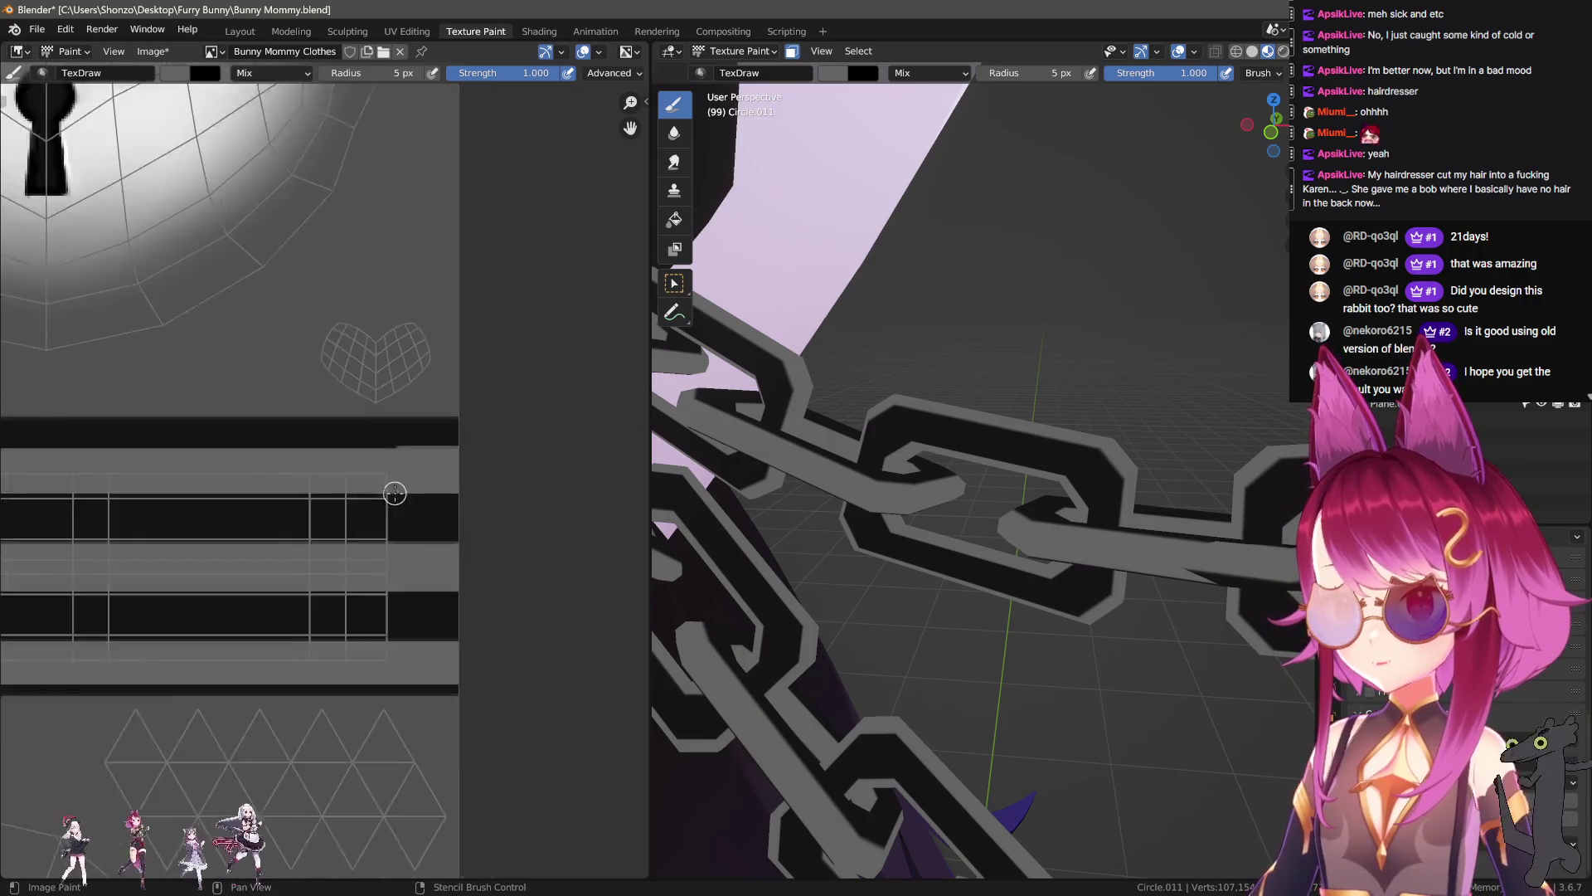
pyautogui.scroll(-2, 338, 497)
pyautogui.scroll(3, 313, 498)
pyautogui.scroll(-1, 282, 427)
pyautogui.scroll(1, 282, 428)
pyautogui.press(']')
pyautogui.scroll(-1, 238, 348)
pyautogui.scroll(-2, 220, 444)
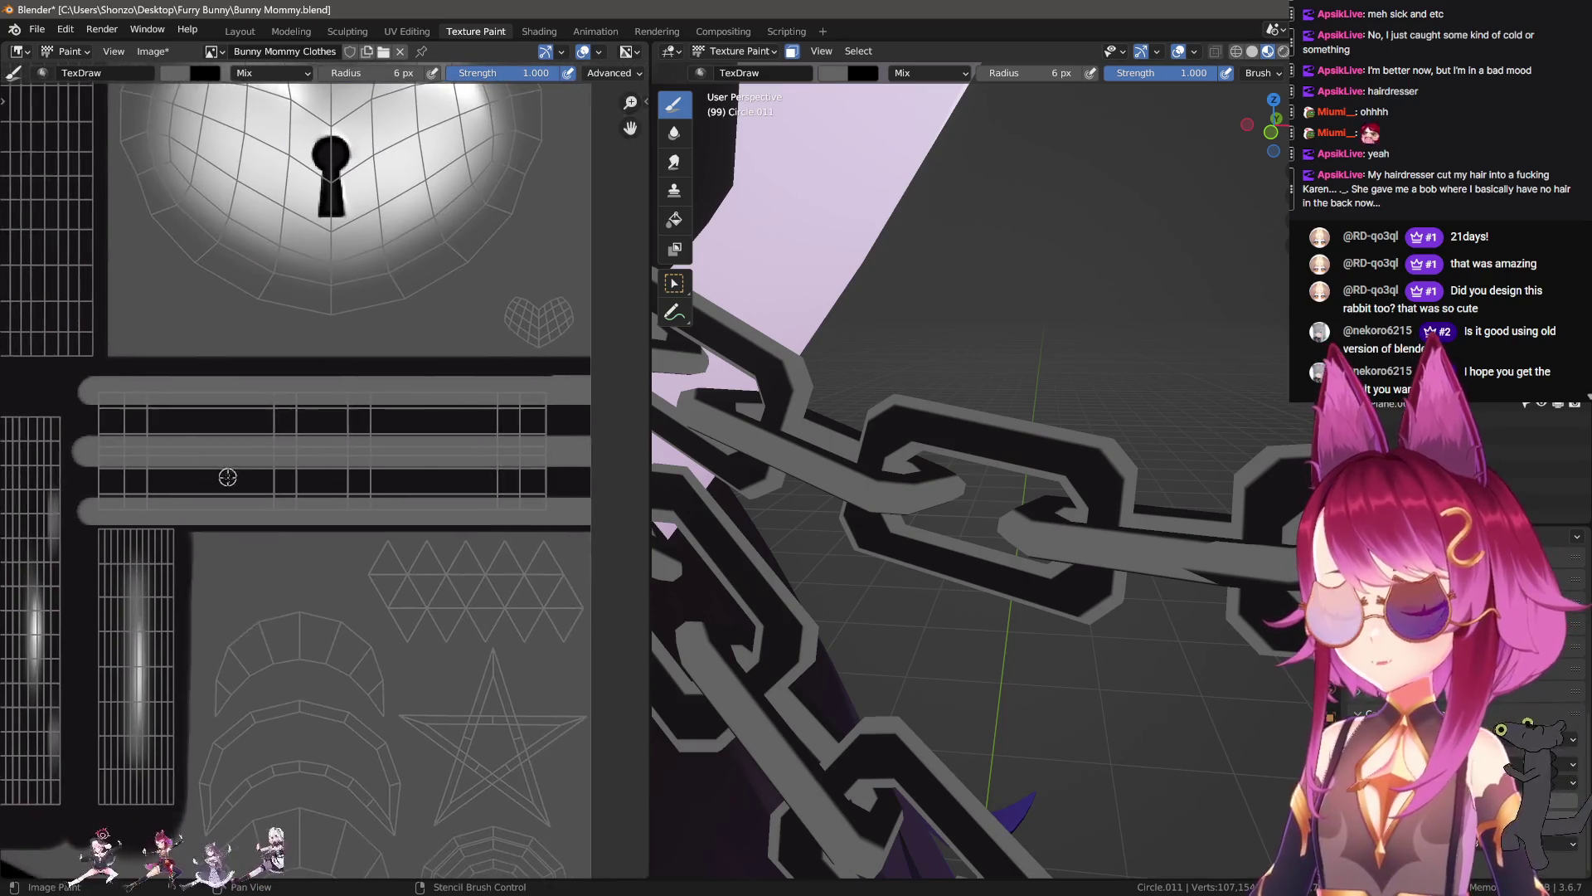
pyautogui.scroll(2, 225, 470)
pyautogui.hotkey('shift', 'space')
pyautogui.scroll(-2, 156, 485)
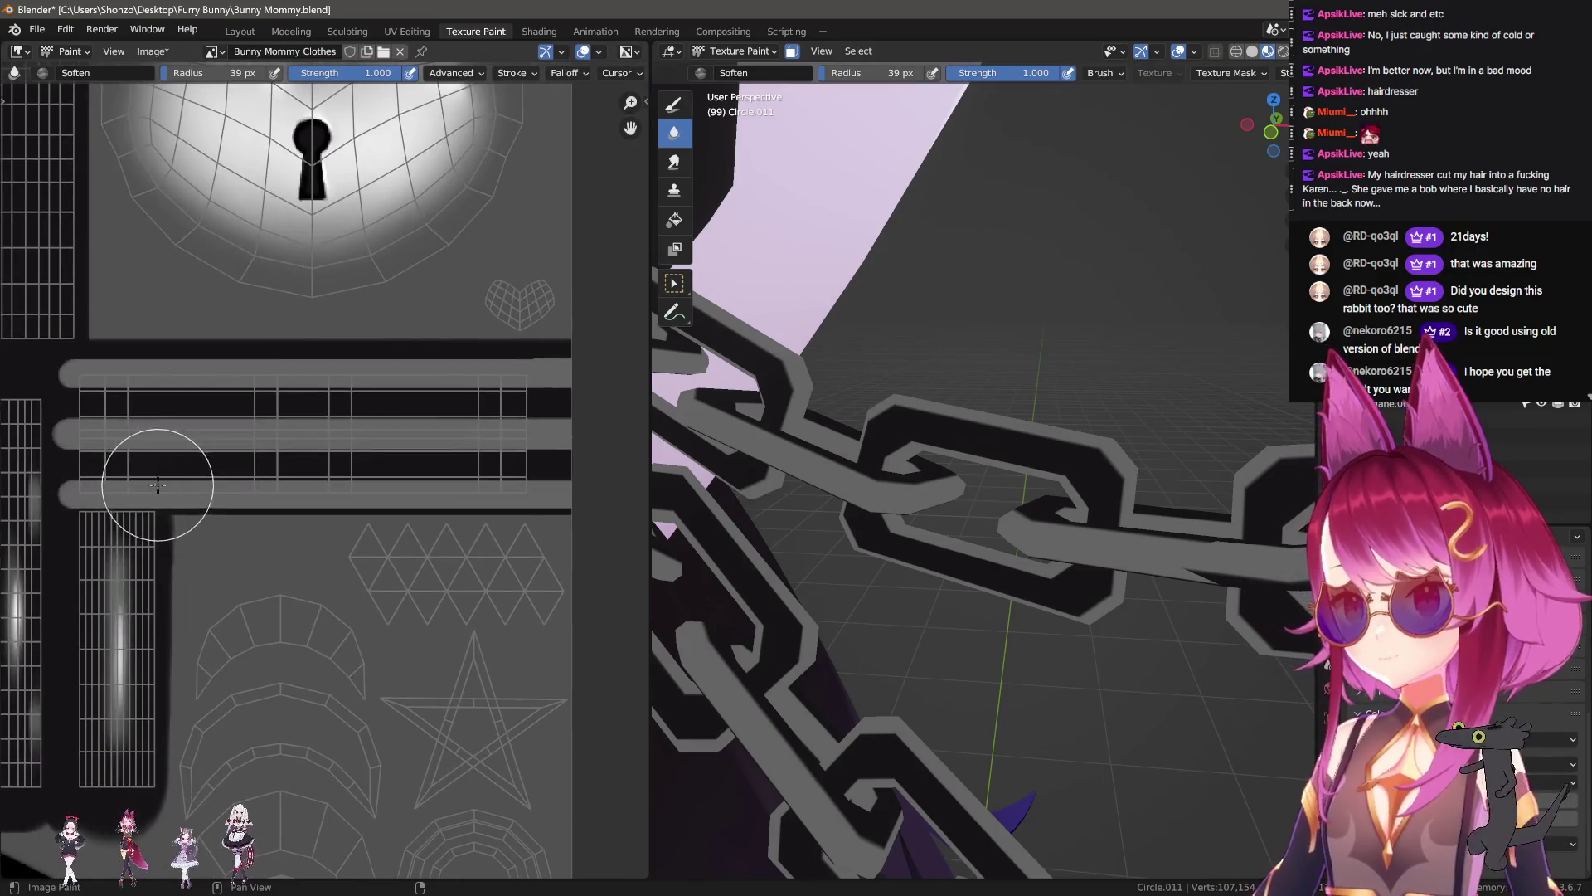
# Step: Set the Soften brush to about 20 px and blur the lower grey stripes
pyautogui.press('f')
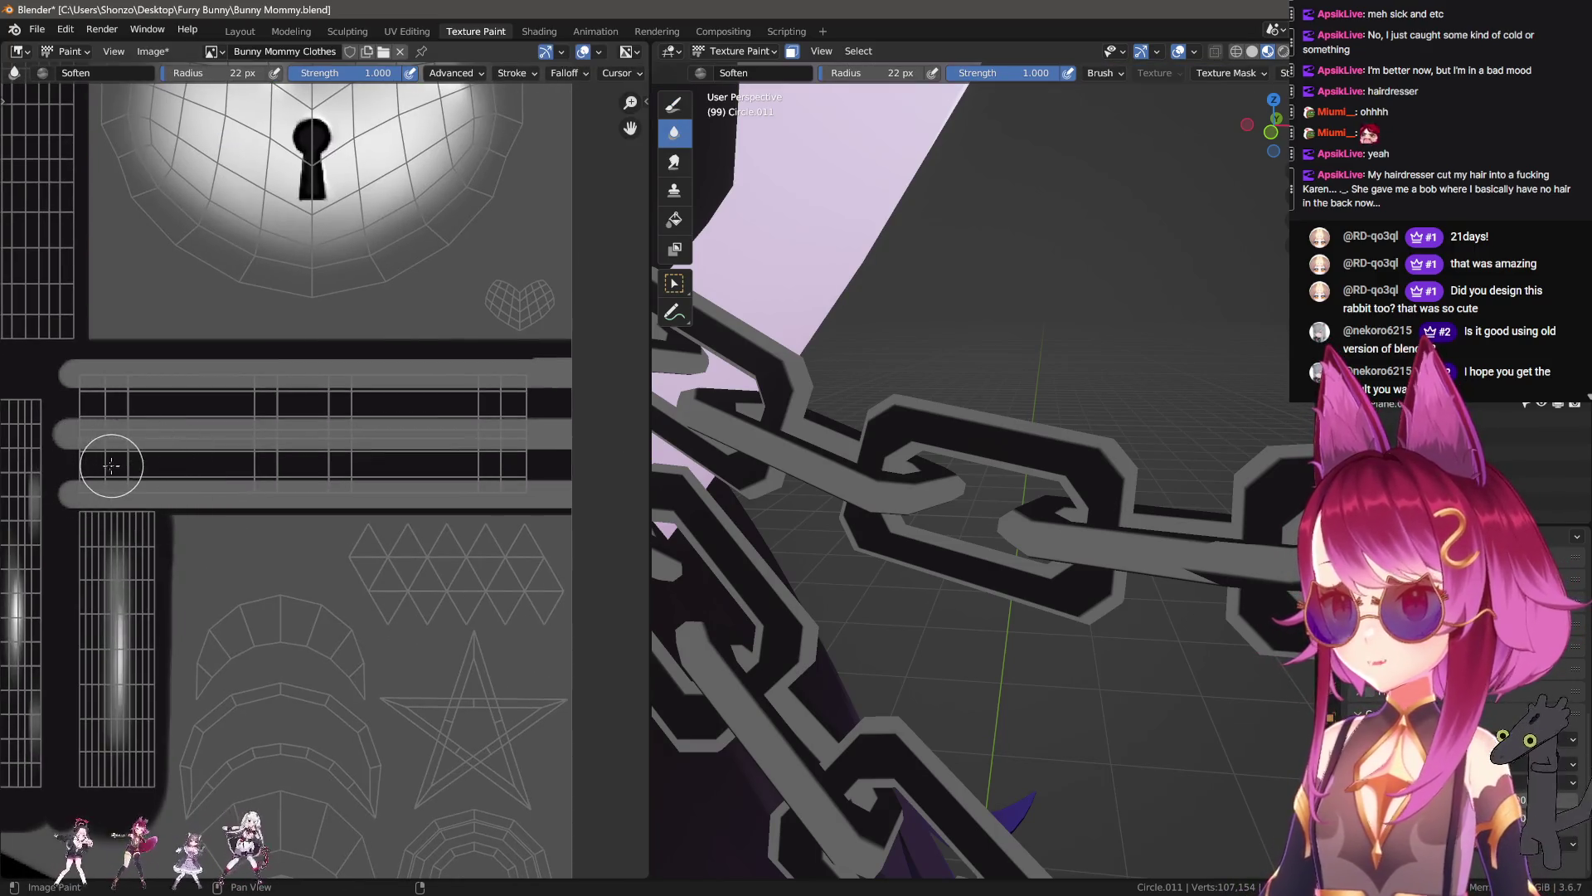
pyautogui.click(73, 463)
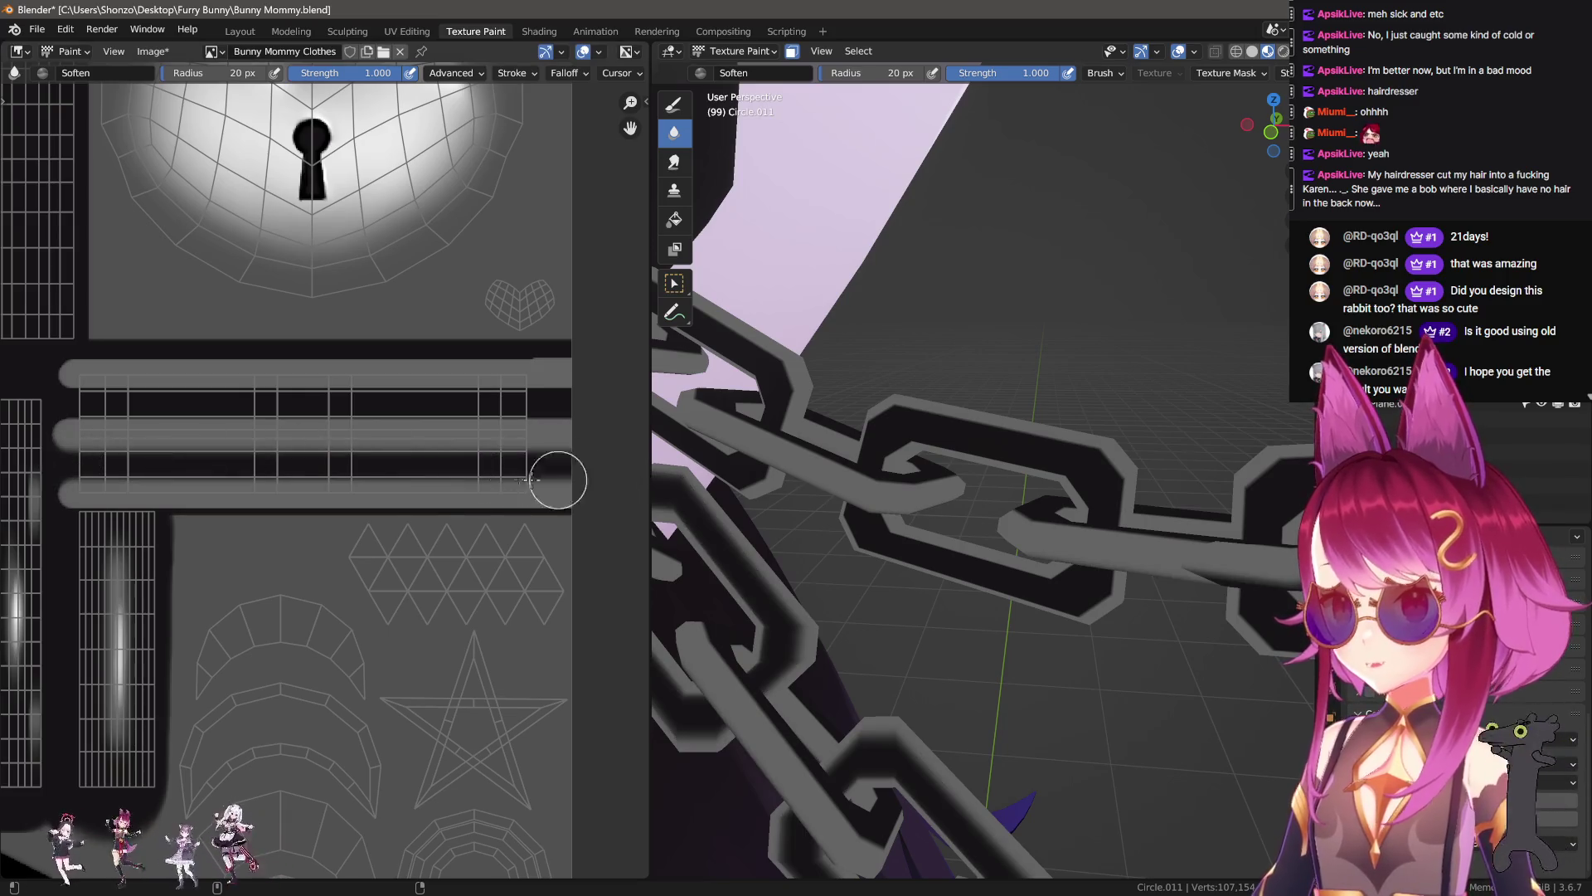
pyautogui.rightClick(266, 471)
pyautogui.press('f')
pyautogui.click(71, 464)
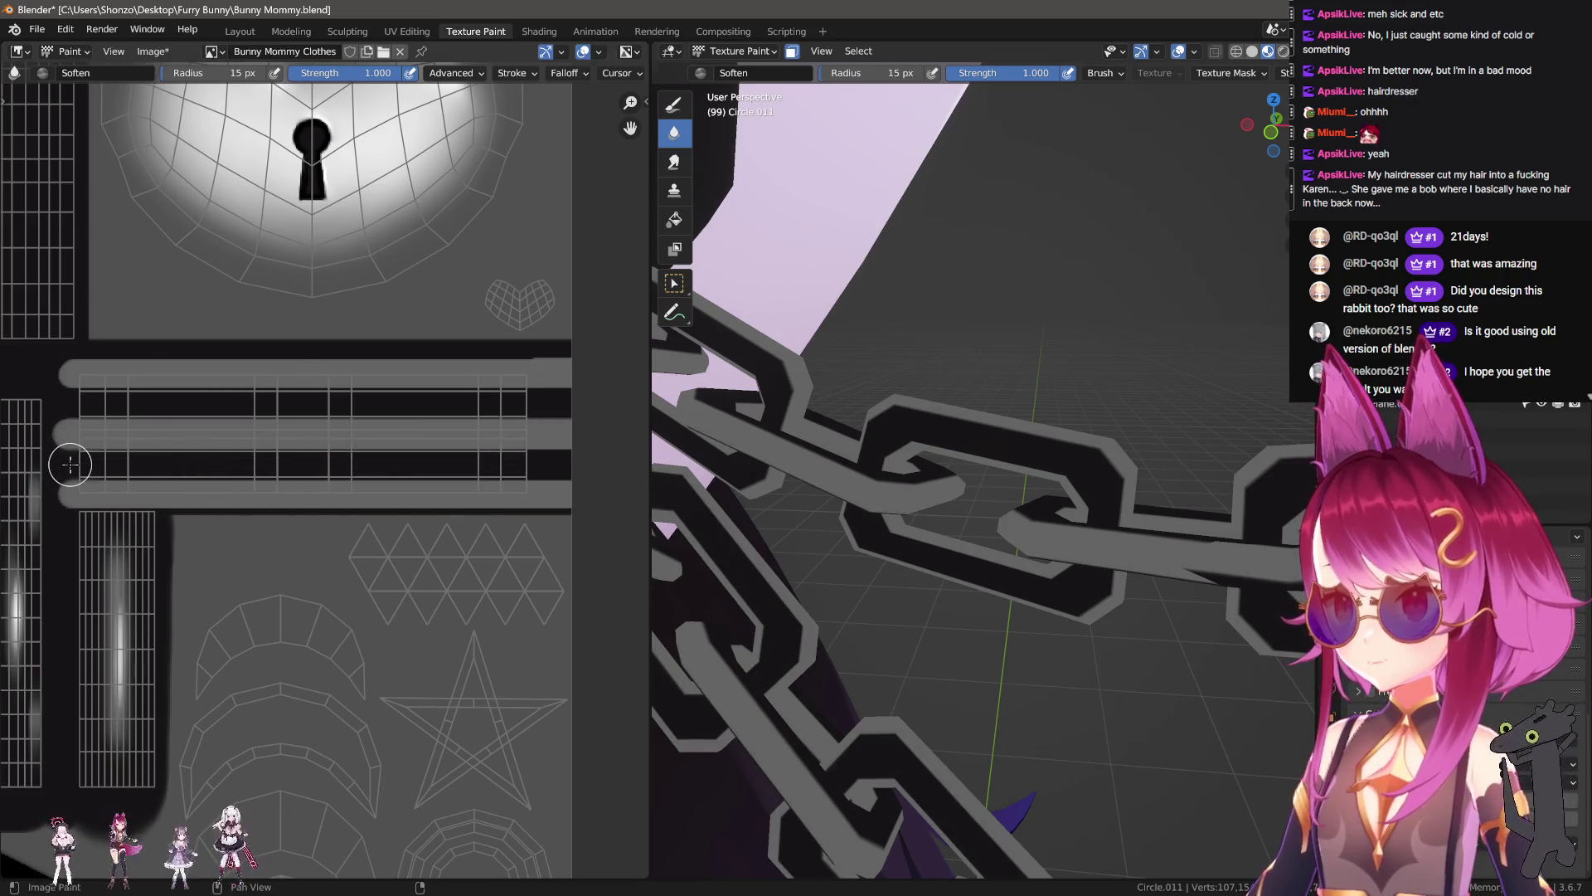
pyautogui.moveTo(72, 463); pyautogui.dragTo(647, 465)
# Step: Blur the upper grey stripes, then undo the last two paint changes
pyautogui.press('f')
pyautogui.click(76, 403)
pyautogui.moveTo(76, 403); pyautogui.dragTo(644, 423)
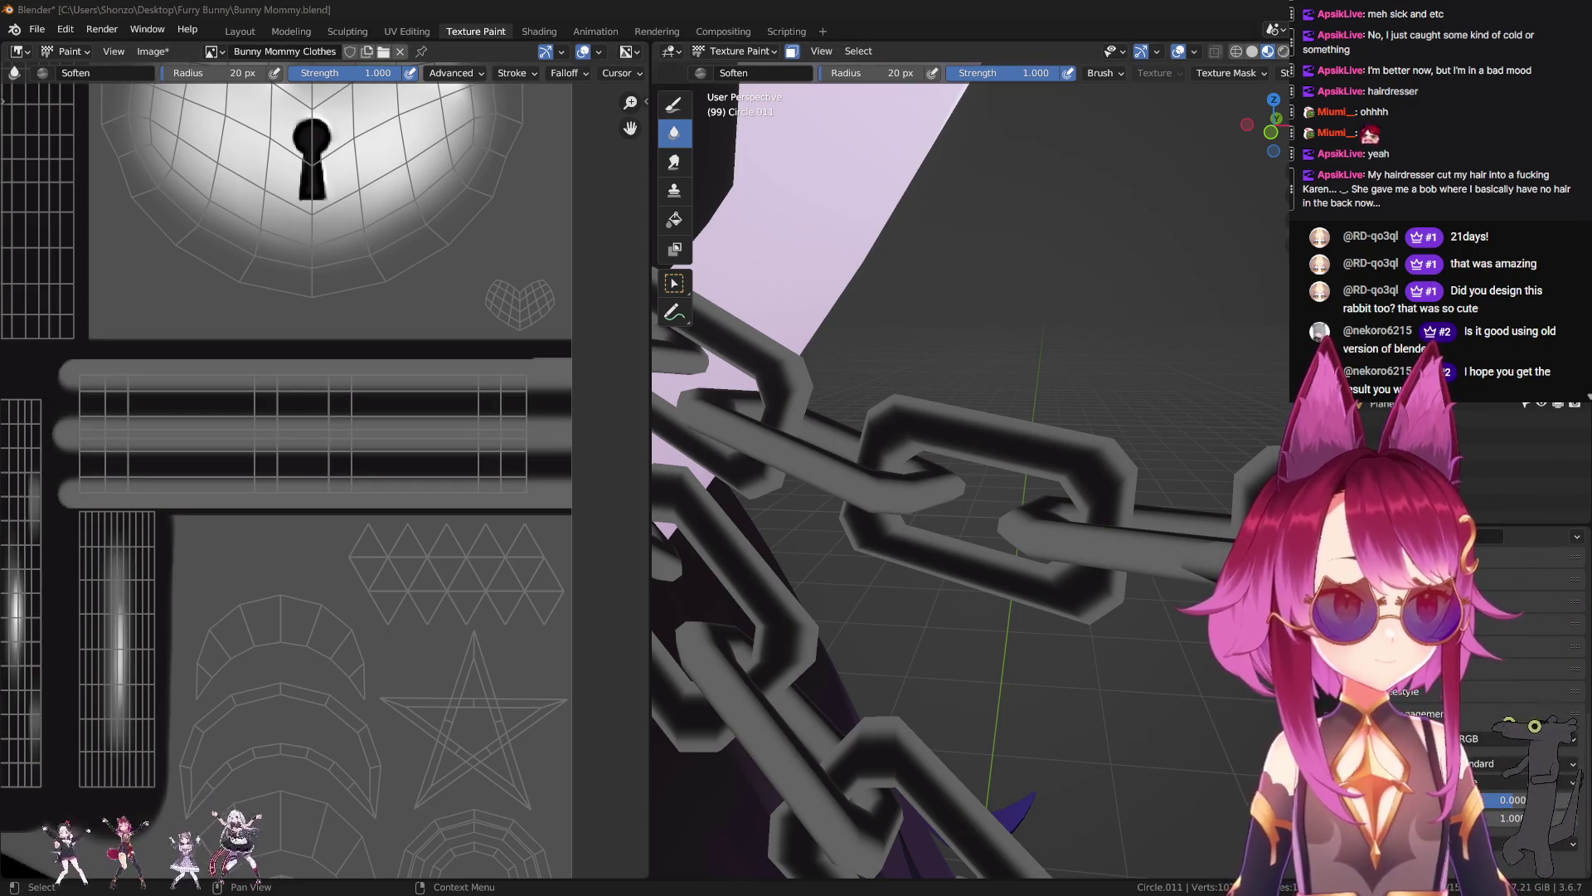
pyautogui.scroll(-5, 1044, 459)
pyautogui.scroll(2, 1044, 459)
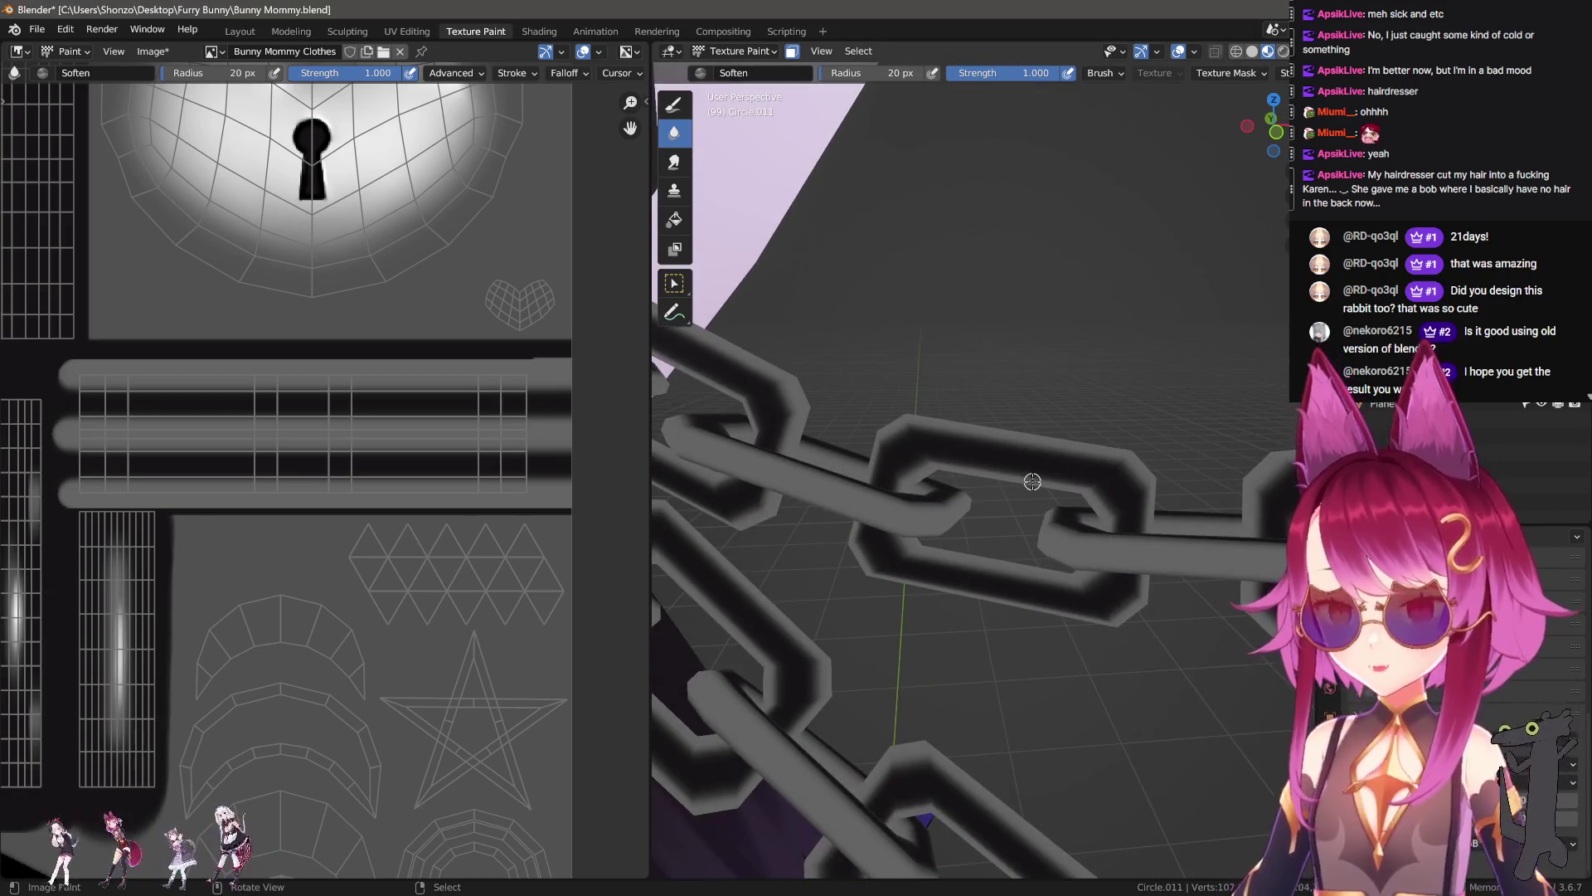
pyautogui.scroll(2, 1008, 473)
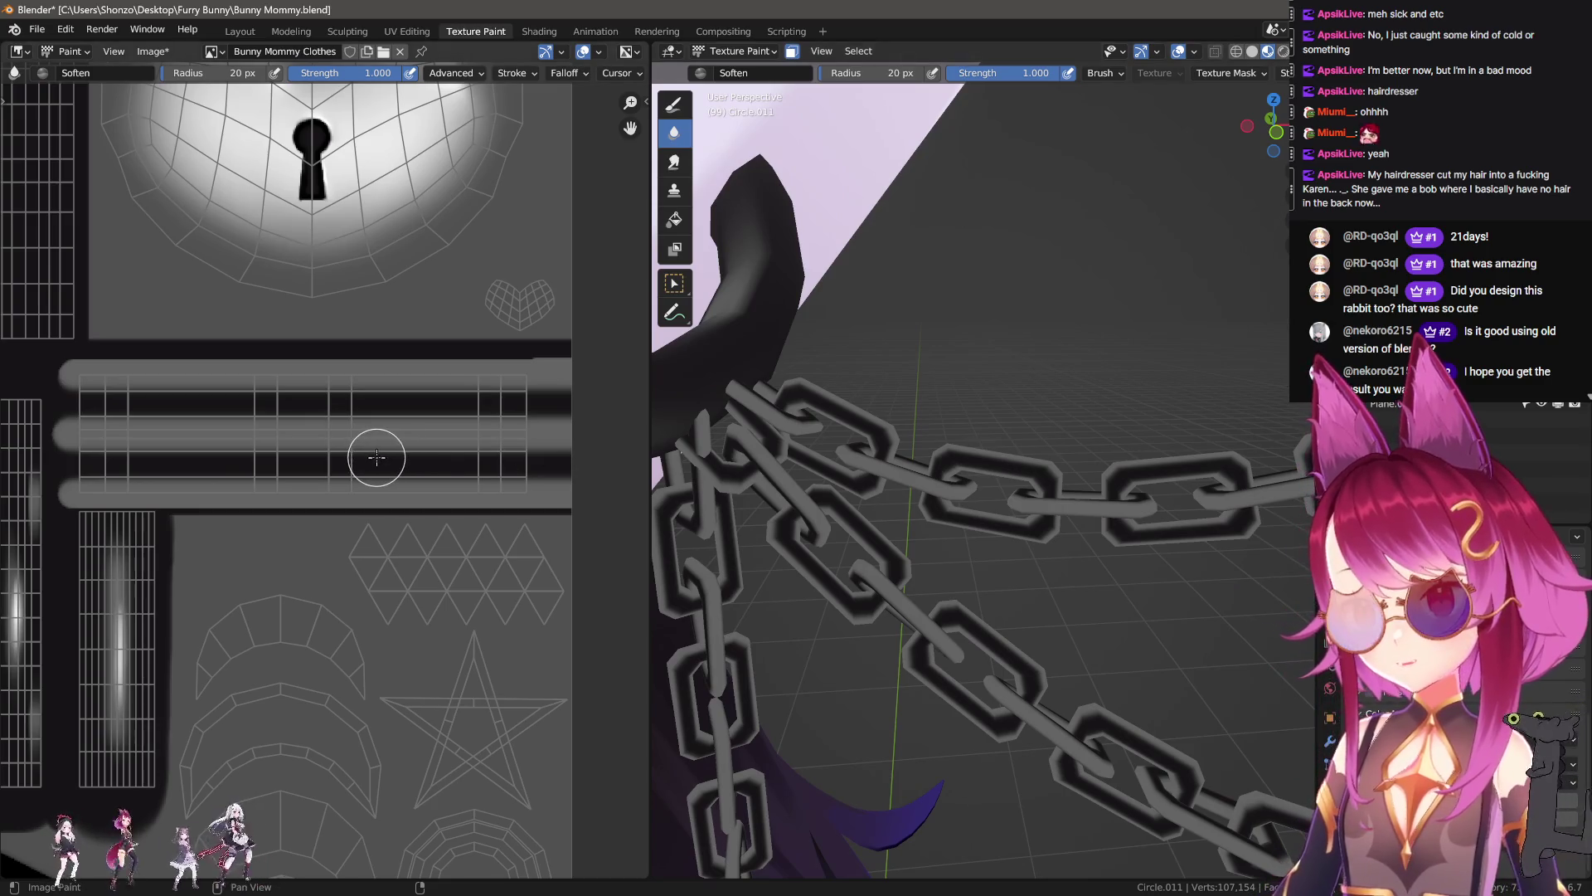
pyautogui.hotkey('ctrl', 'z')
pyautogui.hotkey('ctrl', 'z')
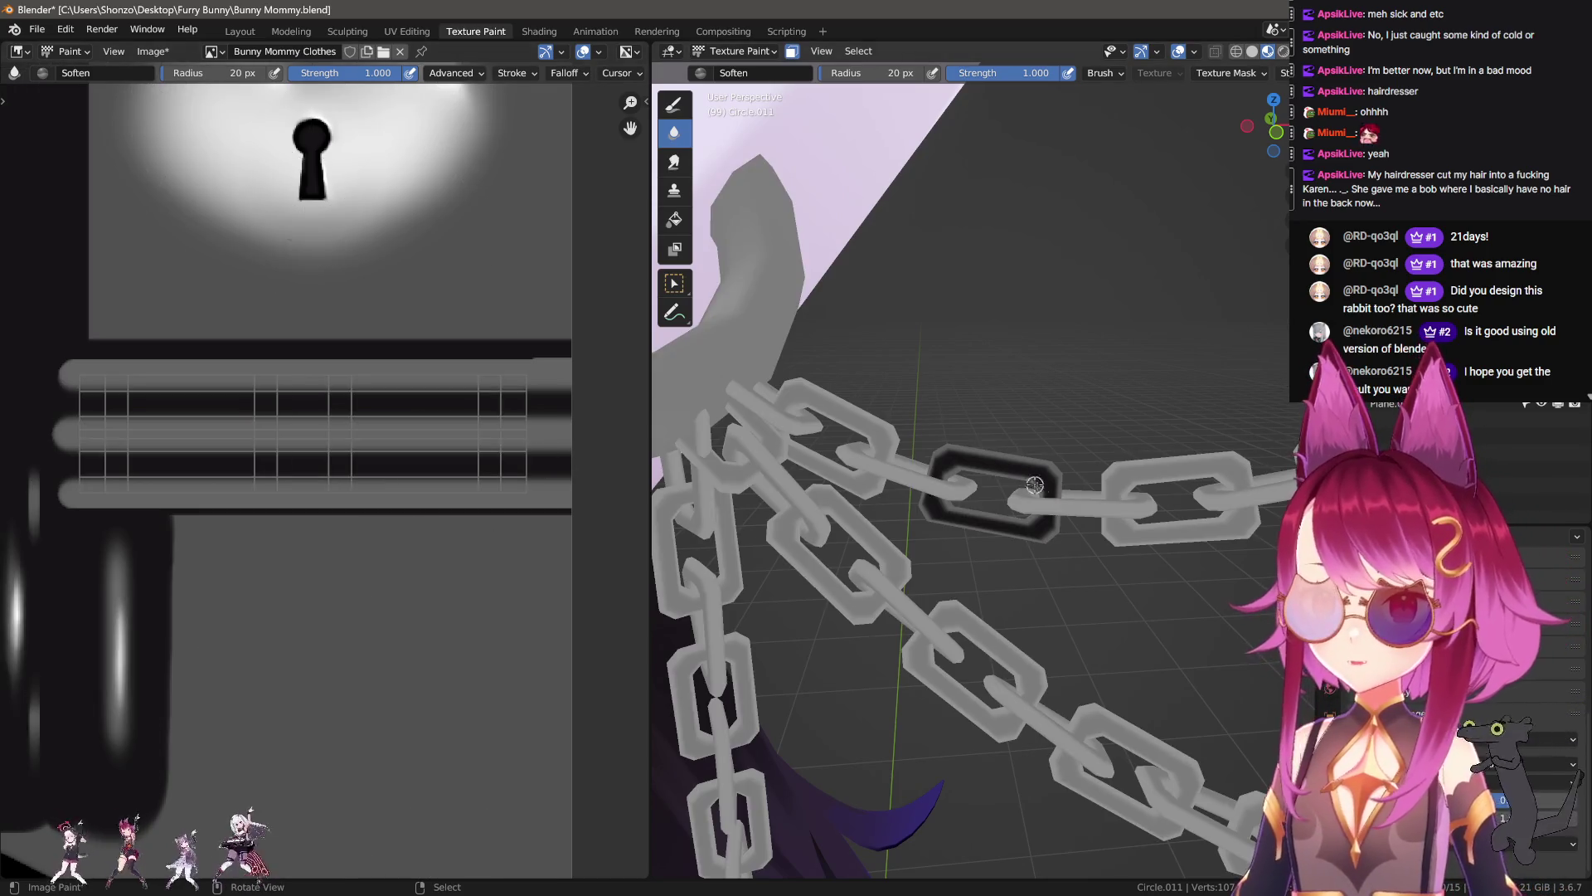
pyautogui.hotkey('ctrl', 'z')
# Step: Keep normal evenly spaced strokes, enlarge the brush, and switch to the TexDraw brush
pyautogui.press('e')
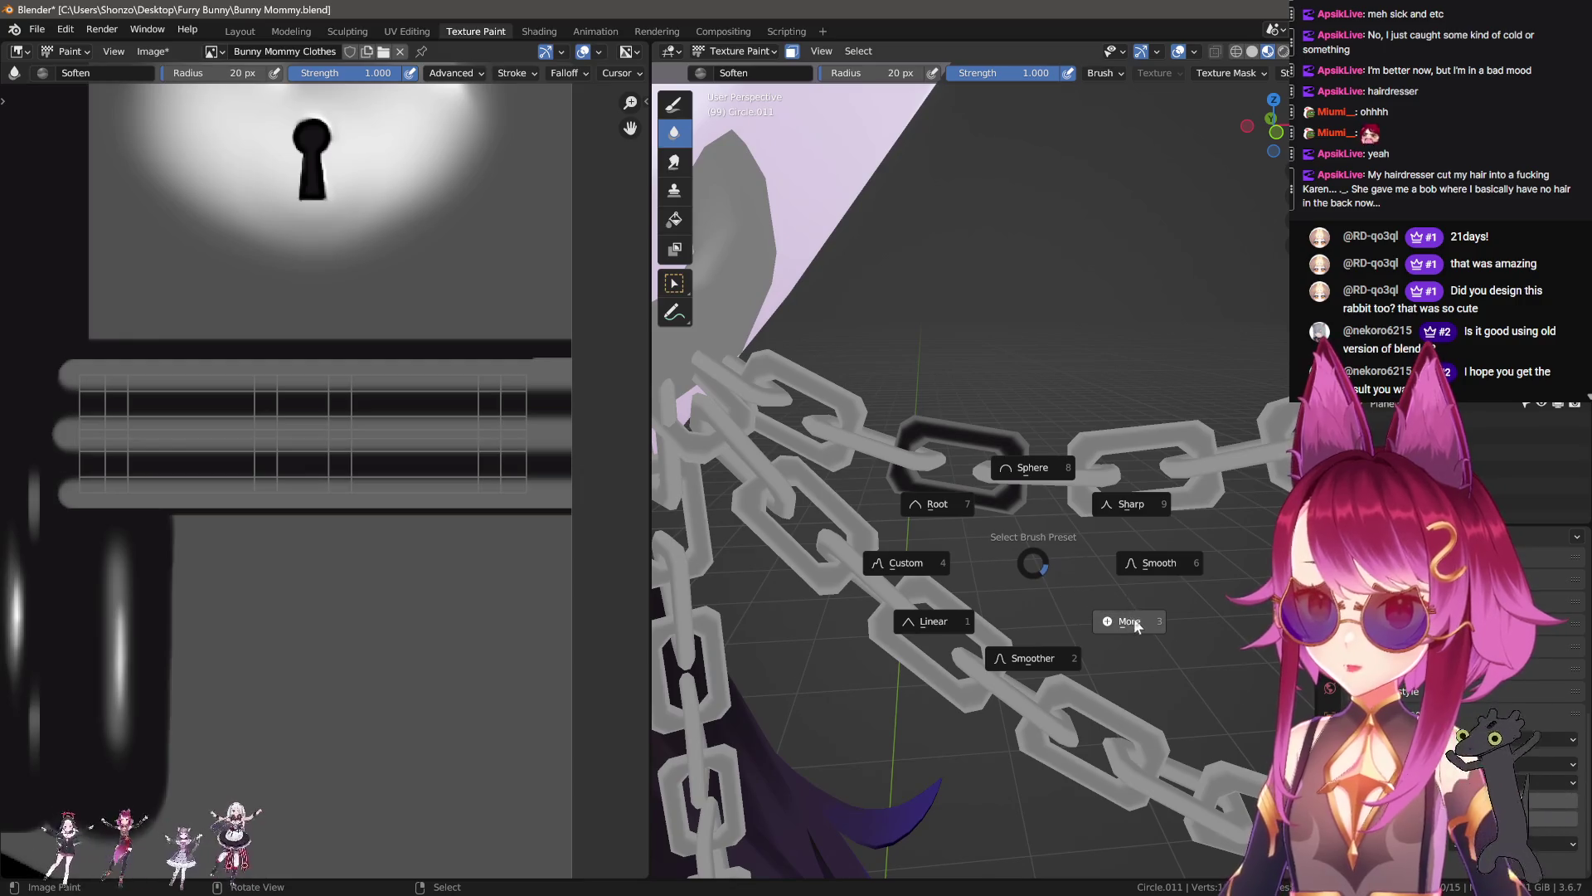
pyautogui.click(1033, 619)
pyautogui.click(1003, 546)
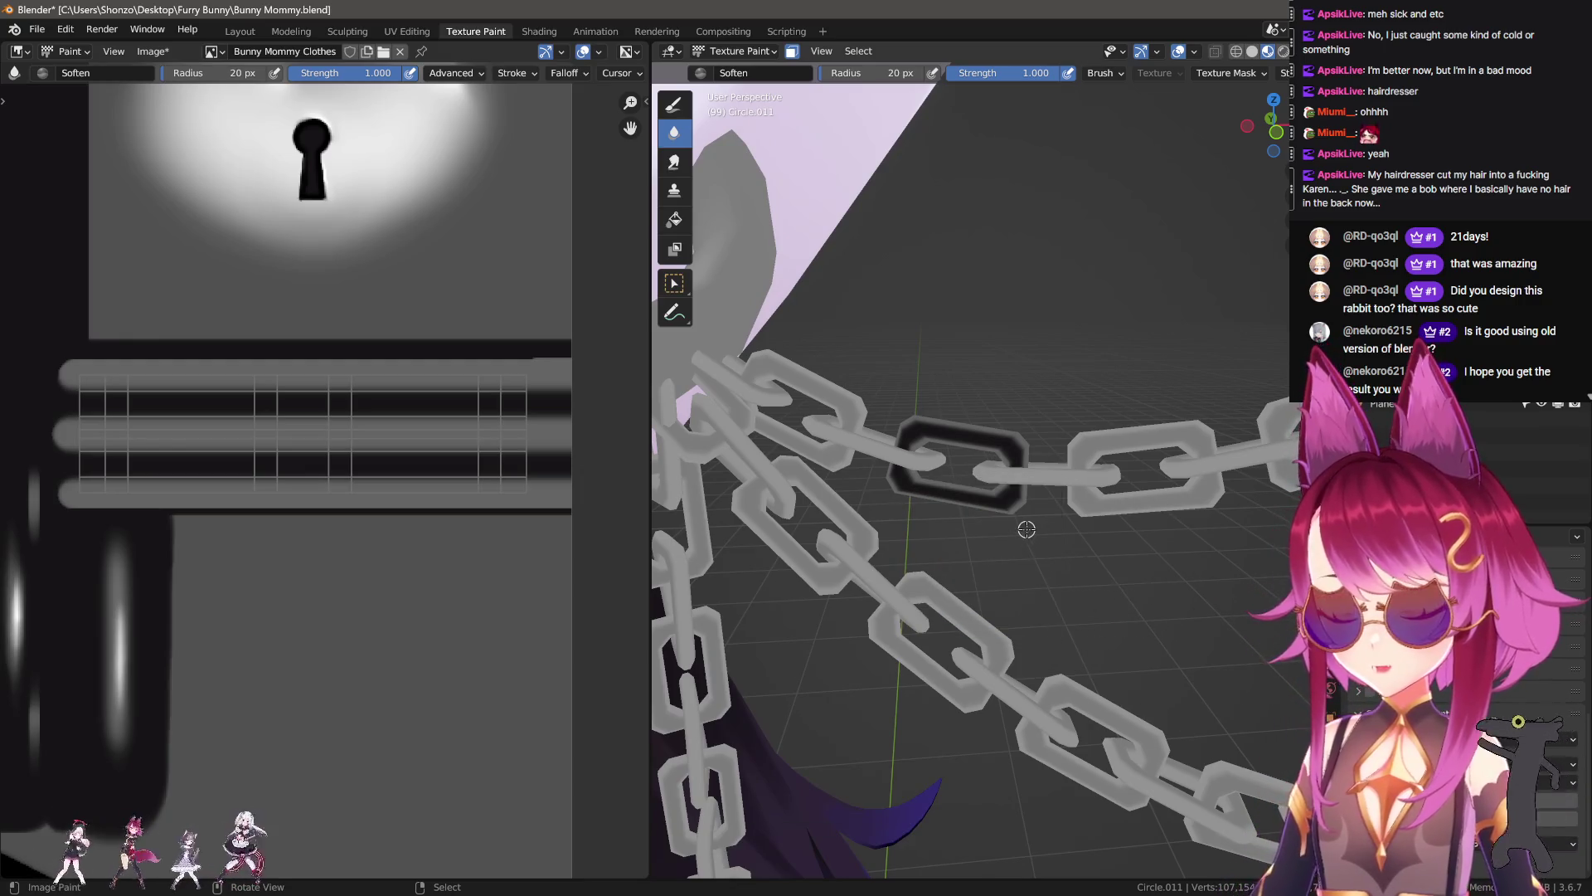
pyautogui.press('n')
pyautogui.scroll(-6, 1194, 676)
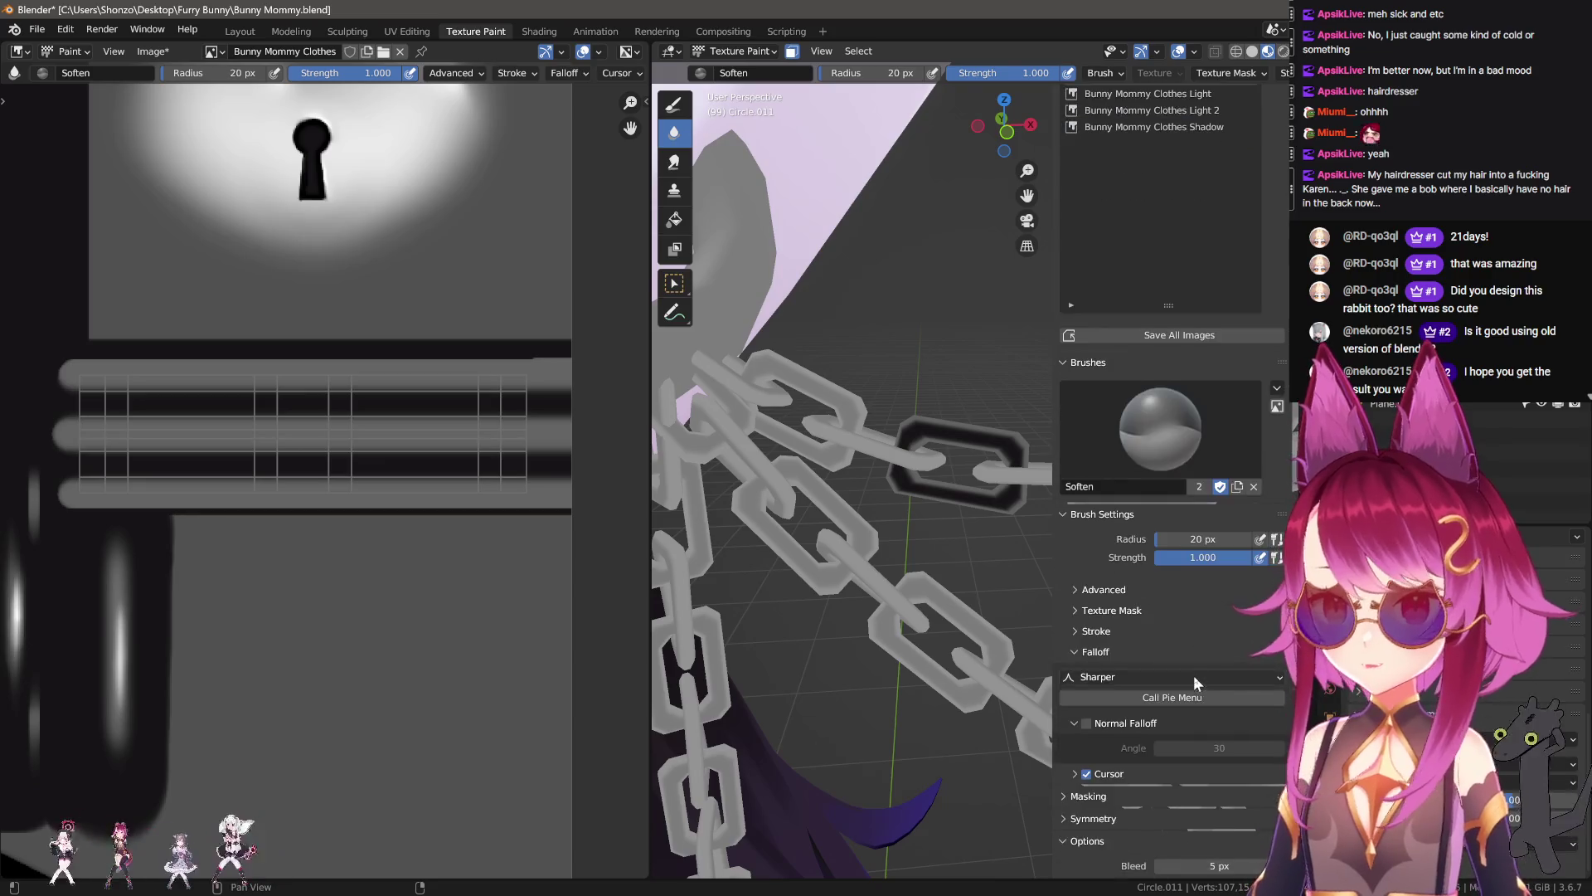
pyautogui.press('n')
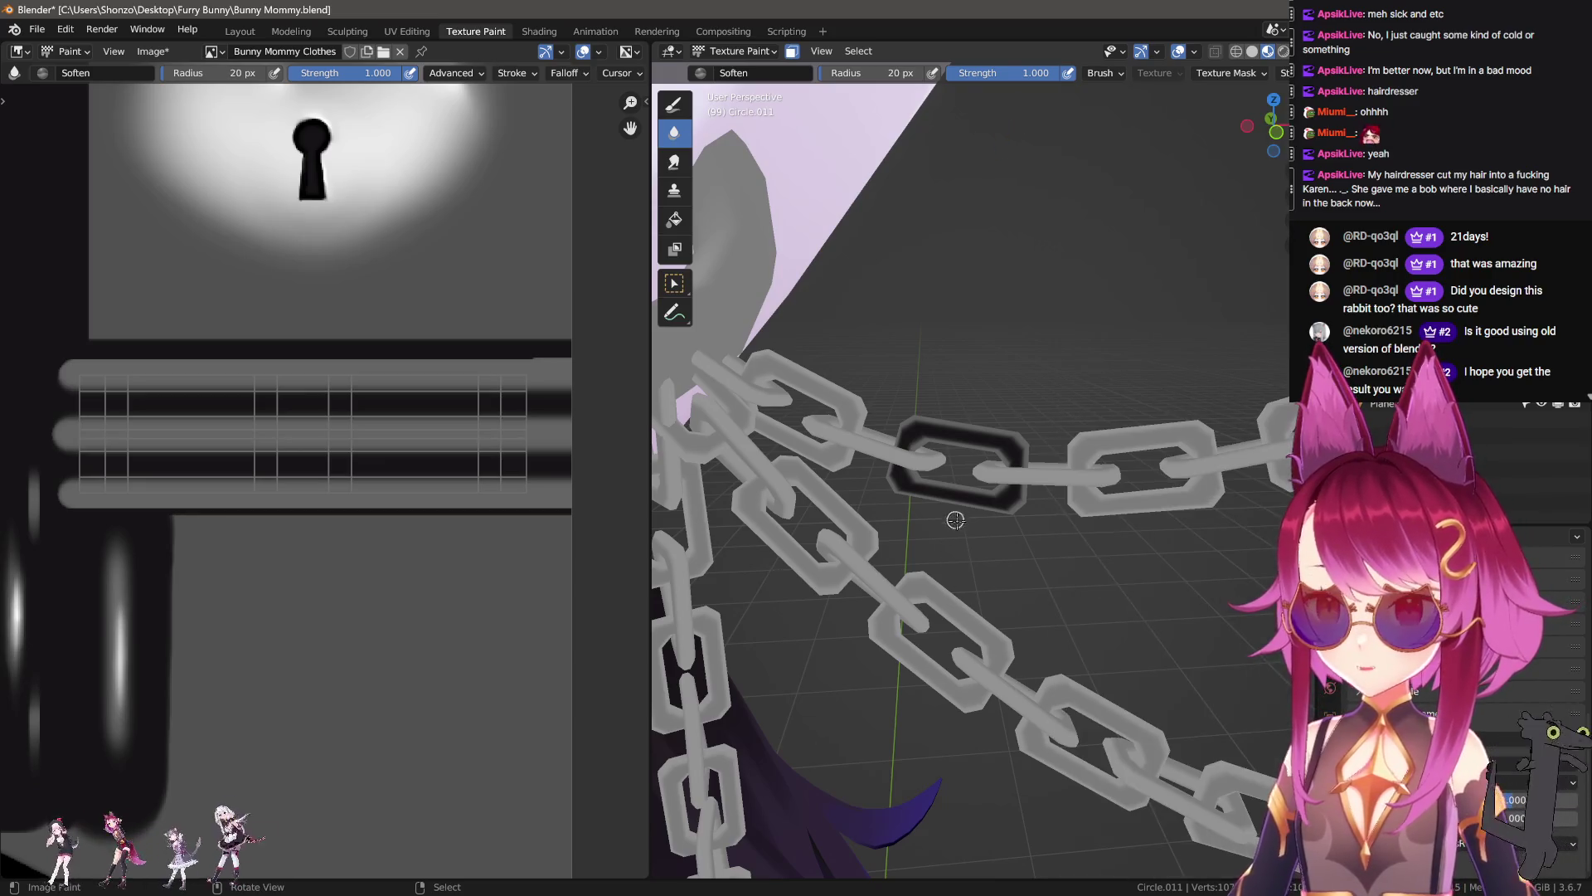
pyautogui.press('f')
pyautogui.click(755, 509)
pyautogui.press('d')
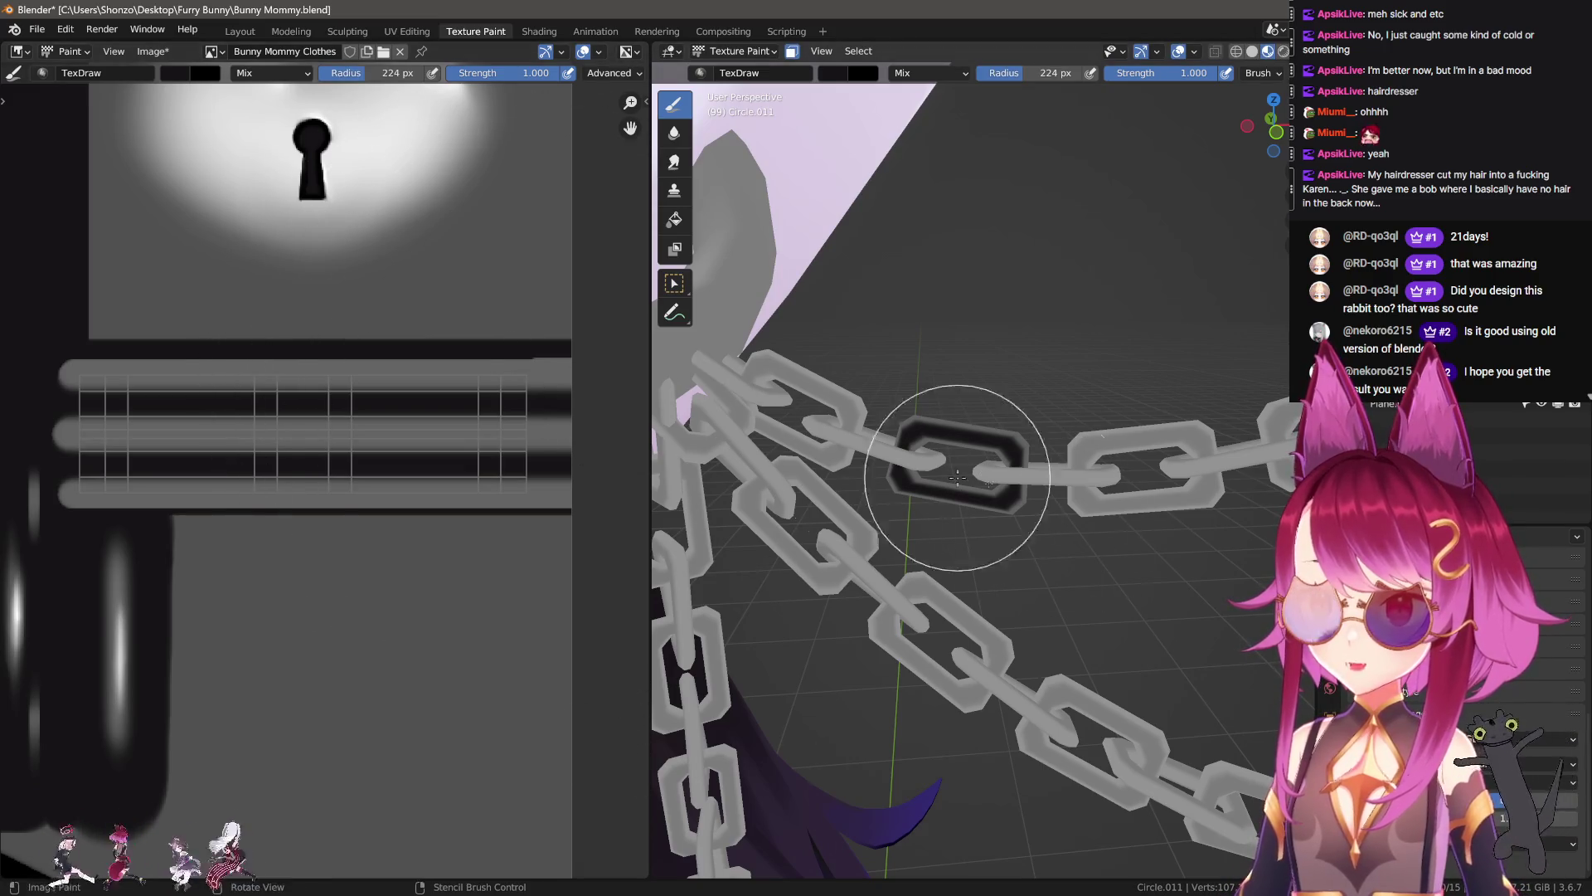
# Step: Turn off line strokes, give the brush Sharper falloff, and set its radius to 364 px
pyautogui.moveTo(934, 454); pyautogui.dragTo(988, 473, button='middle')
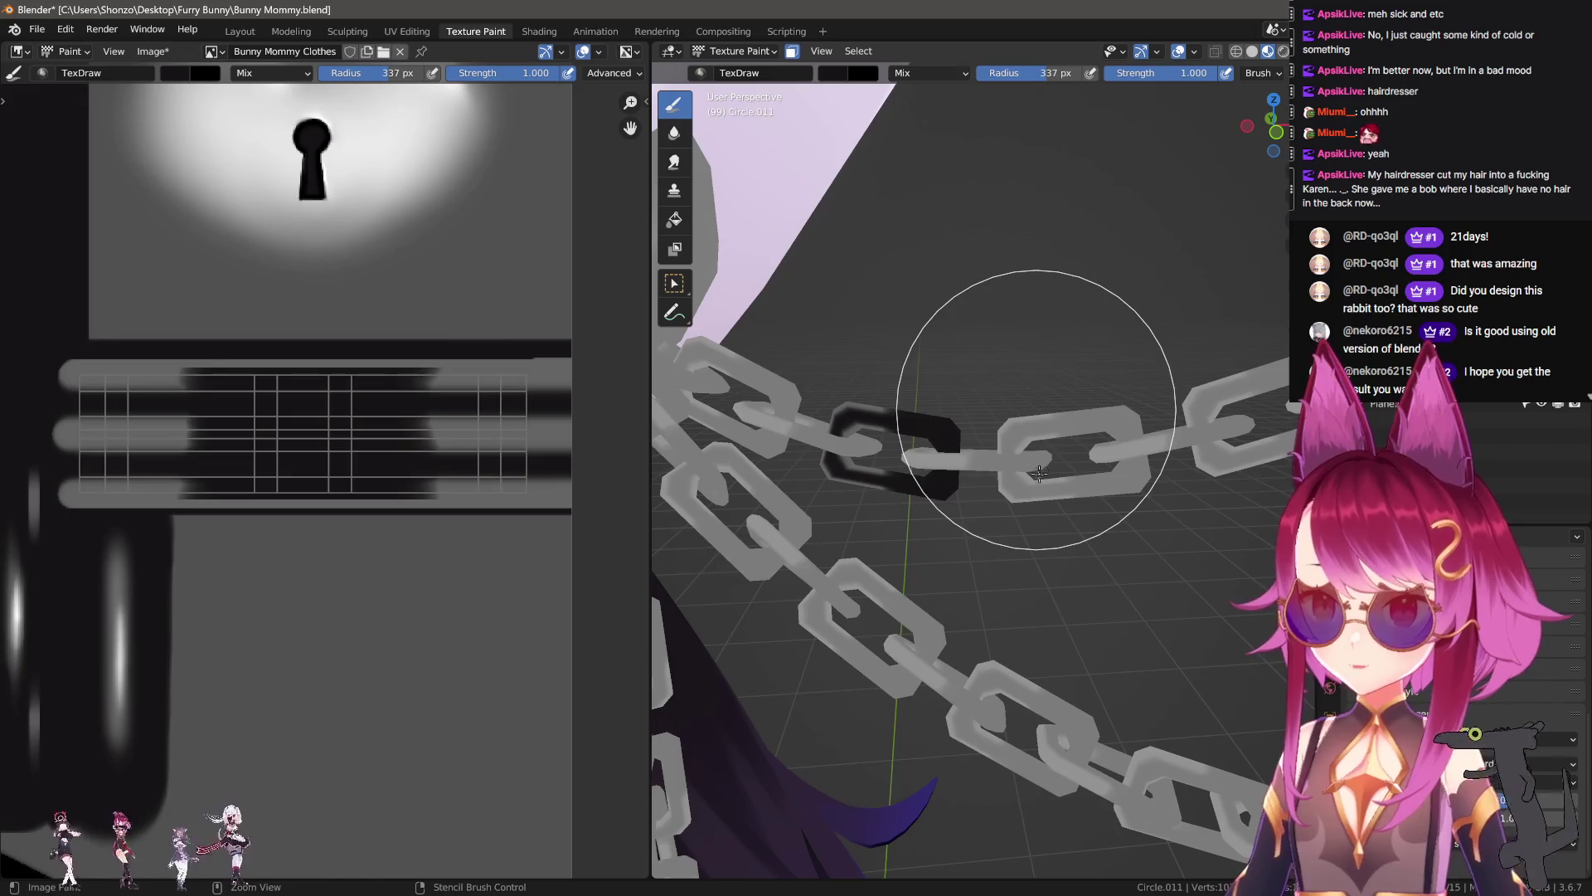
pyautogui.press('e')
pyautogui.click(997, 485)
pyautogui.hotkey('shift', 'f')
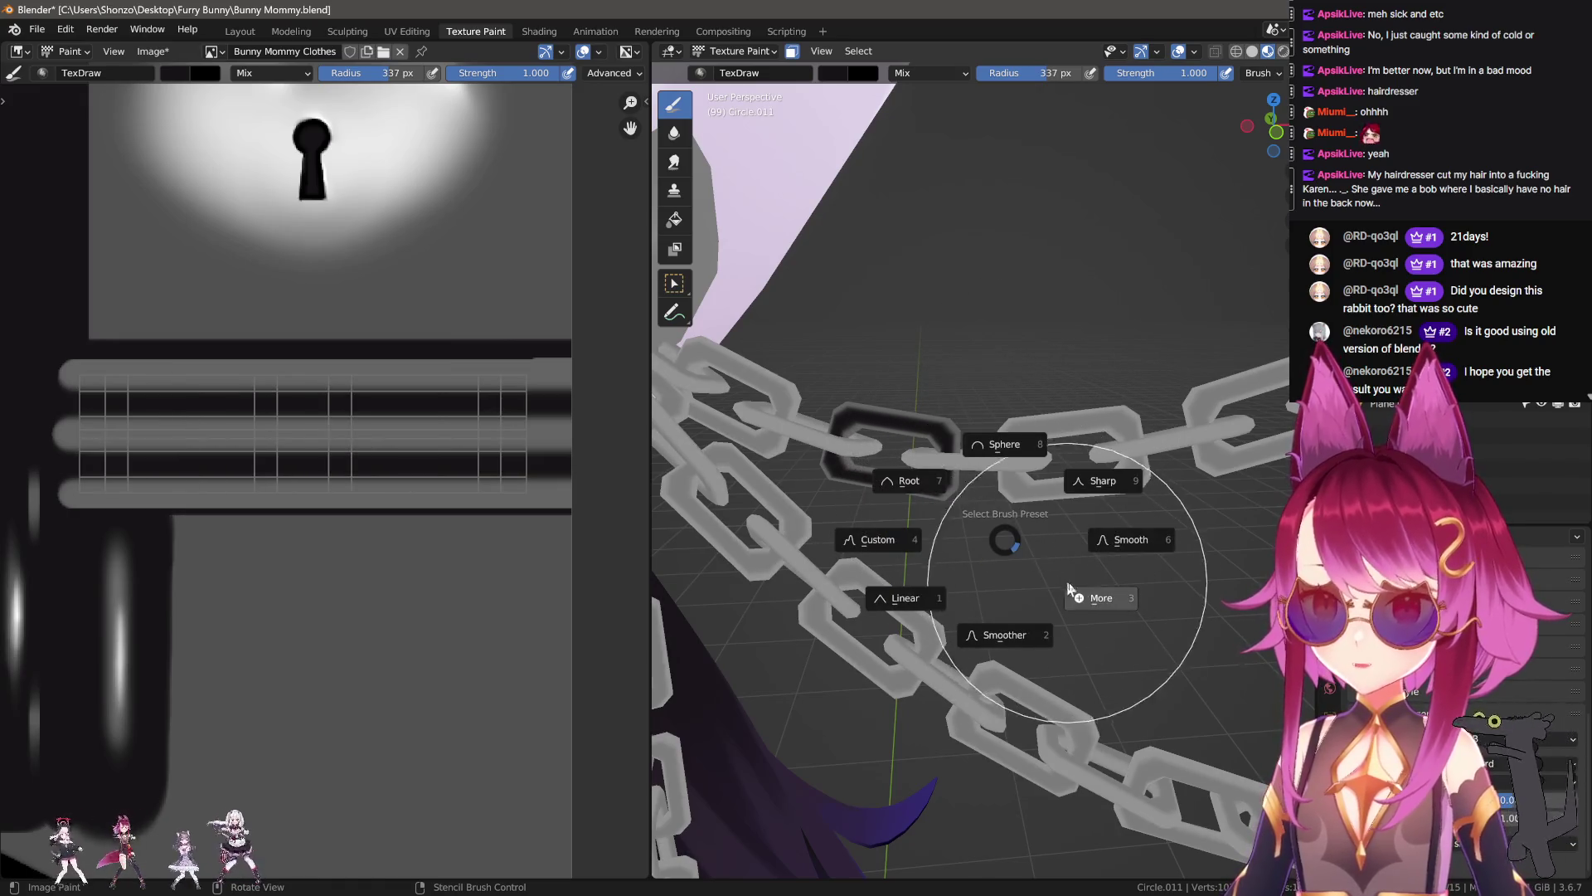
pyautogui.click(1027, 595)
pyautogui.moveTo(977, 557)
pyautogui.mouseDown(button='middle')
pyautogui.moveTo(1031, 533)
pyautogui.moveTo(1035, 504)
pyautogui.mouseUp(button='middle')
pyautogui.press('f')
pyautogui.click(1067, 569)
pyautogui.press('f')
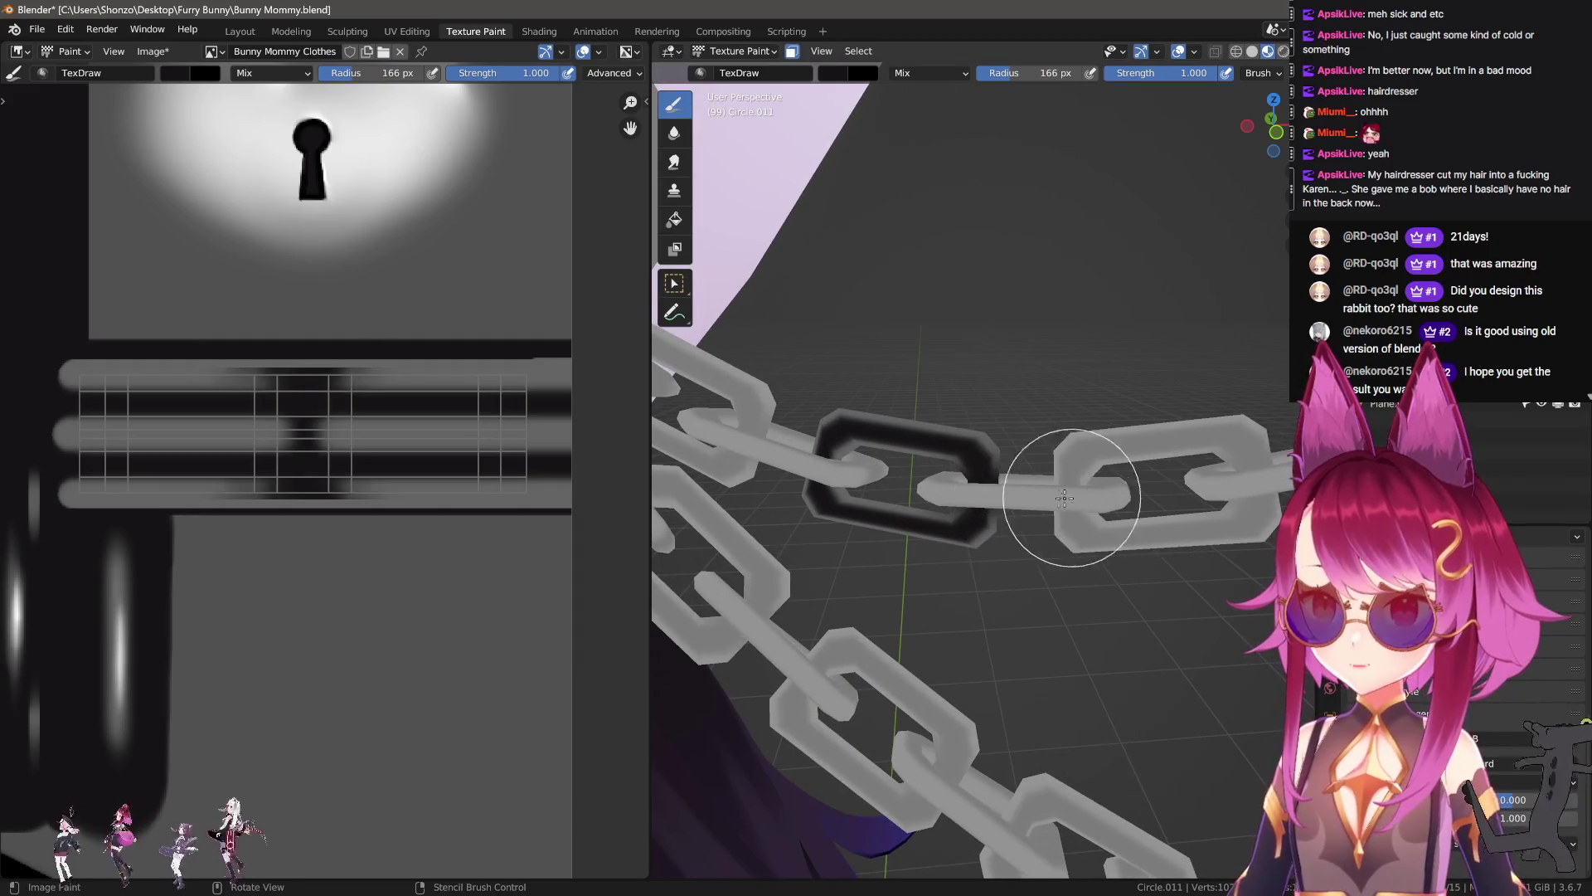
pyautogui.click(1072, 551)
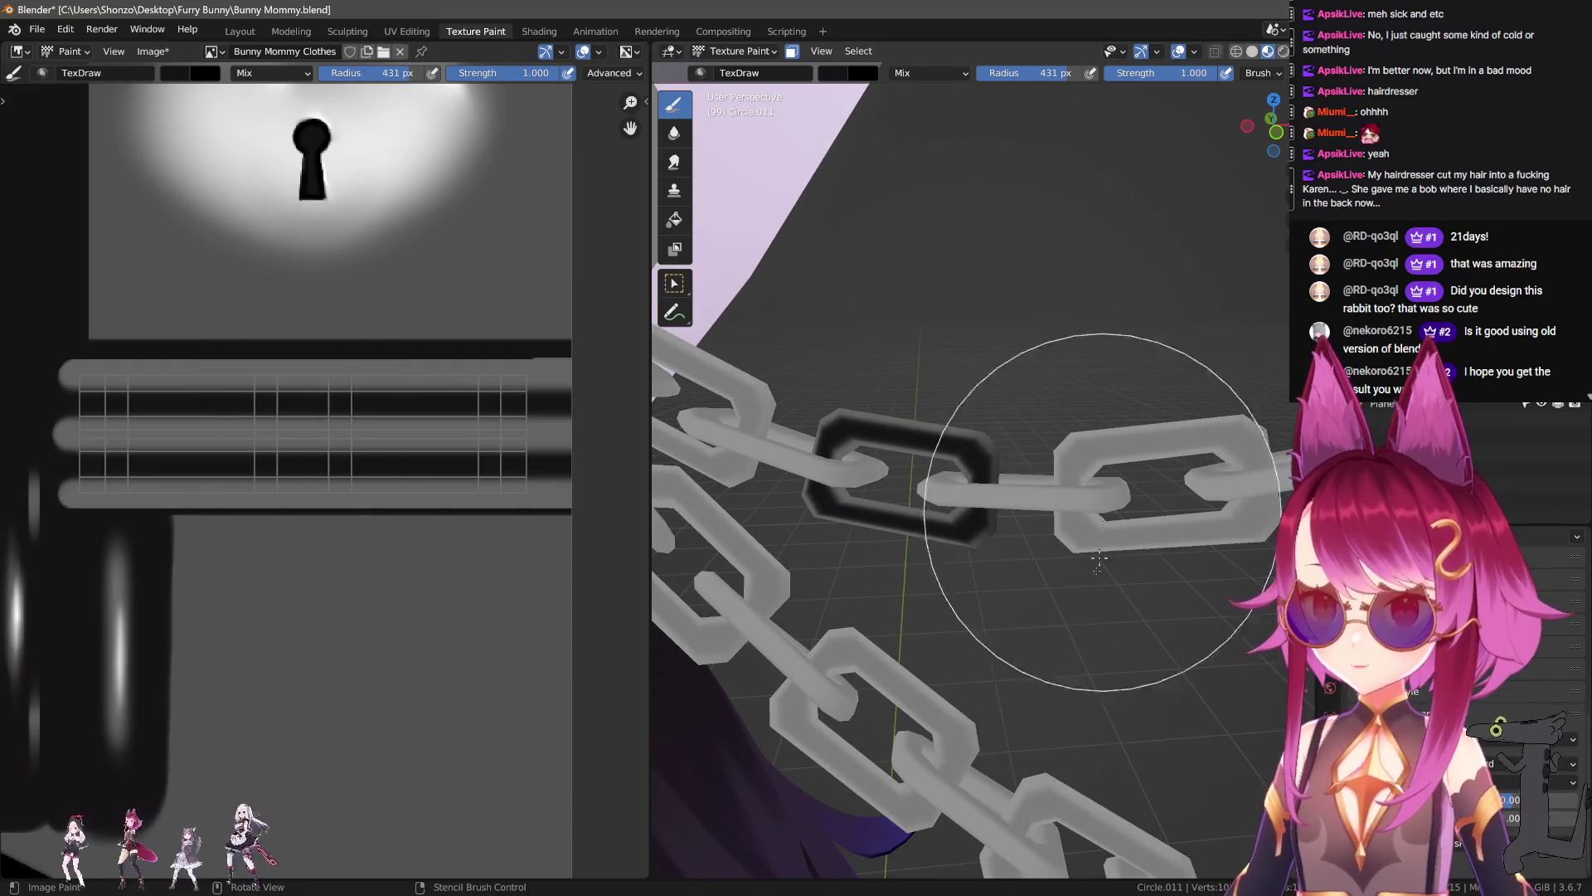
pyautogui.press('f')
pyautogui.click(735, 550)
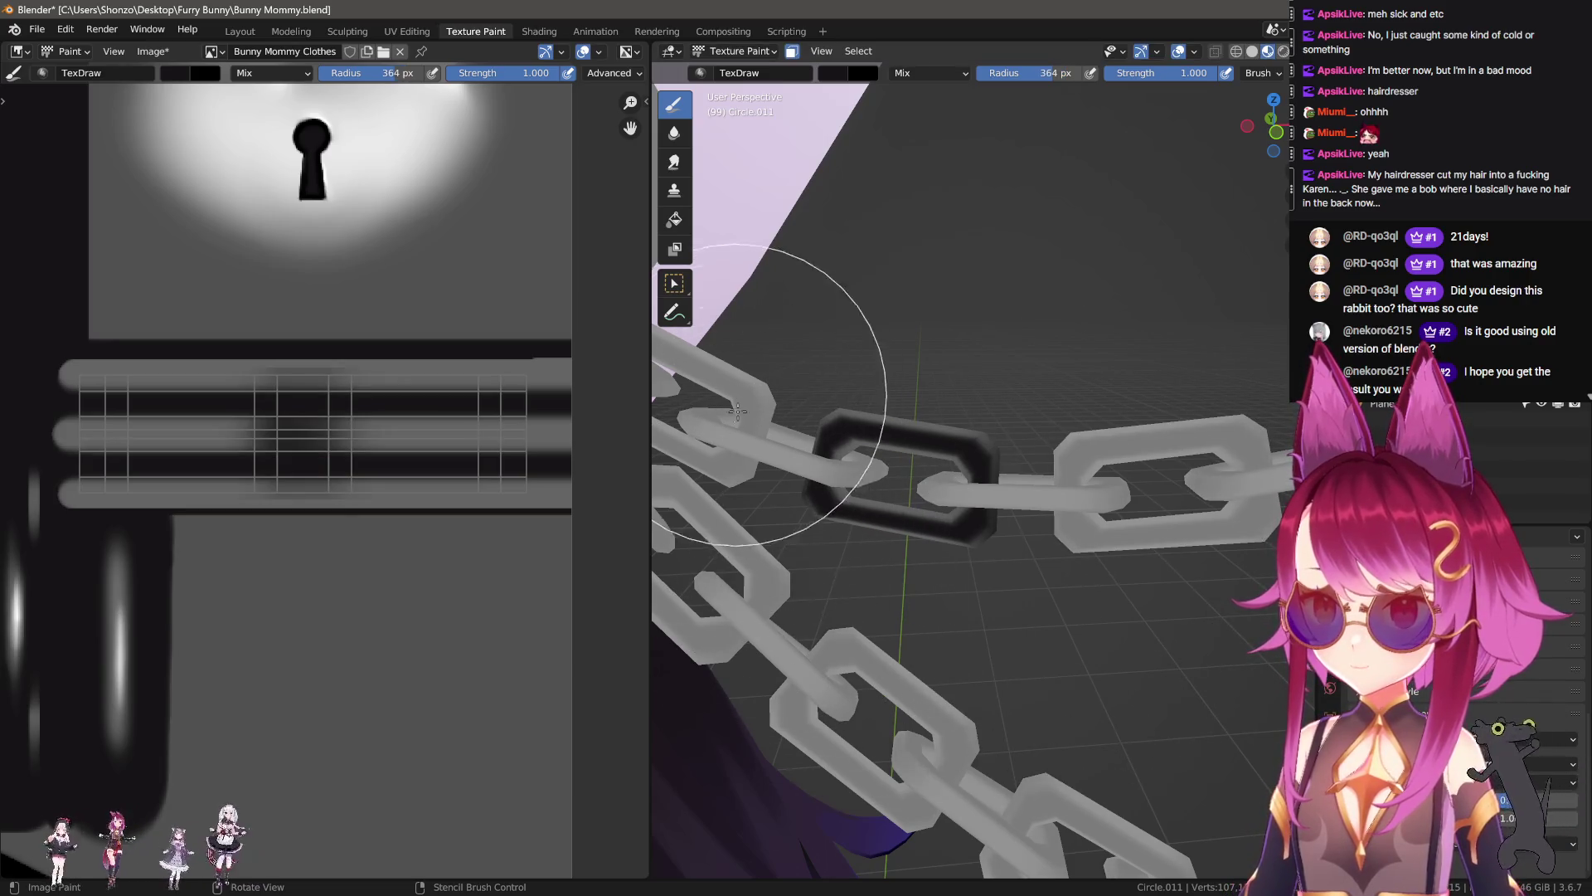
# Step: Test dark strokes on the chain bars at 118–167 px radius, undoing each attempt
pyautogui.moveTo(1145, 390); pyautogui.dragTo(1020, 577, button='middle')
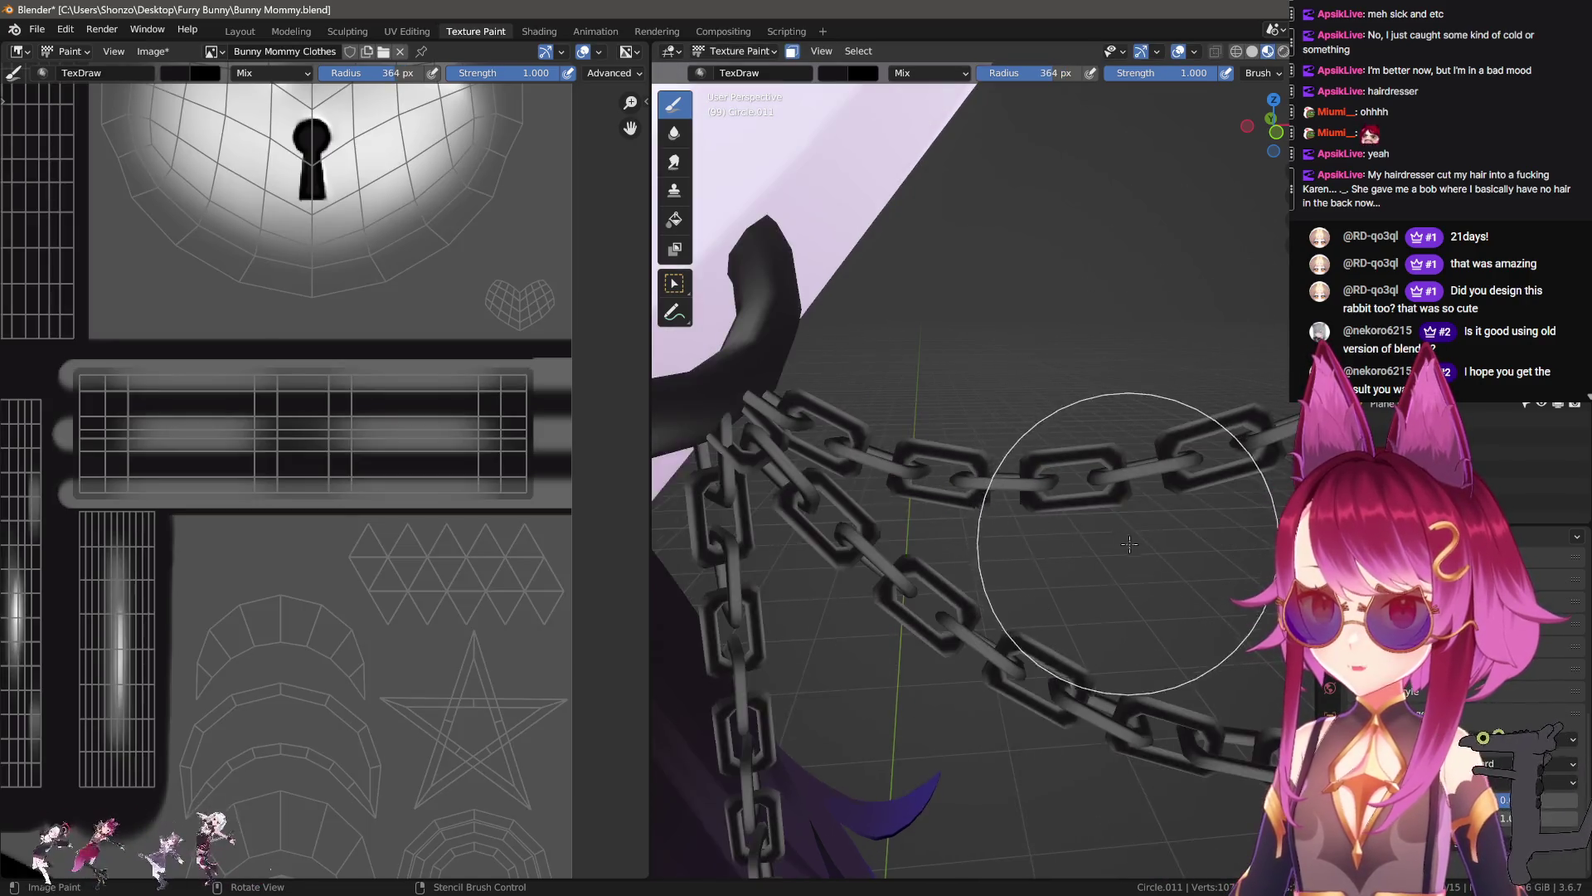
pyautogui.press('f')
pyautogui.click(917, 569)
pyautogui.moveTo(916, 569); pyautogui.dragTo(938, 530, button='middle')
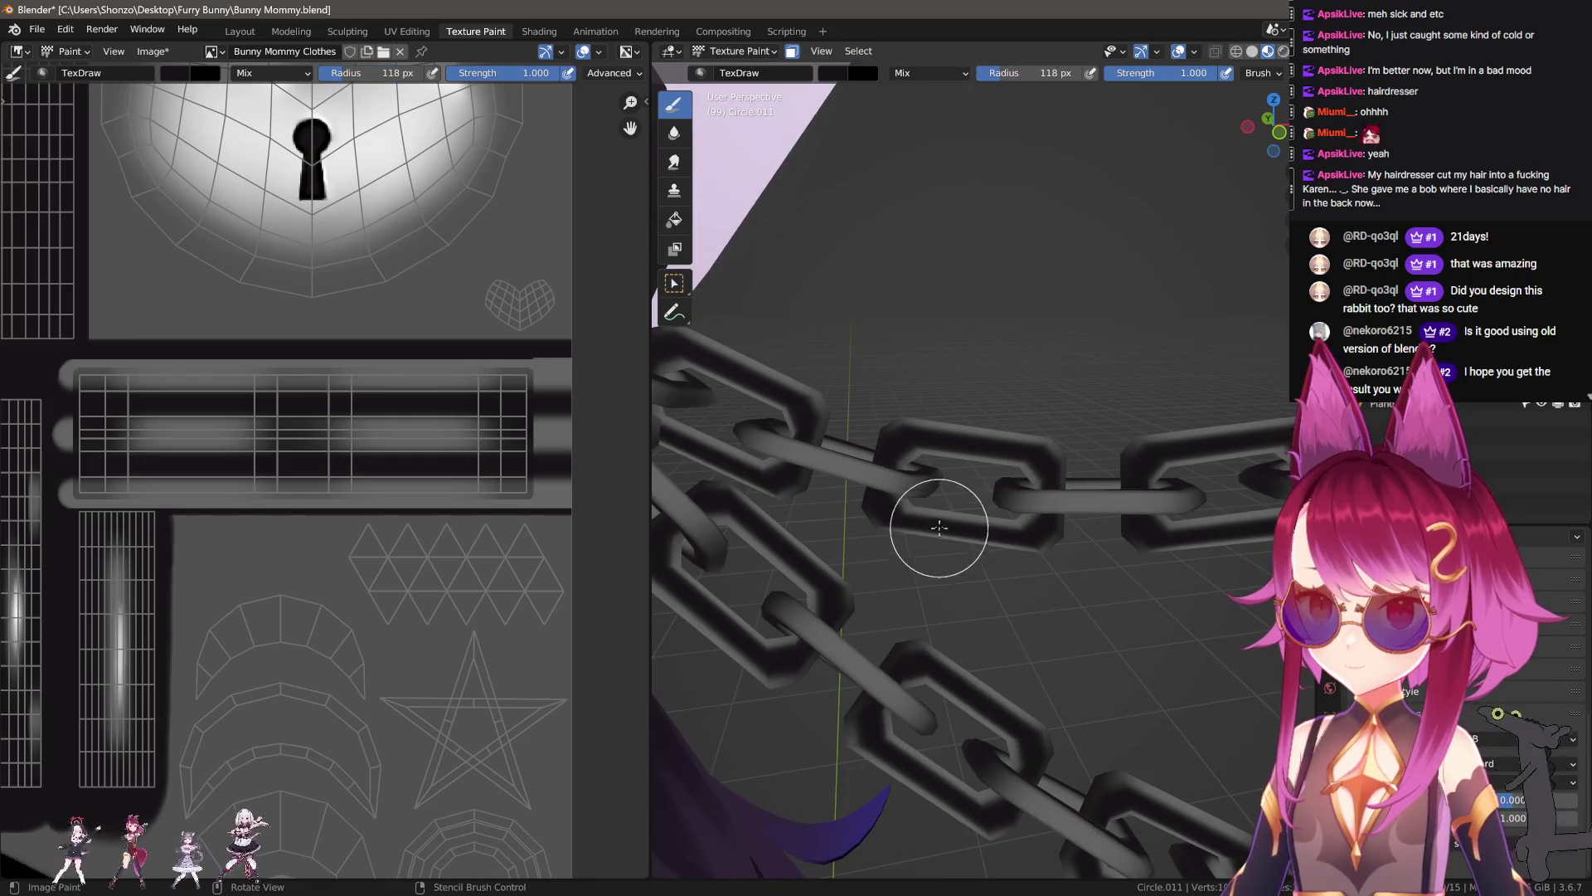
pyautogui.moveTo(911, 484); pyautogui.dragTo(848, 476)
pyautogui.hotkey('ctrl', 'z')
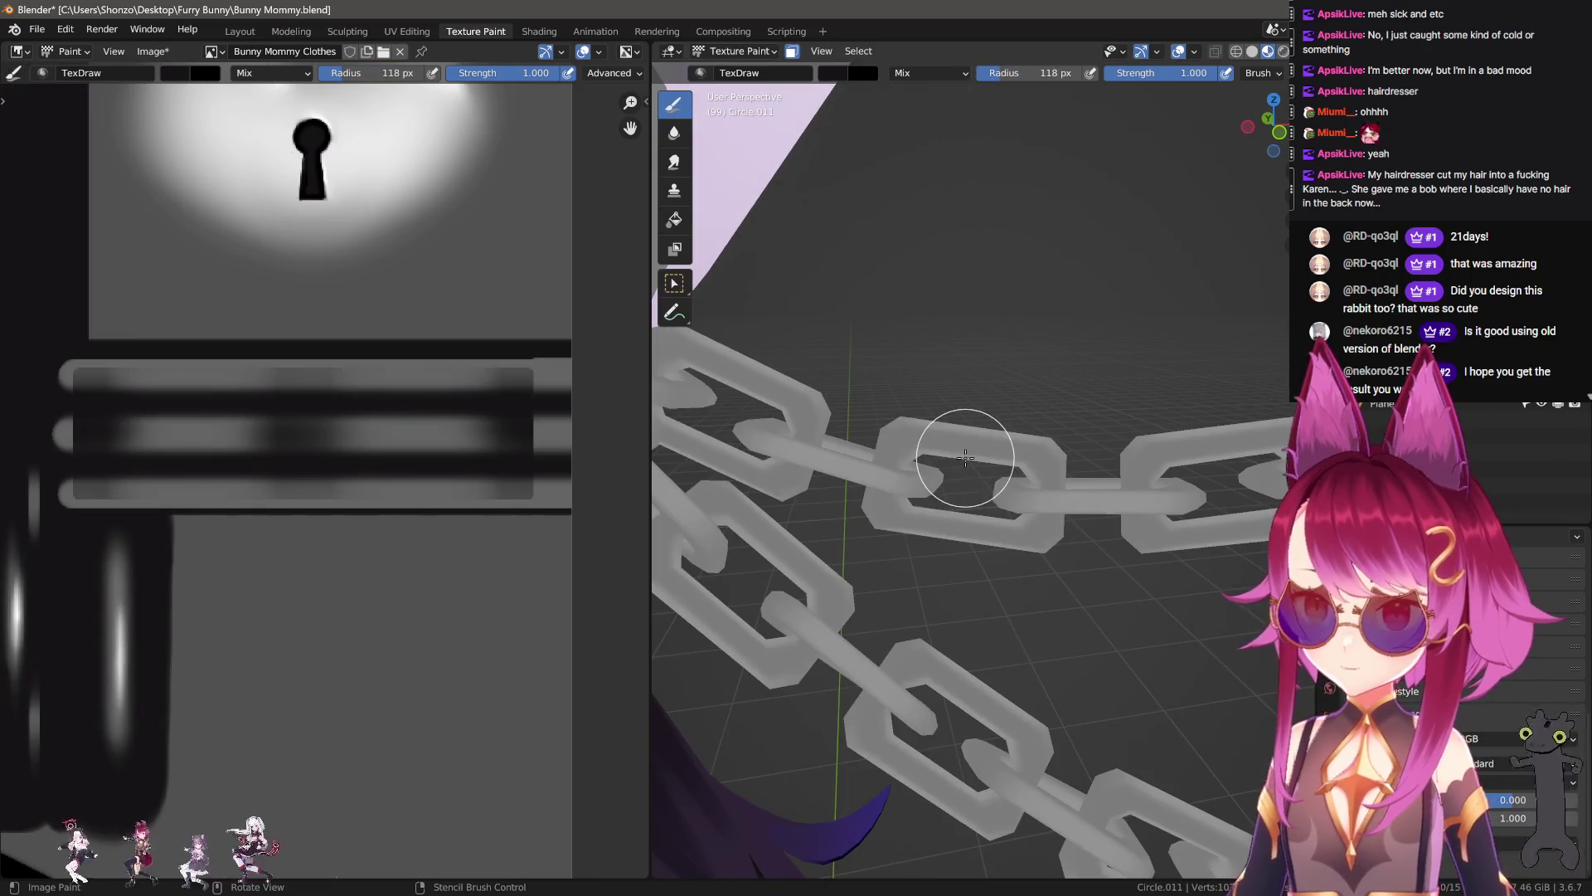
pyautogui.press('f')
pyautogui.click(865, 465)
pyautogui.moveTo(818, 470); pyautogui.dragTo(935, 489)
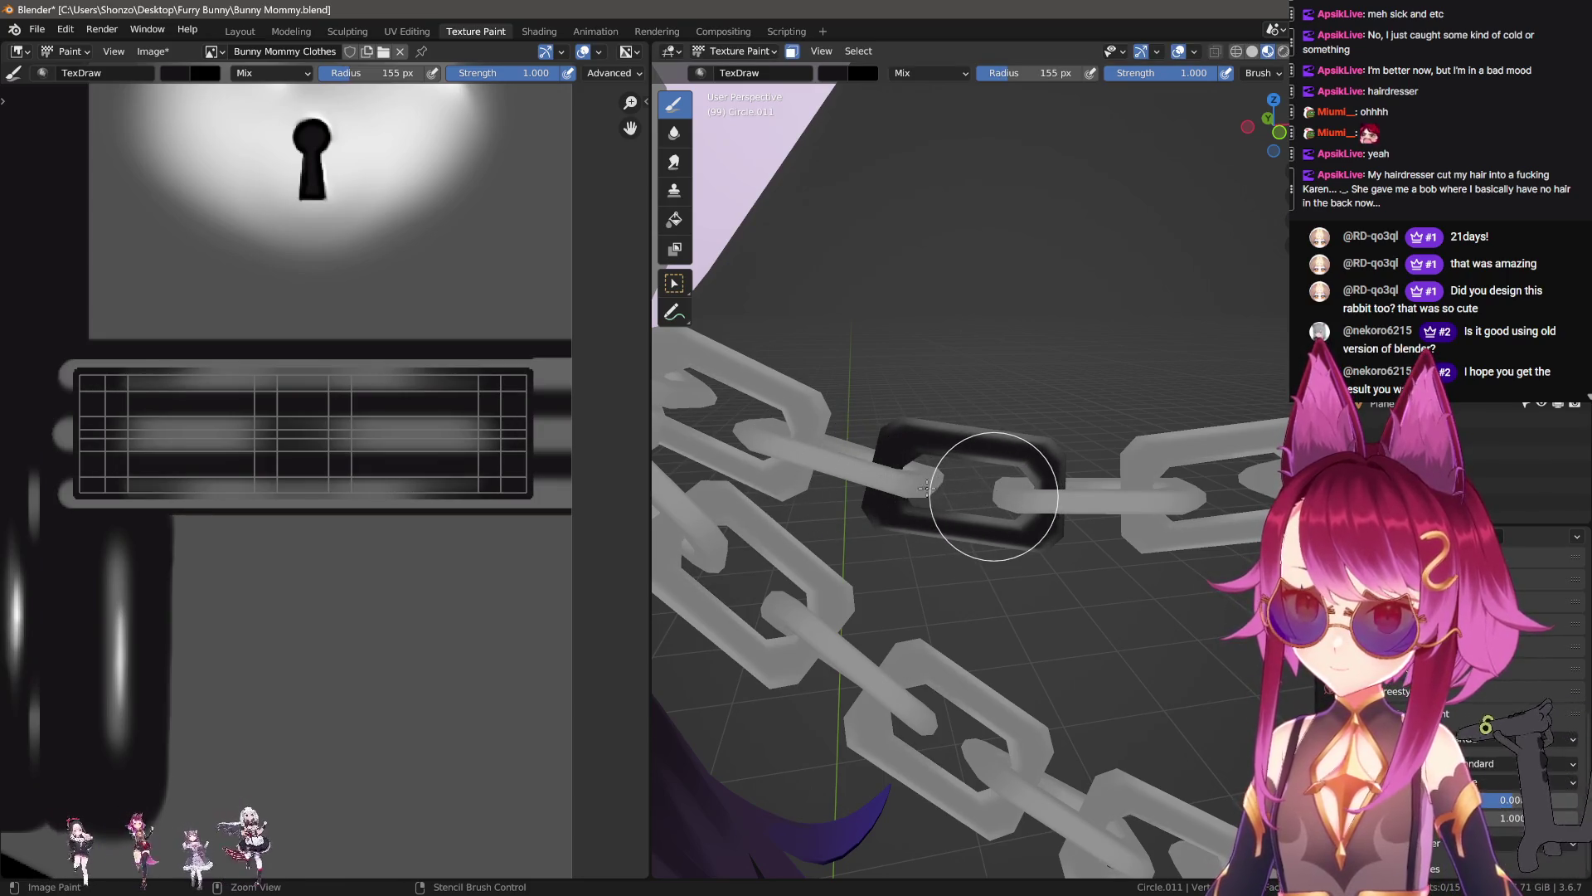
pyautogui.hotkey('ctrl', 'z')
pyautogui.press('f')
pyautogui.click(871, 475)
pyautogui.hotkey('ctrl', 'z')
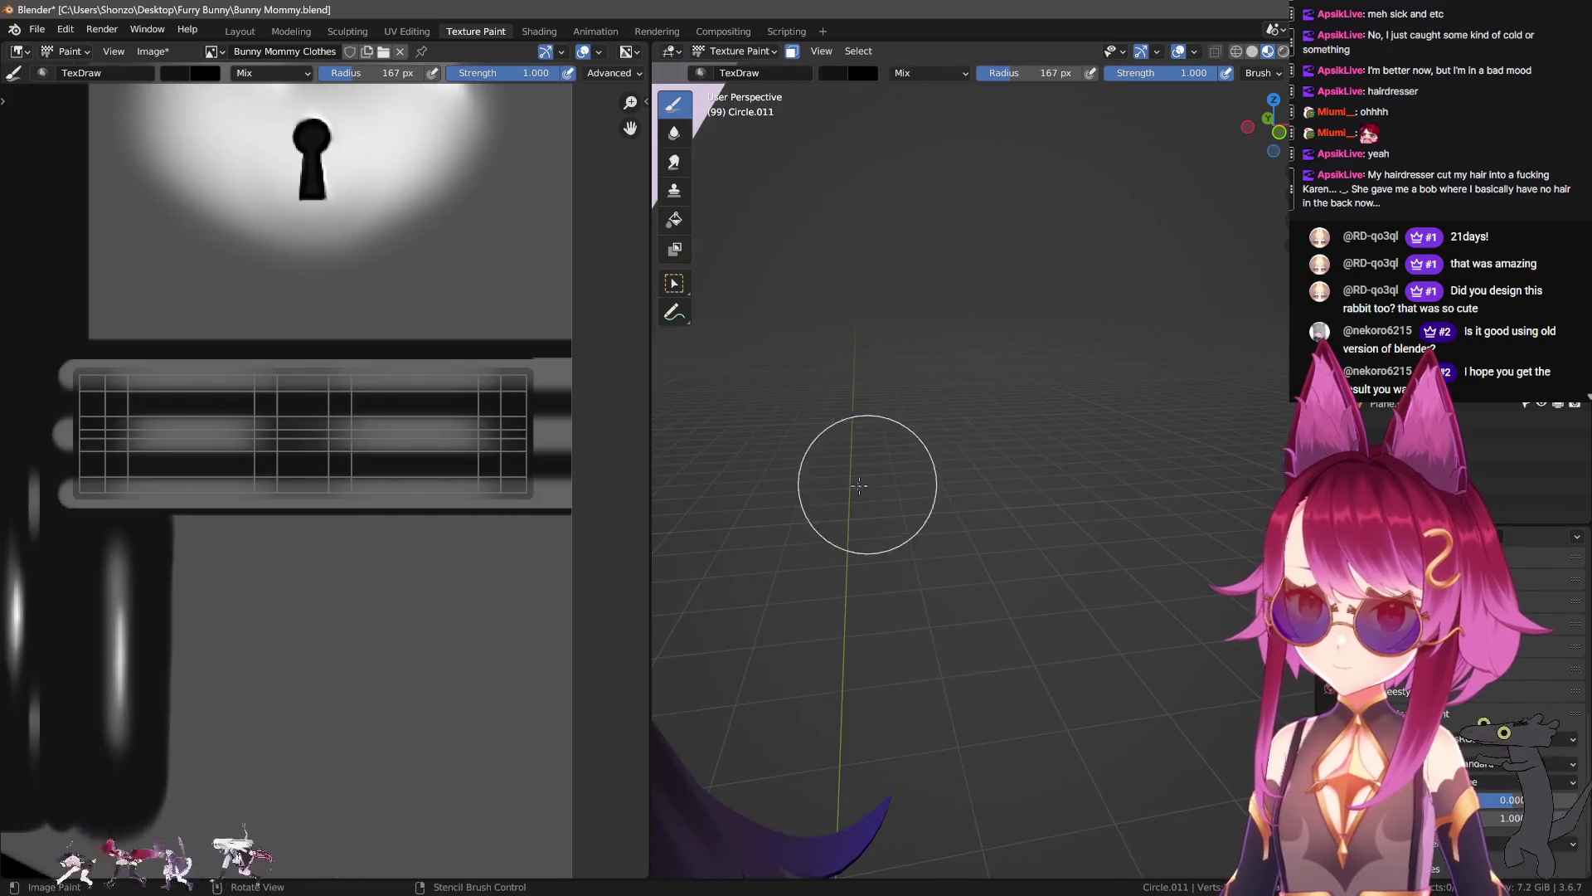
# Step: Paint the link dark, then set the brush to 136 px radius and 0.800 strength
pyautogui.scroll(3, 912, 473)
pyautogui.press('f')
pyautogui.click(886, 497)
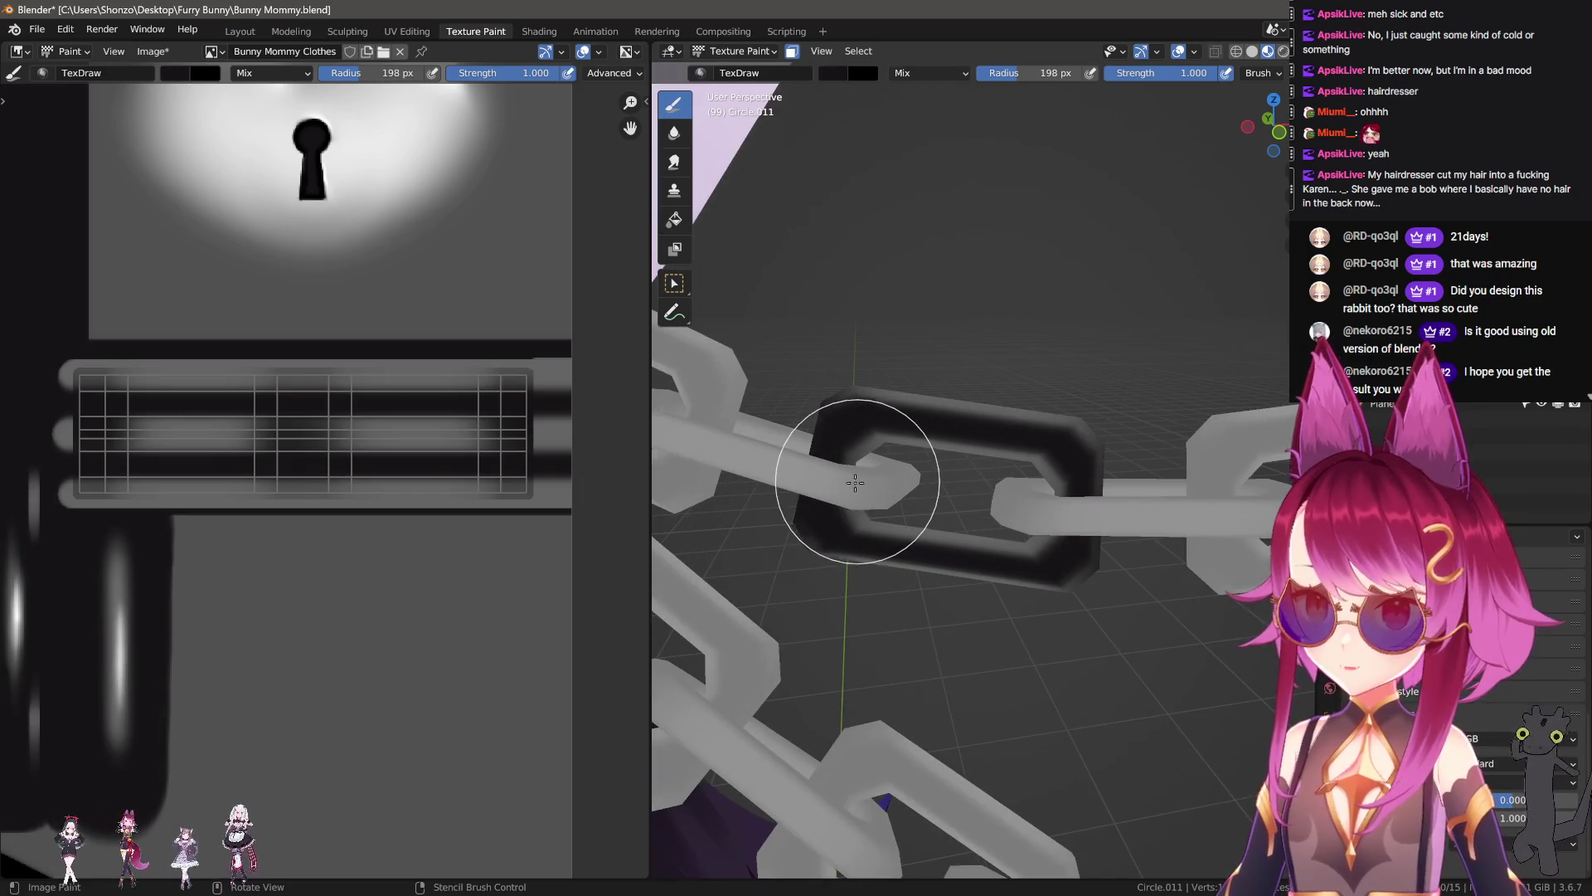
pyautogui.moveTo(858, 481); pyautogui.dragTo(869, 466)
pyautogui.press('f')
pyautogui.click(840, 469)
pyautogui.hotkey('shift', 'f')
pyautogui.click(843, 473)
pyautogui.press('f')
pyautogui.click(862, 482)
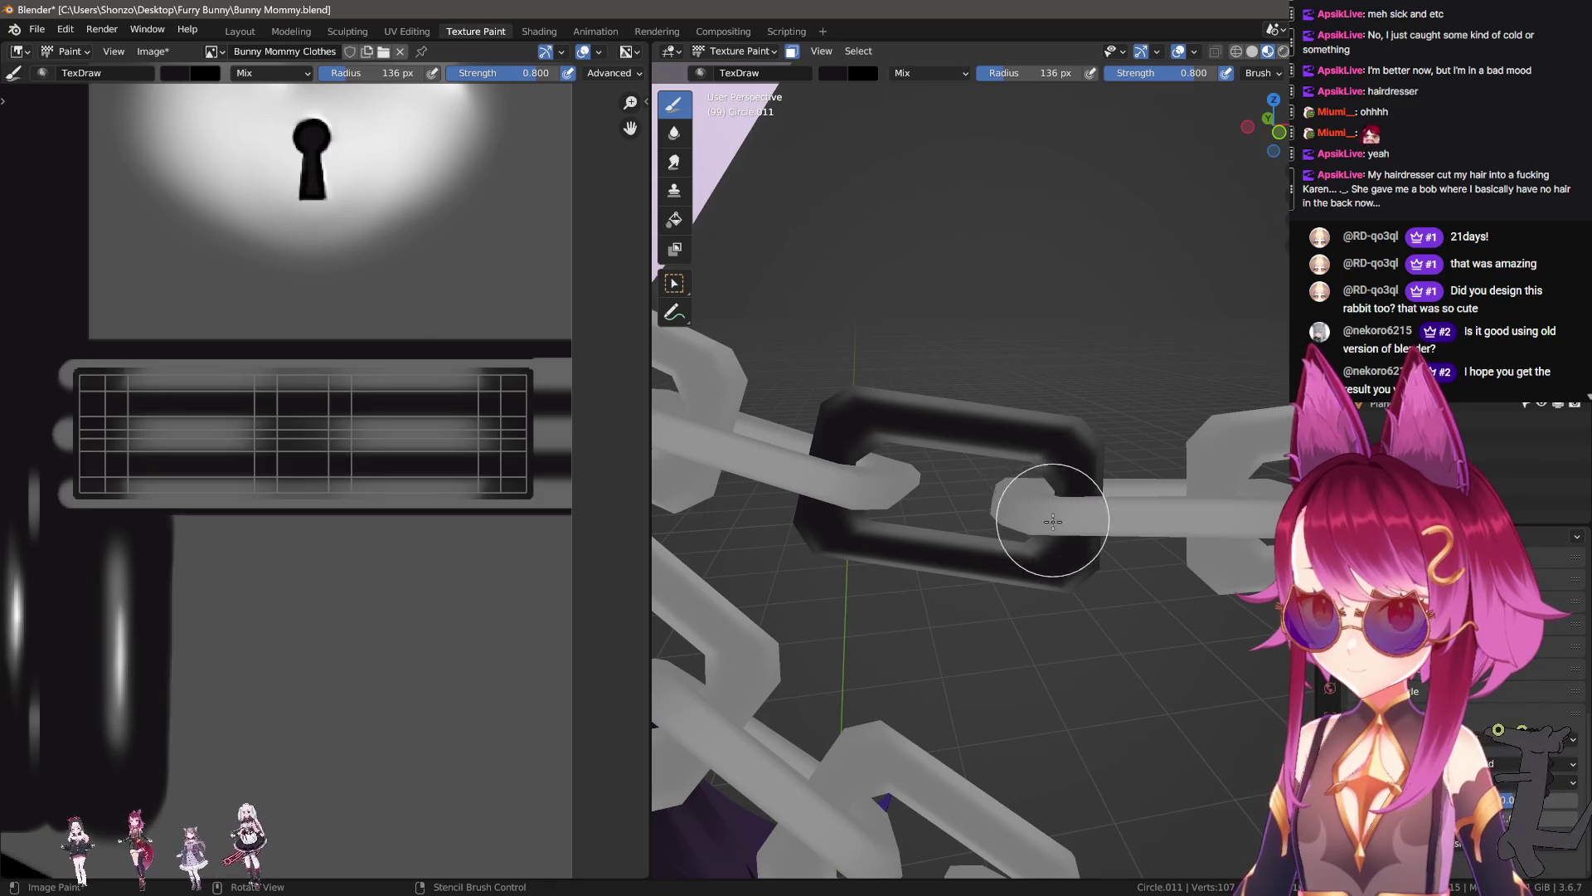
pyautogui.scroll(-5, 1061, 539)
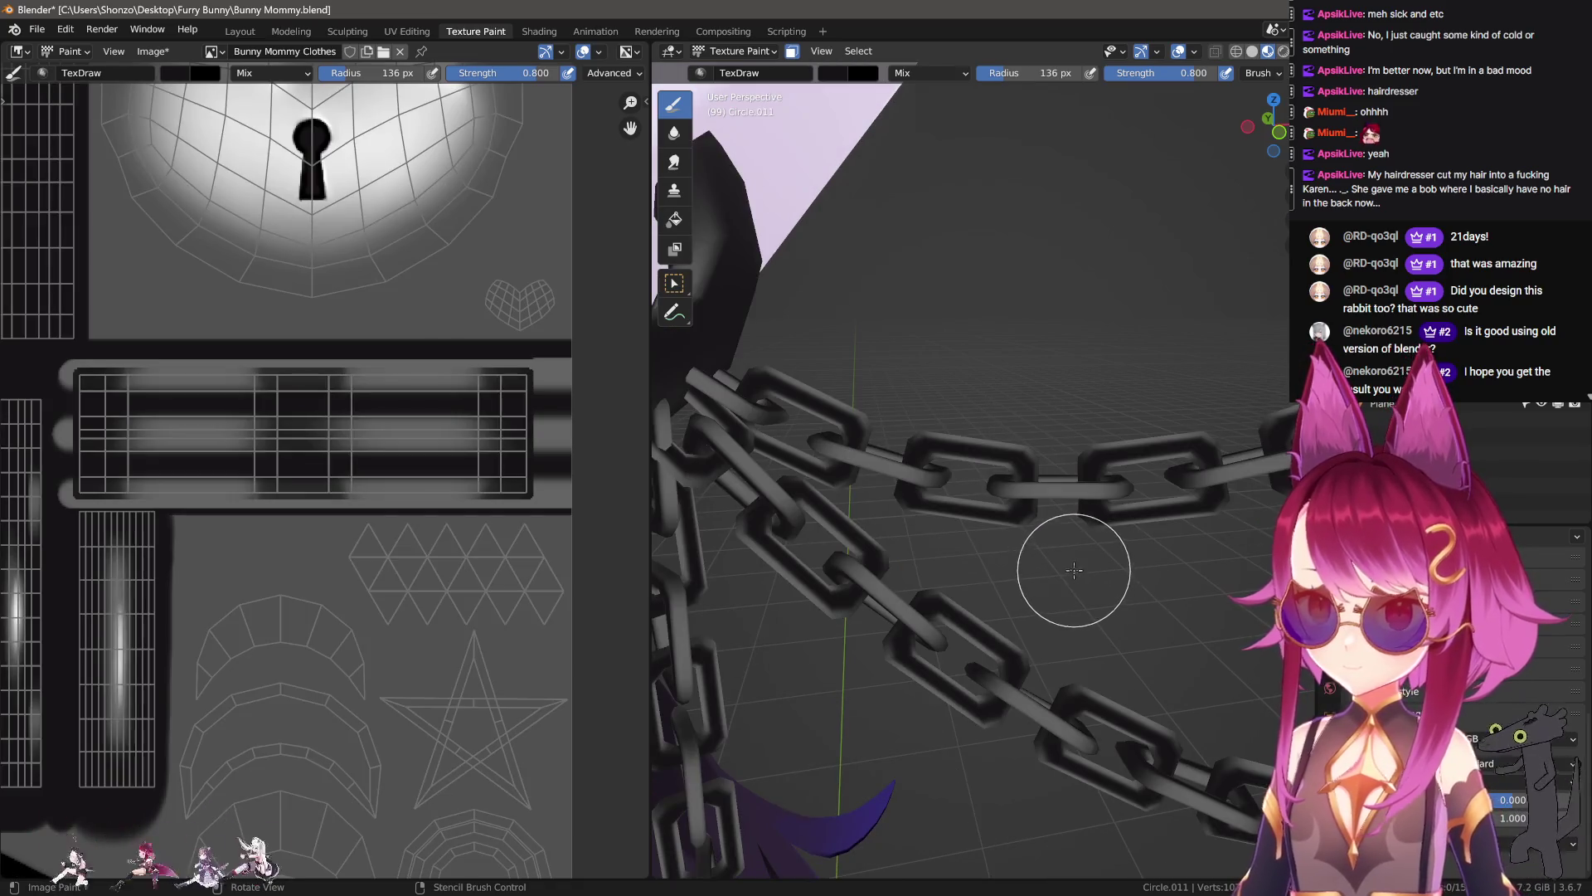
pyautogui.moveTo(1056, 551); pyautogui.dragTo(1051, 526, button='middle')
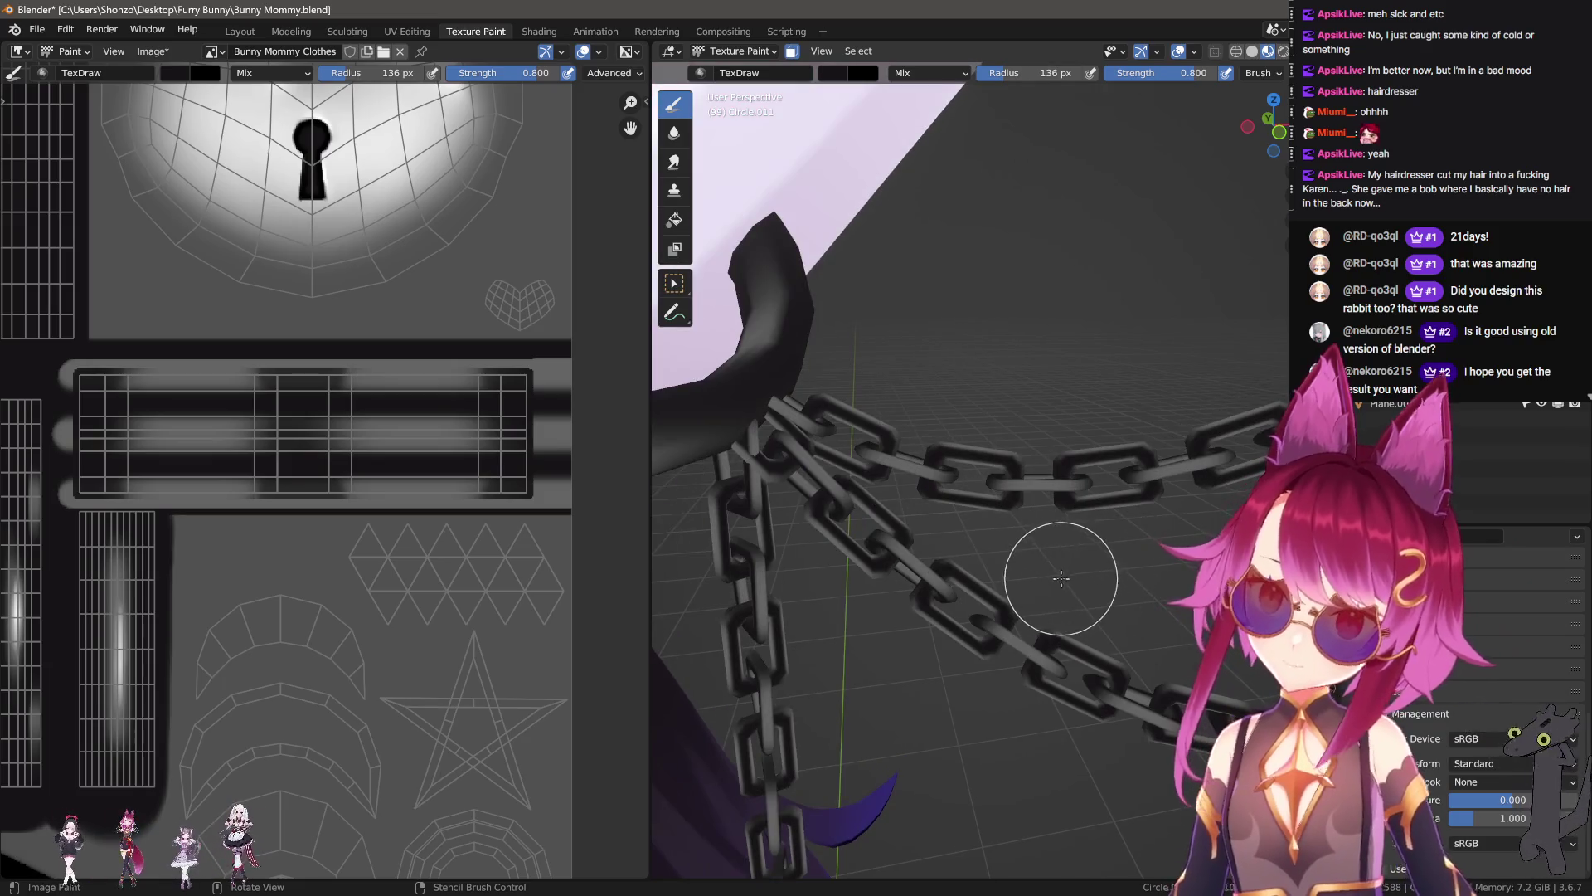
pyautogui.scroll(2, 987, 502)
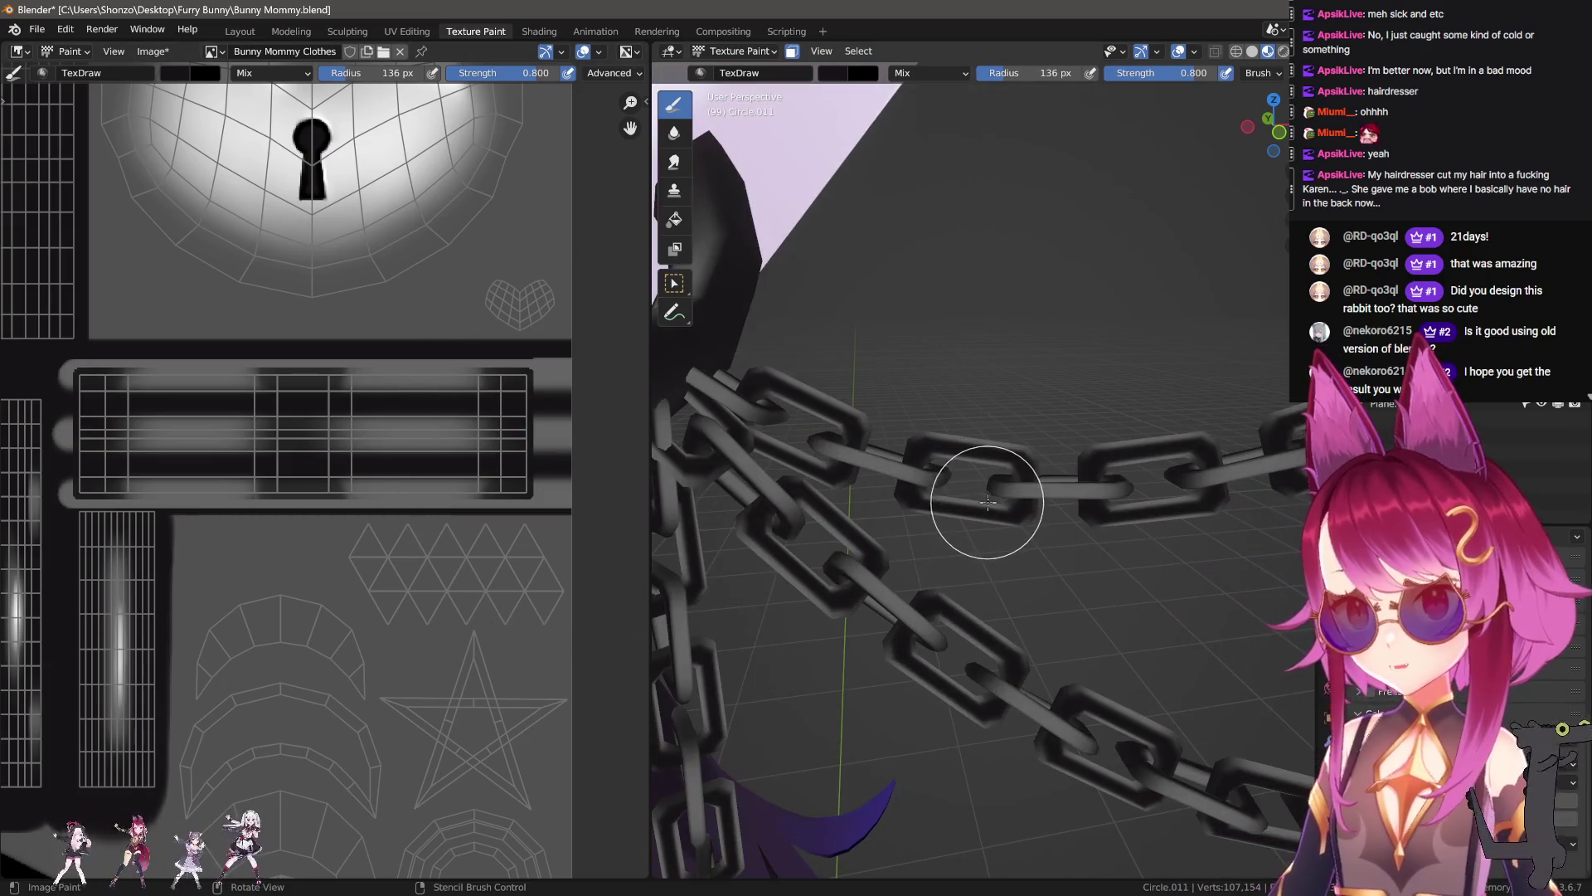
# Step: Zoom onto the bar UVs, switch to Line stroke method at 8 px, and draw a first straight line
pyautogui.scroll(3, 348, 452)
pyautogui.press('f')
pyautogui.click(384, 454)
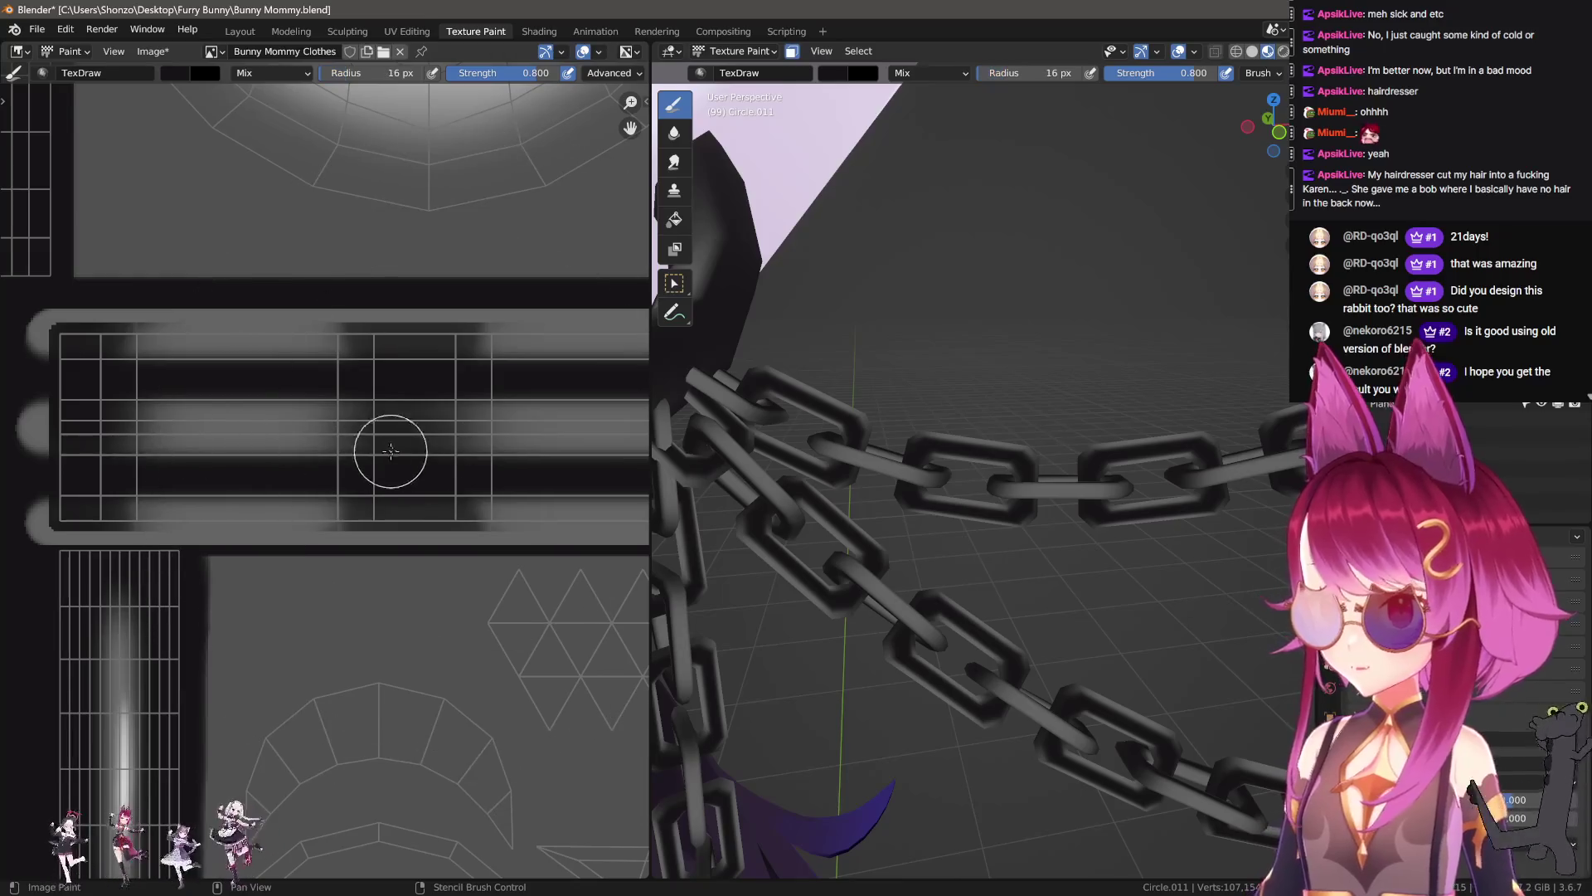
pyautogui.moveTo(383, 454); pyautogui.dragTo(540, 295, button='middle')
pyautogui.moveTo(381, 366)
pyautogui.mouseDown(button='middle')
pyautogui.moveTo(359, 448)
pyautogui.moveTo(475, 441)
pyautogui.mouseUp(button='middle')
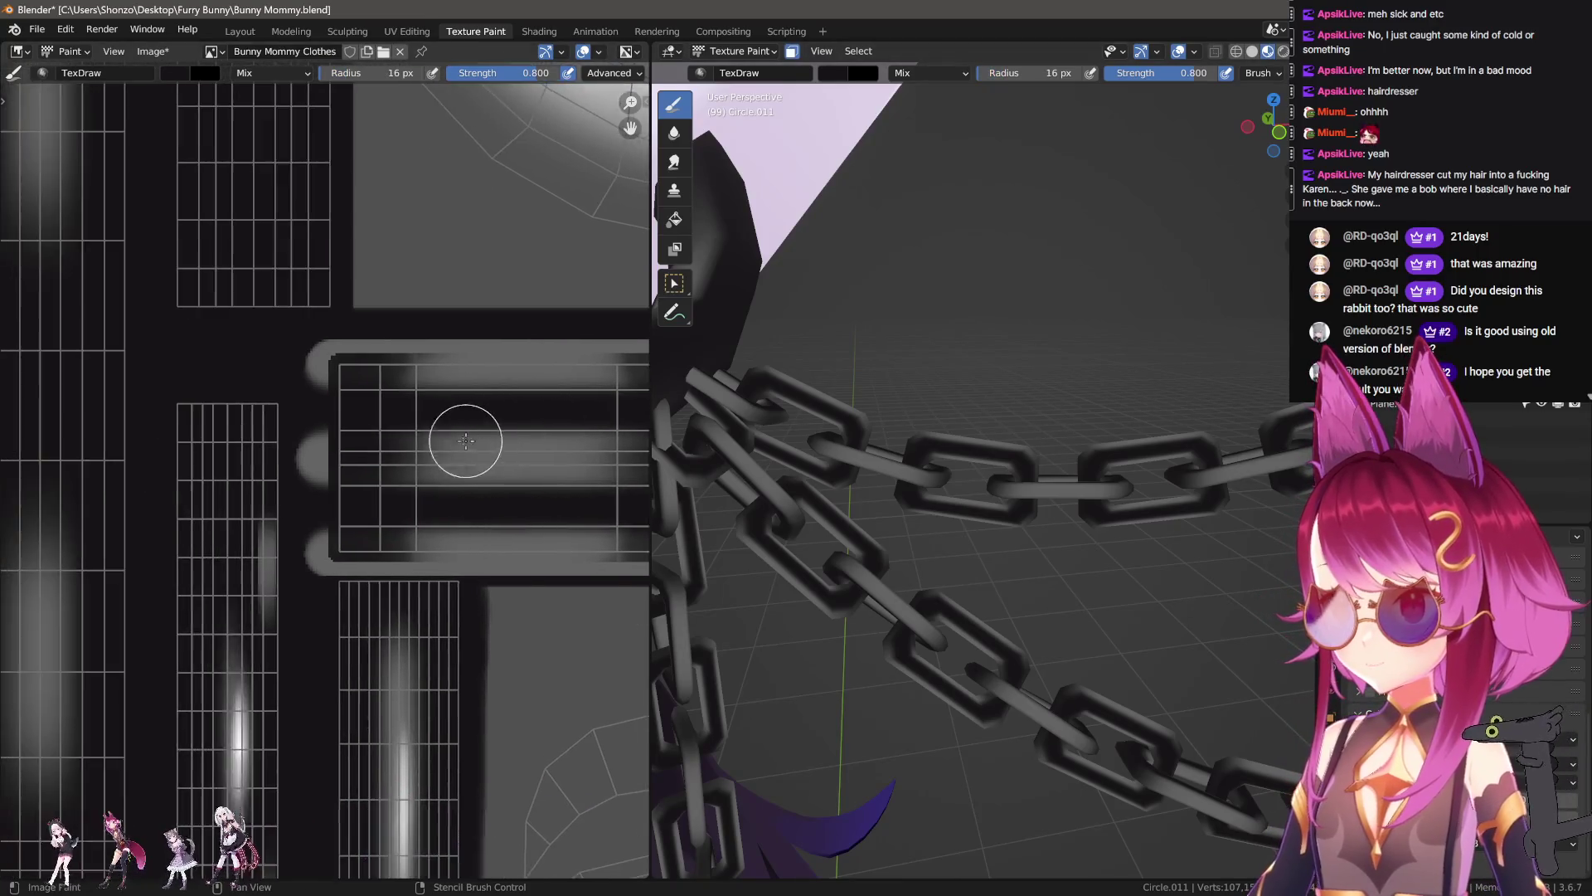
pyautogui.scroll(1, 474, 440)
pyautogui.press('e')
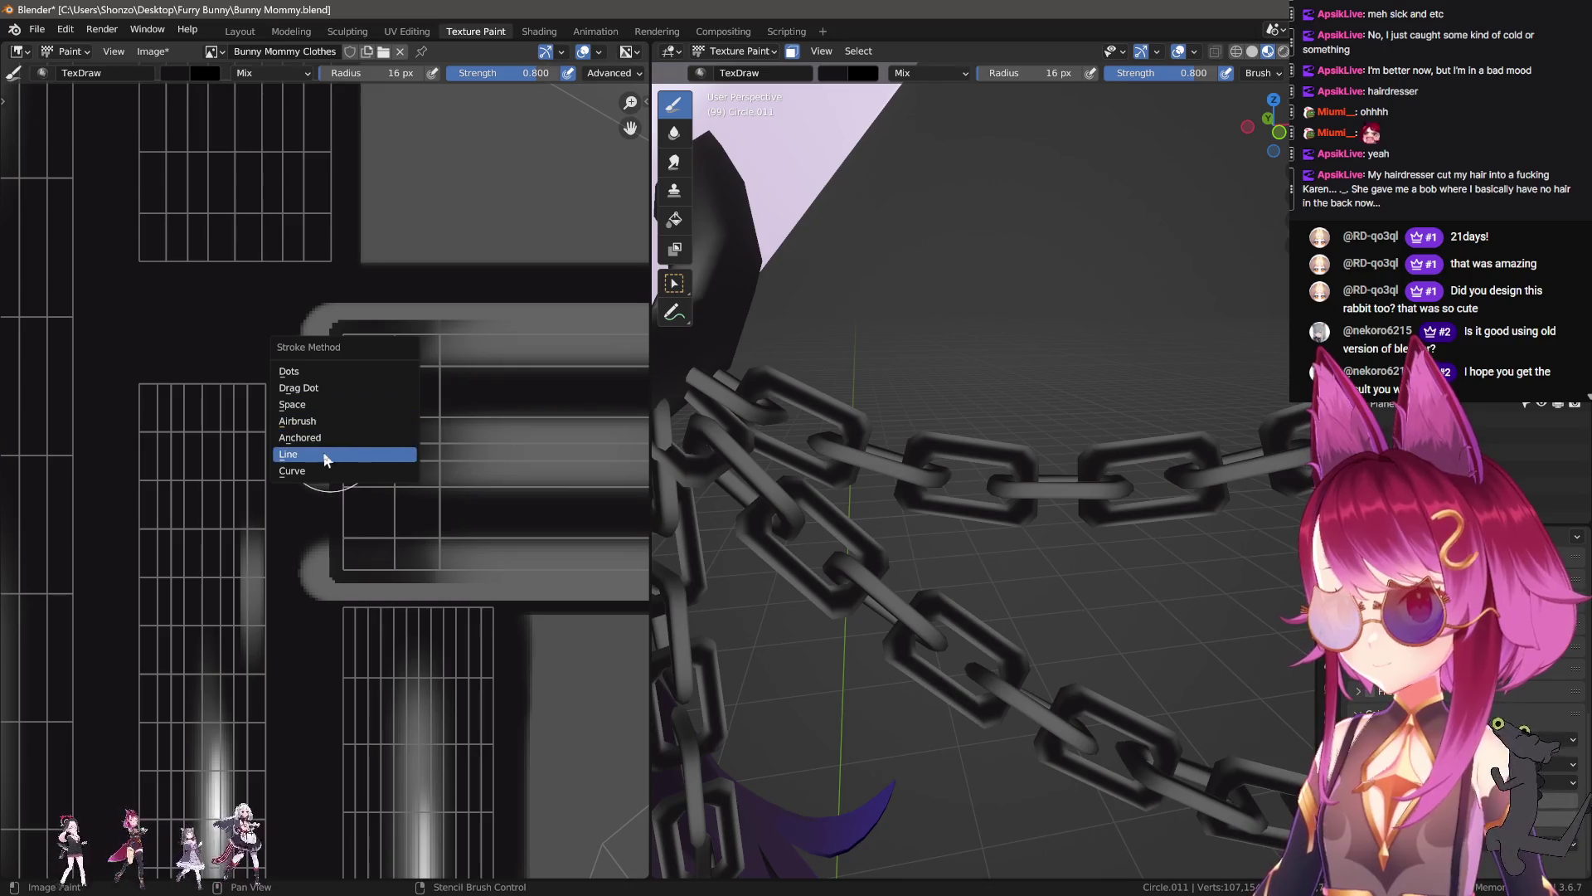
pyautogui.click(327, 458)
pyautogui.press('[')
pyautogui.press('[')
pyautogui.press('[')
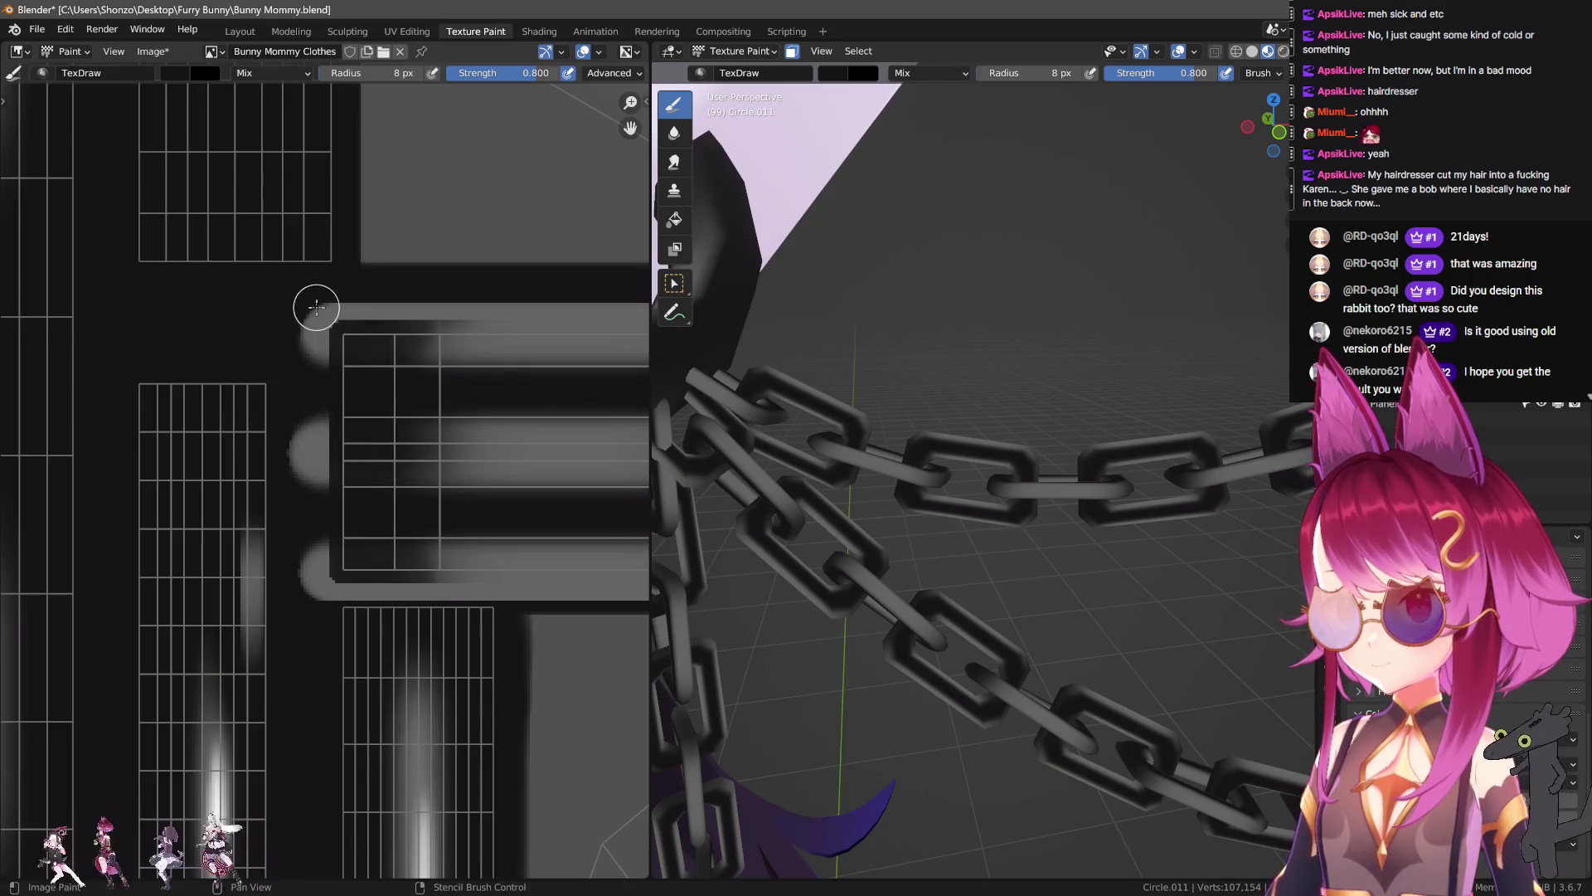
pyautogui.moveTo(299, 661); pyautogui.dragTo(313, 644)
# Step: Raise strength to 1.000 and draw black lines along the bar caps and right-hand strip at 14 px
pyautogui.moveTo(312, 643); pyautogui.dragTo(285, 646, button='middle')
pyautogui.hotkey('shift', 'f')
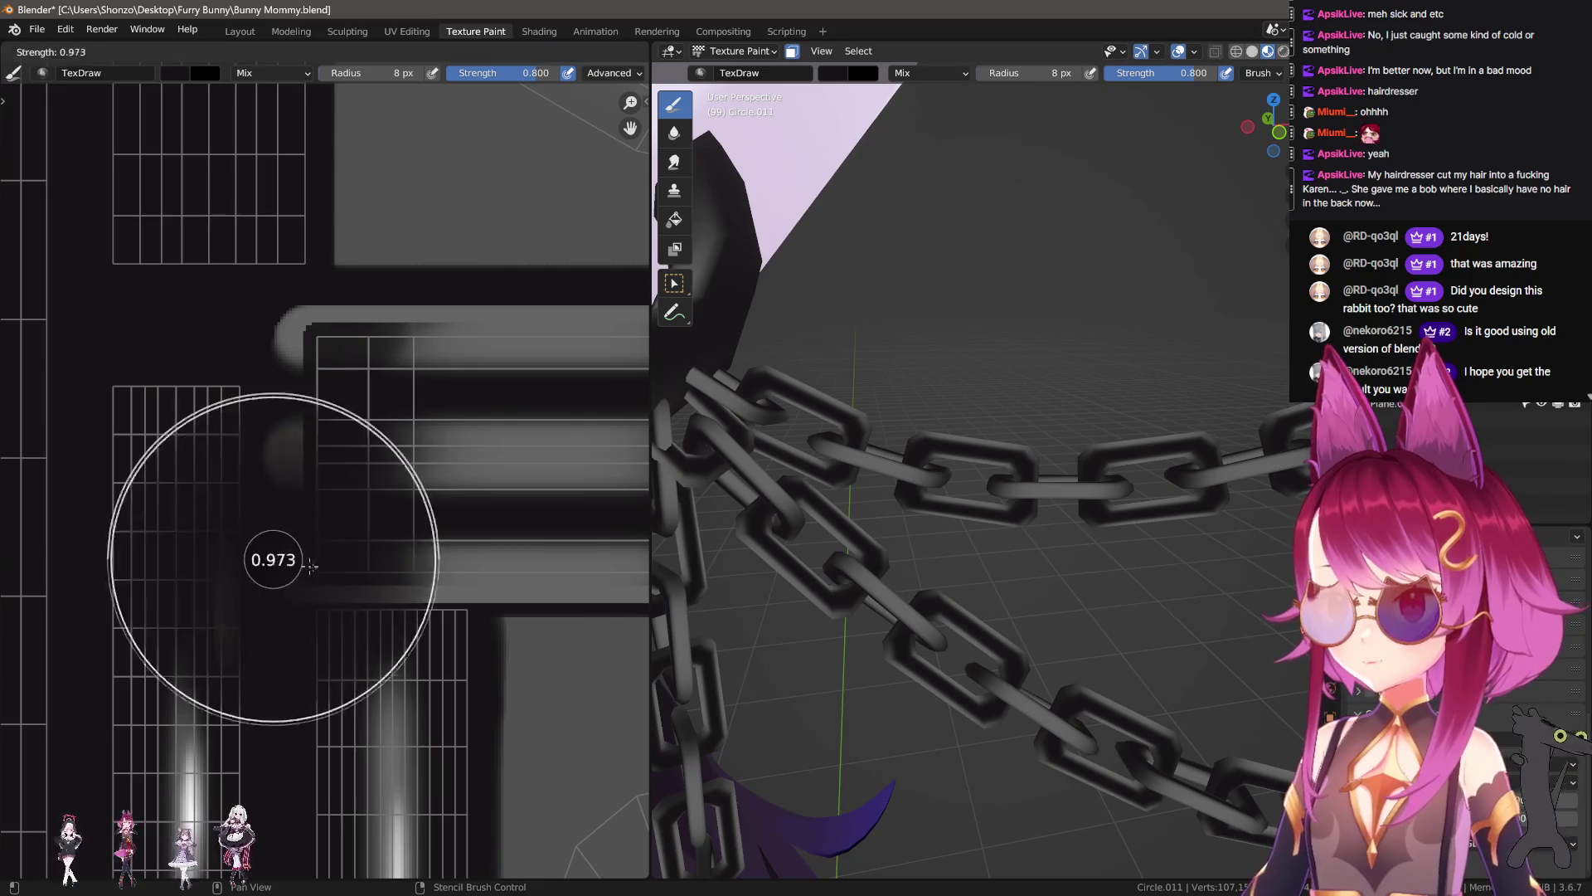
pyautogui.click(283, 461)
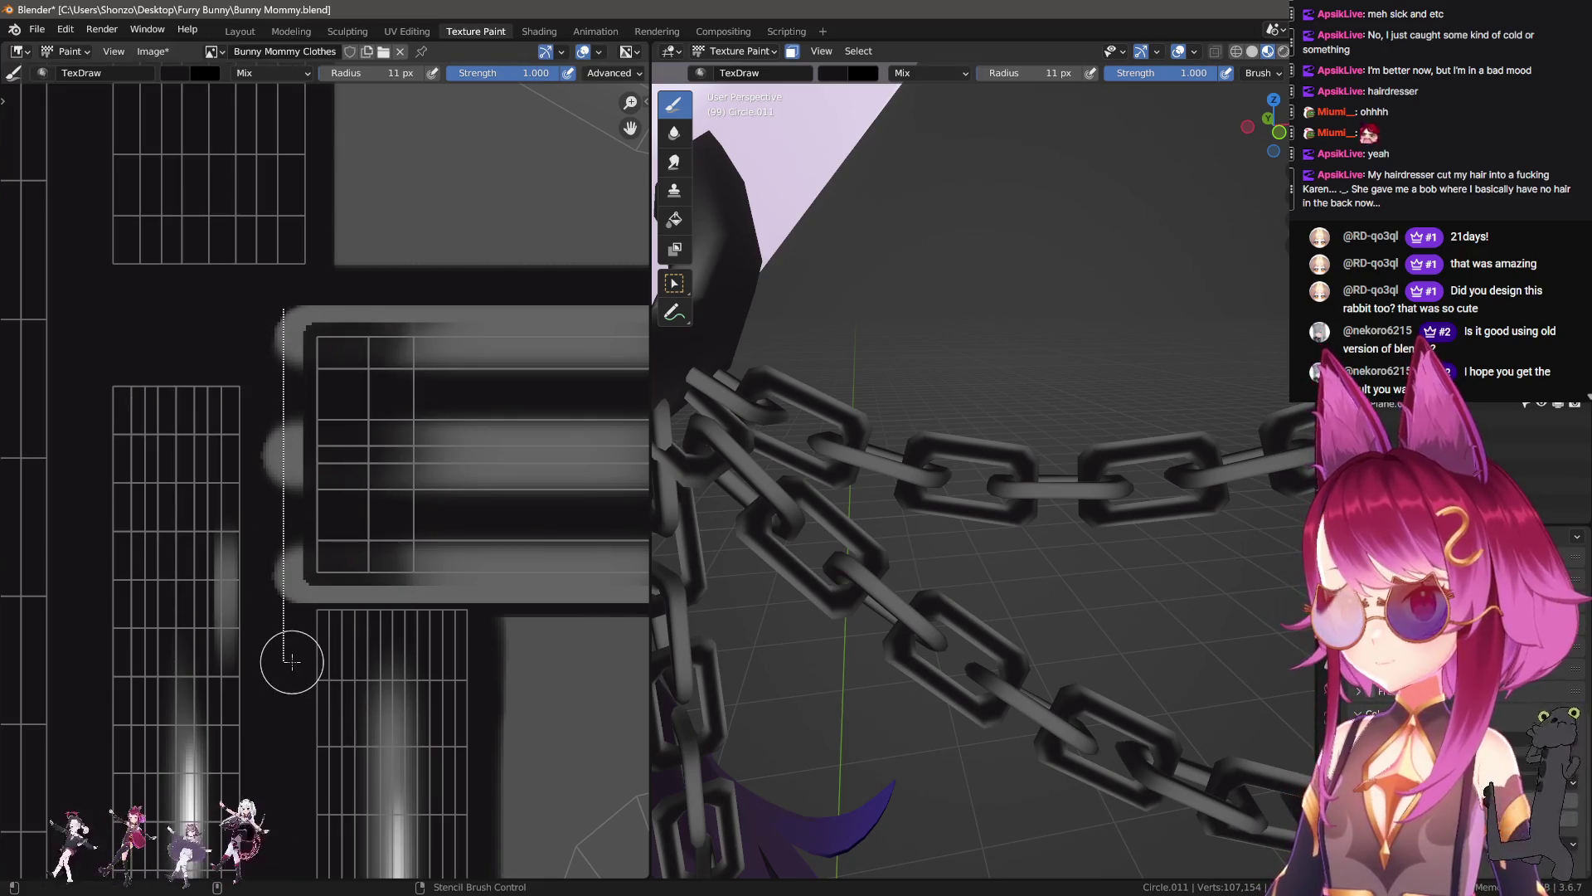
pyautogui.moveTo(283, 308); pyautogui.dragTo(286, 659)
pyautogui.moveTo(286, 659)
pyautogui.mouseDown(button='middle')
pyautogui.moveTo(488, 552)
pyautogui.moveTo(402, 604)
pyautogui.mouseUp(button='middle')
pyautogui.scroll(2, 487, 552)
pyautogui.press('[')
pyautogui.press('[')
pyautogui.press('[')
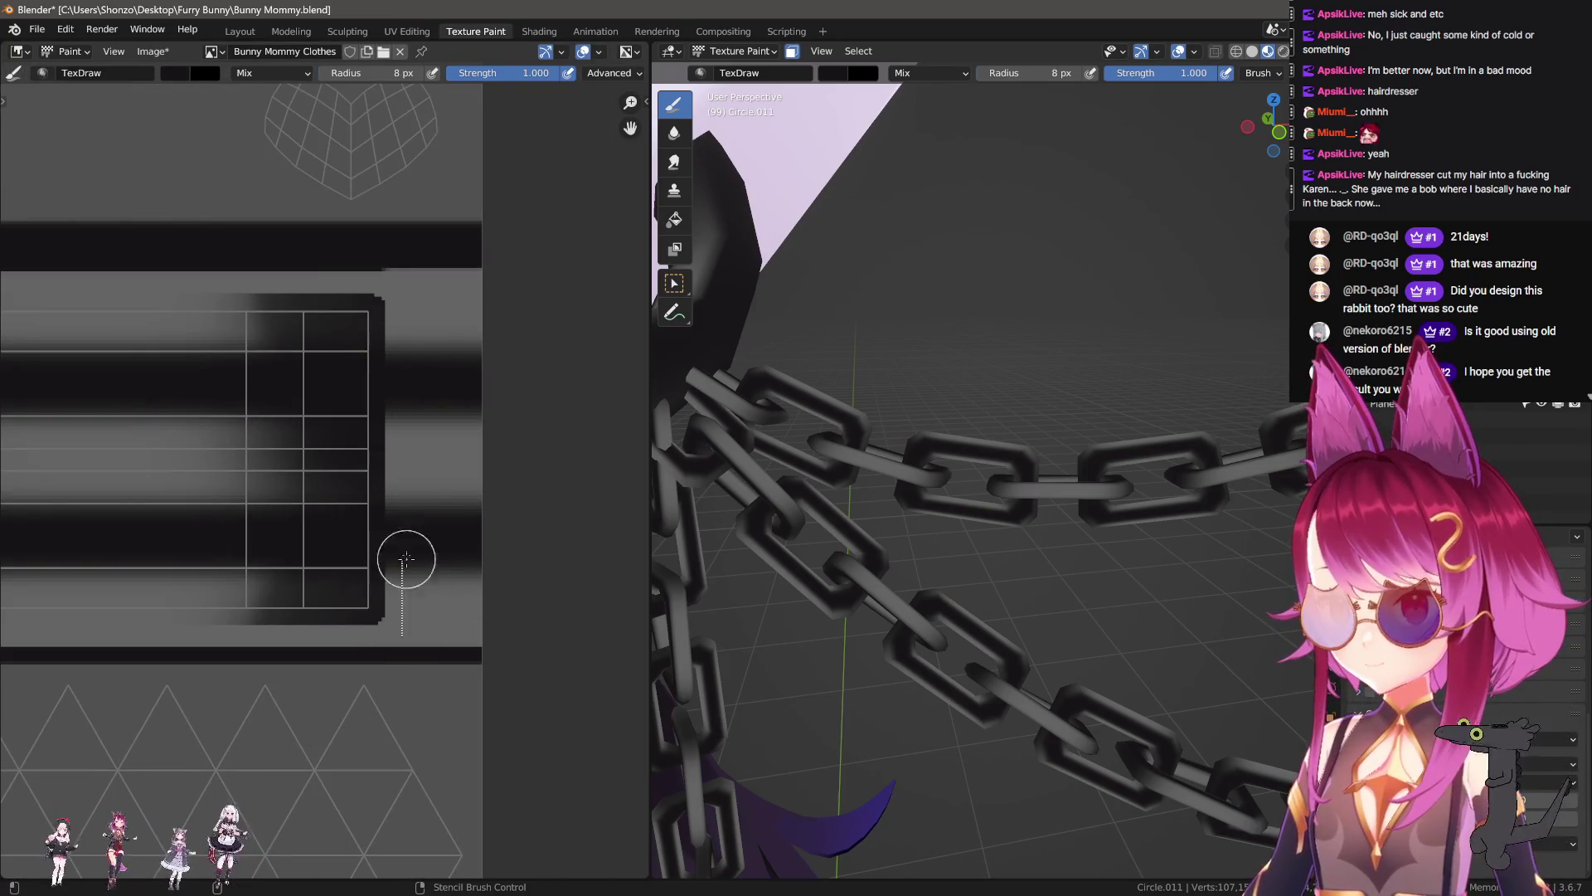
pyautogui.moveTo(408, 298); pyautogui.dragTo(538, 282)
pyautogui.press(']')
pyautogui.press(']')
pyautogui.press(']')
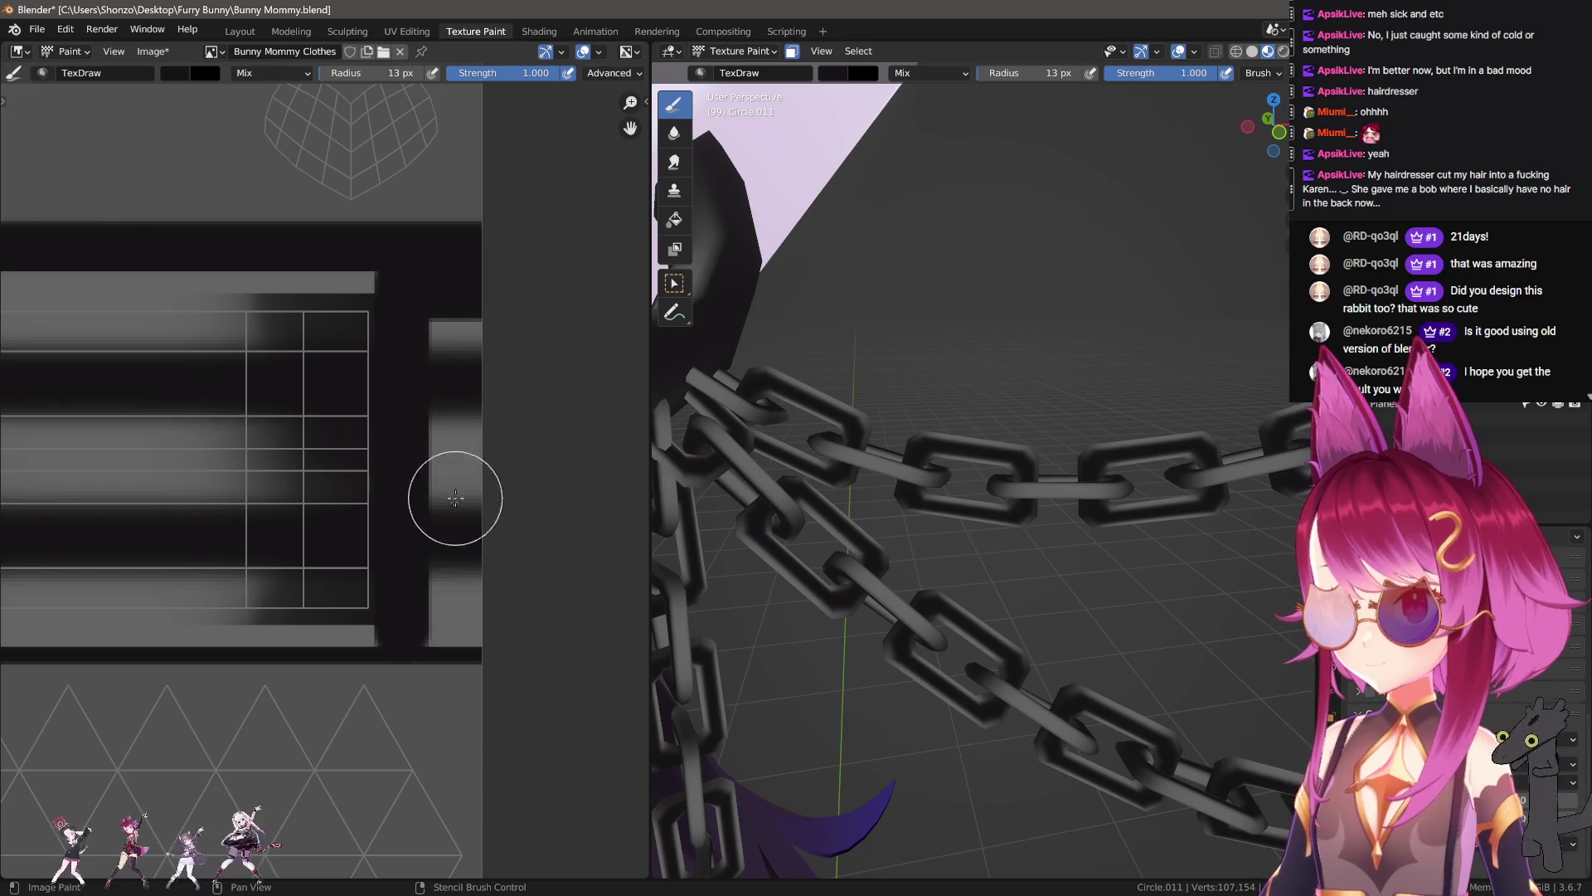
pyautogui.press(']')
pyautogui.moveTo(451, 597); pyautogui.dragTo(487, 285)
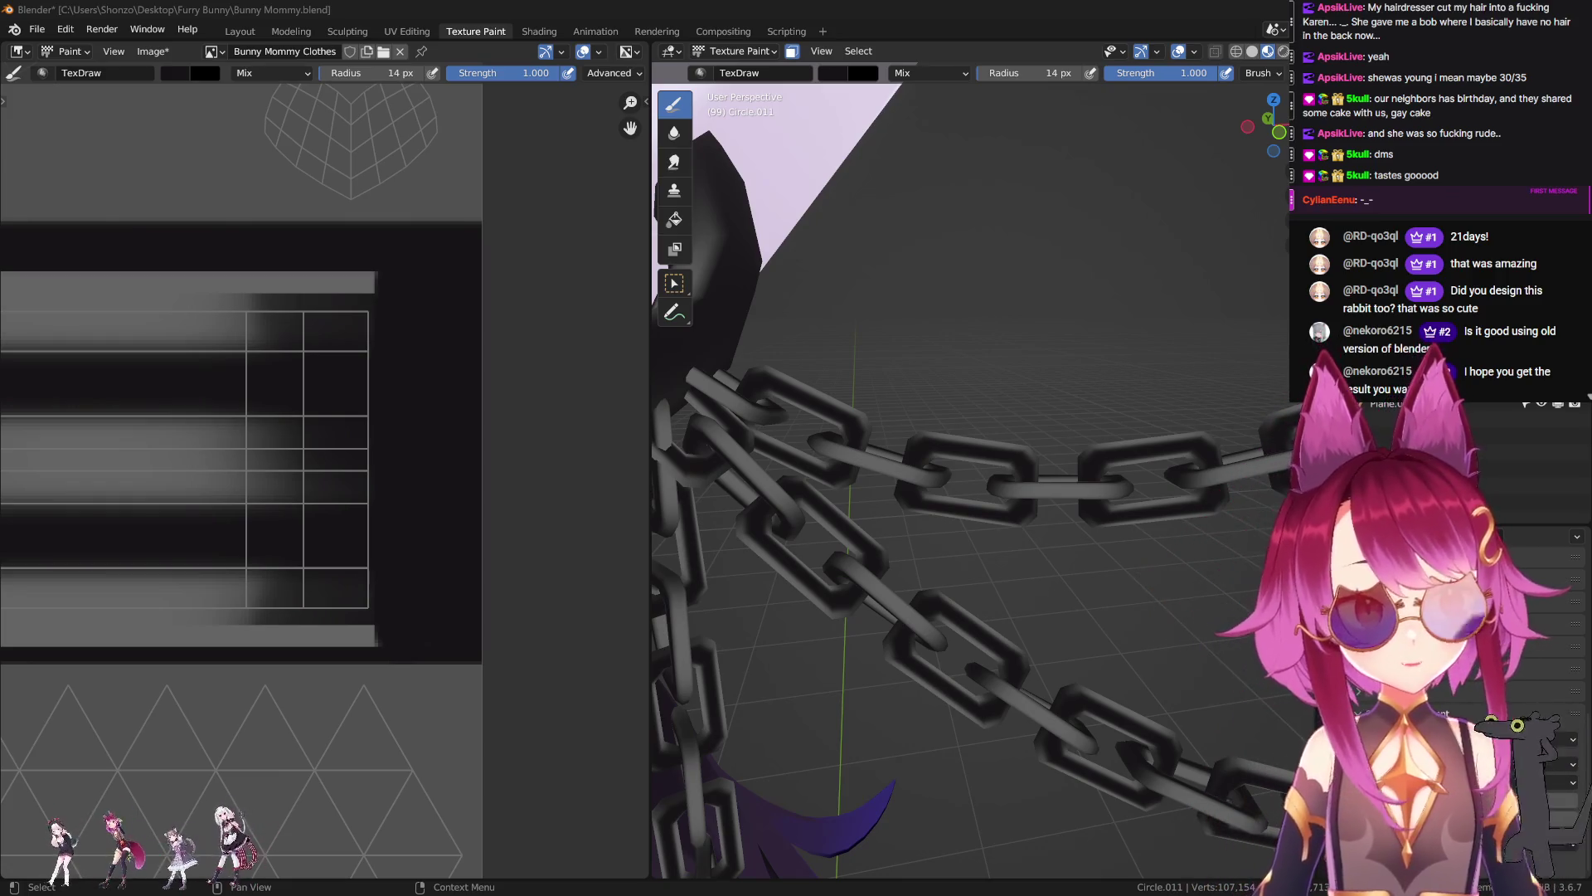
# Step: Drag the Chrome window with the rainbow layer cake photo over Blender
pyautogui.moveTo(1560, 241); pyautogui.dragTo(792, 32)
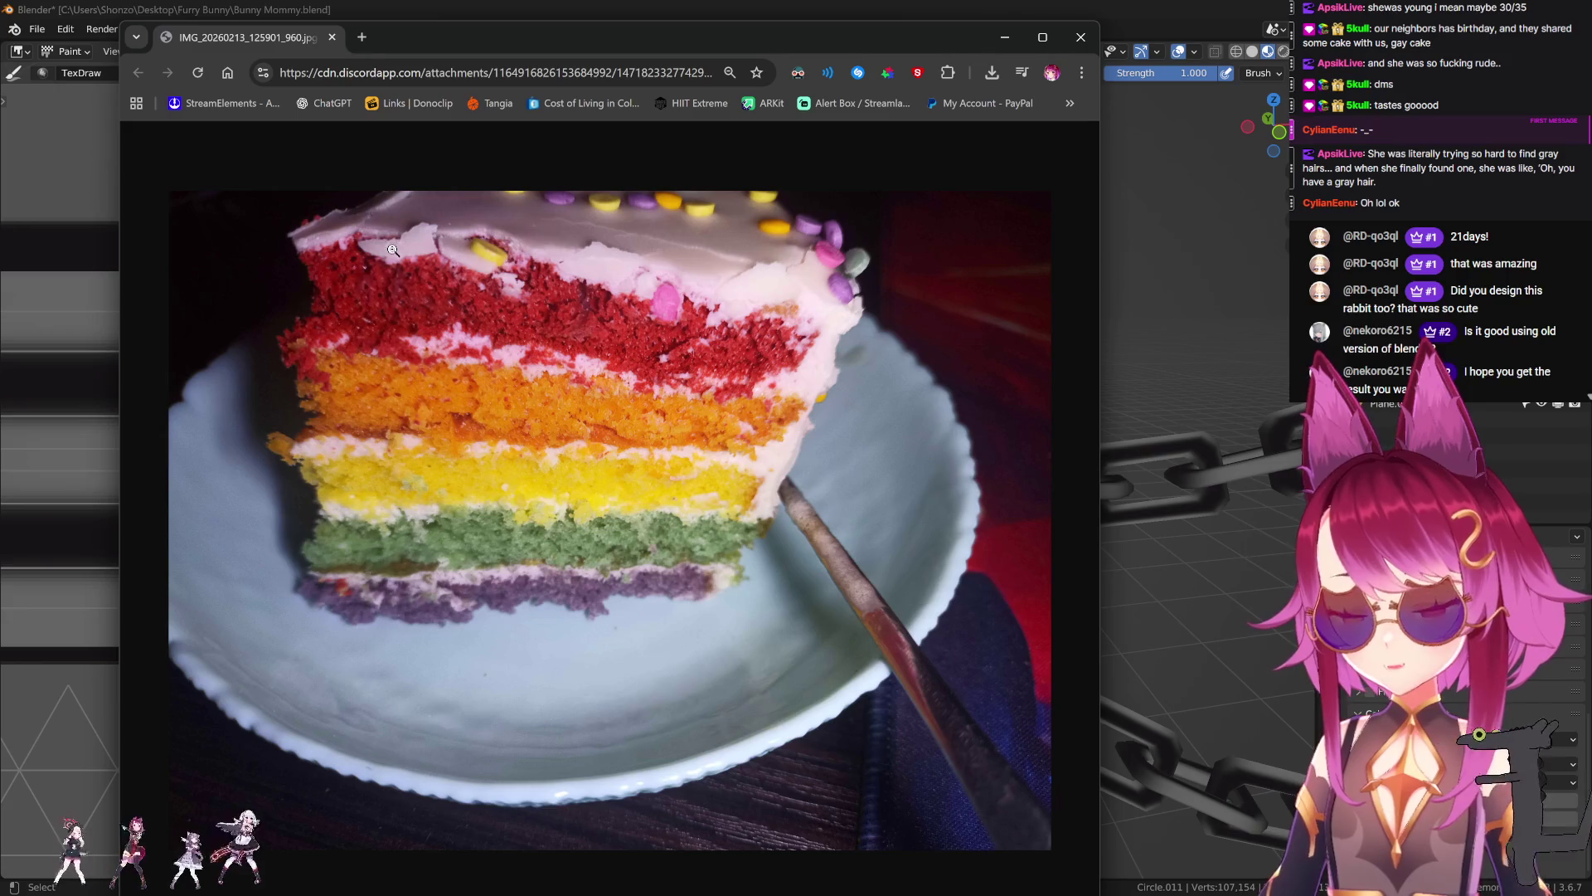
# Step: Close the Chrome cake photo window to reveal Blender's Texture Paint view again
pyautogui.click(1096, 30)
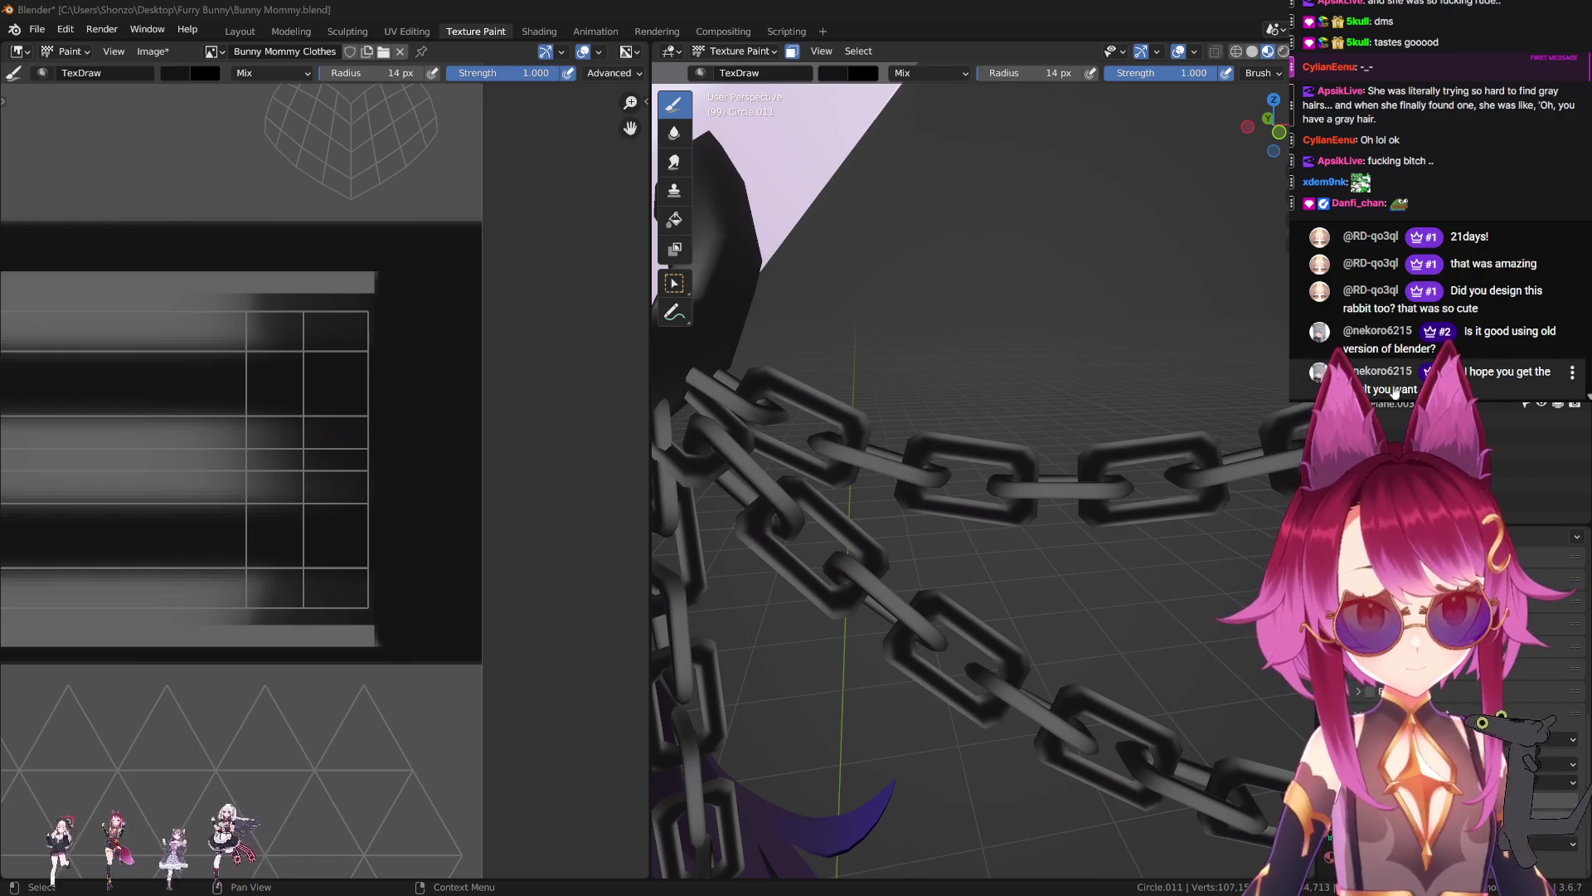
pyautogui.click(1572, 373)
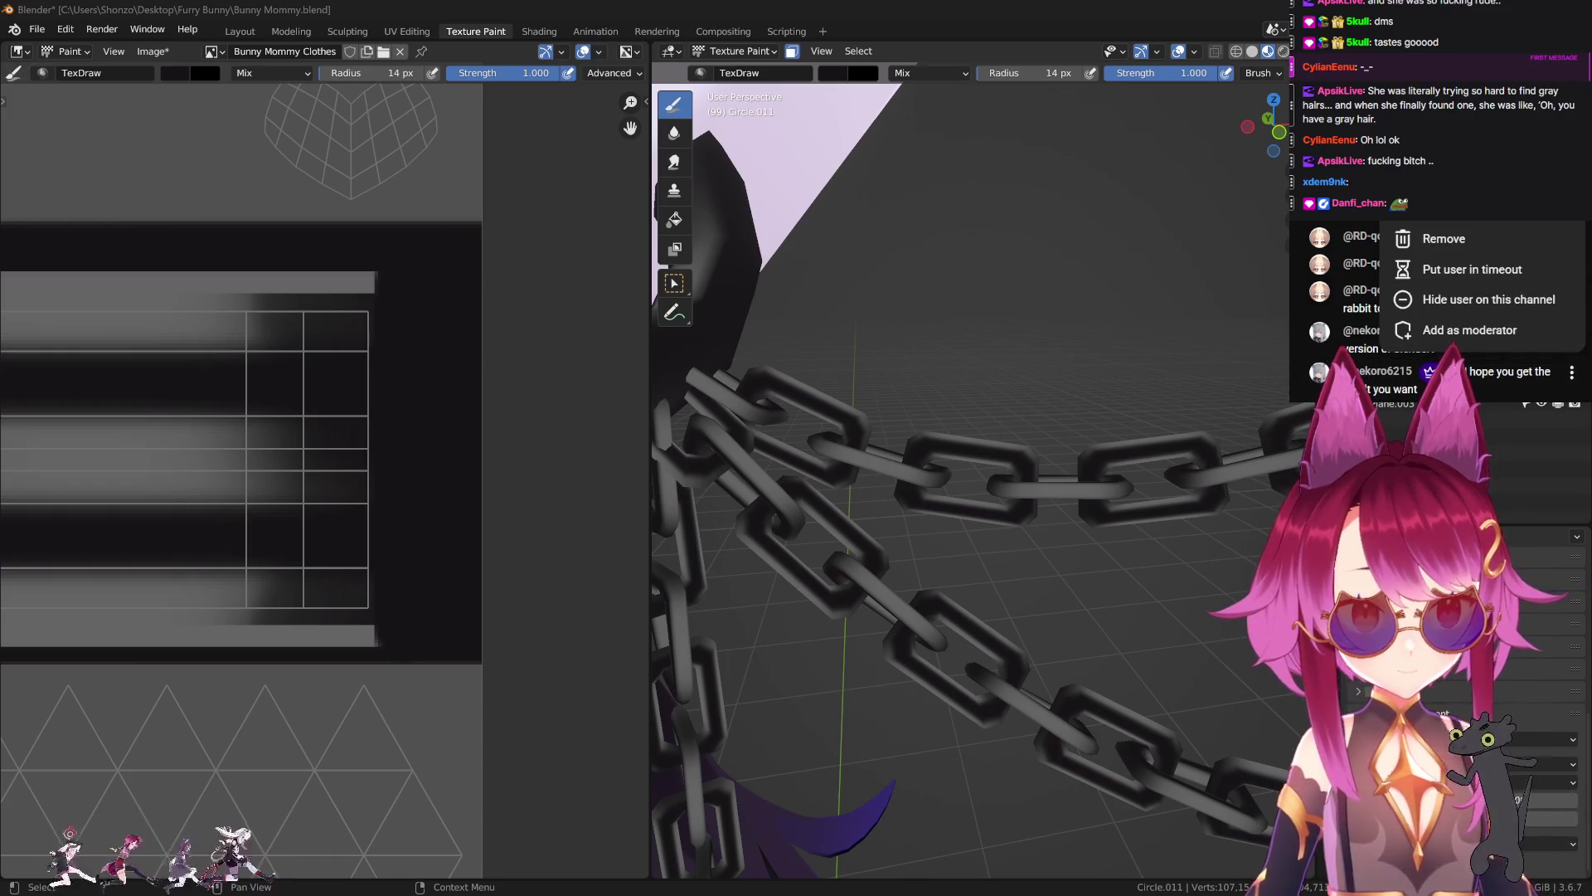
pyautogui.press('Escape')
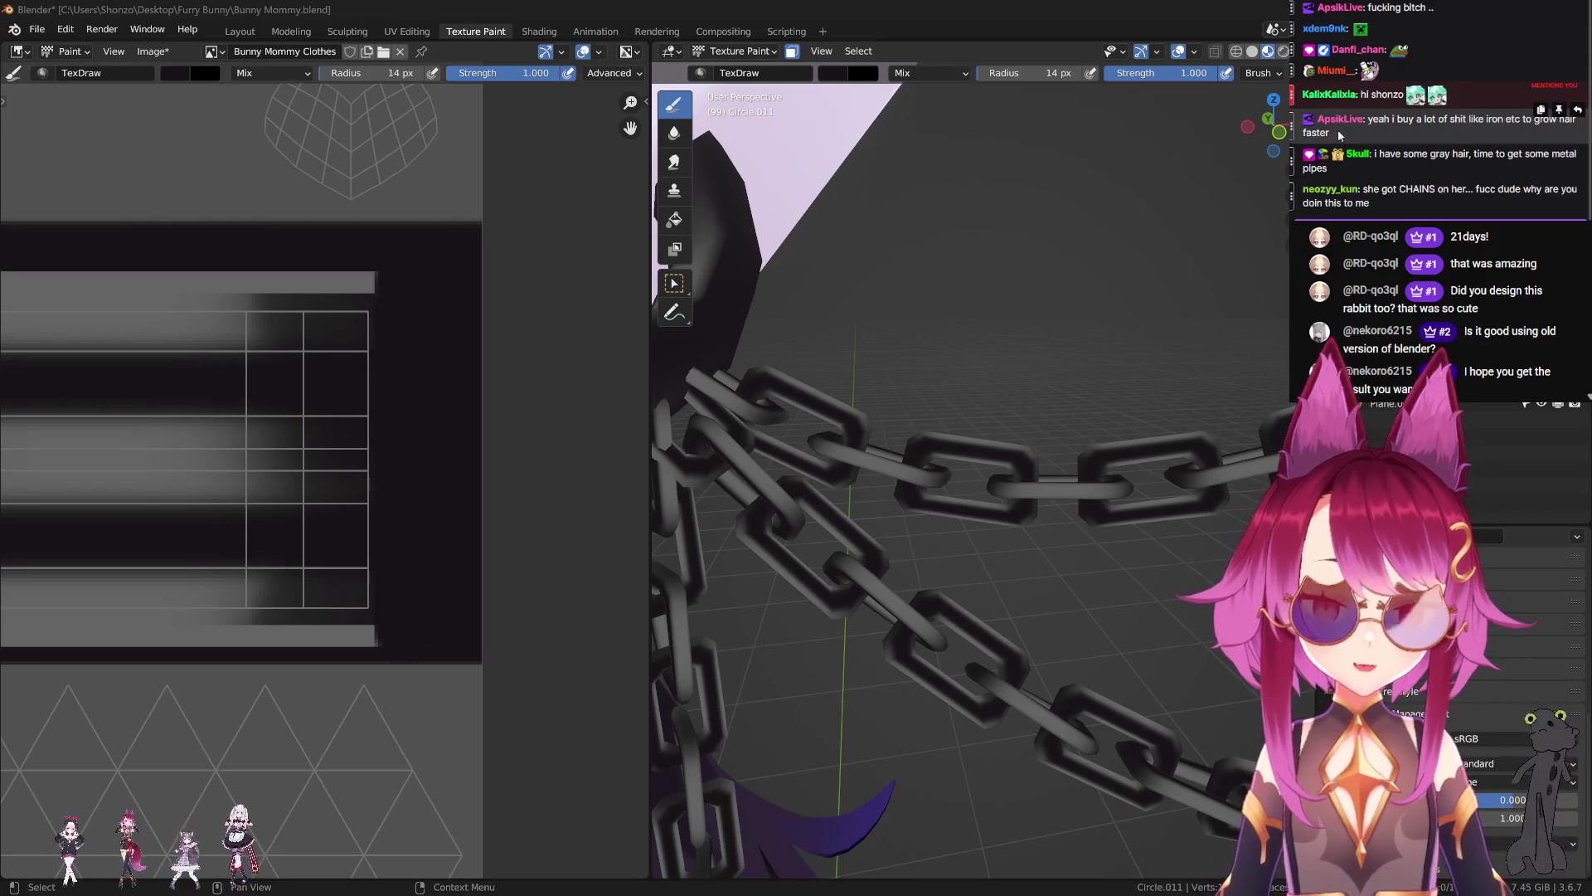
pyautogui.click(1329, 94)
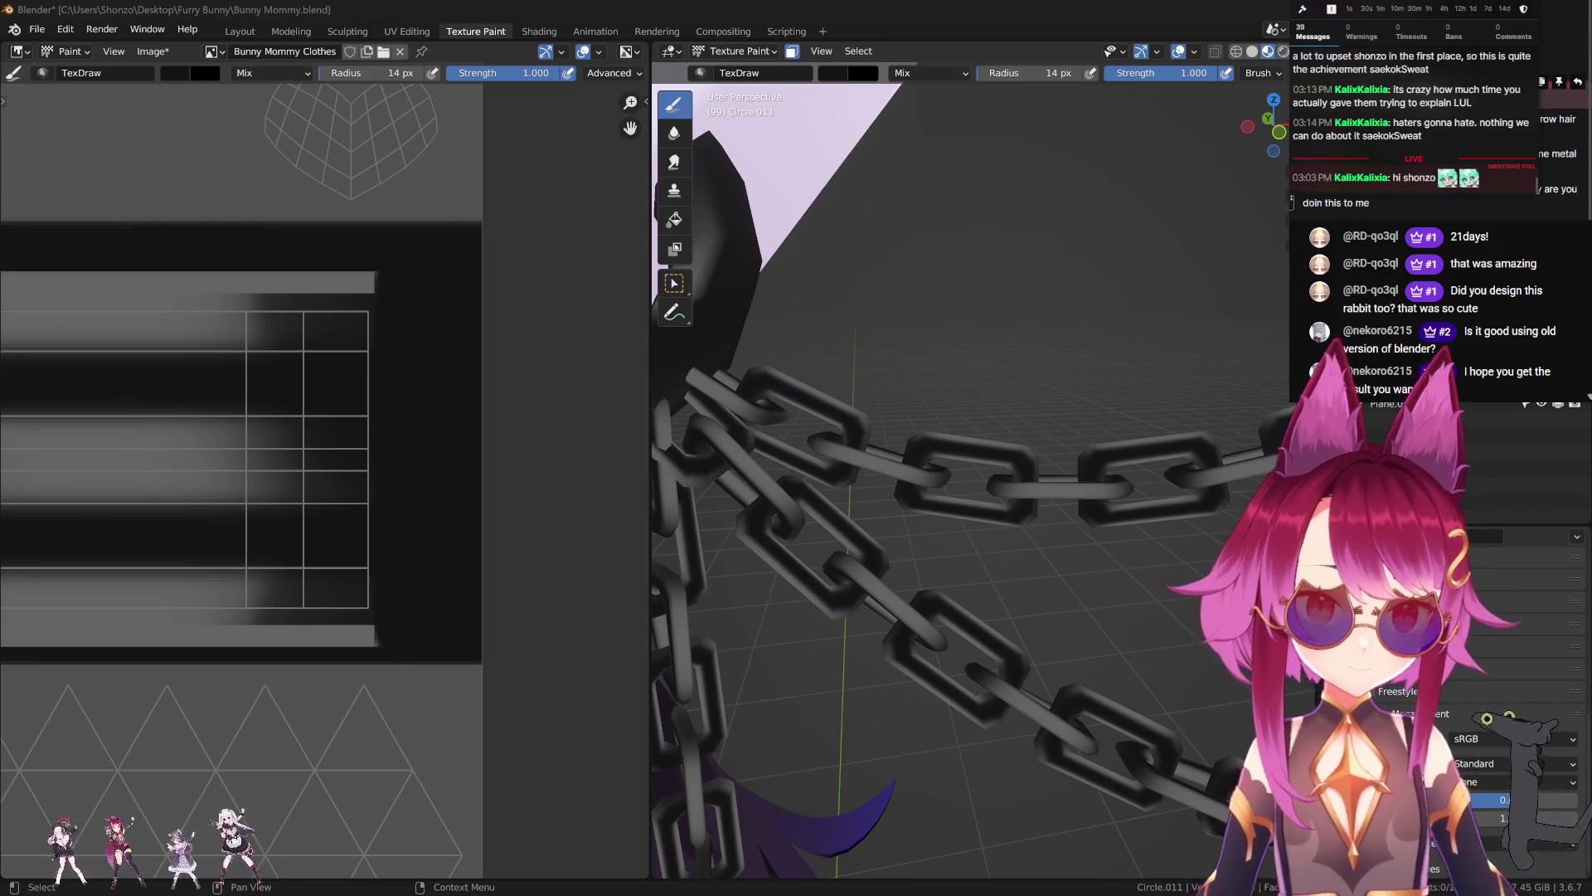
pyautogui.press('Escape')
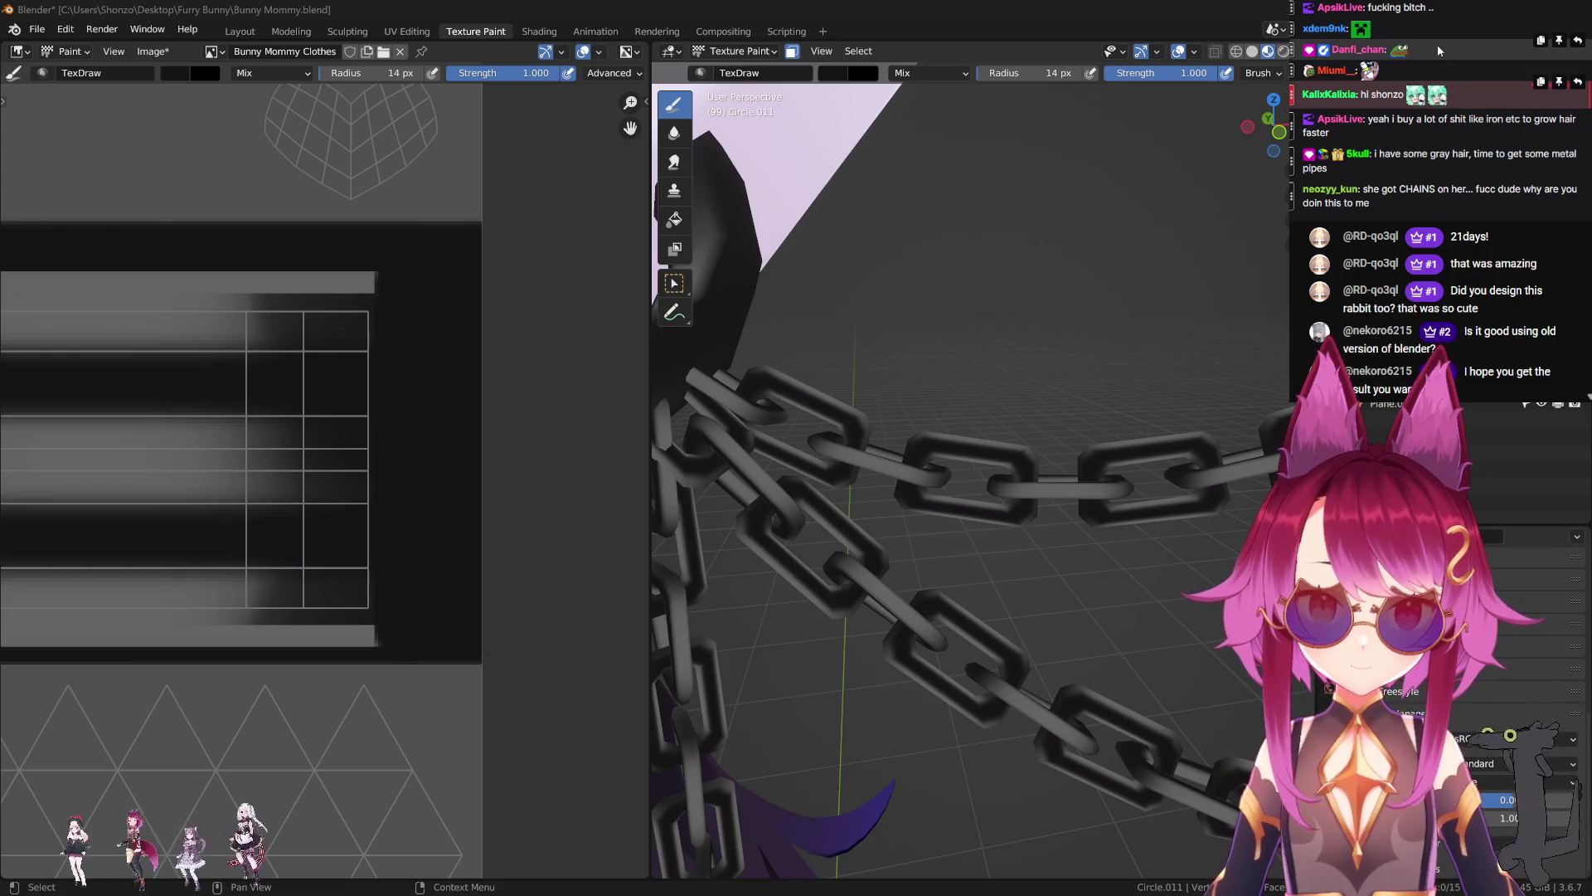
pyautogui.moveTo(999, 426); pyautogui.dragTo(1070, 455, button='middle')
# Step: Sample white from an existing stripe on the texture as the brush colour
pyautogui.scroll(-3, 410, 460)
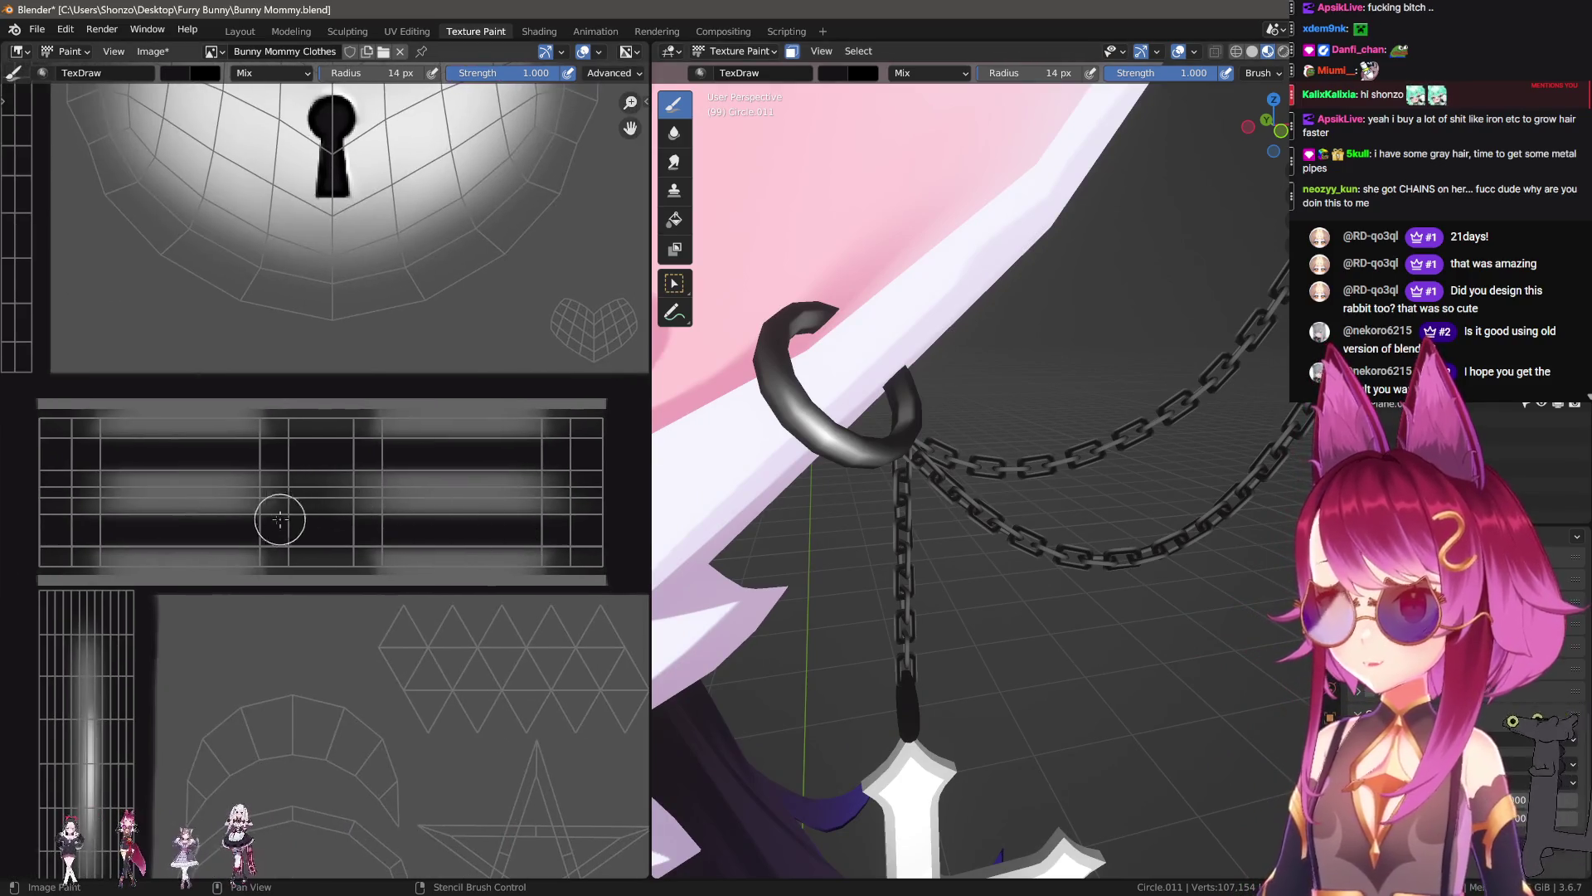
pyautogui.scroll(-3, 292, 518)
pyautogui.moveTo(292, 519); pyautogui.dragTo(320, 525, button='middle')
pyautogui.scroll(5, 320, 525)
pyautogui.press('s')
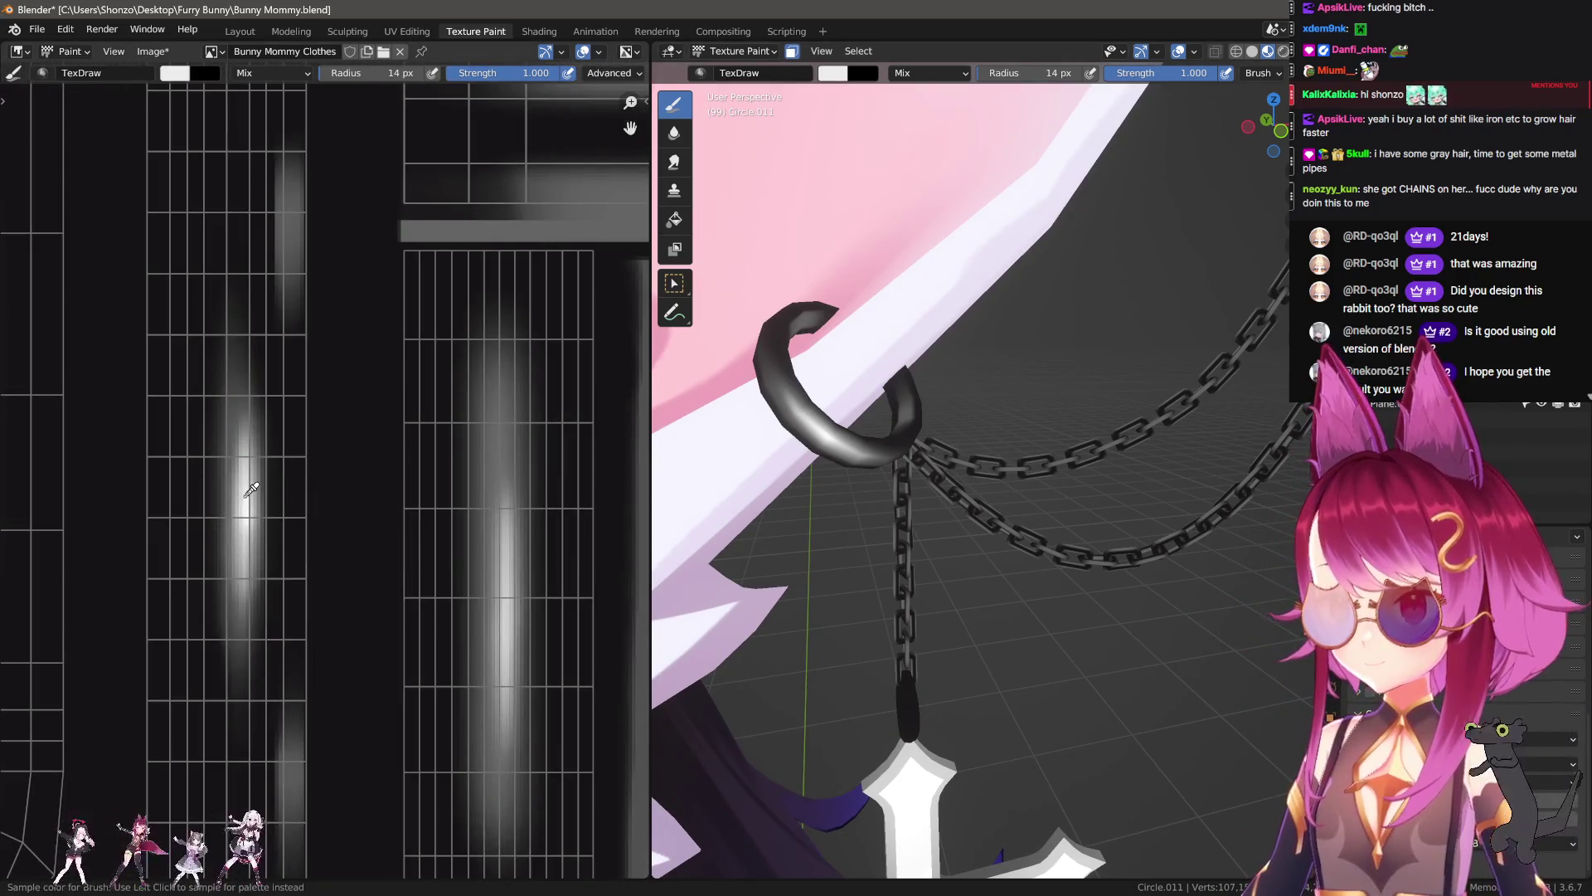
pyautogui.click(251, 487)
# Step: Resize the brush to 13 px and undo the stray white blobs
pyautogui.scroll(-3, 251, 488)
pyautogui.scroll(3, 382, 522)
pyautogui.press('n')
pyautogui.press('n')
pyautogui.scroll(-2, 277, 515)
pyautogui.press('f')
pyautogui.click(298, 472)
pyautogui.scroll(4, 943, 503)
pyautogui.press('f')
pyautogui.click(910, 574)
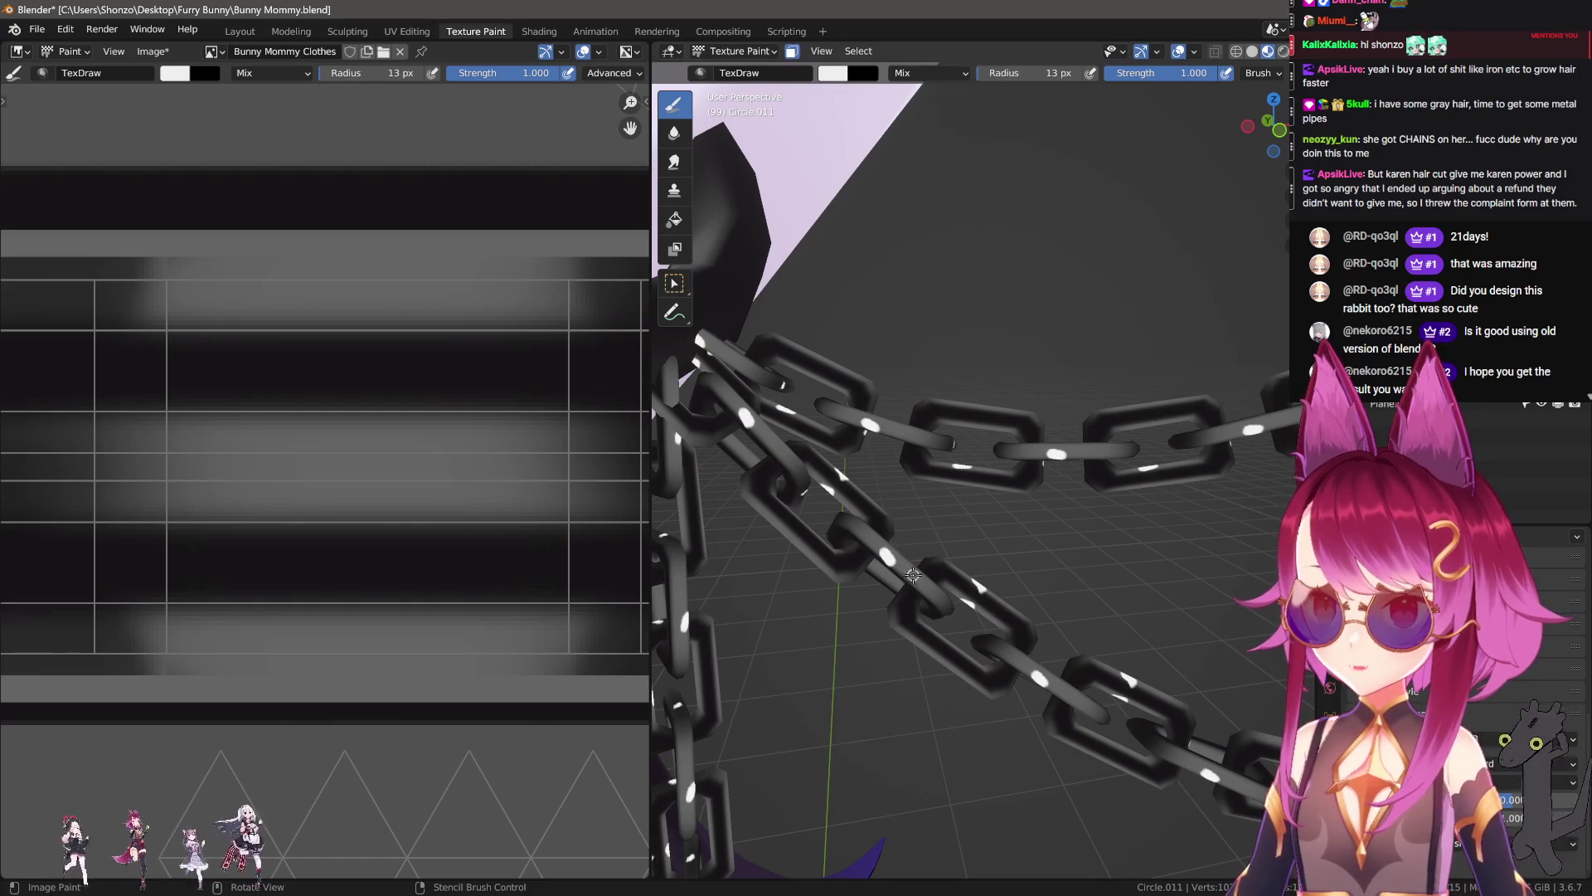
pyautogui.scroll(-3, 356, 476)
pyautogui.scroll(3, 357, 470)
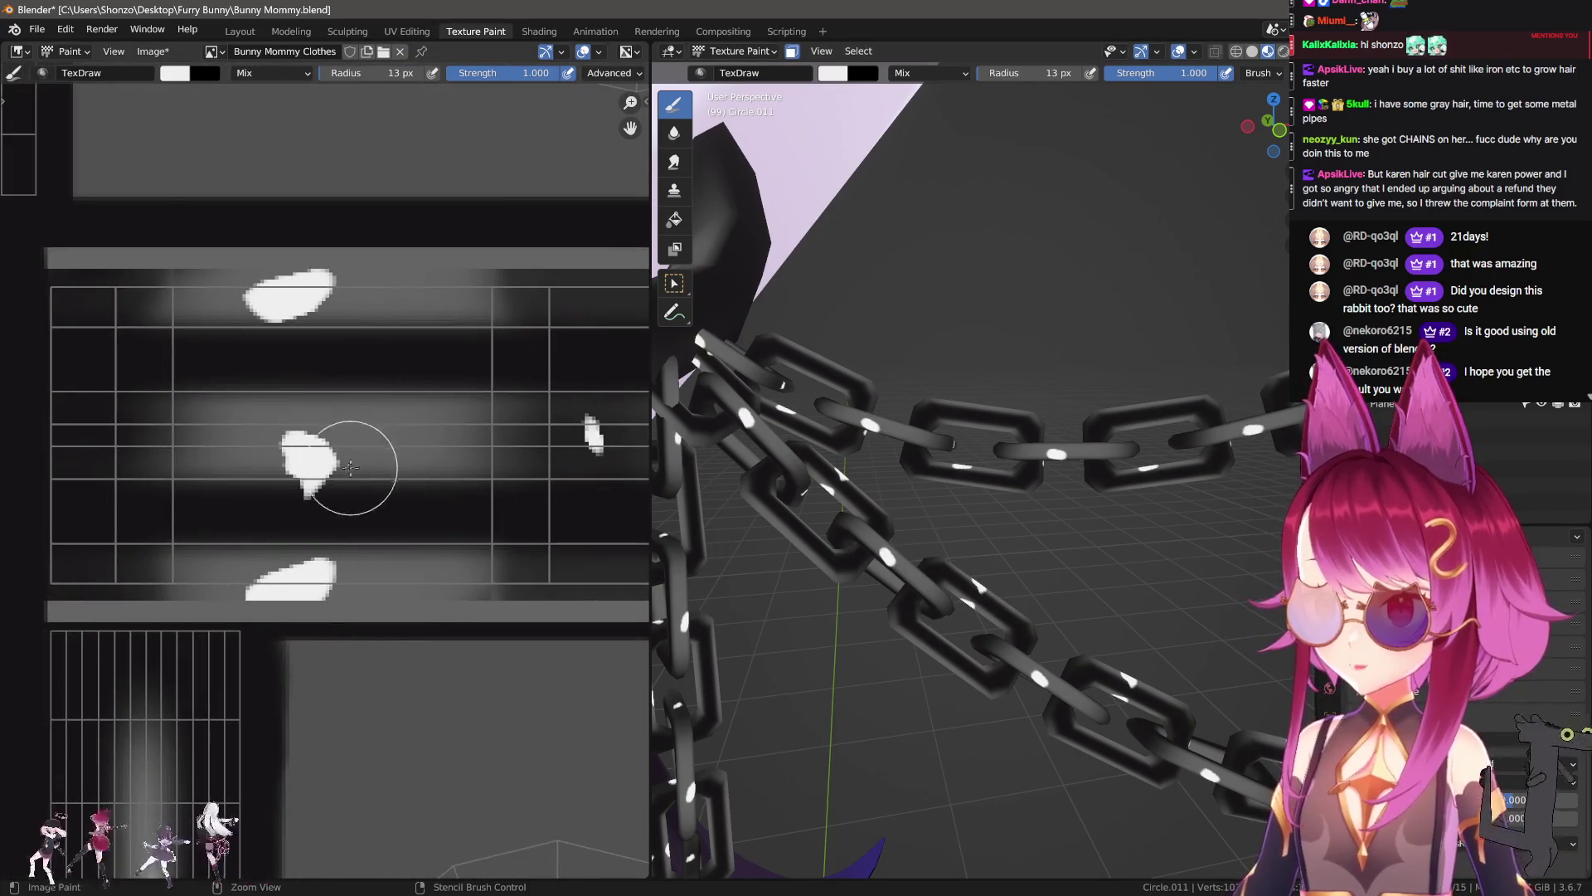
pyautogui.hotkey('ctrl', 'z')
# Step: Try a 7 px horizontal white stroke, undo it, and drop the brush to 5 px
pyautogui.press('f')
pyautogui.click(340, 456)
pyautogui.moveTo(278, 451); pyautogui.dragTo(381, 448)
pyautogui.scroll(2, 286, 430)
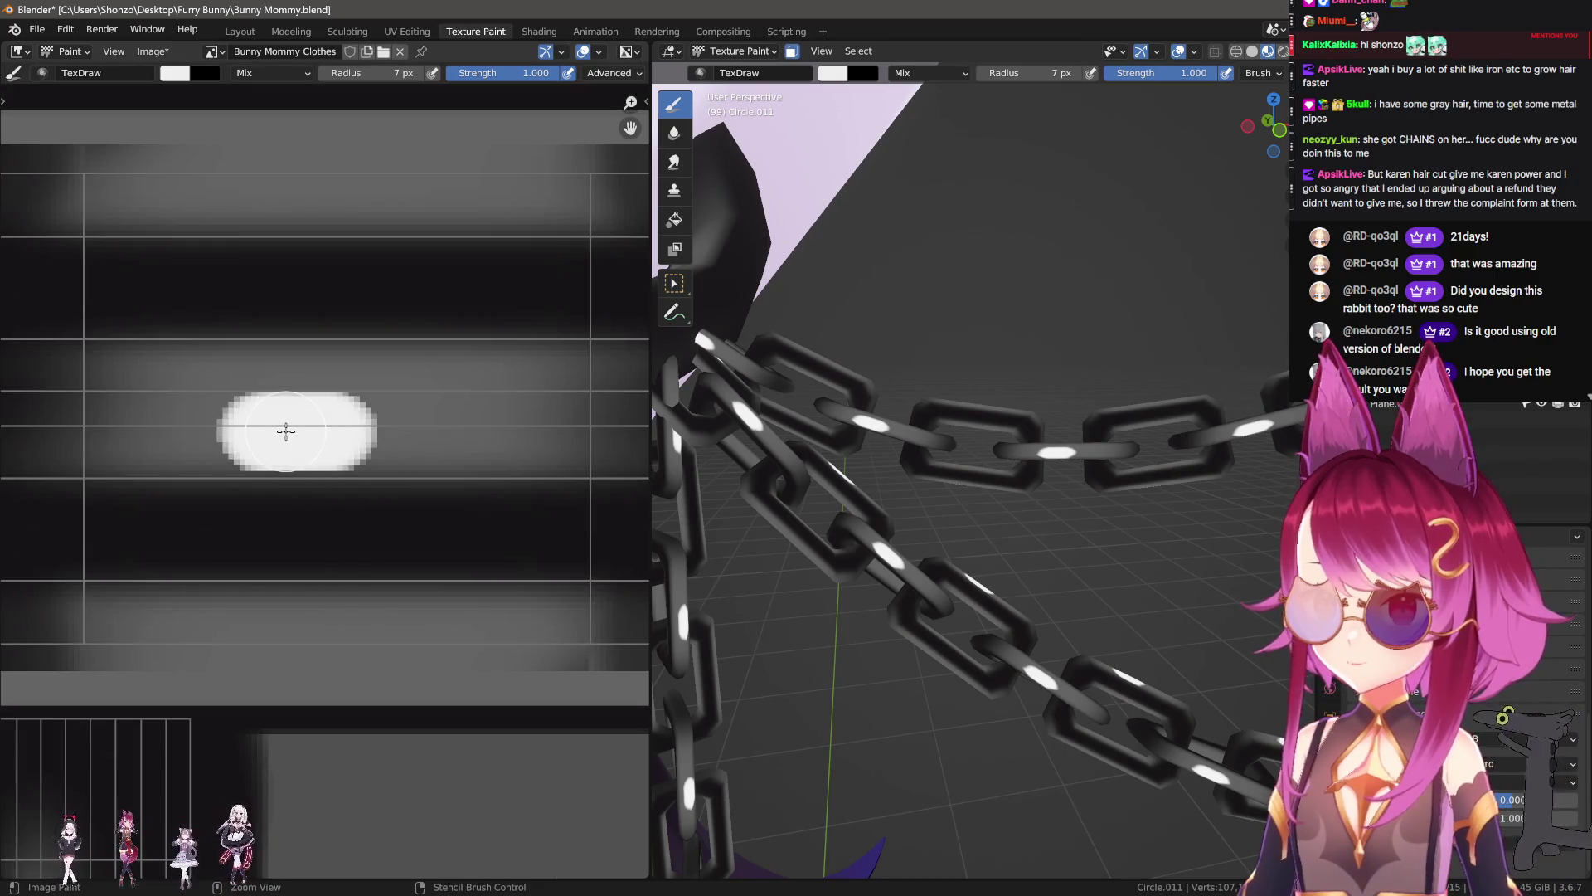
pyautogui.hotkey('ctrl', 'z')
pyautogui.press('f')
pyautogui.click(332, 419)
# Step: Select the Bunny Mommy Clothes Light image and paint a straight 6 px white bar across it
pyautogui.press('n')
pyautogui.press('n')
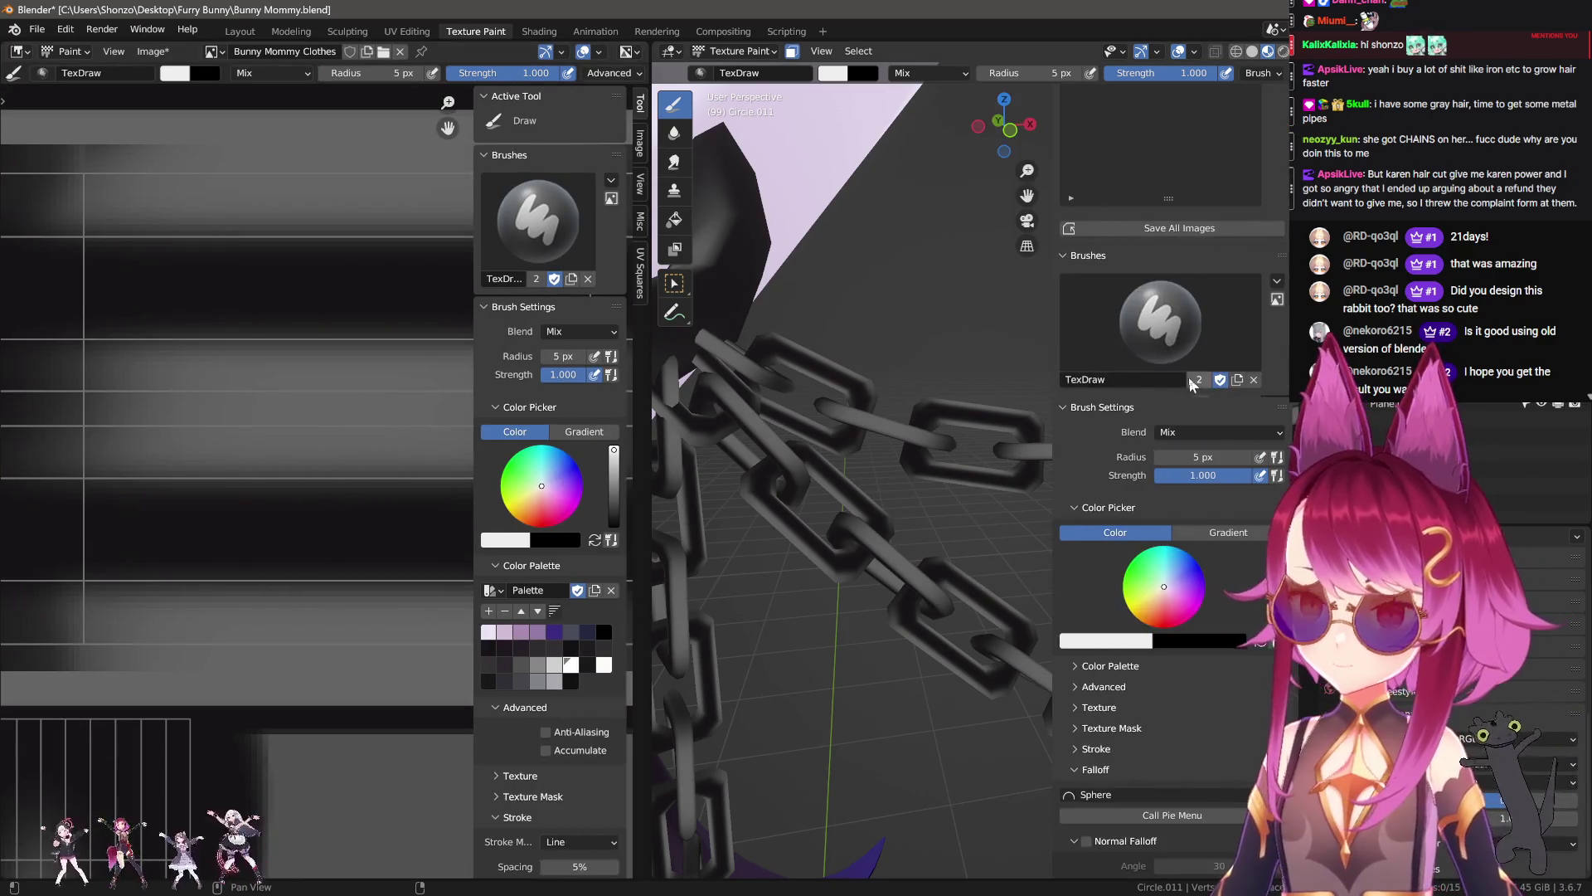
pyautogui.scroll(8, 1211, 341)
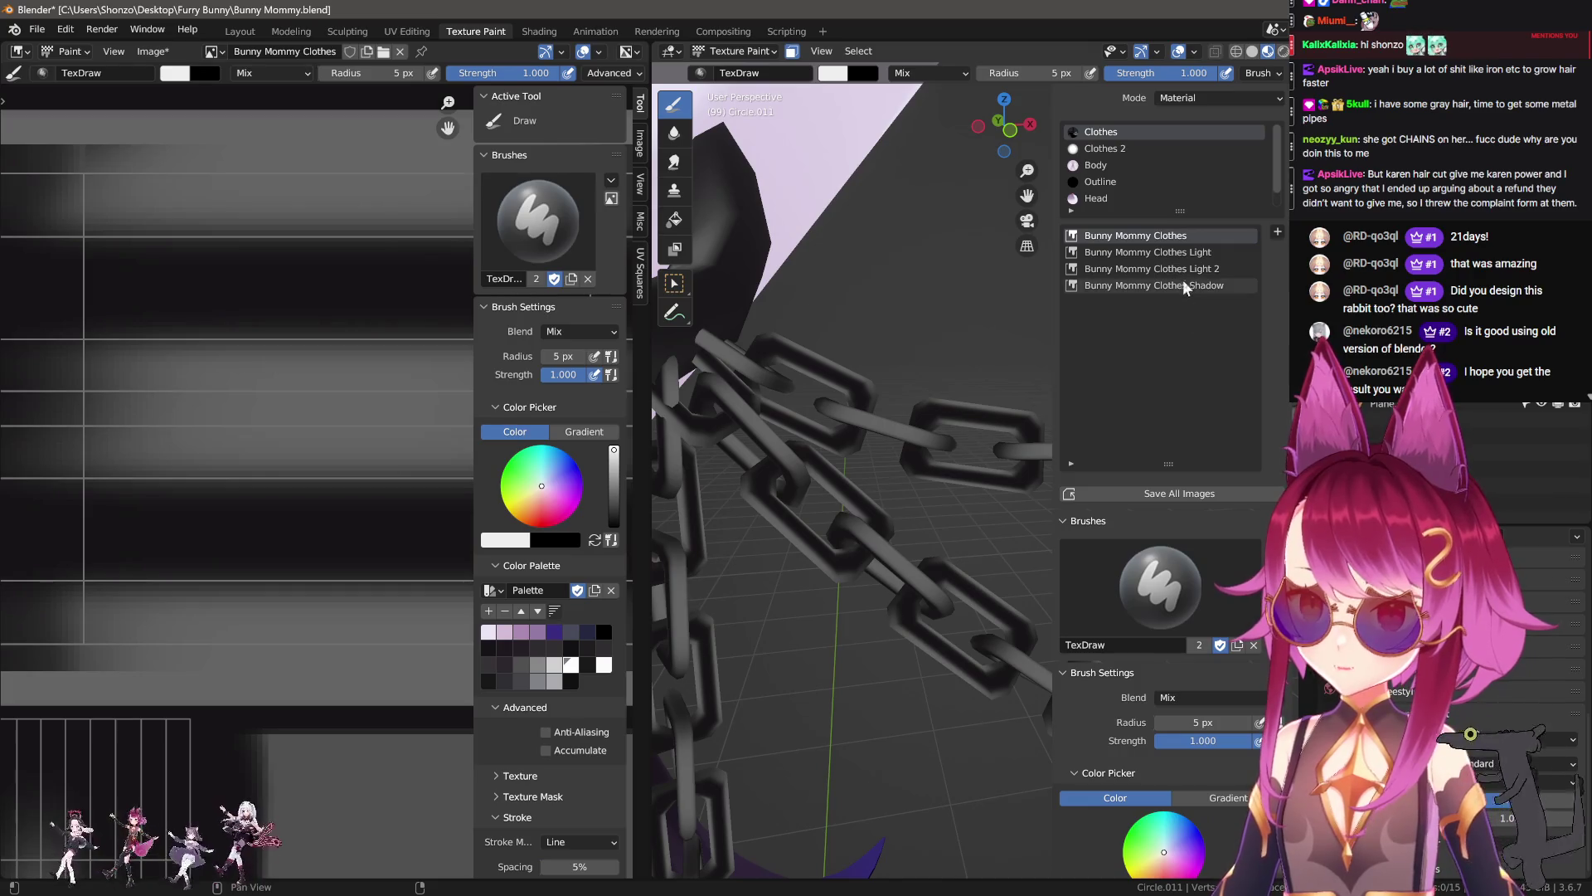
pyautogui.click(1178, 252)
pyautogui.press('n')
pyautogui.moveTo(203, 410); pyautogui.dragTo(465, 406)
pyautogui.press('n')
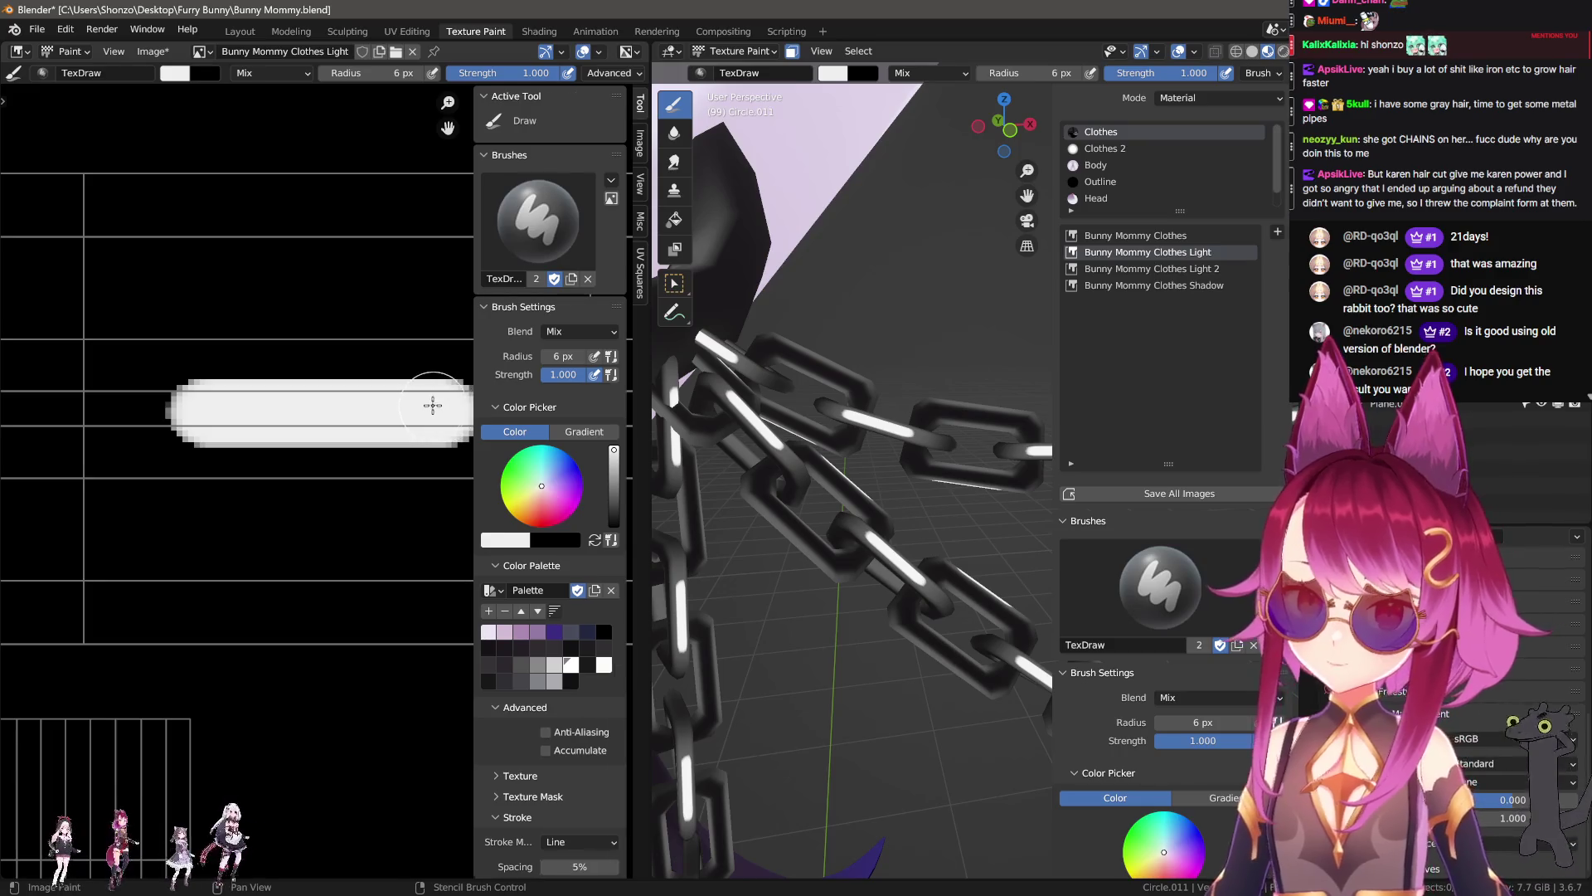
pyautogui.press('n')
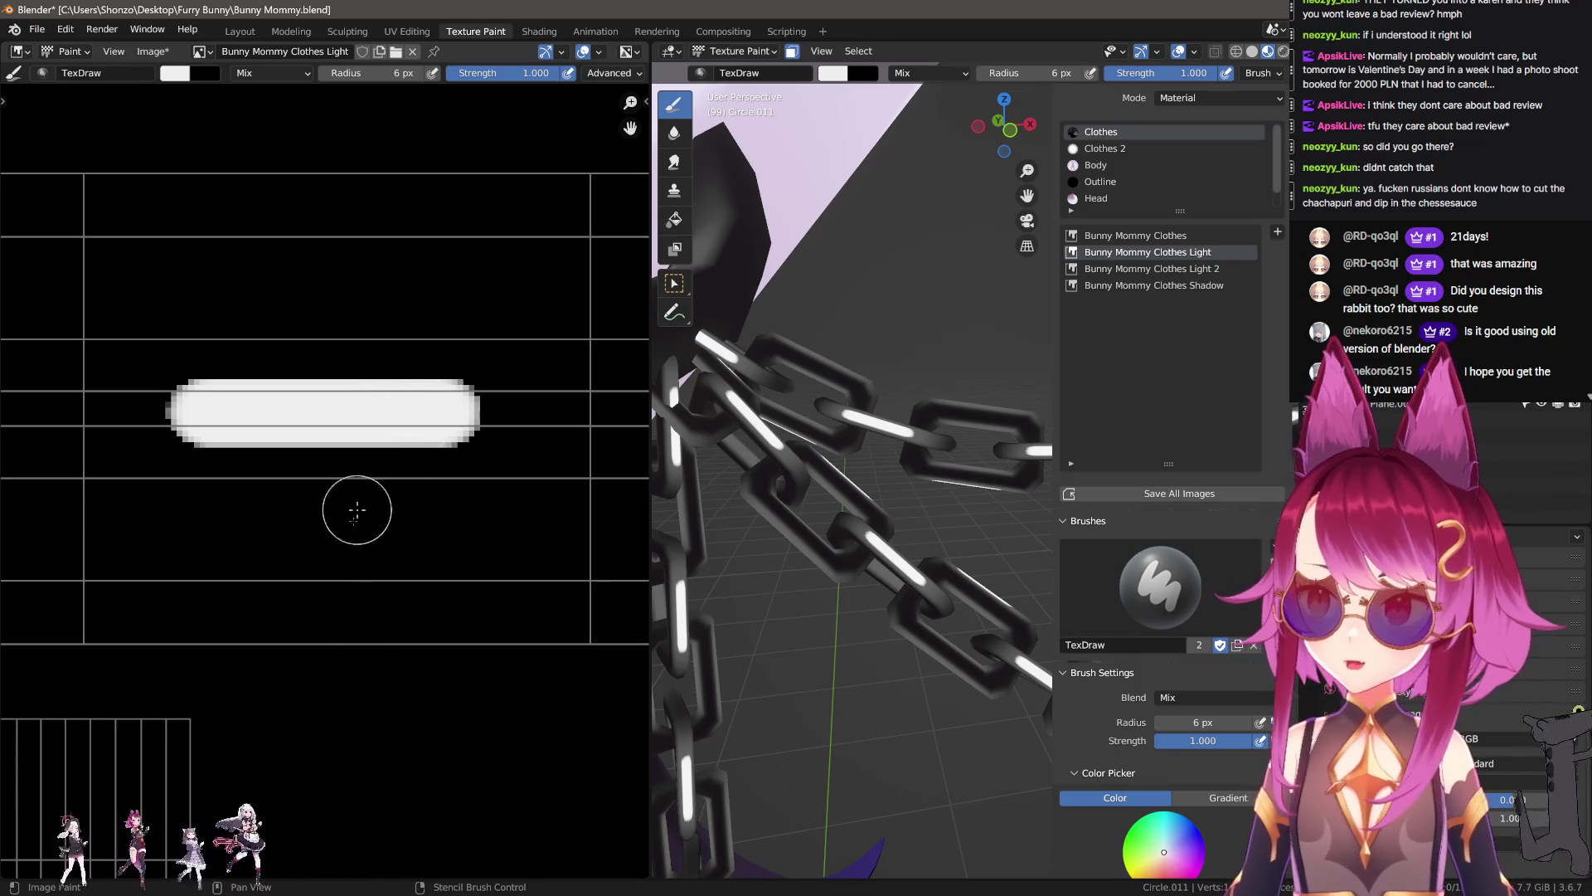
# Step: Use a 27 px Smear brush to drag black into the white bar's ends
pyautogui.press('n')
pyautogui.press('n')
pyautogui.press('f')
pyautogui.click(141, 537)
pyautogui.moveTo(147, 531); pyautogui.dragTo(226, 529)
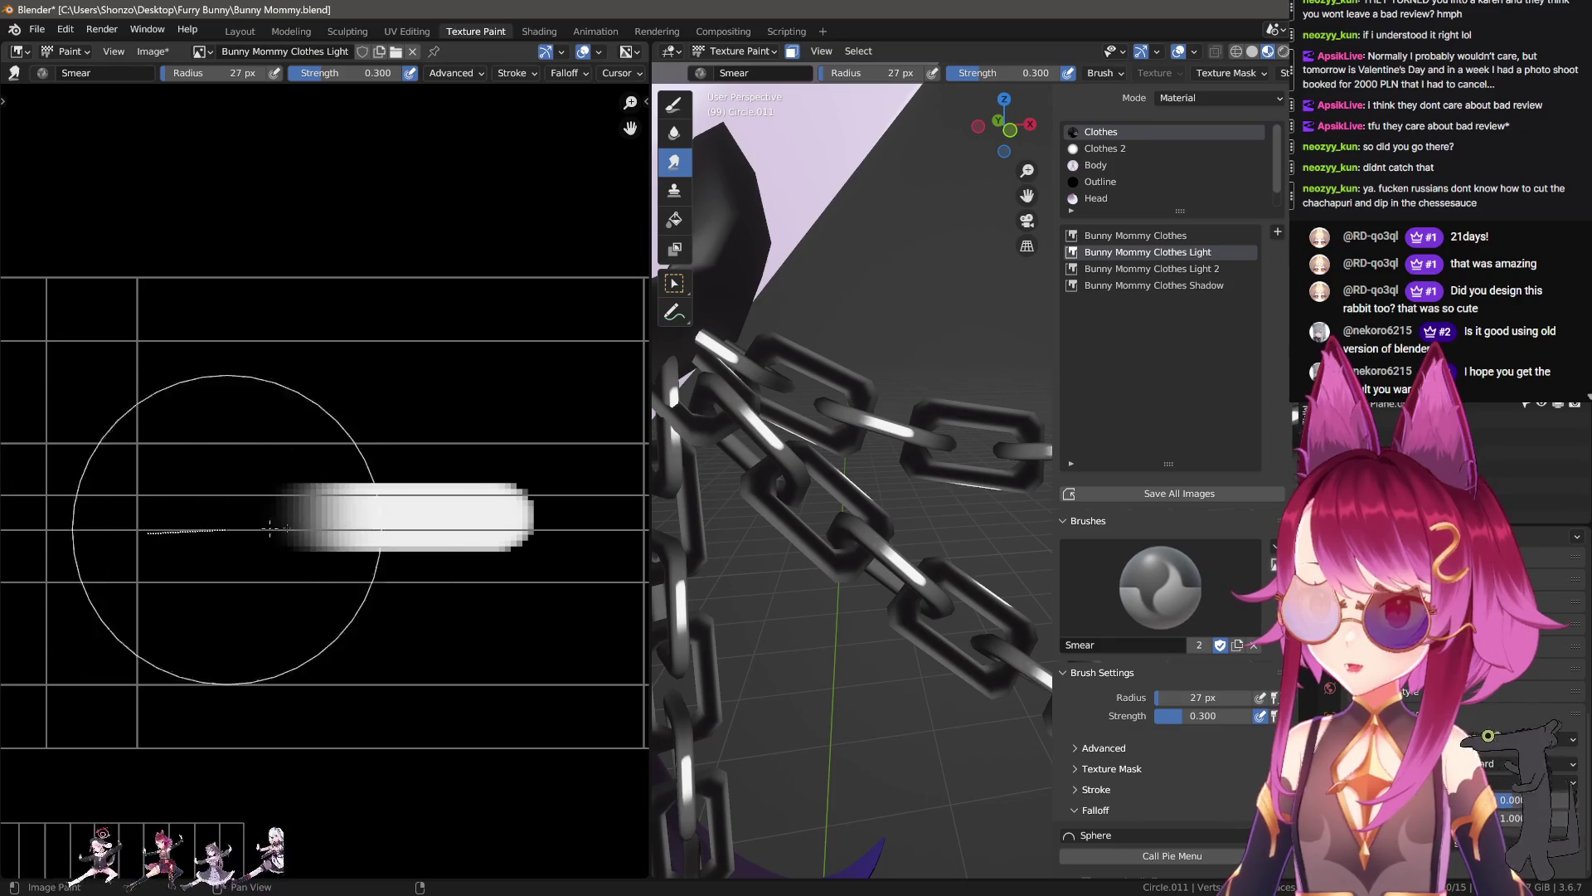
pyautogui.moveTo(226, 529); pyautogui.dragTo(186, 554, button='middle')
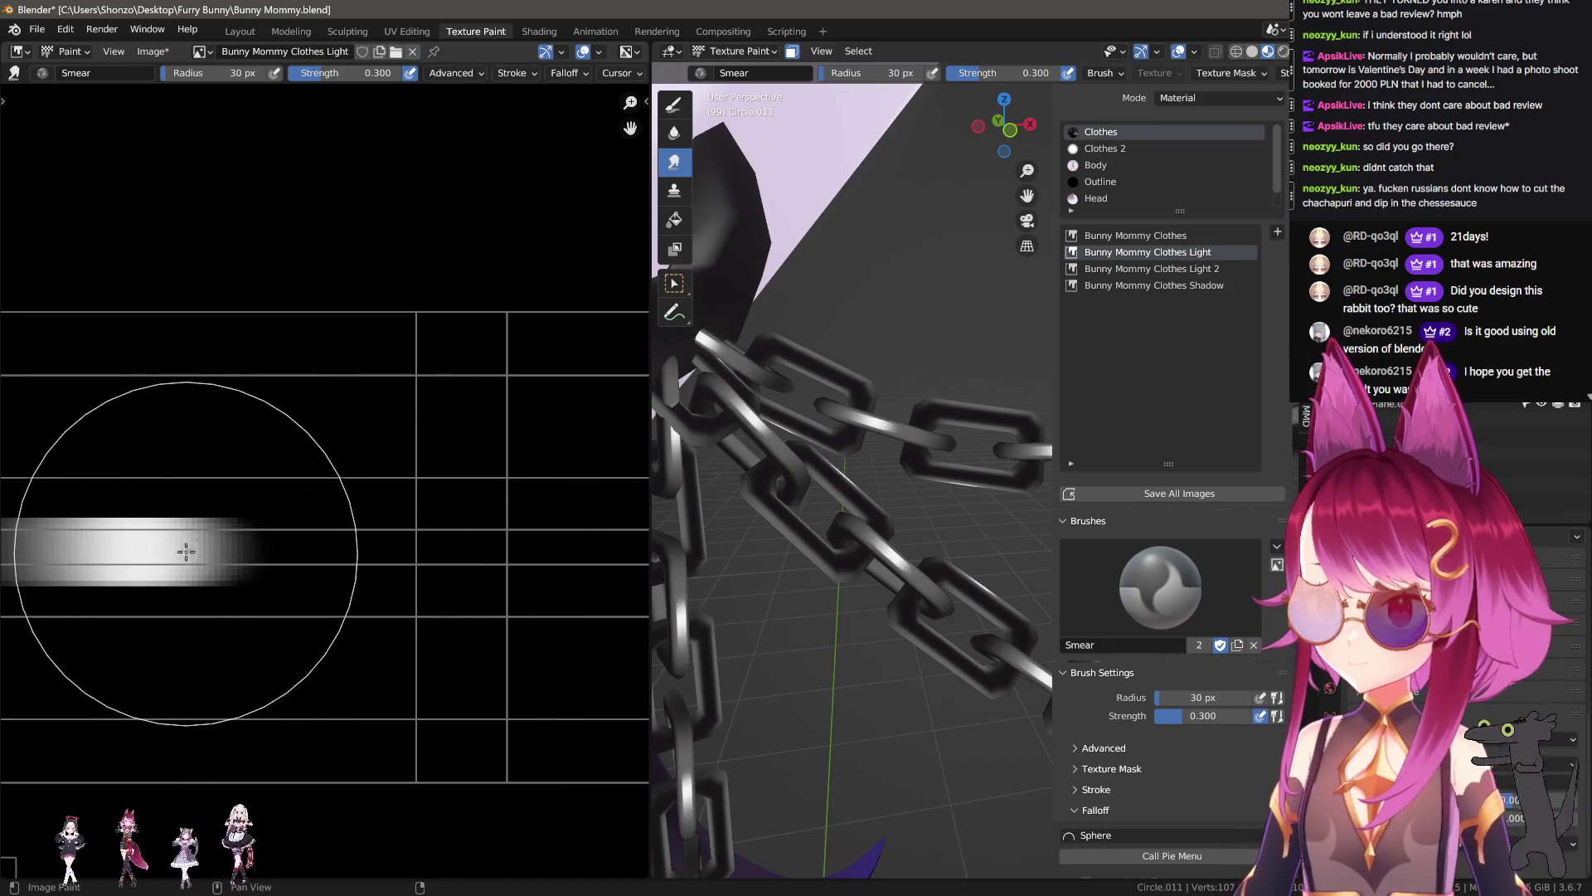
pyautogui.moveTo(186, 554); pyautogui.dragTo(427, 551)
# Step: Switch to the Soften brush at 6 px and increase its Kernel Radius
pyautogui.press('2')
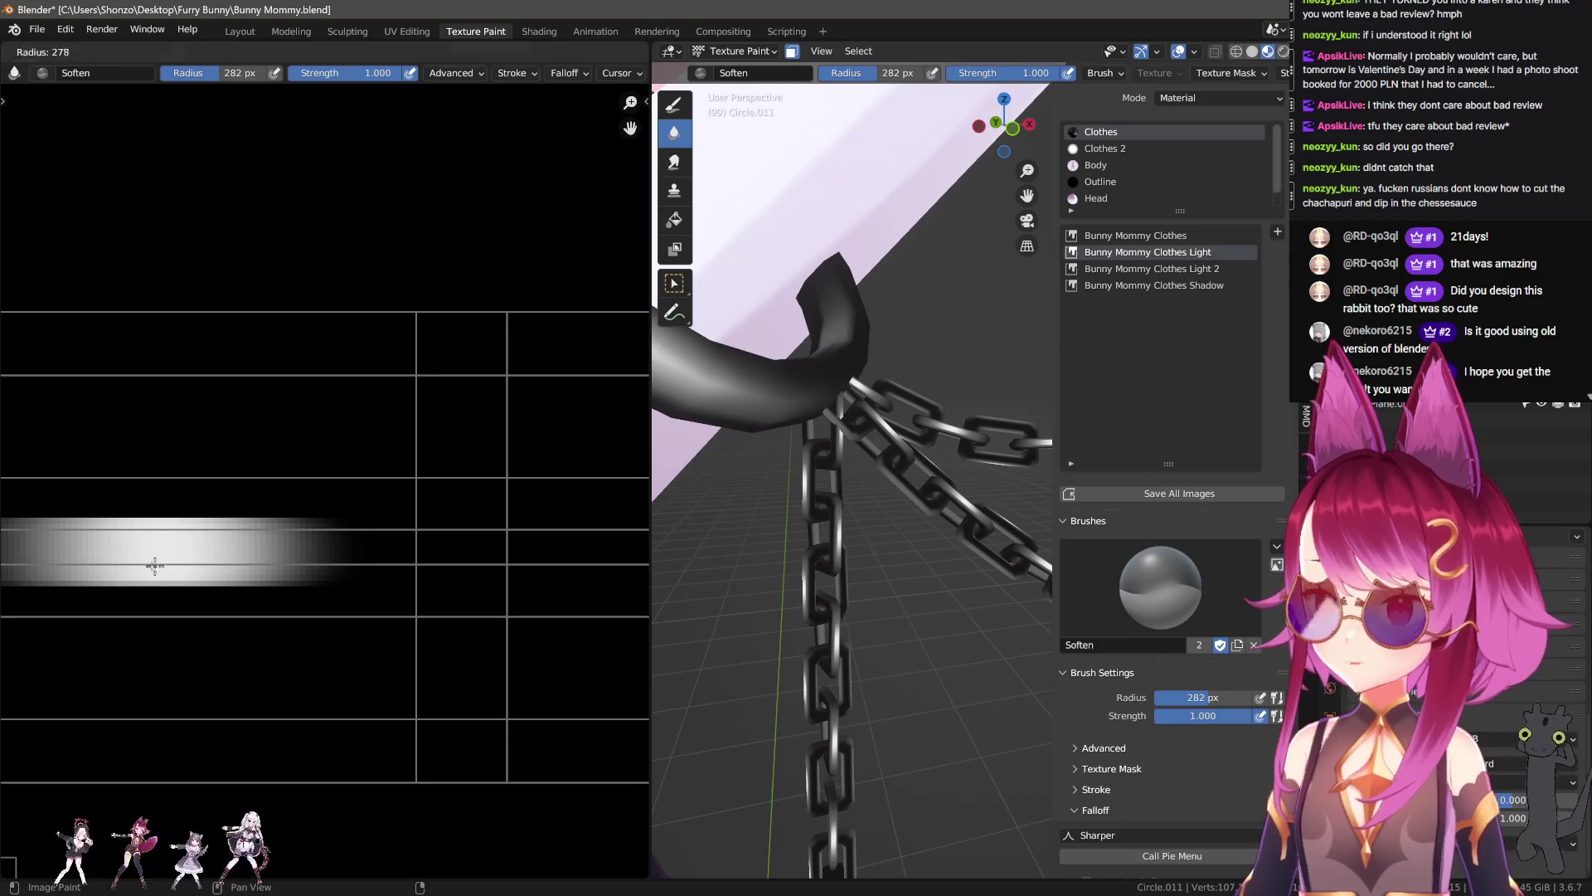
pyautogui.scroll(-2, 320, 568)
pyautogui.scroll(-3, 319, 568)
pyautogui.press('f')
pyautogui.click(314, 567)
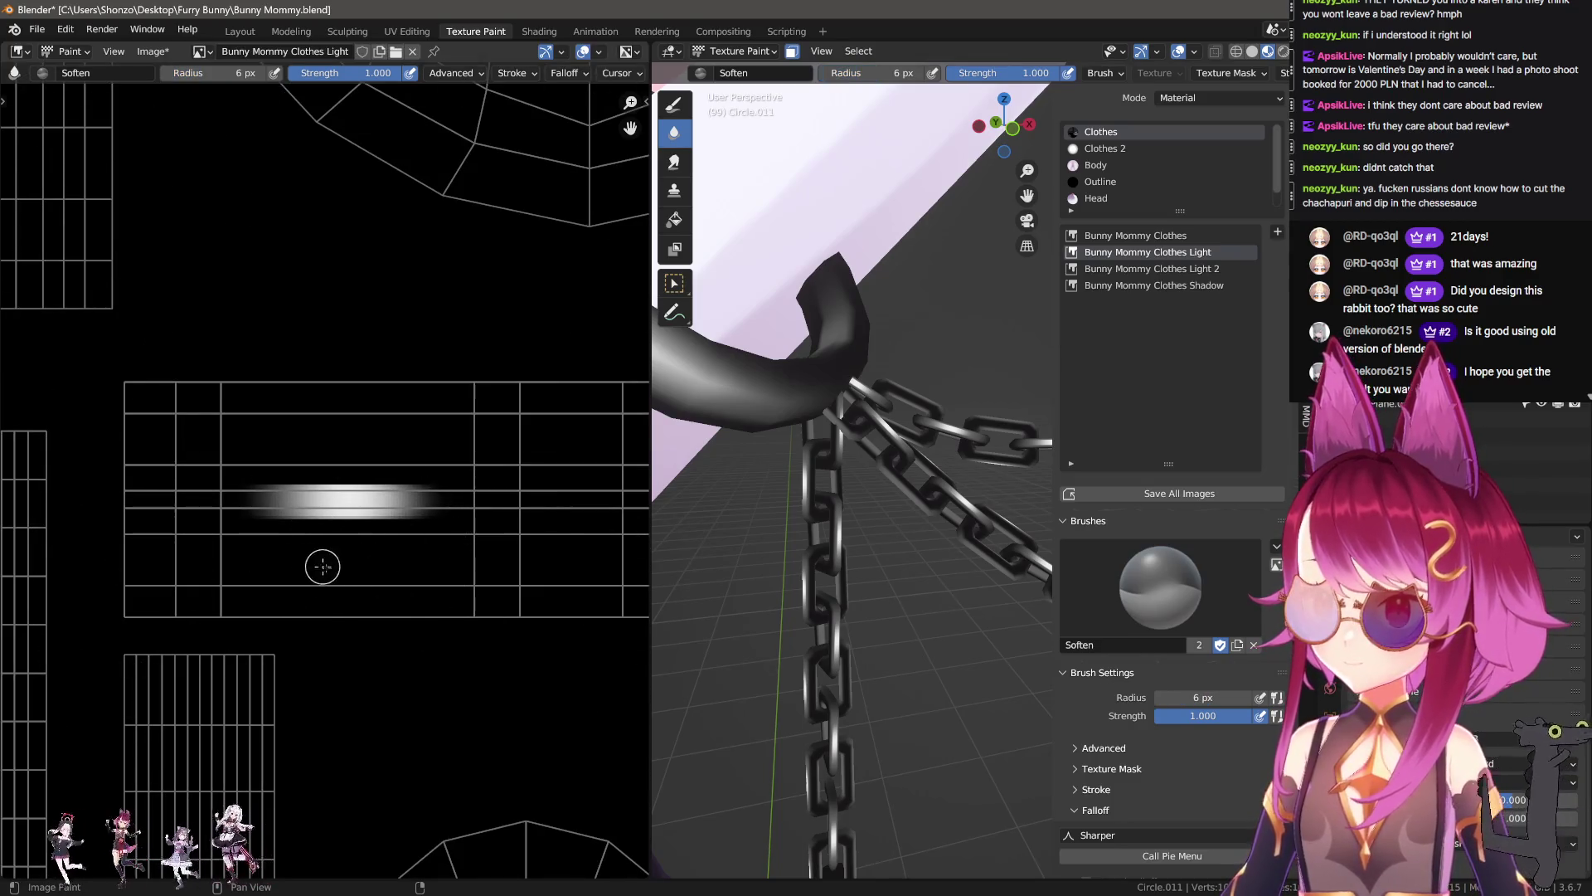
pyautogui.scroll(4, 216, 589)
pyautogui.scroll(-1, 323, 626)
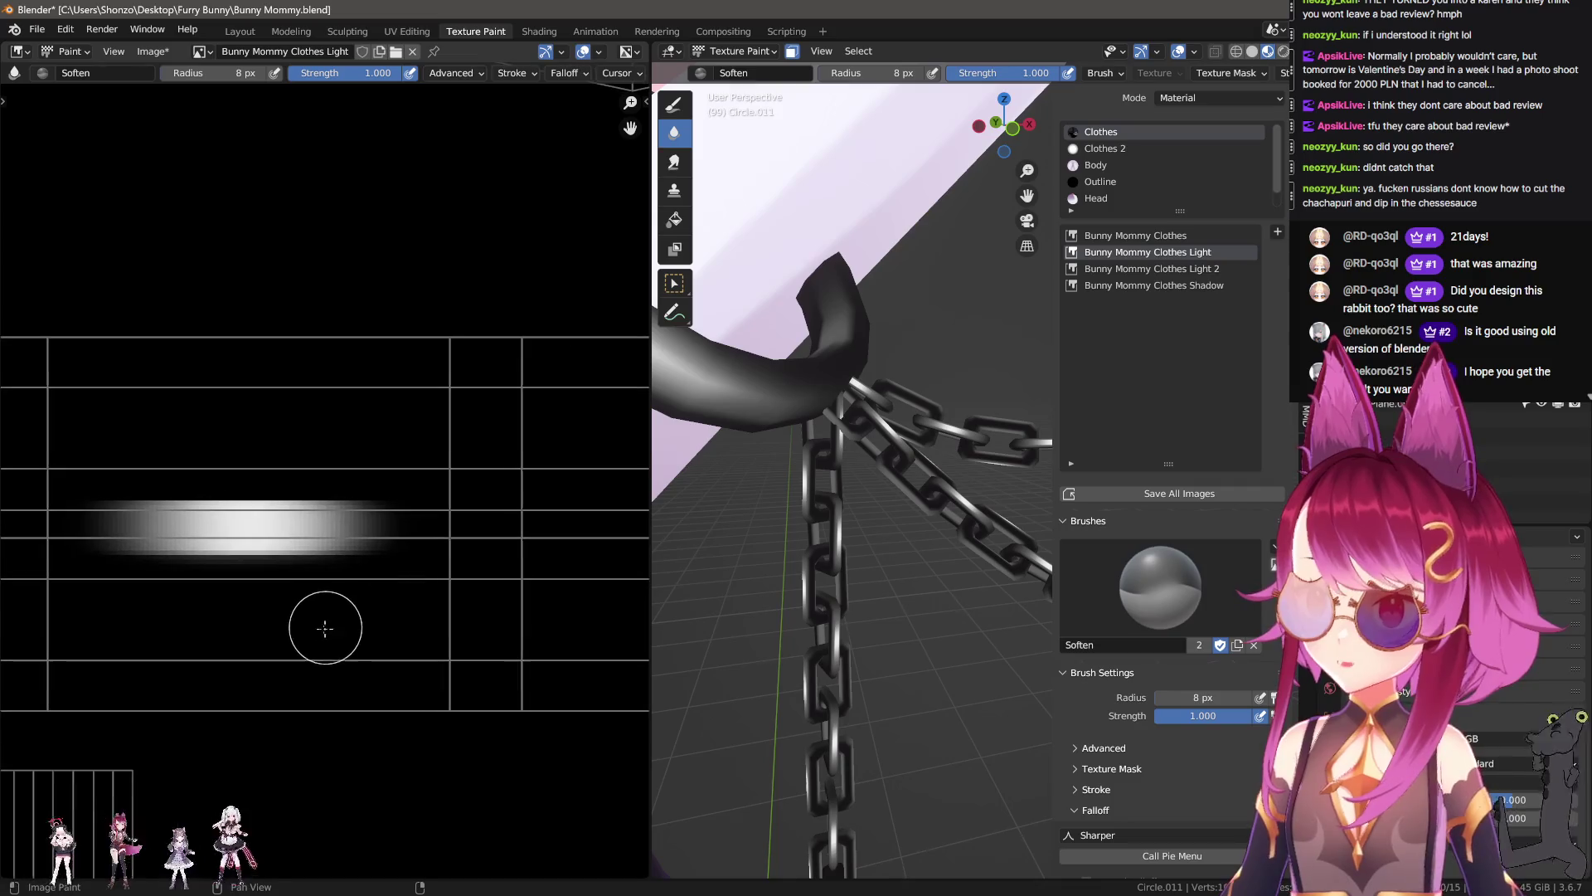
pyautogui.press('n')
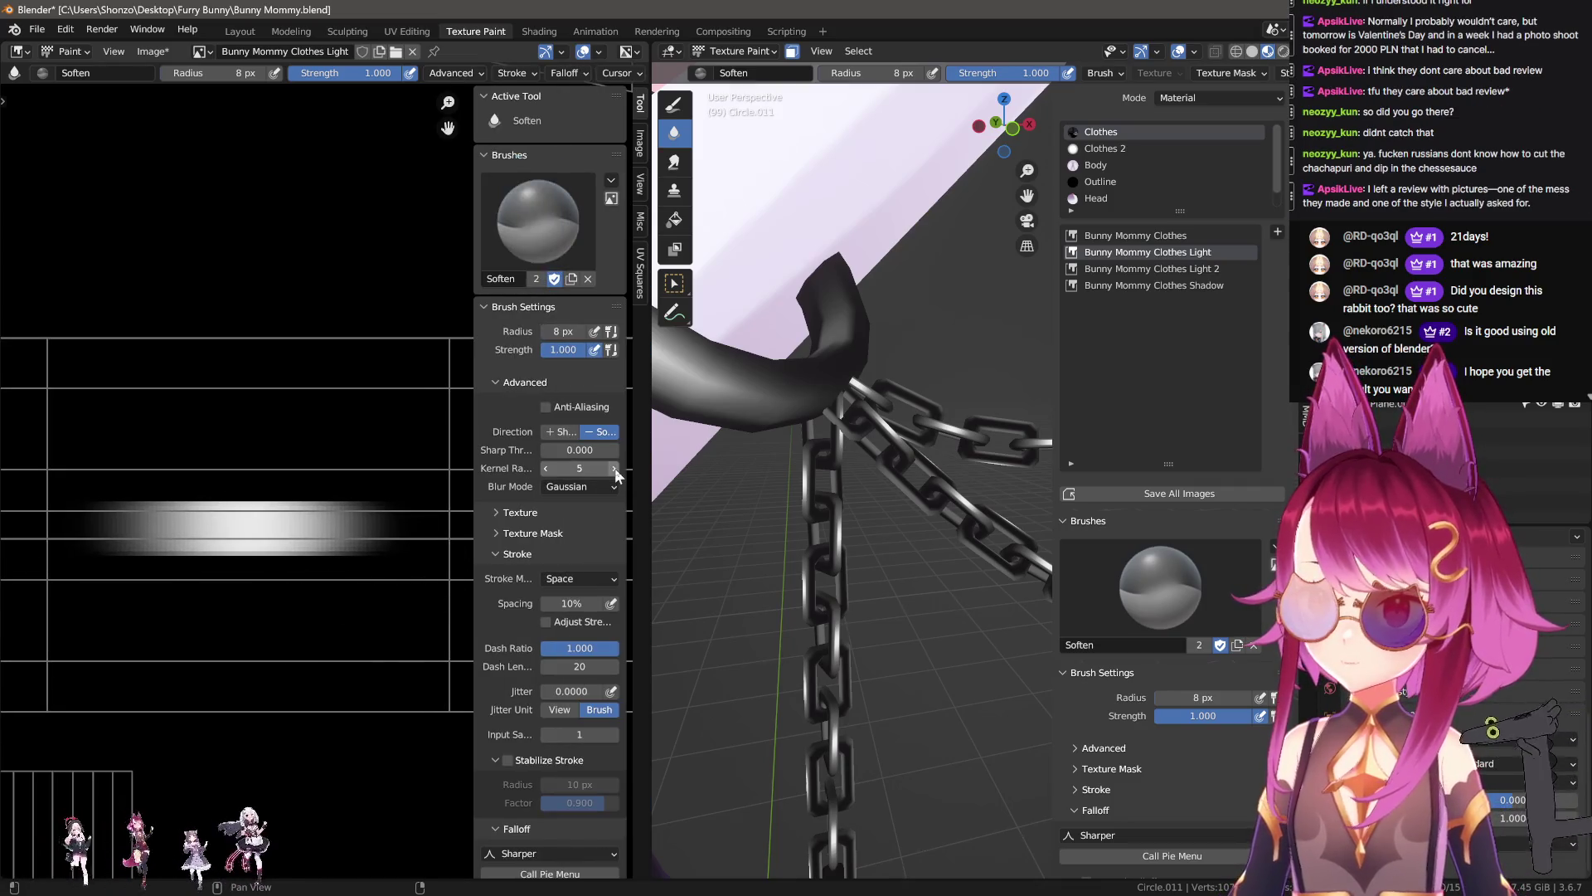
pyautogui.press('n')
pyautogui.scroll(-2, 357, 572)
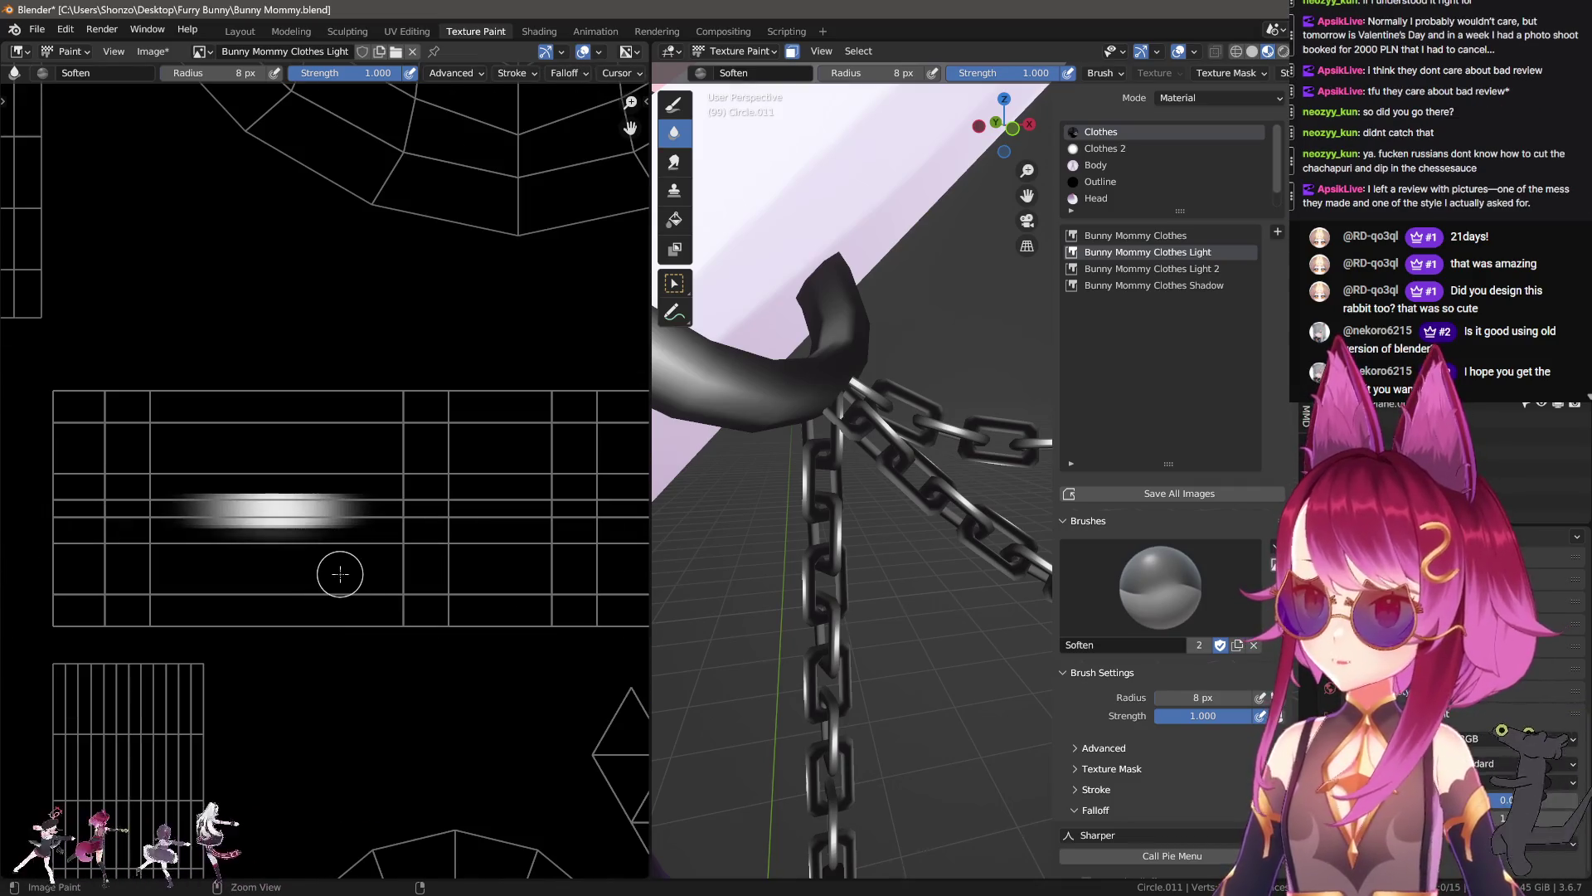
pyautogui.press('n')
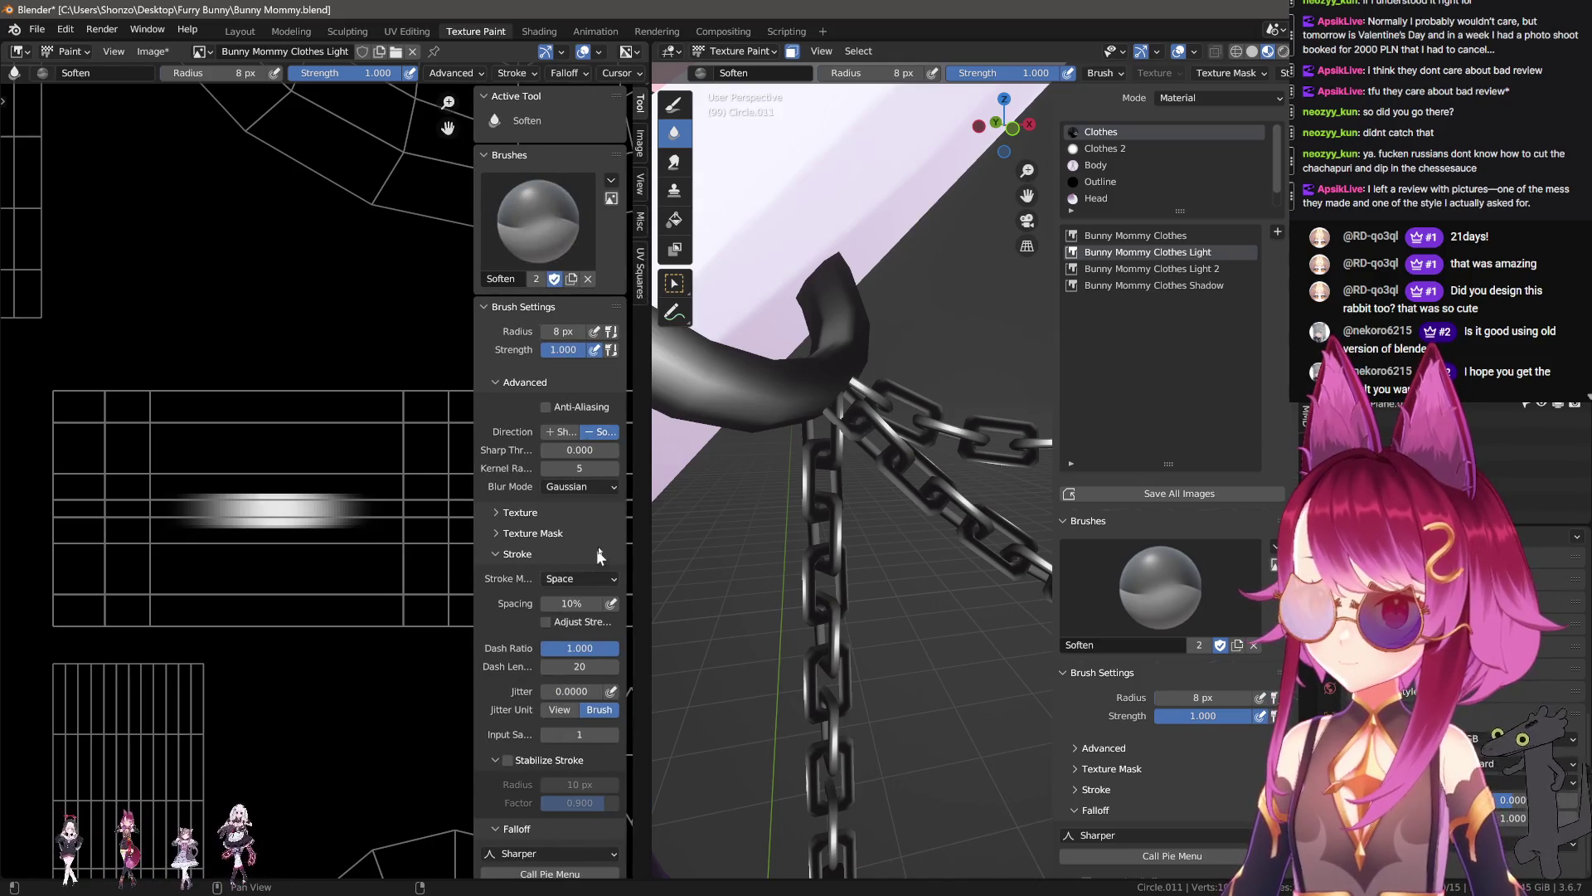
pyautogui.moveTo(610, 463); pyautogui.dragTo(630, 462)
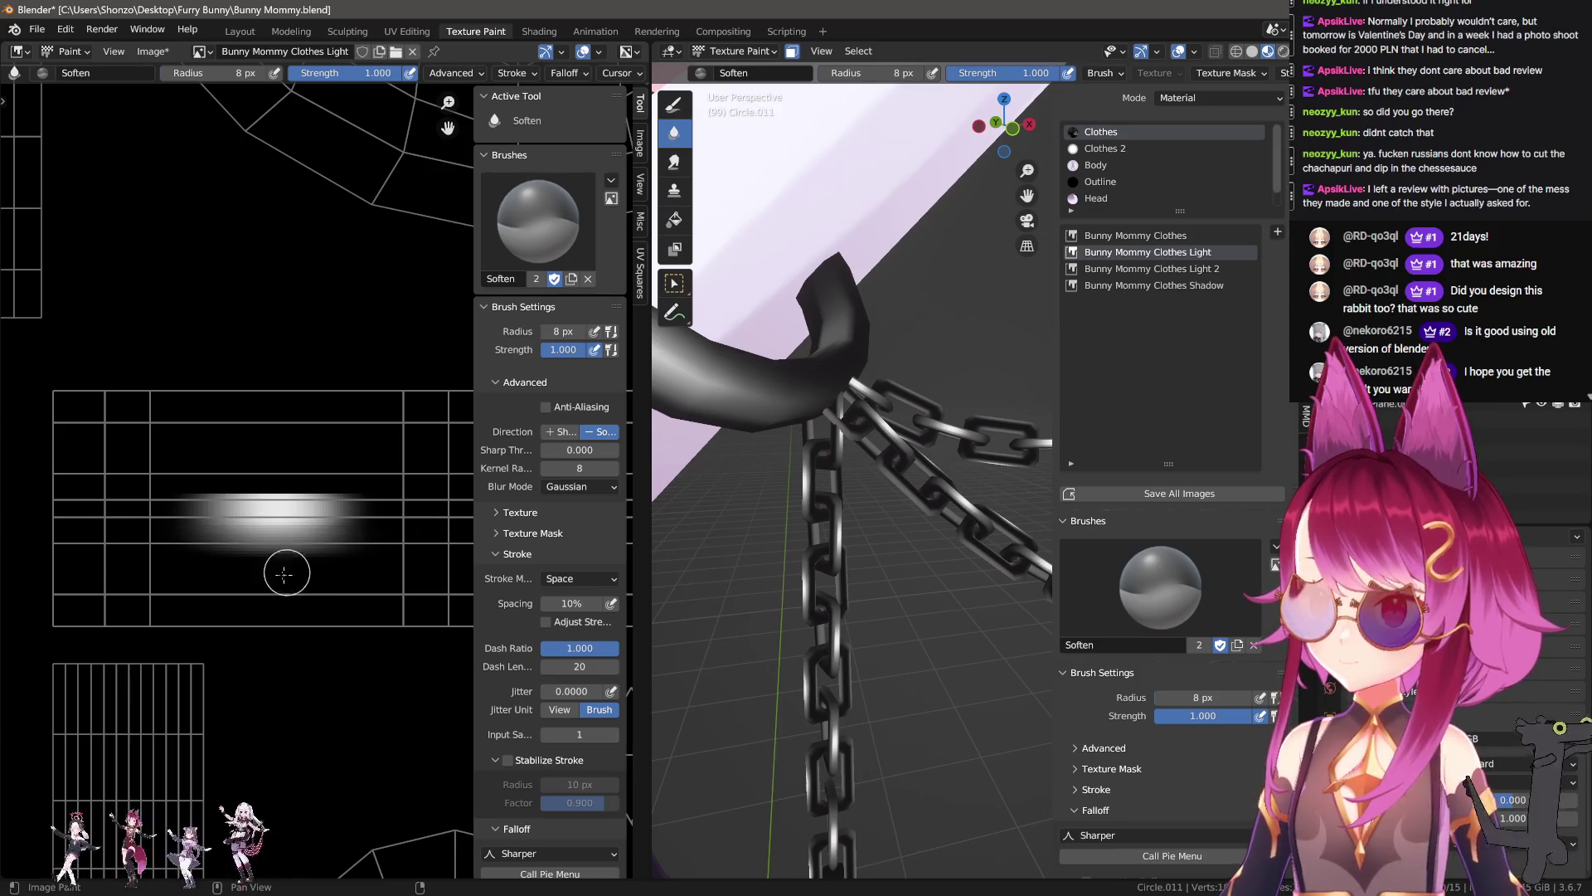
pyautogui.hotkey('ctrl', 'z')
# Step: Set Sphere falloff at 11 px and blur the white stripe horizontally along its length
pyautogui.hotkey('shift', 'f')
pyautogui.click(204, 532)
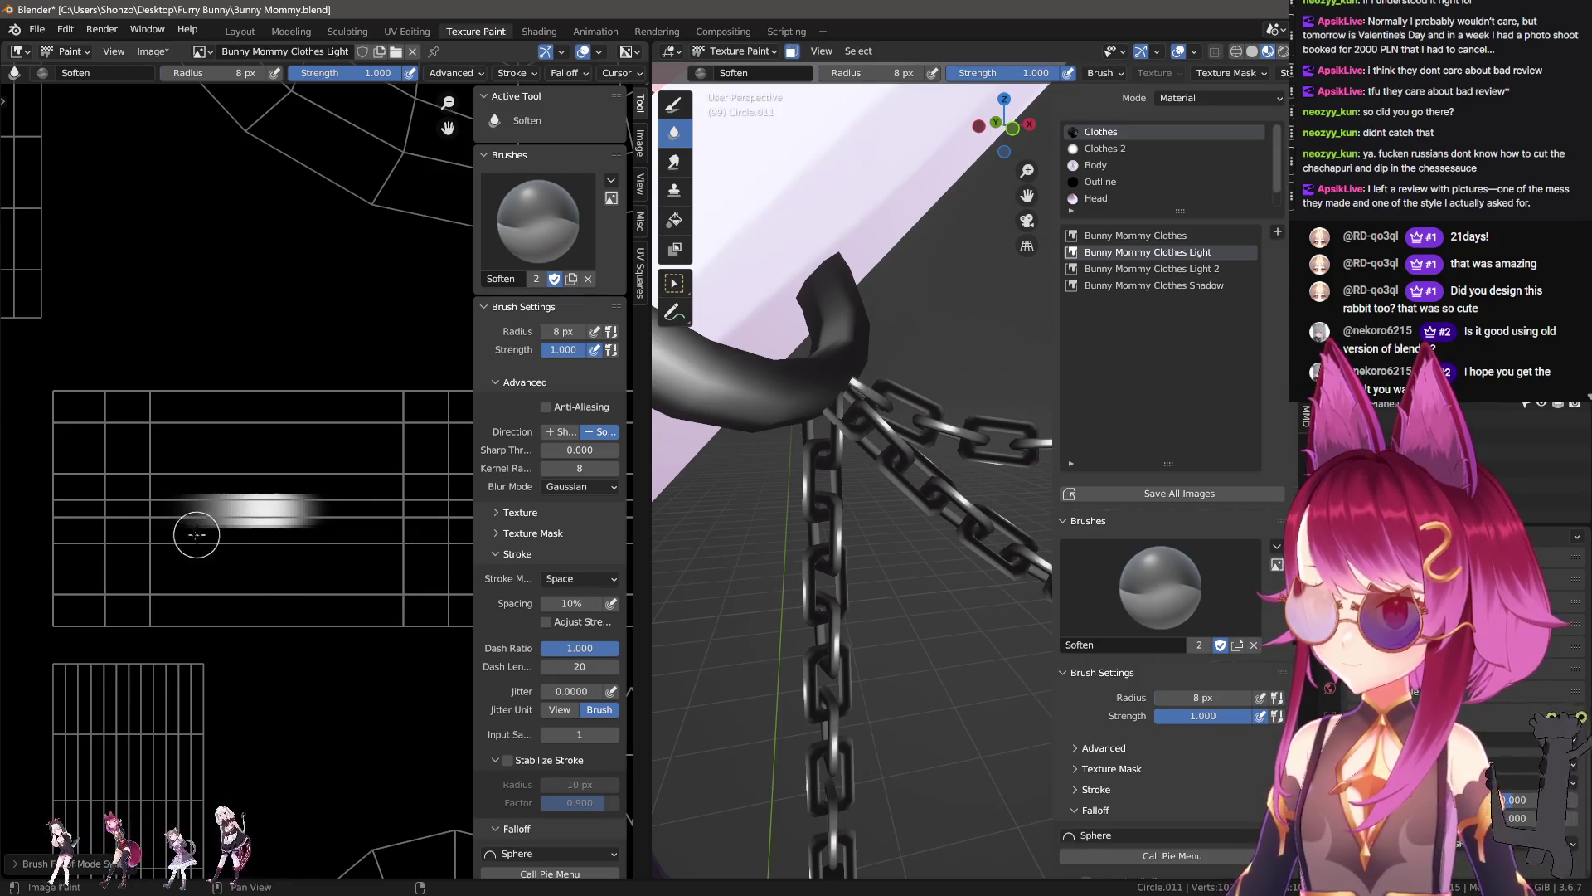
pyautogui.press(']')
pyautogui.press(']')
pyautogui.moveTo(149, 549); pyautogui.dragTo(351, 551)
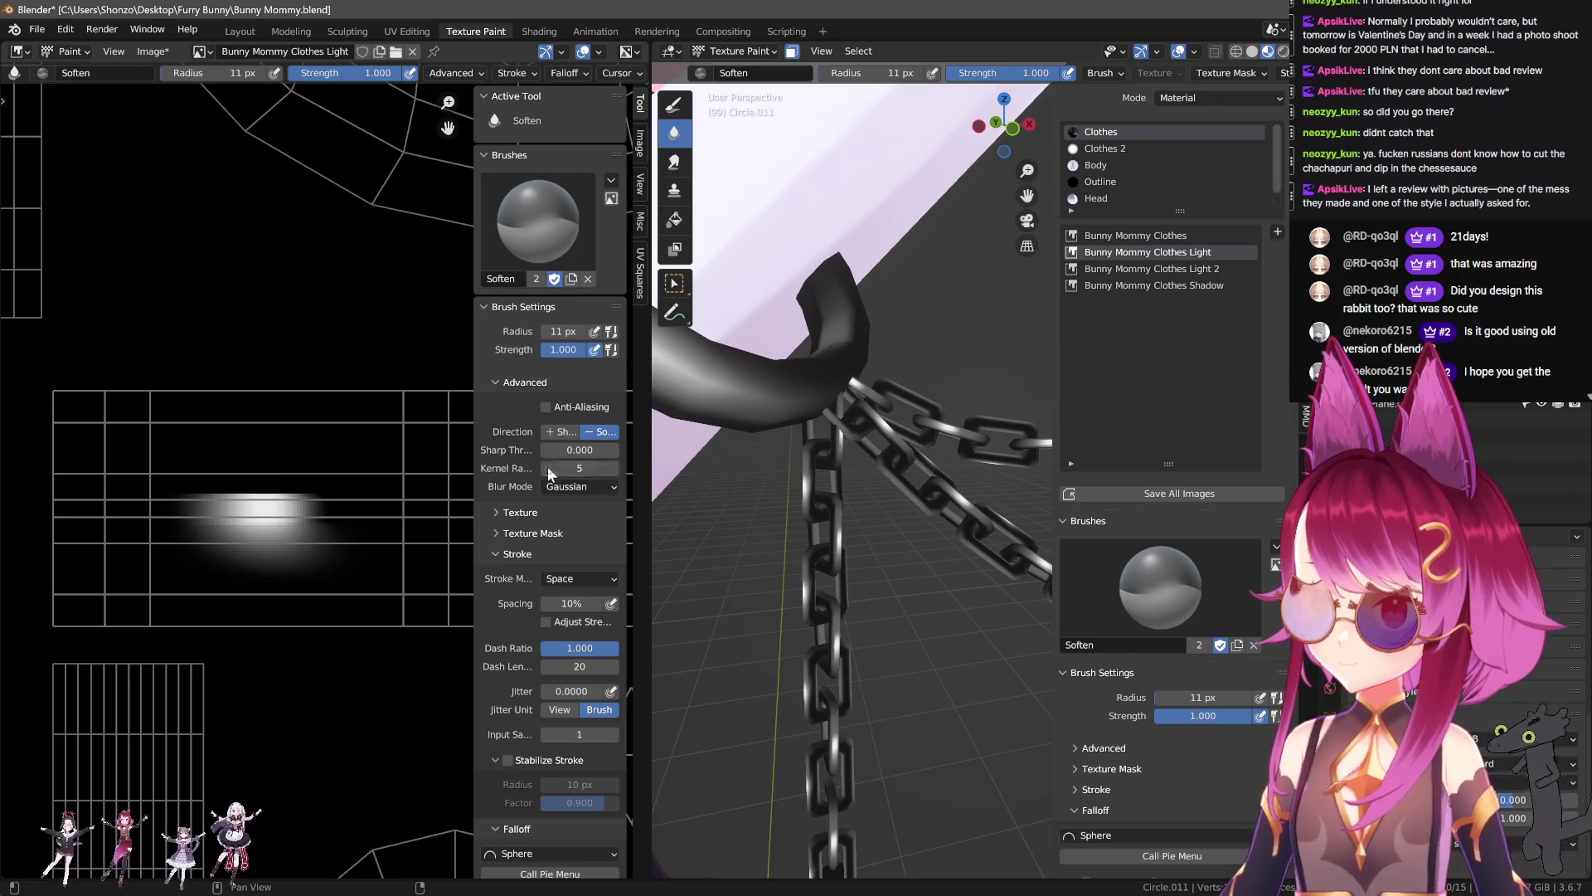
pyautogui.hotkey('ctrl', 'z')
pyautogui.moveTo(157, 550); pyautogui.dragTo(390, 545)
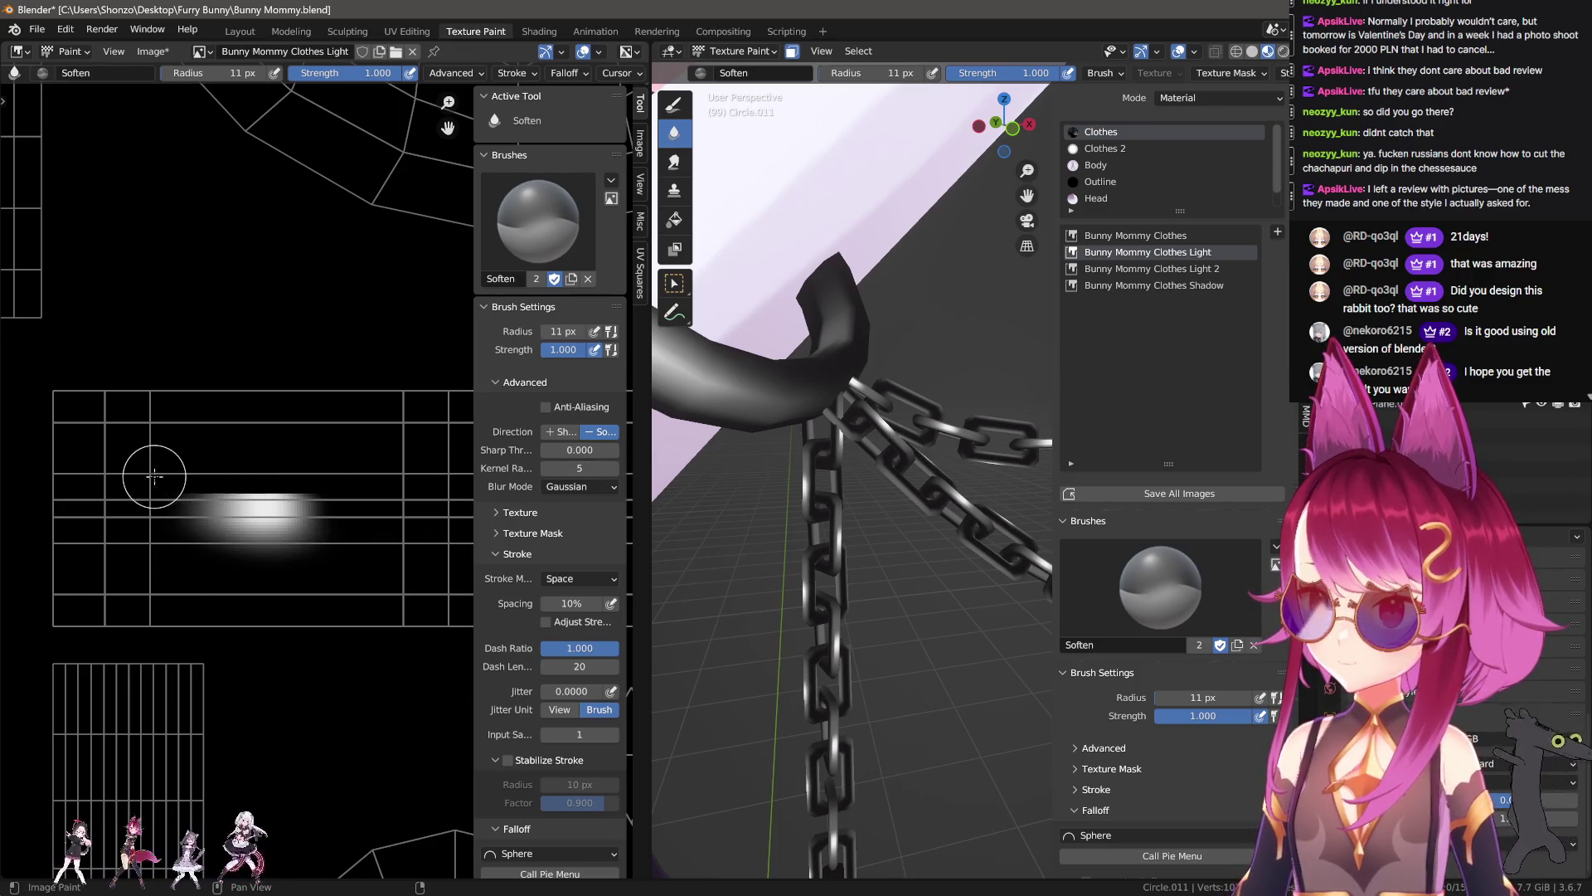
pyautogui.scroll(-1, 372, 504)
pyautogui.click(674, 161)
pyautogui.scroll(3, 854, 464)
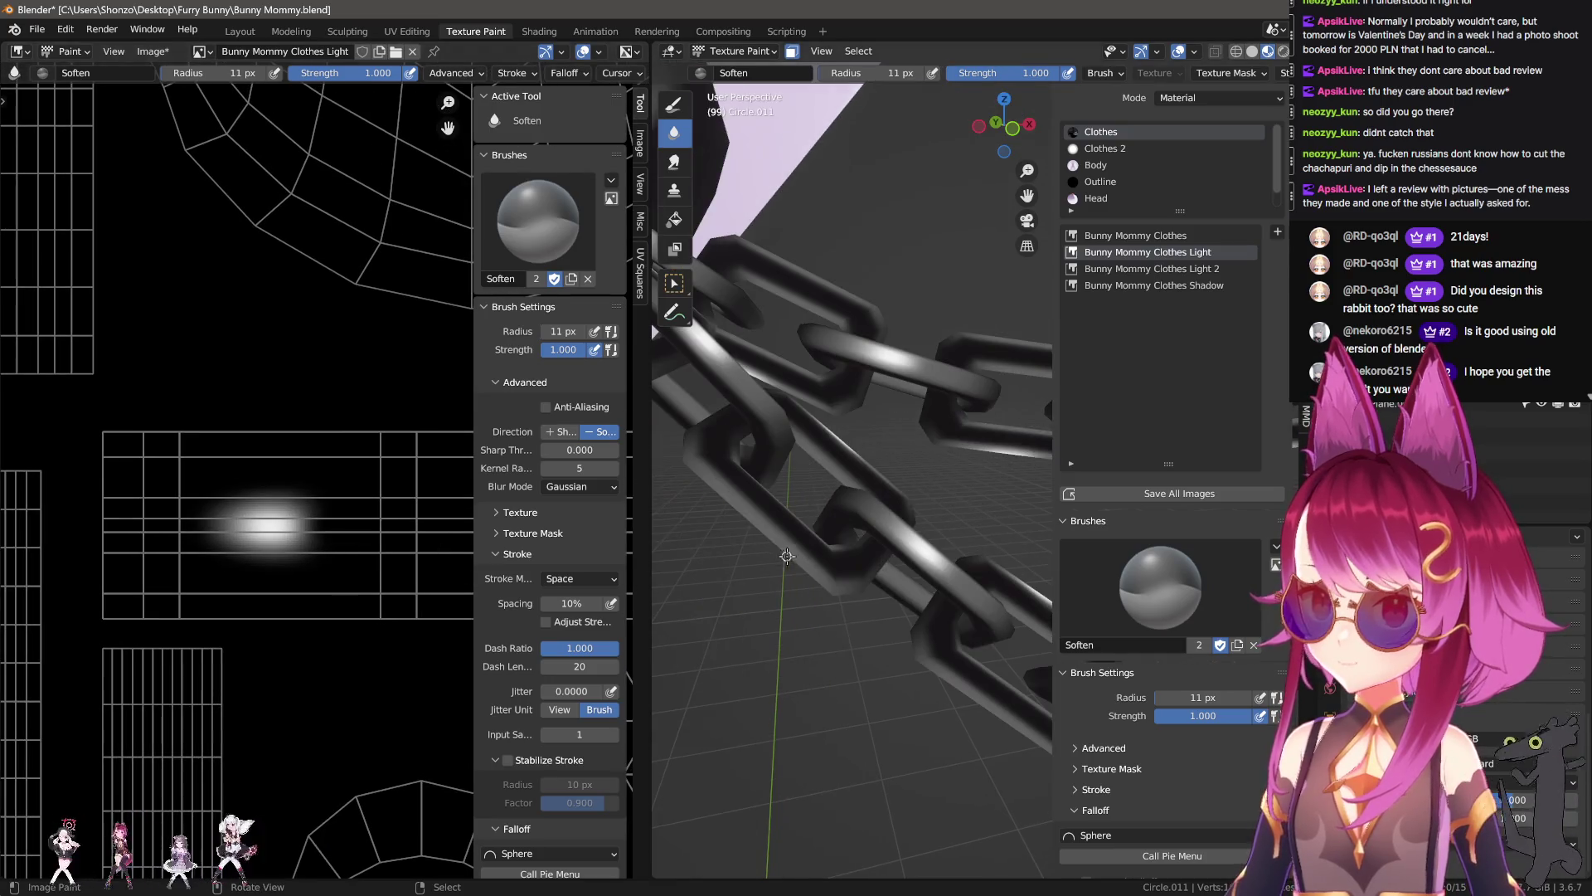
# Step: Smear the white stripe wider on the Clothes Light texture and resize the brush
pyautogui.press('n')
pyautogui.moveTo(196, 541); pyautogui.dragTo(274, 531)
pyautogui.press('f')
pyautogui.click(274, 523)
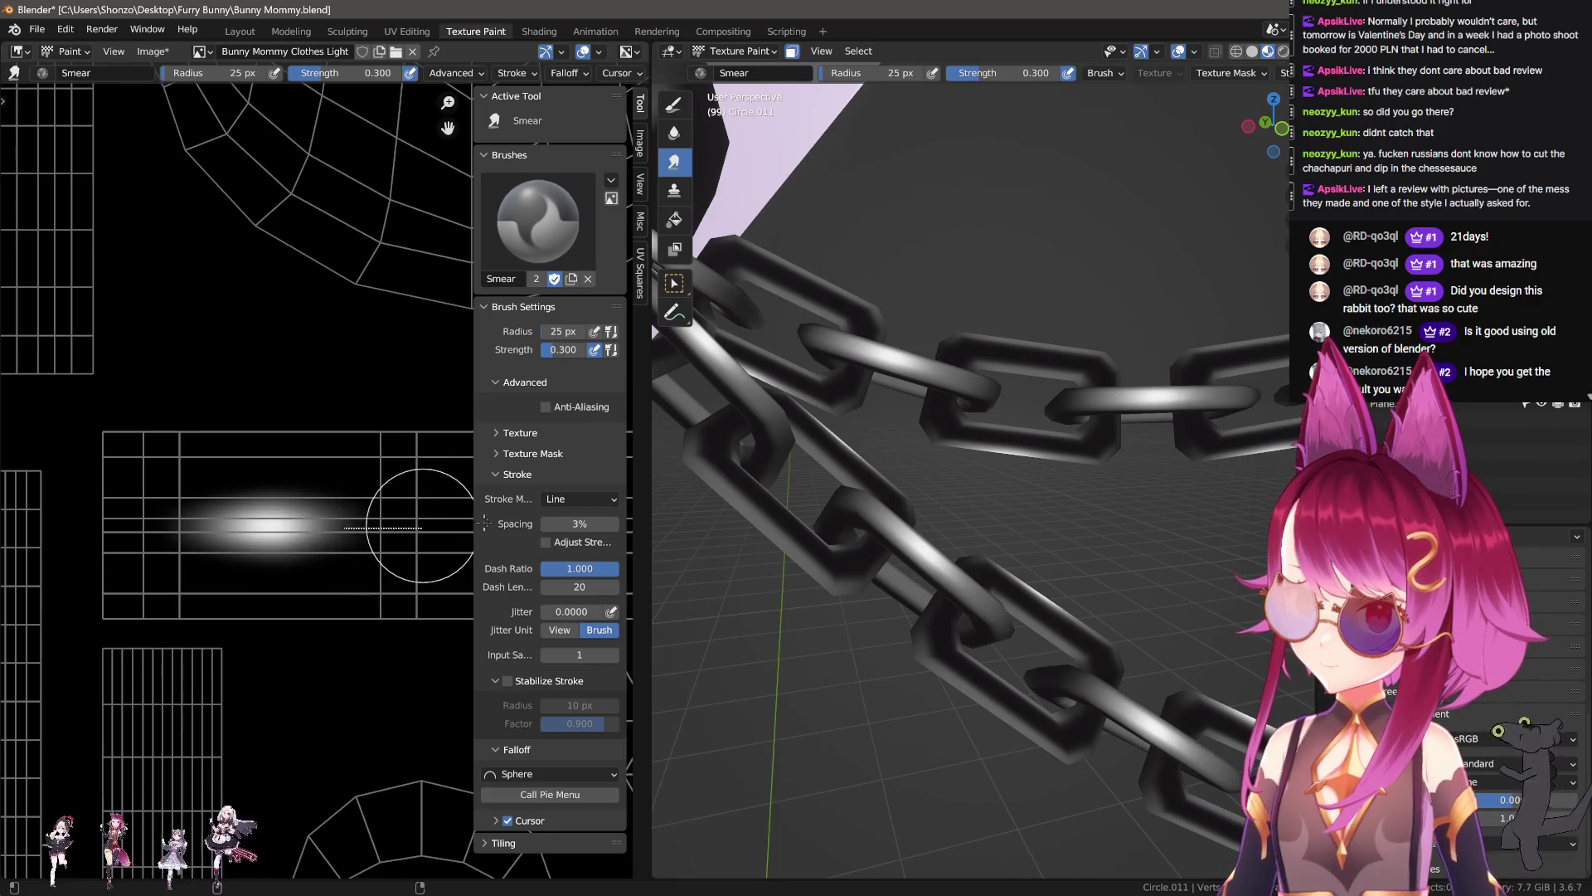
pyautogui.press('f')
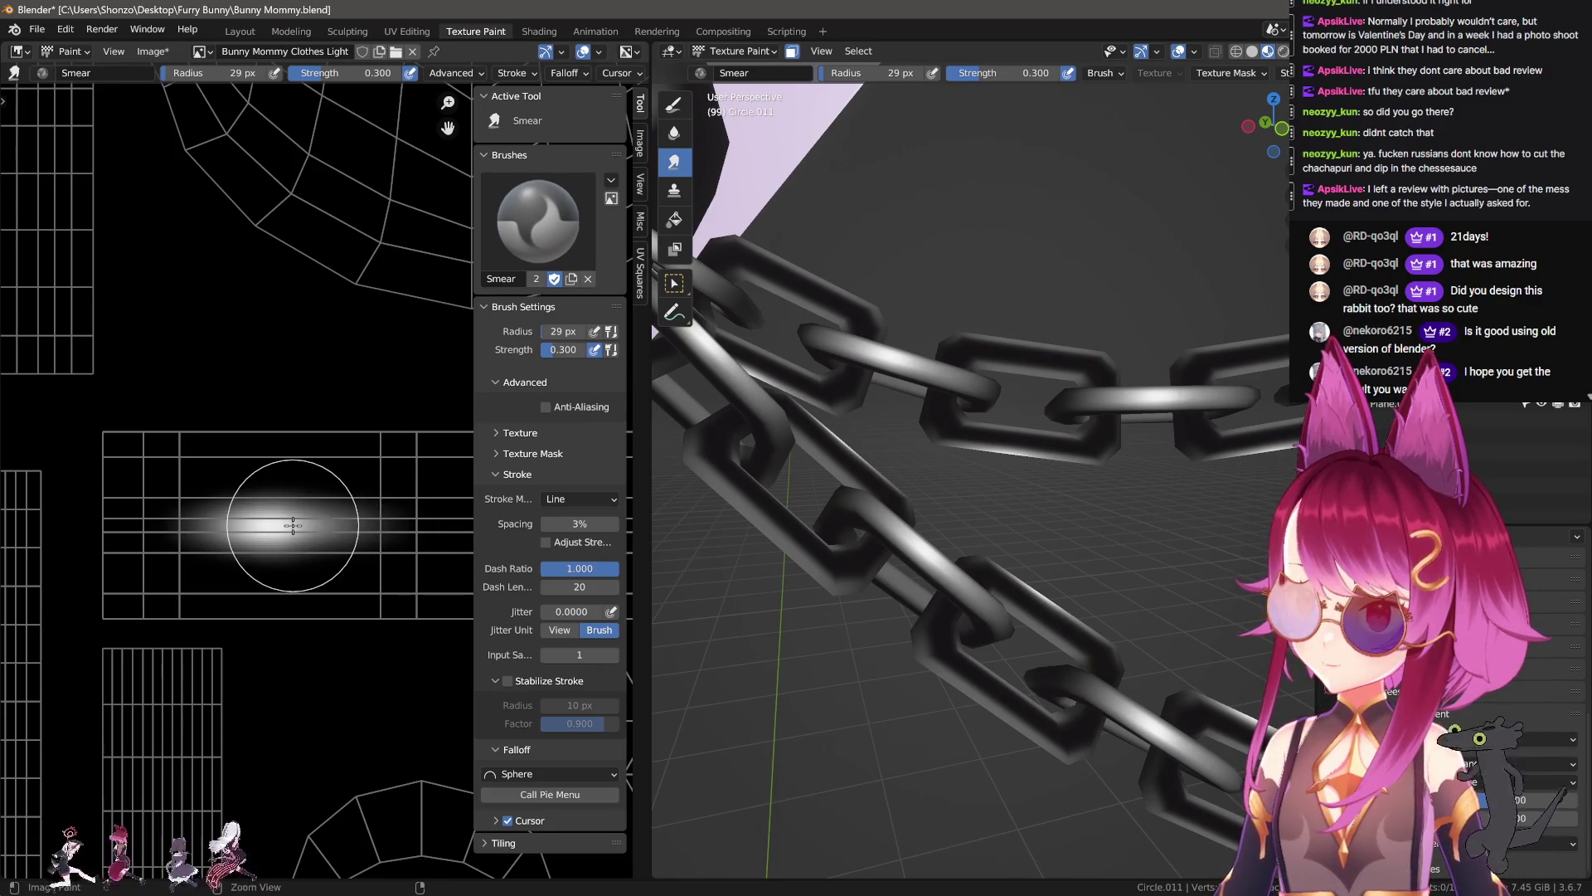
pyautogui.click(378, 518)
pyautogui.scroll(-3, 931, 545)
pyautogui.scroll(-2, 931, 545)
pyautogui.scroll(3, 901, 549)
# Step: With the Draw brush, paint a straight white bar across the island, redoing the first attempt
pyautogui.click(674, 104)
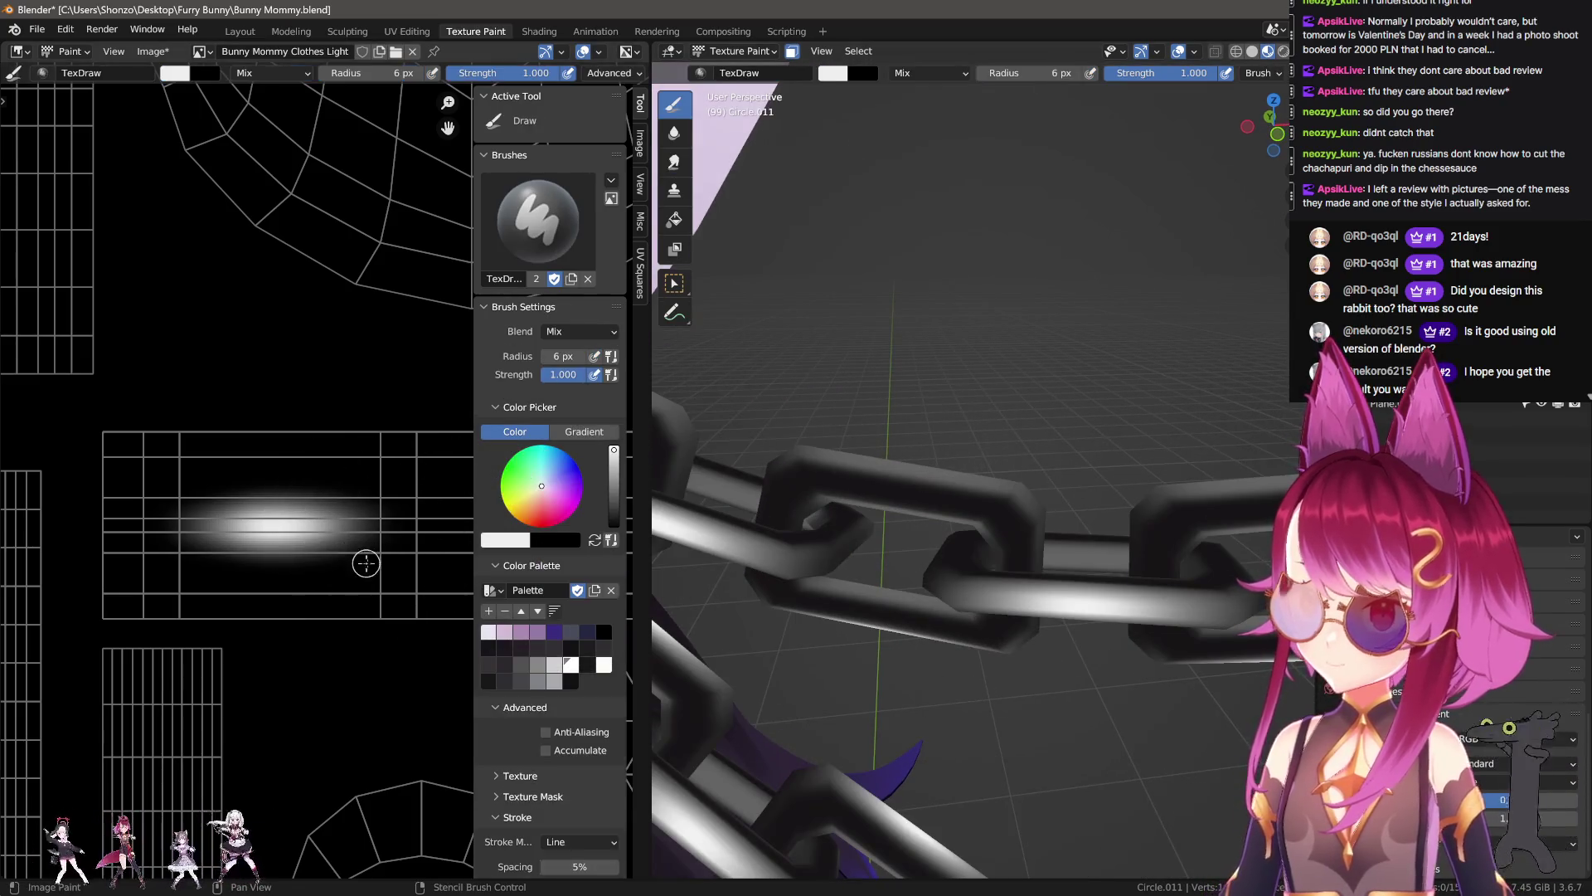
pyautogui.scroll(3, 267, 557)
pyautogui.scroll(1, 245, 555)
pyautogui.moveTo(245, 555); pyautogui.dragTo(419, 554)
pyautogui.moveTo(276, 559); pyautogui.dragTo(211, 549, button='middle')
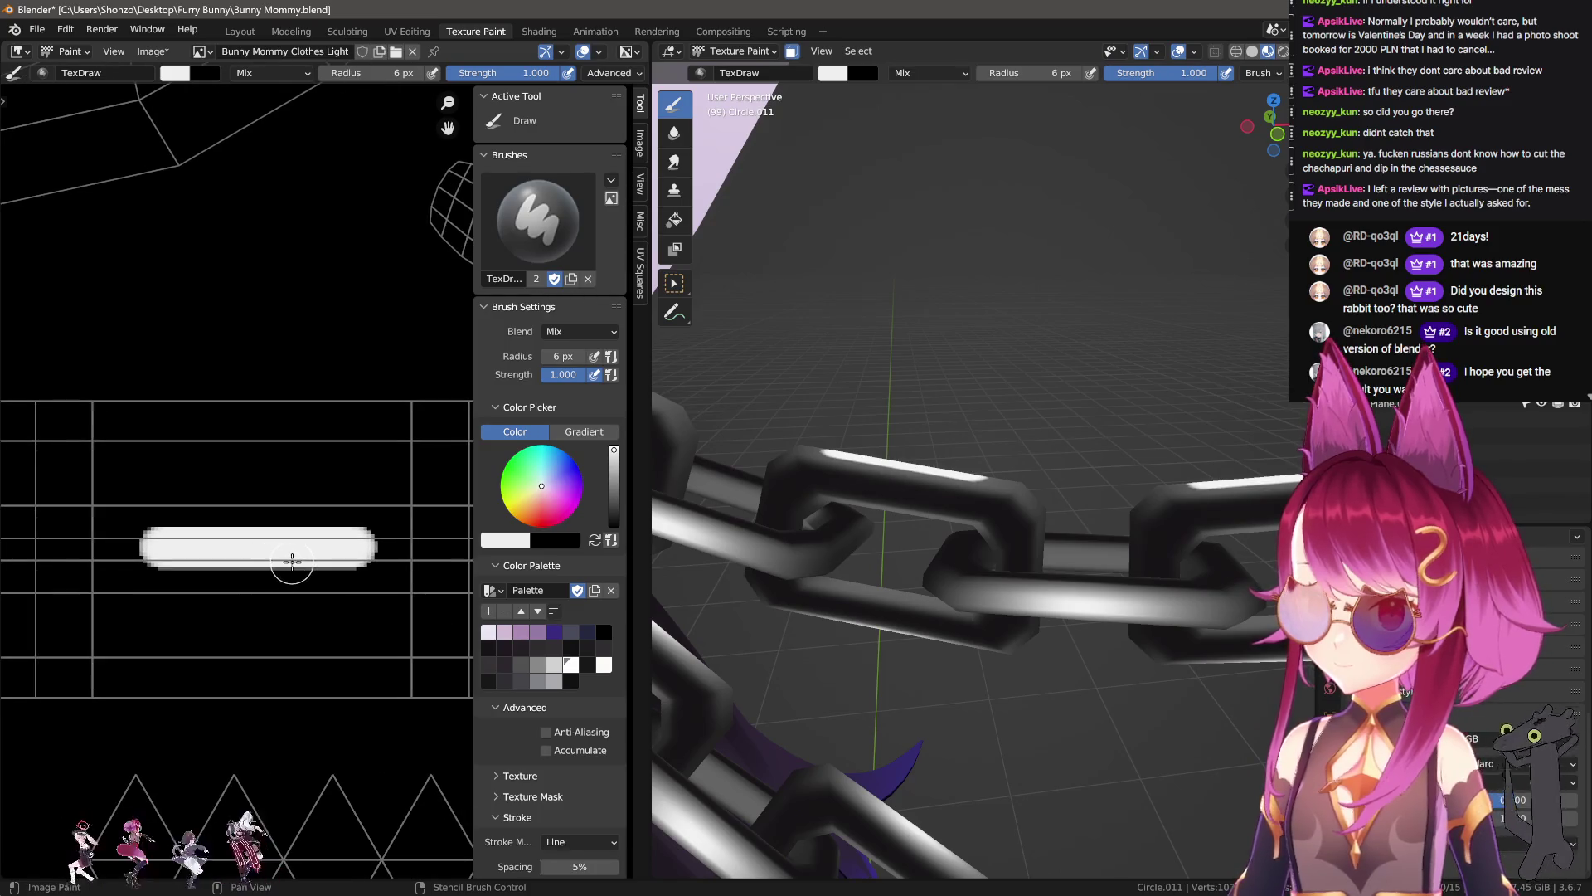
pyautogui.hotkey('ctrl', 'z')
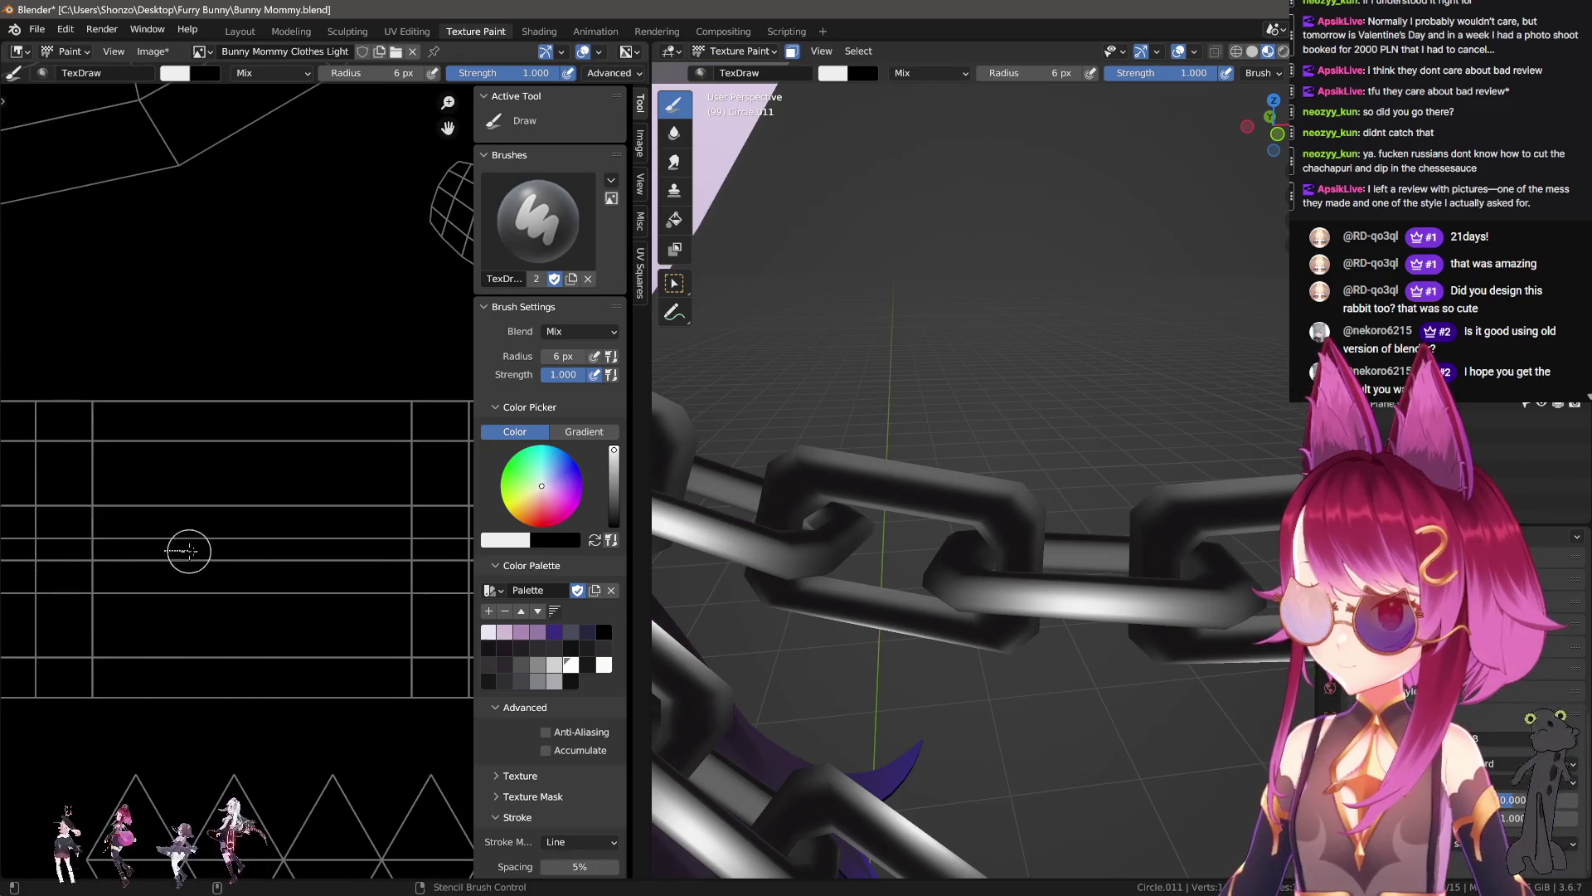
pyautogui.moveTo(178, 551); pyautogui.dragTo(324, 551)
# Step: Smear the left and right ends of the white bar with the Smear brush
pyautogui.click(673, 162)
pyautogui.moveTo(207, 554); pyautogui.dragTo(256, 549, button='middle')
pyautogui.moveTo(87, 548)
pyautogui.mouseDown()
pyautogui.moveTo(207, 554)
pyautogui.moveTo(124, 549)
pyautogui.mouseUp()
pyautogui.moveTo(348, 544); pyautogui.dragTo(434, 542)
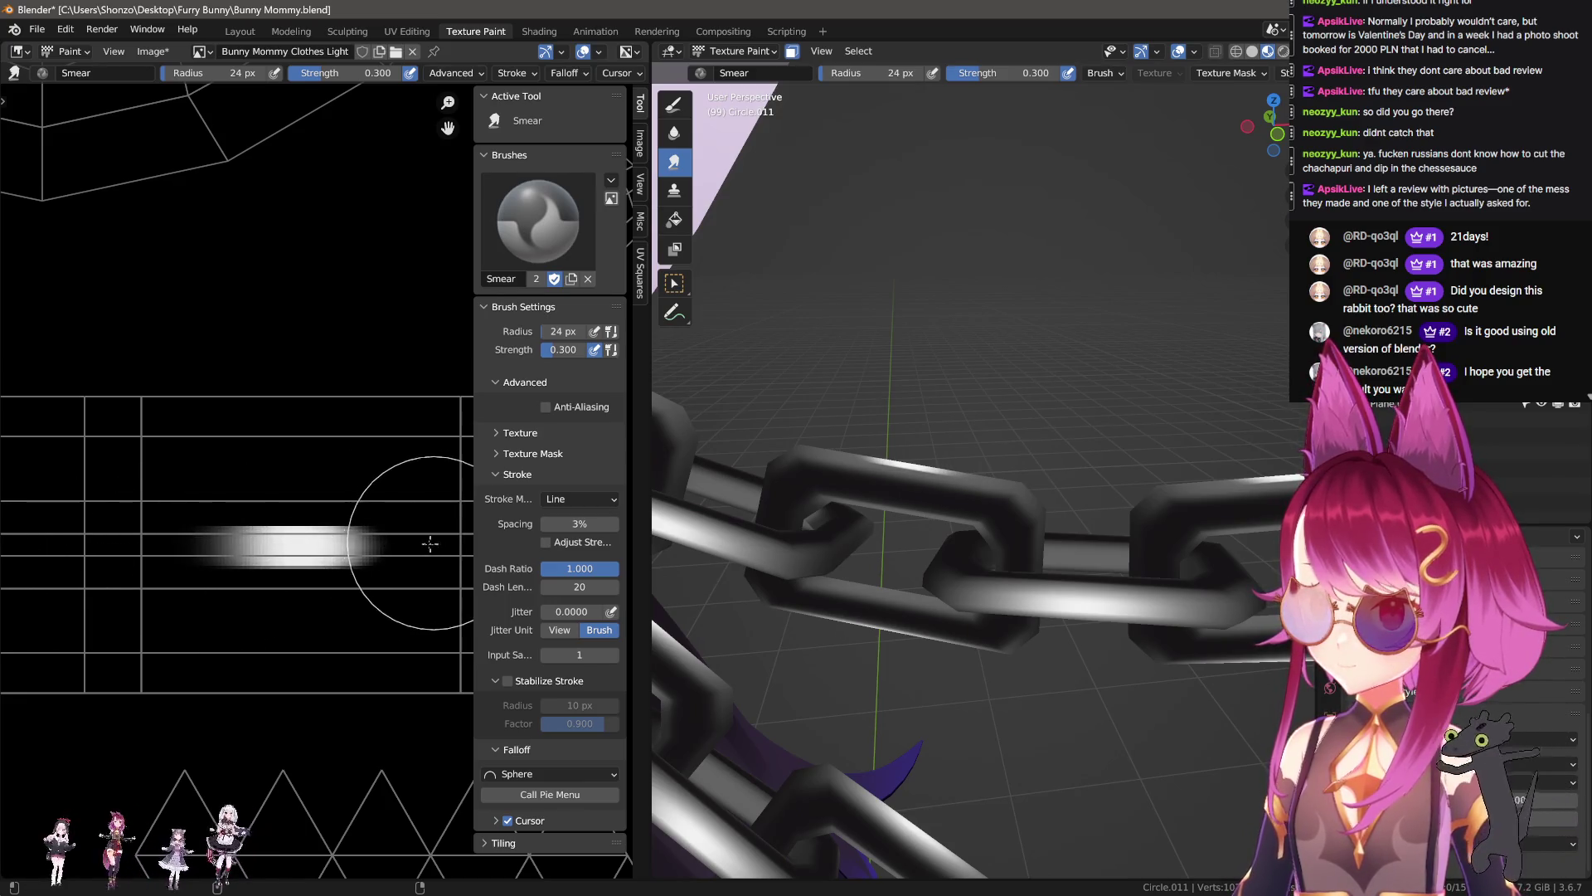
# Step: Blur the white bar's upper and lower edges with the Soften brush
pyautogui.click(673, 133)
pyautogui.moveTo(290, 519); pyautogui.dragTo(328, 503, button='middle')
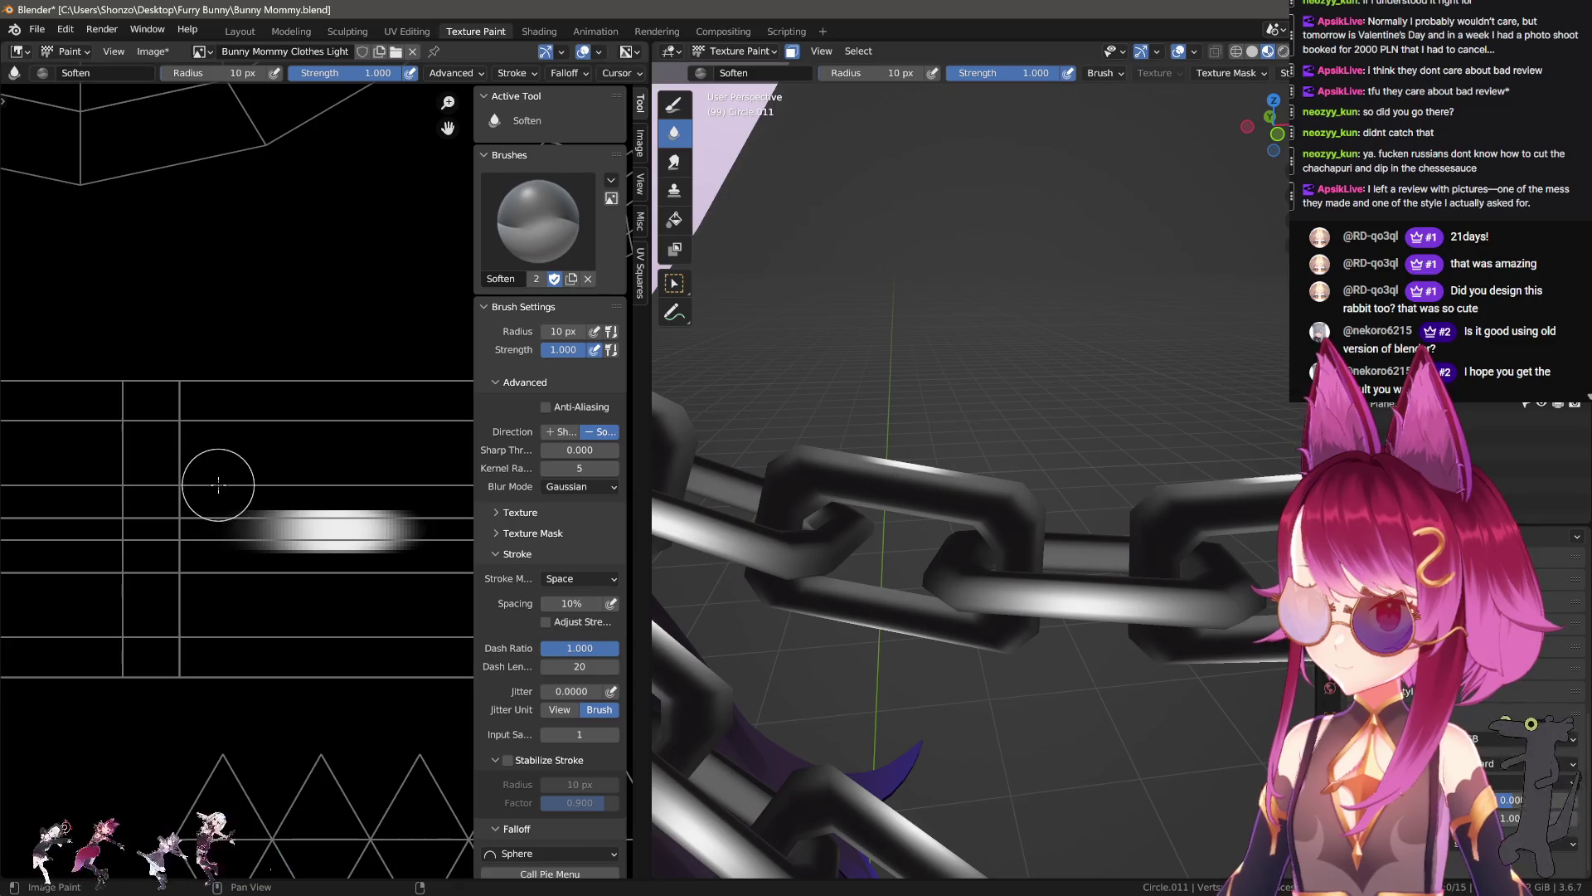
pyautogui.moveTo(218, 484); pyautogui.dragTo(440, 481)
pyautogui.moveTo(224, 575); pyautogui.dragTo(454, 566)
pyautogui.moveTo(455, 566)
pyautogui.mouseDown(button='middle')
pyautogui.moveTo(371, 378)
pyautogui.moveTo(304, 537)
pyautogui.mouseUp(button='middle')
# Step: Smear the bar further into a long tapered glow streak, shrinking the brush to 18 px
pyautogui.click(673, 162)
pyautogui.moveTo(304, 537); pyautogui.dragTo(414, 532)
pyautogui.press('[')
pyautogui.press('[')
pyautogui.moveTo(133, 543); pyautogui.dragTo(415, 533)
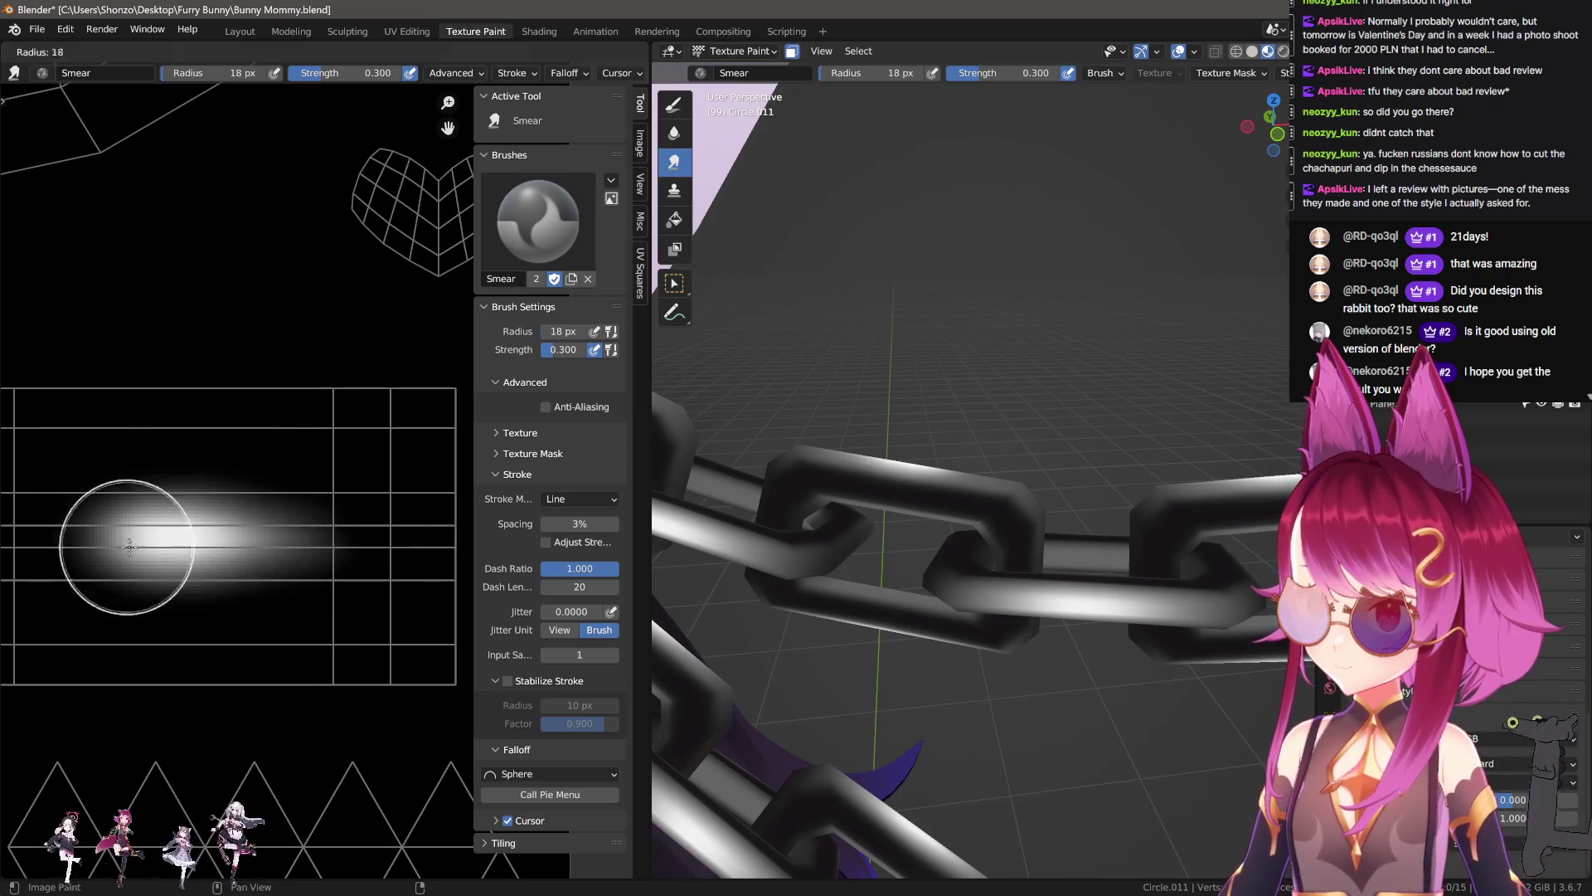
pyautogui.moveTo(150, 543)
pyautogui.mouseDown(button='middle')
pyautogui.moveTo(297, 543)
pyautogui.moveTo(136, 550)
pyautogui.mouseUp(button='middle')
pyautogui.press(']')
pyautogui.press(']')
pyautogui.press(']')
pyautogui.press(']')
pyautogui.press(']')
pyautogui.press(']')
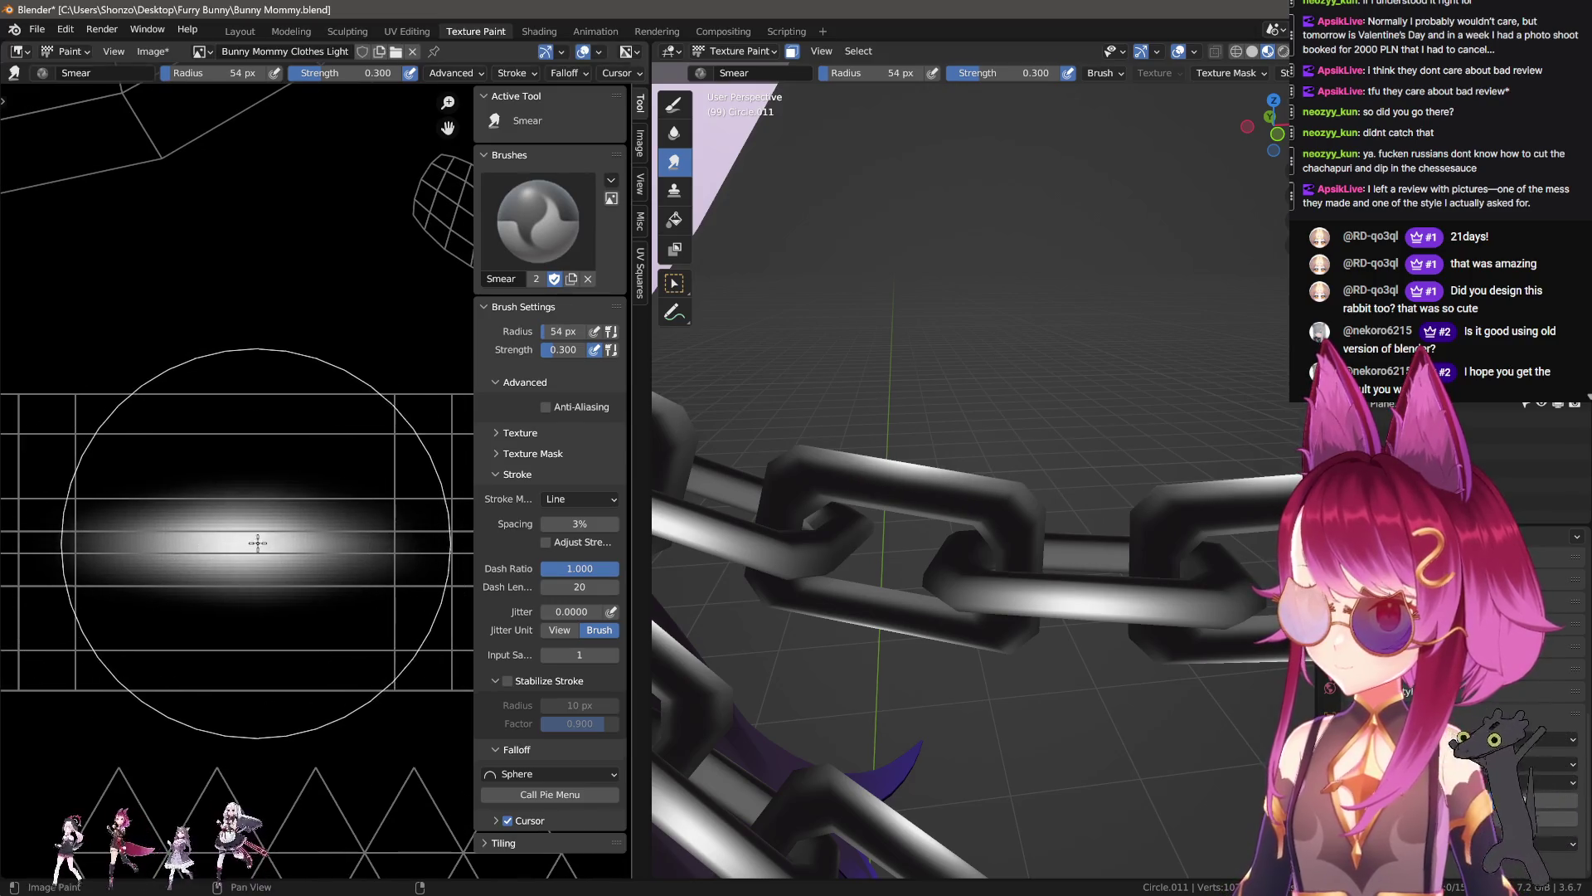
pyautogui.moveTo(871, 530)
pyautogui.mouseDown(button='middle')
pyautogui.moveTo(962, 540)
pyautogui.moveTo(1089, 642)
pyautogui.moveTo(832, 740)
pyautogui.moveTo(833, 787)
pyautogui.mouseUp(button='middle')
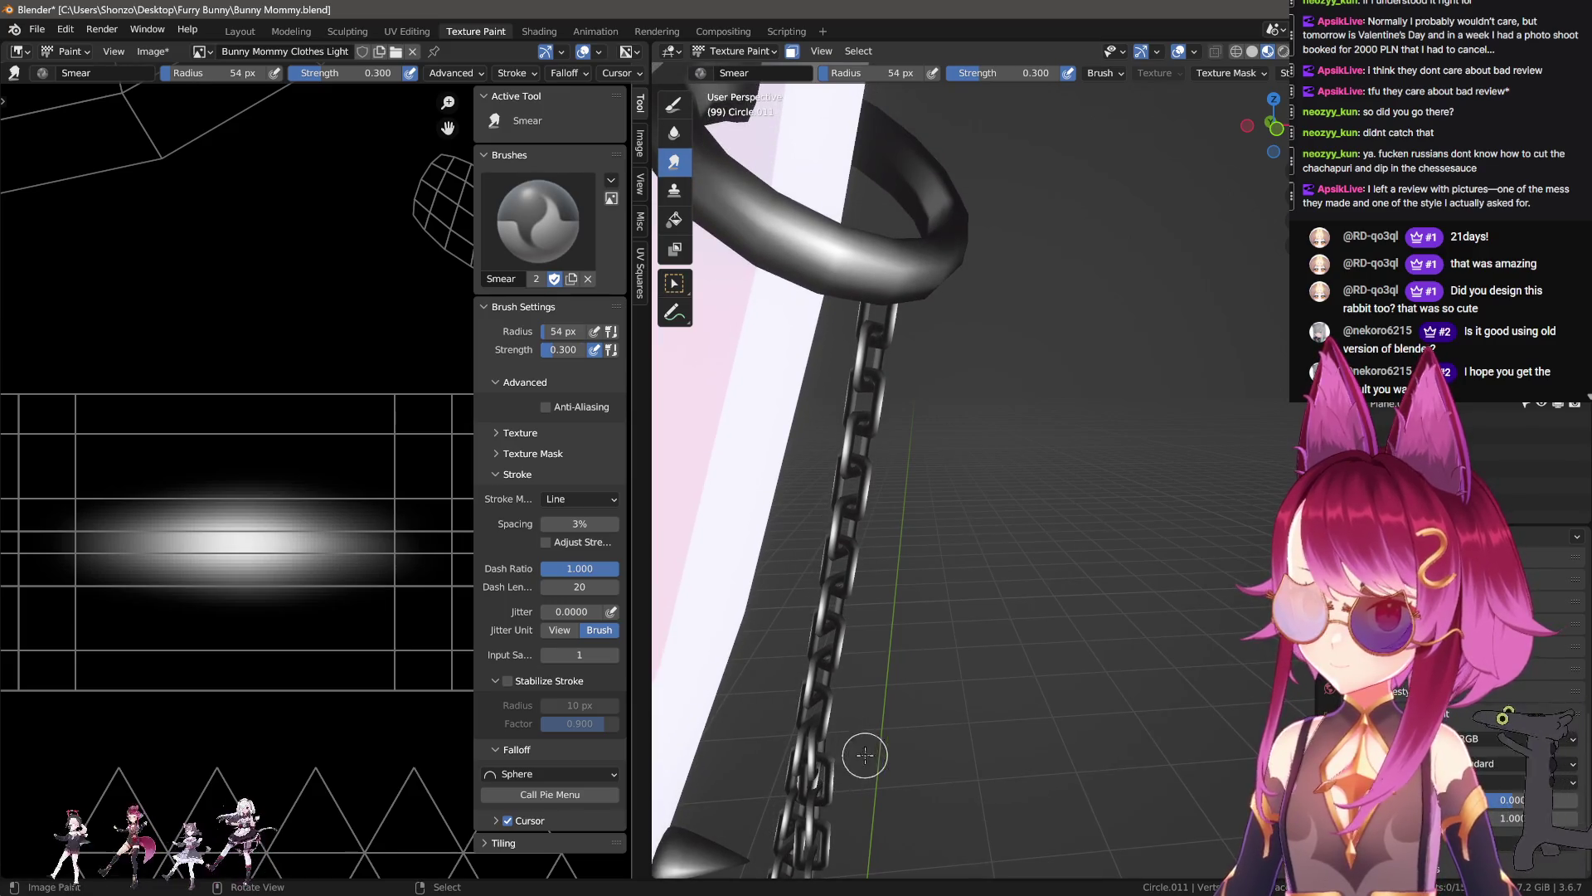
pyautogui.scroll(-2, 233, 498)
pyautogui.scroll(-2, 233, 497)
# Step: Select the Bunny Mommy Clothes texture slot and set the Soften brush radius to 25 px
pyautogui.press('n')
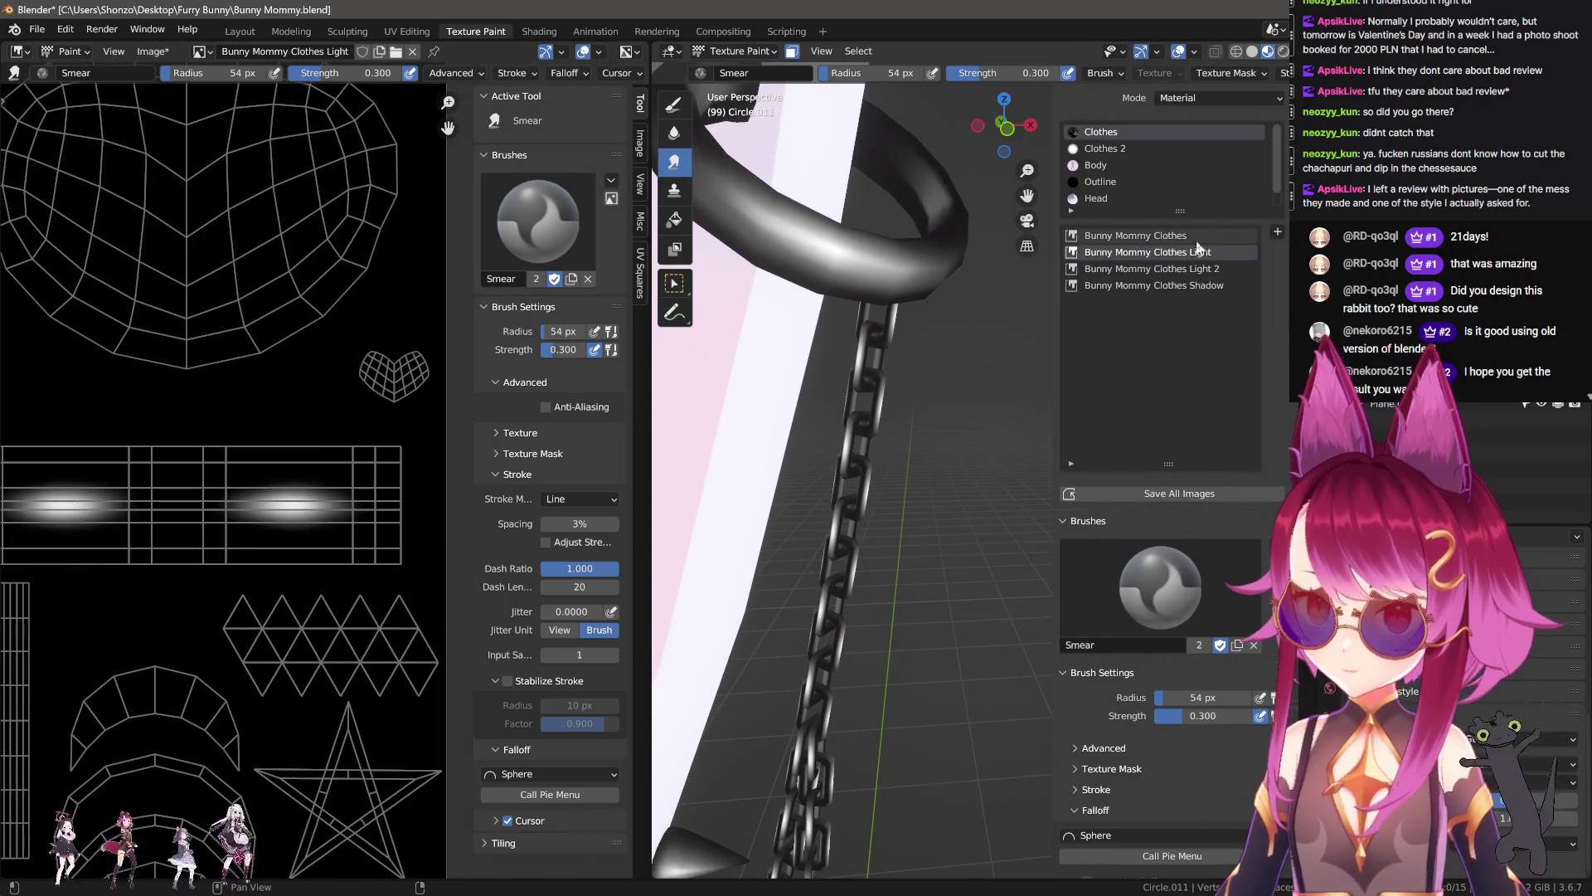
pyautogui.click(1136, 236)
pyautogui.press('n')
pyautogui.scroll(3, 249, 487)
pyautogui.hotkey('shift', 'space')
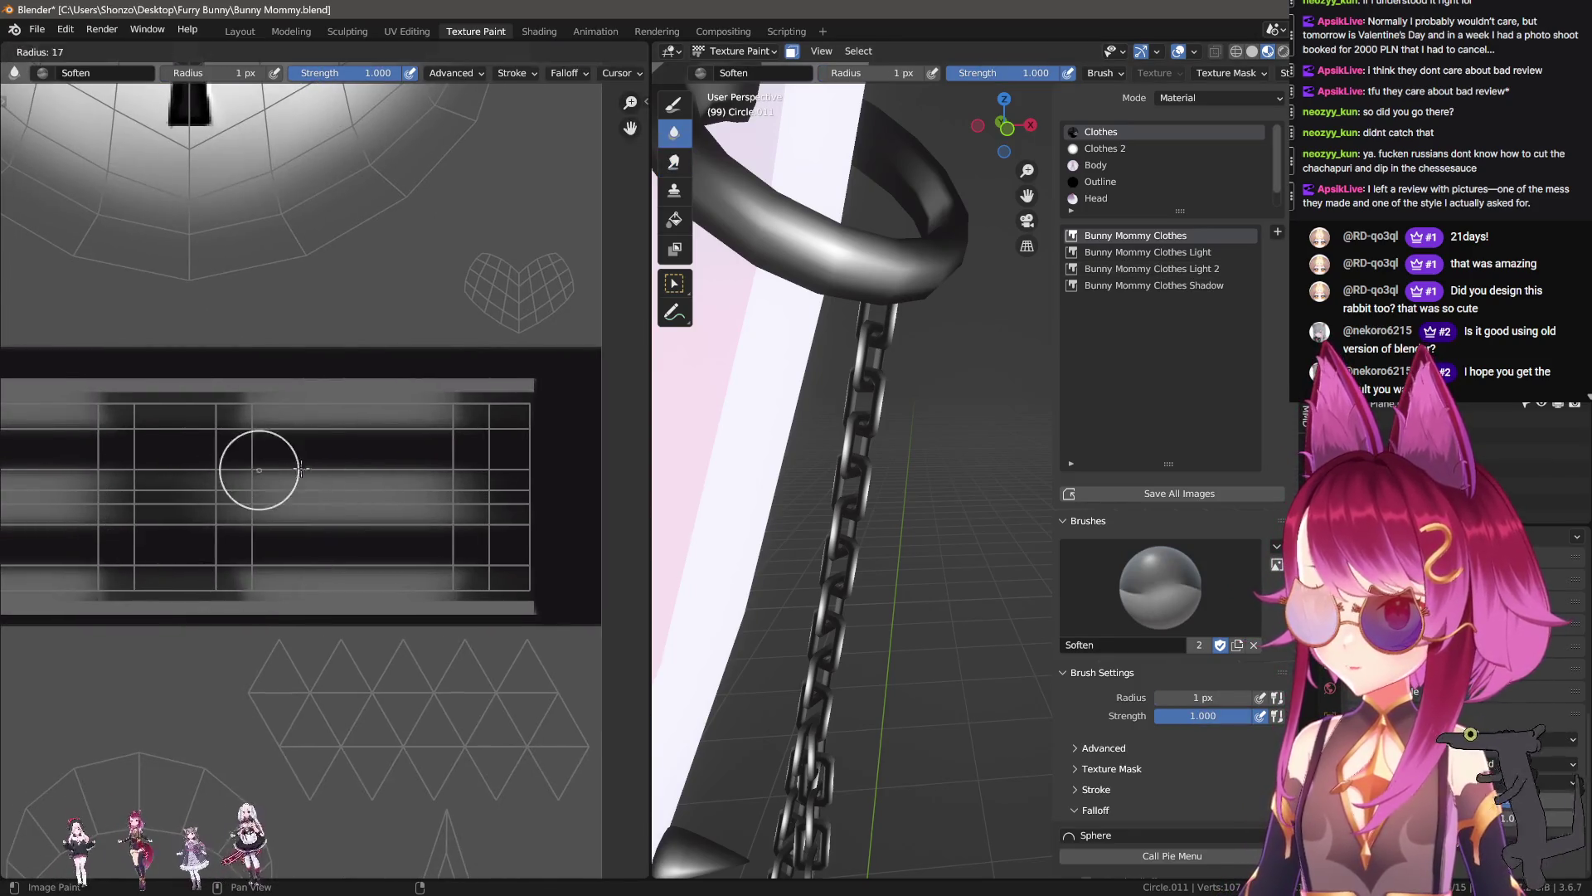
pyautogui.scroll(2, 234, 462)
pyautogui.press('f')
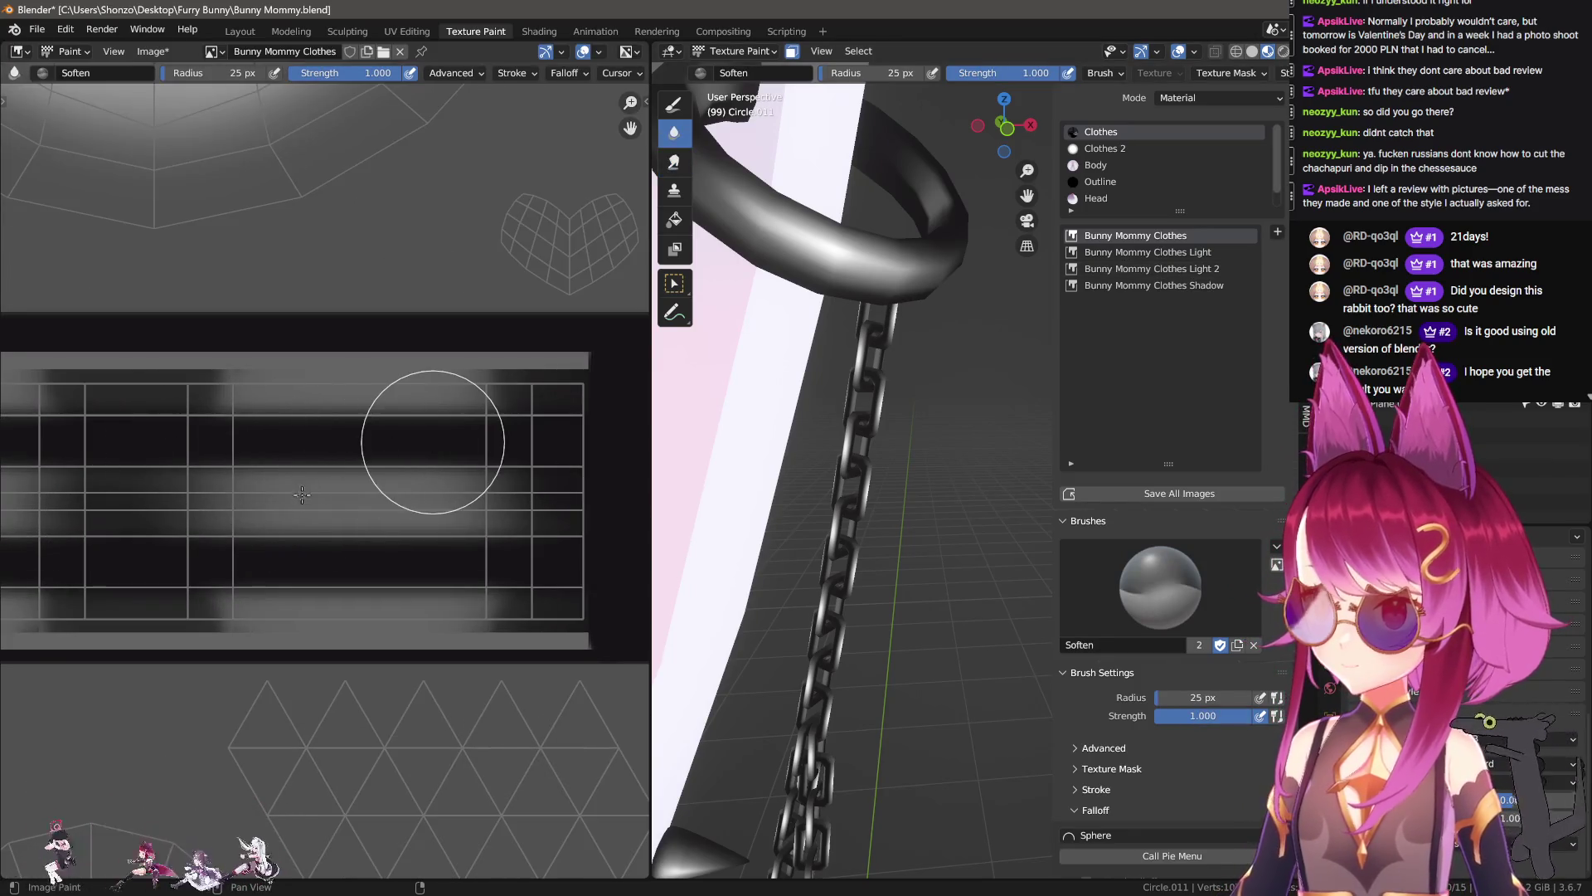
pyautogui.click(454, 428)
pyautogui.scroll(-1, 455, 428)
pyautogui.scroll(2, 851, 457)
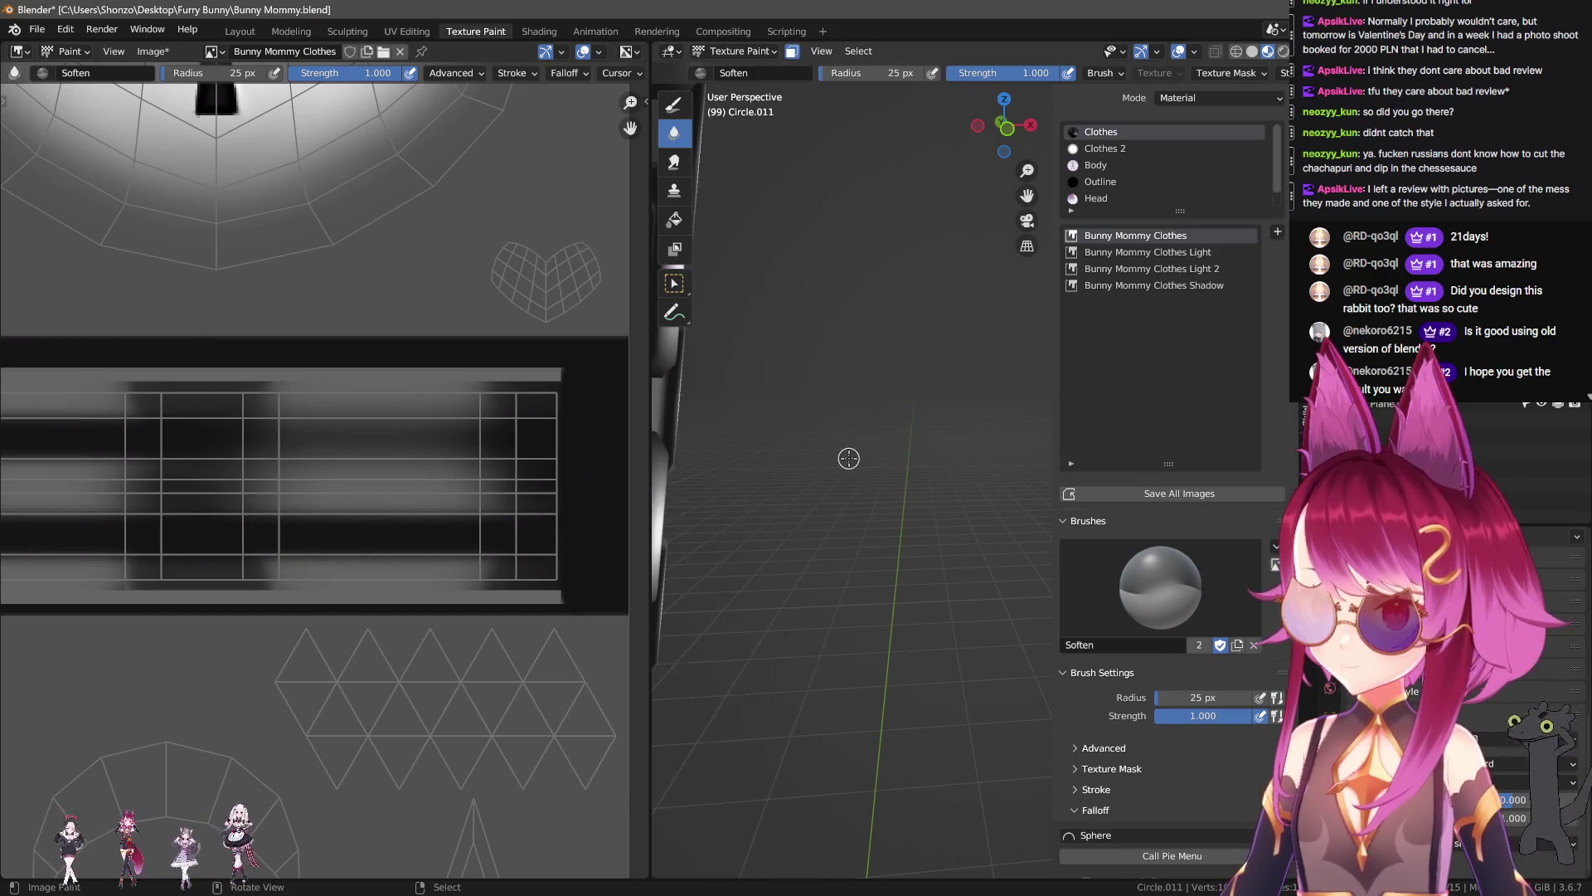
# Step: Soften the chain island bands with a 22 px brush, then view the ring, chains and cross
pyautogui.moveTo(868, 453); pyautogui.dragTo(879, 453, button='middle')
pyautogui.press('f')
pyautogui.click(567, 462)
pyautogui.moveTo(318, 449); pyautogui.dragTo(210, 463)
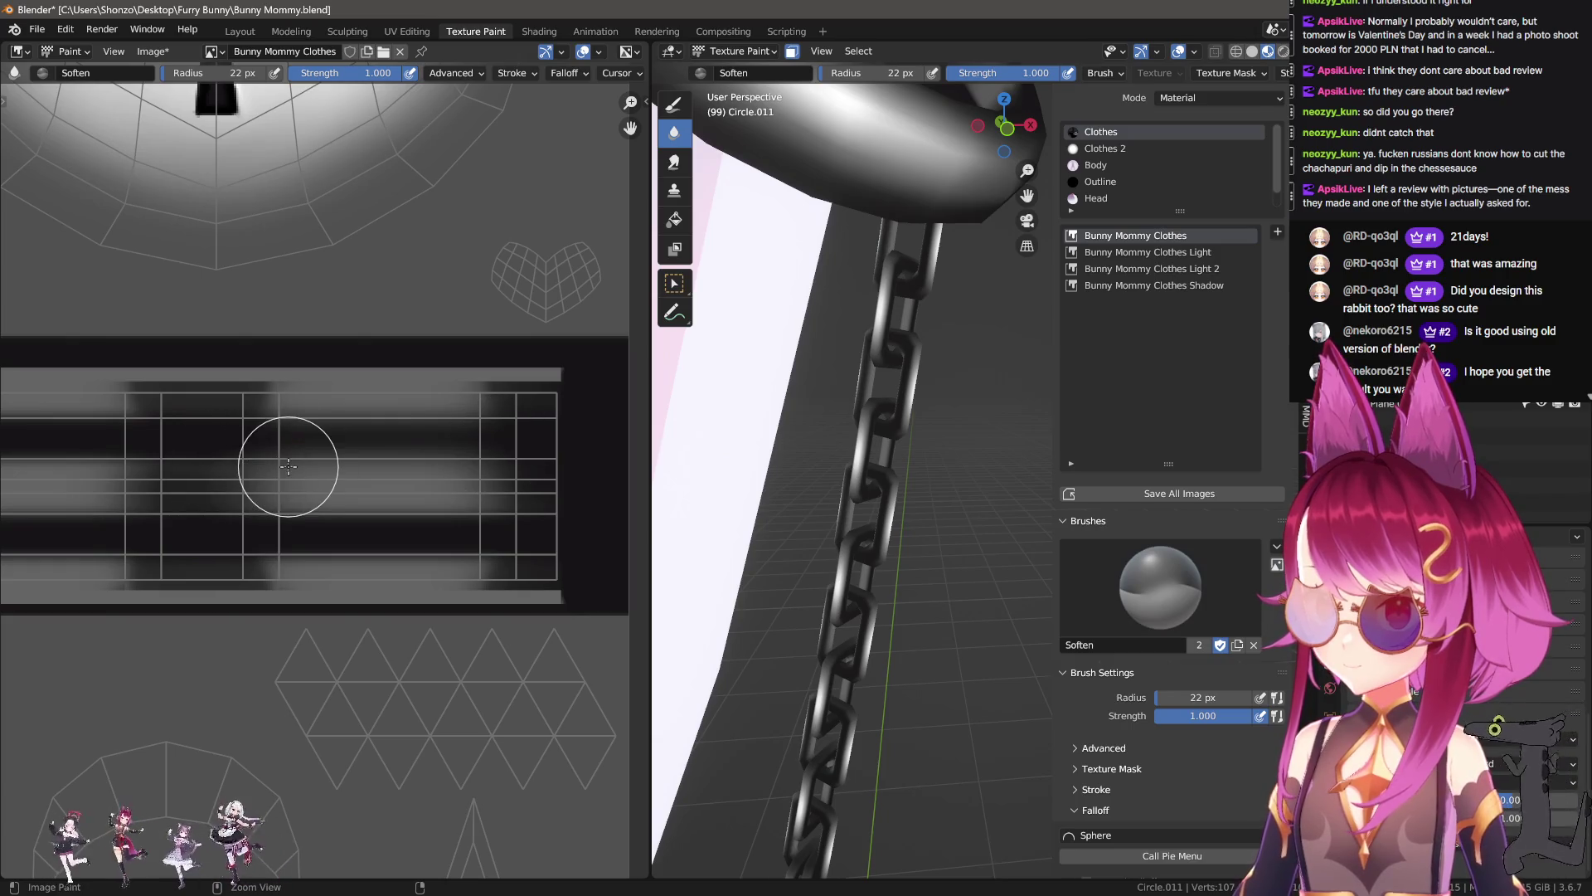
pyautogui.moveTo(898, 408)
pyautogui.mouseDown(button='middle')
pyautogui.moveTo(904, 391)
pyautogui.moveTo(994, 392)
pyautogui.moveTo(921, 535)
pyautogui.moveTo(941, 593)
pyautogui.mouseUp(button='middle')
pyautogui.press('n')
pyautogui.scroll(5, 963, 656)
pyautogui.moveTo(946, 649)
pyautogui.mouseDown(button='middle')
pyautogui.moveTo(956, 460)
pyautogui.moveTo(946, 481)
pyautogui.moveTo(967, 490)
pyautogui.mouseUp(button='middle')
pyautogui.scroll(-3, 333, 470)
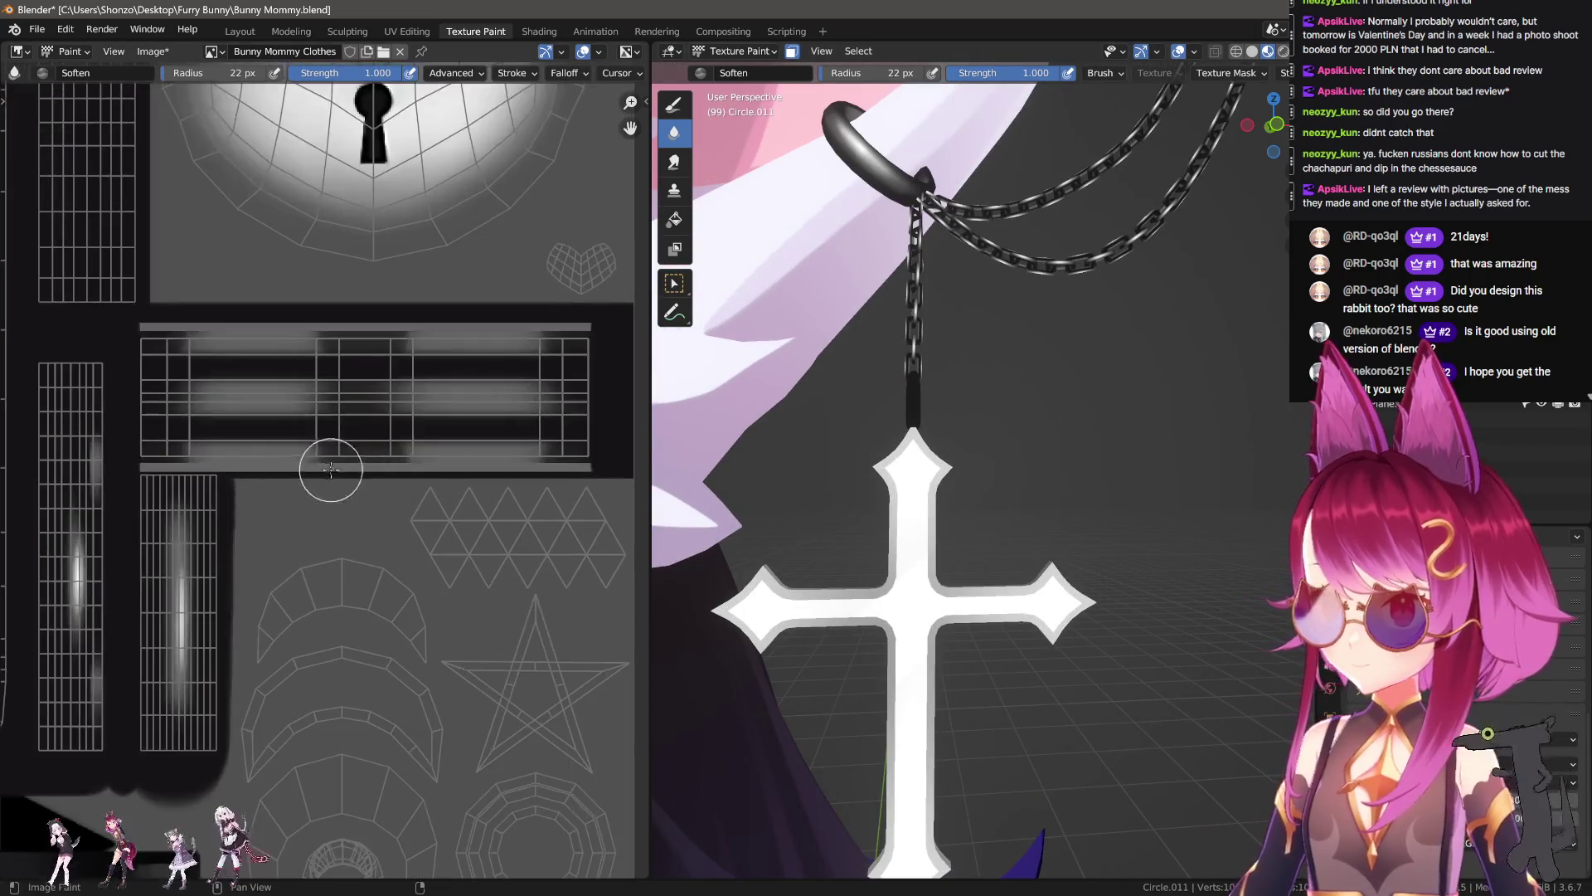
# Step: Switch to the Draw brush and bring the tall grid islands into view
pyautogui.press('d')
pyautogui.scroll(-3, 333, 469)
pyautogui.scroll(5, 346, 450)
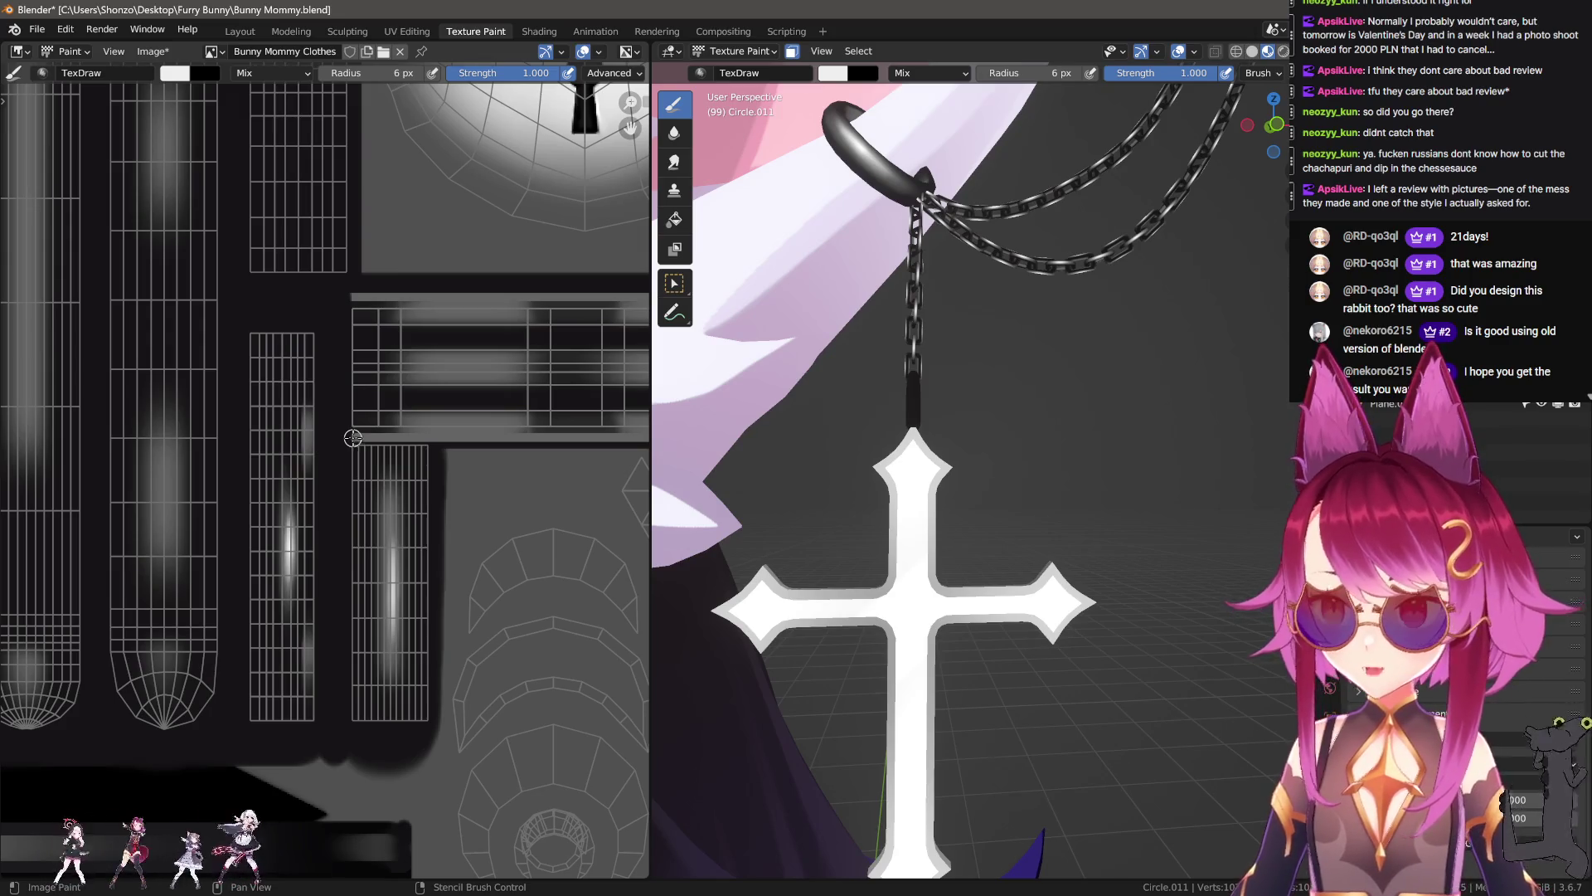
pyautogui.scroll(4, 332, 415)
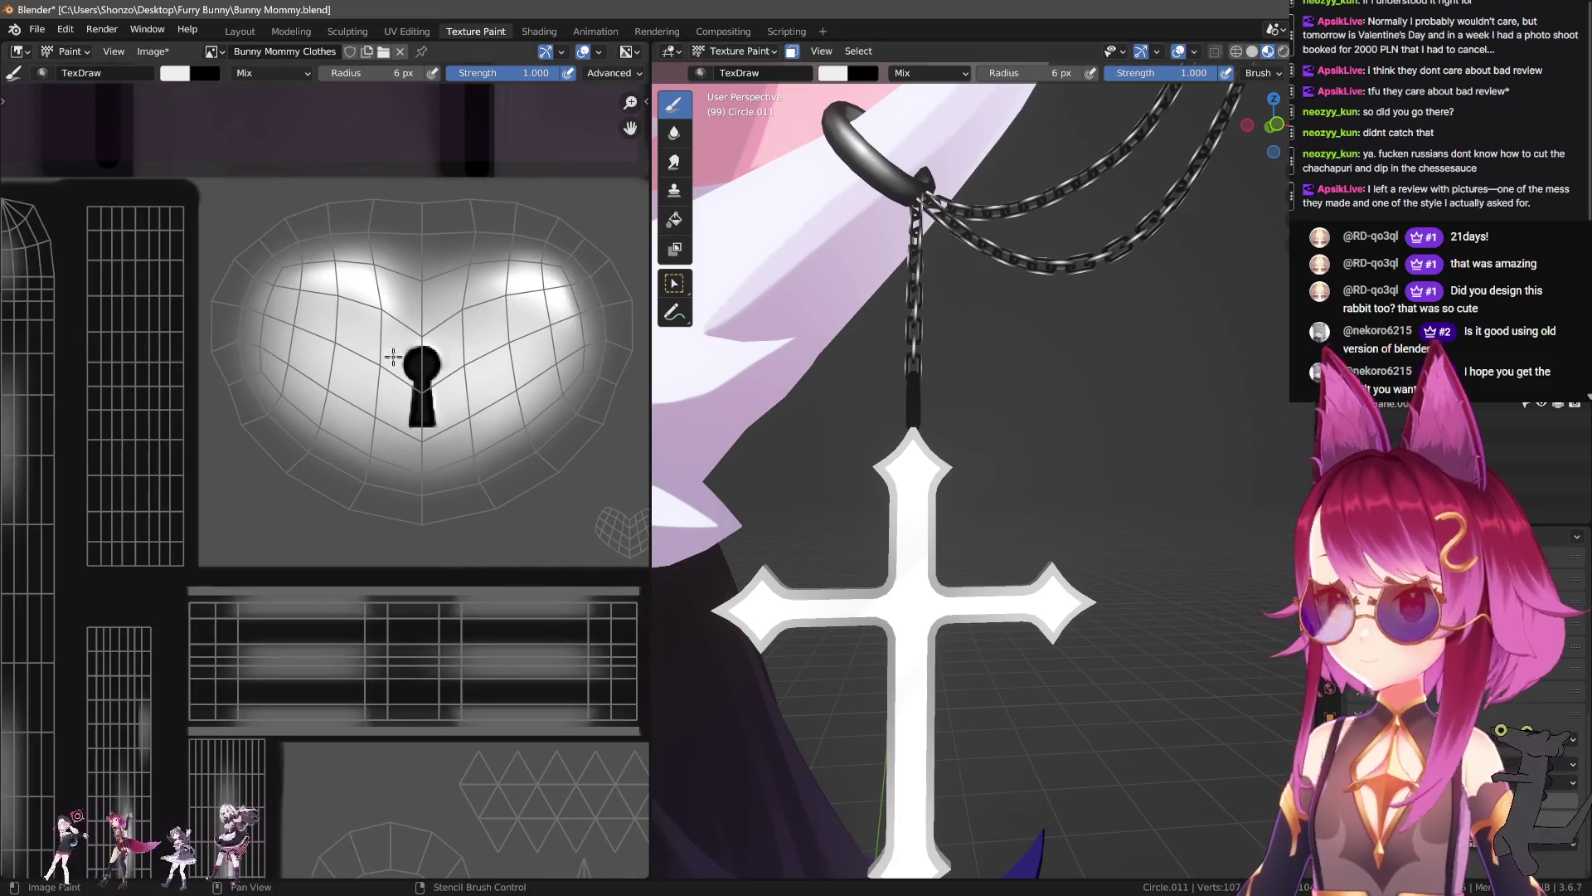
pyautogui.moveTo(393, 357); pyautogui.dragTo(496, 398, button='middle')
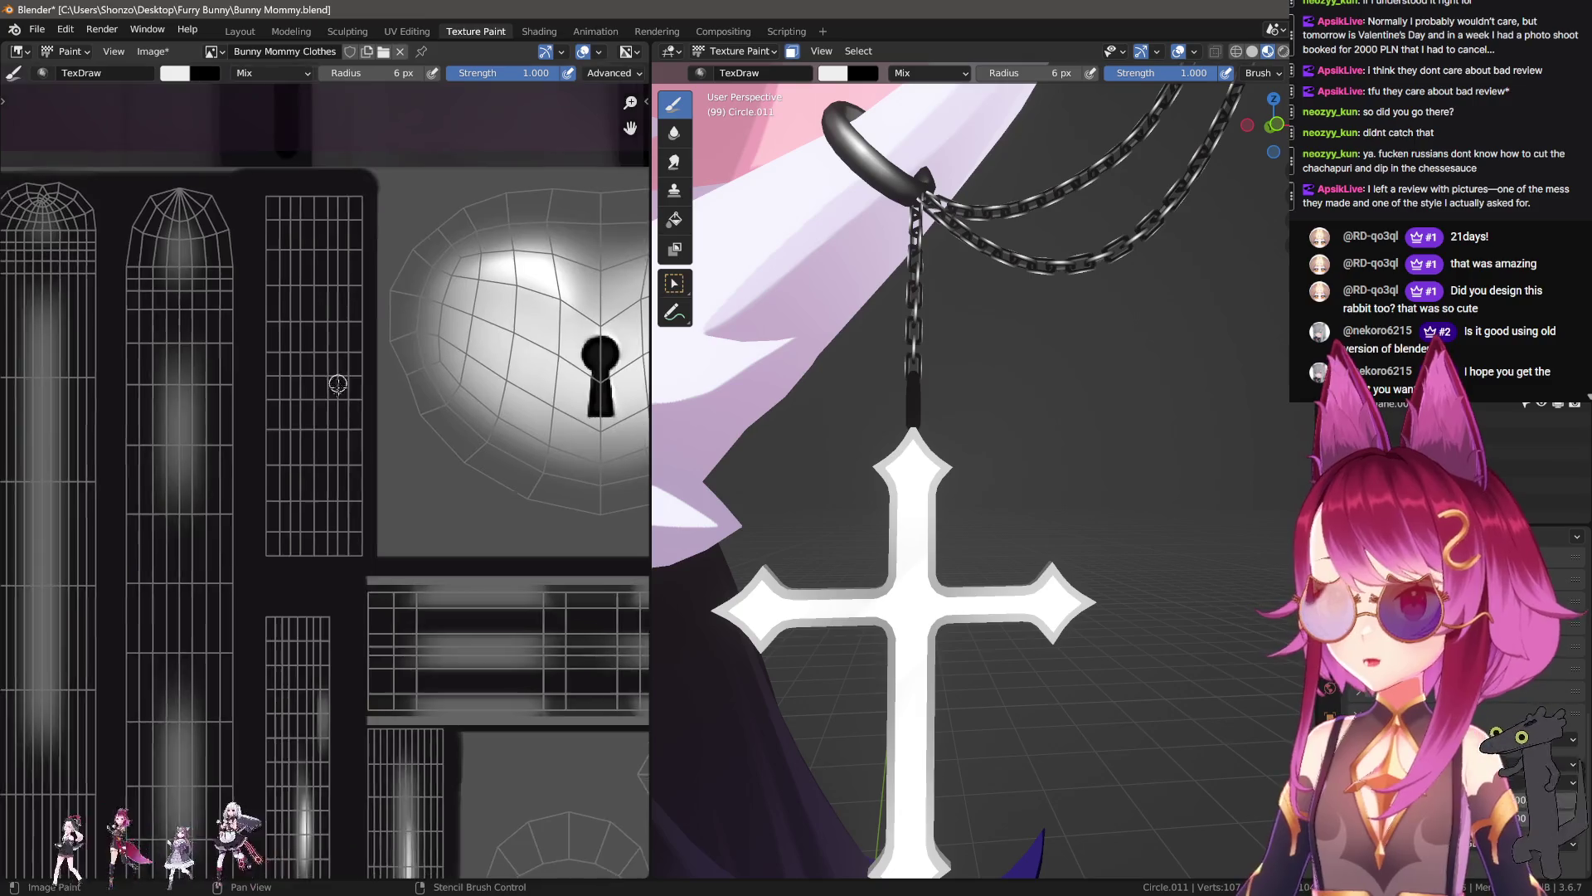
pyautogui.scroll(4, 328, 432)
pyautogui.scroll(-3, 447, 364)
pyautogui.scroll(-2, 351, 426)
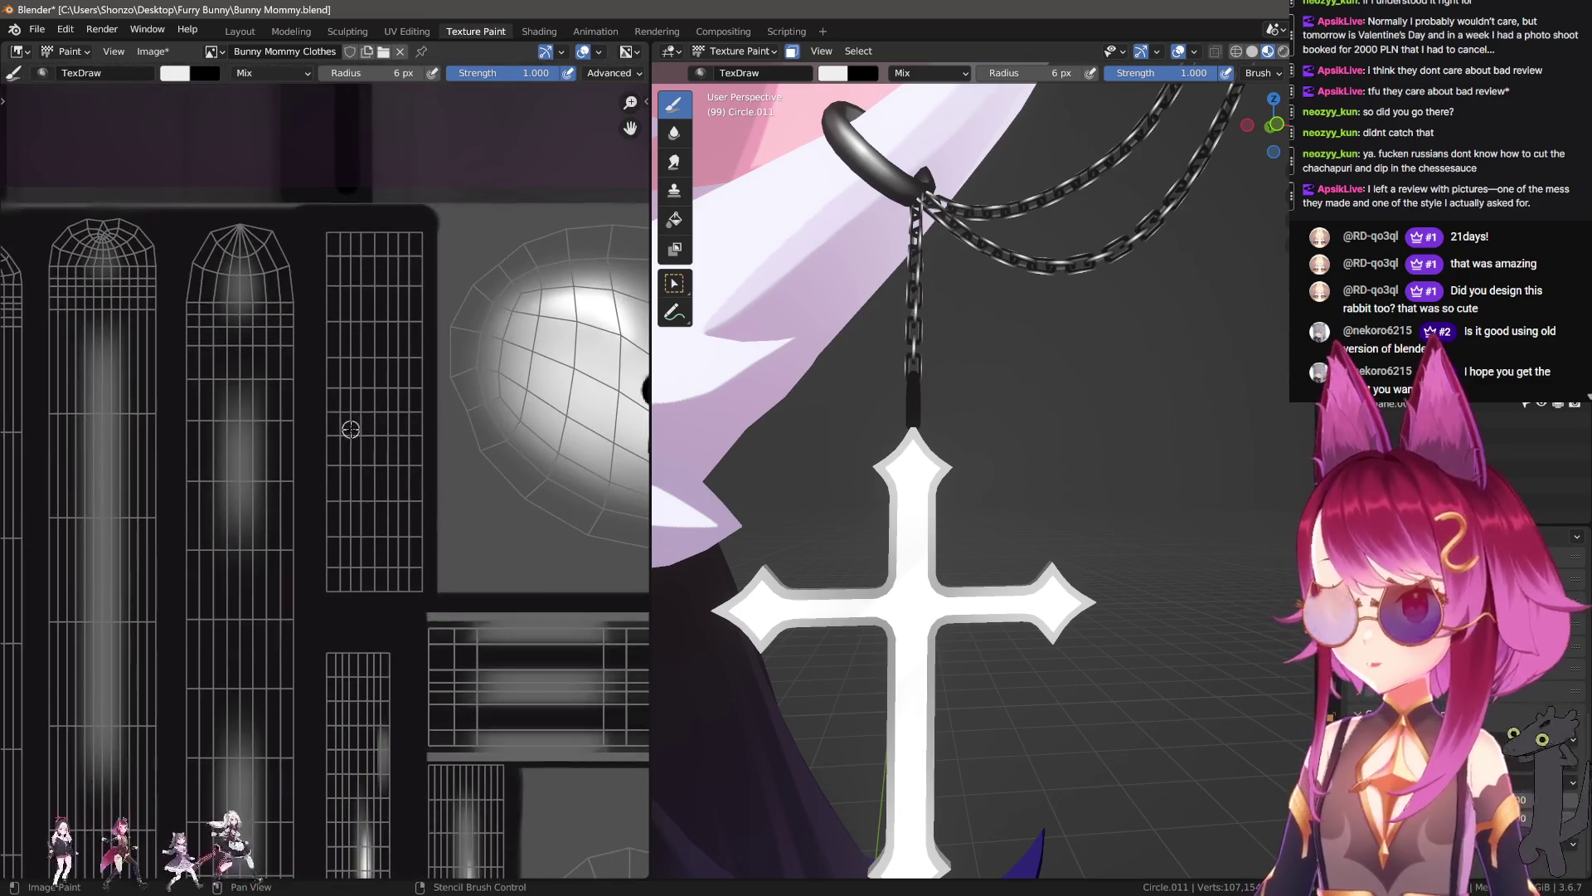
pyautogui.scroll(3, 352, 426)
pyautogui.press('n')
pyautogui.press('n')
# Step: Enlarge the Draw brush to 19 px and show the brush settings panel
pyautogui.press('s')
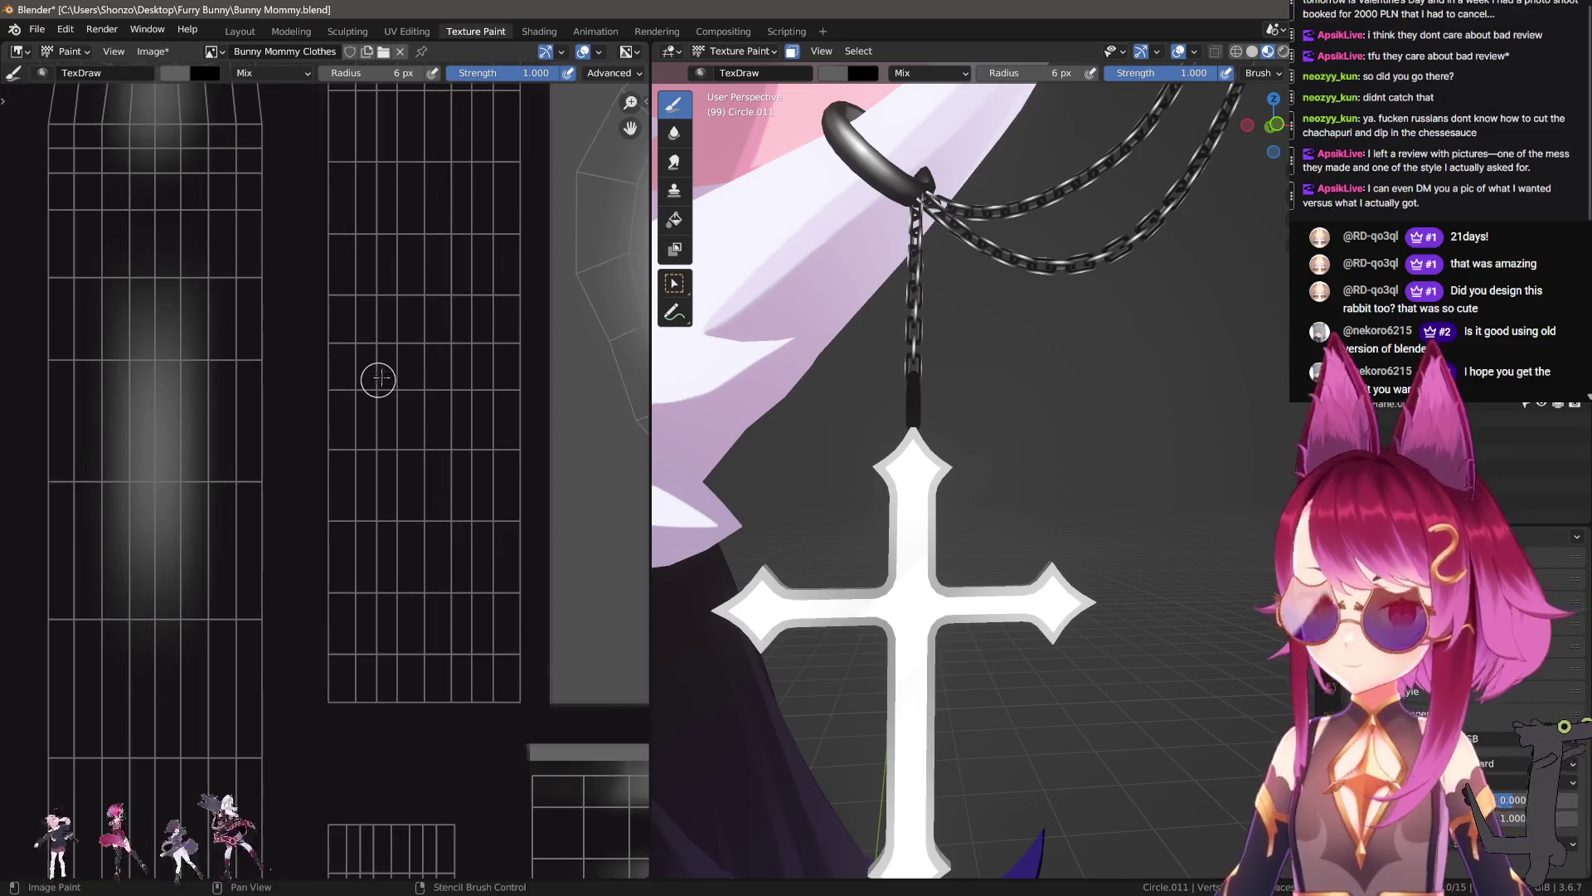
pyautogui.scroll(-1, 378, 379)
pyautogui.moveTo(378, 380); pyautogui.dragTo(355, 440, button='middle')
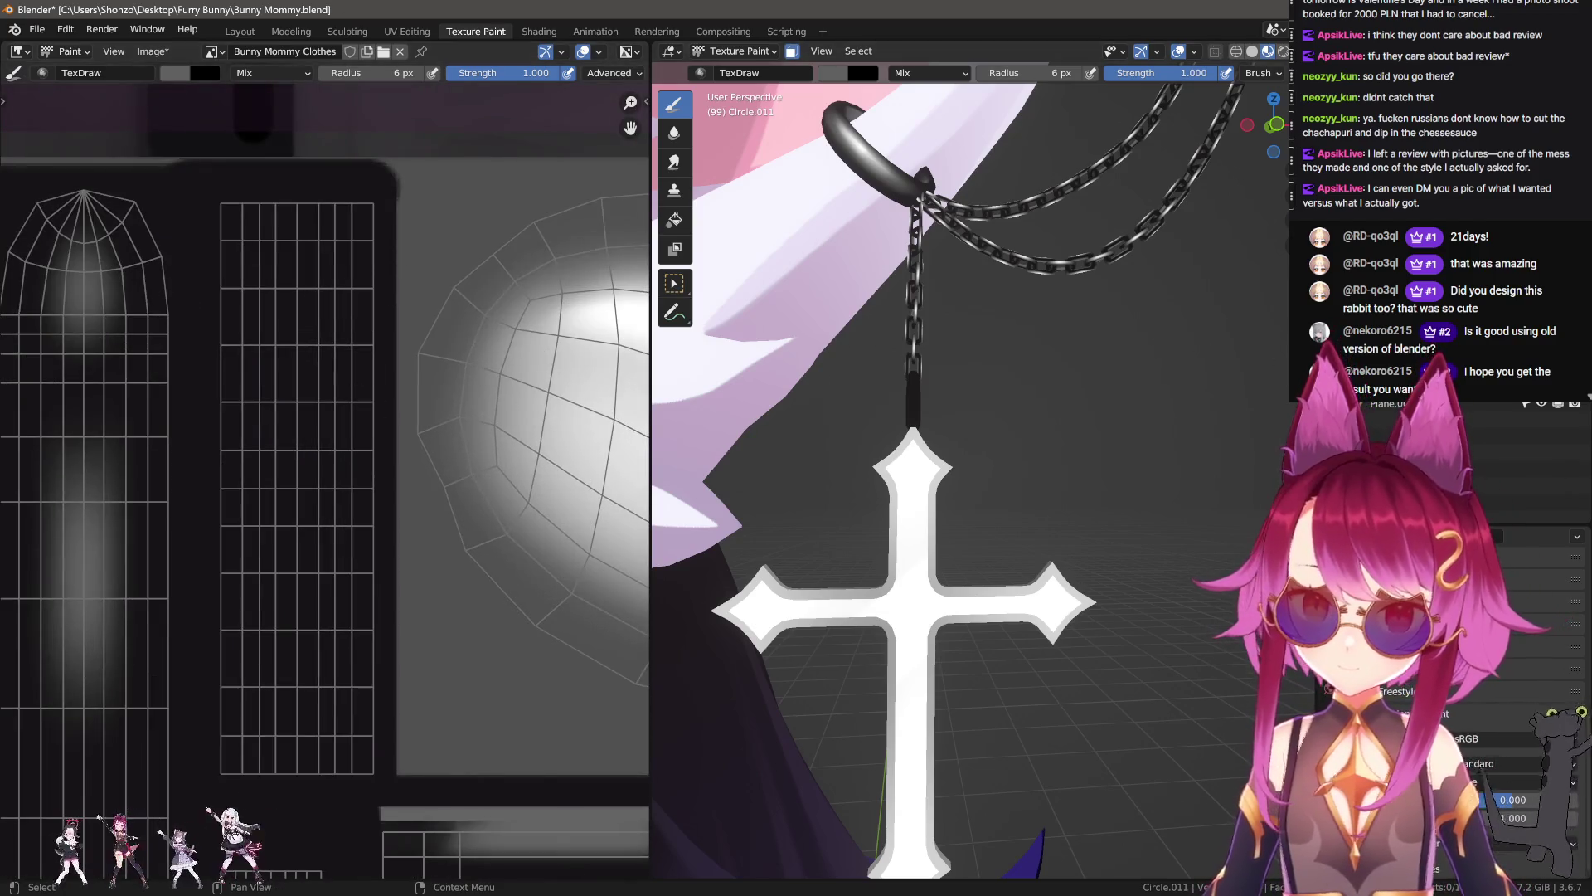
pyautogui.press('f')
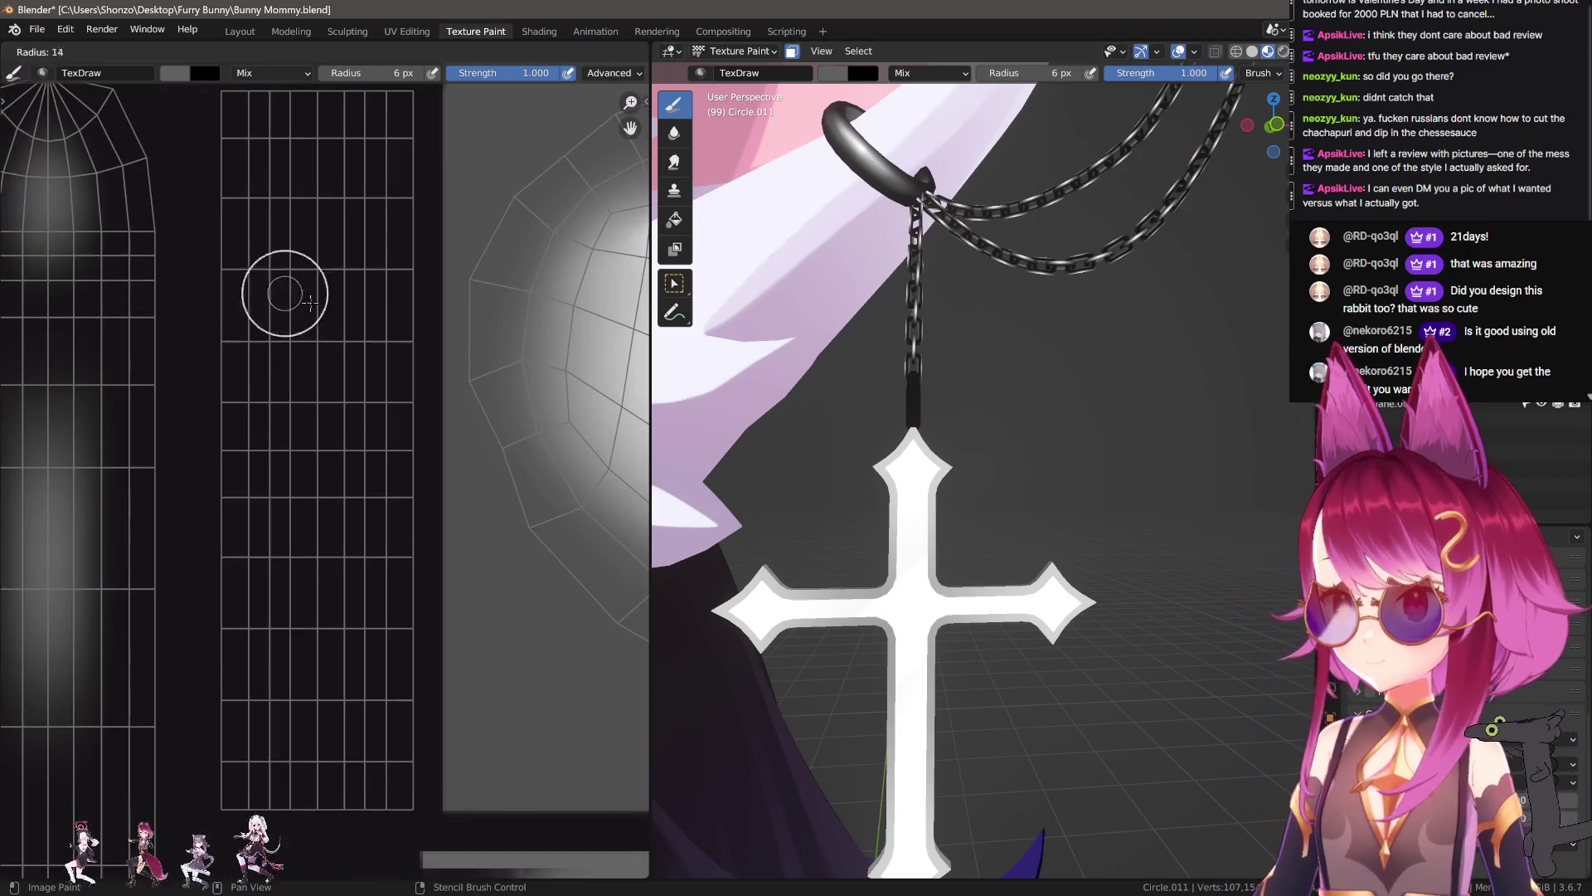
pyautogui.scroll(-2, 285, 284)
pyautogui.press('n')
pyautogui.scroll(3, 263, 454)
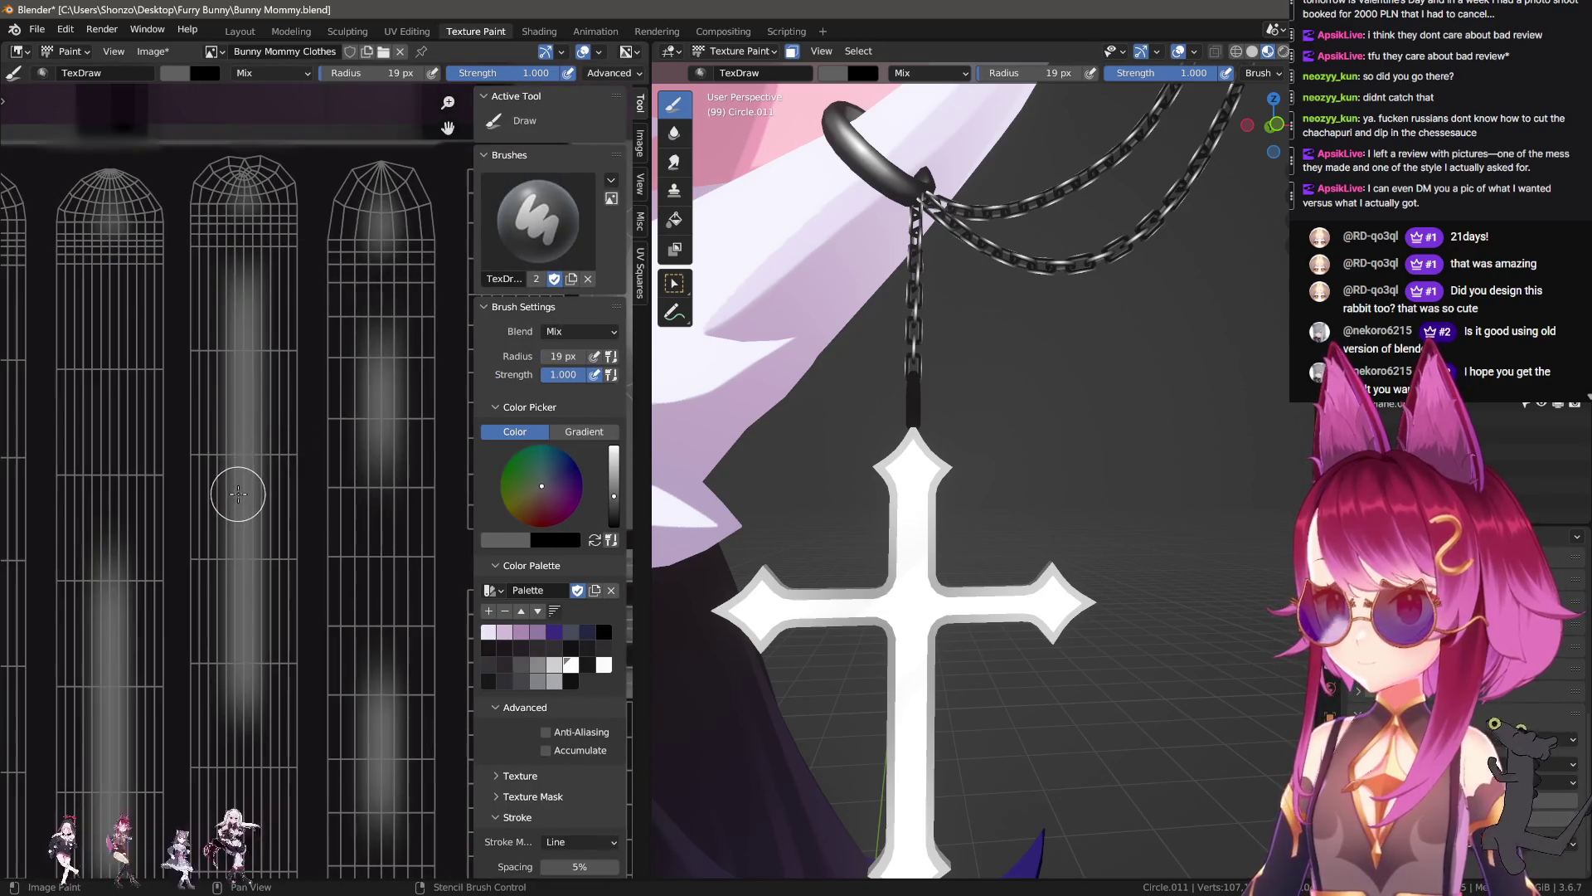
pyautogui.moveTo(313, 465); pyautogui.dragTo(249, 498, button='middle')
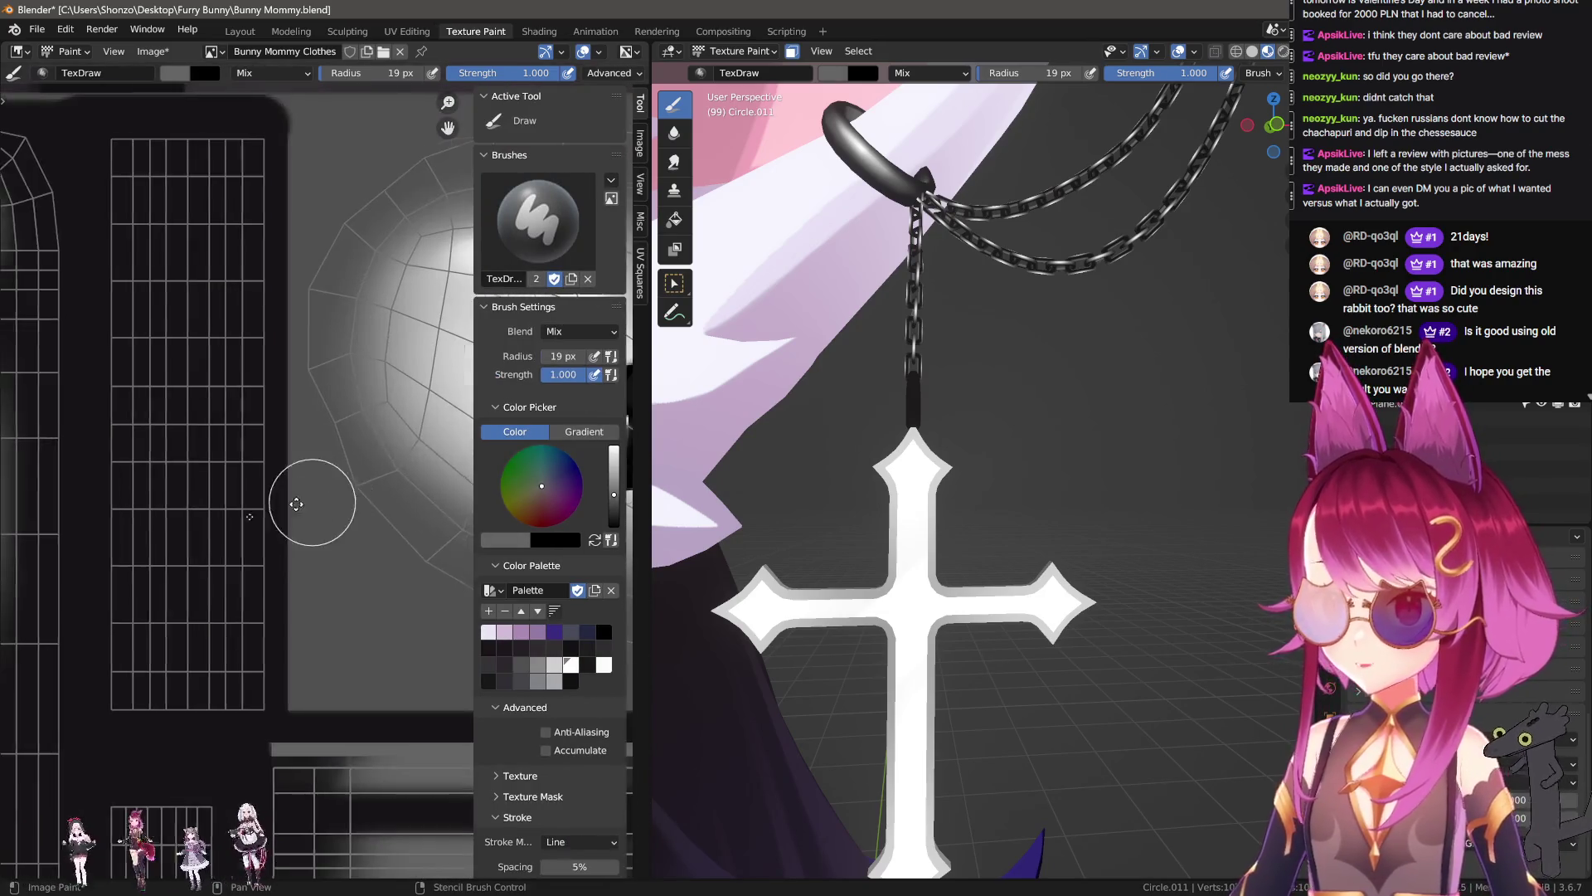
pyautogui.scroll(3, 194, 487)
# Step: Try darker and lighter grey paint colours, then view the cylinder islands
pyautogui.click(516, 666)
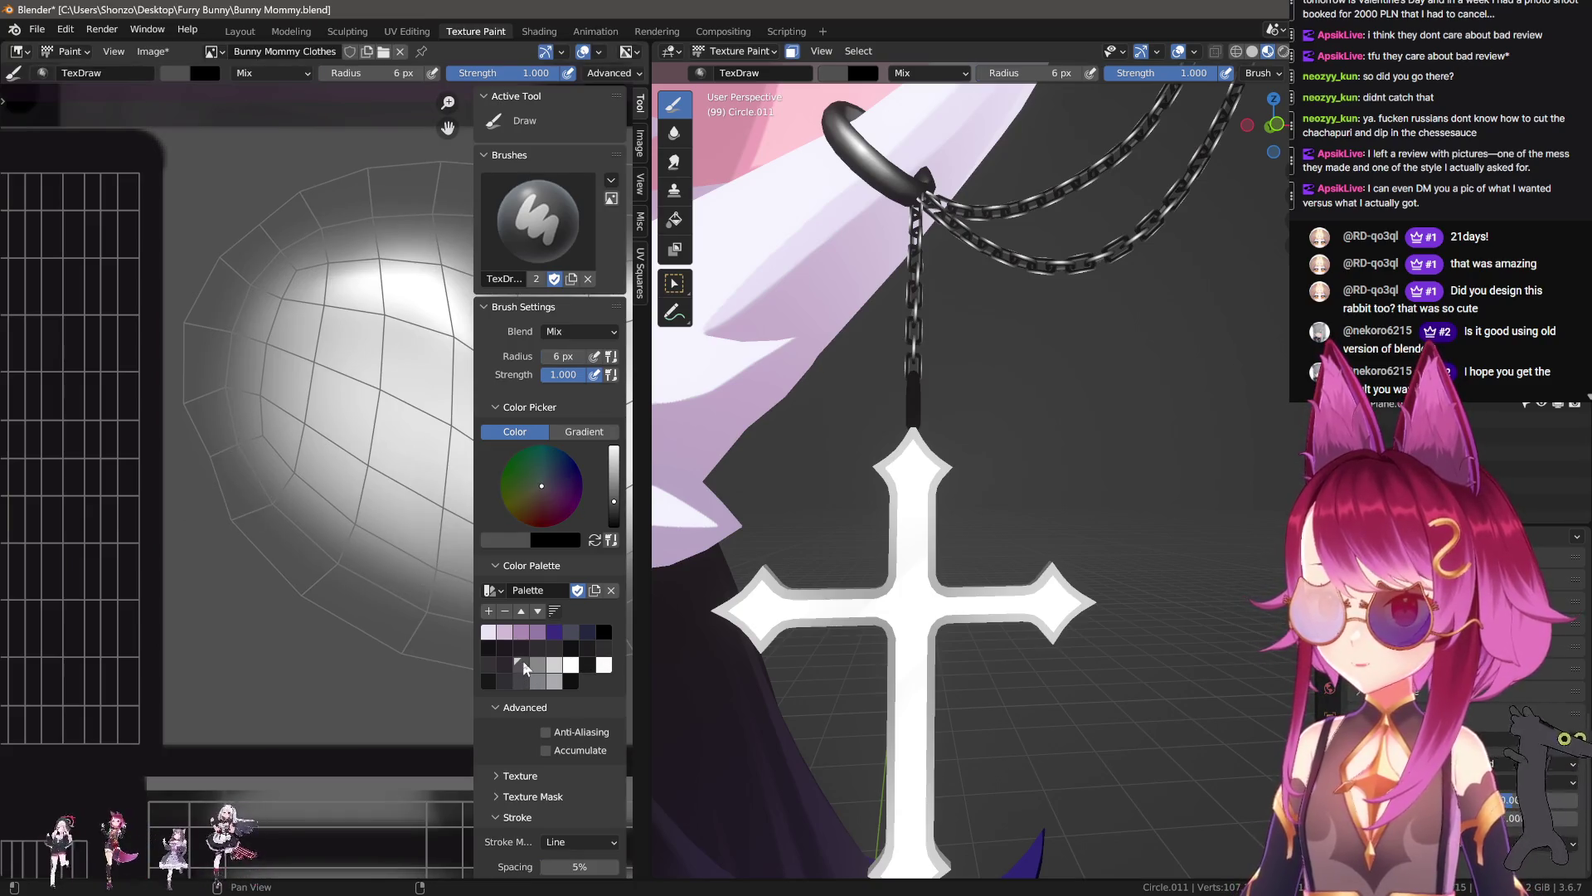
pyautogui.click(533, 664)
pyautogui.scroll(-2, 332, 498)
pyautogui.moveTo(373, 497); pyautogui.dragTo(228, 494, button='middle')
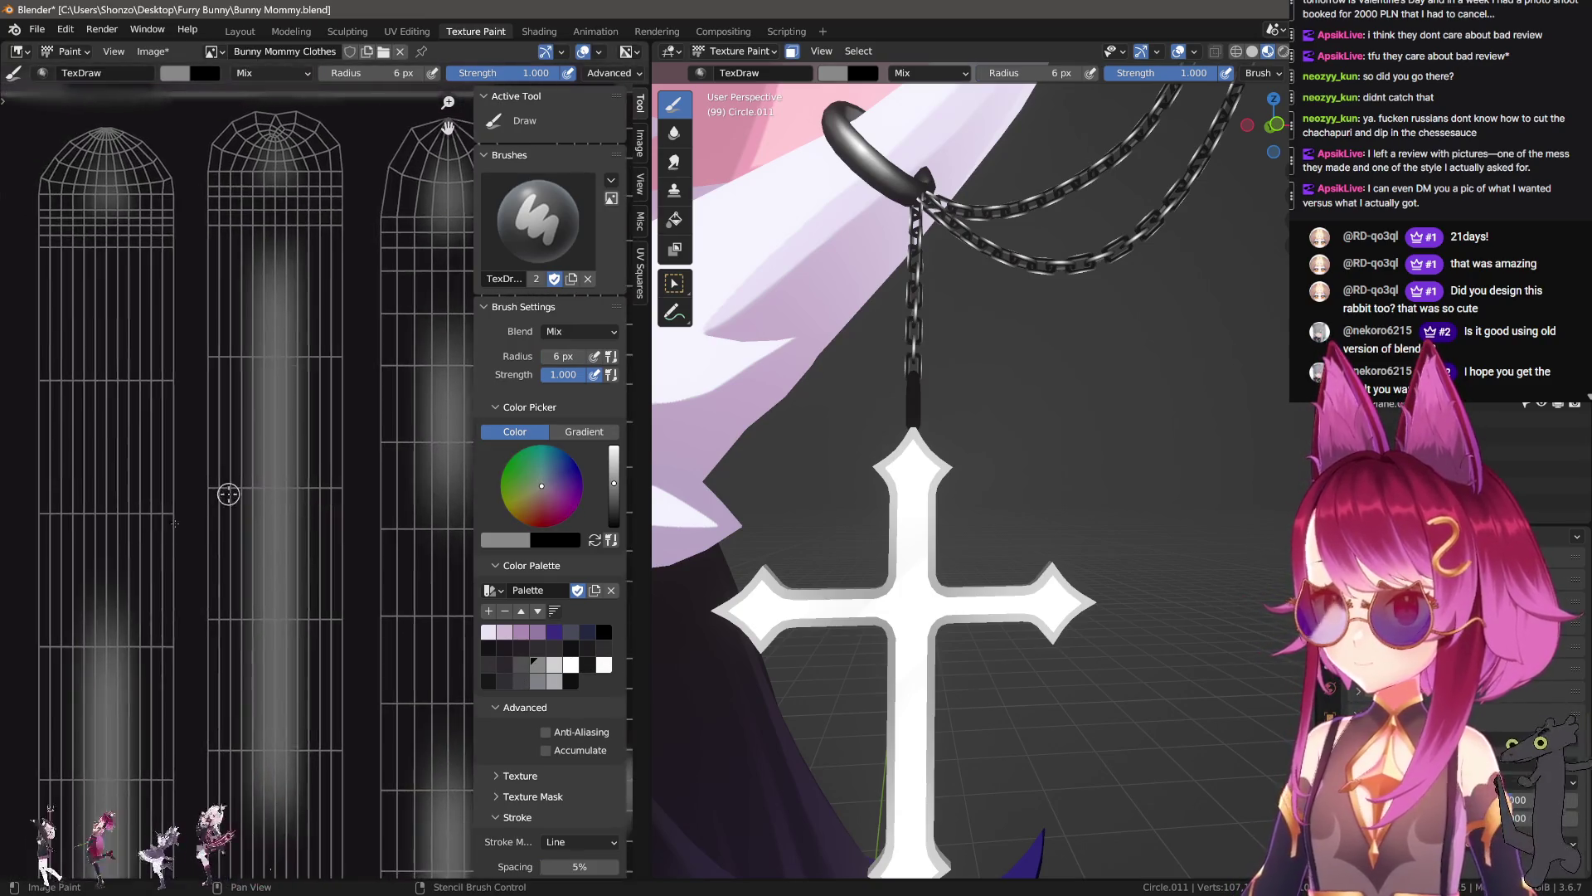
pyautogui.scroll(2, 249, 489)
# Step: Sample the darker grey from the clothes texture as the paint colour
pyautogui.press('s')
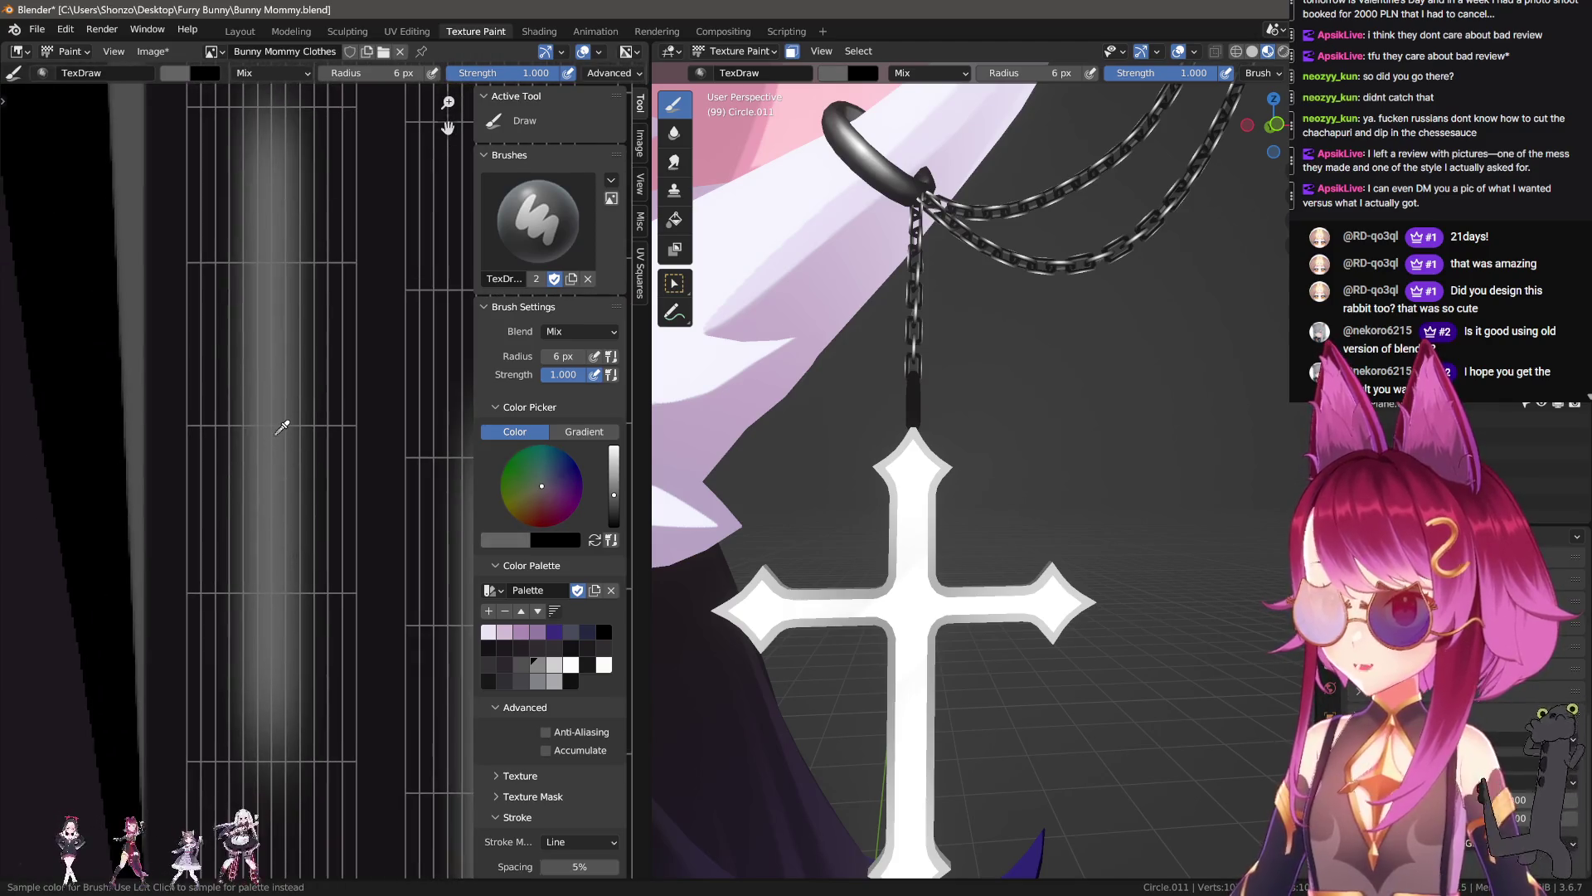
pyautogui.click(281, 428)
pyautogui.scroll(-3, 266, 414)
pyautogui.scroll(-2, 265, 415)
pyautogui.scroll(3, 234, 309)
pyautogui.scroll(2, 234, 309)
pyautogui.moveTo(234, 308); pyautogui.dragTo(271, 315, button='middle')
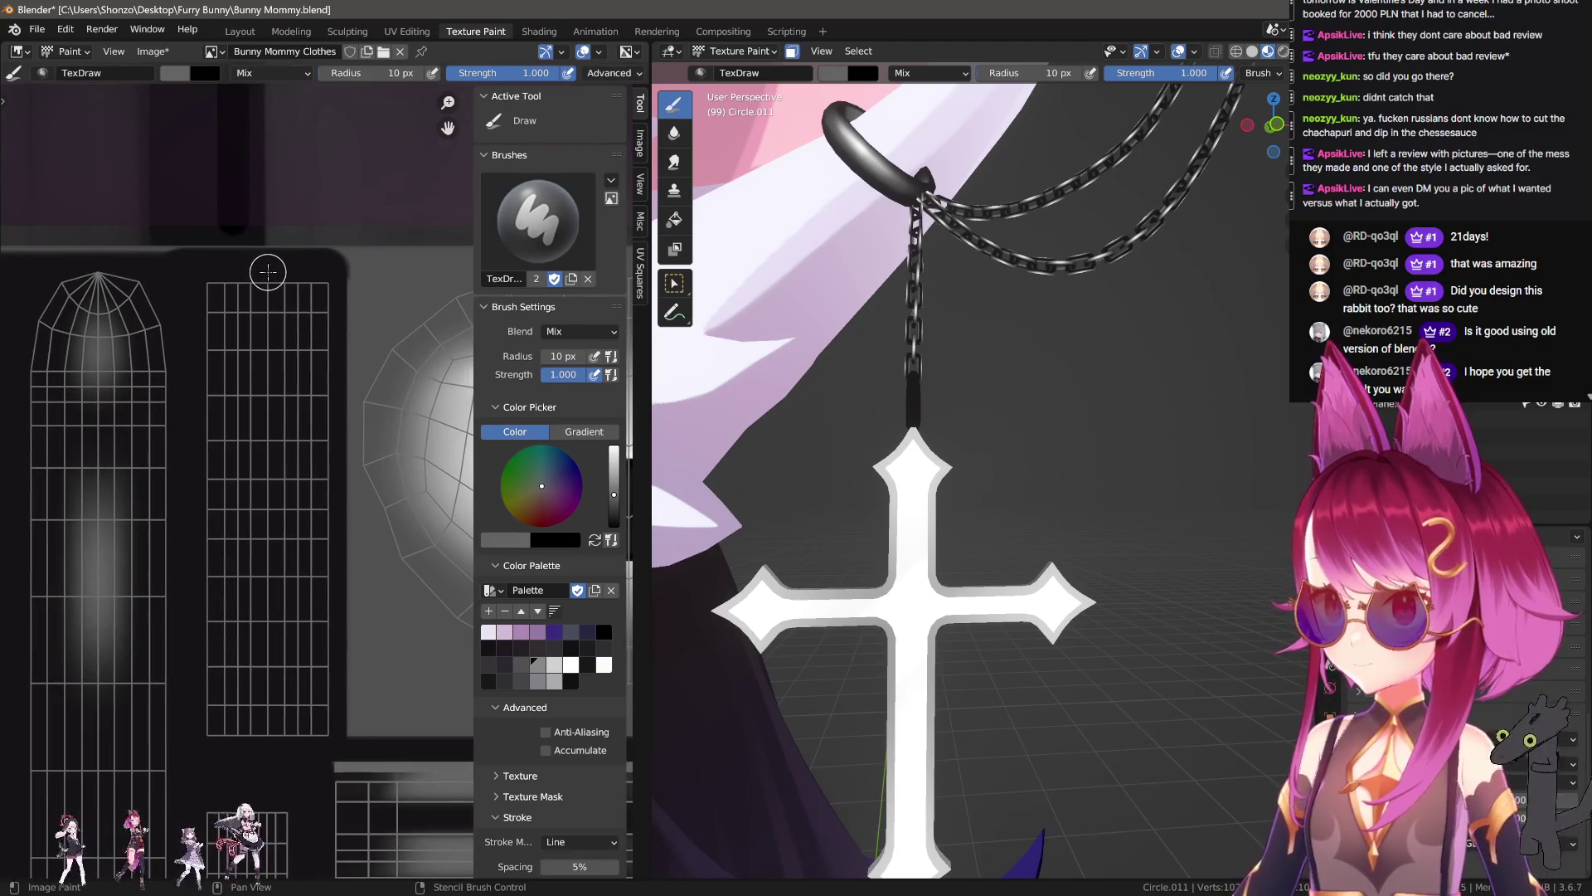
# Step: Paint a trial grey stroke on the ring's texture, inspect it, and undo it
pyautogui.moveTo(282, 736); pyautogui.dragTo(267, 747)
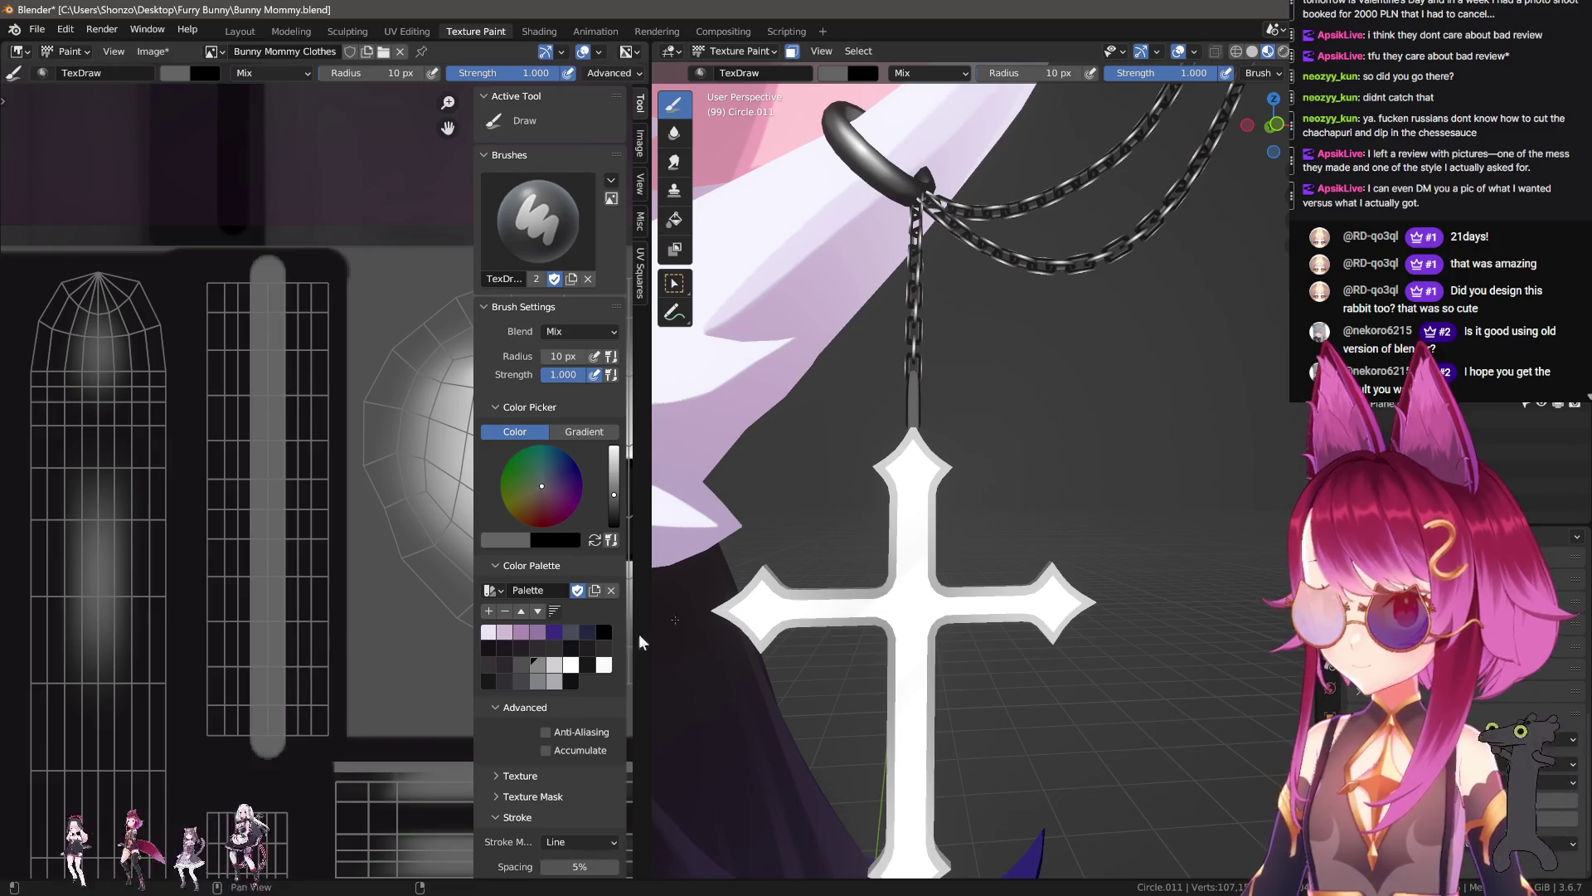
pyautogui.scroll(2, 1037, 462)
pyautogui.moveTo(1038, 462); pyautogui.dragTo(1020, 497, button='middle')
pyautogui.hotkey('ctrl', 'z')
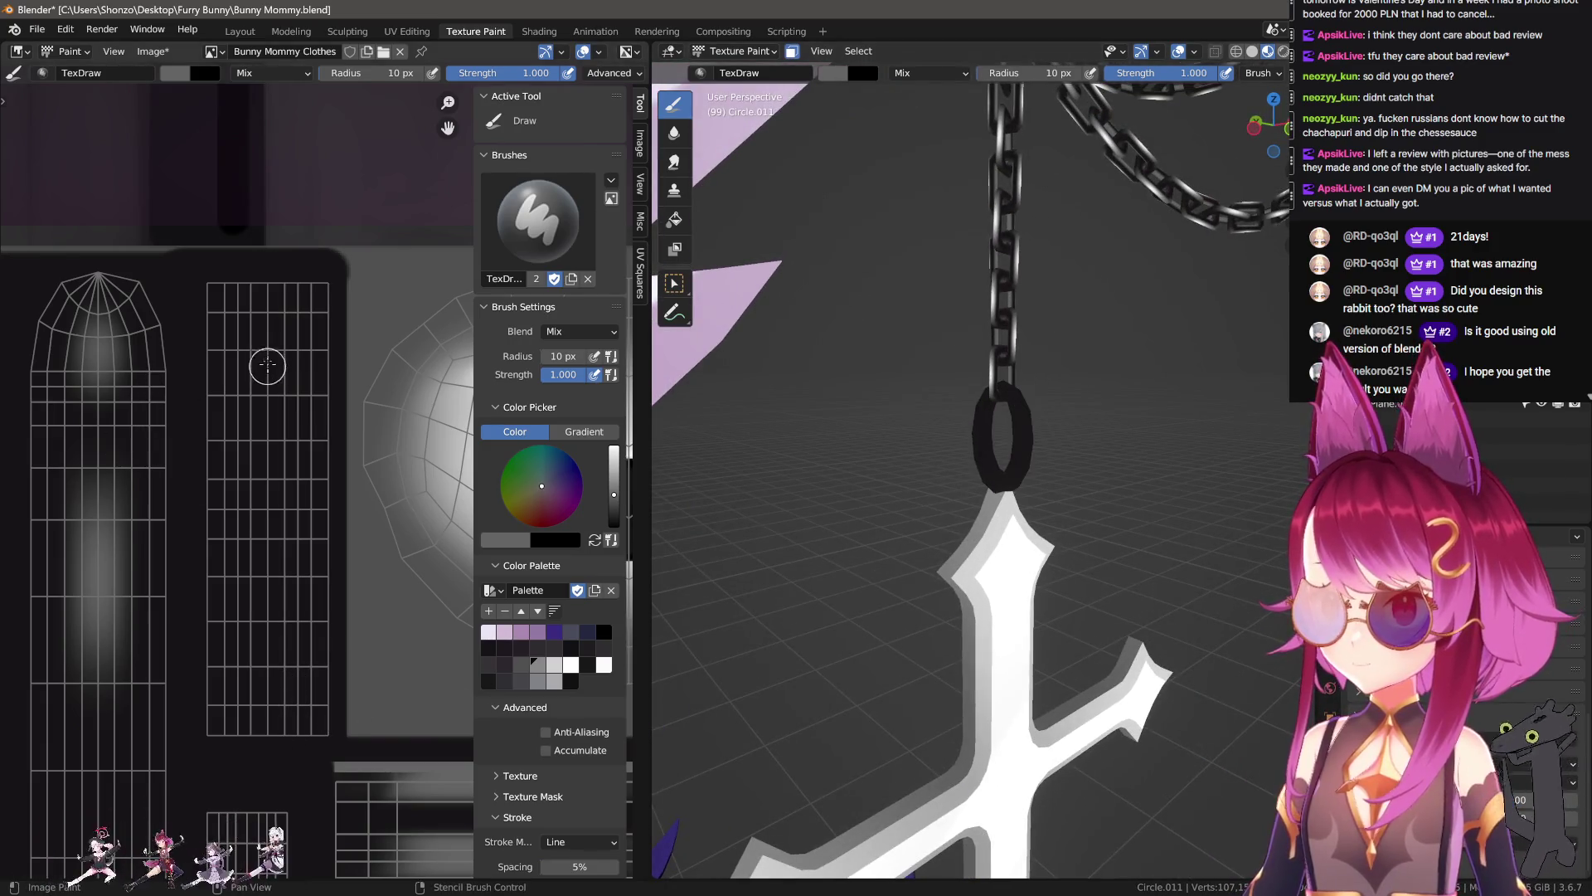
pyautogui.scroll(3, 987, 386)
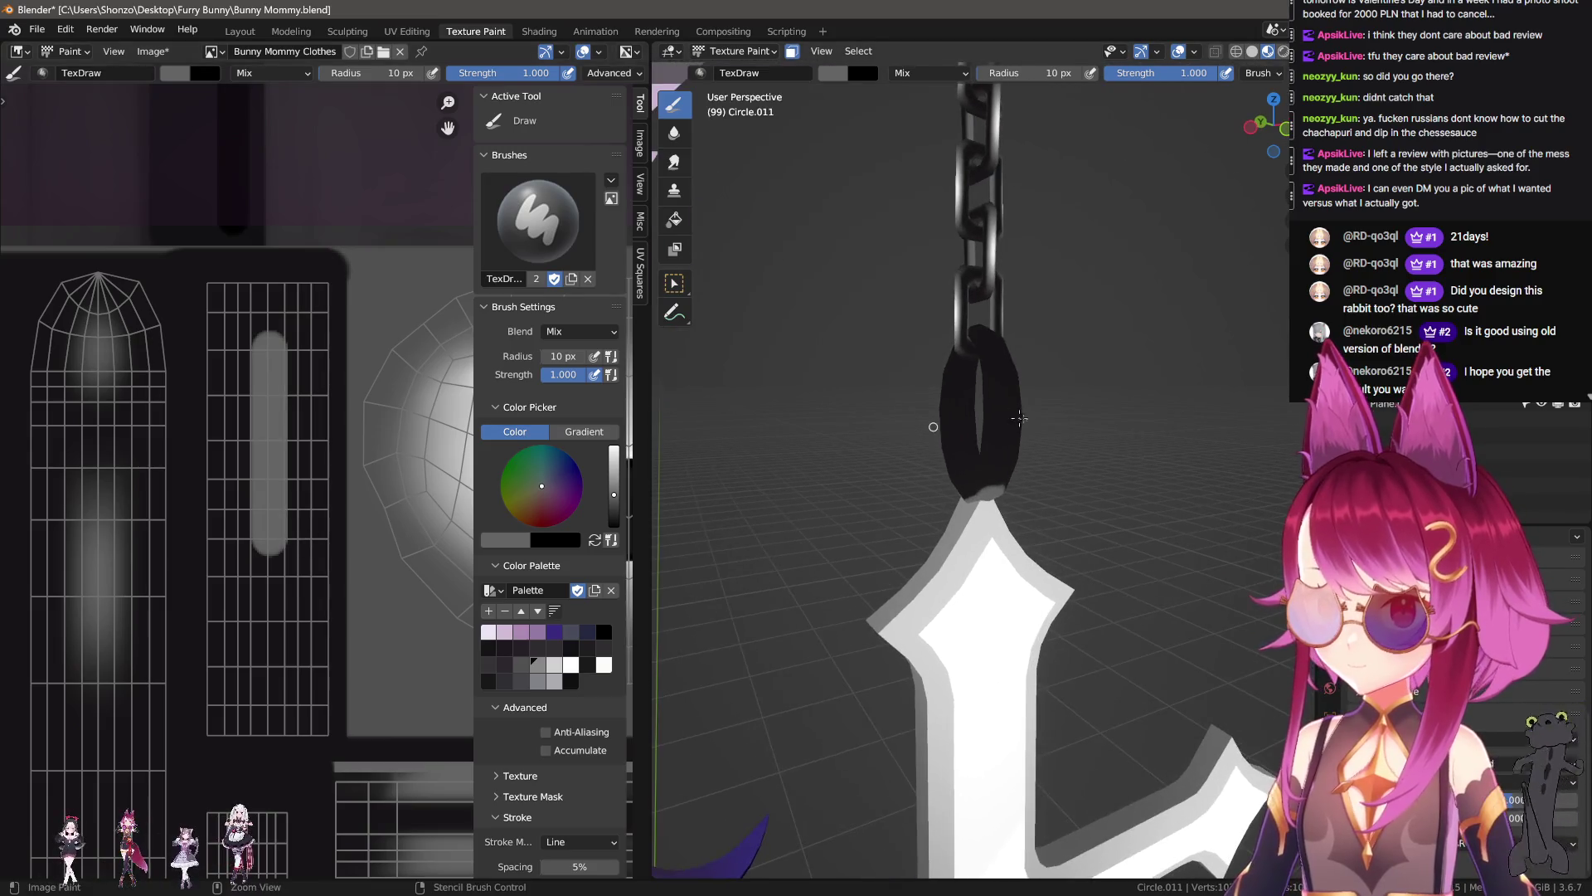
pyautogui.moveTo(978, 415); pyautogui.dragTo(987, 386, button='middle')
# Step: Enable Backface Culling in the paint options and paint a grey capsule stripe onto the ring
pyautogui.press('n')
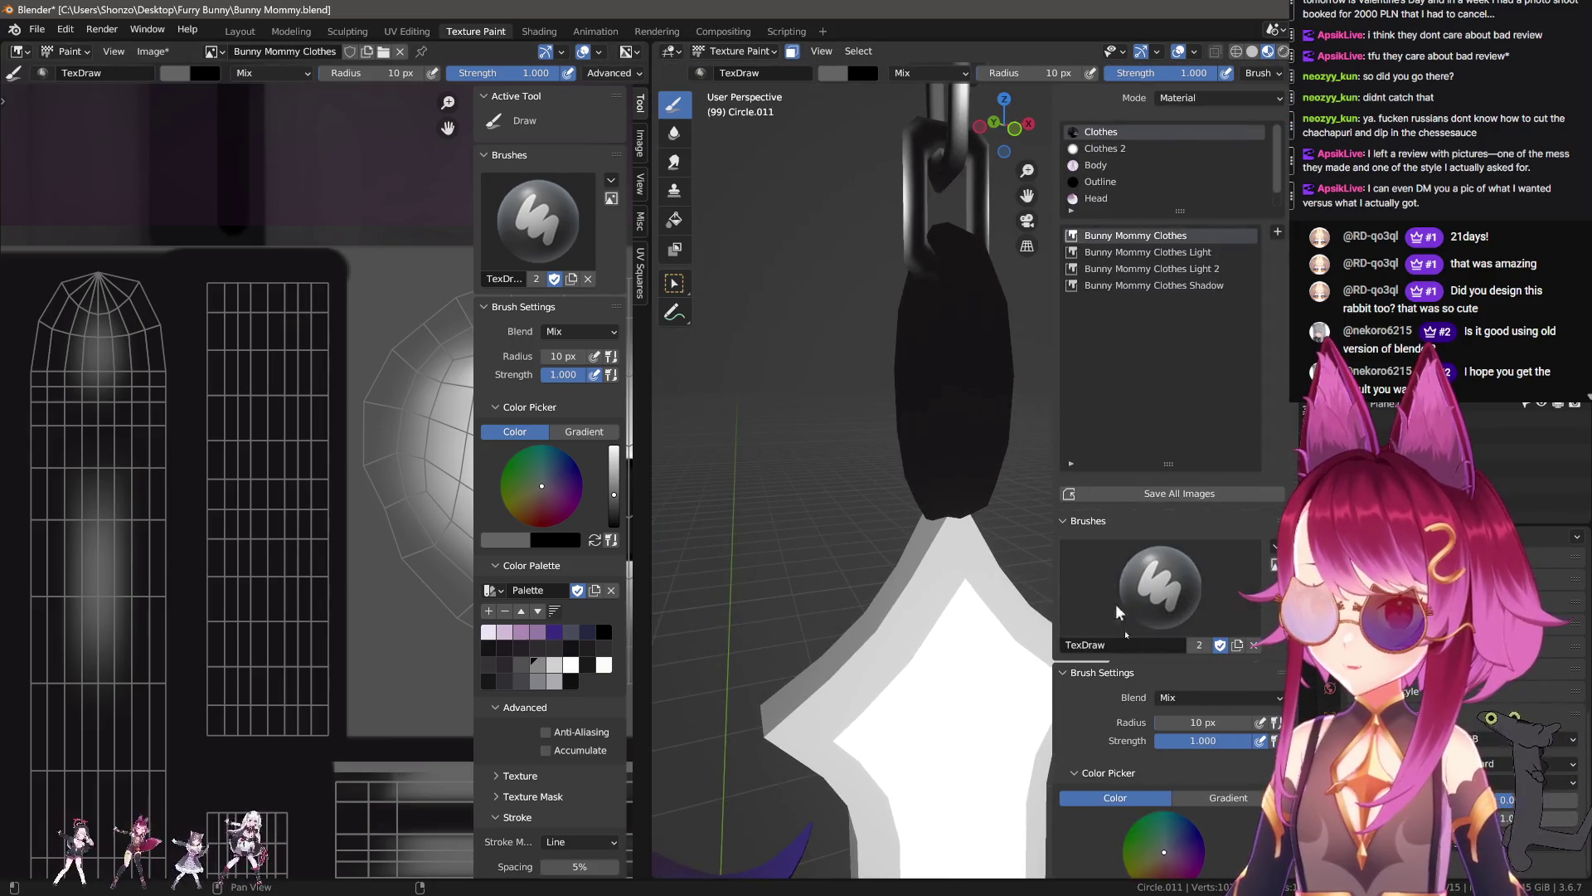
pyautogui.scroll(-3, 1158, 786)
pyautogui.scroll(-5, 1158, 786)
pyautogui.scroll(-5, 1159, 786)
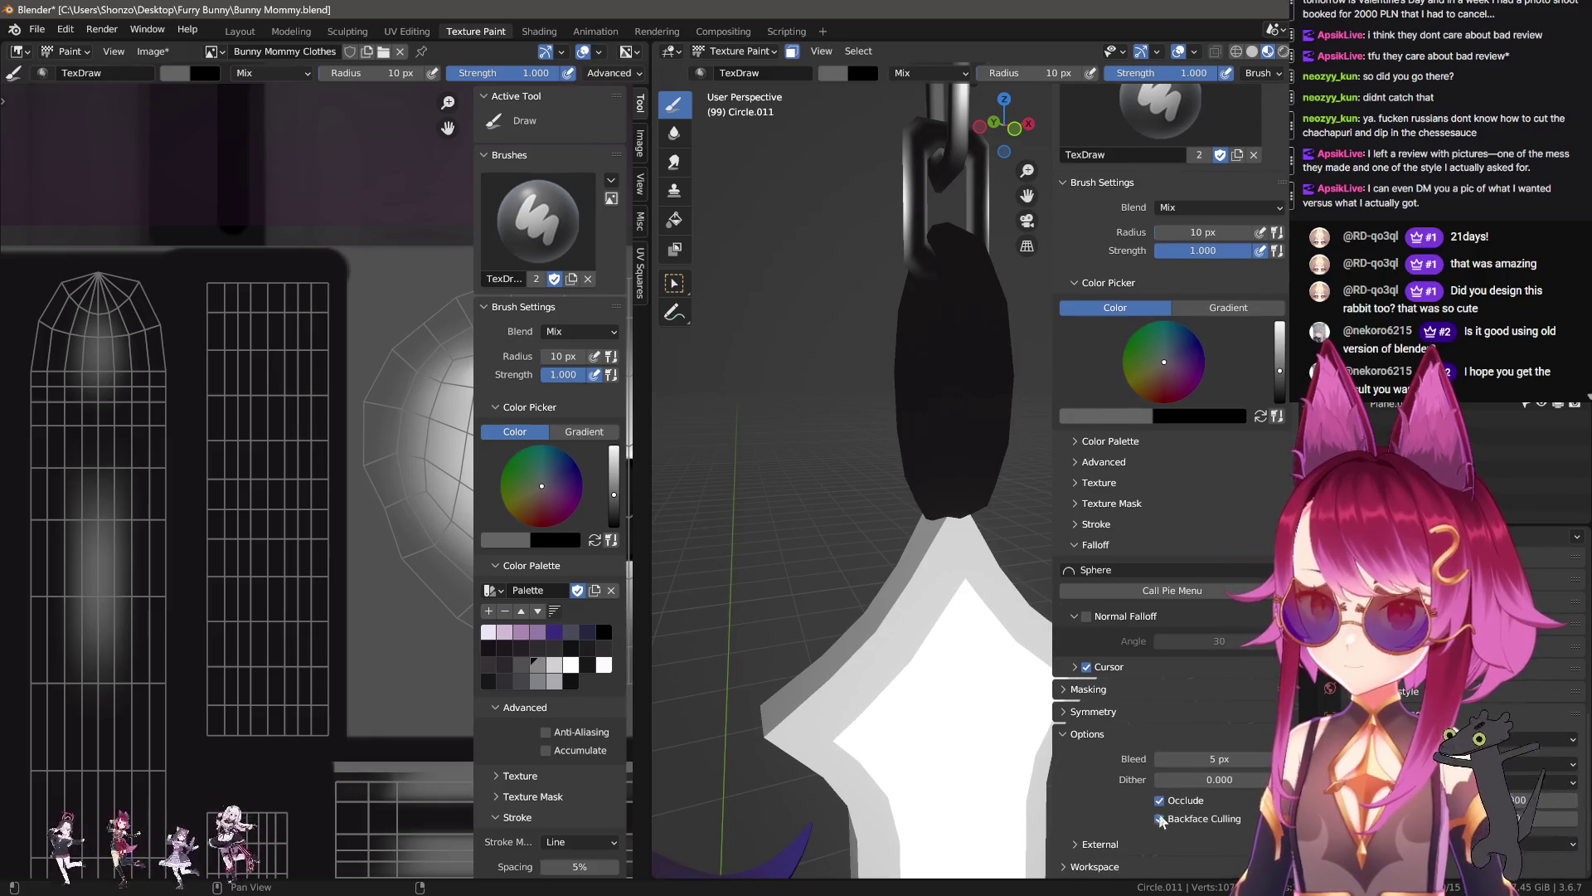
pyautogui.click(1161, 818)
pyautogui.press('n')
pyautogui.scroll(2, 248, 580)
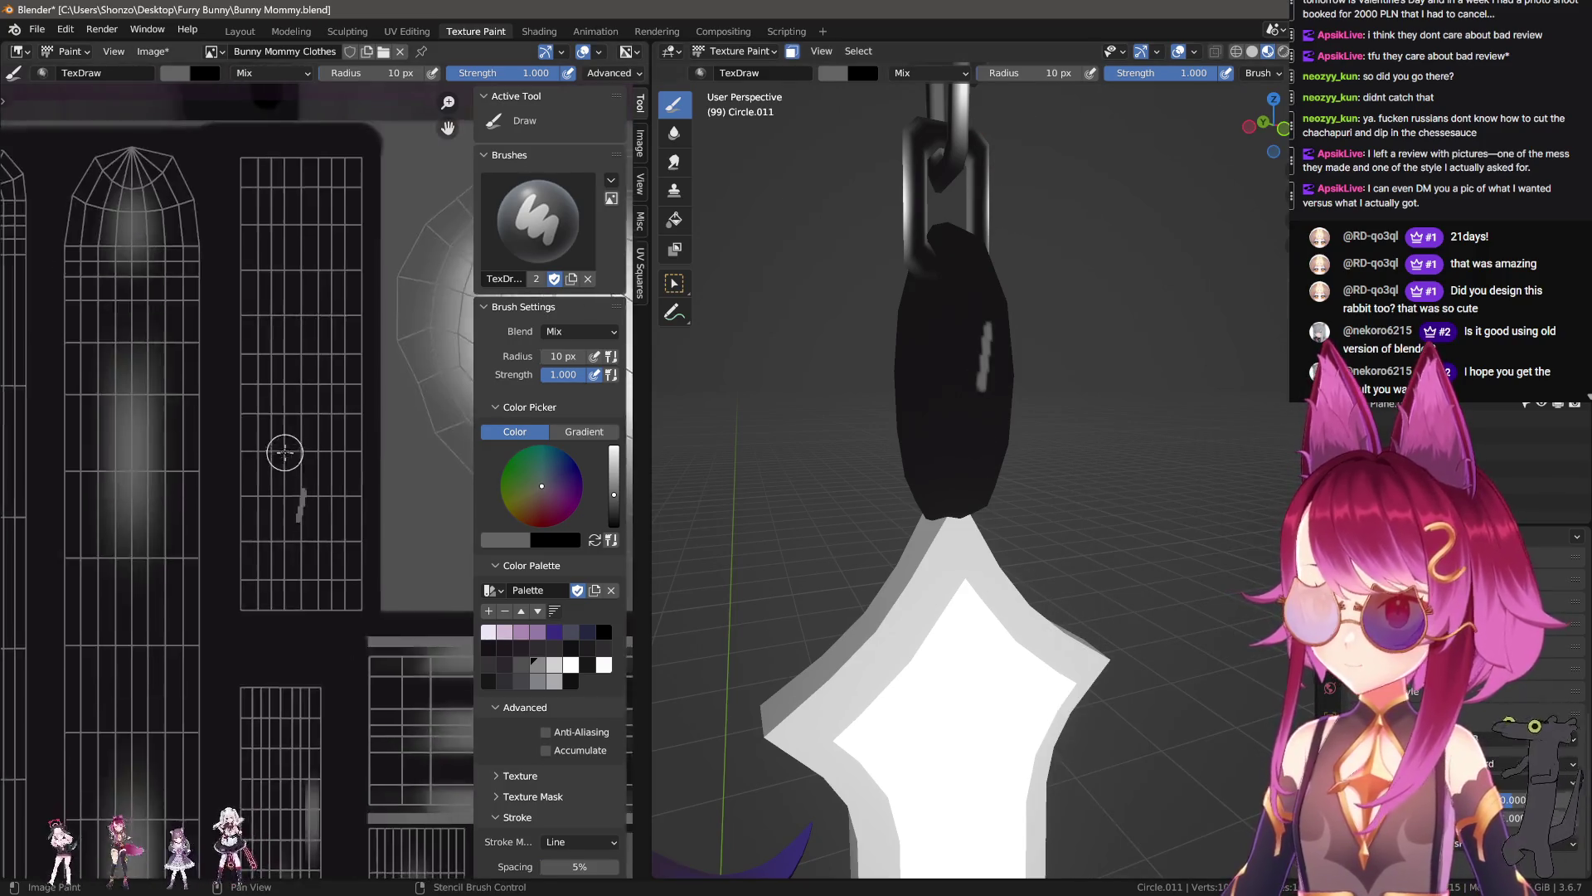
pyautogui.scroll(2, 265, 572)
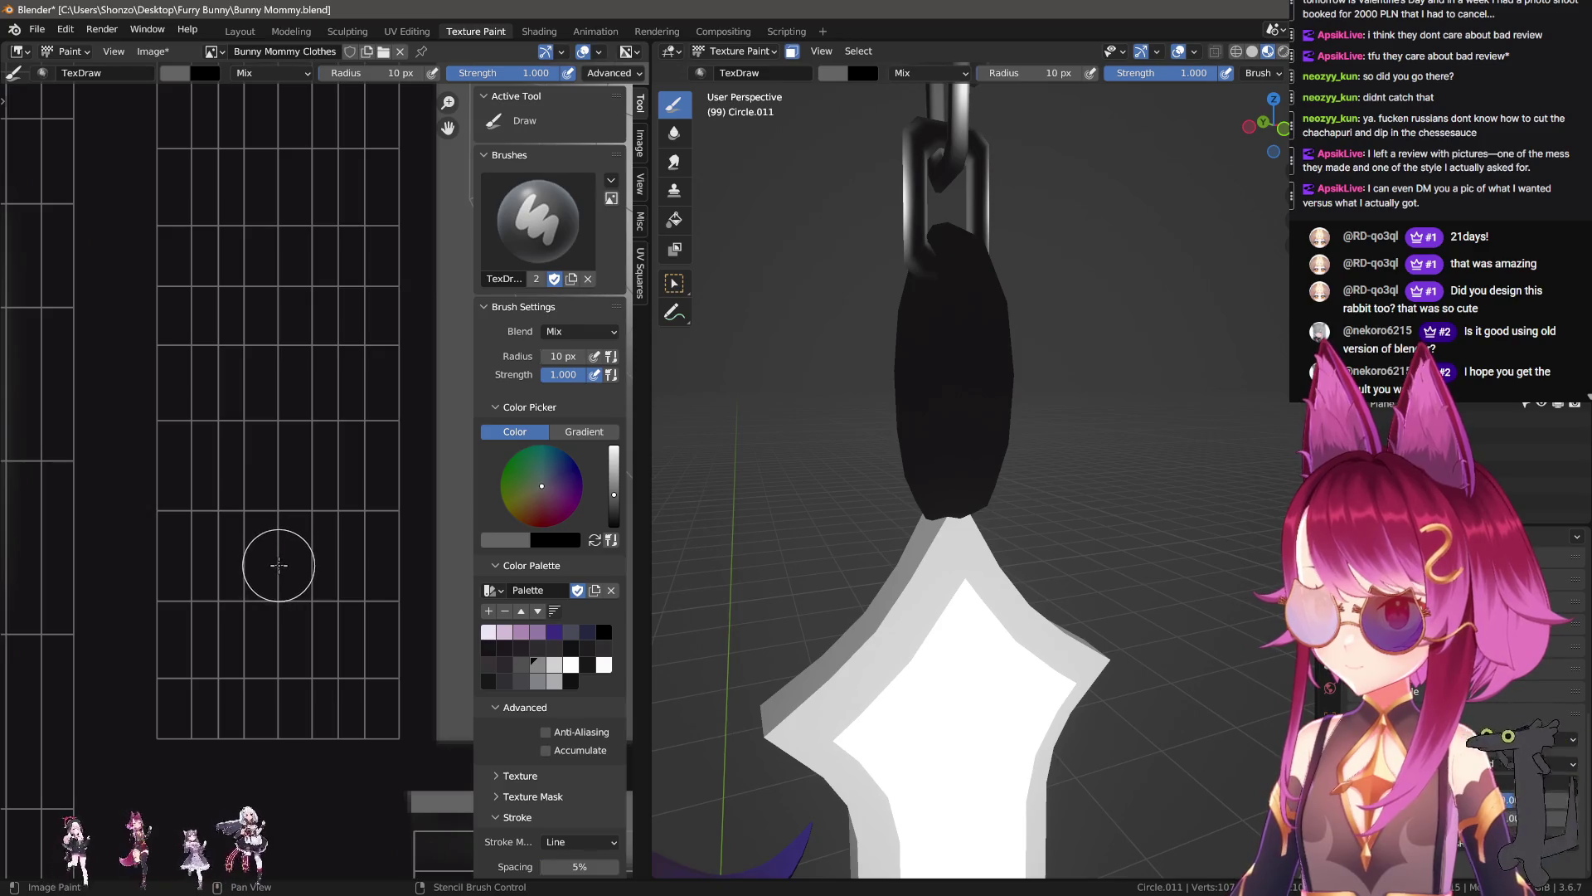
pyautogui.moveTo(282, 382); pyautogui.dragTo(282, 382)
# Step: Orbit around the pendant ring to check the new grey stripe on the hanging rod
pyautogui.moveTo(954, 349); pyautogui.dragTo(1105, 326, button='middle')
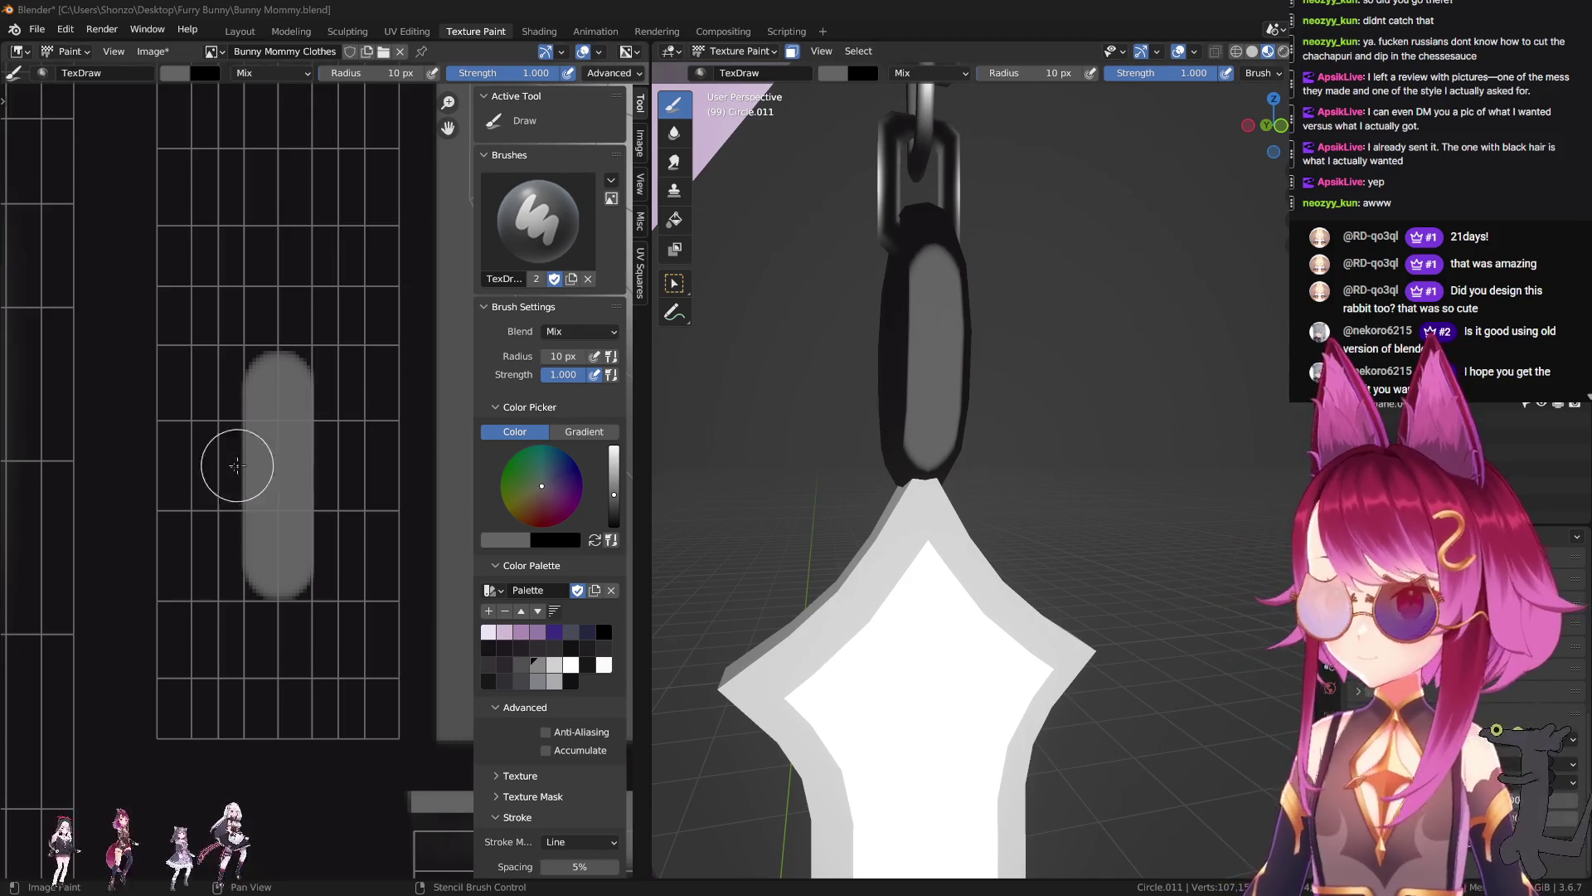
# Step: With a 32 px Smear brush, stretch the grey stripe's ends longer downward
pyautogui.scroll(-1, 241, 461)
pyautogui.hotkey('shift', 'space')
pyautogui.moveTo(190, 540); pyautogui.dragTo(196, 572)
pyautogui.press('f')
pyautogui.click(238, 498)
pyautogui.moveTo(238, 498)
pyautogui.mouseDown()
pyautogui.moveTo(257, 474)
pyautogui.moveTo(256, 622)
pyautogui.mouseUp()
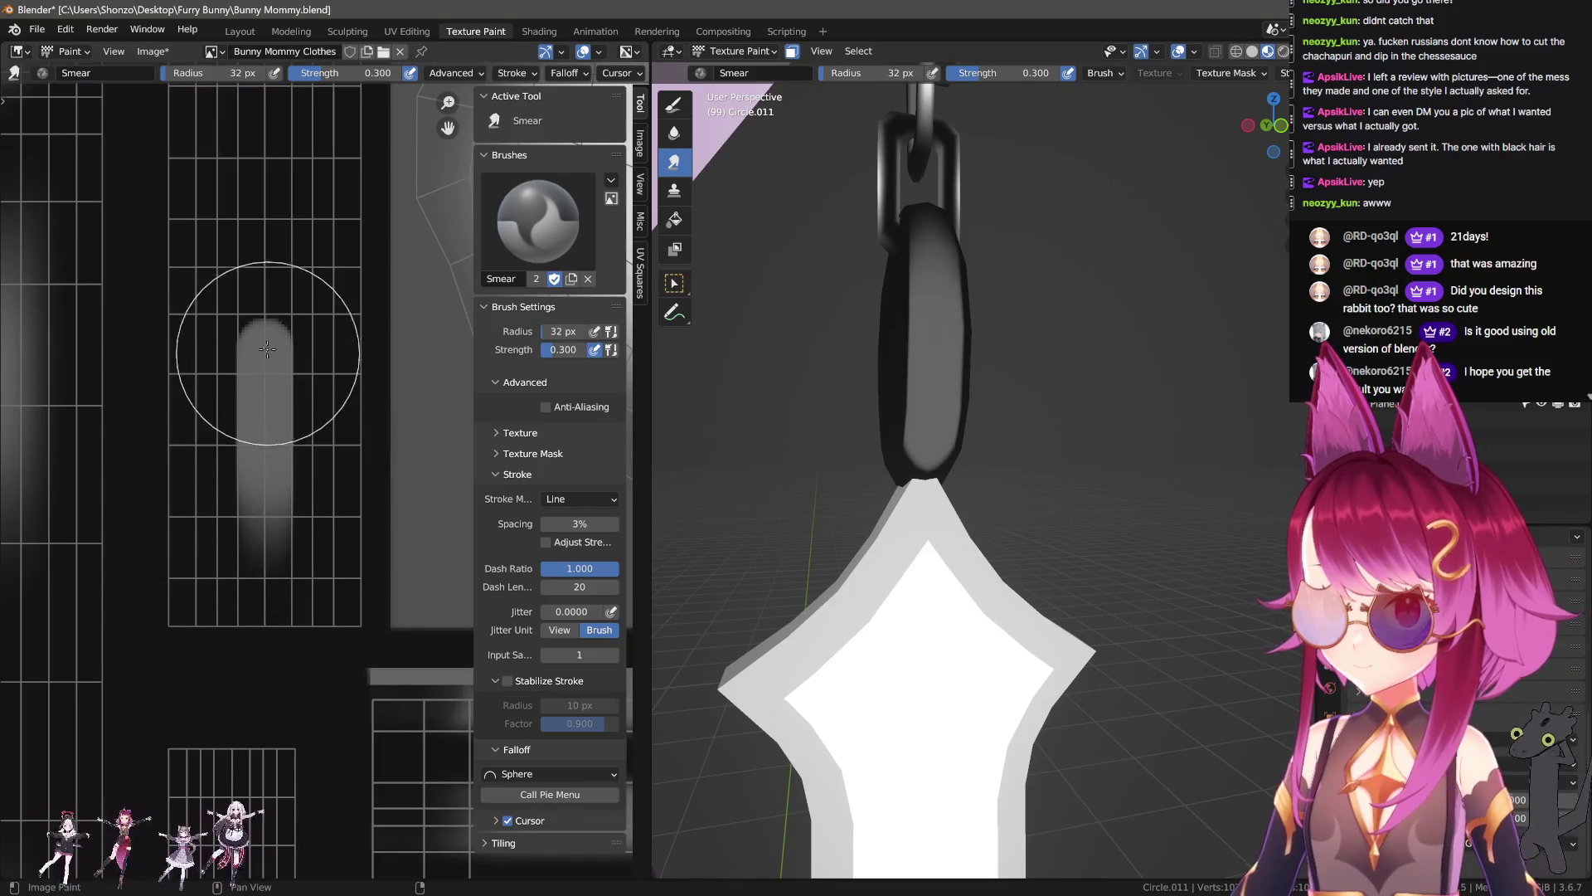
pyautogui.moveTo(254, 278); pyautogui.dragTo(223, 390, button='middle')
pyautogui.moveTo(223, 390); pyautogui.dragTo(236, 391)
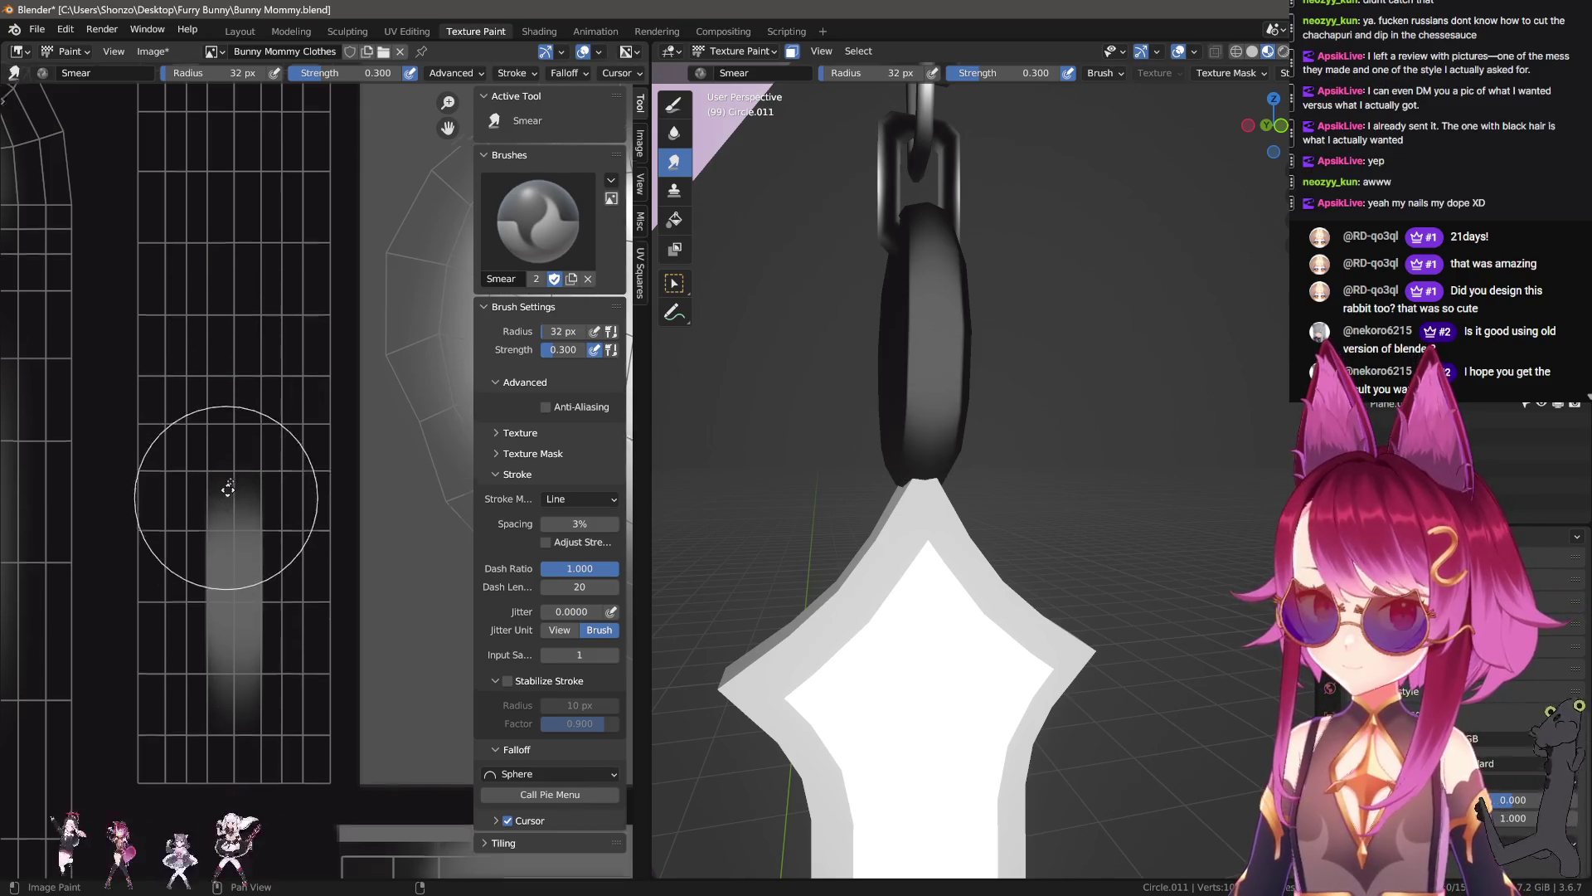
pyautogui.moveTo(236, 391); pyautogui.dragTo(271, 276, button='middle')
# Step: Undo the last smear and soften the stripe's lower part, setting the Soften brush to 8 px
pyautogui.hotkey('shift', 'space')
pyautogui.hotkey('ctrl', 'z')
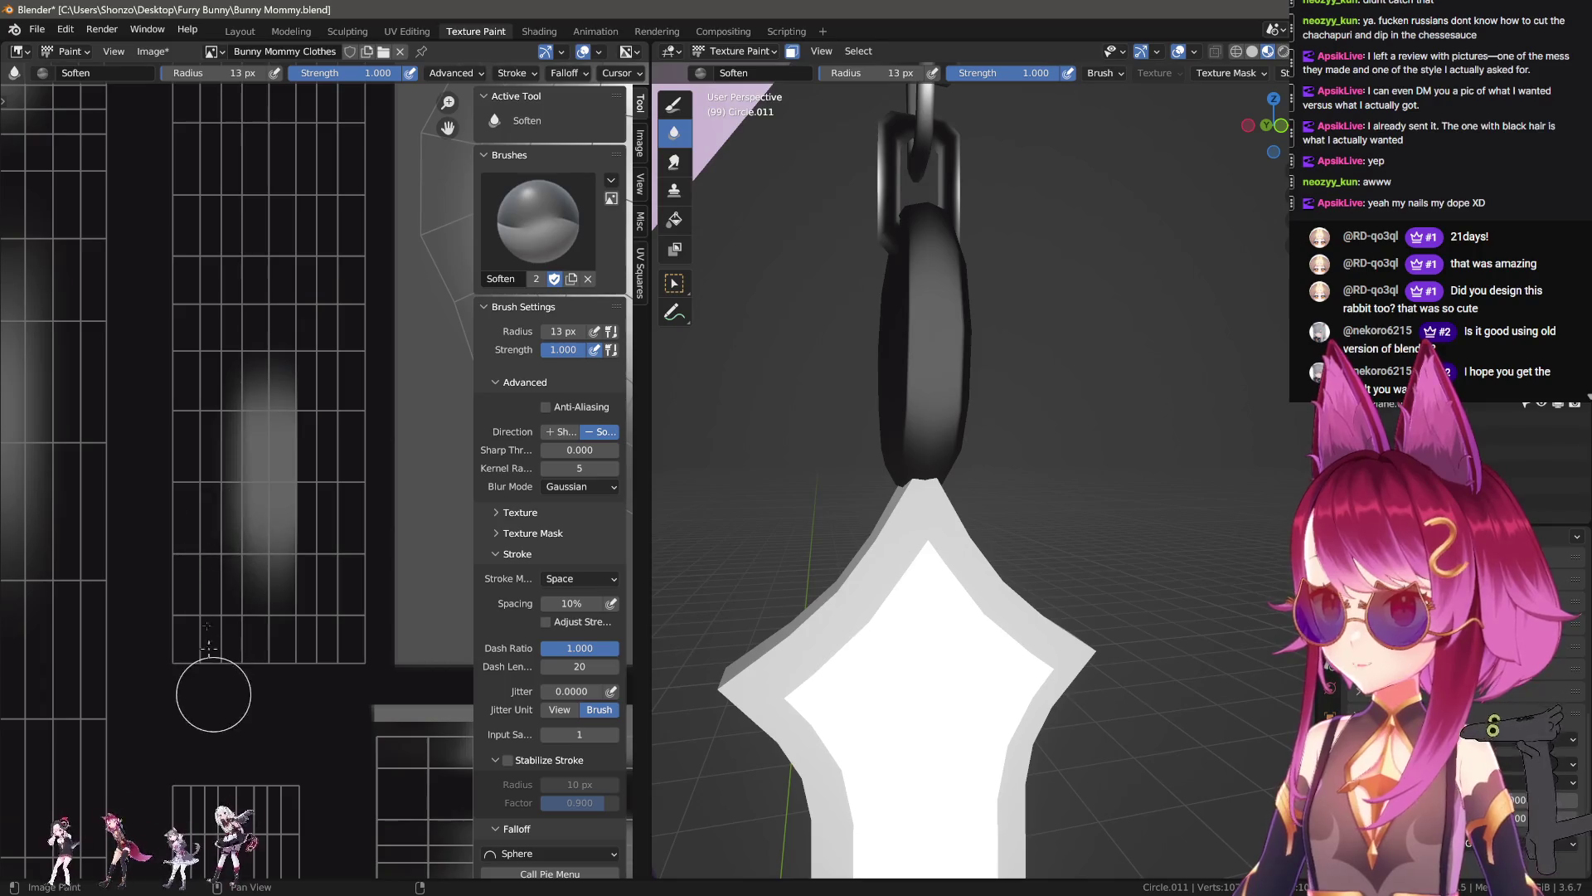
pyautogui.moveTo(277, 497); pyautogui.dragTo(263, 518)
pyautogui.press('f')
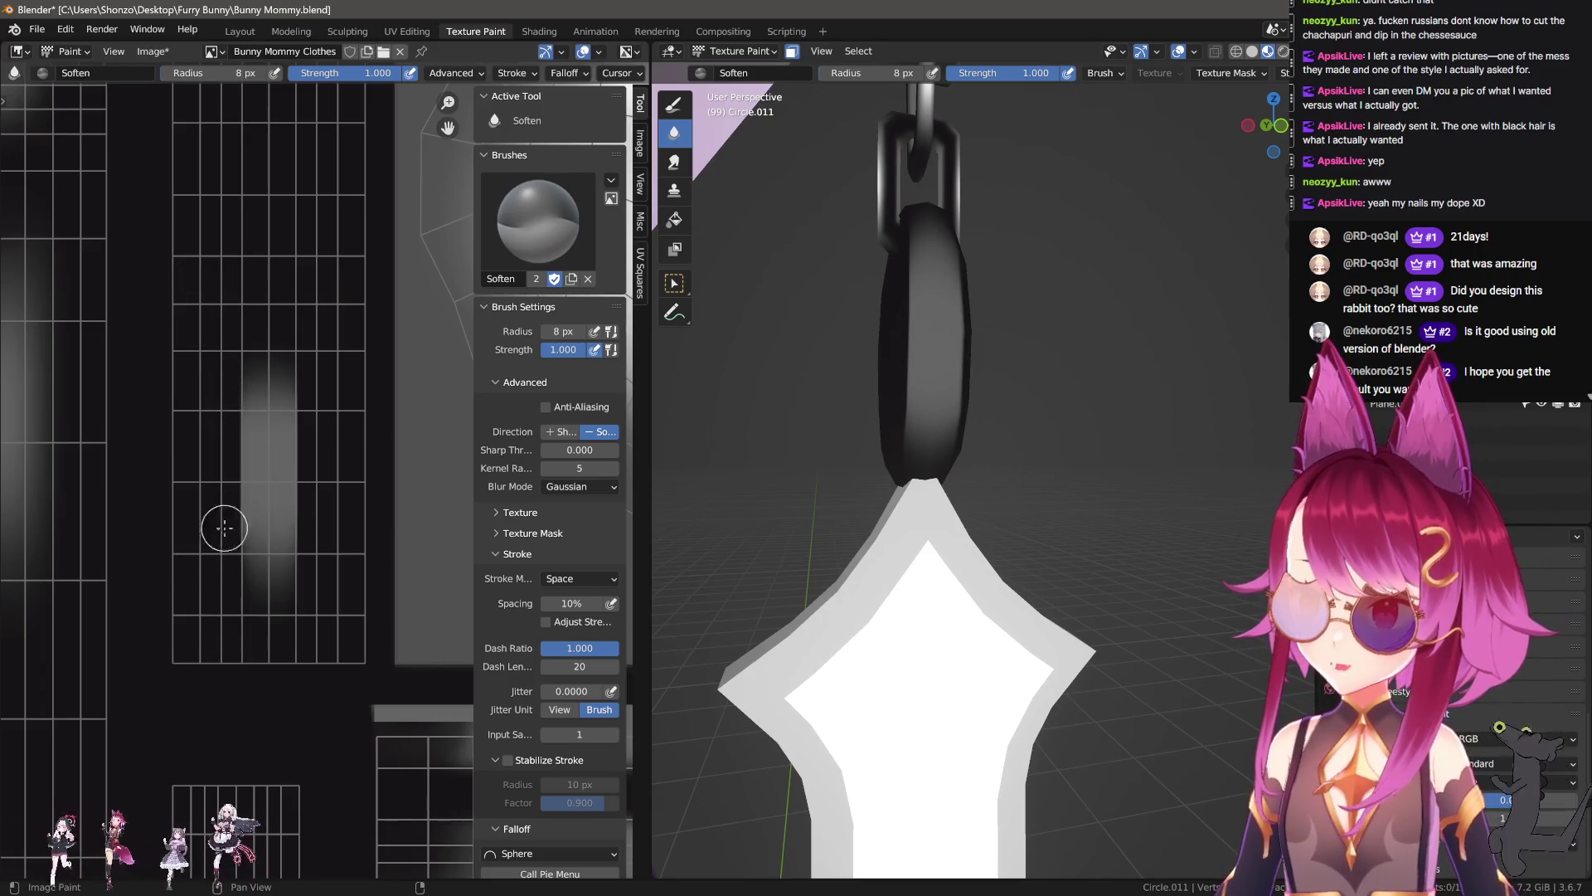
pyautogui.click(215, 535)
pyautogui.moveTo(215, 535)
pyautogui.mouseDown(button='middle')
pyautogui.moveTo(317, 535)
pyautogui.moveTo(235, 419)
pyautogui.mouseUp(button='middle')
# Step: Paint black edge lines along the stripe's left side with the Draw brush at 7 px
pyautogui.hotkey('shift', 'space')
pyautogui.scroll(2, 214, 422)
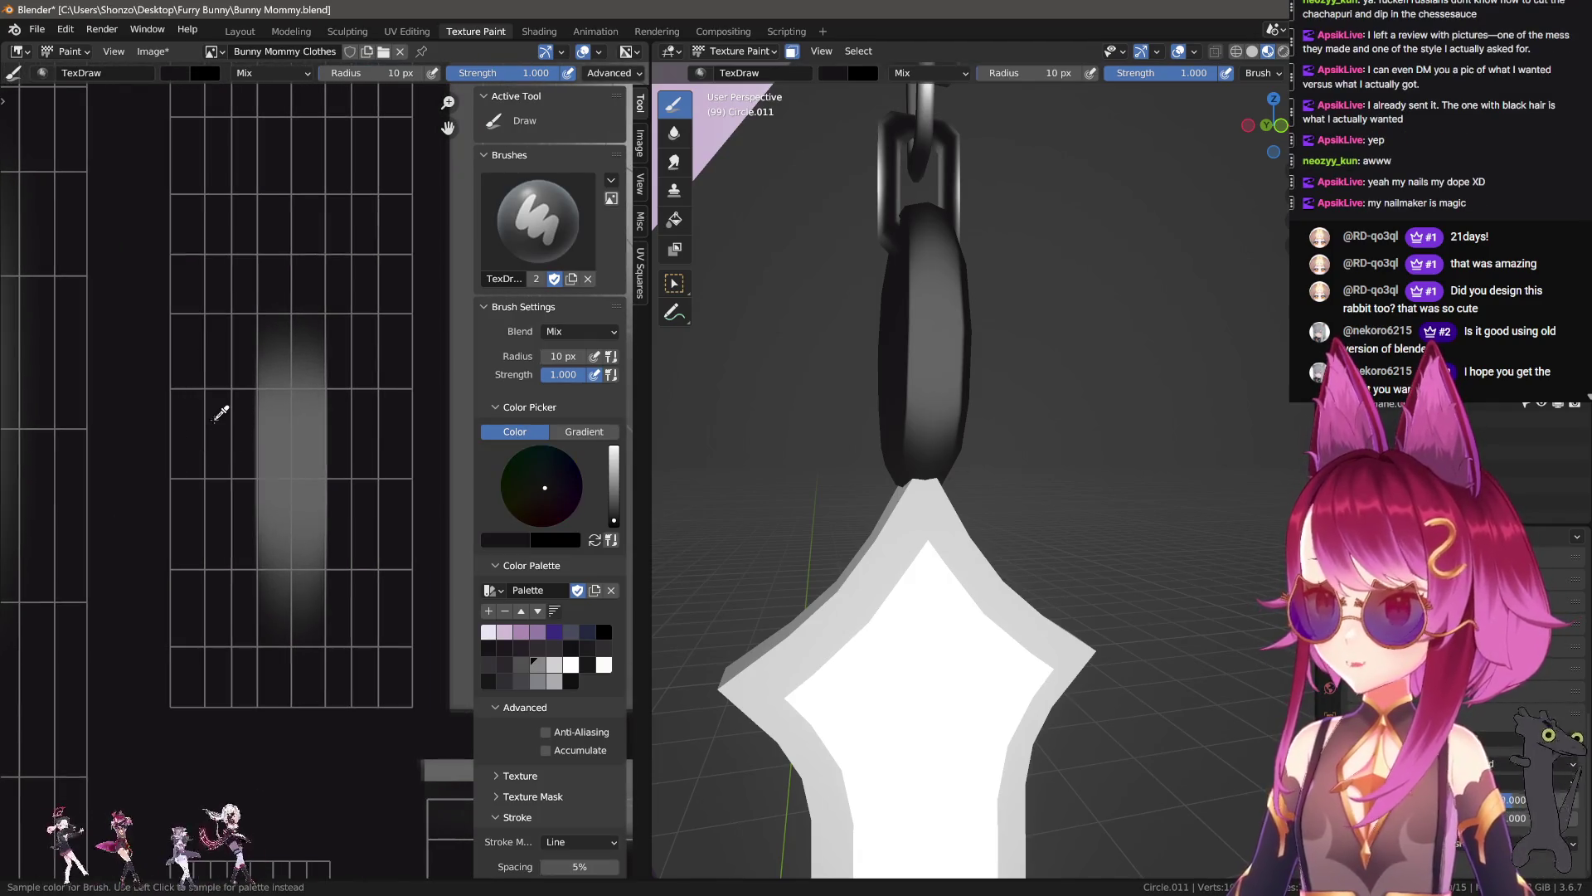
pyautogui.press('x')
pyautogui.moveTo(231, 282)
pyautogui.mouseDown()
pyautogui.moveTo(330, 651)
pyautogui.moveTo(334, 328)
pyautogui.mouseUp()
pyautogui.press('[')
pyautogui.press('[')
pyautogui.press('[')
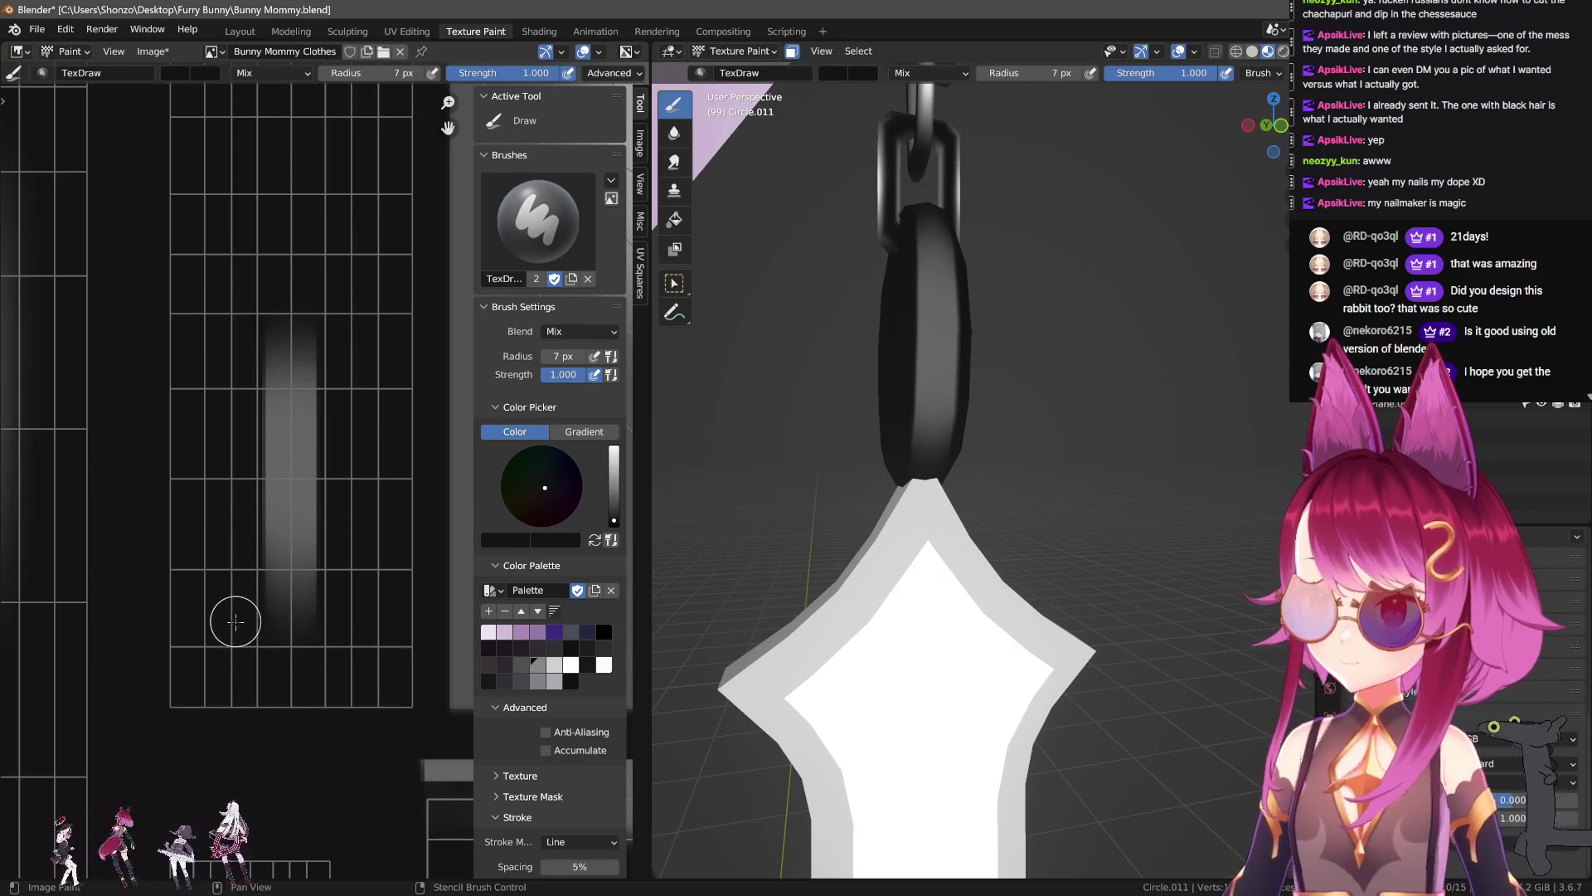
pyautogui.moveTo(238, 634); pyautogui.dragTo(208, 257)
# Step: Blur the stripe's edges with a 9 px Soften brush using the Line stroke method
pyautogui.scroll(1, 233, 448)
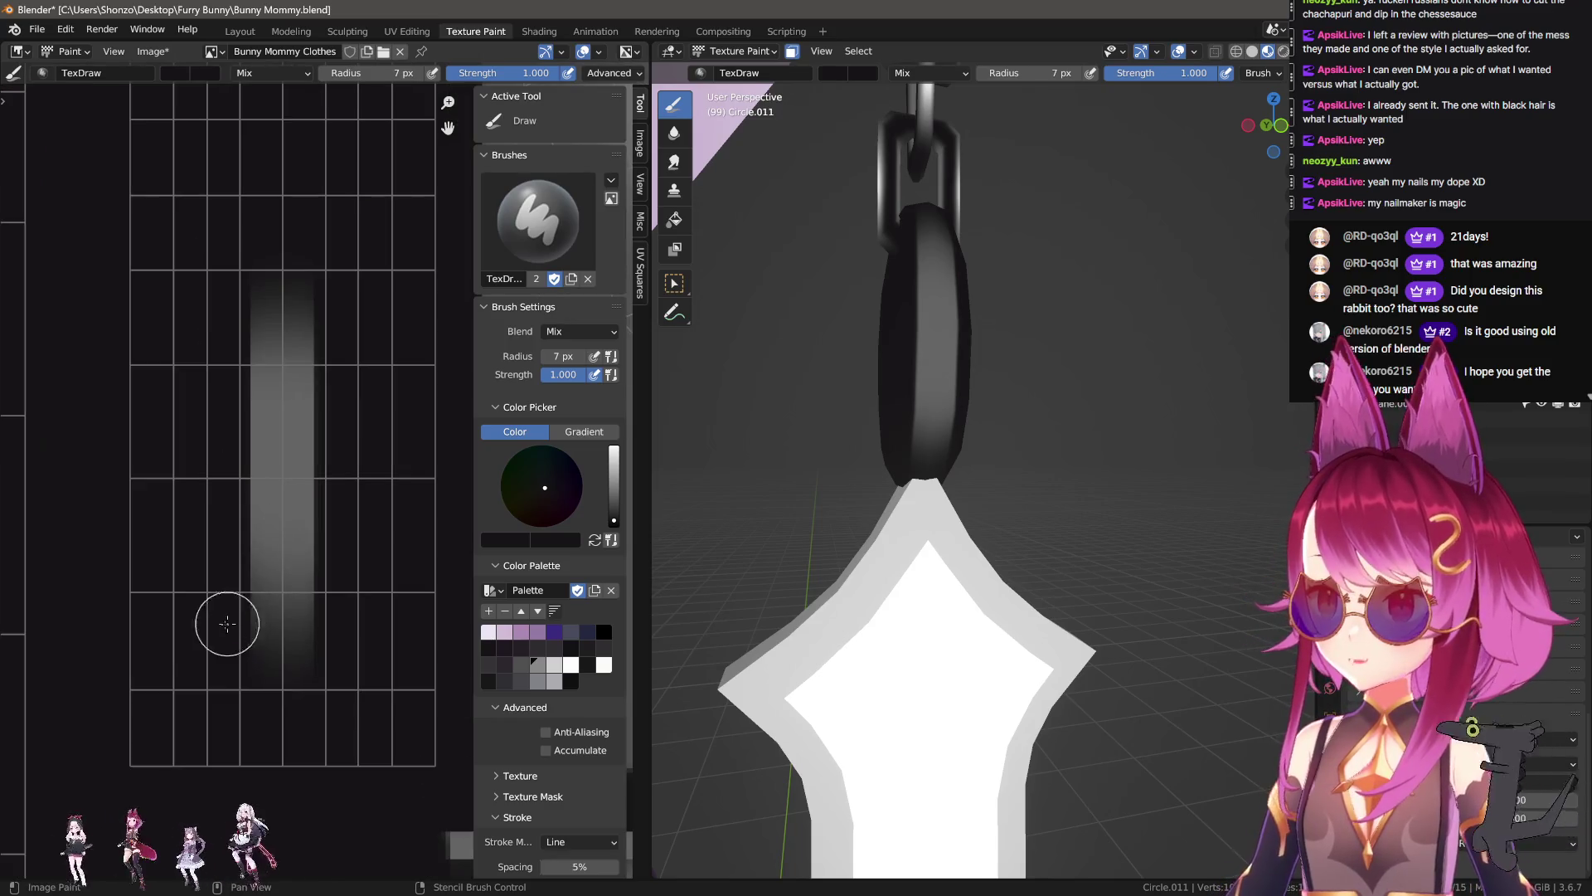
pyautogui.press('2')
pyautogui.moveTo(224, 639); pyautogui.dragTo(213, 178)
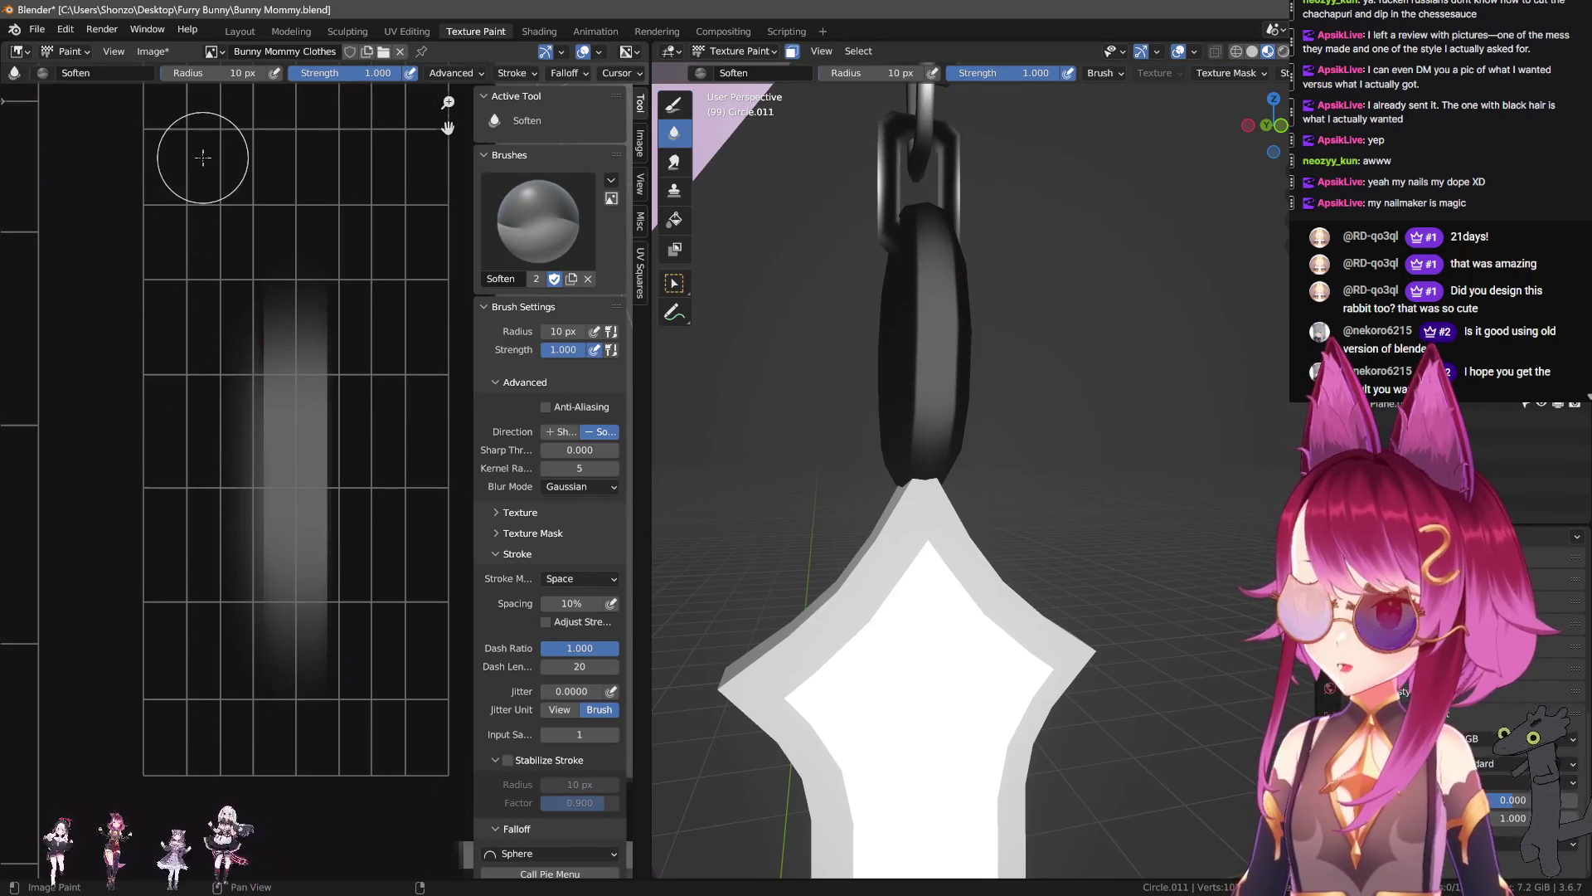
pyautogui.press('[')
pyautogui.moveTo(230, 639); pyautogui.dragTo(231, 284)
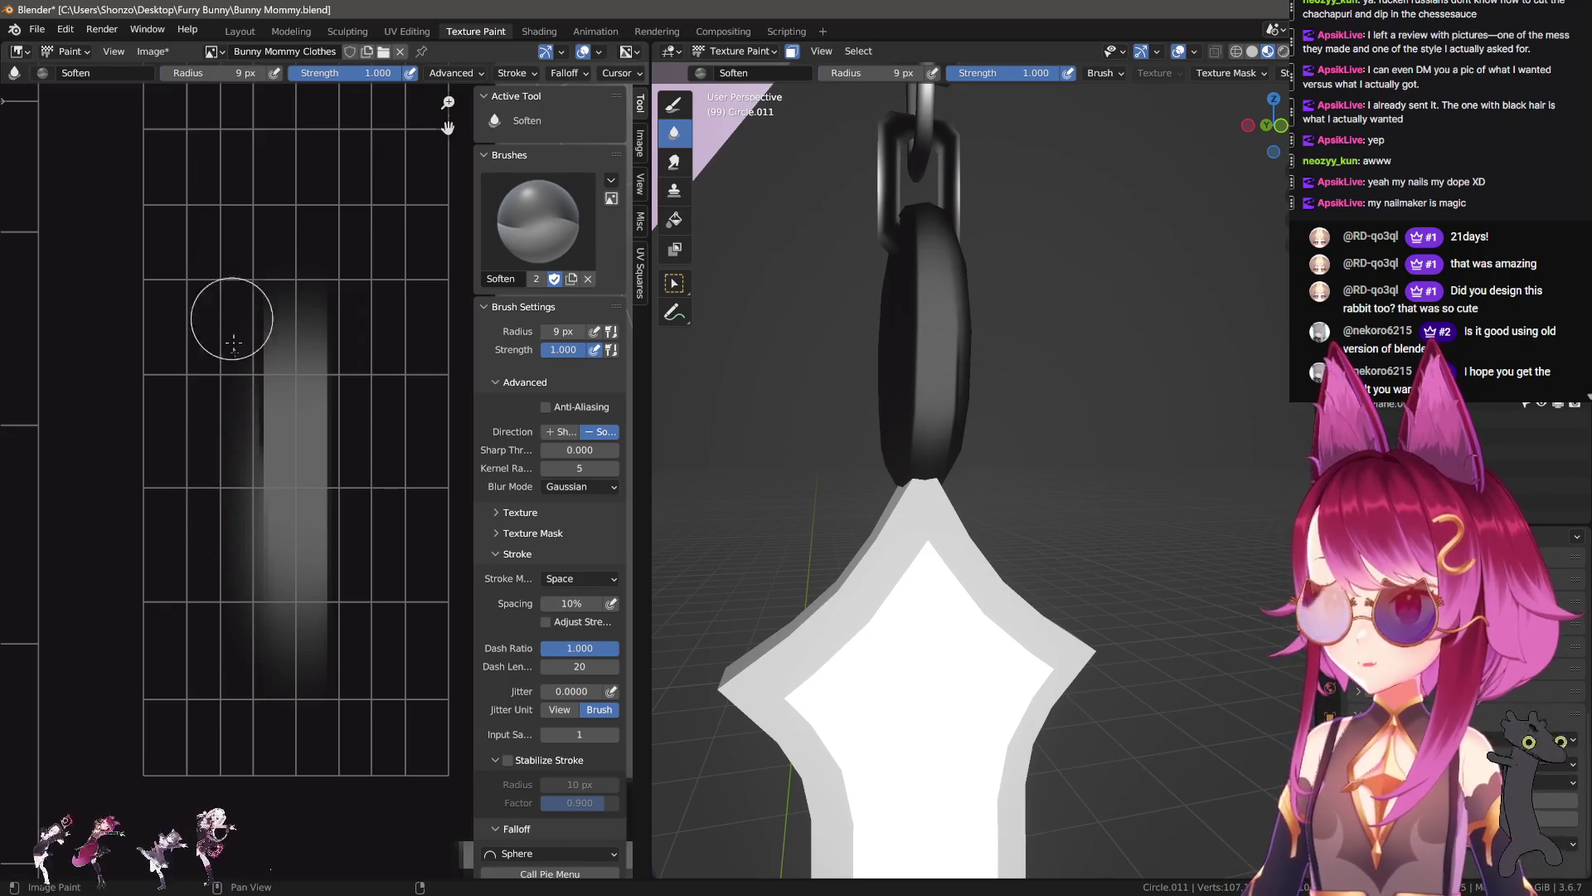
pyautogui.press('e')
pyautogui.click(249, 274)
pyautogui.moveTo(221, 285); pyautogui.dragTo(257, 559)
pyautogui.moveTo(341, 719); pyautogui.dragTo(355, 320)
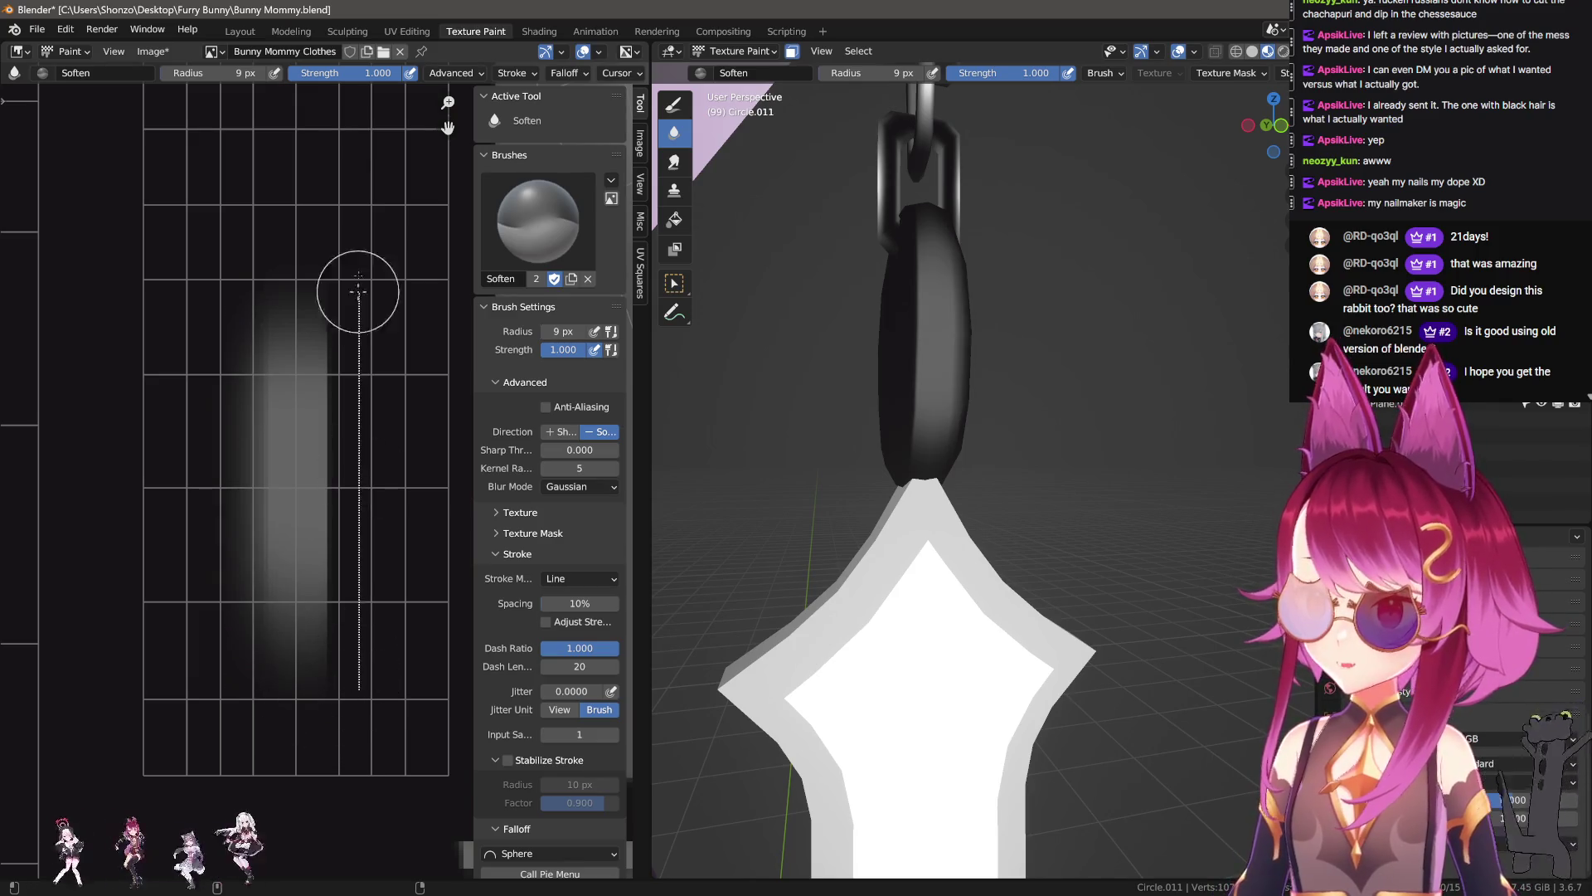
# Step: Switch to a larger Smear brush and smear the lower streak in a straight line
pyautogui.press('s')
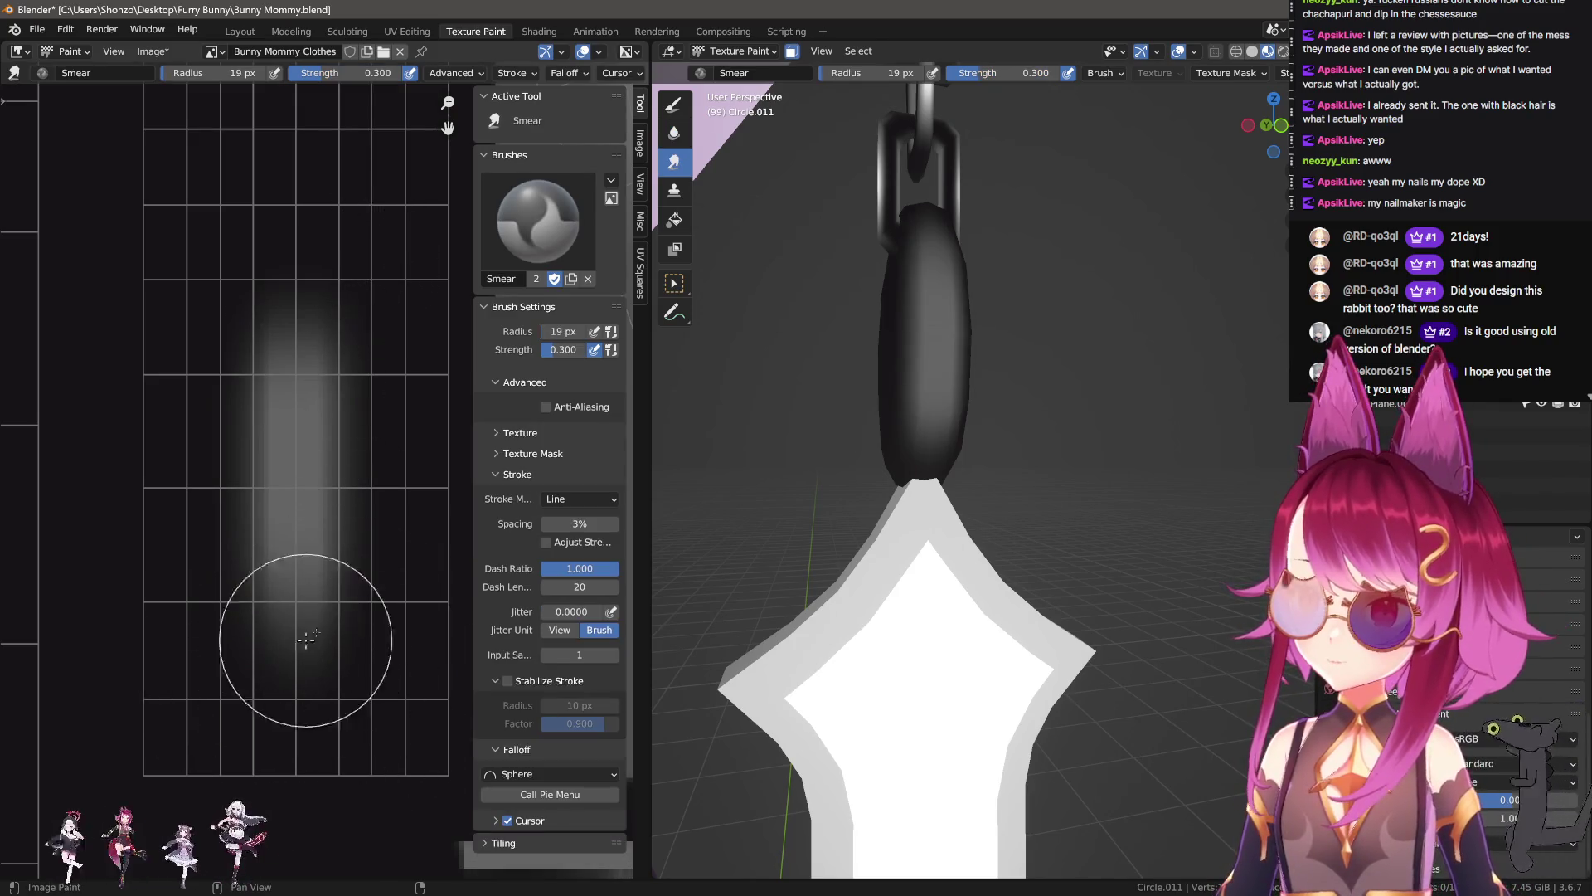
pyautogui.moveTo(825, 384); pyautogui.dragTo(837, 414, button='middle')
pyautogui.press('f')
pyautogui.click(302, 676)
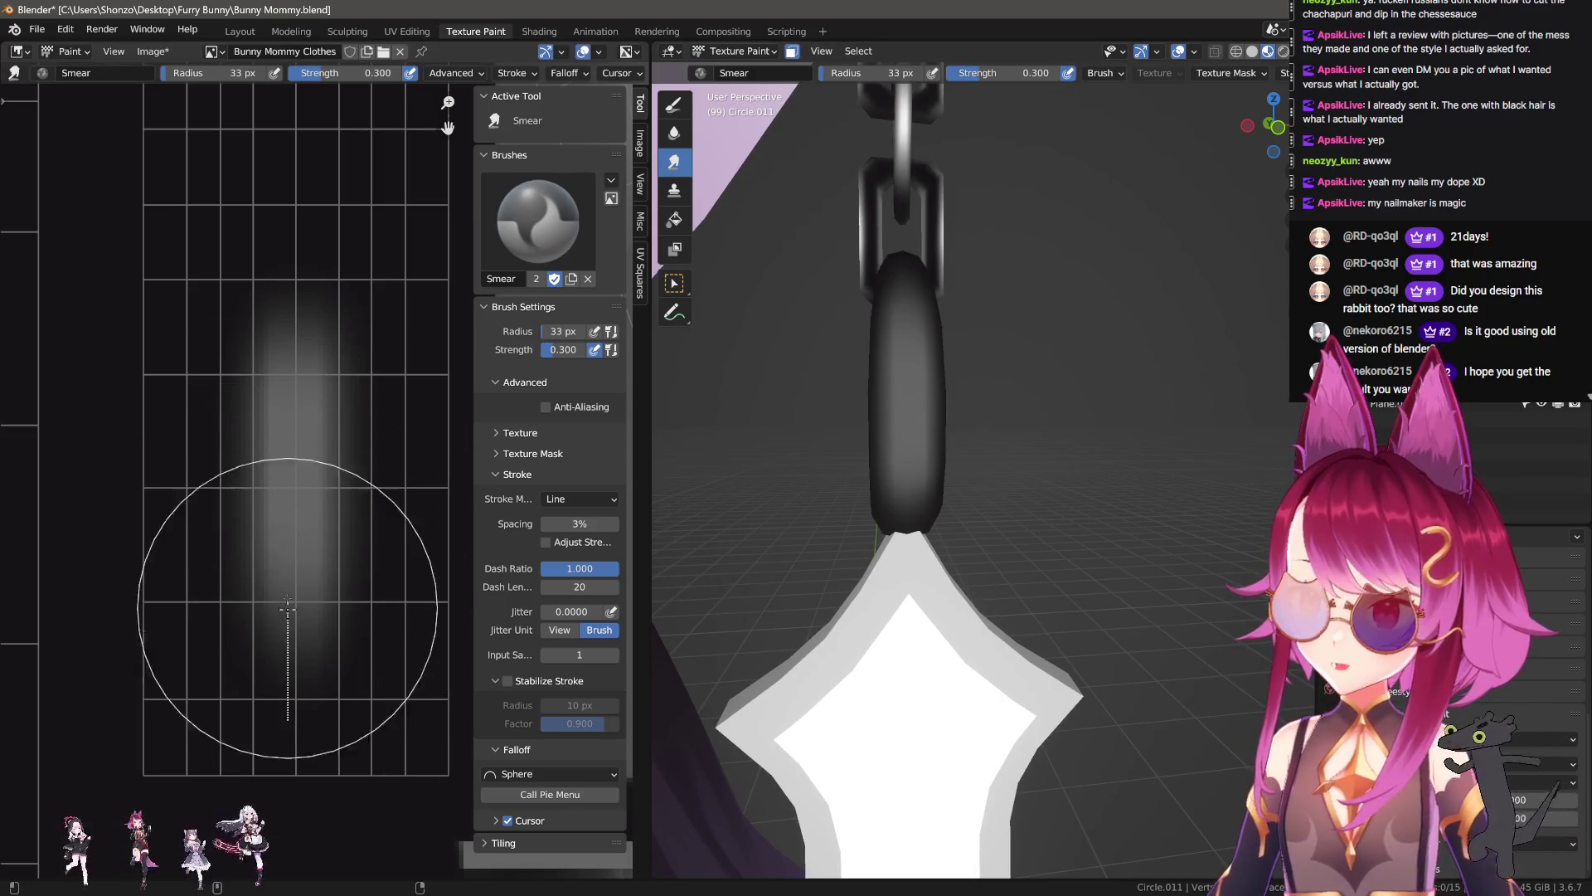
pyautogui.keyDown('shift'); pyautogui.scroll(-1, 290, 660); pyautogui.keyUp('shift')
pyautogui.keyDown('shift'); pyautogui.scroll(-2, 290, 659); pyautogui.keyUp('shift')
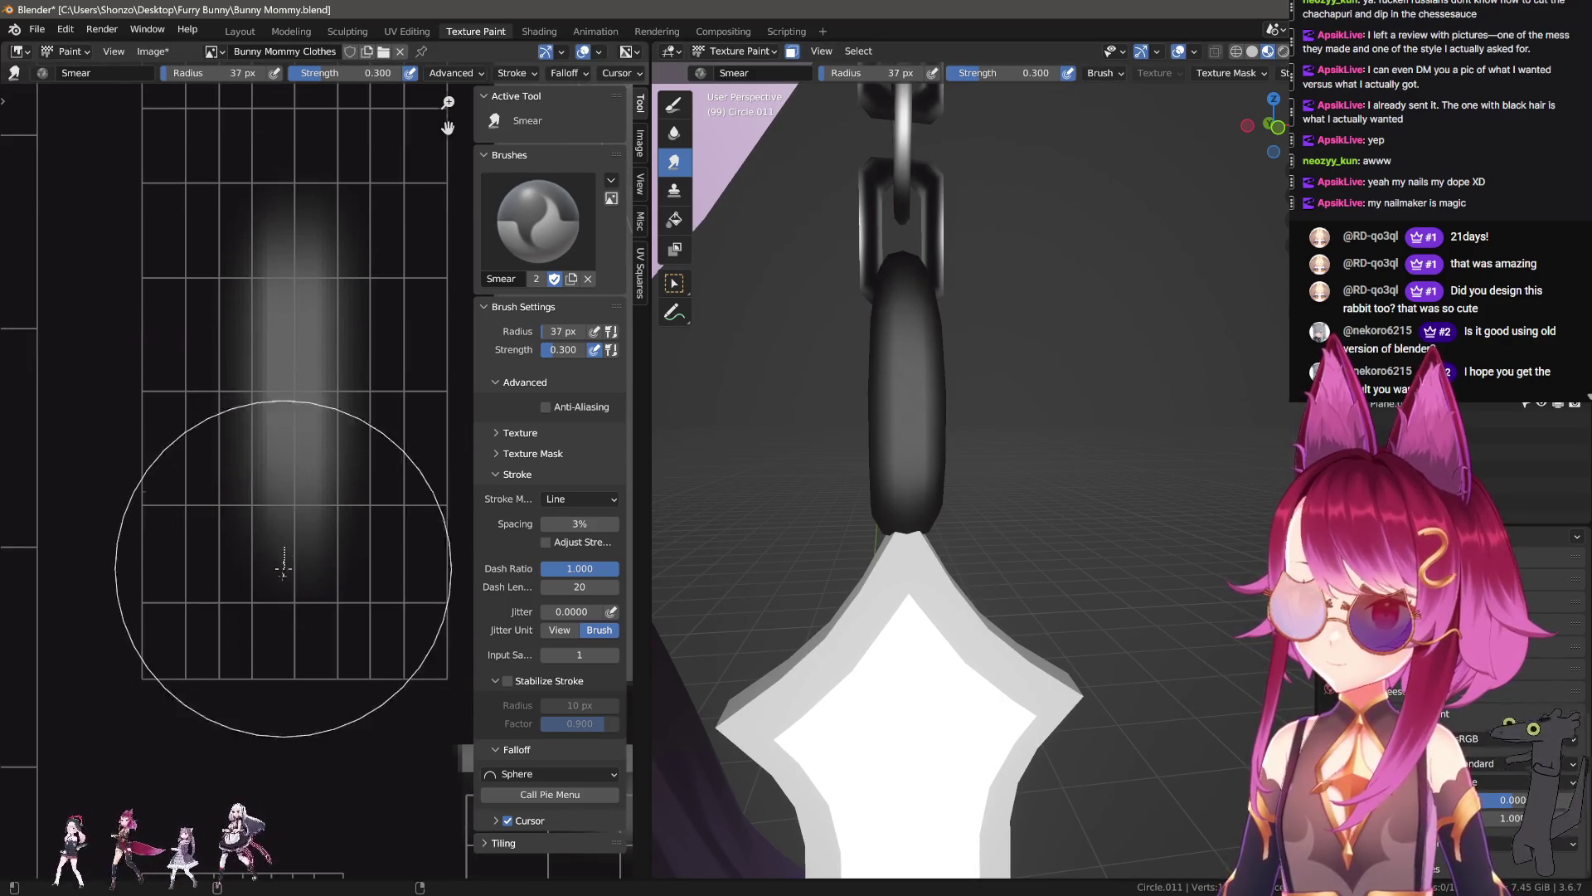
pyautogui.moveTo(286, 564)
pyautogui.mouseDown()
pyautogui.moveTo(286, 663)
pyautogui.moveTo(271, 617)
pyautogui.mouseUp()
# Step: Smear the top of the streak, then extend it upward with a 44 px brush
pyautogui.keyDown('shift'); pyautogui.scroll(3, 248, 266); pyautogui.keyUp('shift')
pyautogui.moveTo(263, 162); pyautogui.dragTo(266, 264)
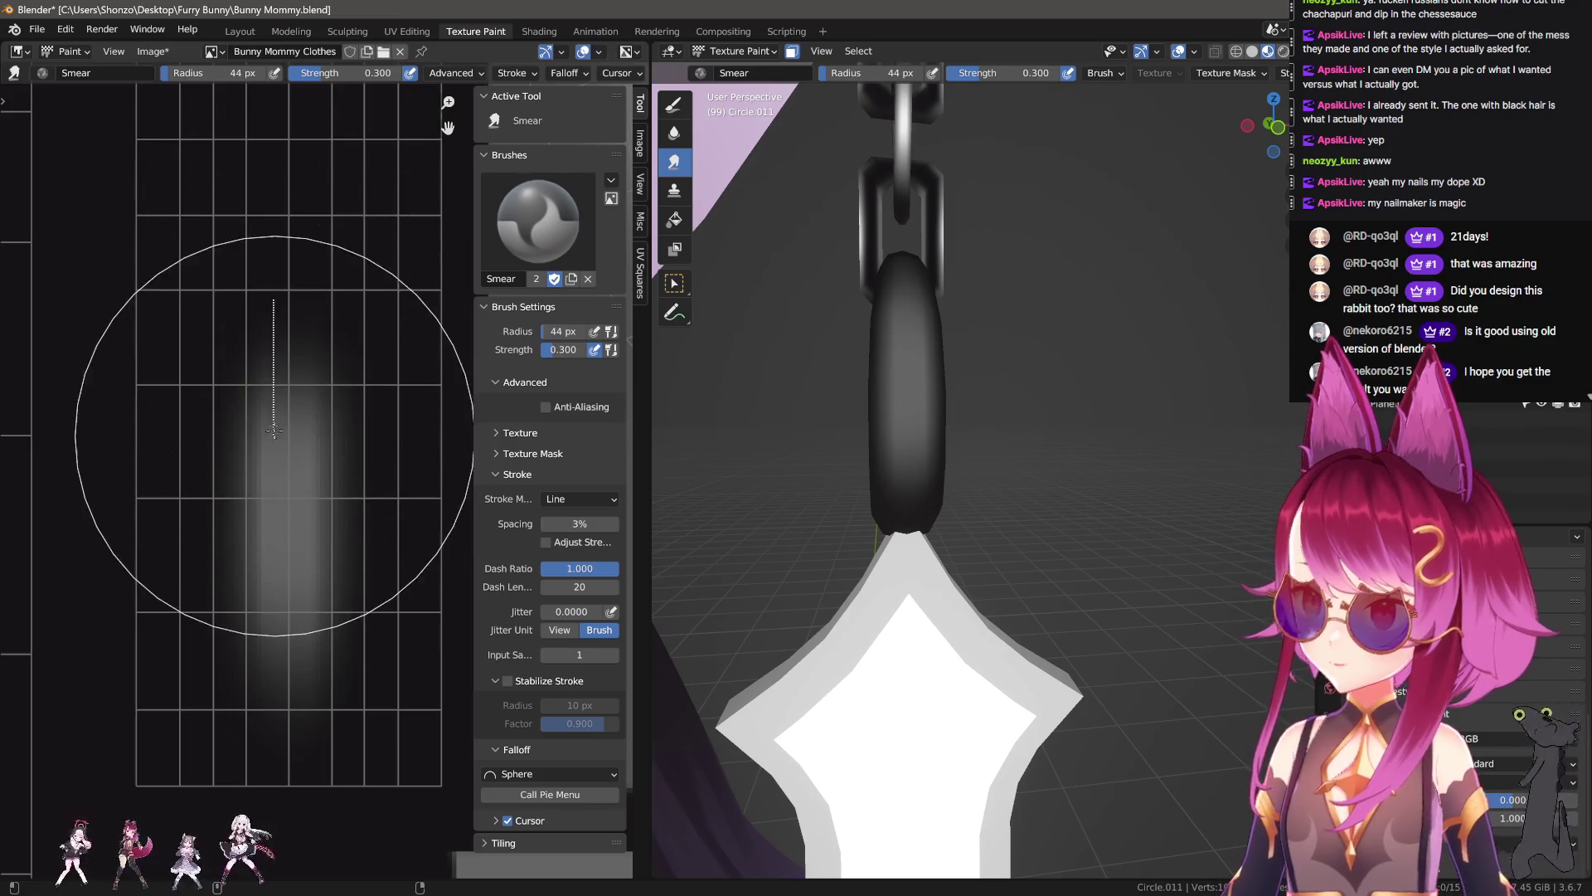
pyautogui.press('f')
pyautogui.click(262, 286)
pyautogui.moveTo(261, 286)
pyautogui.mouseDown()
pyautogui.moveTo(269, 382)
pyautogui.moveTo(275, 313)
pyautogui.mouseUp()
# Step: Resize the Smear brush to 41 then 37 px and smear the streak straight upward
pyautogui.press('f')
pyautogui.click(274, 384)
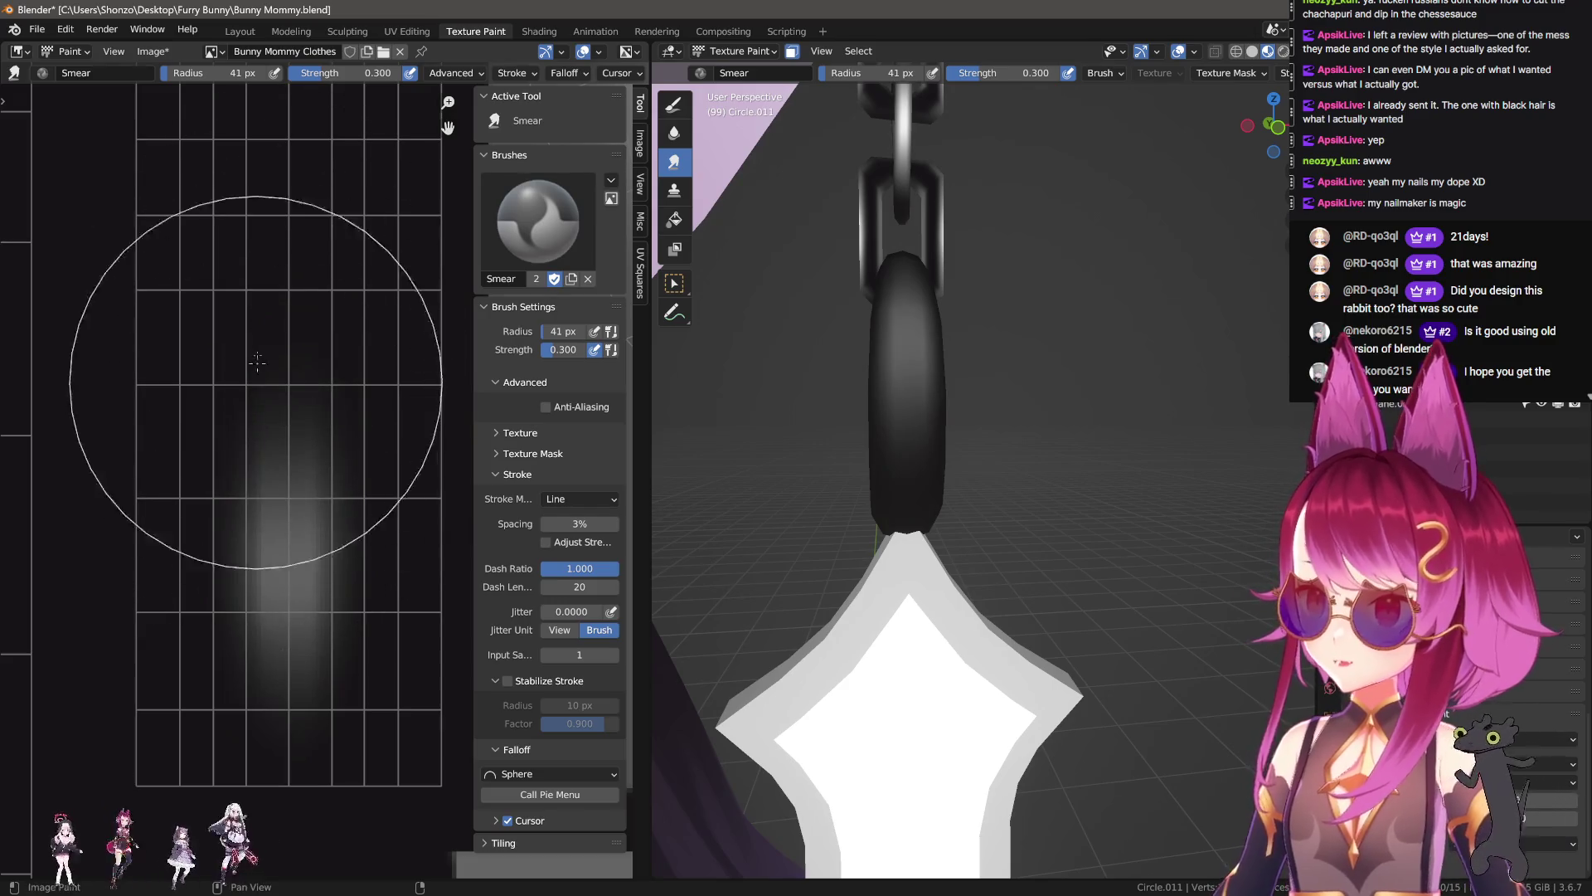
pyautogui.press('f')
pyautogui.click(271, 356)
pyautogui.moveTo(272, 437); pyautogui.dragTo(271, 282)
# Step: Set the Smear brush to 35 then 38 px and recentre the streak
pyautogui.press('f')
pyautogui.click(263, 356)
pyautogui.press('f')
pyautogui.click(233, 436)
pyautogui.moveTo(233, 435); pyautogui.dragTo(240, 343, button='middle')
# Step: Soften the streak's bright core and set the Soften Stroke Method back to Space
pyautogui.press('2')
pyautogui.moveTo(249, 586); pyautogui.dragTo(274, 415)
pyautogui.press('e')
pyautogui.click(192, 521)
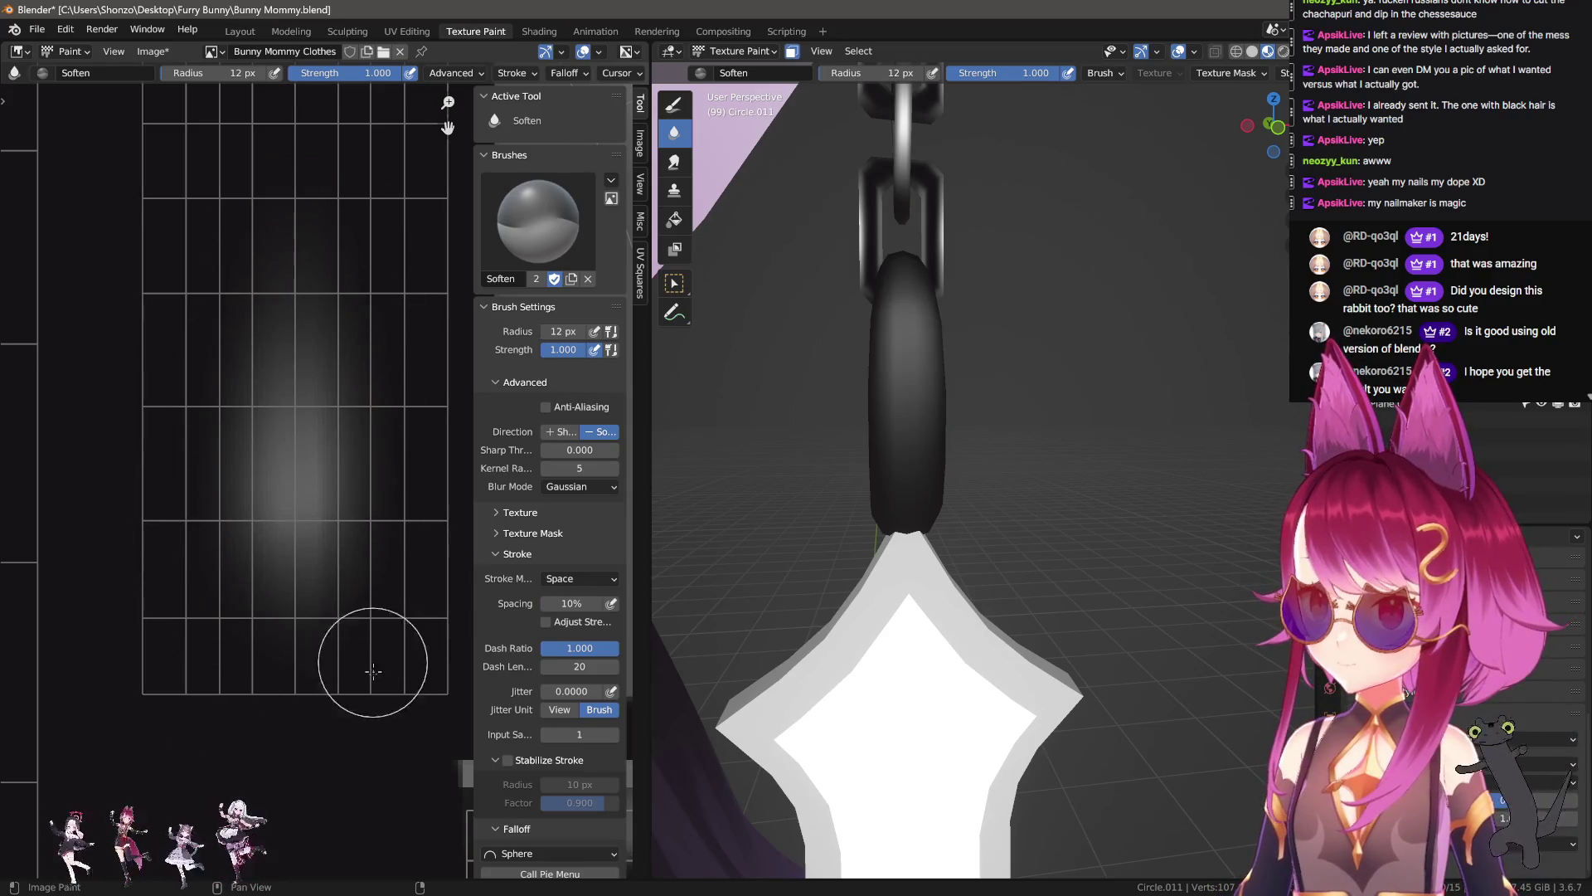
pyautogui.moveTo(954, 539); pyautogui.dragTo(997, 544, button='middle')
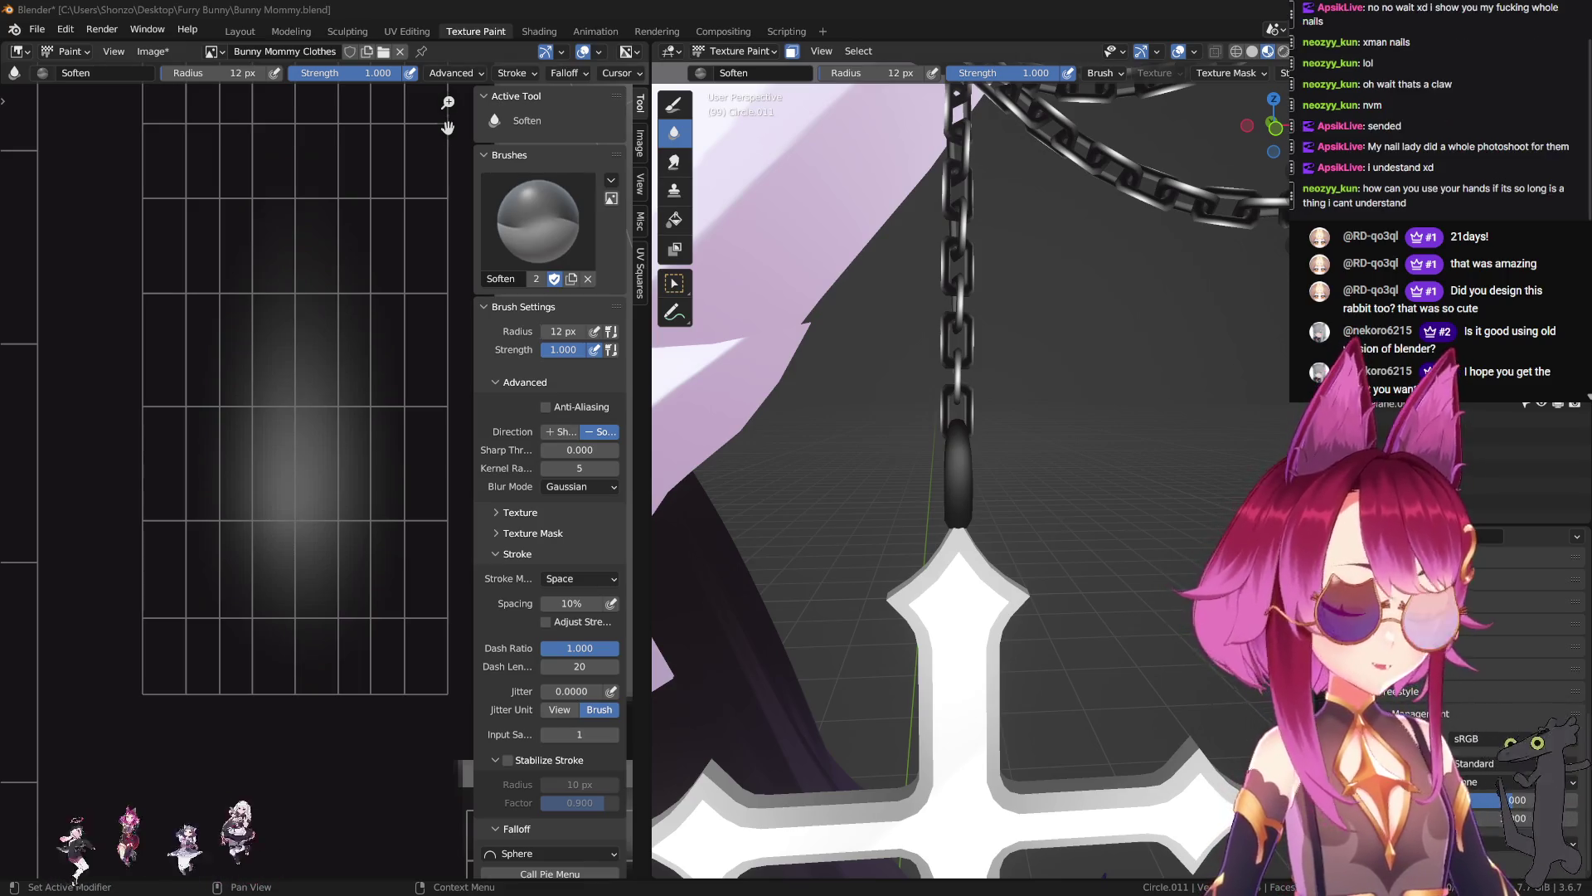
pyautogui.scroll(2, 914, 433)
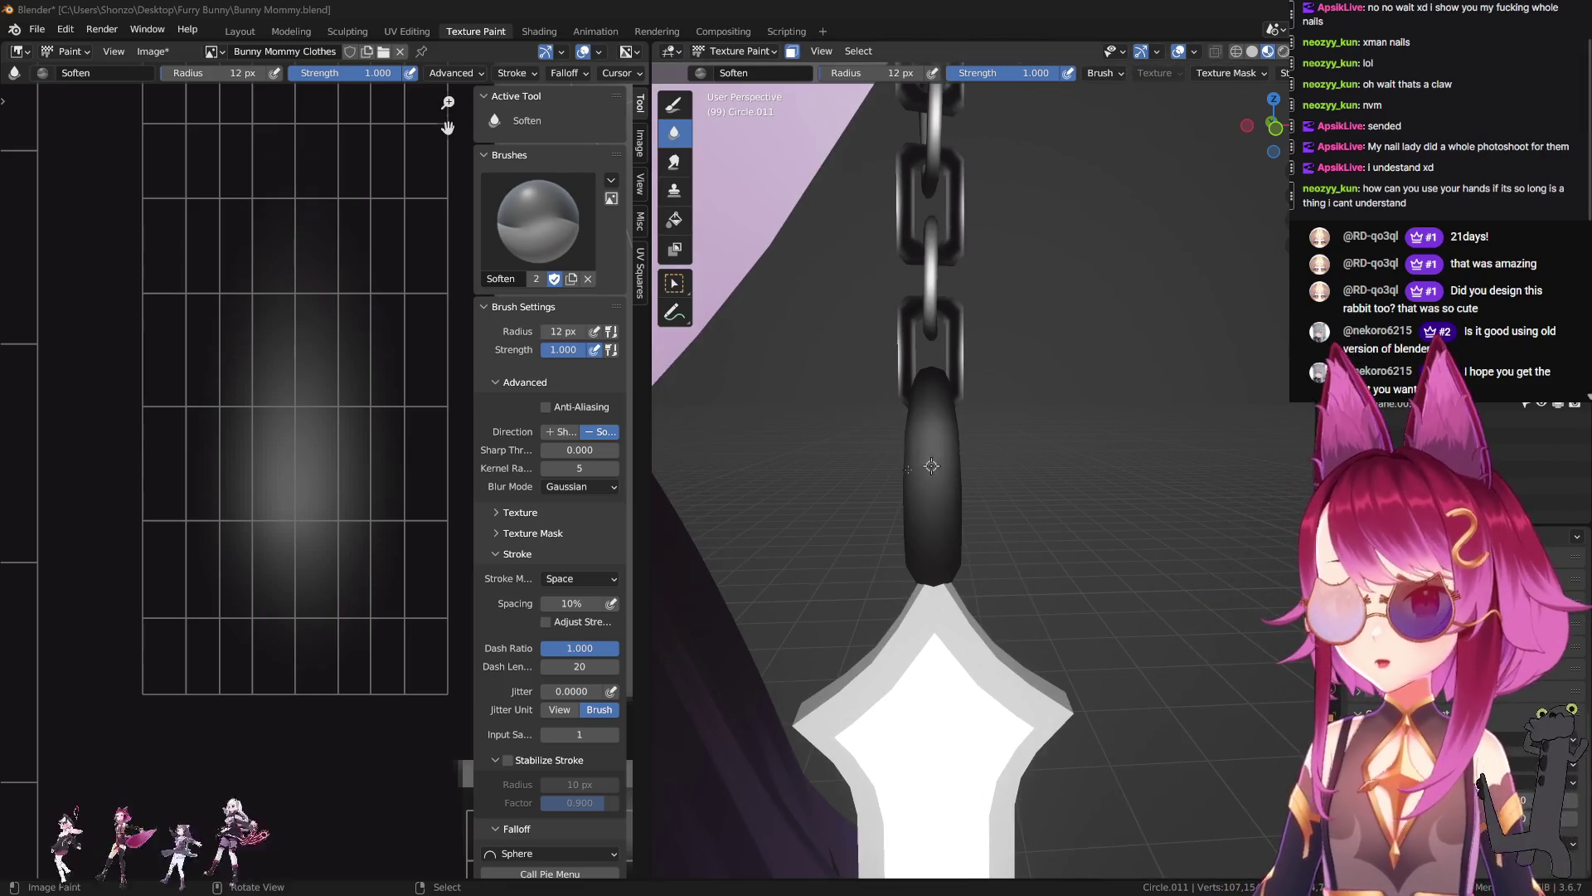
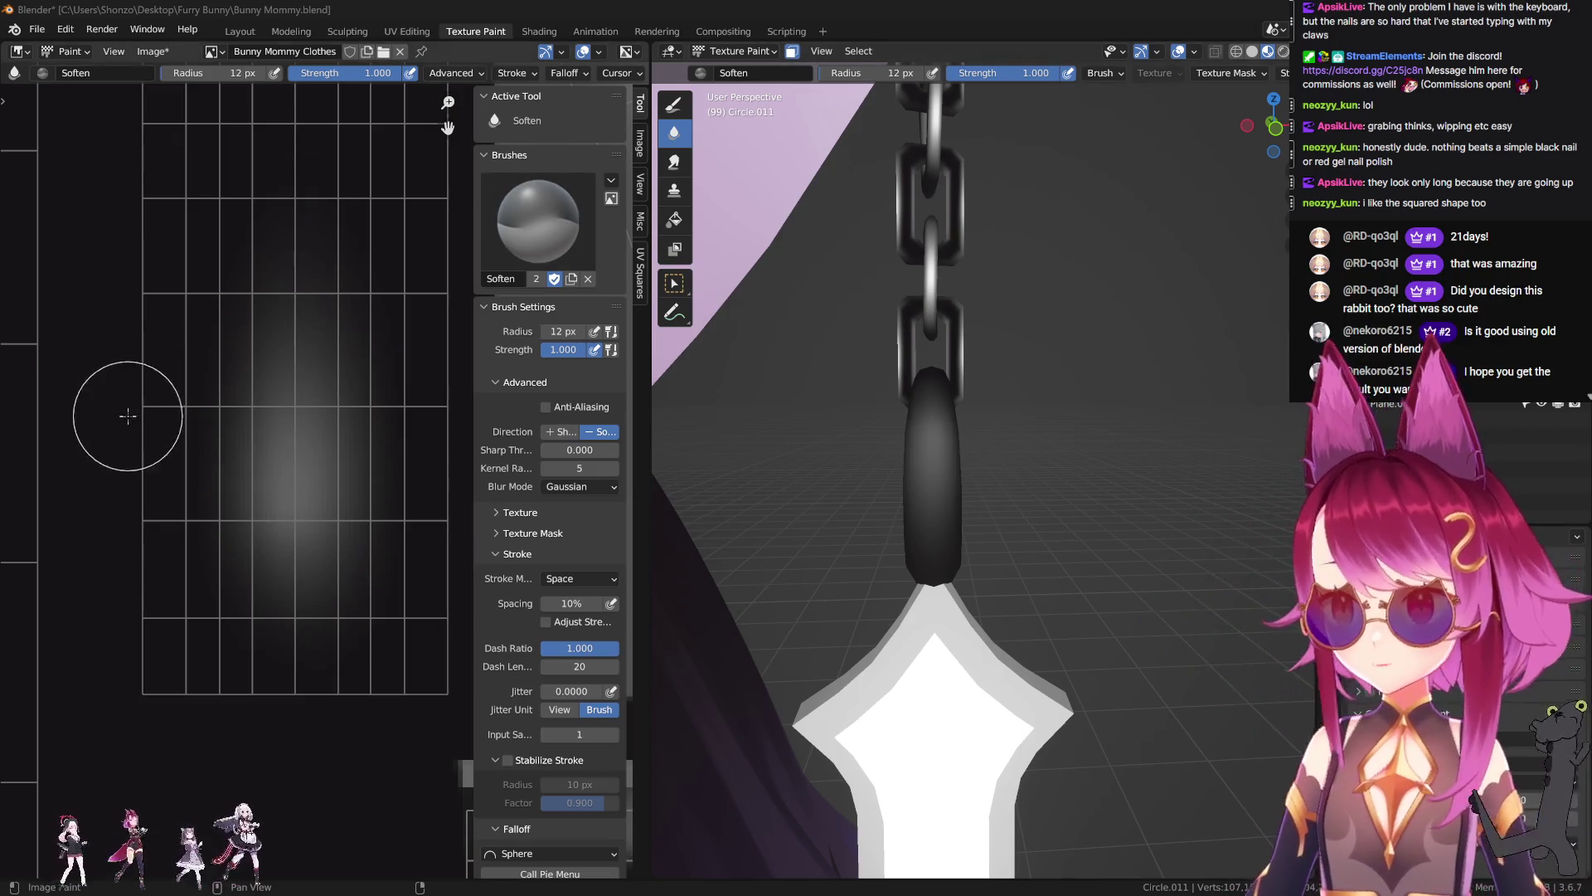
# Step: Select the Bunny Mommy Clothes Light texture slot in the 3D viewport sidebar for painting
pyautogui.scroll(-5, 257, 514)
pyautogui.moveTo(265, 581); pyautogui.dragTo(548, 470, button='middle')
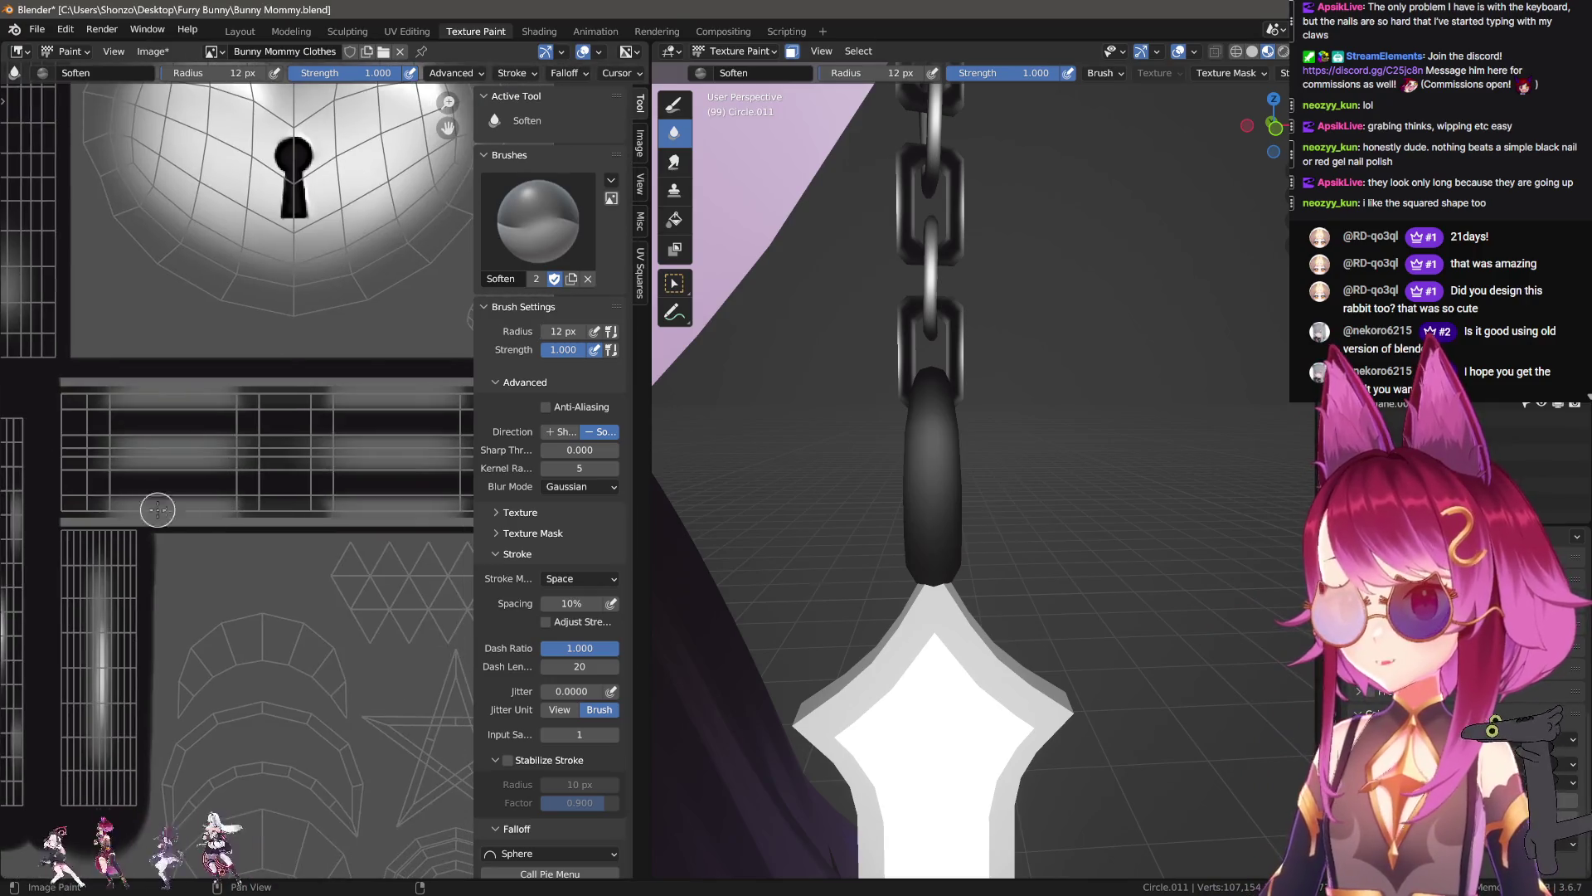
pyautogui.press('n')
pyautogui.press('n')
pyautogui.scroll(5, 1142, 343)
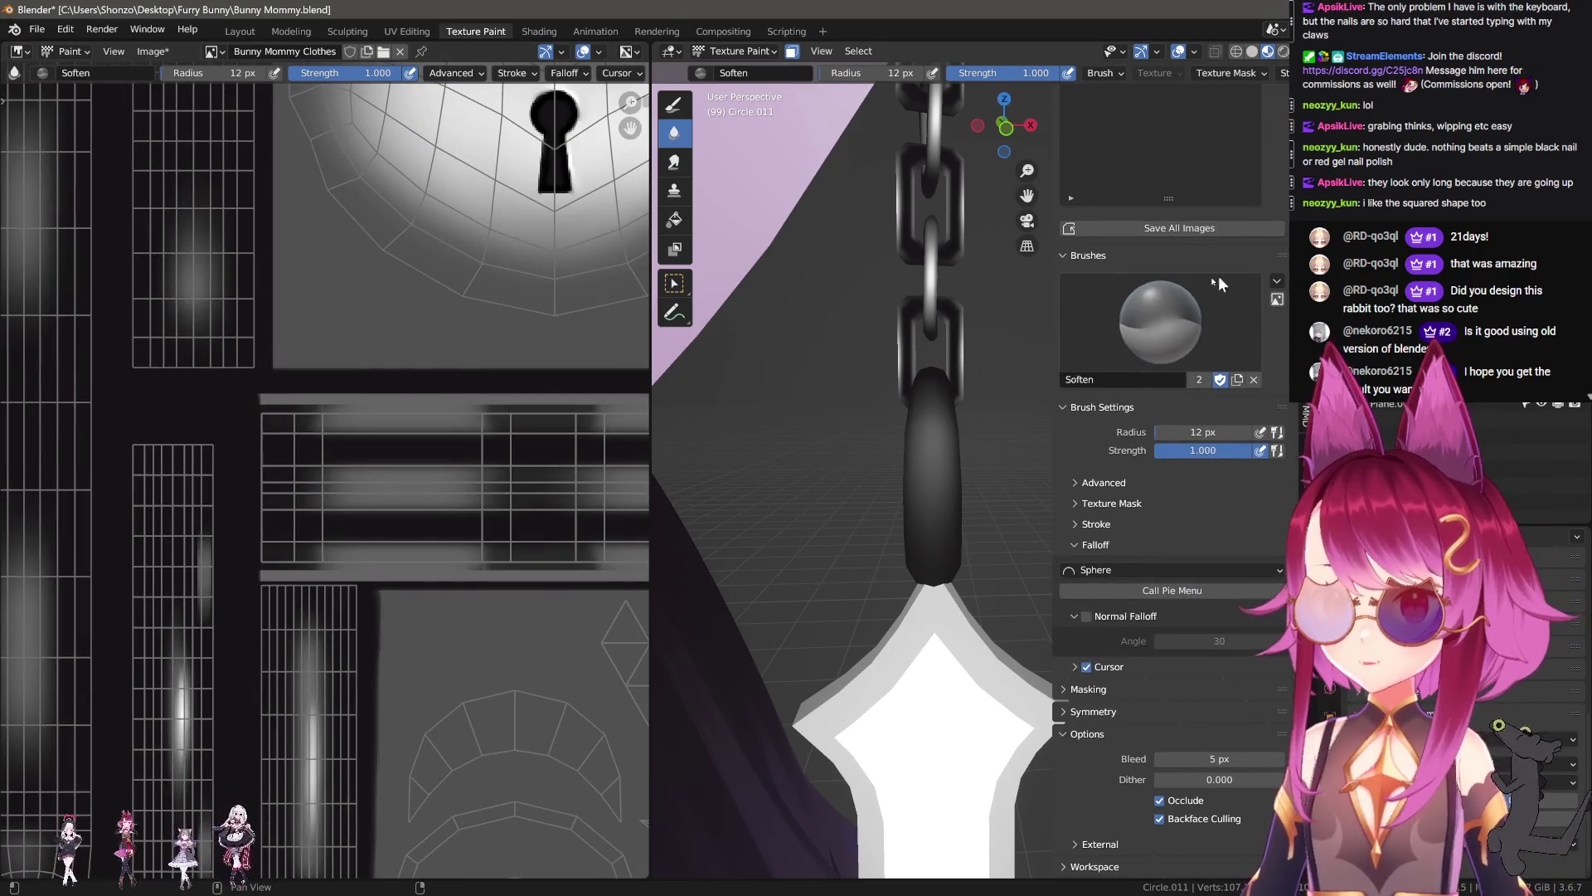
pyautogui.scroll(5, 1231, 276)
pyautogui.scroll(2, 1187, 262)
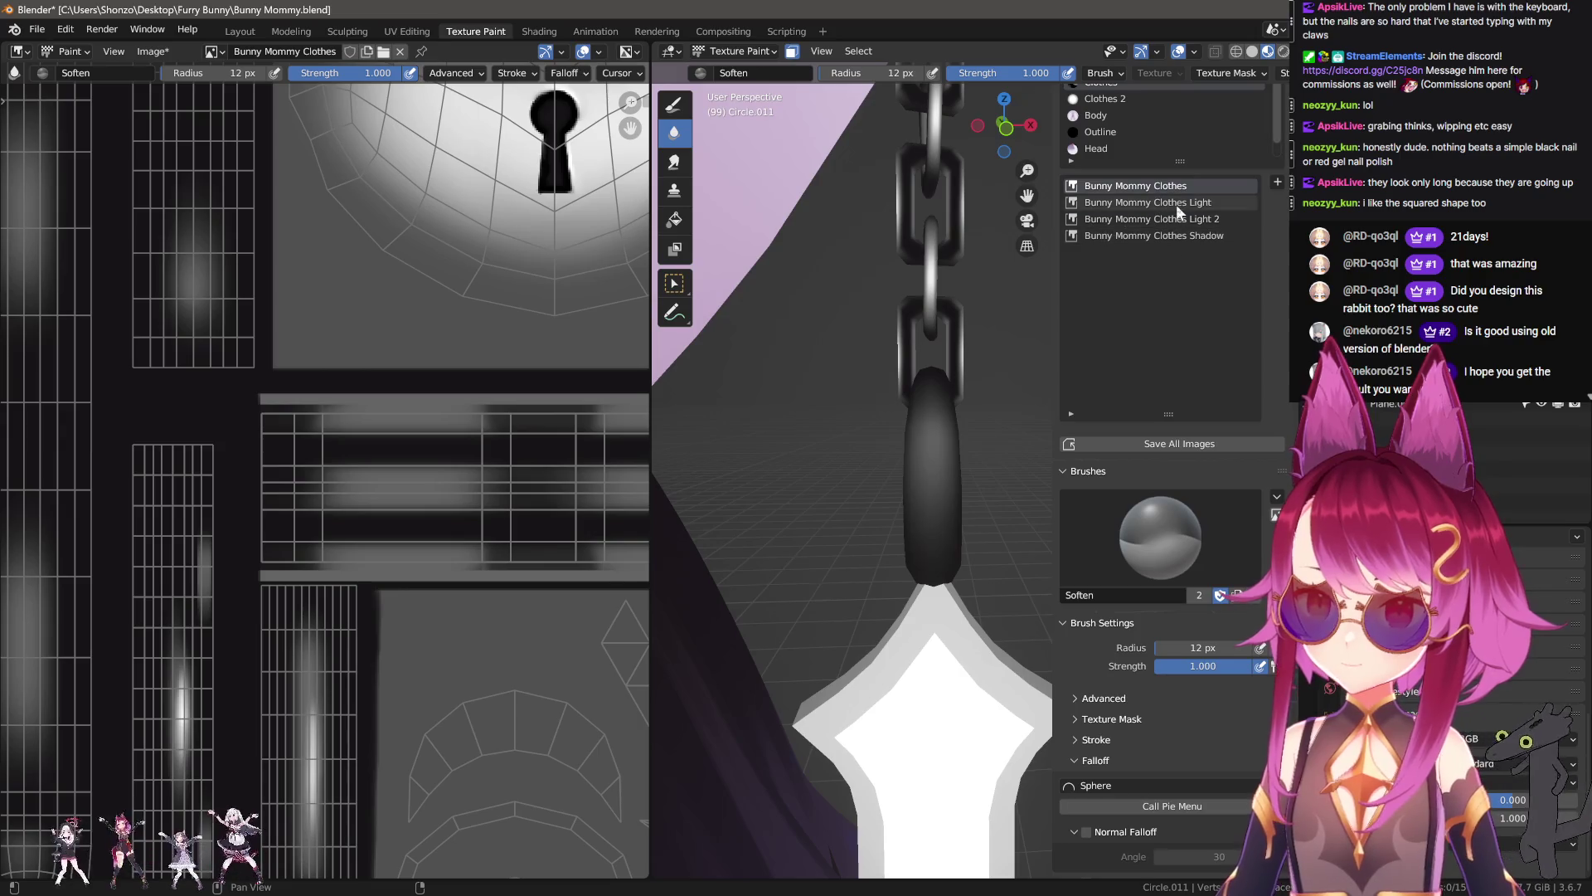
pyautogui.click(1176, 204)
# Step: Paint a white highlight stroke on the dark chain link with a 5 px TexDraw brush
pyautogui.hotkey('shift', 'space')
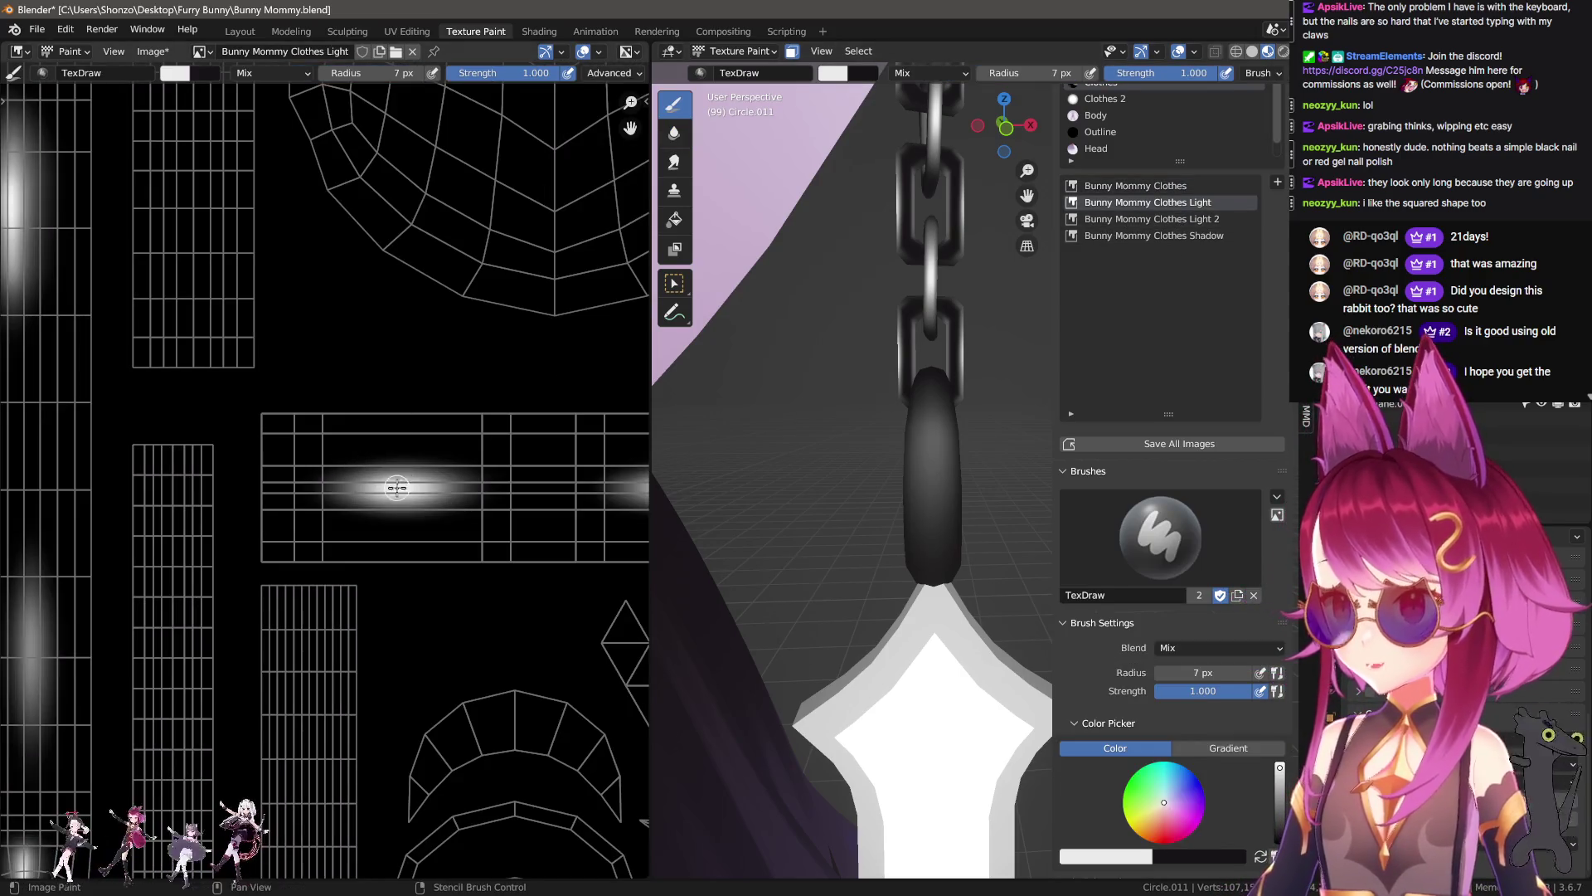
pyautogui.scroll(-2, 374, 465)
pyautogui.scroll(3, 374, 385)
pyautogui.moveTo(367, 357); pyautogui.dragTo(367, 421)
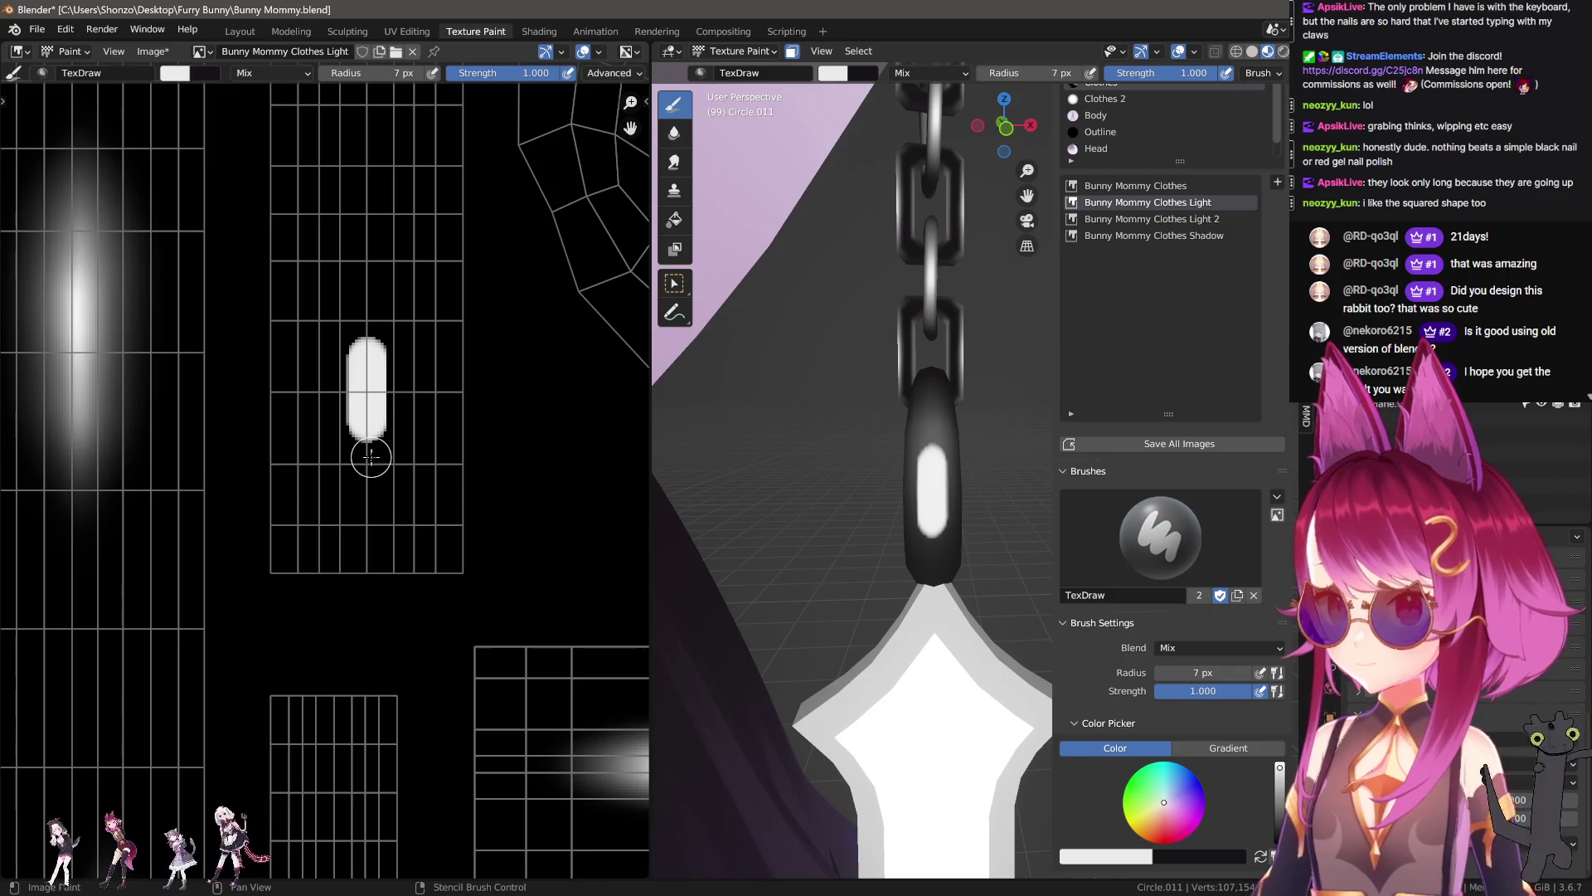
pyautogui.hotkey('ctrl', 'z')
pyautogui.press('[')
pyautogui.press('[')
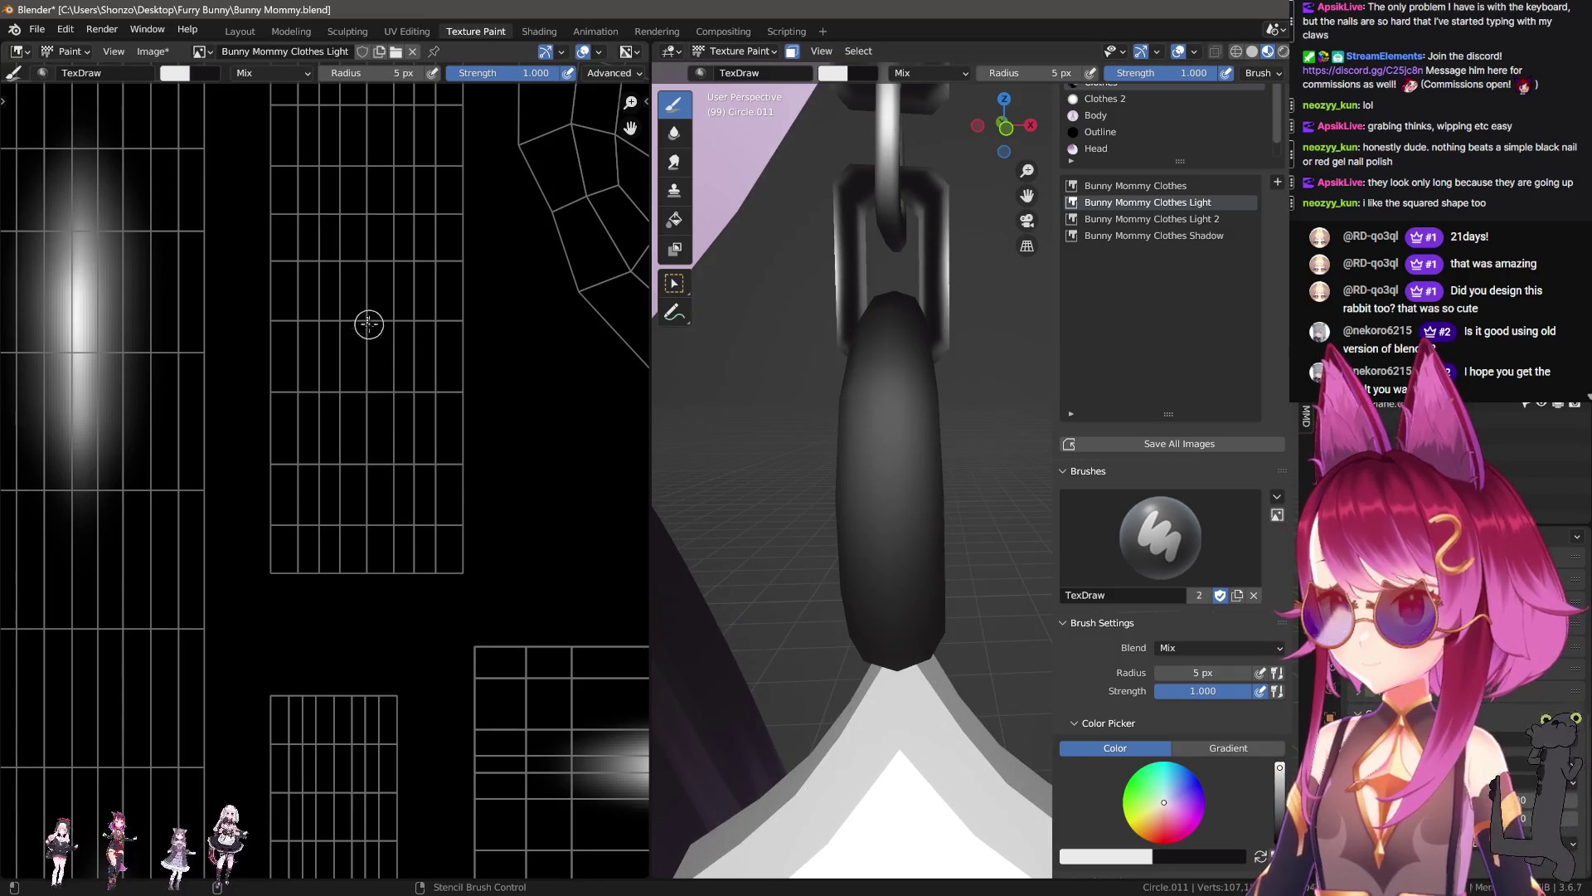
pyautogui.moveTo(367, 318); pyautogui.dragTo(369, 397)
pyautogui.hotkey('ctrl', 'z')
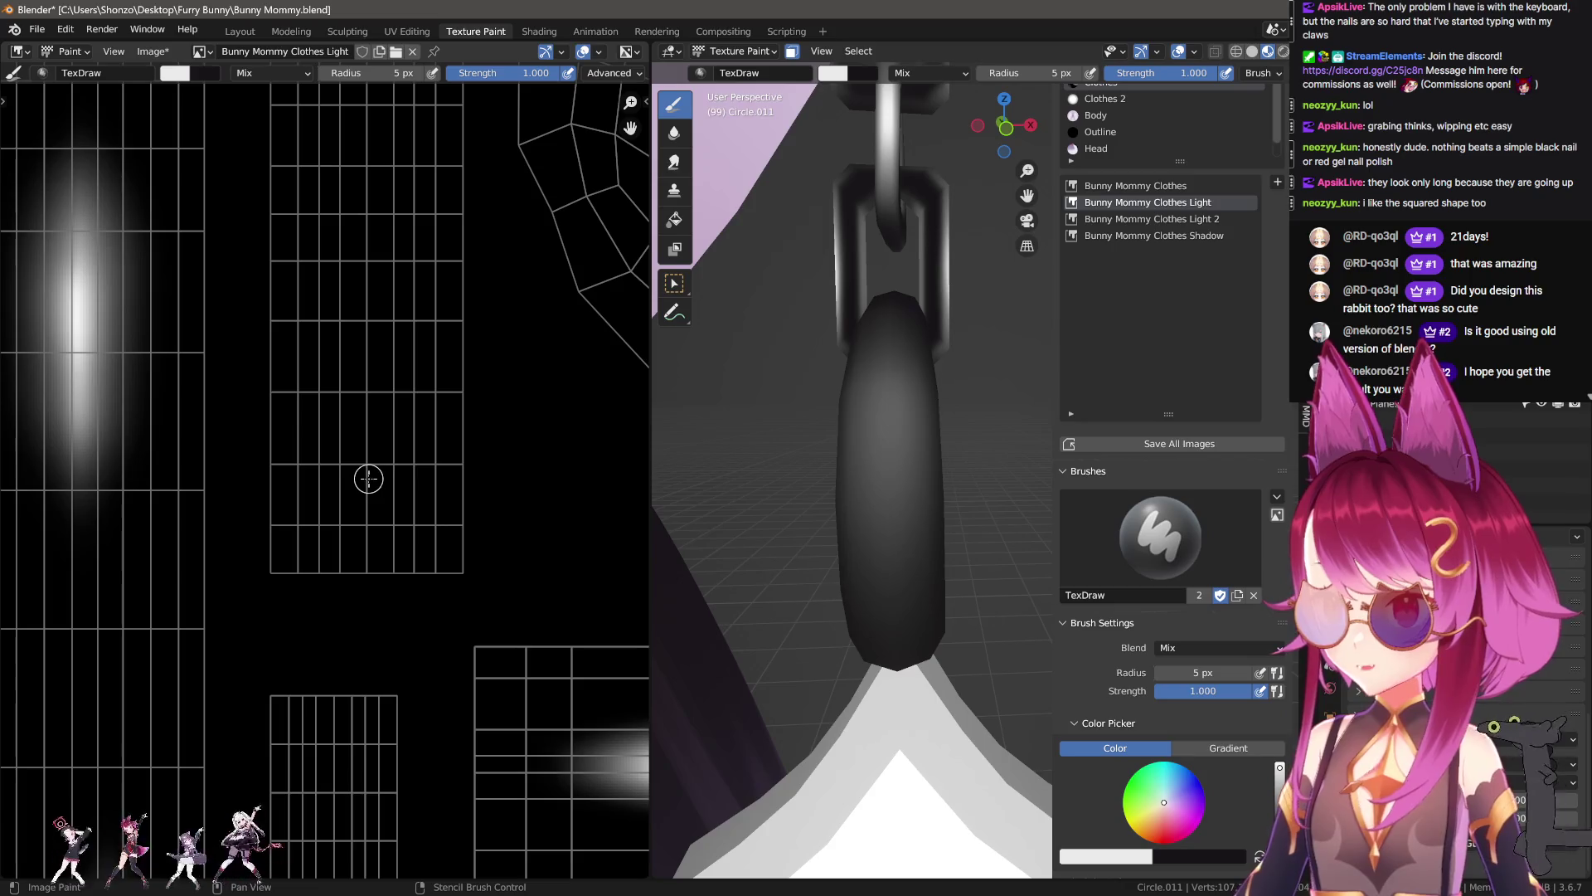
pyautogui.moveTo(367, 475); pyautogui.dragTo(367, 446)
# Step: Check the brush settings, then begin sketching a blue nail outline with the annotate tool
pyautogui.press('n')
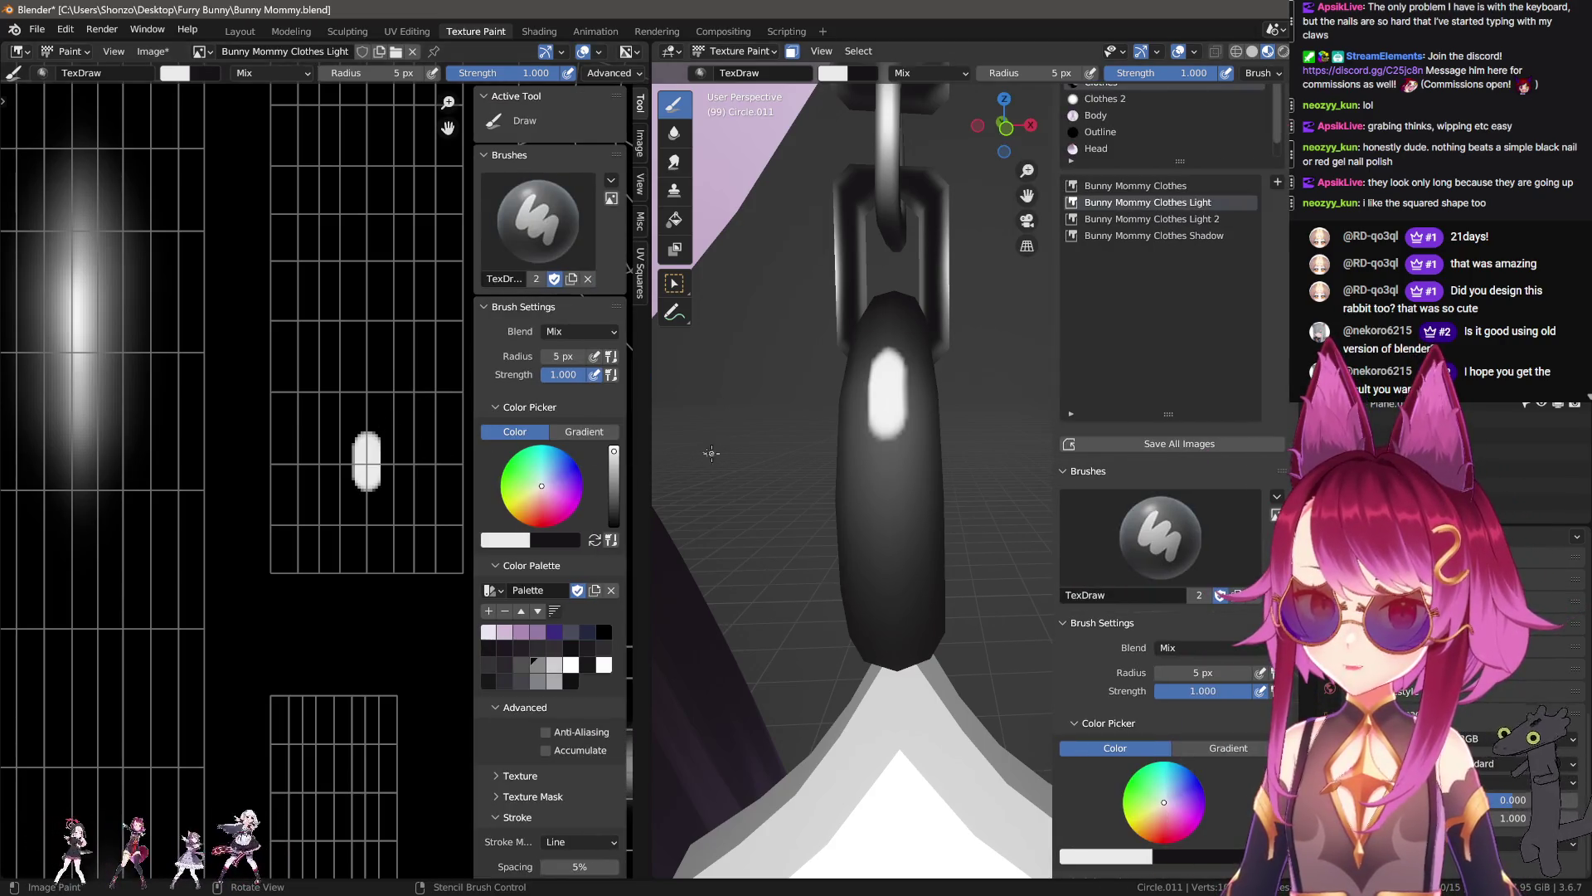
pyautogui.press('n')
pyautogui.press('n')
pyautogui.press('n')
pyautogui.scroll(-4, 355, 440)
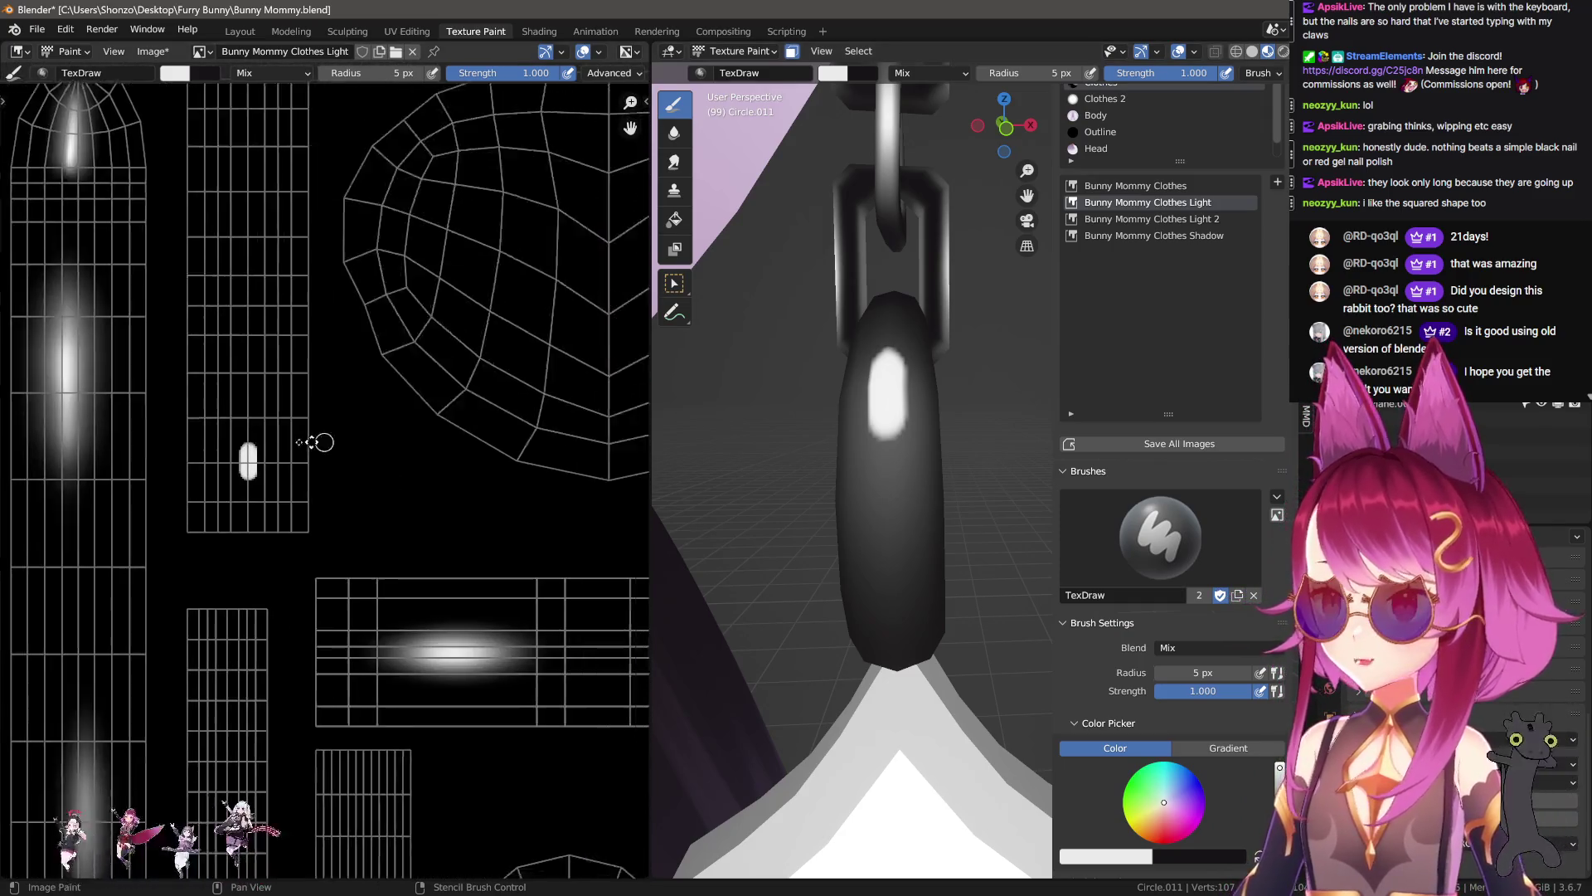
pyautogui.scroll(4, 290, 507)
pyautogui.moveTo(233, 469); pyautogui.dragTo(335, 490)
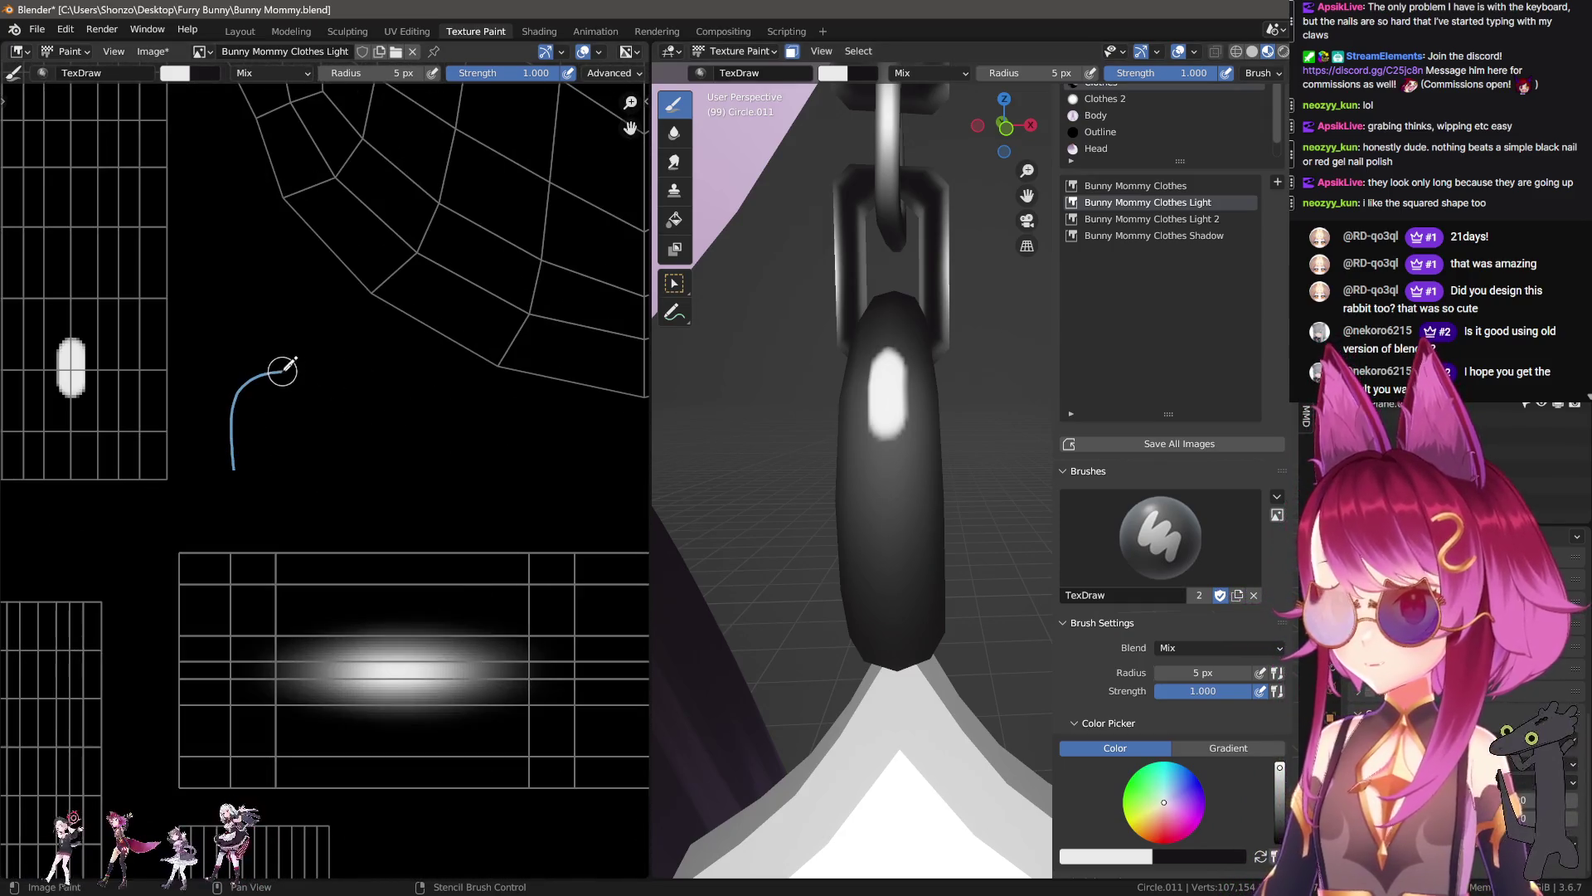
# Step: Draw two arched blue nail outlines, extending the right one into a long pointed nail
pyautogui.moveTo(234, 501); pyautogui.dragTo(339, 497)
pyautogui.moveTo(257, 450)
pyautogui.mouseDown()
pyautogui.moveTo(304, 452)
pyautogui.moveTo(291, 337)
pyautogui.moveTo(270, 391)
pyautogui.moveTo(309, 404)
pyautogui.moveTo(261, 432)
pyautogui.moveTo(283, 456)
pyautogui.mouseUp()
pyautogui.moveTo(440, 470); pyautogui.dragTo(378, 476, button='middle')
pyautogui.moveTo(344, 503); pyautogui.dragTo(458, 505)
pyautogui.moveTo(377, 463); pyautogui.dragTo(425, 468)
pyautogui.moveTo(380, 438); pyautogui.dragTo(378, 488, button='middle')
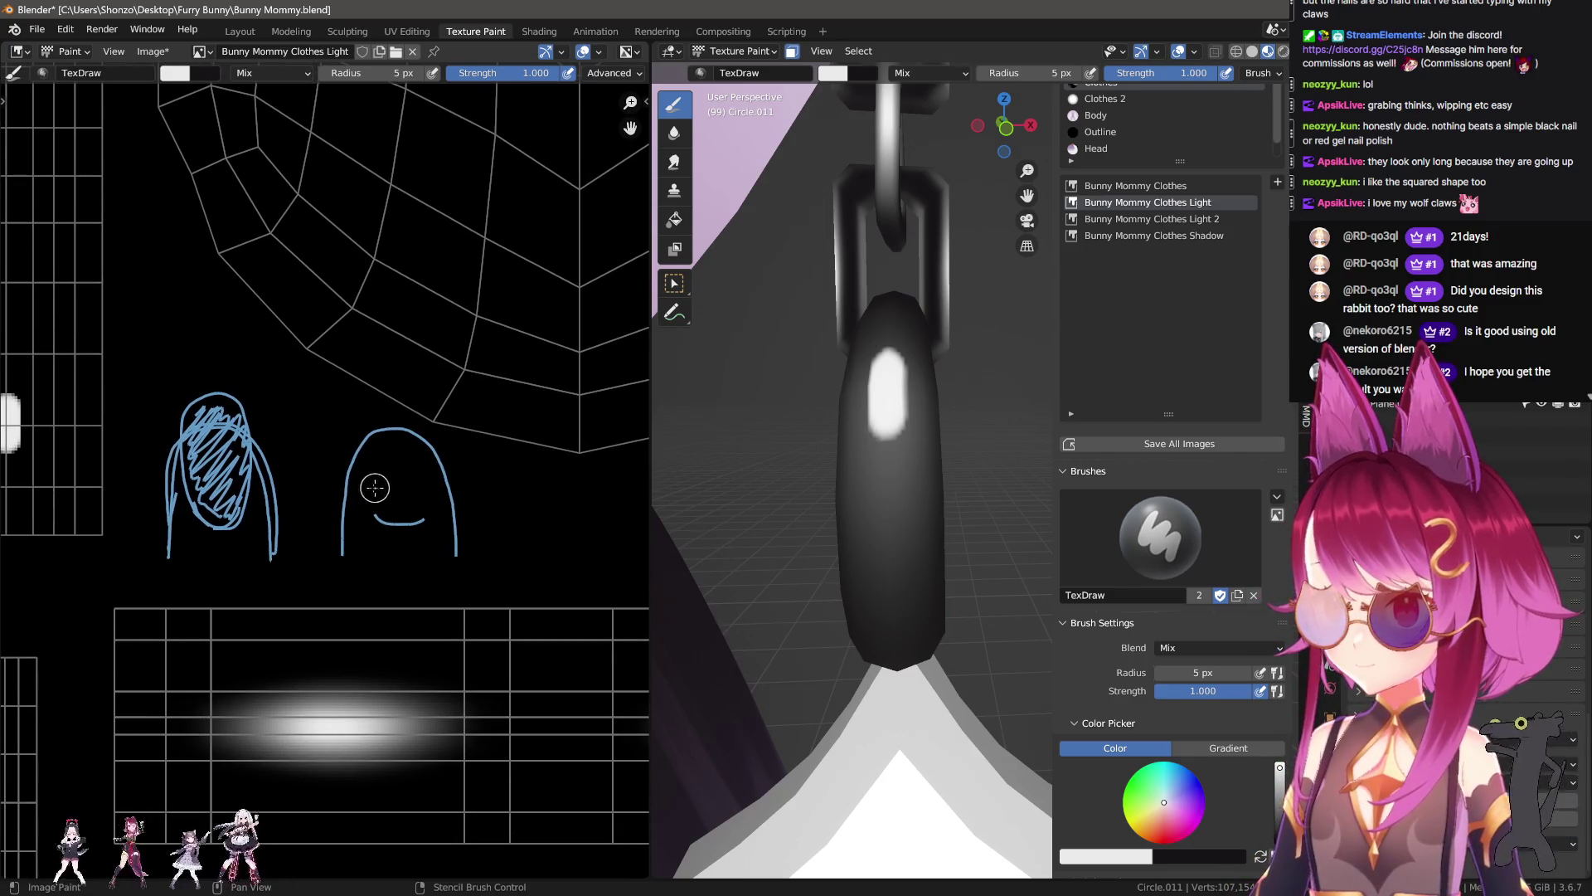
pyautogui.moveTo(380, 520)
pyautogui.mouseDown()
pyautogui.moveTo(432, 237)
pyautogui.moveTo(421, 522)
pyautogui.mouseUp()
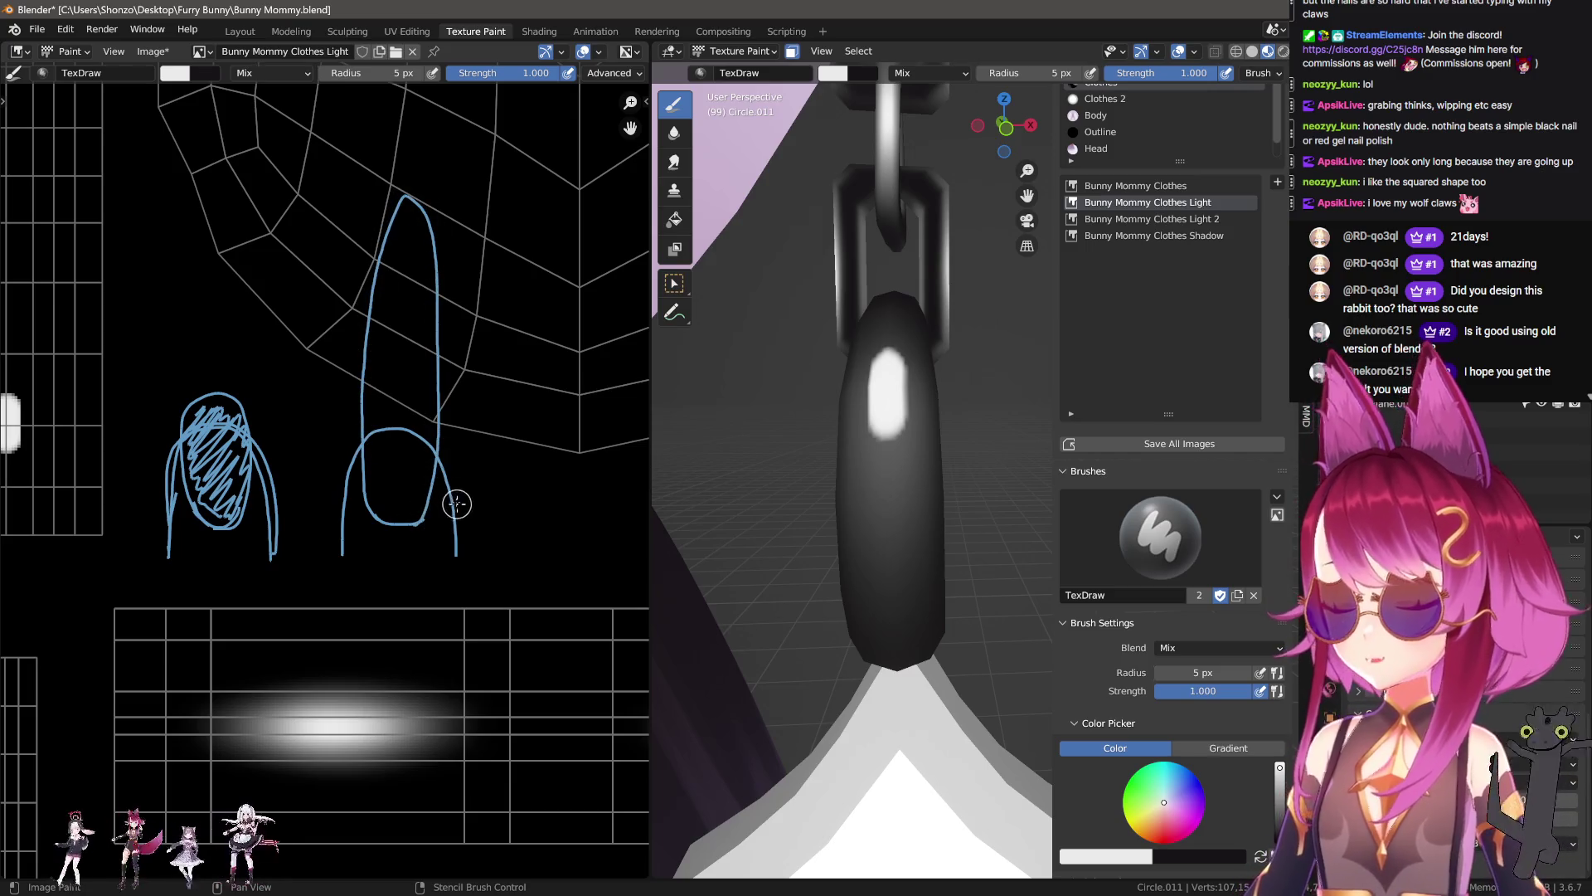
# Step: Scribble hatching inside the long nail and over the right nail sketch
pyautogui.moveTo(413, 237); pyautogui.dragTo(404, 508)
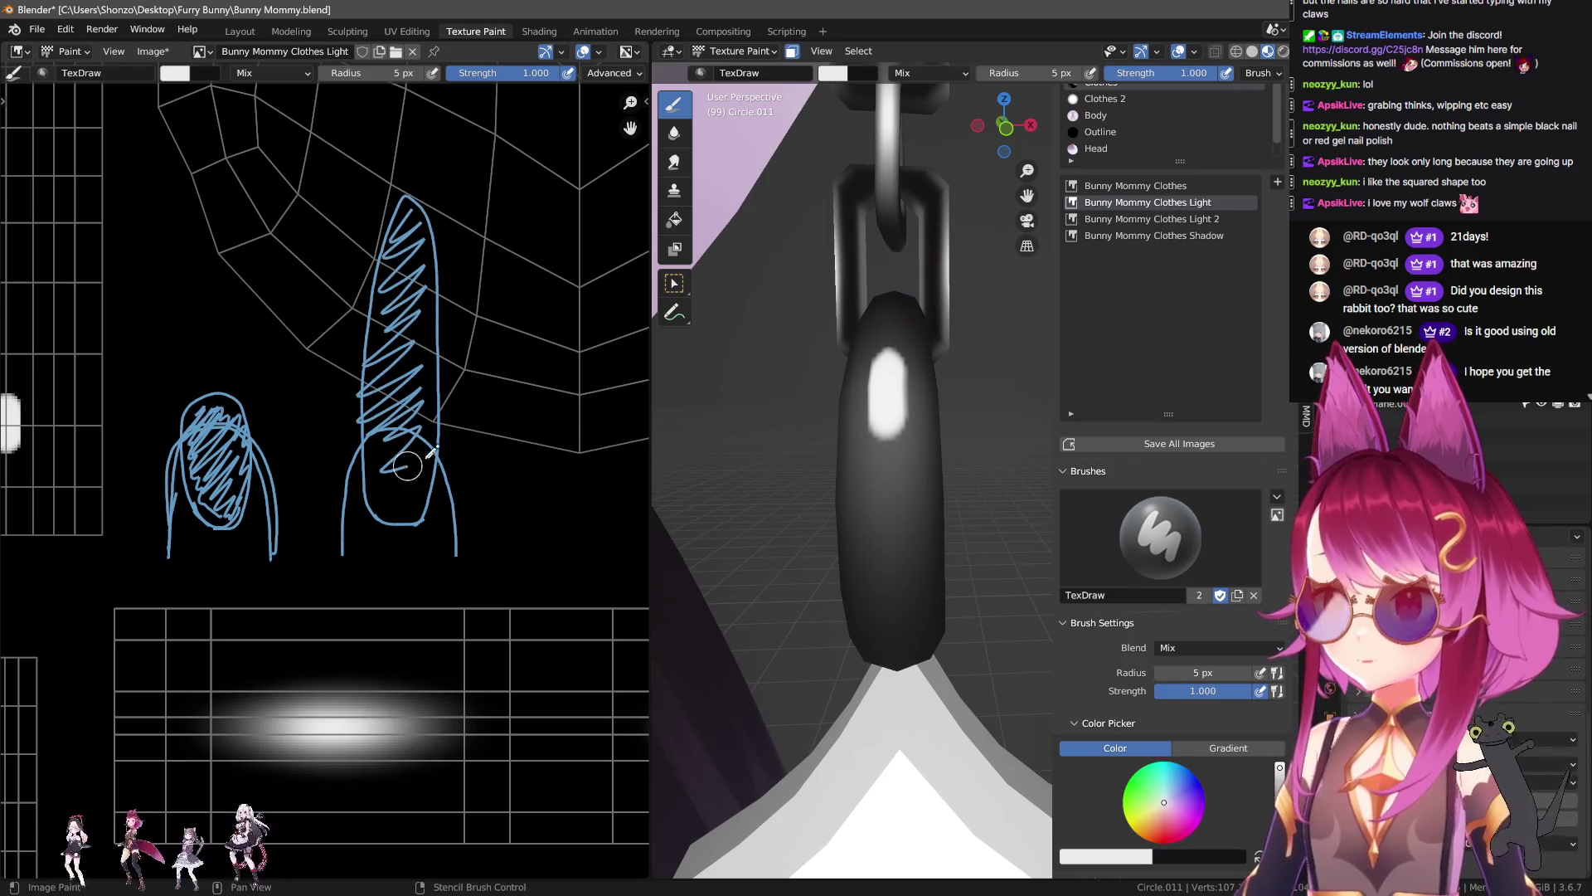
pyautogui.scroll(-3, 526, 506)
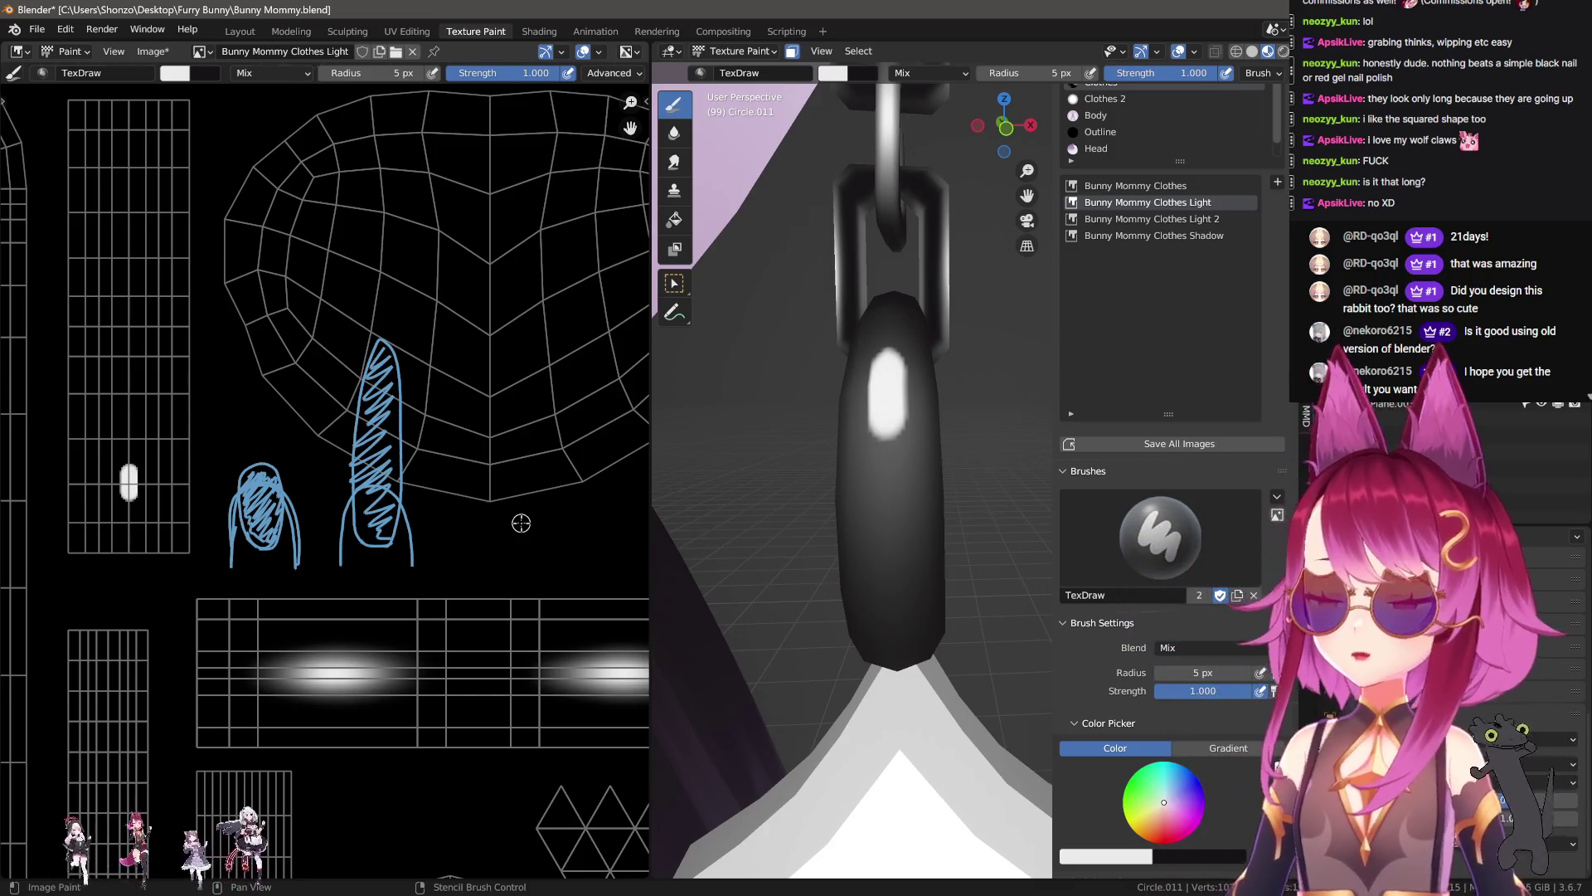
pyautogui.scroll(2, 521, 523)
pyautogui.moveTo(465, 574); pyautogui.dragTo(457, 544, button='middle')
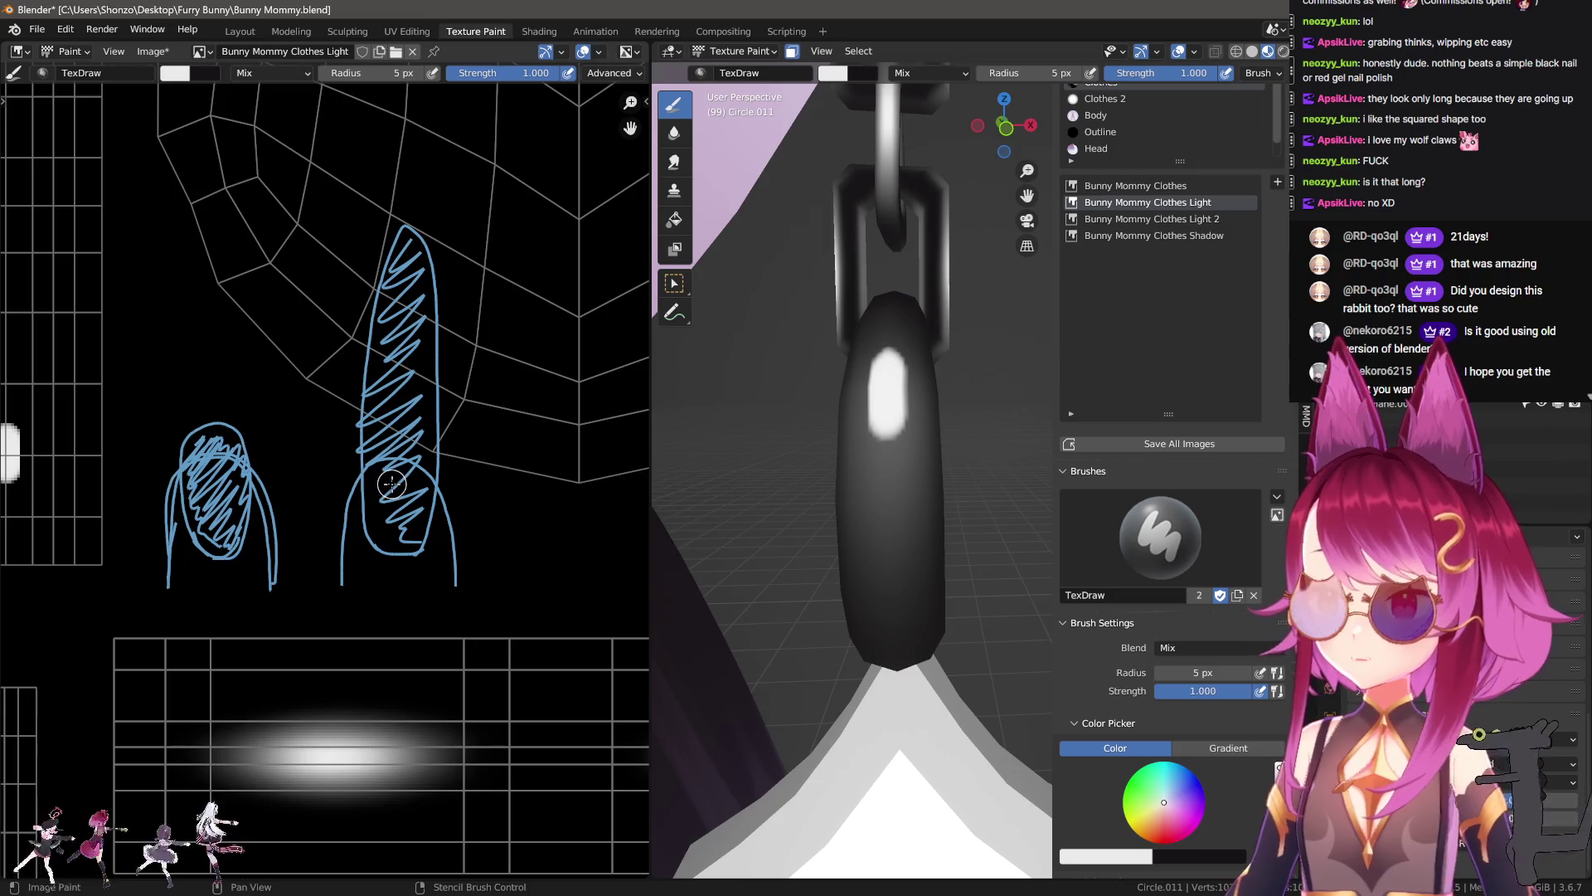
pyautogui.moveTo(376, 449)
pyautogui.mouseDown()
pyautogui.moveTo(431, 298)
pyautogui.moveTo(380, 523)
pyautogui.moveTo(400, 288)
pyautogui.moveTo(426, 483)
pyautogui.mouseUp()
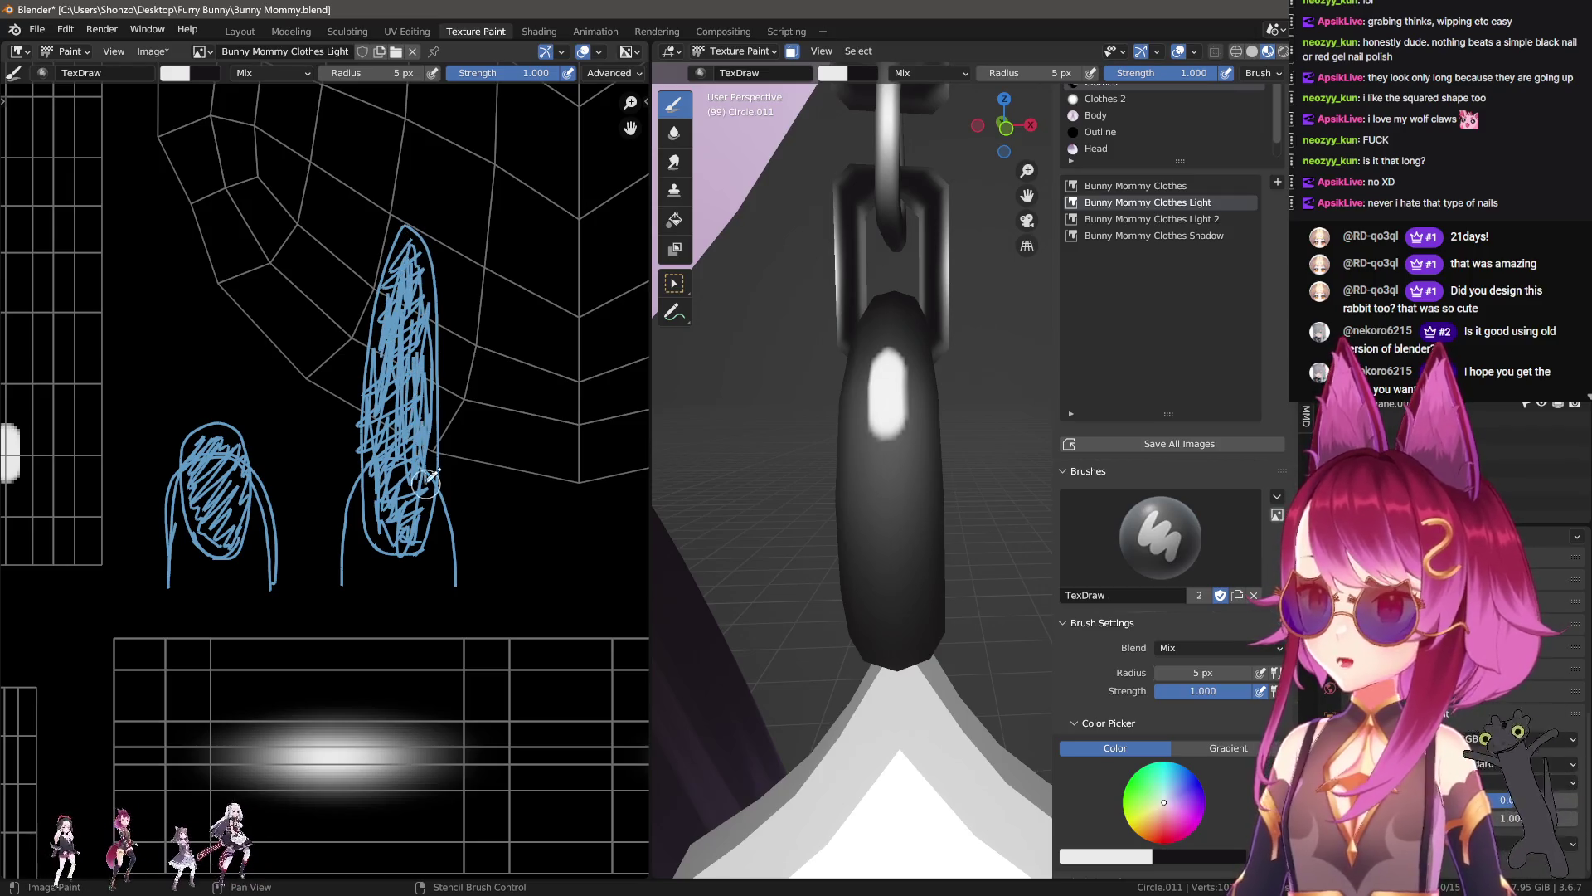
pyautogui.moveTo(381, 501); pyautogui.dragTo(419, 464)
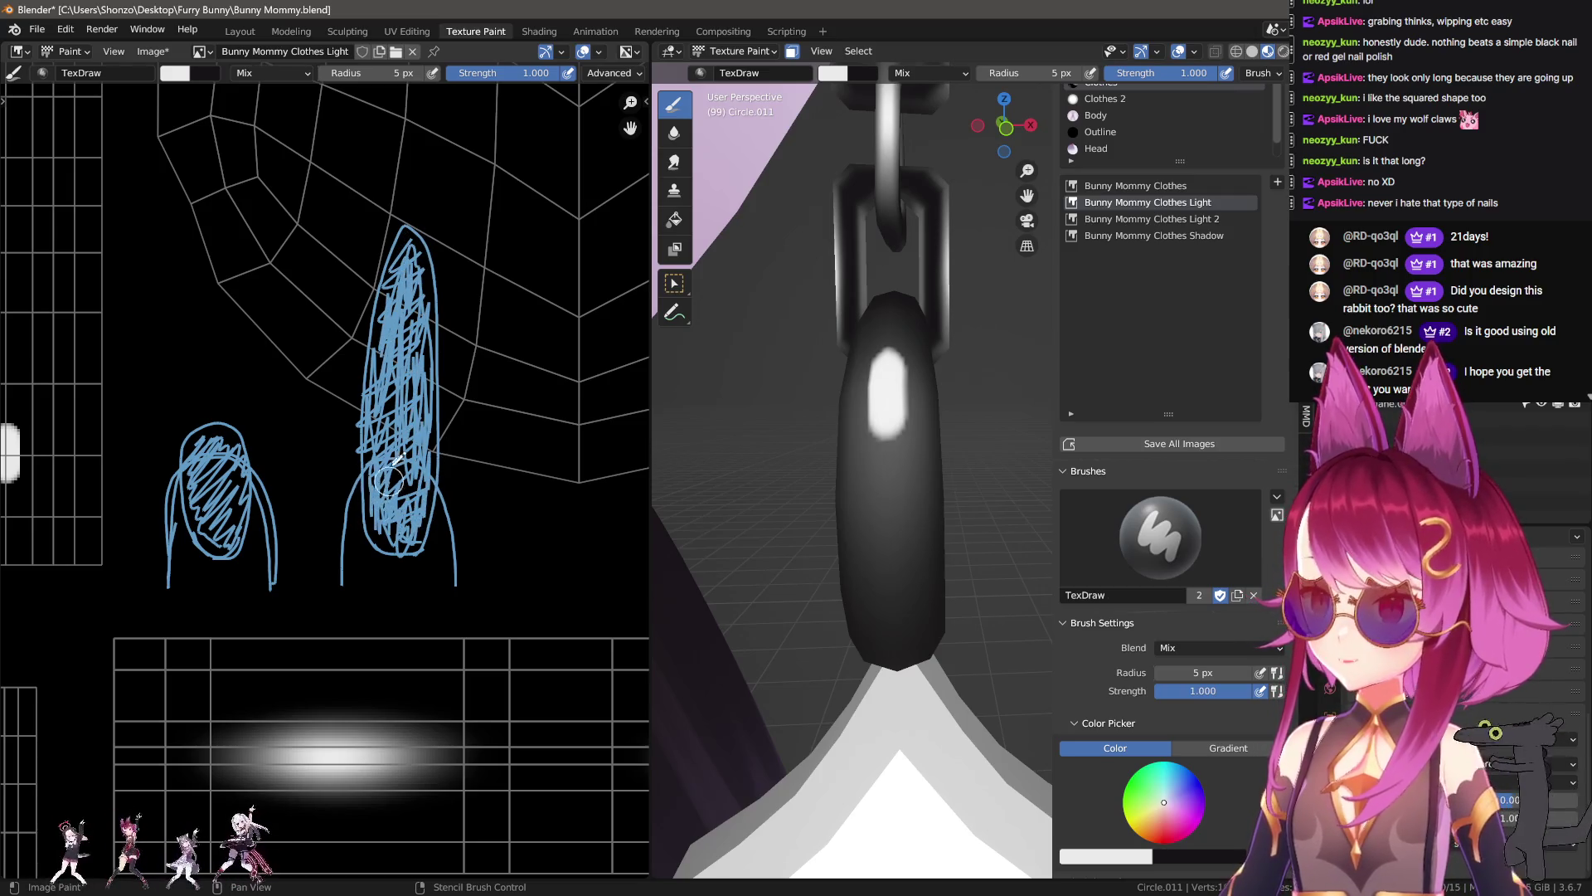
pyautogui.scroll(-4, 495, 485)
pyautogui.scroll(4, 359, 306)
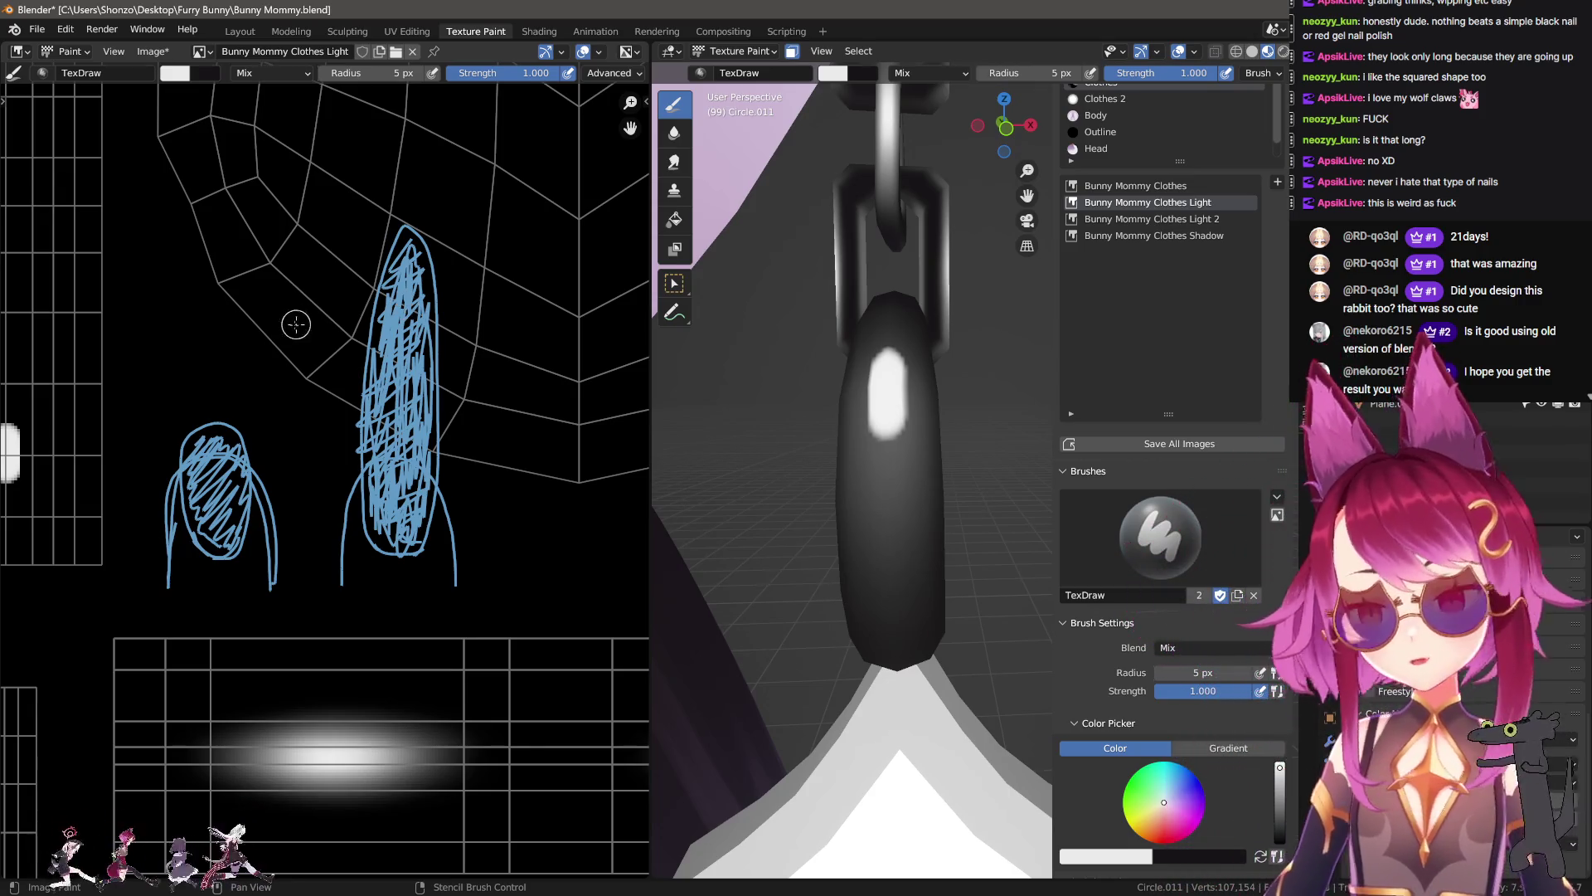
pyautogui.moveTo(404, 305); pyautogui.dragTo(550, 269, button='middle')
pyautogui.scroll(1, 351, 504)
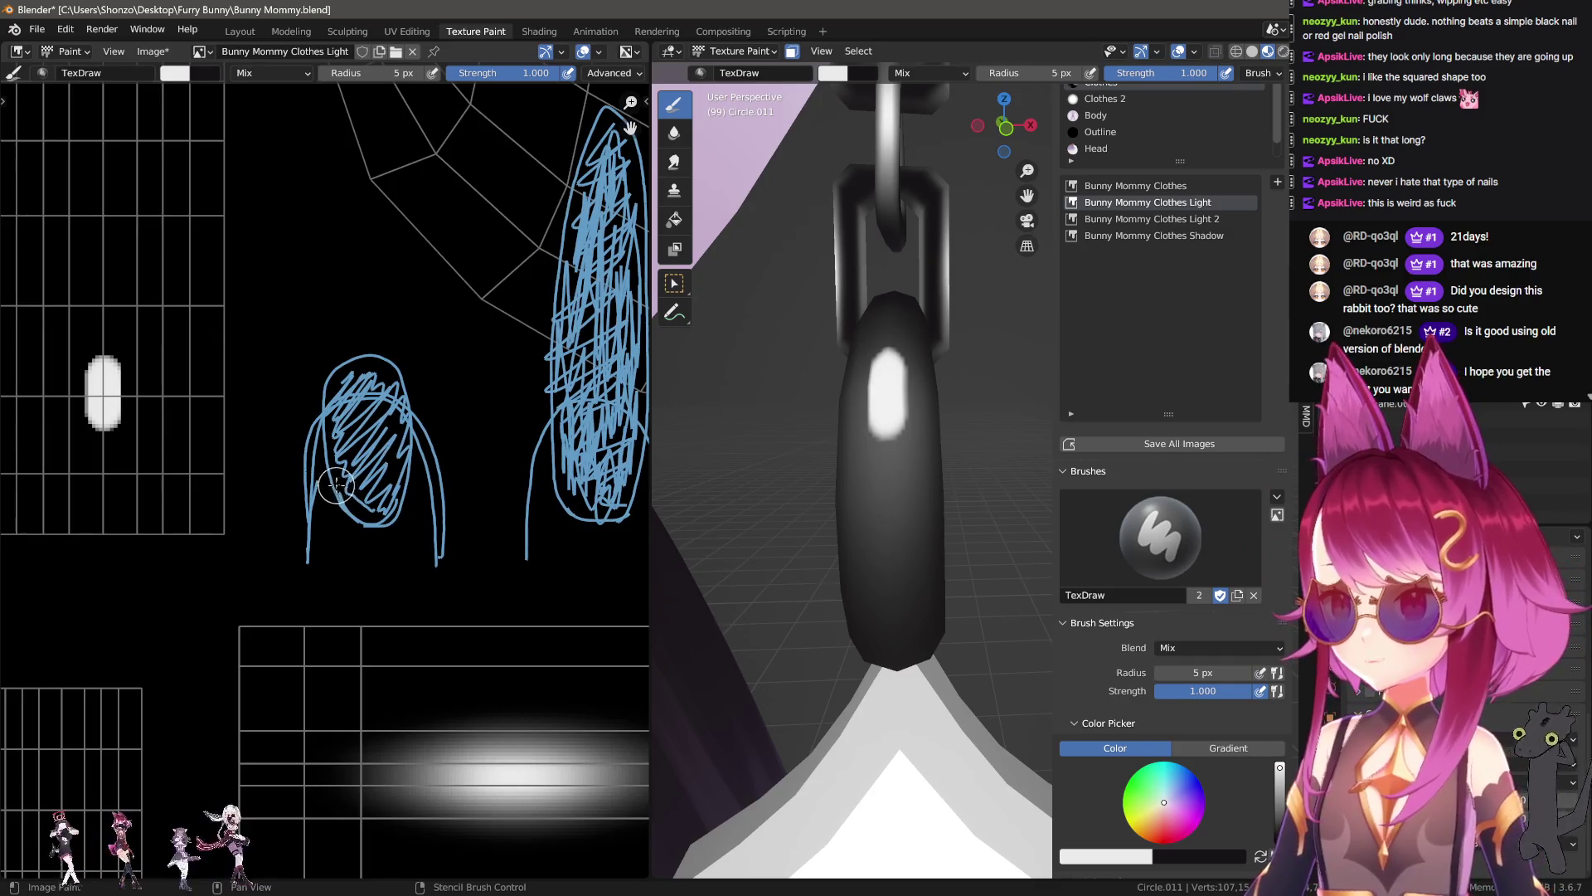
# Step: Draw a pointed tip on the left nail sketch and extend it higher
pyautogui.moveTo(328, 433); pyautogui.dragTo(410, 452)
pyautogui.moveTo(352, 309)
pyautogui.mouseDown()
pyautogui.moveTo(380, 320)
pyautogui.moveTo(366, 402)
pyautogui.mouseUp()
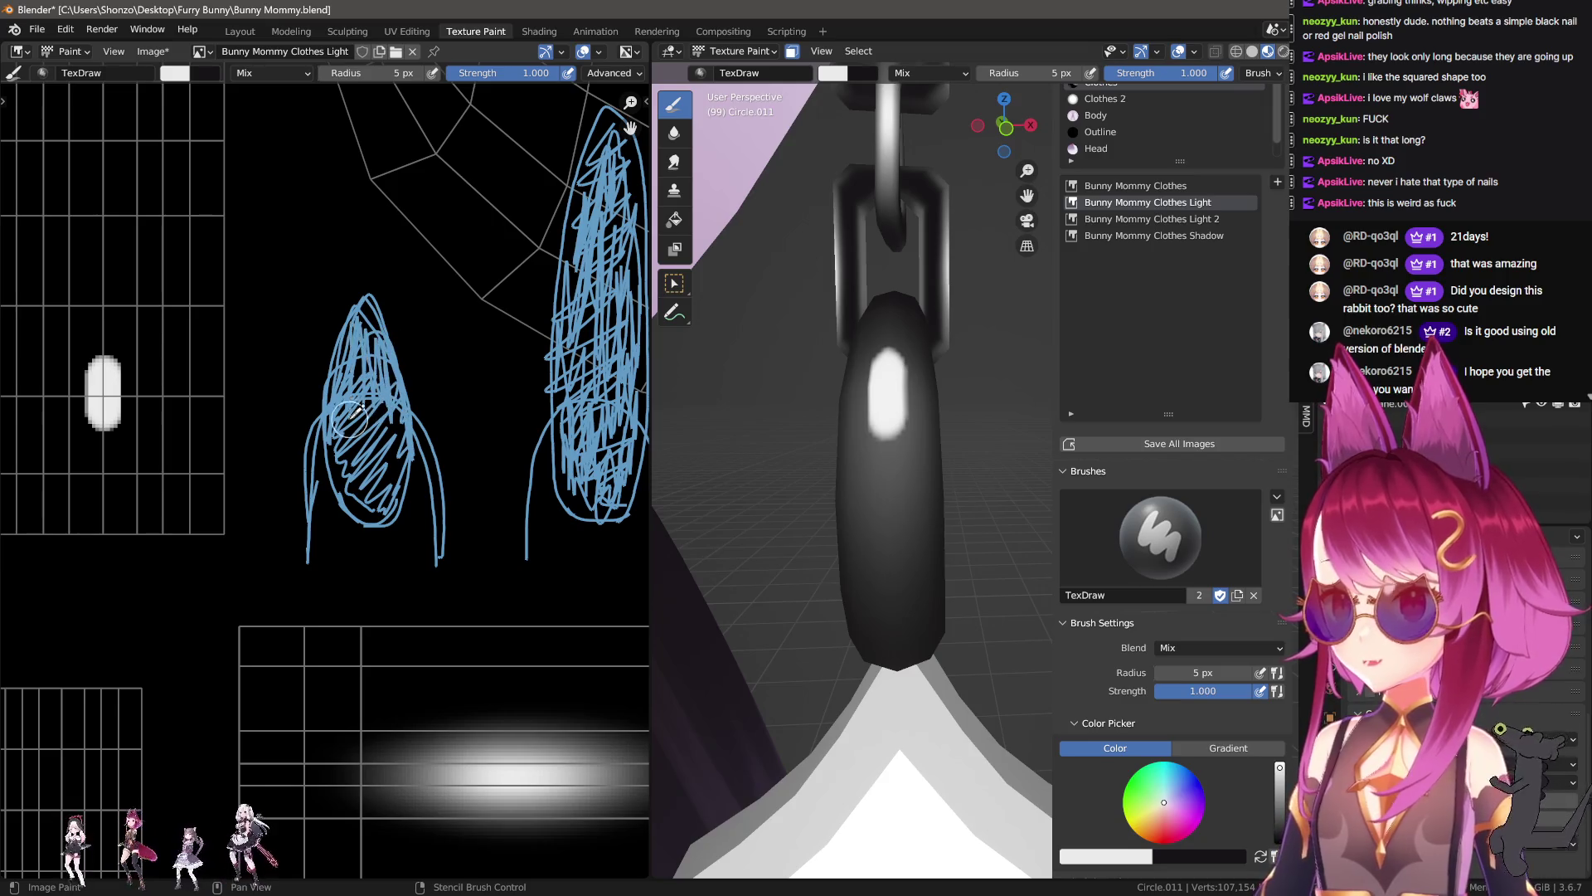
pyautogui.scroll(-3, 332, 472)
pyautogui.hscroll(2, 337, 497)
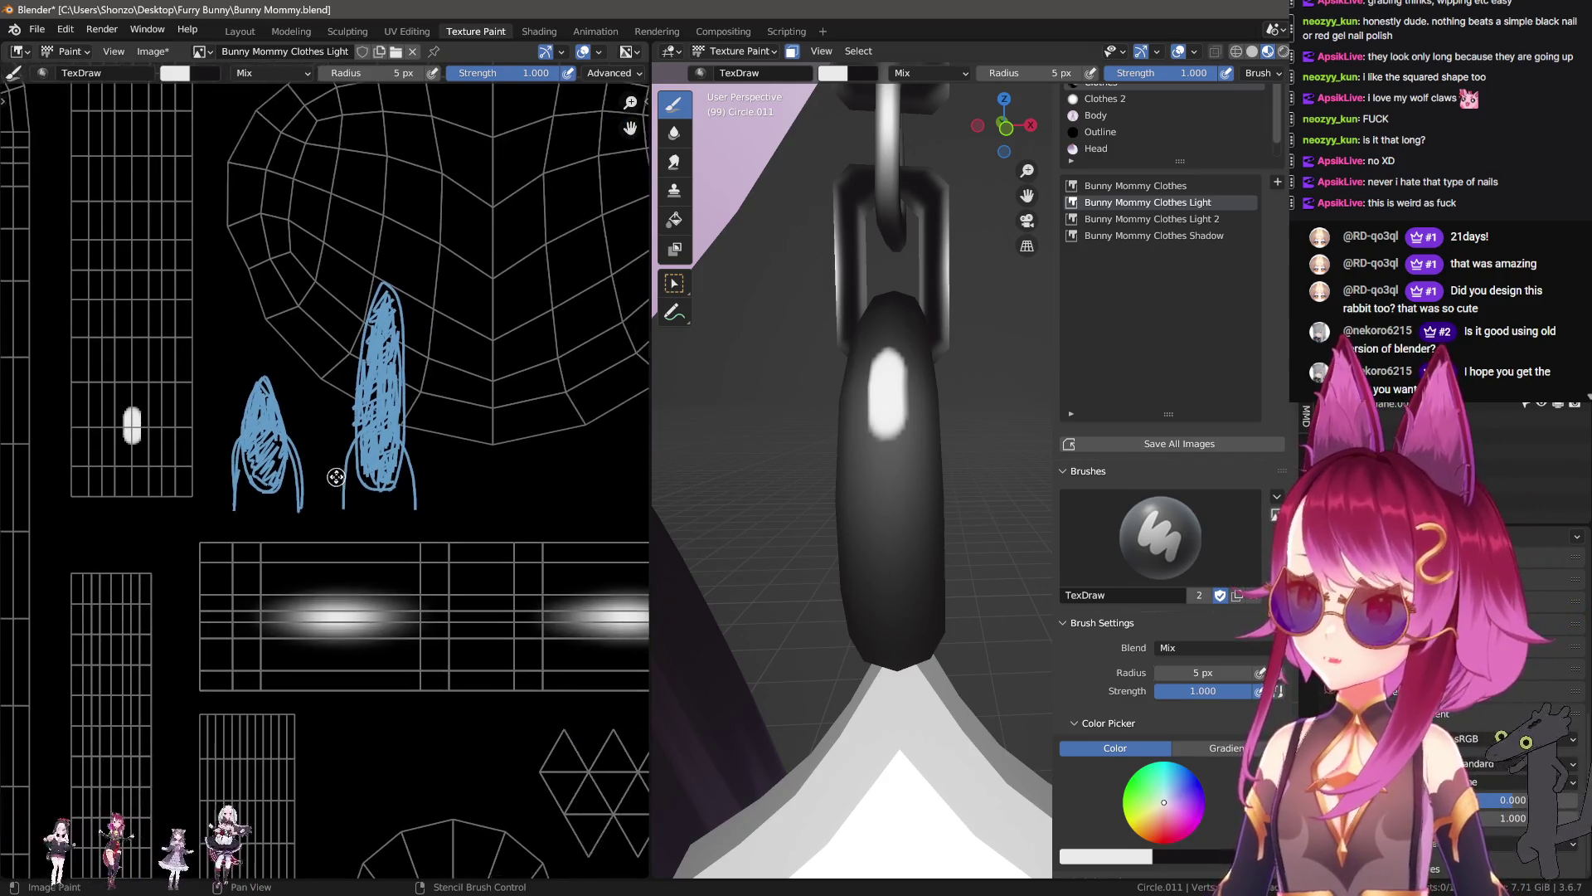
pyautogui.scroll(2, 340, 473)
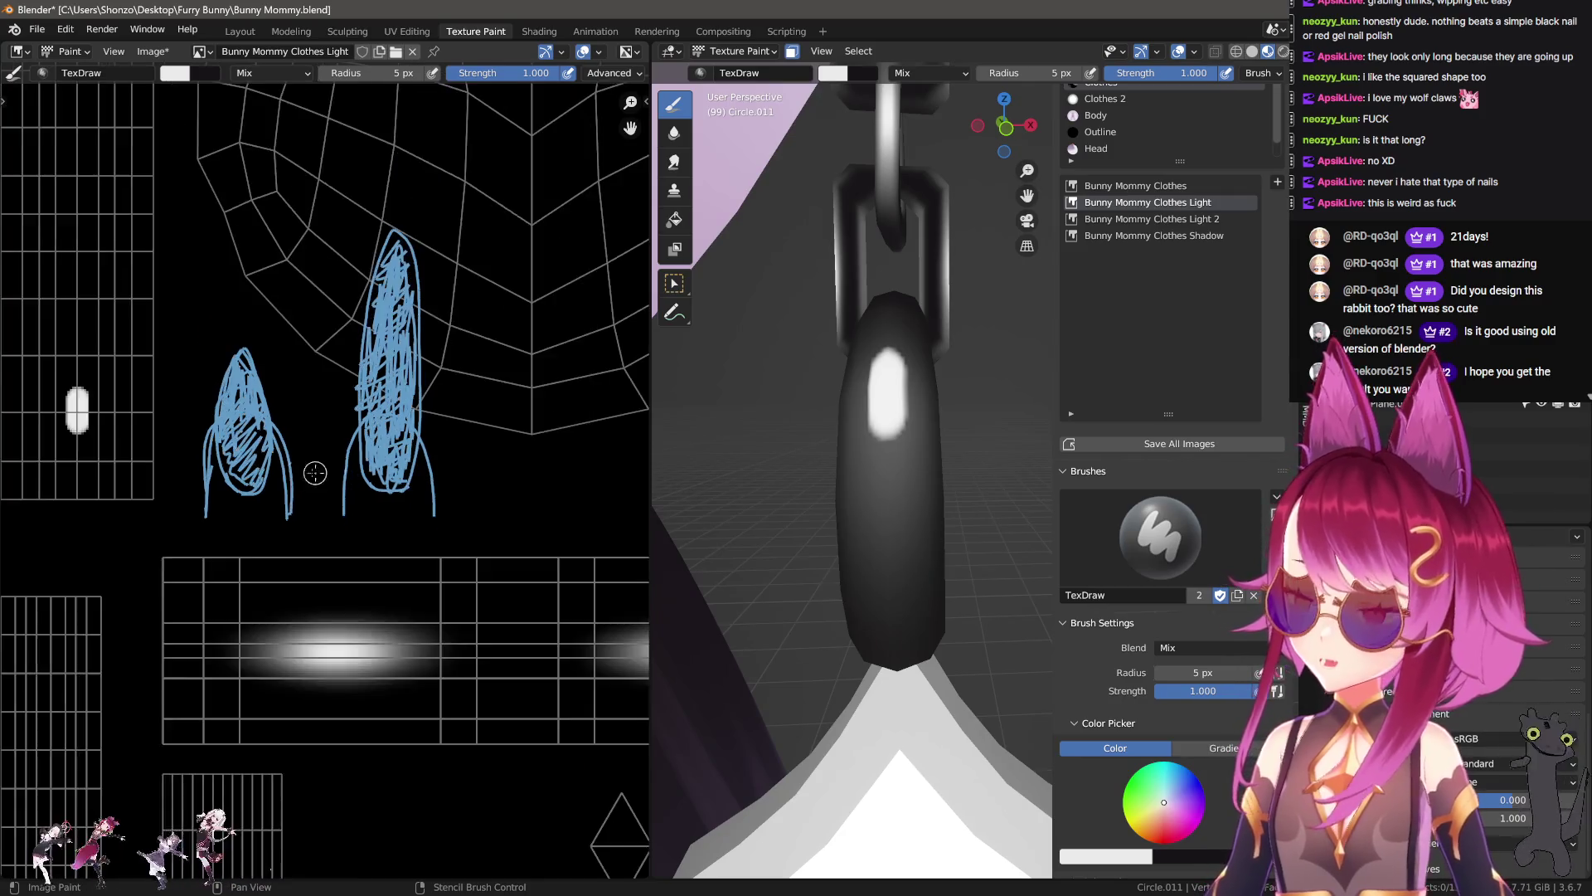
pyautogui.scroll(1, 299, 448)
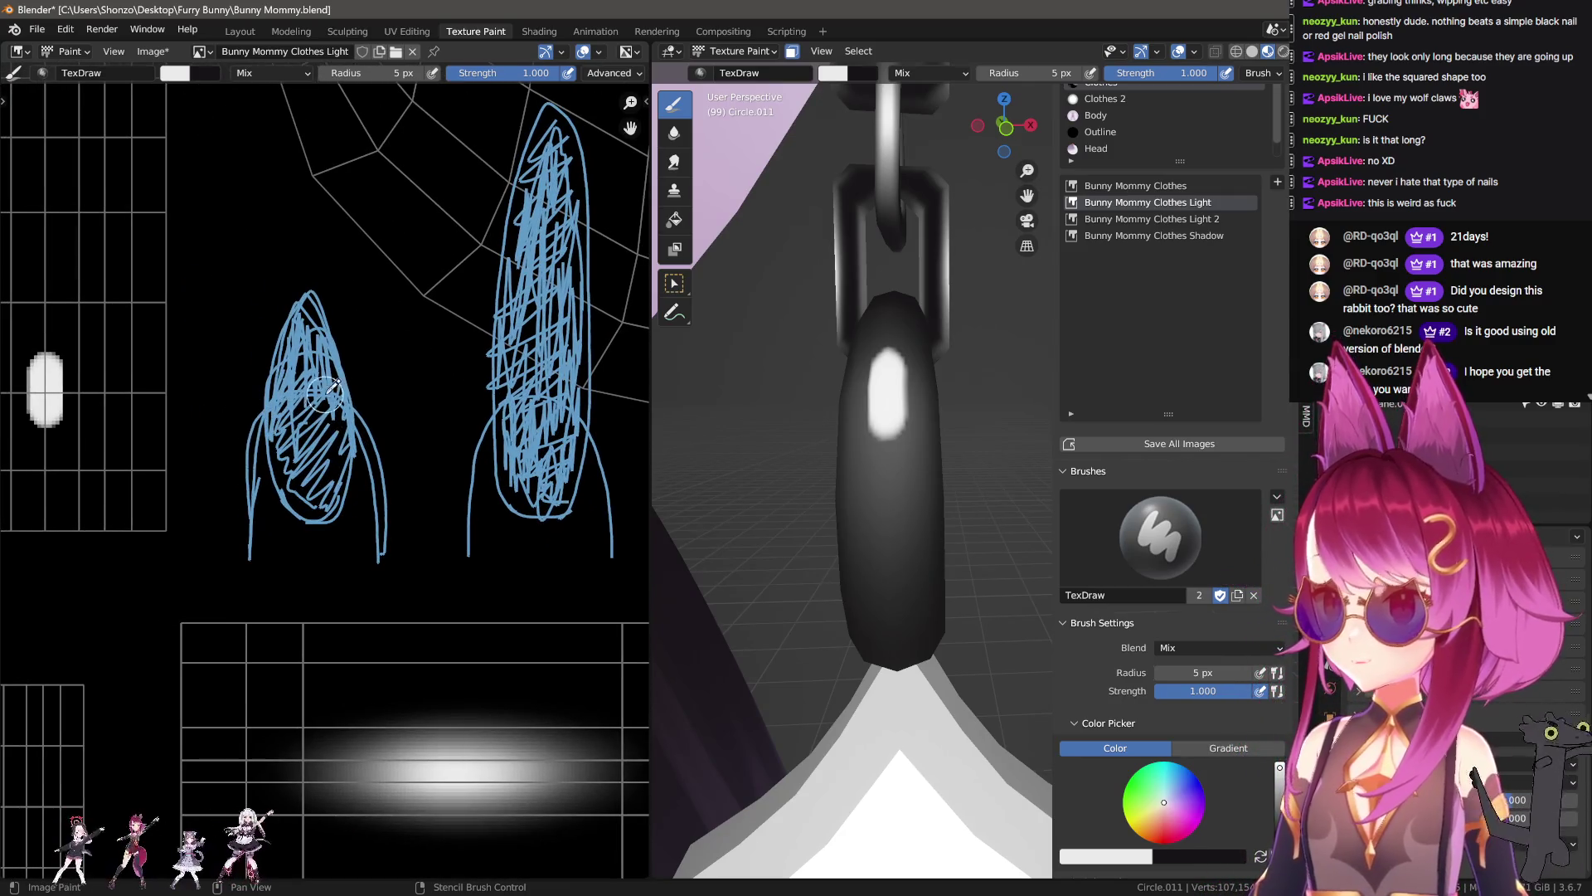
# Step: Hatch the left nail and redraw its top as a rounded arch
pyautogui.moveTo(262, 461); pyautogui.dragTo(355, 451)
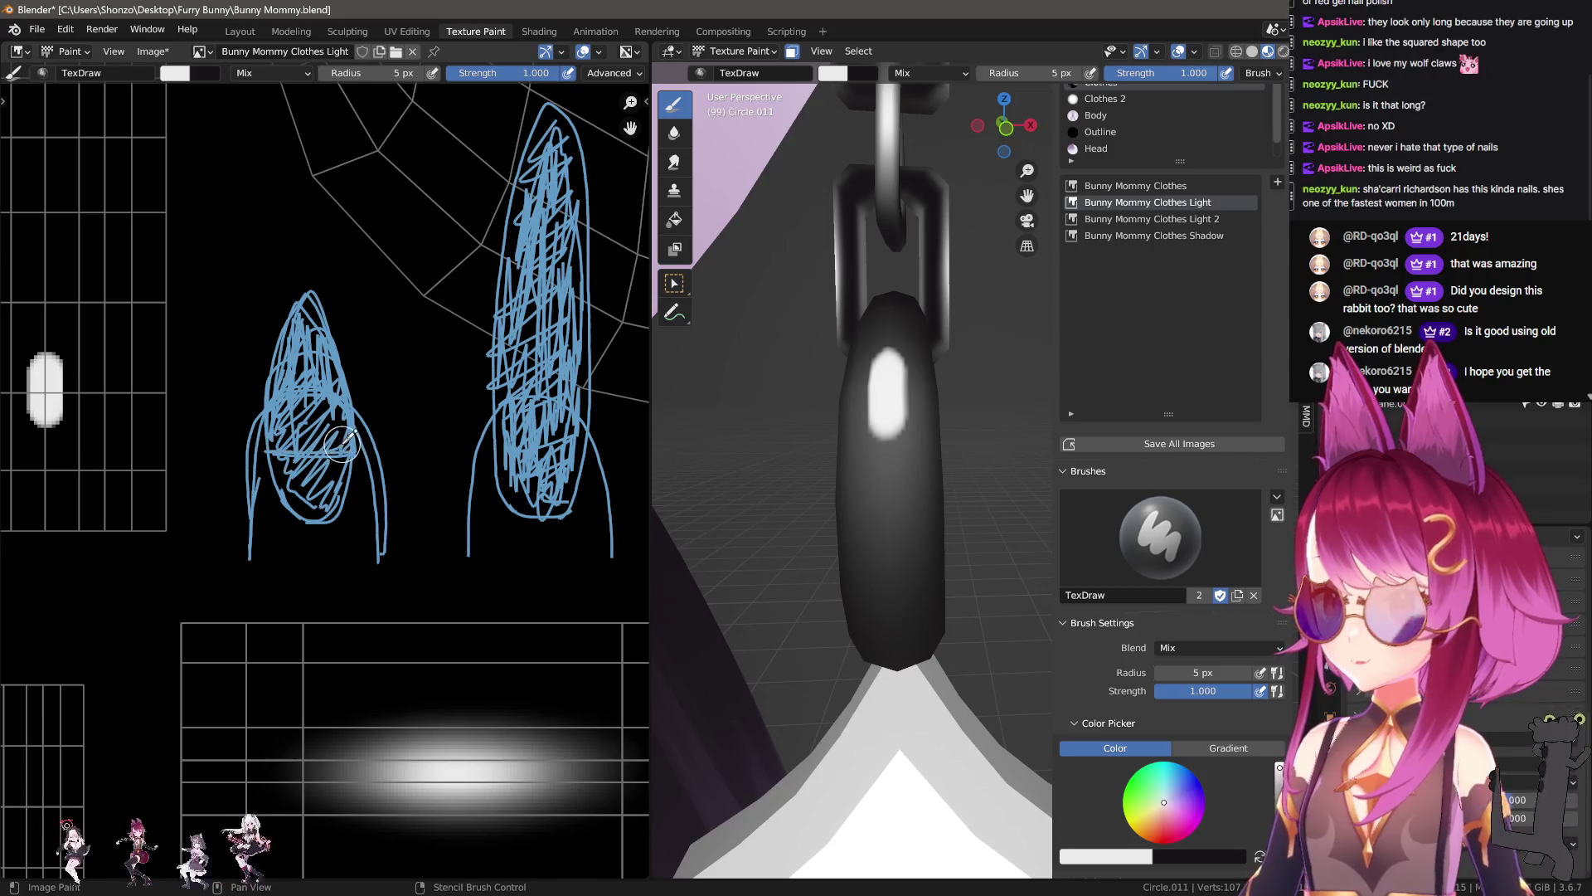
pyautogui.press('f')
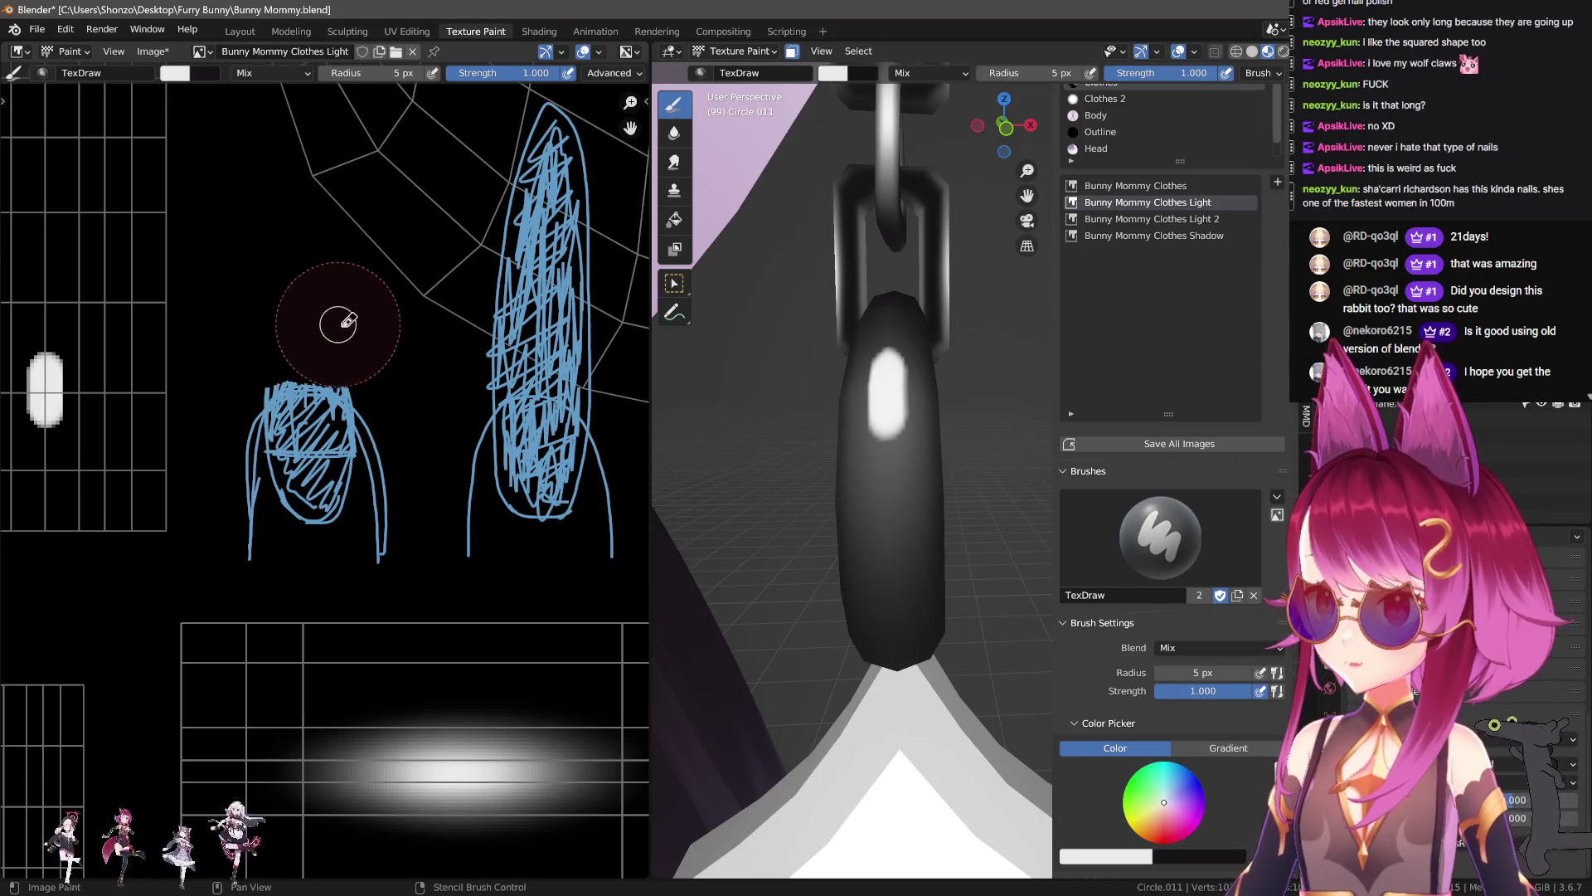
pyautogui.press('Escape')
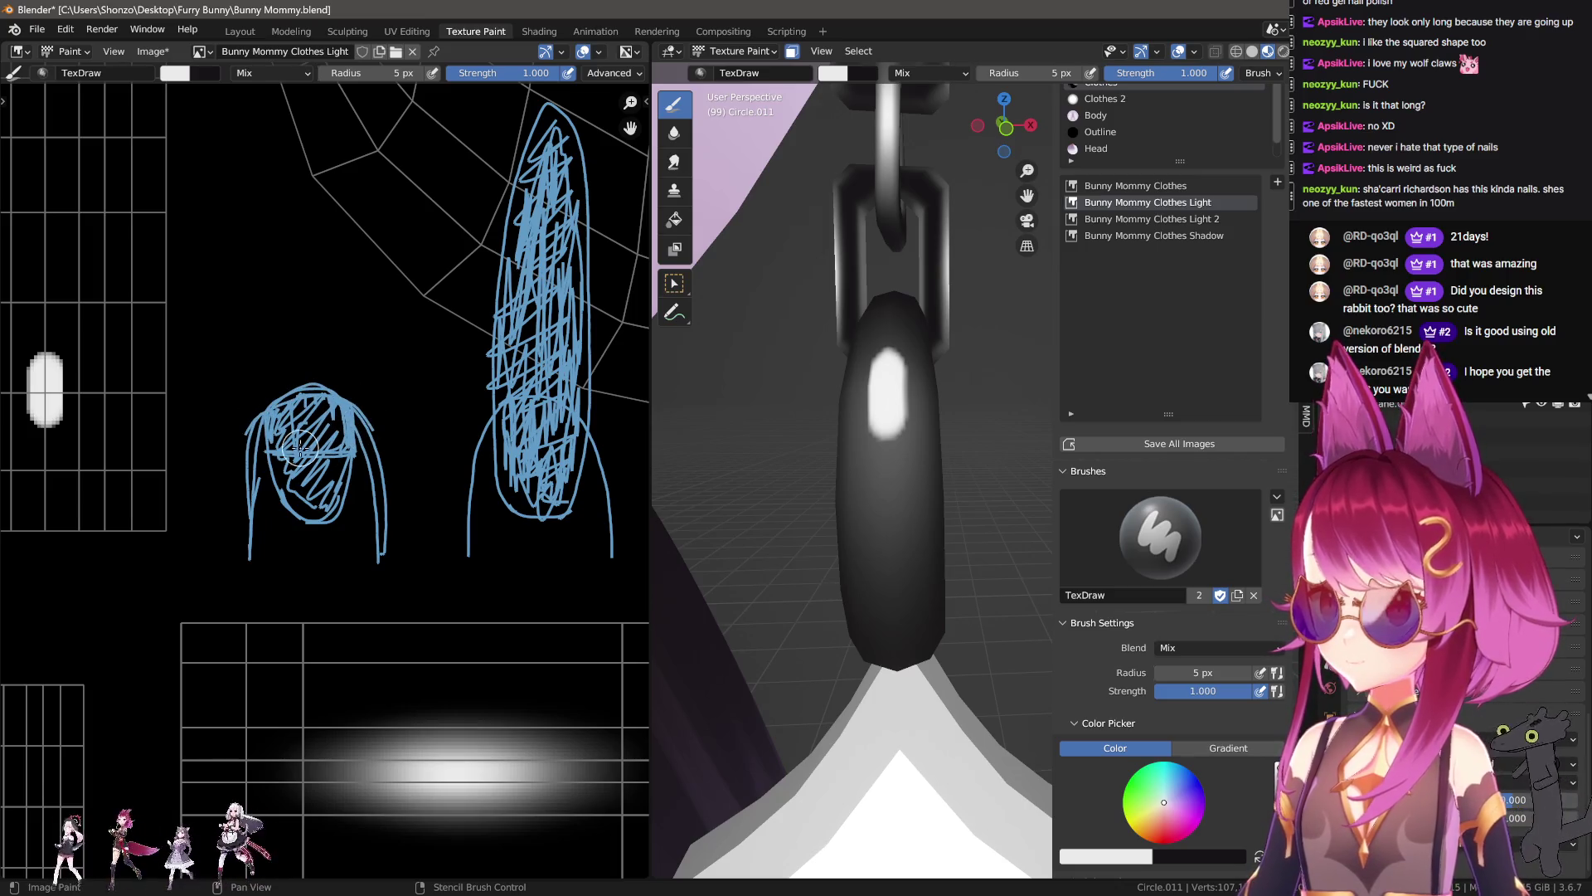
pyautogui.moveTo(266, 423)
pyautogui.mouseDown()
pyautogui.moveTo(310, 351)
pyautogui.moveTo(315, 390)
pyautogui.moveTo(369, 390)
pyautogui.mouseUp()
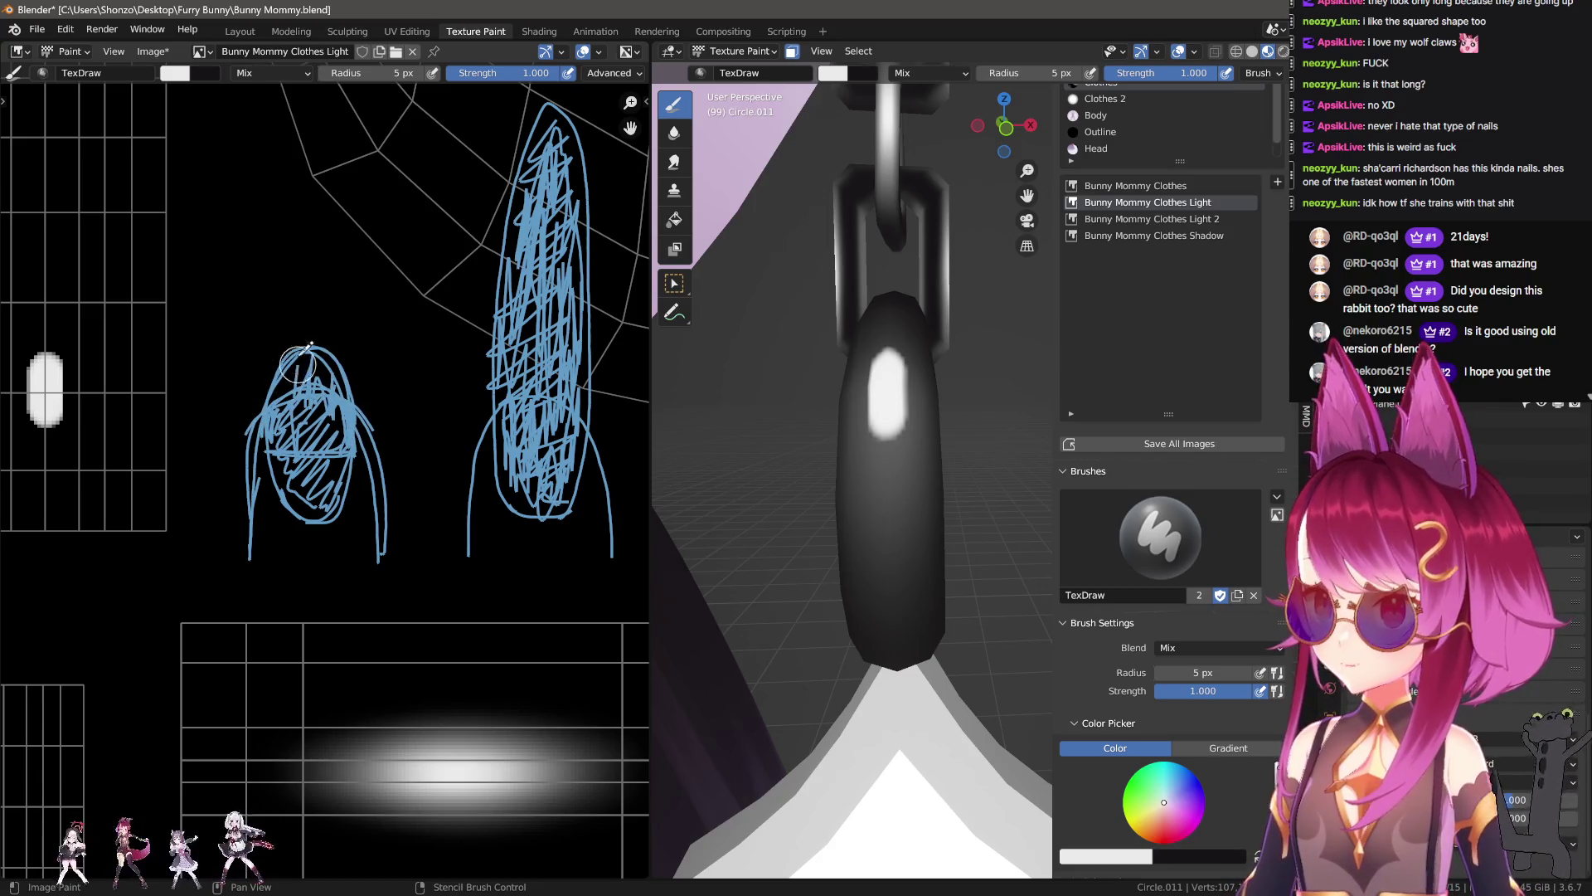
pyautogui.scroll(-5, 416, 452)
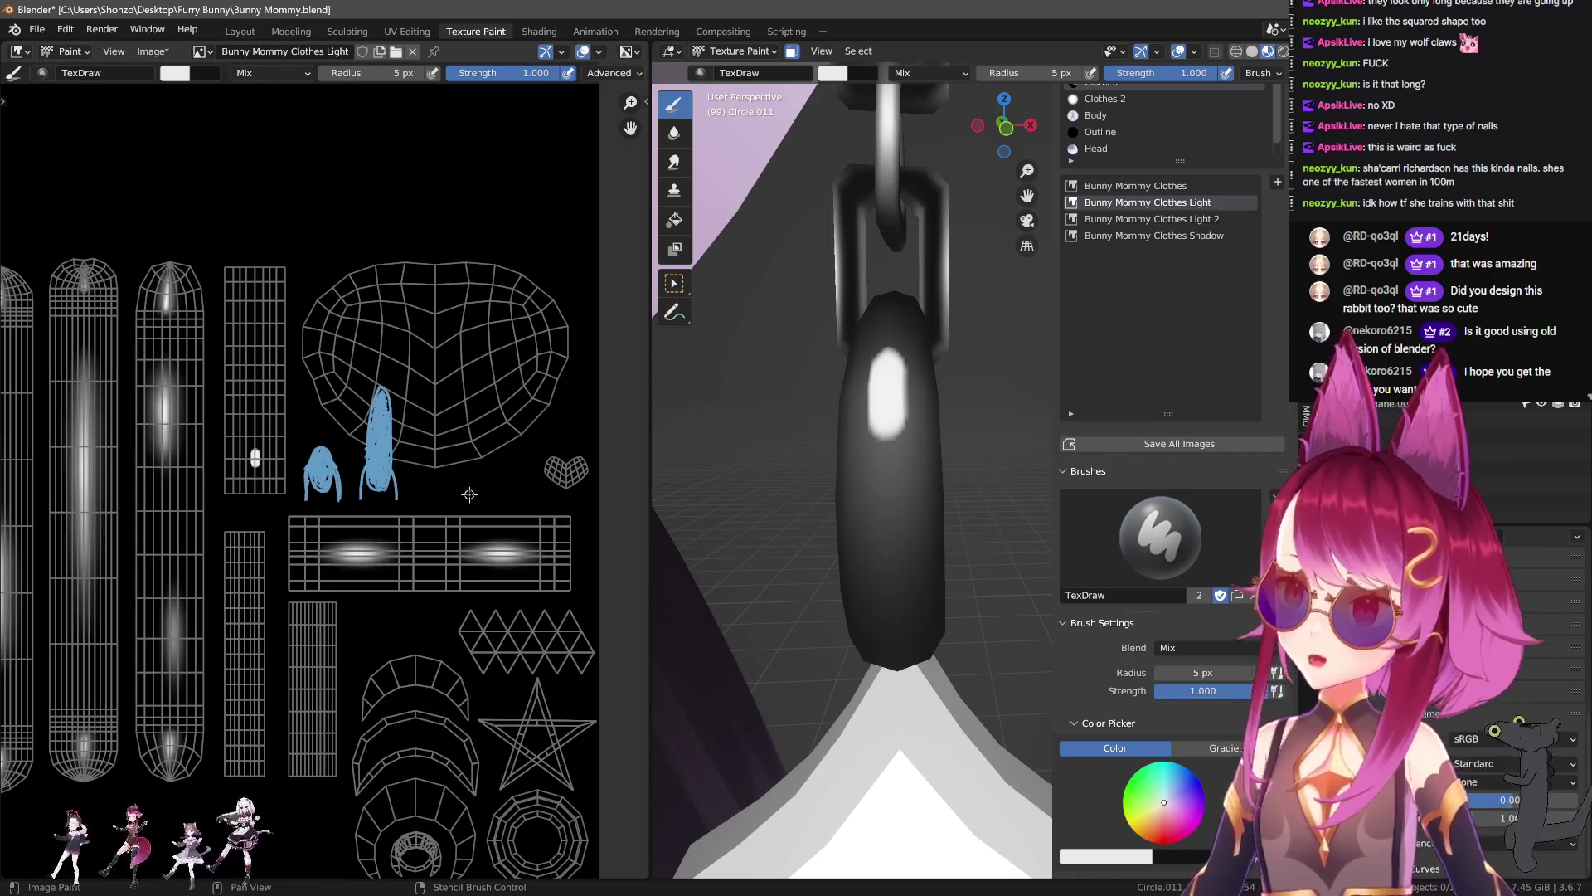
pyautogui.scroll(3, 492, 495)
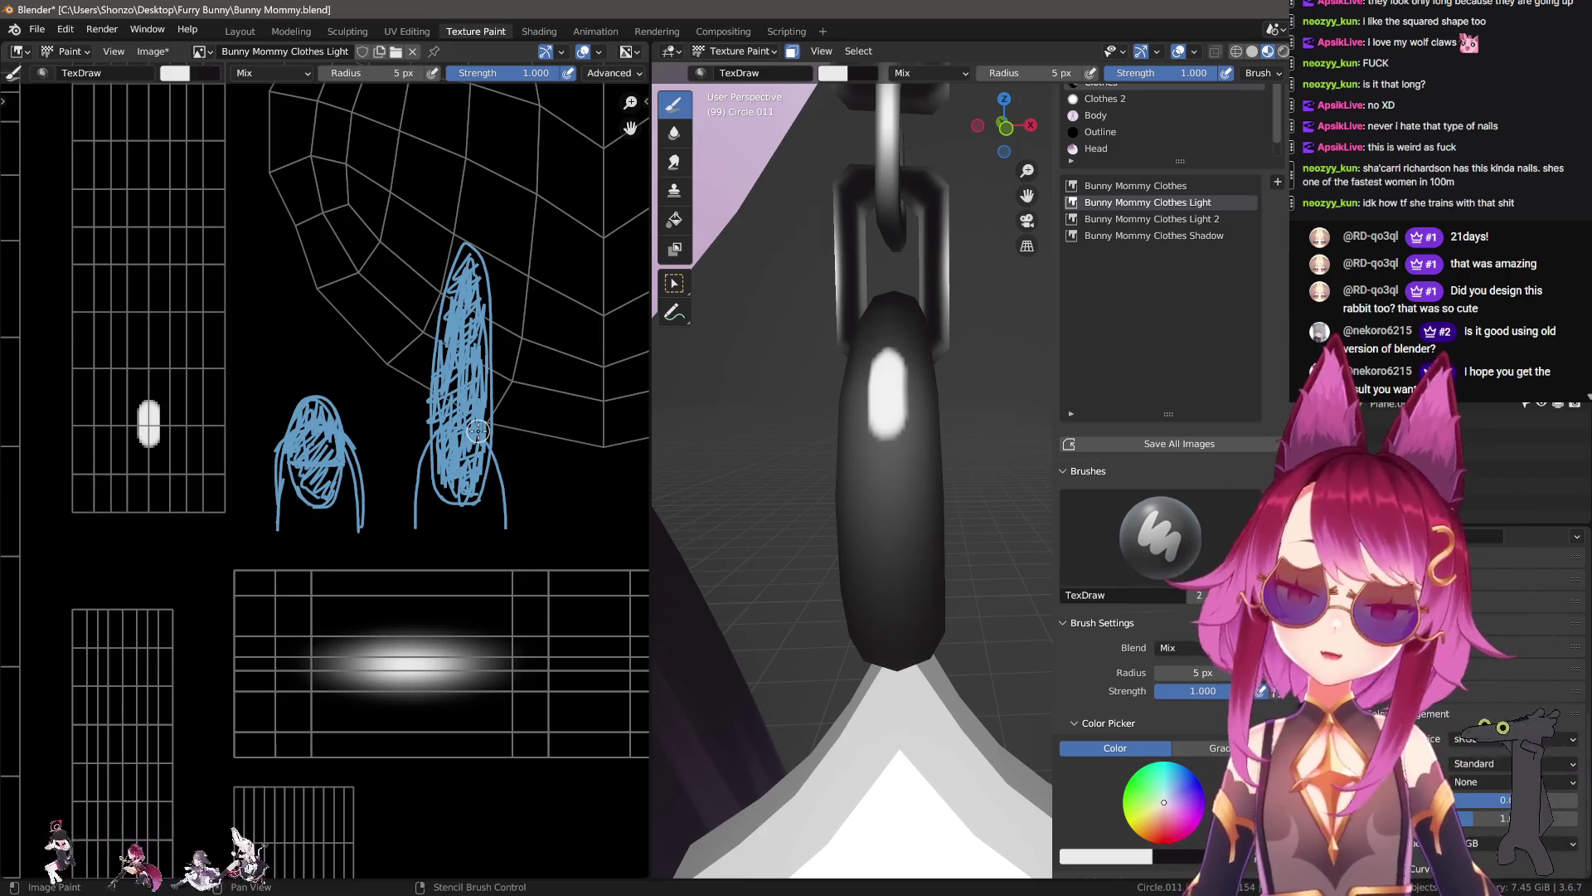
pyautogui.scroll(-3, 465, 428)
# Step: Erase all the blue nail sketches with the annotate eraser
pyautogui.moveTo(426, 365); pyautogui.dragTo(527, 335, button='right')
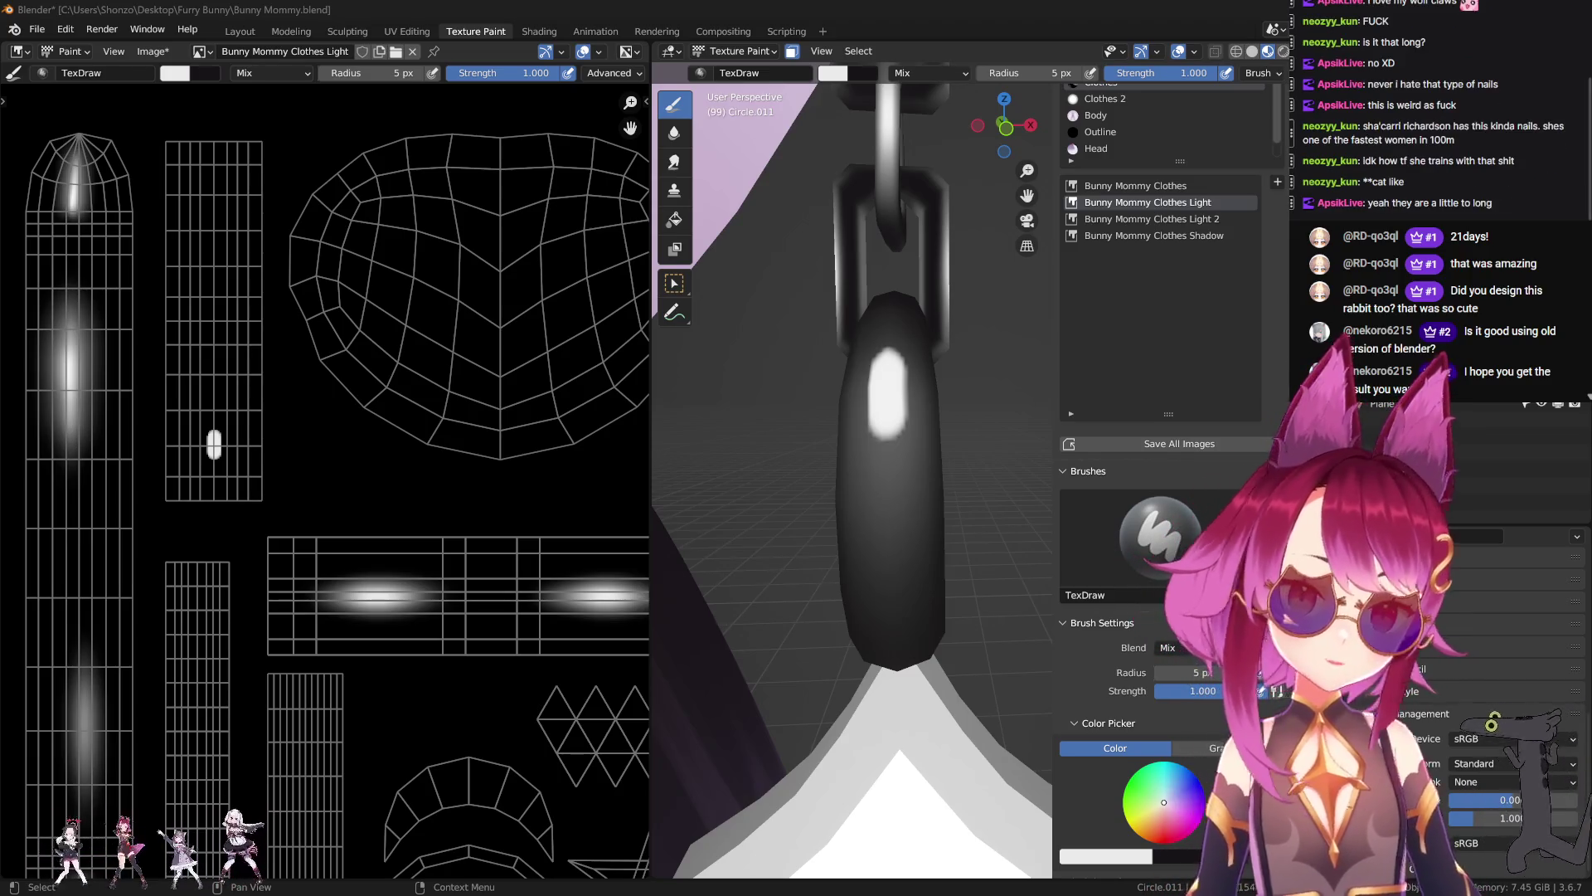
pyautogui.scroll(-4, 829, 342)
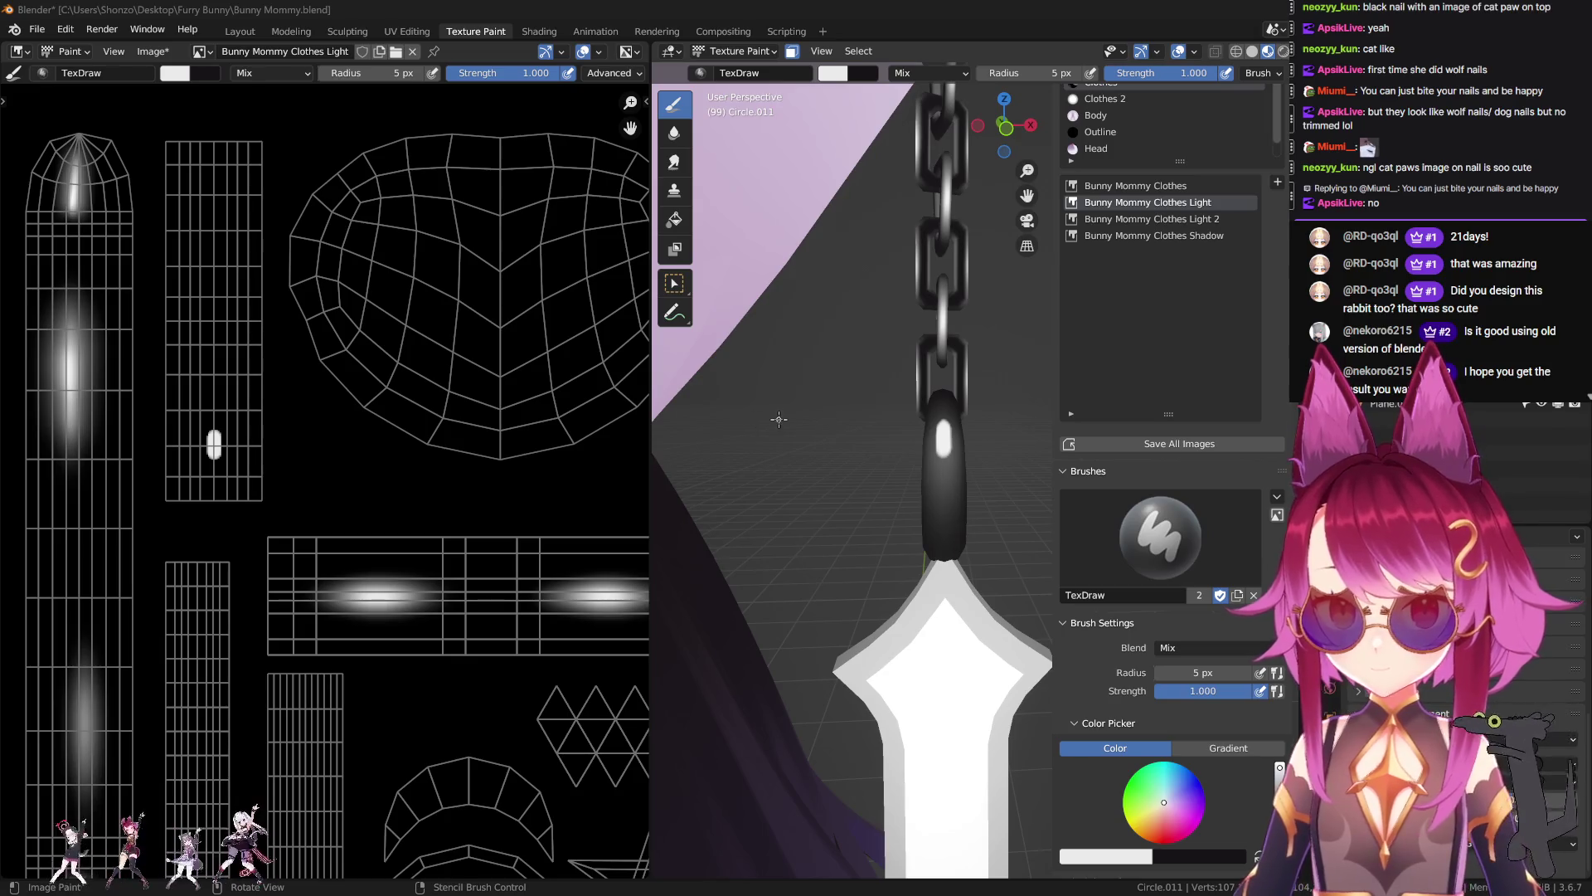
# Step: Smear the white capsule downward into a longer vertical gradient
pyautogui.moveTo(779, 418); pyautogui.dragTo(575, 537, button='middle')
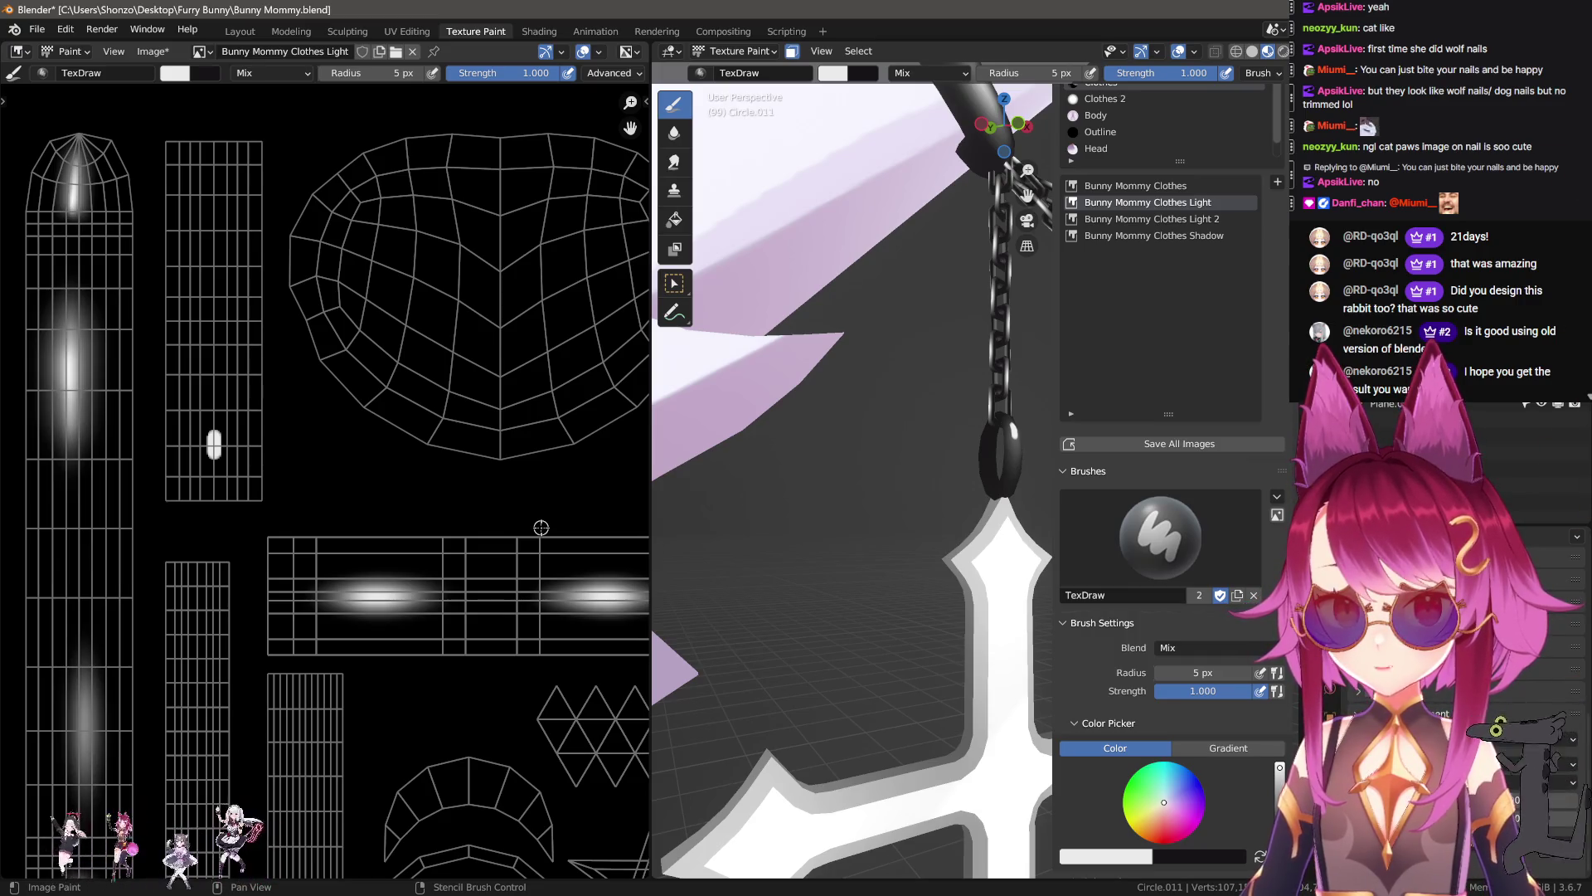
pyautogui.scroll(3, 492, 511)
pyautogui.scroll(2, 357, 497)
pyautogui.scroll(2, 365, 497)
pyautogui.scroll(-2, 390, 535)
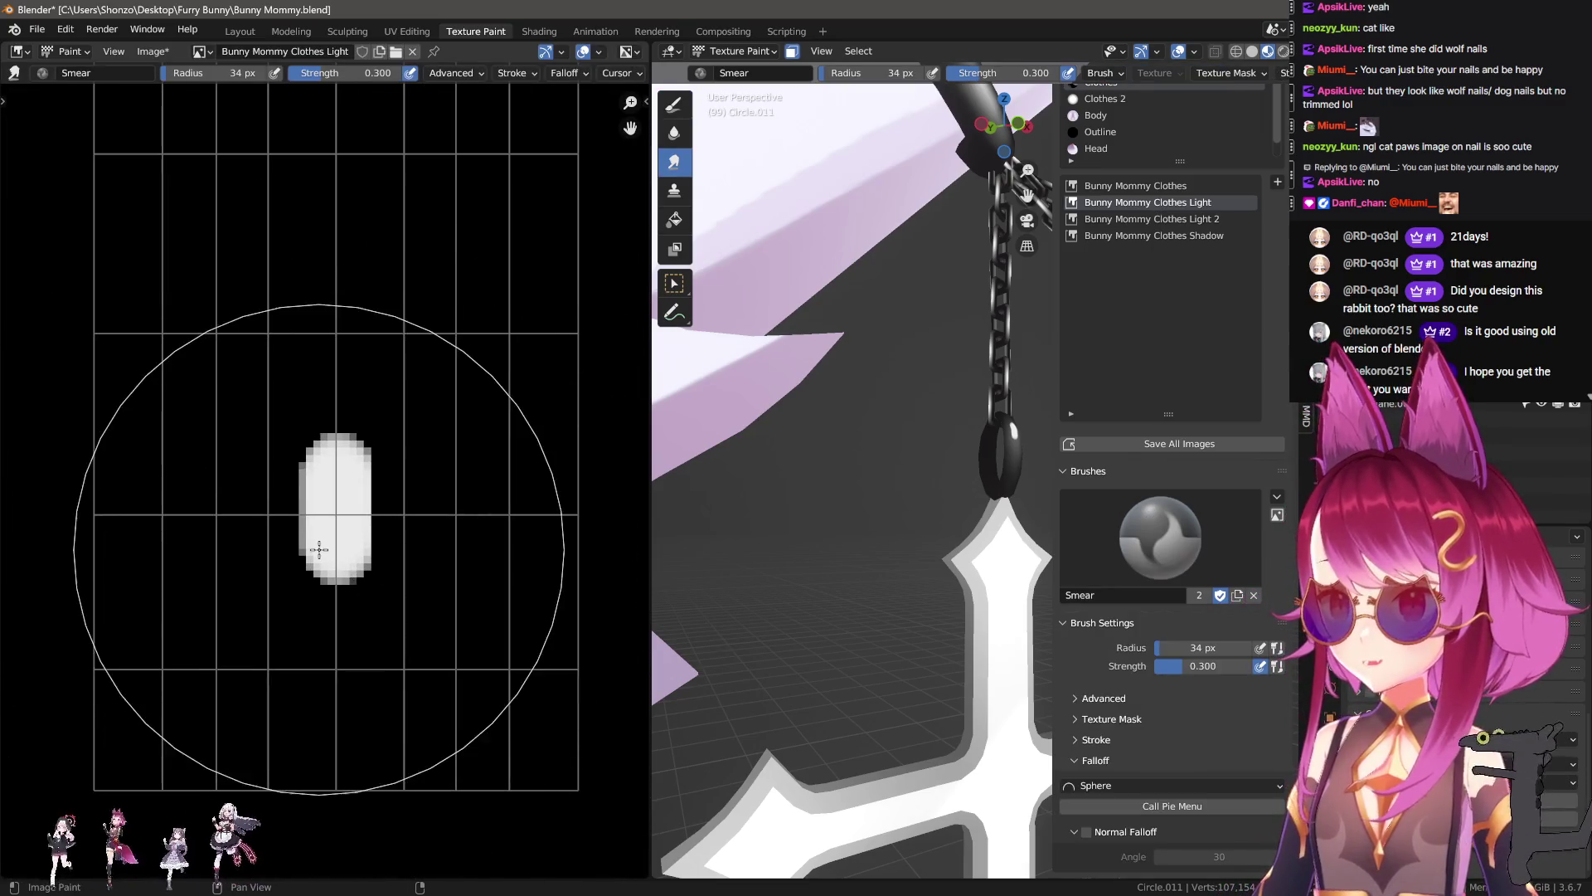
pyautogui.moveTo(334, 548); pyautogui.dragTo(342, 386)
pyautogui.moveTo(829, 448); pyautogui.dragTo(896, 462, button='middle')
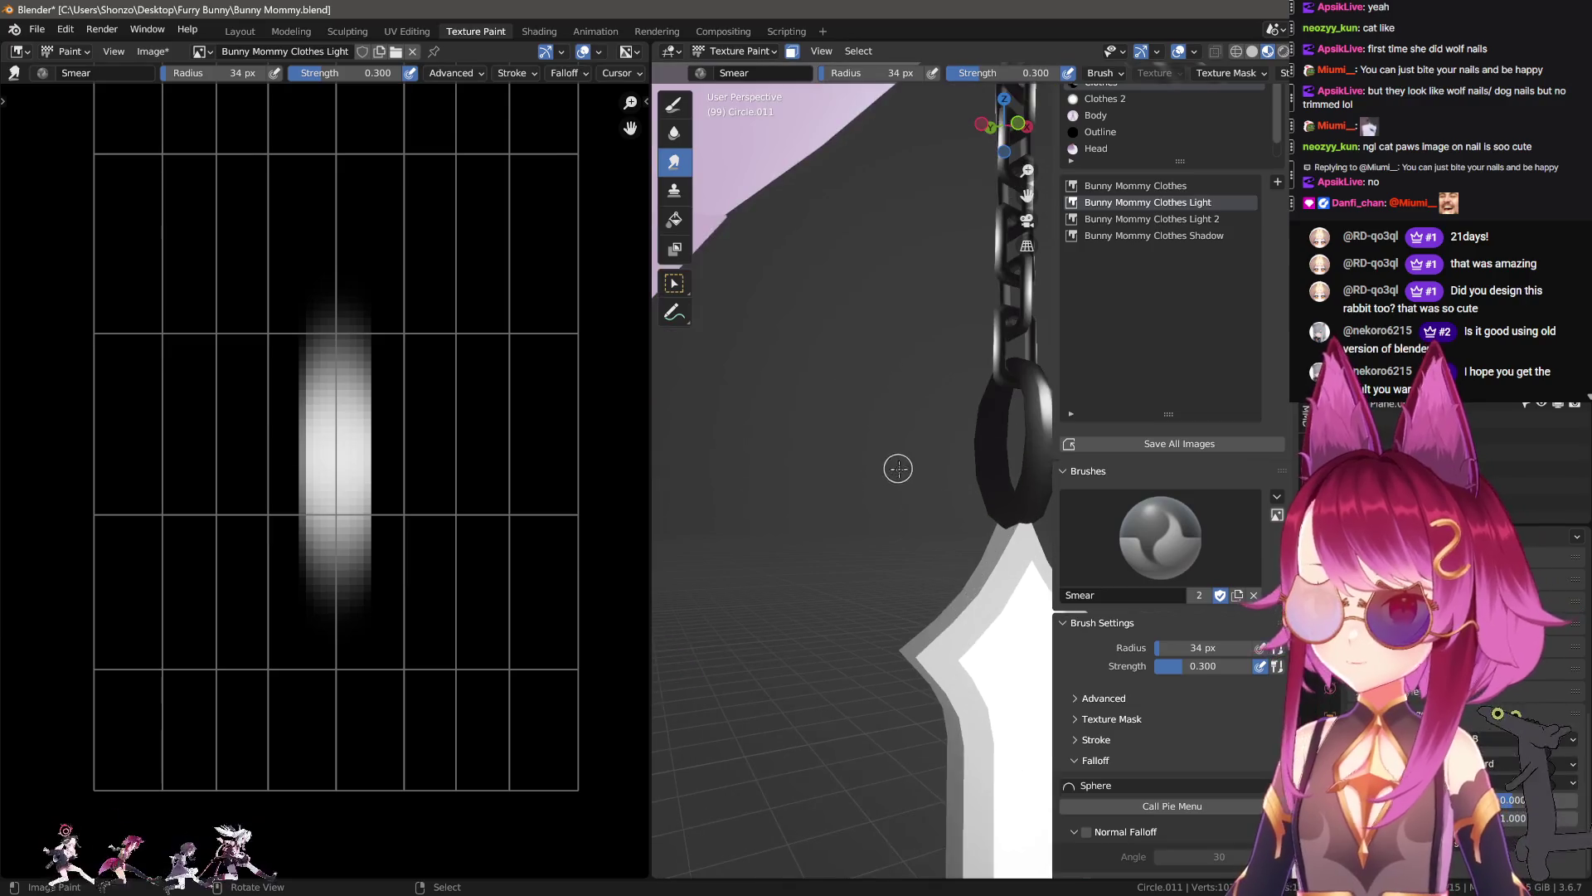
pyautogui.press('n')
pyautogui.moveTo(318, 458); pyautogui.dragTo(303, 747)
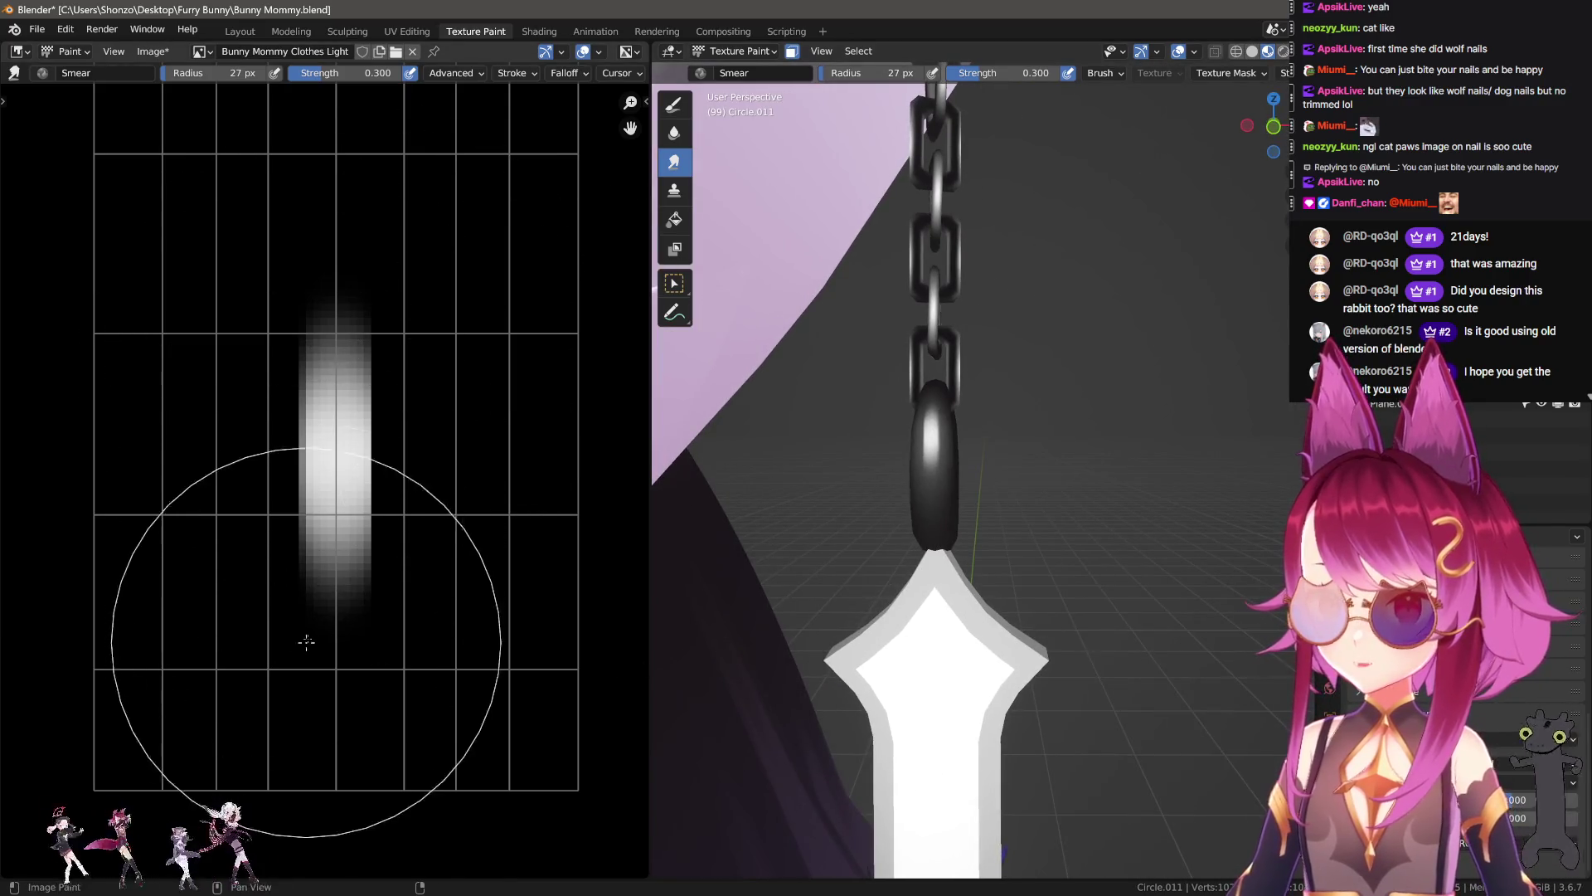
# Step: Set the brush to 33 px and soften the blob's left and right edges outward
pyautogui.press('f')
pyautogui.click(331, 471)
pyautogui.press('f')
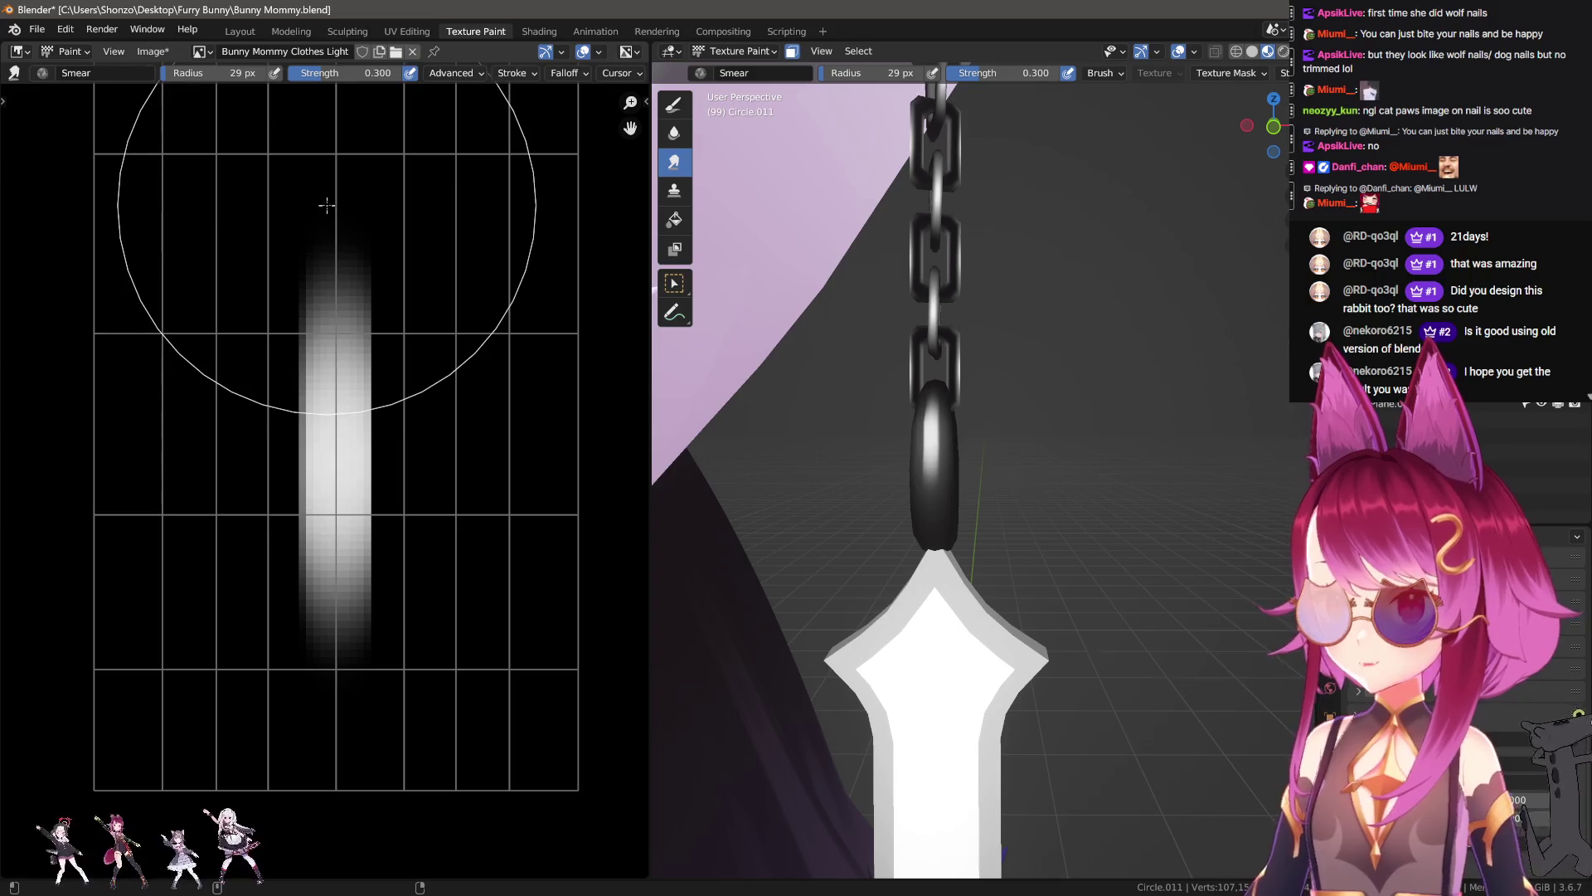
pyautogui.click(354, 255)
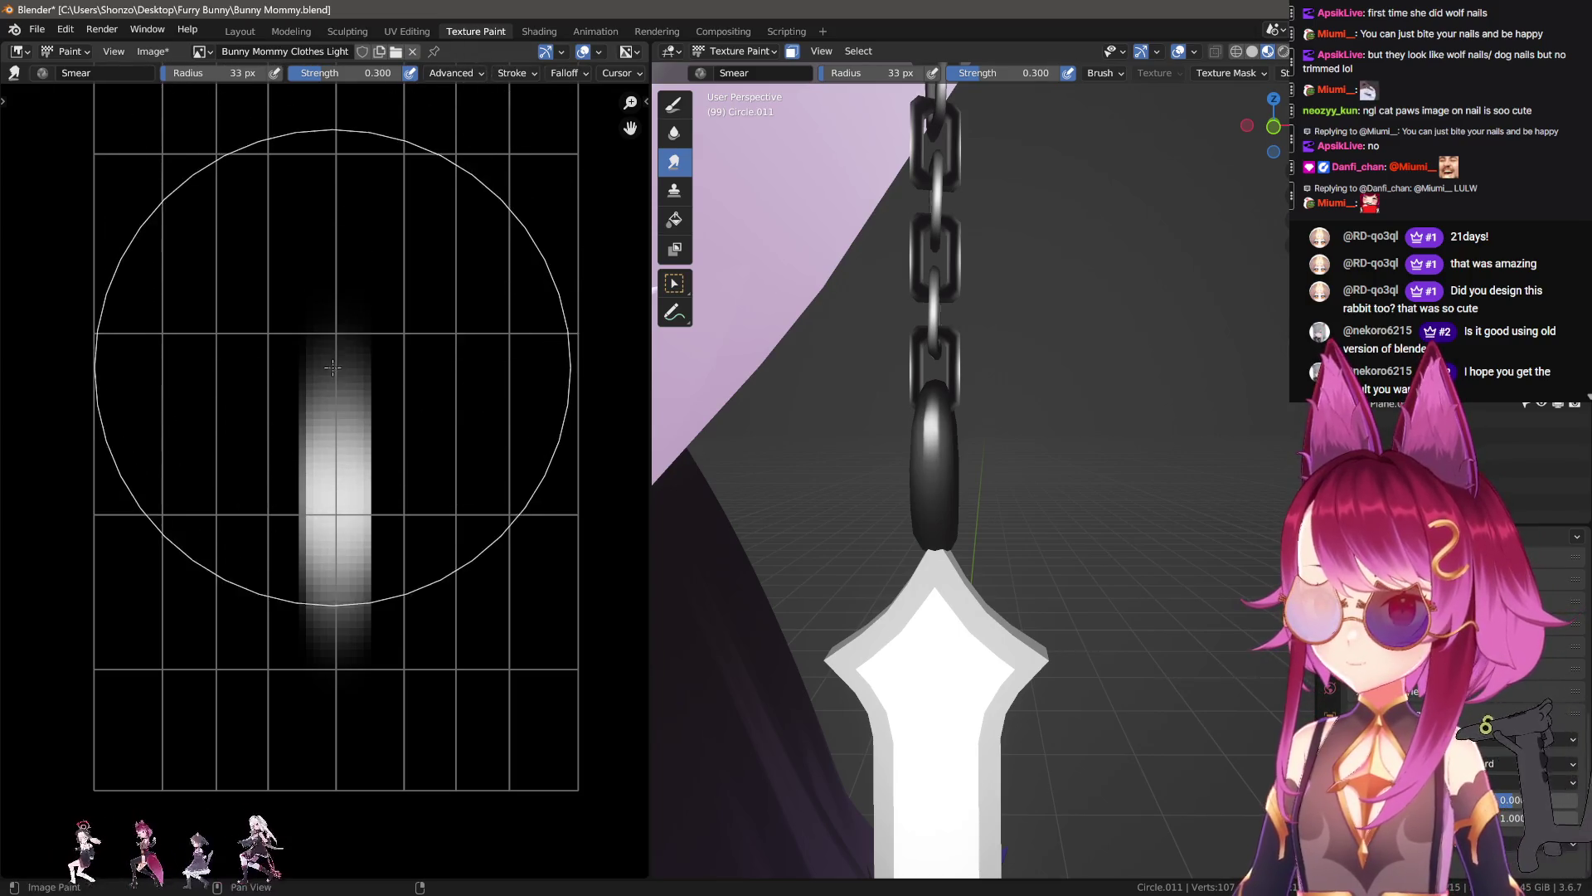
pyautogui.scroll(-1, 383, 358)
pyautogui.press('2')
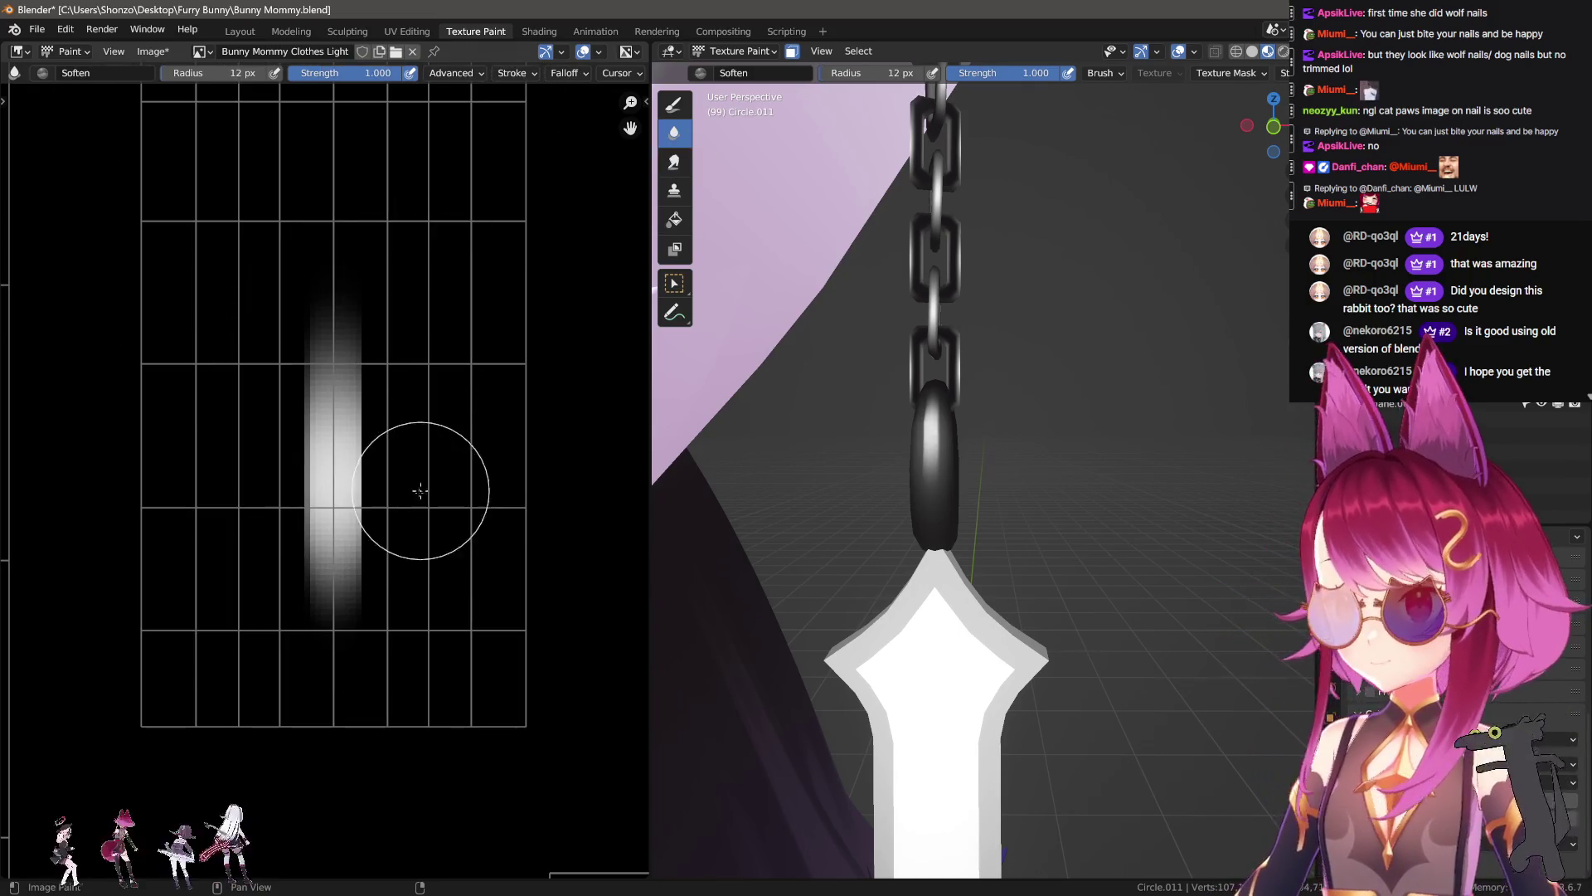
pyautogui.moveTo(402, 558); pyautogui.dragTo(399, 410)
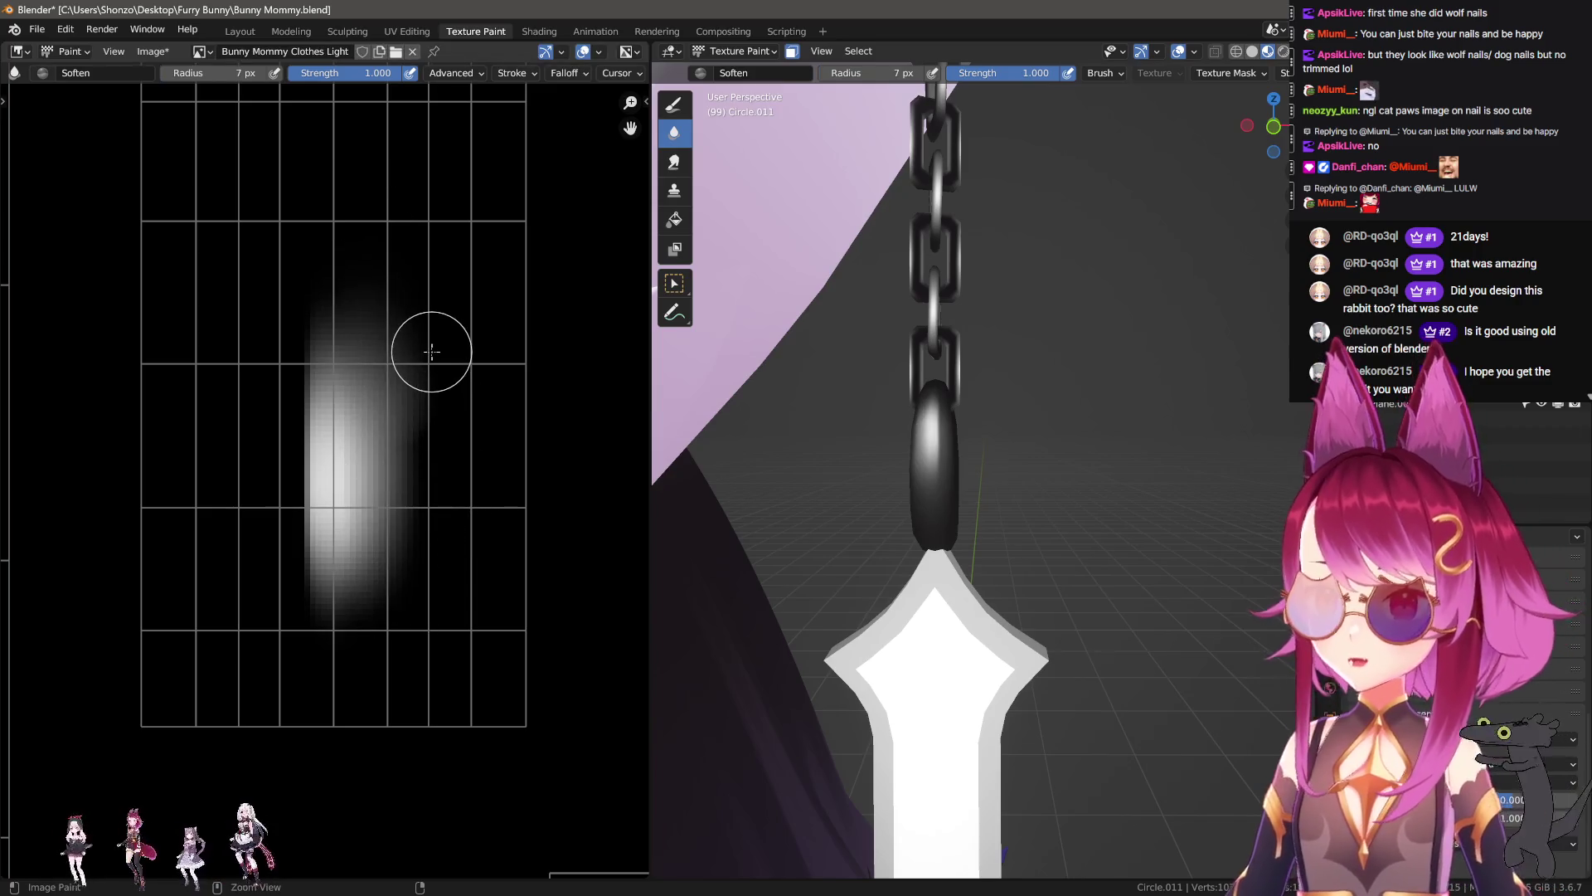
pyautogui.hotkey('ctrl', 'z')
pyautogui.press('n')
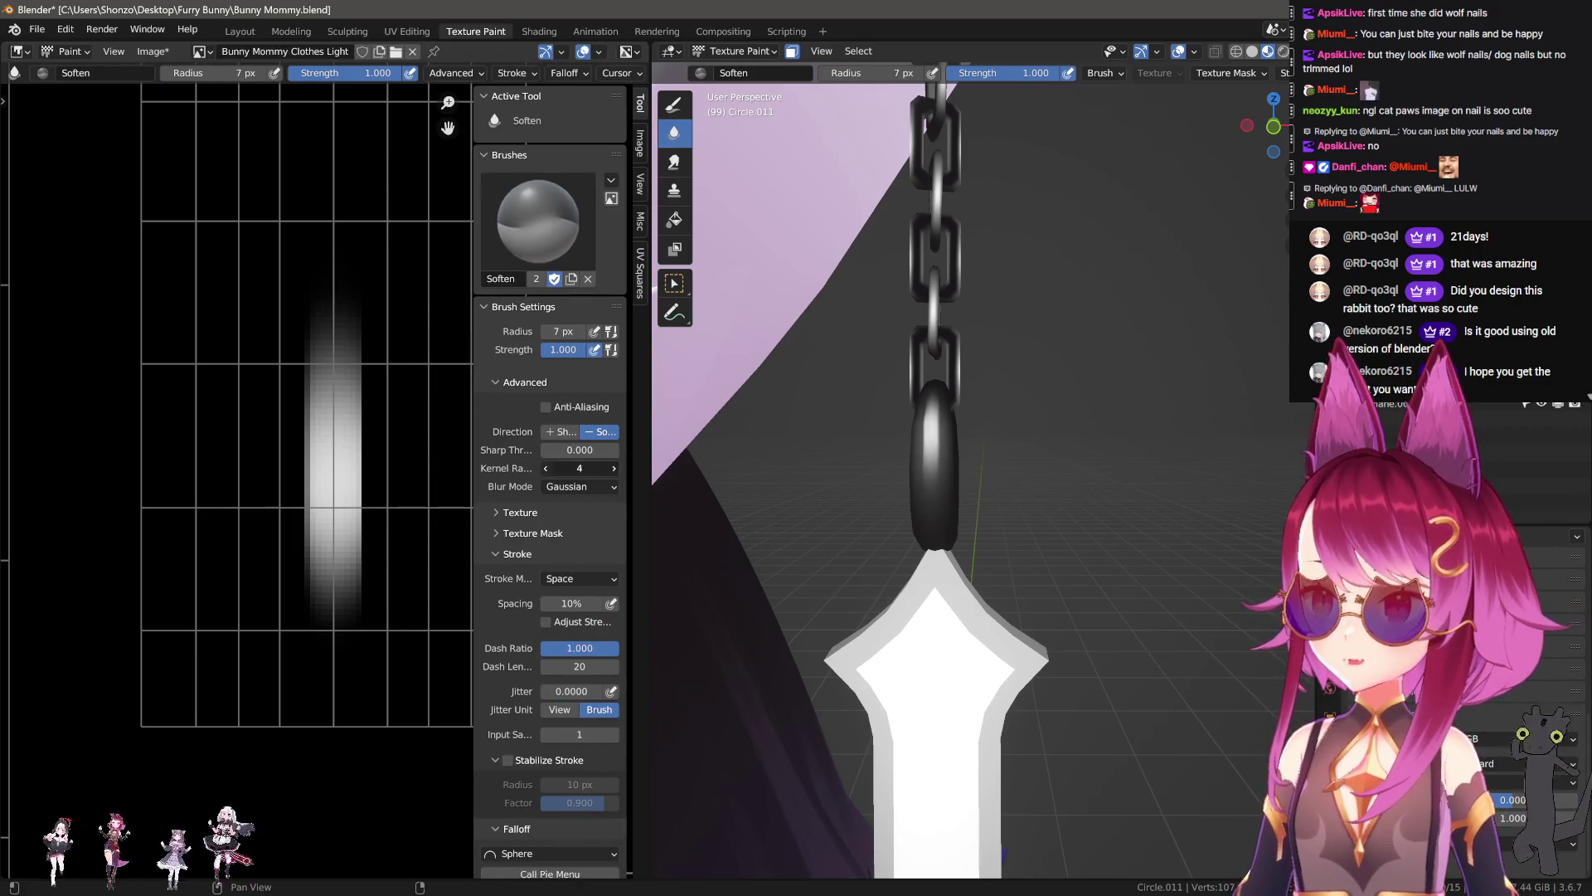
pyautogui.press('n')
pyautogui.moveTo(398, 611); pyautogui.dragTo(389, 216)
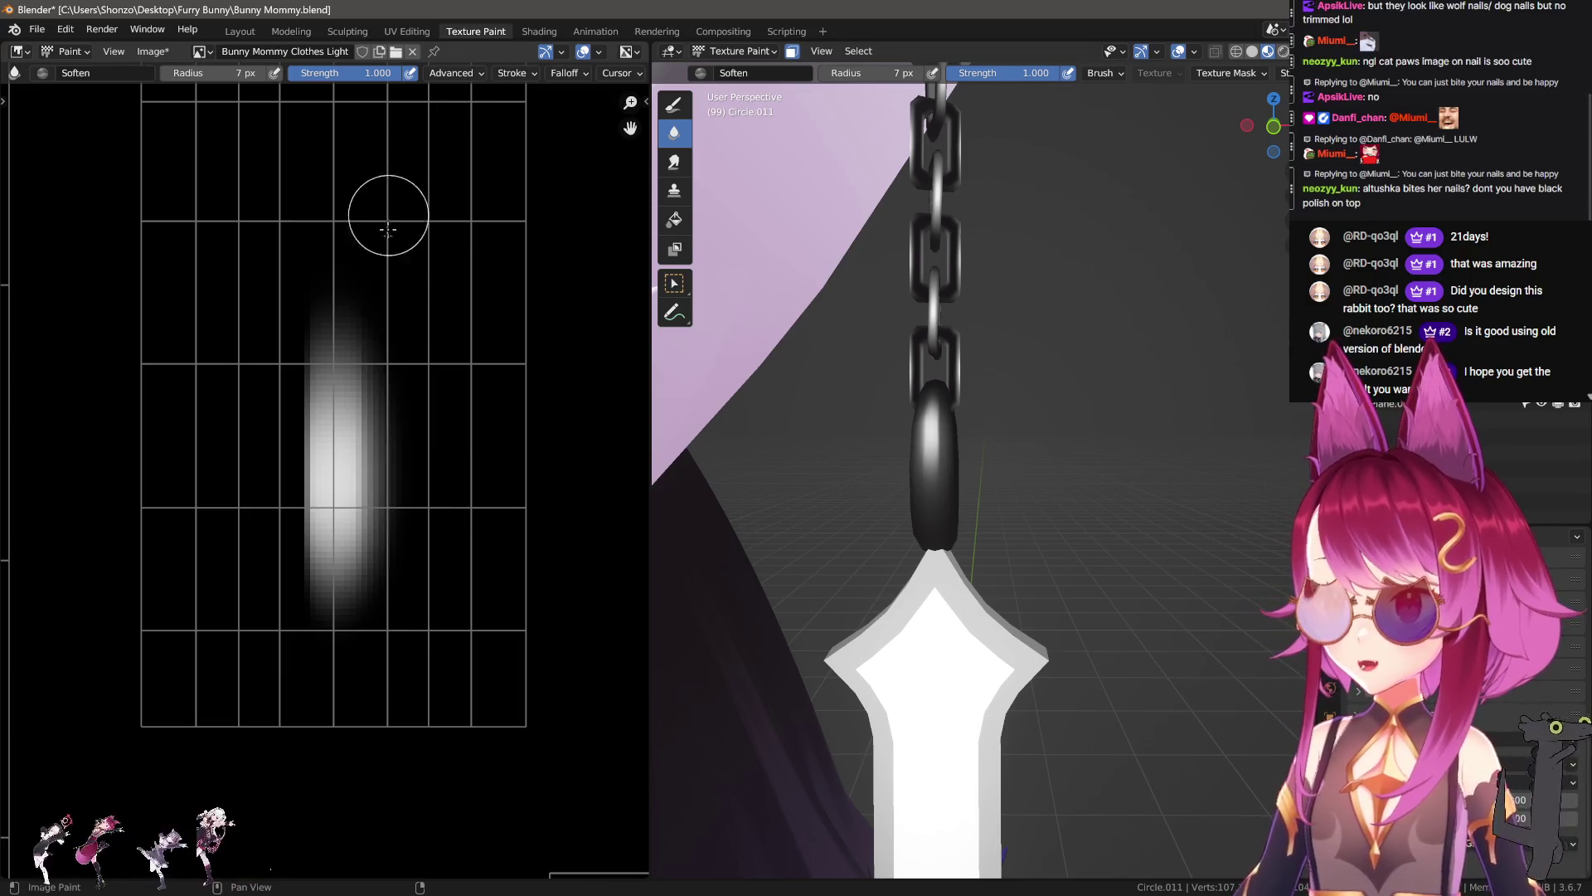
pyautogui.moveTo(278, 578); pyautogui.dragTo(281, 157)
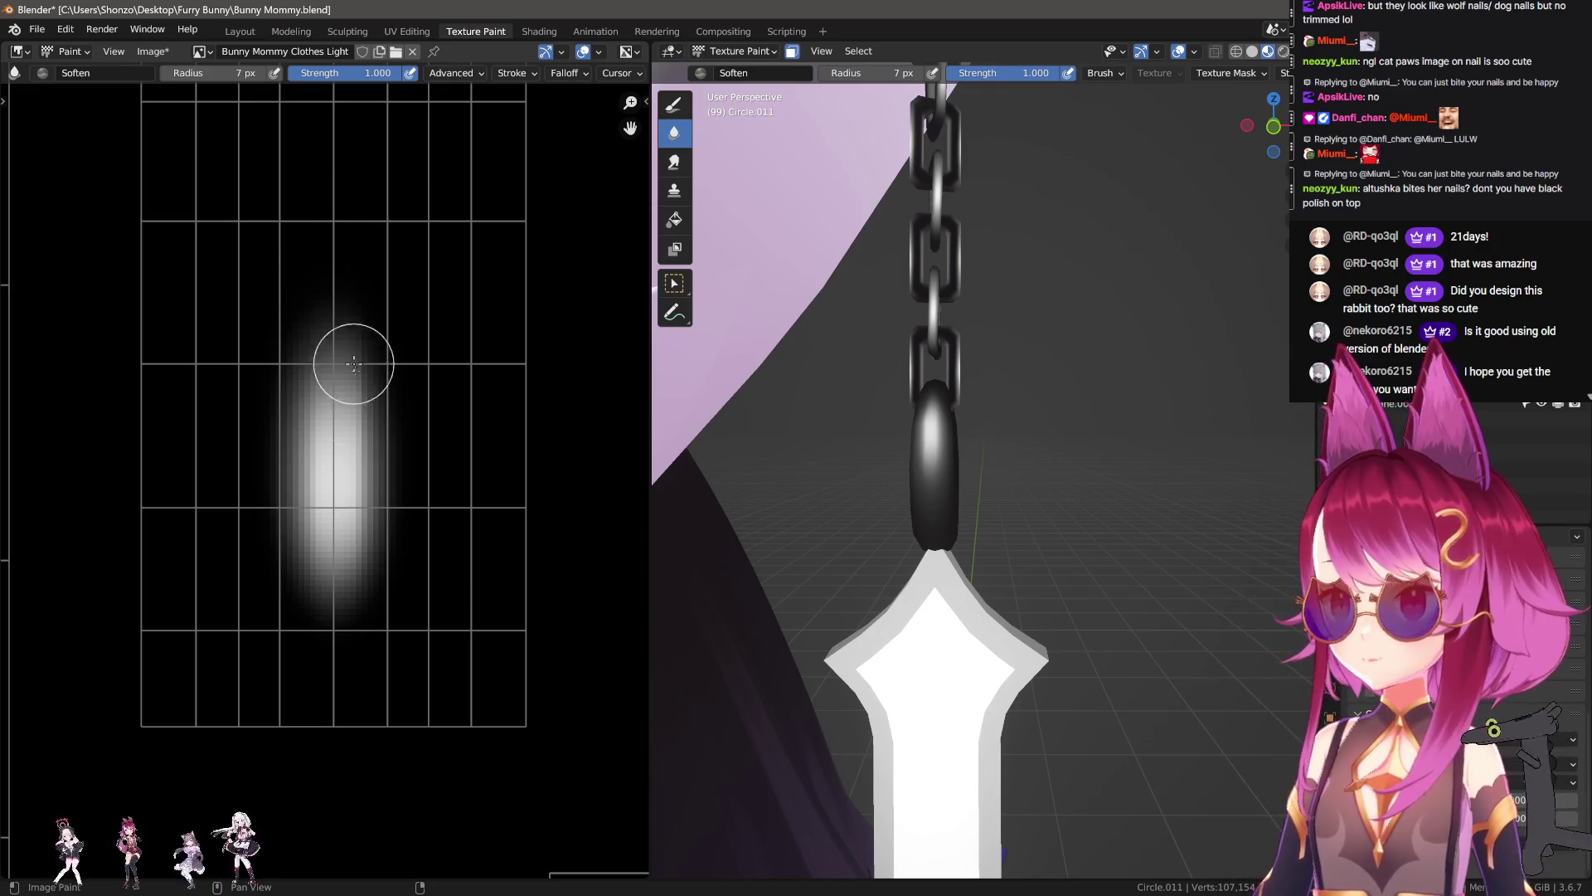
# Step: Brighten the blob's centre with white, then shrink the Smear brush to 12 px
pyautogui.scroll(1, 337, 483)
pyautogui.press('1')
pyautogui.moveTo(338, 515)
pyautogui.mouseDown()
pyautogui.moveTo(342, 486)
pyautogui.moveTo(334, 522)
pyautogui.mouseUp()
pyautogui.hotkey('ctrl', 'z')
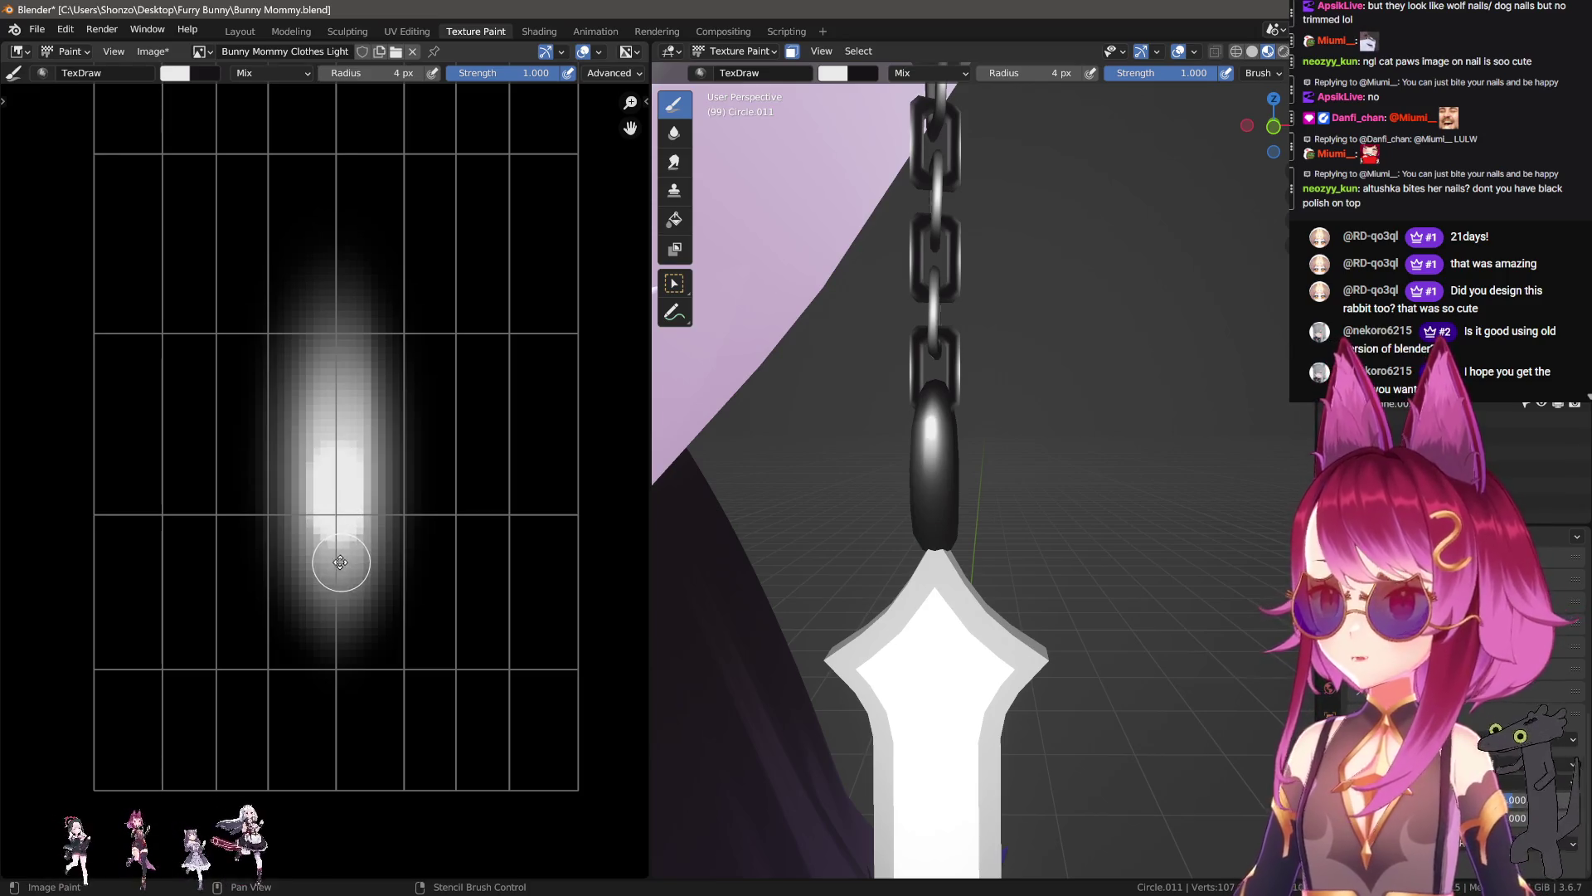
pyautogui.press('3')
pyautogui.press('f')
pyautogui.click(381, 693)
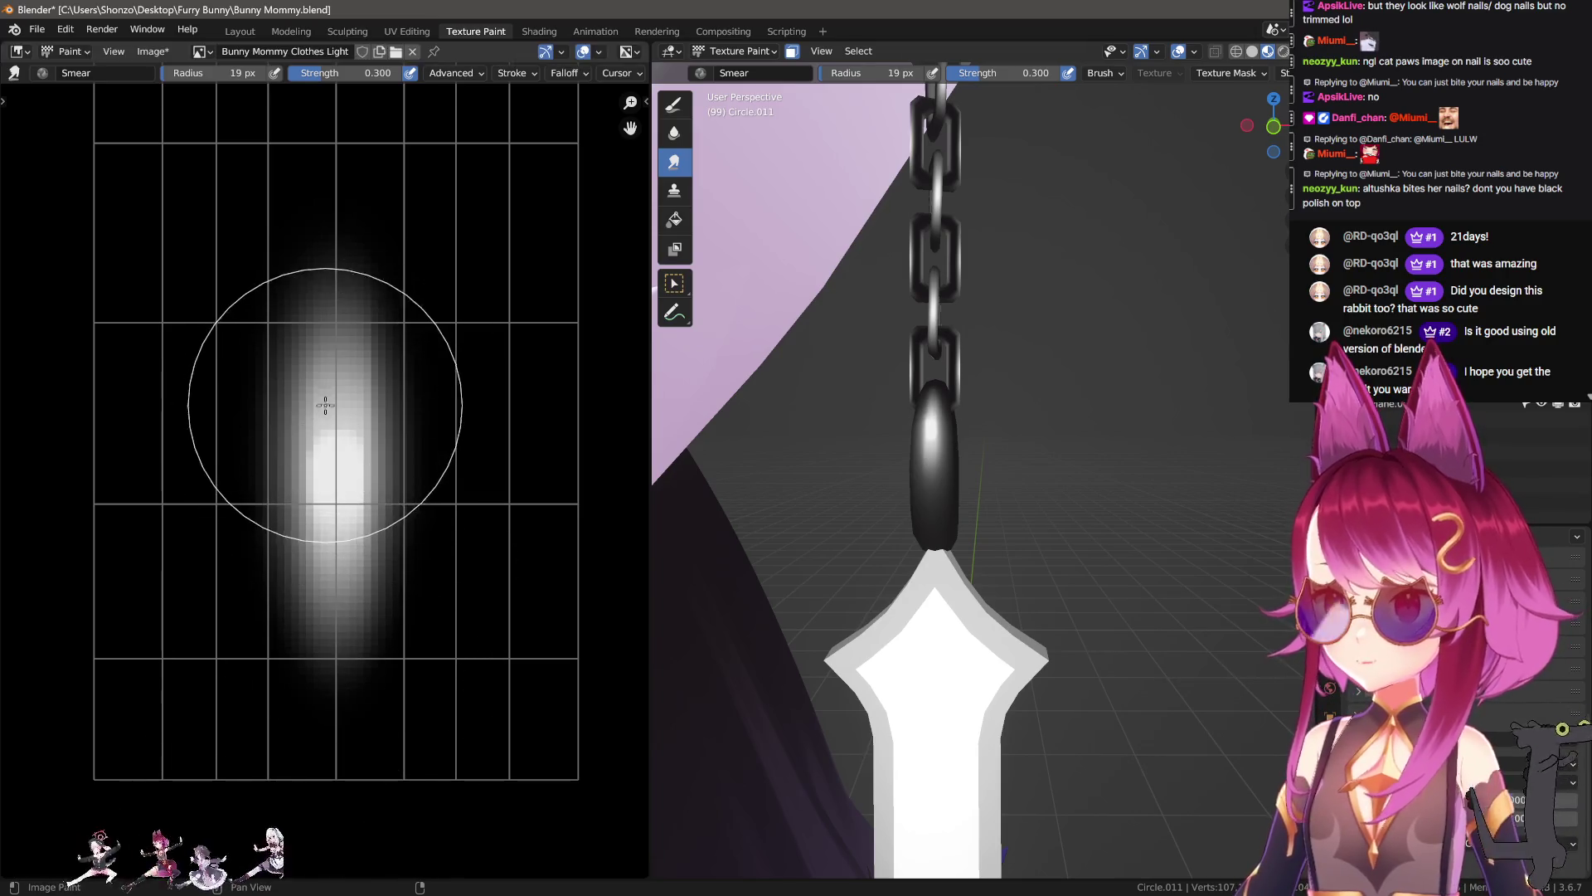
pyautogui.press('f')
pyautogui.click(314, 303)
pyautogui.moveTo(321, 444)
pyautogui.mouseDown()
pyautogui.moveTo(327, 630)
pyautogui.moveTo(420, 587)
pyautogui.mouseUp()
pyautogui.hotkey('ctrl', 'z')
# Step: Soften along the blob and its left fringe, then smear its top with a 31 px brush
pyautogui.press('2')
pyautogui.moveTo(402, 508)
pyautogui.mouseDown()
pyautogui.moveTo(392, 651)
pyautogui.moveTo(406, 586)
pyautogui.mouseUp()
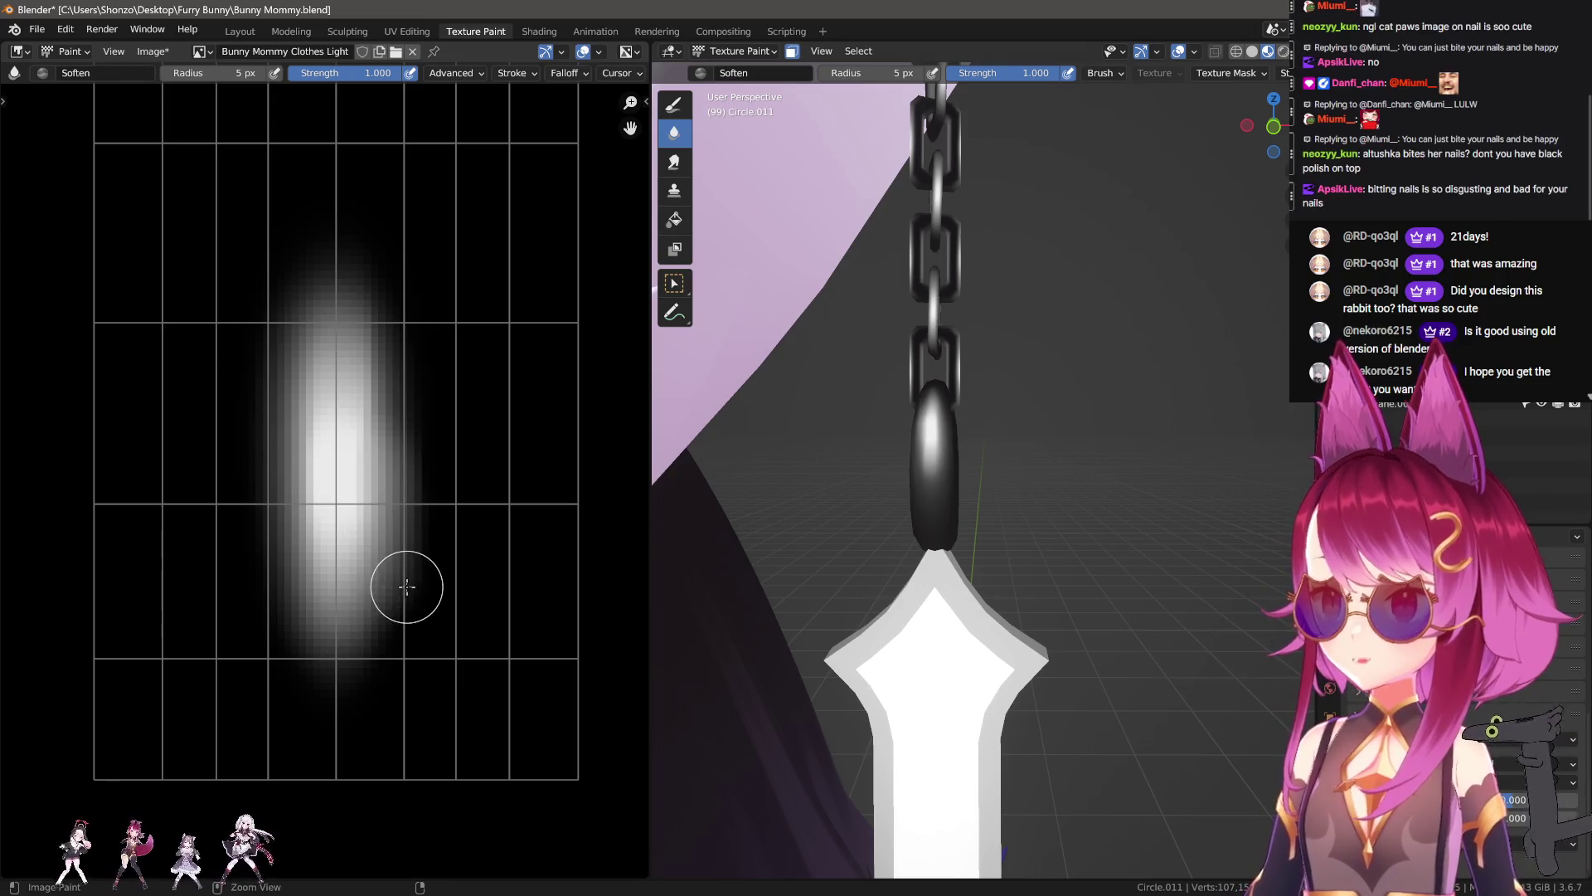
pyautogui.press('n')
pyautogui.press('n')
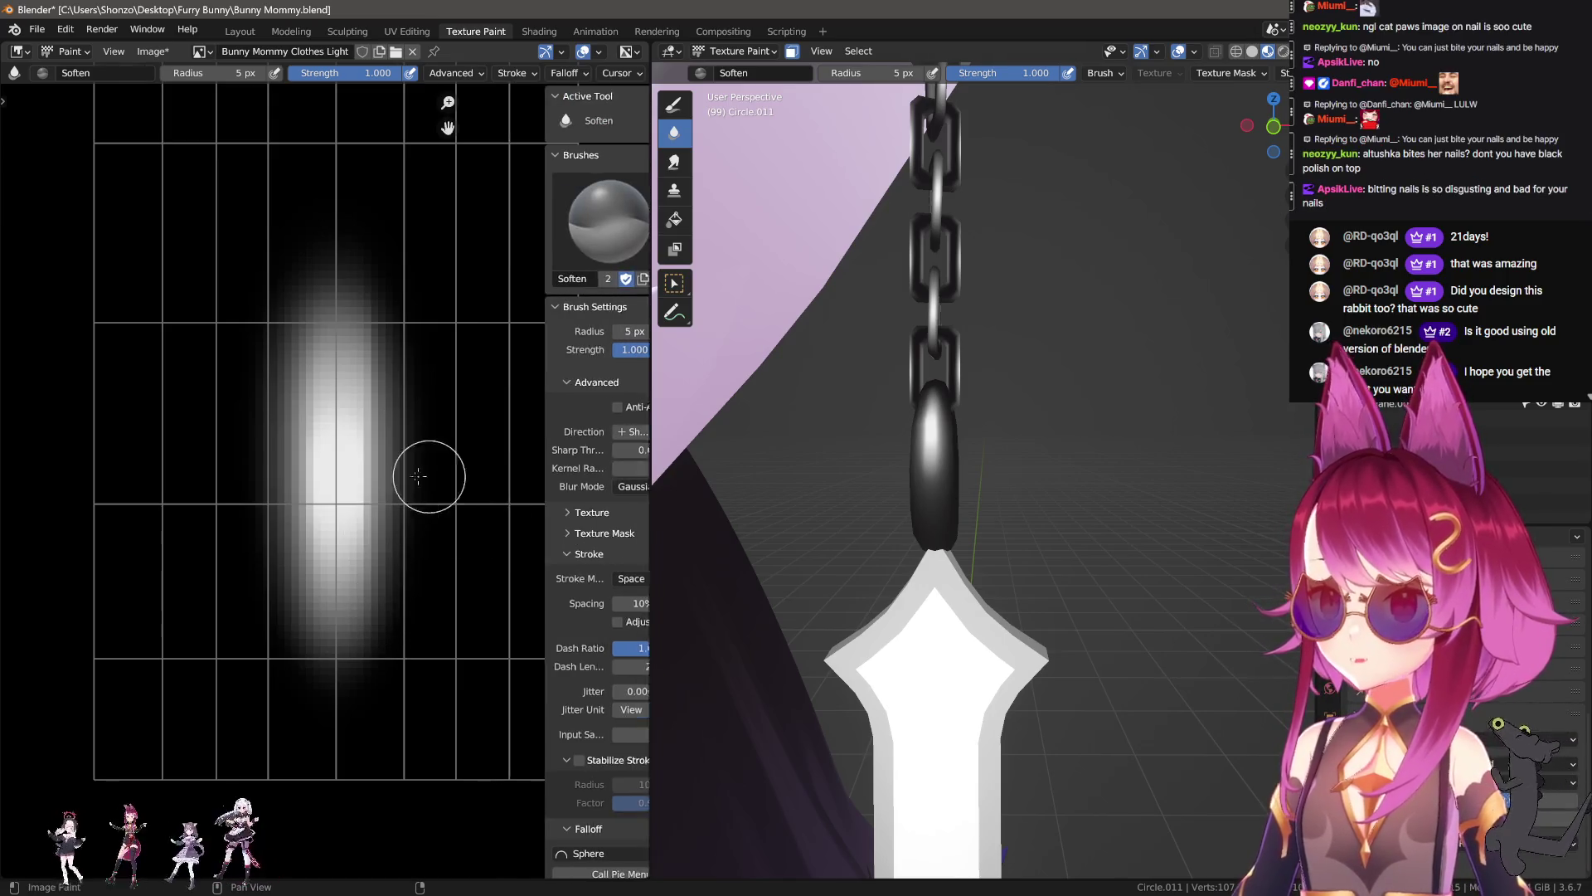
pyautogui.press('n')
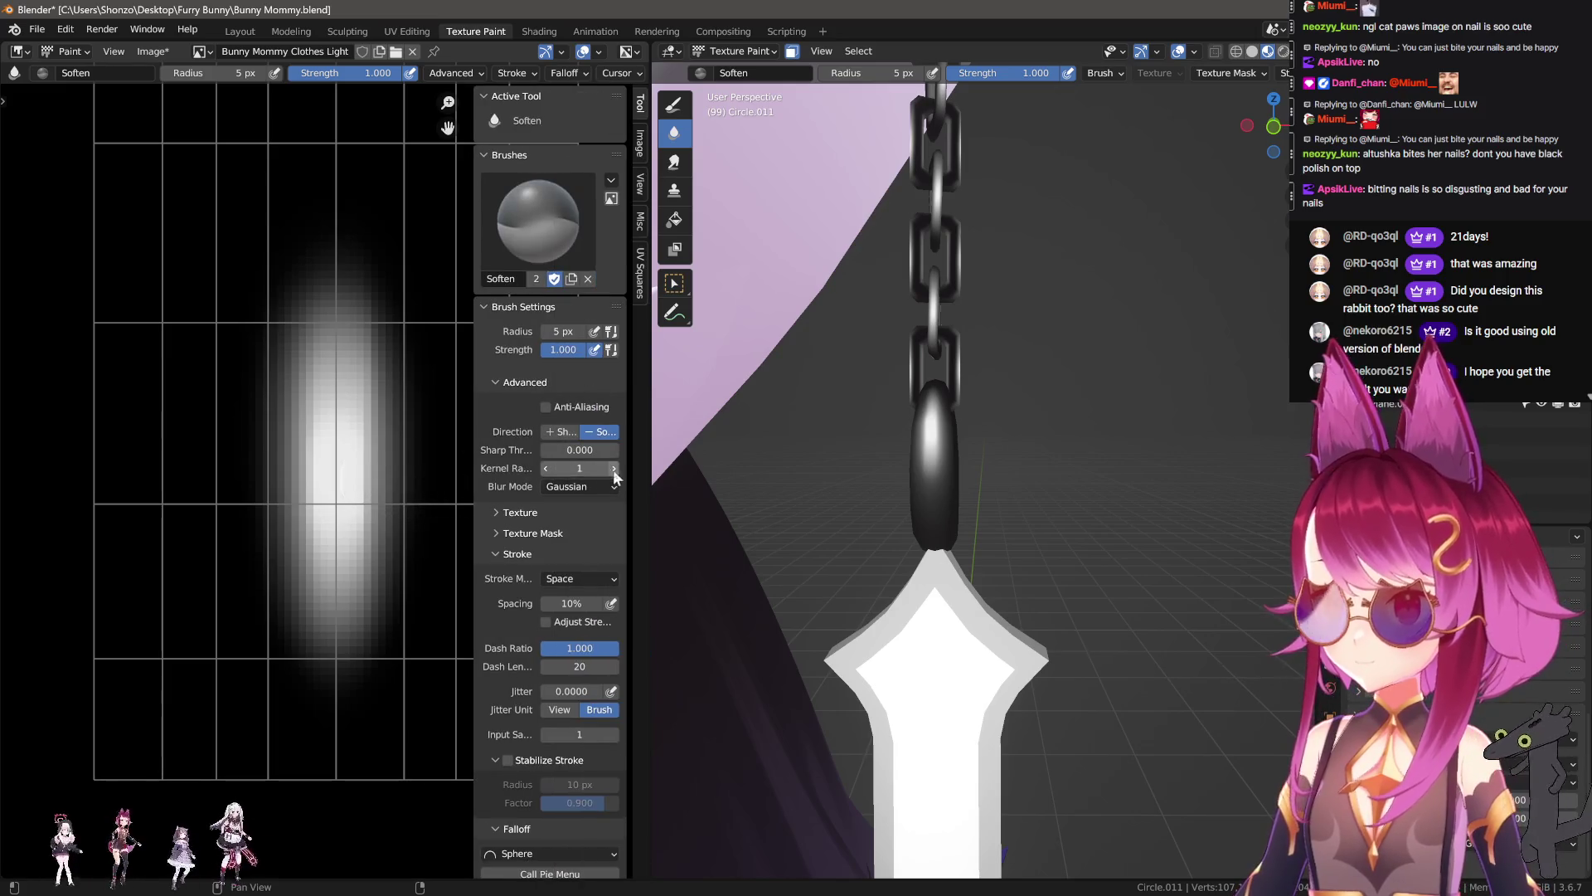
pyautogui.press('n')
pyautogui.moveTo(294, 537); pyautogui.dragTo(294, 343)
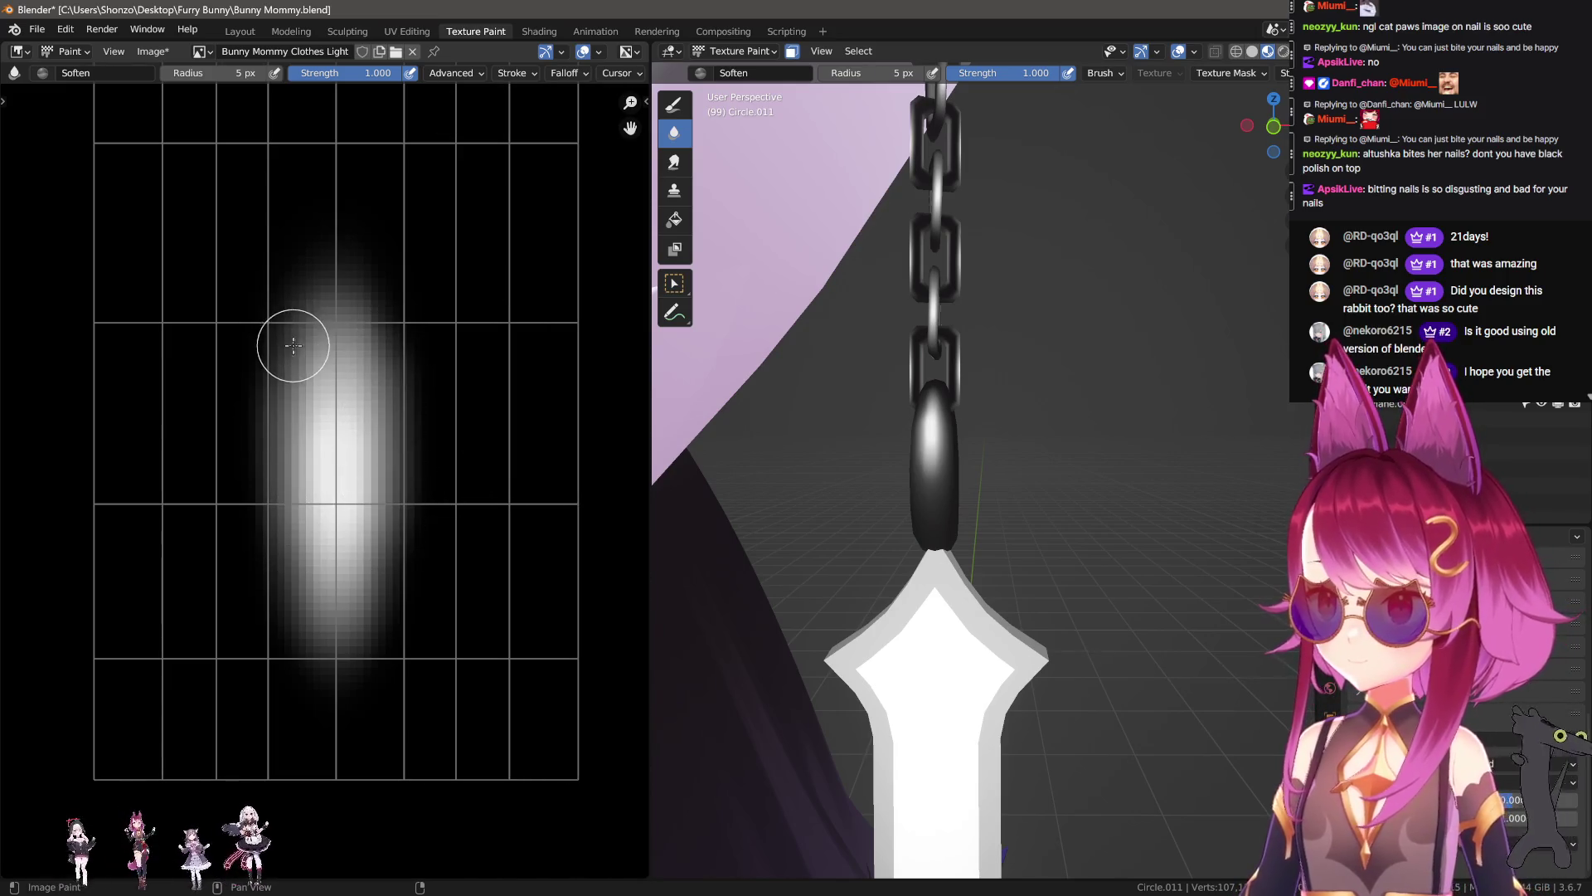
pyautogui.hotkey('shift', 'space')
pyautogui.scroll(-1, 332, 581)
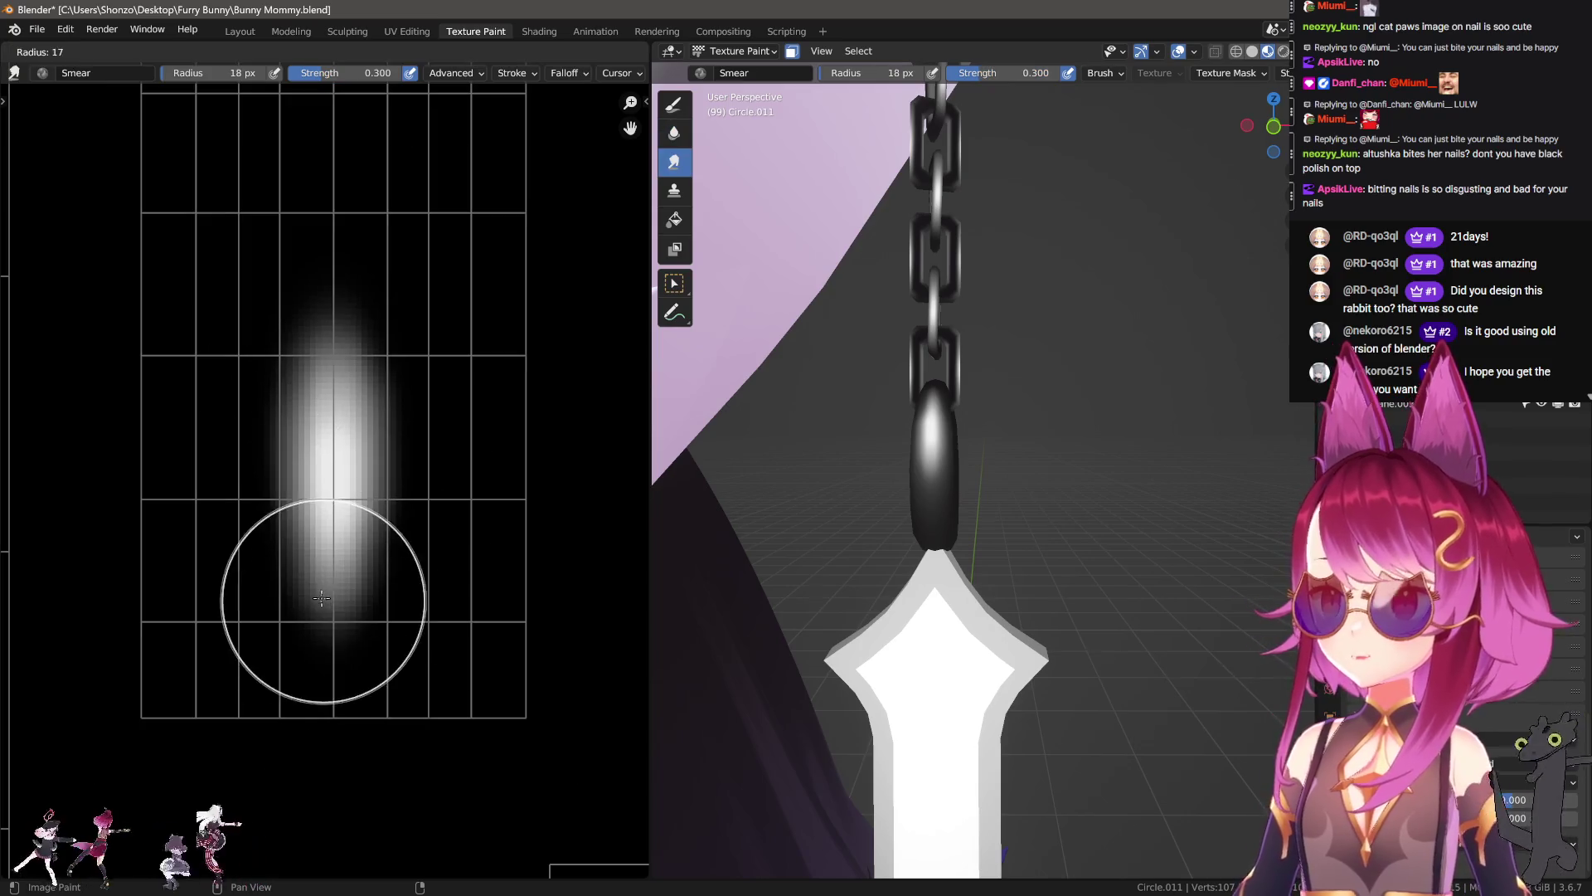
pyautogui.press('f')
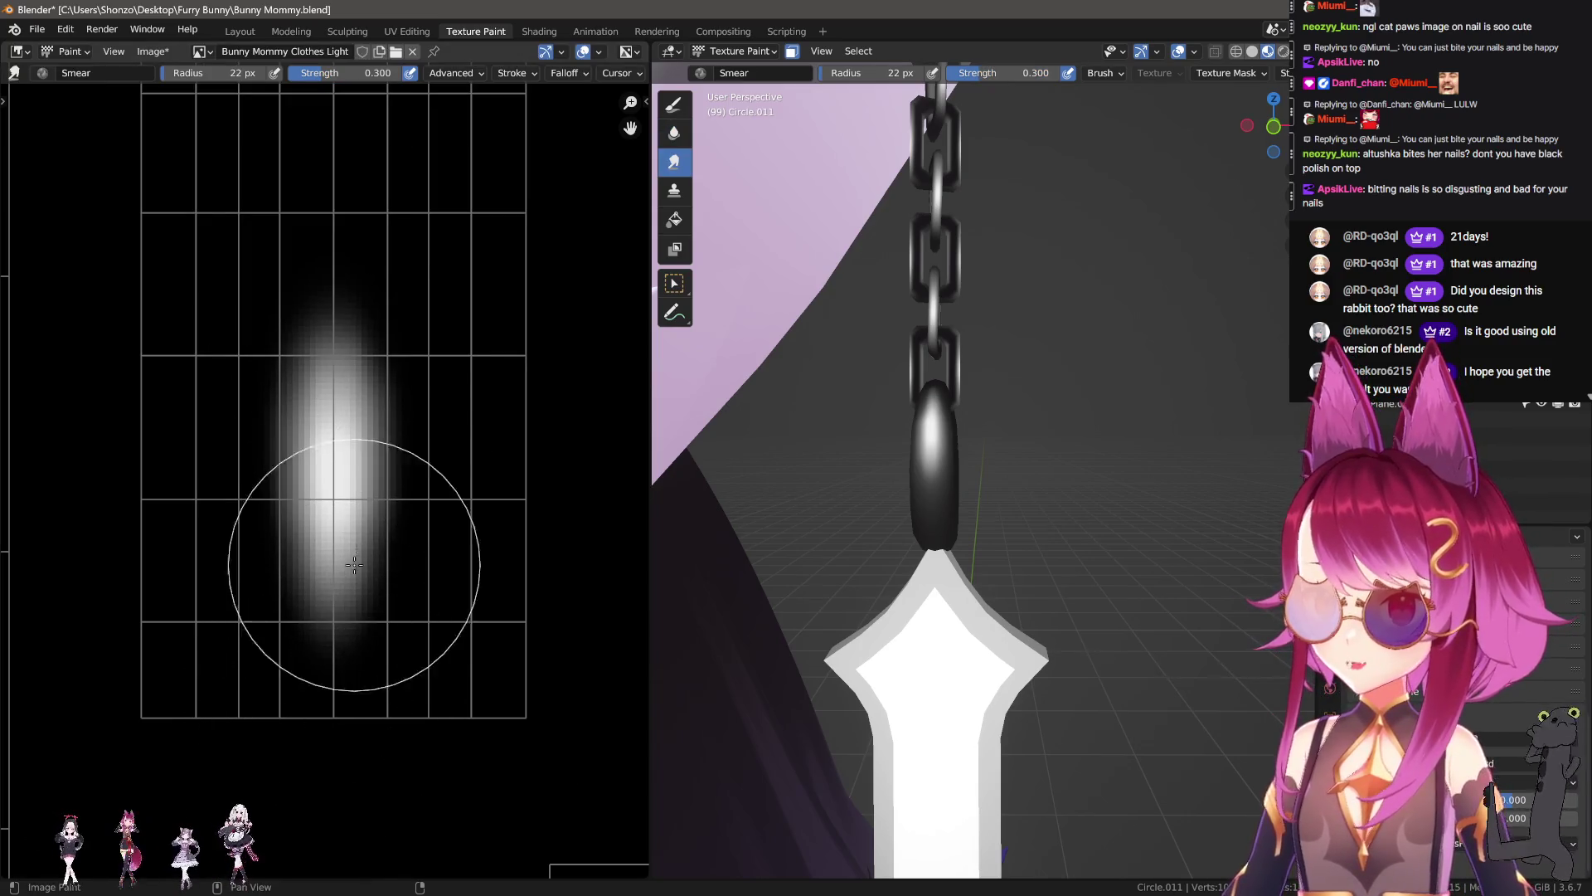
pyautogui.moveTo(336, 257); pyautogui.dragTo(342, 299)
# Step: Soften the bottom of the glow with a 20 px brush, reducing it to 14 px
pyautogui.moveTo(921, 447); pyautogui.dragTo(962, 466, button='middle')
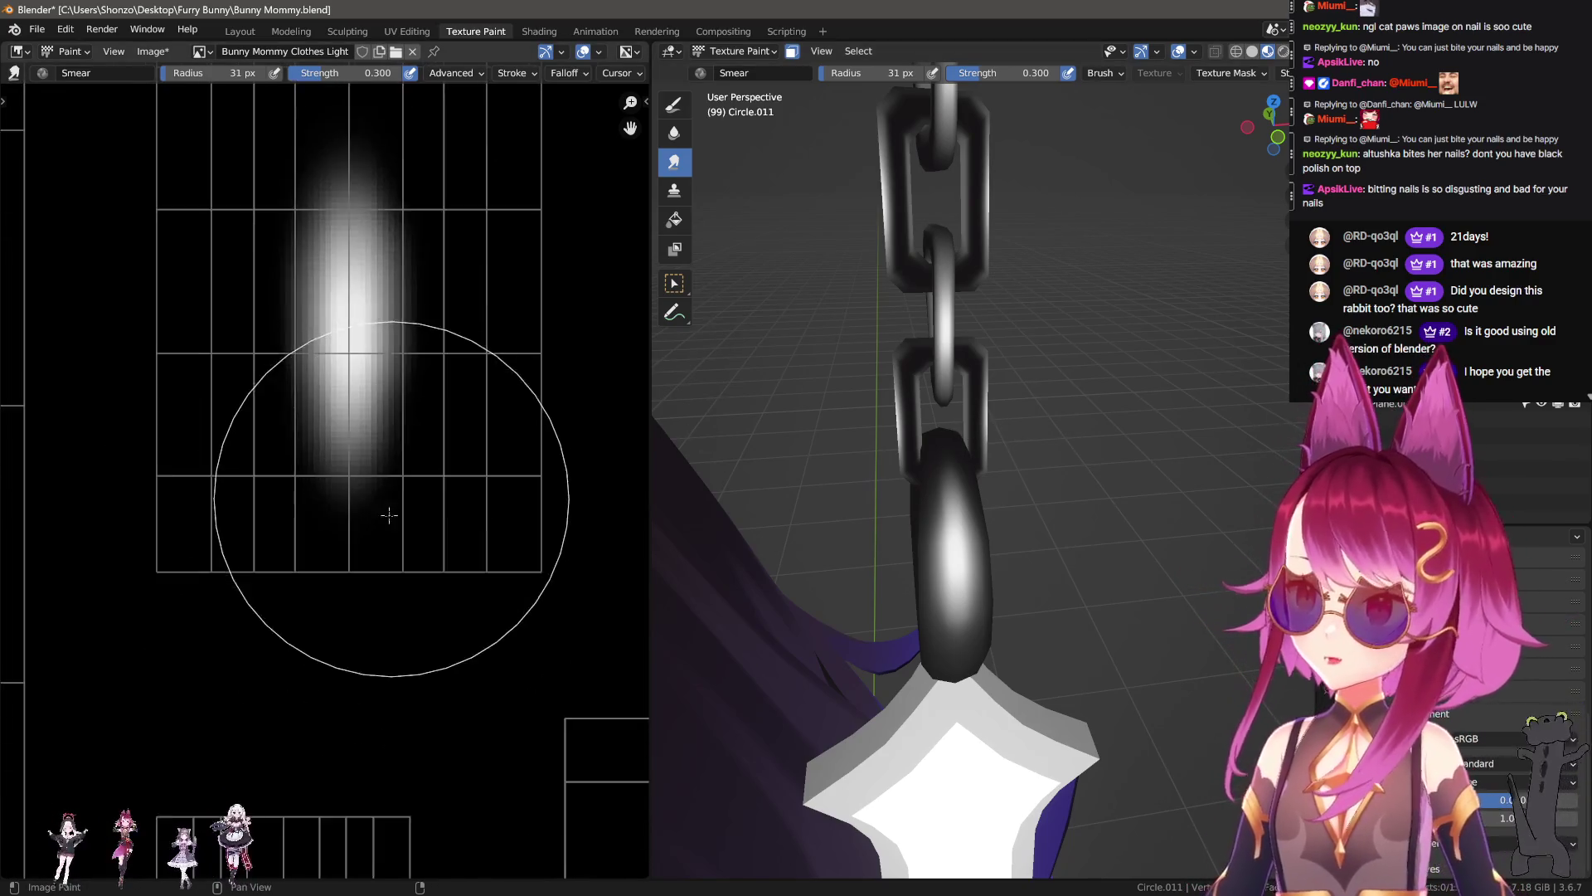
pyautogui.scroll(2, 282, 581)
pyautogui.press('f')
pyautogui.click(264, 549)
pyautogui.scroll(-1, 302, 541)
pyautogui.moveTo(220, 750); pyautogui.dragTo(208, 686, button='middle')
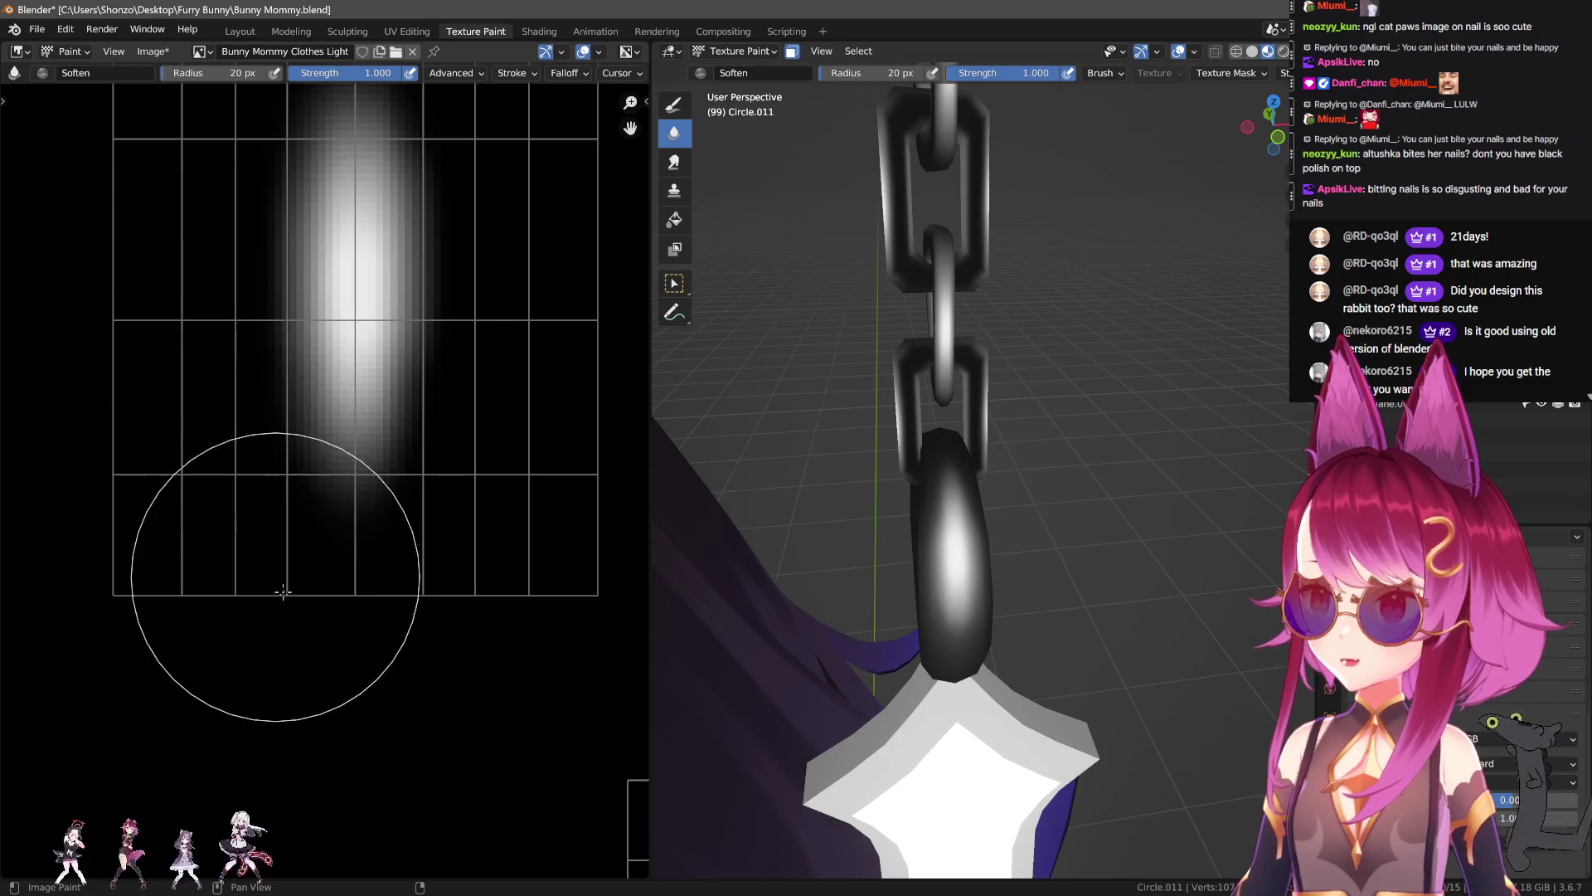
pyautogui.press('[')
pyautogui.press('[')
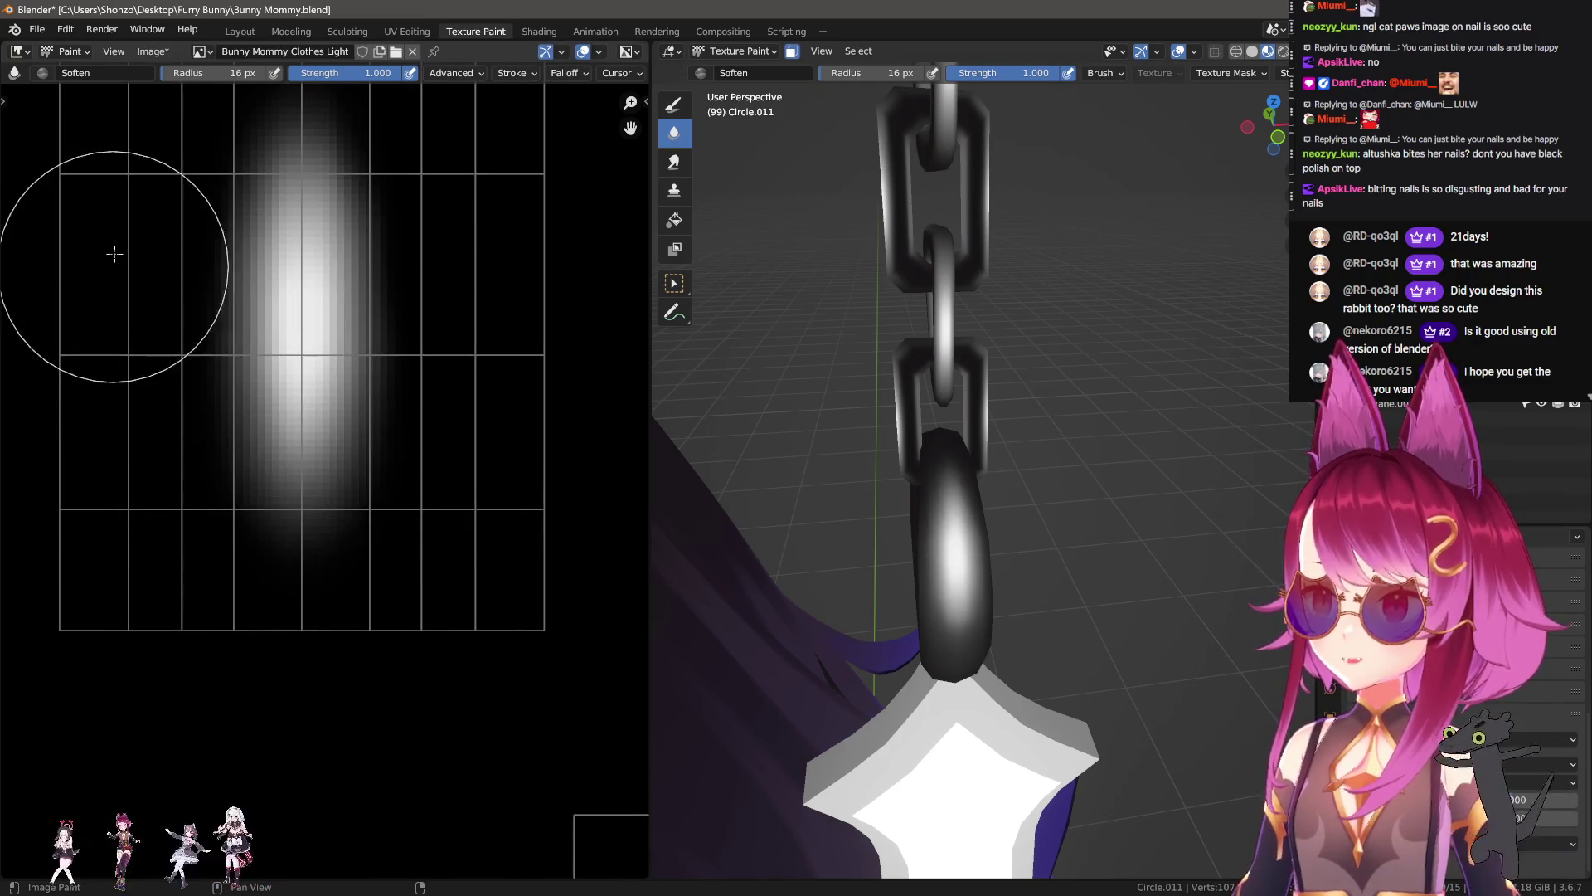
pyautogui.moveTo(193, 390); pyautogui.dragTo(150, 641, button='middle')
pyautogui.press('[')
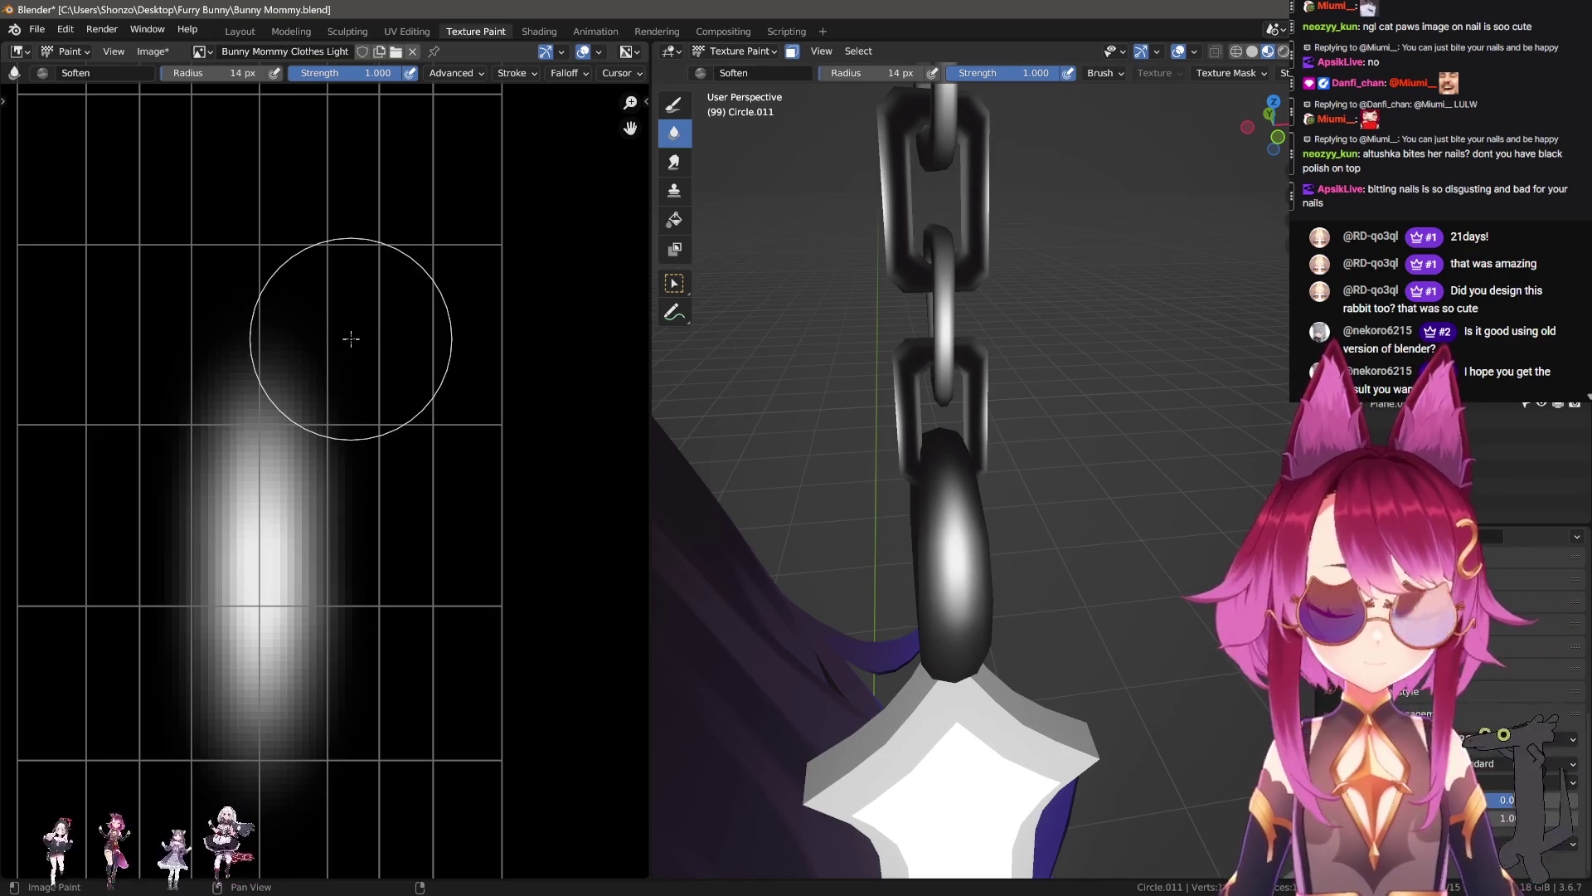
pyautogui.moveTo(714, 540); pyautogui.dragTo(712, 464, button='middle')
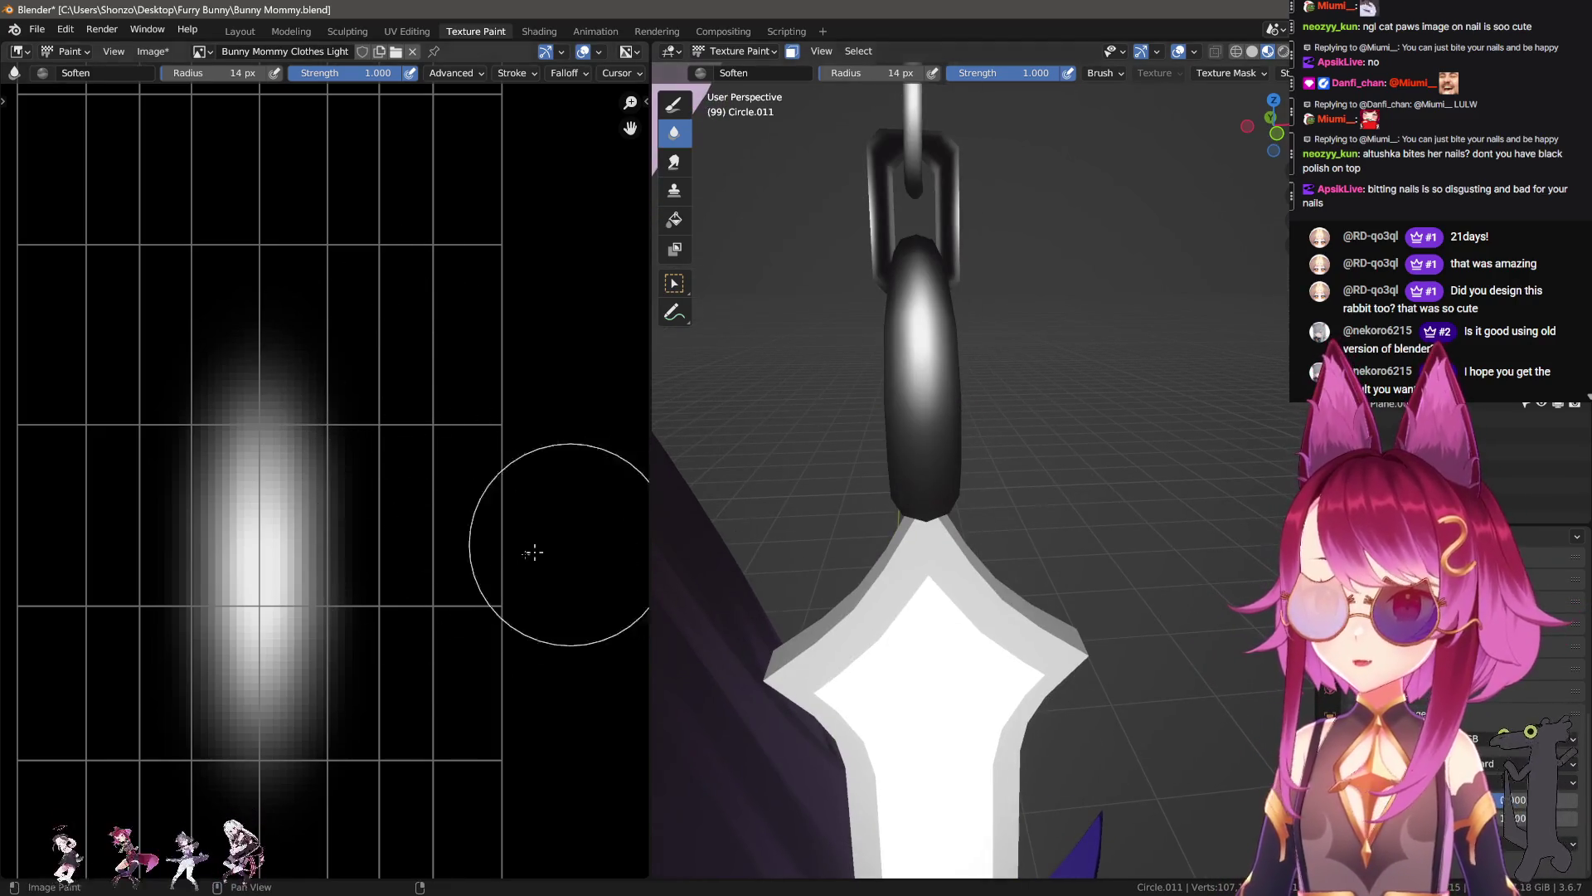
pyautogui.scroll(-1, 568, 545)
# Step: Smear the top of the glow upward with a 40 px Smear brush and orbit to check the cross
pyautogui.click(674, 161)
pyautogui.moveTo(428, 196); pyautogui.dragTo(320, 437, button='middle')
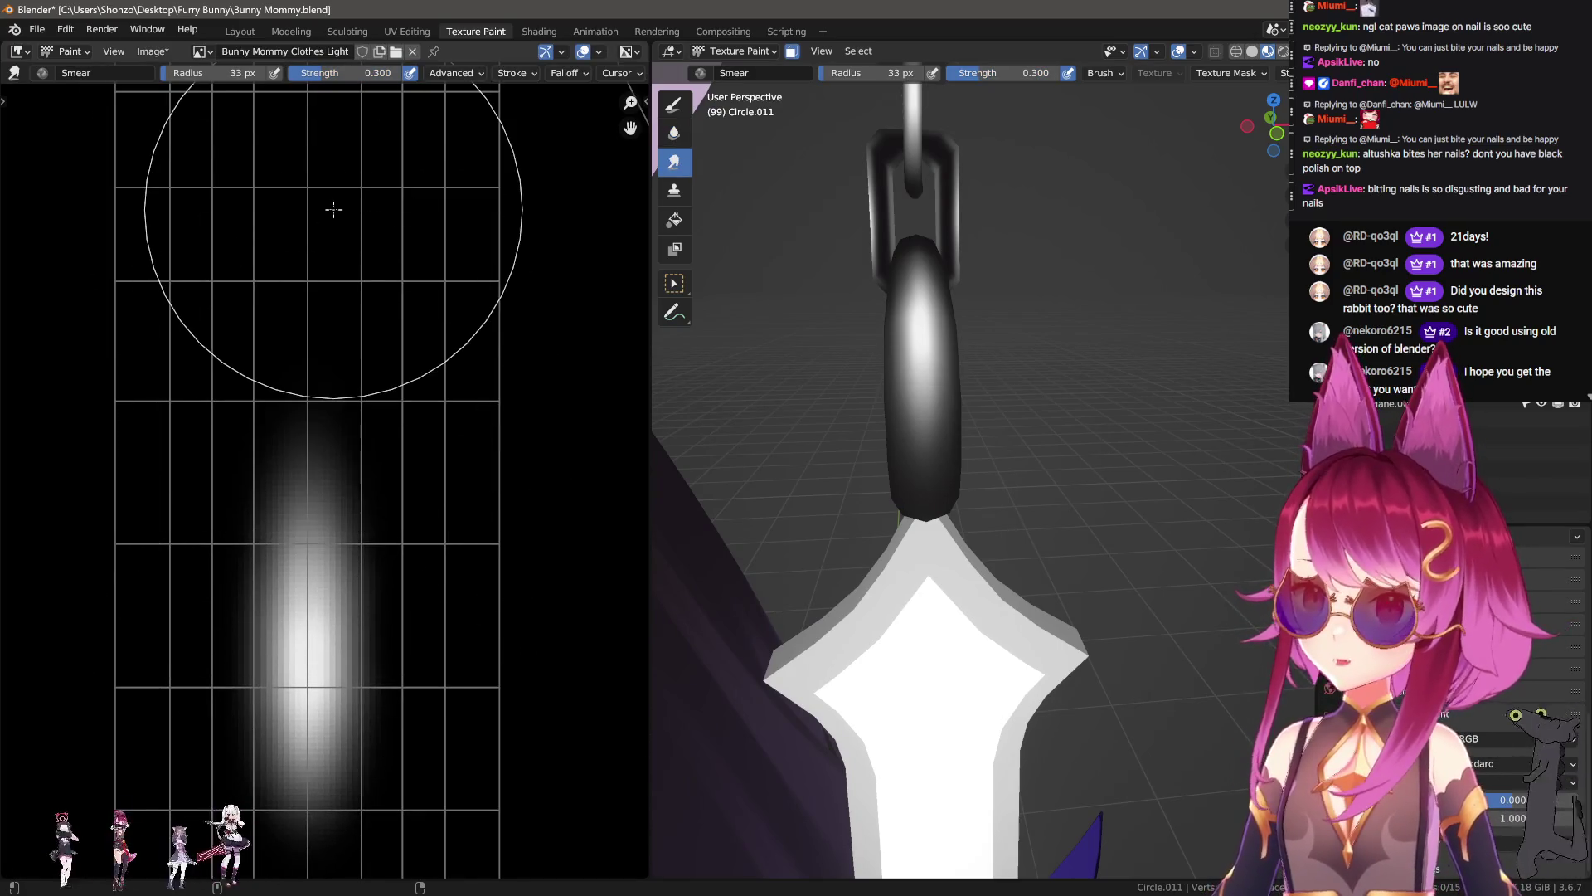
pyautogui.press(']')
pyautogui.press(']')
pyautogui.moveTo(303, 419); pyautogui.dragTo(297, 141)
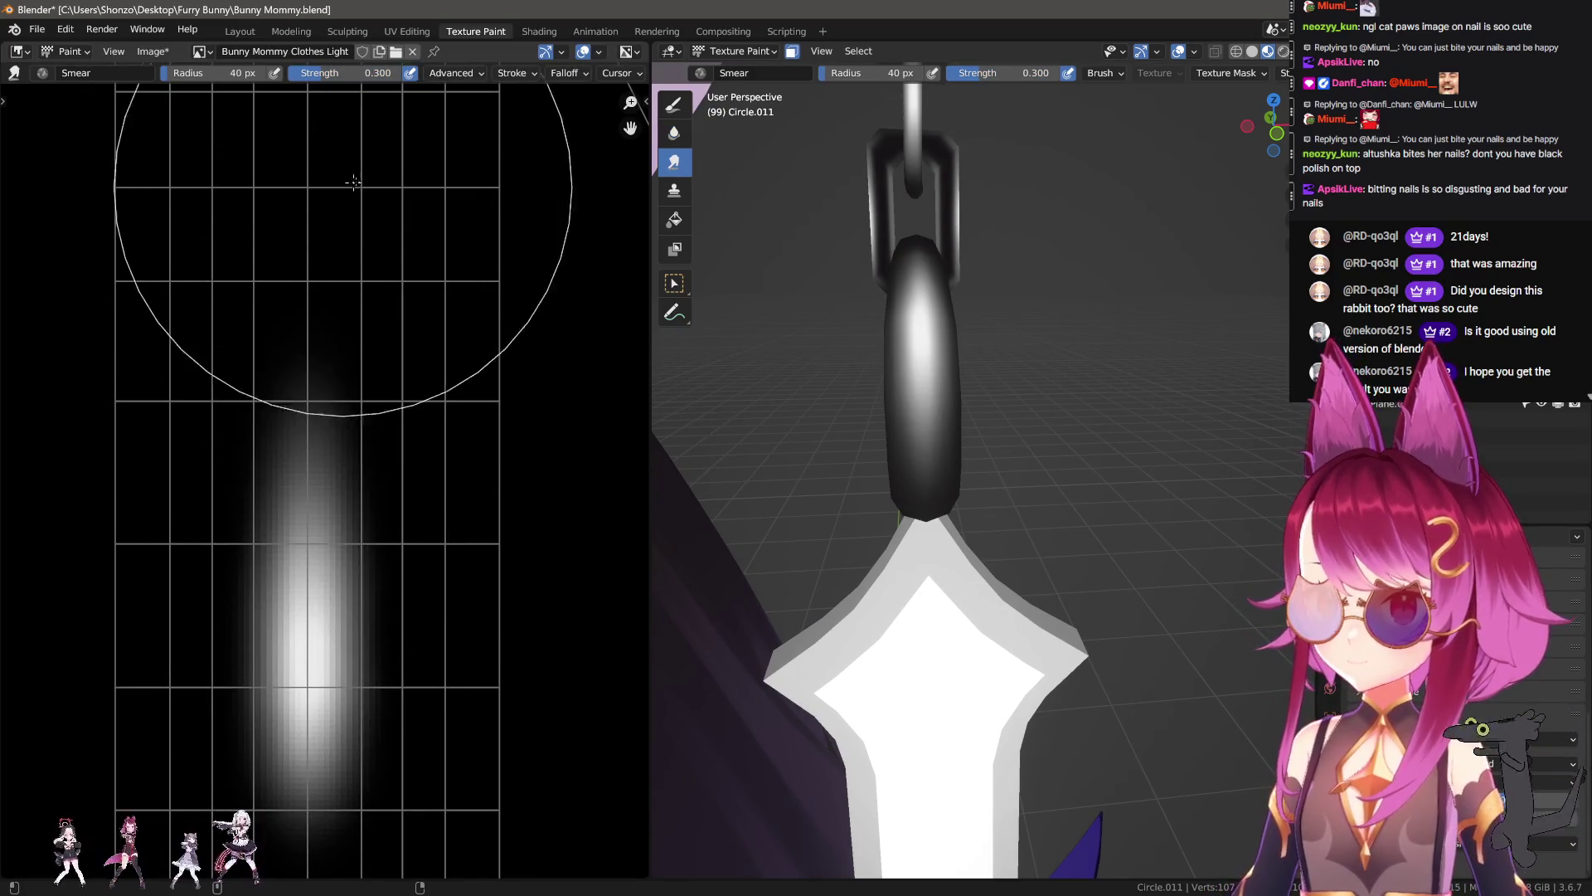
pyautogui.scroll(-4, 1066, 508)
pyautogui.moveTo(1067, 508); pyautogui.dragTo(1083, 551, button='middle')
pyautogui.scroll(6, 1084, 551)
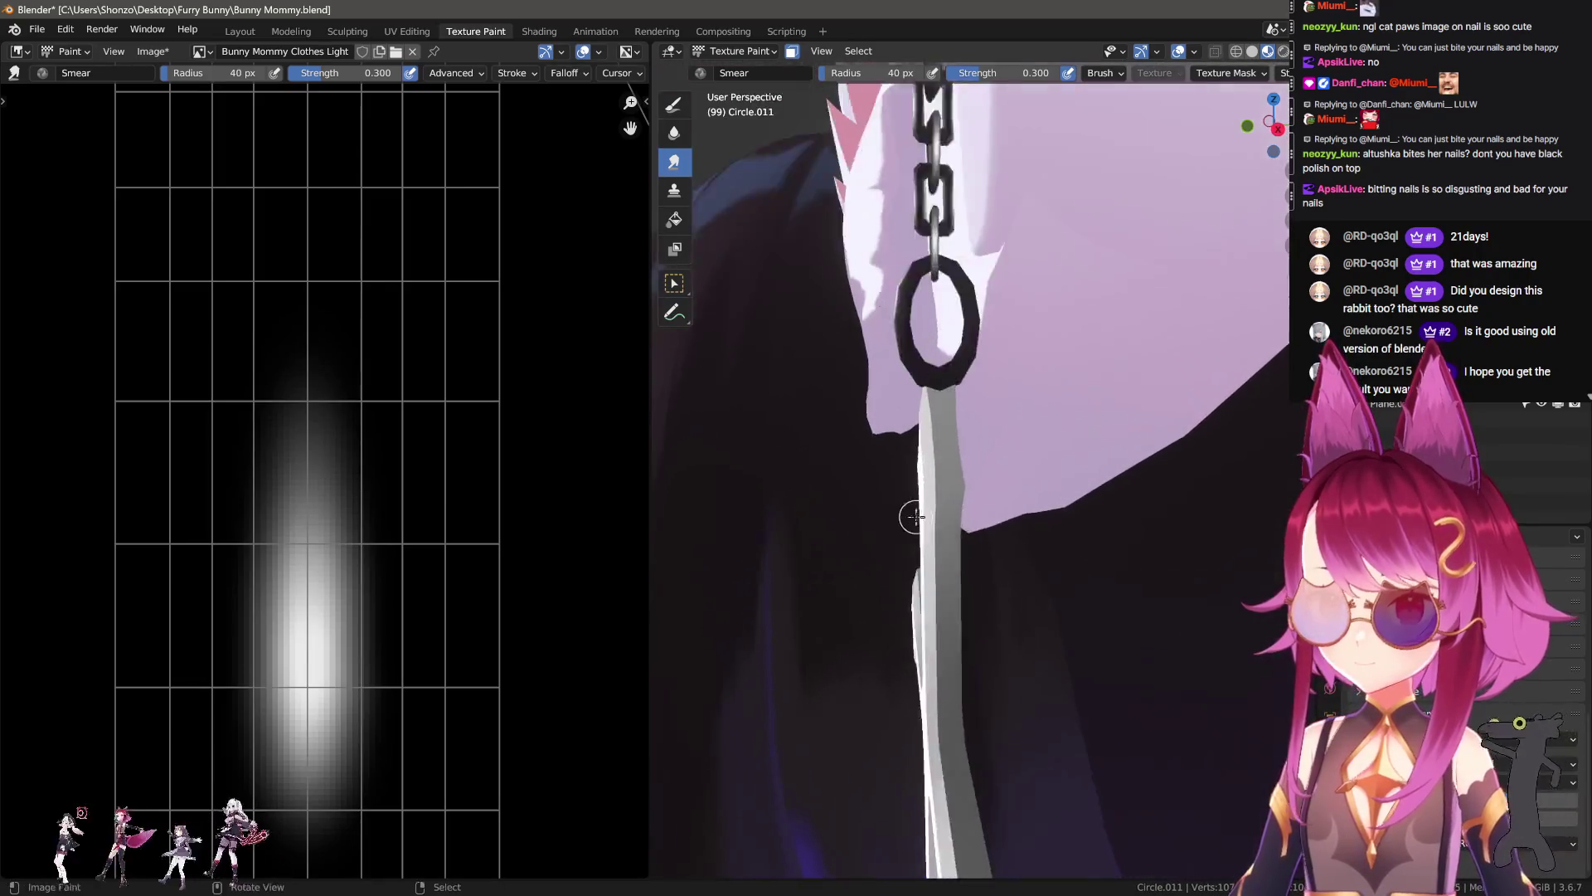
pyautogui.scroll(-5, 915, 517)
pyautogui.moveTo(1028, 516); pyautogui.dragTo(877, 501, button='middle')
# Step: Paint a thin dark stroke on the chain link with the plain paint brush
pyautogui.press('s')
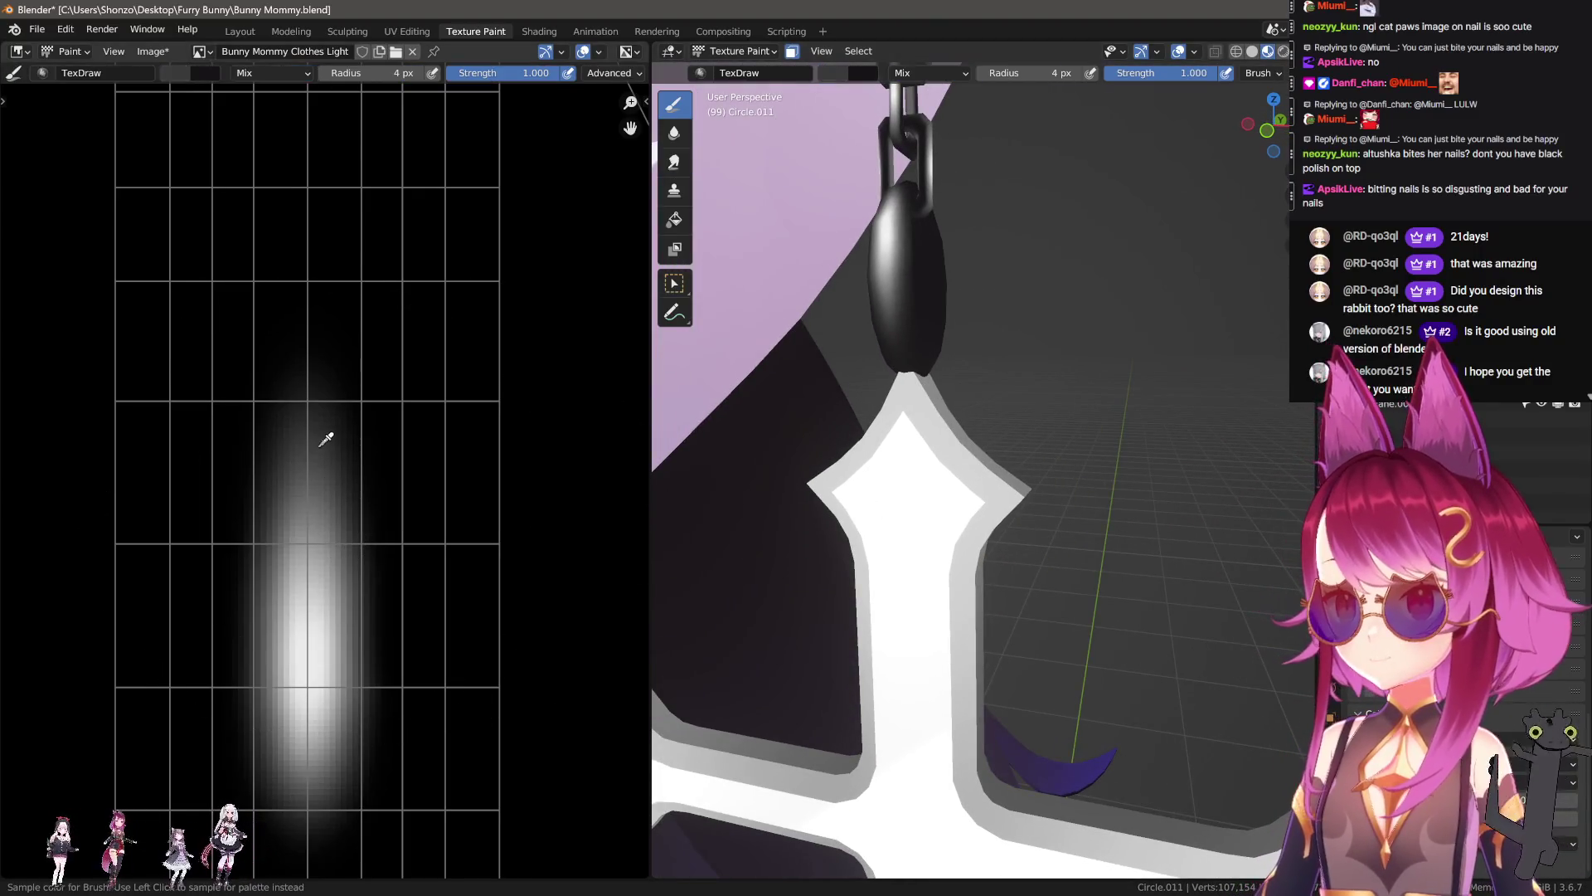
pyautogui.scroll(-5, 319, 439)
pyautogui.scroll(1, 319, 439)
pyautogui.scroll(3, 949, 395)
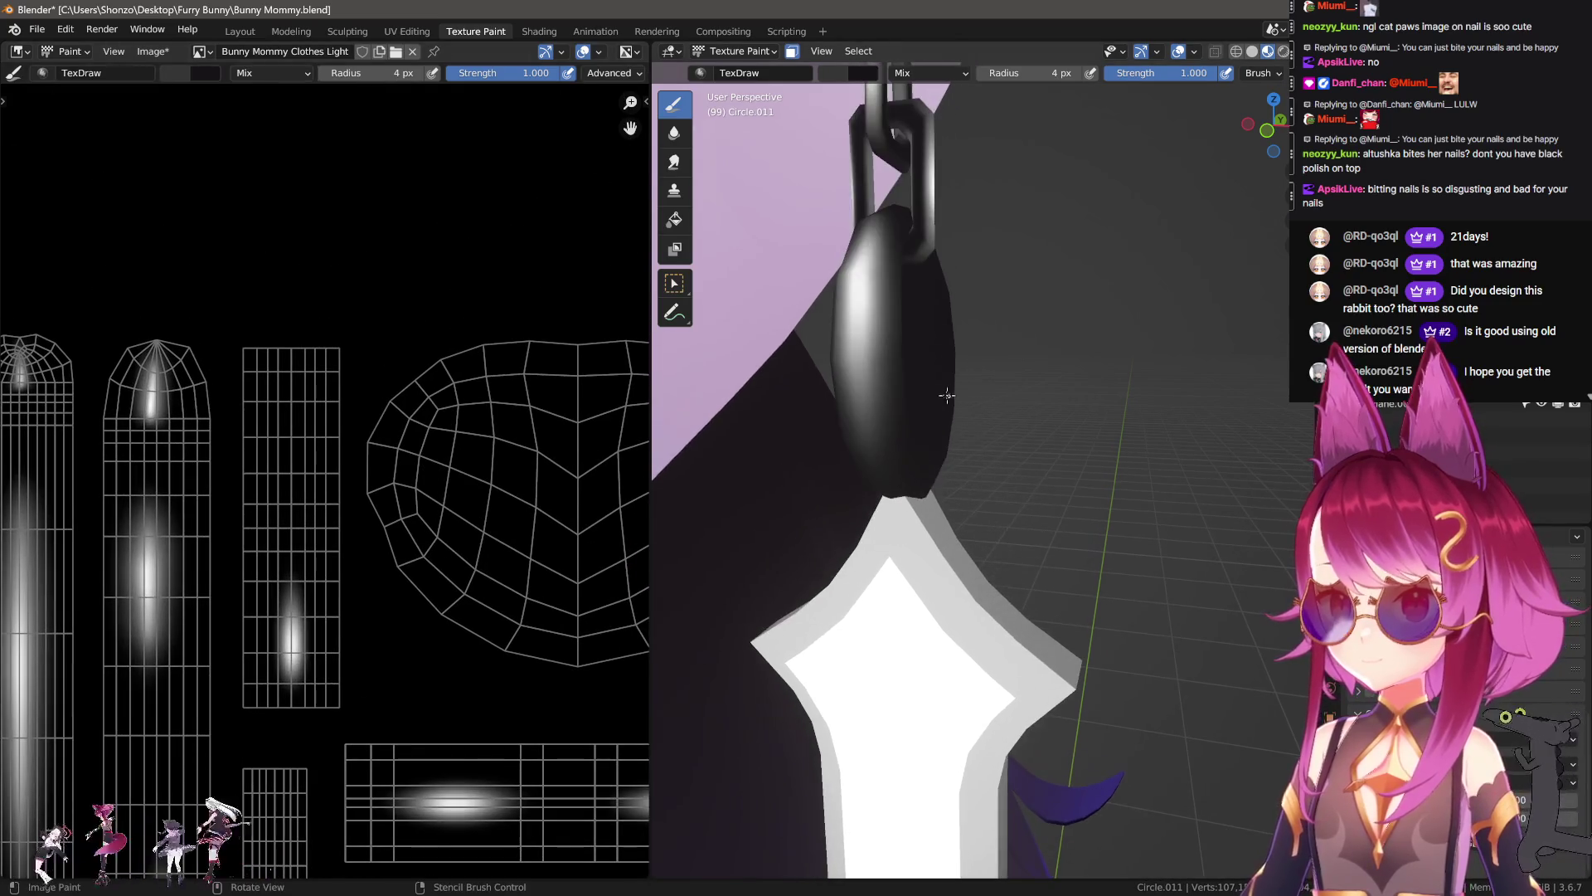
pyautogui.moveTo(916, 325); pyautogui.dragTo(918, 369)
pyautogui.scroll(5, 359, 497)
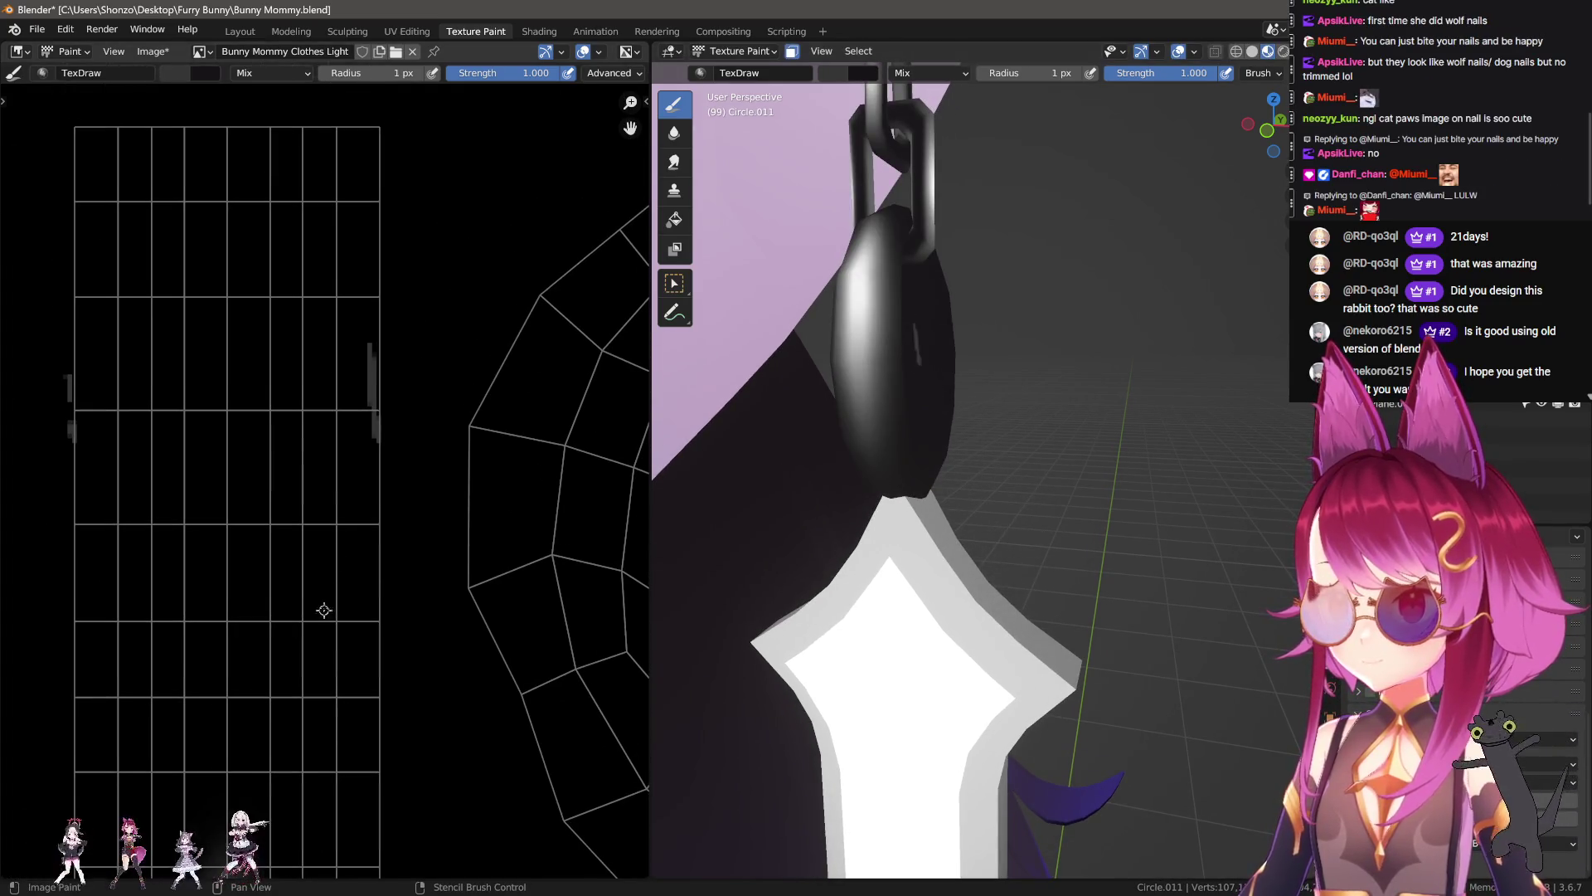
# Step: With a 7 px brush, paint a grey rectangle outline along the dotted guide
pyautogui.press('f')
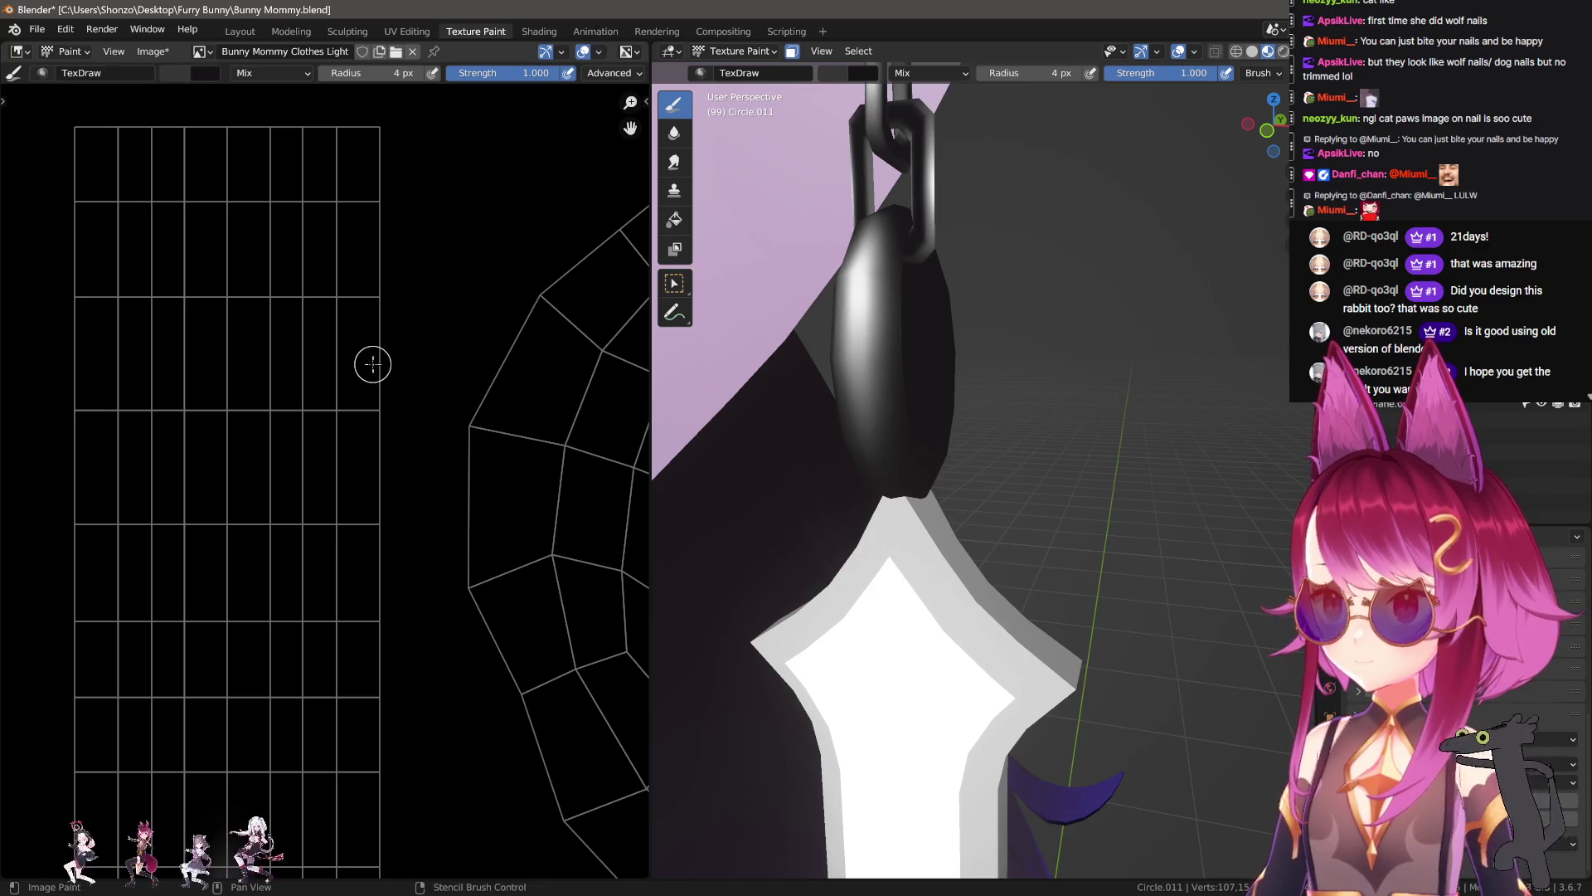
pyautogui.click(377, 380)
pyautogui.moveTo(377, 380); pyautogui.dragTo(389, 380, button='middle')
pyautogui.press(']')
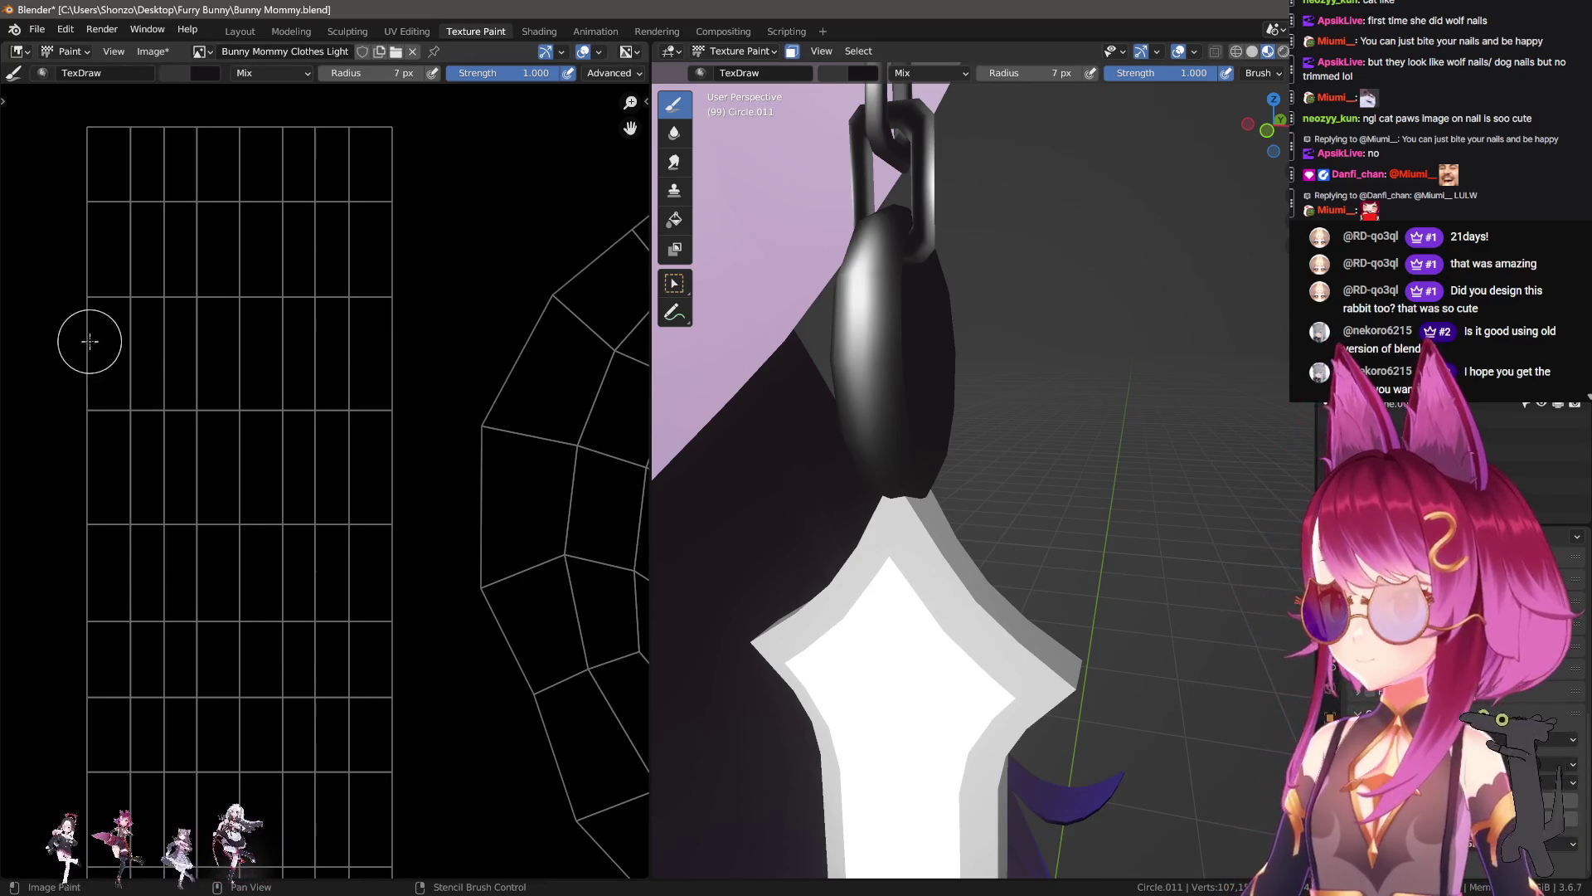
pyautogui.keyDown('shift'); pyautogui.click(396, 335); pyautogui.keyUp('shift')
pyautogui.moveTo(400, 332); pyautogui.dragTo(399, 469)
pyautogui.moveTo(111, 448)
pyautogui.mouseDown()
pyautogui.moveTo(88, 444)
pyautogui.moveTo(132, 386)
pyautogui.moveTo(342, 390)
pyautogui.mouseUp()
# Step: Swap the colour to black and paint black vertical bands through the grey blocks
pyautogui.press('x')
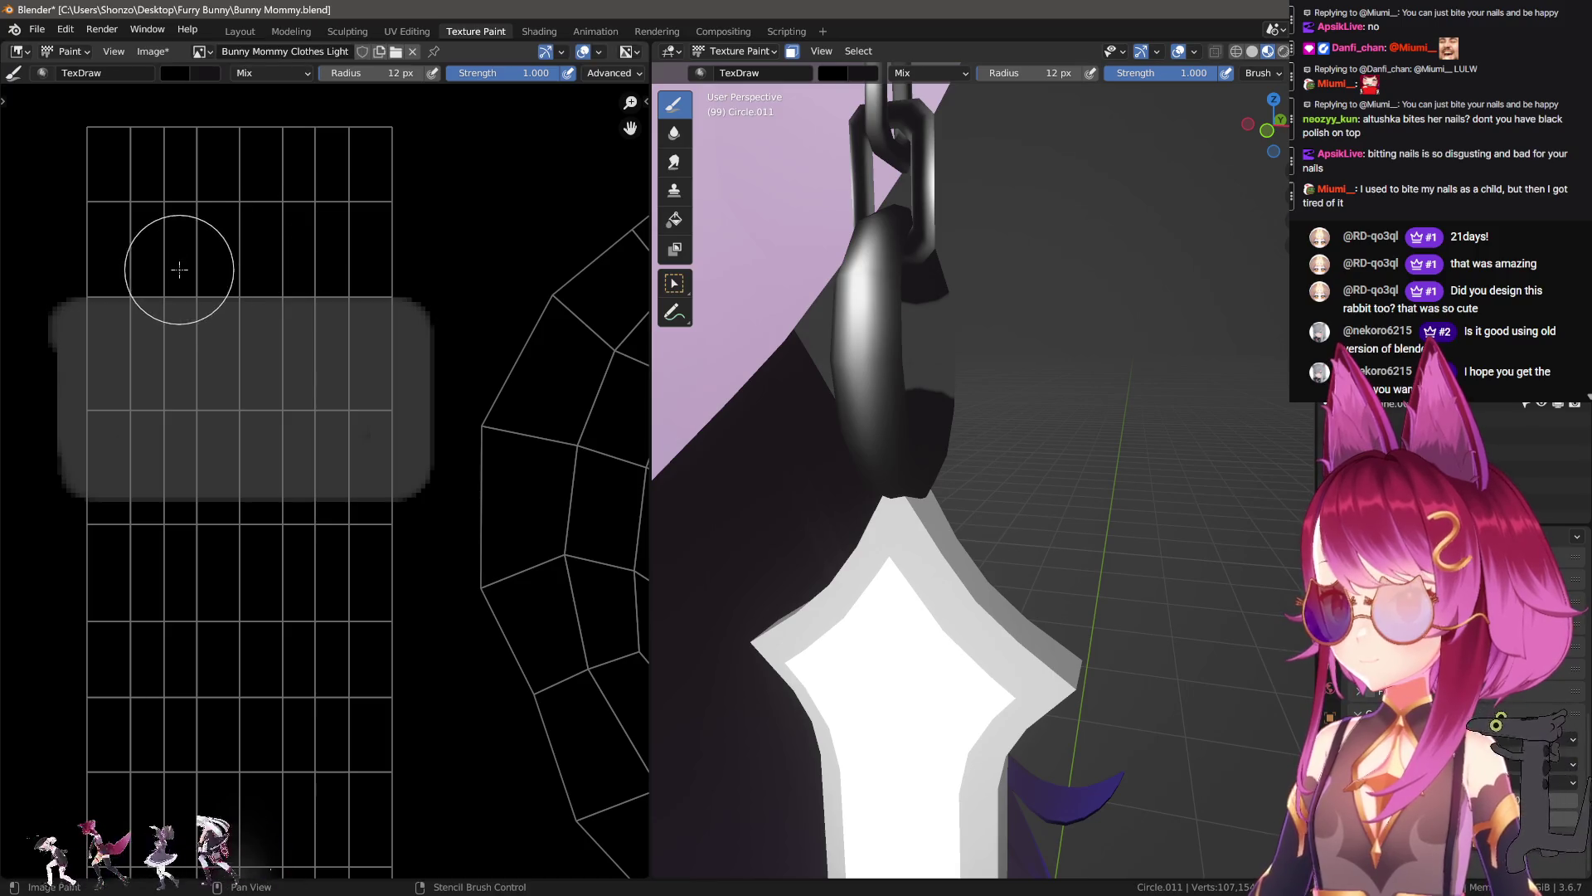
pyautogui.moveTo(177, 260); pyautogui.dragTo(179, 561)
pyautogui.moveTo(297, 284)
pyautogui.mouseDown()
pyautogui.moveTo(297, 452)
pyautogui.moveTo(272, 442)
pyautogui.moveTo(268, 474)
pyautogui.moveTo(251, 458)
pyautogui.mouseUp()
pyautogui.scroll(-2, 294, 478)
pyautogui.hotkey('shift', 'space')
pyautogui.hotkey('shift', 'space')
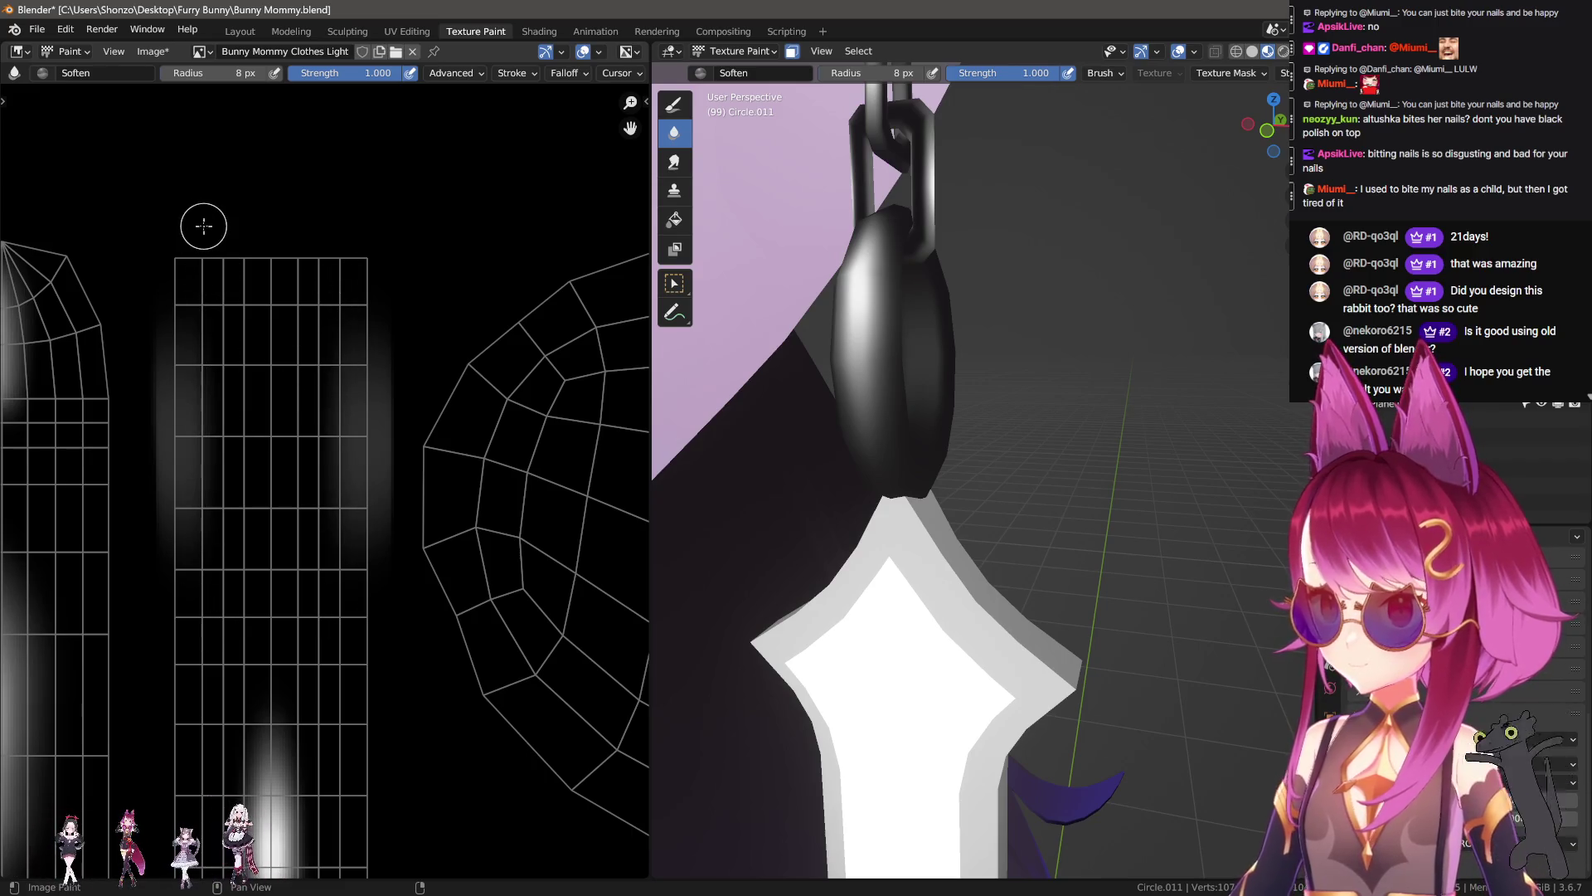
pyautogui.moveTo(867, 523); pyautogui.dragTo(1084, 548, button='middle')
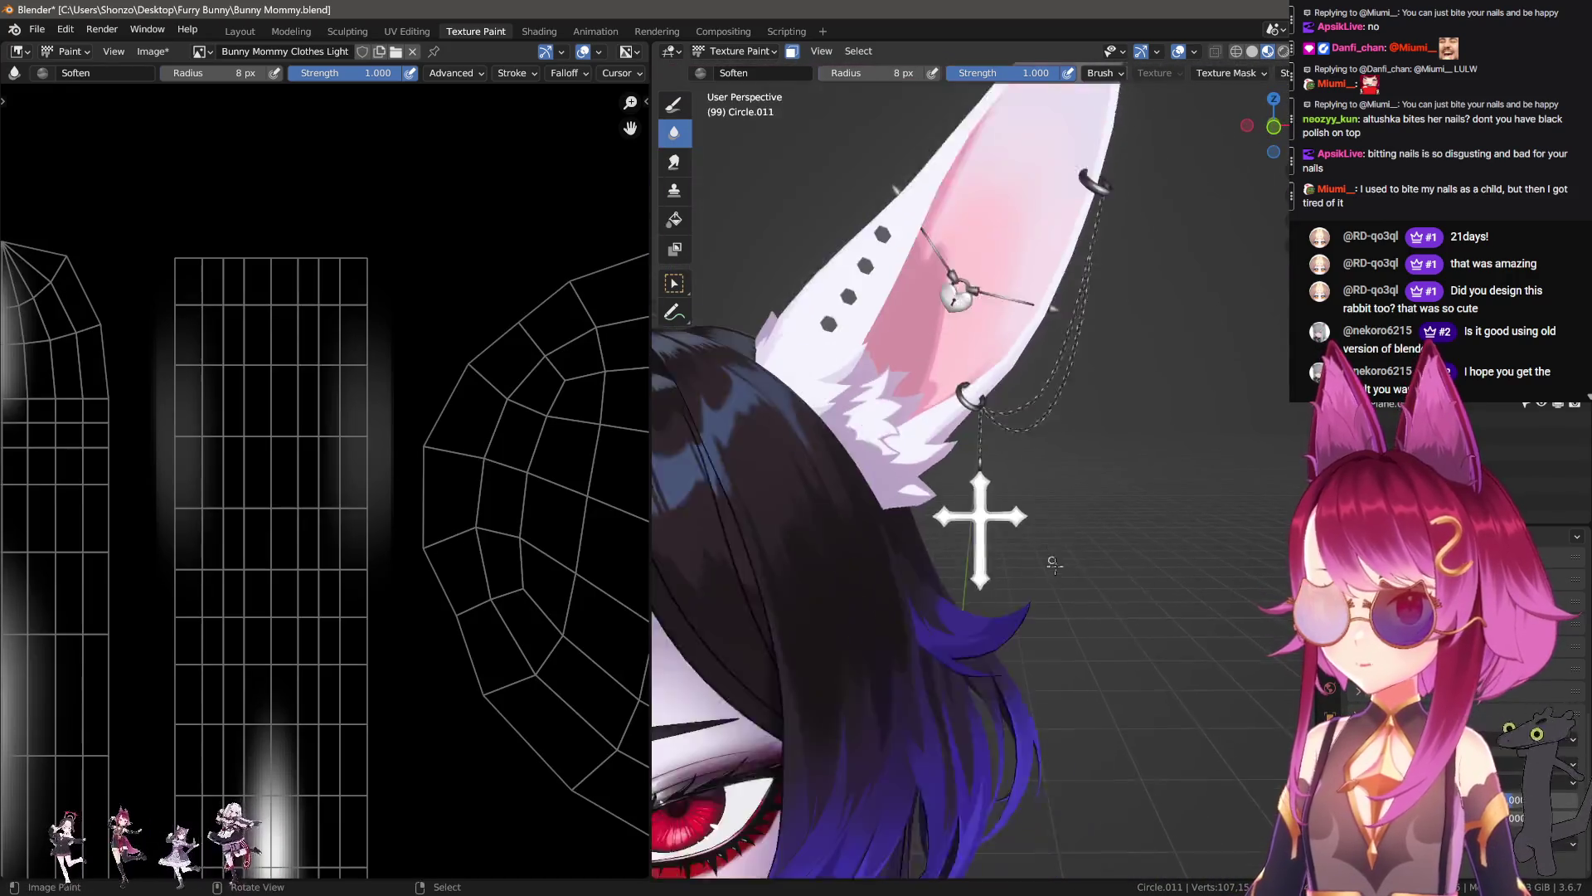
pyautogui.scroll(2, 1085, 548)
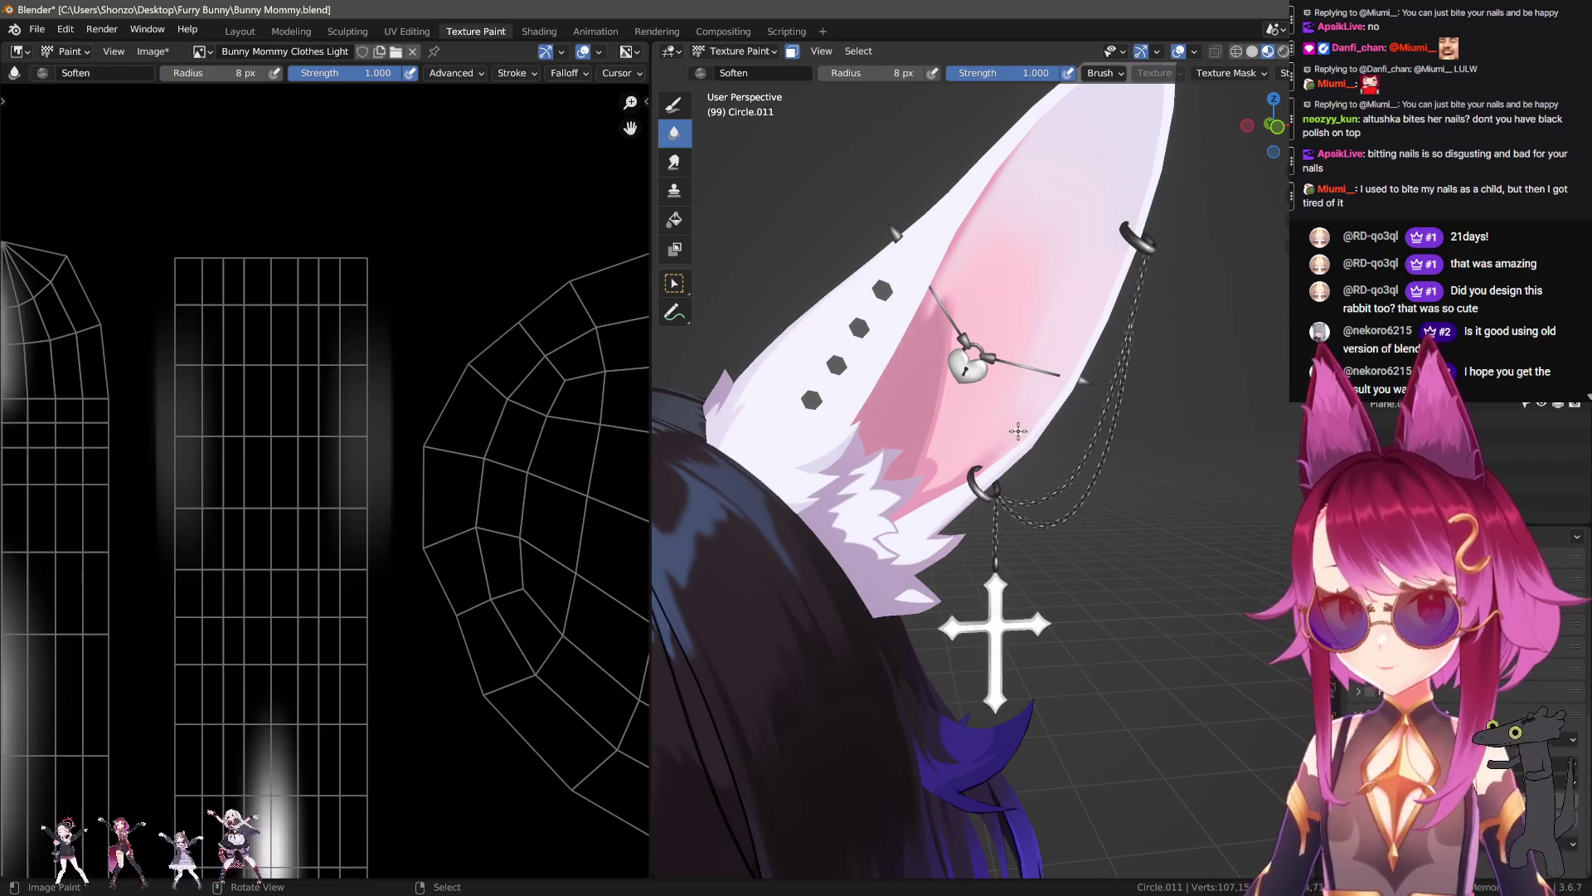
pyautogui.scroll(-4, 305, 417)
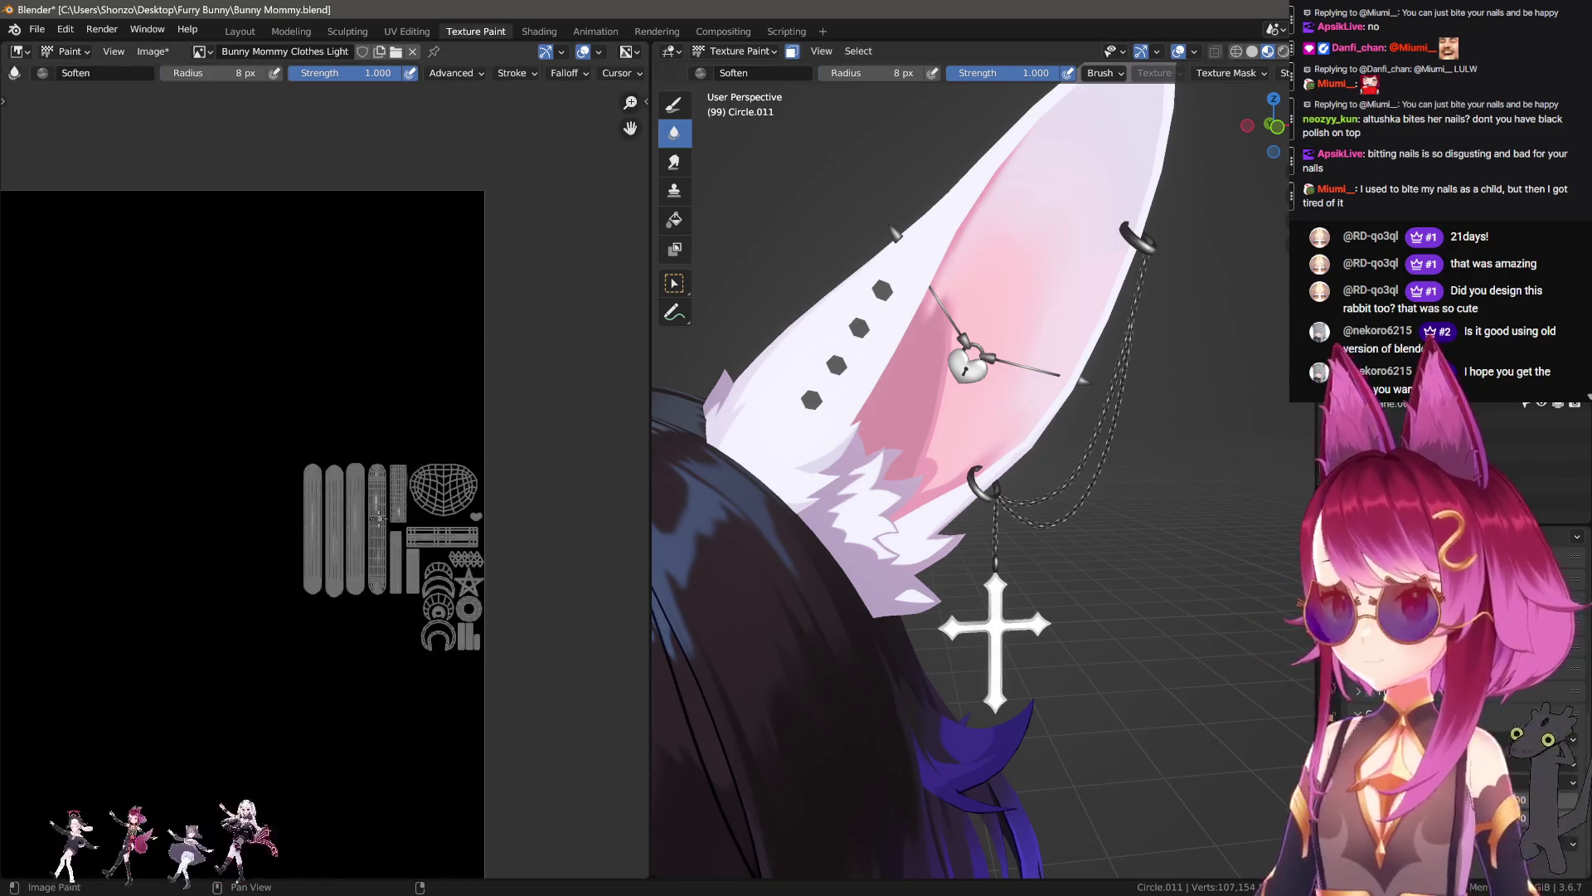
pyautogui.scroll(6, 334, 474)
pyautogui.scroll(-5, 981, 515)
pyautogui.scroll(2, 996, 480)
pyautogui.scroll(3, 1142, 414)
pyautogui.scroll(3, 1142, 414)
pyautogui.scroll(2, 1142, 414)
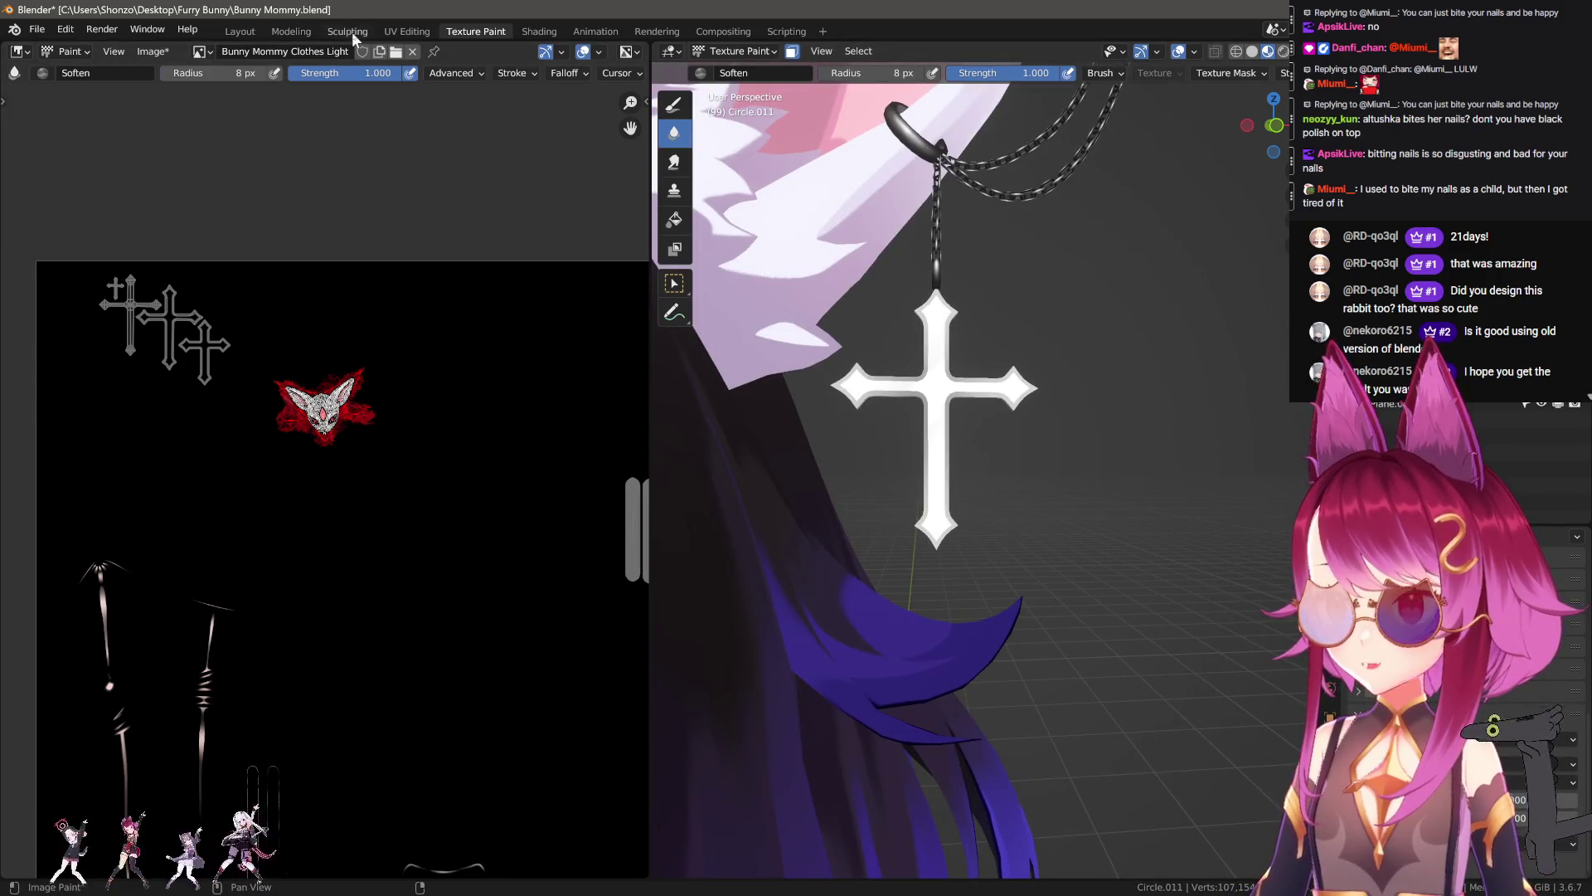
pyautogui.click(407, 31)
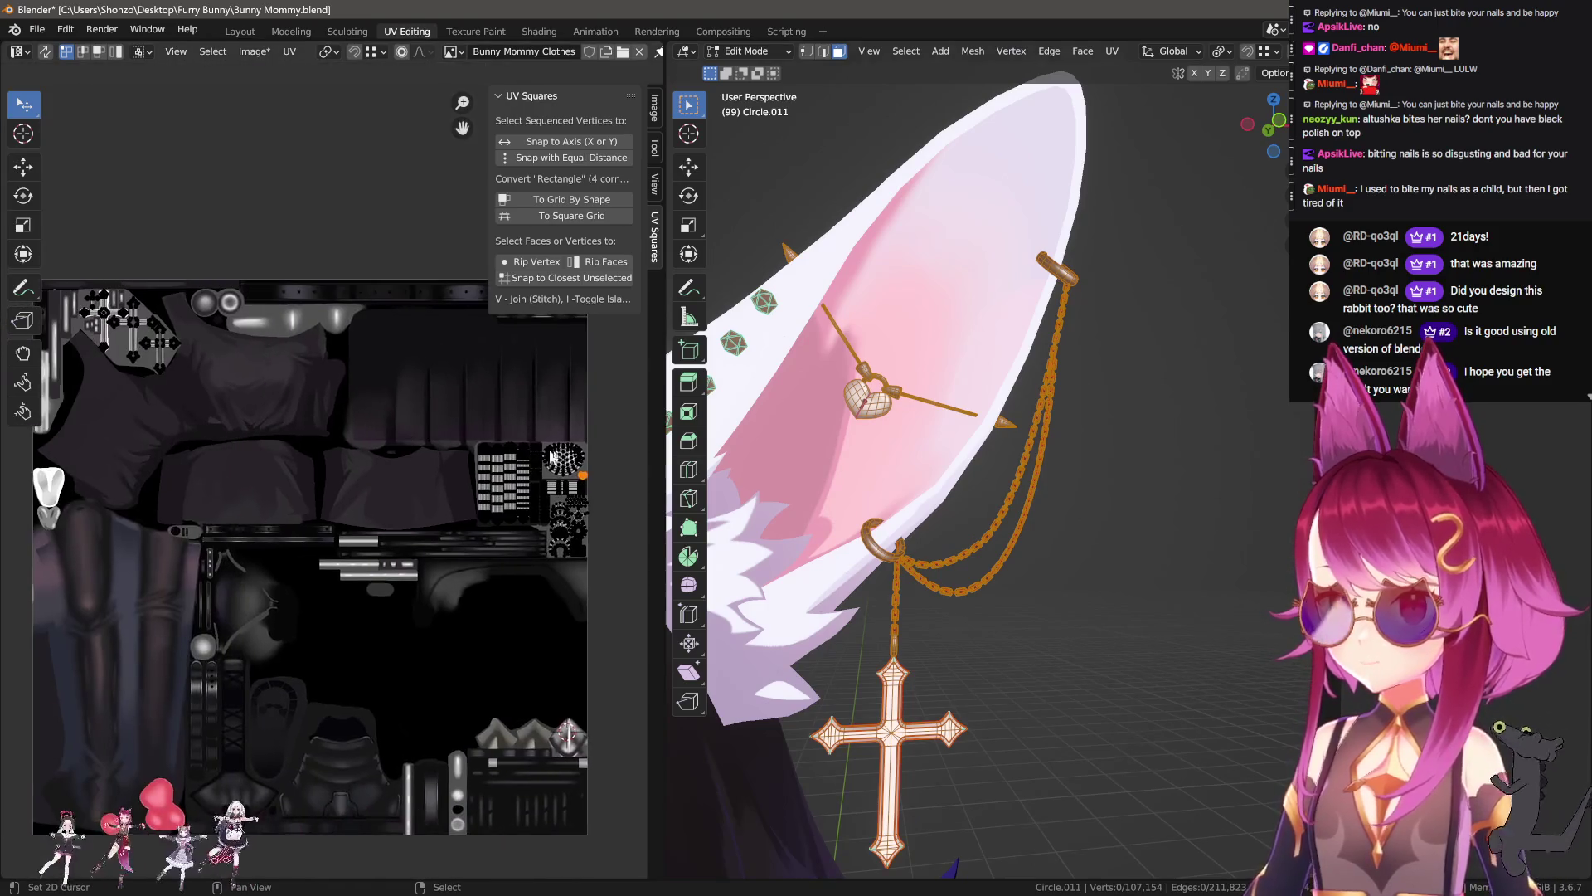
# Step: Select the cross pendant mesh and brush-select its UV islands in the UV editor
pyautogui.press('l')
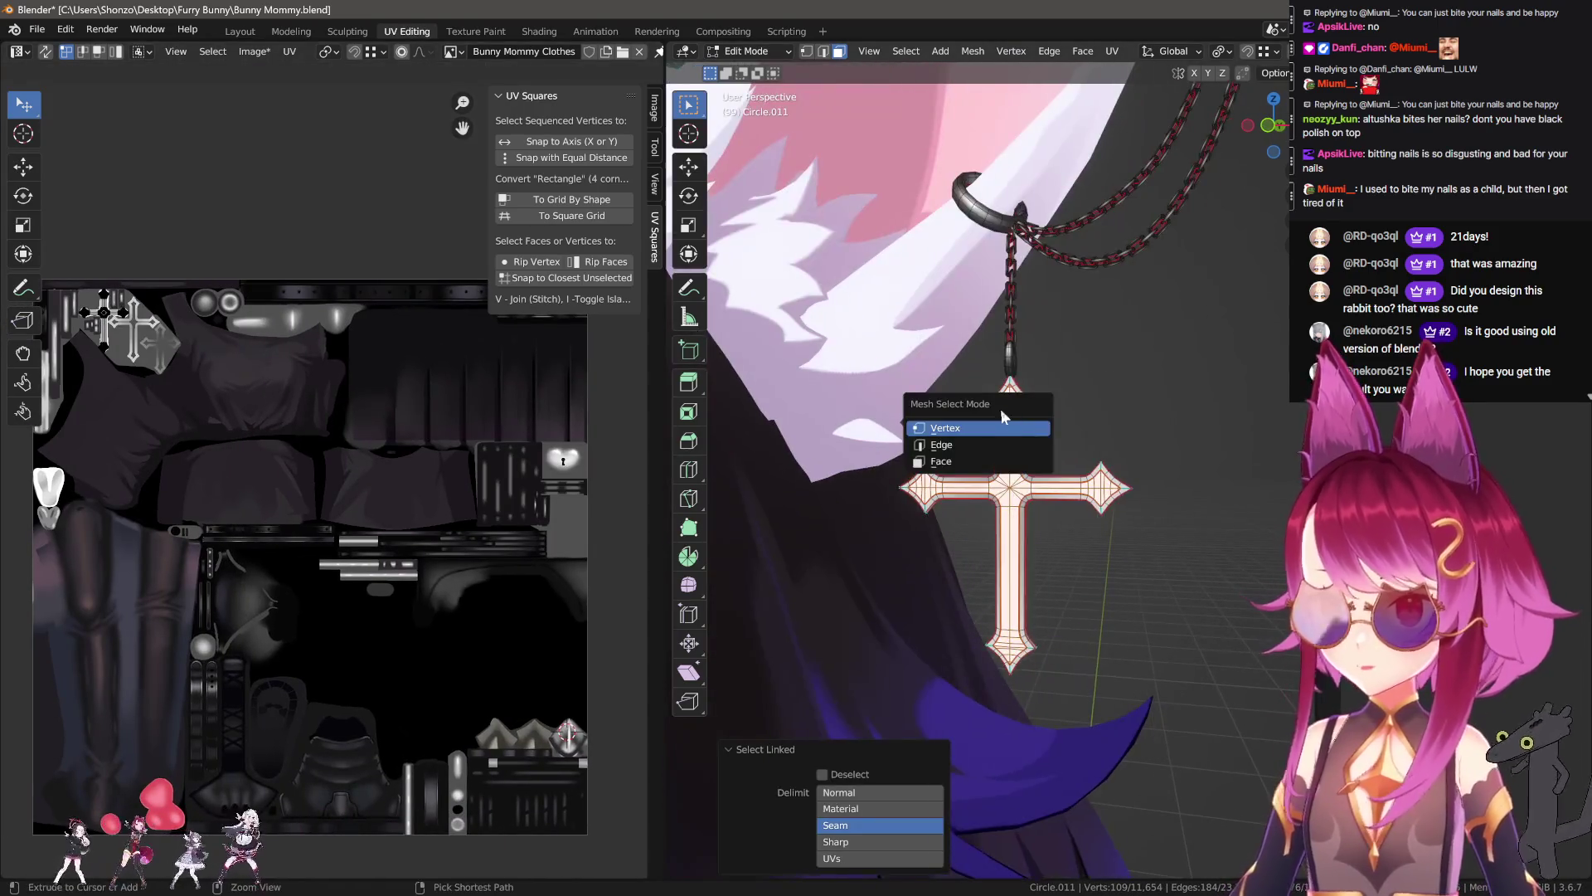
pyautogui.press('KP_Decimal')
pyautogui.press('l')
pyautogui.press('KP_Decimal')
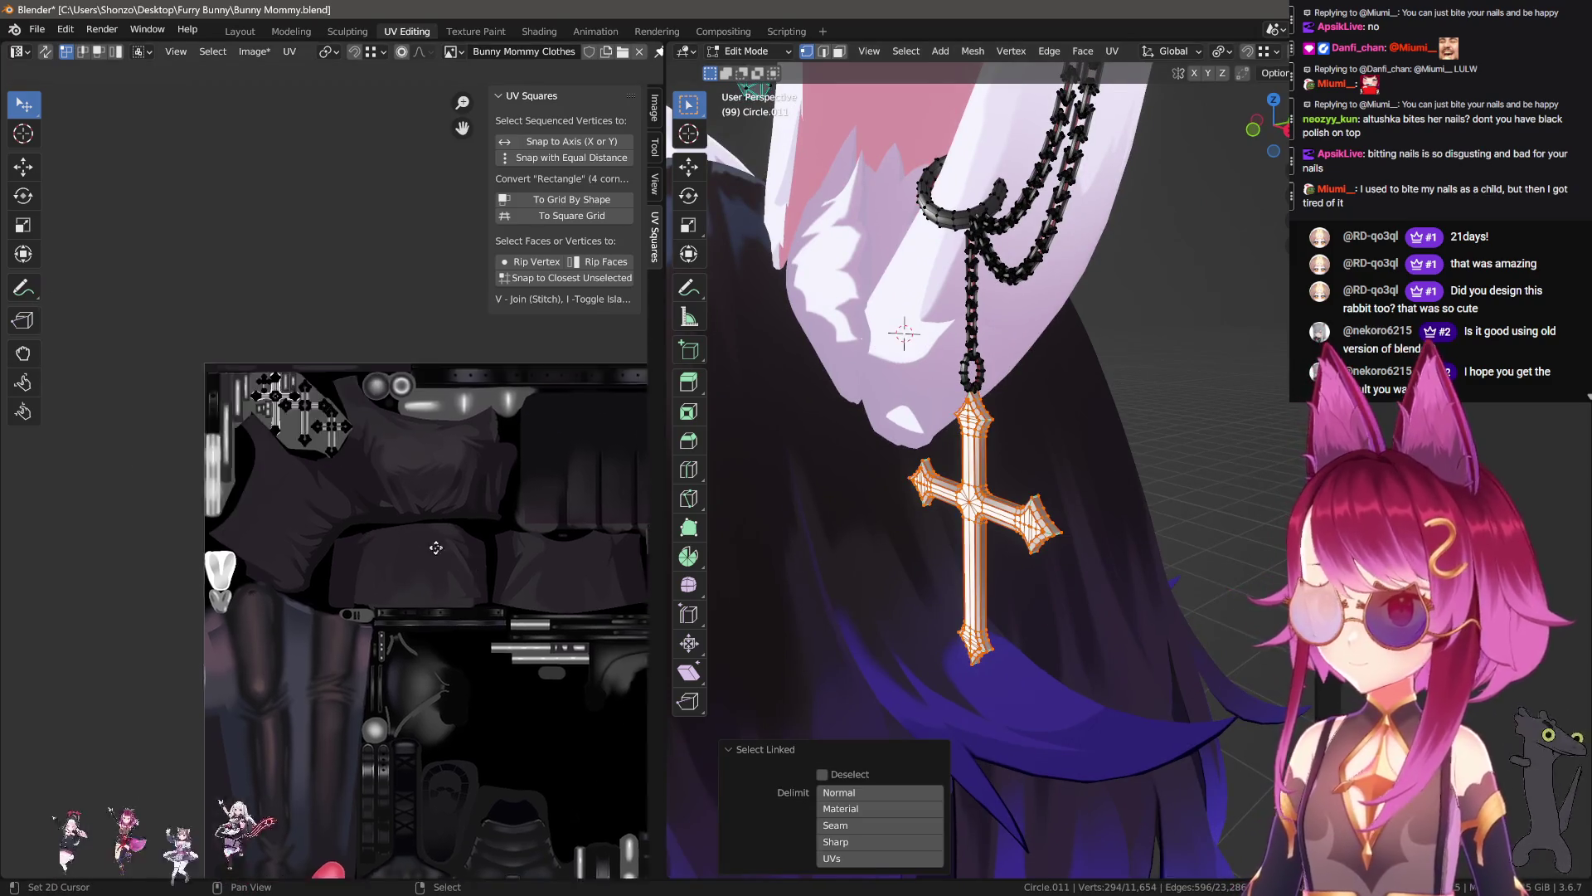
pyautogui.hotkey('alt', 'a')
pyautogui.press('c')
pyautogui.moveTo(390, 460); pyautogui.dragTo(268, 417)
# Step: Move the cross UV islands right and up into an empty dark area of the texture
pyautogui.press('Escape')
pyautogui.scroll(-5, 355, 523)
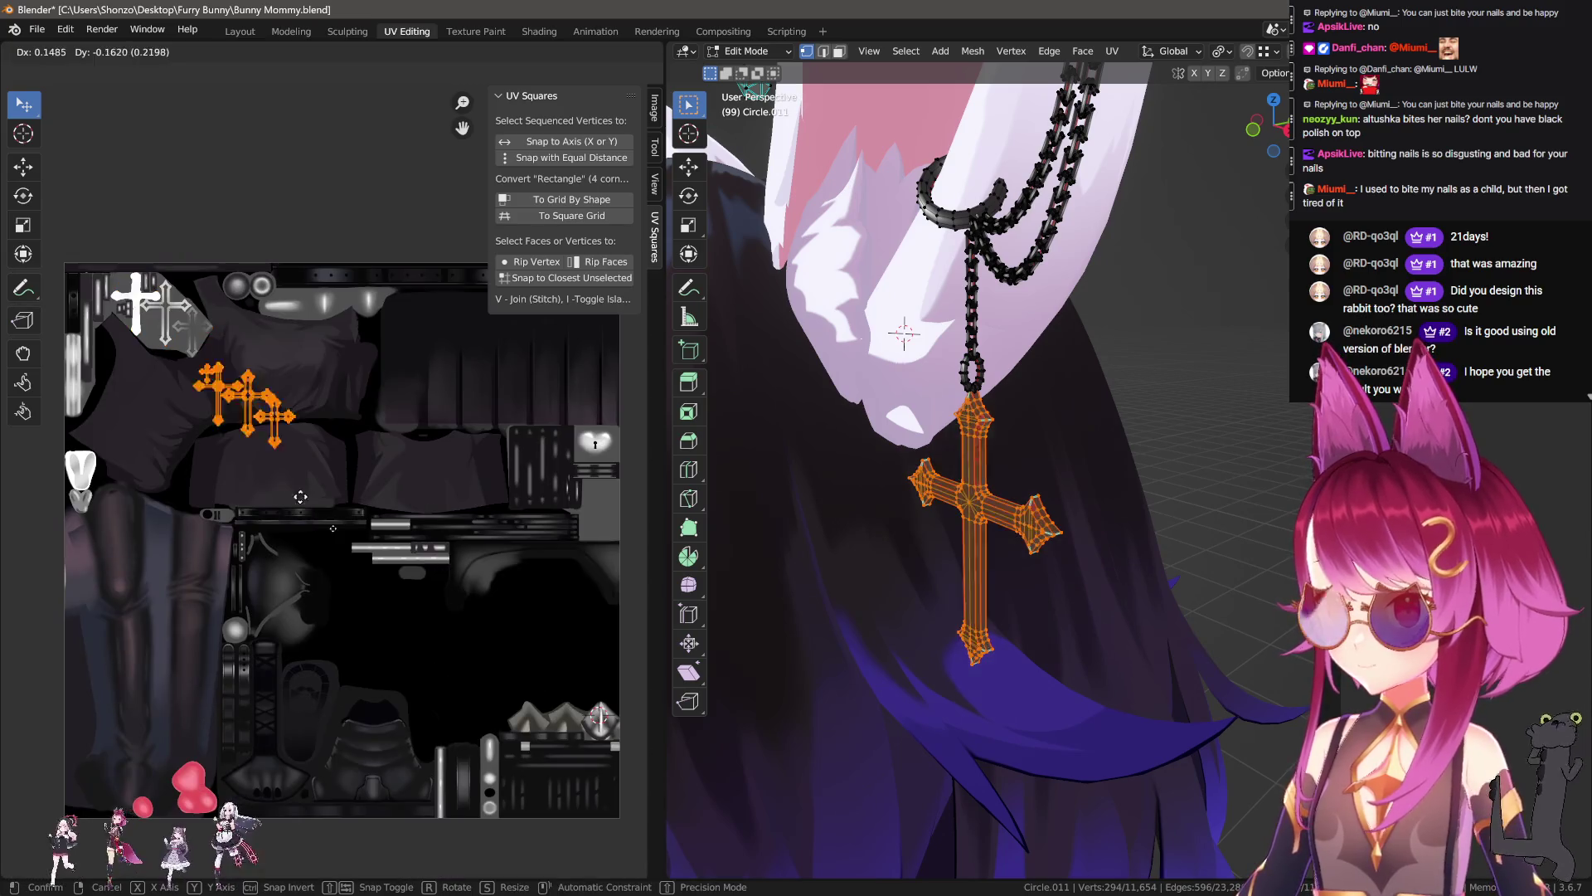
pyautogui.press('g')
pyautogui.click(549, 632)
pyautogui.scroll(5, 550, 632)
pyautogui.press('g')
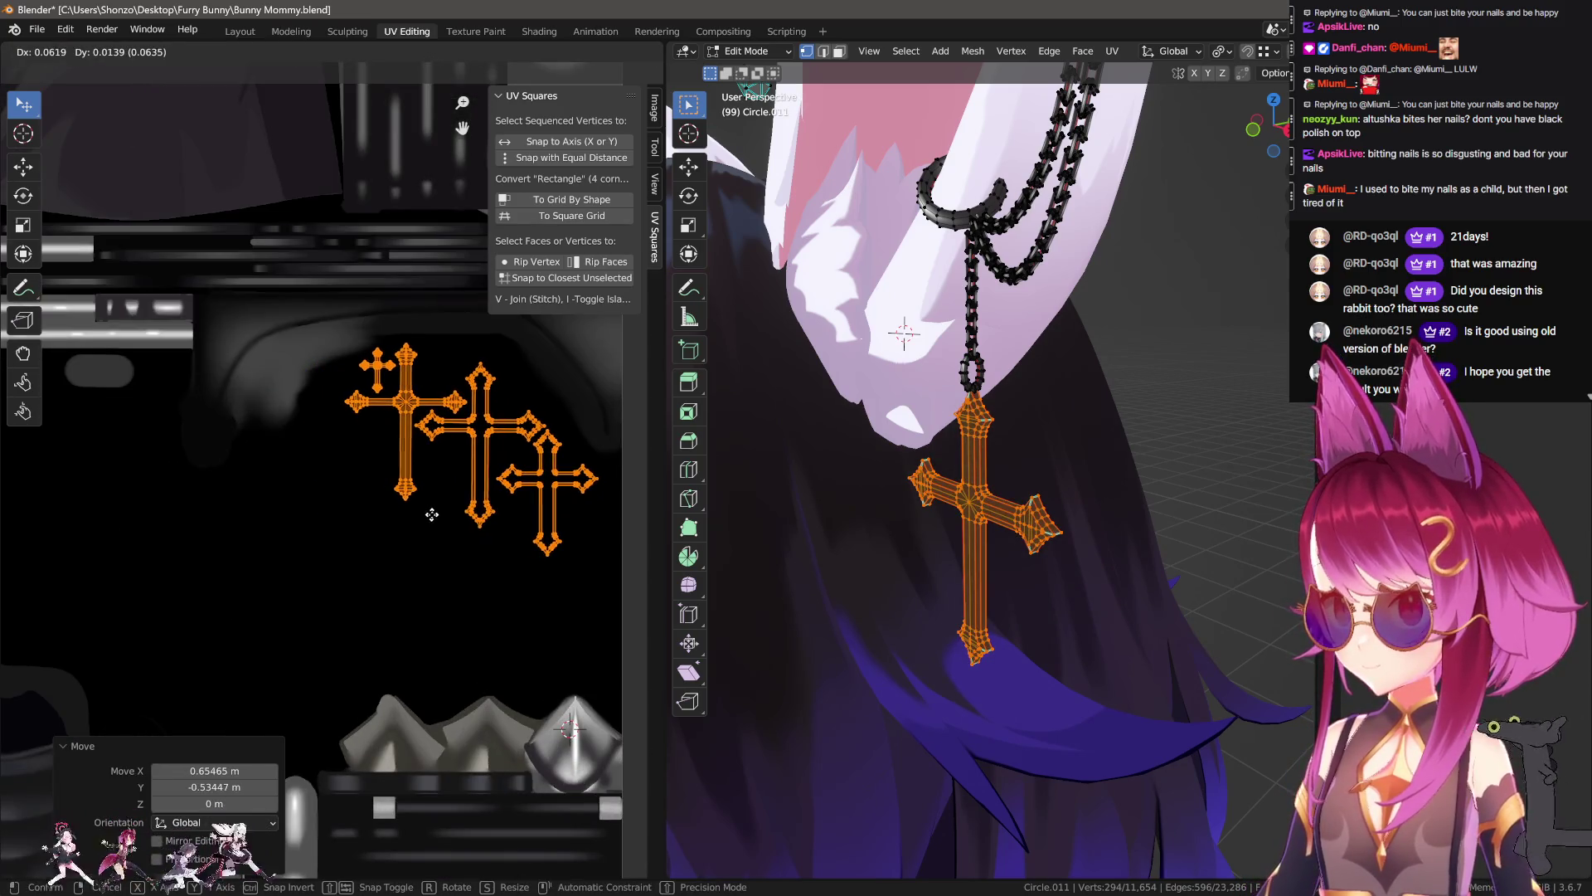
pyautogui.click(529, 556)
# Step: Shrink the cross islands to 0.901, nudge them into place and return to Texture Paint
pyautogui.press('s')
pyautogui.click(544, 540)
pyautogui.press('g')
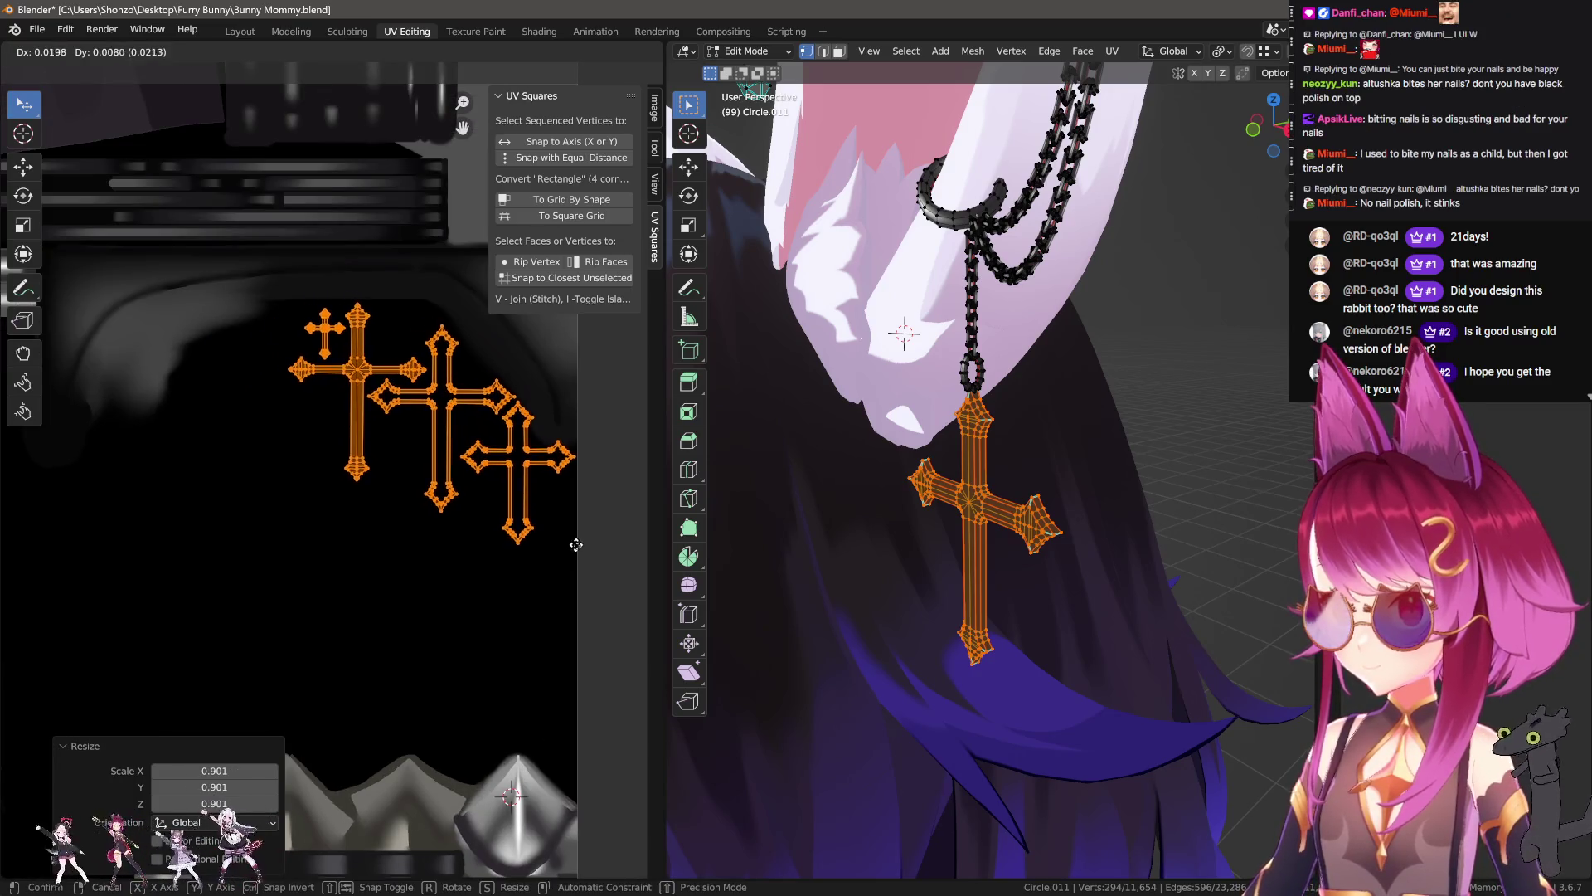
pyautogui.click(569, 545)
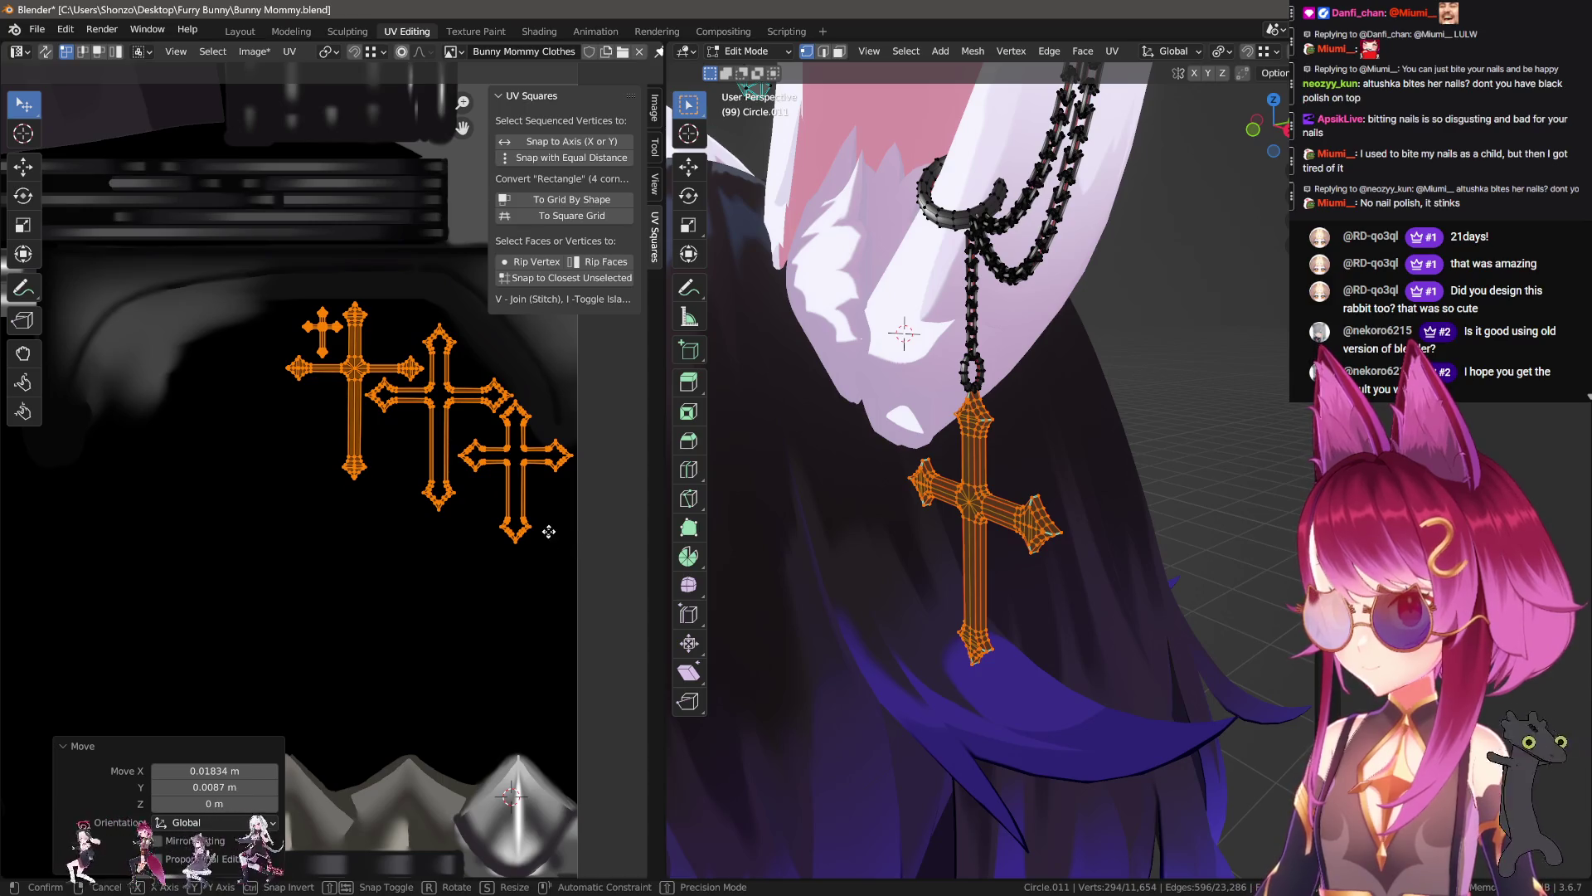
pyautogui.press('g')
pyautogui.click(544, 520)
pyautogui.click(488, 33)
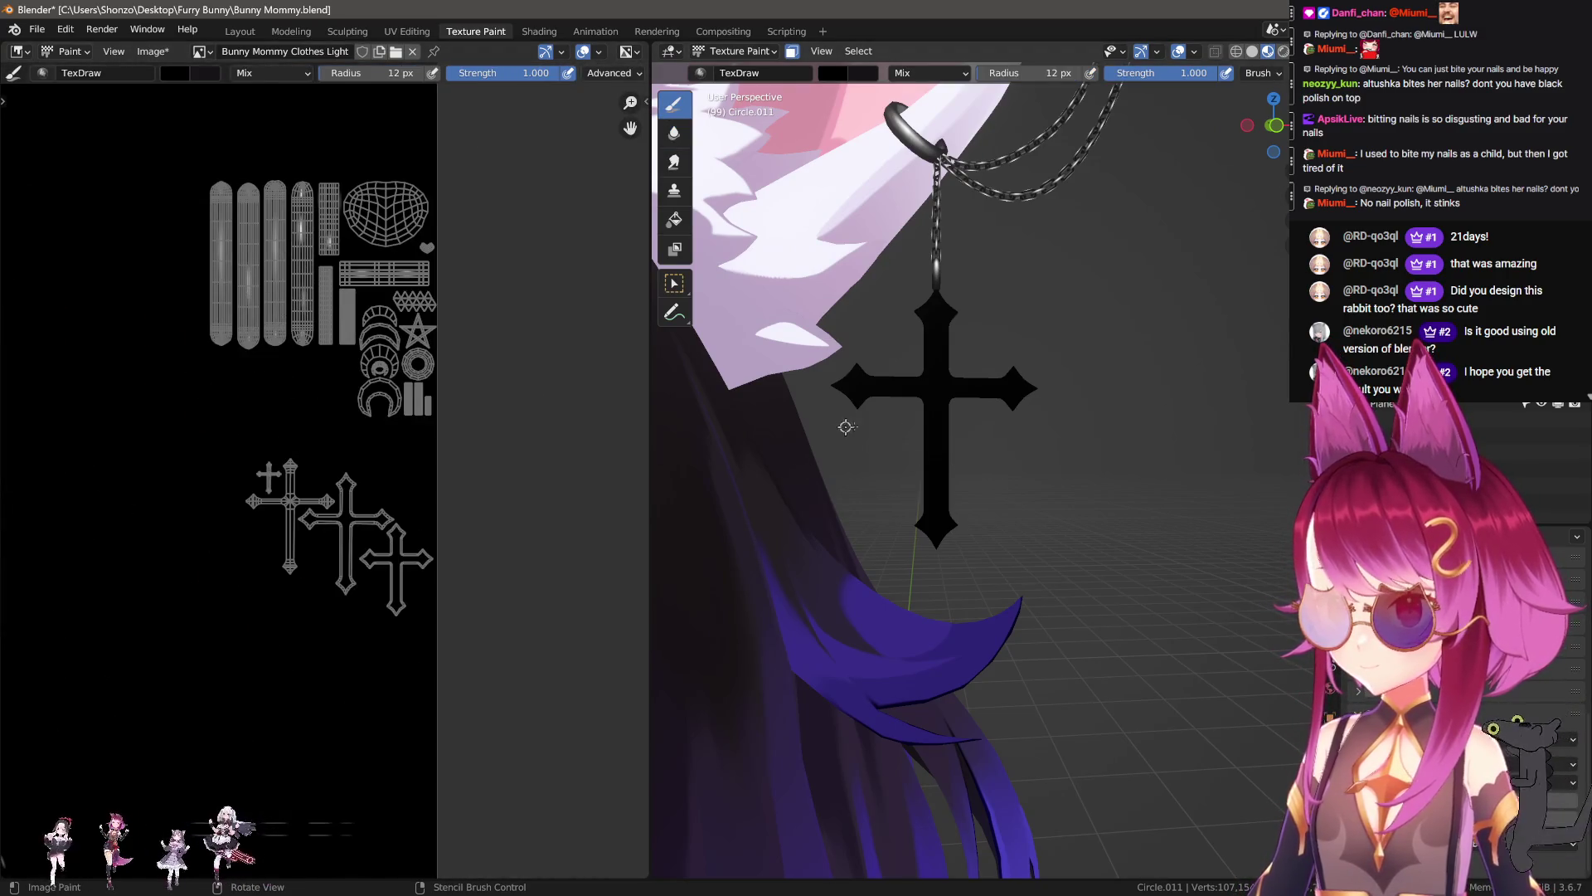
# Step: Make Bunny Mommy Clothes the active paint texture, frame the character and switch to Object Mode
pyautogui.click(1128, 192)
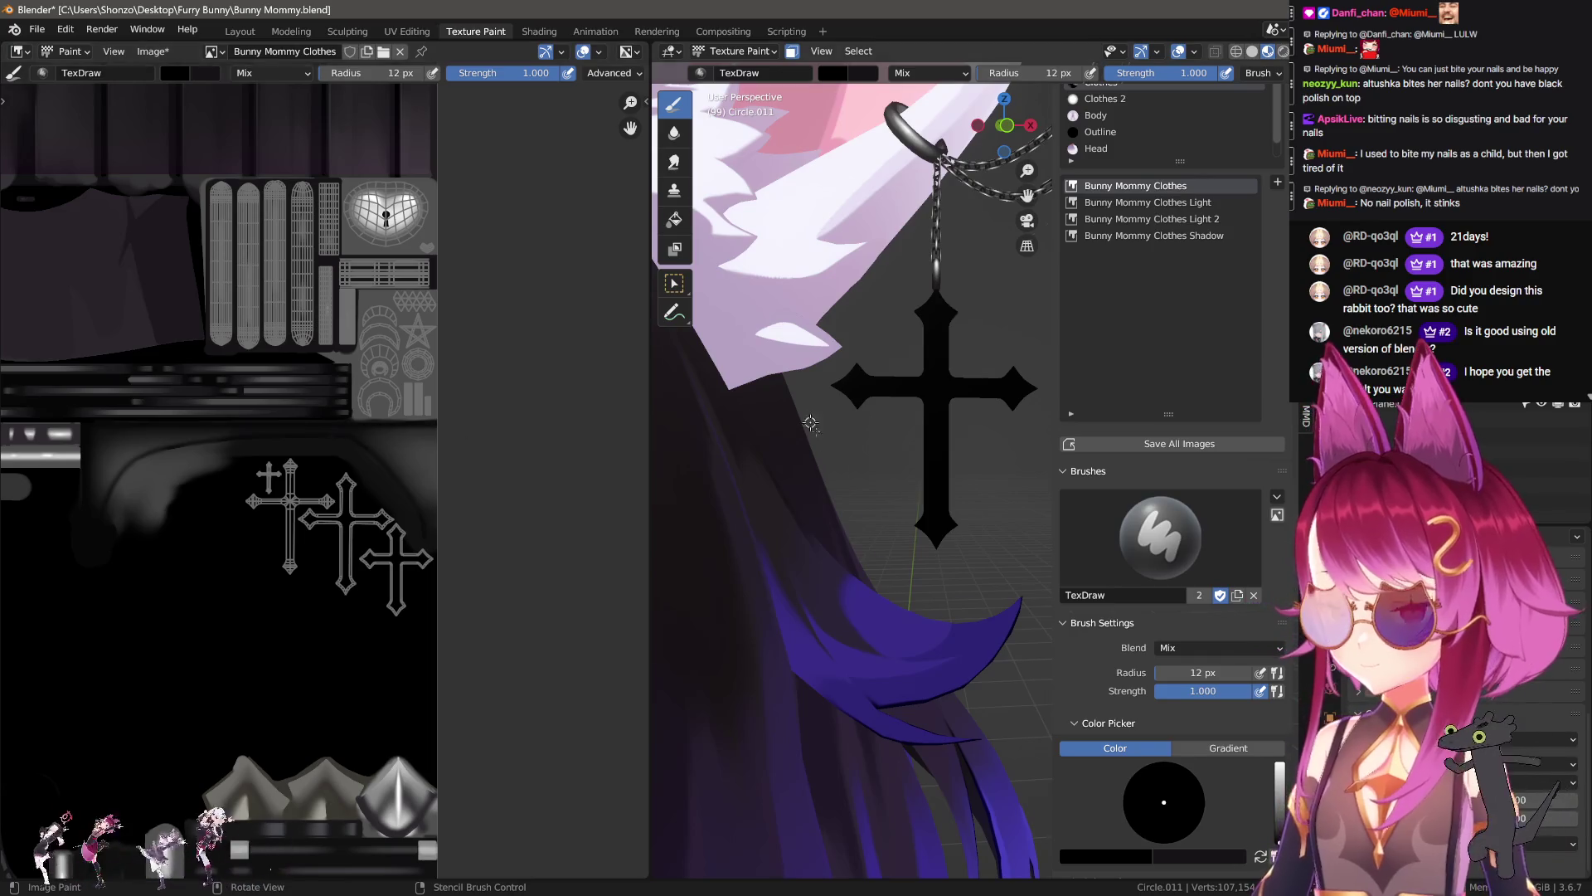
pyautogui.press('KP_Decimal')
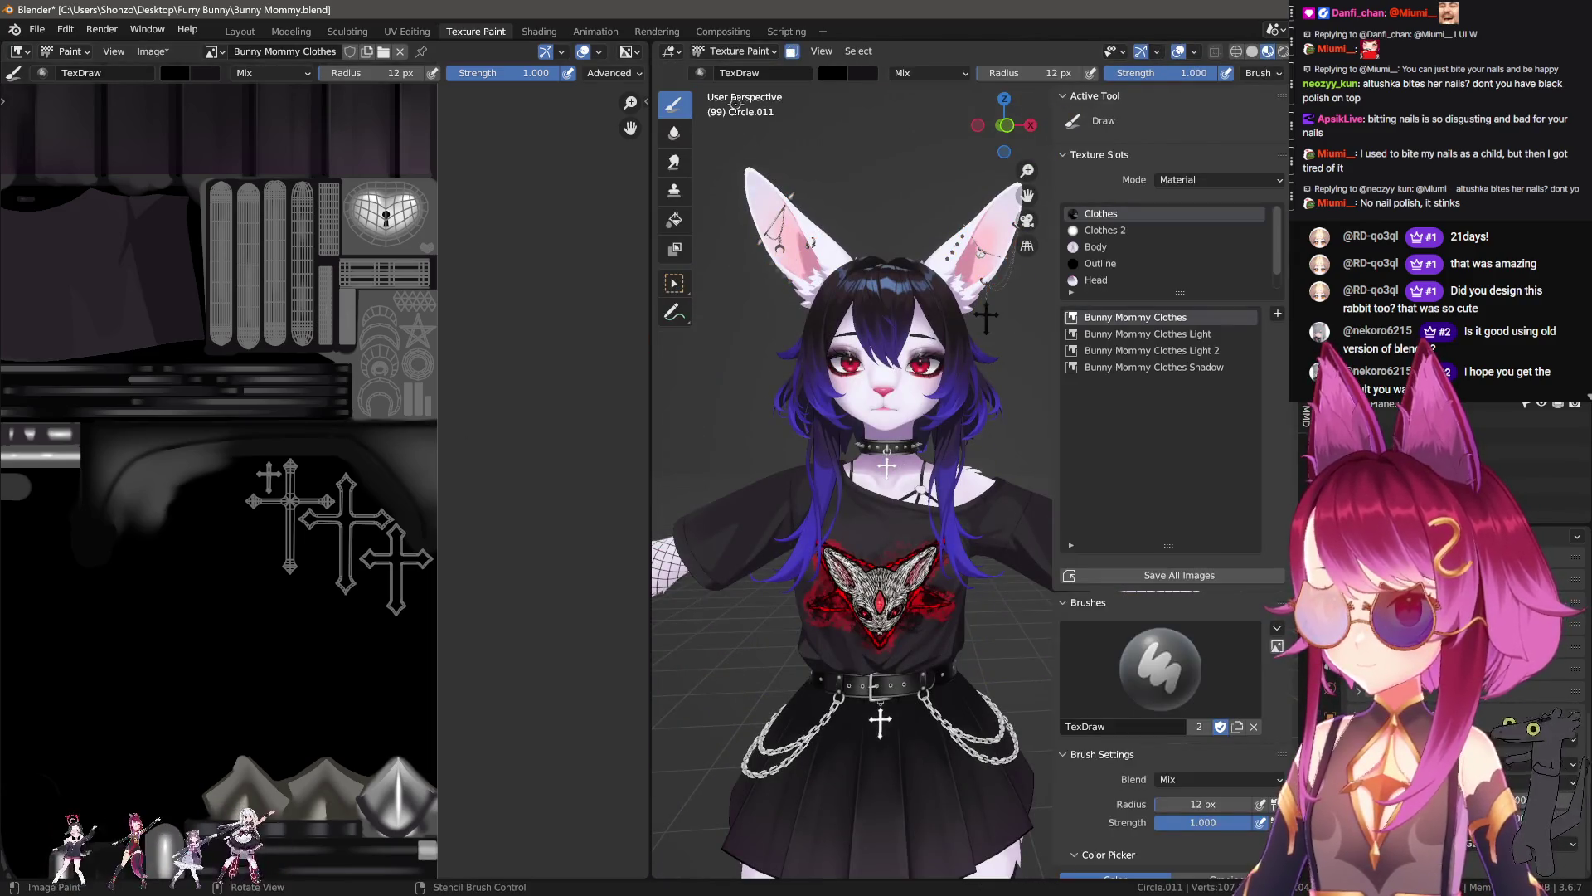
pyautogui.click(734, 56)
pyautogui.click(731, 68)
# Step: Select the cross earring and chain object, entering Edit Mode briefly and back out
pyautogui.click(926, 658)
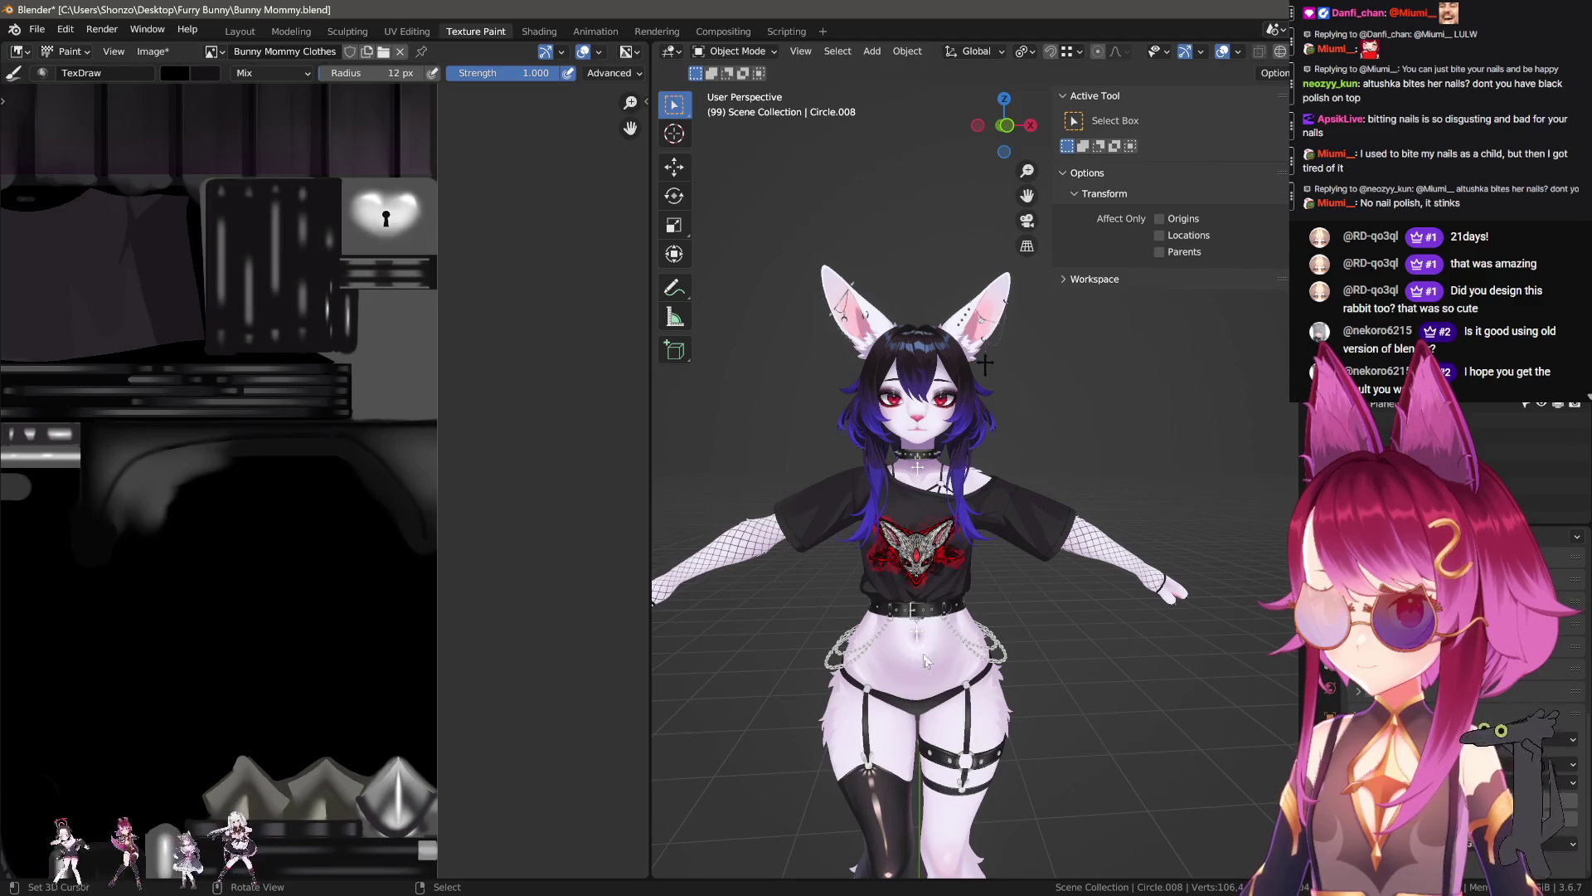
pyautogui.click(990, 374)
pyautogui.press('Tab')
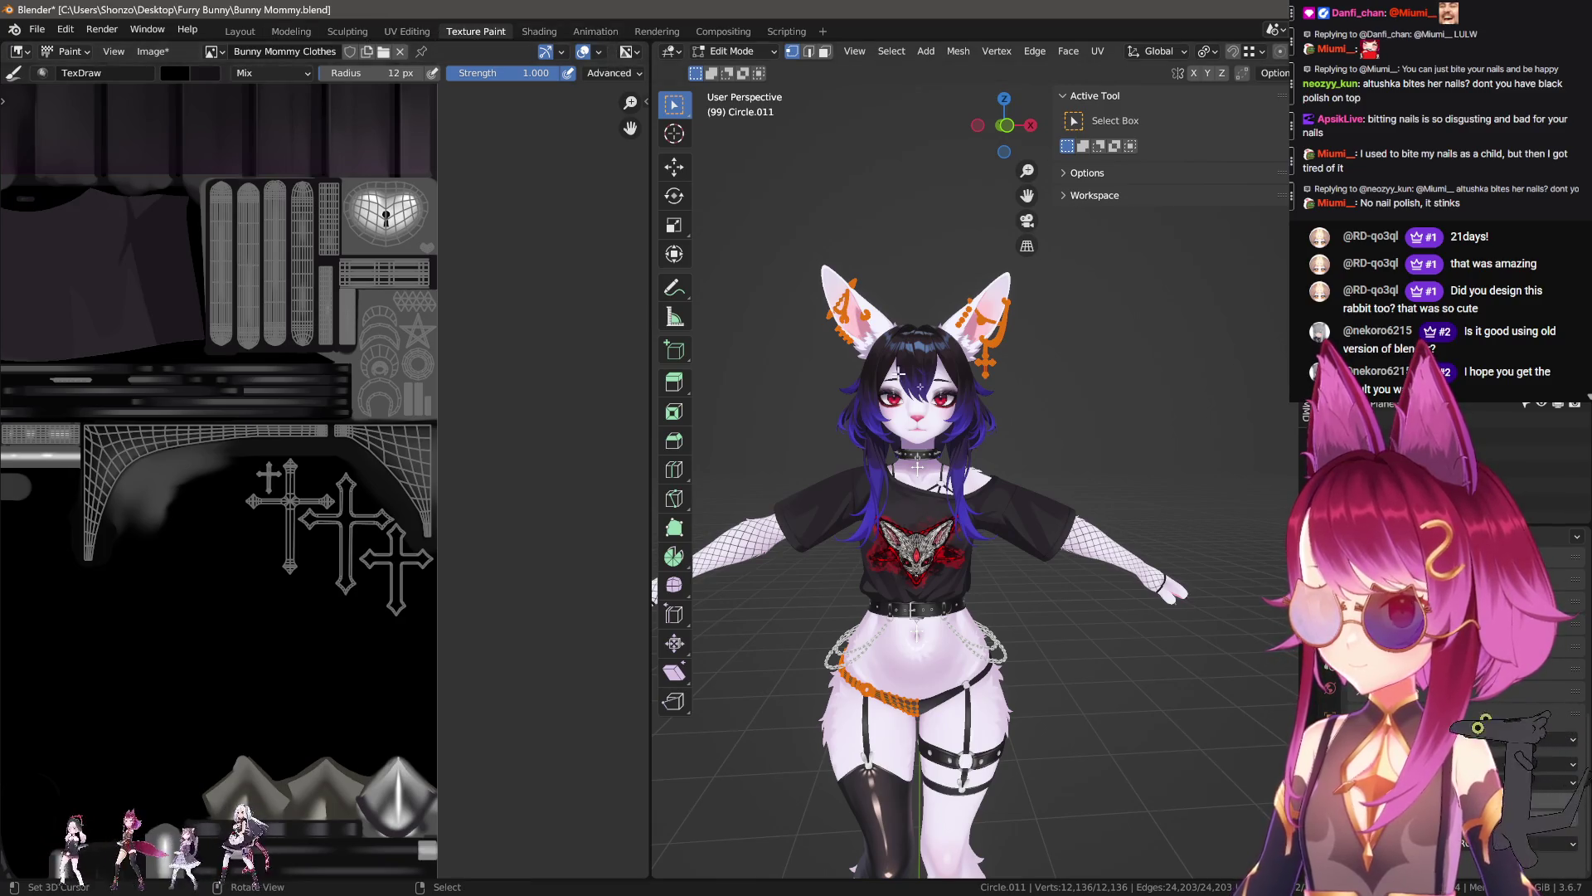
pyautogui.scroll(4, 872, 357)
pyautogui.press('Tab')
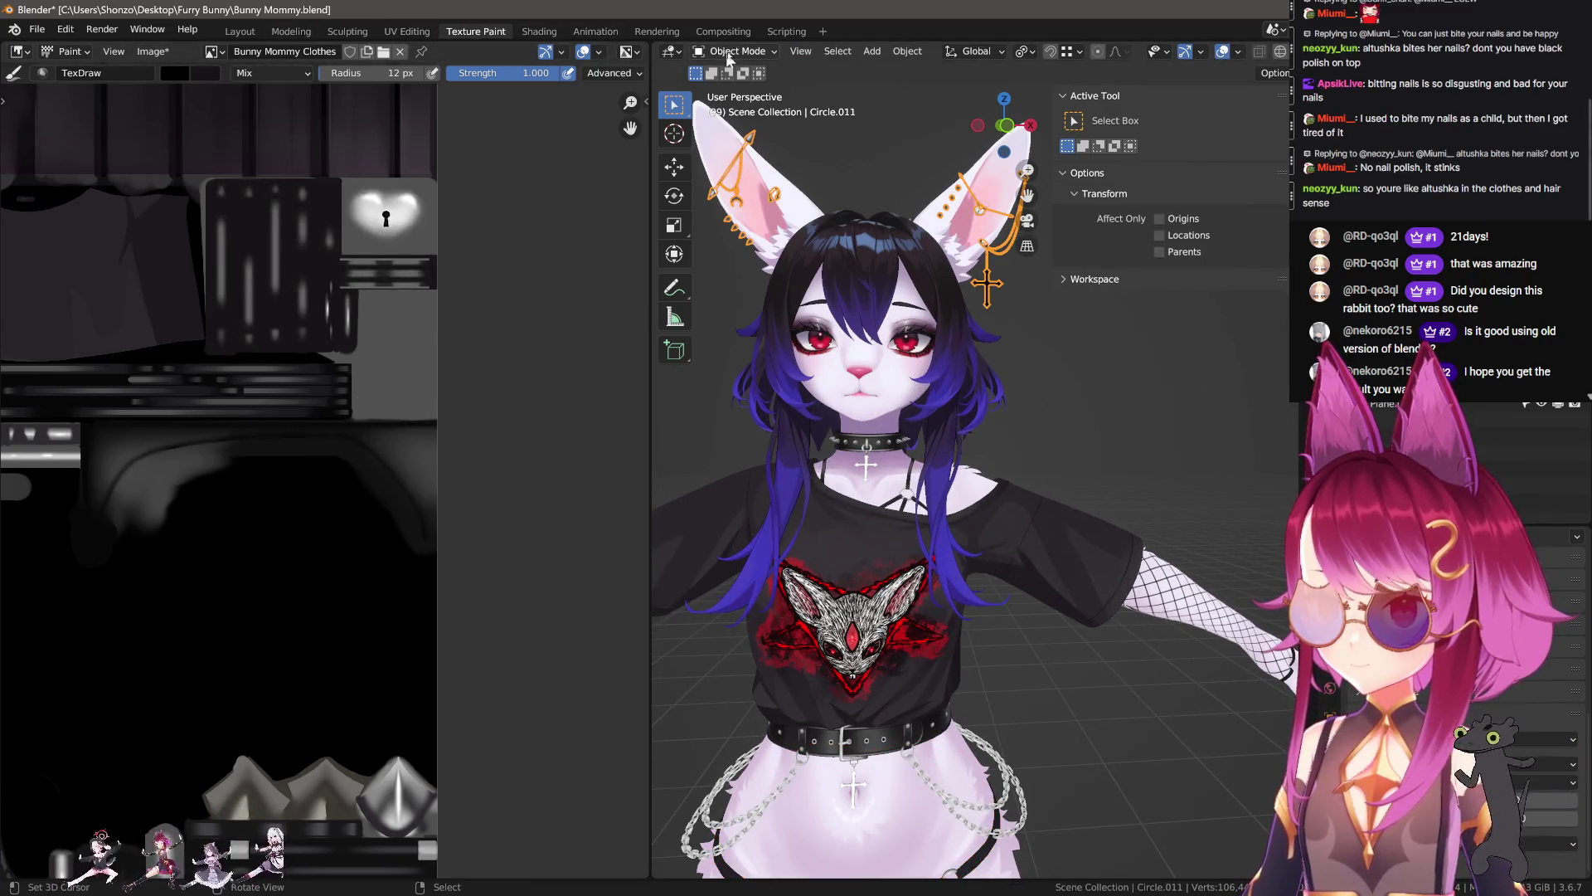
# Step: Switch the viewport back to Texture Paint and frame the selected cross earring up close
pyautogui.click(726, 51)
pyautogui.click(729, 166)
pyautogui.press('KP_Decimal')
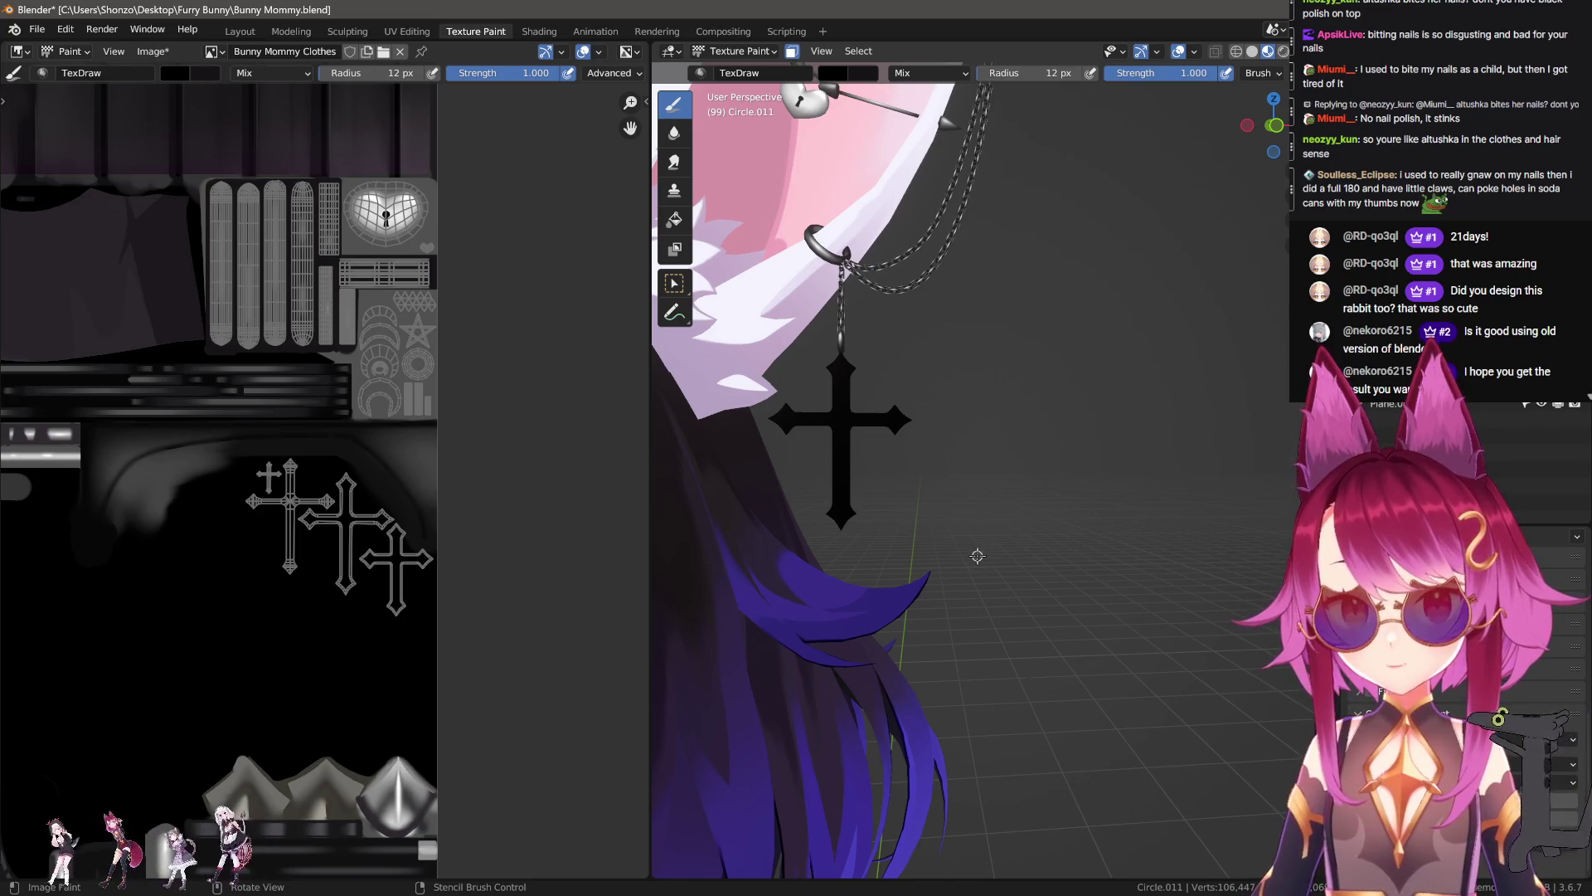
pyautogui.click(1482, 69)
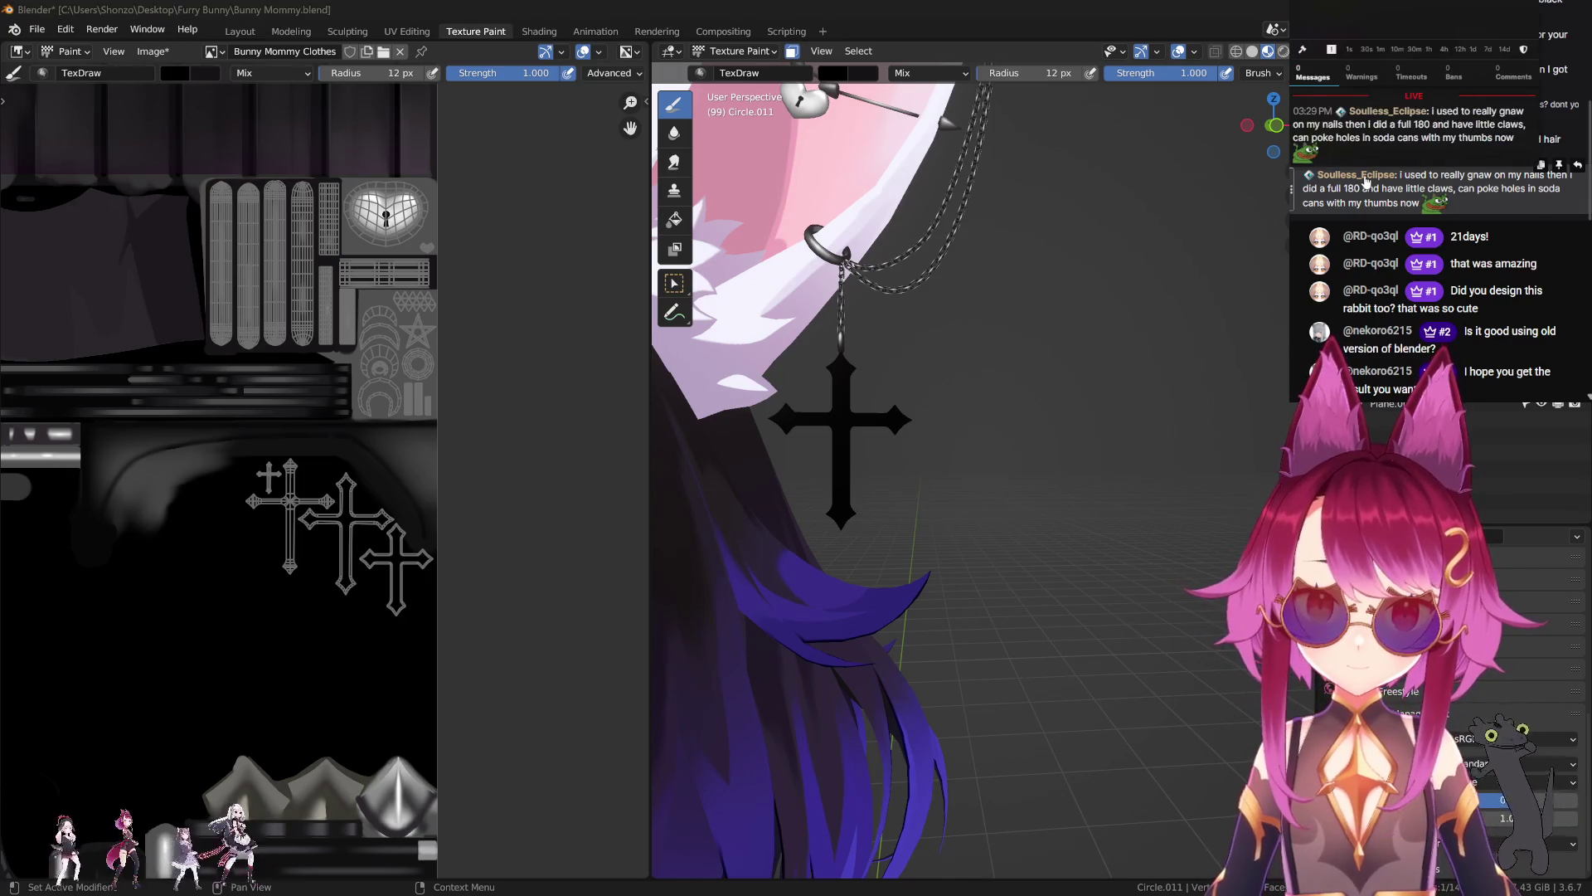
# Step: Close the chatter's profile card
pyautogui.press('Escape')
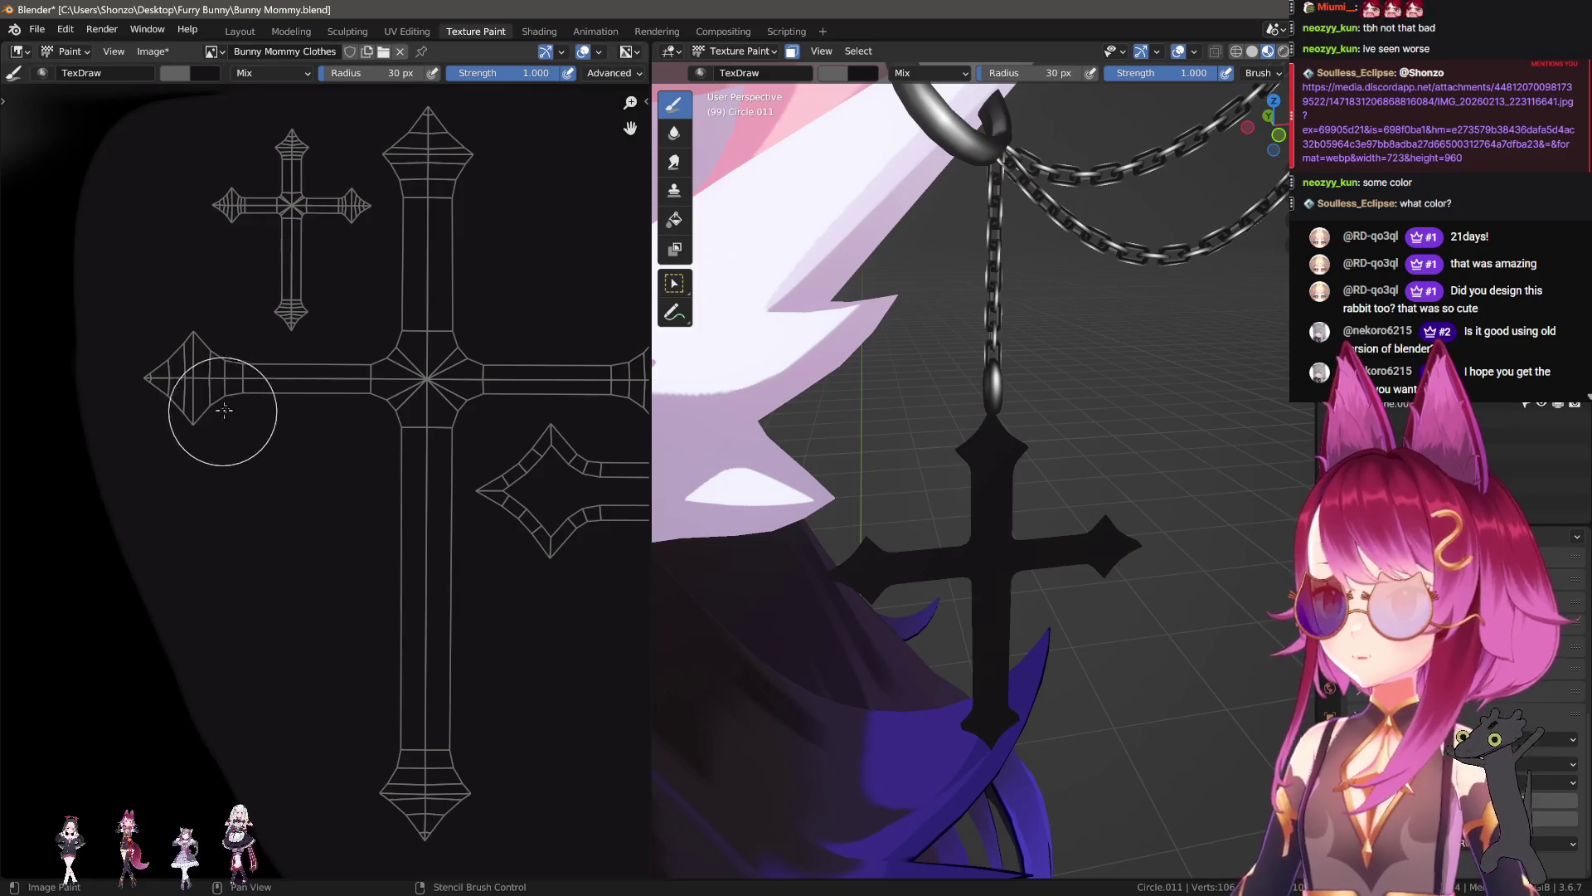
pyautogui.moveTo(134, 469)
pyautogui.mouseDown()
pyautogui.moveTo(329, 376)
pyautogui.moveTo(425, 273)
pyautogui.mouseUp()
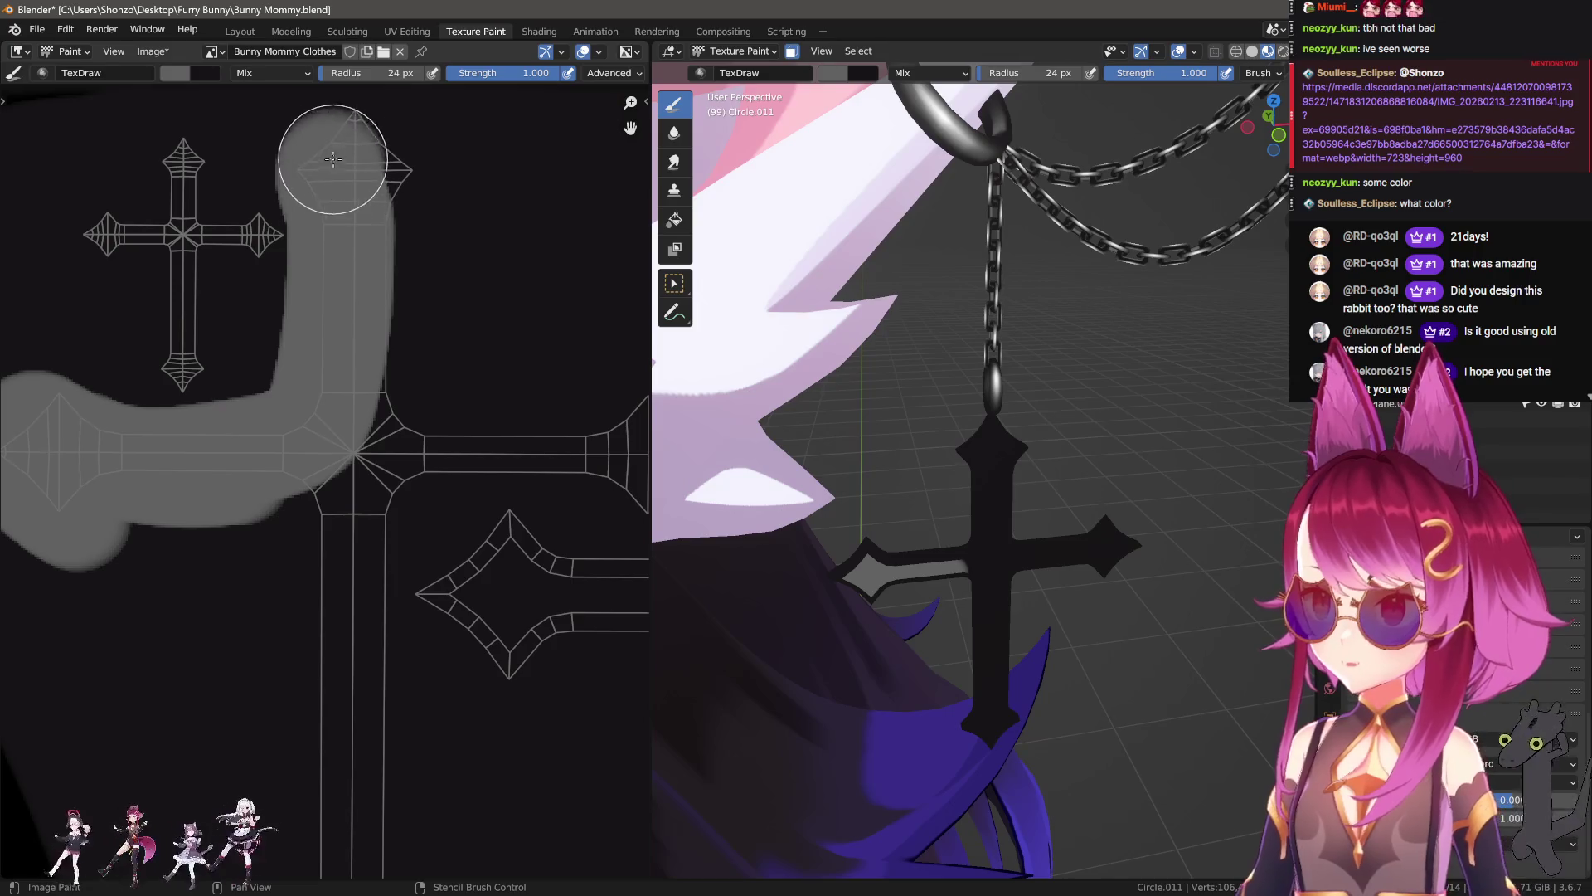
pyautogui.moveTo(425, 274); pyautogui.dragTo(319, 290, button='middle')
pyautogui.moveTo(320, 290)
pyautogui.mouseDown()
pyautogui.moveTo(444, 452)
pyautogui.moveTo(241, 345)
pyautogui.moveTo(304, 341)
pyautogui.mouseUp()
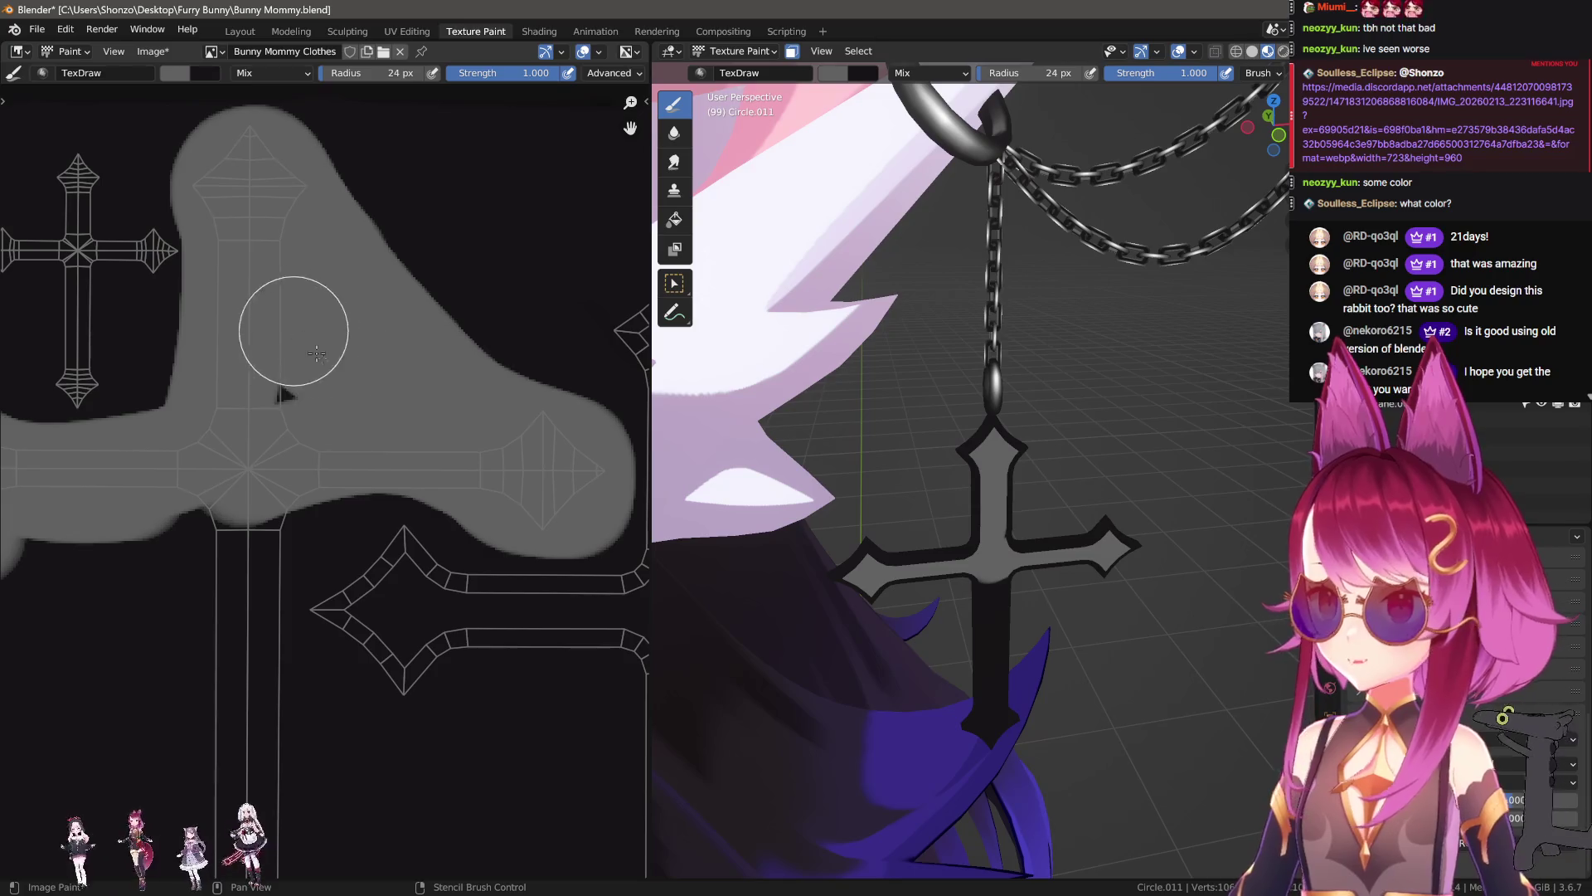
pyautogui.moveTo(294, 446); pyautogui.dragTo(355, 299, button='middle')
pyautogui.press('[')
pyautogui.press('[')
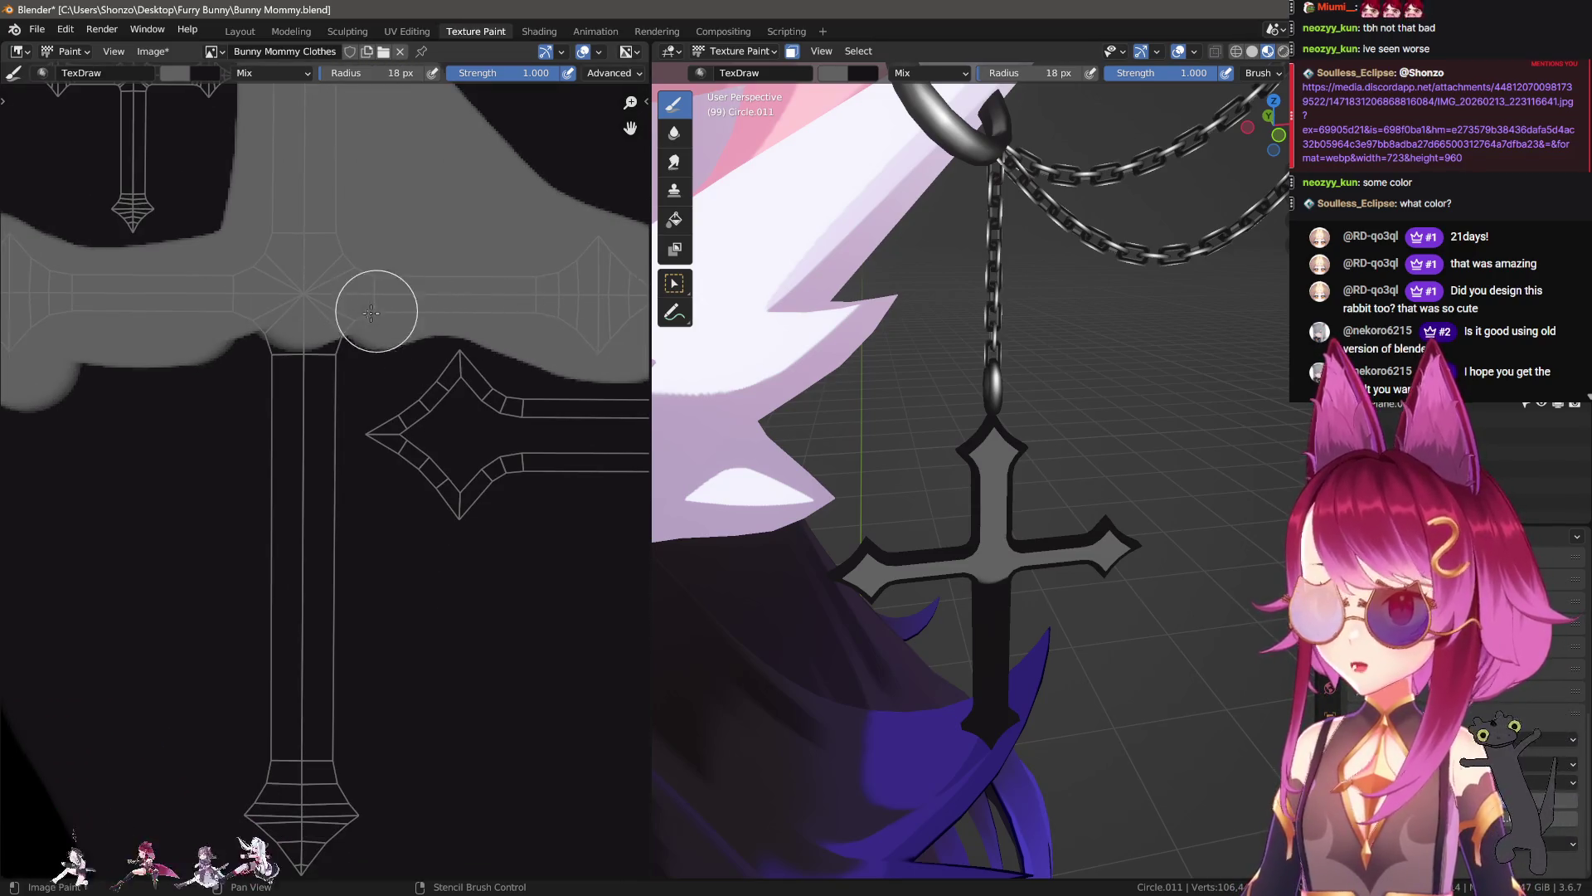
pyautogui.moveTo(376, 310); pyautogui.dragTo(309, 714)
pyautogui.moveTo(311, 625); pyautogui.dragTo(286, 432, button='middle')
pyautogui.moveTo(284, 462)
pyautogui.mouseDown()
pyautogui.moveTo(238, 568)
pyautogui.moveTo(242, 178)
pyautogui.moveTo(36, 167)
pyautogui.mouseUp()
pyautogui.moveTo(36, 167); pyautogui.dragTo(215, 332, button='middle')
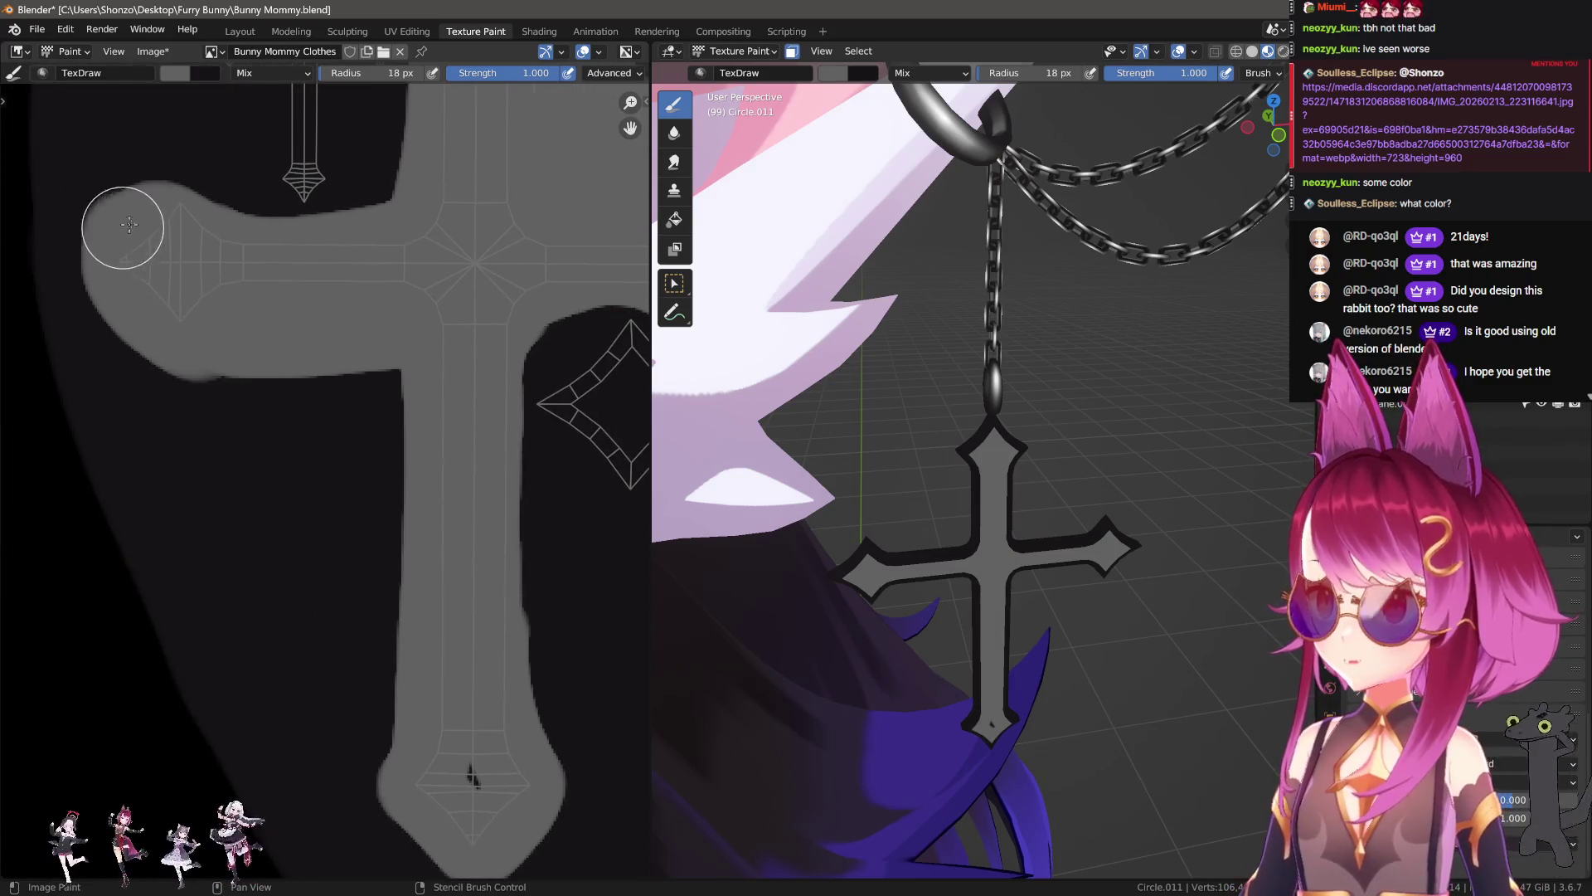
pyautogui.moveTo(359, 252); pyautogui.dragTo(282, 474, button='middle')
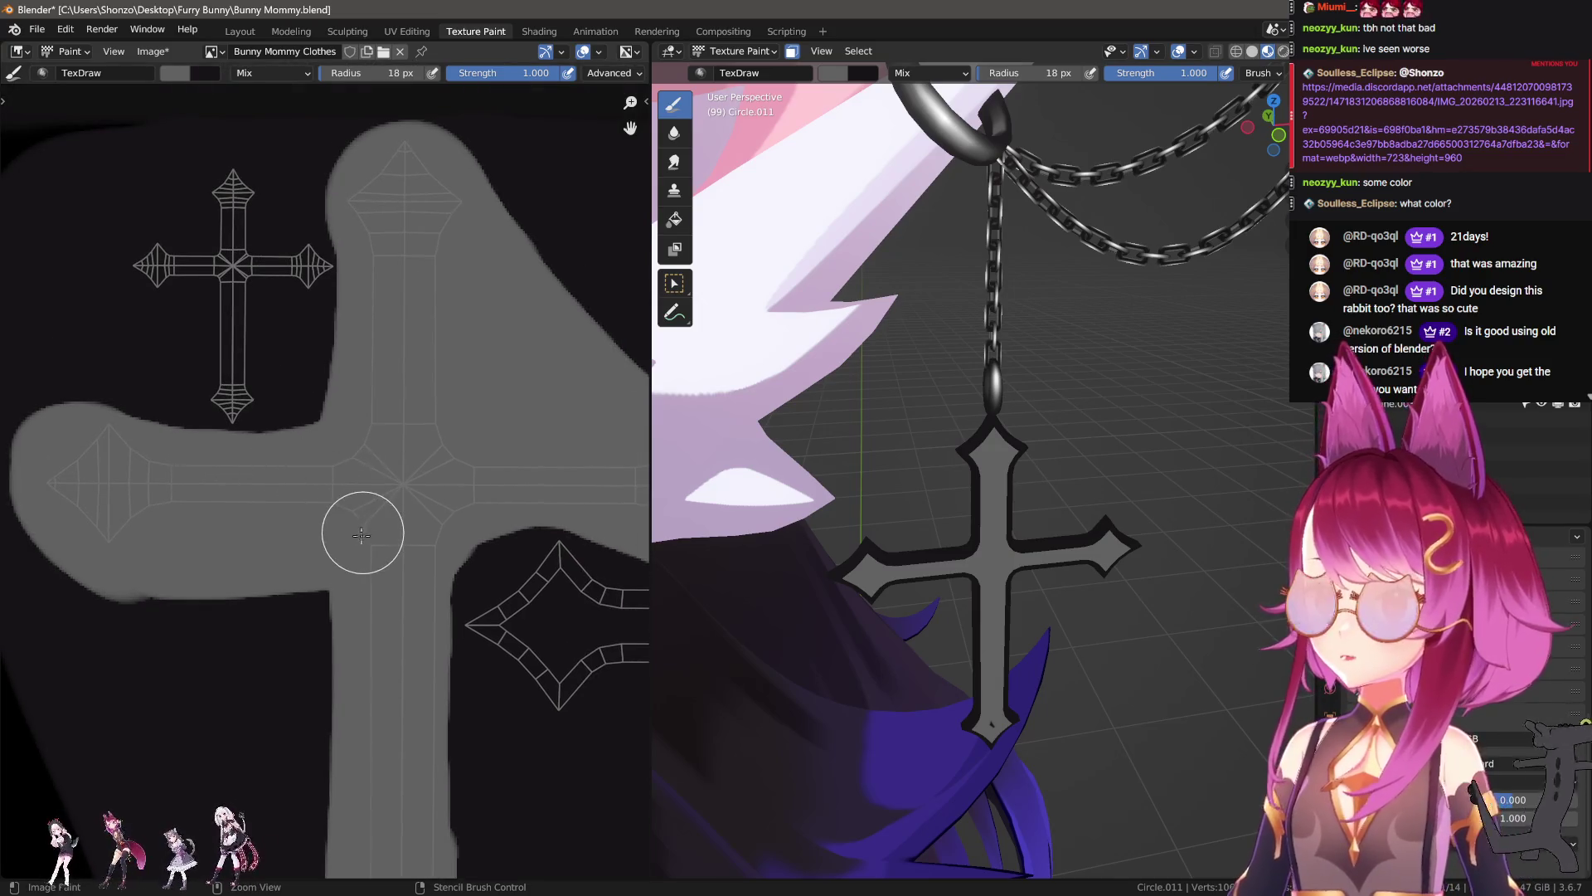
pyautogui.hotkey('ctrl', 'z')
pyautogui.hotkey('ctrl', 'z')
pyautogui.hotkey('ctrl', 'z')
pyautogui.hotkey('ctrl', 'z')
pyautogui.hotkey('ctrl', 'z')
pyautogui.hotkey('ctrl', 'z')
pyautogui.hotkey('ctrl', 'z')
pyautogui.hotkey('ctrl', 'z')
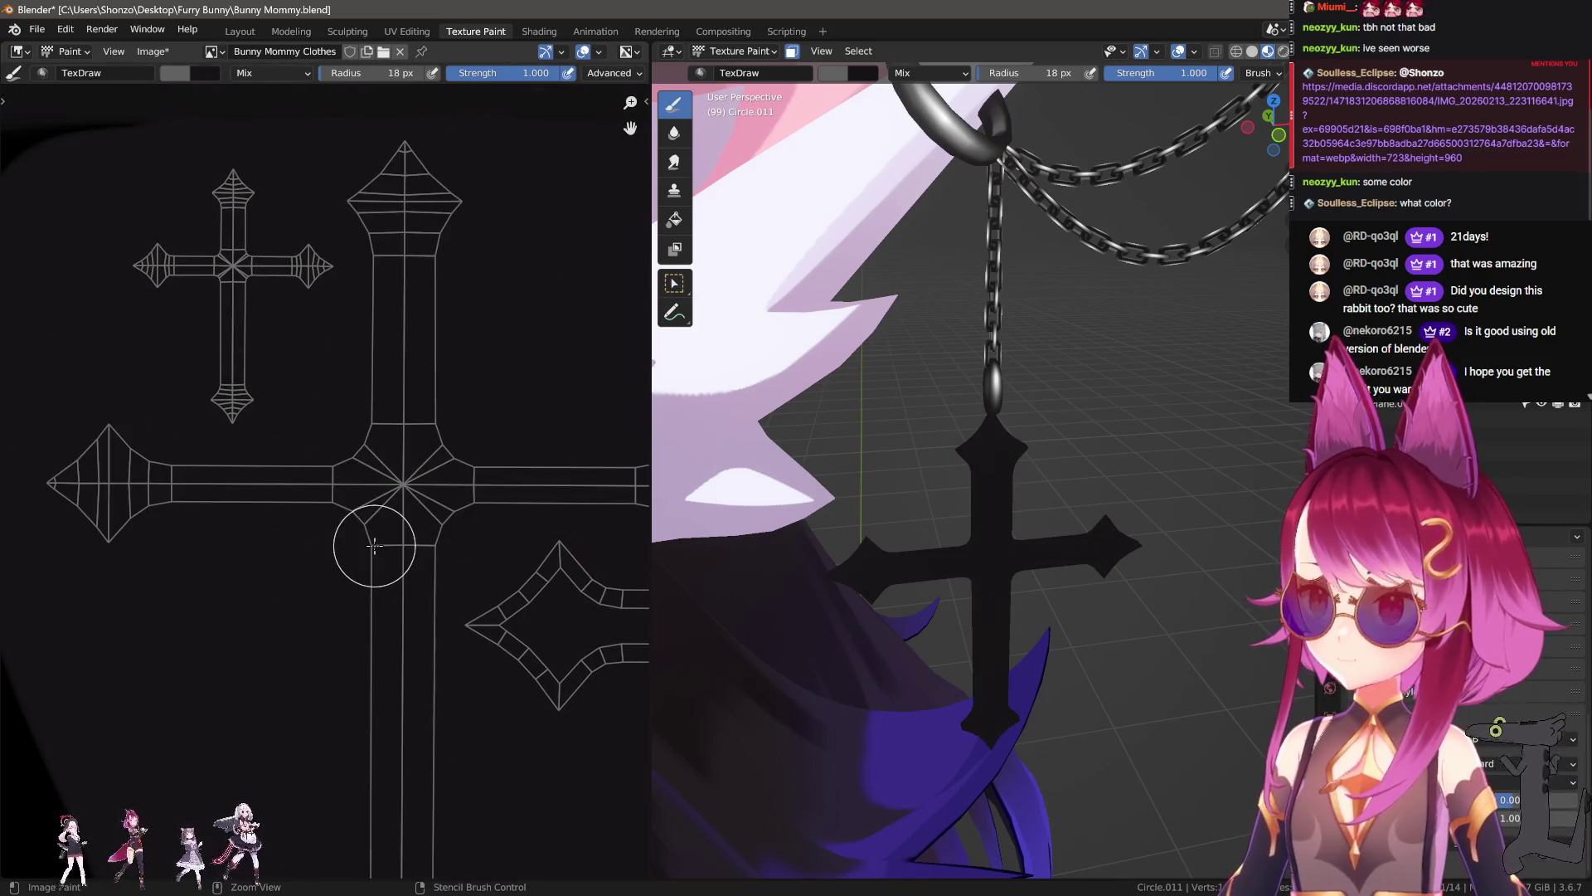
pyautogui.scroll(-2, 368, 544)
# Step: Pan and zoom the image editor onto the UV crosses and enlarge the brush slightly
pyautogui.scroll(-2, 285, 533)
pyautogui.moveTo(352, 576); pyautogui.dragTo(261, 655, button='middle')
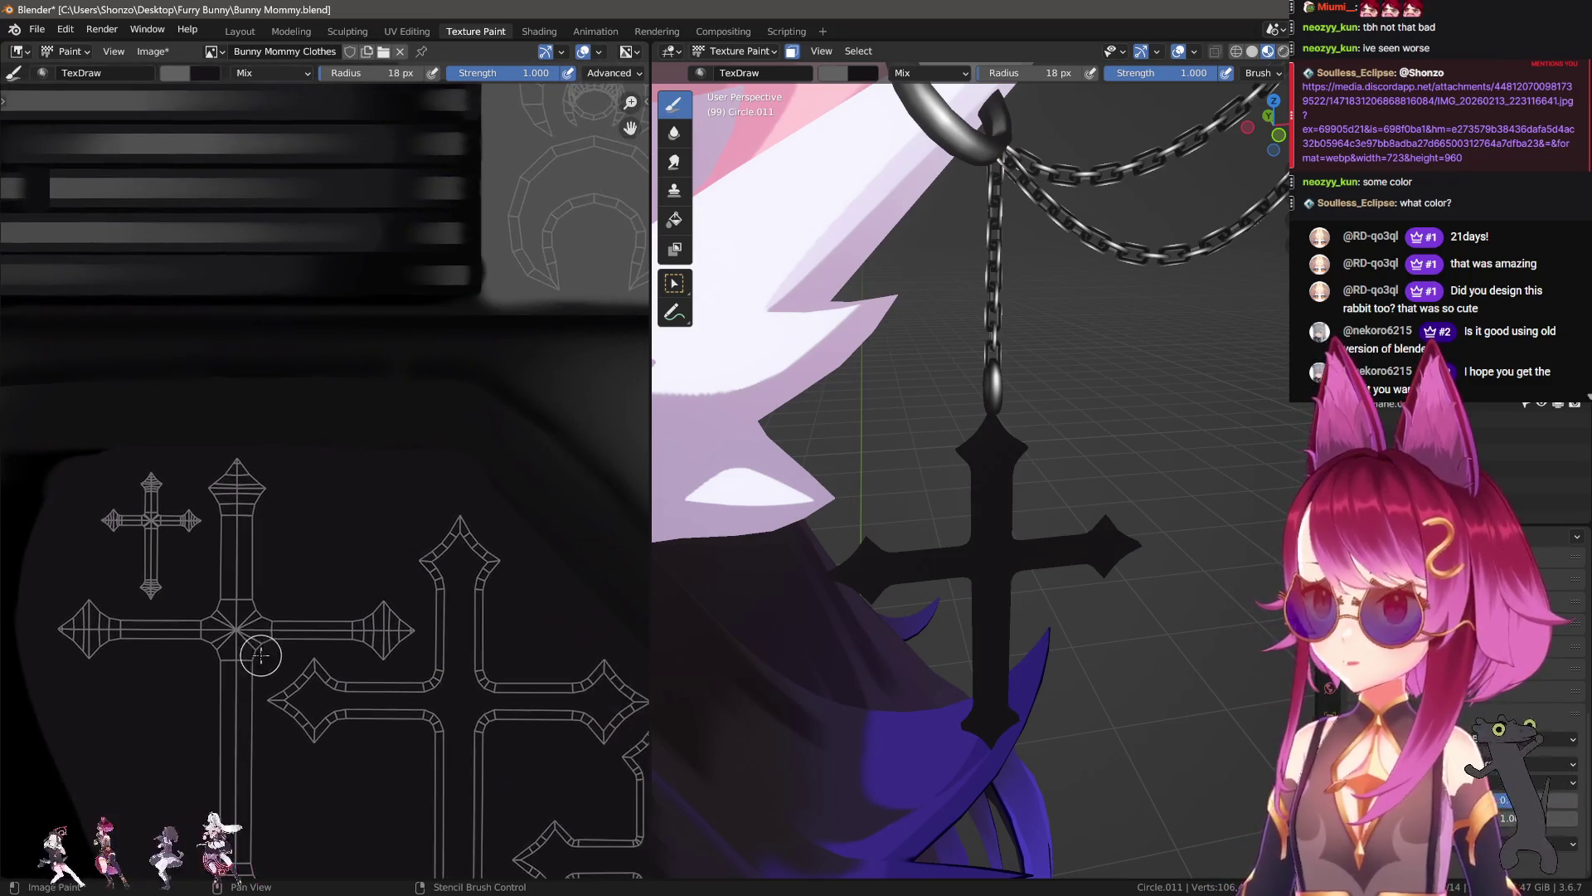
pyautogui.moveTo(279, 587); pyautogui.dragTo(348, 581, button='middle')
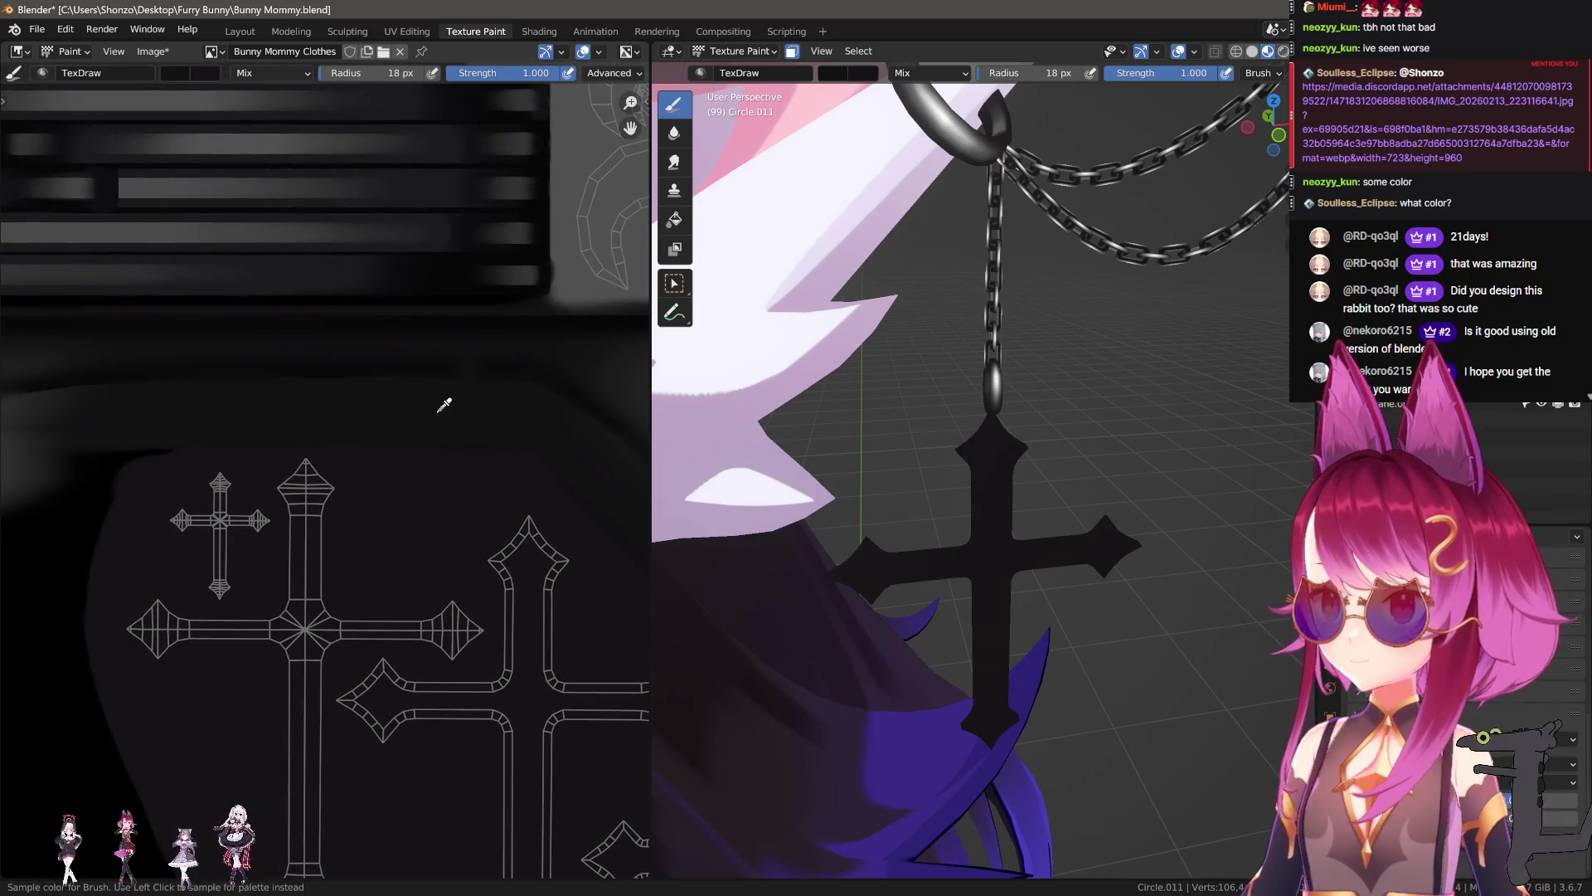
pyautogui.scroll(4, 375, 495)
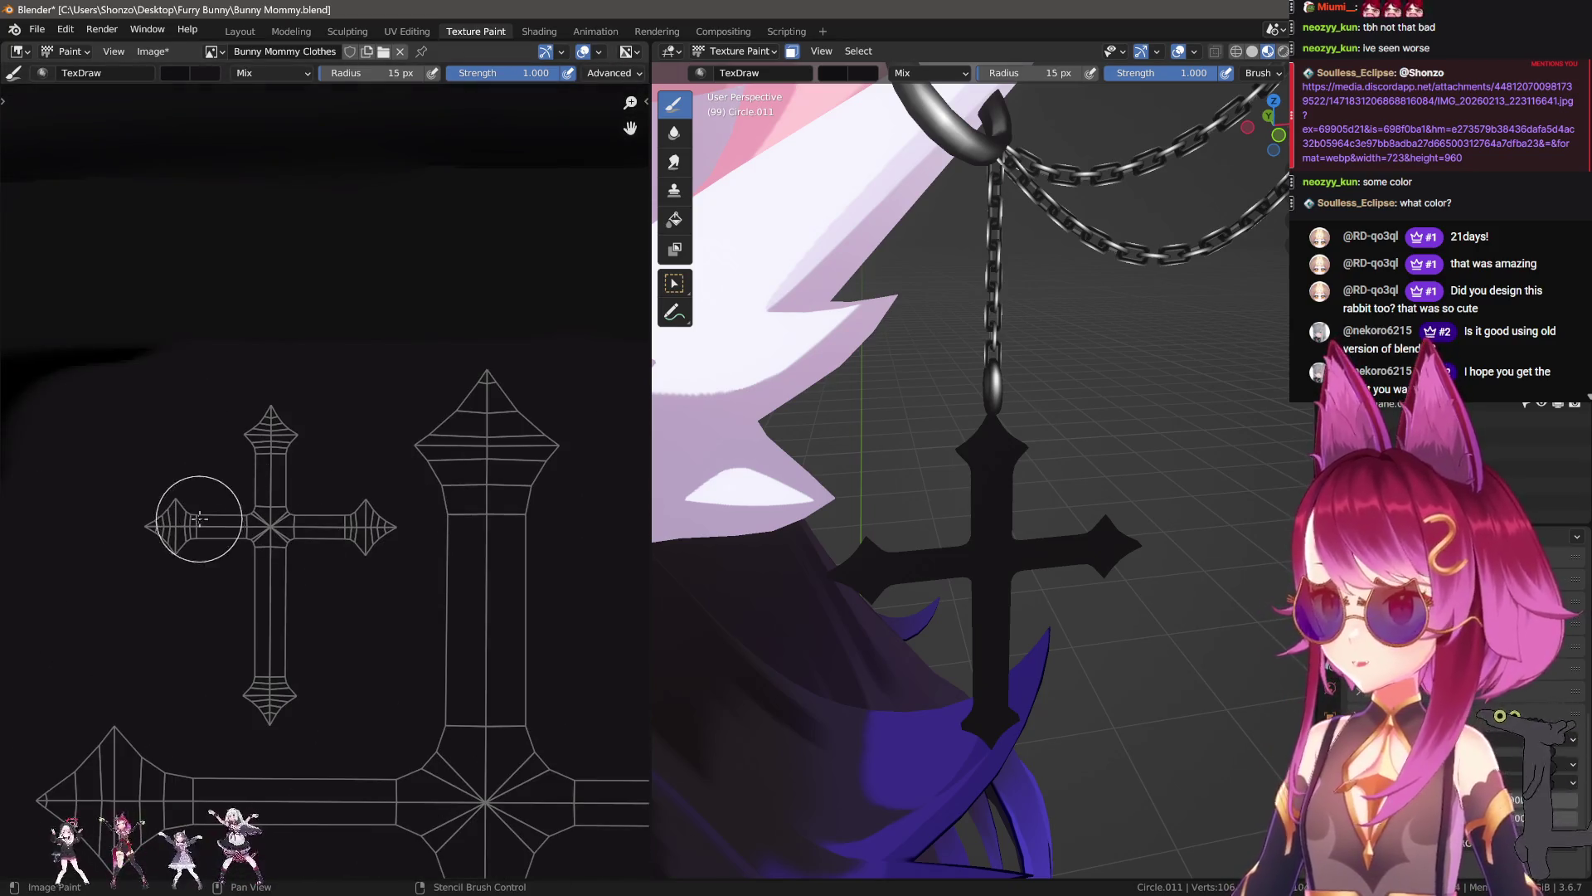
pyautogui.moveTo(218, 527); pyautogui.dragTo(204, 566, button='middle')
pyautogui.press(']')
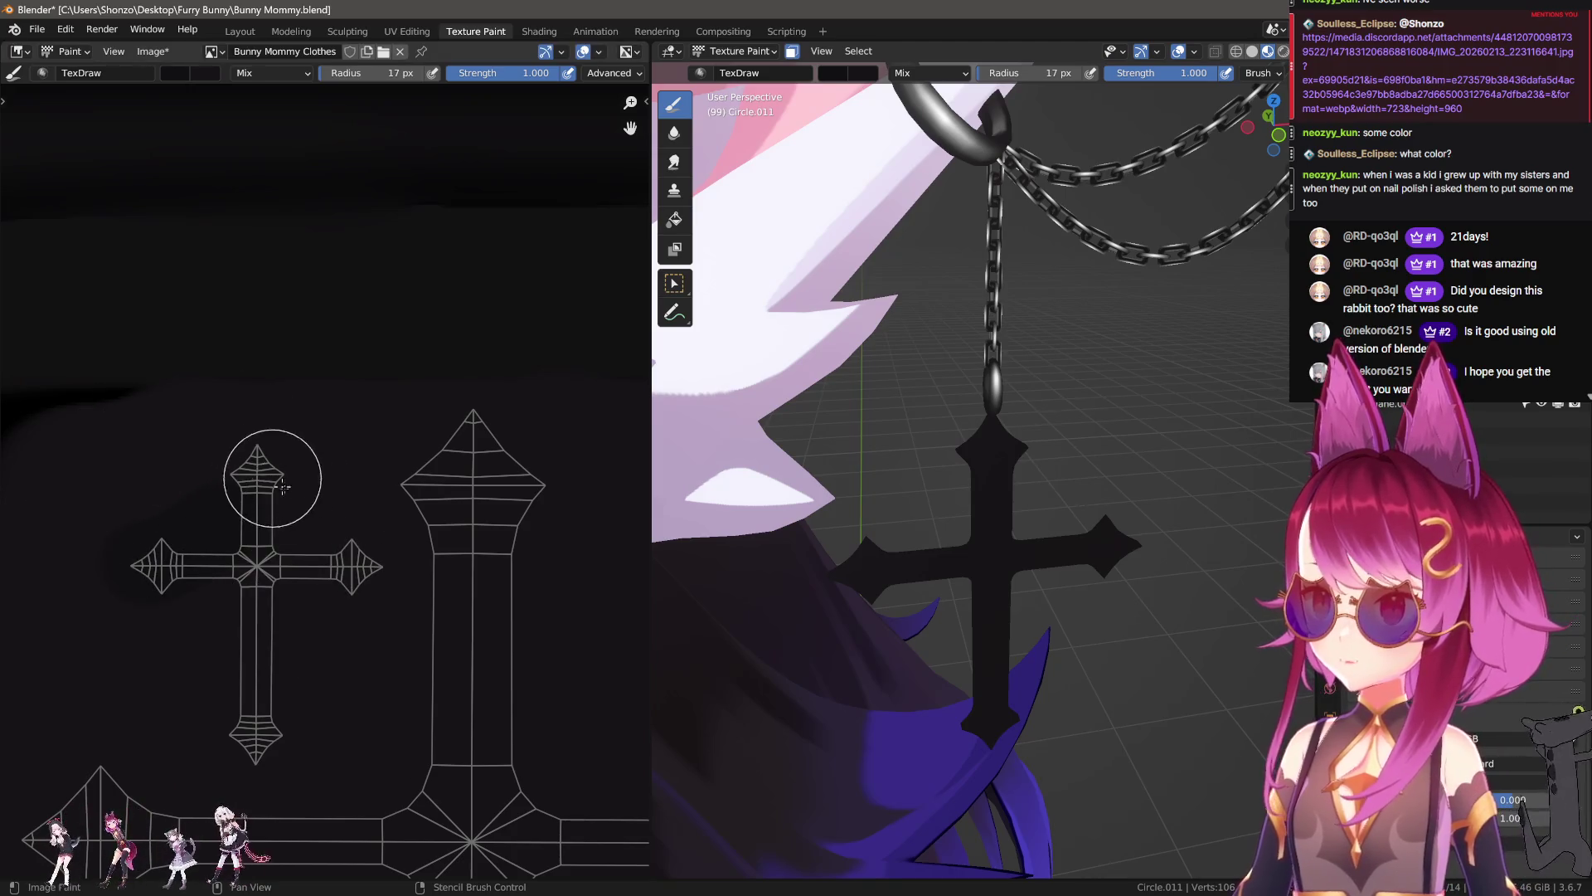
# Step: Widen the texture view and orbit the 3D view to face the cross pendant front-on
pyautogui.scroll(-1, 340, 564)
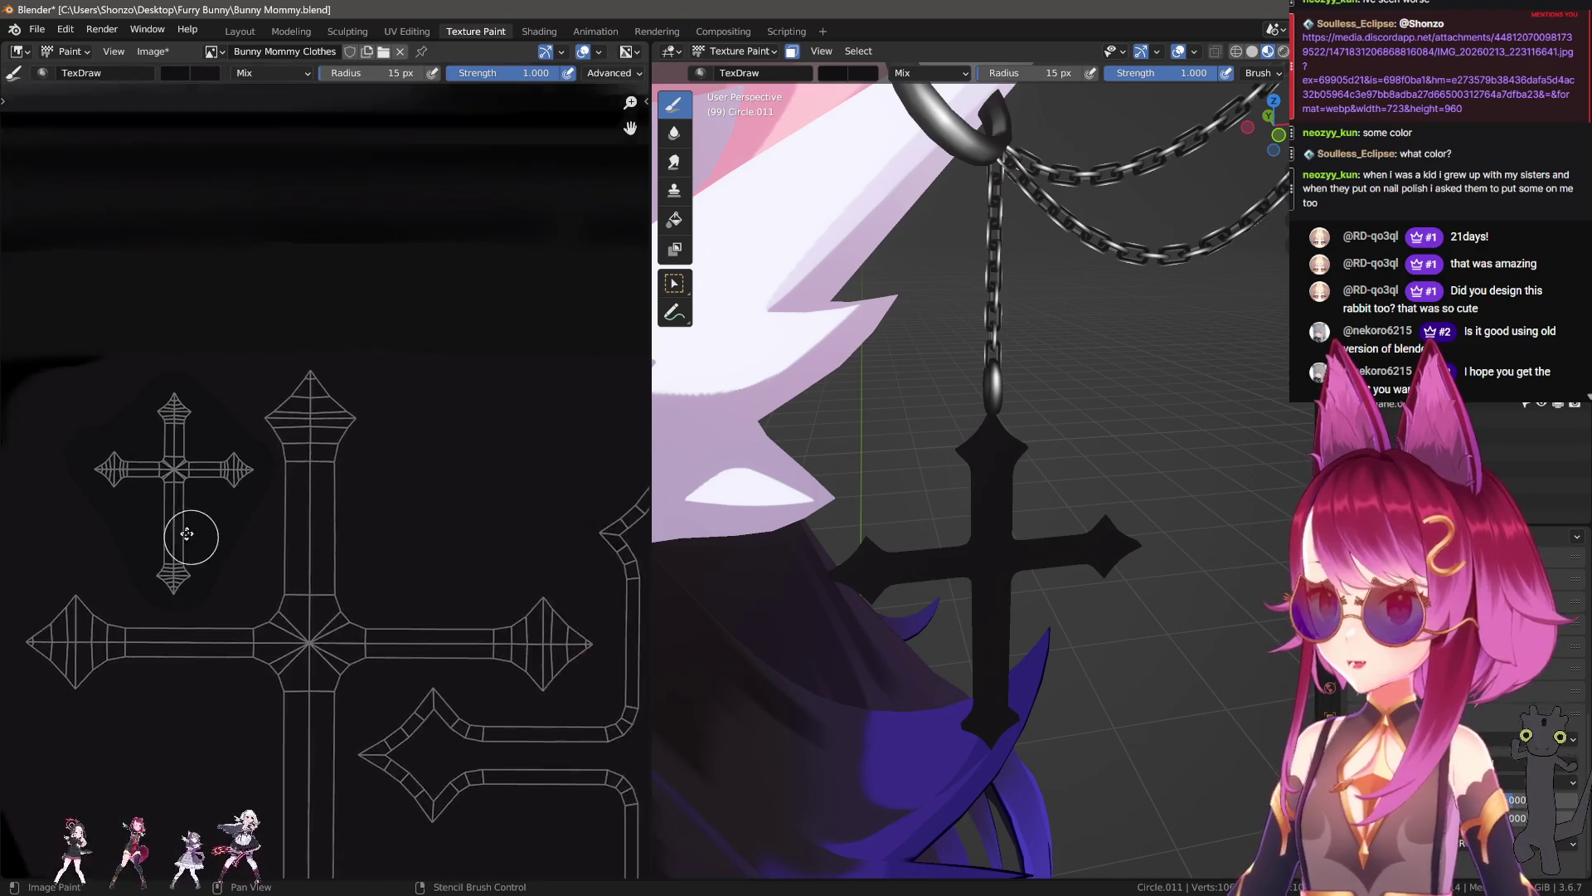
pyautogui.scroll(-2, 207, 539)
pyautogui.scroll(-2, 191, 498)
pyautogui.moveTo(191, 497); pyautogui.dragTo(314, 709, button='middle')
pyautogui.scroll(2, 314, 709)
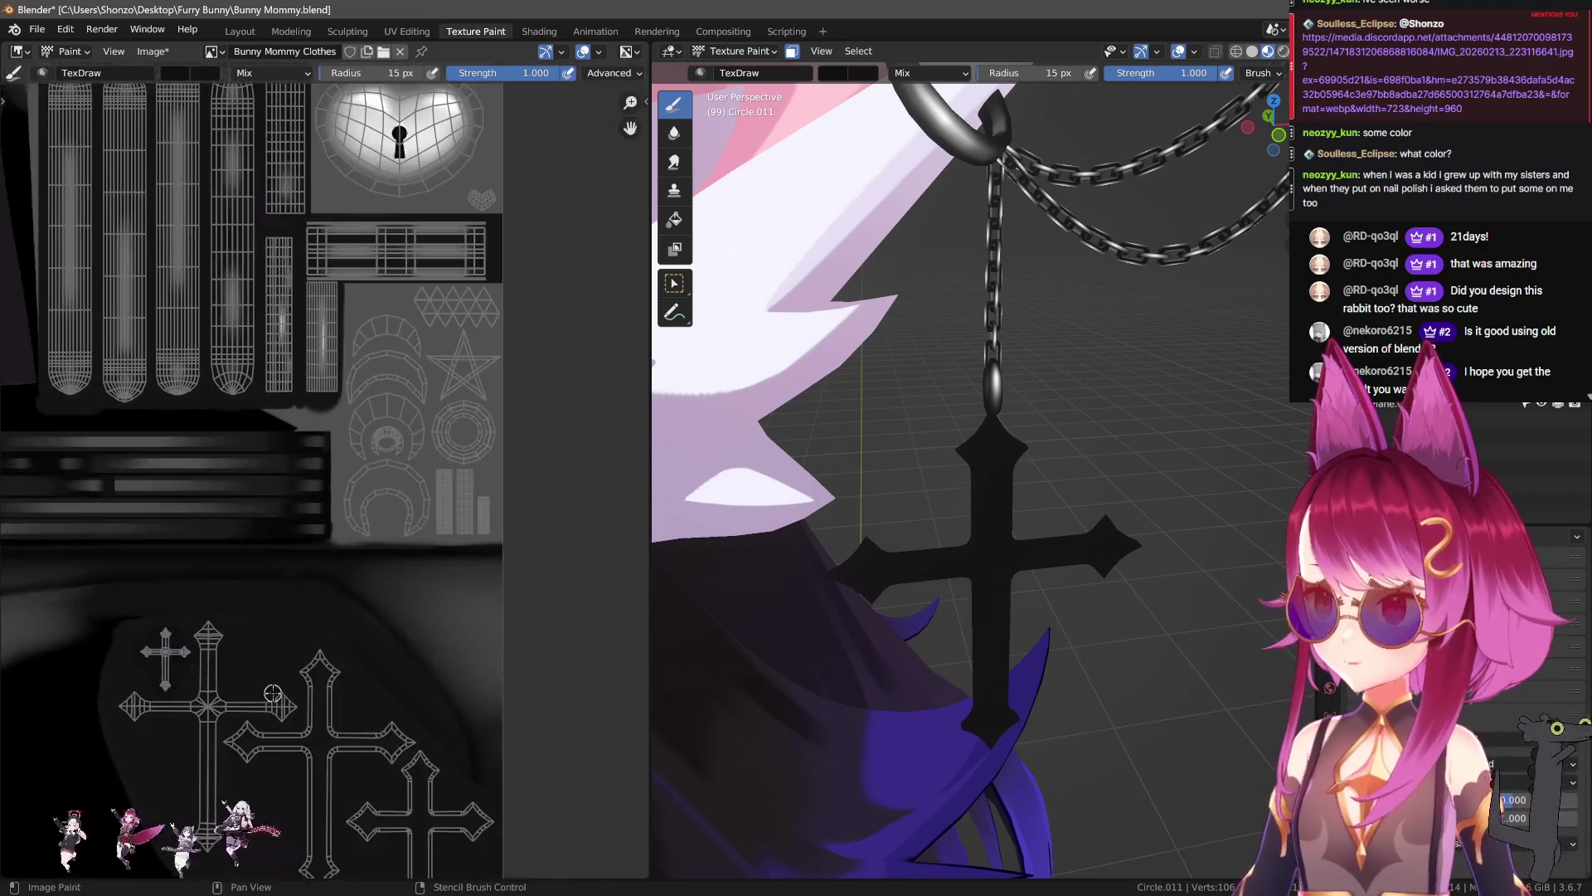
pyautogui.scroll(2, 293, 494)
pyautogui.moveTo(723, 393)
pyautogui.mouseDown(button='middle')
pyautogui.moveTo(912, 415)
pyautogui.moveTo(920, 431)
pyautogui.mouseUp(button='middle')
pyautogui.hotkey('shift', 'f')
# Step: Set the brush falloff to Sharper and adjust the brush radius to 275 px
pyautogui.click(909, 578)
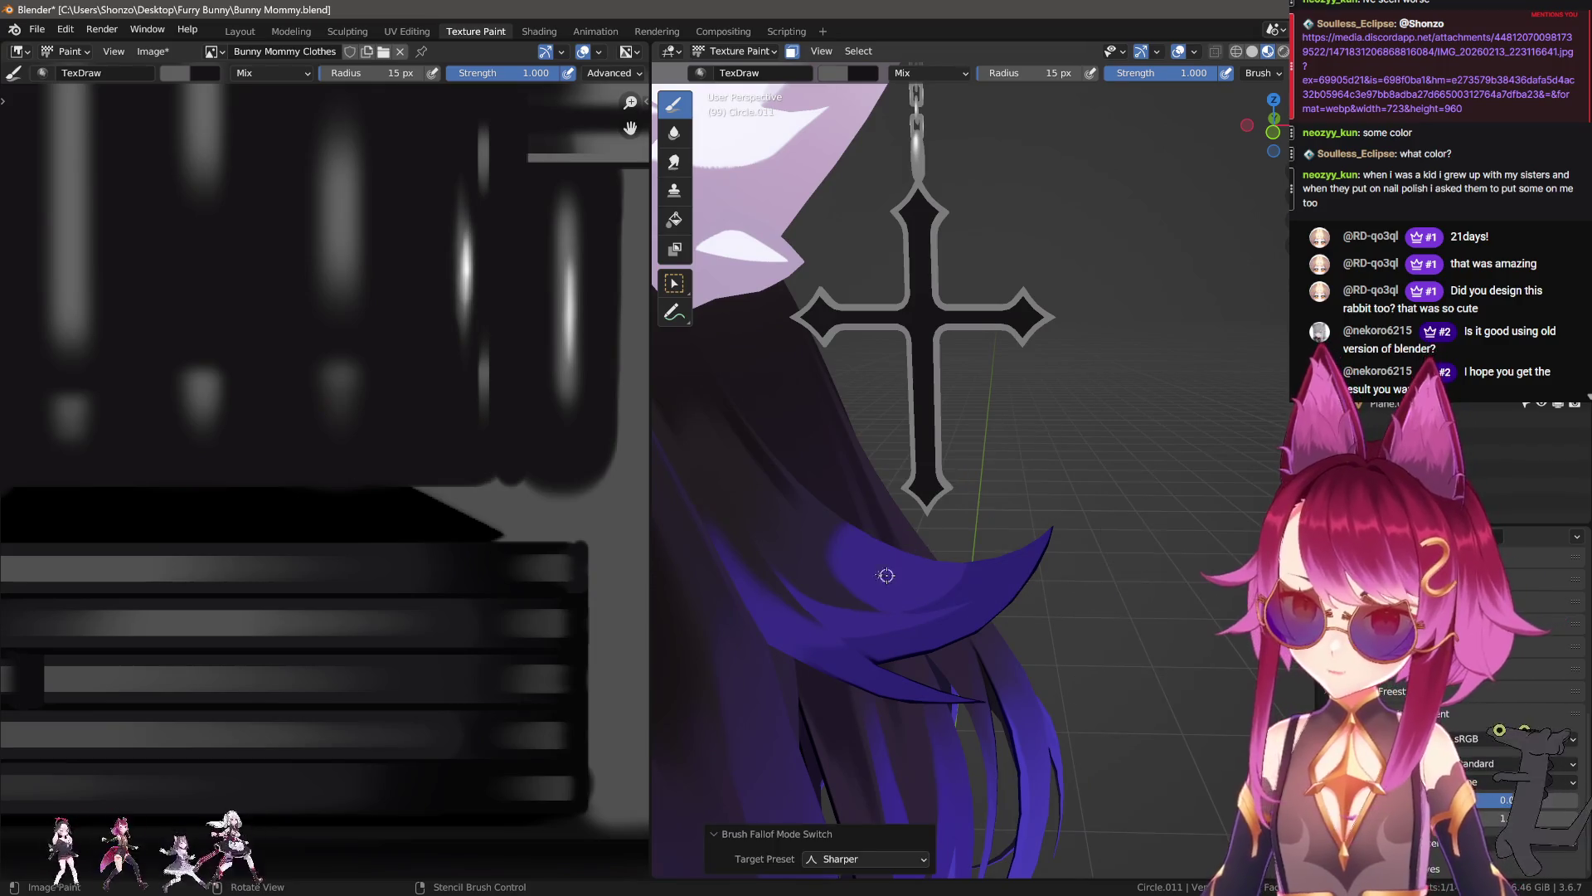
pyautogui.press('f')
pyautogui.click(1099, 578)
pyautogui.moveTo(1100, 578); pyautogui.dragTo(870, 476, button='middle')
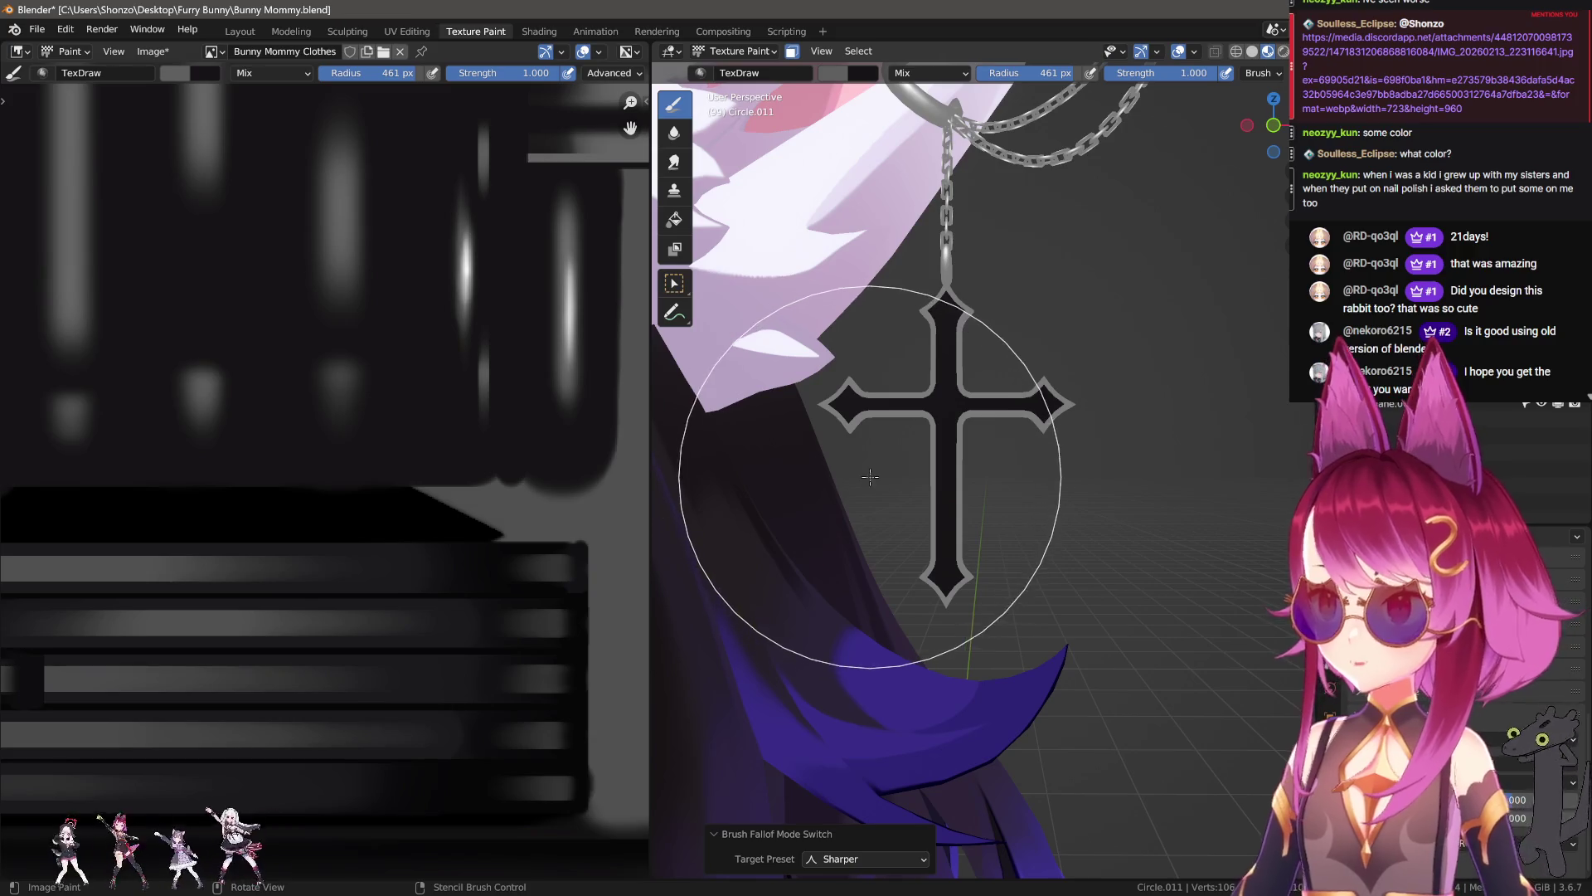
pyautogui.press('f')
pyautogui.click(911, 449)
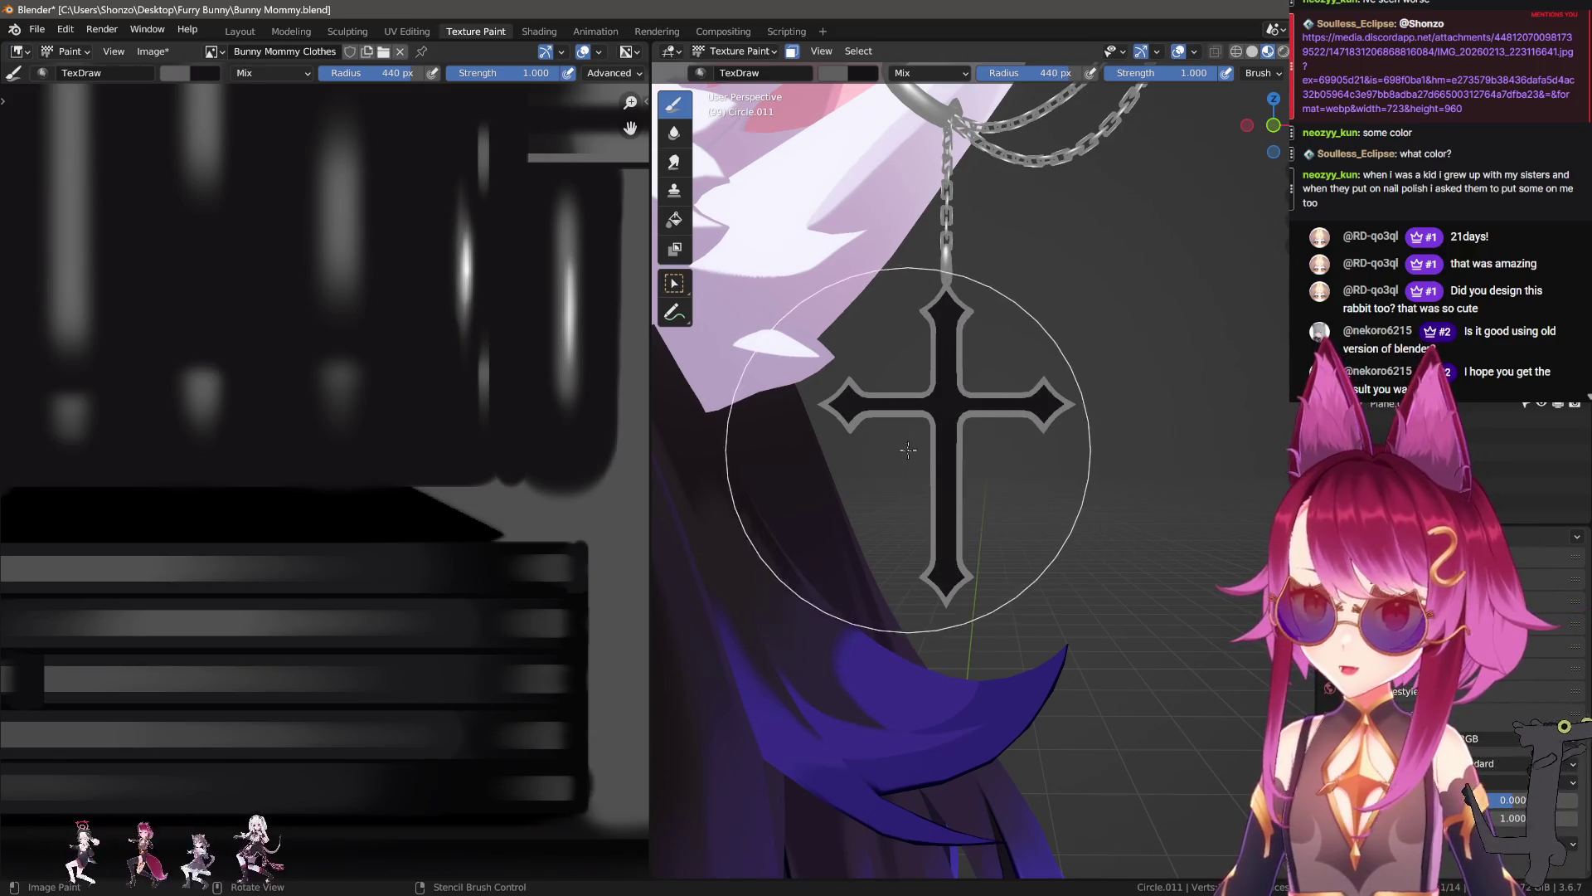
pyautogui.press('e')
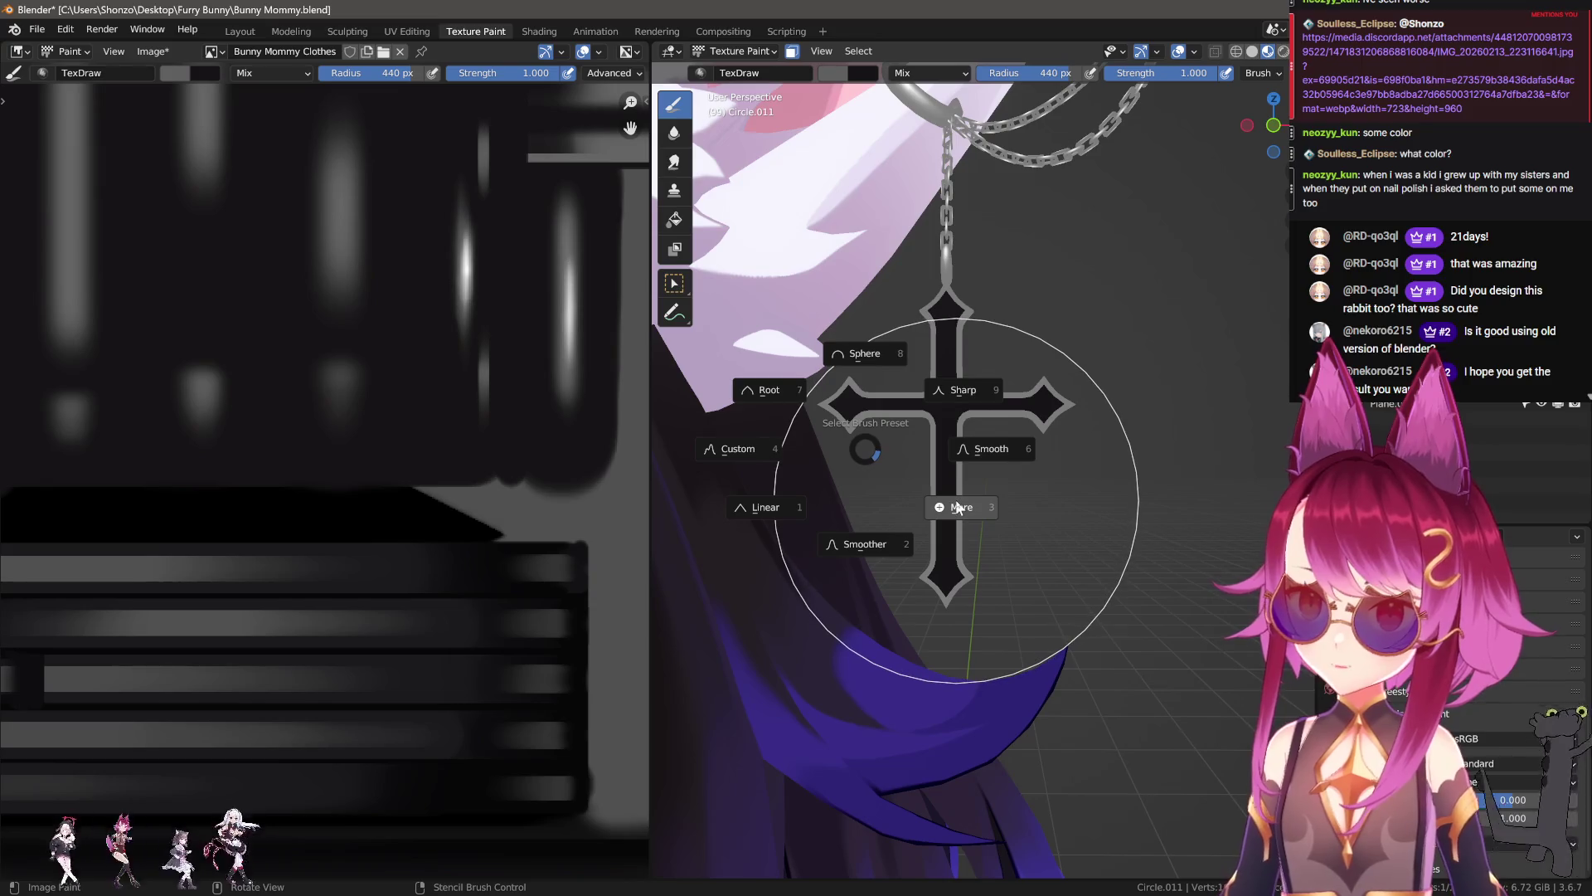
pyautogui.click(958, 507)
pyautogui.click(842, 497)
pyautogui.press('f')
pyautogui.click(863, 411)
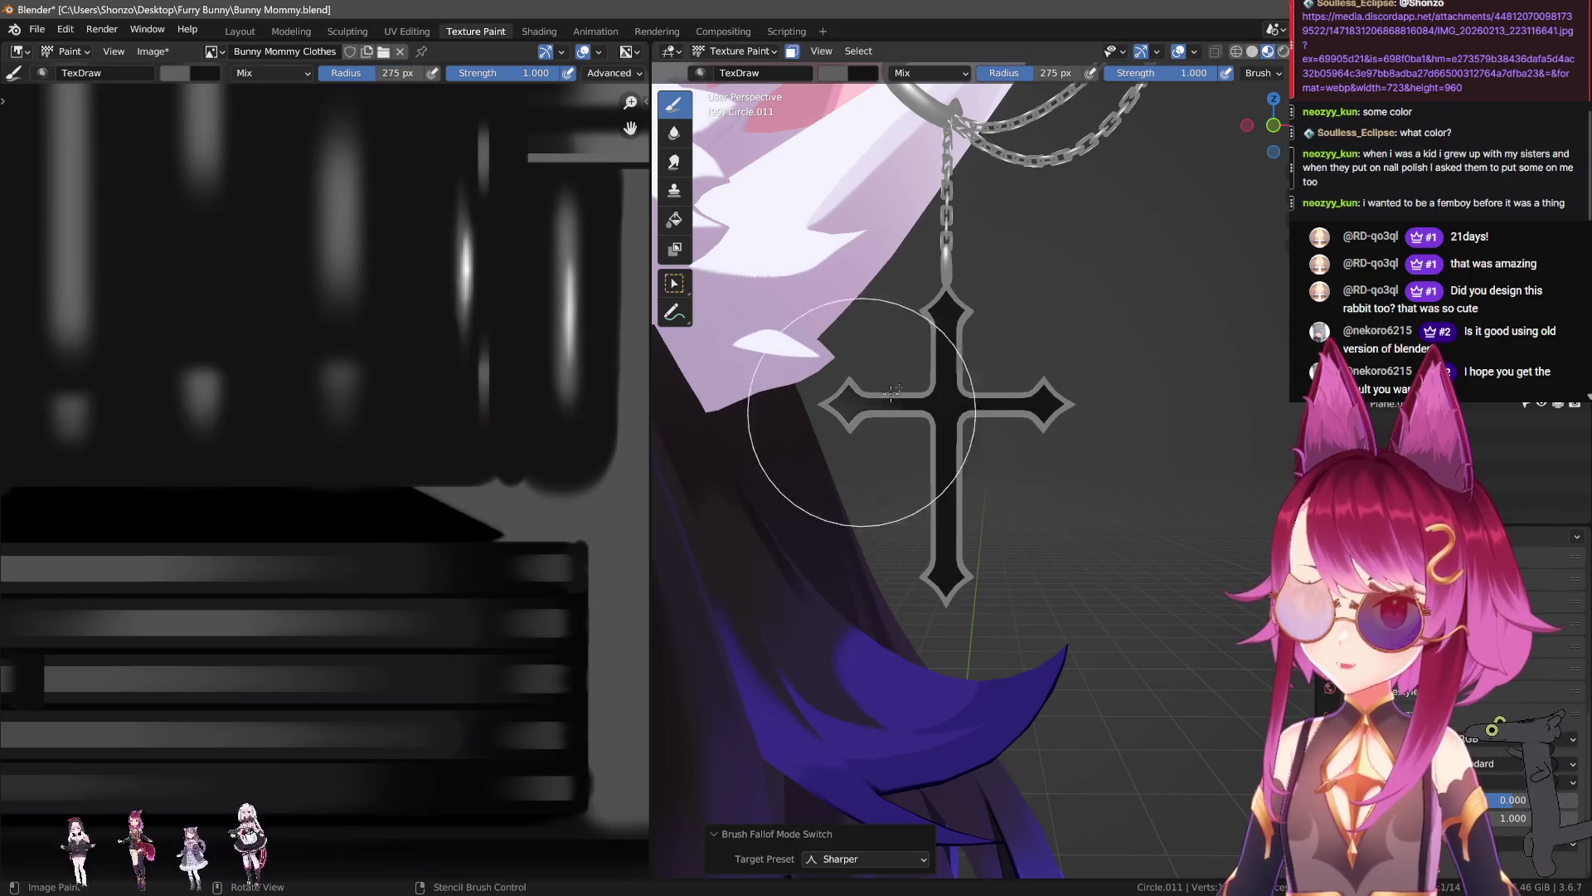
# Step: Paint grey over the black cross with a 236–320 px brush, undoing unsatisfying strokes
pyautogui.press('f')
pyautogui.click(1141, 226)
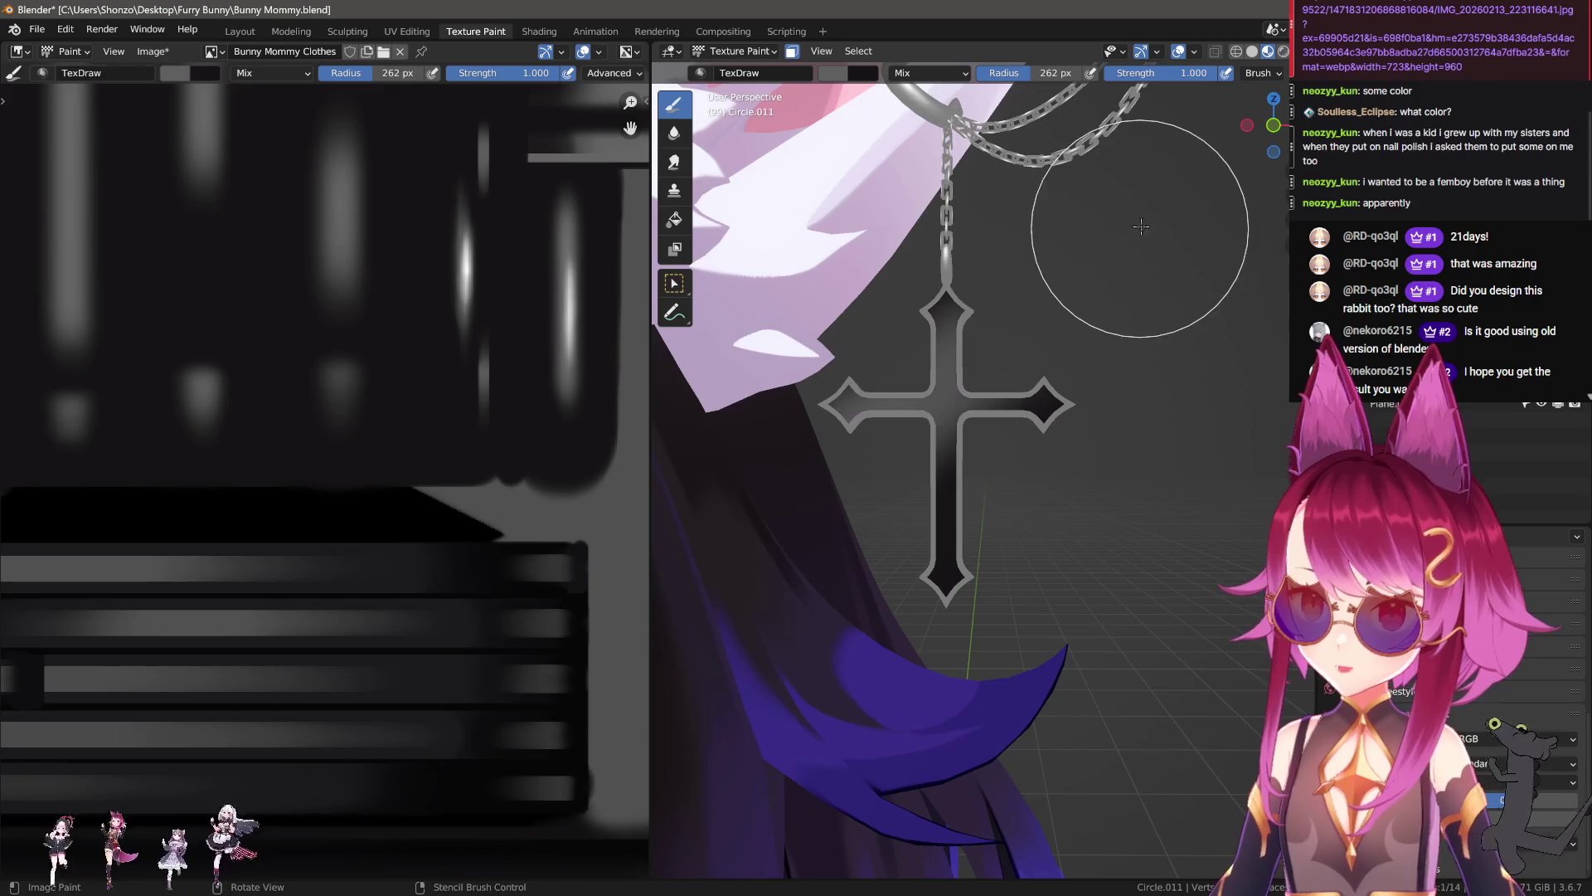
pyautogui.press('f')
pyautogui.click(1172, 214)
pyautogui.keyDown('shift'); pyautogui.moveTo(998, 471); pyautogui.dragTo(1001, 418, button='middle'); pyautogui.keyUp('shift')
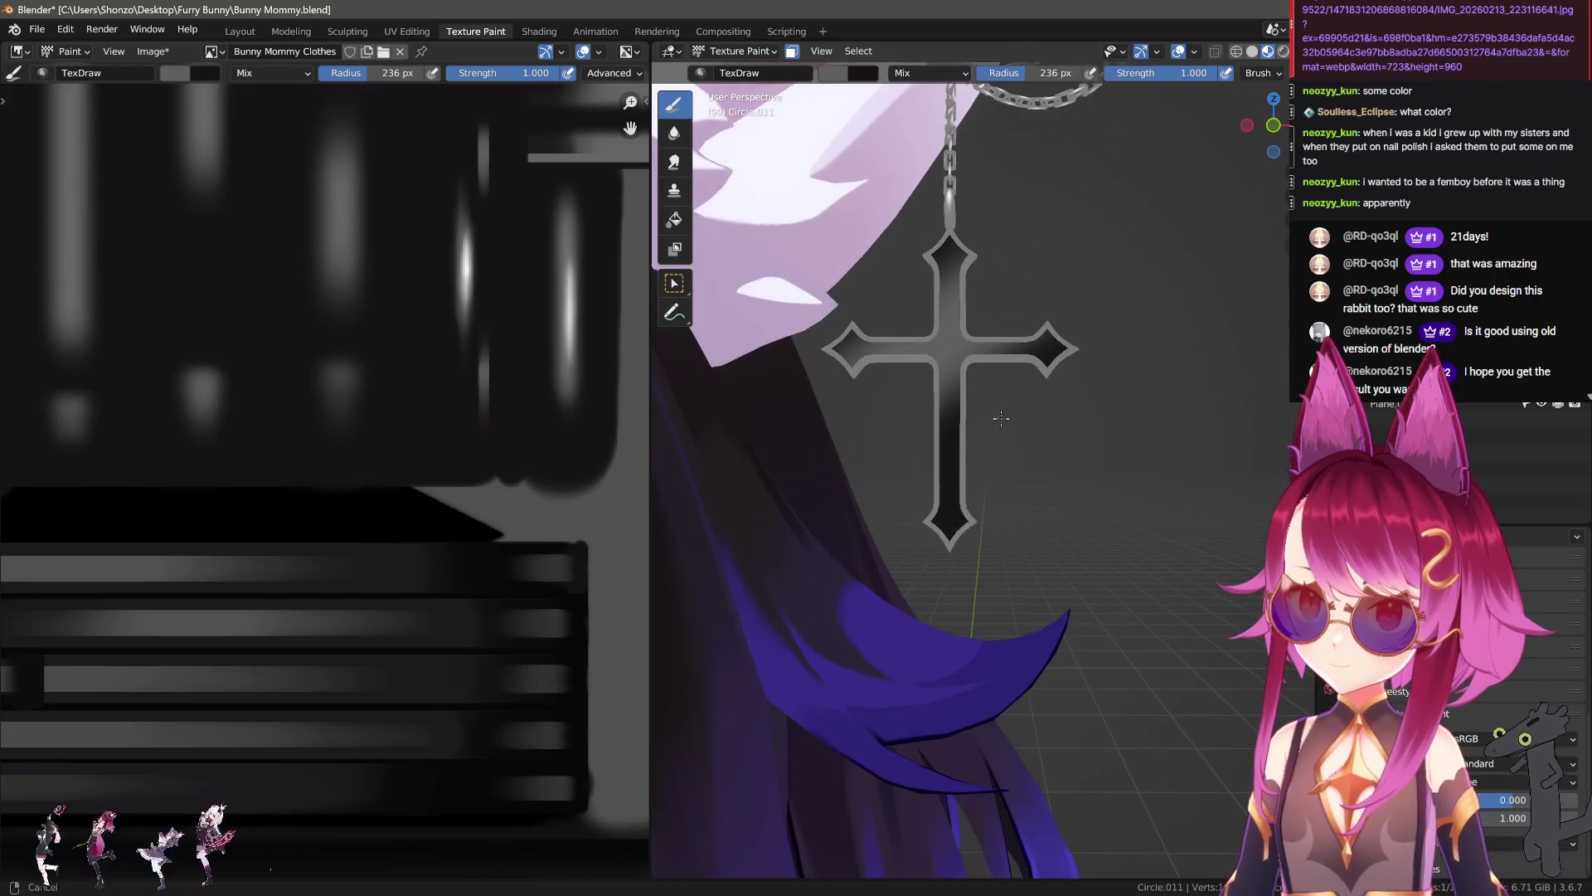
pyautogui.moveTo(747, 675); pyautogui.dragTo(1271, 267)
pyautogui.hotkey('ctrl', 'z')
pyautogui.press('f')
pyautogui.click(931, 534)
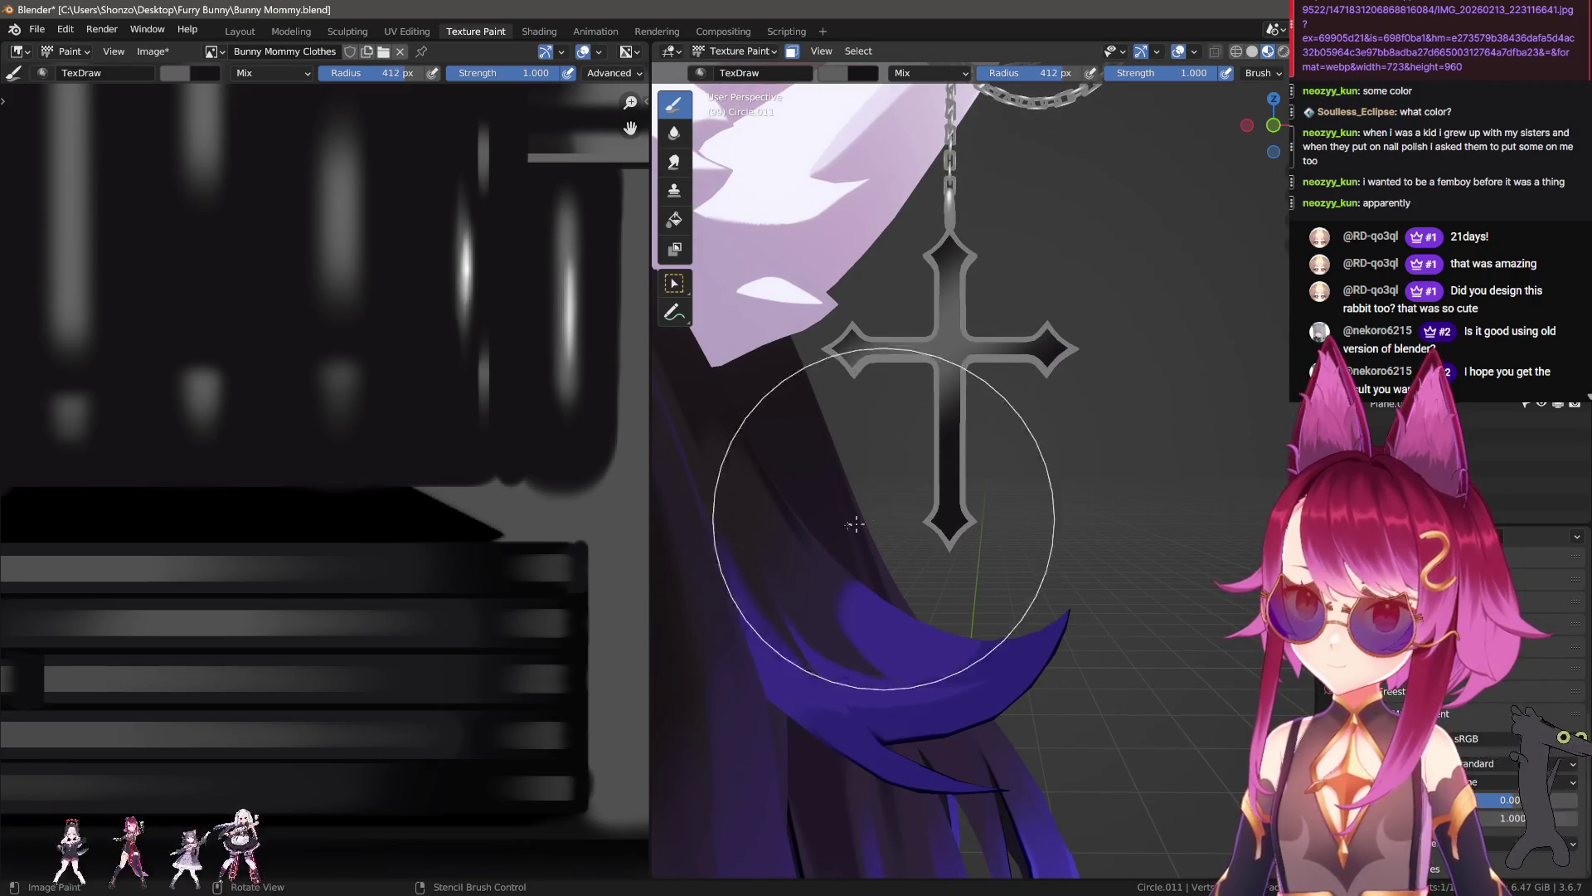
pyautogui.press('f')
pyautogui.click(1086, 366)
pyautogui.moveTo(1120, 232)
pyautogui.mouseDown()
pyautogui.moveTo(794, 551)
pyautogui.moveTo(935, 357)
pyautogui.mouseUp()
pyautogui.hotkey('ctrl', 'z')
# Step: Retry grey strokes across the cross with a 328–394 px brush, undoing each attempt
pyautogui.press('f')
pyautogui.click(1015, 307)
pyautogui.hotkey('ctrl', 'z')
pyautogui.press('f')
pyautogui.click(845, 464)
pyautogui.moveTo(846, 489)
pyautogui.mouseDown()
pyautogui.moveTo(1031, 355)
pyautogui.moveTo(1164, 193)
pyautogui.moveTo(748, 557)
pyautogui.mouseUp()
pyautogui.hotkey('ctrl', 'z')
pyautogui.hotkey('ctrl', 'z')
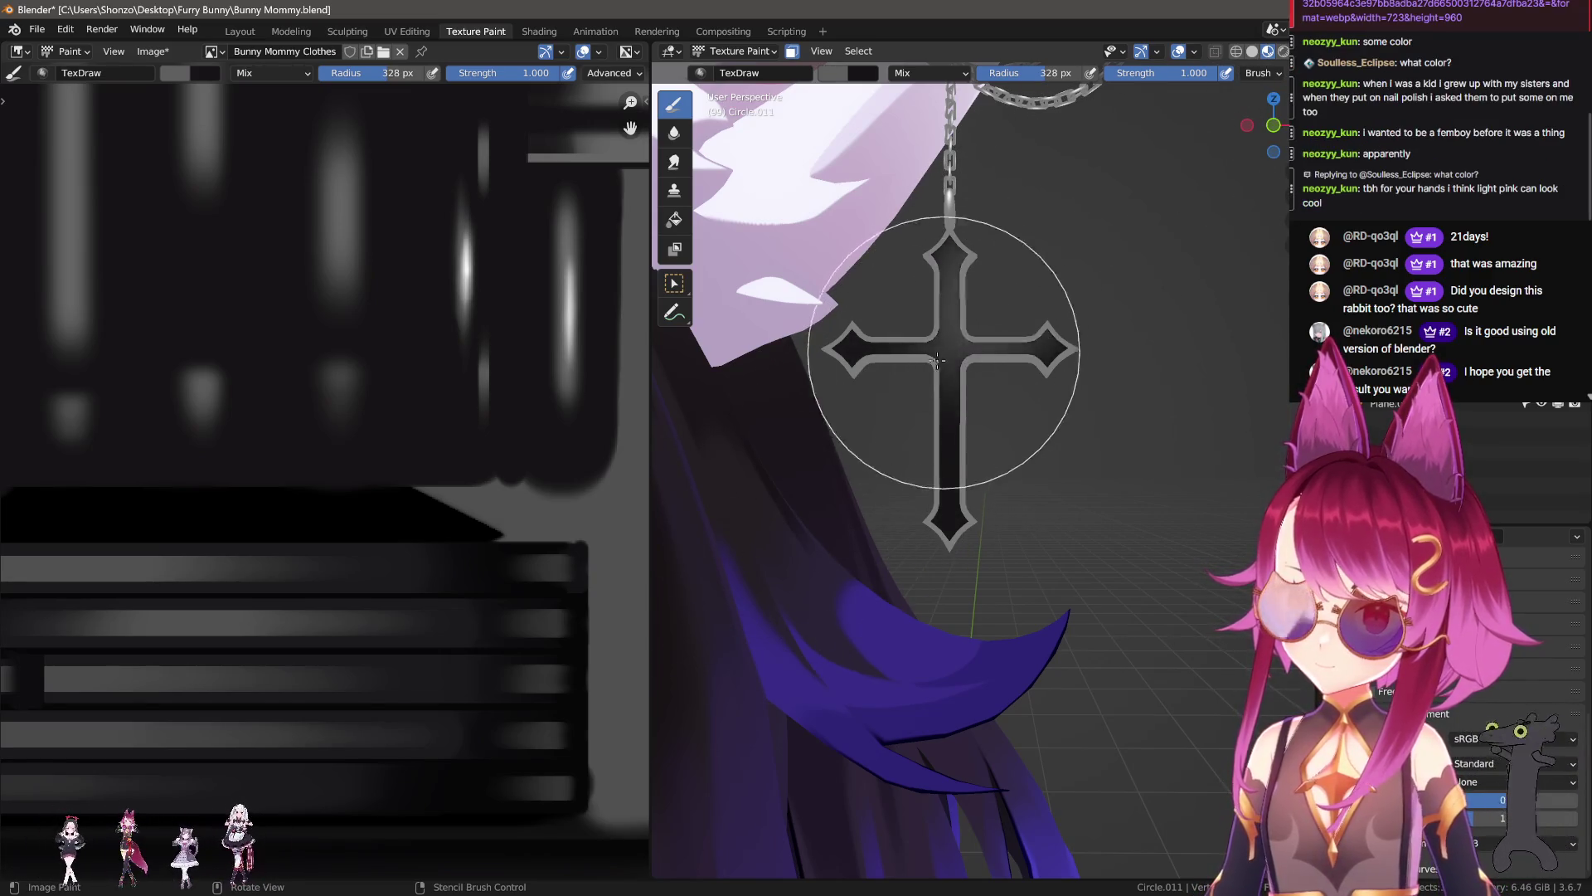
pyautogui.moveTo(789, 497)
pyautogui.mouseDown()
pyautogui.moveTo(994, 296)
pyautogui.moveTo(800, 526)
pyautogui.mouseUp()
pyautogui.hotkey('ctrl', 'z')
pyautogui.press('f')
pyautogui.hotkey('ctrl', 'z')
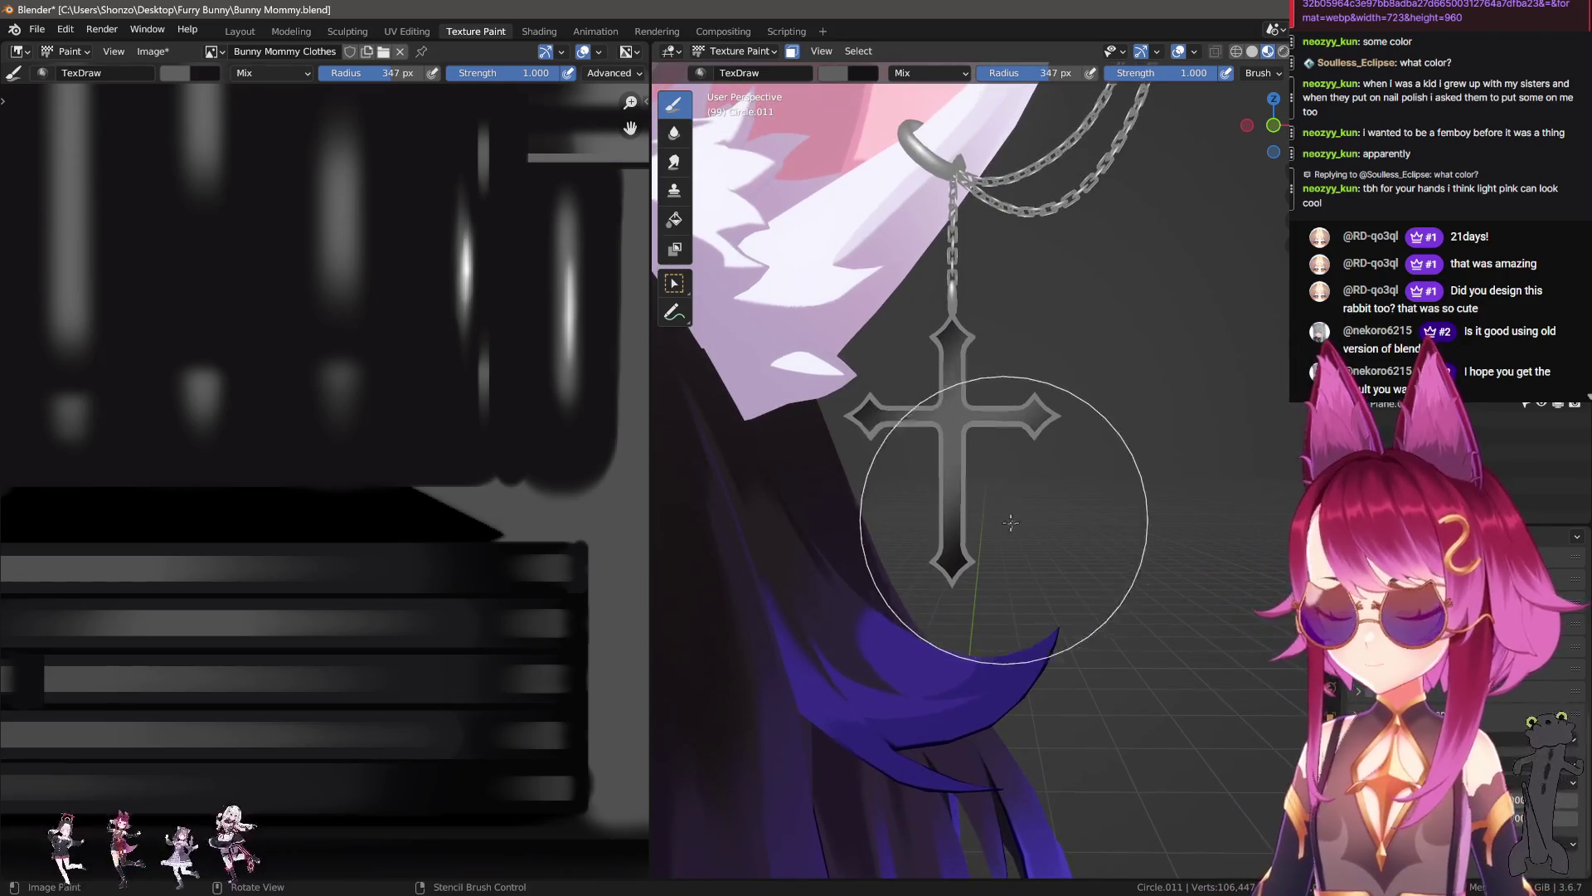
# Step: Sample the paint colour from the texture and set the brush radius to 145 px
pyautogui.scroll(-4, 928, 494)
pyautogui.moveTo(928, 494); pyautogui.dragTo(1100, 616, button='middle')
pyautogui.scroll(5, 1099, 617)
pyautogui.press('f')
pyautogui.click(1050, 641)
pyautogui.press('s')
pyautogui.click(572, 352)
pyautogui.press('f')
pyautogui.click(954, 464)
pyautogui.scroll(-2, 990, 461)
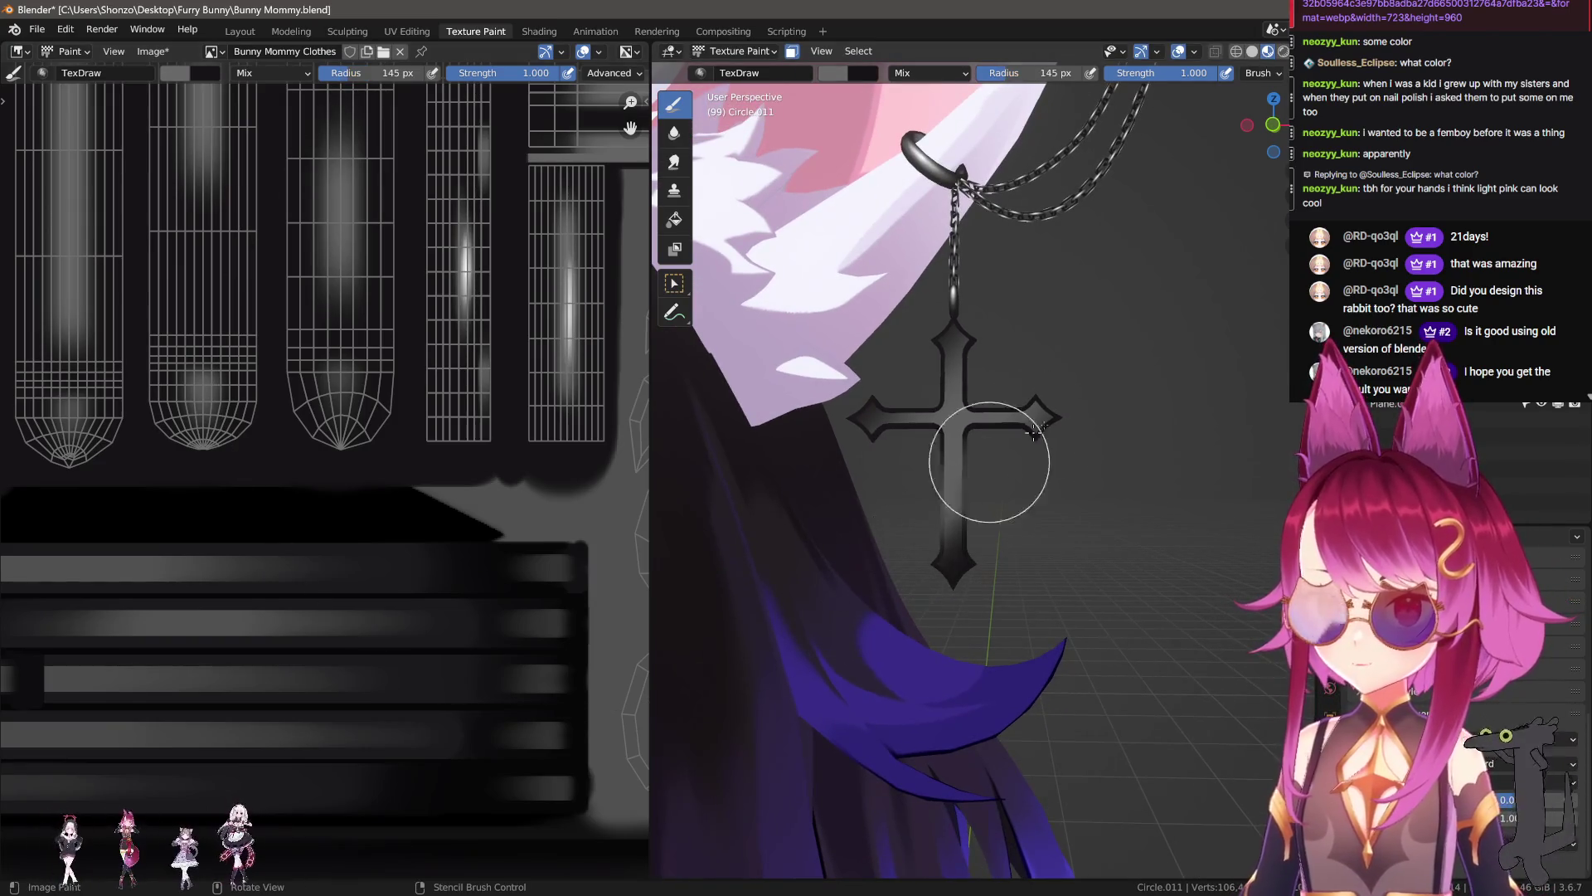
# Step: Undo the last cross change, then paint darker shading on the lower shaft with a 208 px brush
pyautogui.hotkey('ctrl', 'z')
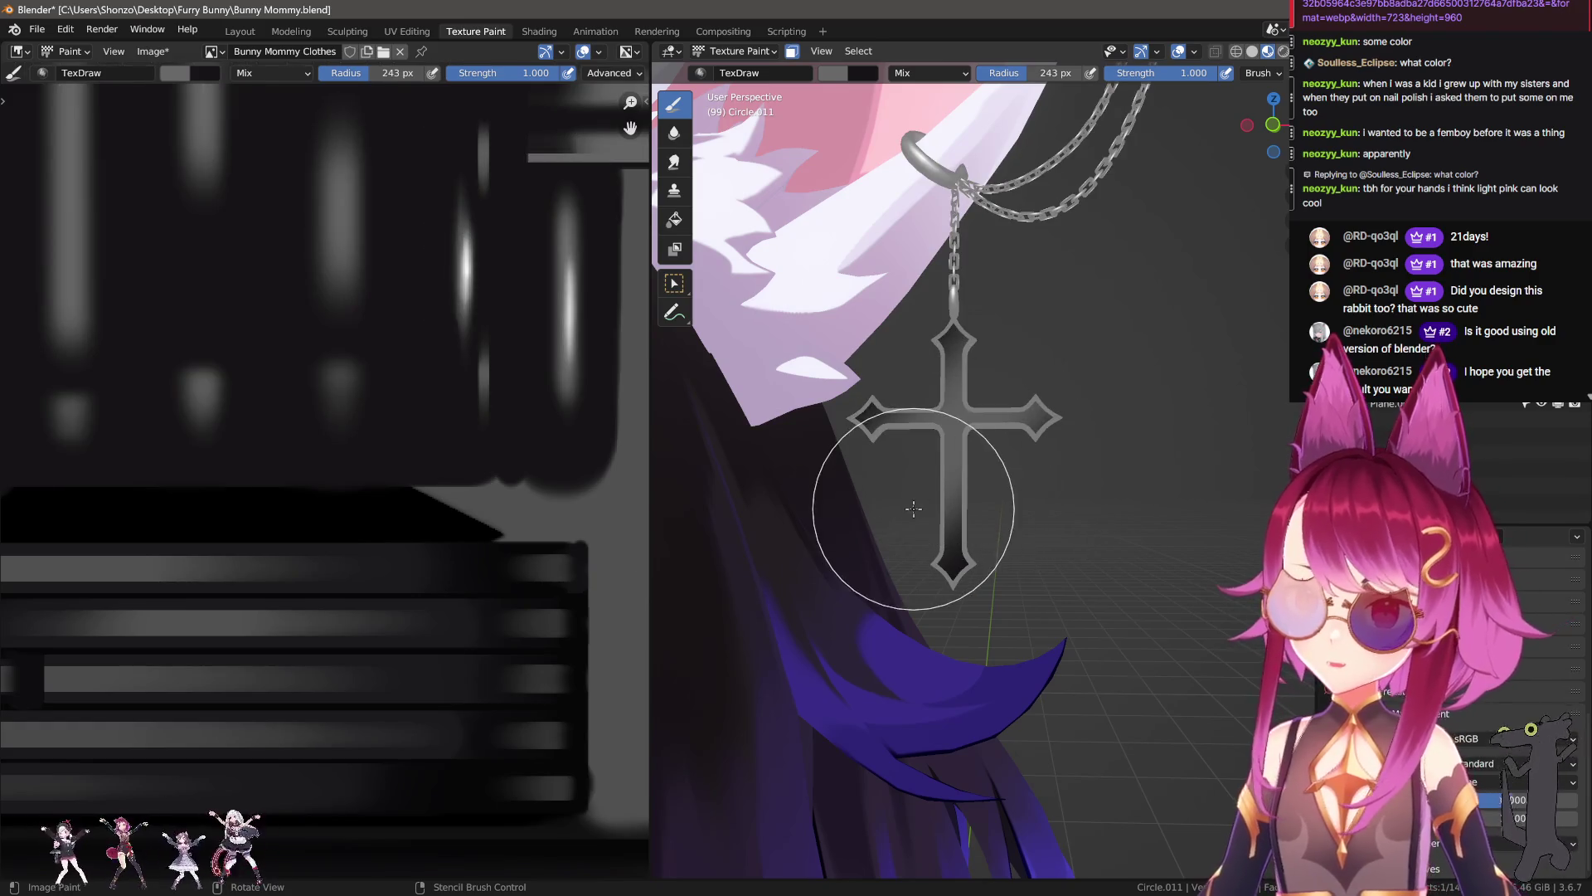
pyautogui.press('f')
pyautogui.click(937, 572)
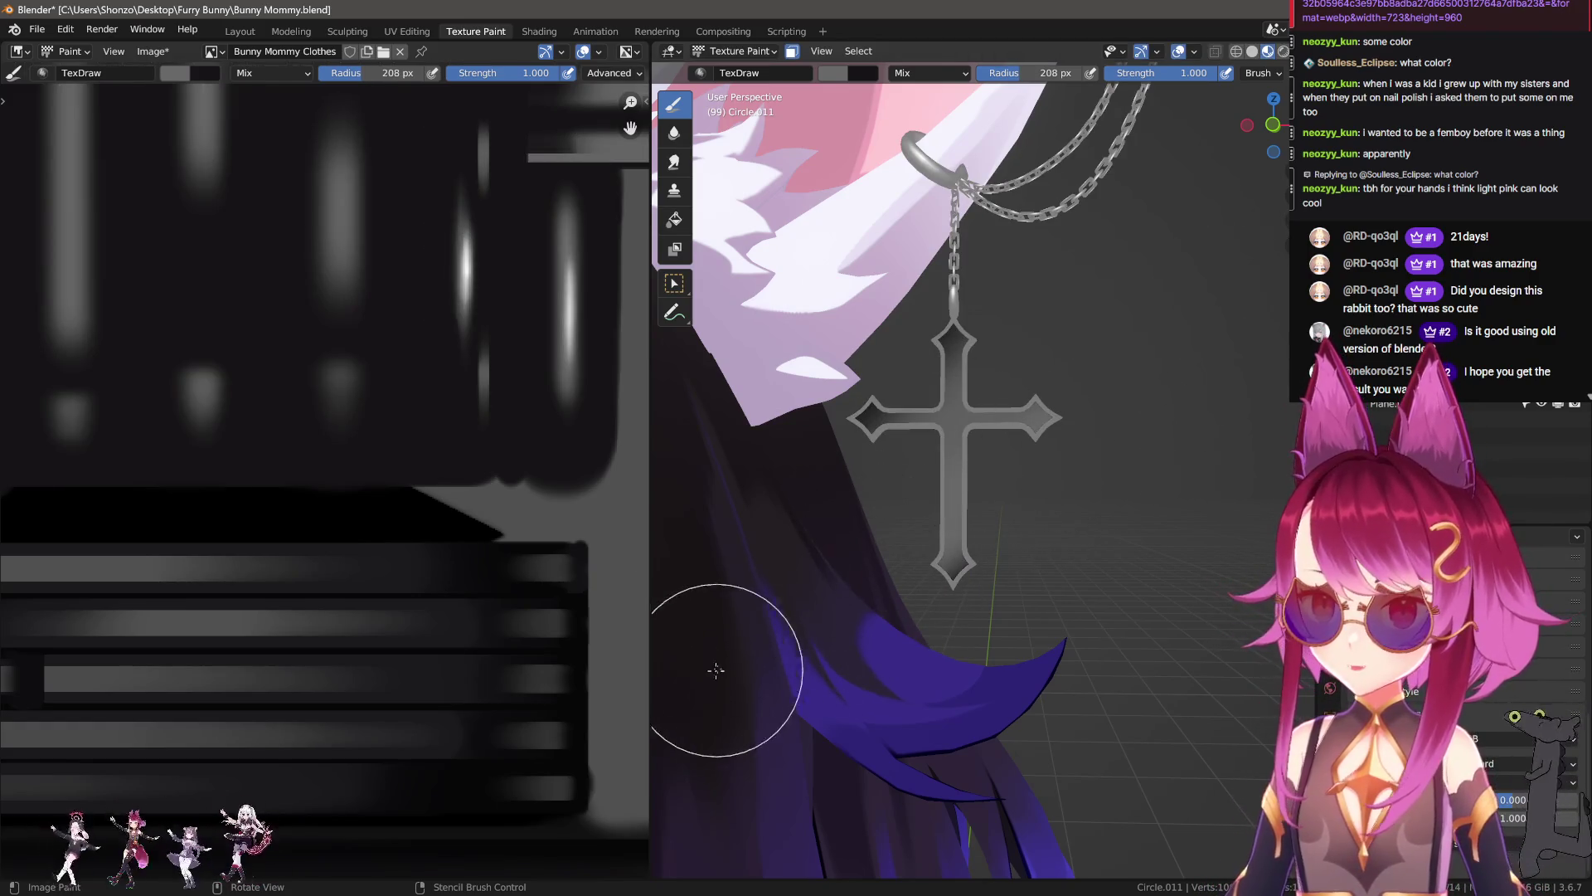
pyautogui.moveTo(1070, 419); pyautogui.dragTo(1029, 430)
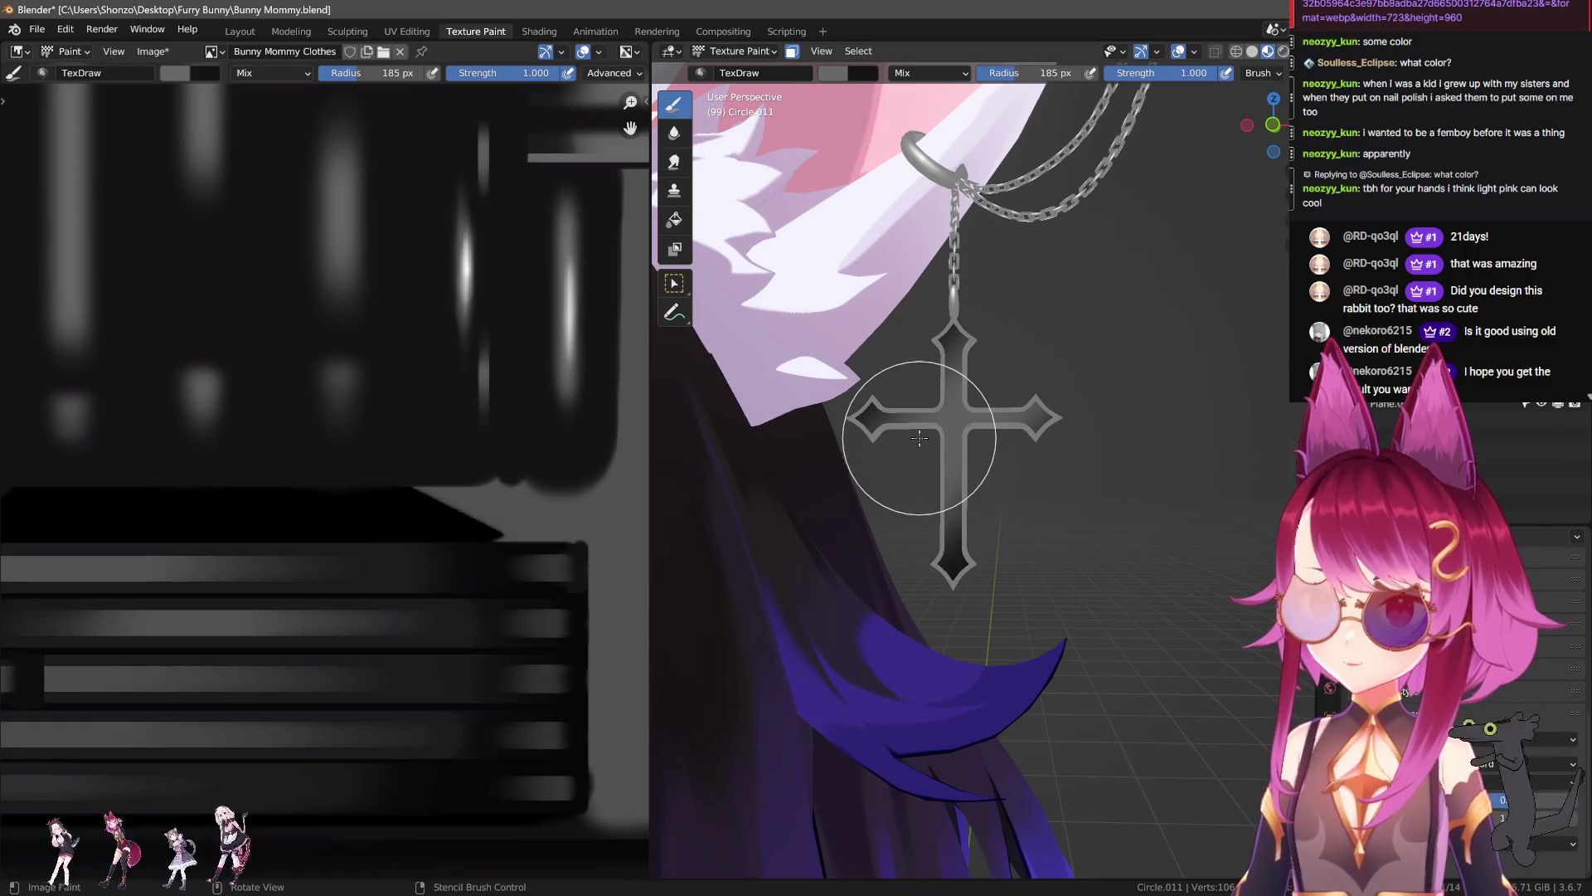
# Step: Sample a grey and paint the cross centre, shaft and arms lighter, then undo the stroke
pyautogui.press('s')
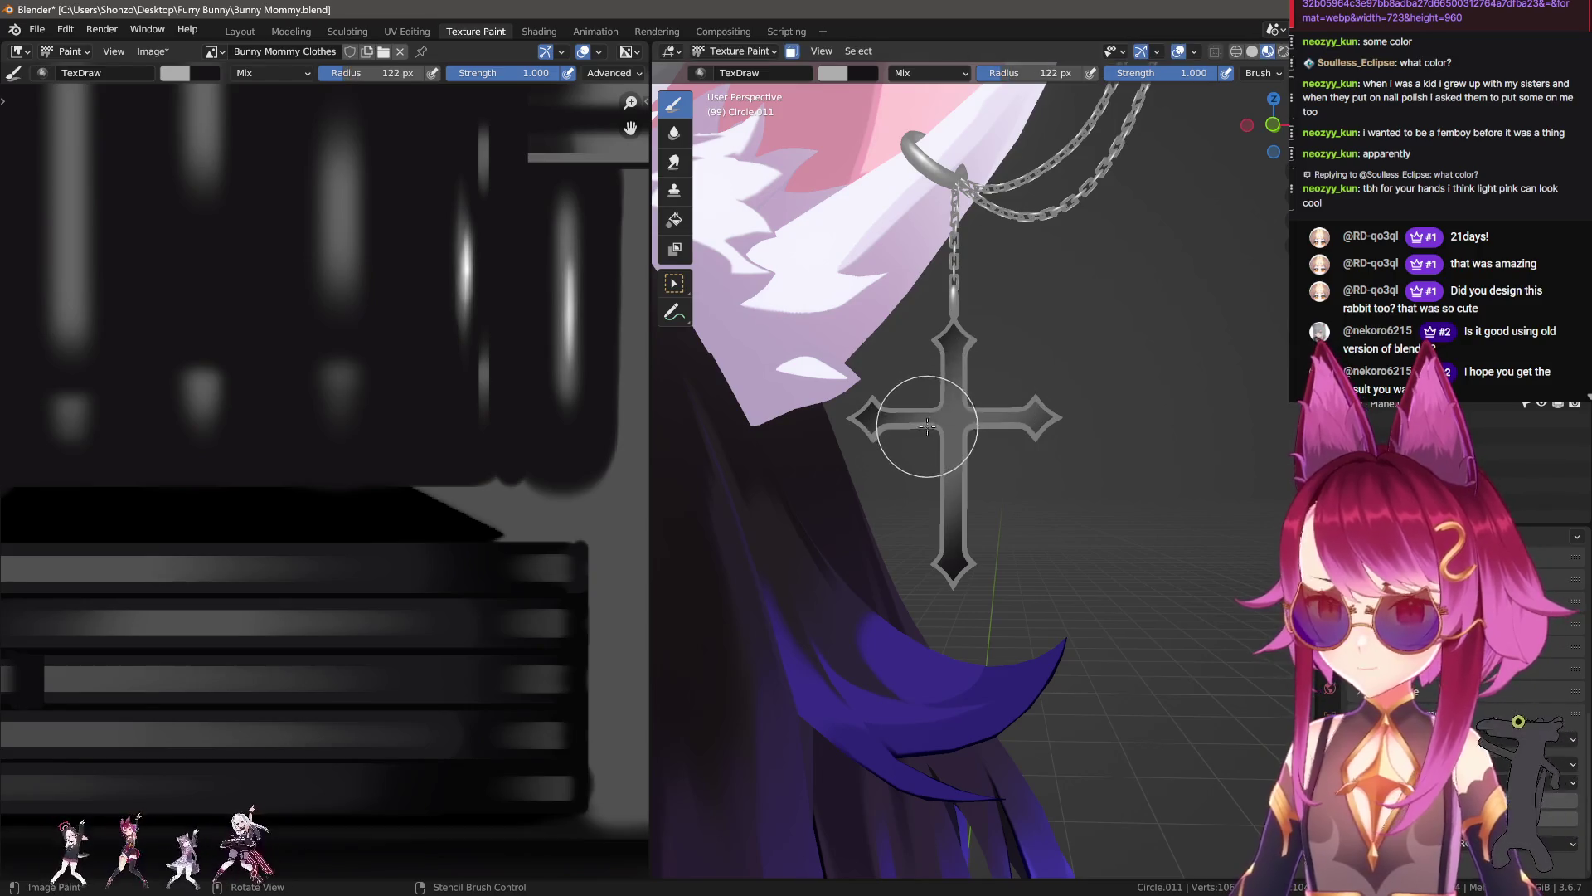
pyautogui.moveTo(794, 487); pyautogui.dragTo(1171, 215)
pyautogui.moveTo(761, 507); pyautogui.dragTo(1136, 225)
pyautogui.scroll(-2, 1025, 329)
pyautogui.moveTo(1025, 329)
pyautogui.mouseDown(button='middle')
pyautogui.moveTo(843, 612)
pyautogui.moveTo(1039, 664)
pyautogui.mouseUp(button='middle')
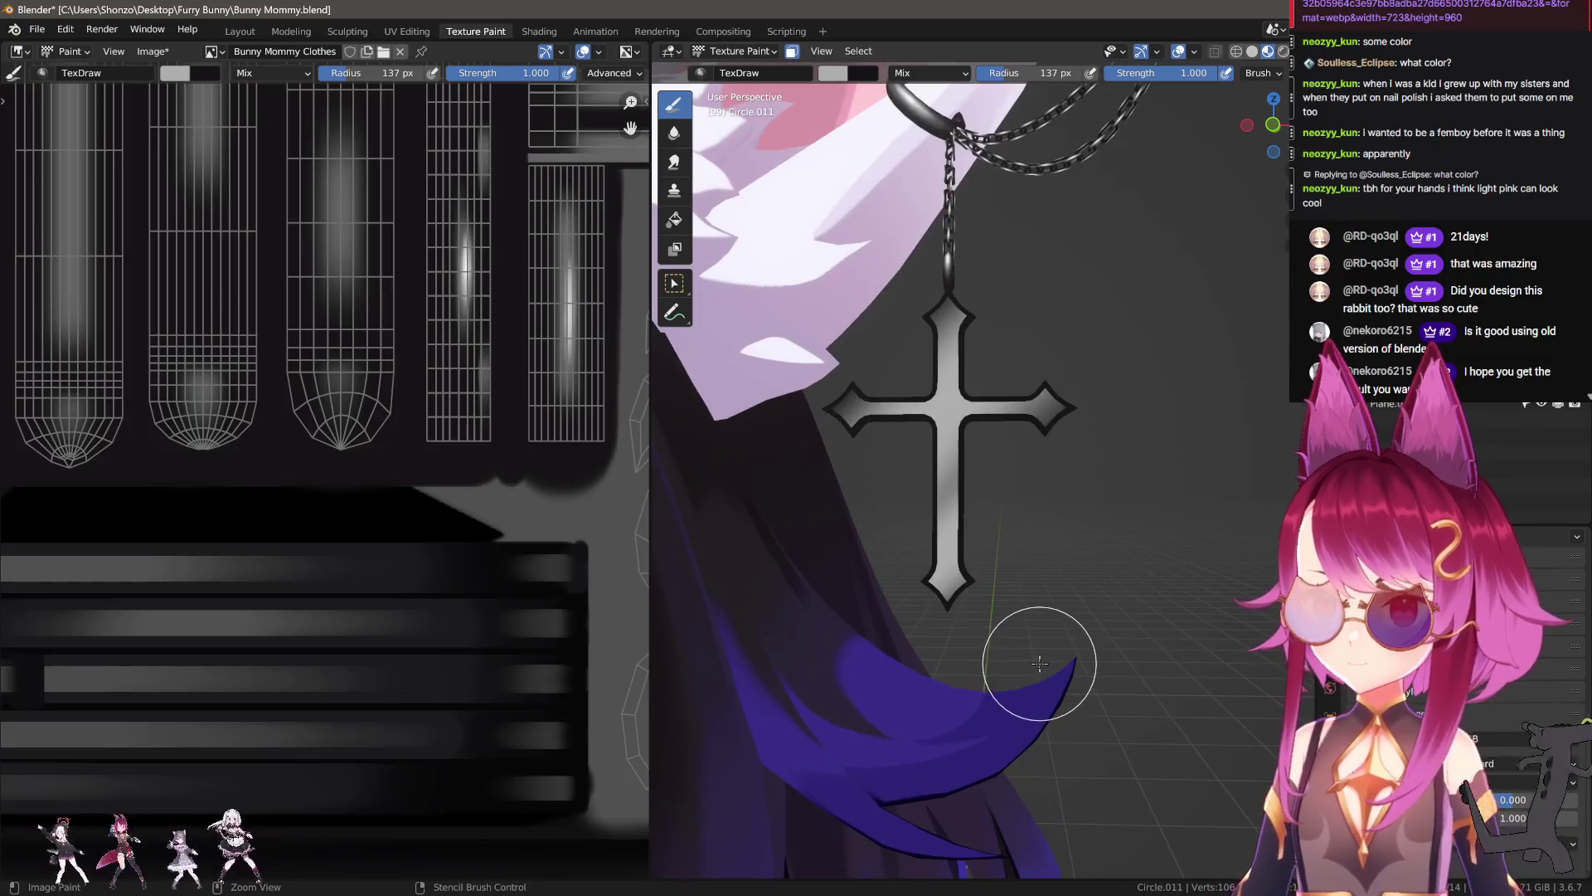
pyautogui.hotkey('ctrl', 'z')
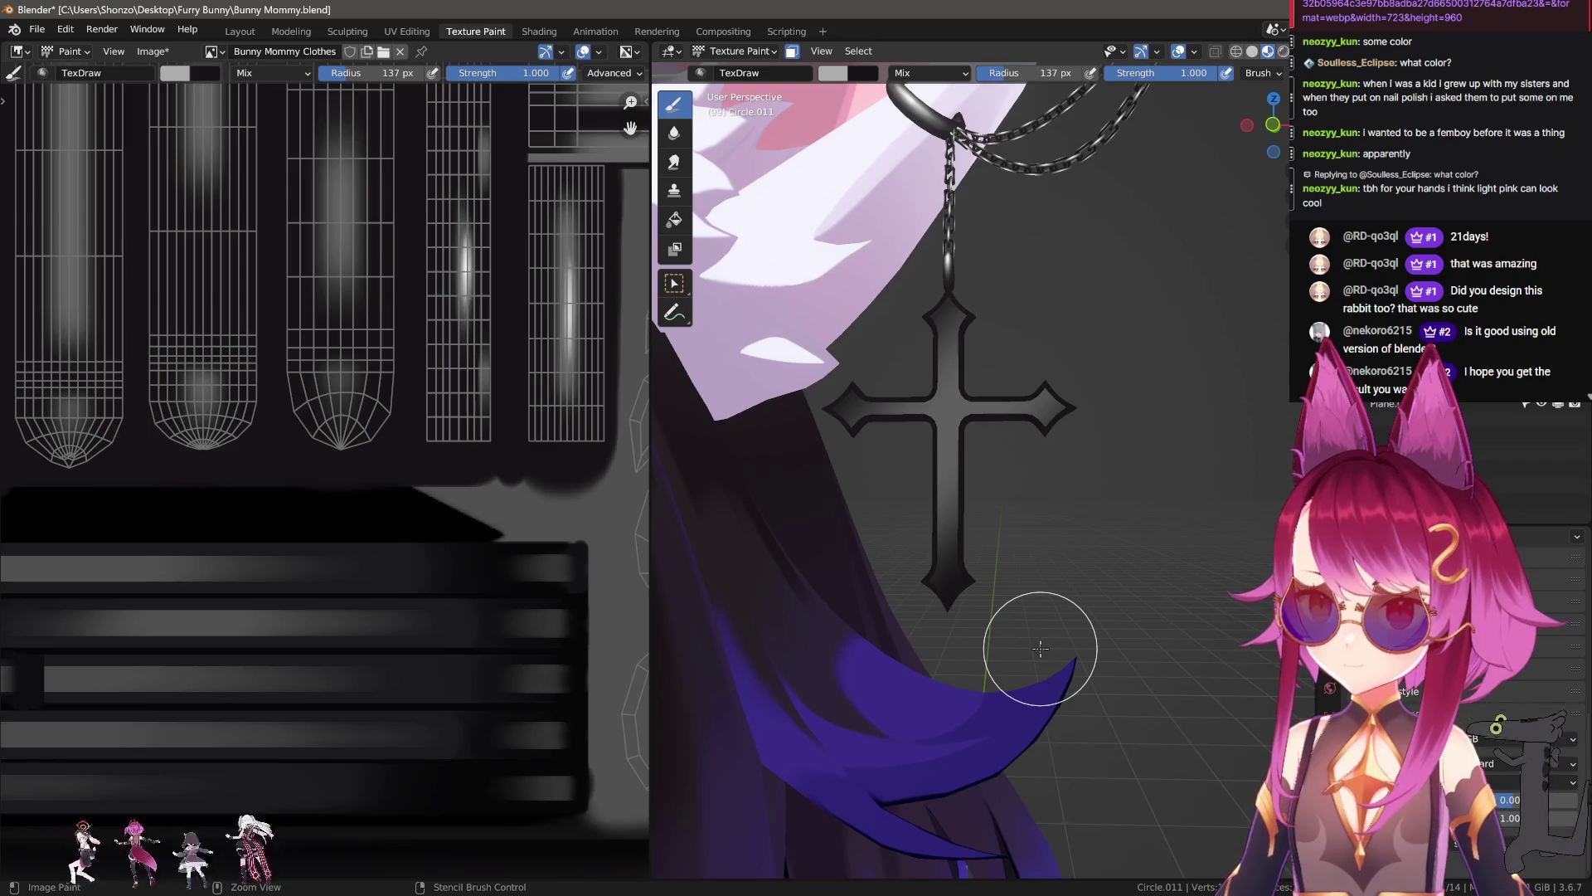
# Step: Enlarge the brush to 360 px, then settle it at 318 px
pyautogui.press('f')
pyautogui.moveTo(888, 581); pyautogui.dragTo(921, 464, button='middle')
pyautogui.click(994, 440)
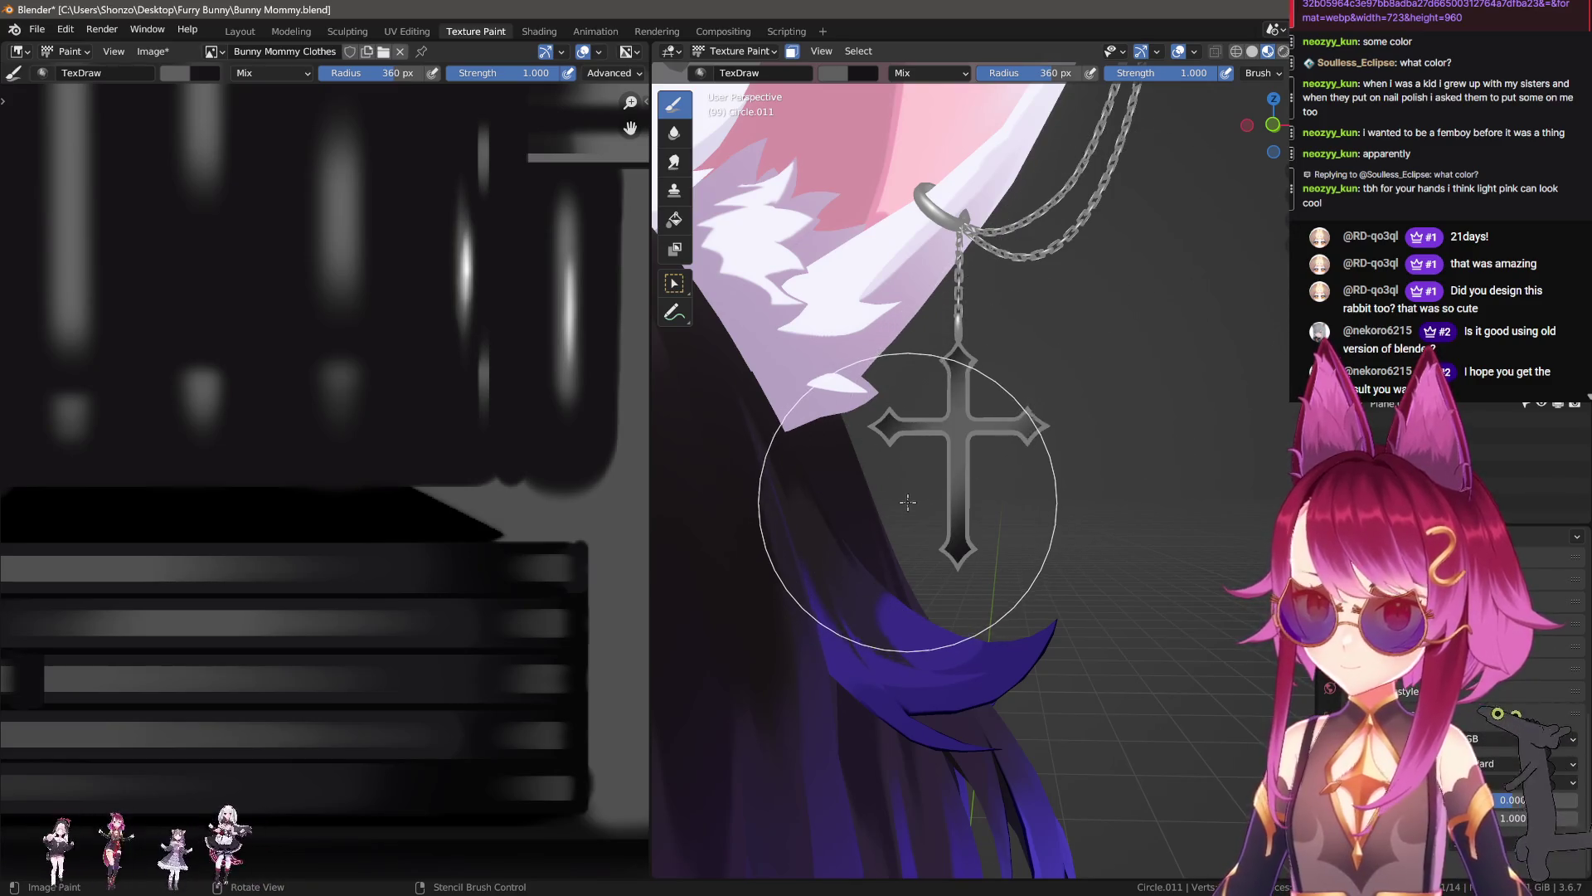
pyautogui.press('f')
pyautogui.click(995, 331)
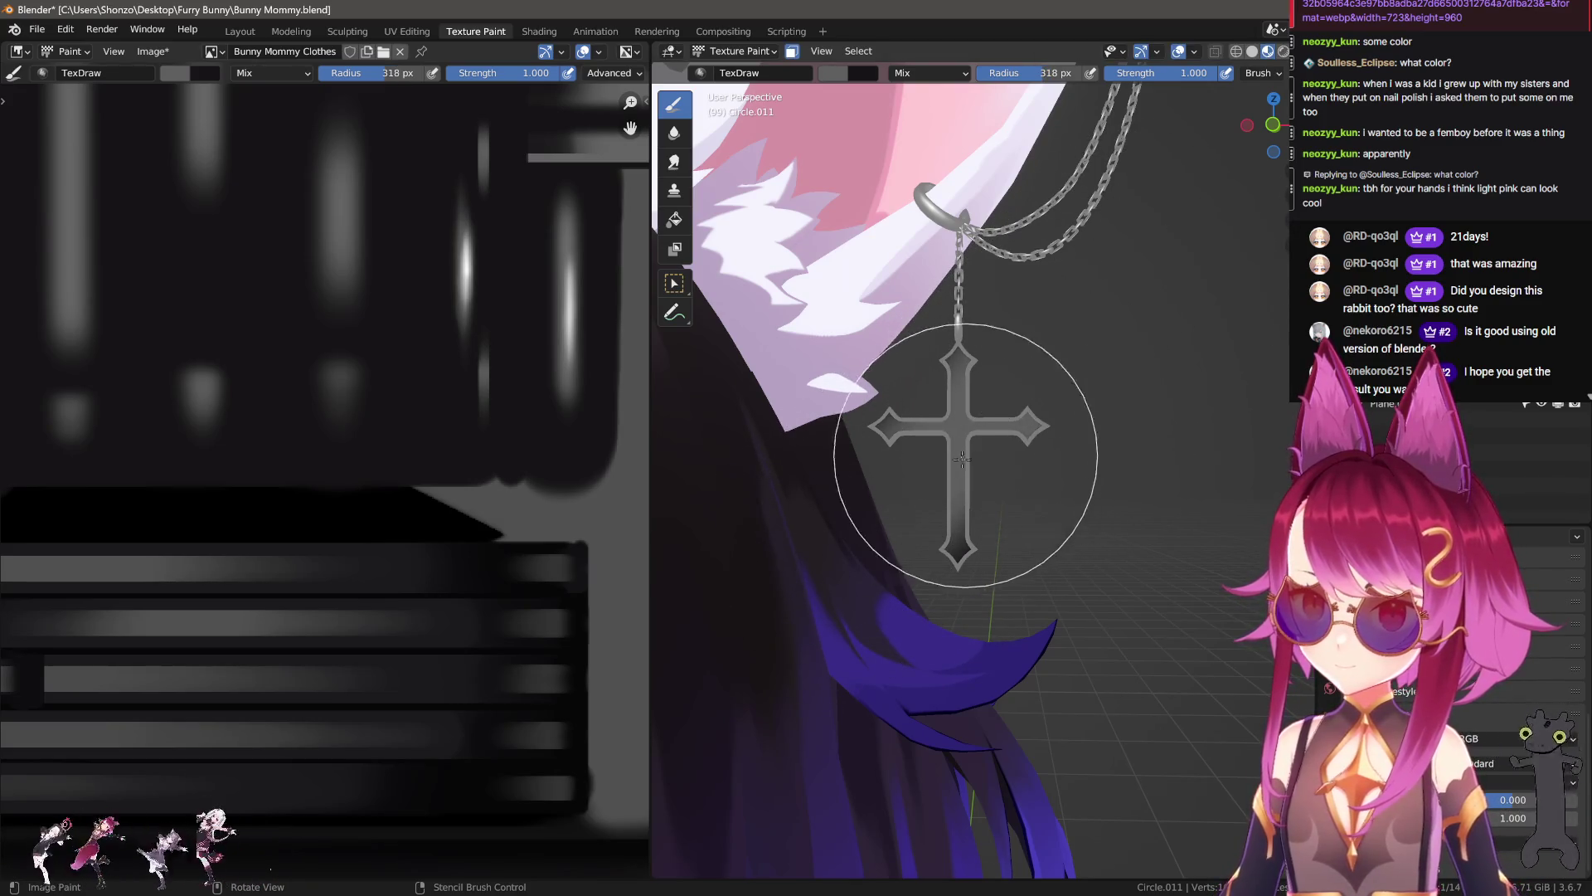
# Step: Sample a lighter grey from the texture and resize the brush to 211, then 308 px
pyautogui.press('s')
pyautogui.press('f')
pyautogui.click(1024, 398)
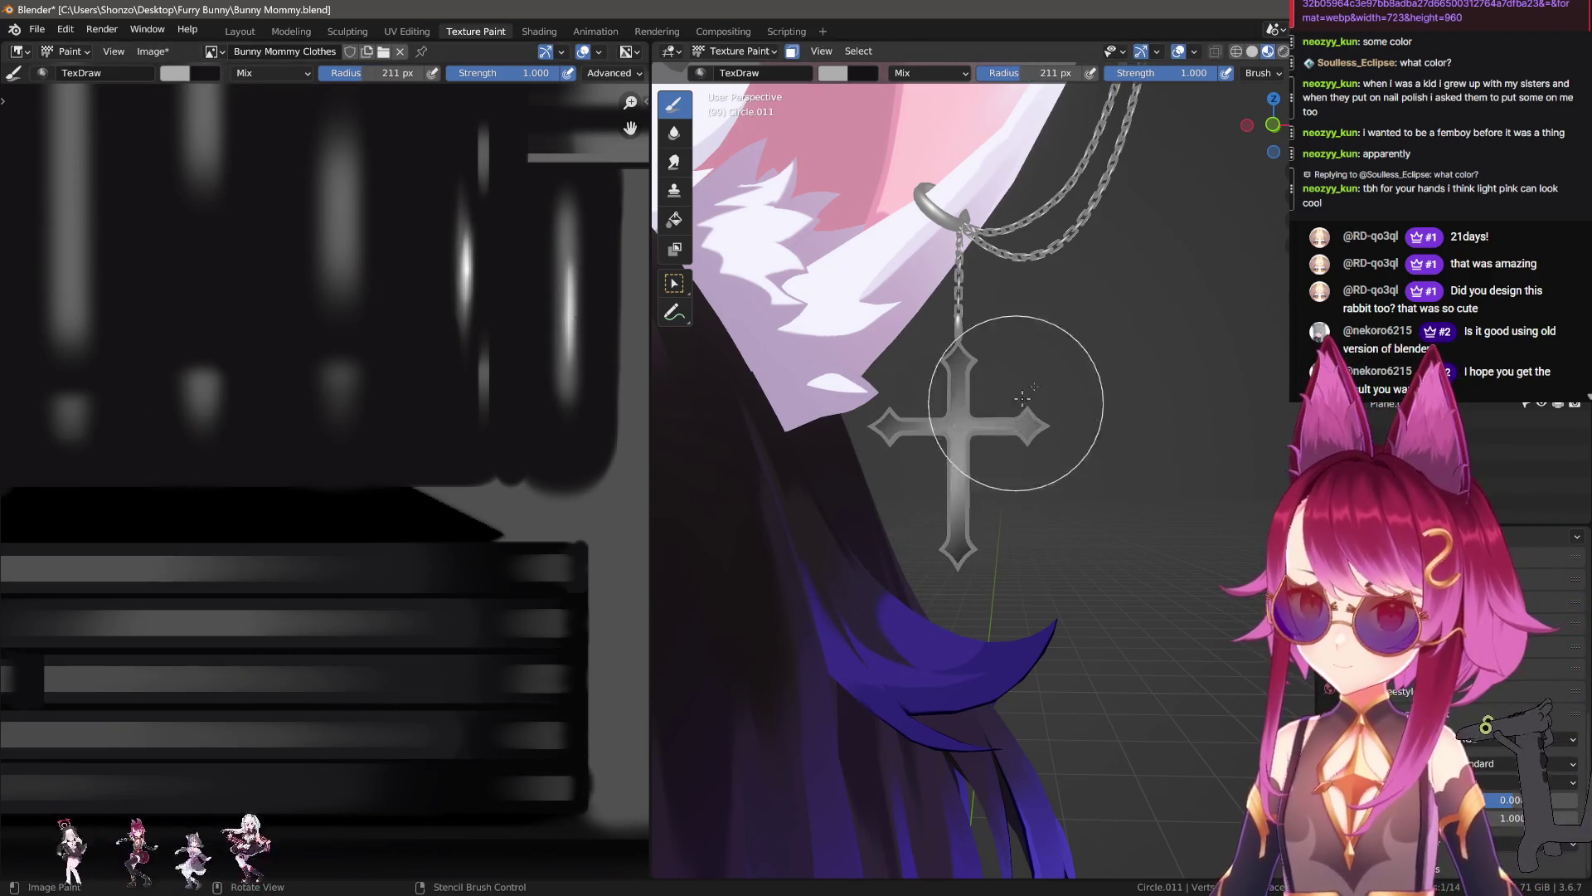
pyautogui.press('f')
pyautogui.click(1070, 398)
pyautogui.moveTo(1020, 447); pyautogui.dragTo(954, 456, button='middle')
# Step: Narrow the brush radius through 270 and 254 px down to 237 px
pyautogui.press('f')
pyautogui.click(1061, 415)
pyautogui.press('f')
pyautogui.click(1043, 390)
pyautogui.press('f')
pyautogui.click(949, 466)
pyautogui.scroll(-1, 933, 581)
pyautogui.scroll(-3, 995, 647)
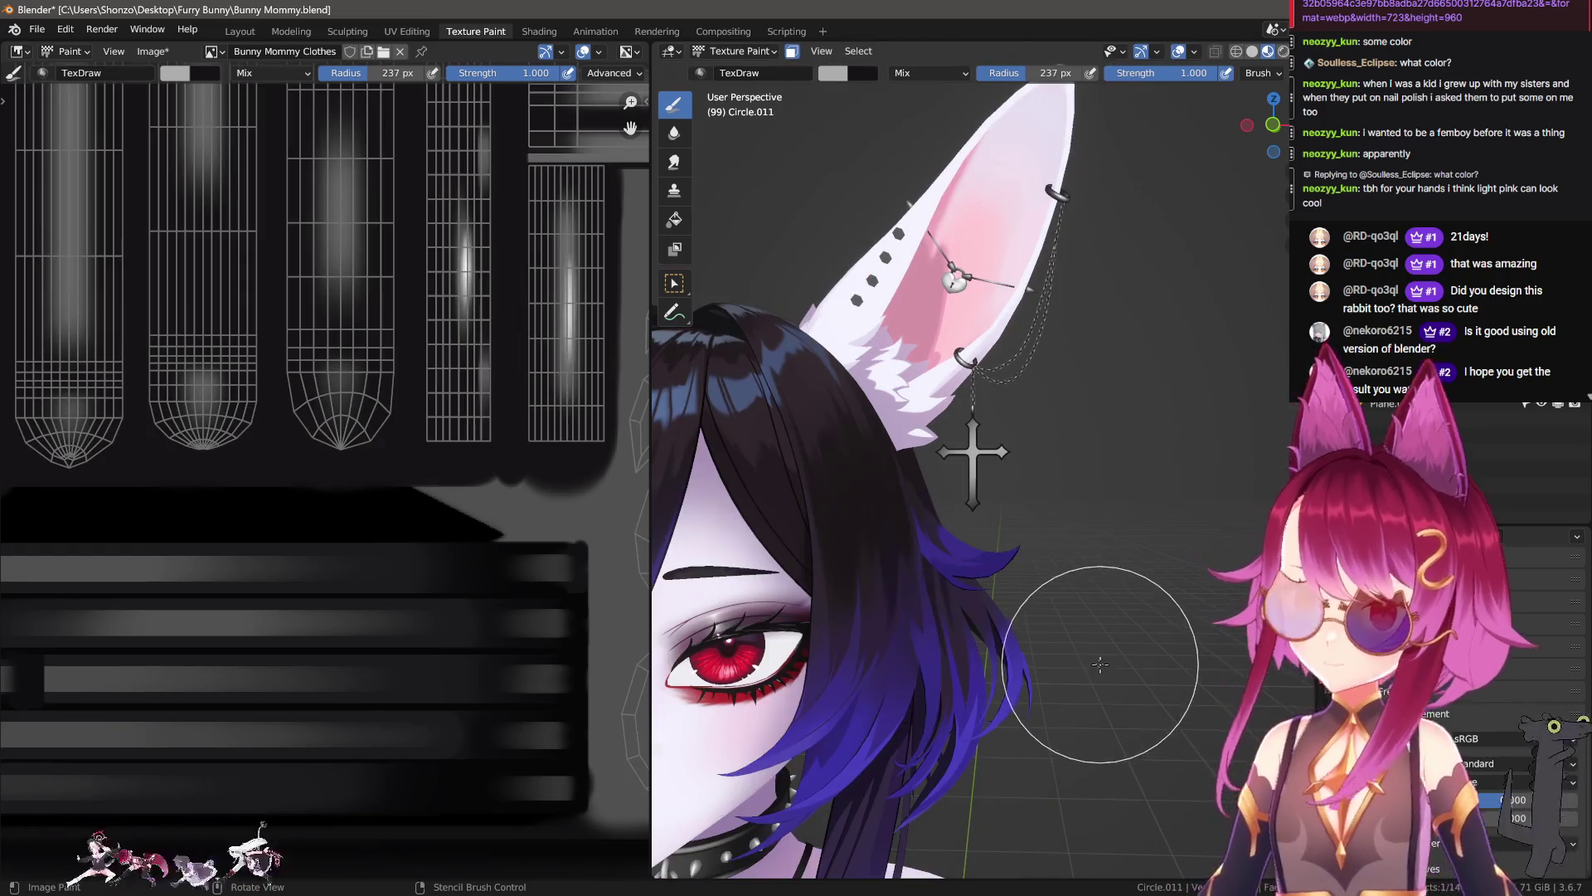
pyautogui.scroll(2, 1070, 655)
pyautogui.scroll(2, 1071, 655)
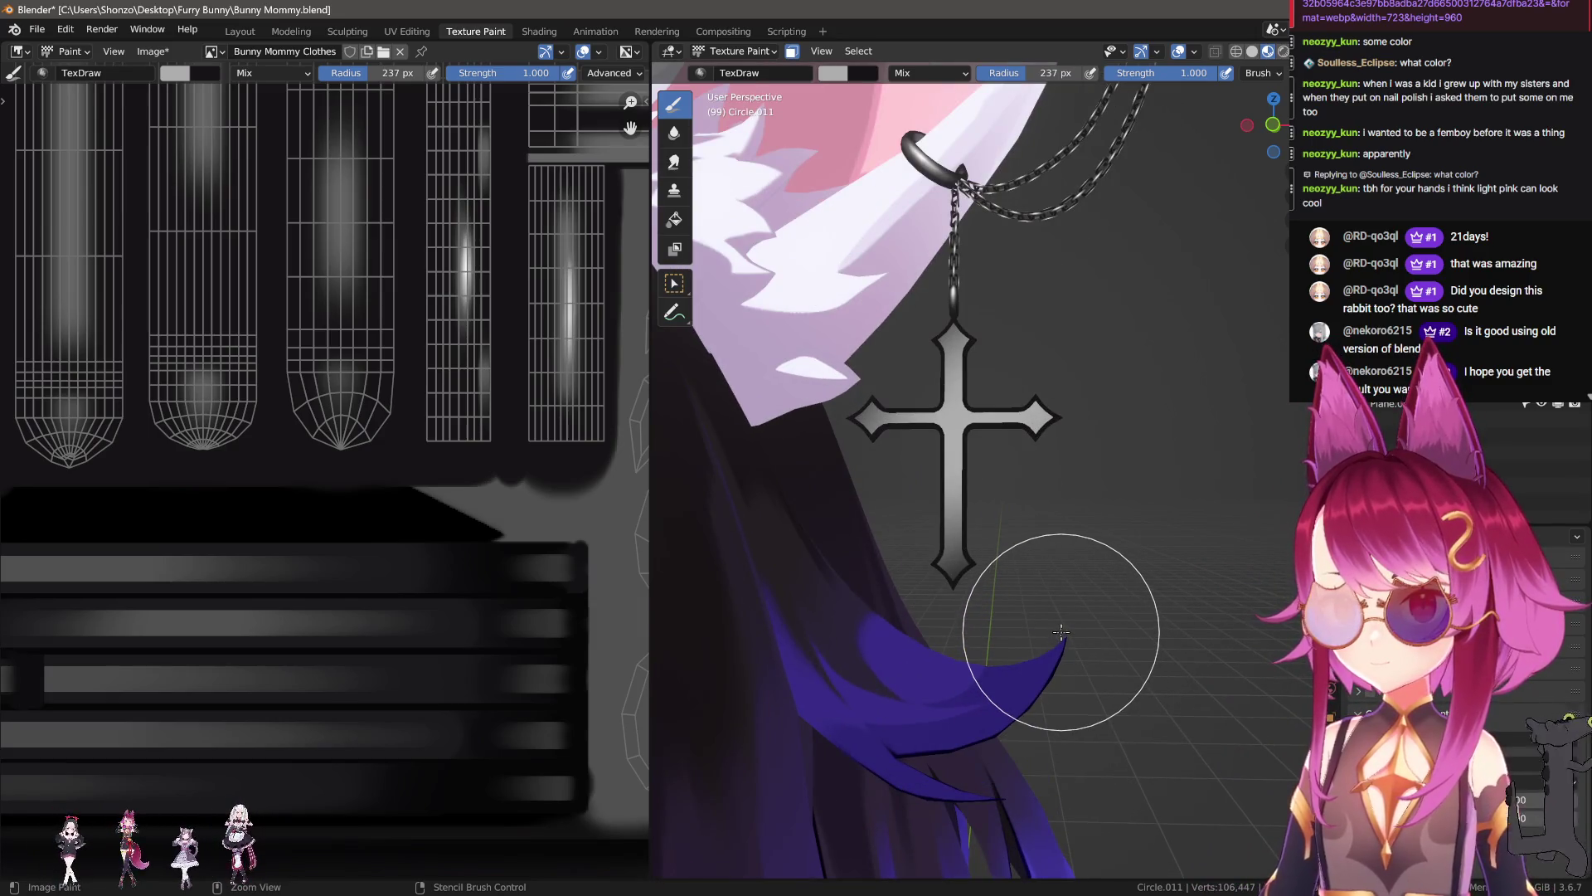
pyautogui.moveTo(1060, 629); pyautogui.dragTo(966, 428, button='middle')
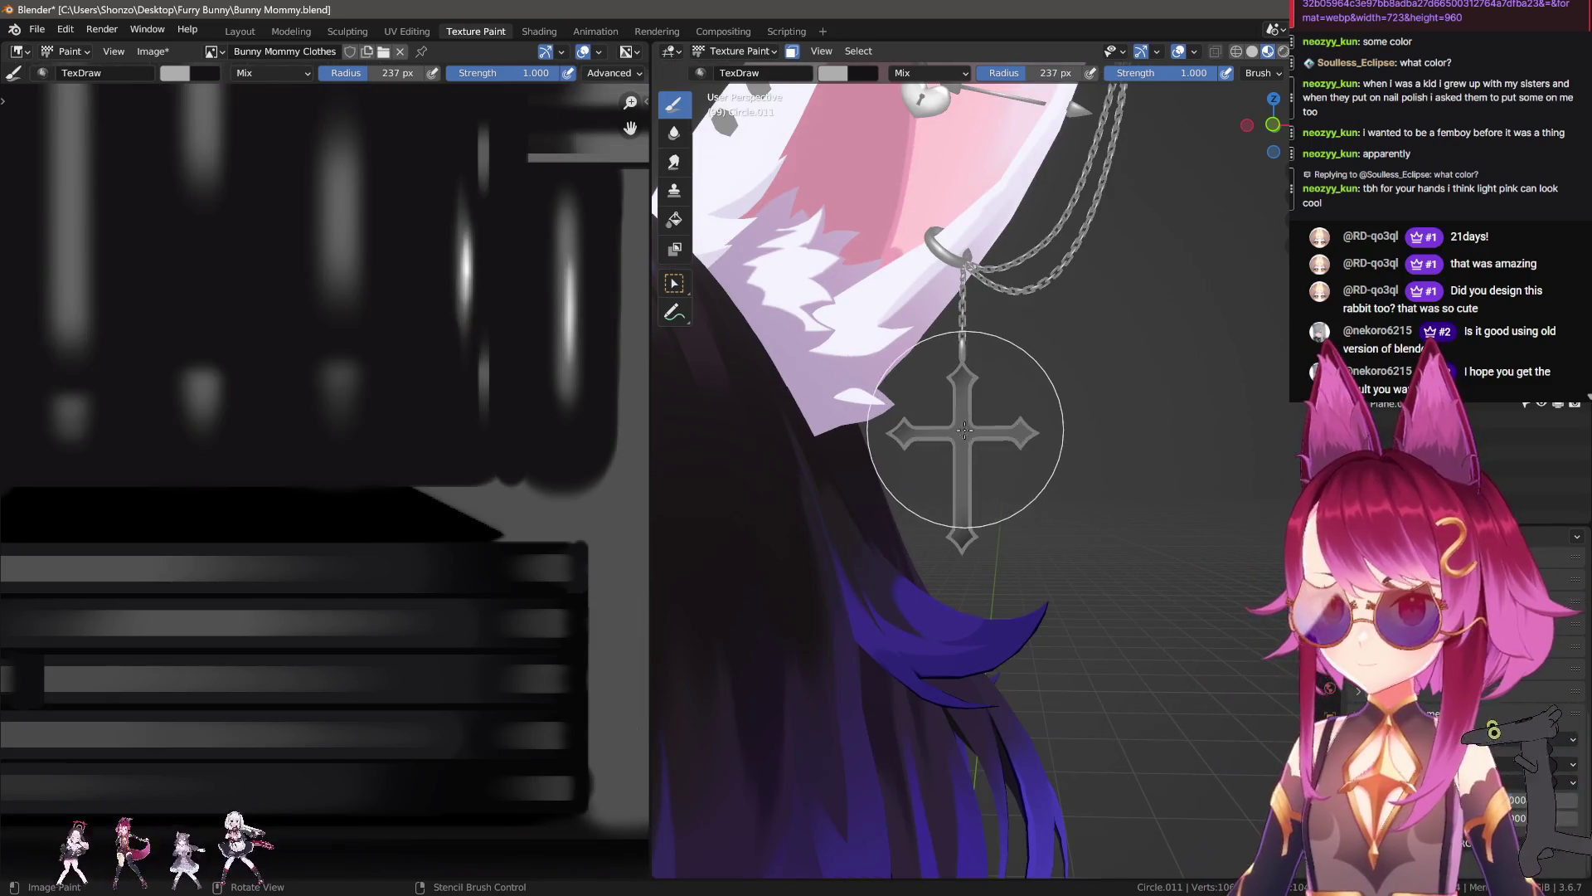
# Step: Lower the brush strength to 0.600 and set the radius to 267 px
pyautogui.hotkey('shift', 'f')
pyautogui.click(879, 531)
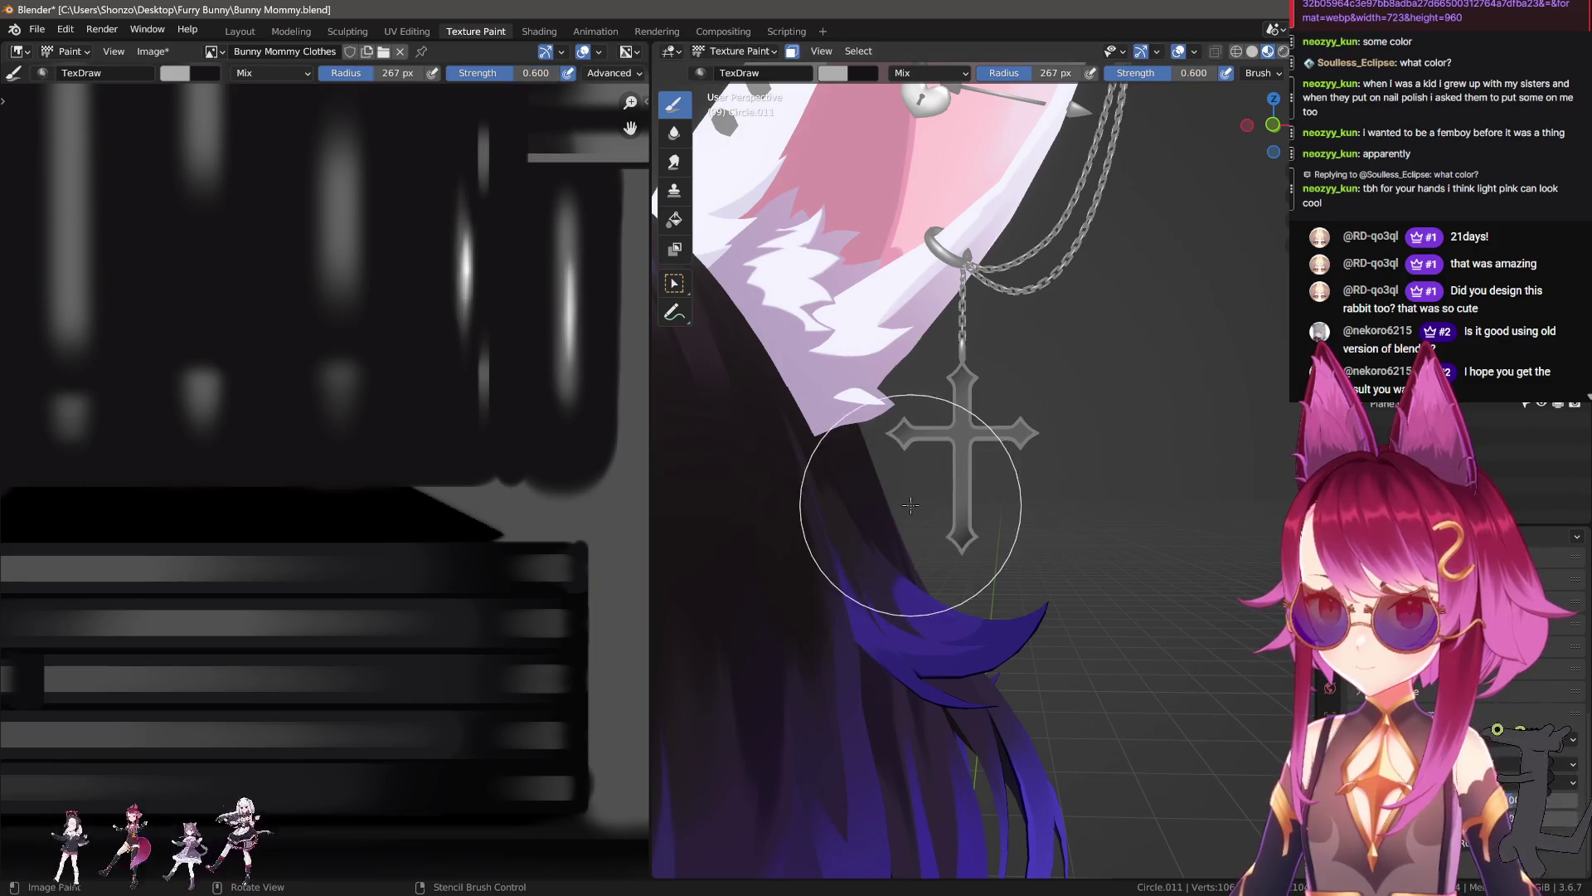
pyautogui.press('f')
pyautogui.click(1047, 386)
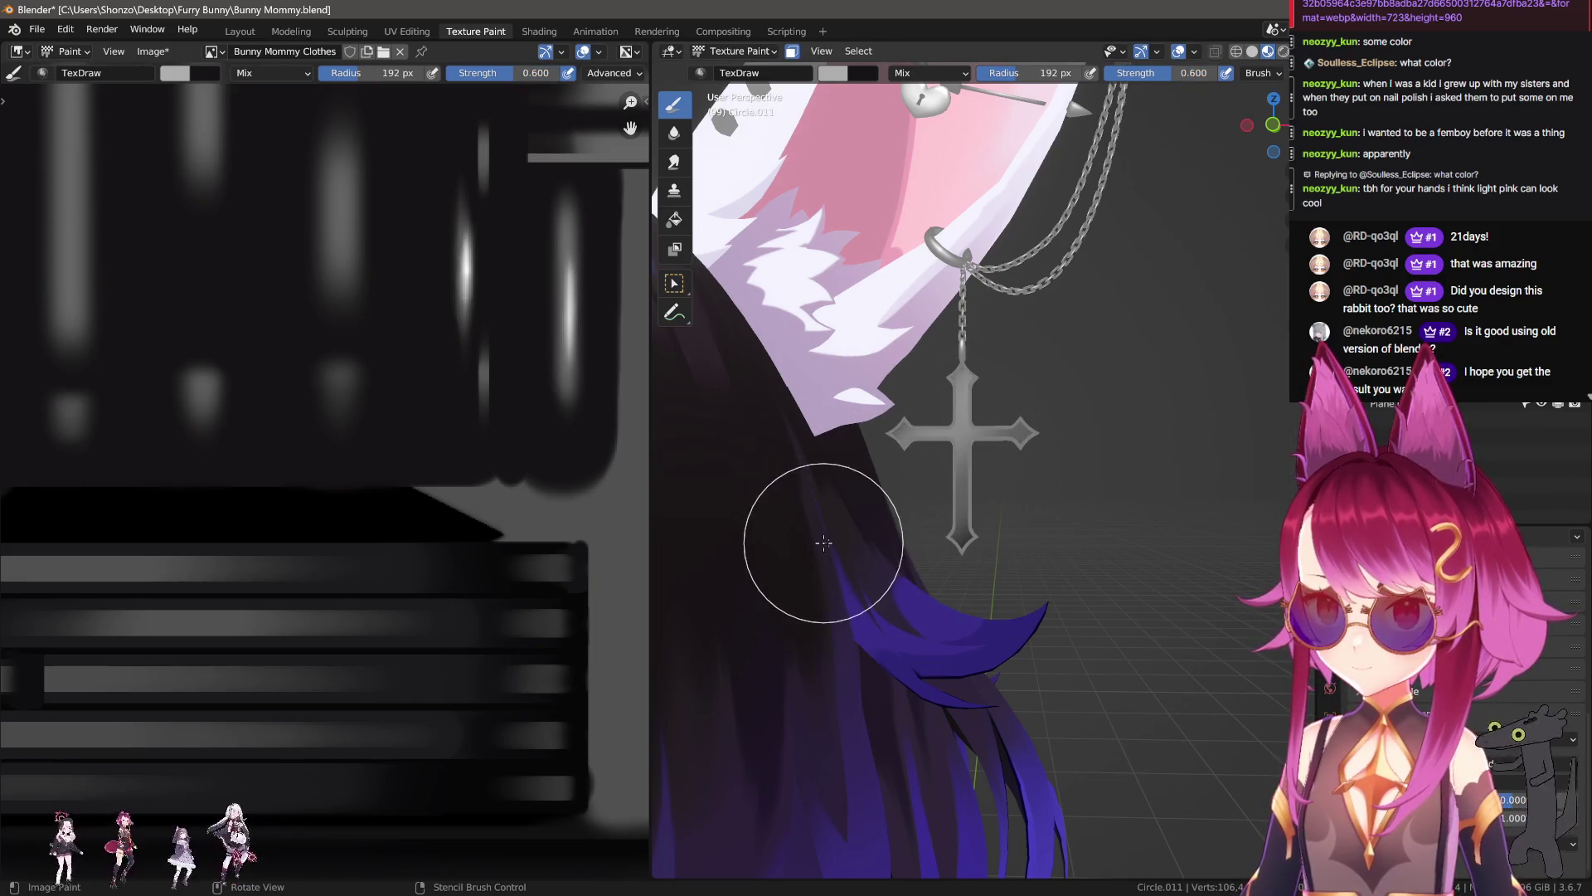
pyautogui.scroll(-4, 1227, 283)
pyautogui.moveTo(1067, 391)
pyautogui.mouseDown(button='middle')
pyautogui.moveTo(1155, 572)
pyautogui.moveTo(1112, 594)
pyautogui.mouseUp(button='middle')
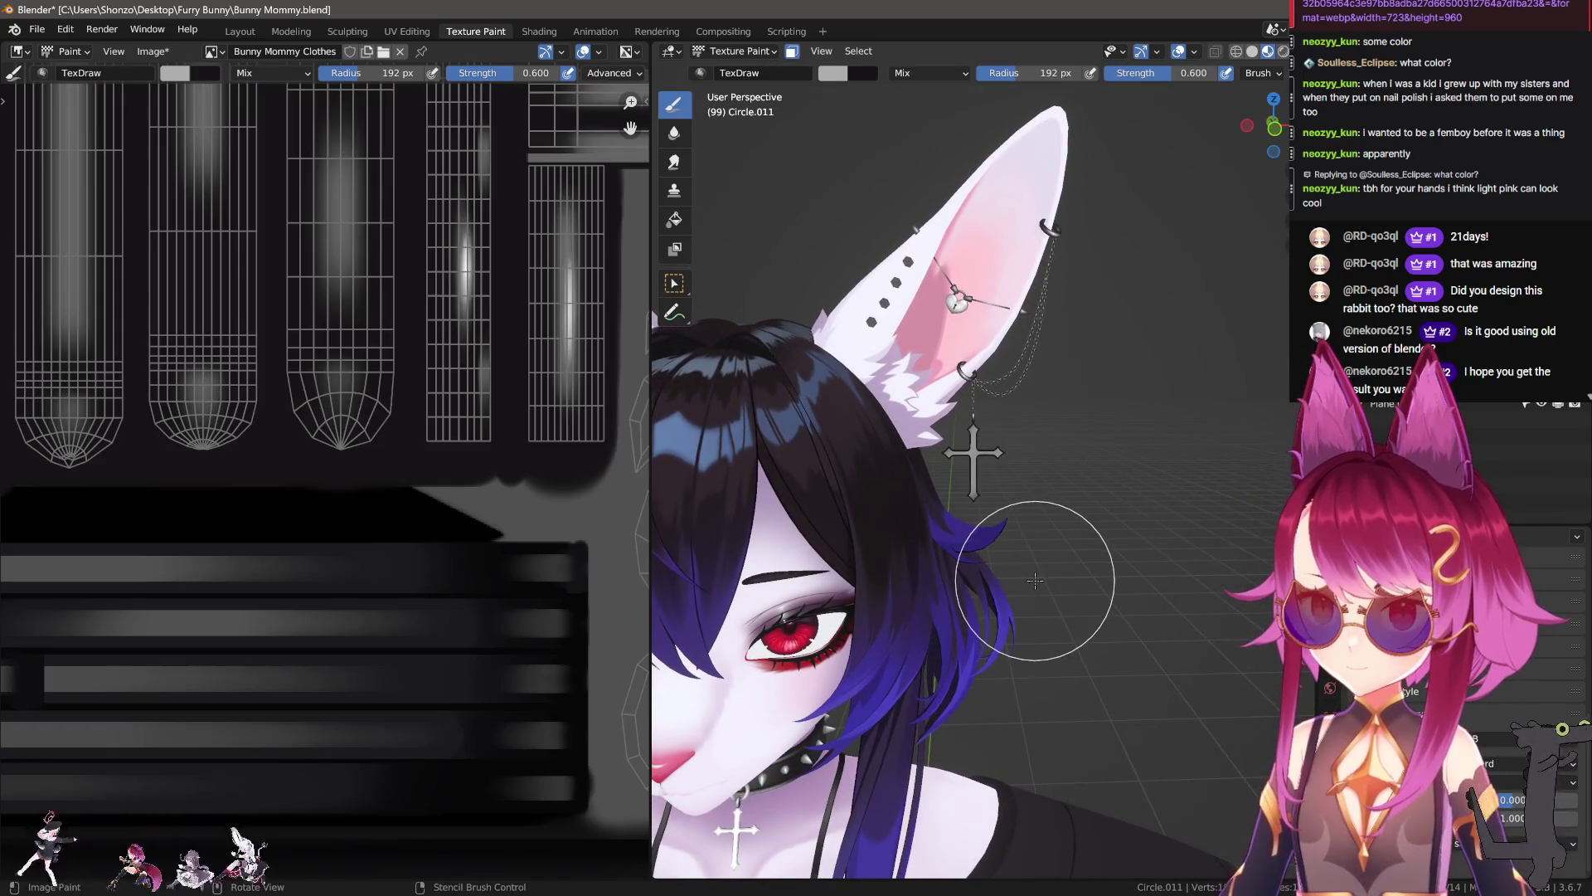
pyautogui.scroll(5, 1084, 559)
# Step: Pick a new colour from the texture, restore 1.000 strength and set a 172 px radius
pyautogui.press('s')
pyautogui.click(577, 300)
pyautogui.scroll(2, 788, 627)
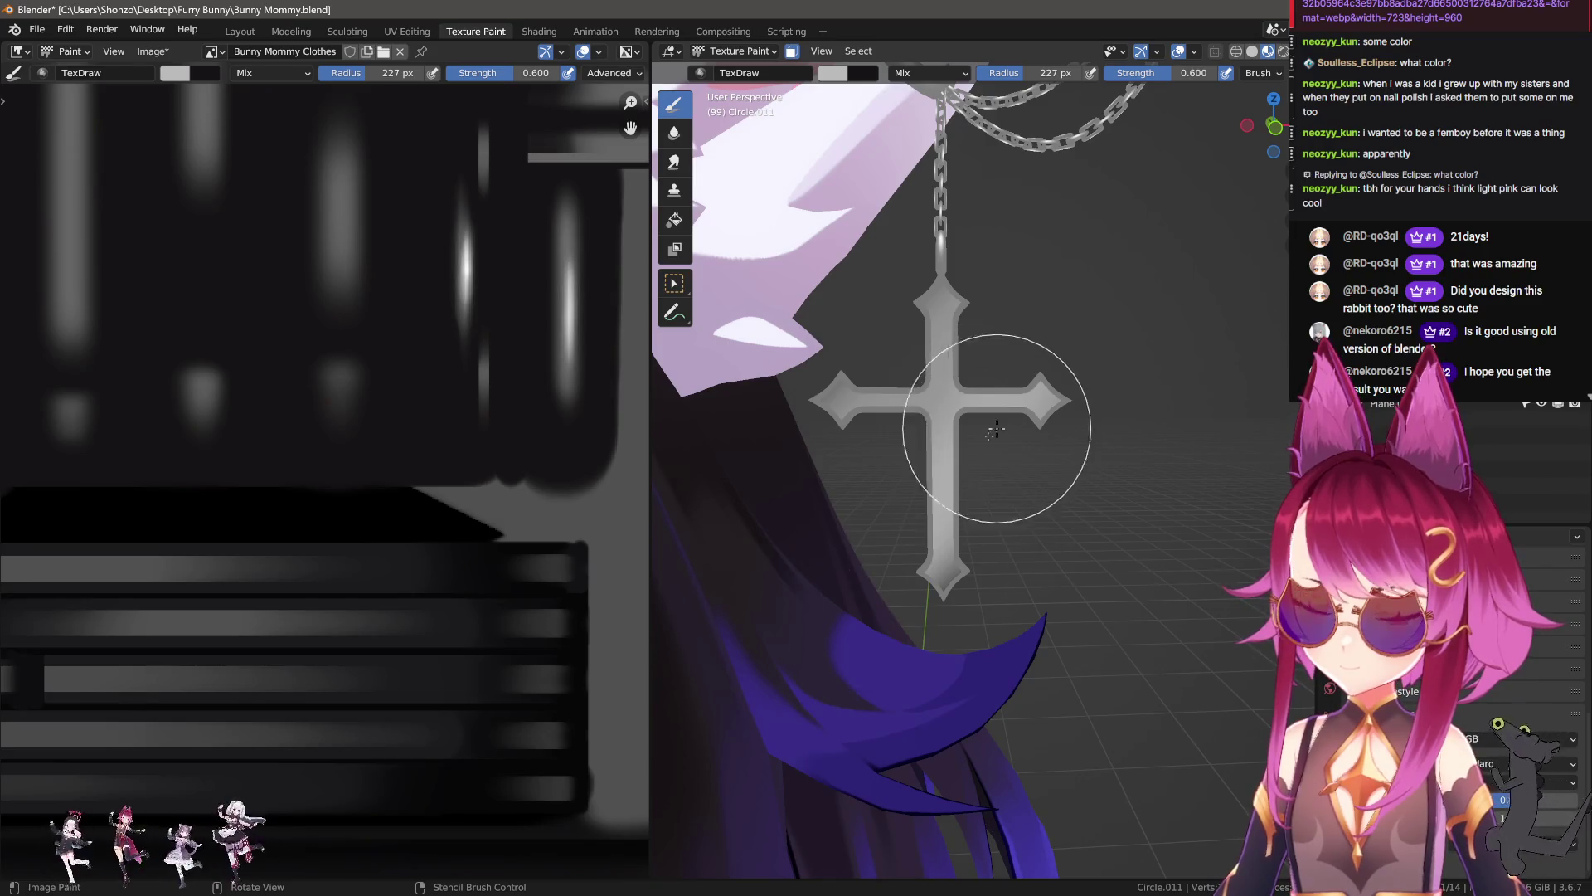
pyautogui.hotkey('shift', 'f')
pyautogui.click(1069, 303)
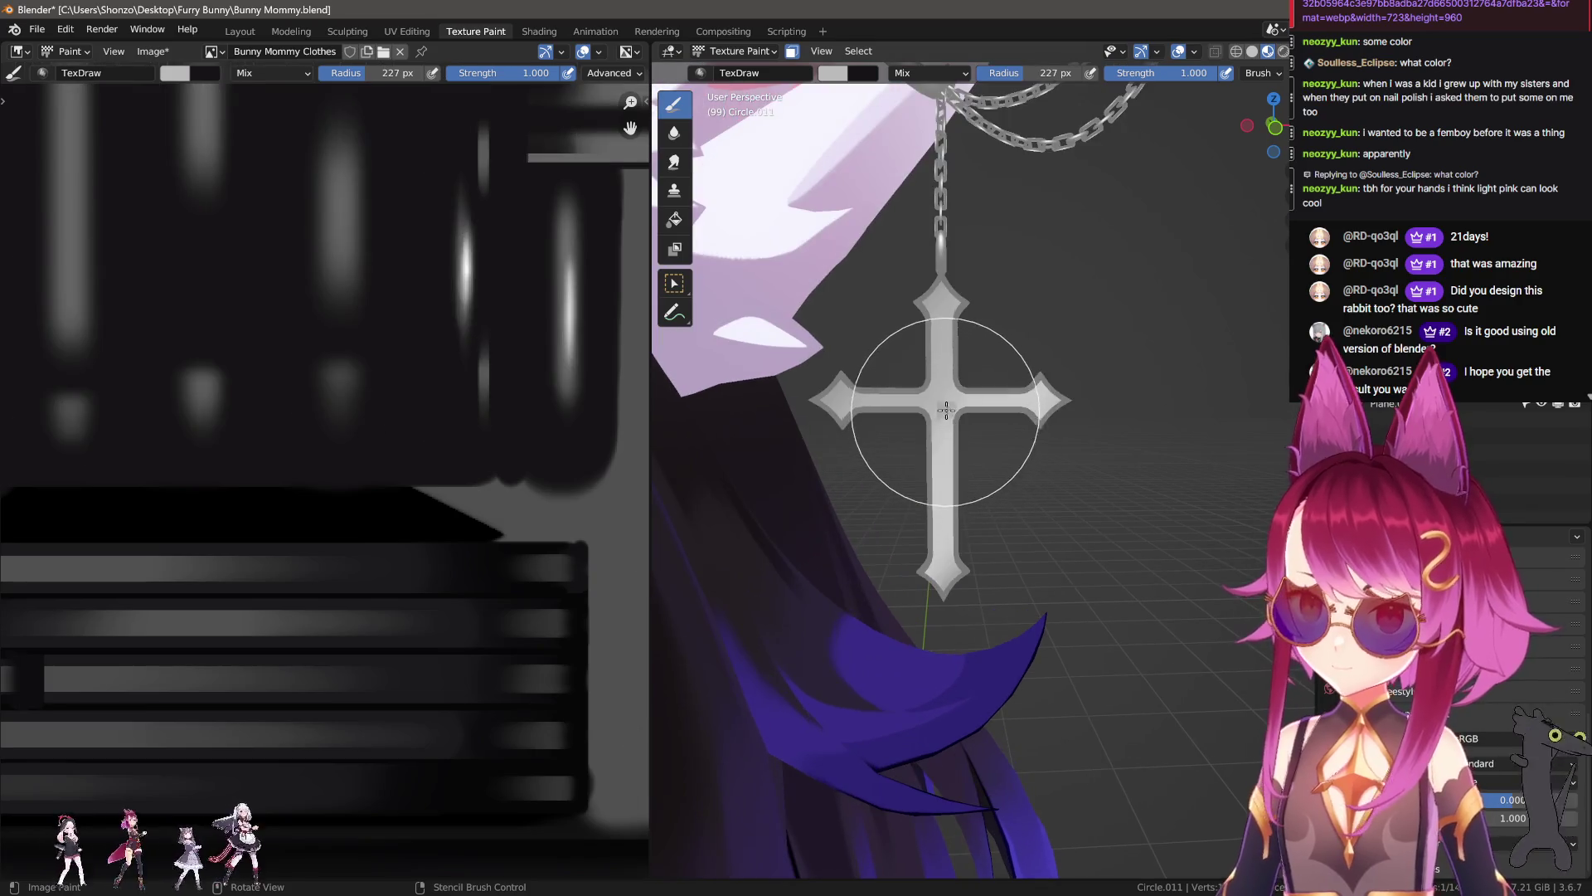
pyautogui.press('f')
pyautogui.click(578, 307)
pyautogui.press('s')
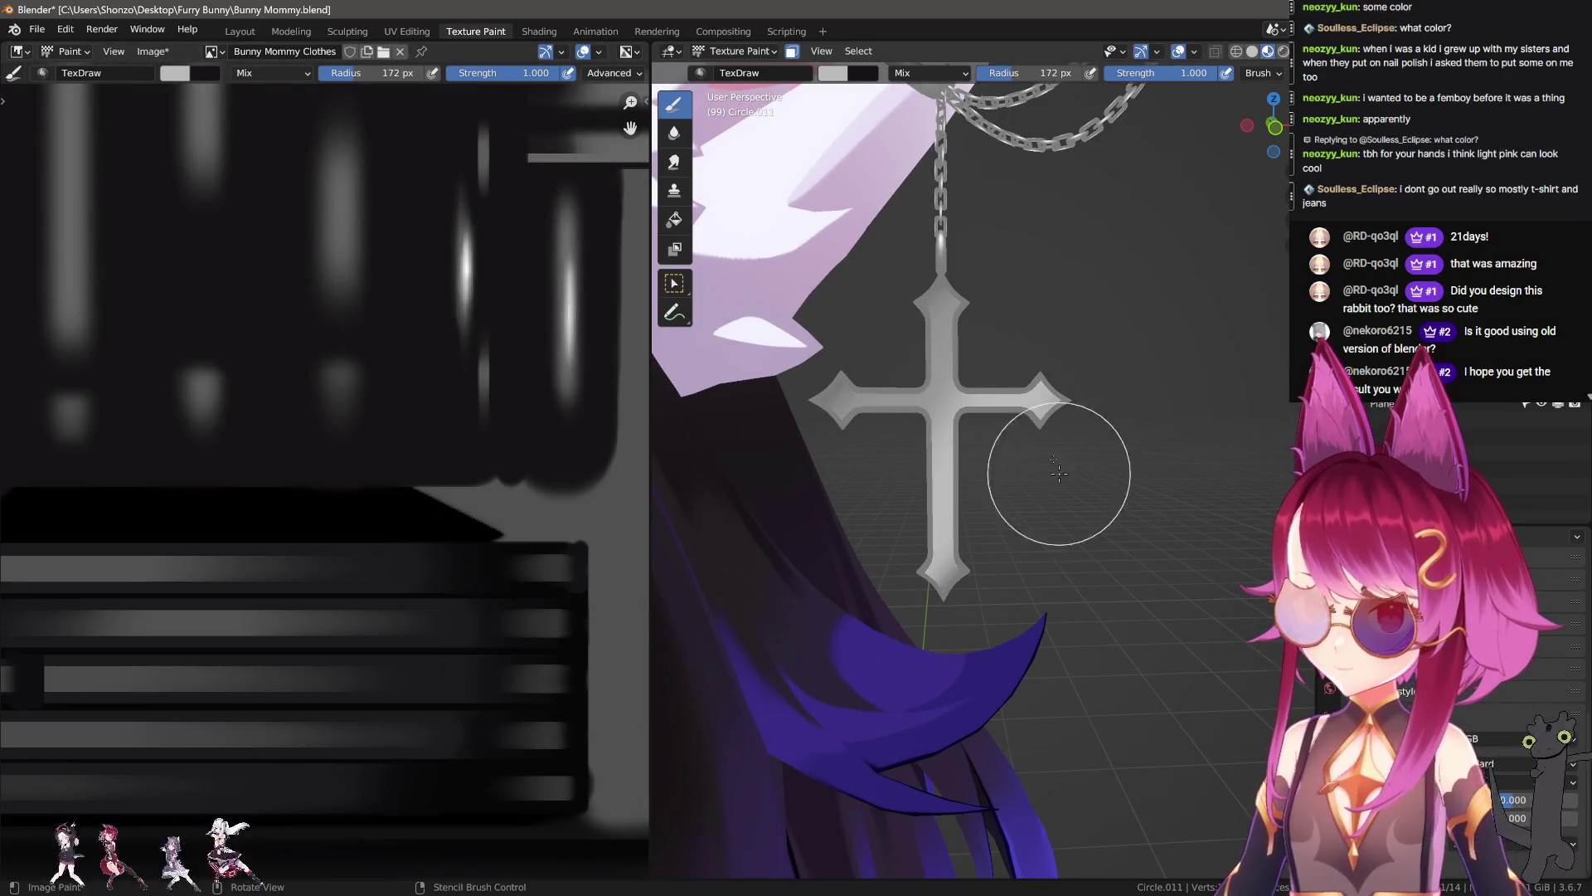
pyautogui.hotkey('shift', 'f')
pyautogui.press('Escape')
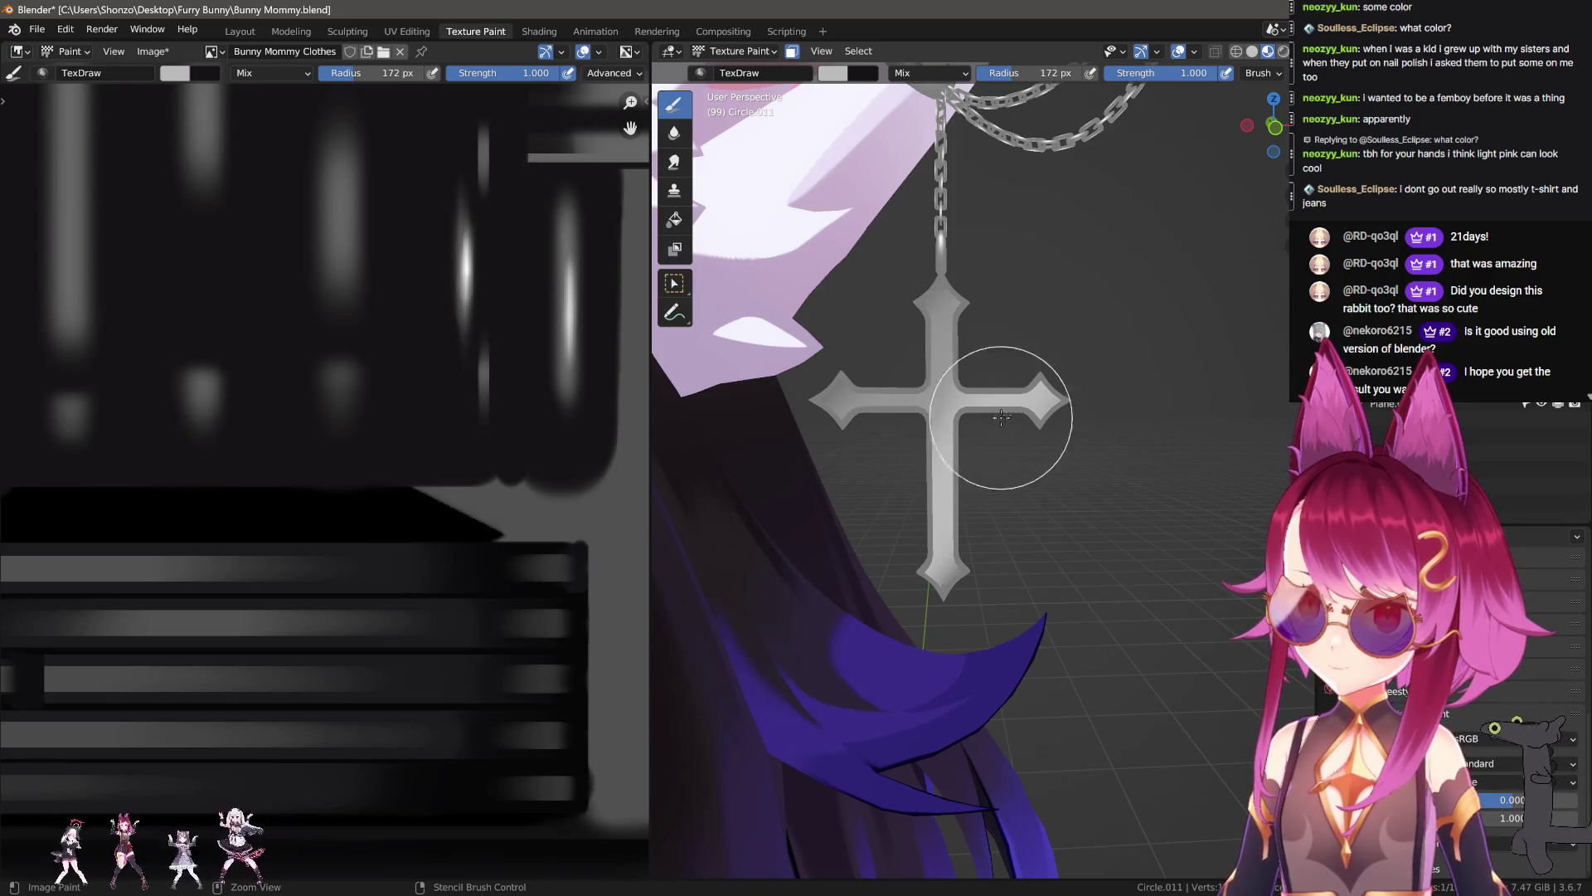
# Step: Shrink the brush to 133 px and orbit in close around the cross
pyautogui.press('f')
pyautogui.click(1038, 383)
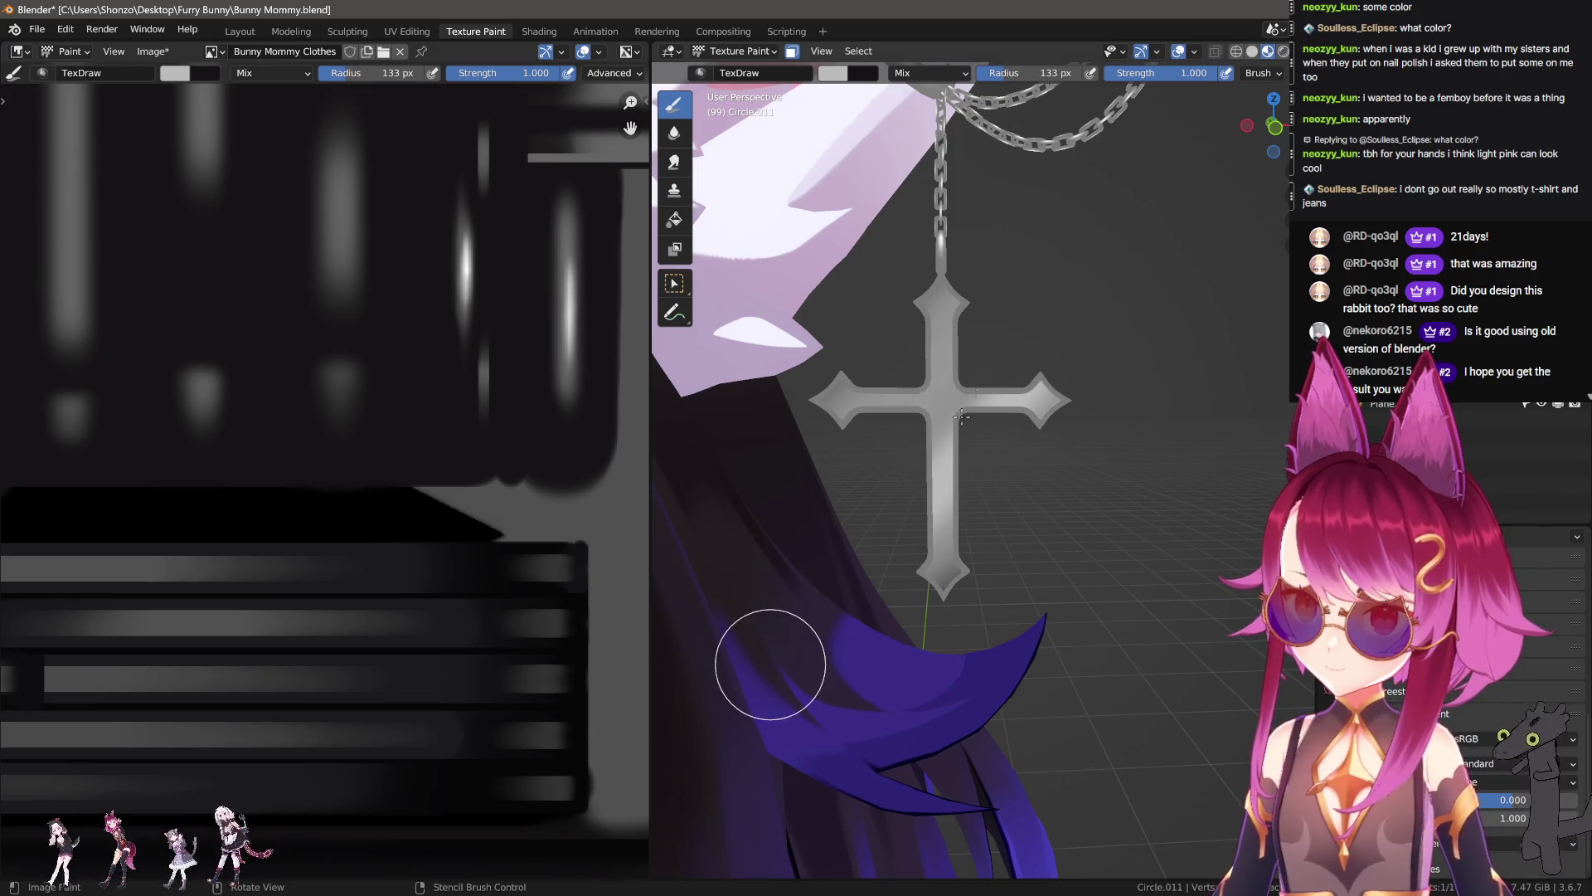
pyautogui.moveTo(1078, 569); pyautogui.dragTo(1143, 591, button='middle')
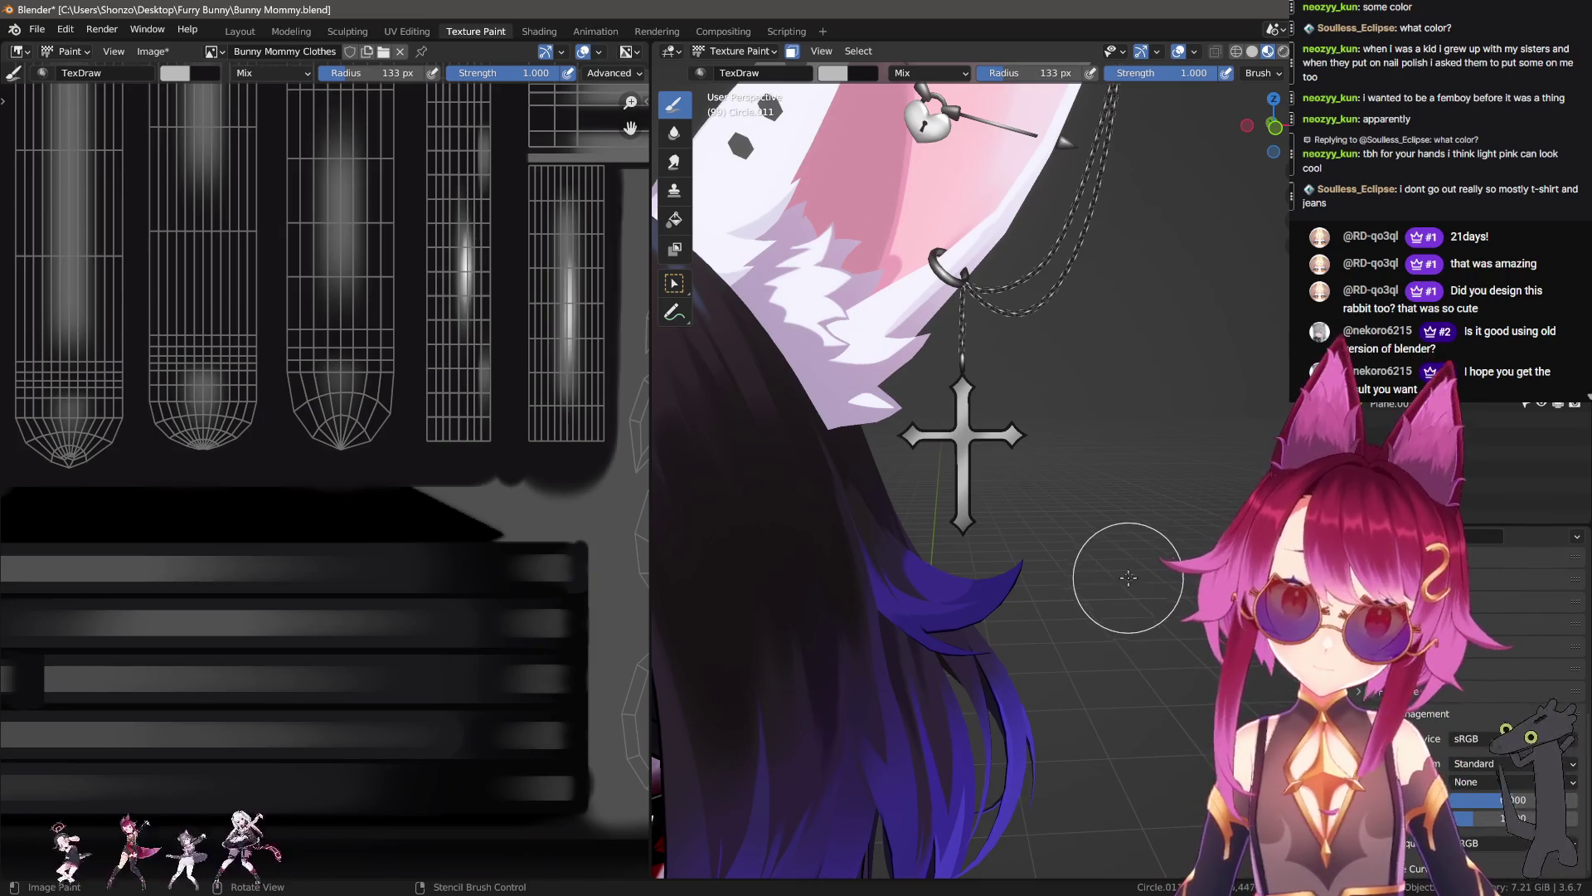
pyautogui.moveTo(1128, 573); pyautogui.dragTo(1128, 573, button='middle')
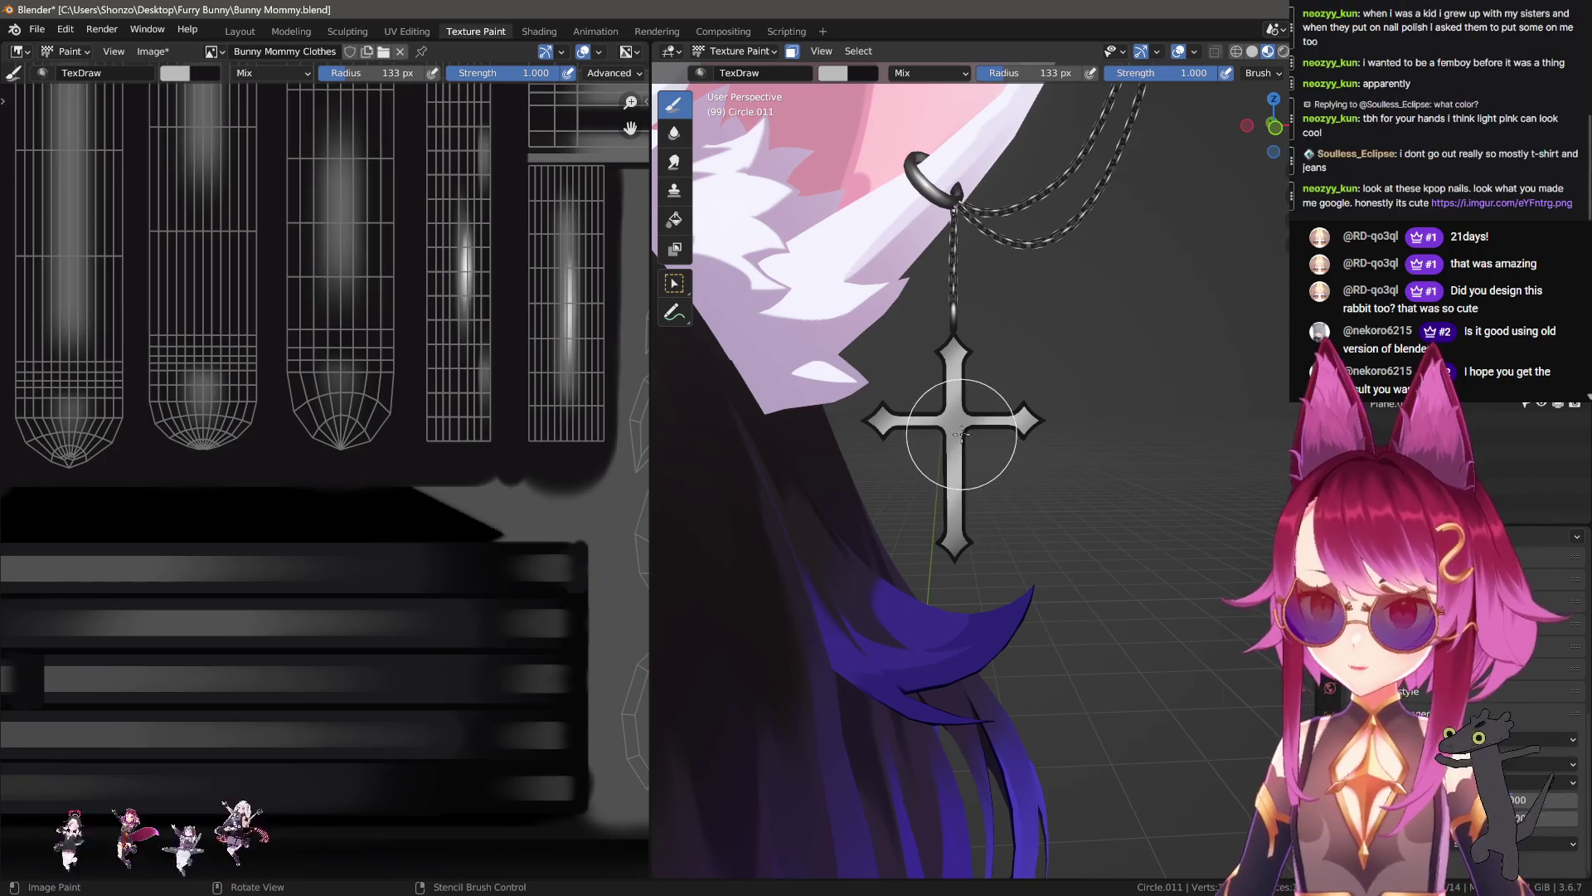
pyautogui.scroll(3, 961, 435)
pyautogui.moveTo(937, 394); pyautogui.dragTo(928, 399, button='middle')
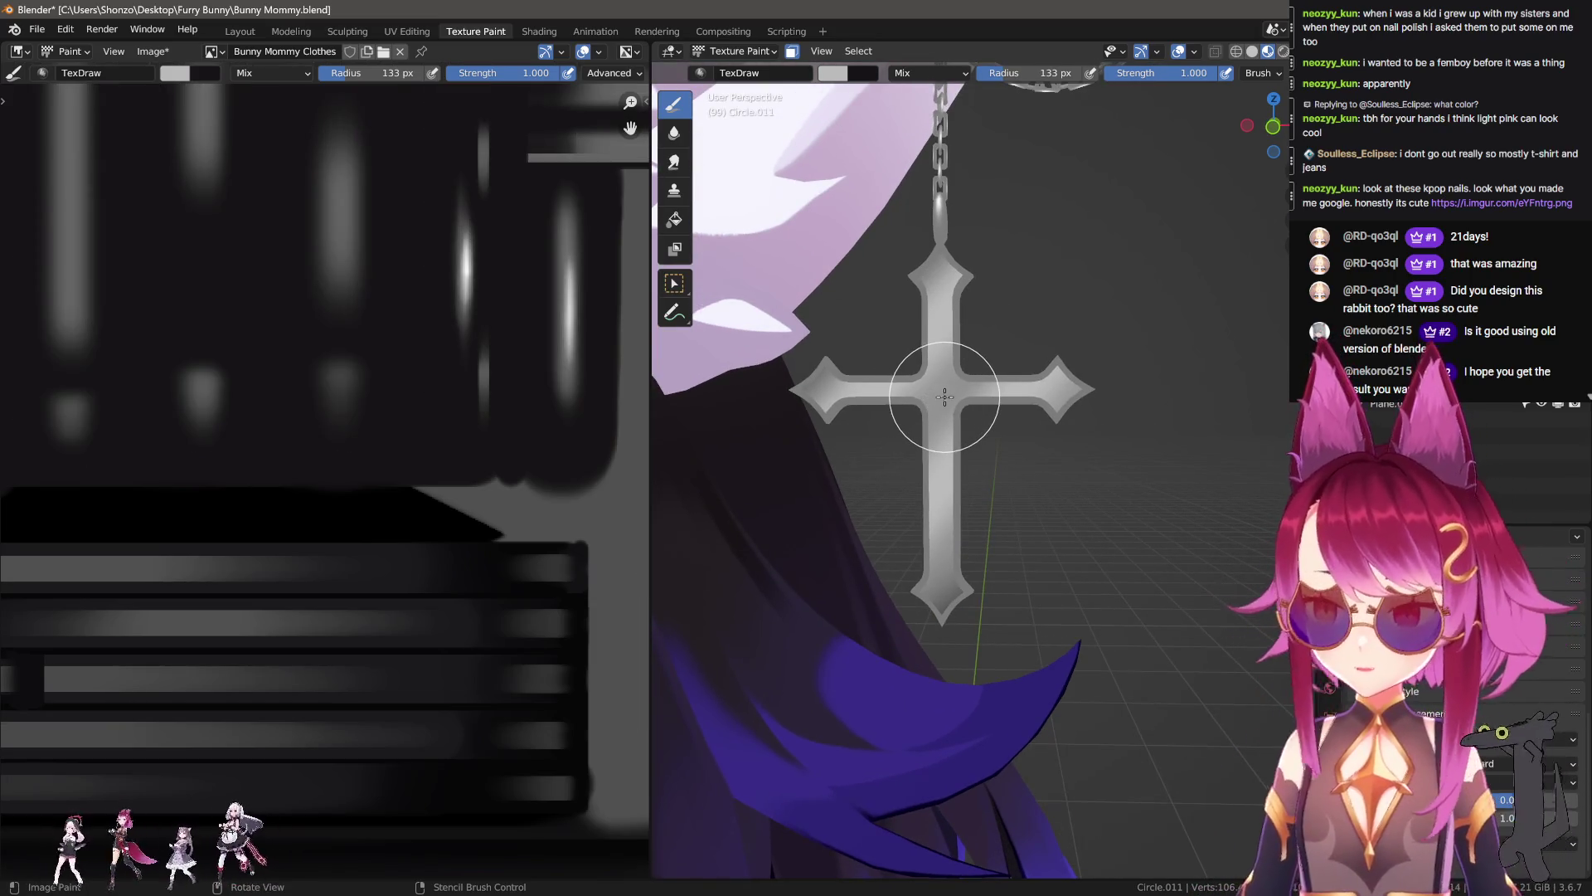
# Step: Sample the light grey from the texture and enlarge the brush to 203 px
pyautogui.press('s')
pyautogui.click(472, 256)
pyautogui.press('f')
pyautogui.click(653, 550)
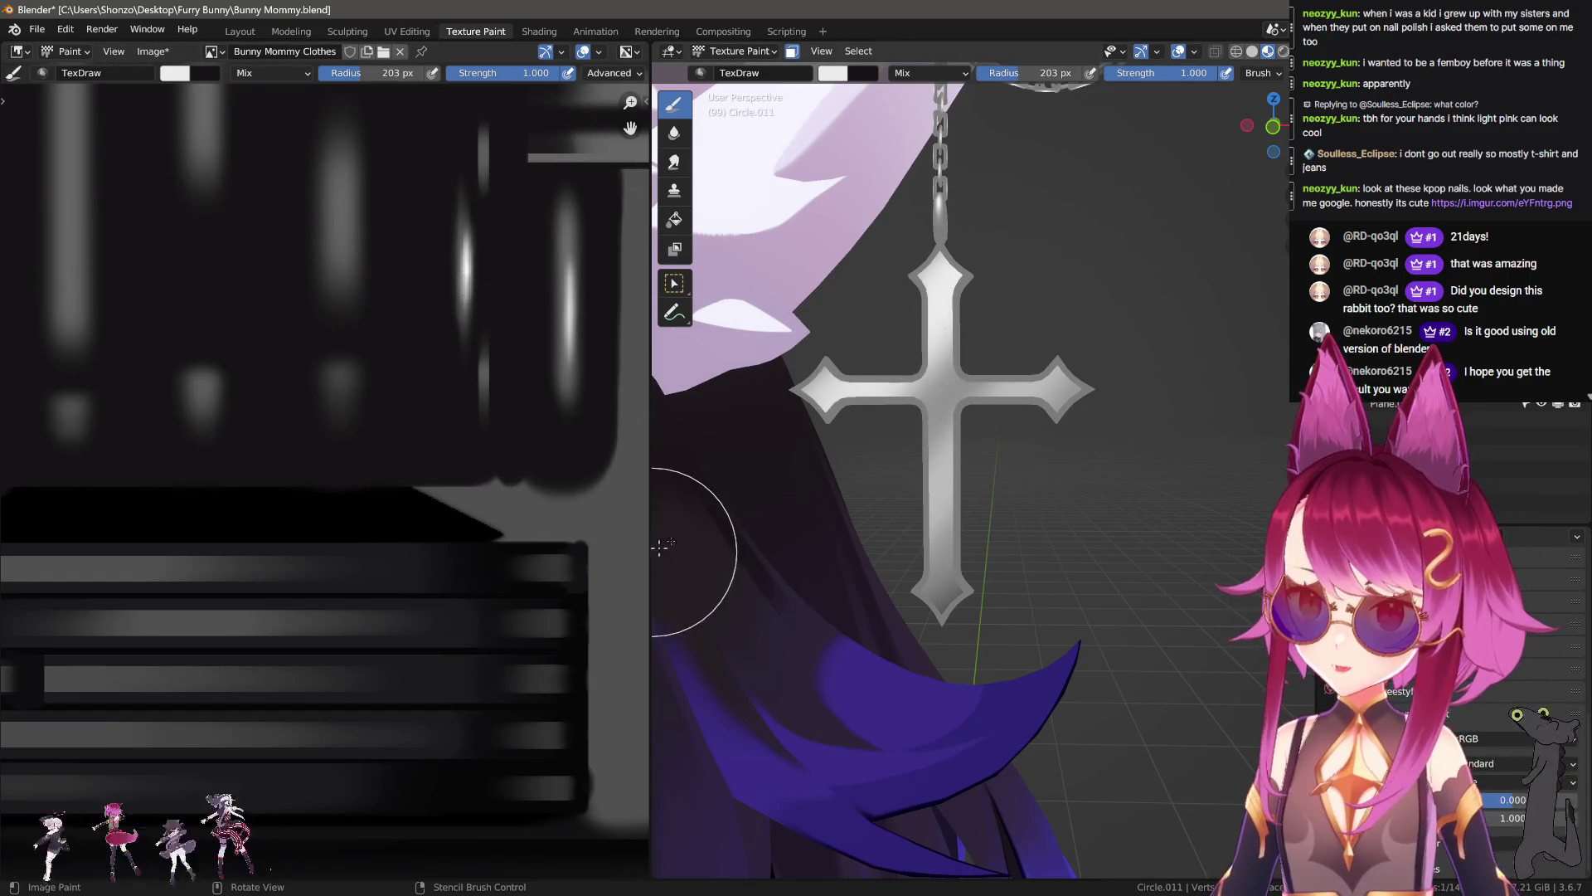
# Step: Resize the brush to 147 px, then to 222 px
pyautogui.press('f')
pyautogui.click(1050, 246)
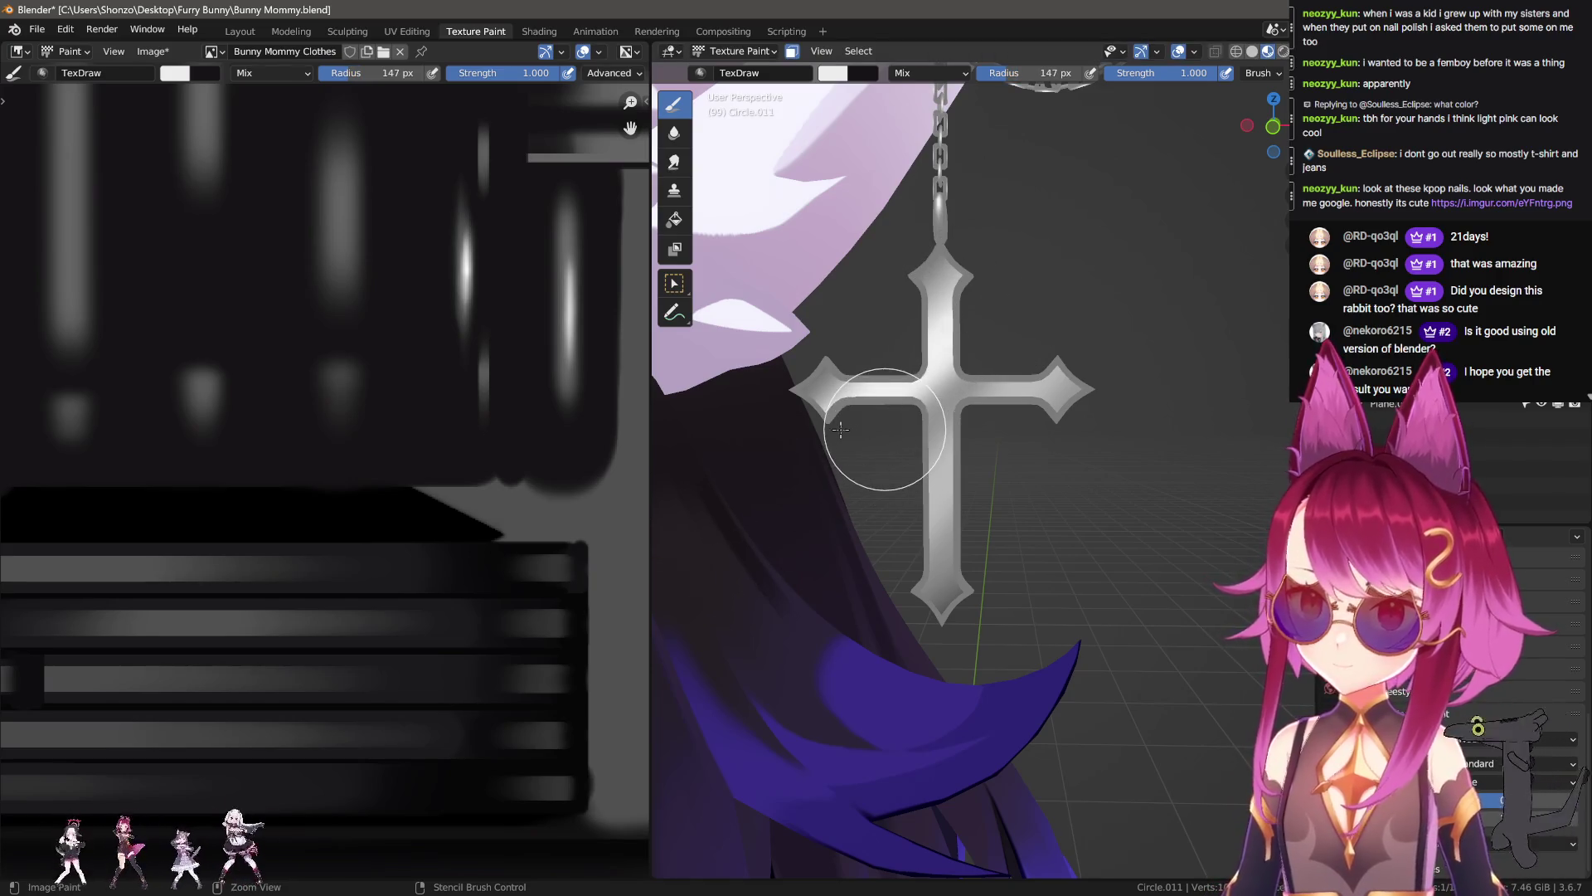
pyautogui.press('f')
pyautogui.click(1103, 249)
pyautogui.moveTo(1103, 249); pyautogui.dragTo(1111, 257, button='middle')
# Step: Set brush strength to 0.500, then restore full strength with a 183 px brush
pyautogui.hotkey('shift', 'f')
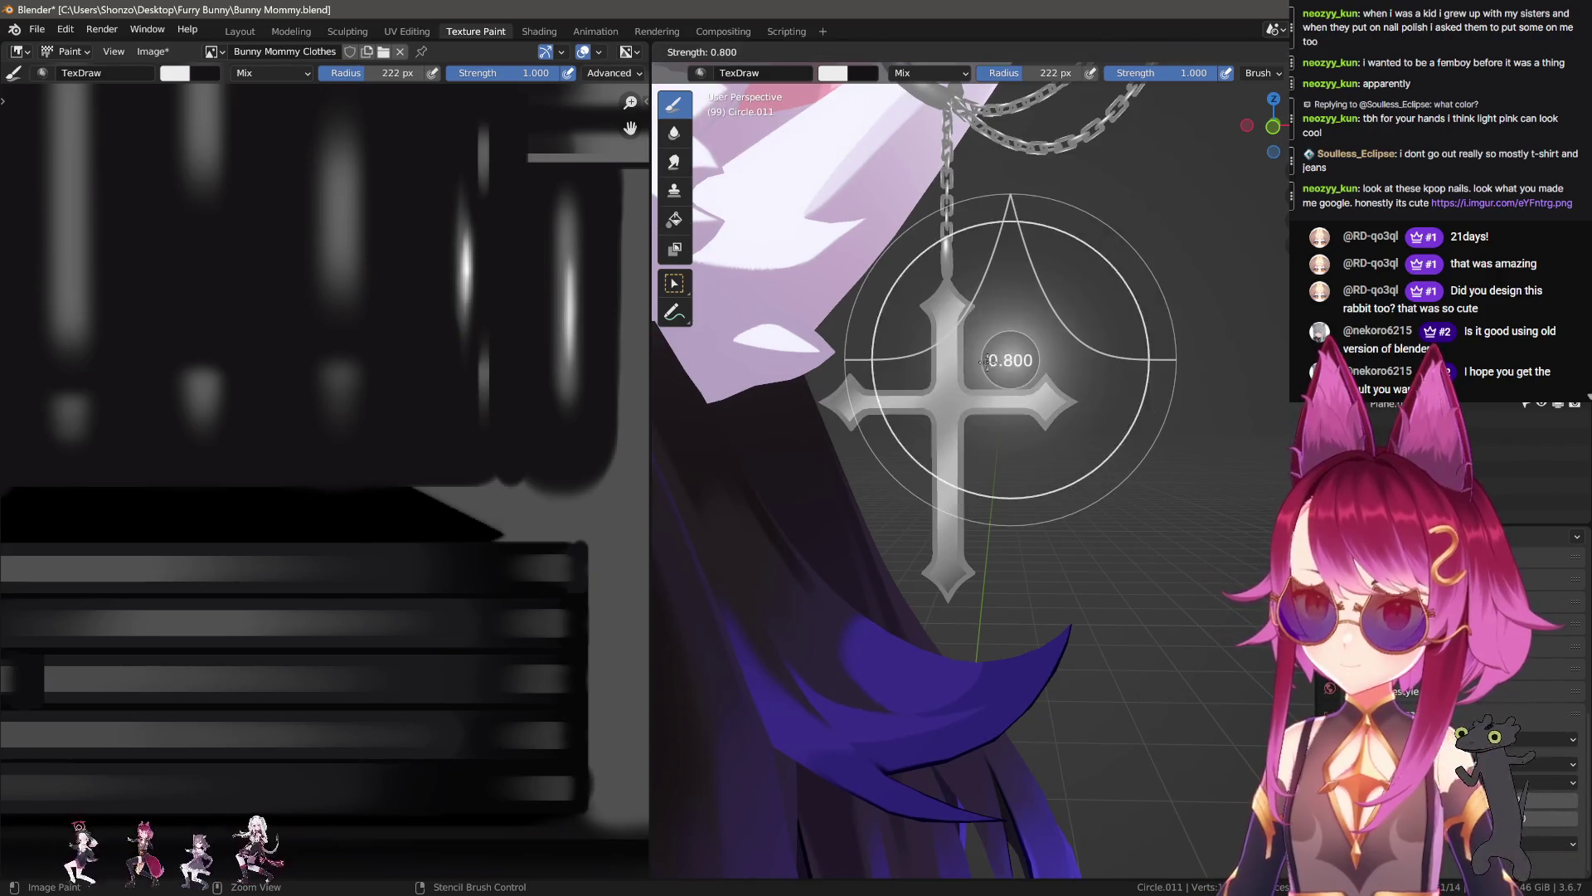
pyautogui.click(987, 362)
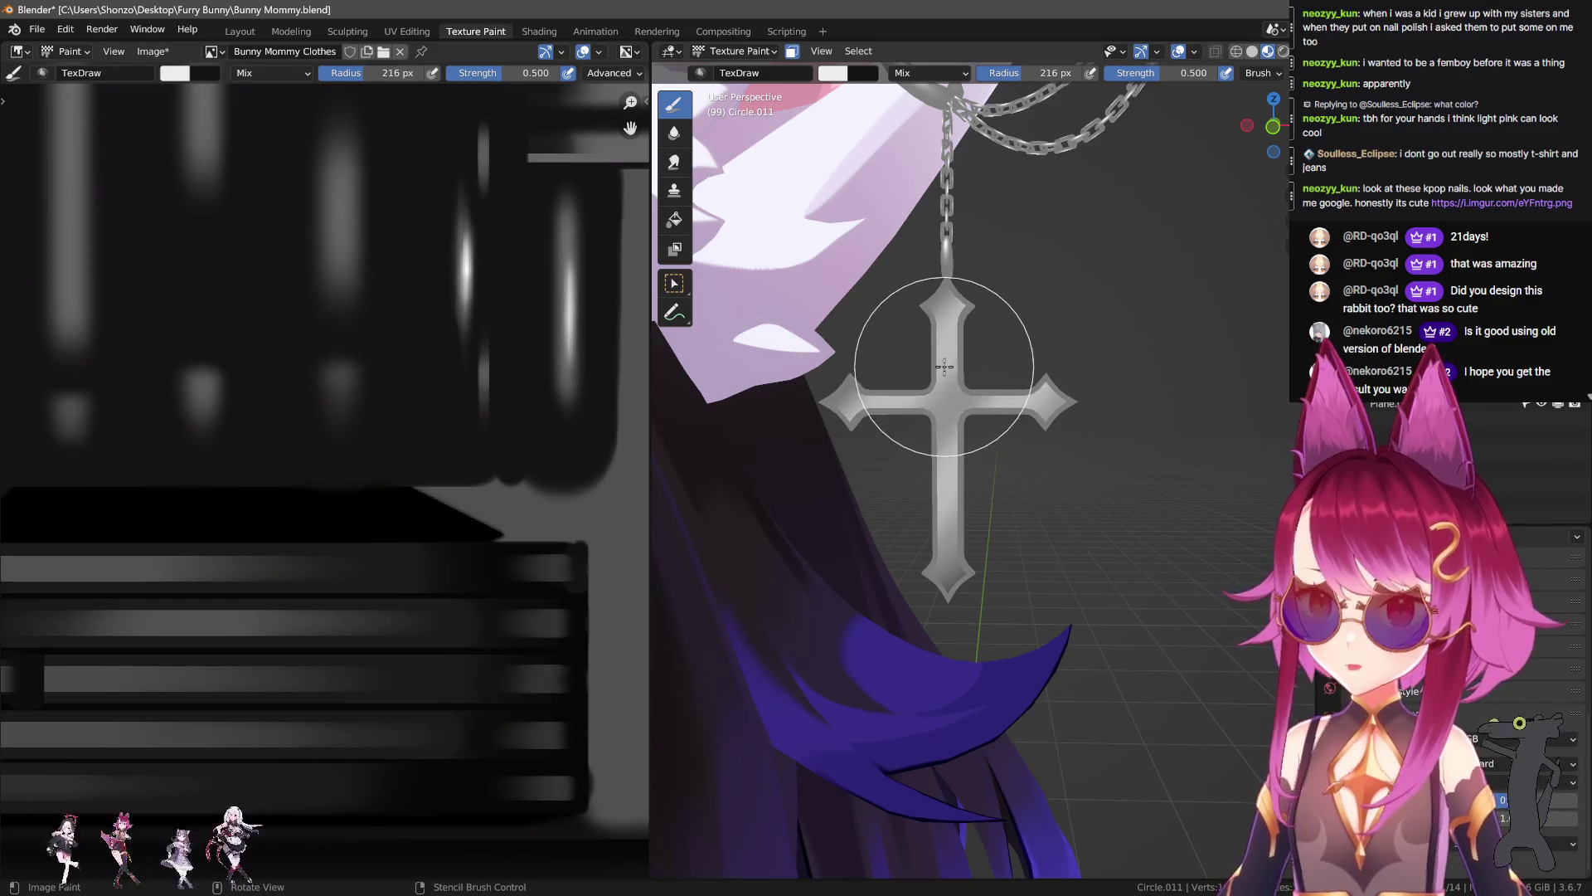
pyautogui.press('f')
pyautogui.hotkey('shift', 'f')
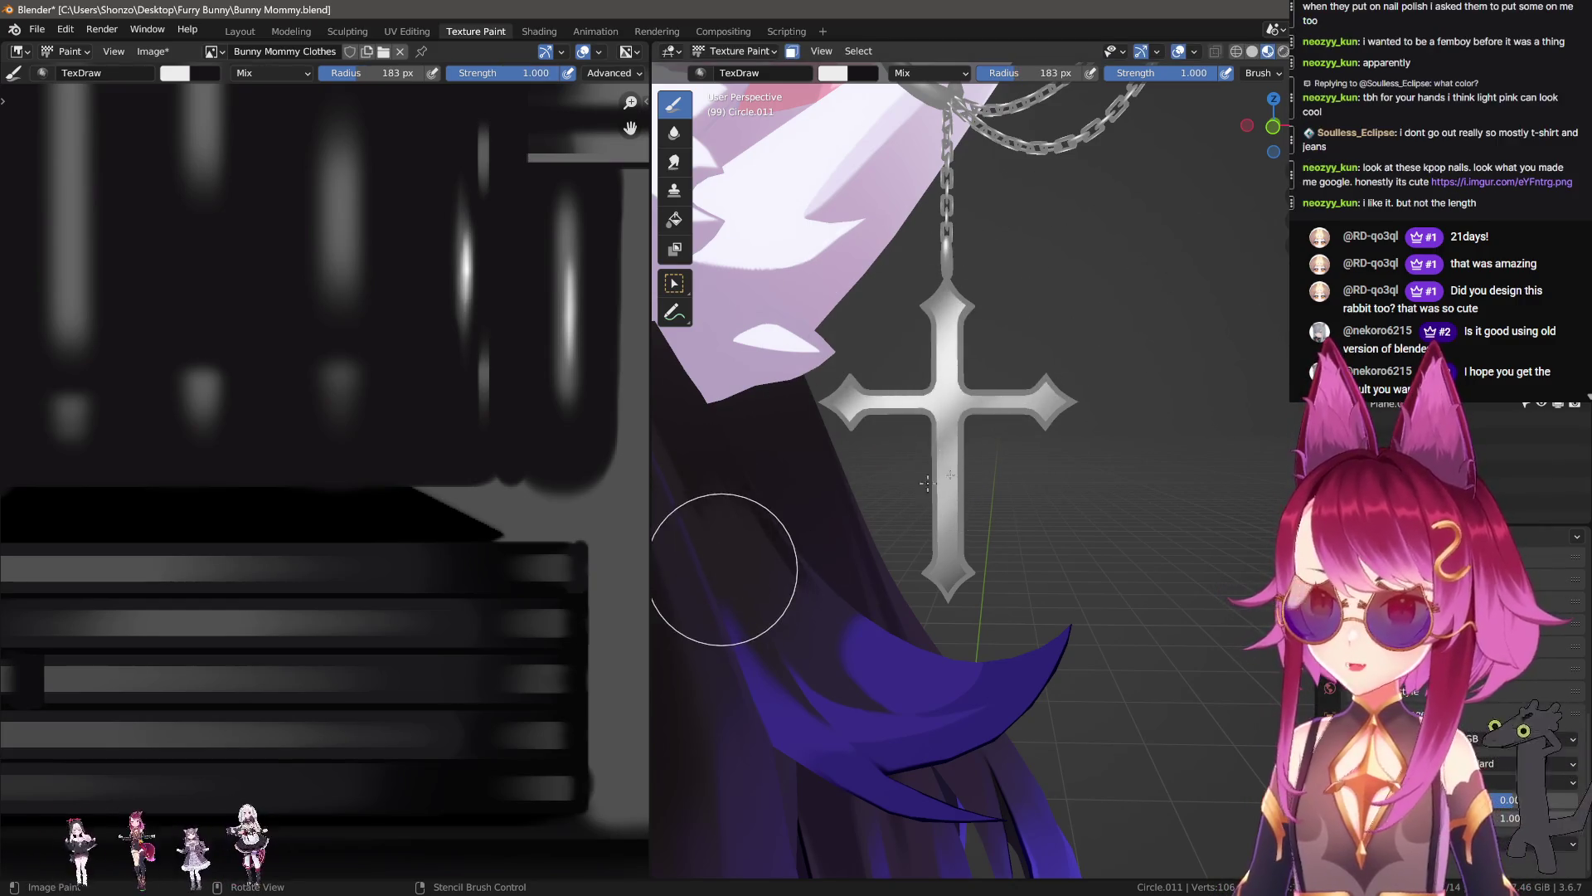
pyautogui.moveTo(1123, 299)
pyautogui.mouseDown(button='middle')
pyautogui.moveTo(1155, 355)
pyautogui.moveTo(1114, 484)
pyautogui.mouseUp(button='middle')
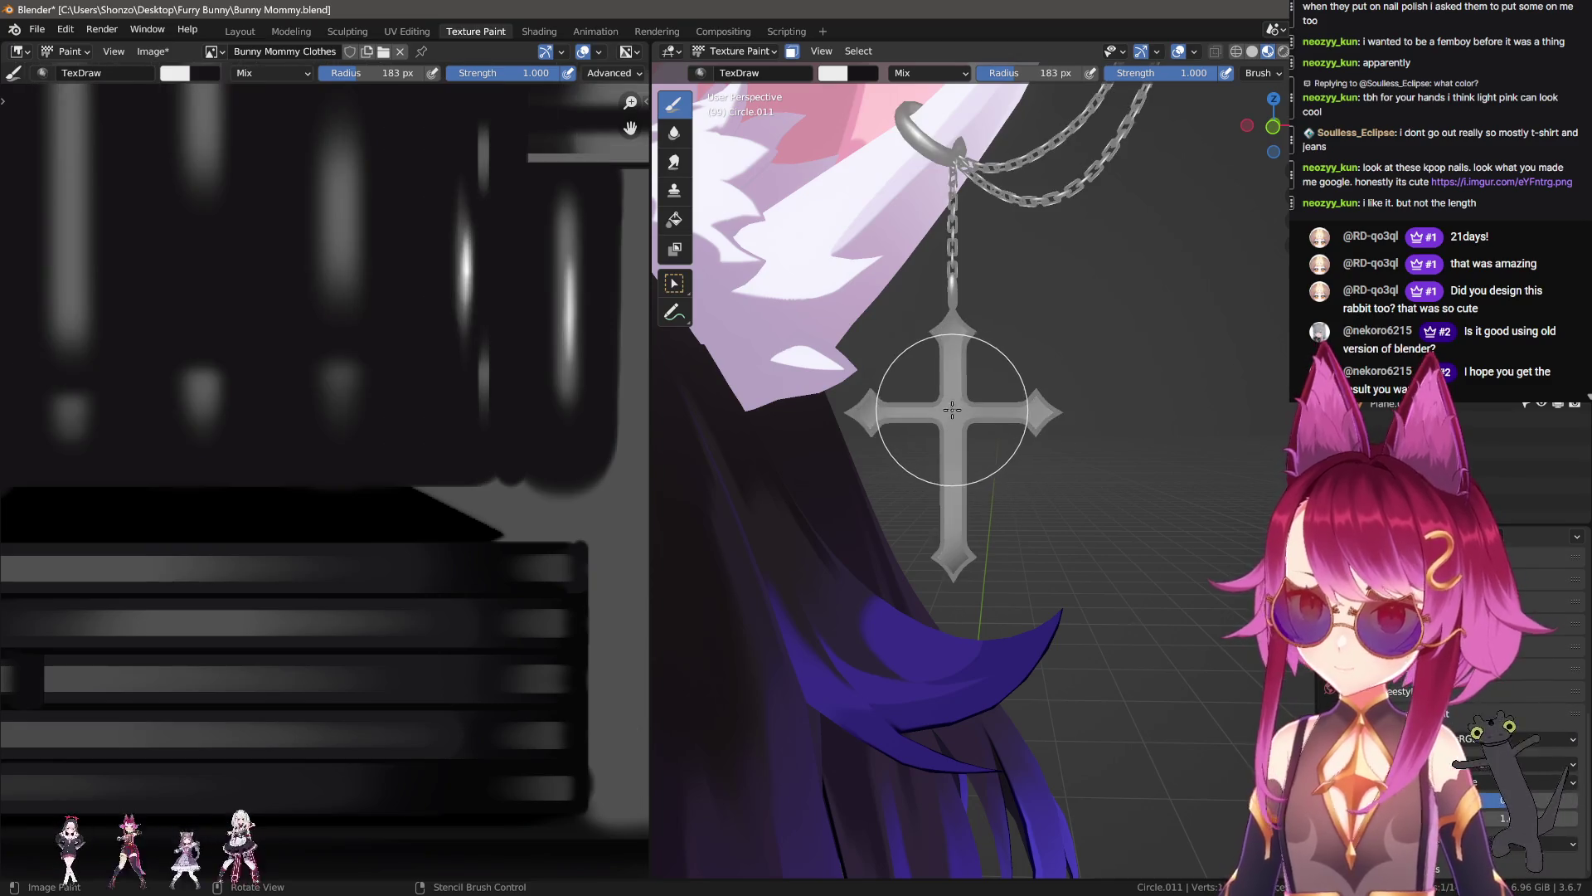
# Step: Paint the cross brighter with a 253 px brush, then undo it to keep it grey
pyautogui.press('f')
pyautogui.click(720, 635)
pyautogui.moveTo(720, 635); pyautogui.dragTo(872, 516)
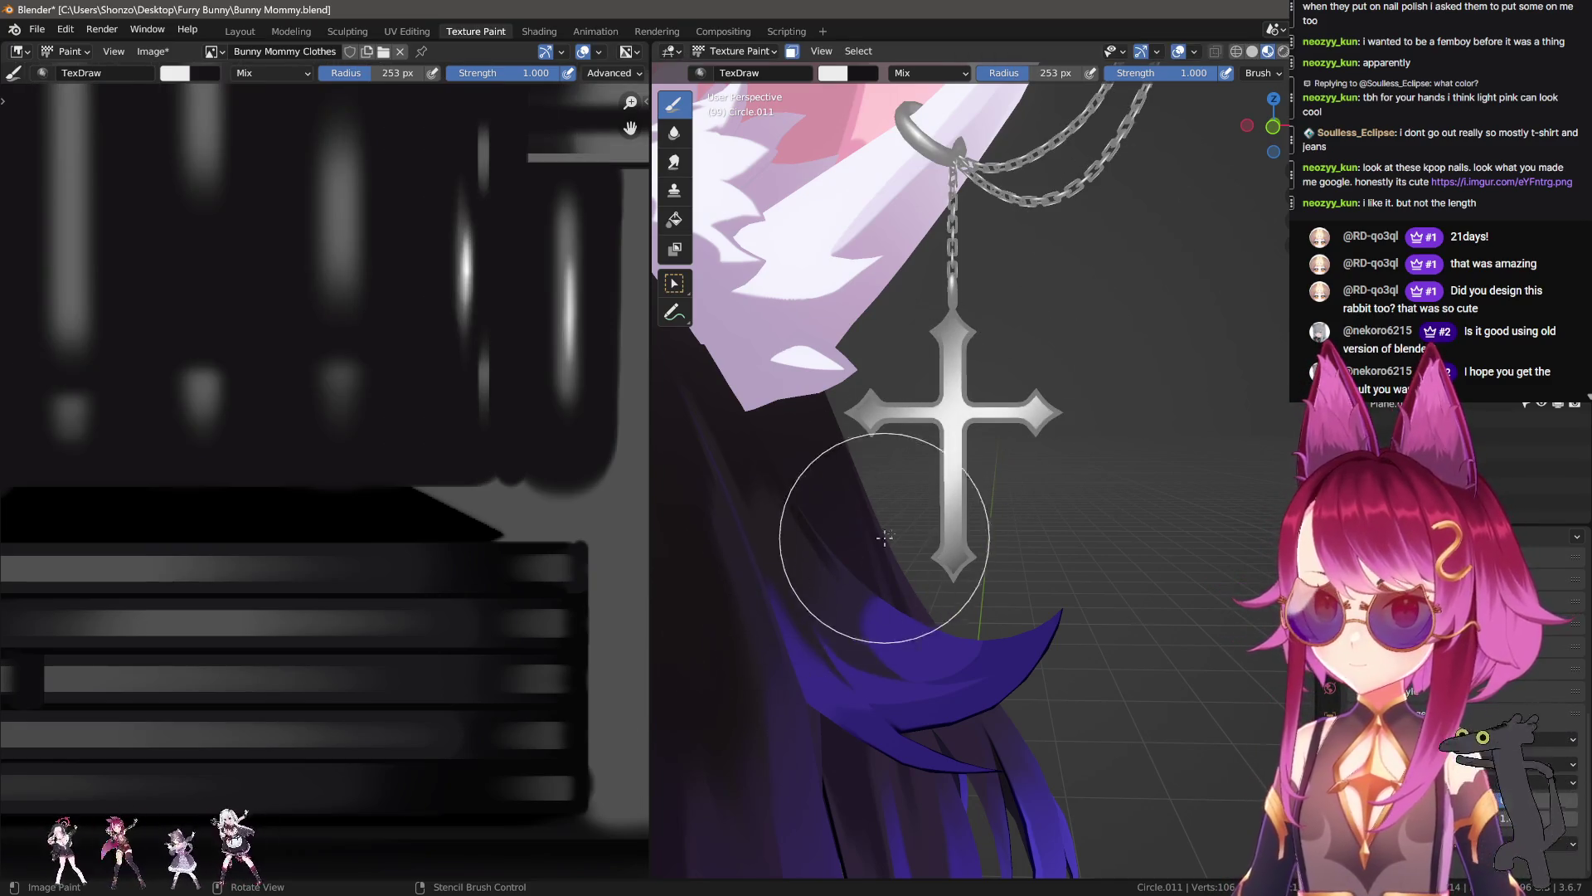
pyautogui.keyDown('ctrl'); pyautogui.moveTo(872, 516); pyautogui.dragTo(1035, 541, button='middle'); pyautogui.keyUp('ctrl')
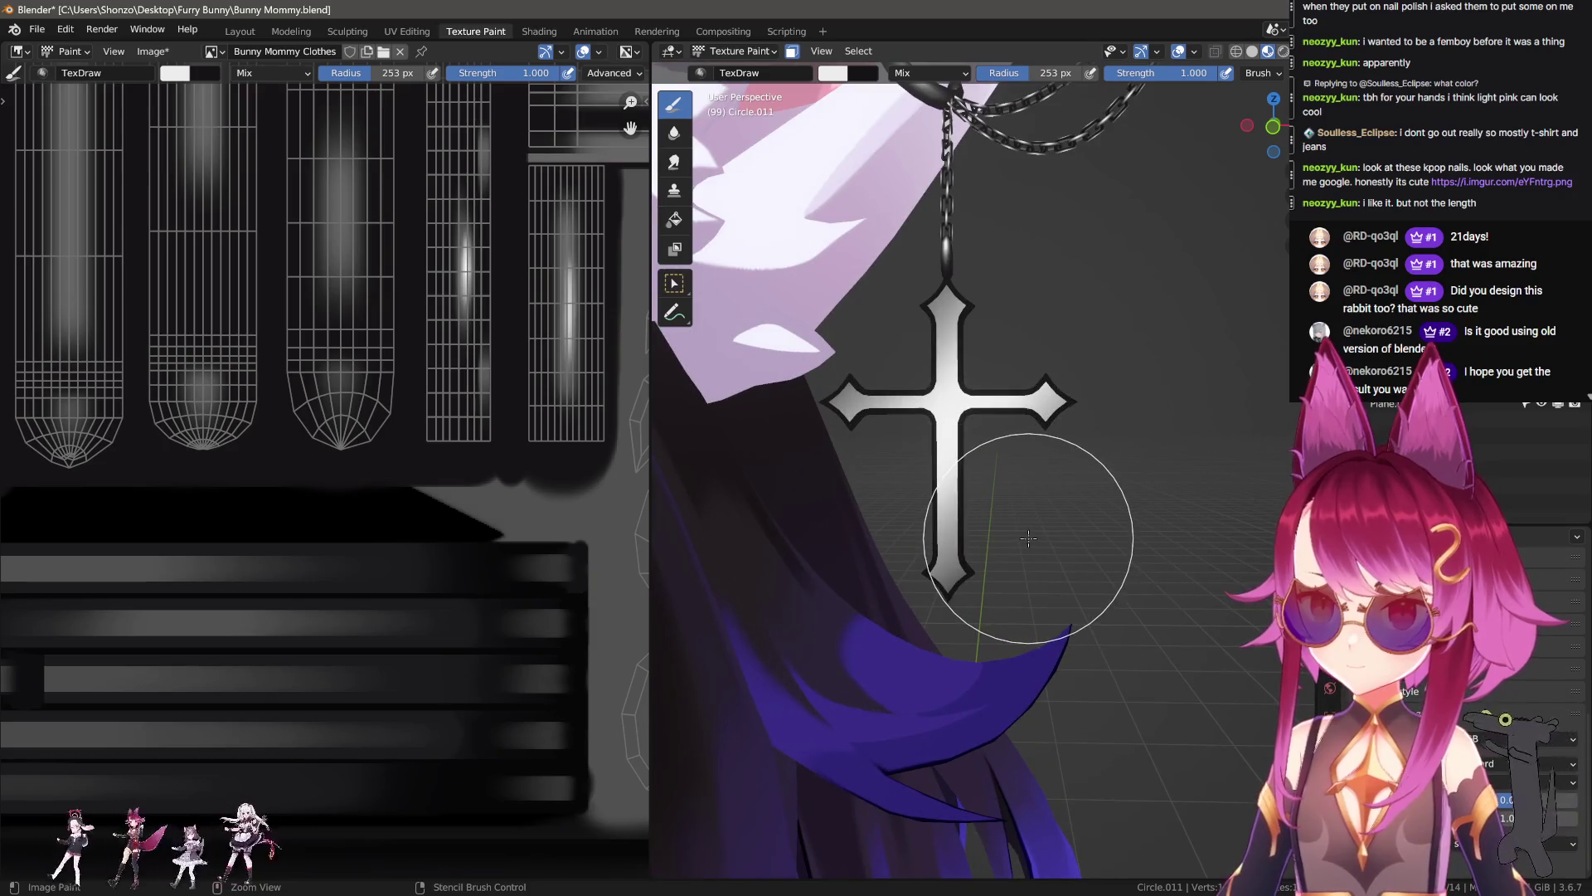
pyautogui.hotkey('ctrl', 'z')
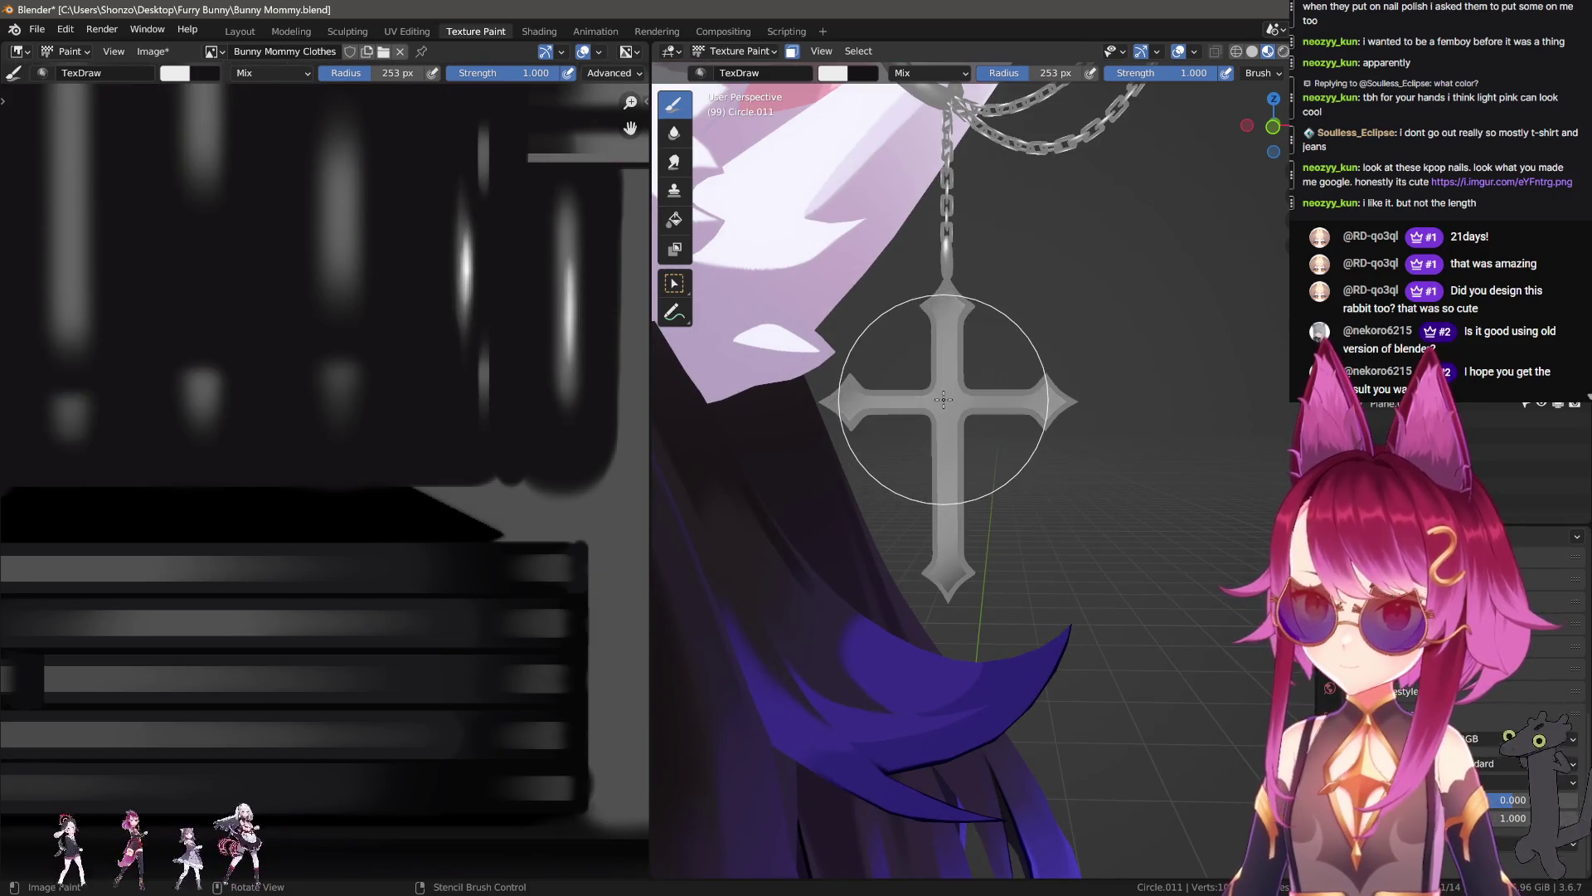
# Step: Sample black as the brush colour and enlarge the brush to 460 px
pyautogui.press('s')
pyautogui.click(577, 443)
pyautogui.moveTo(713, 357); pyautogui.dragTo(896, 431, button='middle')
pyautogui.press('f')
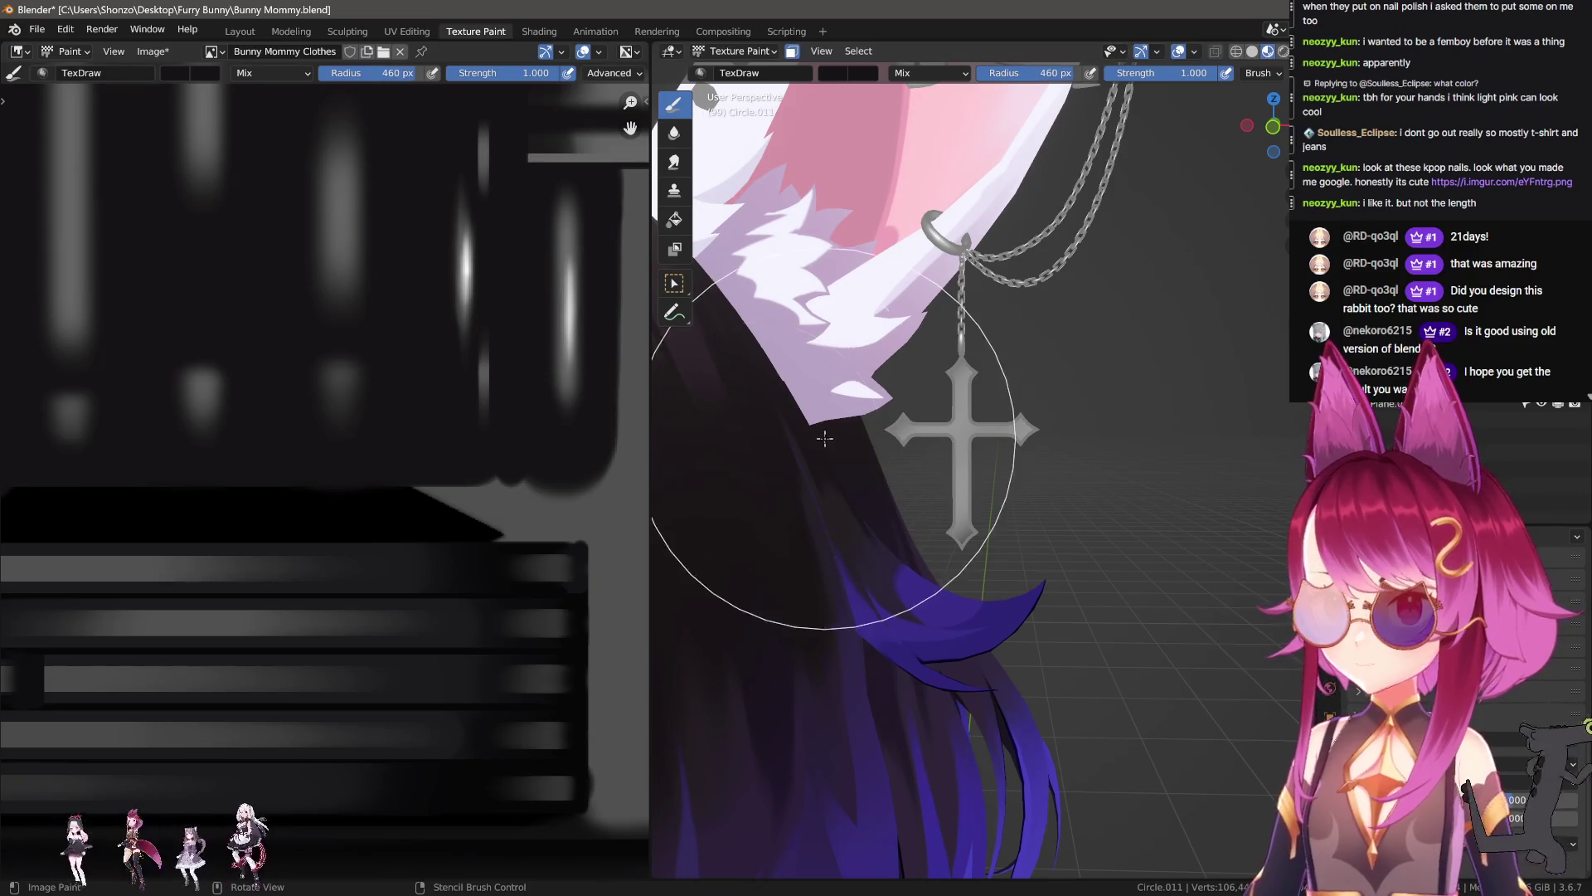
pyautogui.click(890, 307)
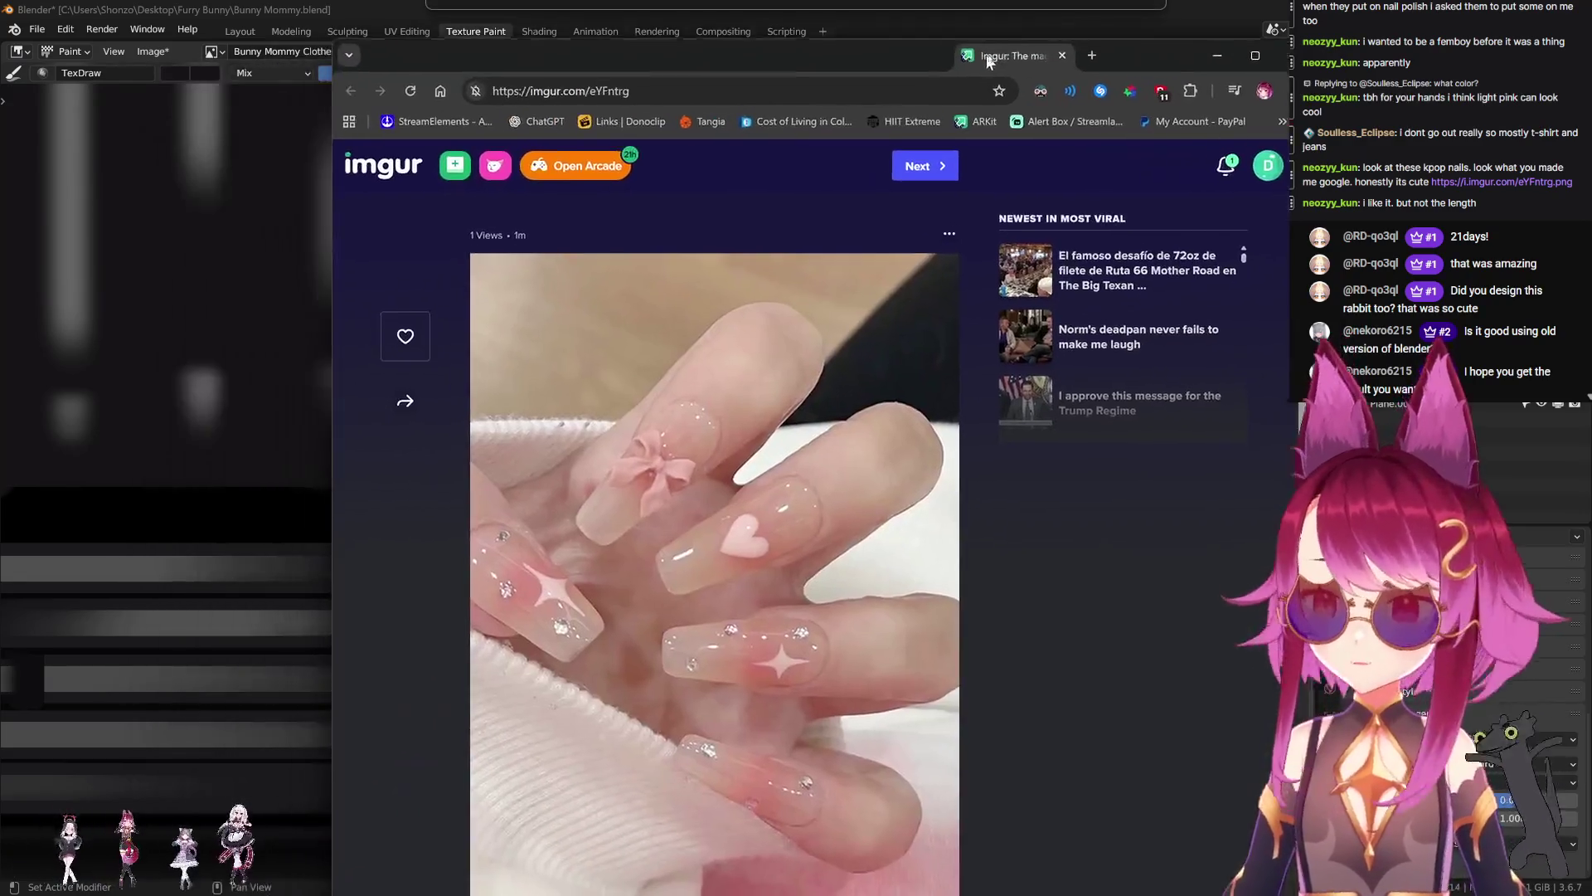
pyautogui.keyDown('ctrl'); pyautogui.scroll(-2, 926, 445); pyautogui.keyUp('ctrl')
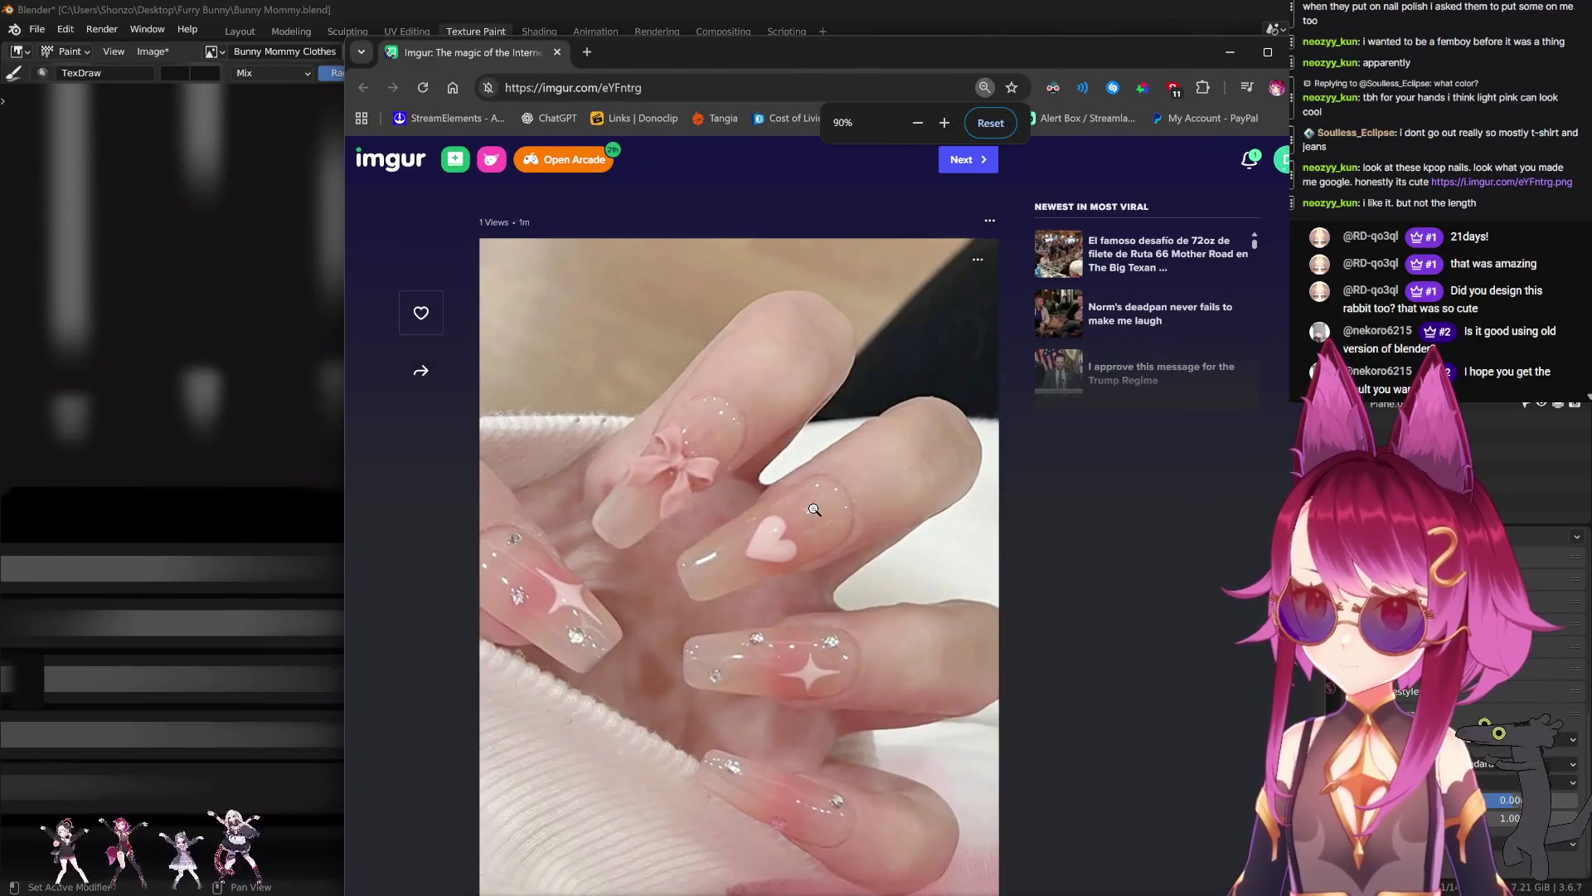
pyautogui.moveTo(745, 50); pyautogui.dragTo(650, 30)
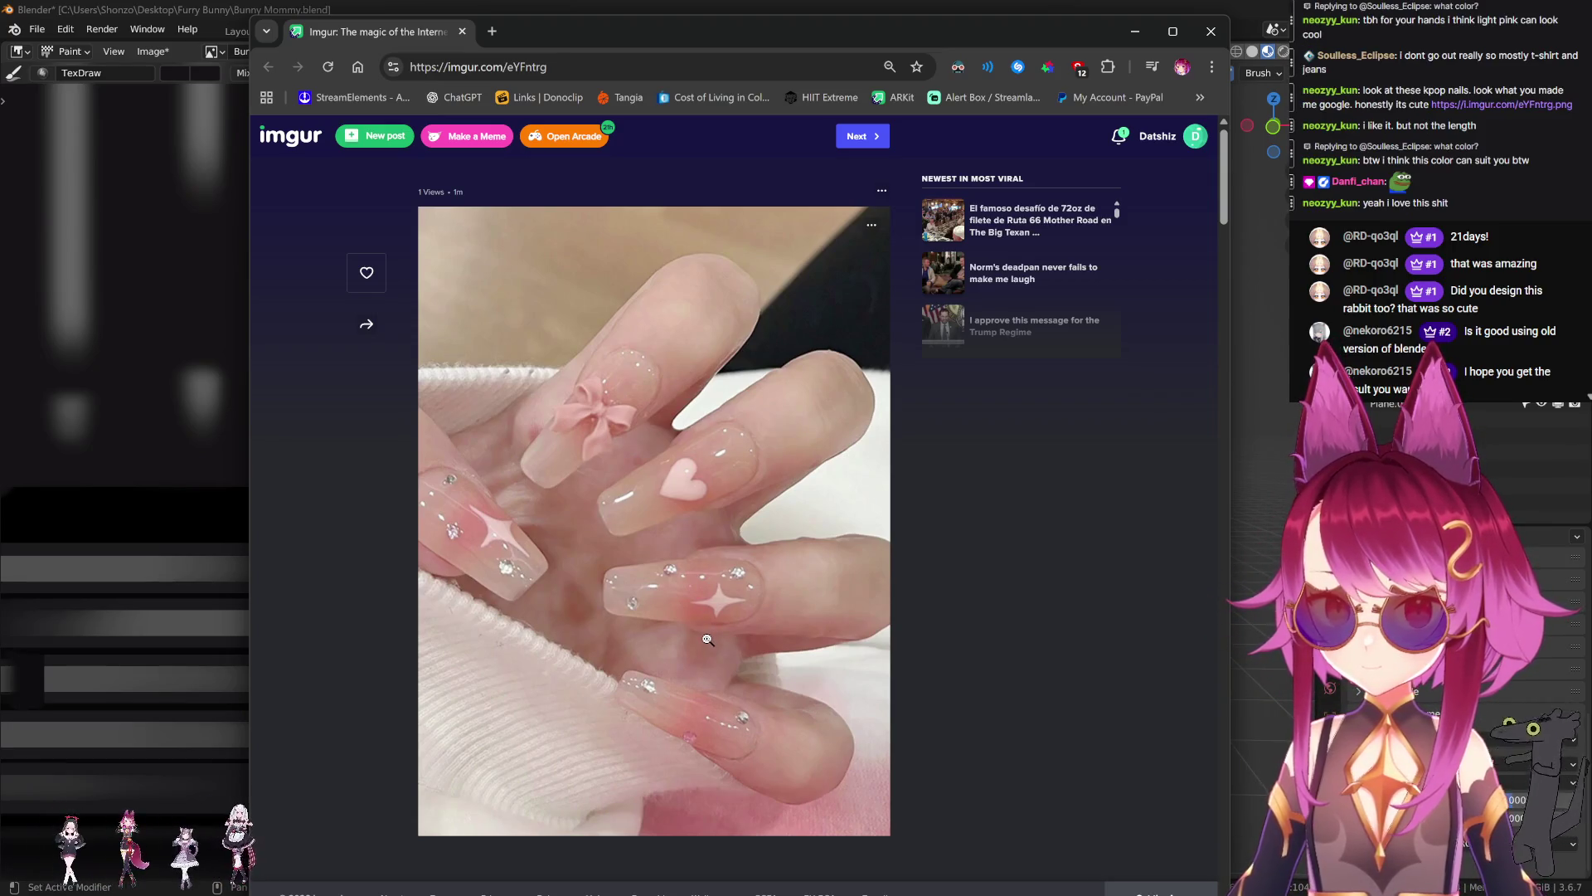
pyautogui.click(462, 30)
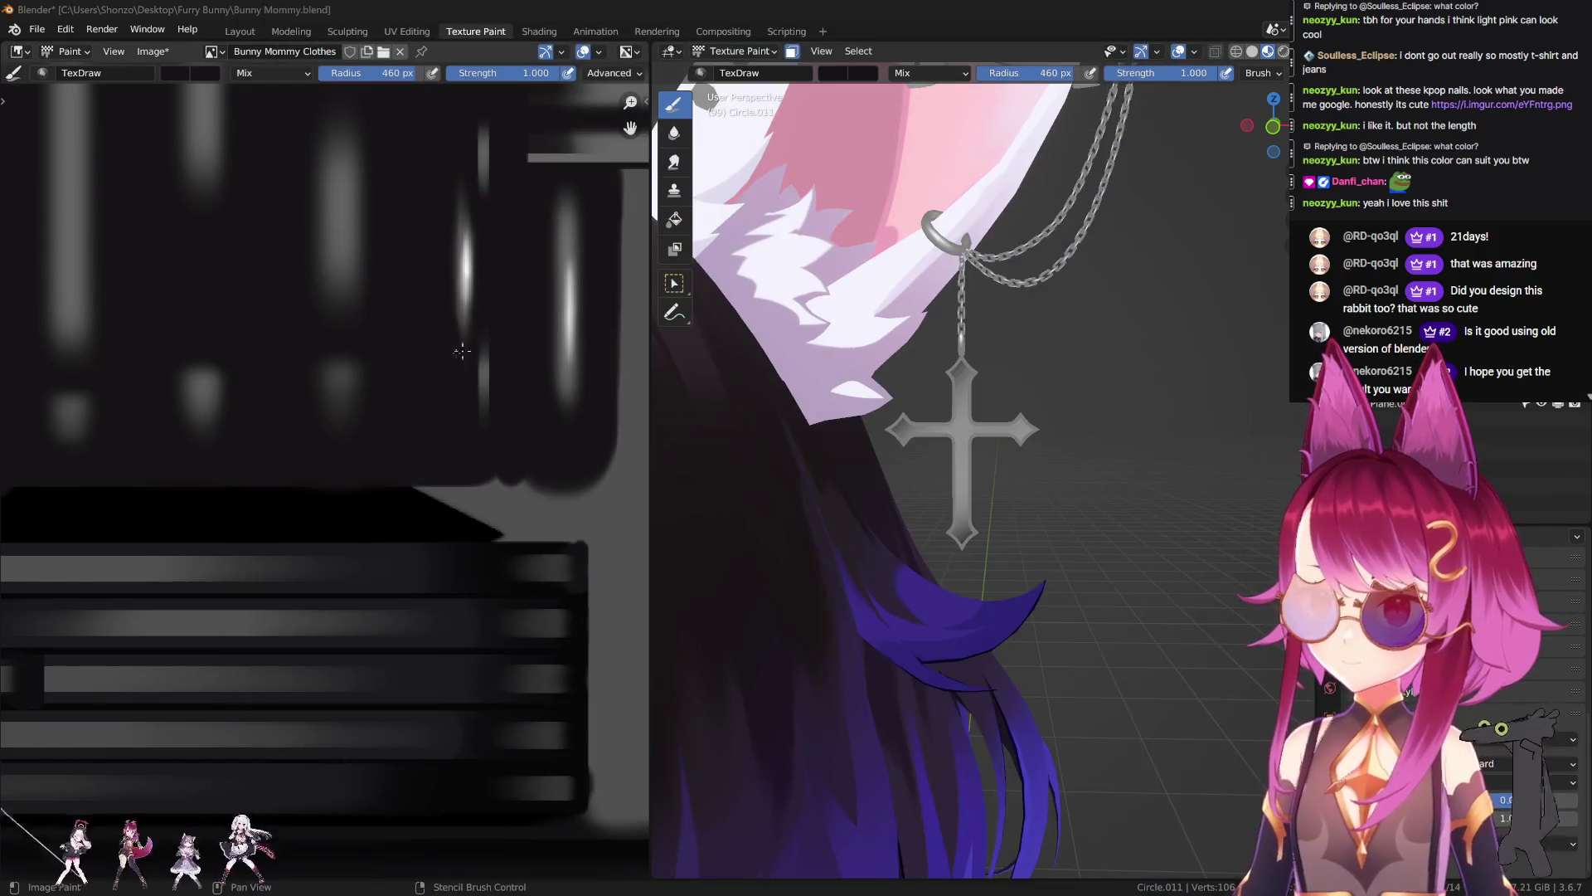
# Step: Set a 270 px brush and step through undo/redo to restore the dark-outlined pendant paint
pyautogui.press('f')
pyautogui.click(368, 443)
pyautogui.scroll(2, 432, 514)
pyautogui.scroll(-2, 522, 356)
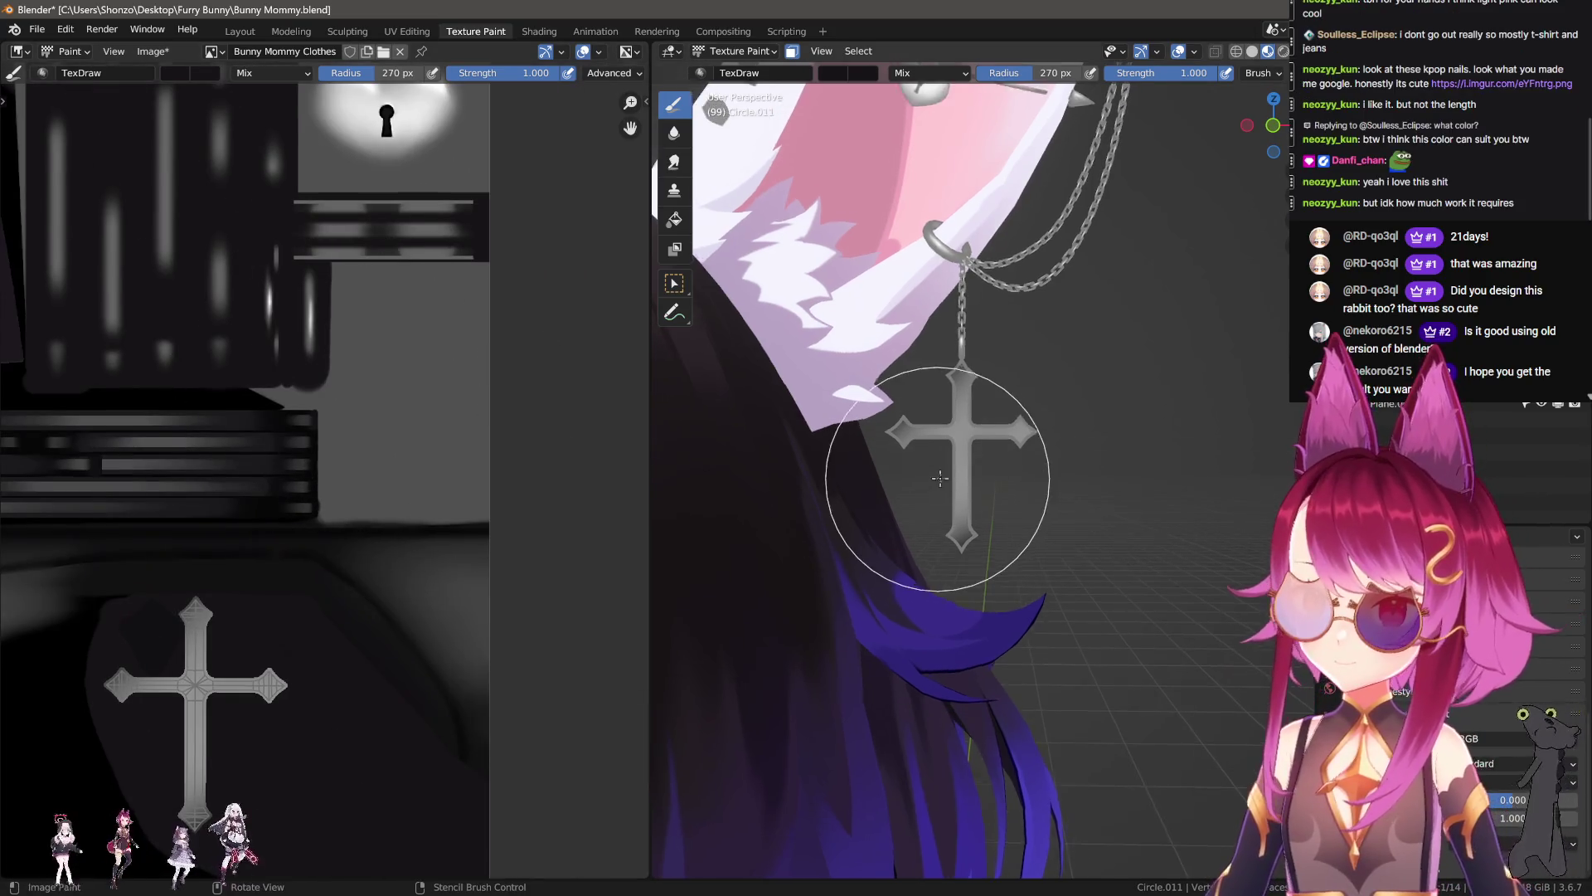
pyautogui.scroll(2, 953, 427)
pyautogui.hotkey('ctrl', 'z')
pyautogui.hotkey('ctrl', 'z')
pyautogui.hotkey('ctrl', 'shift', 'z')
pyautogui.hotkey('ctrl', 'z')
pyautogui.scroll(-2, 514, 464)
pyautogui.scroll(1, 381, 273)
pyautogui.scroll(-2, 423, 356)
pyautogui.scroll(2, 266, 541)
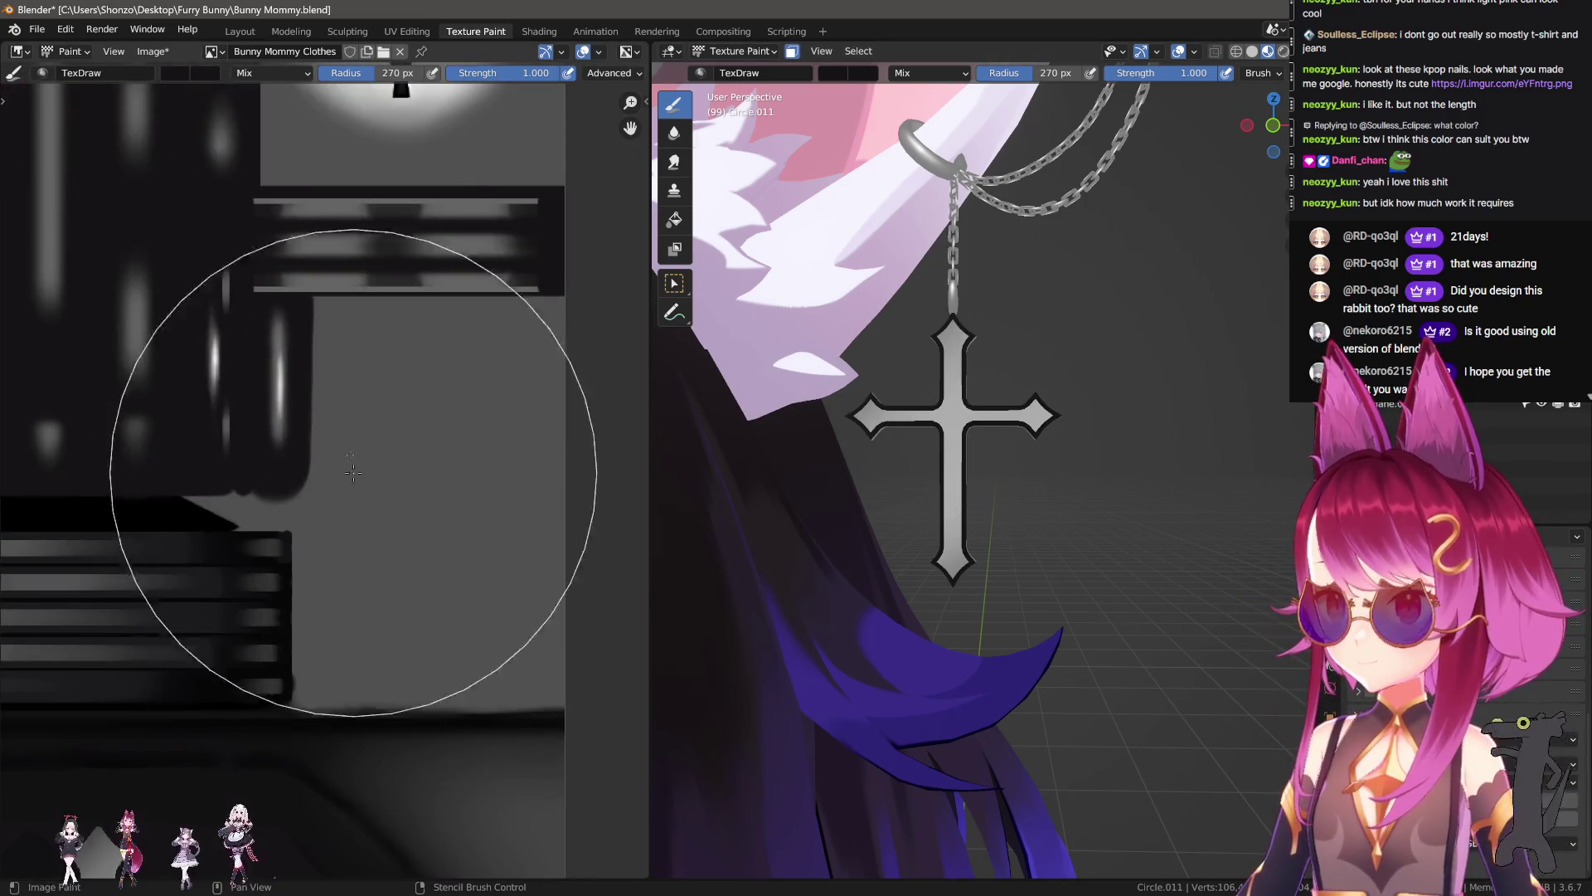
pyautogui.scroll(2, 374, 398)
# Step: Sample a colour and resize the brush to 376 px, then 315 px
pyautogui.press('s')
pyautogui.press('f')
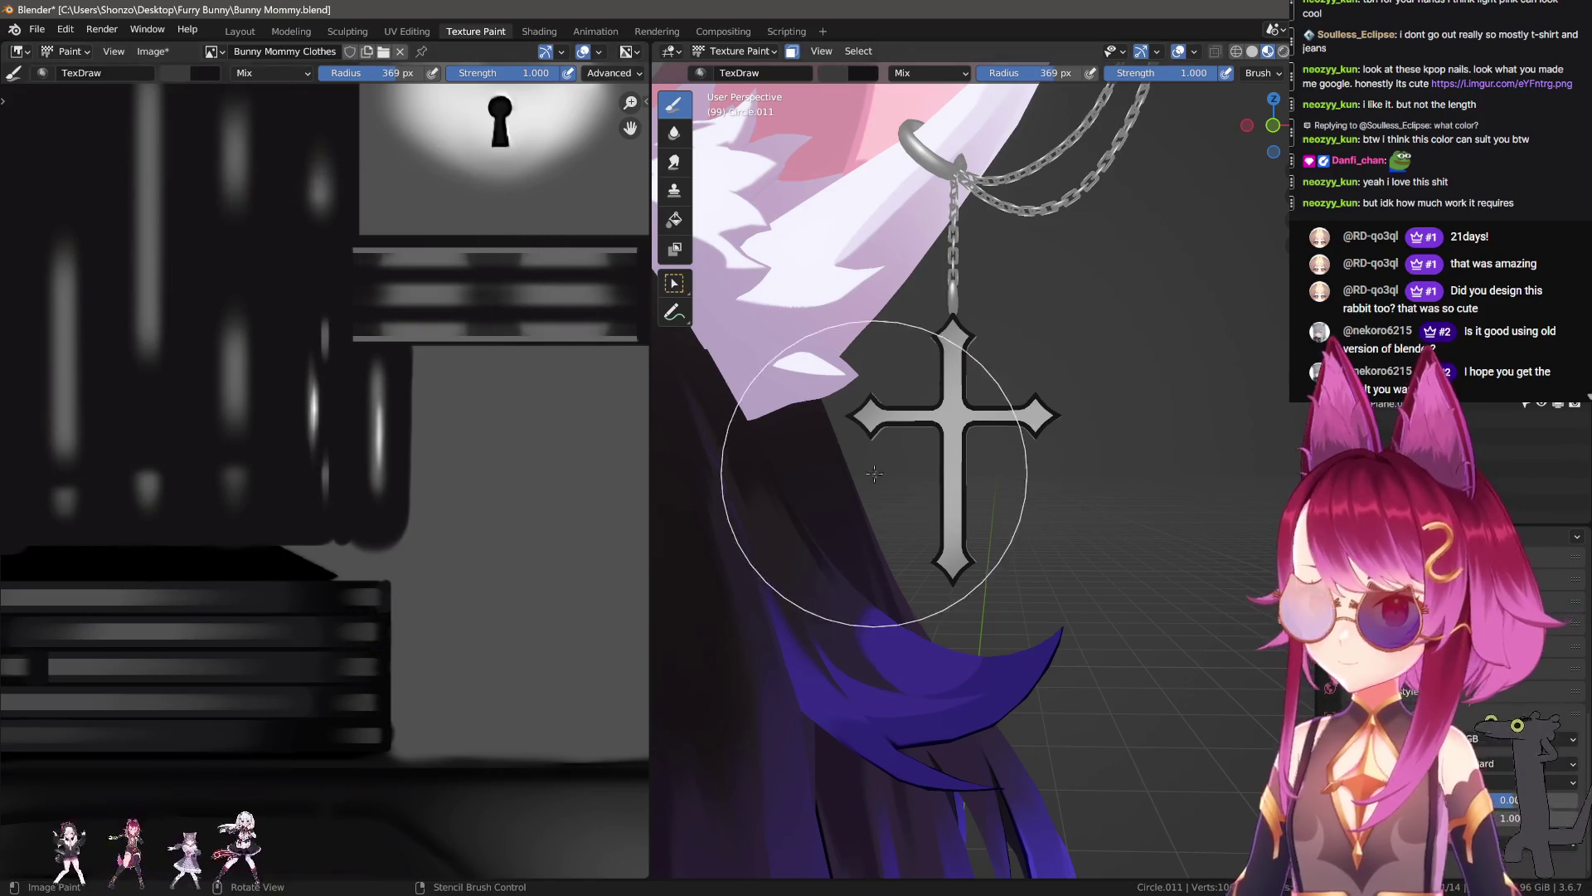
pyautogui.click(1004, 462)
pyautogui.press('f')
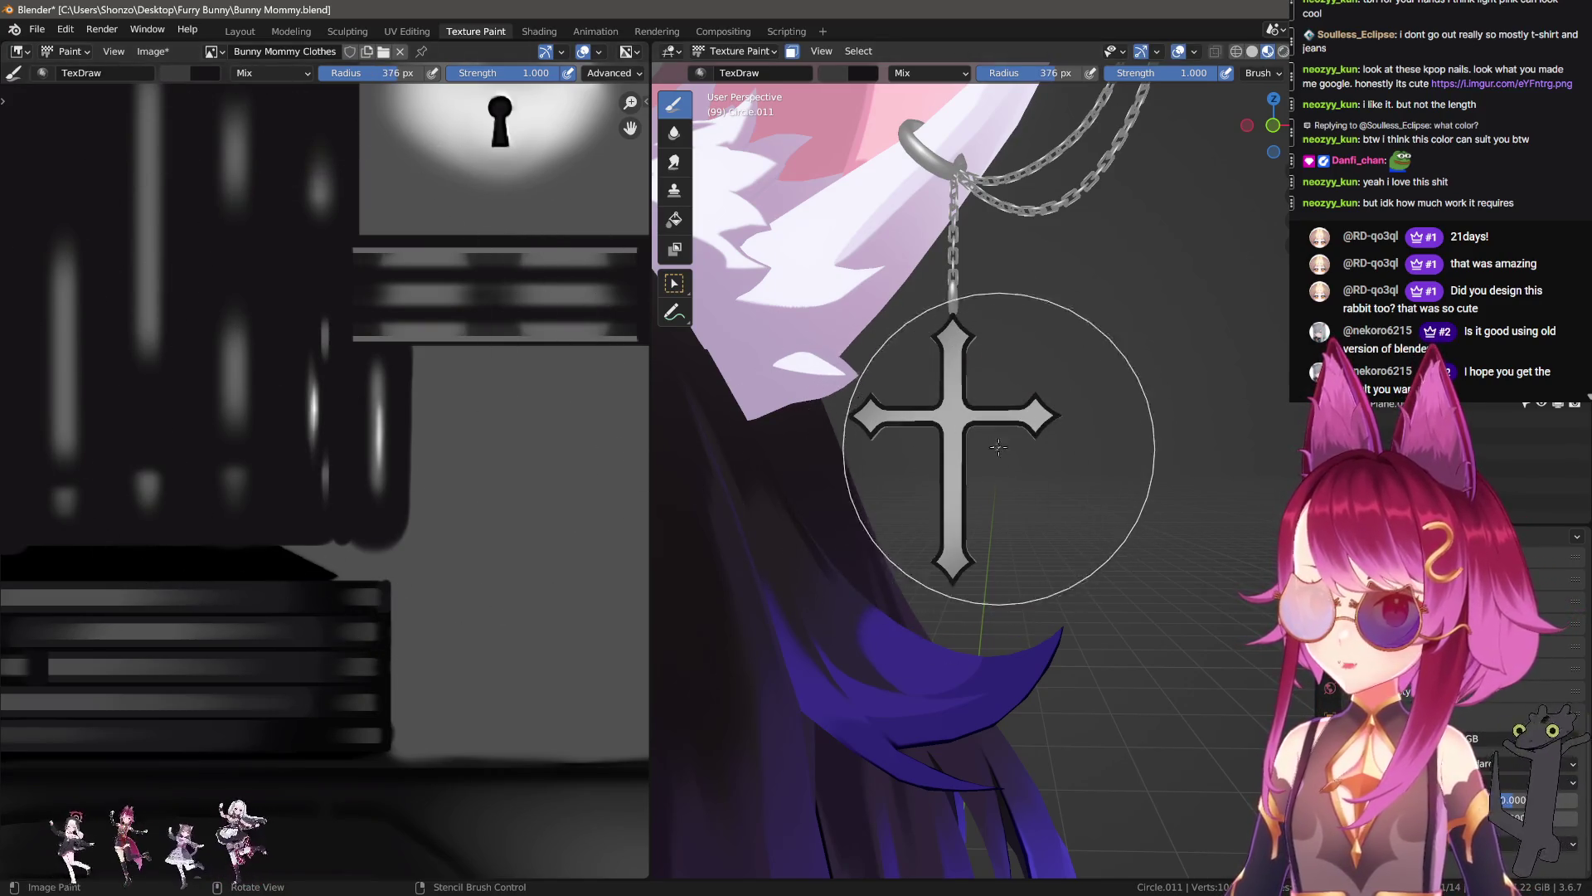
pyautogui.click(931, 462)
# Step: Paint lighter over the cross's dark outline, comparing before and after with undo and redo
pyautogui.moveTo(930, 462); pyautogui.dragTo(1068, 416)
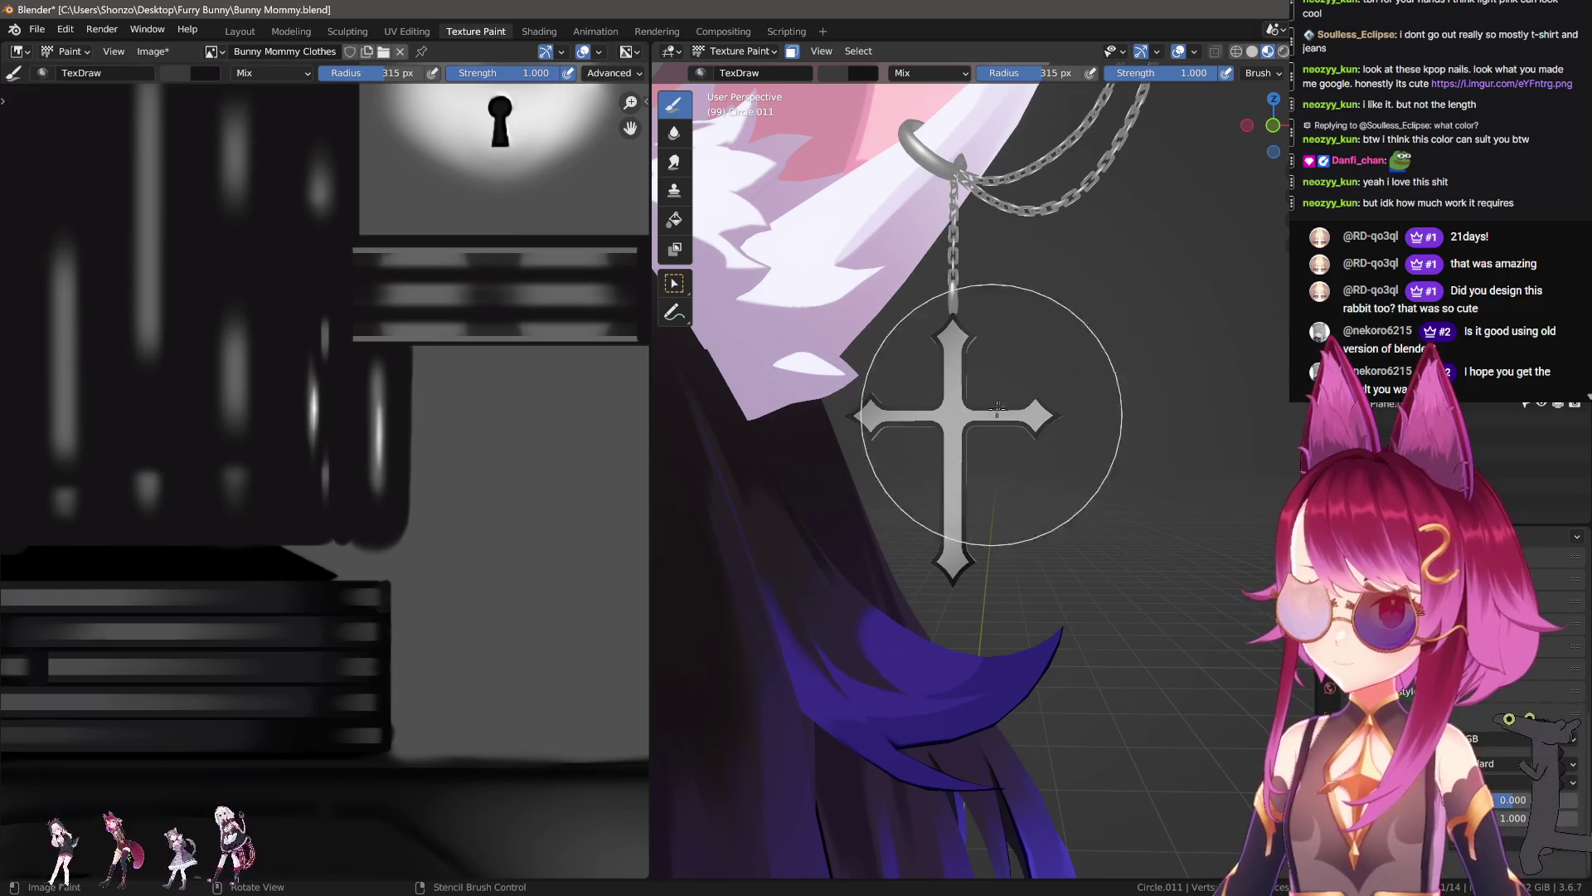
pyautogui.hotkey('ctrl', 'z')
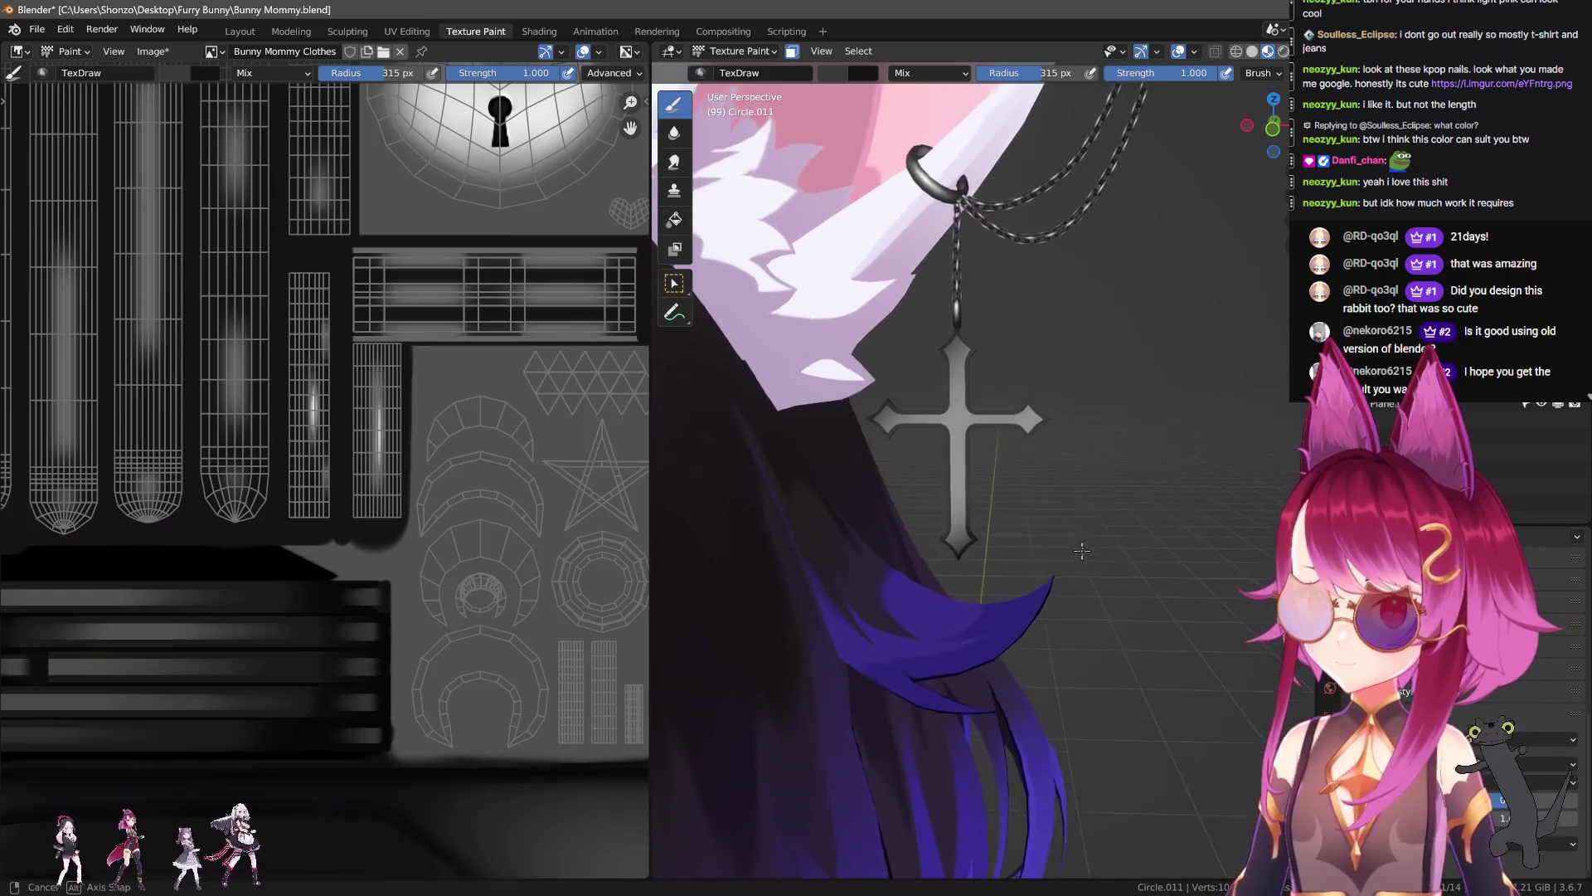
pyautogui.scroll(2, 973, 458)
pyautogui.hotkey('ctrl', 'shift', 'z')
pyautogui.scroll(3, 973, 459)
pyautogui.moveTo(973, 459)
pyautogui.mouseDown(button='middle')
pyautogui.moveTo(829, 454)
pyautogui.moveTo(970, 463)
pyautogui.mouseUp(button='middle')
pyautogui.hotkey('ctrl', 'z')
pyautogui.scroll(-3, 828, 453)
pyautogui.hotkey('ctrl', 'shift', 'z')
# Step: In front view with a 378 px brush, lighten the outline along the arms and top
pyautogui.press('f')
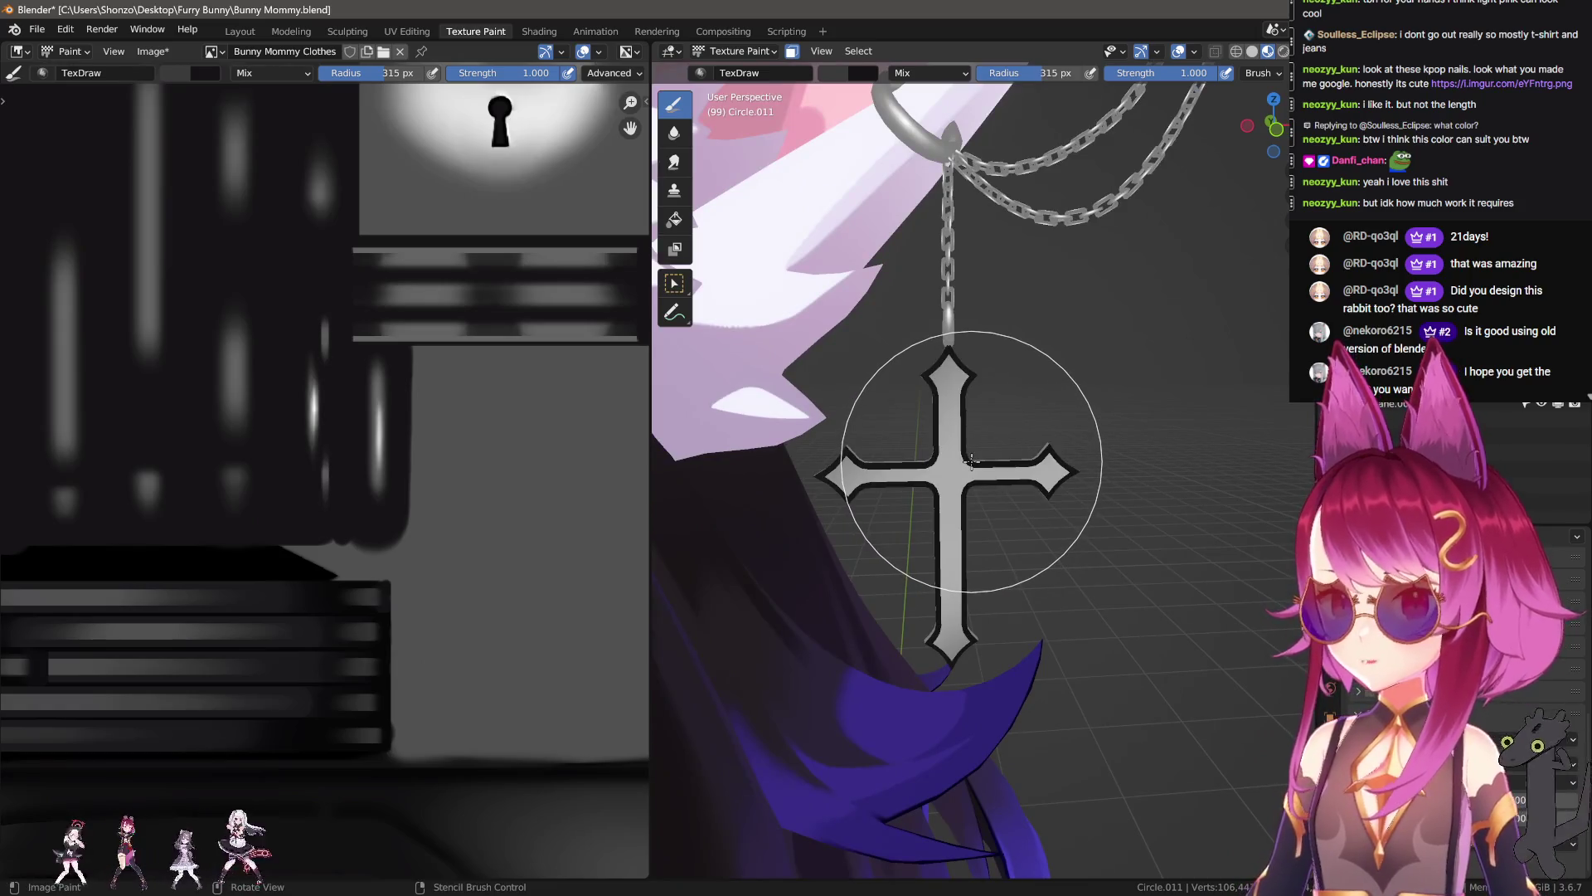
pyautogui.click(999, 437)
pyautogui.press('KP_1')
pyautogui.moveTo(1000, 437); pyautogui.dragTo(945, 525)
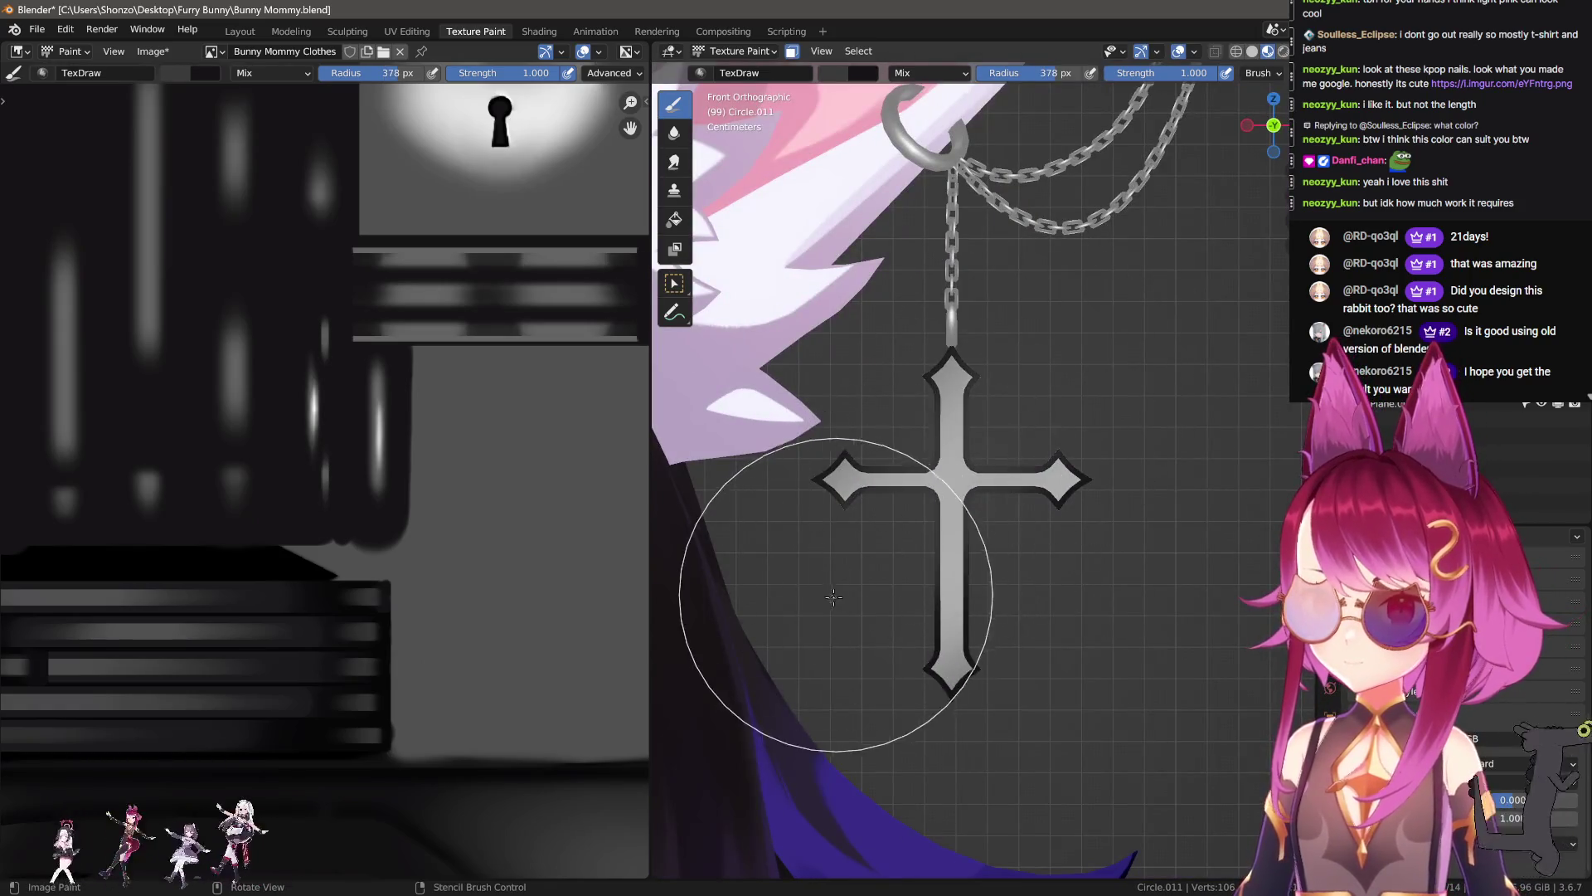
# Step: Soften the cross's dark outline with lighter grey at 0.7 strength, then restore strength to 1.000
pyautogui.hotkey('ctrl', 'z')
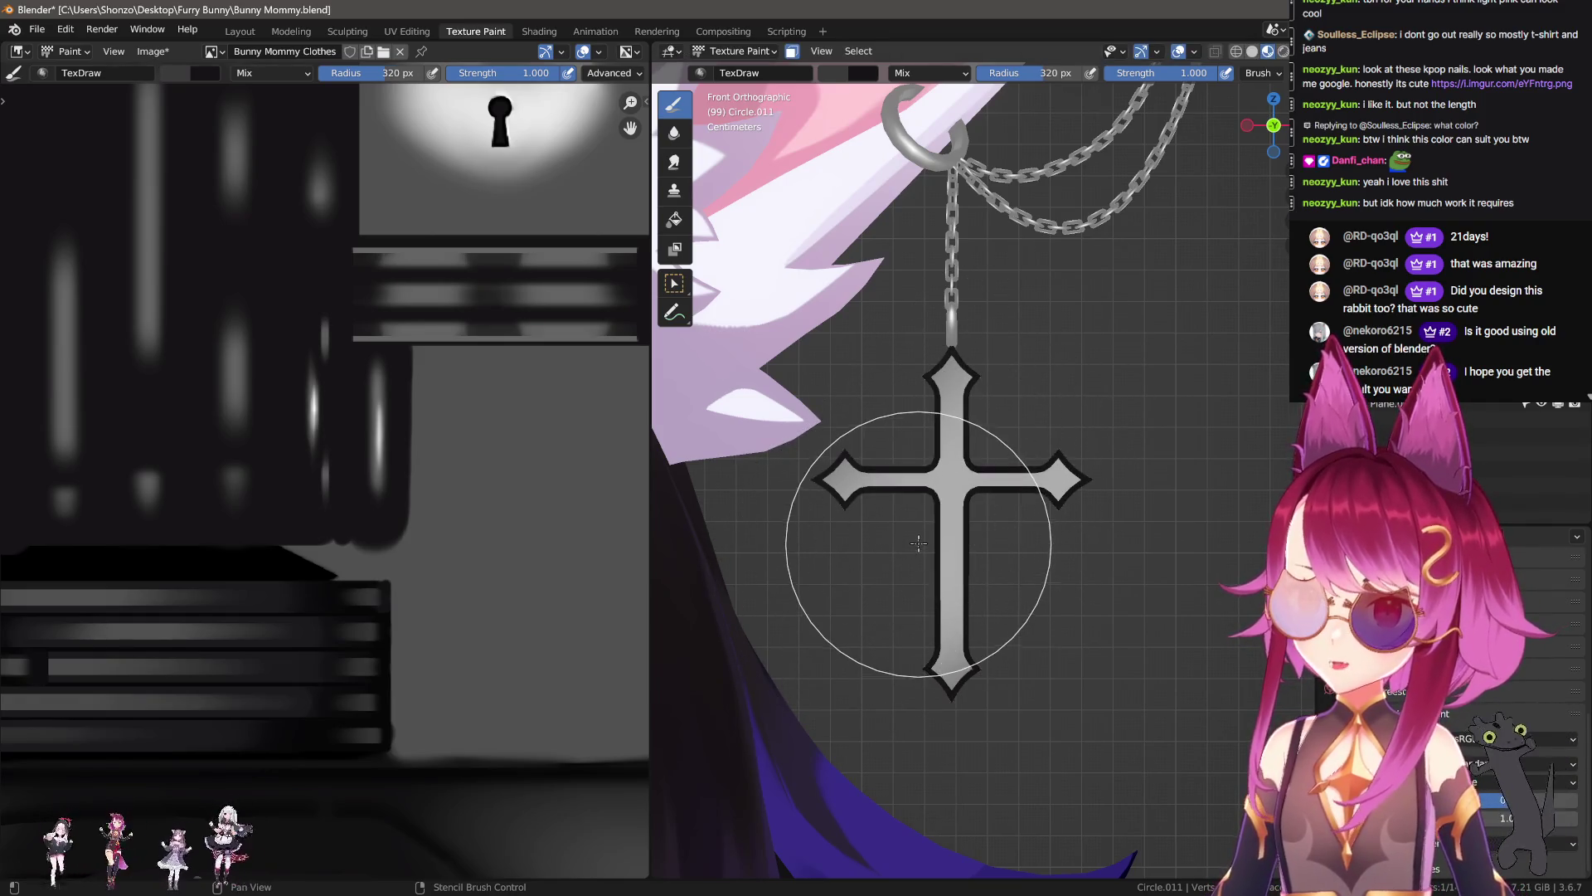
pyautogui.hotkey('shift', 'f')
pyautogui.click(888, 544)
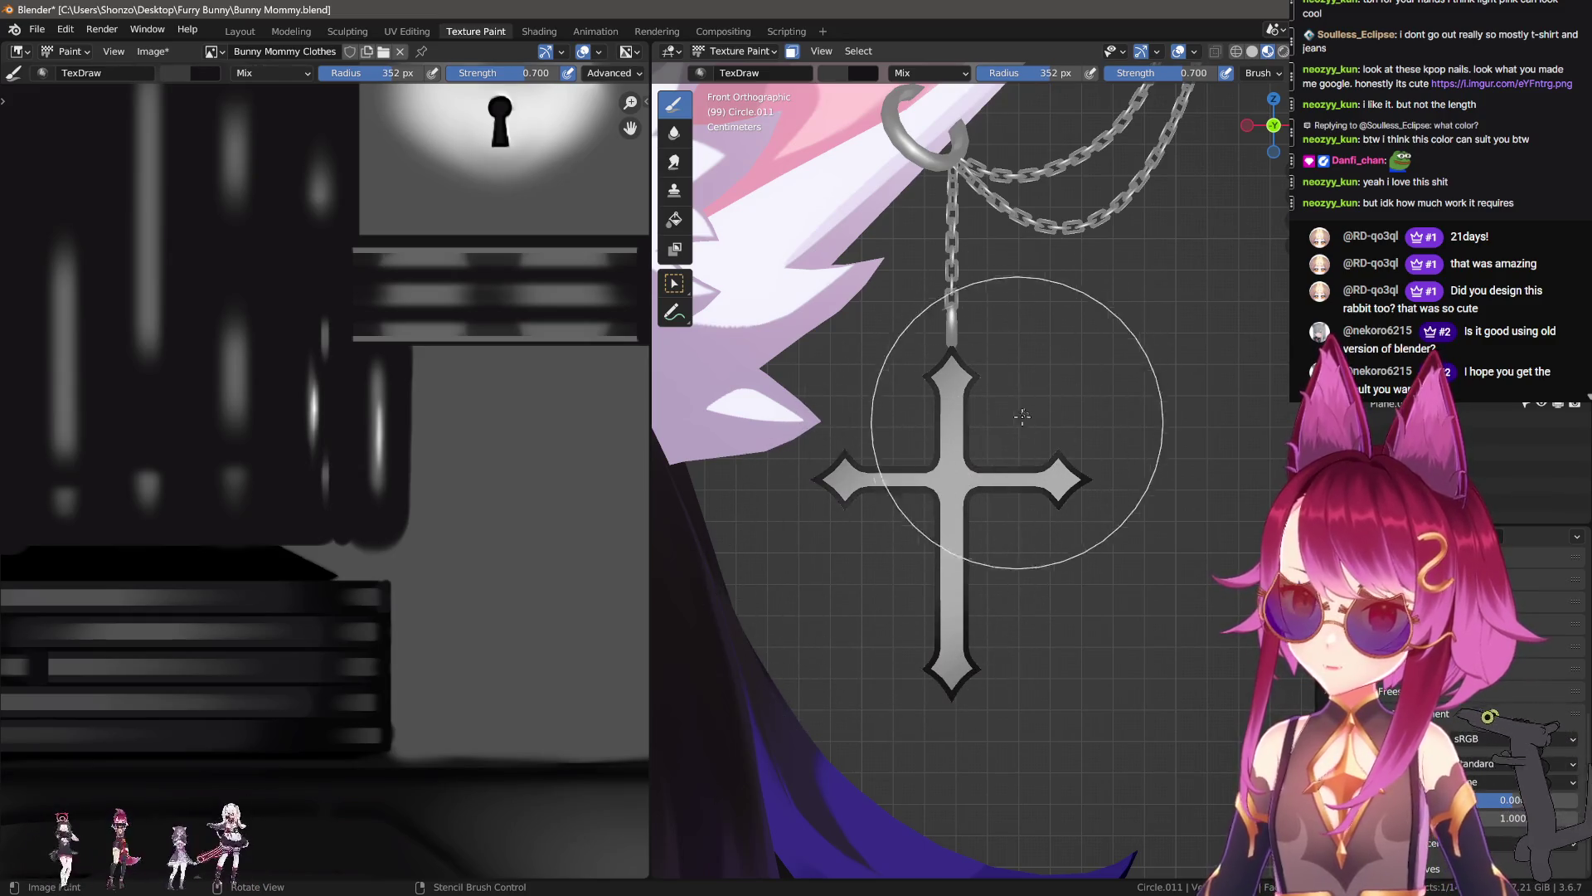
pyautogui.moveTo(902, 562); pyautogui.dragTo(893, 636)
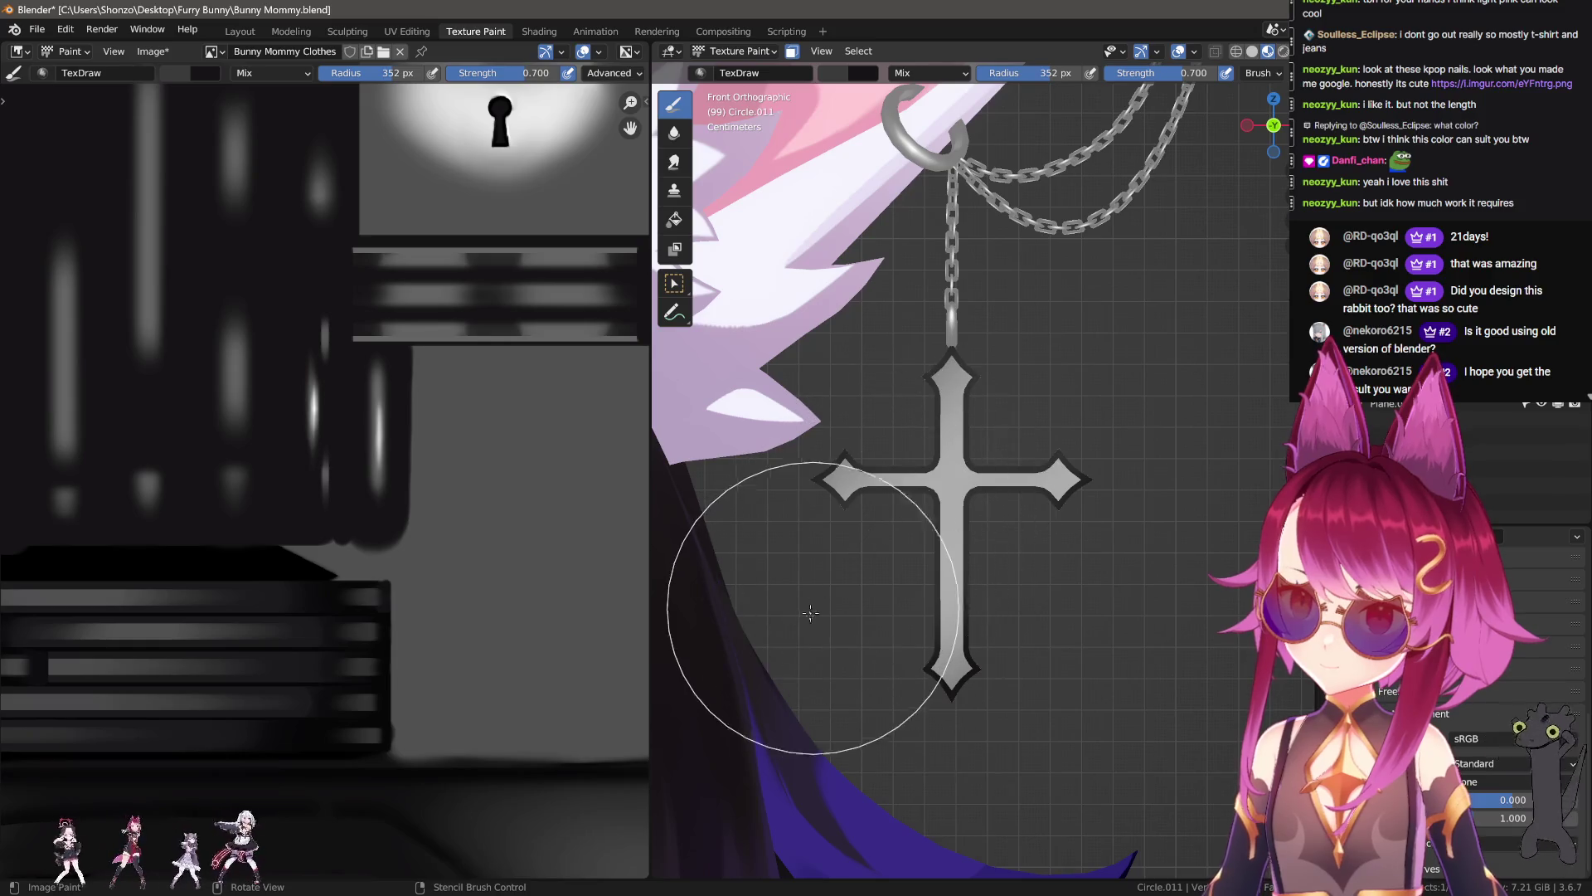
pyautogui.moveTo(894, 636)
pyautogui.mouseDown(button='middle')
pyautogui.moveTo(872, 611)
pyautogui.moveTo(932, 526)
pyautogui.moveTo(998, 508)
pyautogui.mouseUp(button='middle')
pyautogui.hotkey('shift', 'f')
pyautogui.click(954, 536)
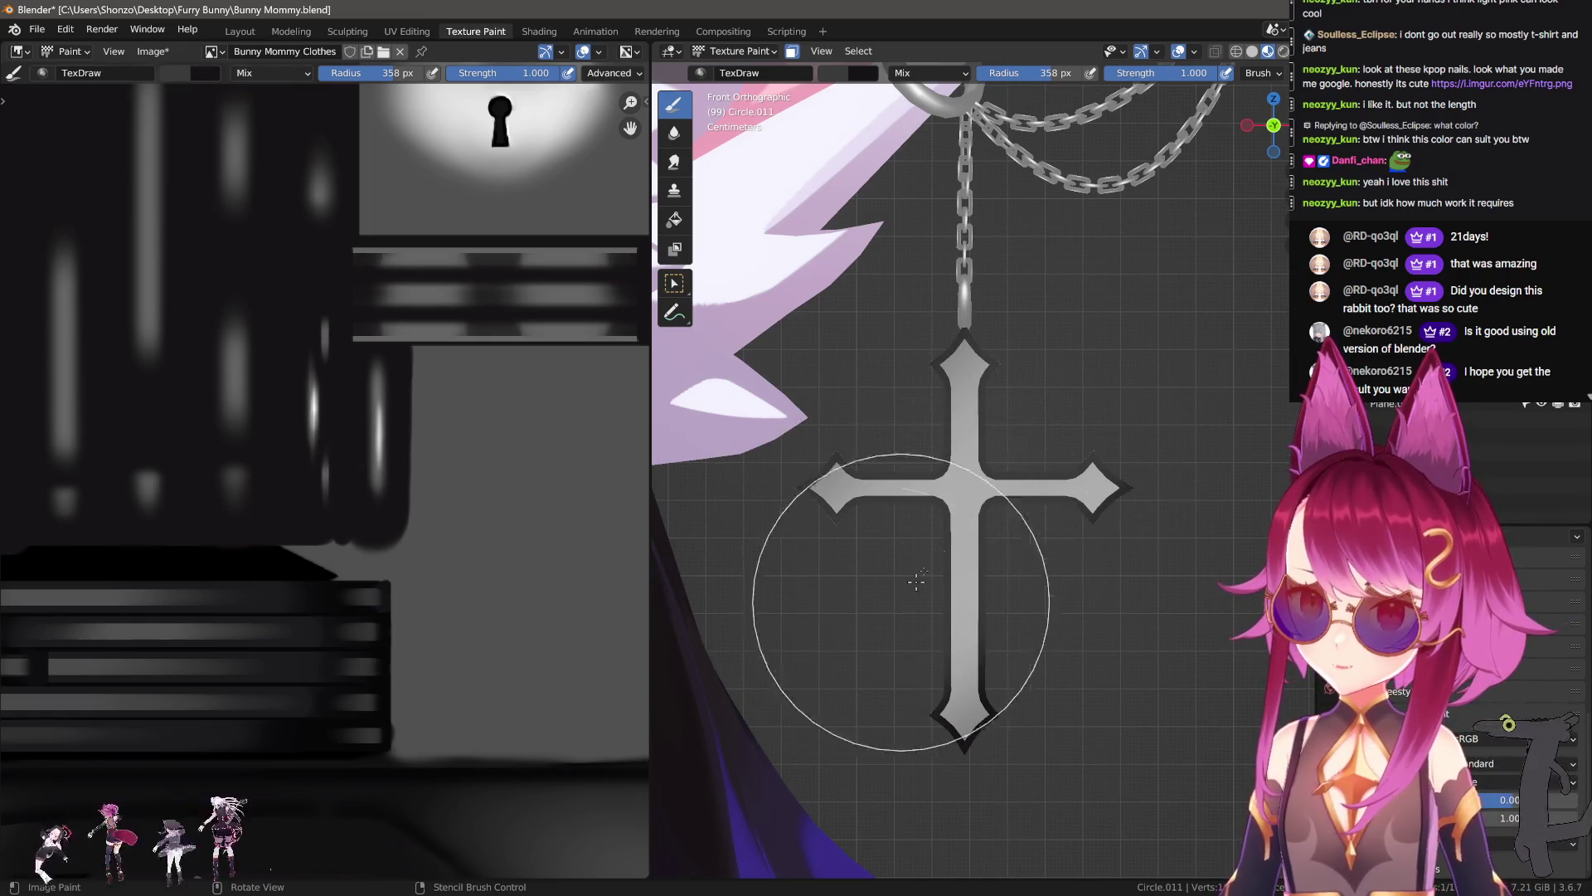
# Step: Enlarge the brush to 500 px and undo the last paint on the cross
pyautogui.press('f')
pyautogui.click(719, 442)
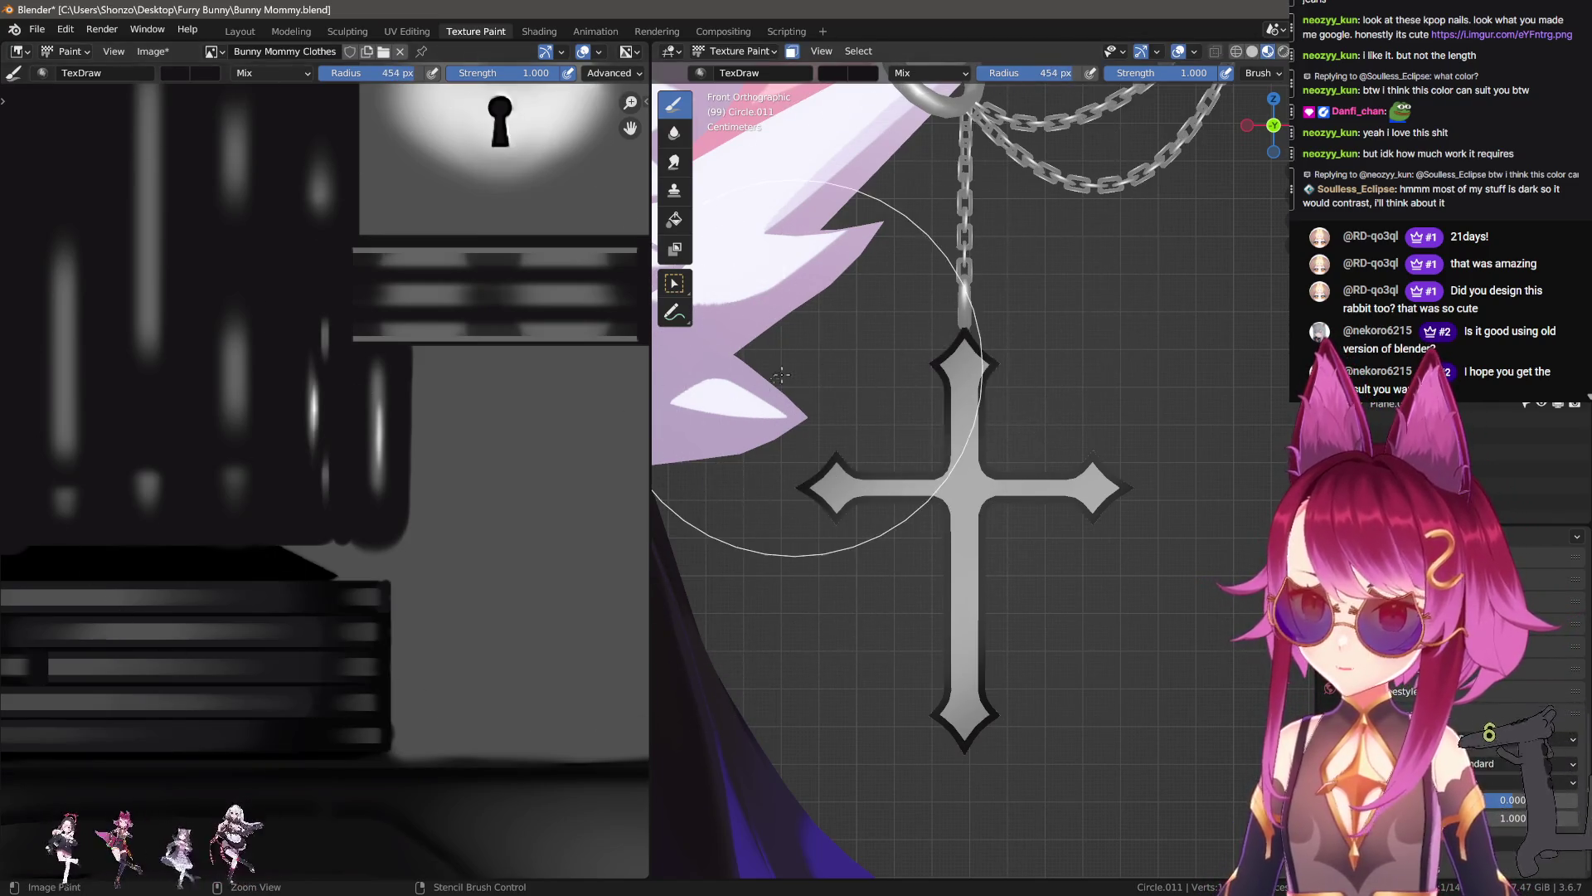
pyautogui.press(']')
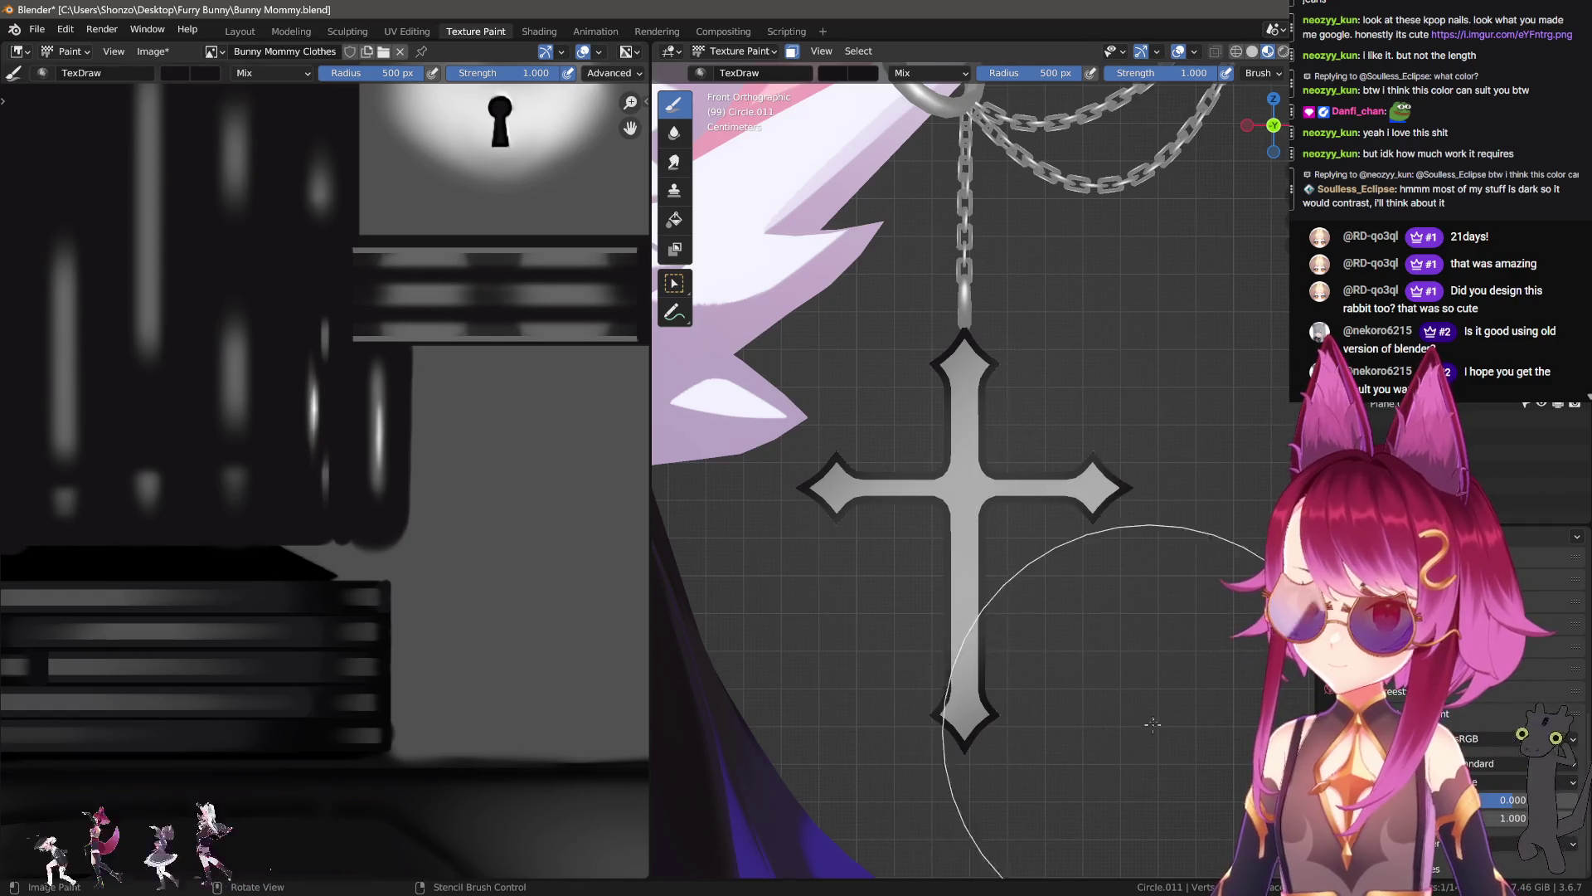
pyautogui.hotkey('ctrl', 'z')
pyautogui.scroll(-3, 1145, 630)
pyautogui.scroll(5, 1123, 581)
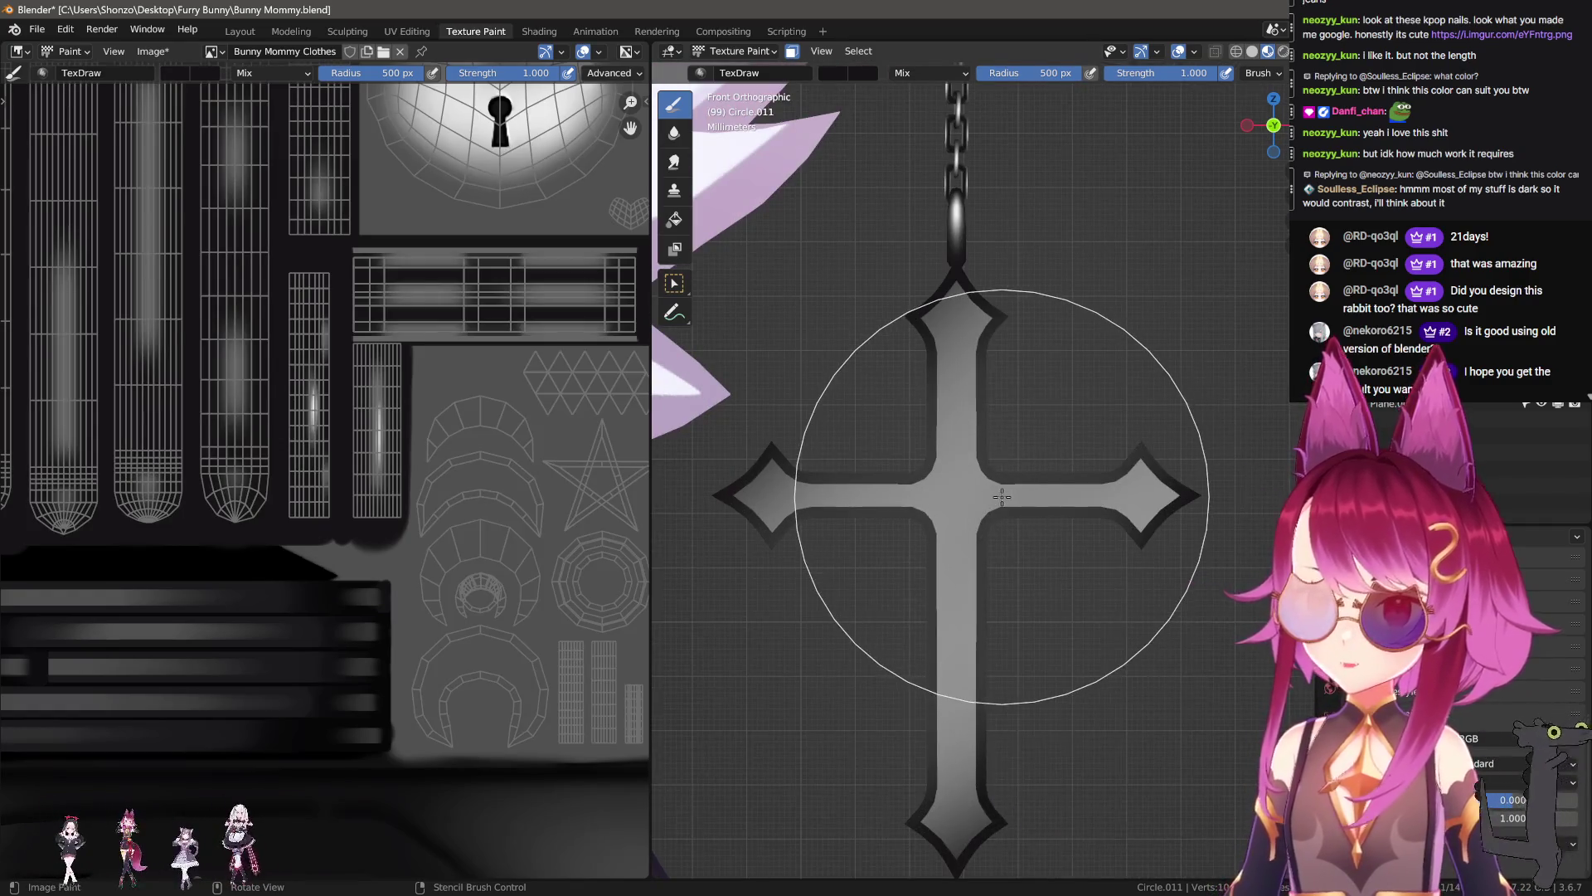
pyautogui.scroll(1, 965, 483)
pyautogui.moveTo(1000, 553)
pyautogui.mouseDown(button='middle')
pyautogui.moveTo(960, 533)
pyautogui.moveTo(995, 473)
pyautogui.mouseUp(button='middle')
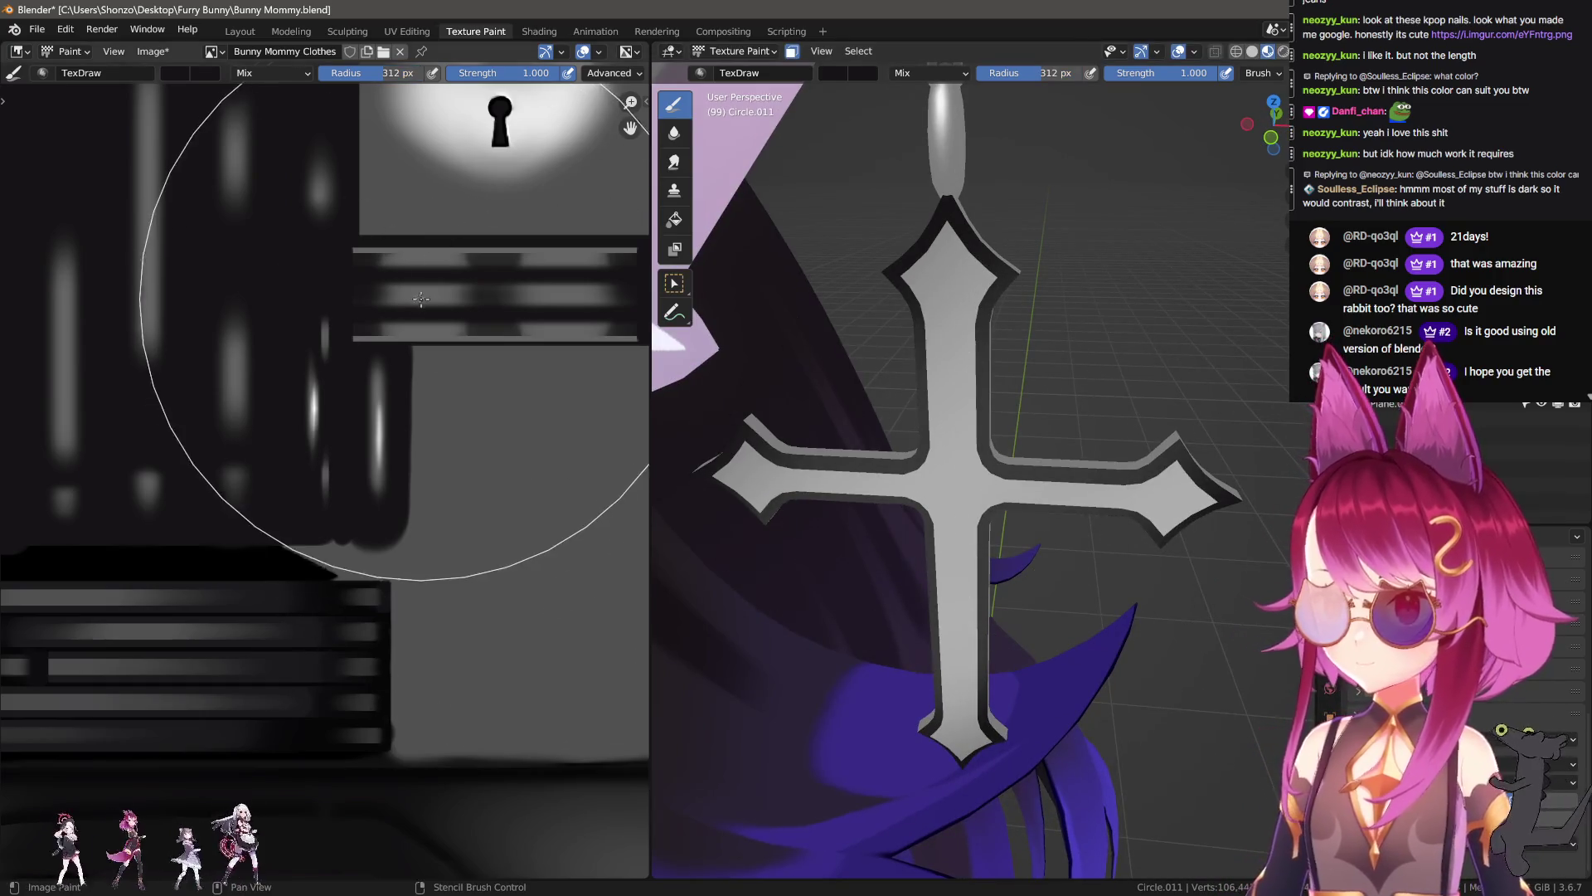
# Step: Sample a light colour, then paint white highlight strokes in the cross's inner corner and across it
pyautogui.press('s')
pyautogui.press('f')
pyautogui.moveTo(995, 398); pyautogui.dragTo(1035, 432)
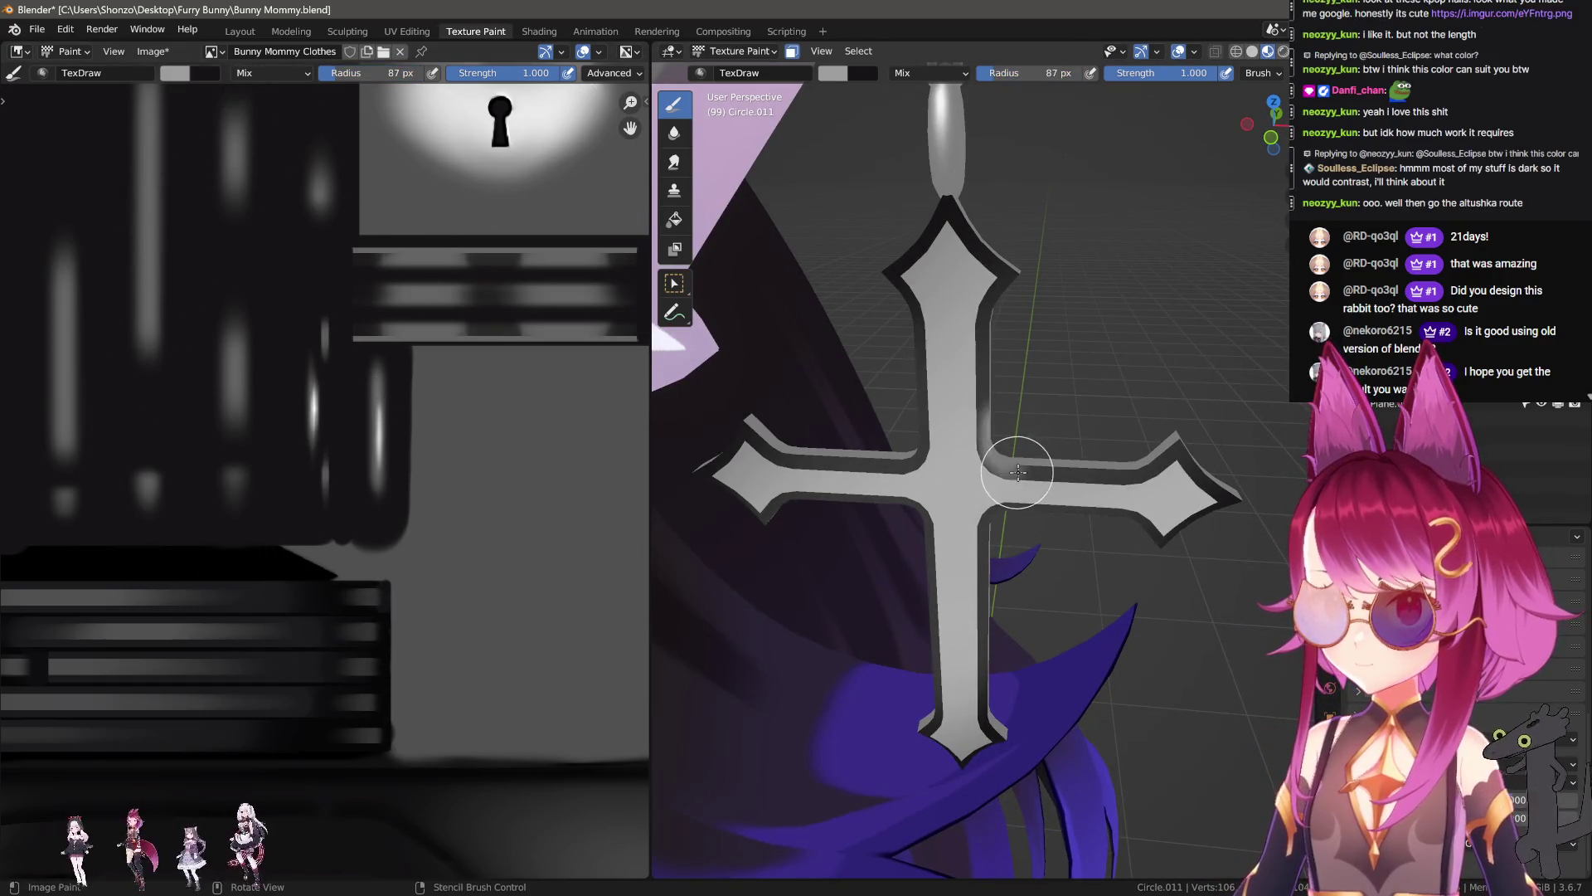
pyautogui.scroll(2, 1067, 438)
pyautogui.press('n')
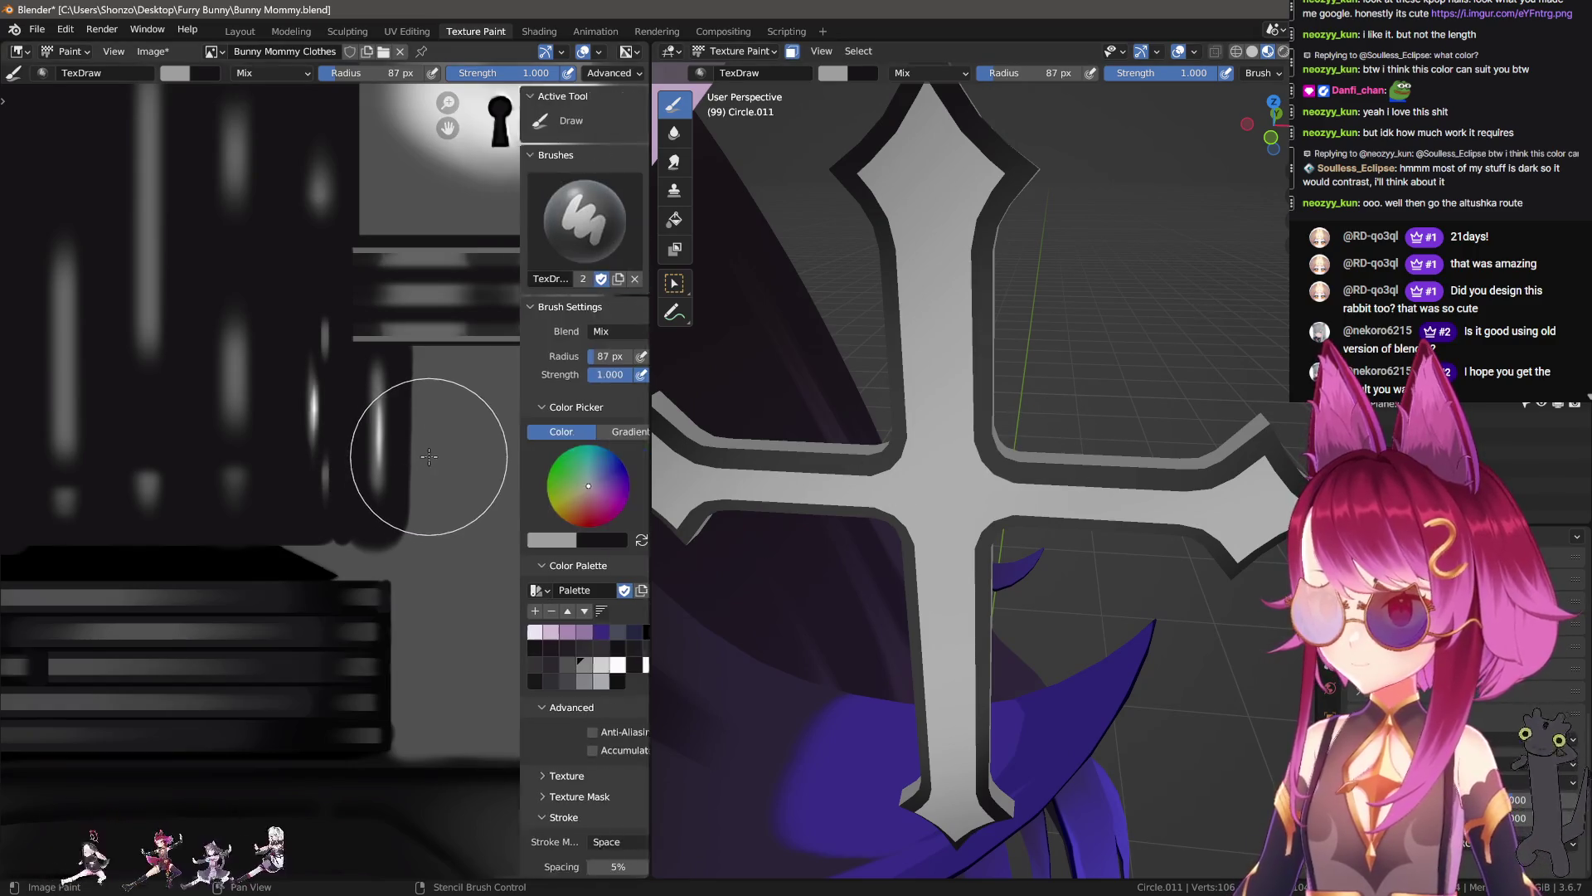
pyautogui.click(573, 663)
pyautogui.press('n')
pyautogui.moveTo(962, 390); pyautogui.dragTo(1078, 390)
pyautogui.scroll(-2, 1089, 404)
# Step: Resize the brush while reframing the view on the cross's top, chain and whole shape
pyautogui.moveTo(1277, 439); pyautogui.dragTo(995, 357, button='middle')
pyautogui.press('f')
pyautogui.click(1036, 323)
pyautogui.press('f')
pyautogui.click(1123, 263)
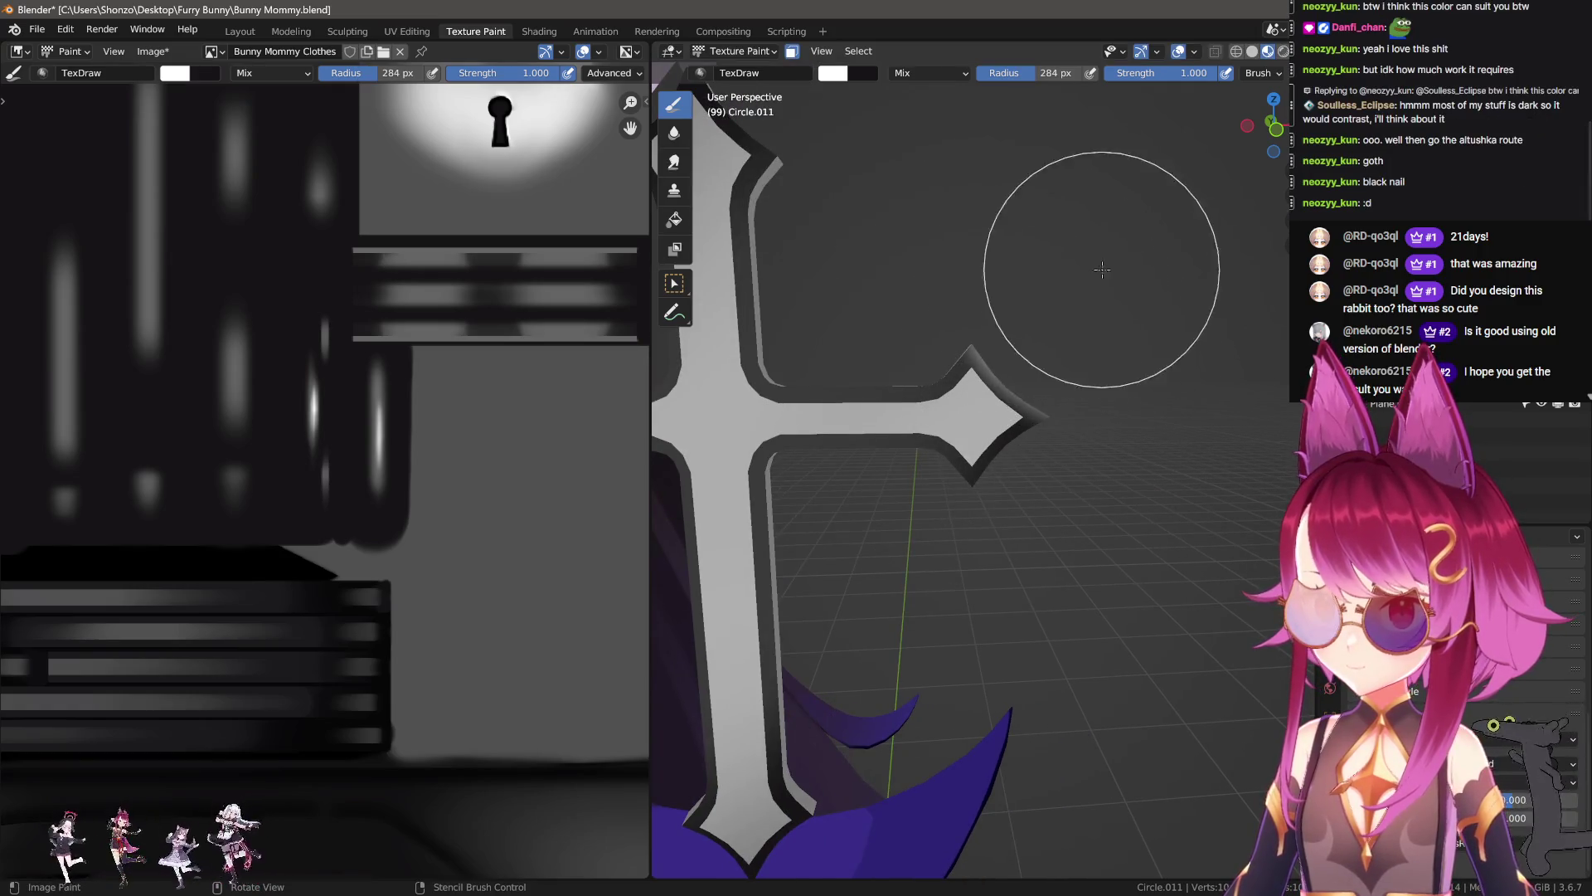
pyautogui.moveTo(1122, 263); pyautogui.dragTo(910, 213, button='middle')
pyautogui.scroll(-3, 953, 249)
pyautogui.press('f')
pyautogui.click(1037, 597)
pyautogui.moveTo(1161, 796)
pyautogui.keyDown('shift'); pyautogui.mouseDown(button='middle')
pyautogui.moveTo(937, 597)
pyautogui.moveTo(1092, 318)
pyautogui.mouseUp(button='middle'); pyautogui.keyUp('shift')
pyautogui.scroll(2, 1091, 319)
# Step: Fine-tune the brush from 175 px to 170 px while orbiting around the chained cross
pyautogui.press('f')
pyautogui.click(1092, 319)
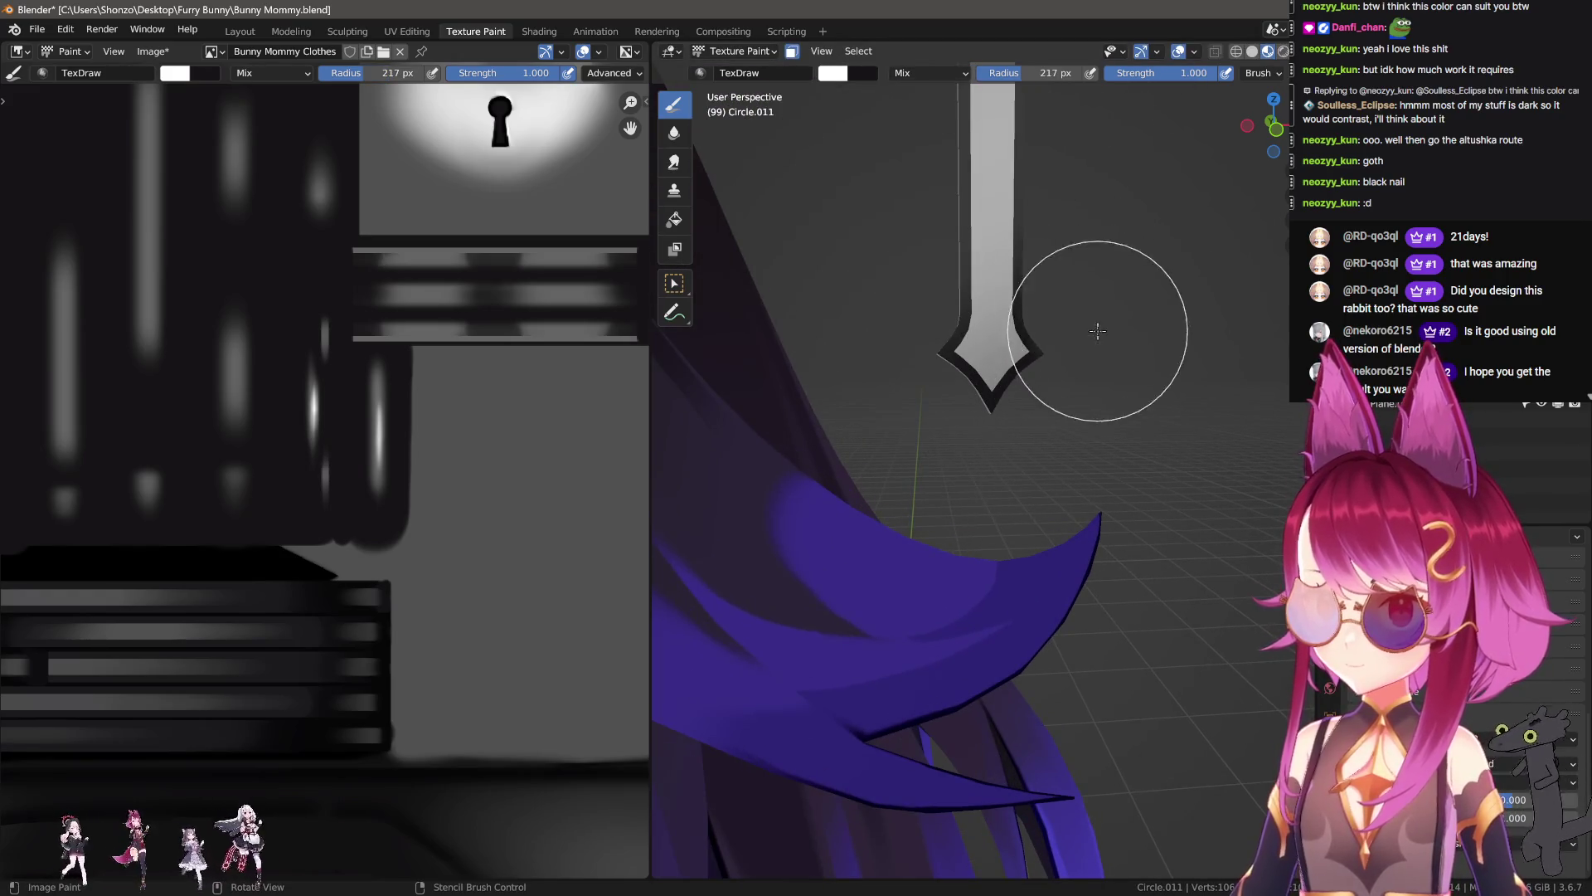
pyautogui.press('f')
pyautogui.click(1072, 313)
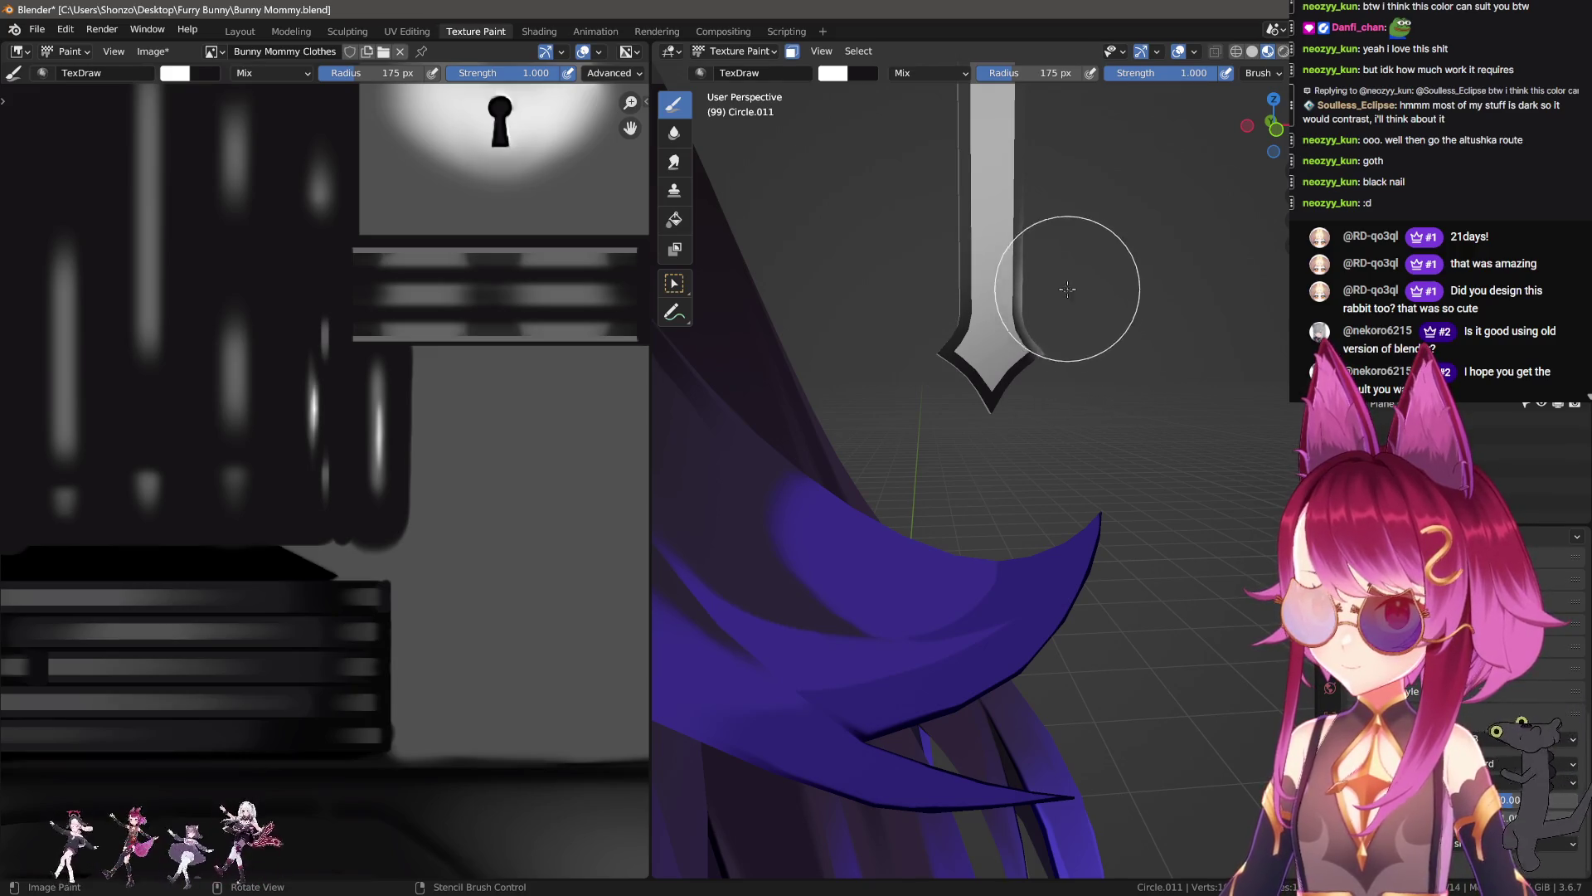
pyautogui.moveTo(1073, 323); pyautogui.dragTo(1091, 306, button='middle')
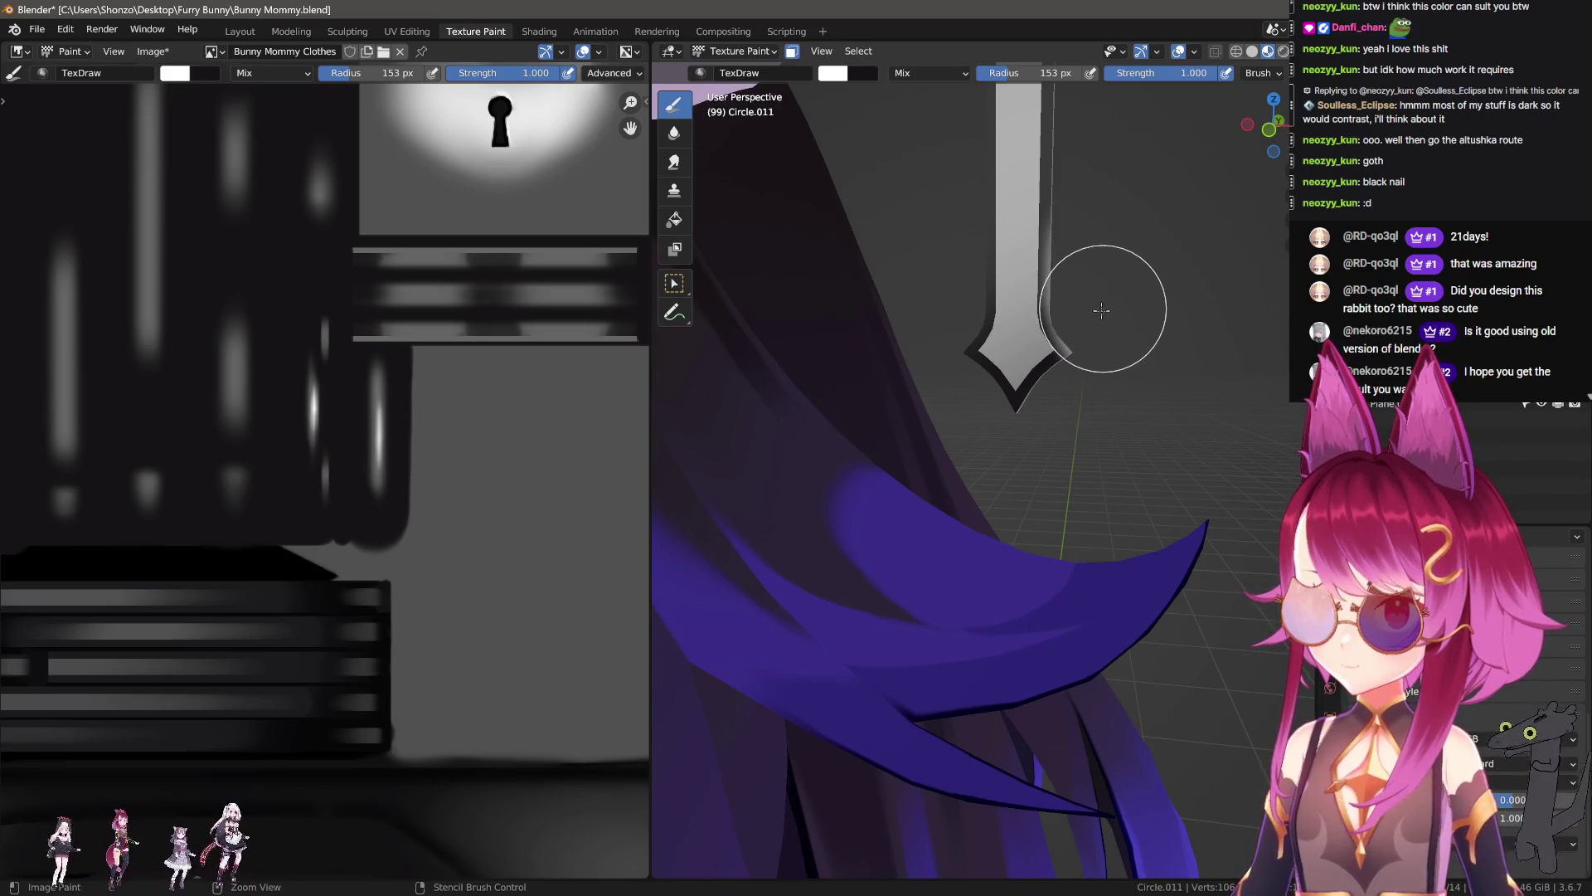
pyautogui.moveTo(1092, 218); pyautogui.dragTo(967, 394, button='middle')
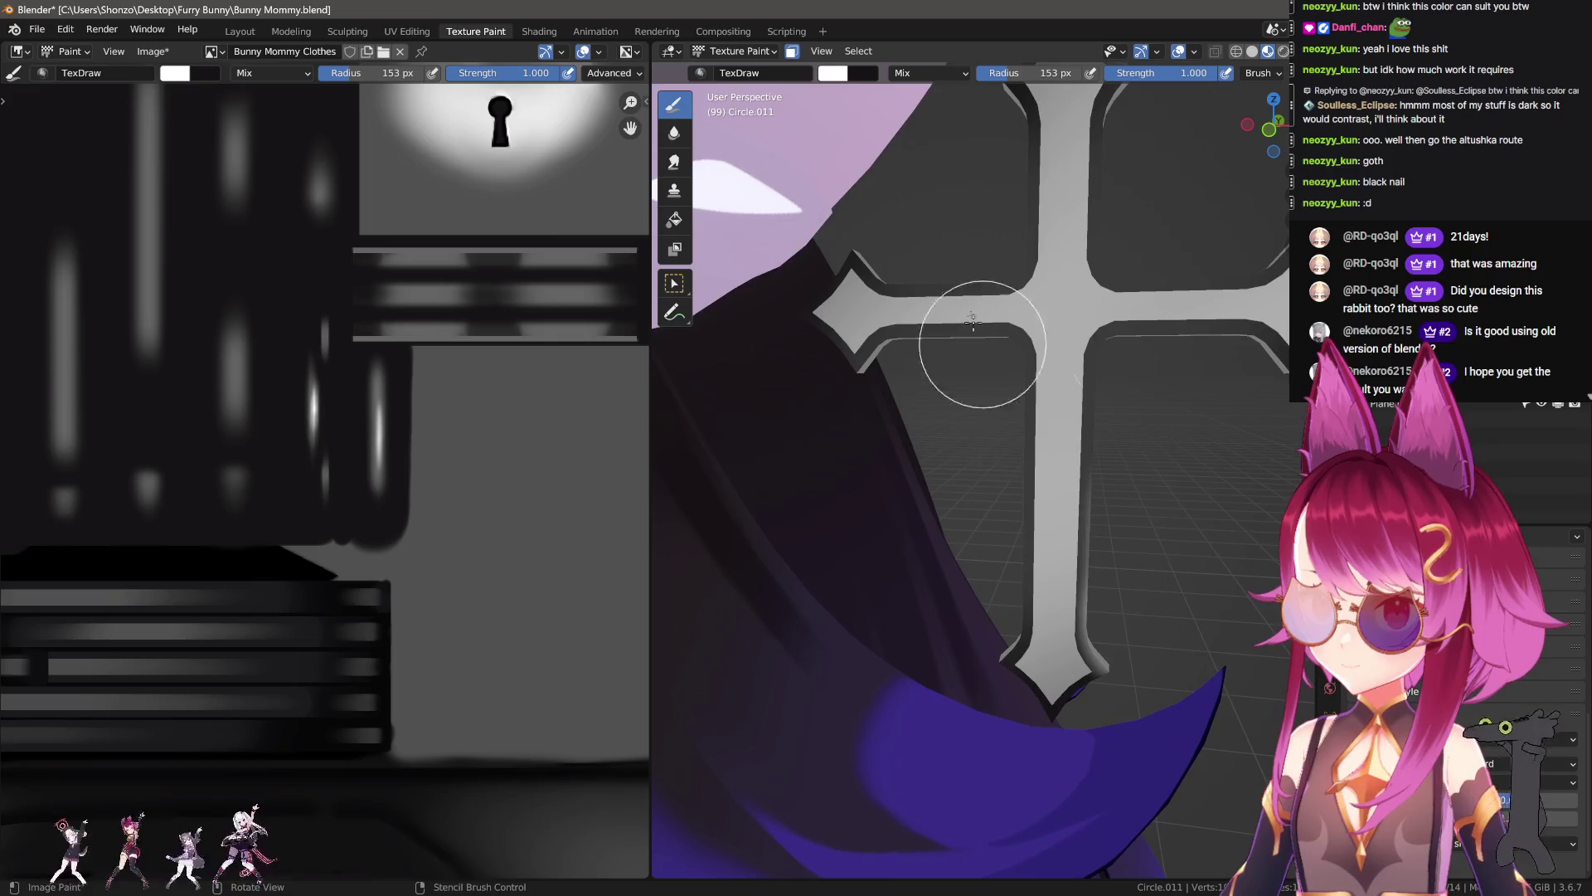
pyautogui.press('f')
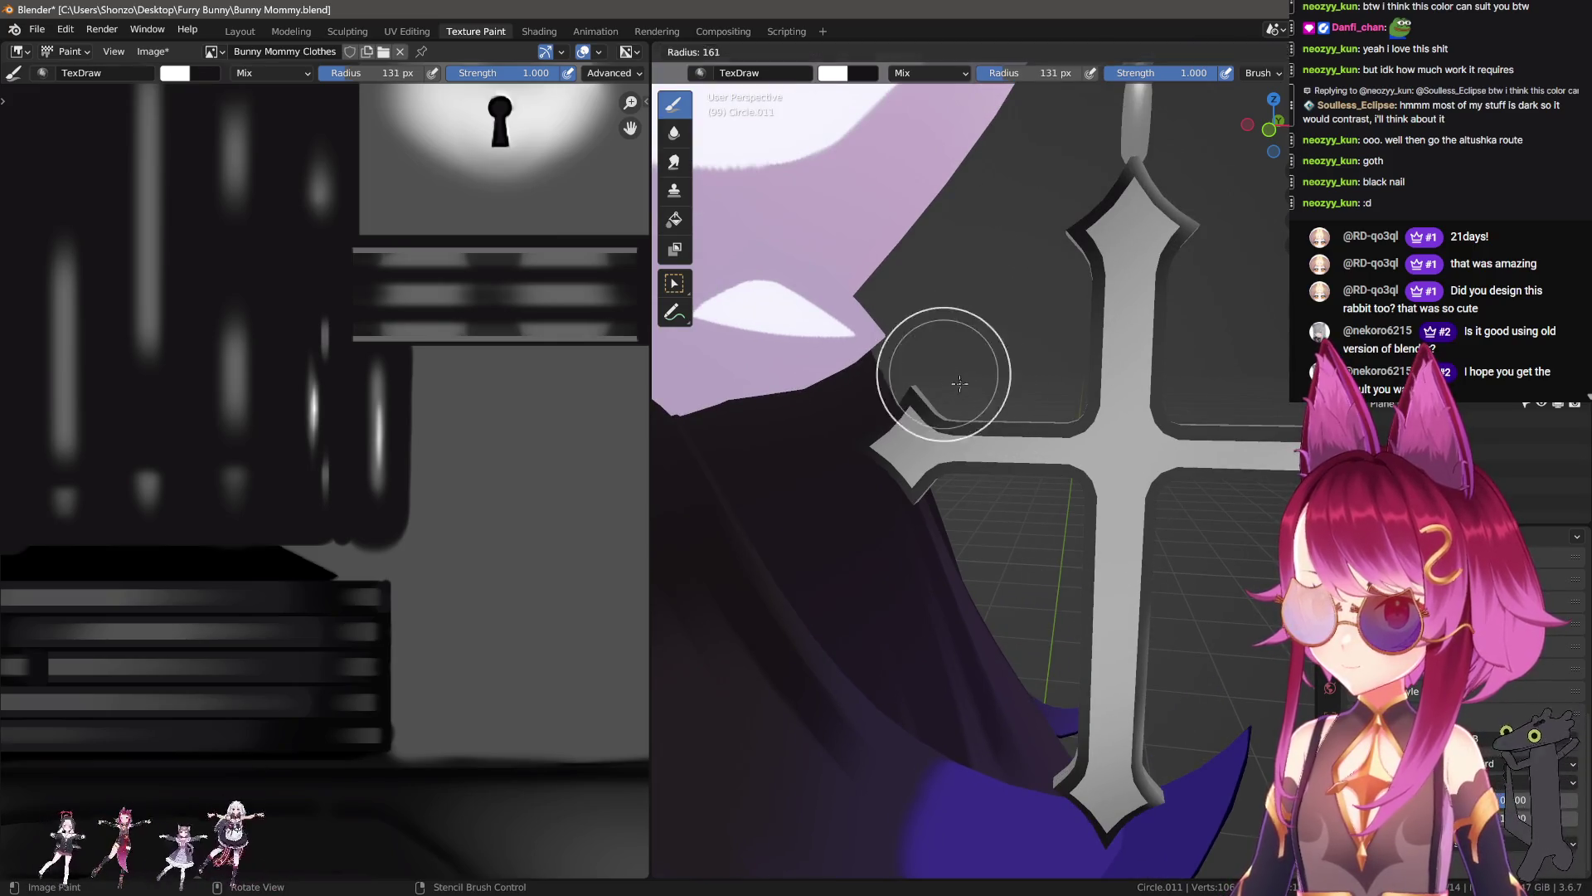
pyautogui.click(945, 365)
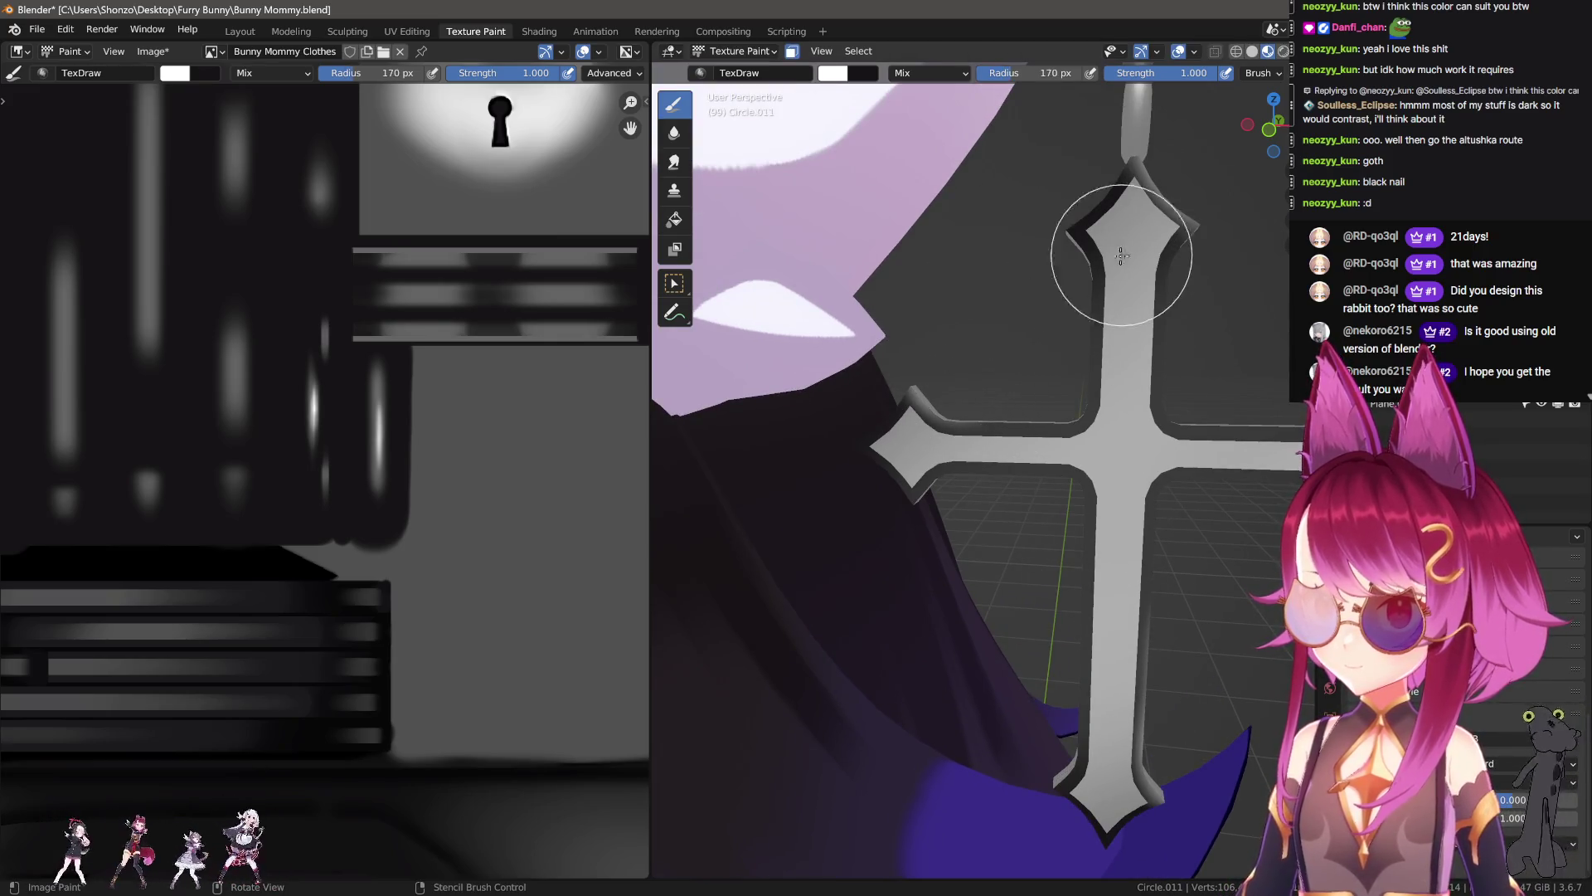
pyautogui.scroll(-4, 1078, 298)
pyautogui.moveTo(1054, 338)
pyautogui.mouseDown(button='middle')
pyautogui.moveTo(1130, 583)
pyautogui.moveTo(1095, 517)
pyautogui.mouseUp(button='middle')
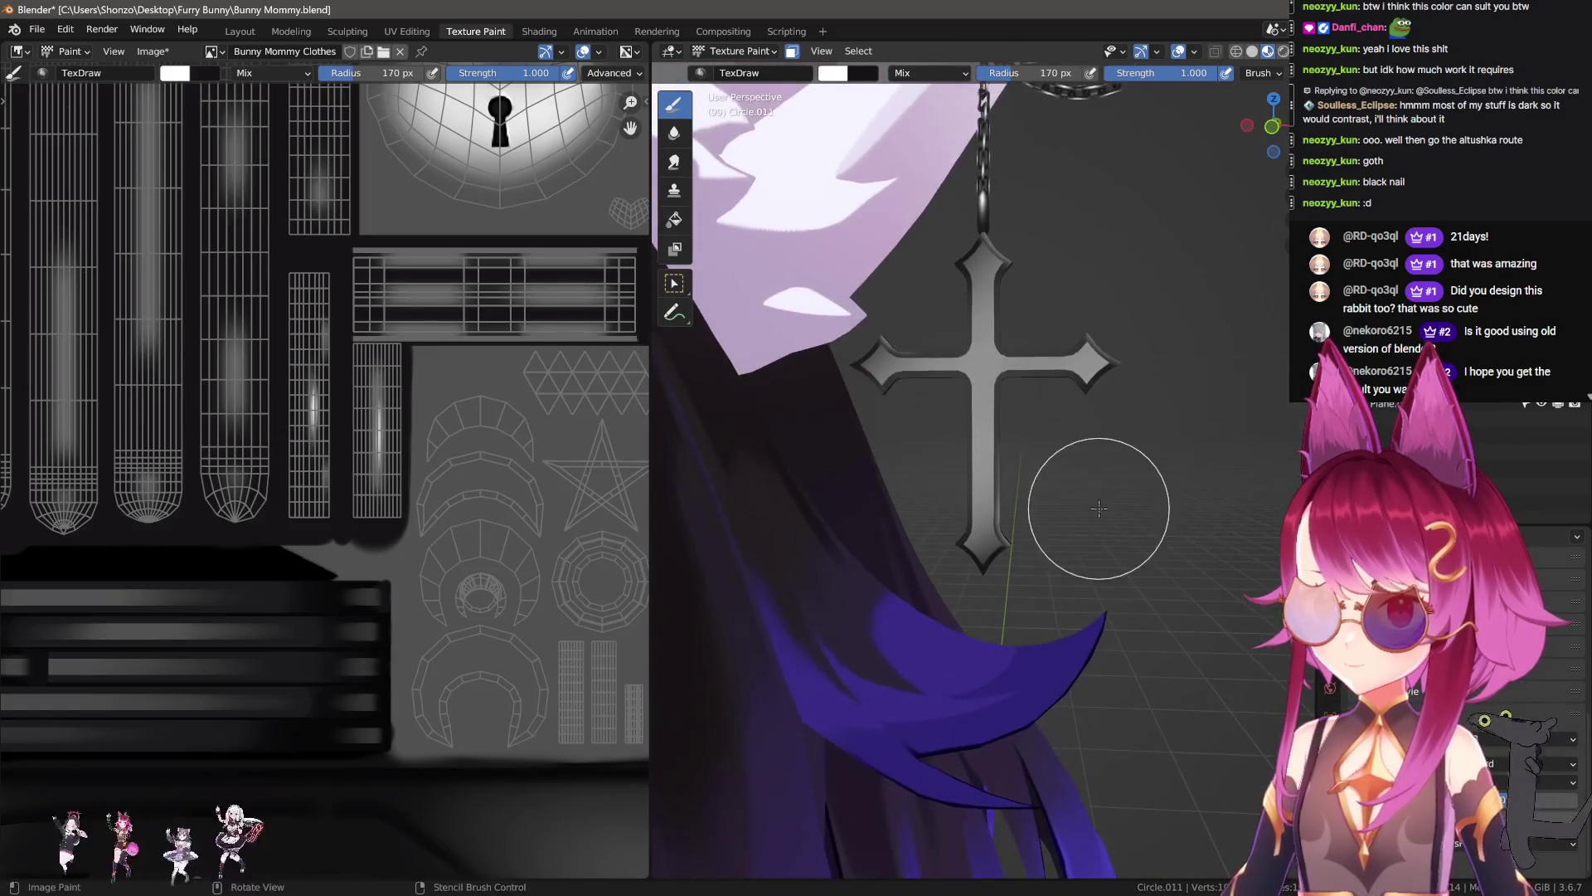
pyautogui.scroll(-5, 1095, 517)
pyautogui.scroll(-3, 1098, 523)
pyautogui.moveTo(1143, 518); pyautogui.dragTo(1144, 504, button='middle')
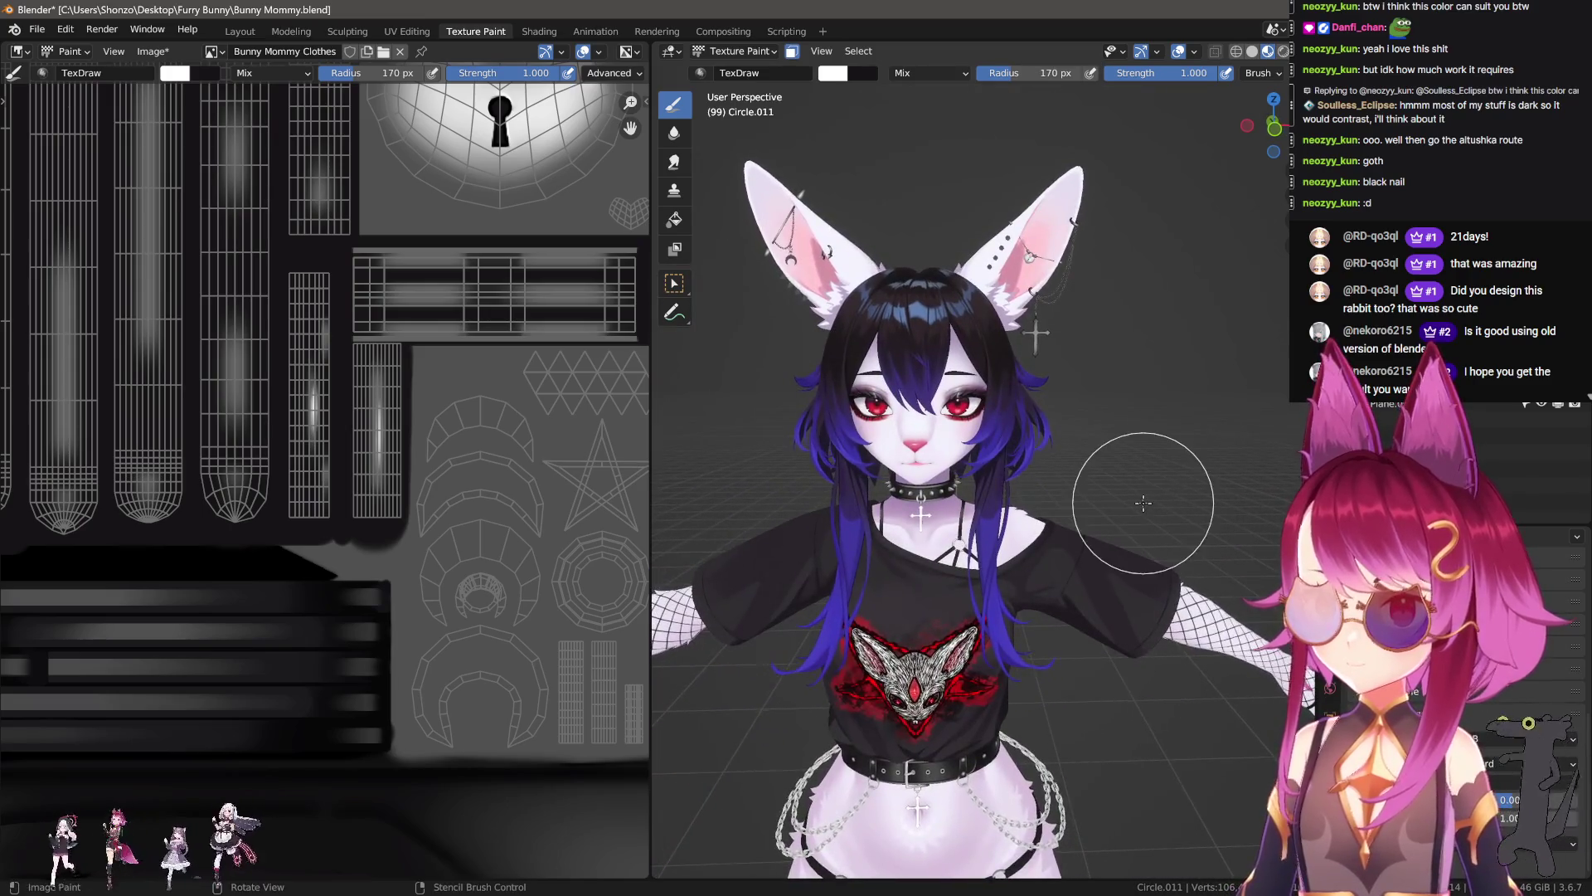
pyautogui.scroll(3, 1070, 573)
pyautogui.scroll(3, 978, 539)
pyautogui.scroll(3, 898, 521)
pyautogui.scroll(-2, 892, 524)
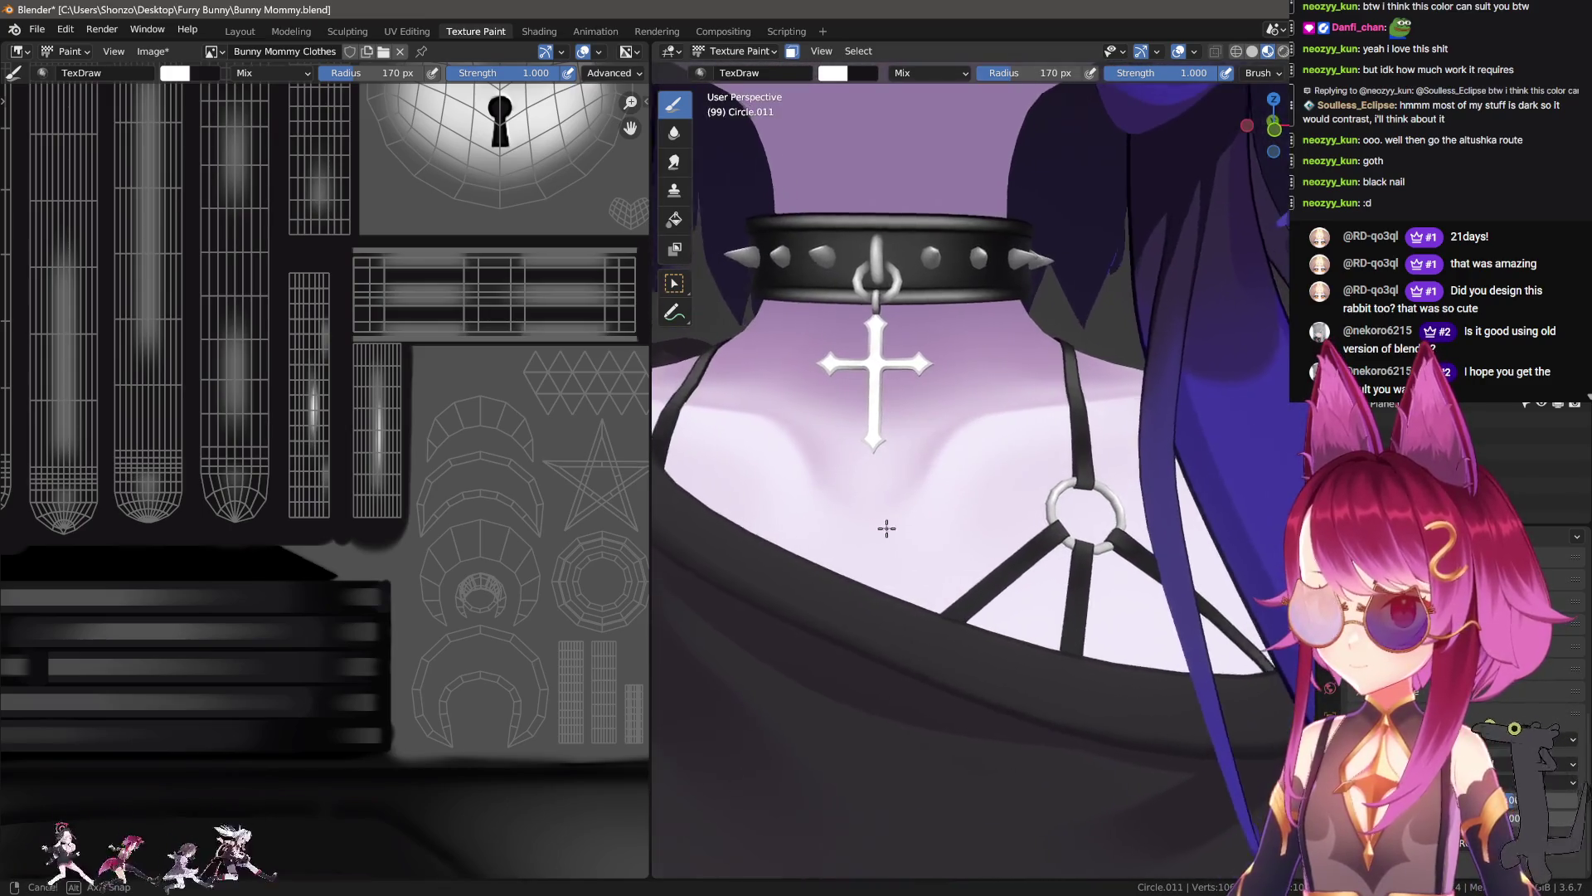
pyautogui.scroll(-3, 887, 526)
pyautogui.moveTo(888, 526); pyautogui.dragTo(999, 581, button='middle')
pyautogui.scroll(3, 1002, 583)
pyautogui.scroll(2, 1002, 572)
pyautogui.scroll(3, 1028, 558)
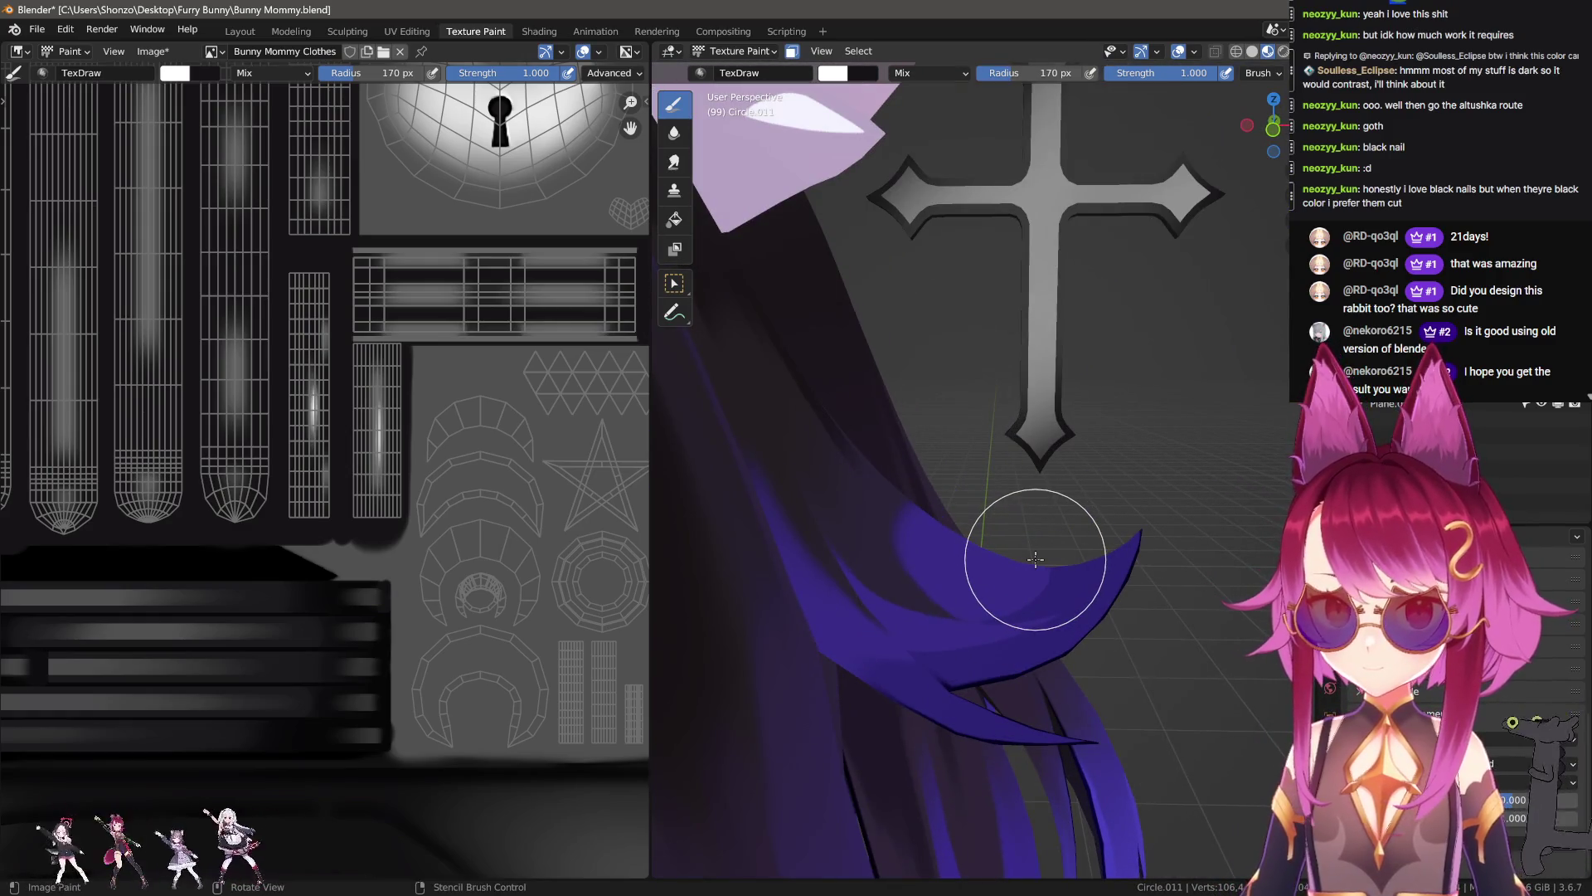
pyautogui.moveTo(1036, 560); pyautogui.dragTo(1013, 569, button='middle')
pyautogui.scroll(2, 1020, 564)
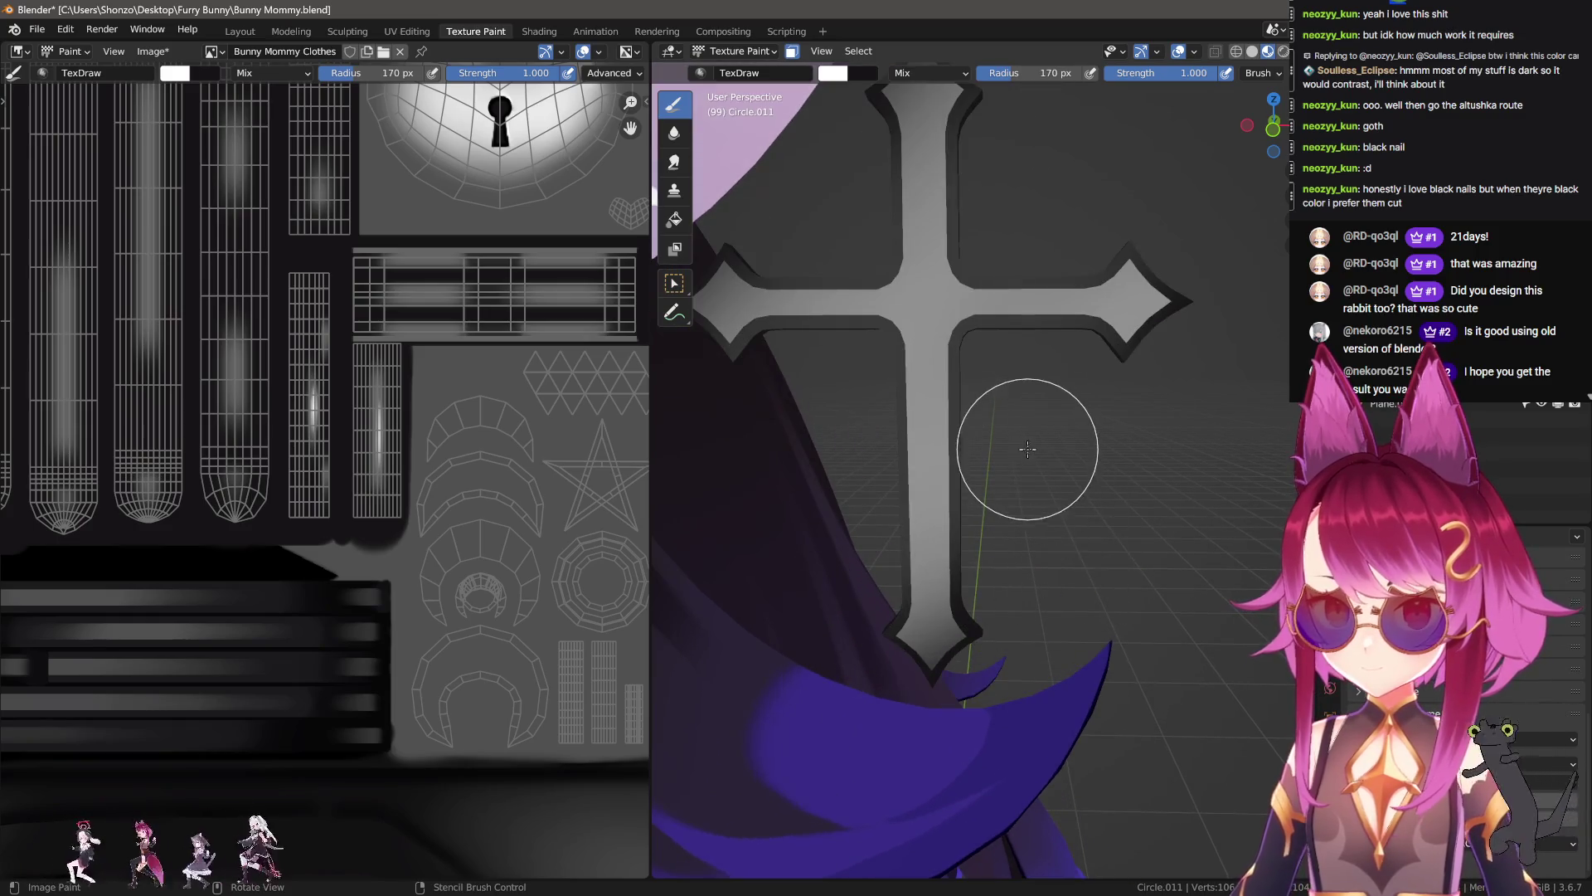
pyautogui.moveTo(995, 306)
pyautogui.mouseDown(button='middle')
pyautogui.moveTo(953, 526)
pyautogui.moveTo(997, 506)
pyautogui.mouseUp(button='middle')
pyautogui.scroll(3, 953, 526)
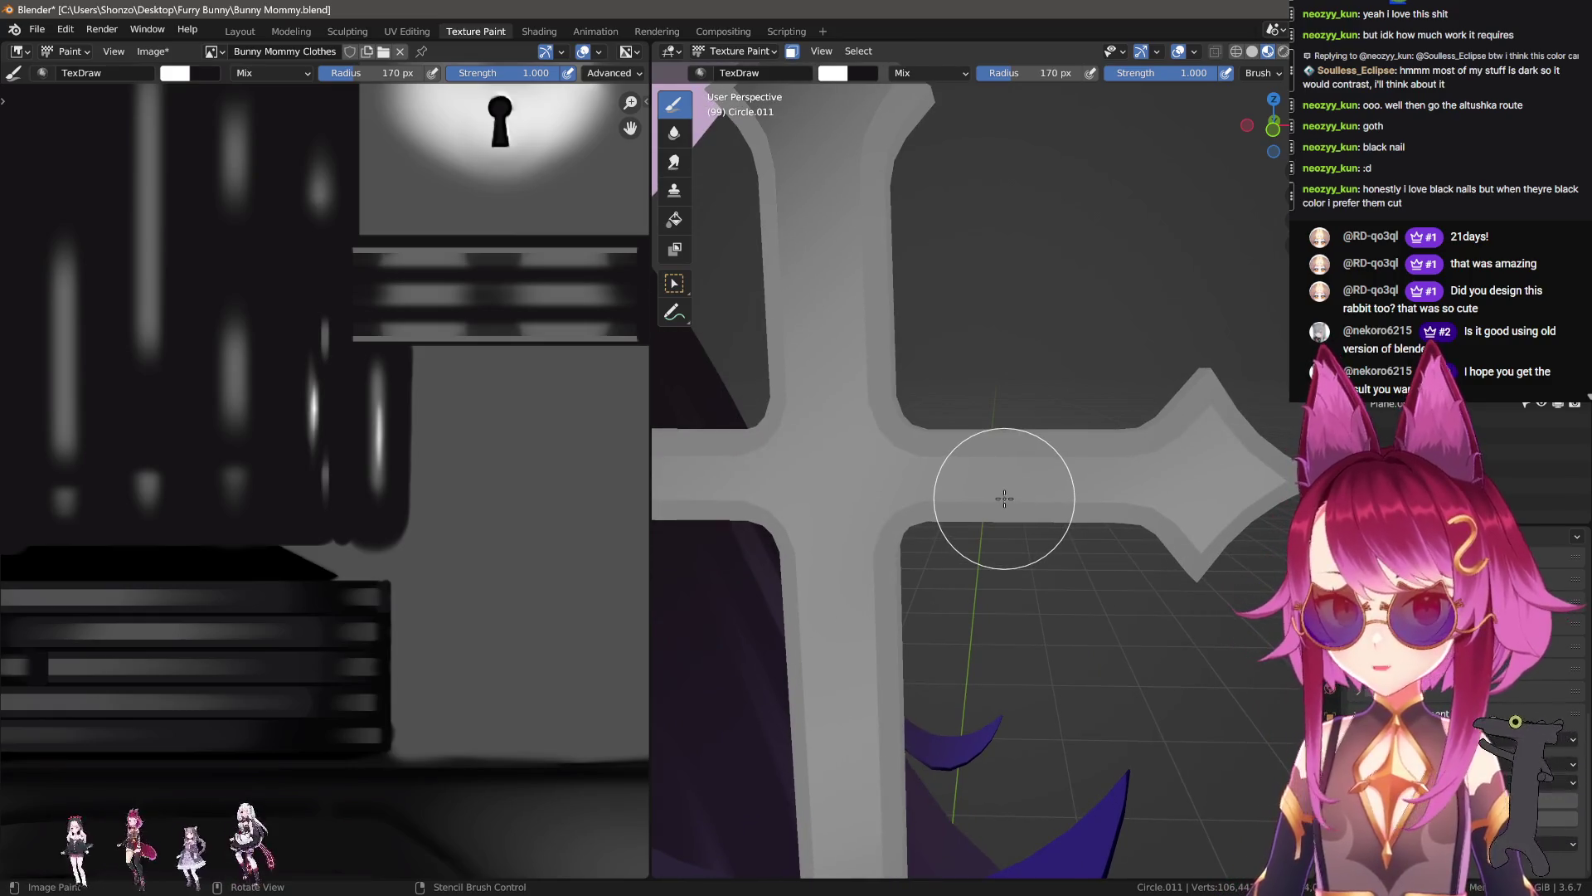
# Step: Paint a white line along the cross's right arm with a 91 px brush, then undo it
pyautogui.press('f')
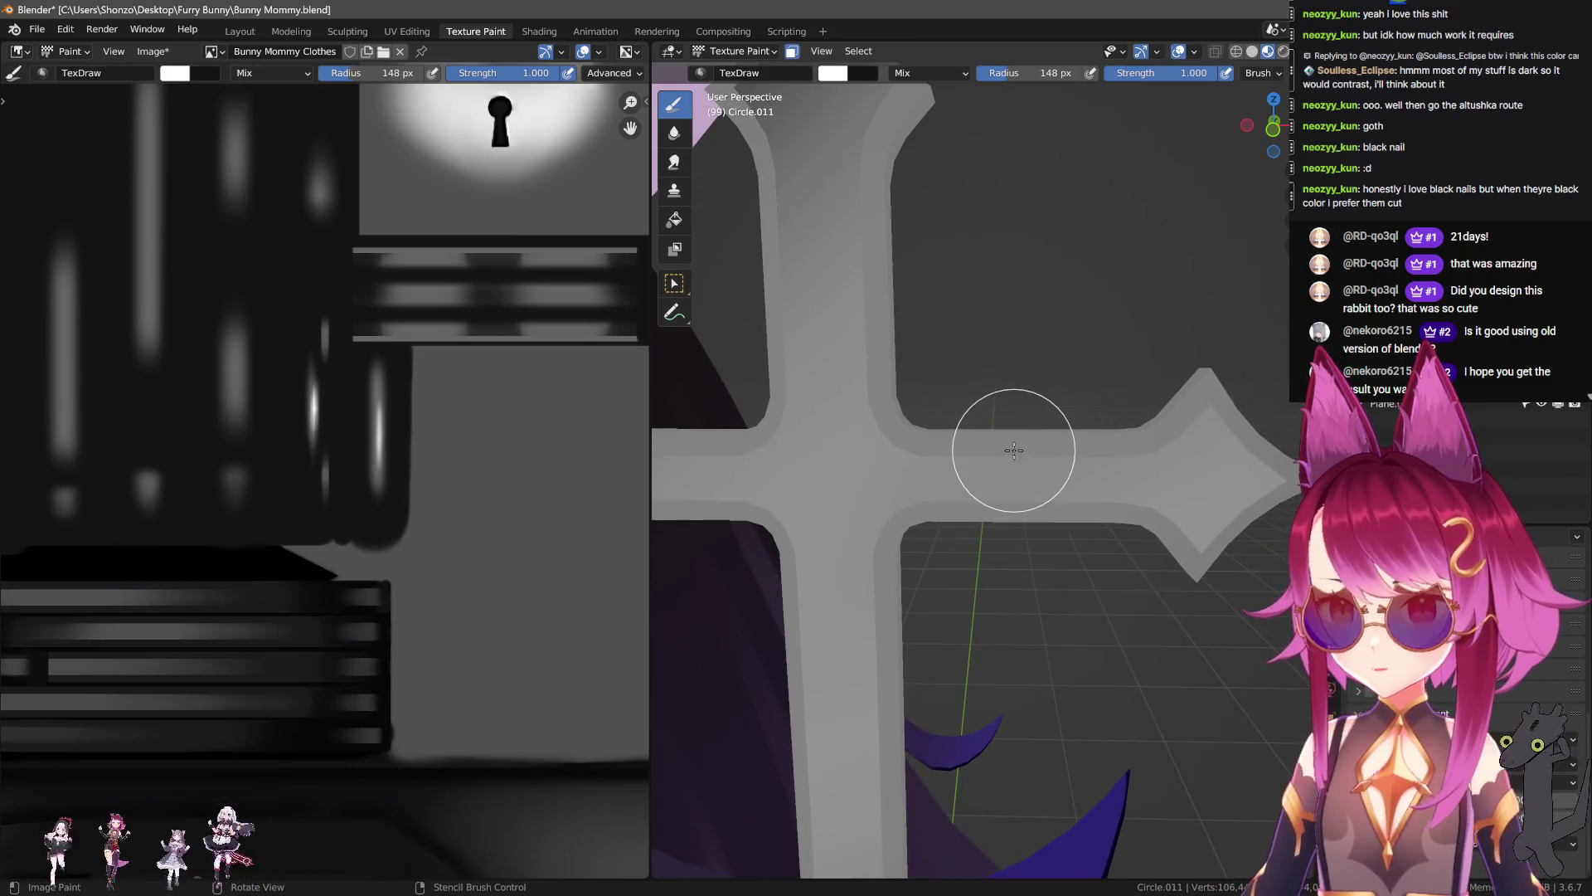
pyautogui.click(960, 444)
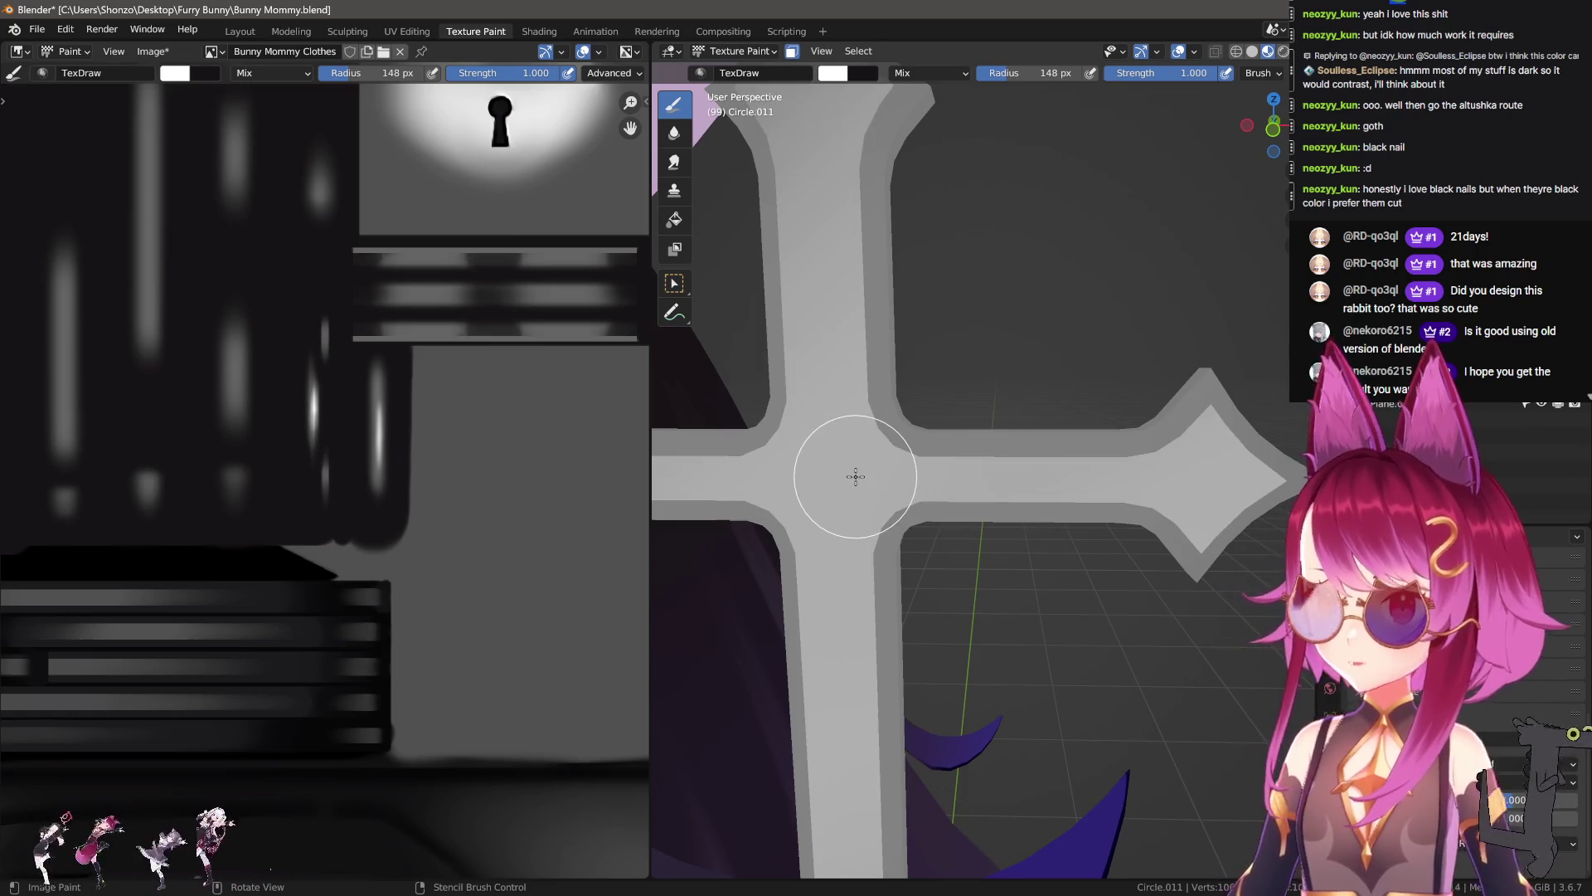
pyautogui.scroll(-4, 863, 498)
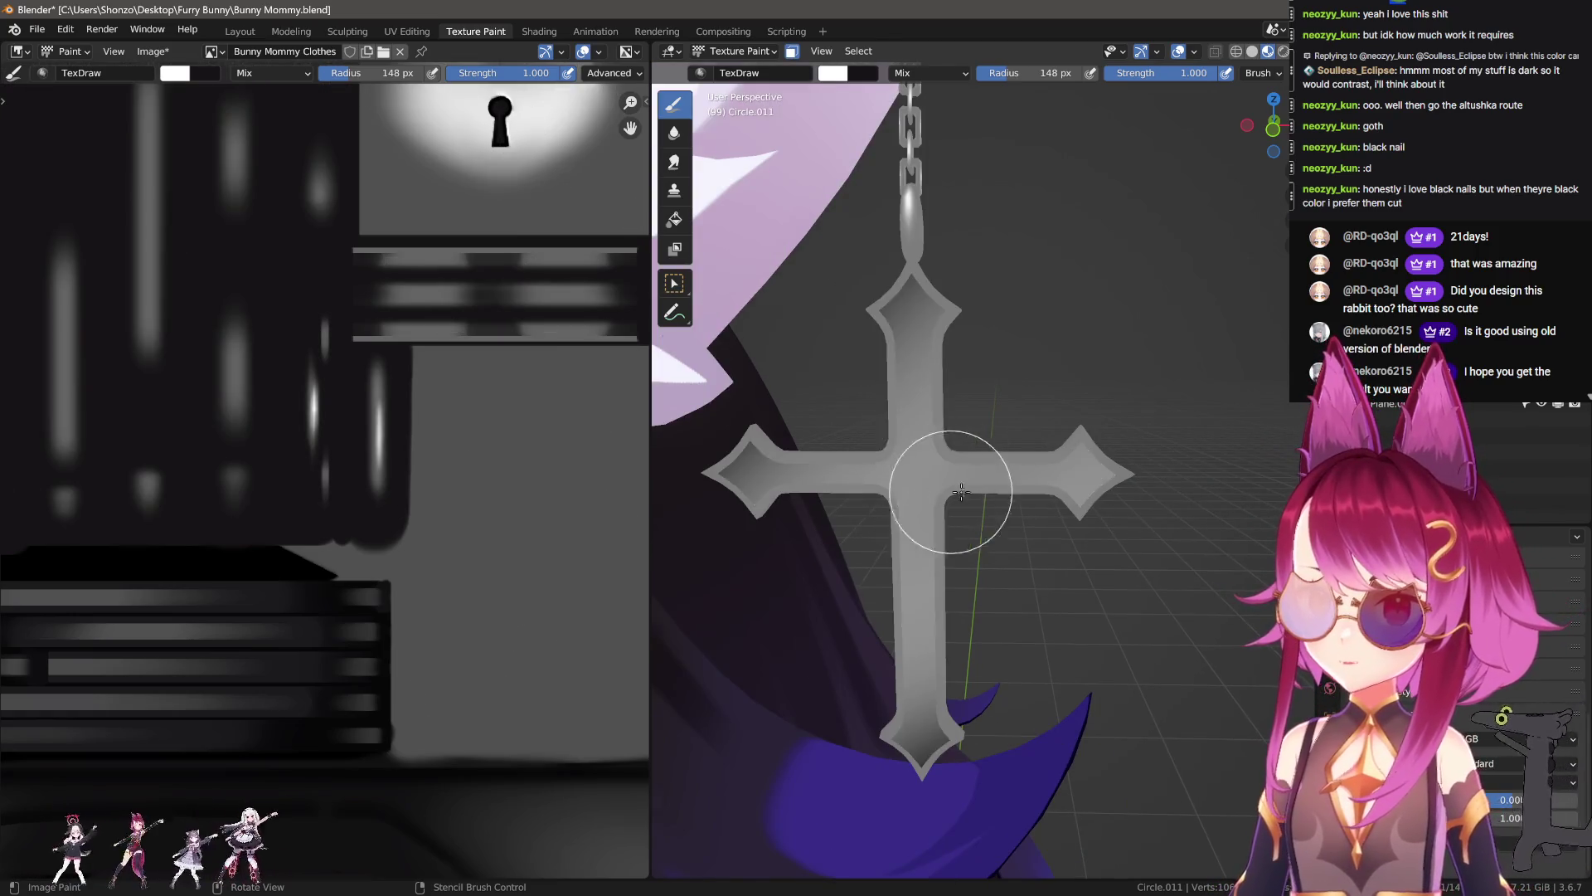
pyautogui.scroll(4, 912, 497)
pyautogui.press('f')
pyautogui.click(954, 451)
pyautogui.moveTo(920, 452)
pyautogui.mouseDown()
pyautogui.moveTo(1056, 444)
pyautogui.moveTo(1022, 442)
pyautogui.mouseUp()
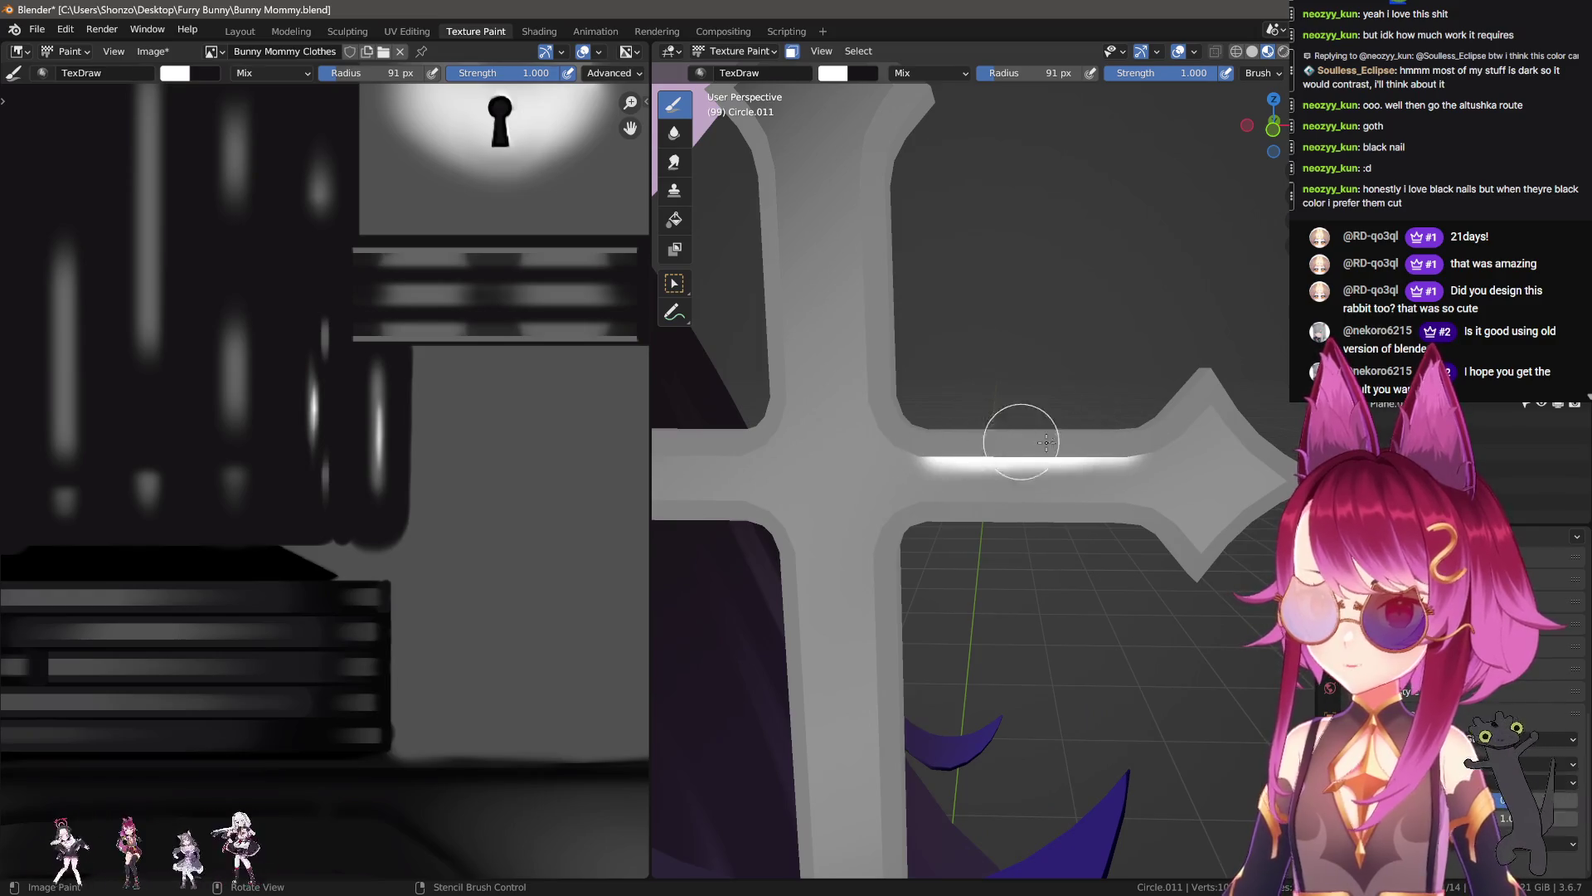
pyautogui.hotkey('ctrl', 'z')
# Step: Repaint the white highlight along the right arm's upper edge with a 64 px brush
pyautogui.press('f')
pyautogui.click(1003, 445)
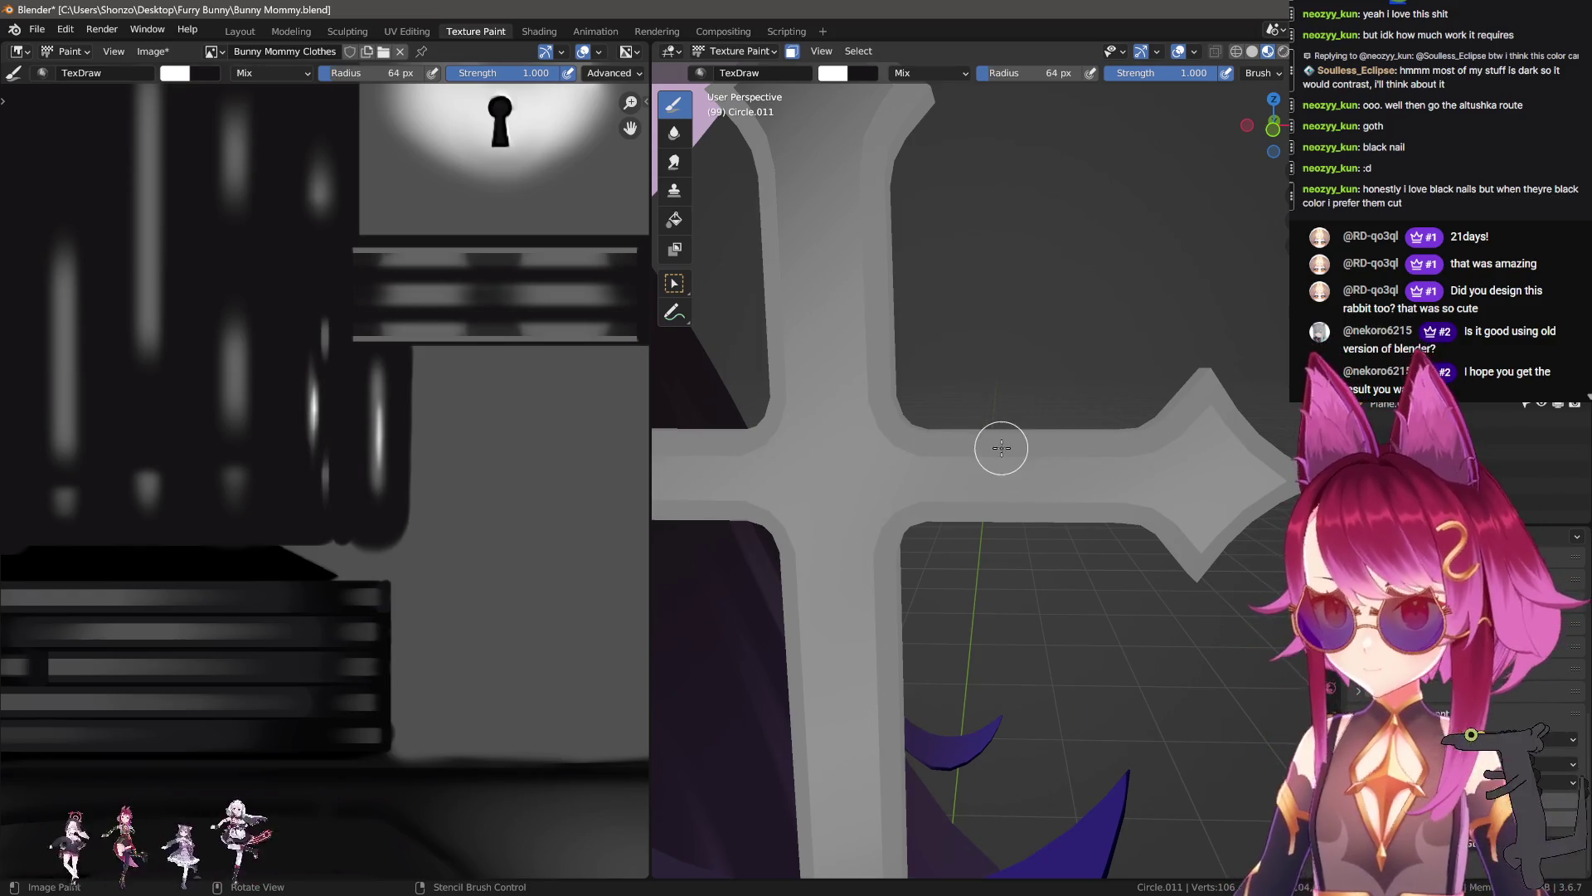
pyautogui.moveTo(921, 455); pyautogui.dragTo(1070, 442)
pyautogui.moveTo(927, 444); pyautogui.dragTo(930, 441)
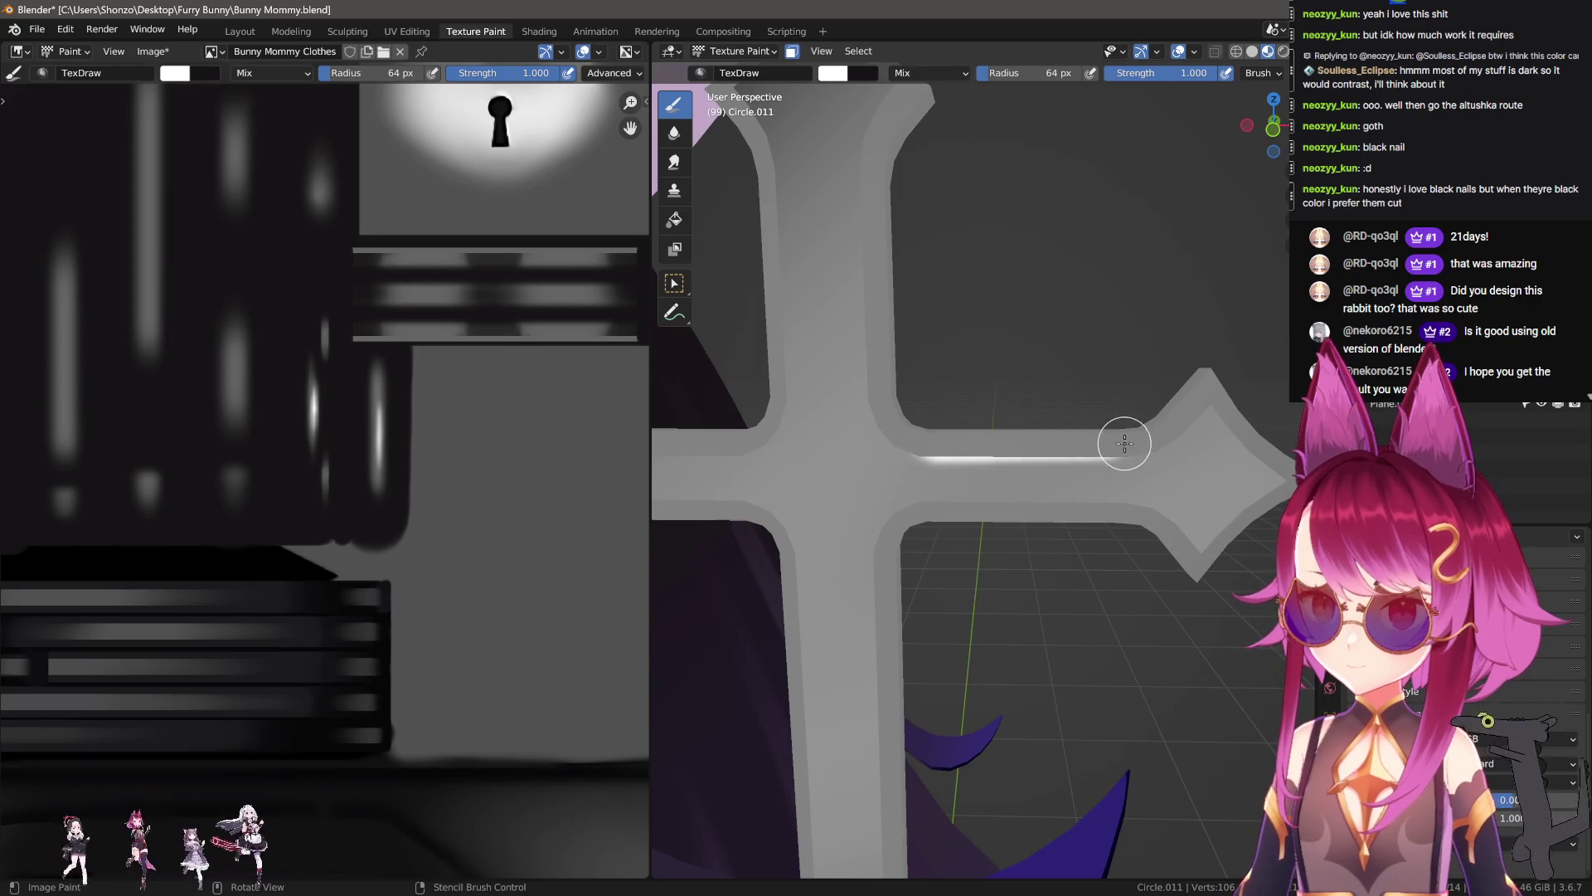
pyautogui.scroll(-3, 504, 434)
pyautogui.scroll(-2, 462, 576)
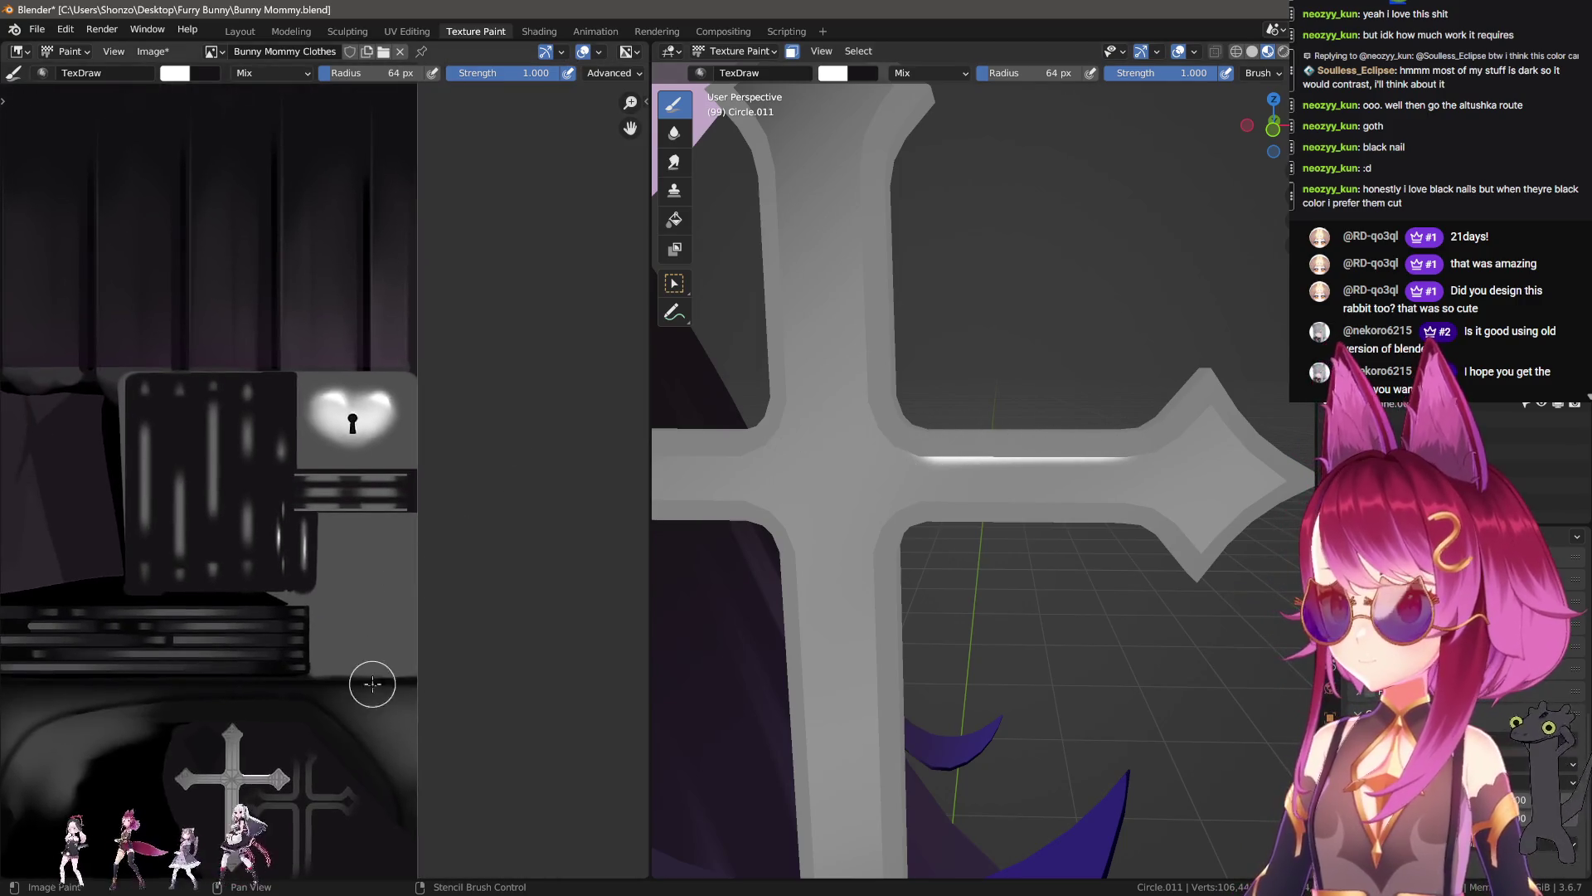
# Step: Switch to the Smear brush at about 7 px and smear the white stripe's edges
pyautogui.scroll(2, 433, 522)
pyautogui.moveTo(434, 522); pyautogui.dragTo(411, 640, button='middle')
pyautogui.scroll(3, 412, 640)
pyautogui.scroll(2, 411, 640)
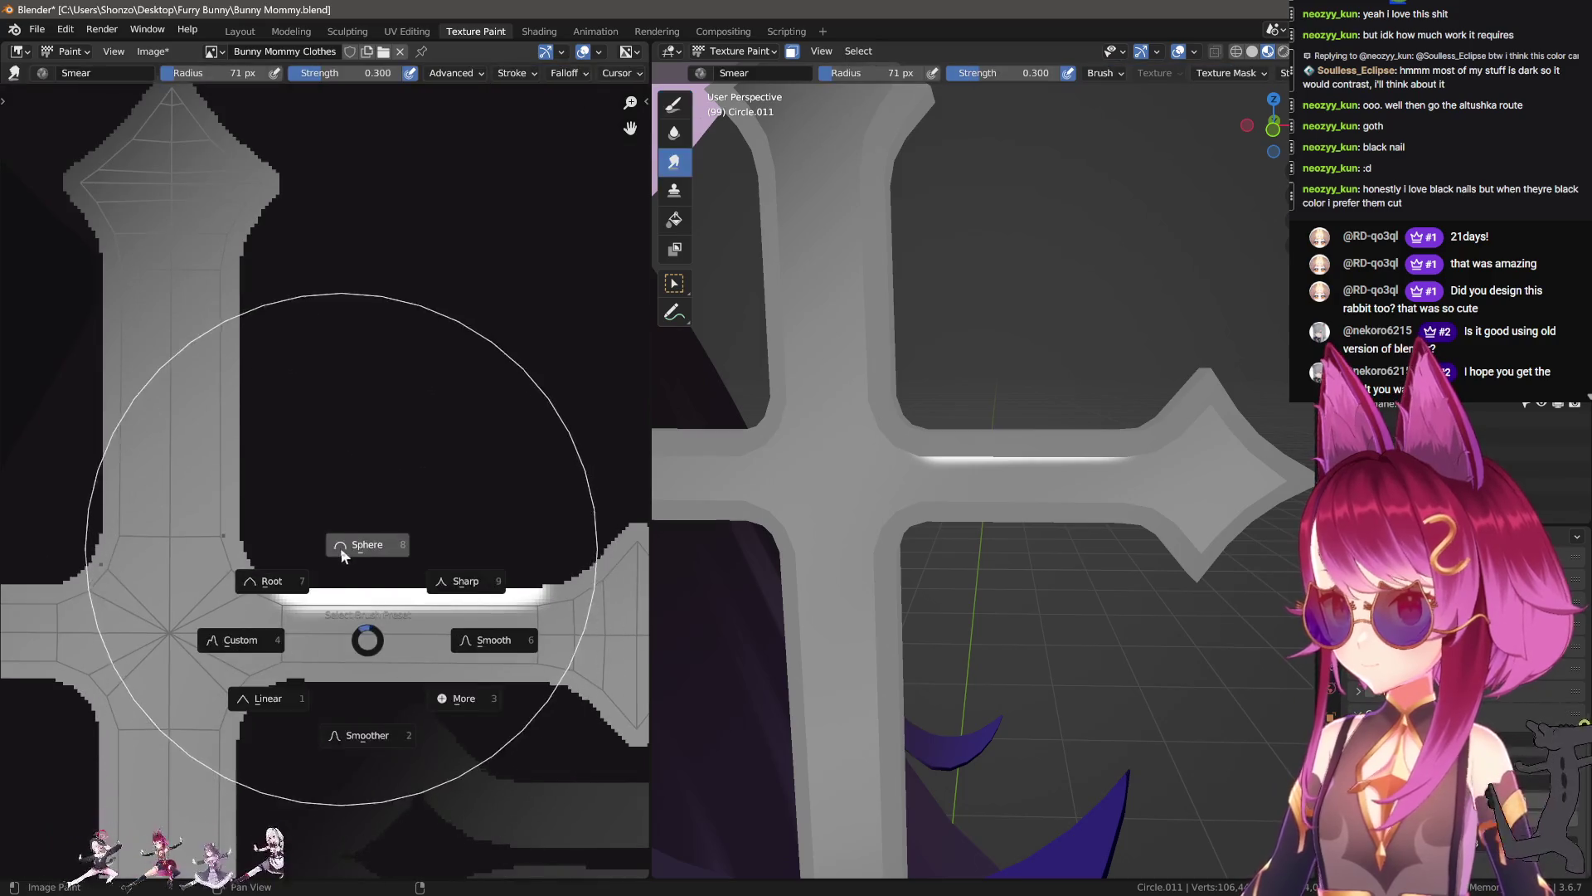
pyautogui.press('e')
pyautogui.click(306, 618)
pyautogui.press('f')
pyautogui.click(276, 605)
pyautogui.press('f')
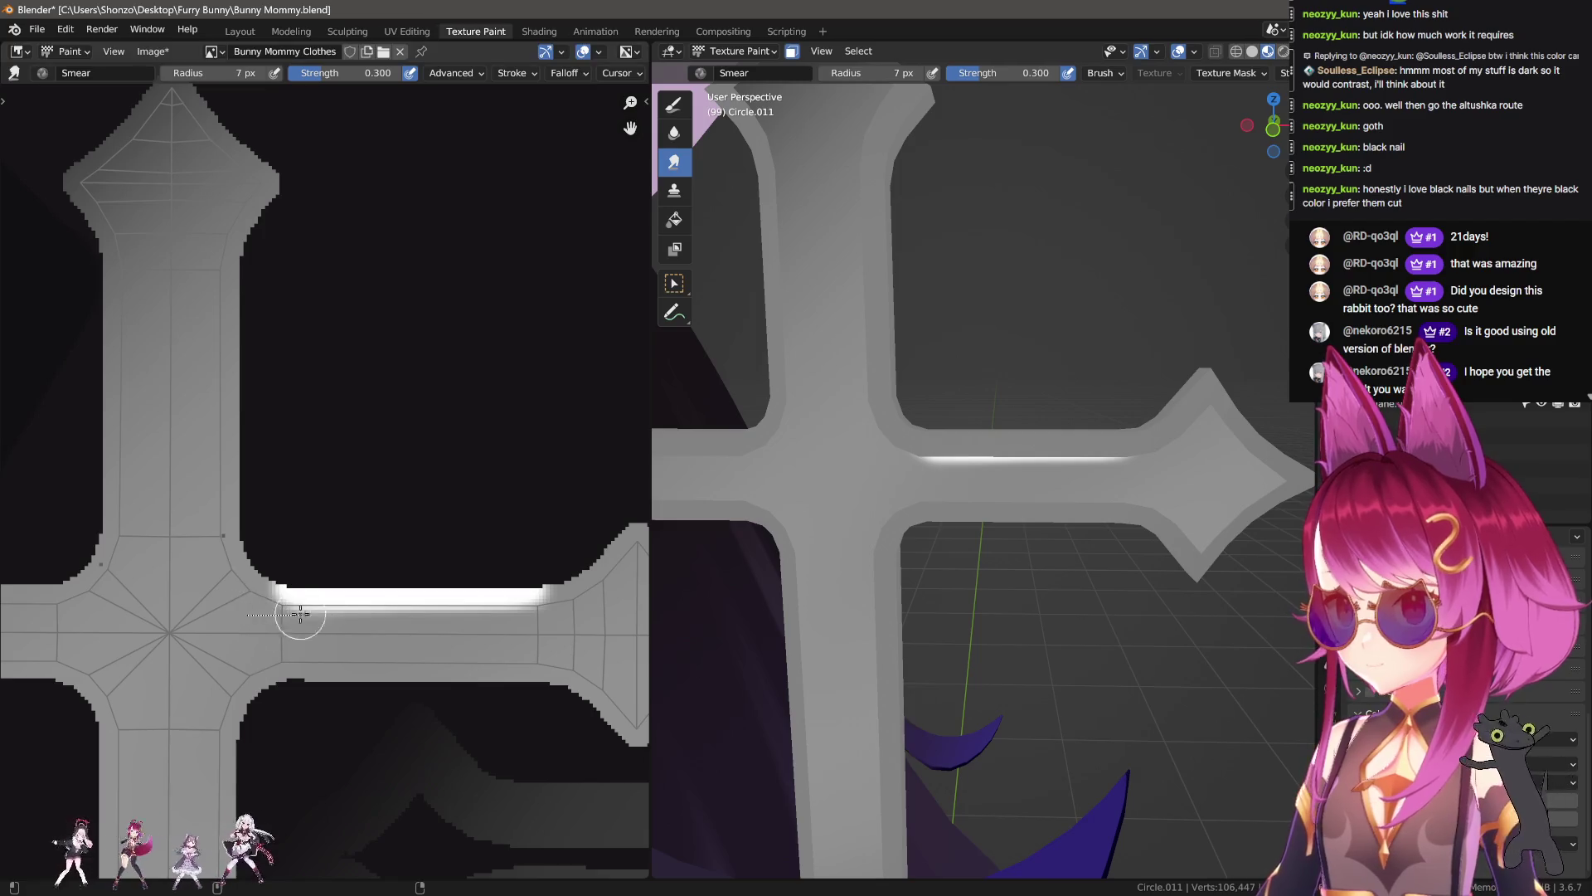
pyautogui.moveTo(274, 612); pyautogui.dragTo(407, 616)
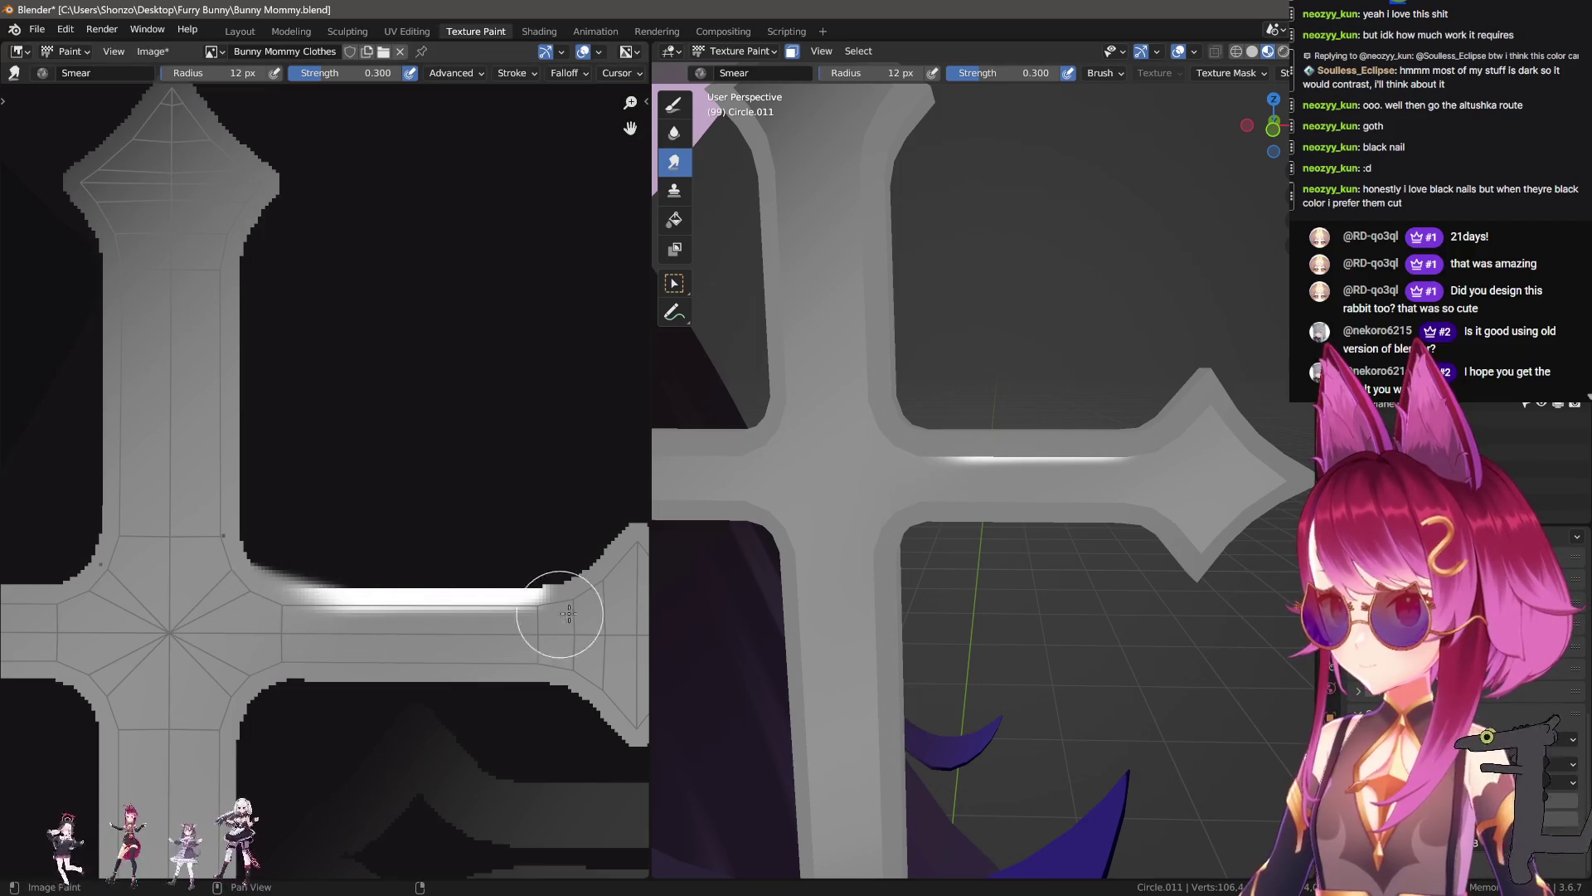
# Step: Smear the stripe's ends into sharp points with an 8 px brush
pyautogui.scroll(-5, 1078, 580)
pyautogui.moveTo(1112, 585); pyautogui.dragTo(1120, 586, button='middle')
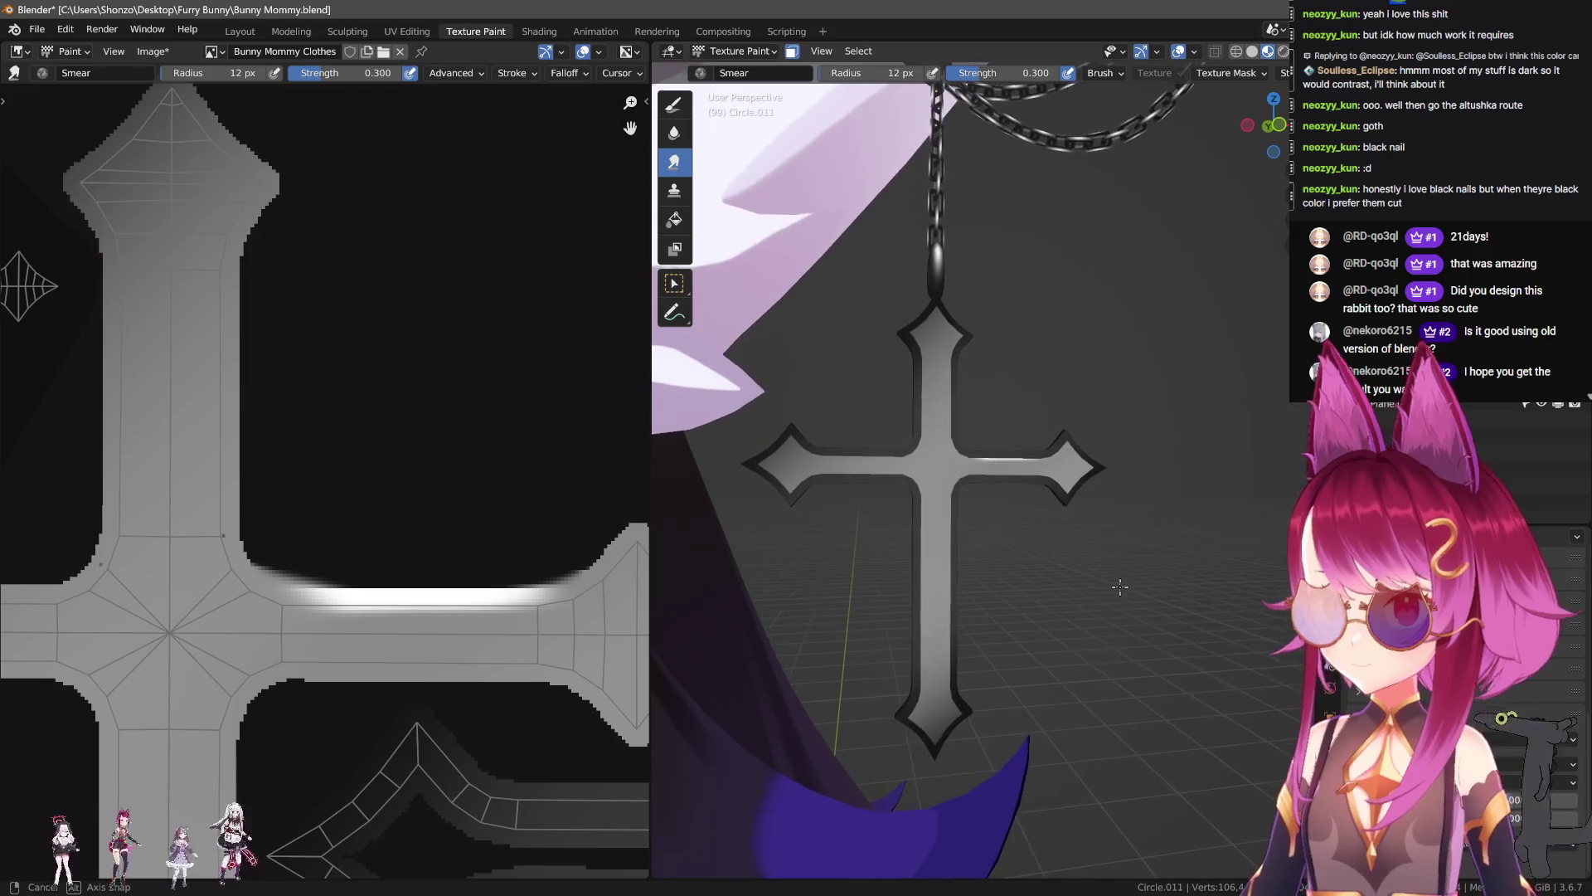
pyautogui.scroll(4, 1121, 586)
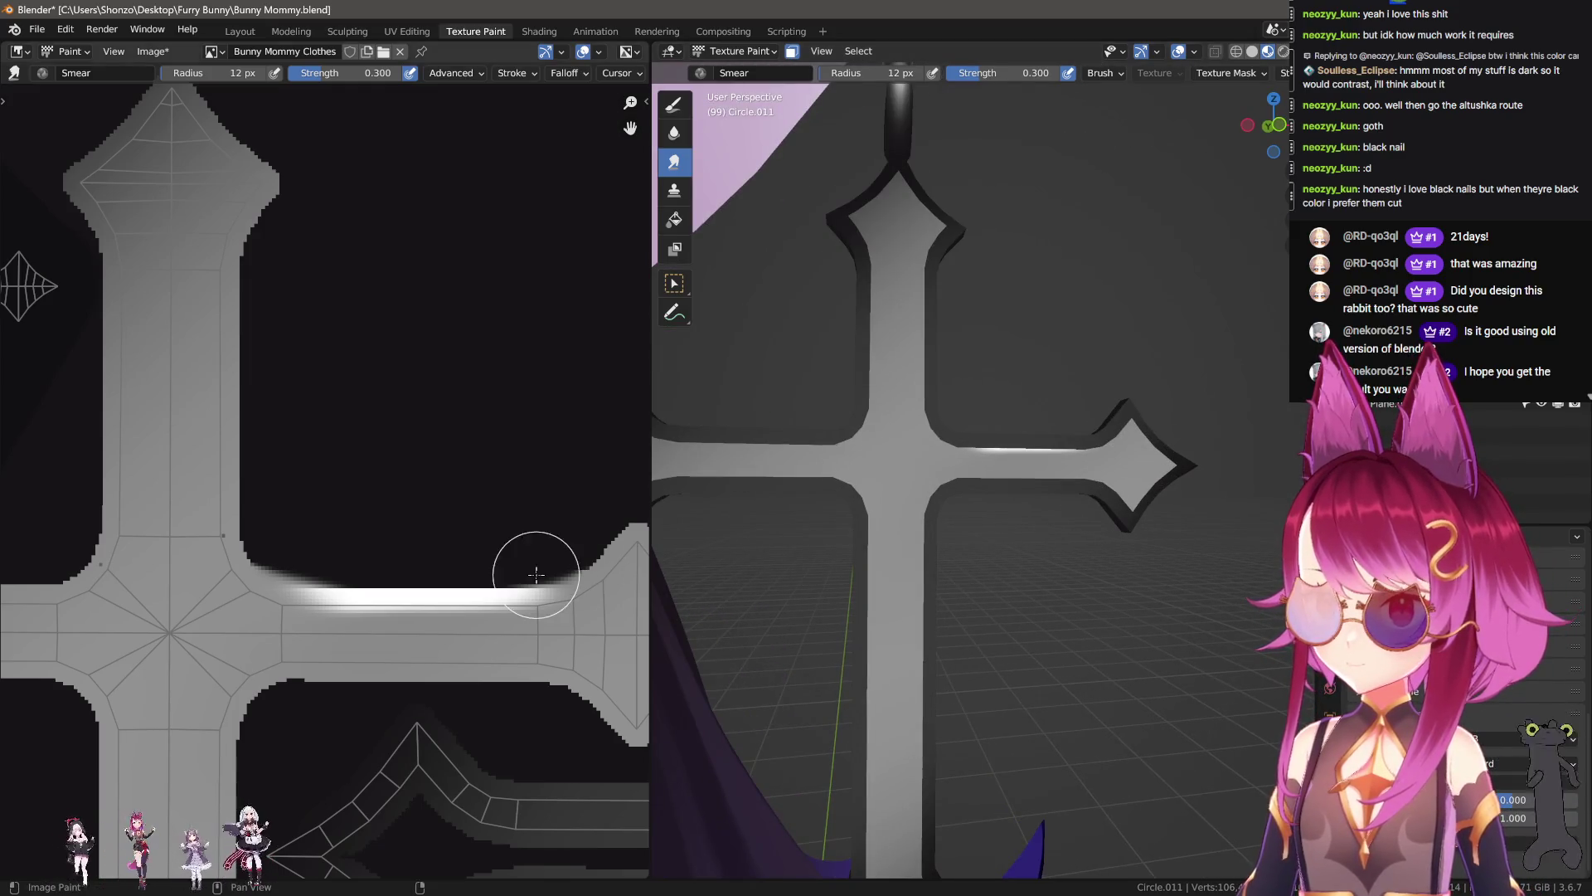
pyautogui.press('[')
pyautogui.press('[')
pyautogui.press('[')
pyautogui.moveTo(537, 581); pyautogui.dragTo(605, 575)
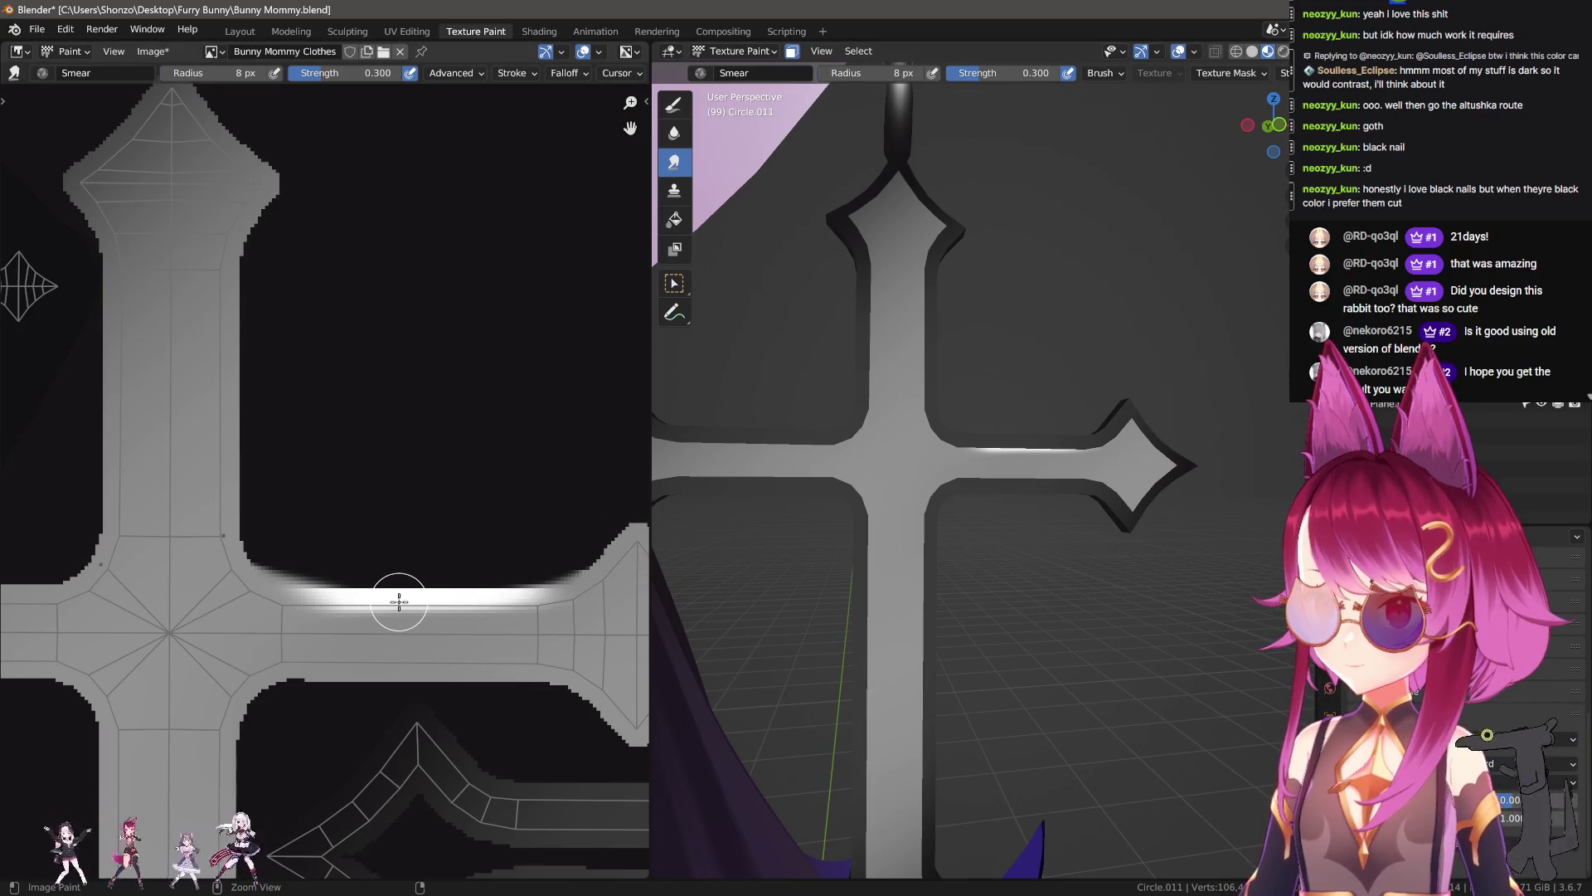
pyautogui.moveTo(399, 602); pyautogui.dragTo(399, 601)
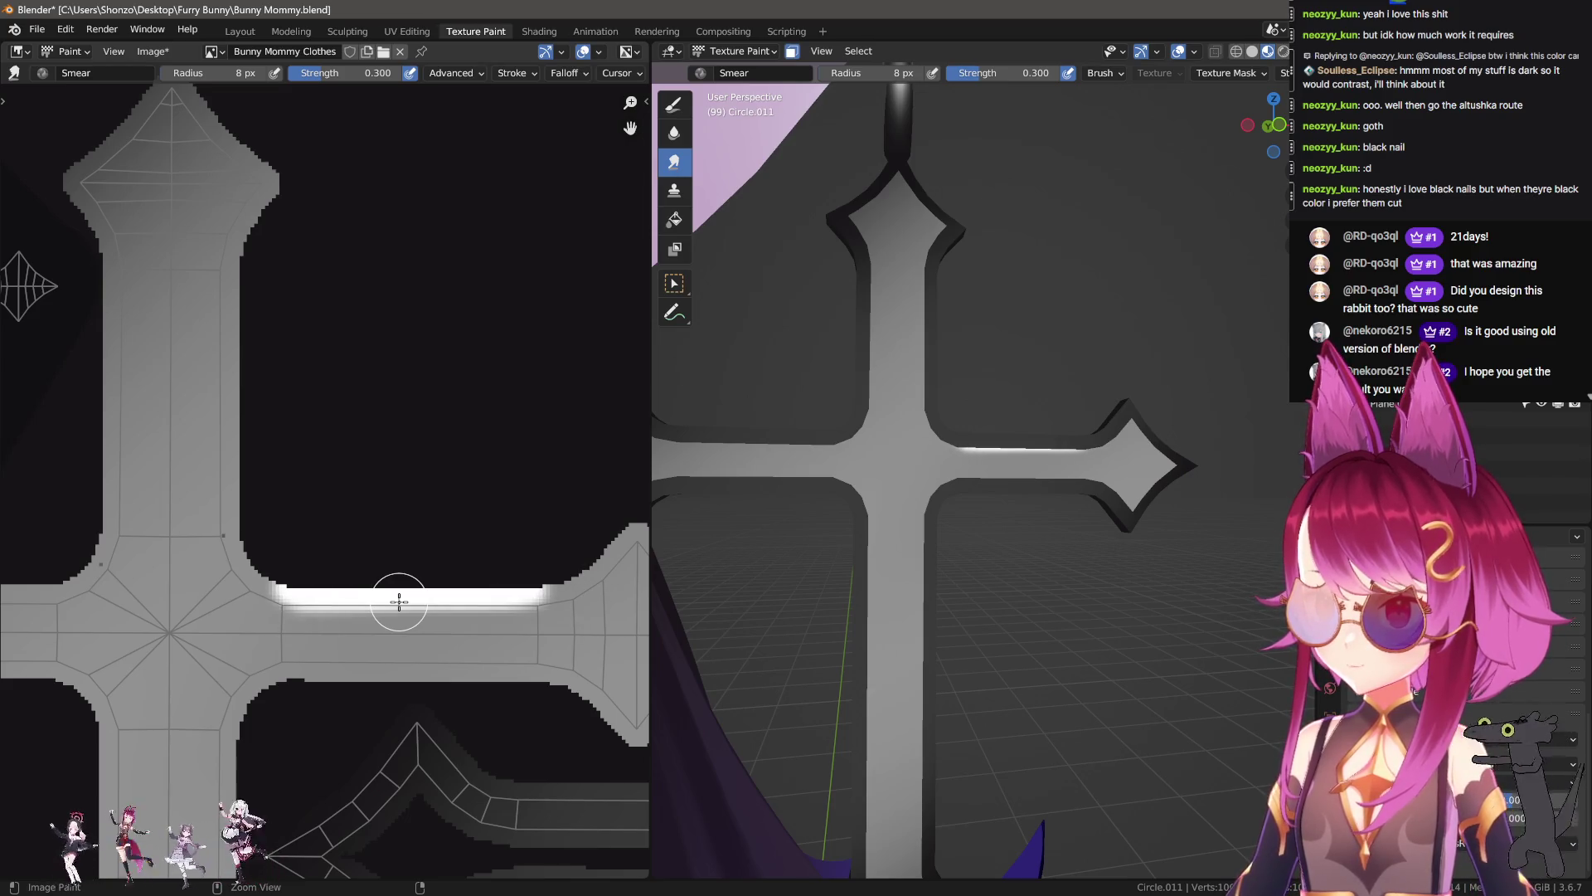
# Step: Undo the smeared stripe and return to the Draw brush at a small 7 px size
pyautogui.hotkey('ctrl', 'z')
pyautogui.hotkey('ctrl', 'z')
pyautogui.hotkey('shift', 'f')
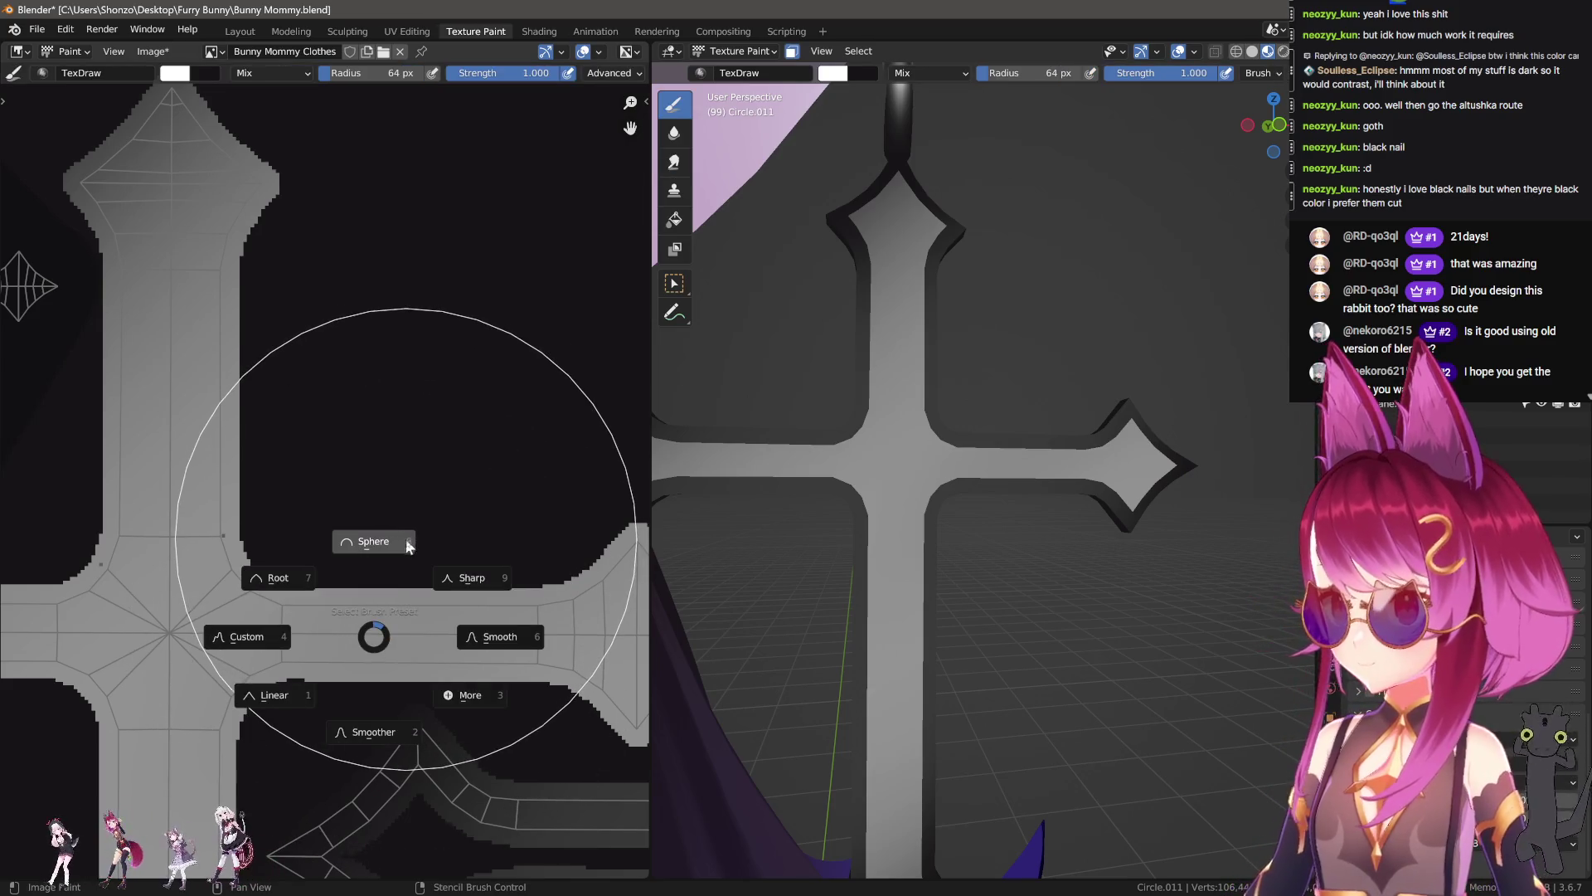
pyautogui.click(408, 545)
pyautogui.press('f')
pyautogui.click(338, 643)
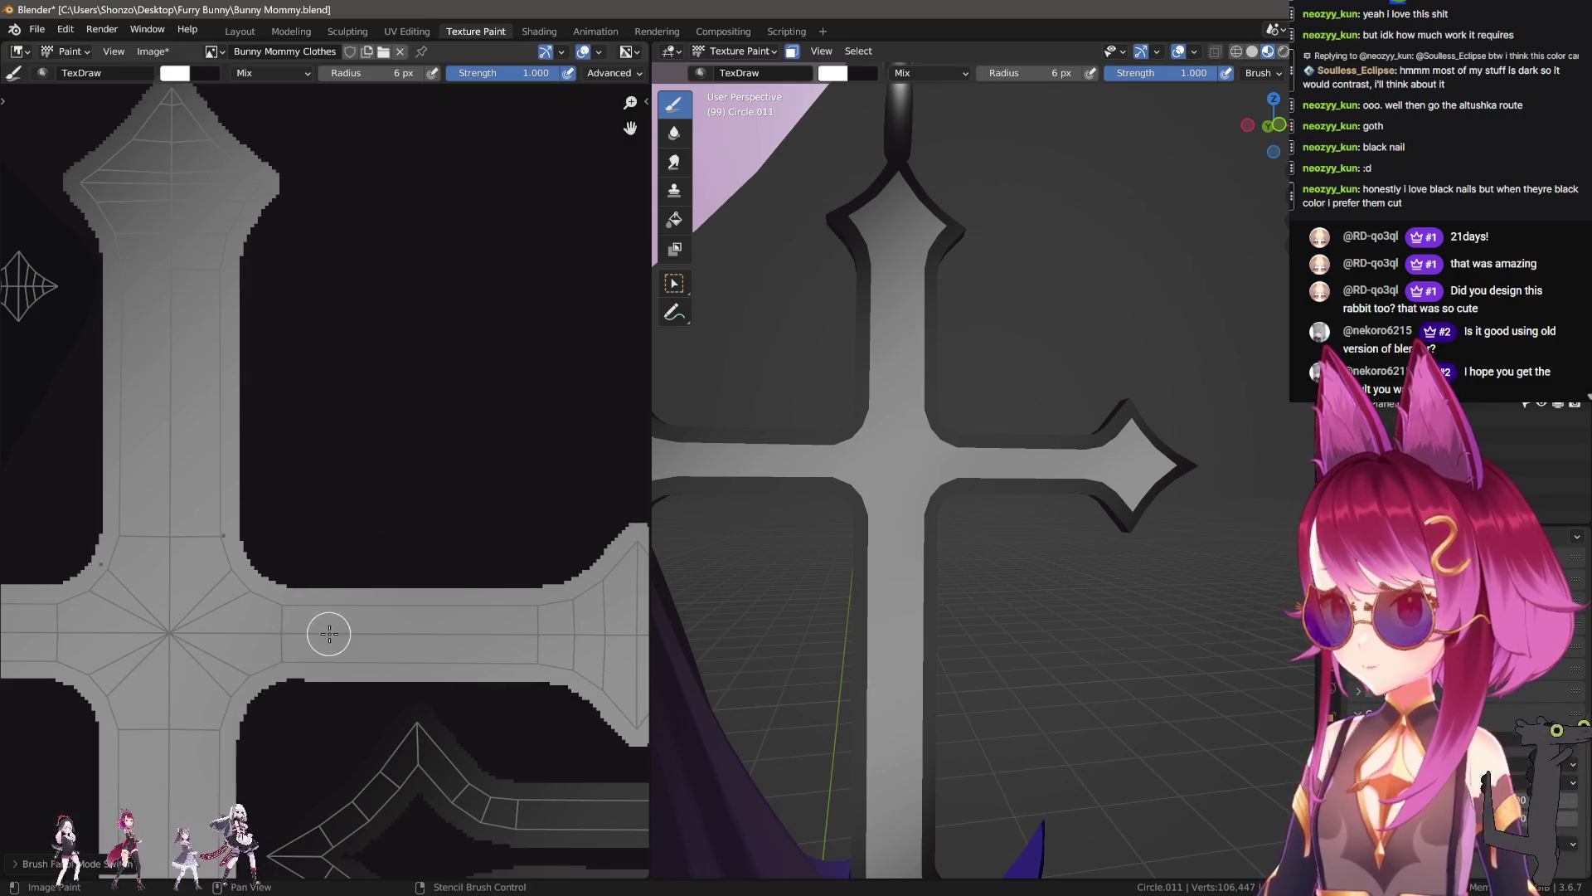
# Step: Paint a trial white line across the arm, undo it, and make the brush thinner
pyautogui.moveTo(328, 633); pyautogui.dragTo(464, 637)
pyautogui.hotkey('ctrl', 'z')
pyautogui.press('f')
pyautogui.click(317, 614)
# Step: Draw a straight thin white line across the right arm, reverting earlier attempts via undo history
pyautogui.moveTo(299, 613); pyautogui.dragTo(494, 618)
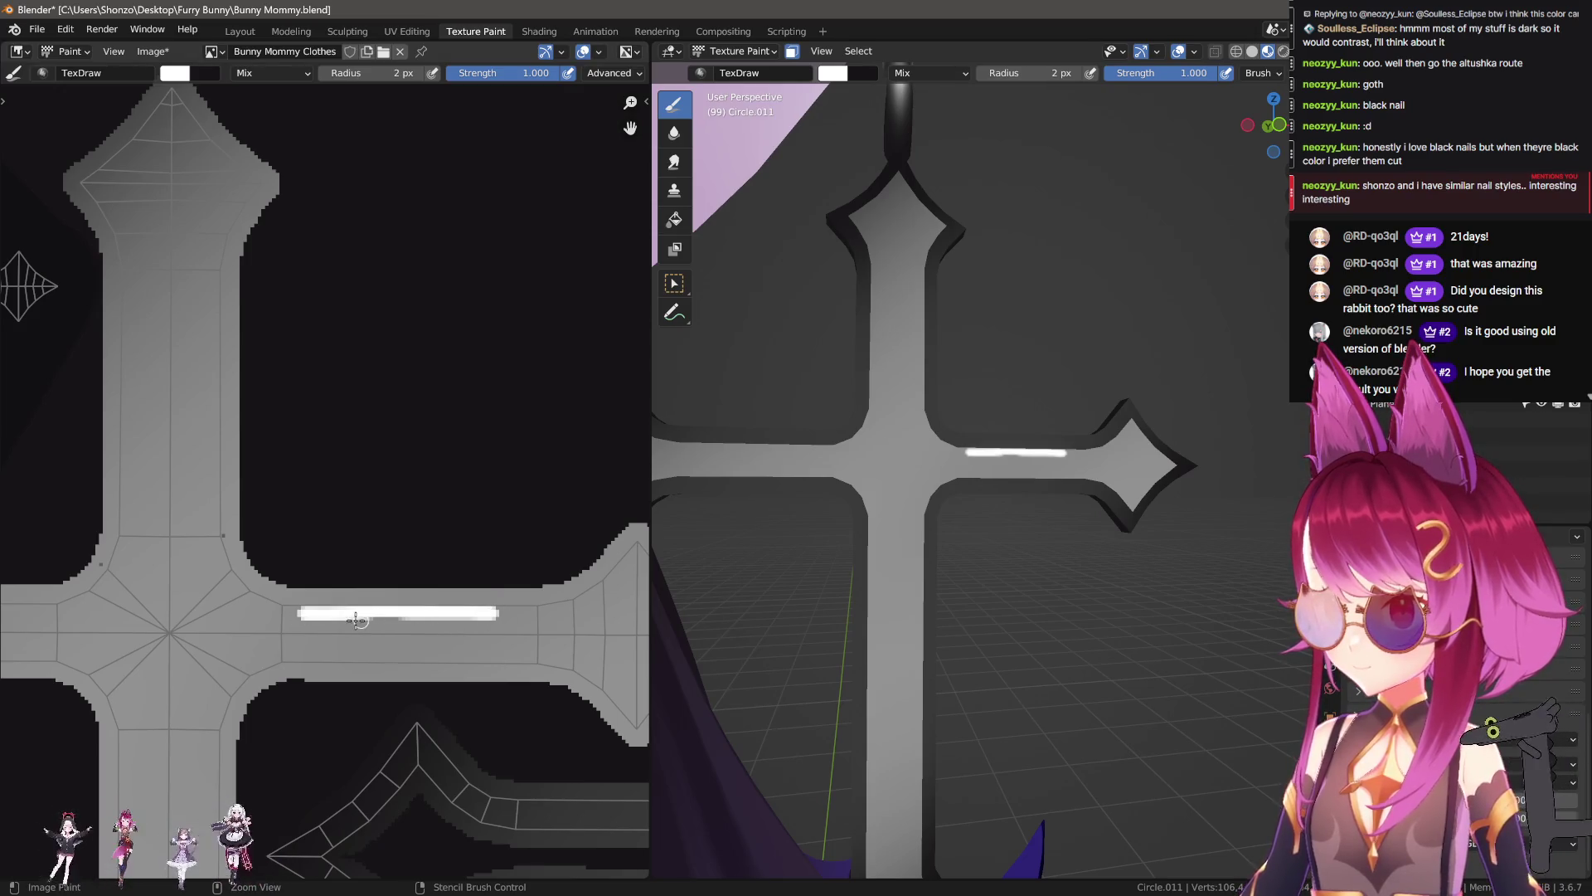
pyautogui.hotkey('ctrl', 'alt', 'z')
pyautogui.click(358, 625)
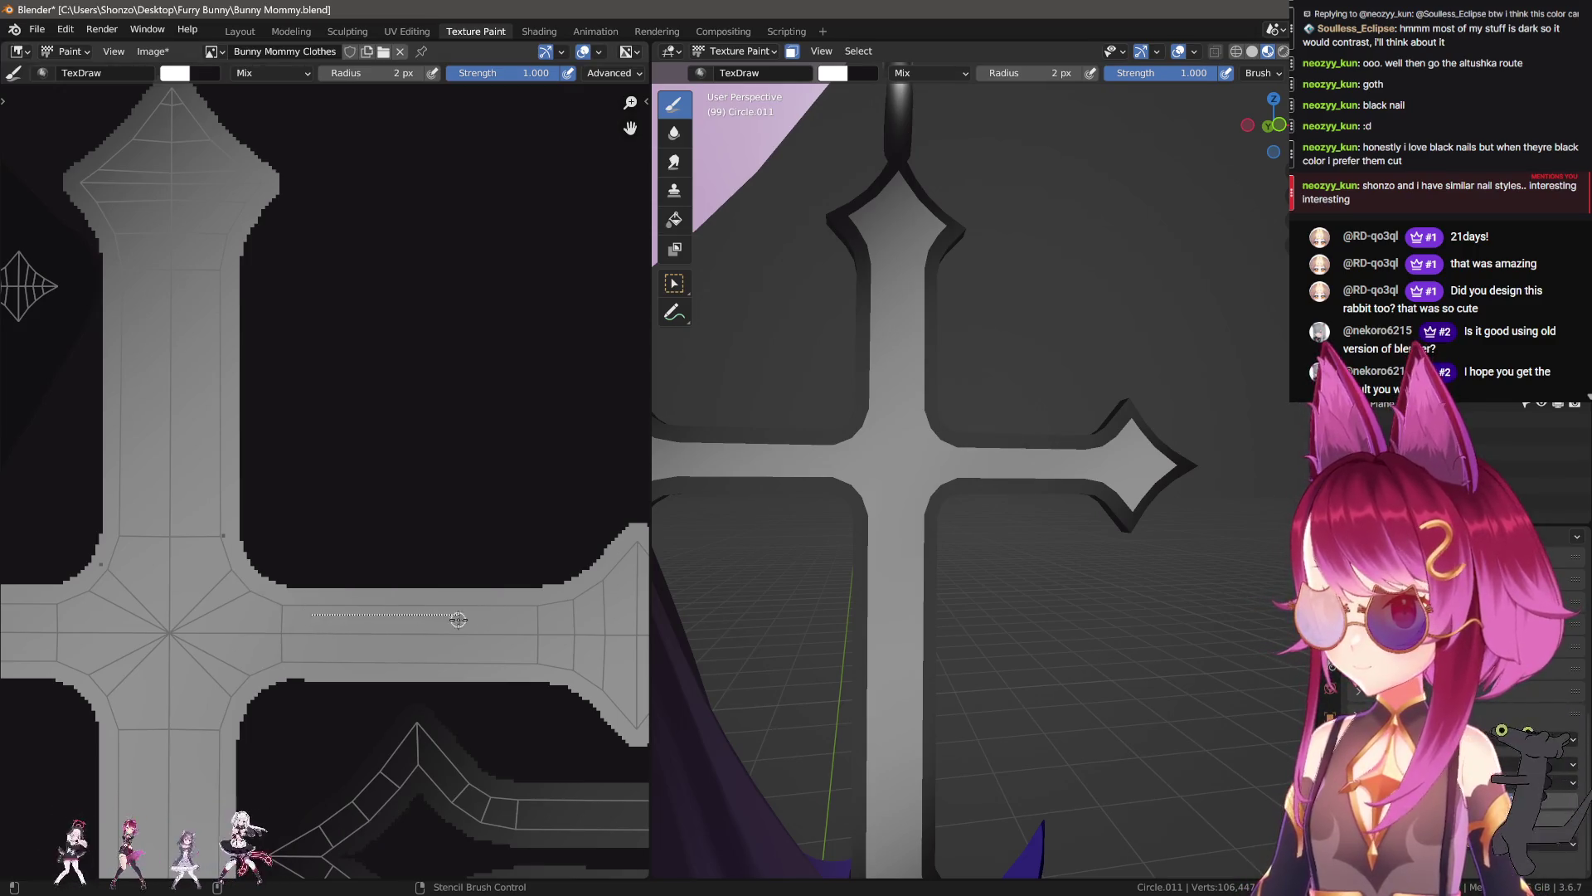
pyautogui.moveTo(454, 618); pyautogui.dragTo(483, 615)
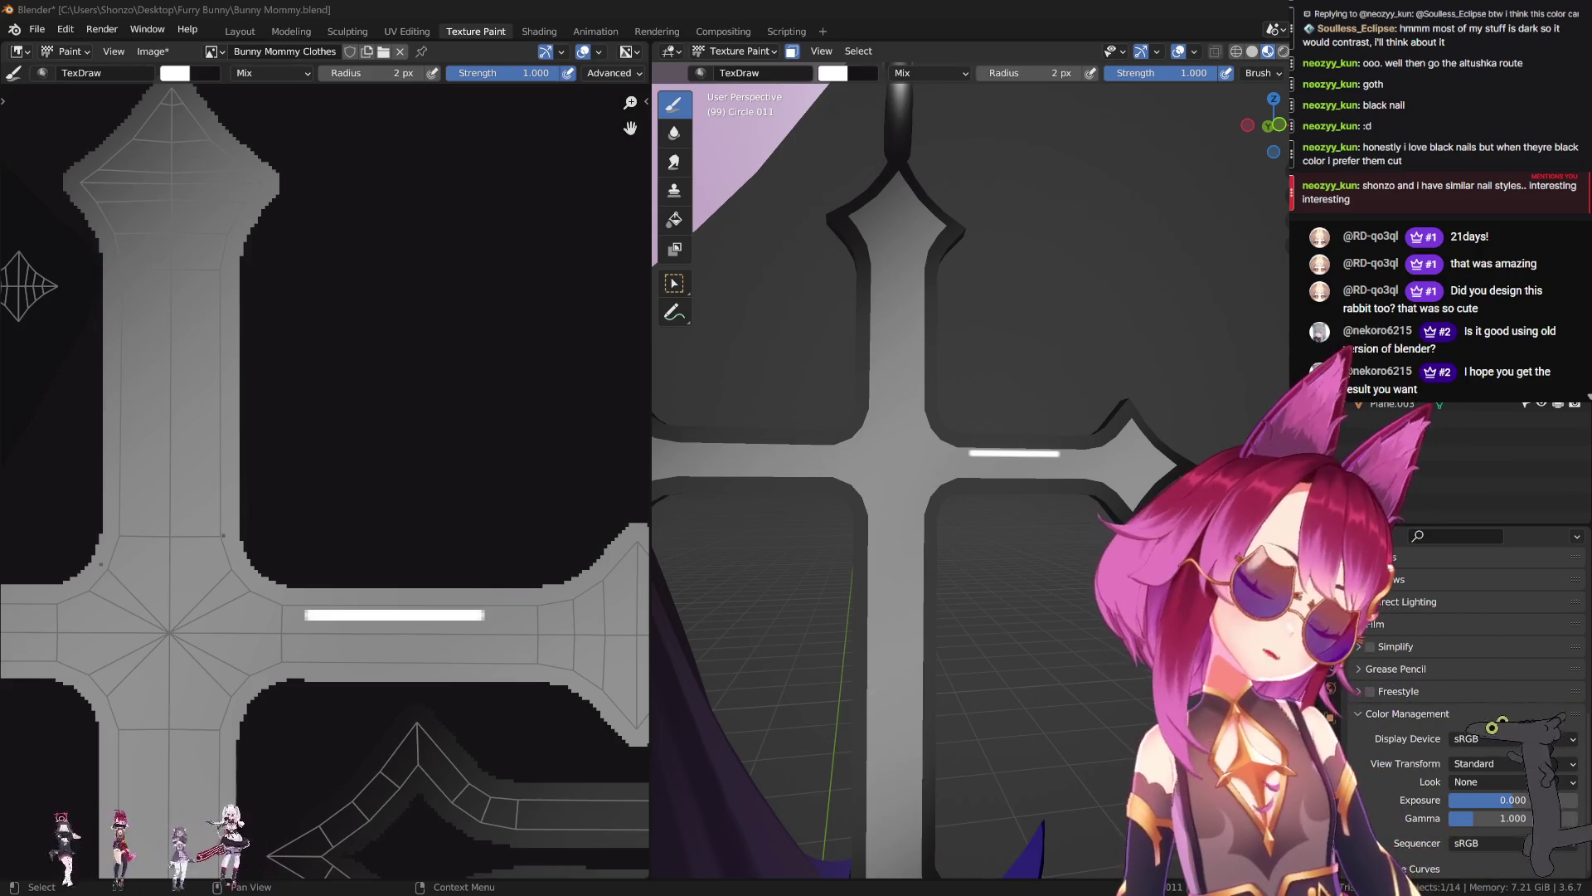
pyautogui.moveTo(852, 462); pyautogui.dragTo(858, 81)
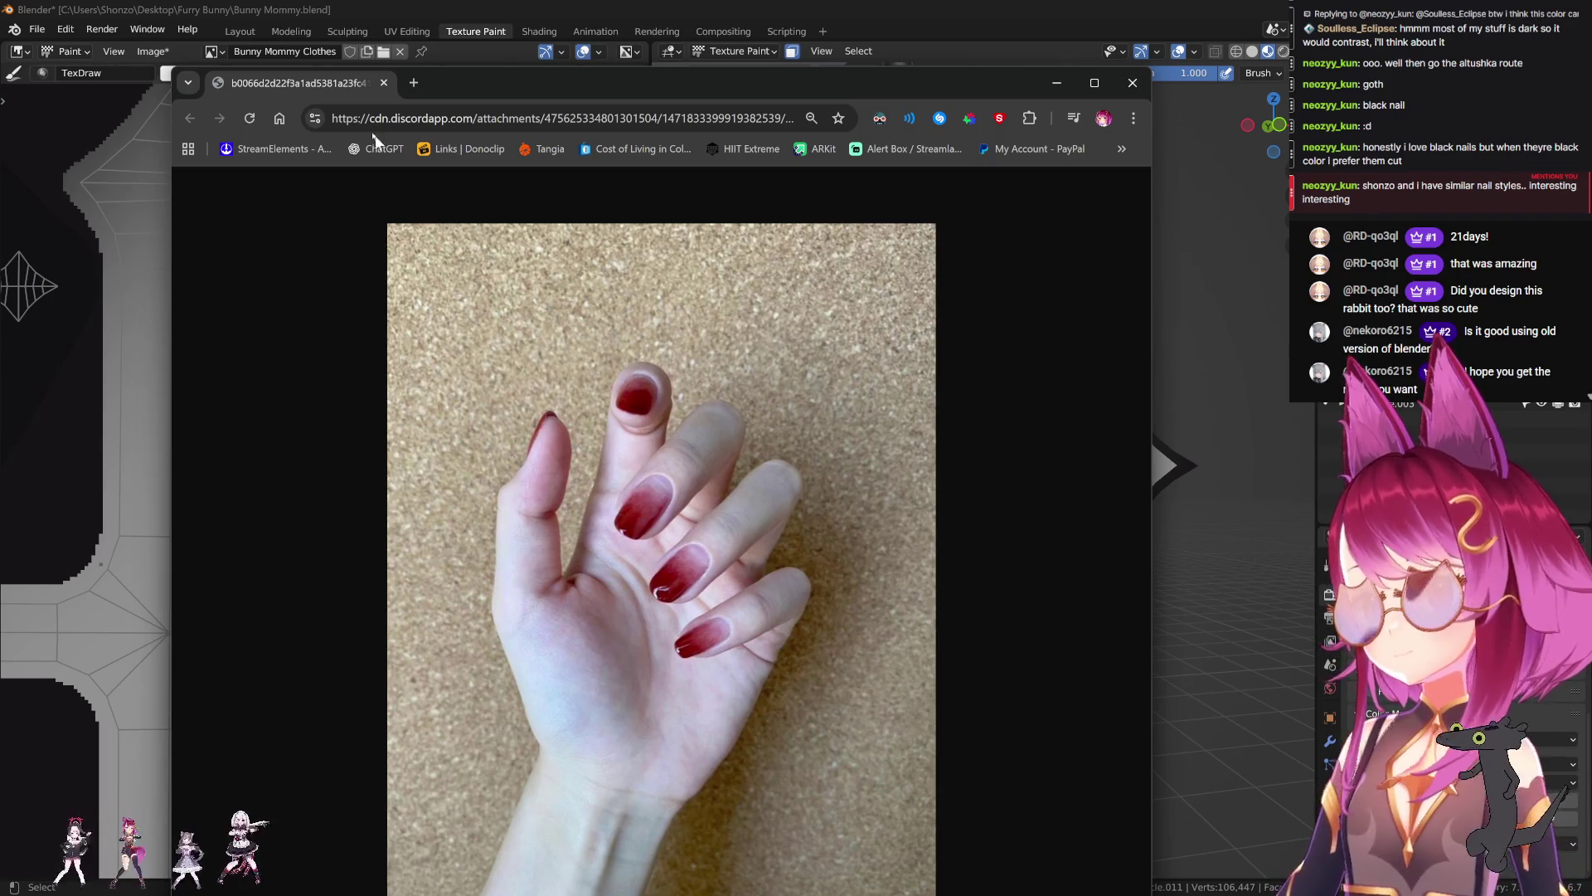
# Step: Close the Chrome window showing the red nail reference photo
pyautogui.click(383, 83)
# Step: Switch to the Smear brush at 10 px and smear the white bar's left end into a gradient
pyautogui.scroll(1, 415, 514)
pyautogui.scroll(2, 415, 514)
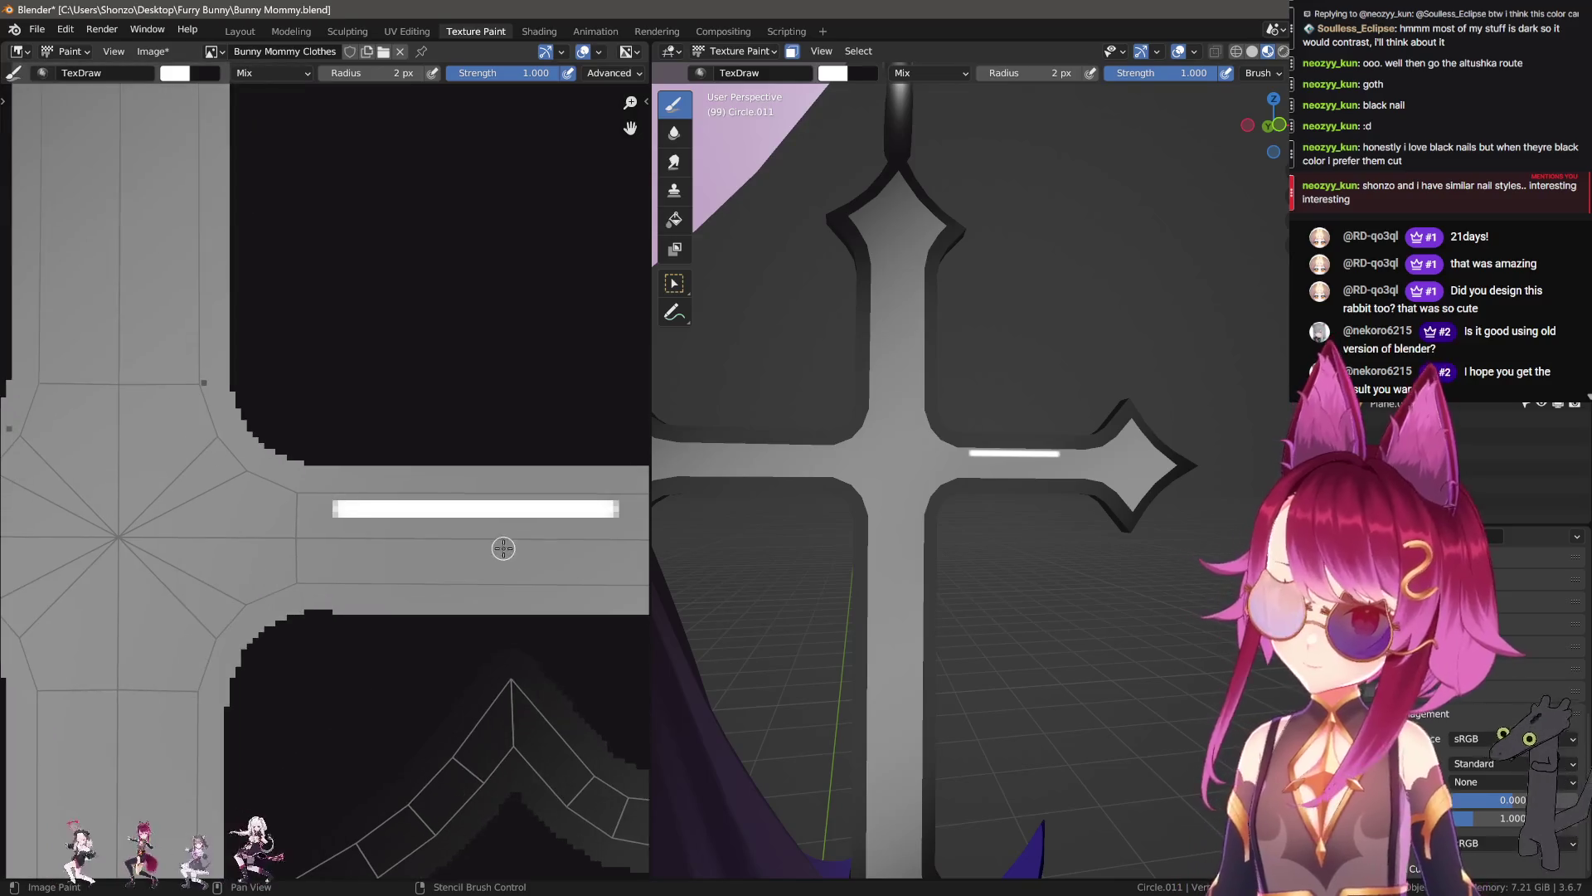
pyautogui.scroll(1, 414, 515)
pyautogui.hotkey('shift', 'space')
pyautogui.moveTo(338, 486); pyautogui.dragTo(256, 498, button='middle')
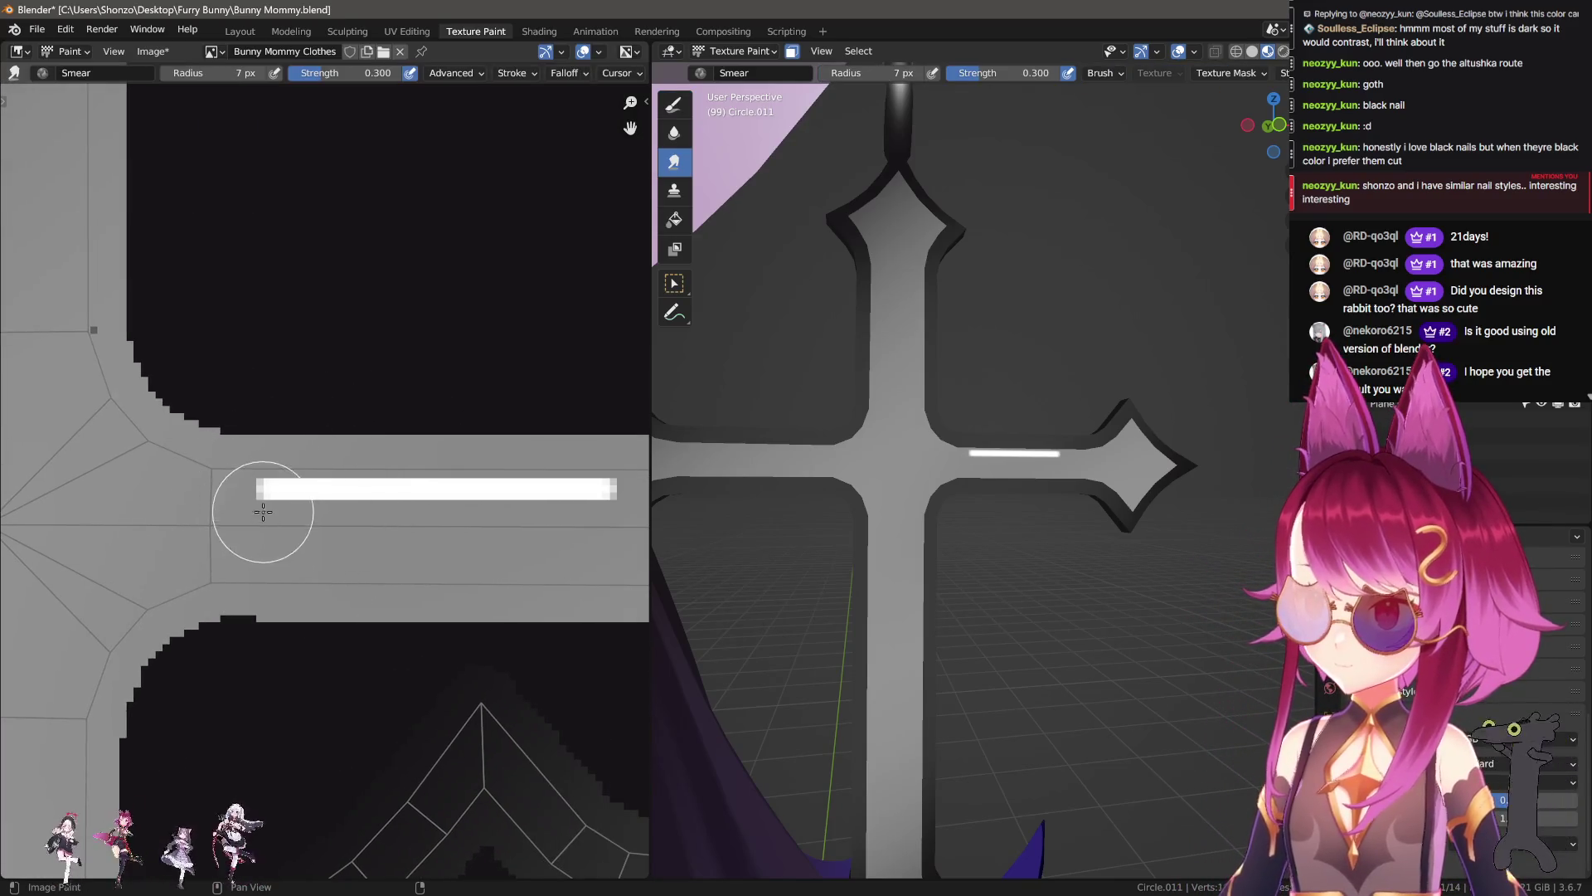
pyautogui.hotkey('shift', 'space')
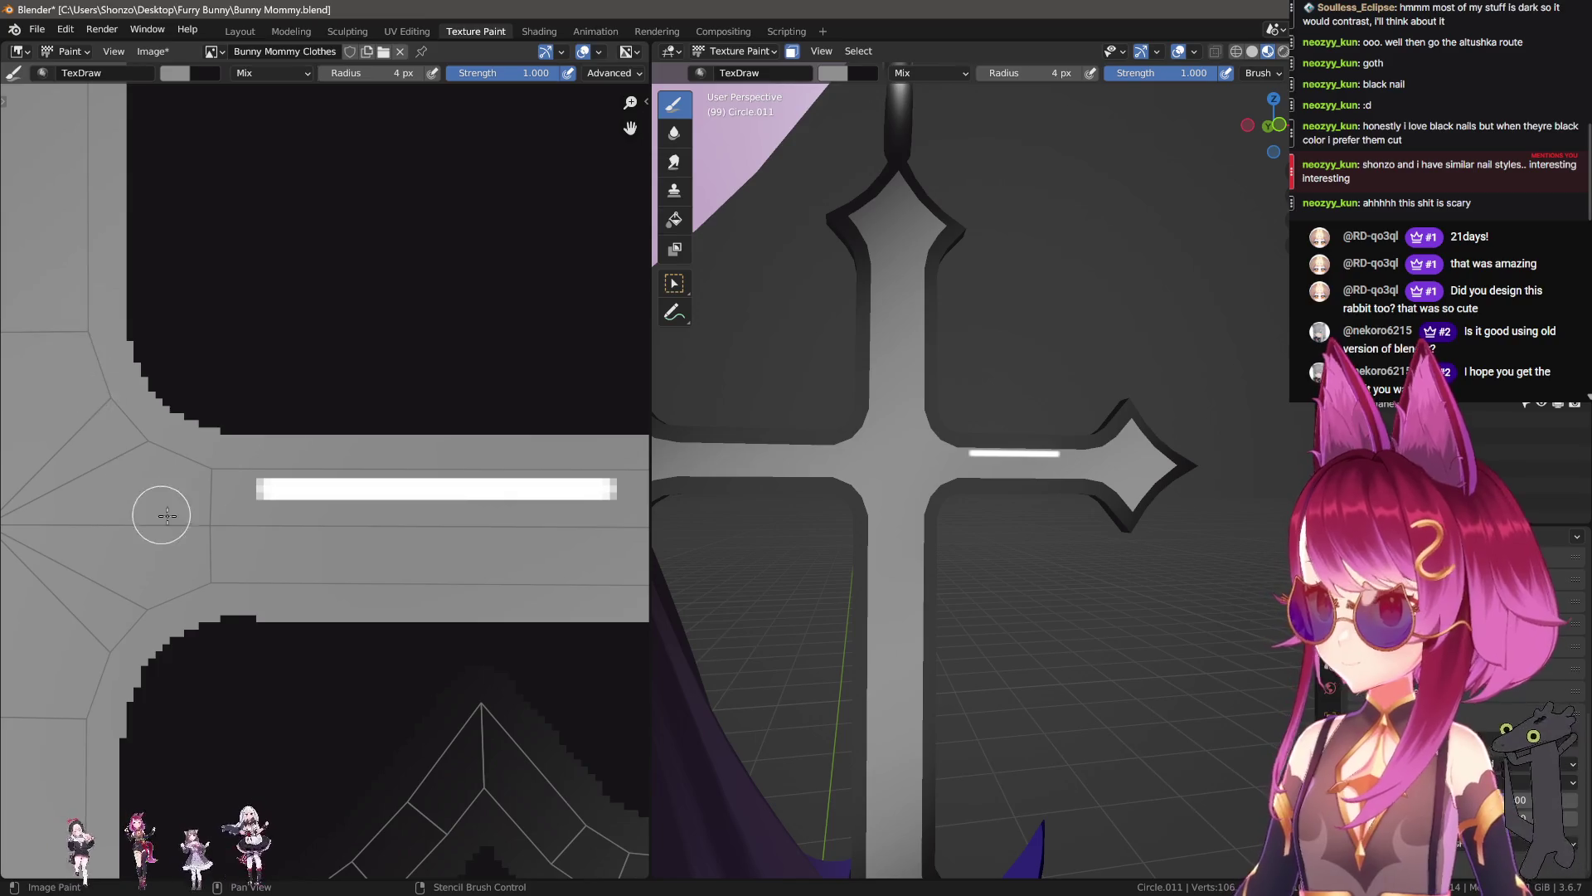
pyautogui.scroll(1, 170, 513)
pyautogui.moveTo(170, 512); pyautogui.dragTo(199, 500, button='middle')
pyautogui.hotkey('shift', 'space')
pyautogui.press('f')
pyautogui.click(238, 465)
pyautogui.moveTo(181, 447); pyautogui.dragTo(401, 463)
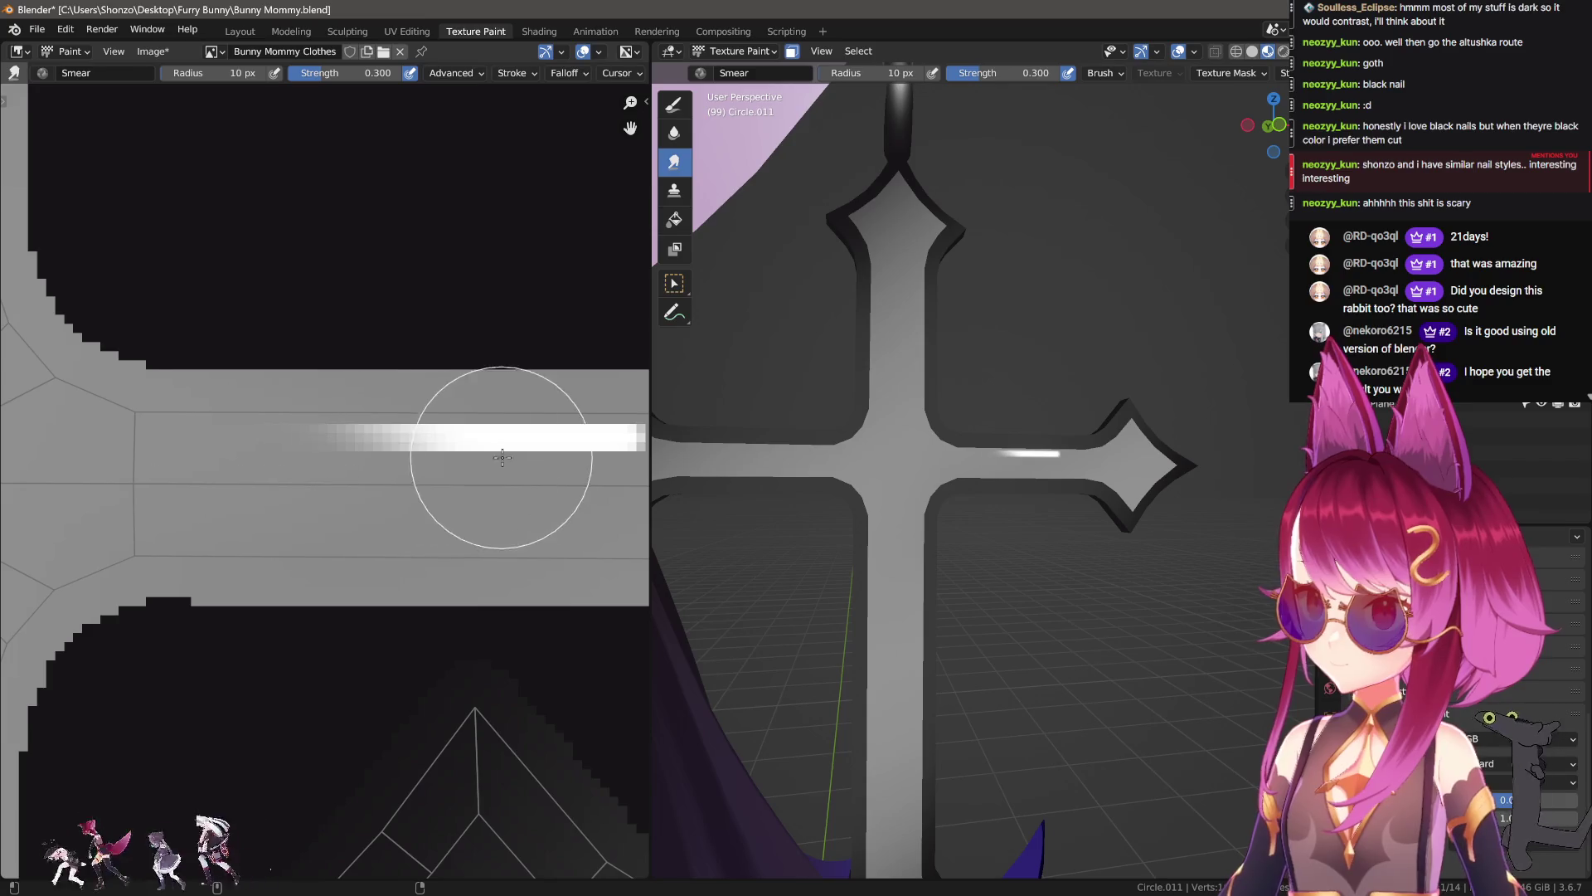
# Step: Smudge and extend the white bar, paint grey over it, then undo to remove the highlight
pyautogui.scroll(-2, 400, 463)
pyautogui.moveTo(400, 463); pyautogui.dragTo(124, 477, button='middle')
pyautogui.moveTo(162, 467); pyautogui.dragTo(462, 465)
pyautogui.moveTo(335, 484)
pyautogui.mouseDown(button='middle')
pyautogui.moveTo(520, 484)
pyautogui.moveTo(100, 487)
pyautogui.mouseUp(button='middle')
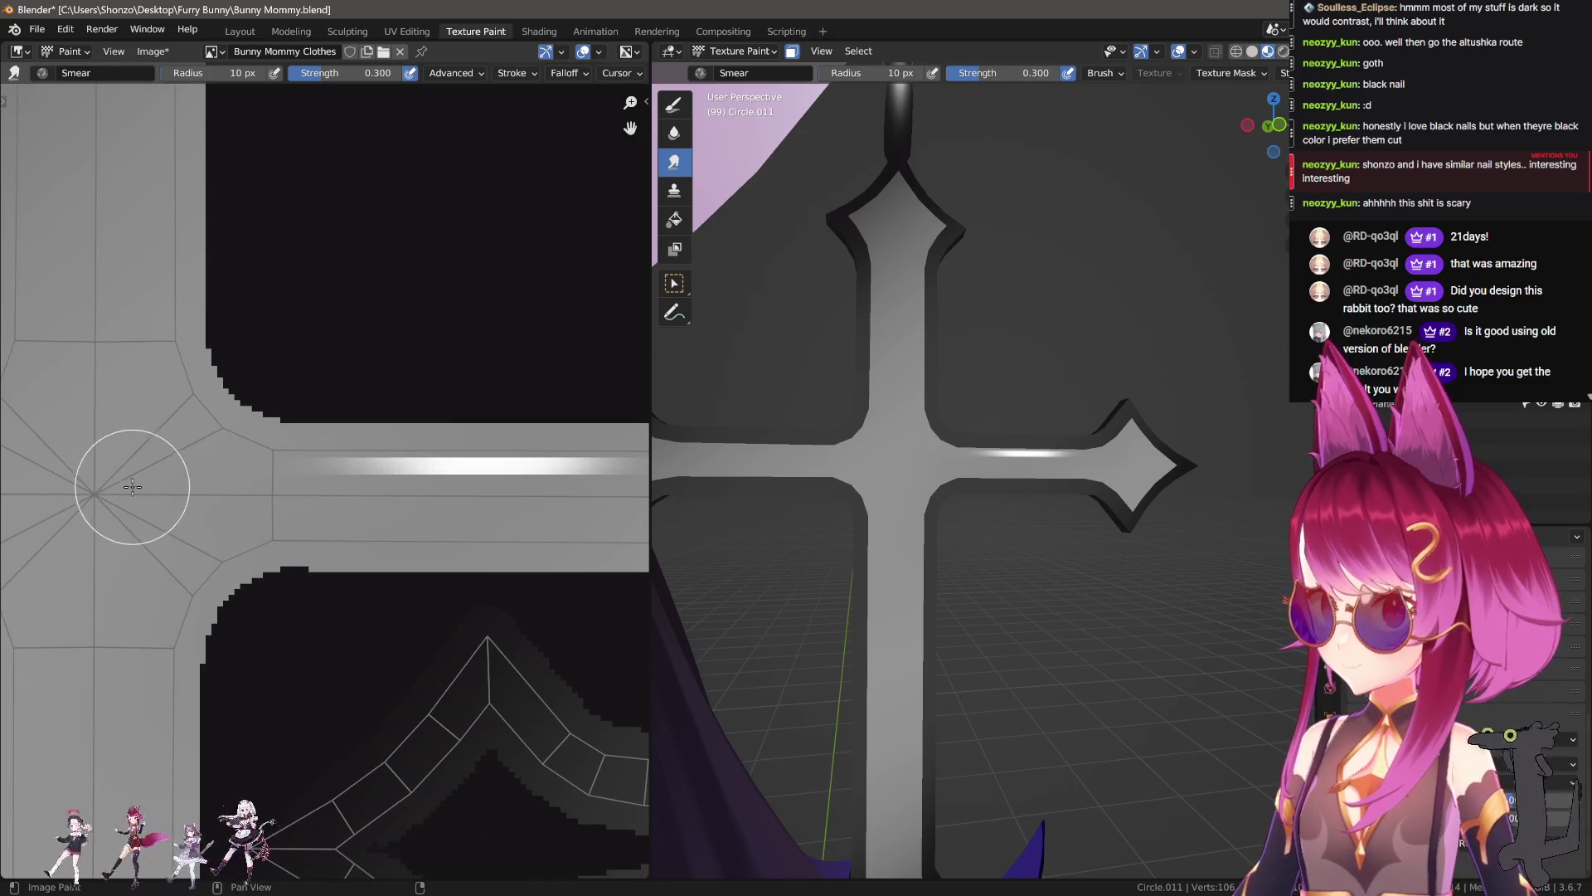
pyautogui.scroll(-5, 1174, 382)
pyautogui.scroll(-2, 1174, 381)
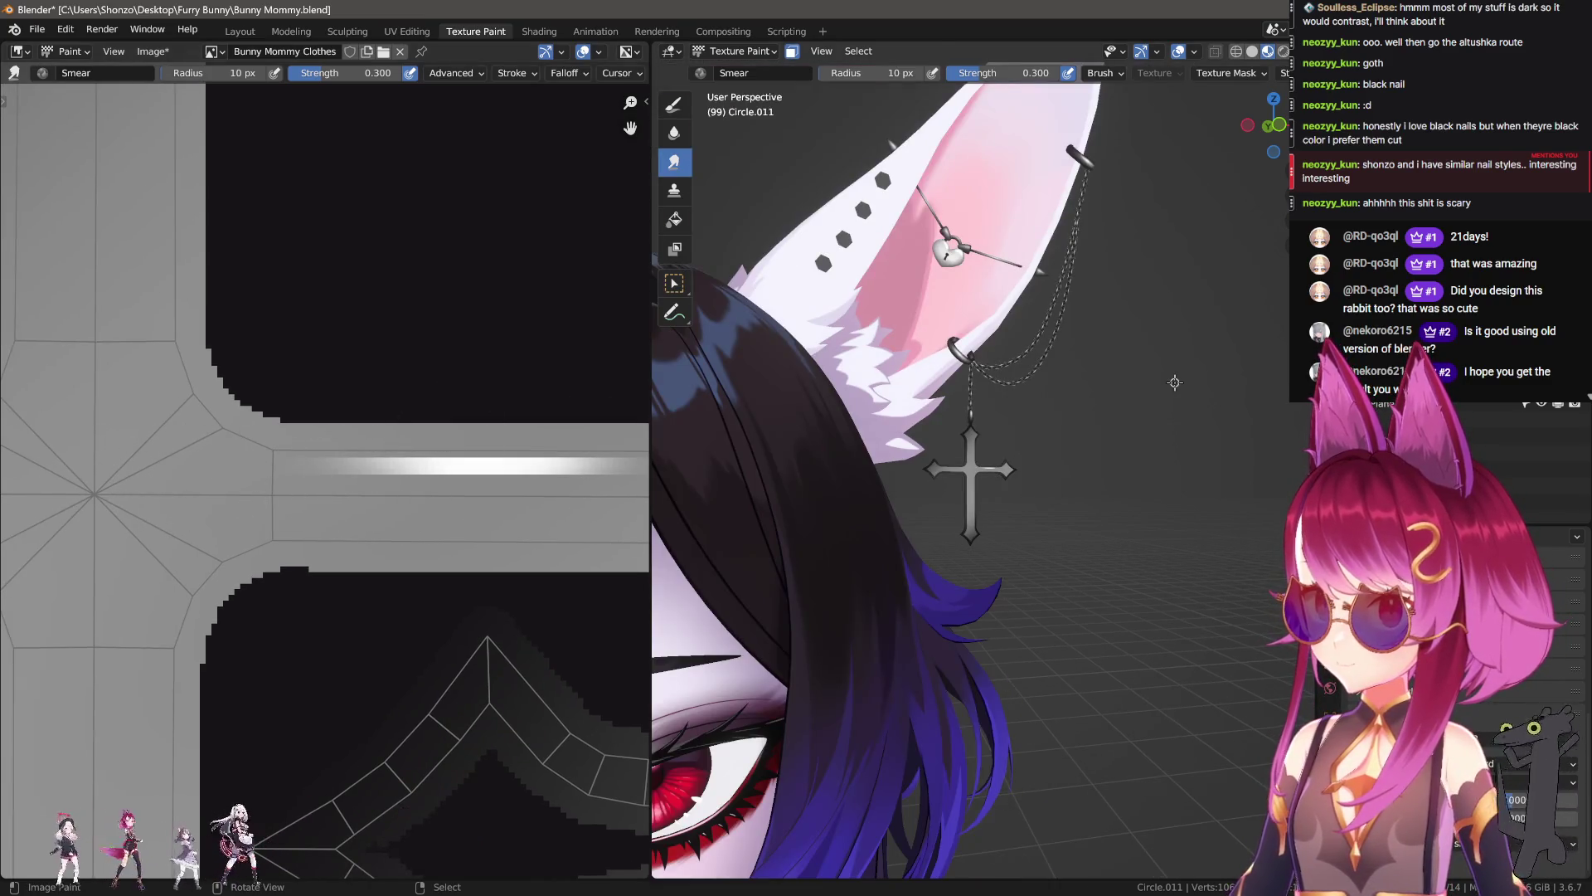
pyautogui.moveTo(411, 504); pyautogui.dragTo(327, 472, button='middle')
pyautogui.press('d')
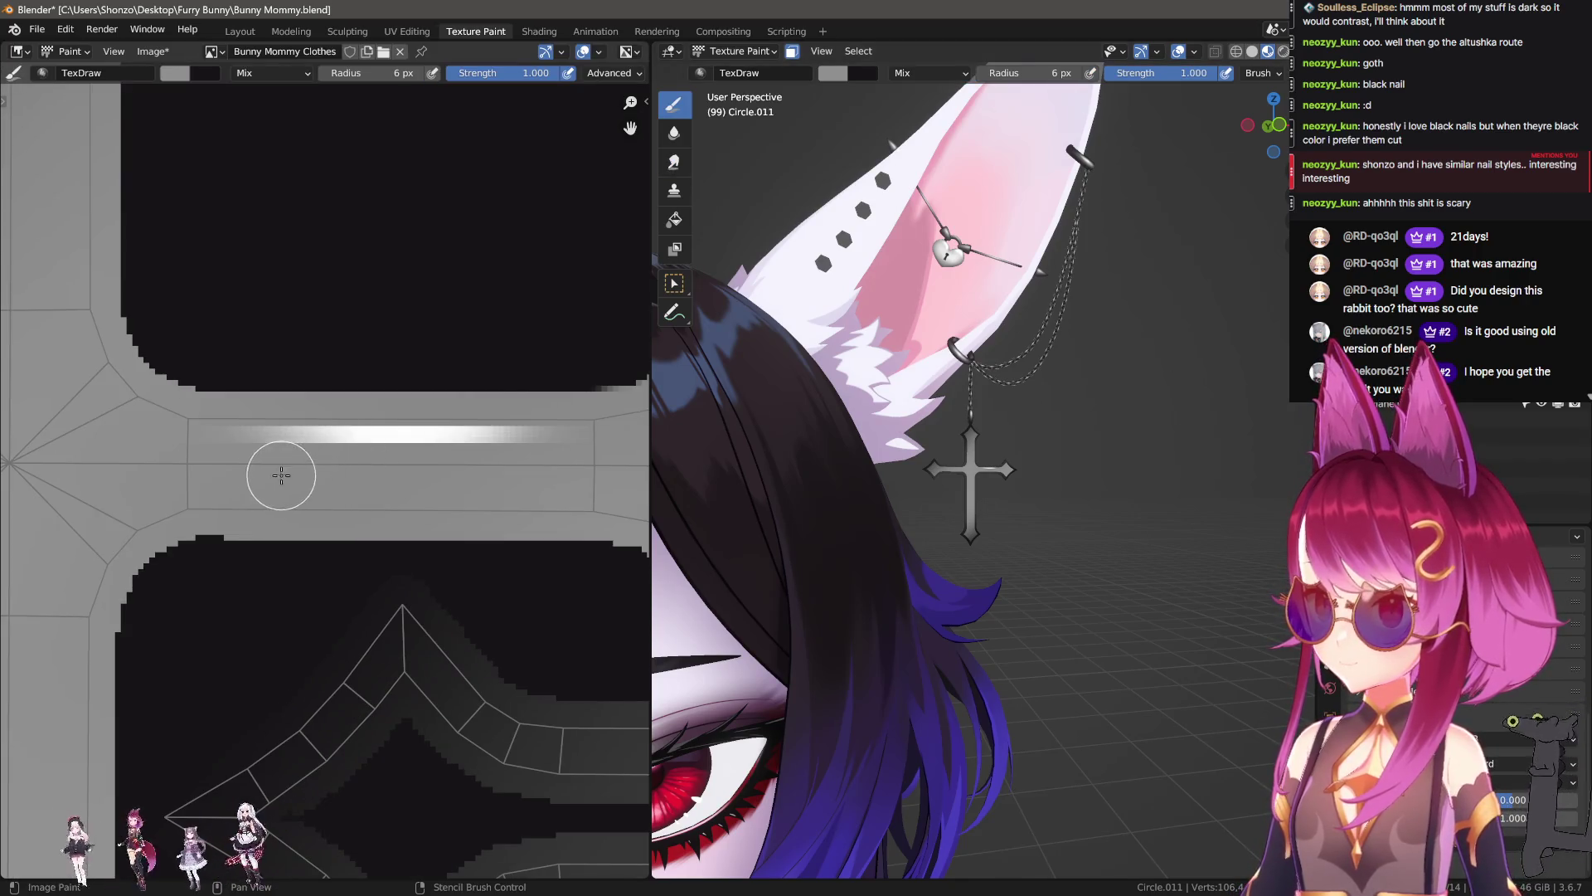
pyautogui.moveTo(284, 475); pyautogui.dragTo(549, 473)
pyautogui.hotkey('ctrl', 'z')
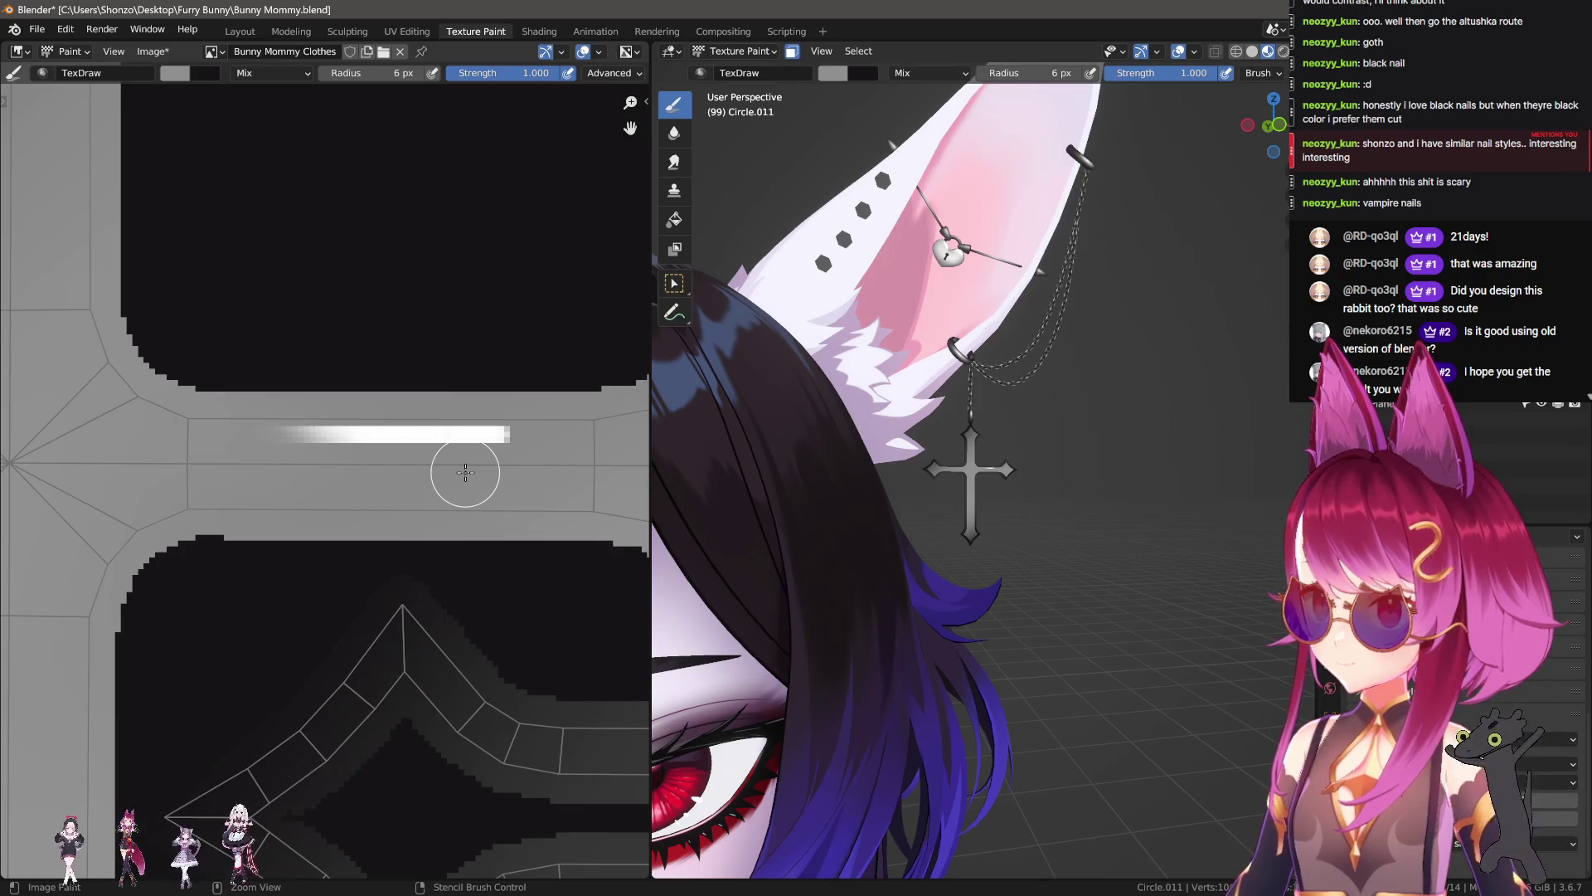
pyautogui.hotkey('ctrl', 'z')
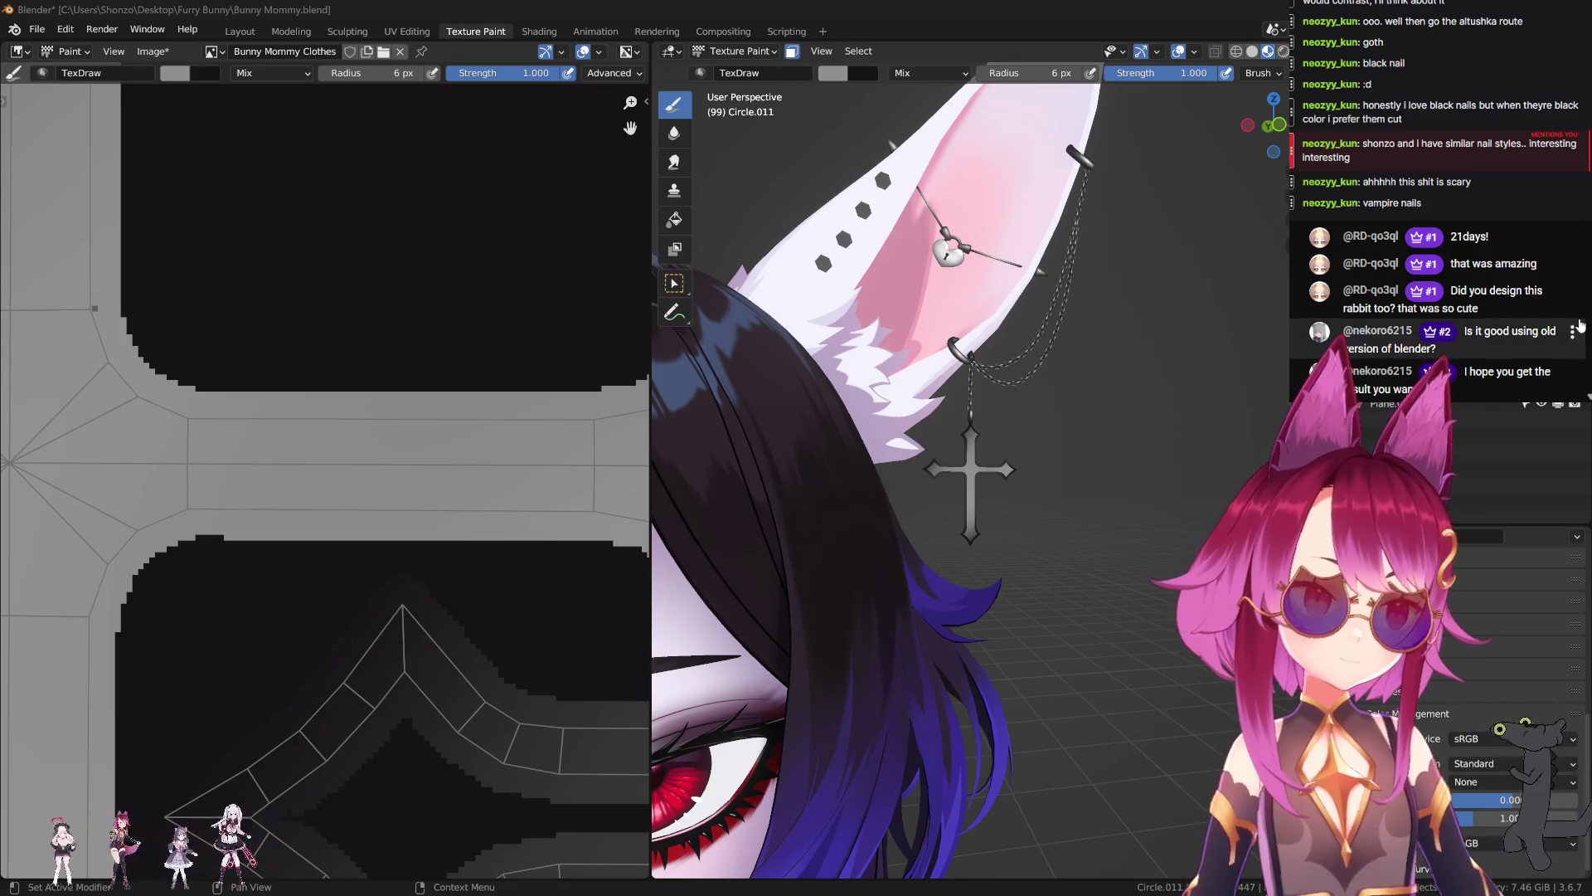
# Step: Orbit around the character's head and bring the cross textures back into view
pyautogui.scroll(-2, 957, 402)
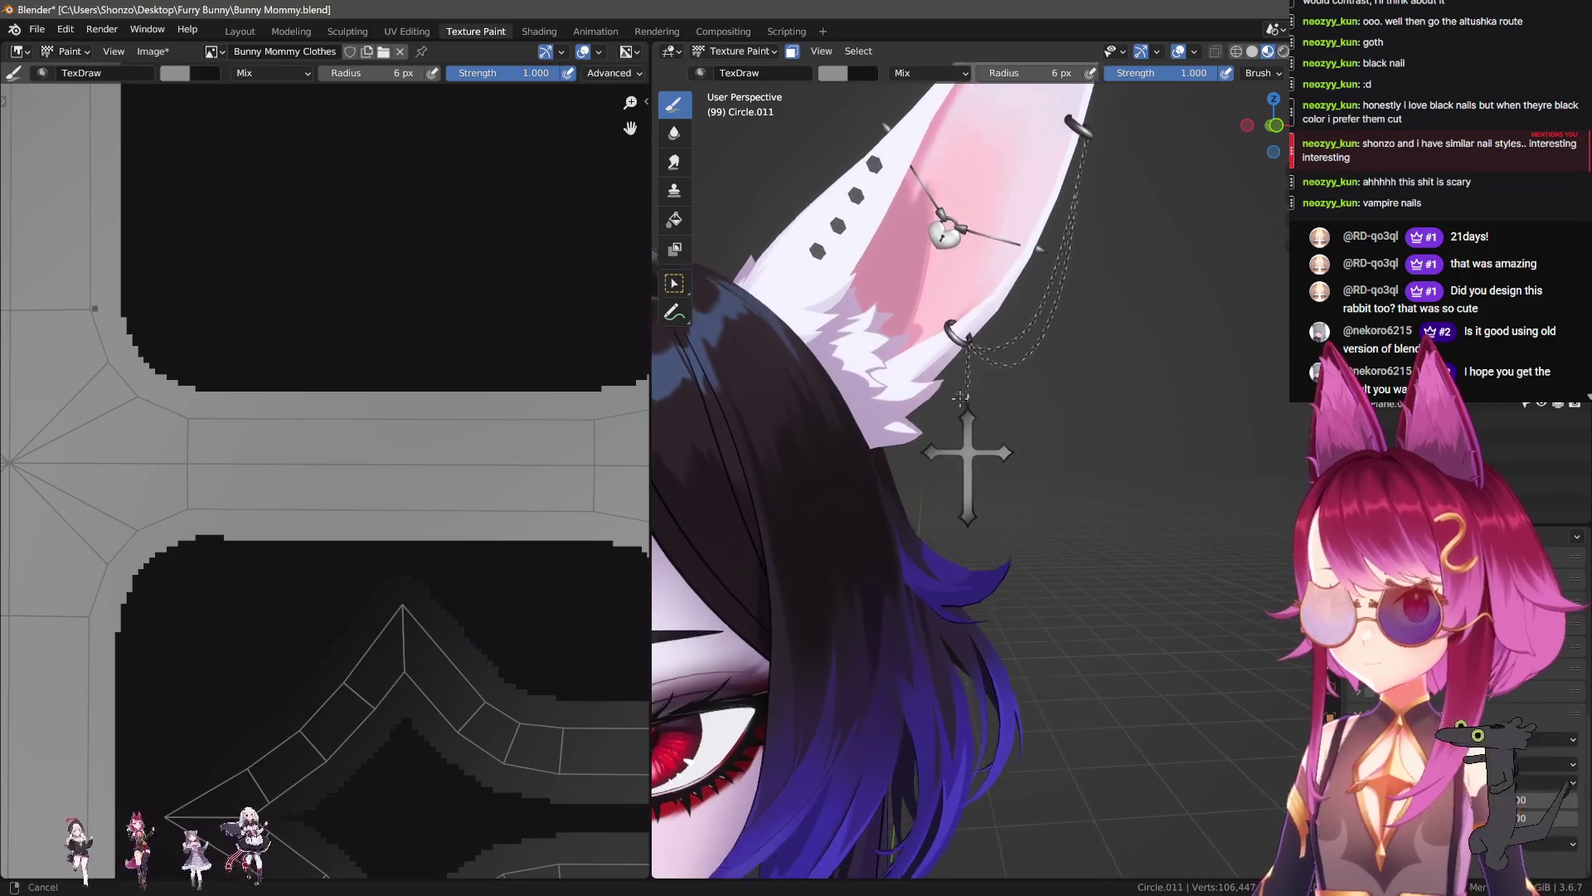
pyautogui.scroll(-4, 1045, 470)
pyautogui.moveTo(907, 435)
pyautogui.mouseDown(button='middle')
pyautogui.moveTo(1013, 543)
pyautogui.moveTo(954, 498)
pyautogui.mouseUp(button='middle')
pyautogui.scroll(3, 954, 498)
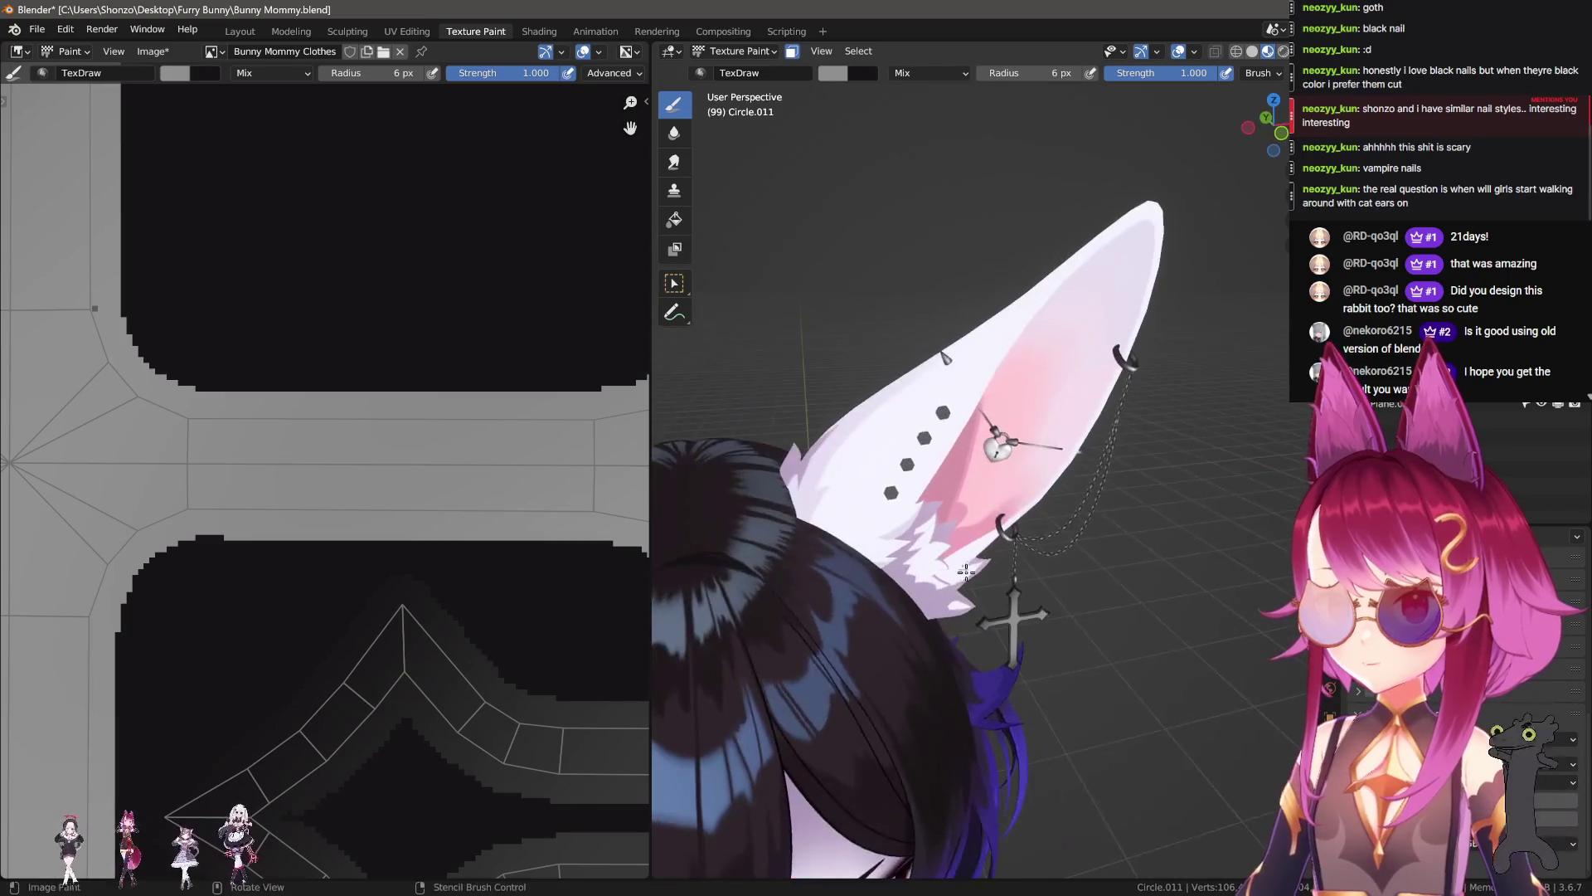
pyautogui.scroll(-5, 320, 426)
pyautogui.moveTo(320, 426)
pyautogui.mouseDown(button='middle')
pyautogui.moveTo(305, 379)
pyautogui.moveTo(305, 497)
pyautogui.mouseUp(button='middle')
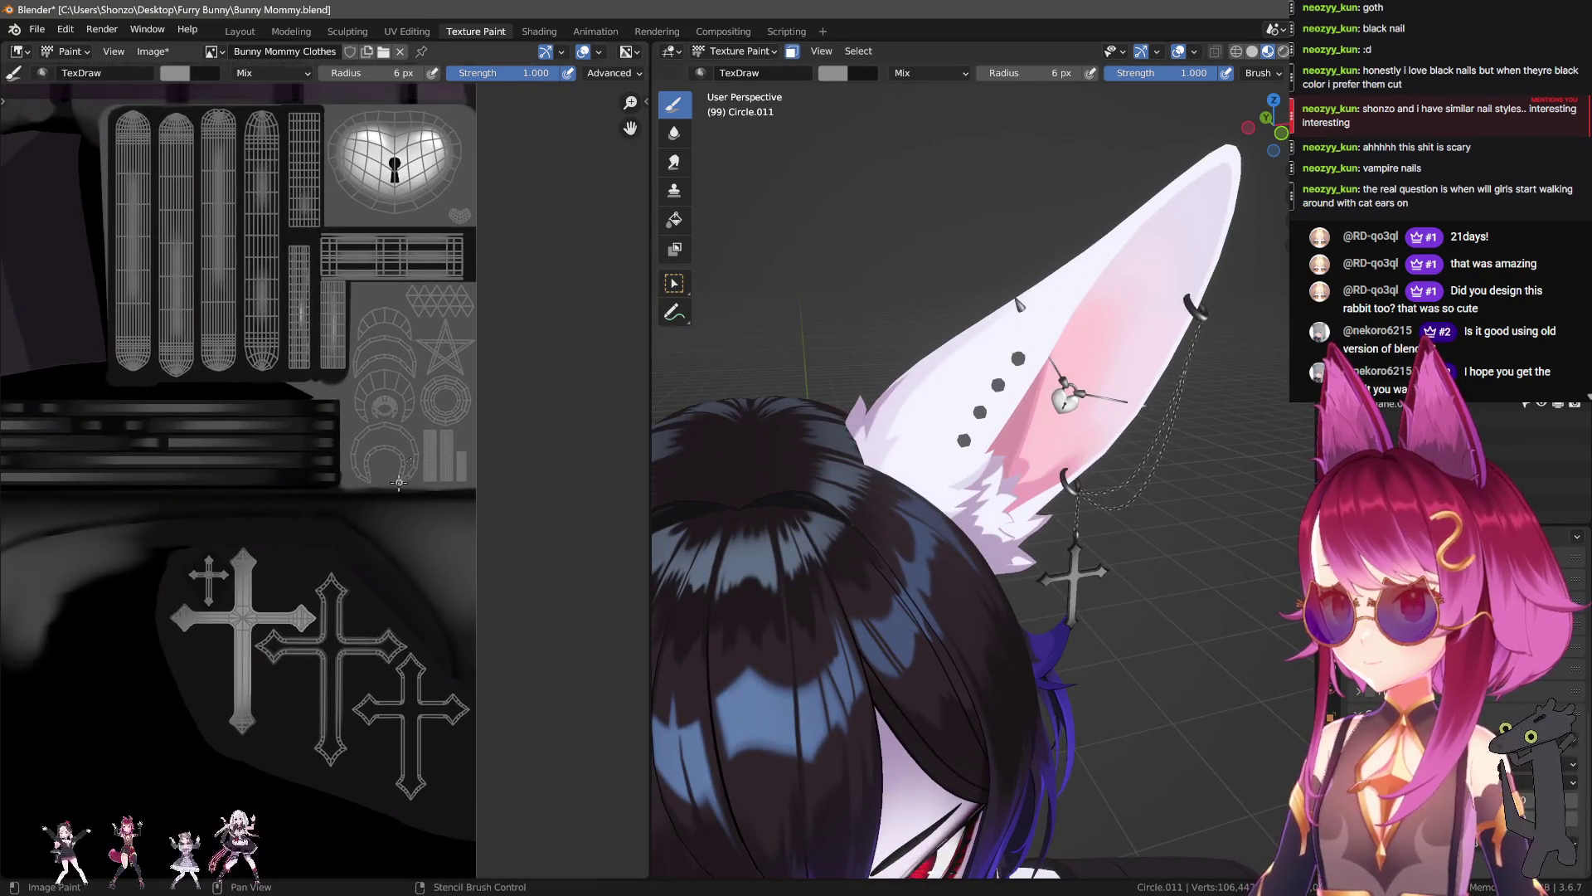
# Step: Zoom in toward the ear studs and pick a dark red paint colour
pyautogui.scroll(3, 305, 607)
pyautogui.scroll(3, 993, 393)
pyautogui.moveTo(993, 393); pyautogui.dragTo(968, 429, button='middle')
pyautogui.scroll(3, 968, 430)
pyautogui.scroll(4, 426, 345)
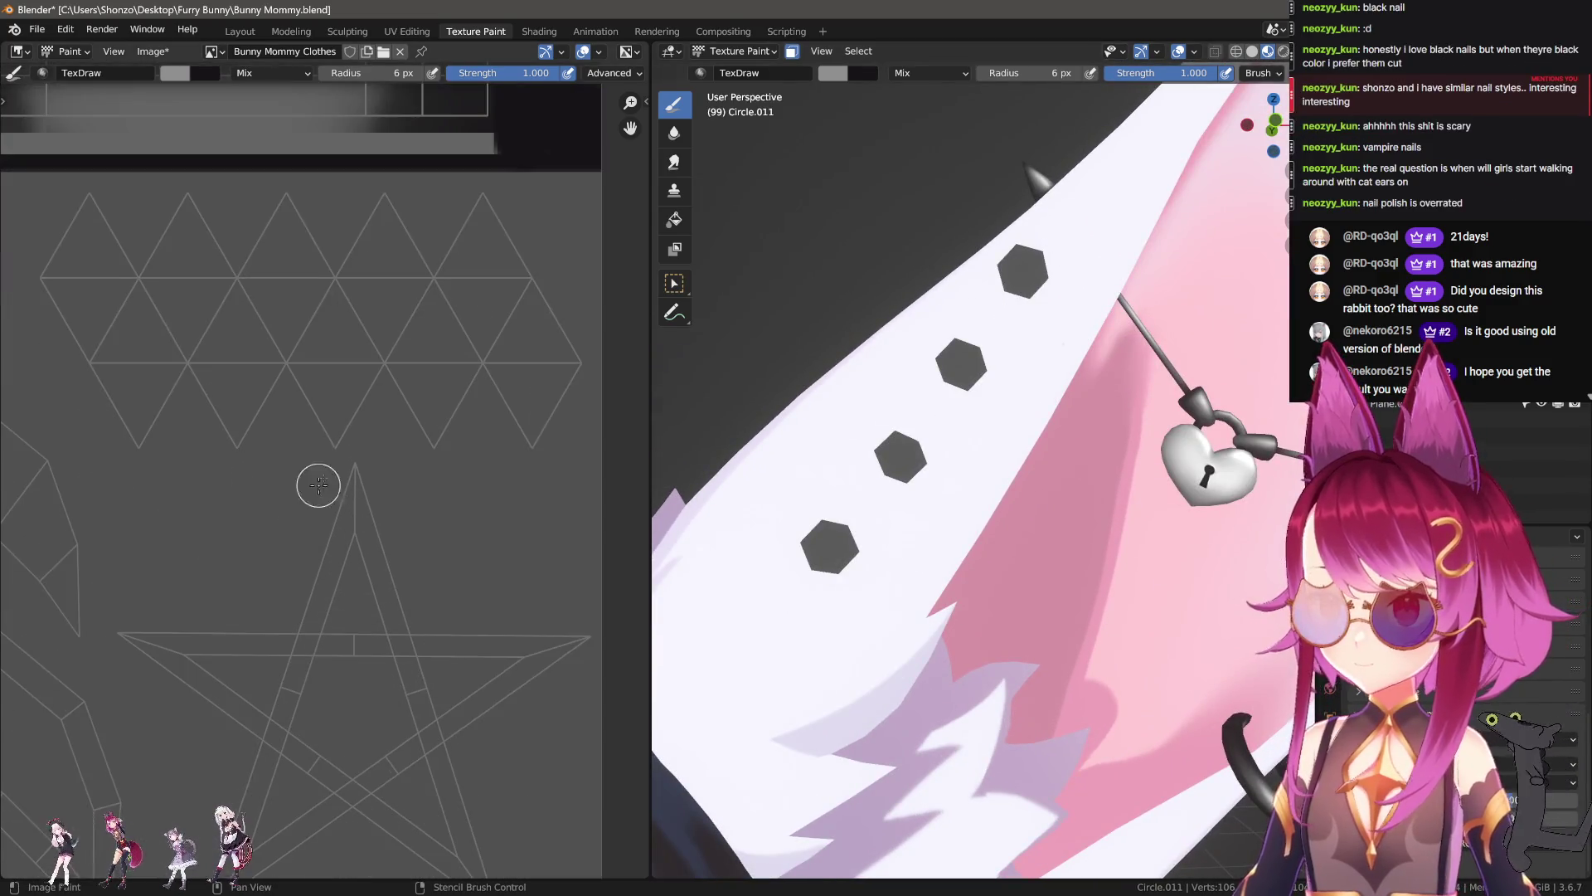
pyautogui.press('n')
pyautogui.click(542, 506)
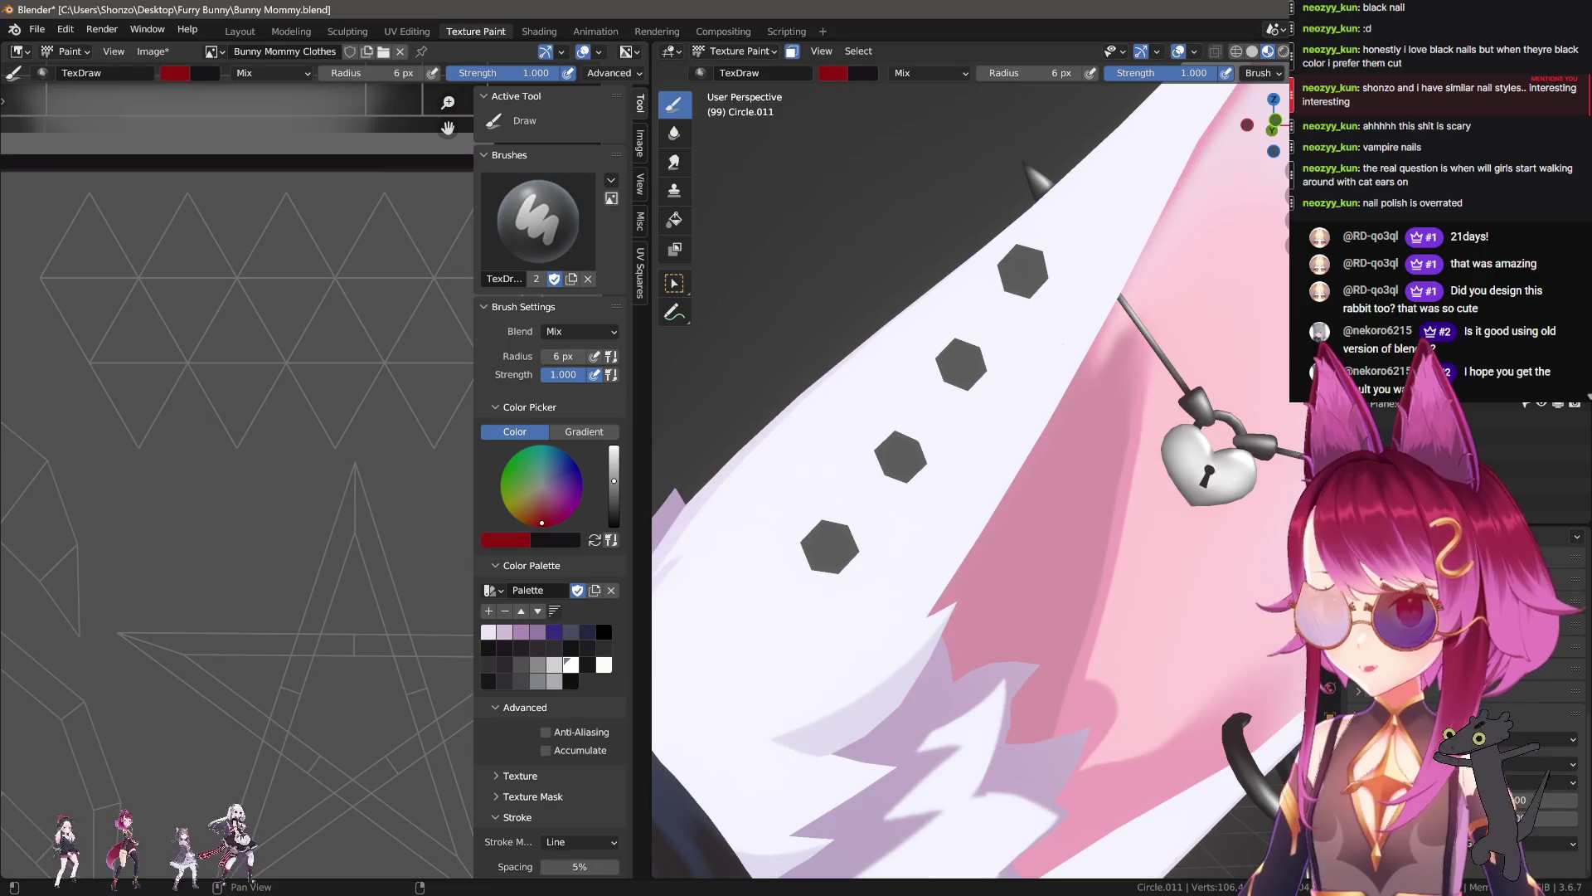
pyautogui.moveTo(612, 500); pyautogui.dragTo(613, 491)
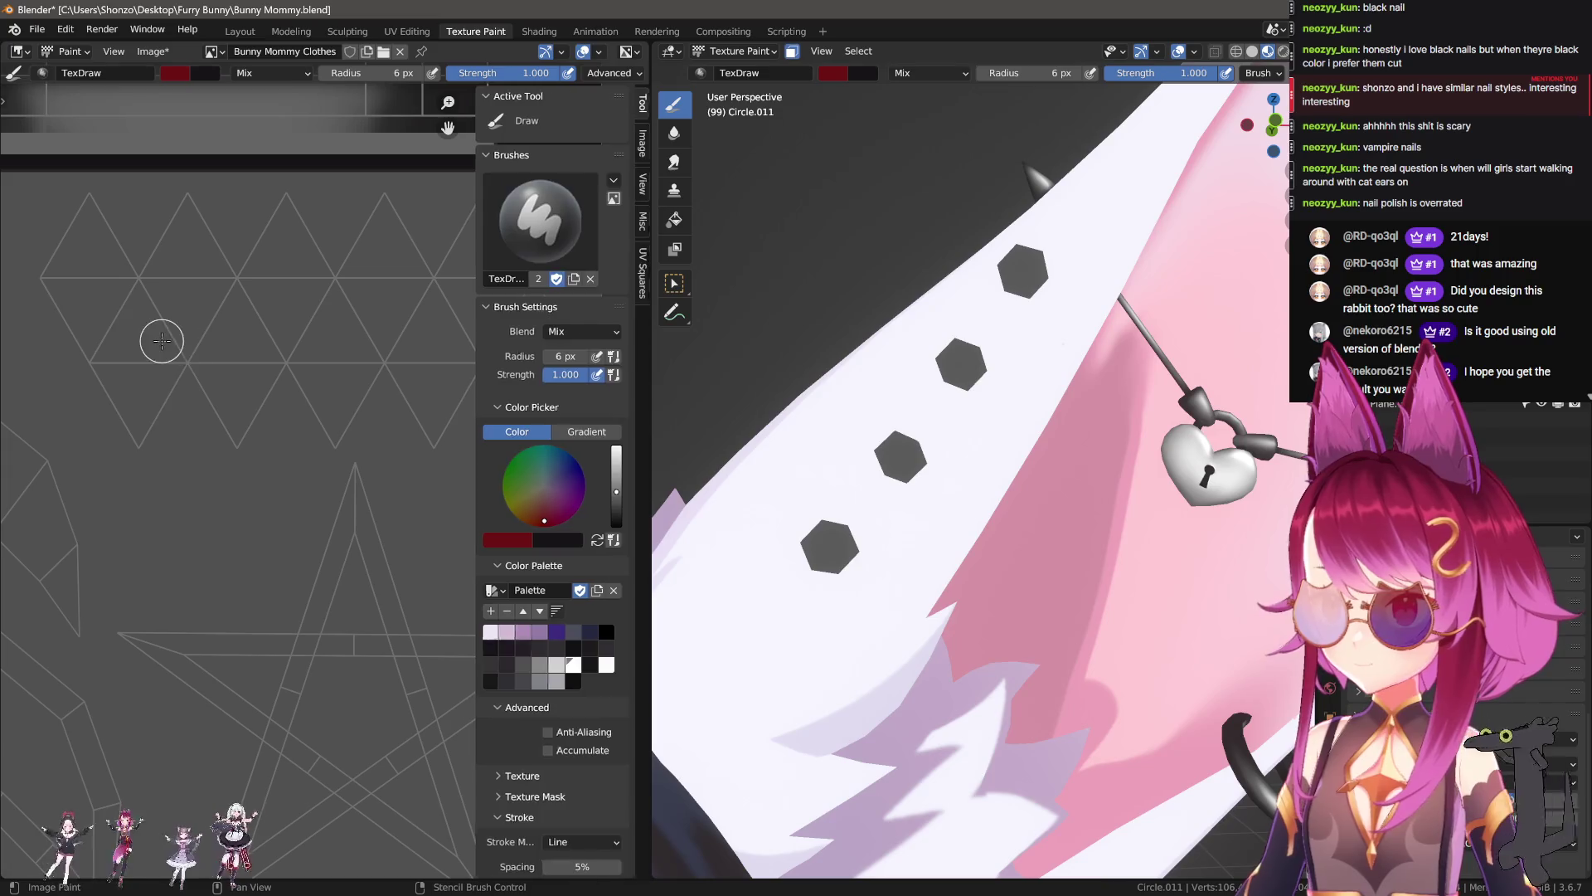
# Step: Paint the stud UV island solid dark red, covering all remaining grey gaps
pyautogui.press('n')
pyautogui.moveTo(142, 448); pyautogui.dragTo(56, 249)
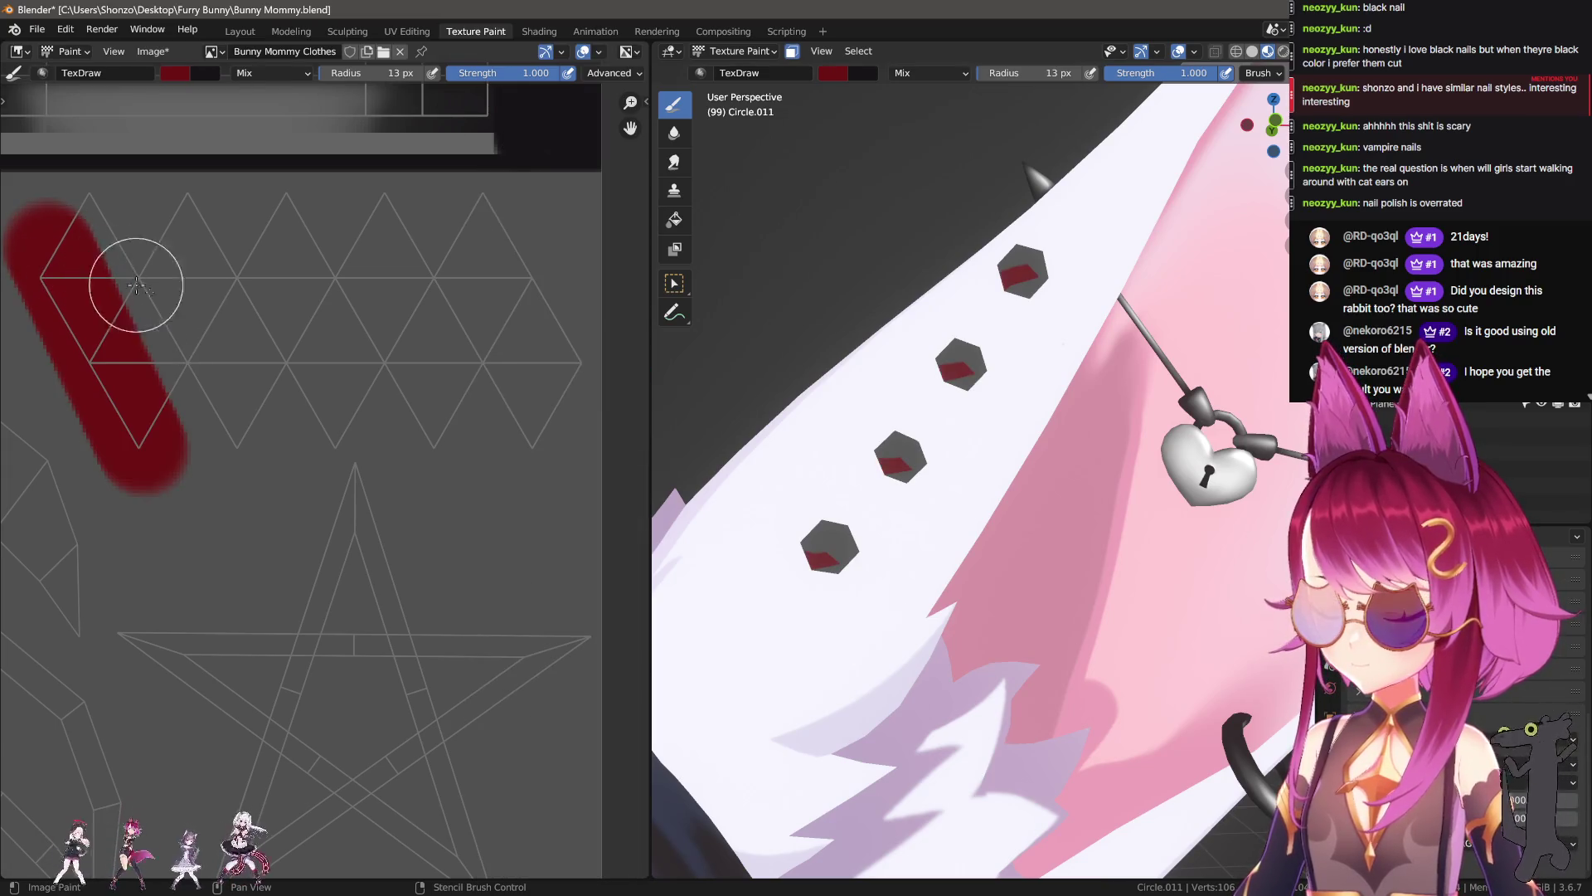
pyautogui.press('n')
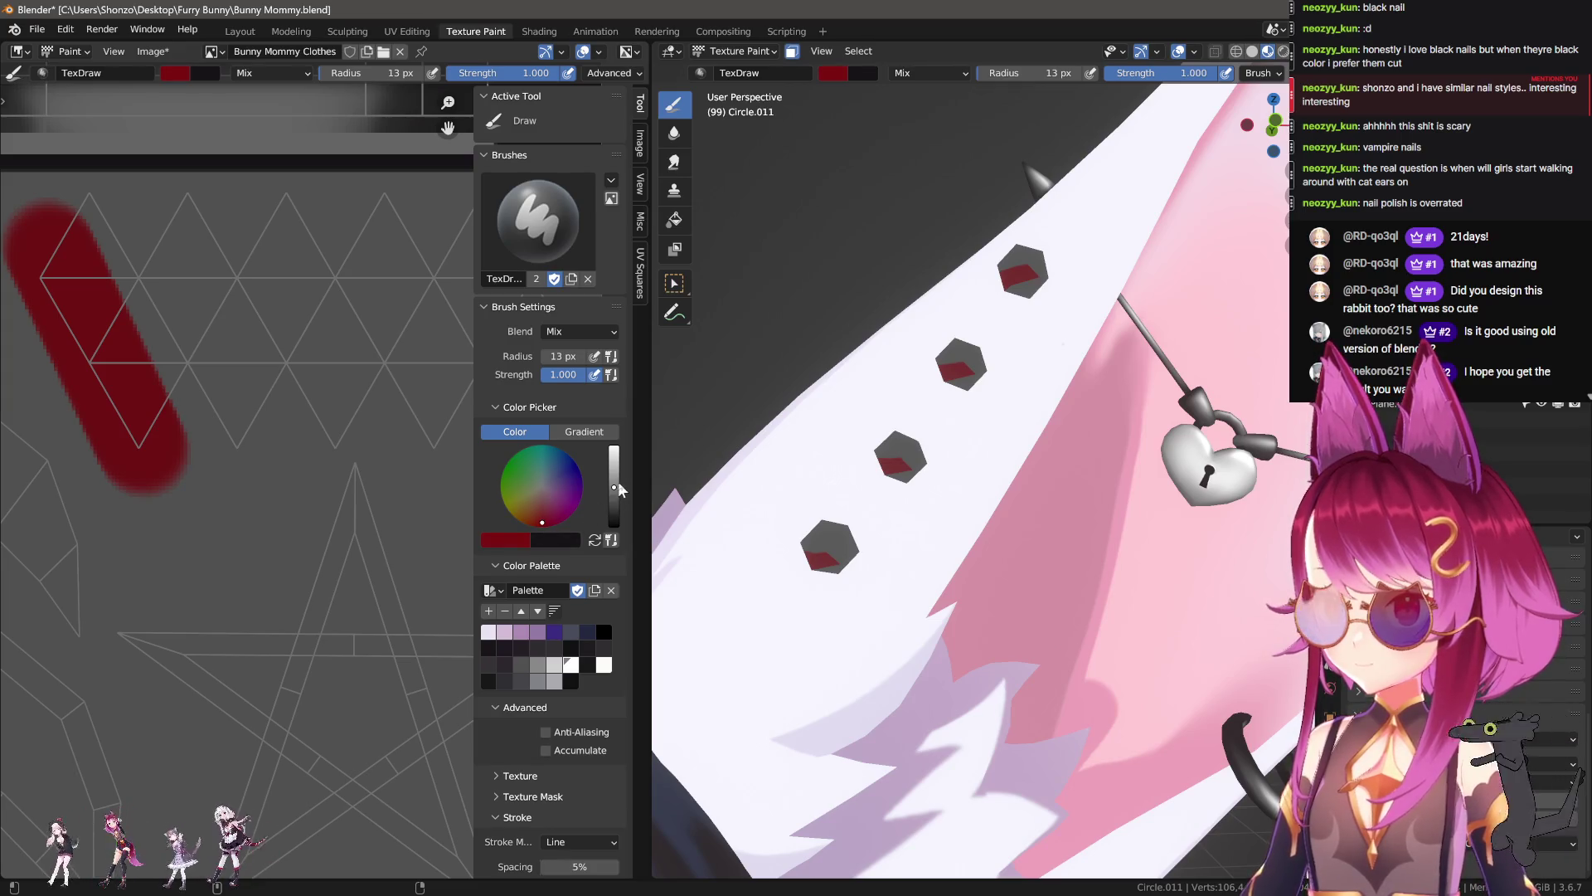
pyautogui.press('n')
pyautogui.moveTo(142, 437); pyautogui.dragTo(276, 435)
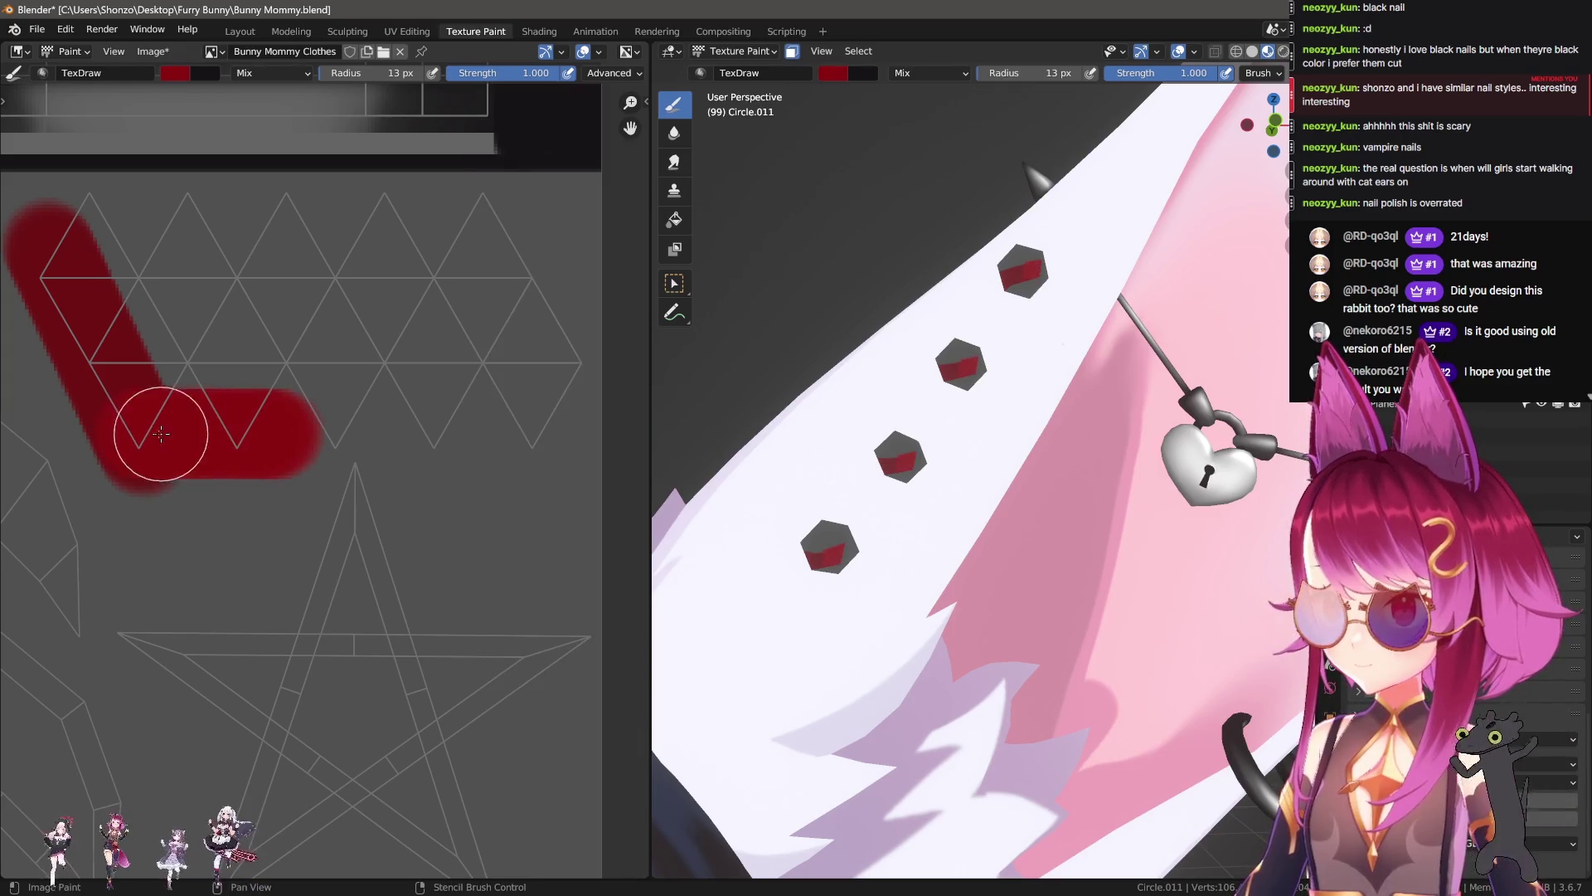
pyautogui.moveTo(140, 420)
pyautogui.mouseDown()
pyautogui.moveTo(532, 268)
pyautogui.moveTo(576, 345)
pyautogui.moveTo(527, 431)
pyautogui.moveTo(458, 293)
pyautogui.mouseUp()
pyautogui.moveTo(495, 418); pyautogui.dragTo(415, 406)
pyautogui.moveTo(296, 422)
pyautogui.mouseDown()
pyautogui.moveTo(484, 370)
pyautogui.moveTo(188, 370)
pyautogui.moveTo(331, 331)
pyautogui.moveTo(100, 273)
pyautogui.moveTo(419, 290)
pyautogui.mouseUp()
pyautogui.moveTo(796, 431)
pyautogui.mouseDown(button='middle')
pyautogui.moveTo(897, 412)
pyautogui.moveTo(931, 451)
pyautogui.mouseUp(button='middle')
# Step: Toggle in and out of edit mode, then switch to the UV Editing workspace
pyautogui.press('Tab')
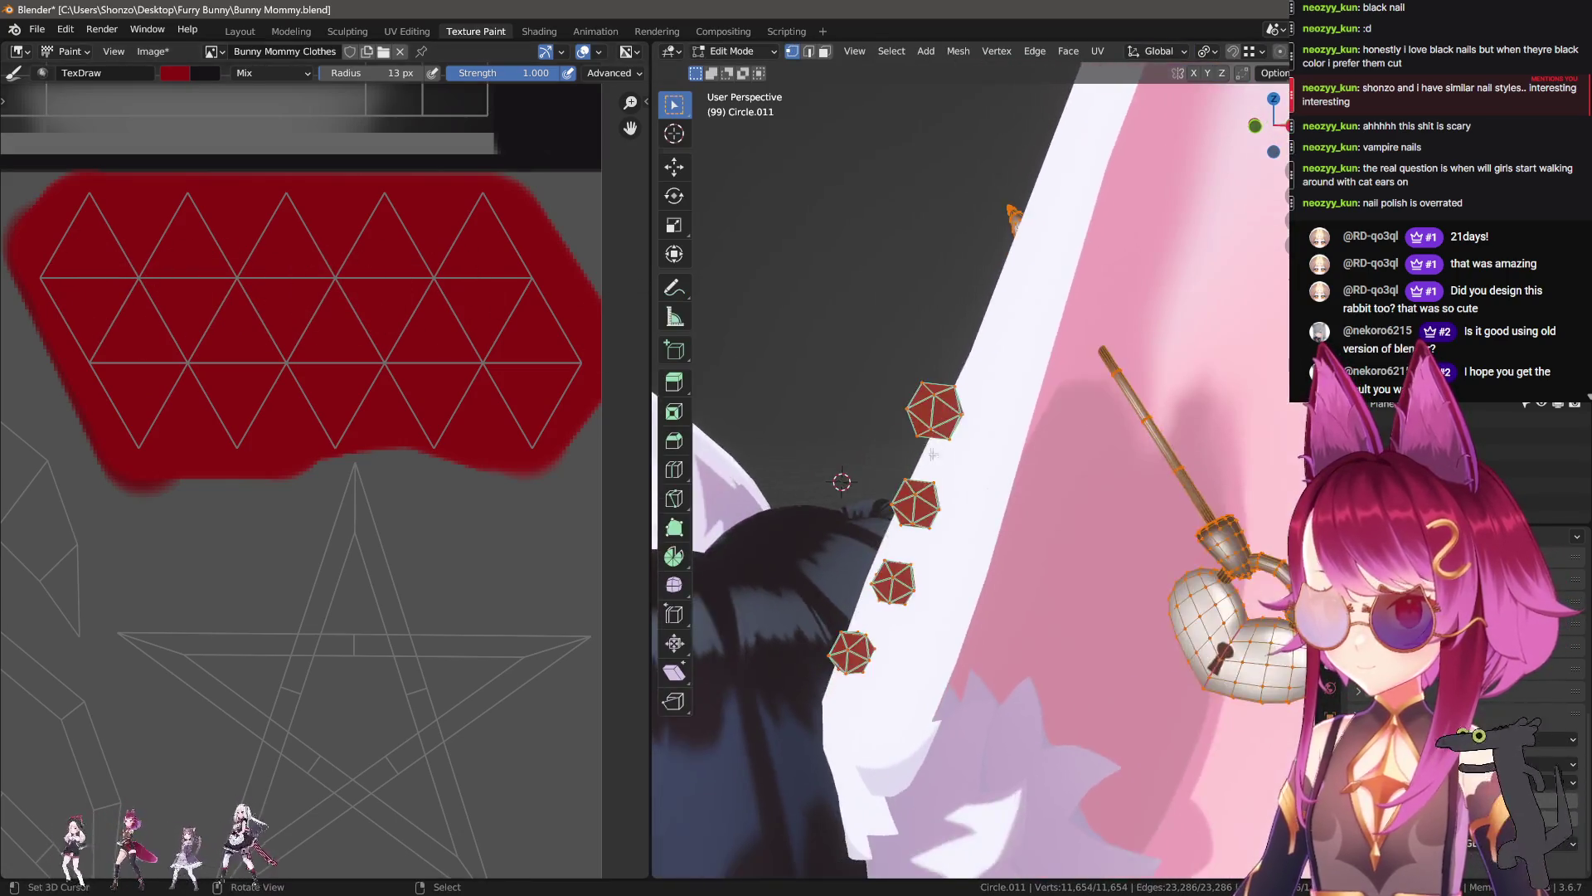
pyautogui.press('Tab')
pyautogui.scroll(3, 932, 451)
pyautogui.scroll(1, 432, 406)
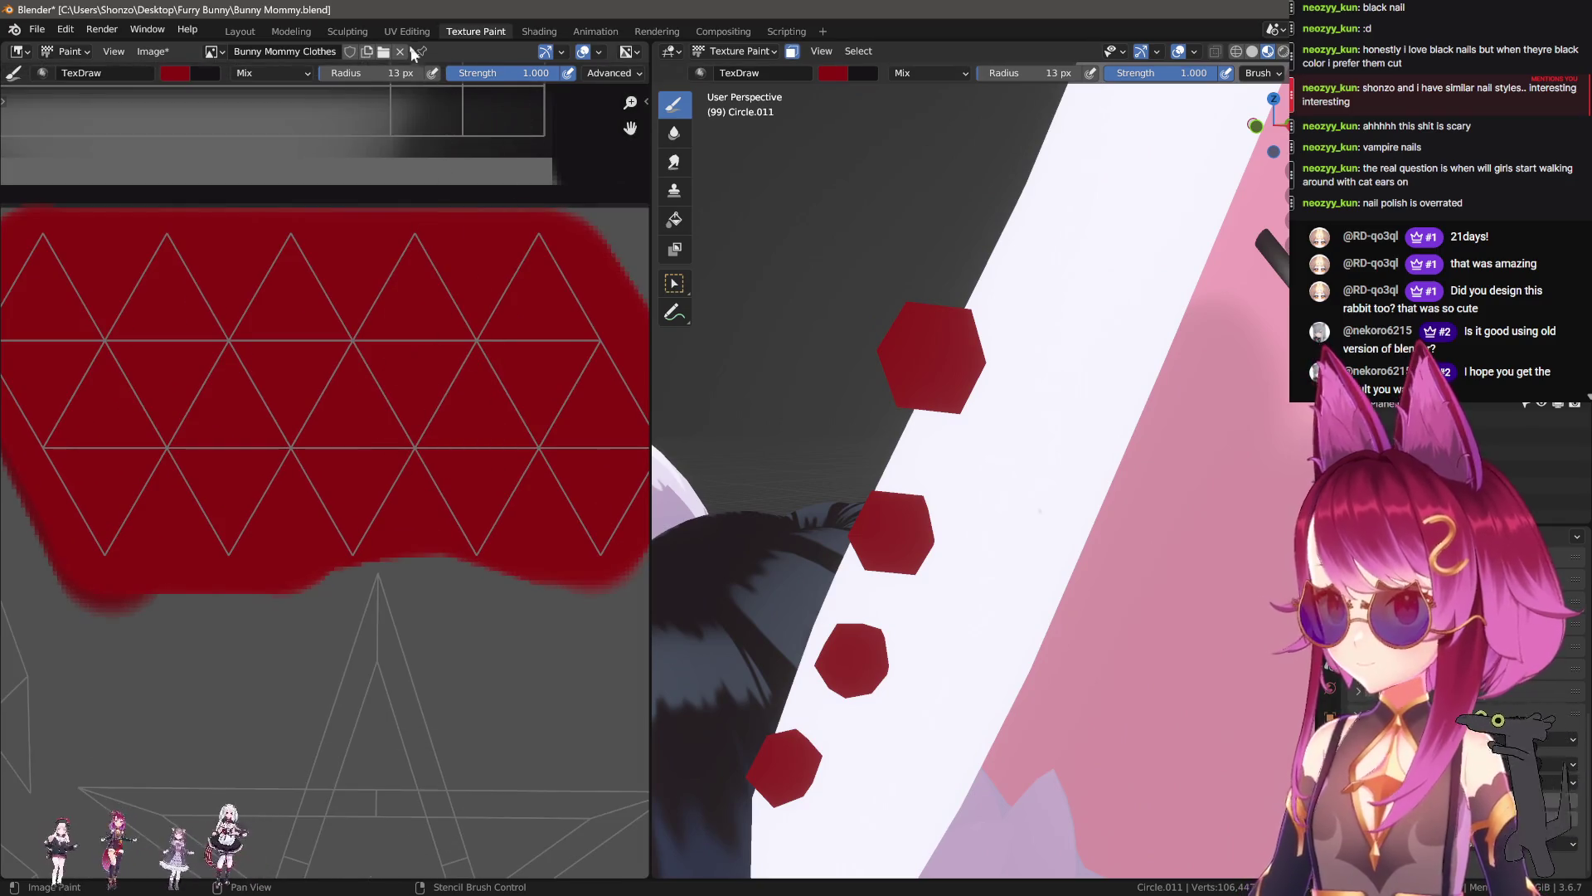
pyautogui.click(407, 32)
pyautogui.scroll(3, 361, 579)
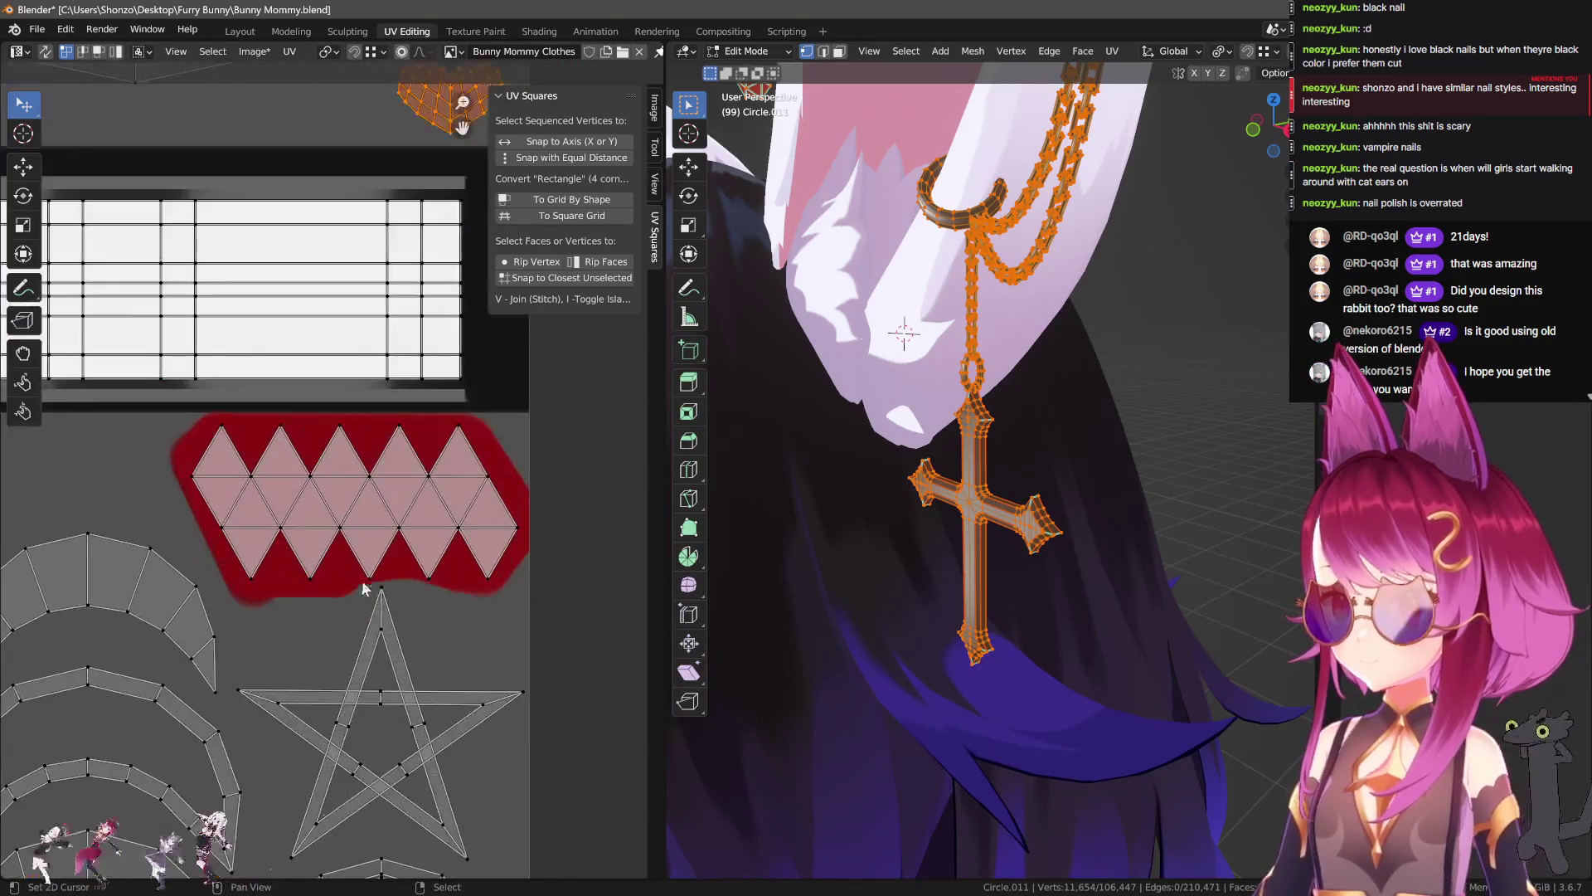
# Step: Circle-select one stray stud triangle and move it down and right into line
pyautogui.scroll(2, 361, 579)
pyautogui.scroll(2, 366, 448)
pyautogui.press('c')
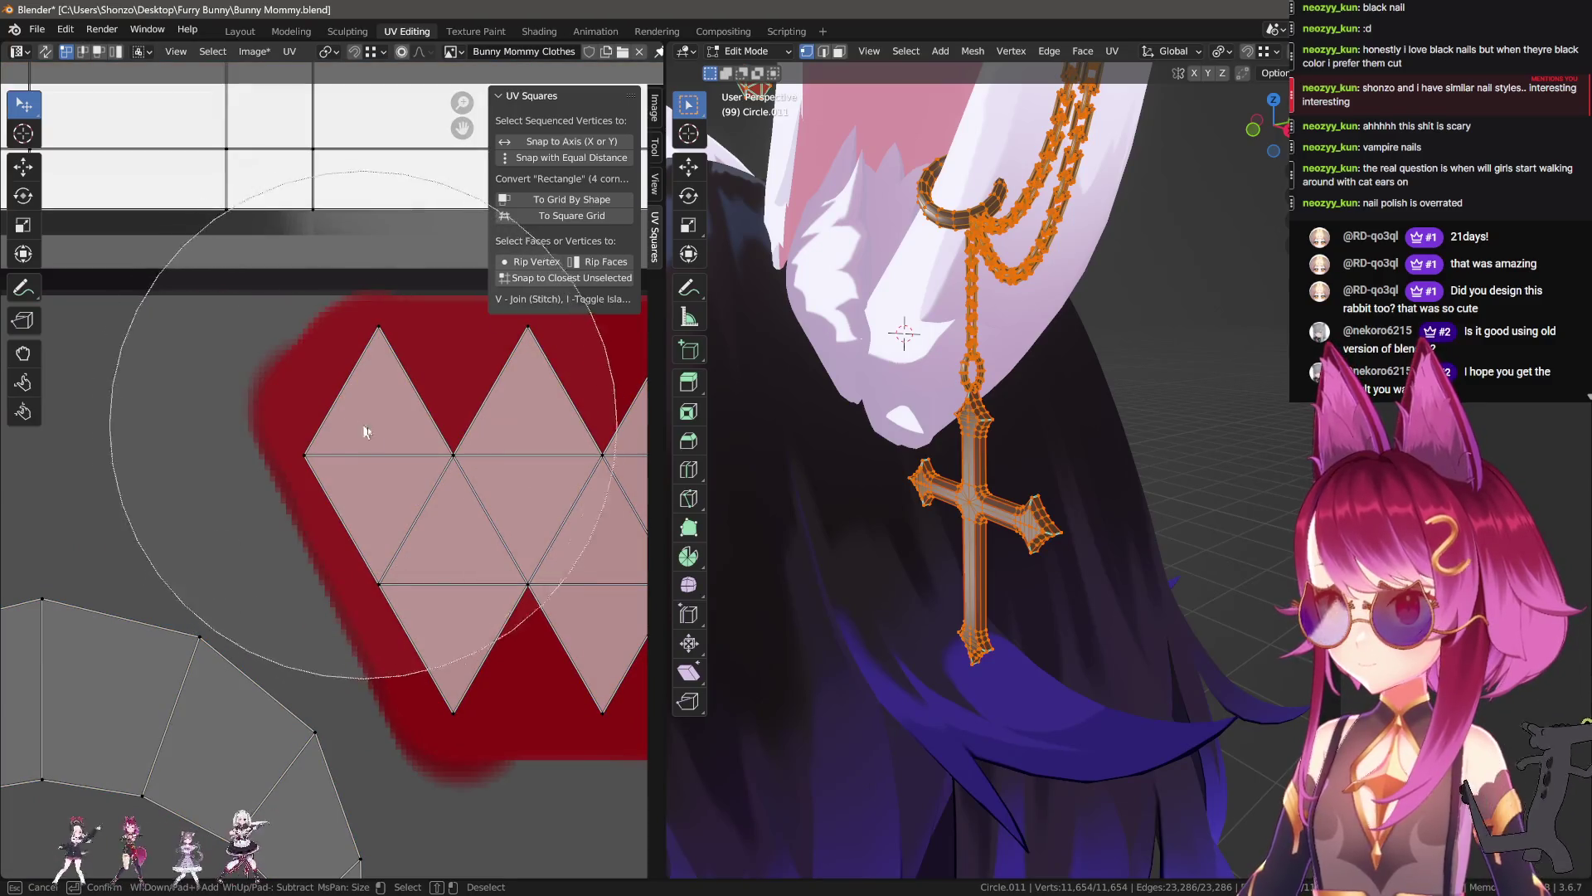
pyautogui.press('Escape')
pyautogui.scroll(-3, 407, 497)
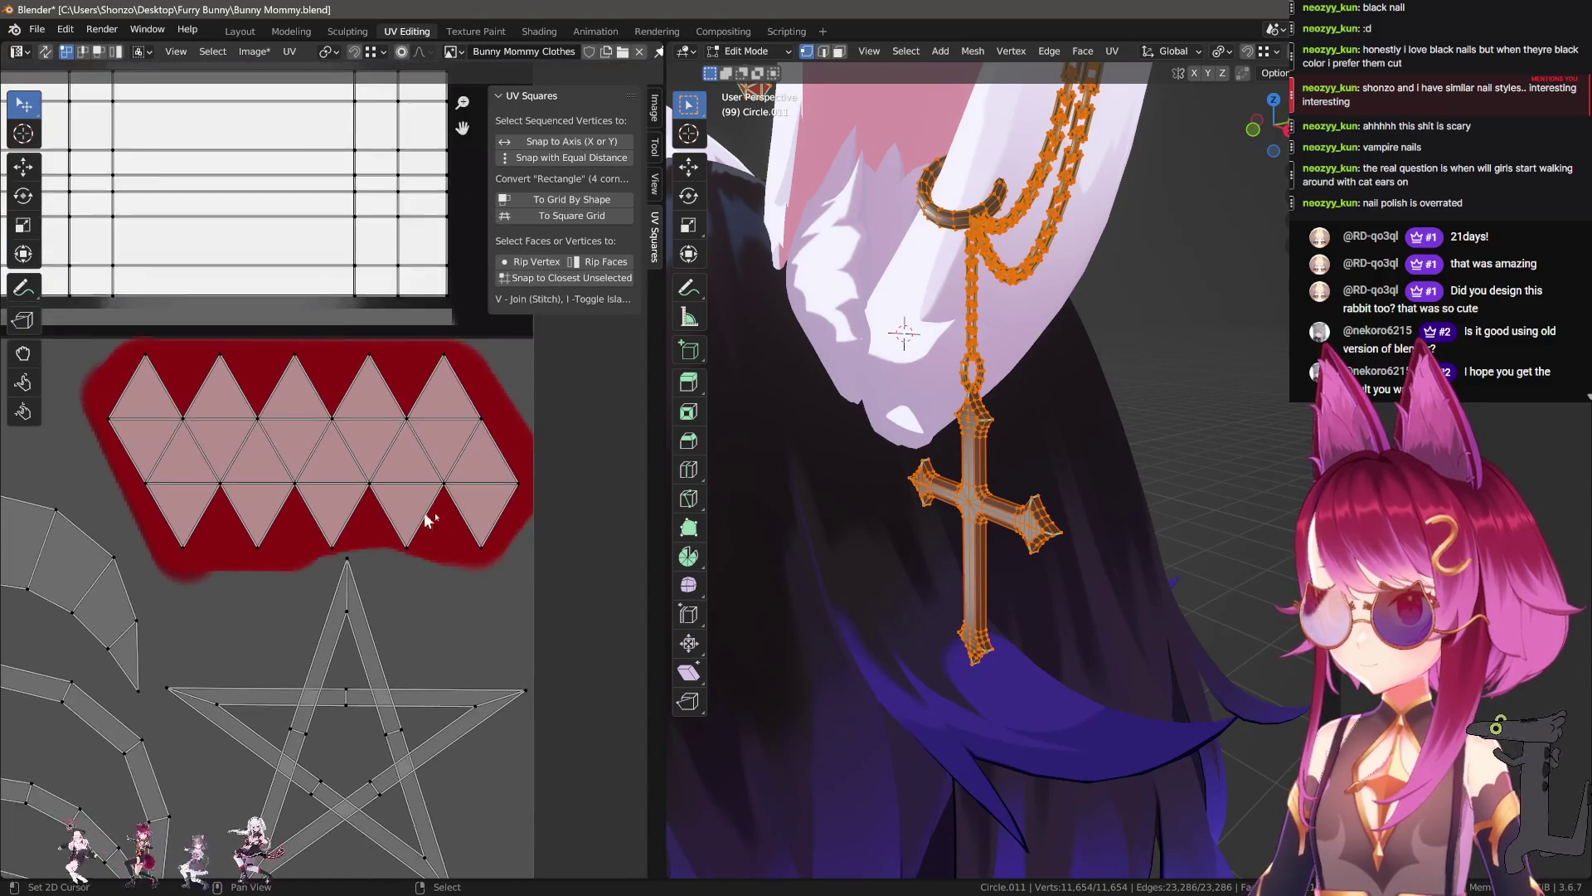
pyautogui.scroll(3, 401, 520)
pyautogui.press('c')
pyautogui.click(455, 513)
pyautogui.press('Escape')
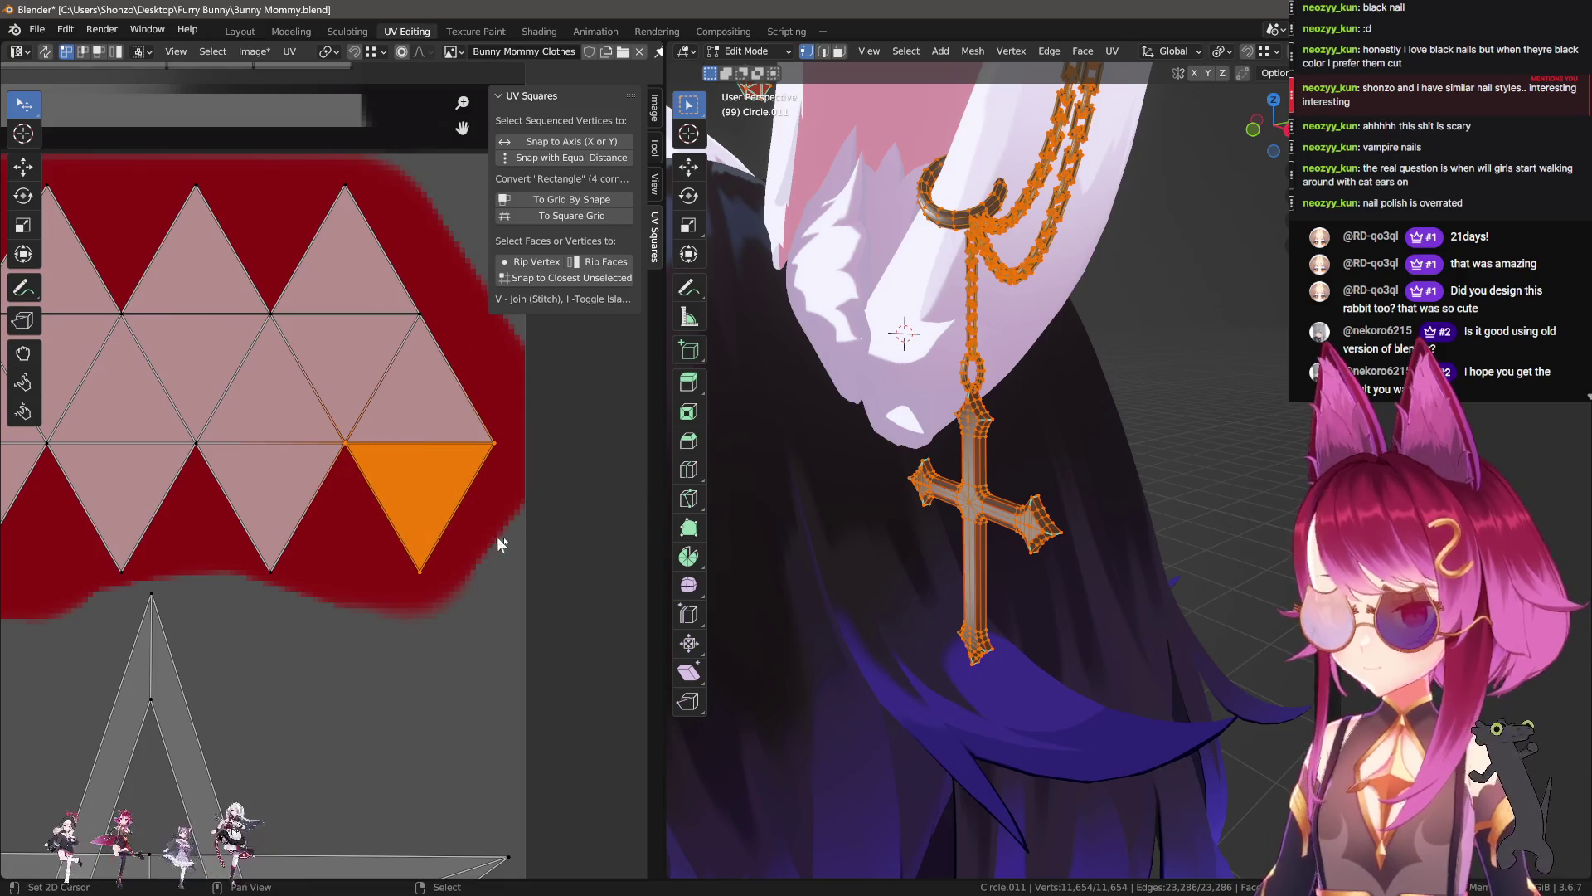
pyautogui.press('g')
pyautogui.click(509, 567)
pyautogui.hotkey('alt', 'a')
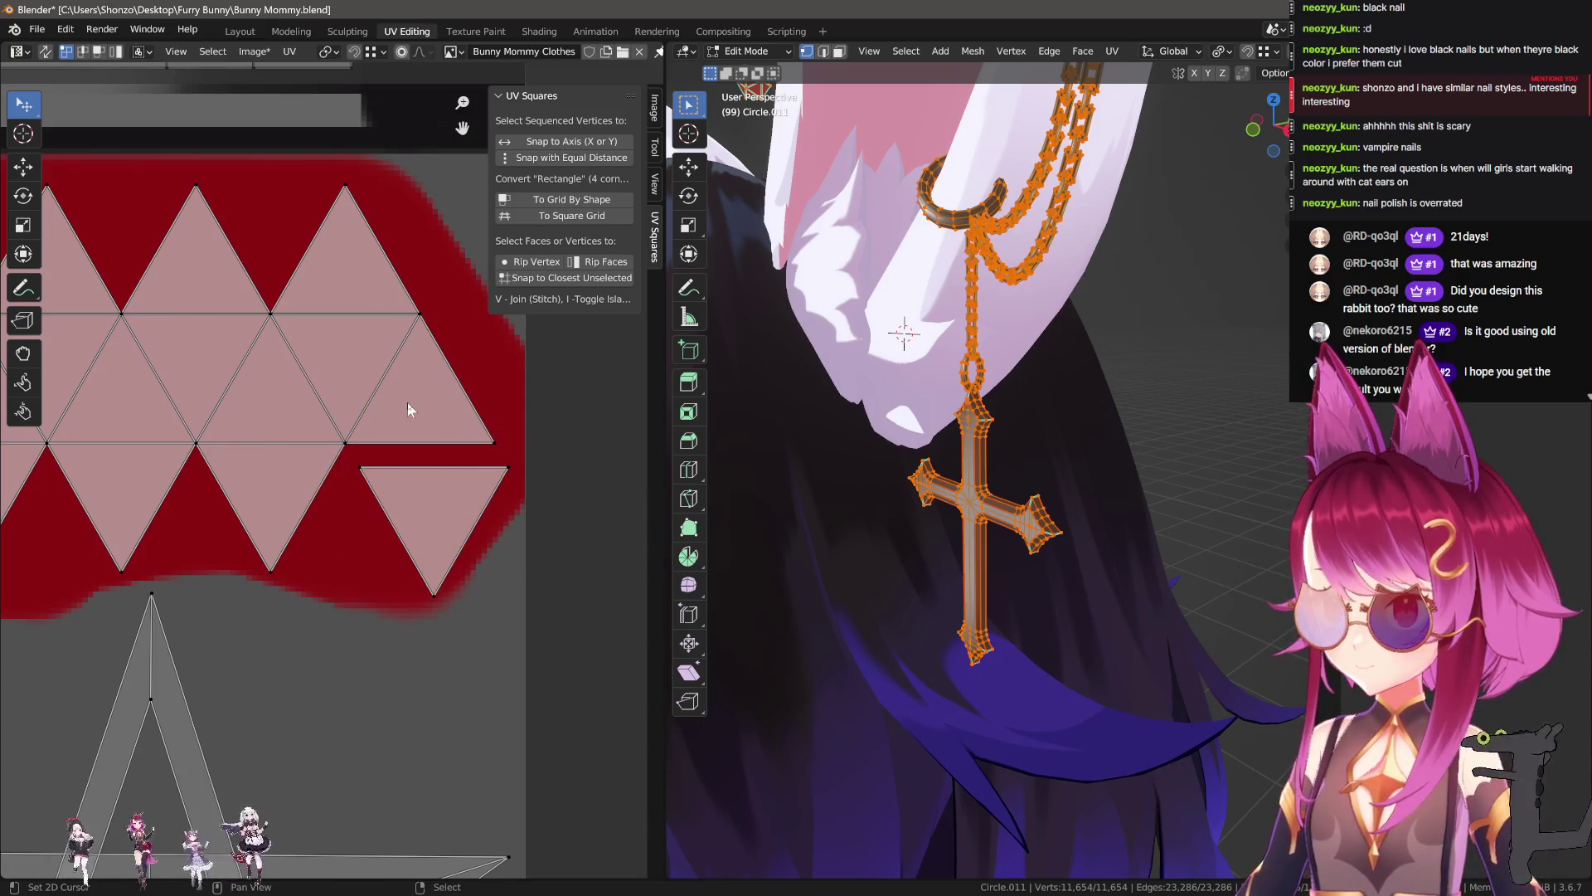
# Step: Move the detached lower-right triangle and a neighbouring triangle back into line
pyautogui.scroll(1, 405, 397)
pyautogui.keyDown('ctrl'); pyautogui.click(439, 395); pyautogui.keyUp('ctrl')
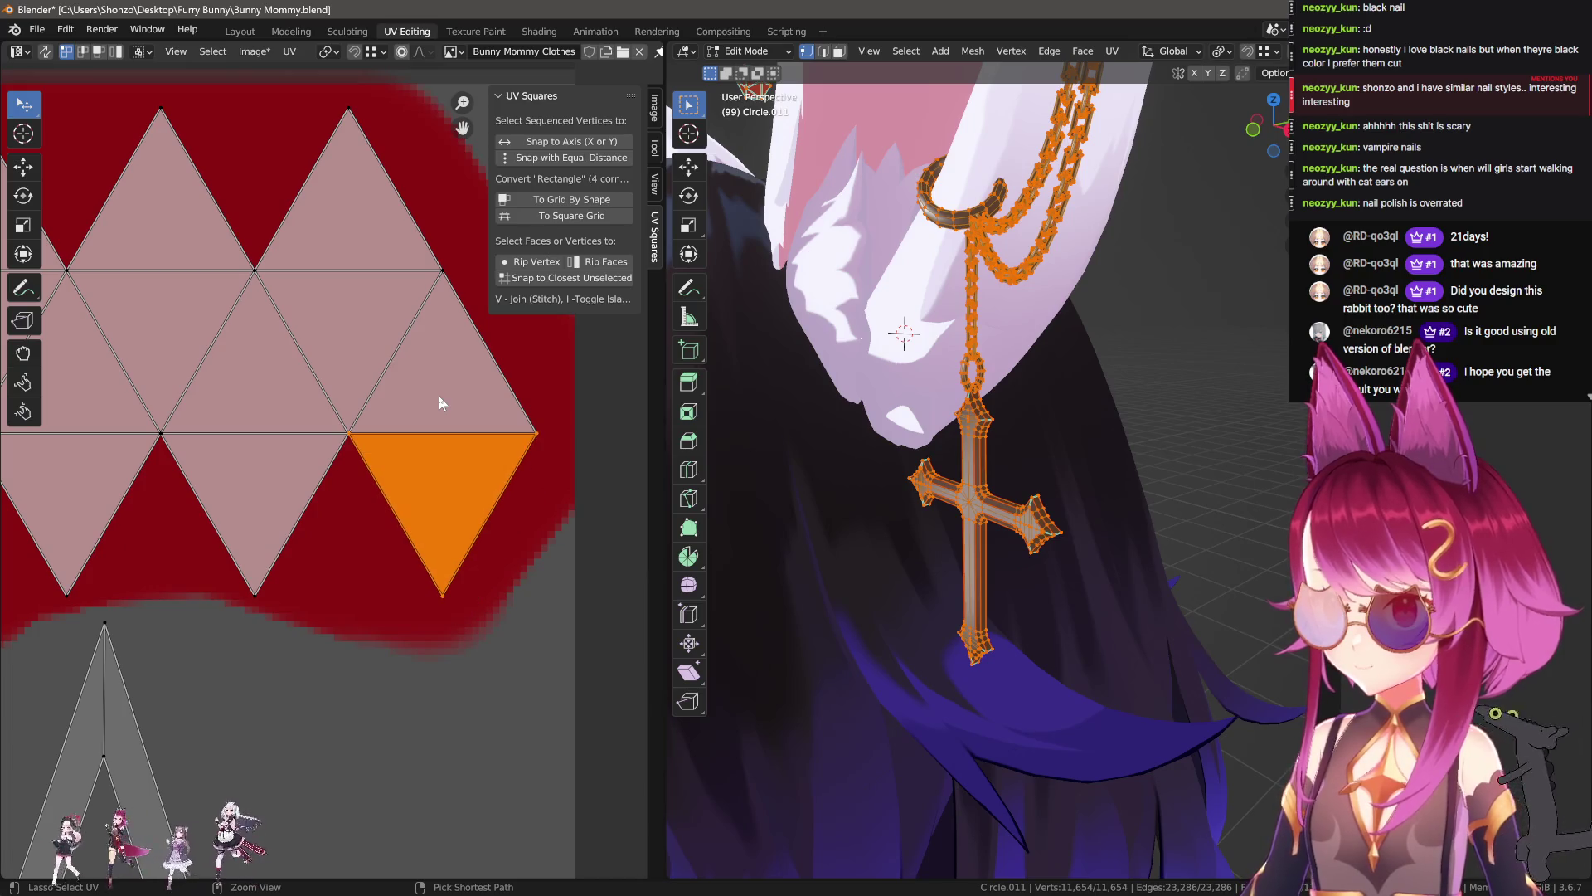
pyautogui.moveTo(439, 396); pyautogui.dragTo(459, 461, button='middle')
pyautogui.press('g')
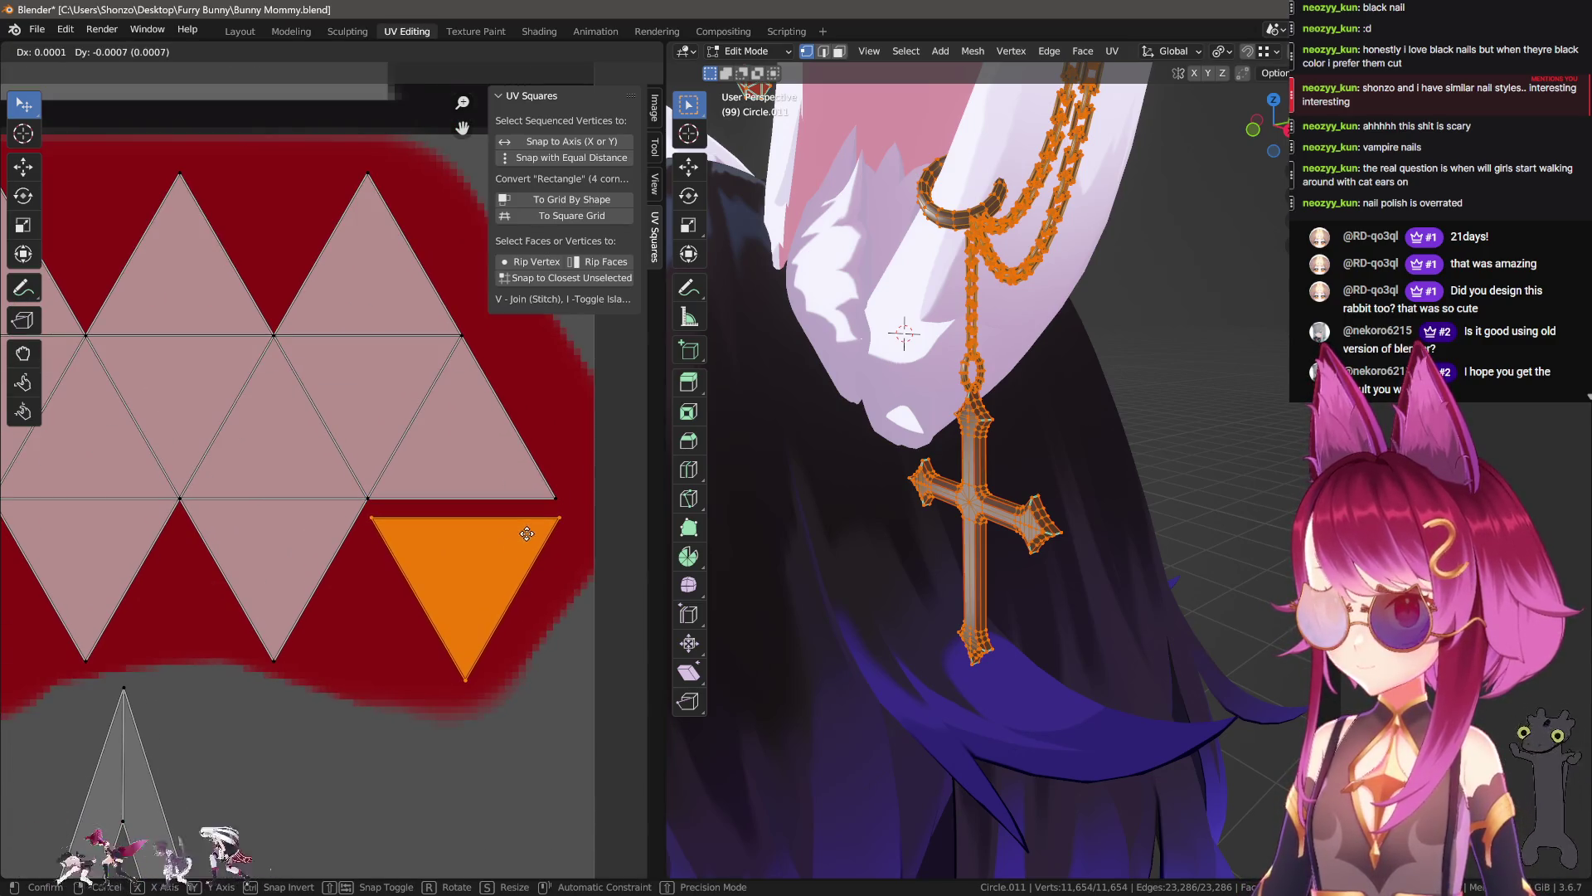
pyautogui.click(526, 533)
pyautogui.hotkey('alt', 'a')
pyautogui.click(476, 356)
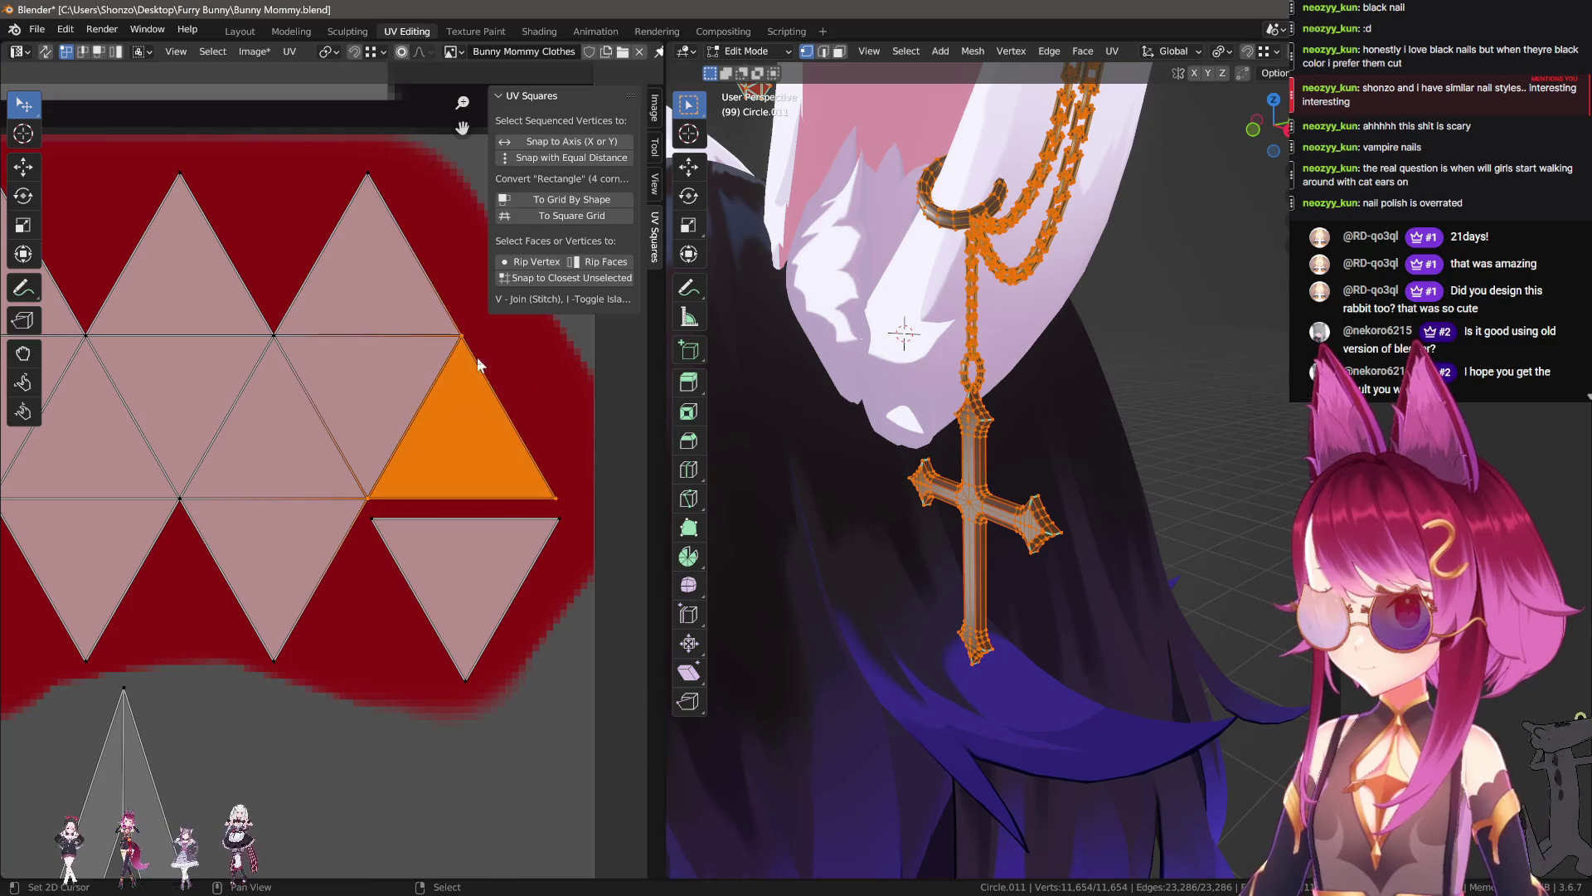
pyautogui.press('g')
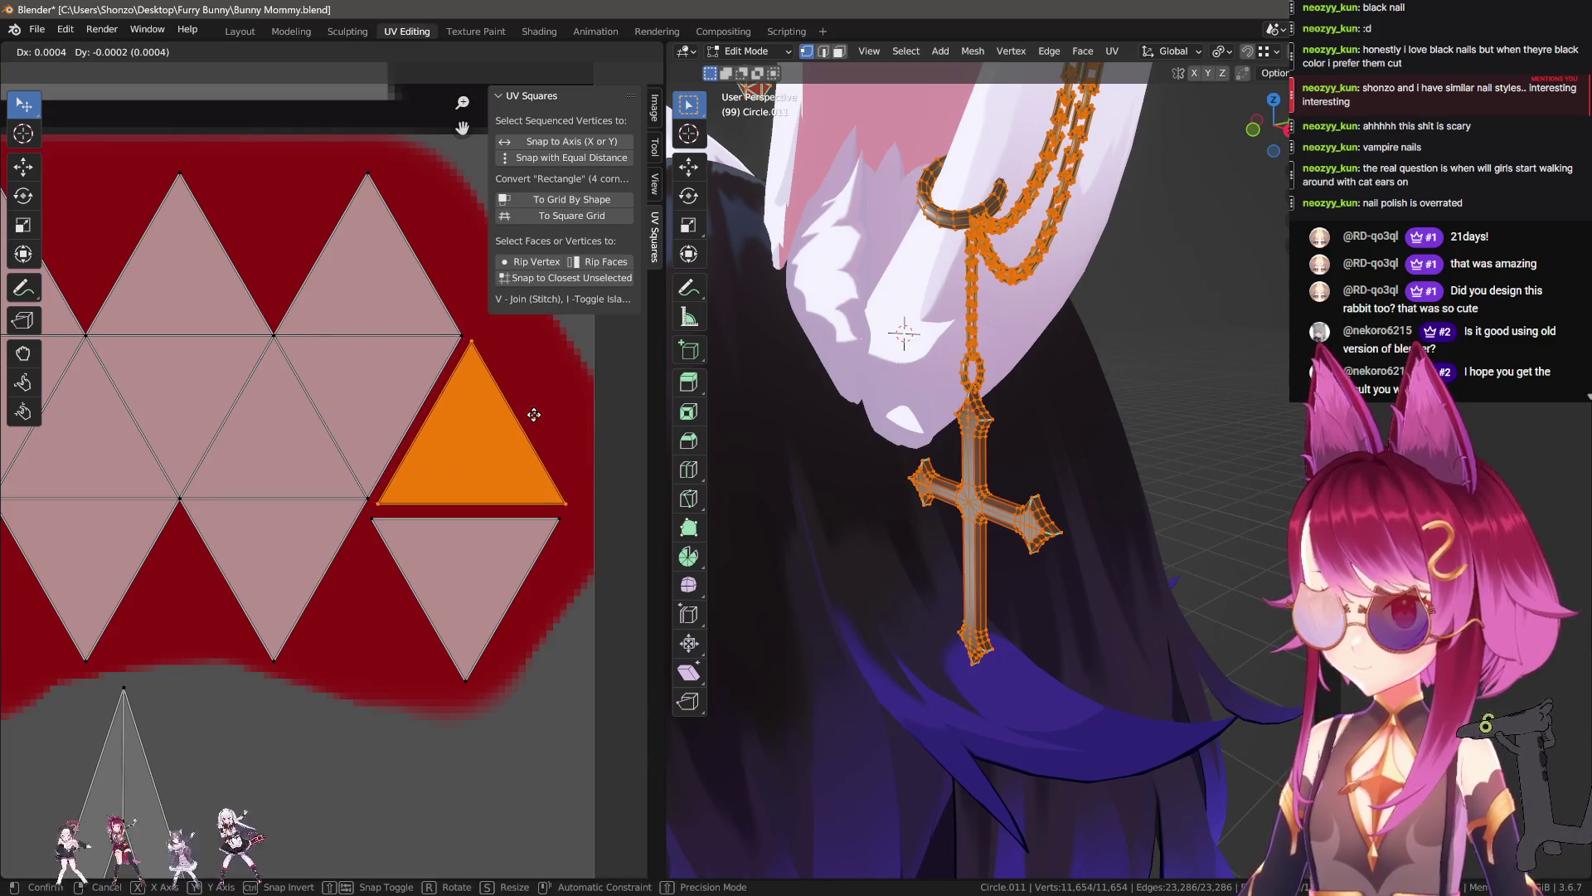
pyautogui.click(533, 415)
pyautogui.hotkey('alt', 'a')
# Step: Raise the upper-right triangle slightly into line with a vertical-only move
pyautogui.press('c')
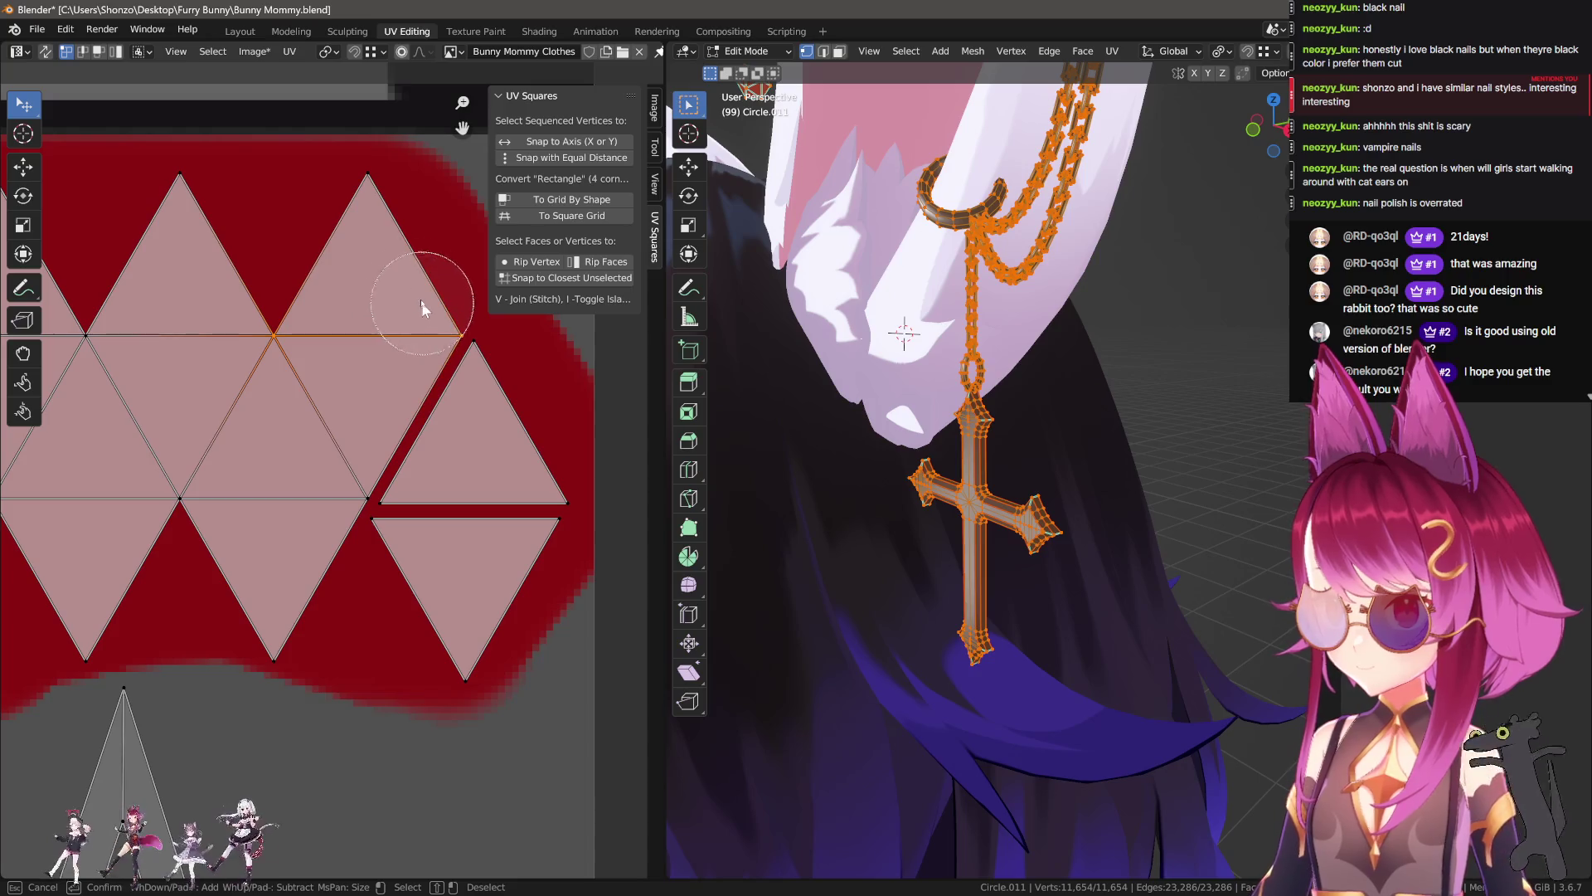
pyautogui.moveTo(422, 311); pyautogui.dragTo(368, 269)
pyautogui.rightClick(368, 270)
pyautogui.press('g')
pyautogui.press('y')
pyautogui.click(381, 278)
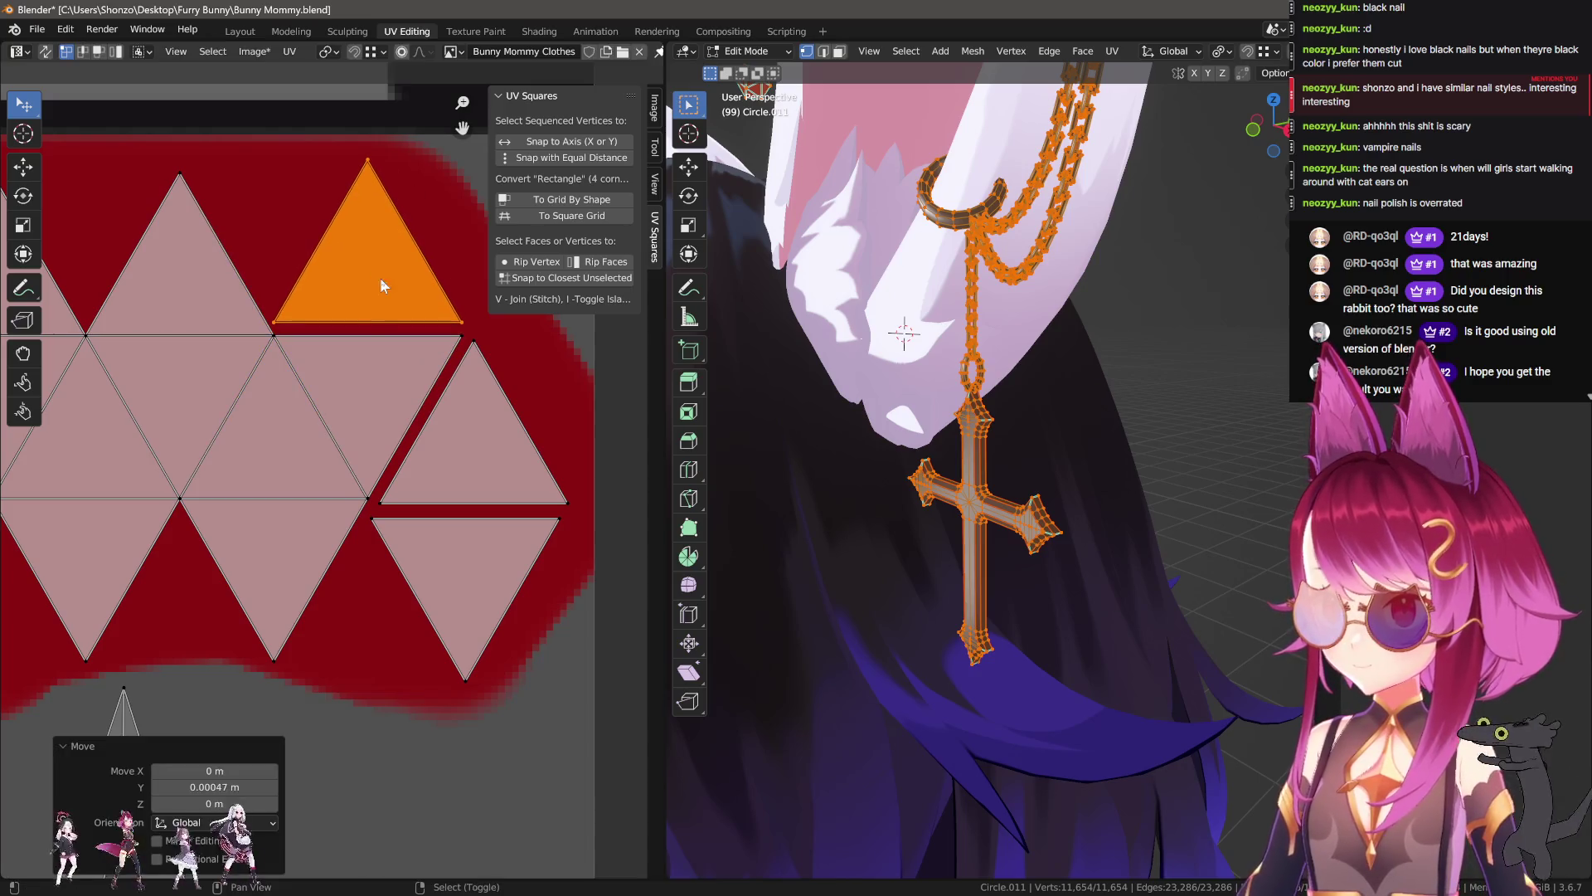
pyautogui.moveTo(305, 388); pyautogui.dragTo(363, 464, button='middle')
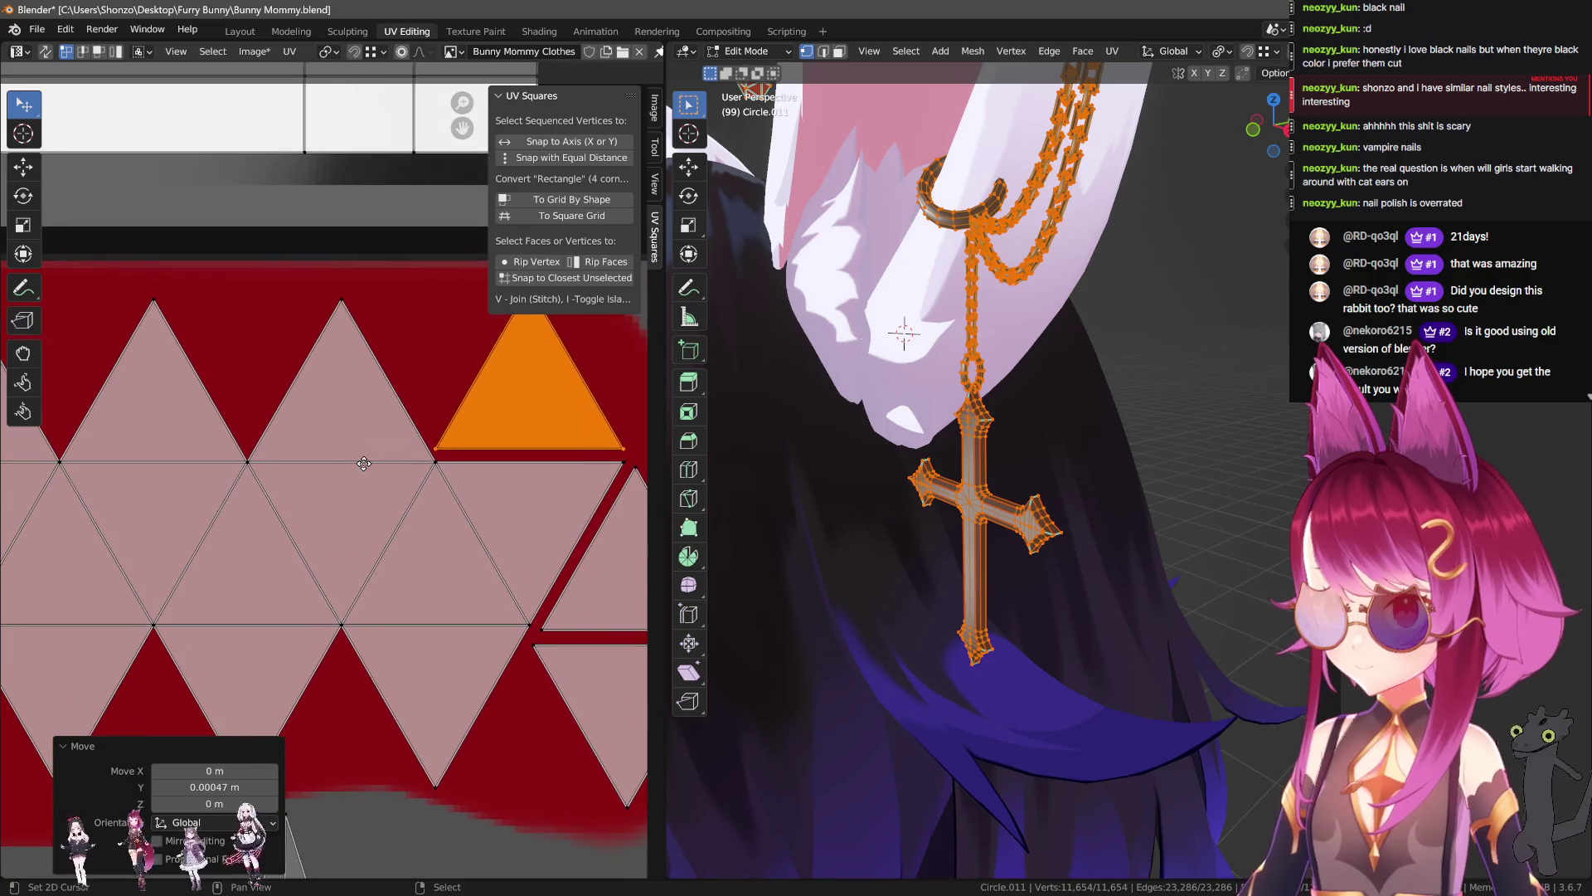
pyautogui.moveTo(541, 470); pyautogui.dragTo(448, 420, button='middle')
# Step: Nudge the lower downward-pointing triangle slightly down, leaving the right-column triangle in place
pyautogui.hotkey('alt', 'a')
pyautogui.press('c')
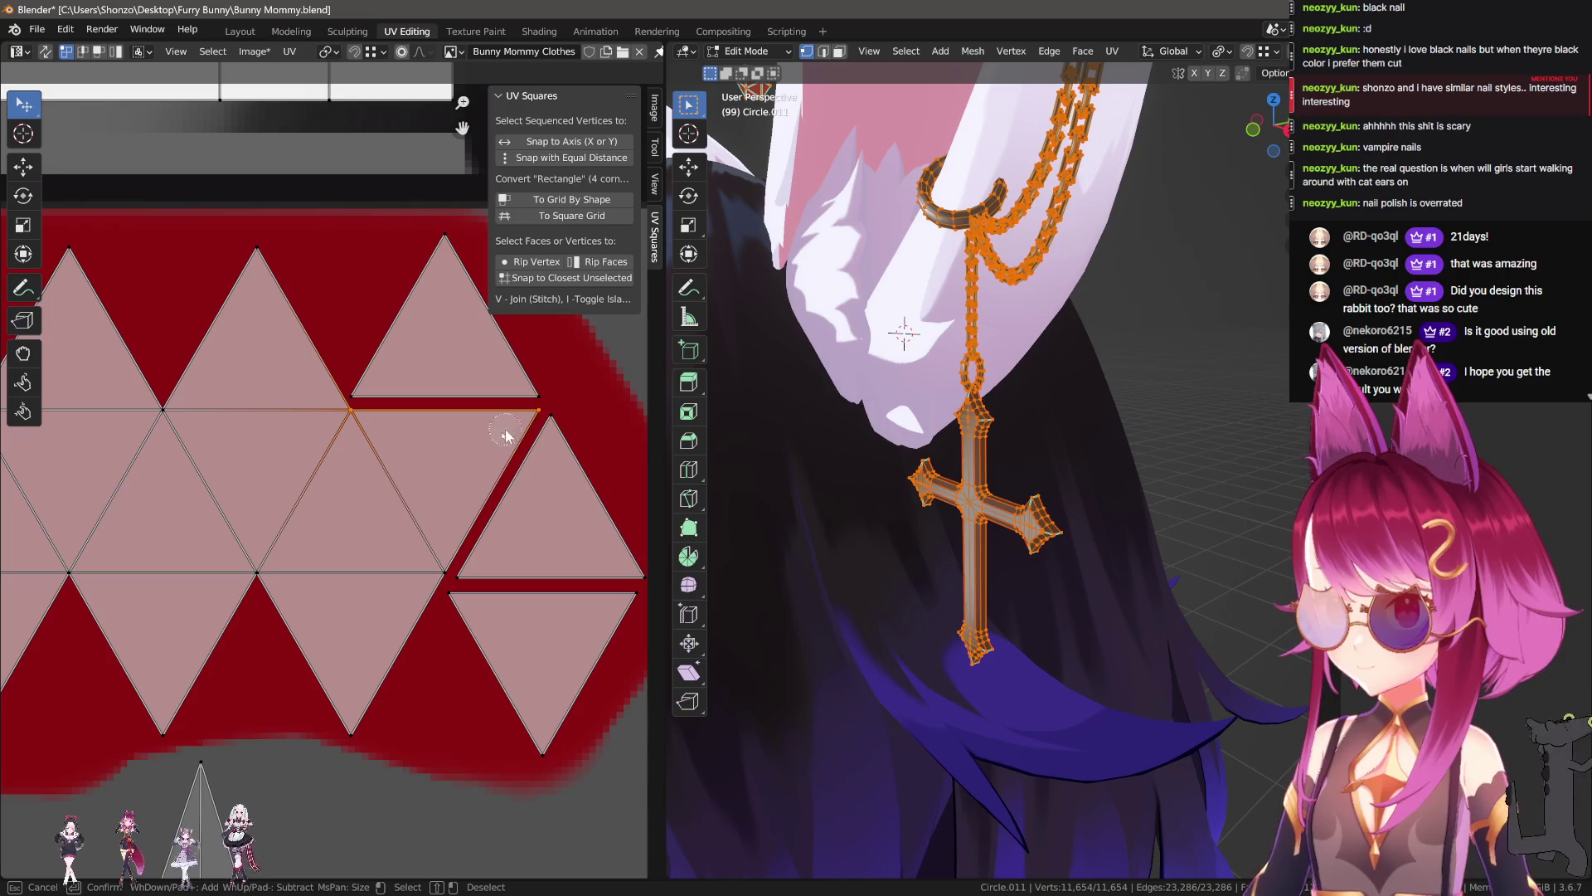
pyautogui.moveTo(445, 560); pyautogui.dragTo(436, 524)
pyautogui.rightClick(436, 524)
pyautogui.press('g')
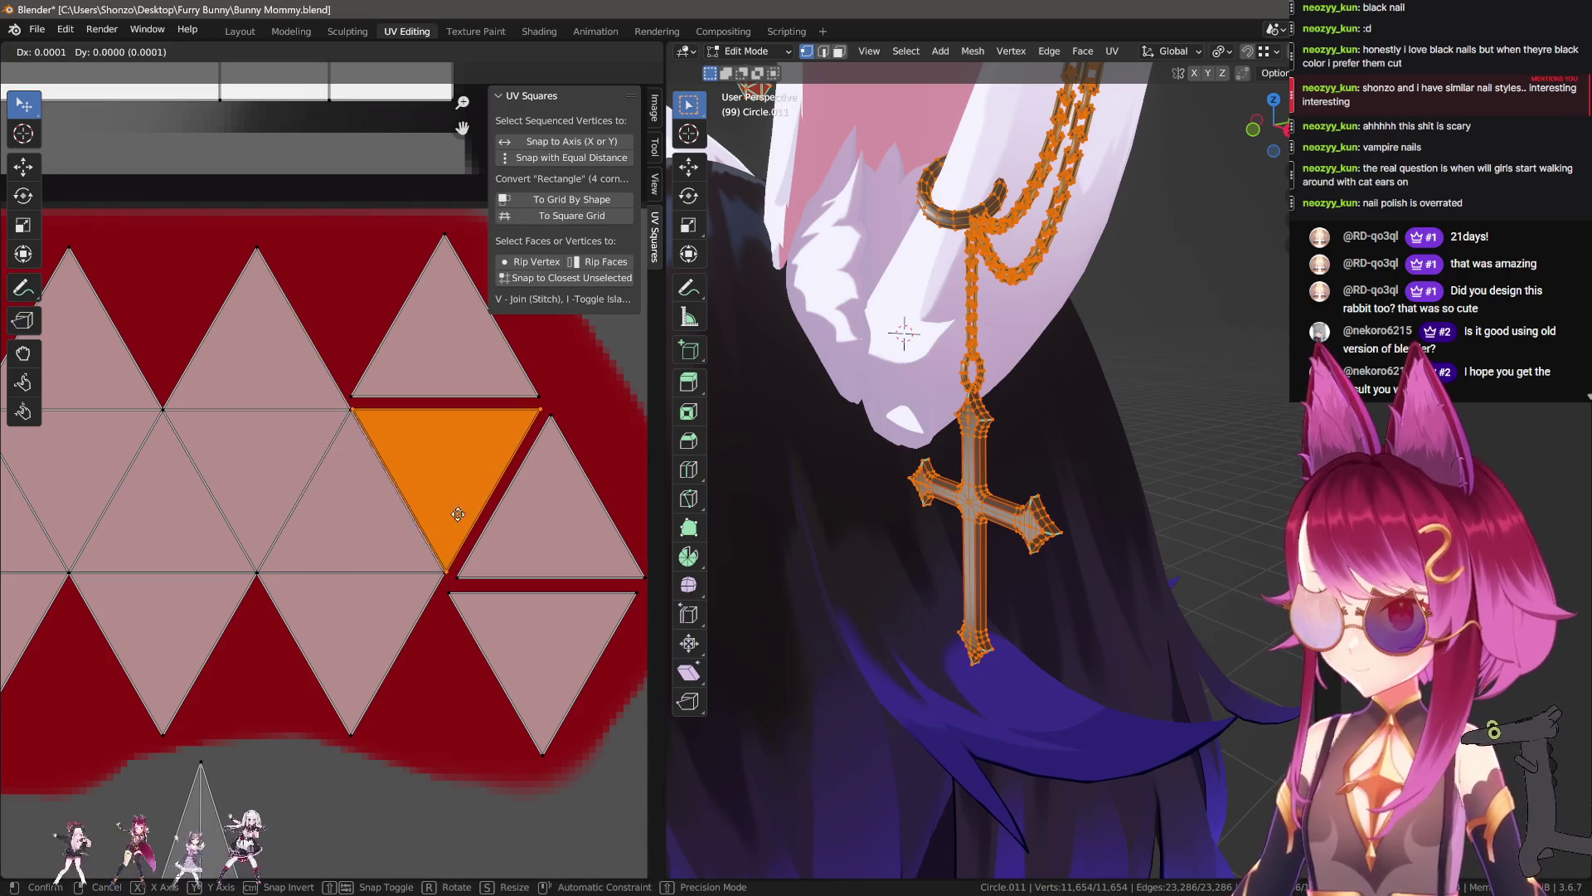
pyautogui.click(506, 491)
pyautogui.hotkey('alt', 'a')
pyautogui.press('c')
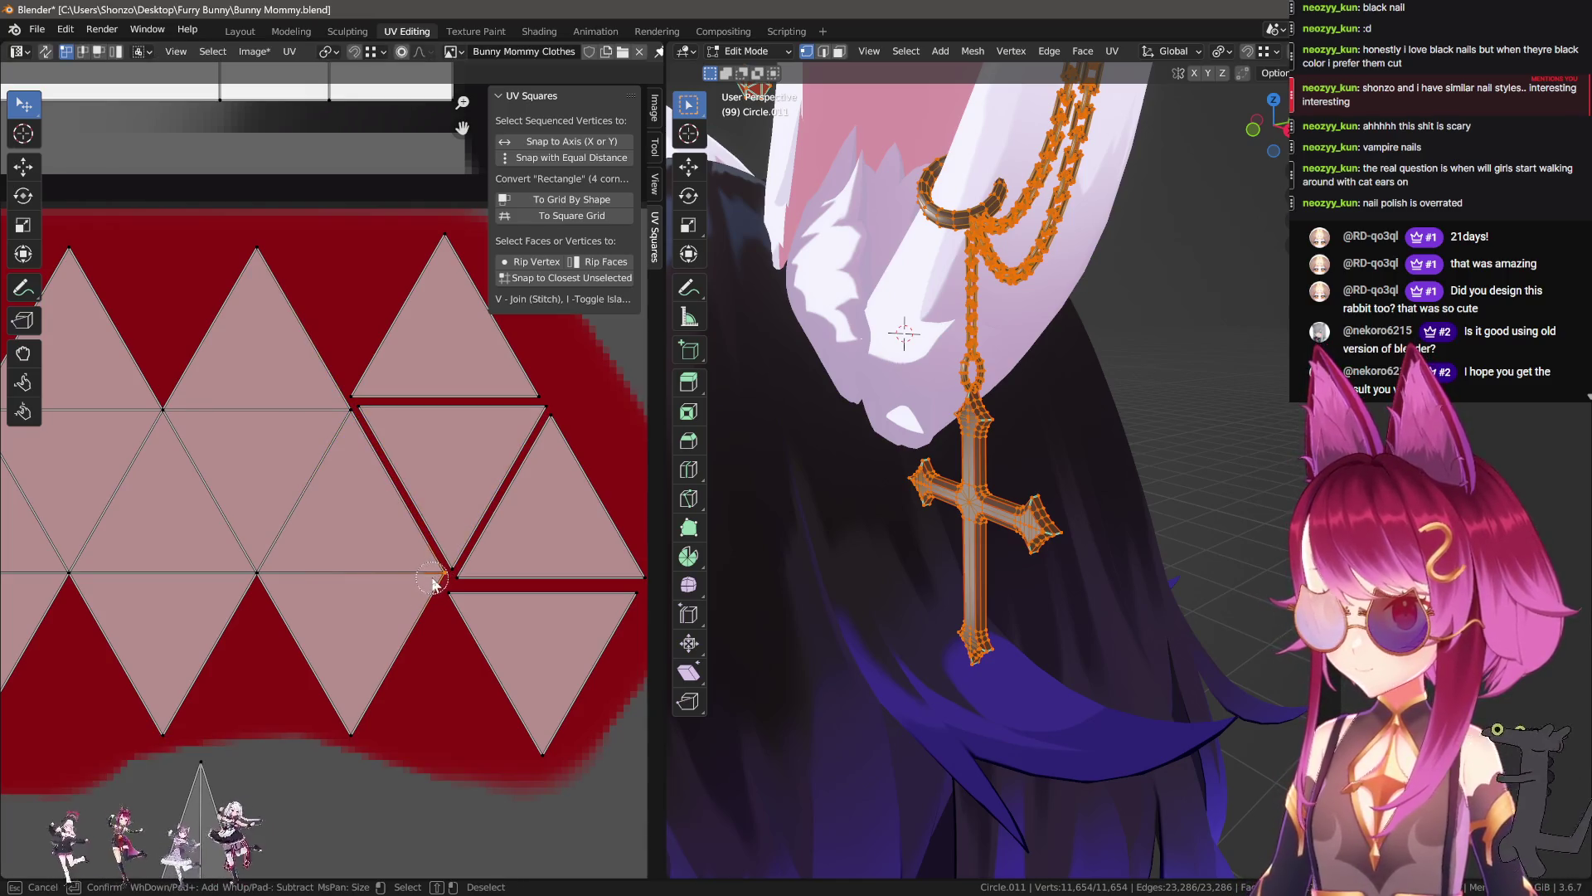
pyautogui.moveTo(276, 583); pyautogui.dragTo(348, 730)
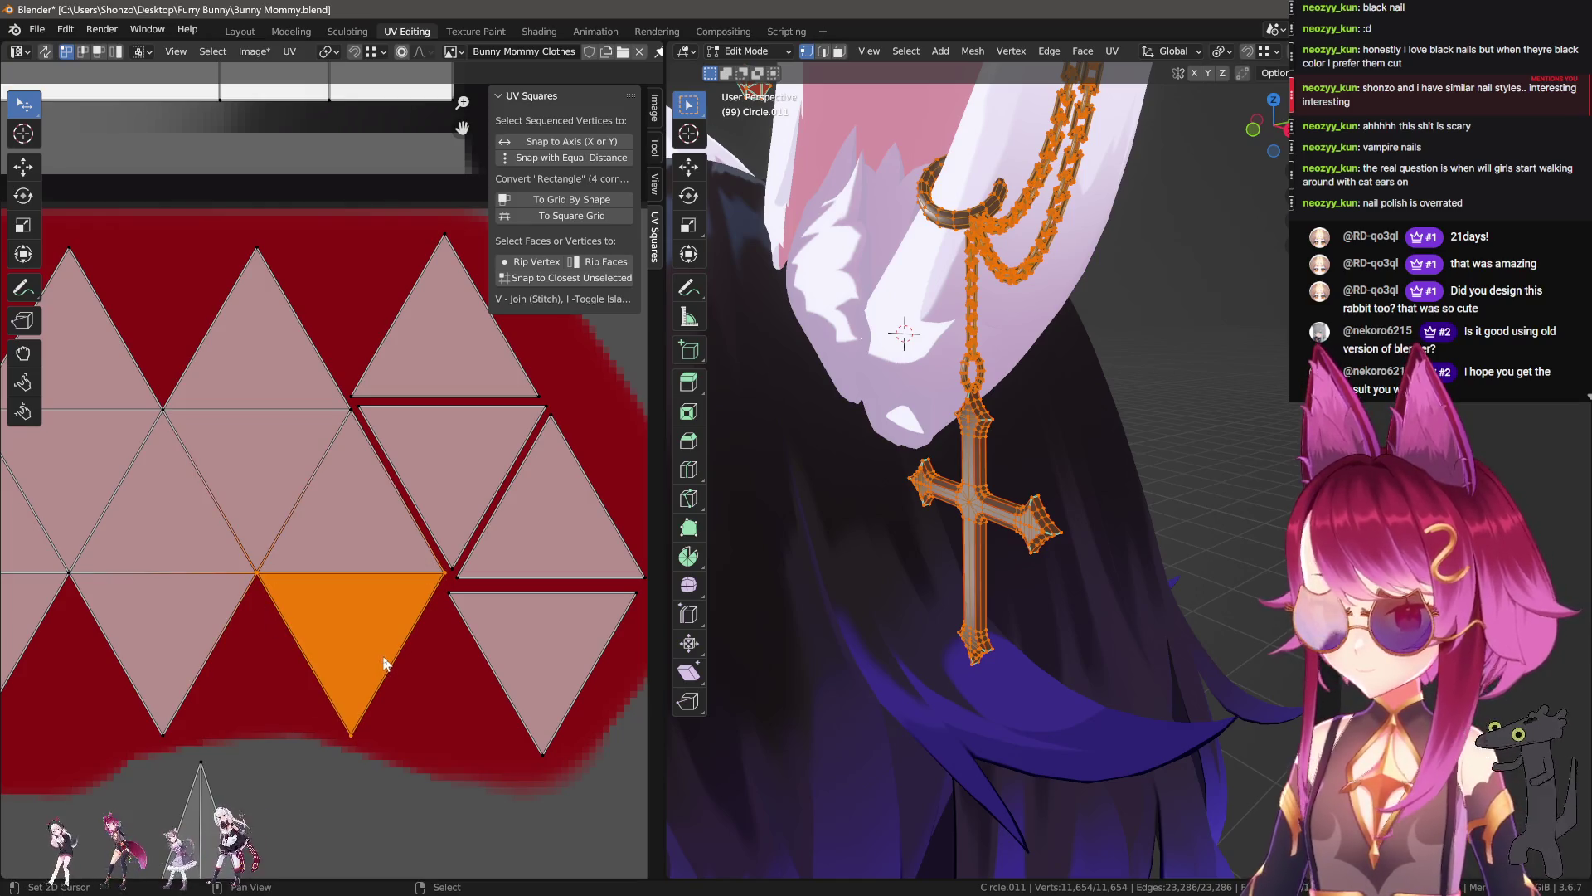
pyautogui.press('g')
pyautogui.click(295, 562)
pyautogui.hotkey('alt', 'a')
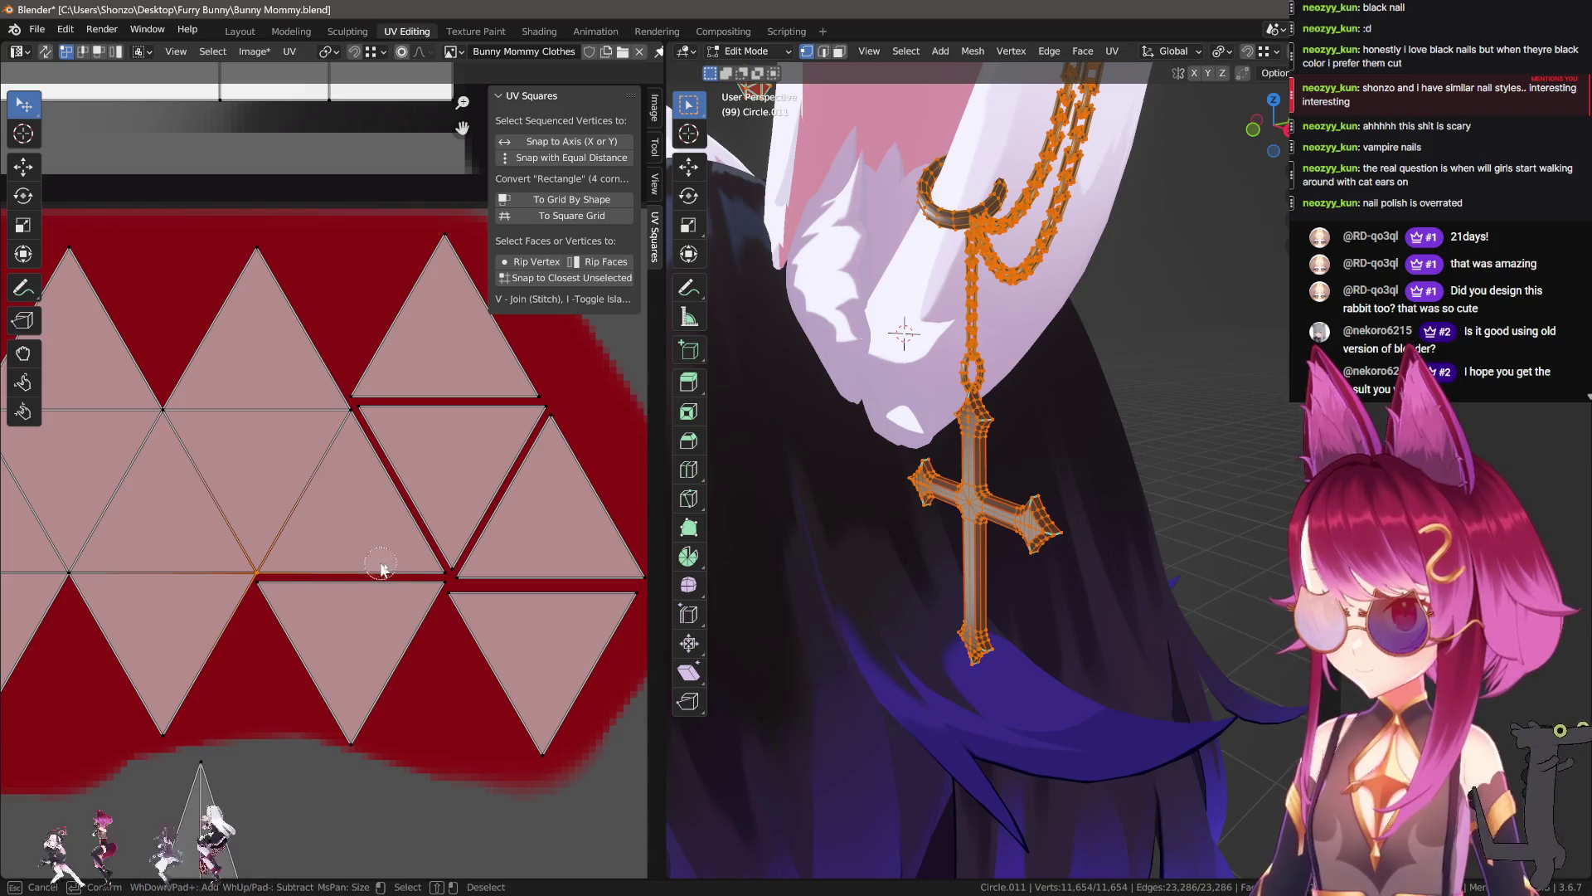
# Step: Select individual triangles near the strip's end, then clear the selection
pyautogui.moveTo(435, 571); pyautogui.dragTo(362, 423)
pyautogui.scroll(-3, 362, 423)
pyautogui.click(340, 554)
pyautogui.click(389, 469)
pyautogui.click(432, 527)
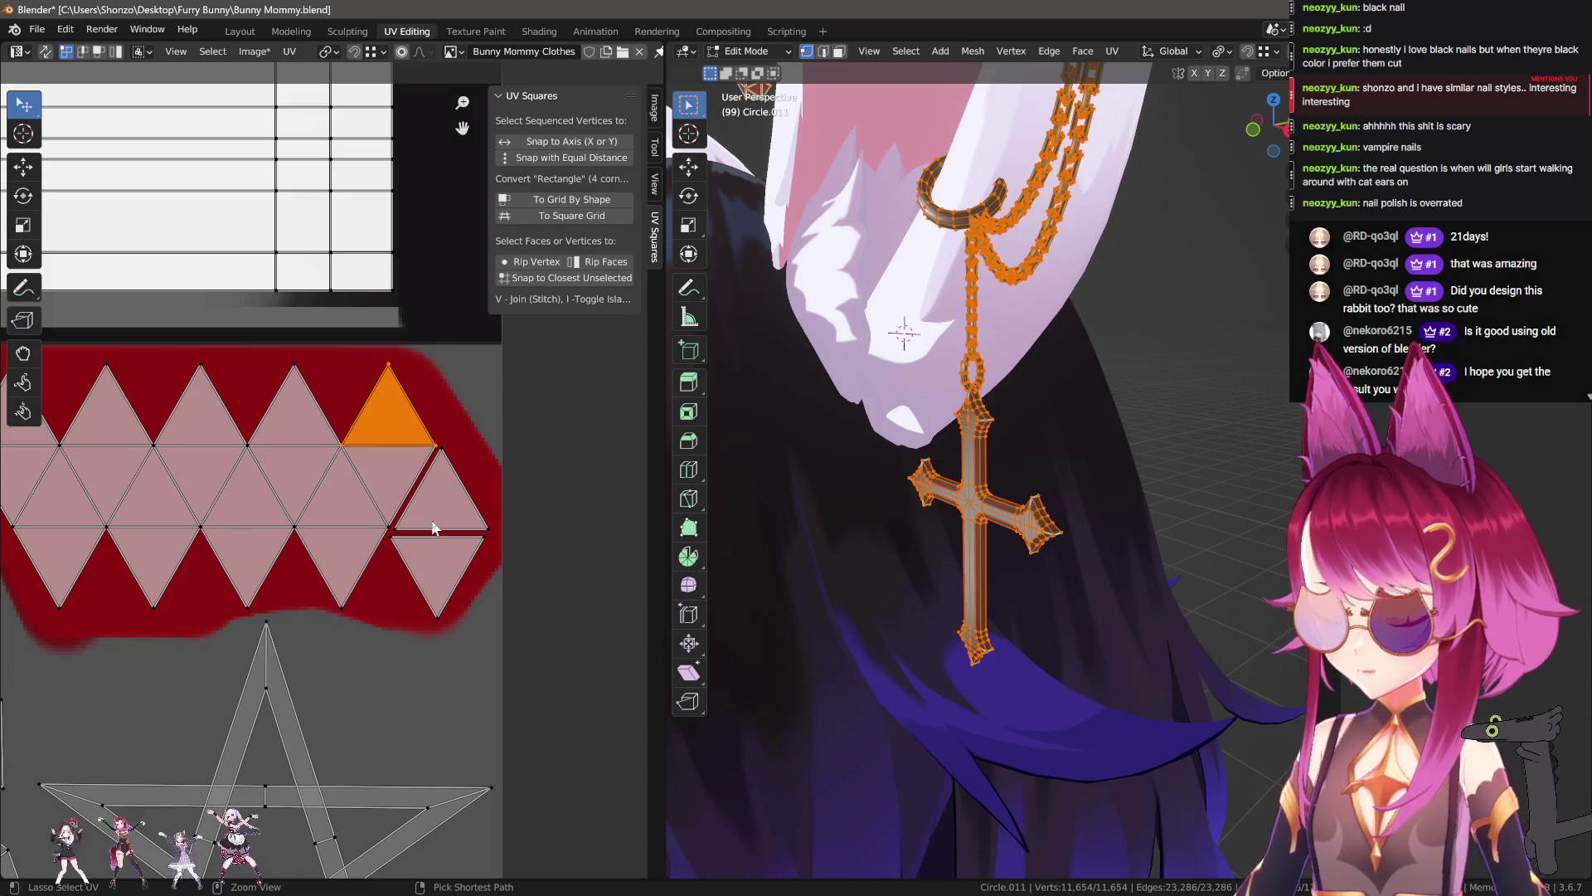
pyautogui.click(432, 528)
pyautogui.click(432, 527)
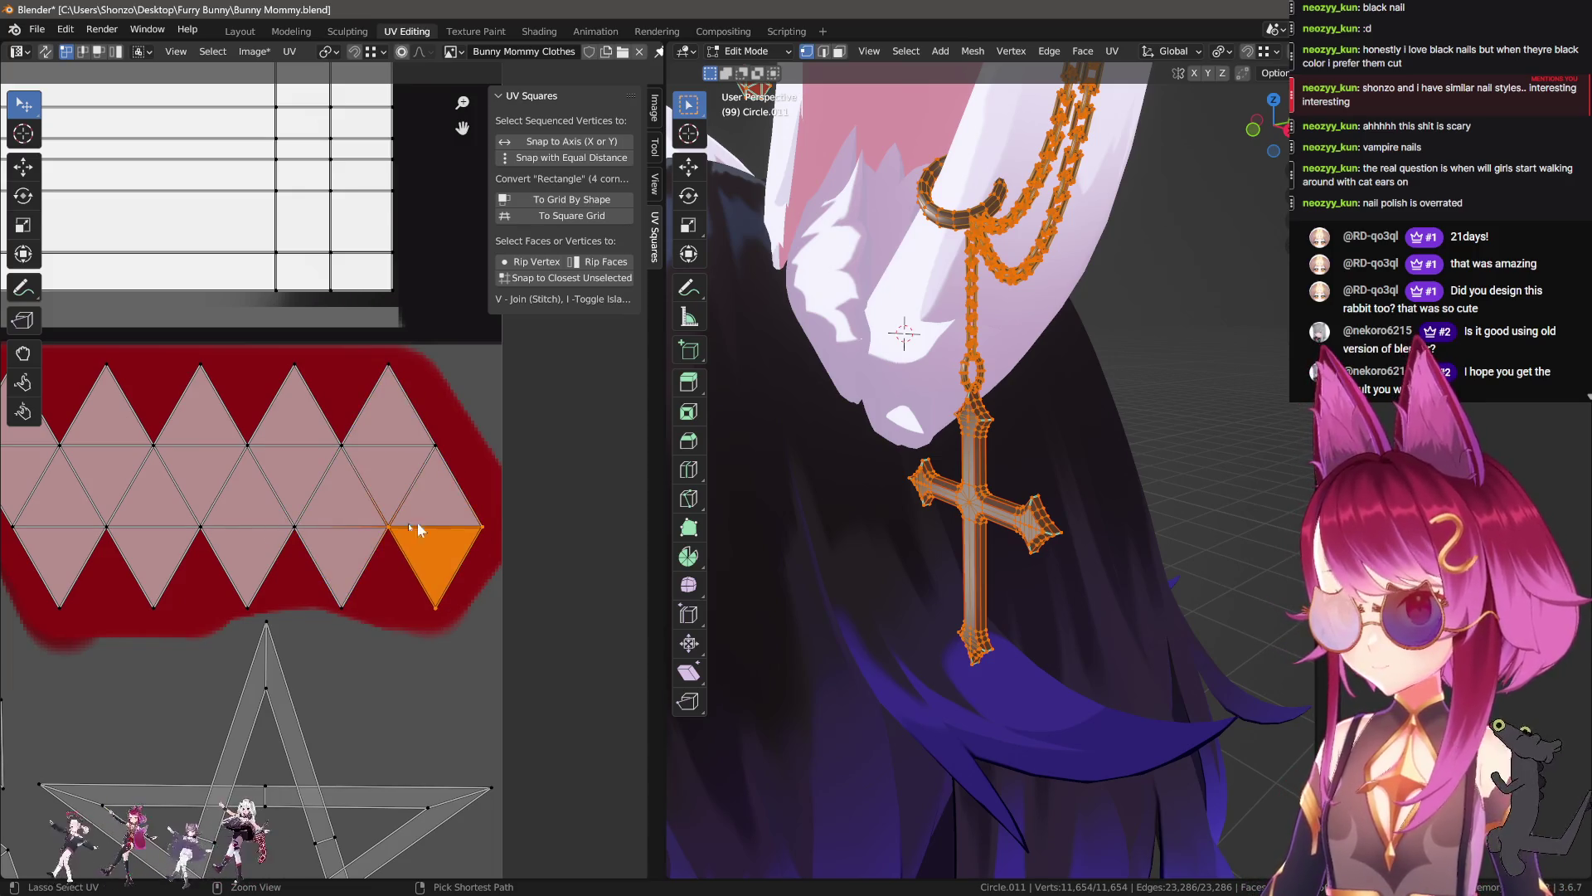
pyautogui.hotkey('alt', 'a')
# Step: Circle-select every triangle across the whole stud UV strip
pyautogui.scroll(-1, 426, 520)
pyautogui.moveTo(268, 539); pyautogui.dragTo(562, 547)
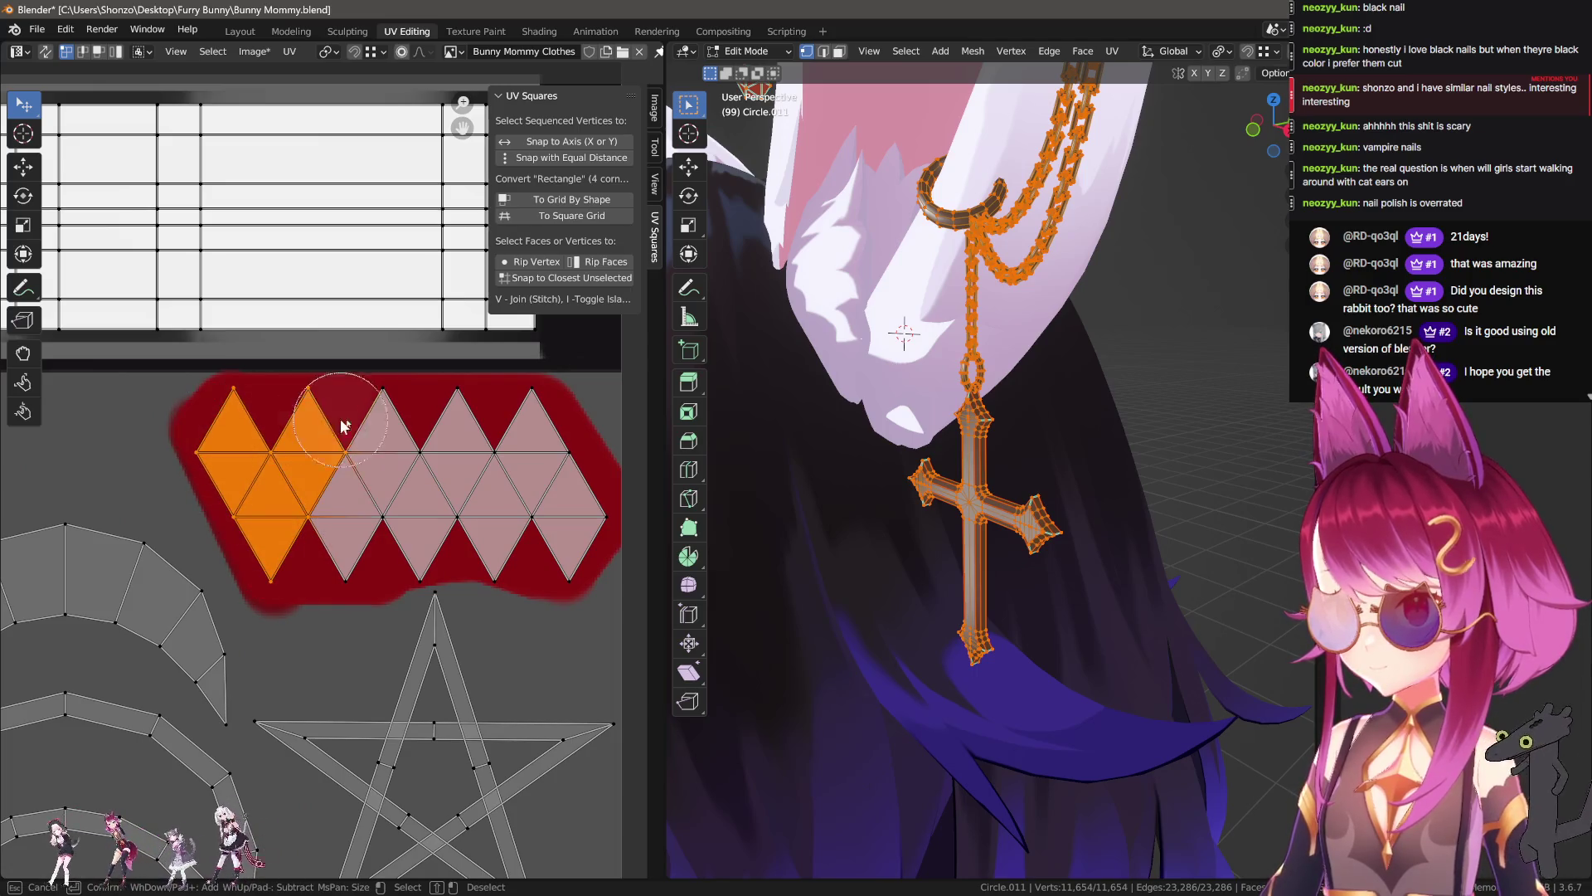
pyautogui.moveTo(561, 547); pyautogui.dragTo(282, 506)
pyautogui.press('Escape')
pyautogui.scroll(3, 436, 509)
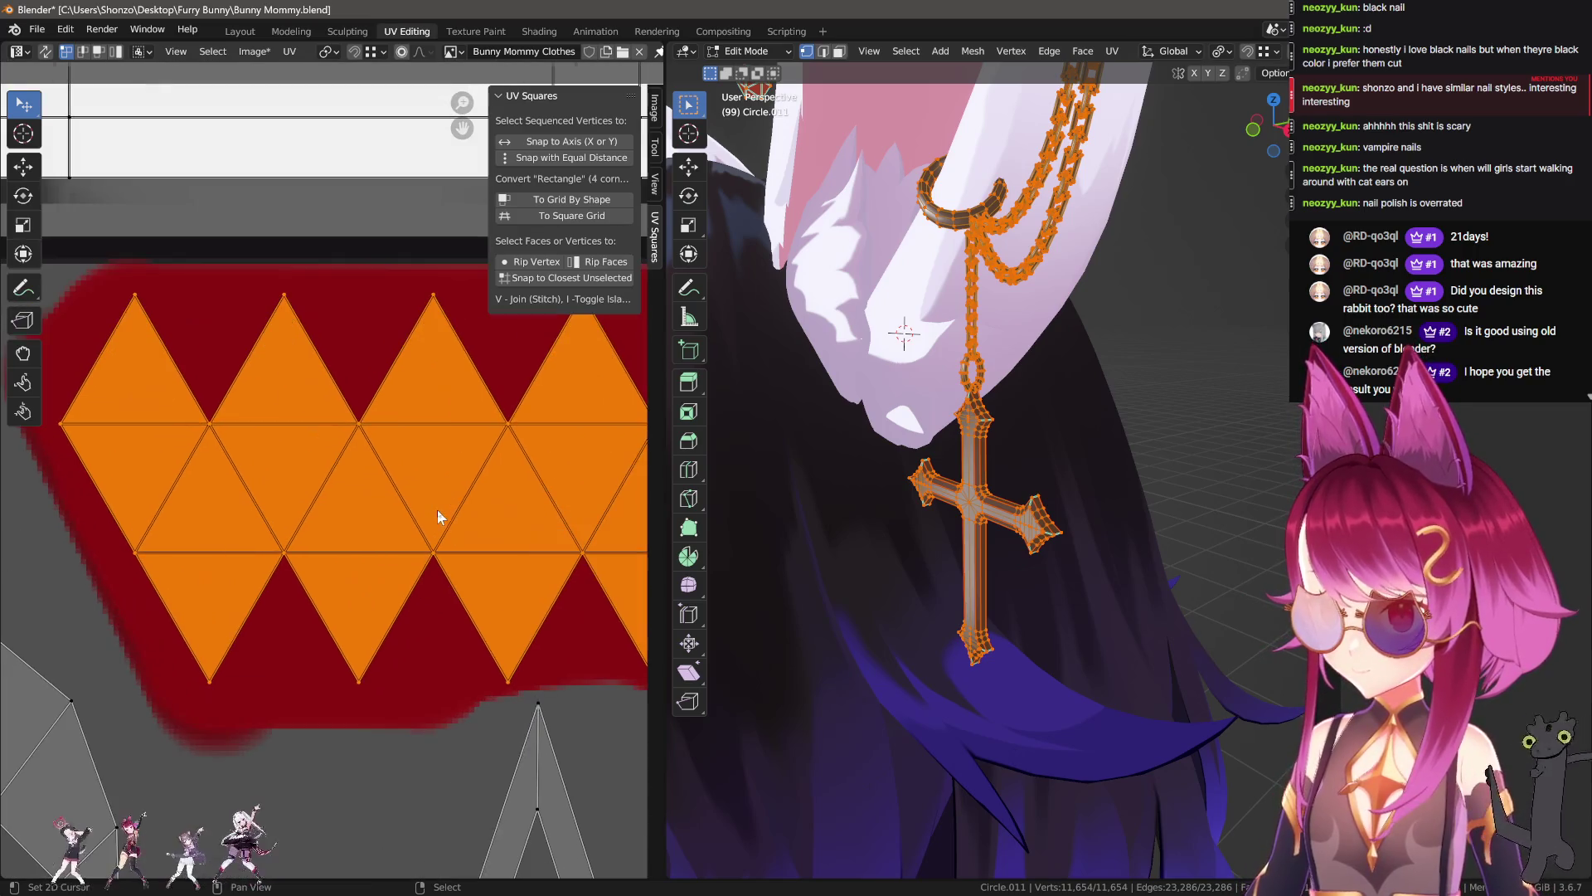
pyautogui.hotkey('ctrl', 'e')
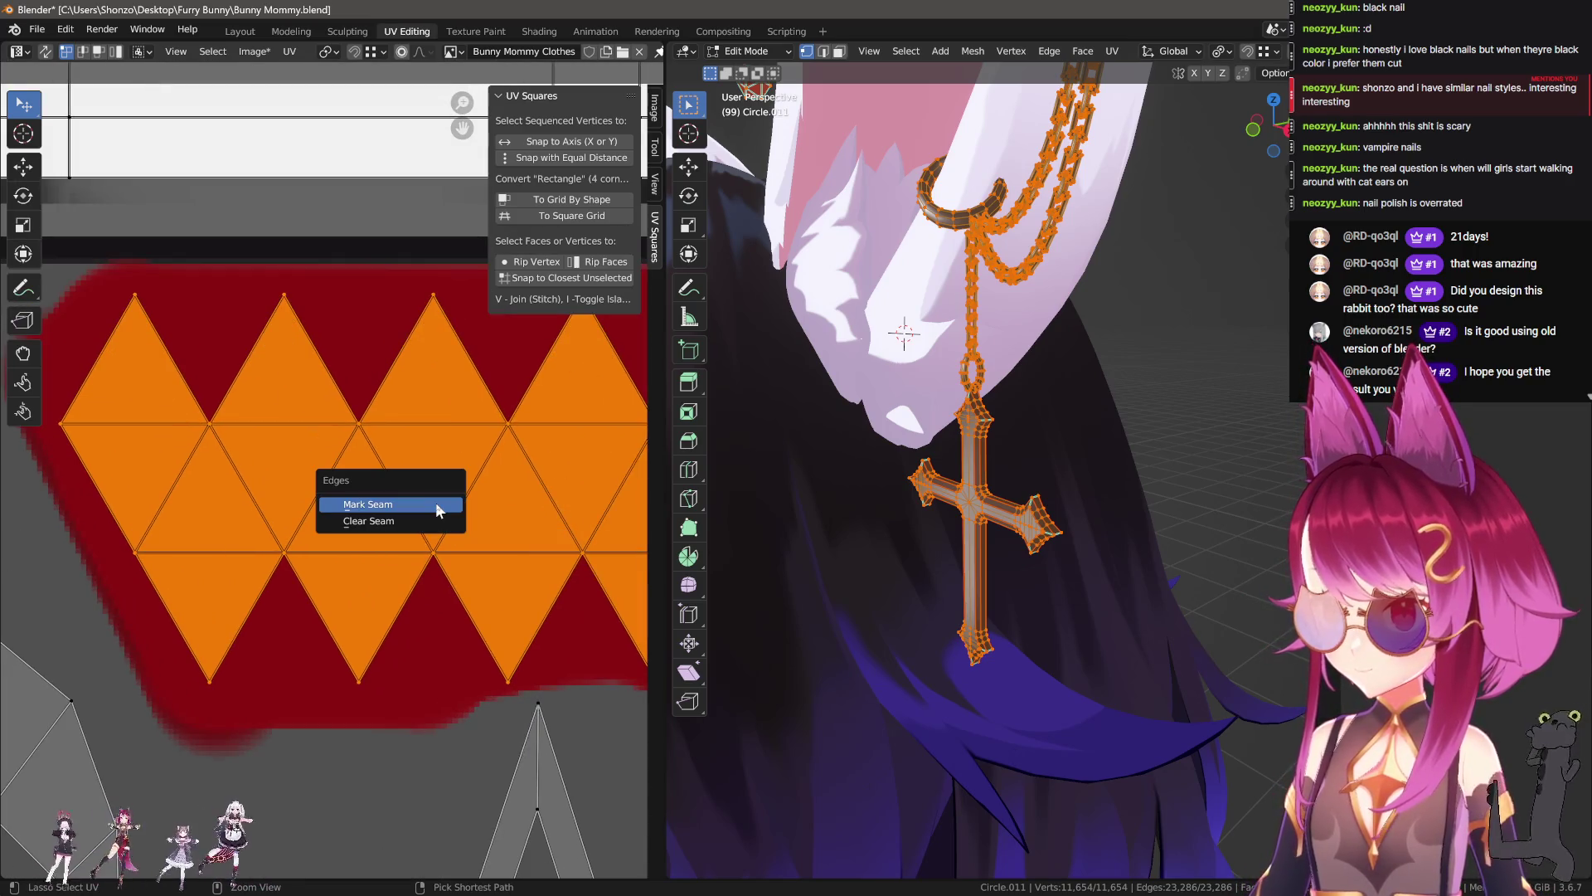
# Step: Mark the triangle edges as seams and set the pivot to Individual Origins
pyautogui.click(436, 504)
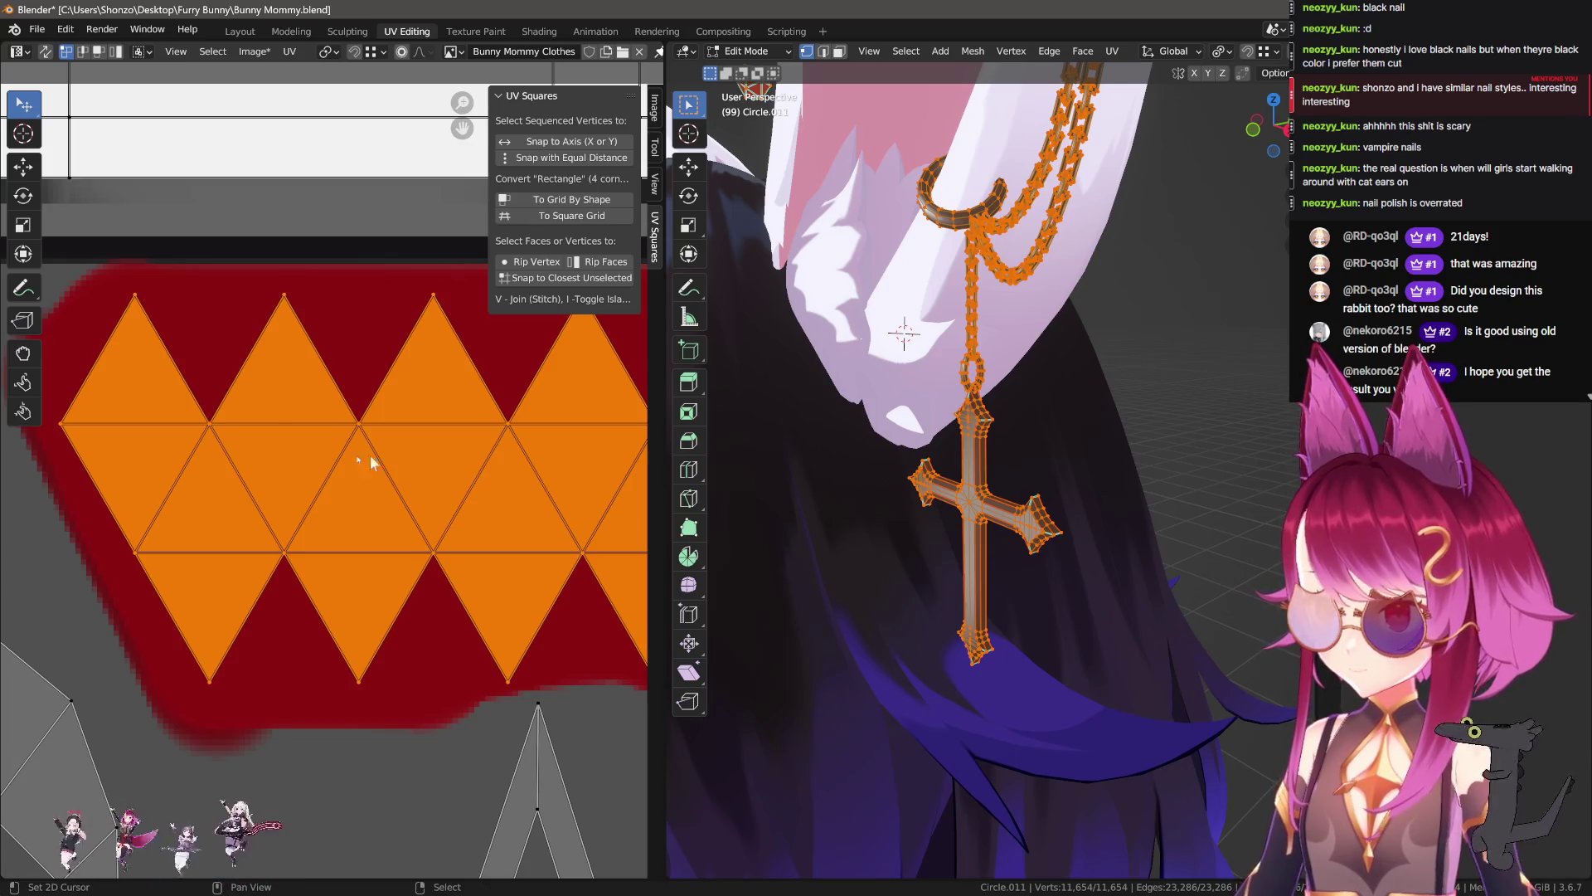
pyautogui.moveTo(459, 515); pyautogui.dragTo(288, 461, button='middle')
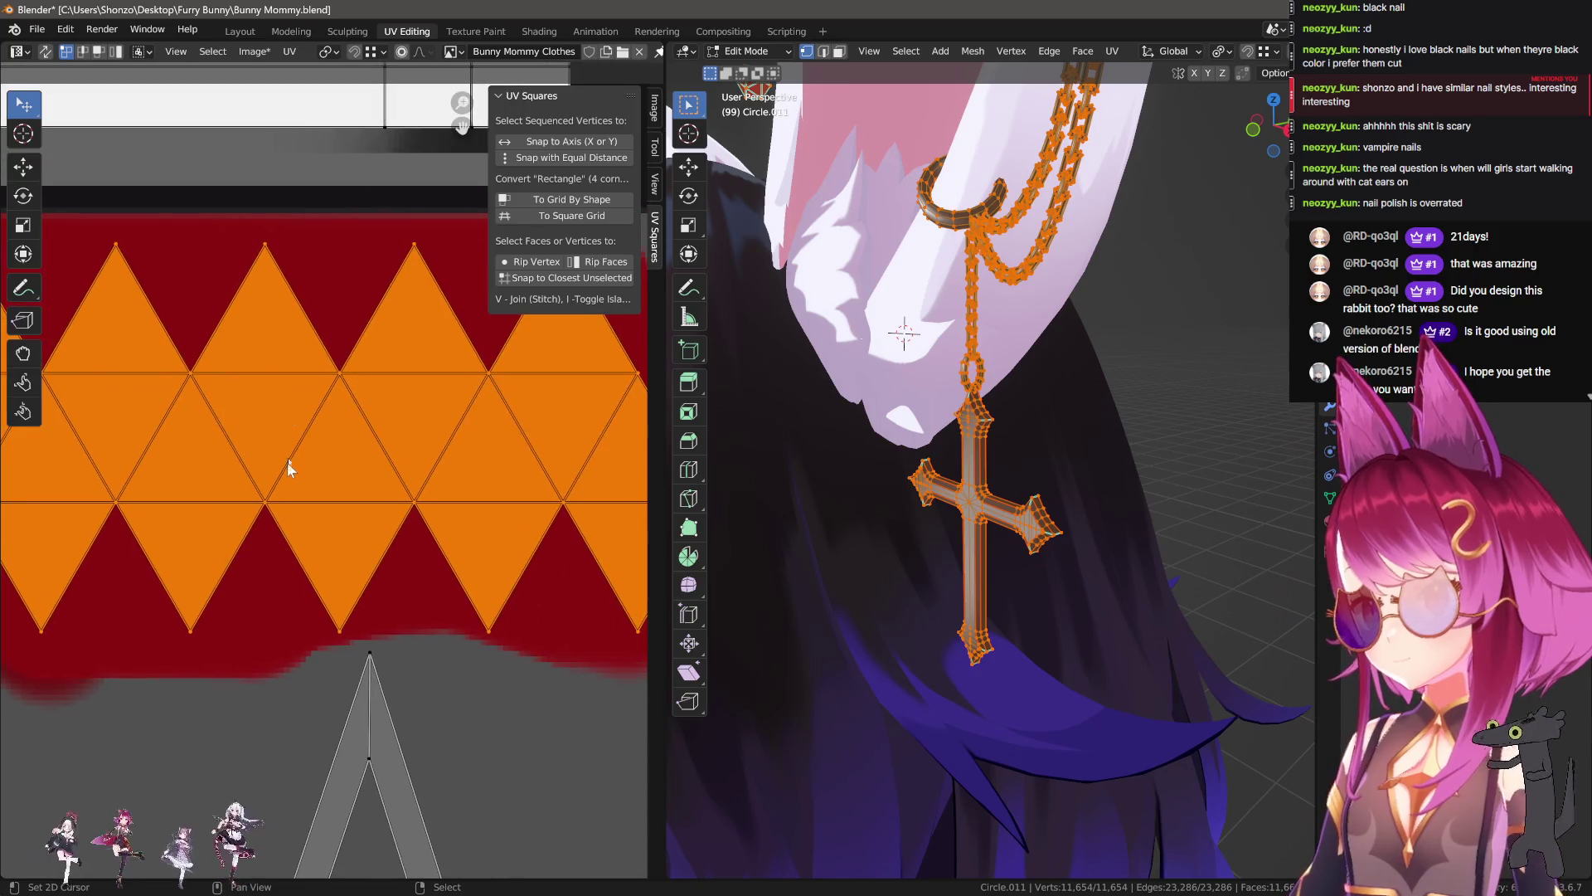
pyautogui.click(330, 54)
pyautogui.click(365, 125)
pyautogui.press('s')
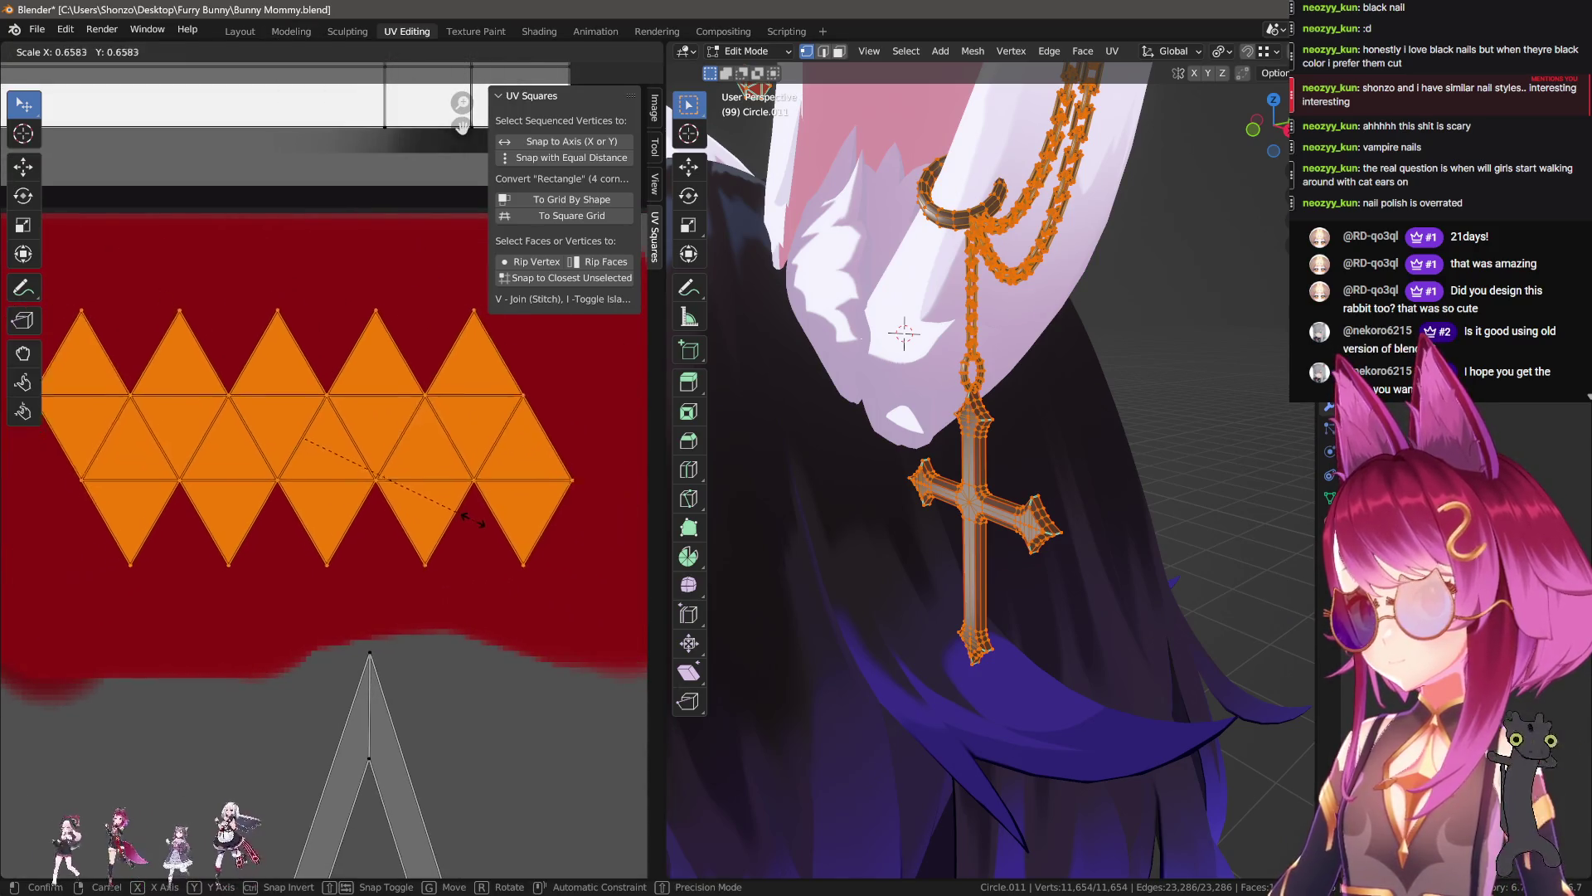
pyautogui.rightClick(477, 521)
pyautogui.scroll(-2, 350, 503)
pyautogui.scroll(1, 350, 502)
# Step: Scale each UV triangle about its own centre to 0.797, then clear the seams
pyautogui.hotkey('ctrl', 'e')
pyautogui.click(384, 491)
pyautogui.press('s')
pyautogui.rightClick(548, 534)
pyautogui.press('s')
pyautogui.click(578, 564)
pyautogui.press('s')
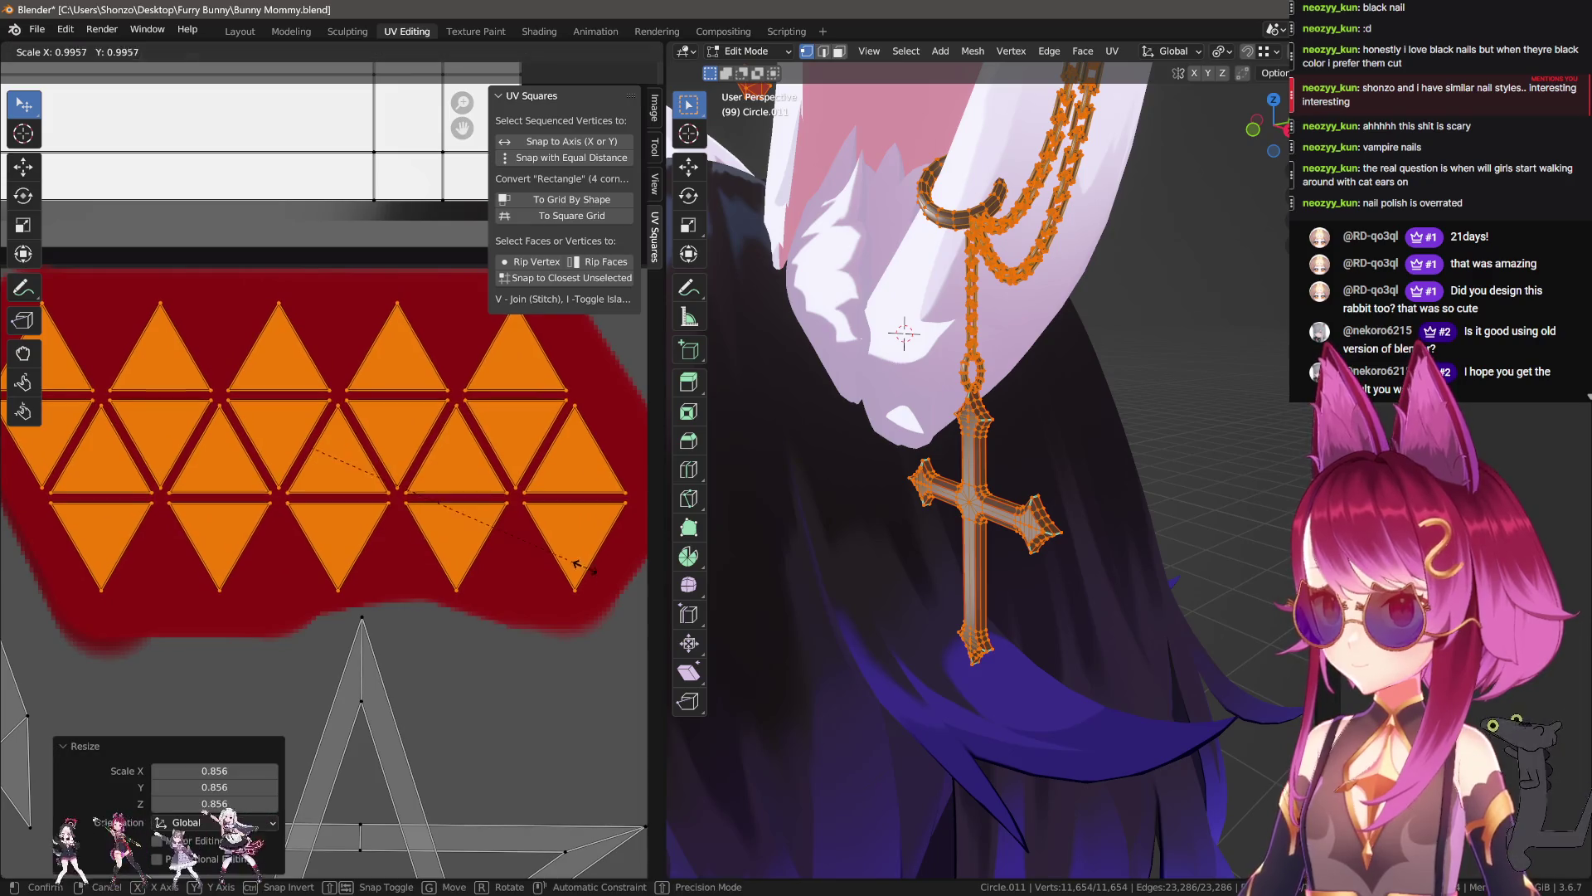
pyautogui.click(559, 554)
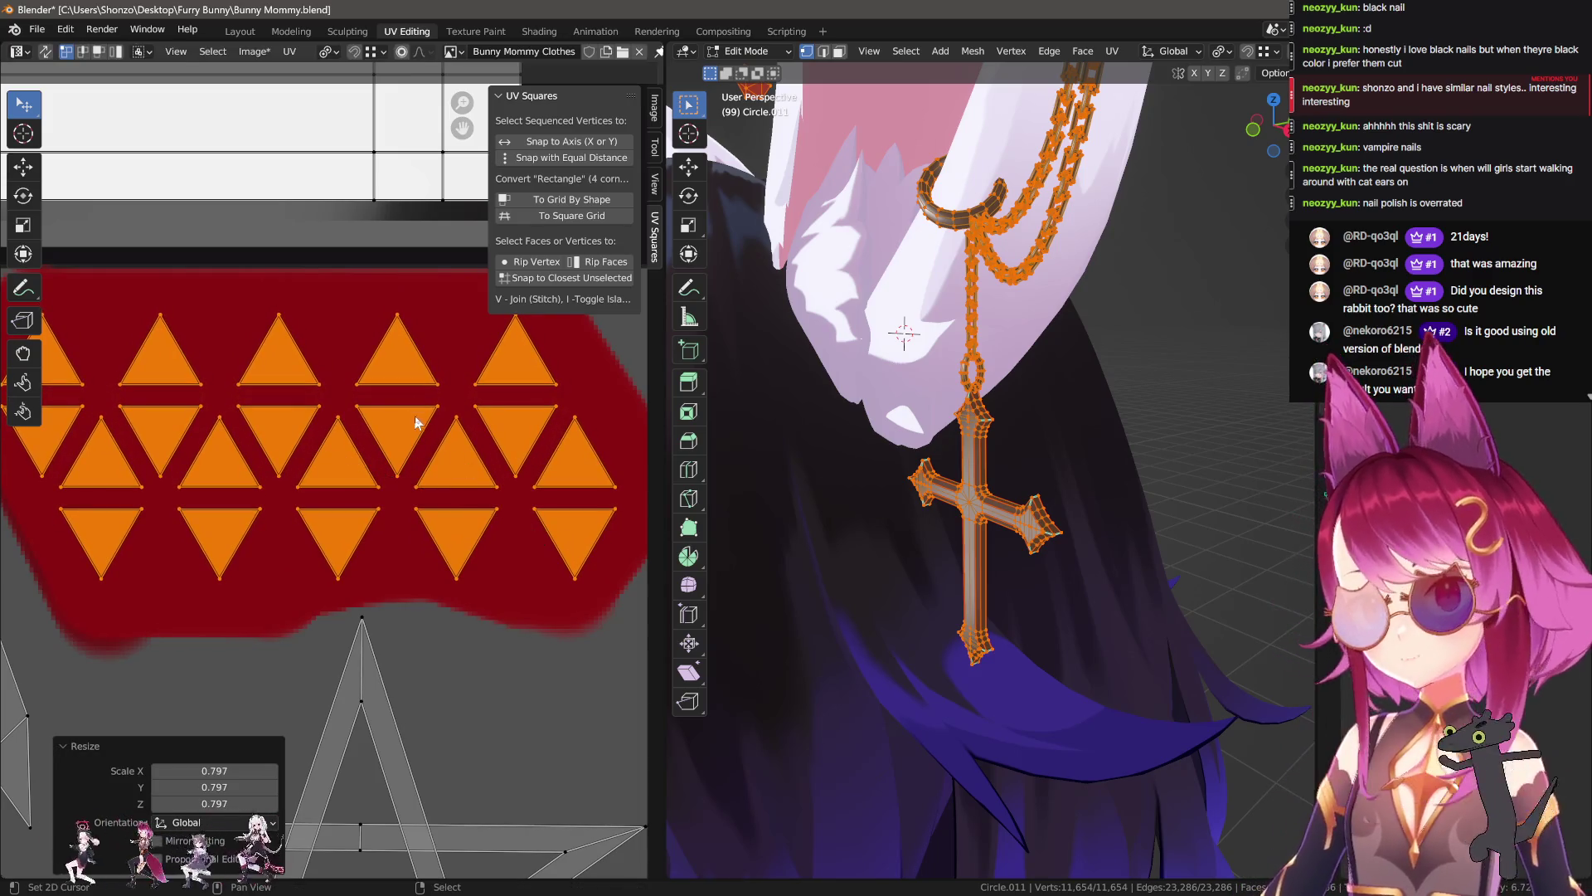
pyautogui.hotkey('ctrl', 'e')
pyautogui.click(400, 450)
# Step: Return to object mode and put the studs into Texture Paint mode and workspace
pyautogui.moveTo(921, 324)
pyautogui.mouseDown(button='middle')
pyautogui.moveTo(957, 305)
pyautogui.moveTo(913, 431)
pyautogui.mouseUp(button='middle')
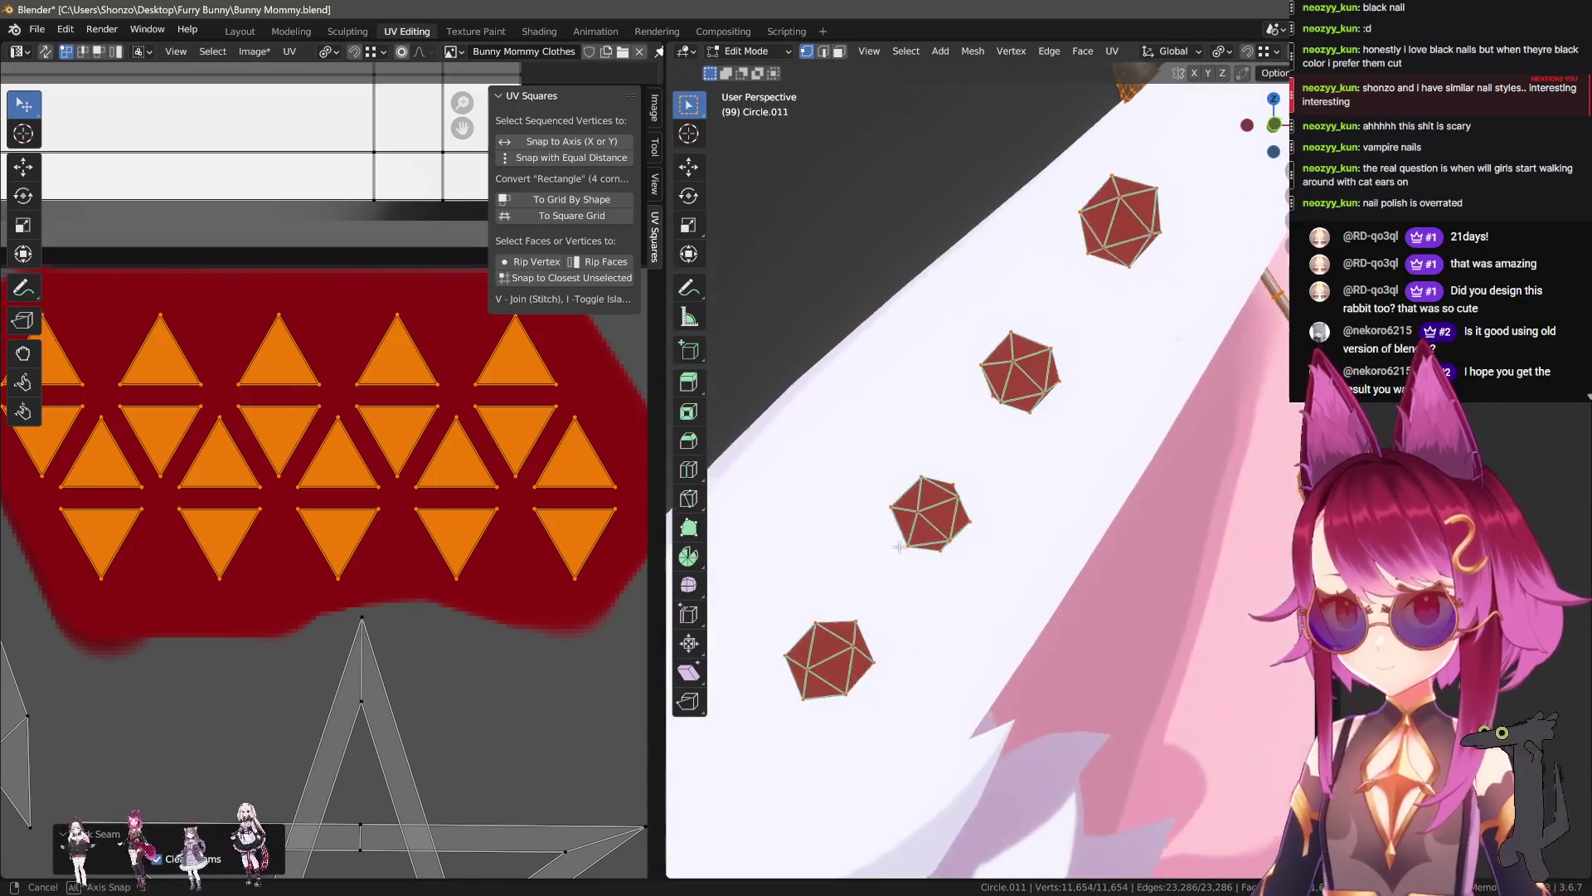
pyautogui.press('Tab')
pyautogui.press('Tab')
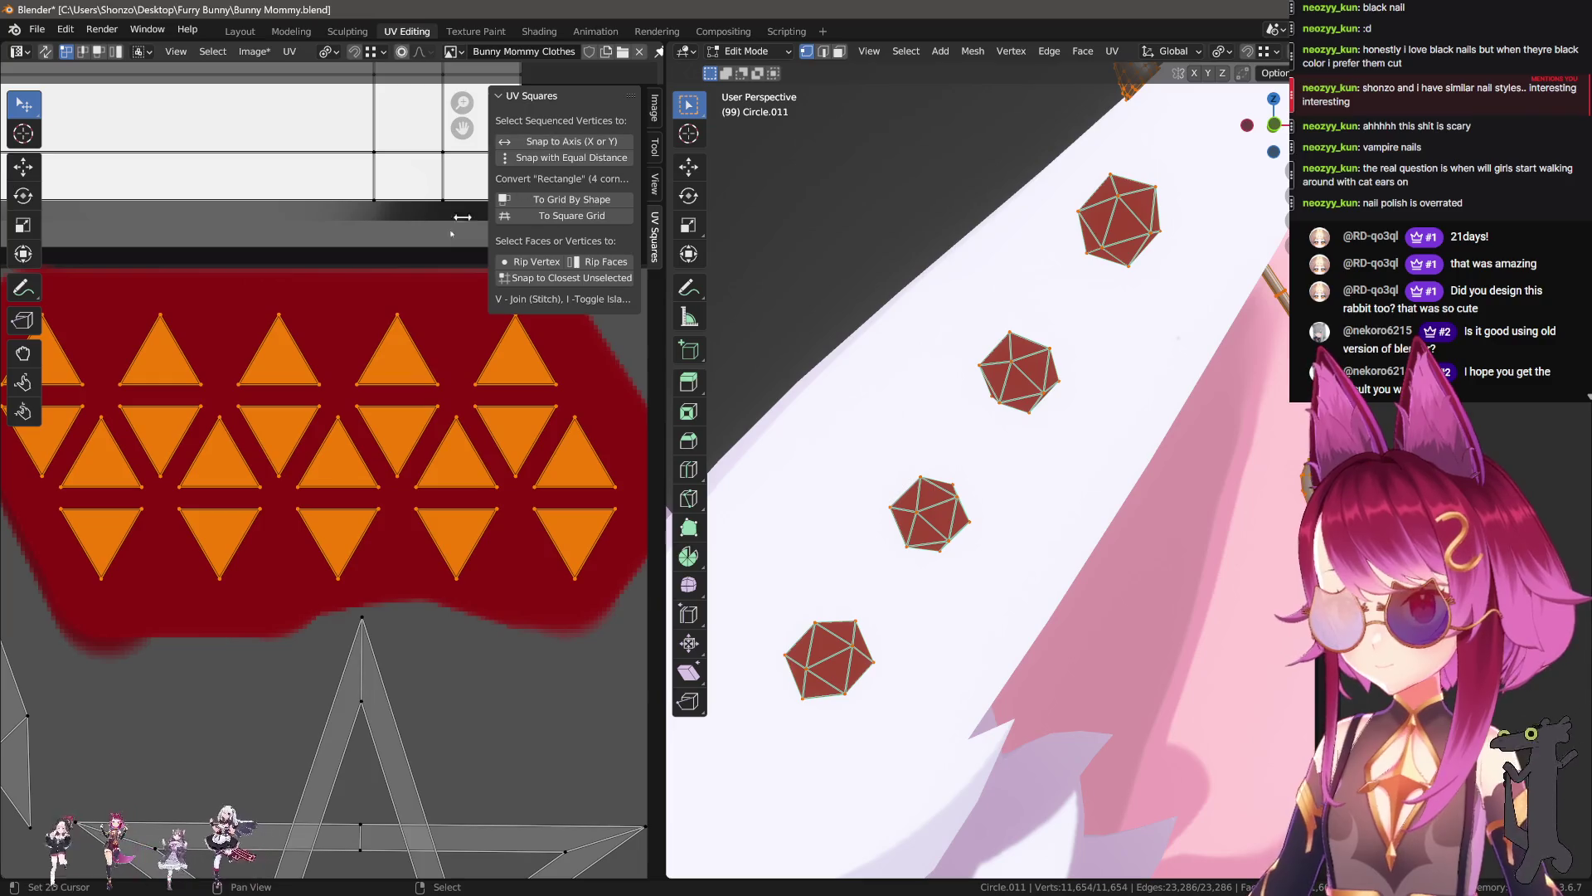
pyautogui.moveTo(796, 431); pyautogui.dragTo(822, 414, button='middle')
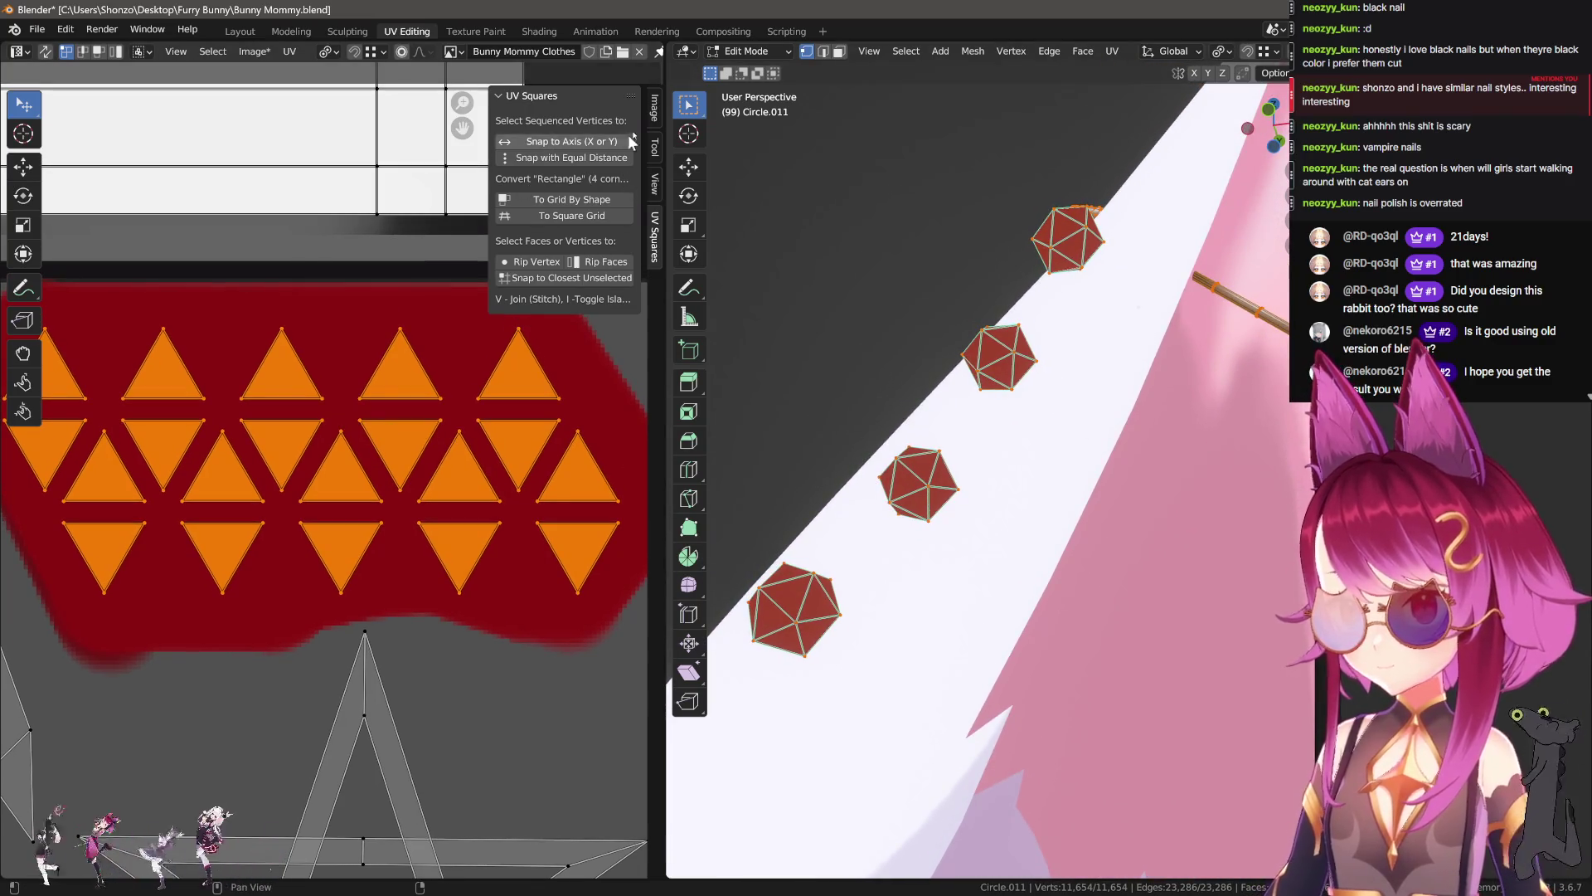
pyautogui.click(744, 52)
pyautogui.click(755, 162)
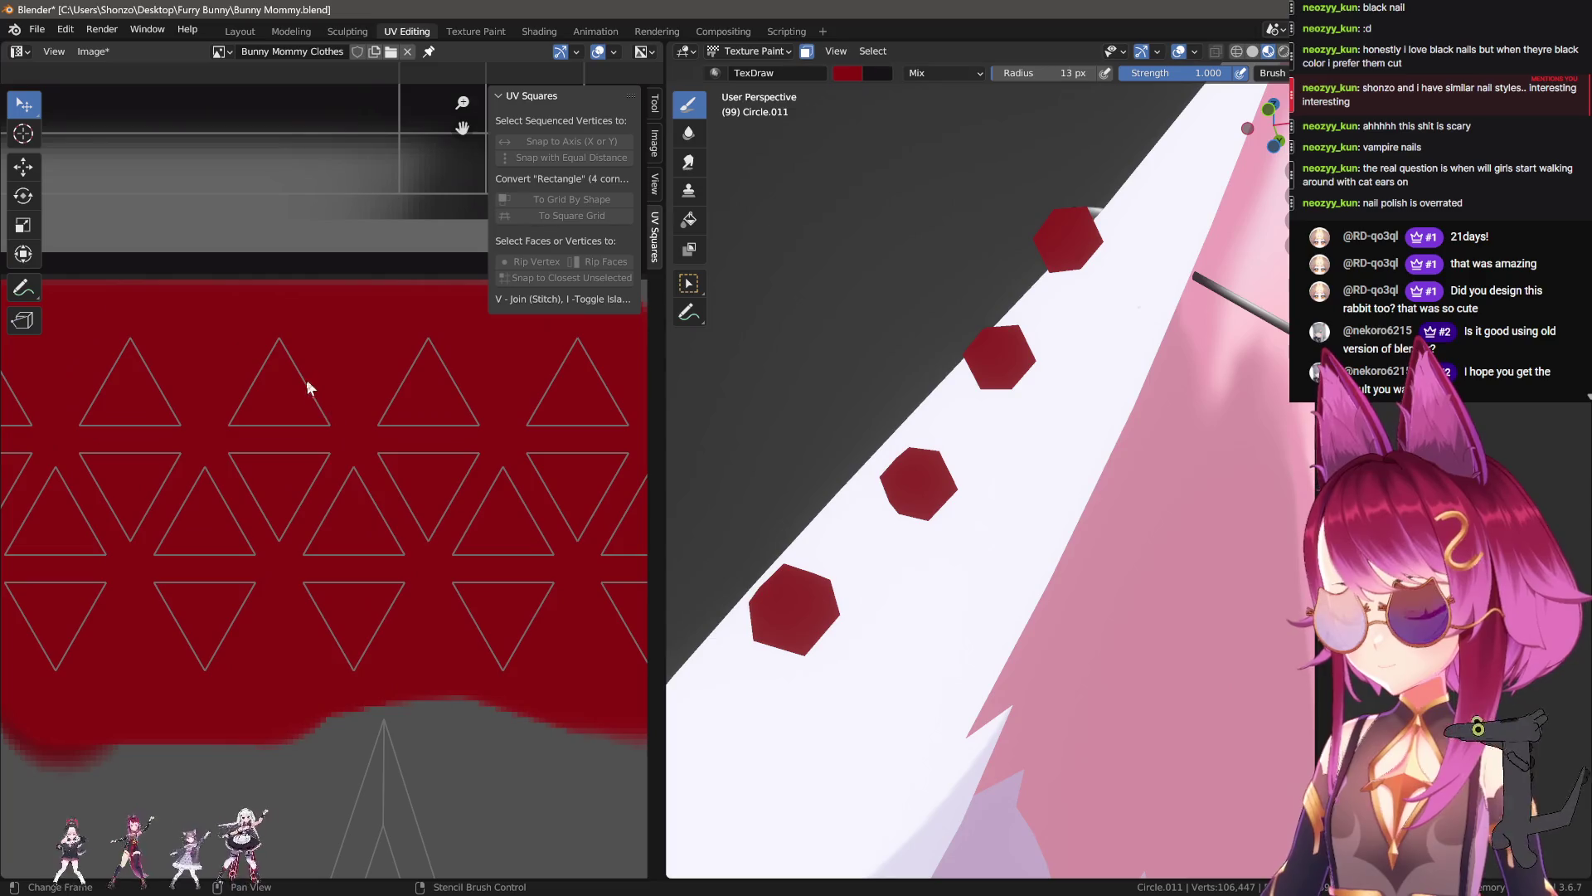
pyautogui.scroll(-1, 417, 455)
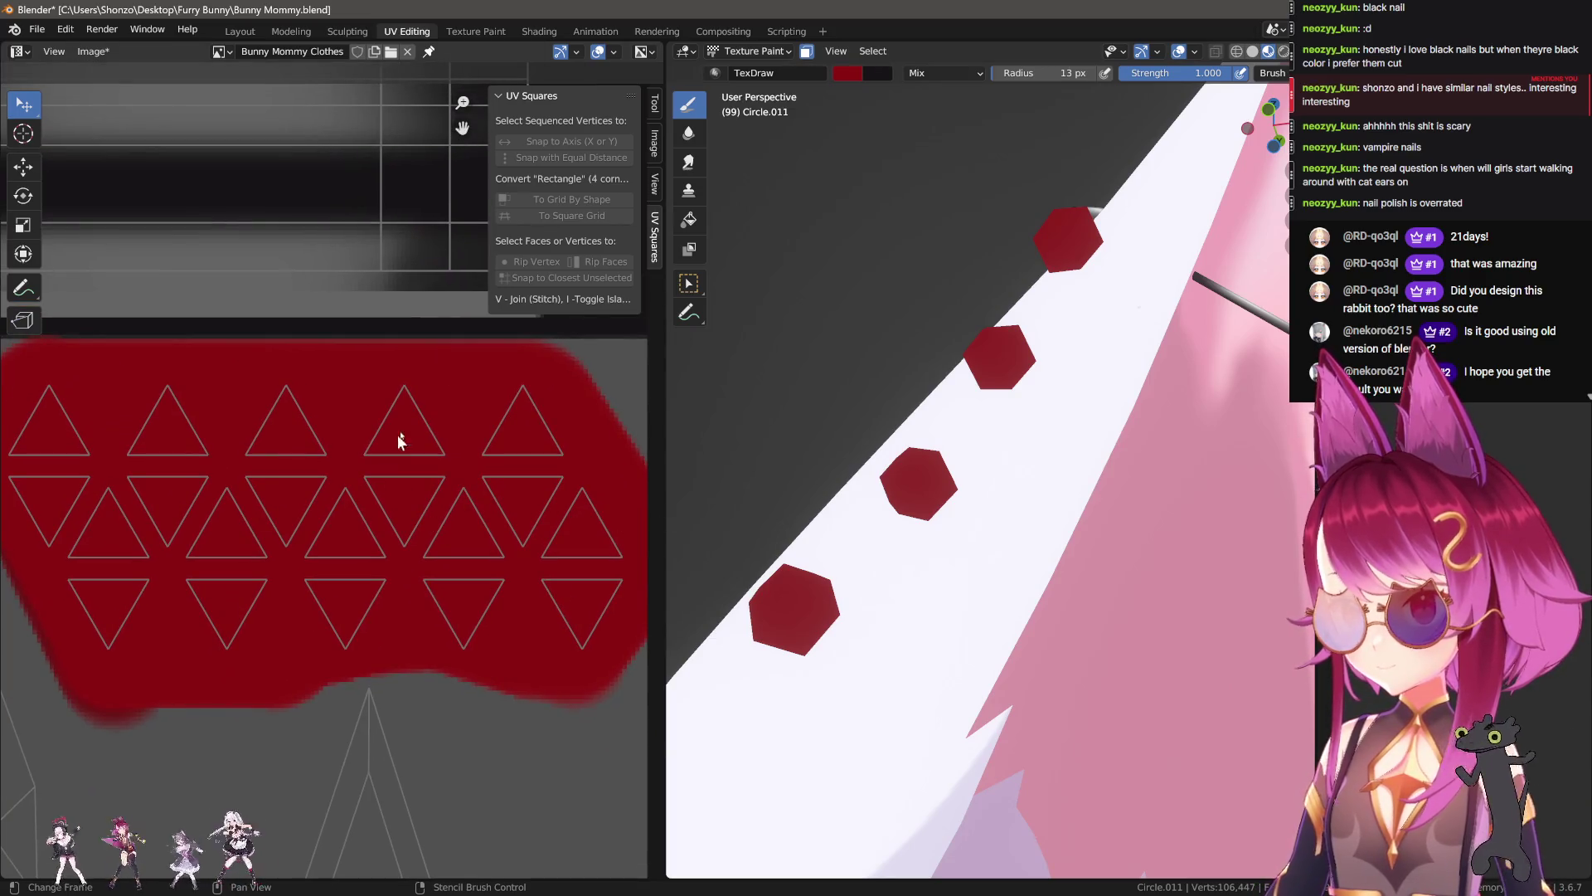
pyautogui.click(477, 30)
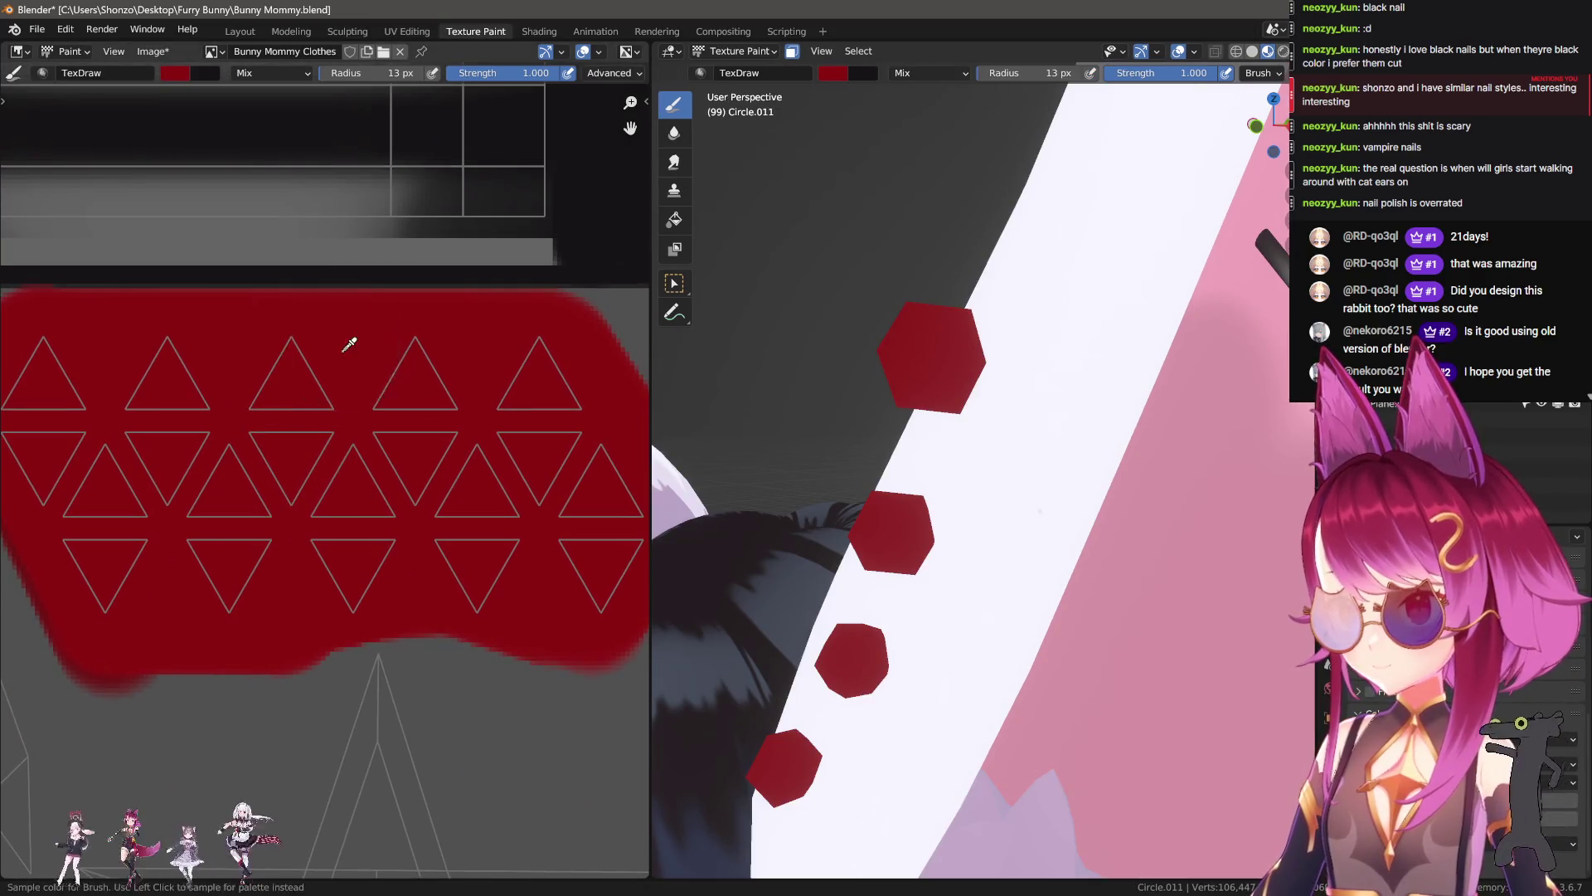
# Step: Set the brush blend mode to Screen and undo a straight test stroke
pyautogui.rightClick(381, 427)
pyautogui.click(251, 382)
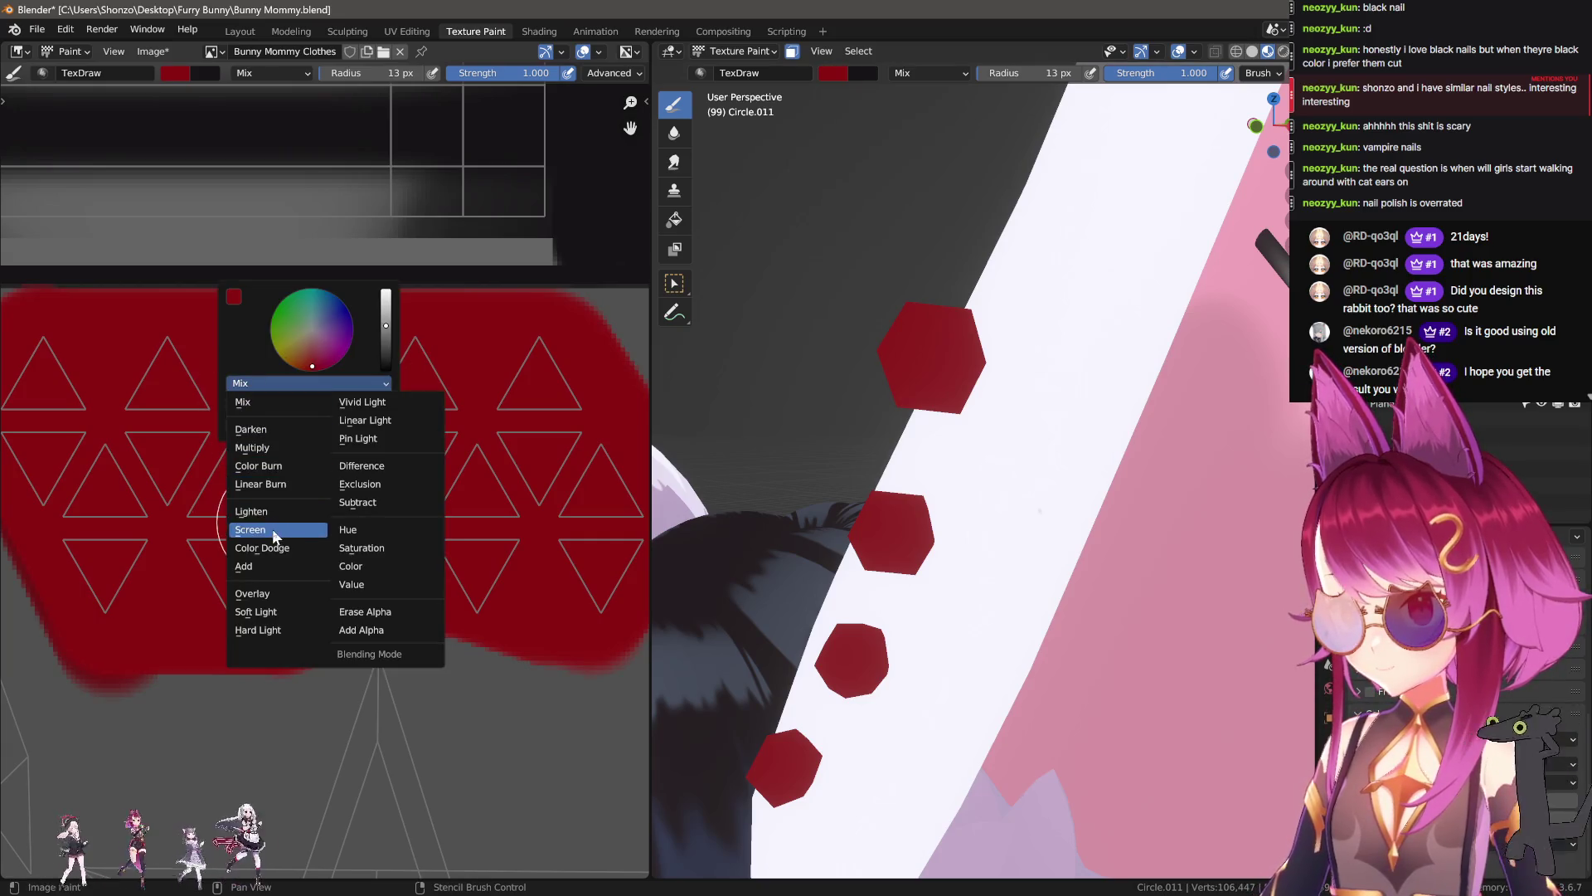
pyautogui.click(272, 529)
pyautogui.scroll(2, 395, 457)
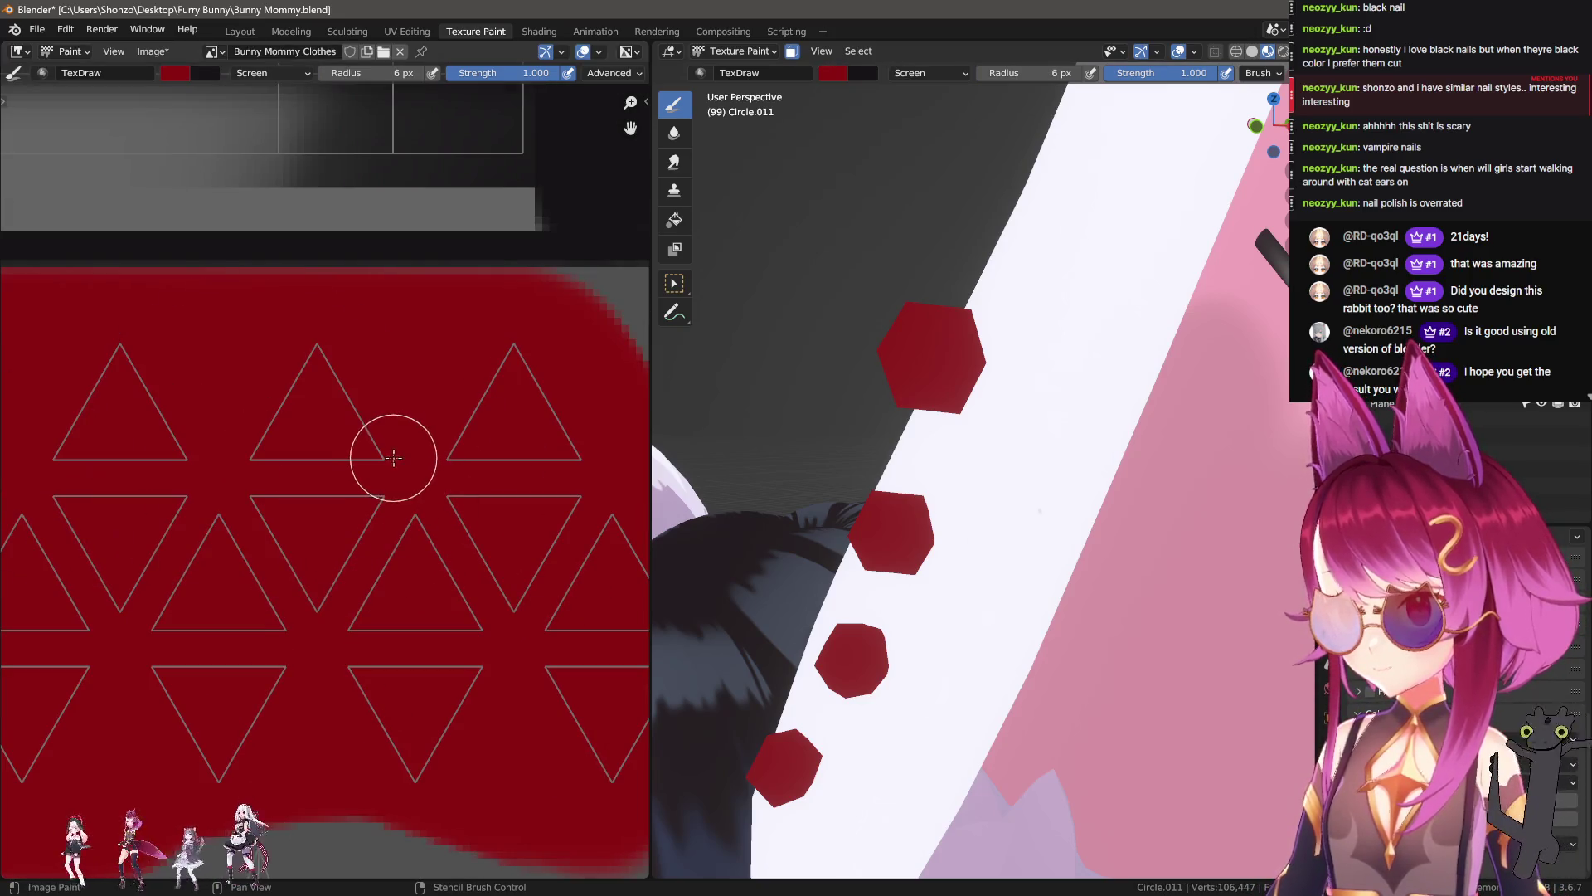
pyautogui.press('n')
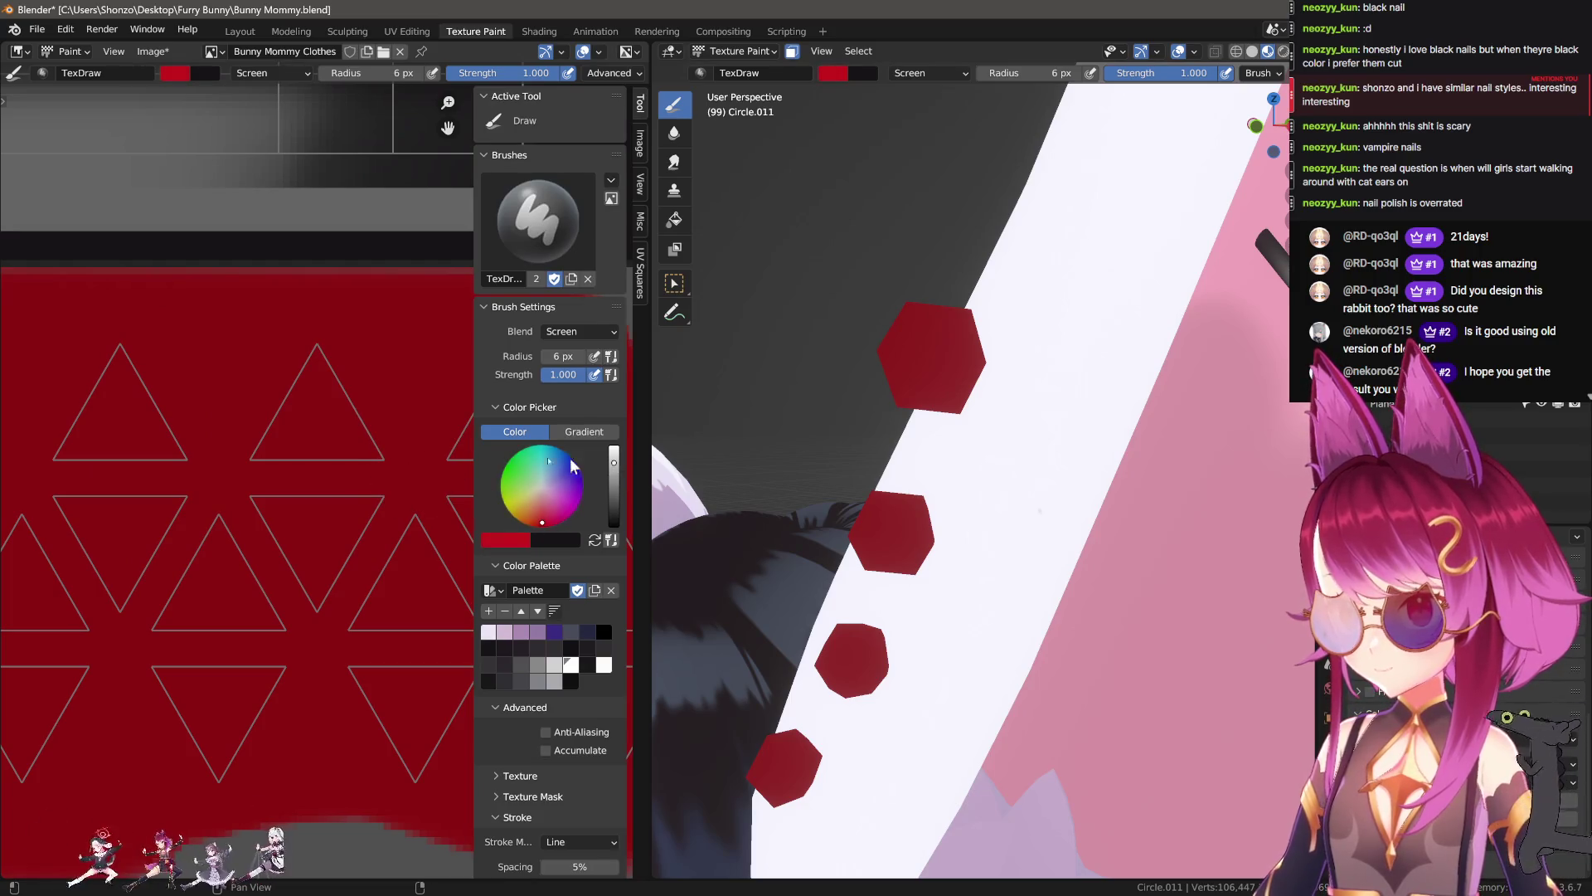
pyautogui.press('n')
pyautogui.moveTo(250, 438)
pyautogui.mouseDown()
pyautogui.moveTo(360, 440)
pyautogui.moveTo(369, 389)
pyautogui.mouseUp()
pyautogui.hotkey('ctrl', 'alt', 'z')
pyautogui.click(307, 373)
# Step: Lighten the top middle triangle, shrink the brush to 4 px, and paint a facet streak
pyautogui.moveTo(864, 531)
pyautogui.mouseDown(button='middle')
pyautogui.moveTo(845, 556)
pyautogui.moveTo(873, 468)
pyautogui.mouseUp(button='middle')
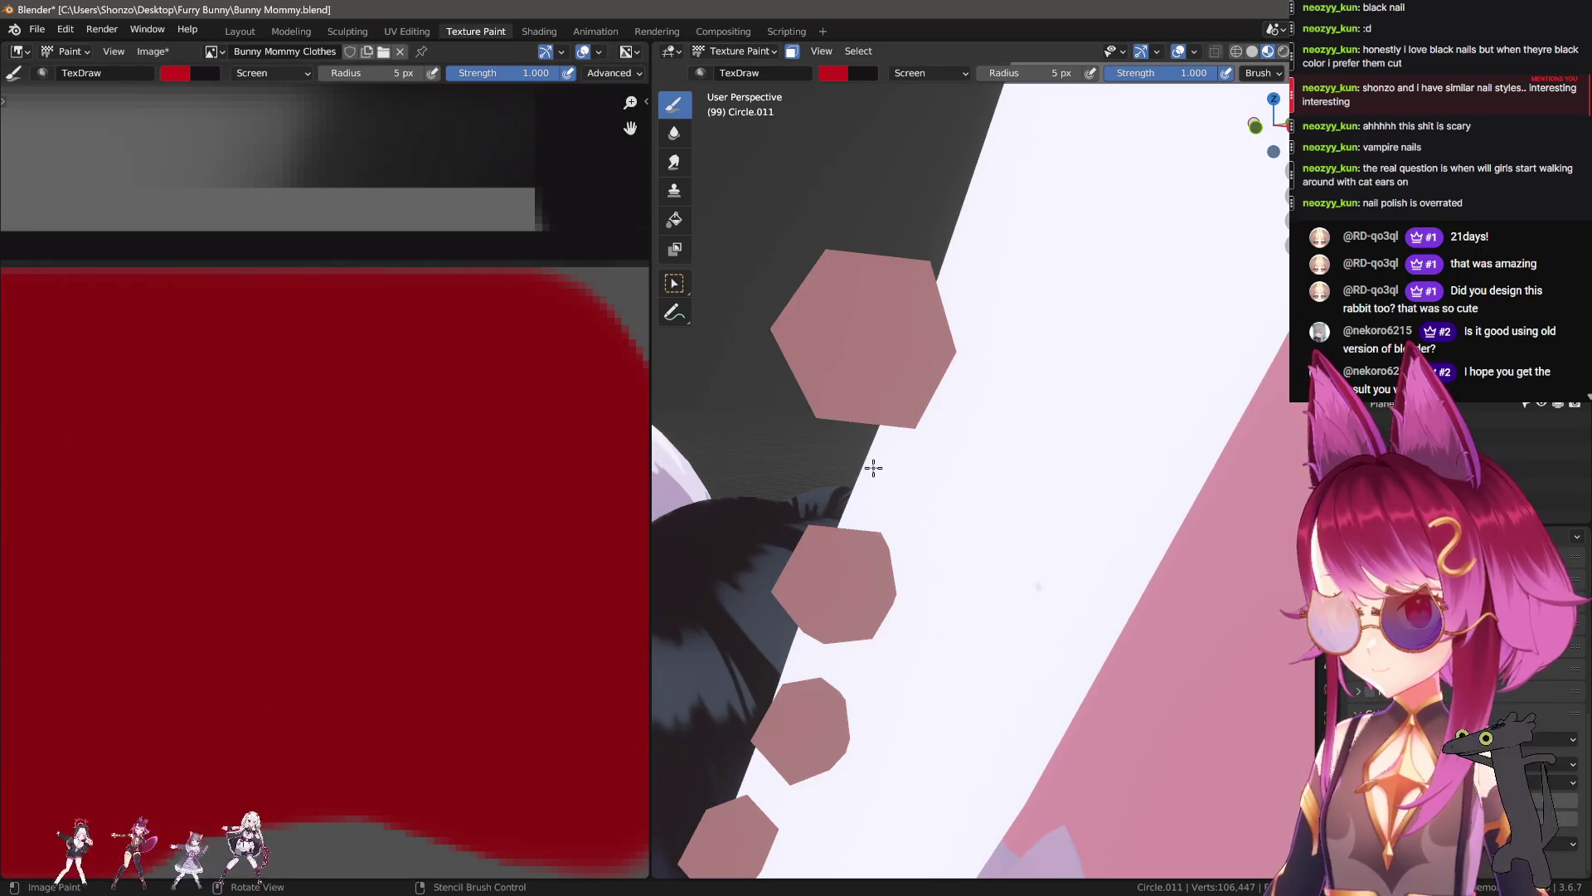
pyautogui.moveTo(266, 426); pyautogui.dragTo(320, 348)
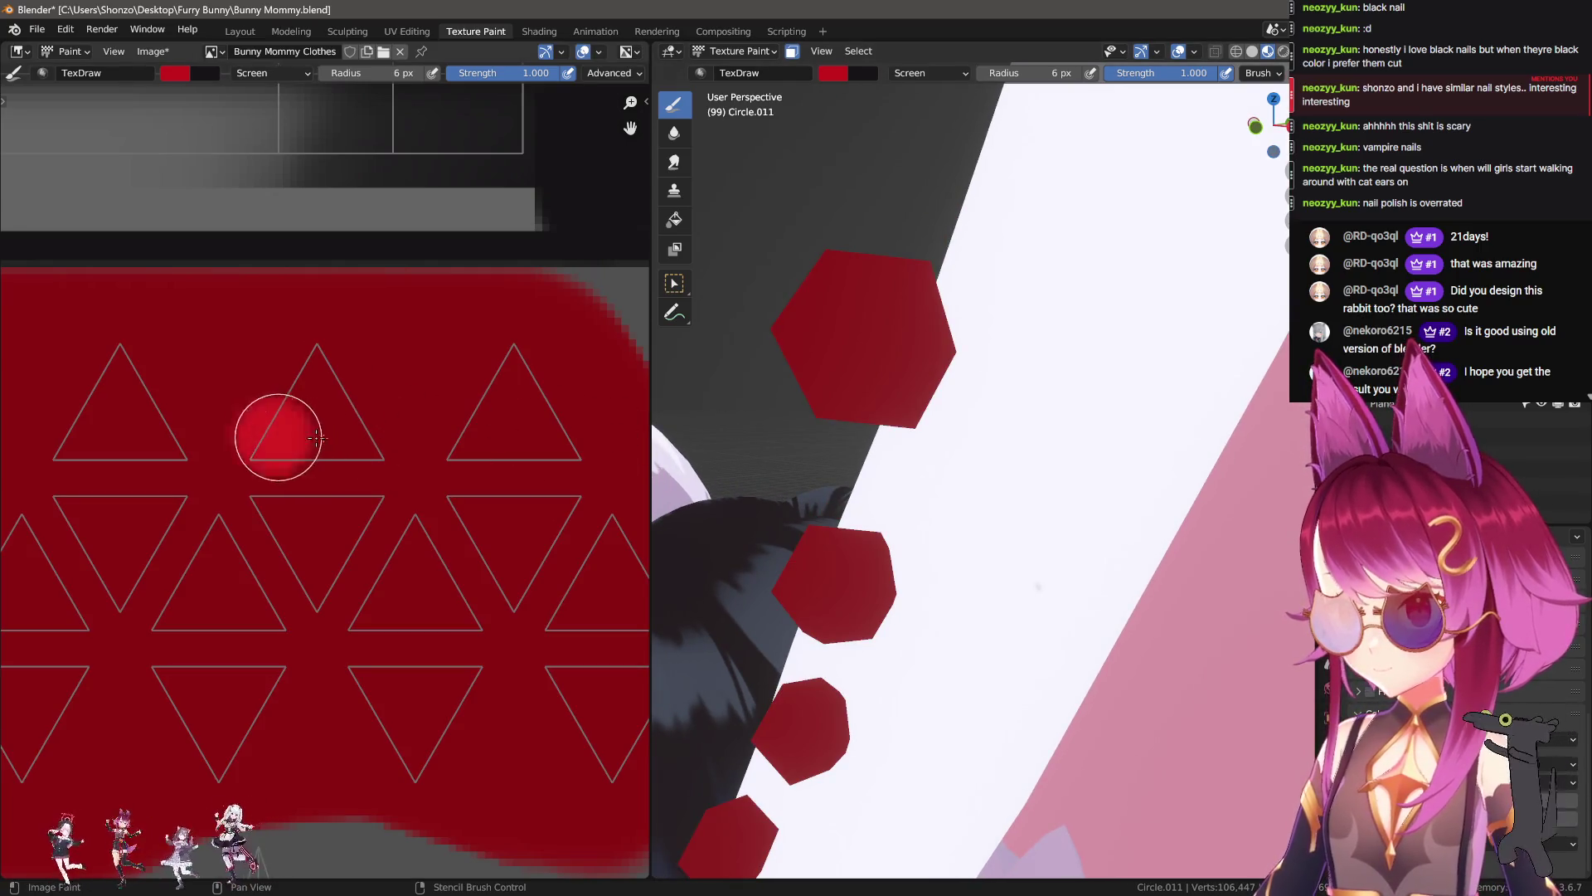
pyautogui.moveTo(479, 438); pyautogui.dragTo(387, 423, button='middle')
pyautogui.press('f')
pyautogui.press('Escape')
pyautogui.scroll(-2, 419, 427)
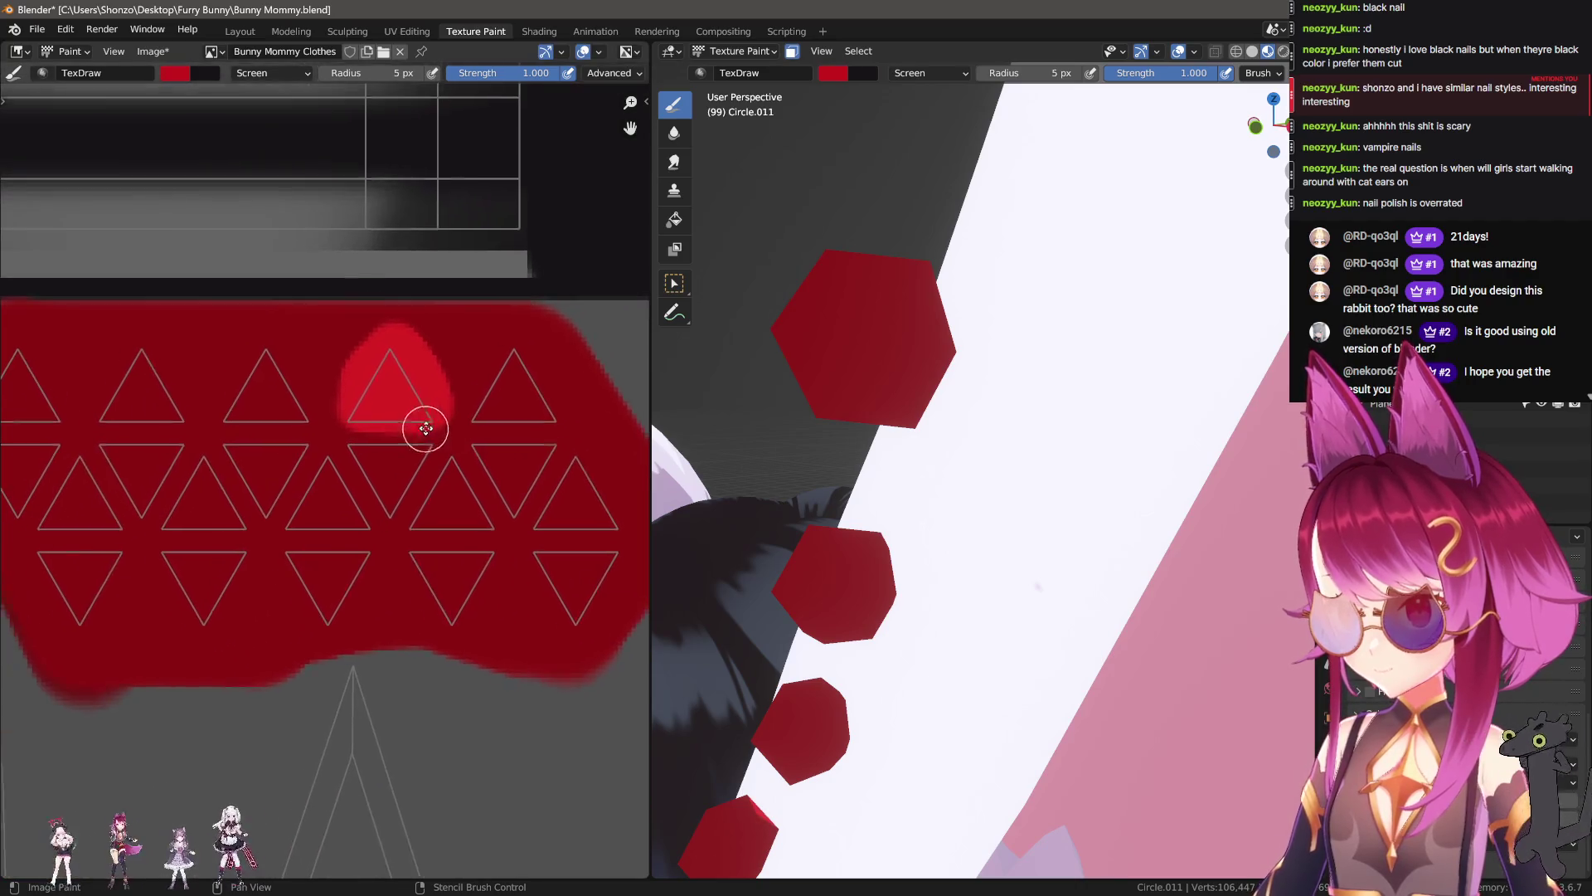
pyautogui.keyDown('ctrl'); pyautogui.hscroll(-3, 323, 468); pyautogui.keyUp('ctrl')
pyautogui.press('f')
pyautogui.click(289, 537)
pyautogui.scroll(2, 355, 468)
pyautogui.moveTo(365, 451)
pyautogui.mouseDown()
pyautogui.moveTo(310, 544)
pyautogui.moveTo(328, 511)
pyautogui.moveTo(402, 551)
pyautogui.moveTo(345, 552)
pyautogui.mouseUp()
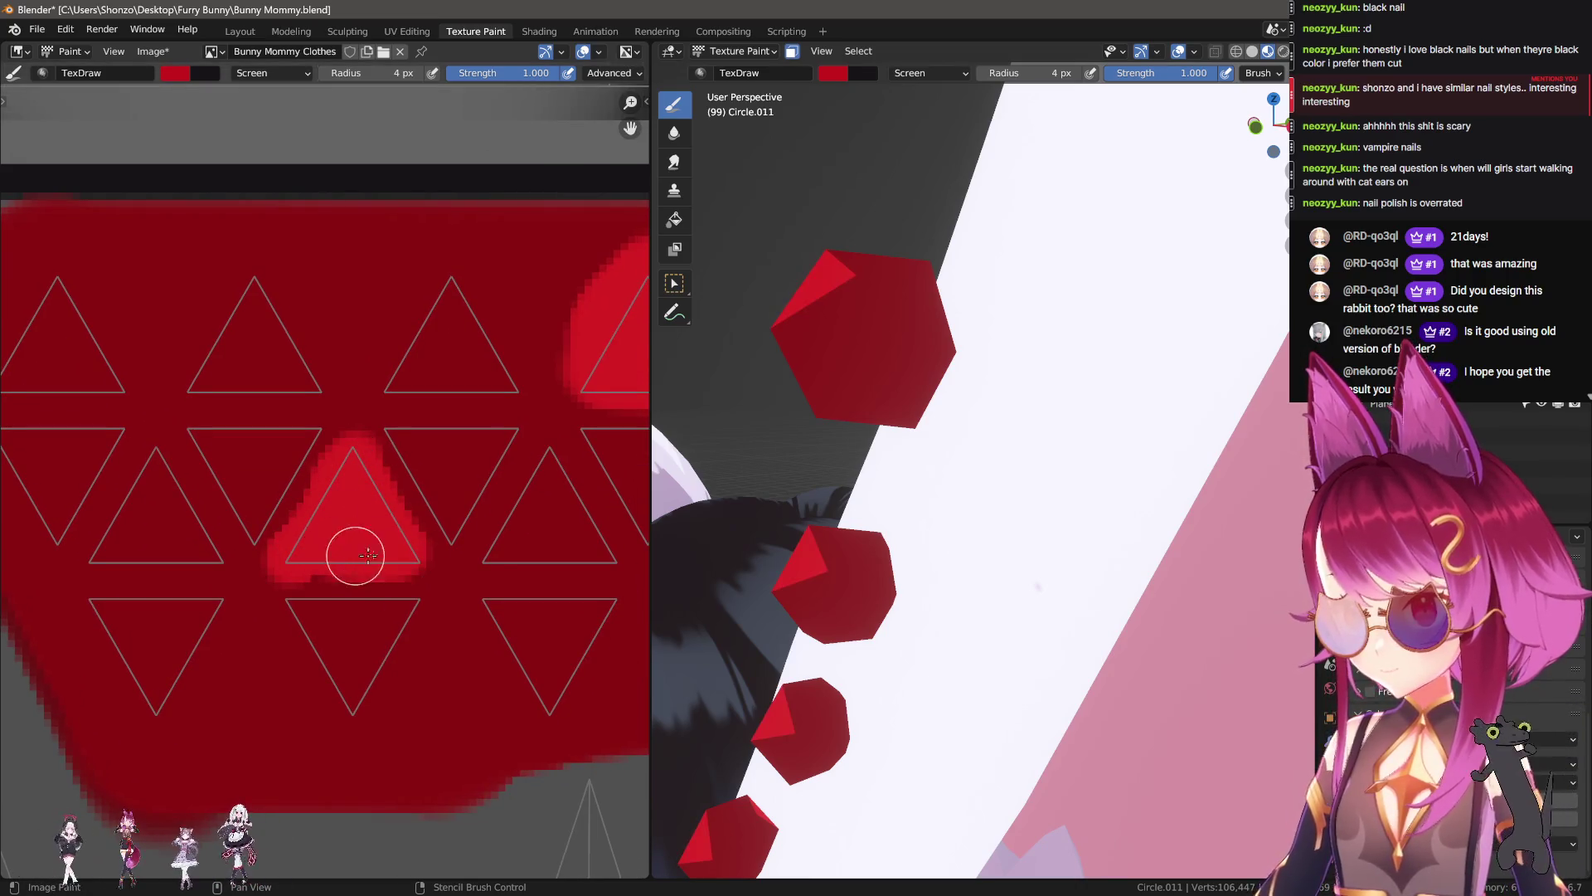
# Step: Fill the middle upward triangle lighter red, then box-select the stud UVs in UV Editing
pyautogui.keyDown('ctrl'); pyautogui.hscroll(2, 365, 541); pyautogui.keyUp('ctrl')
pyautogui.moveTo(728, 433); pyautogui.dragTo(534, 485, button='middle')
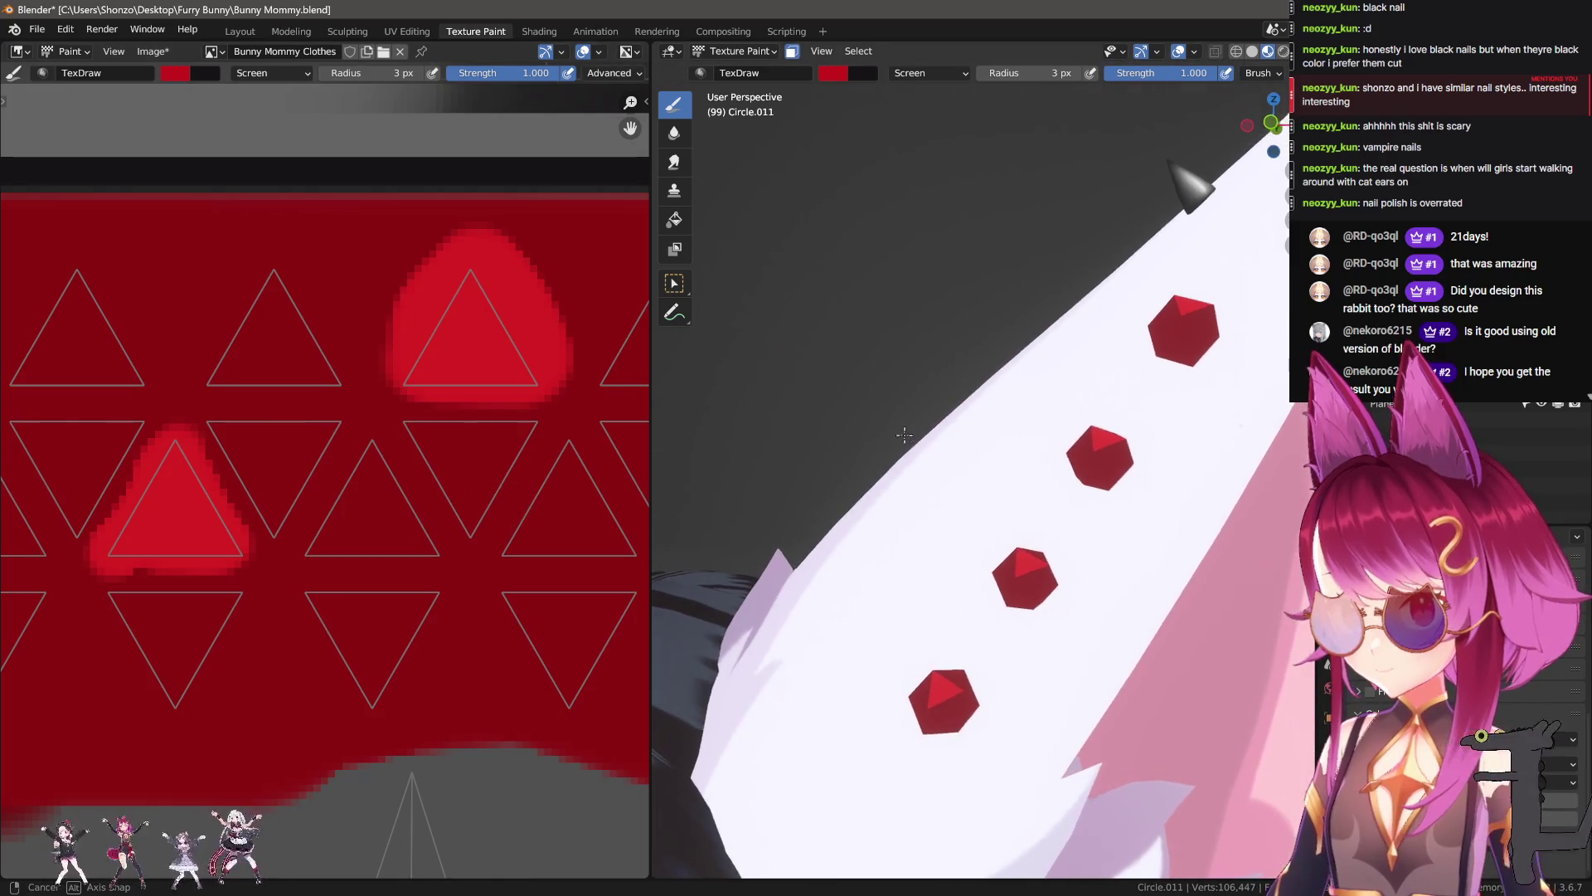
pyautogui.keyDown('ctrl'); pyautogui.hscroll(1, 426, 508); pyautogui.keyUp('ctrl')
pyautogui.moveTo(796, 481); pyautogui.dragTo(824, 451, button='middle')
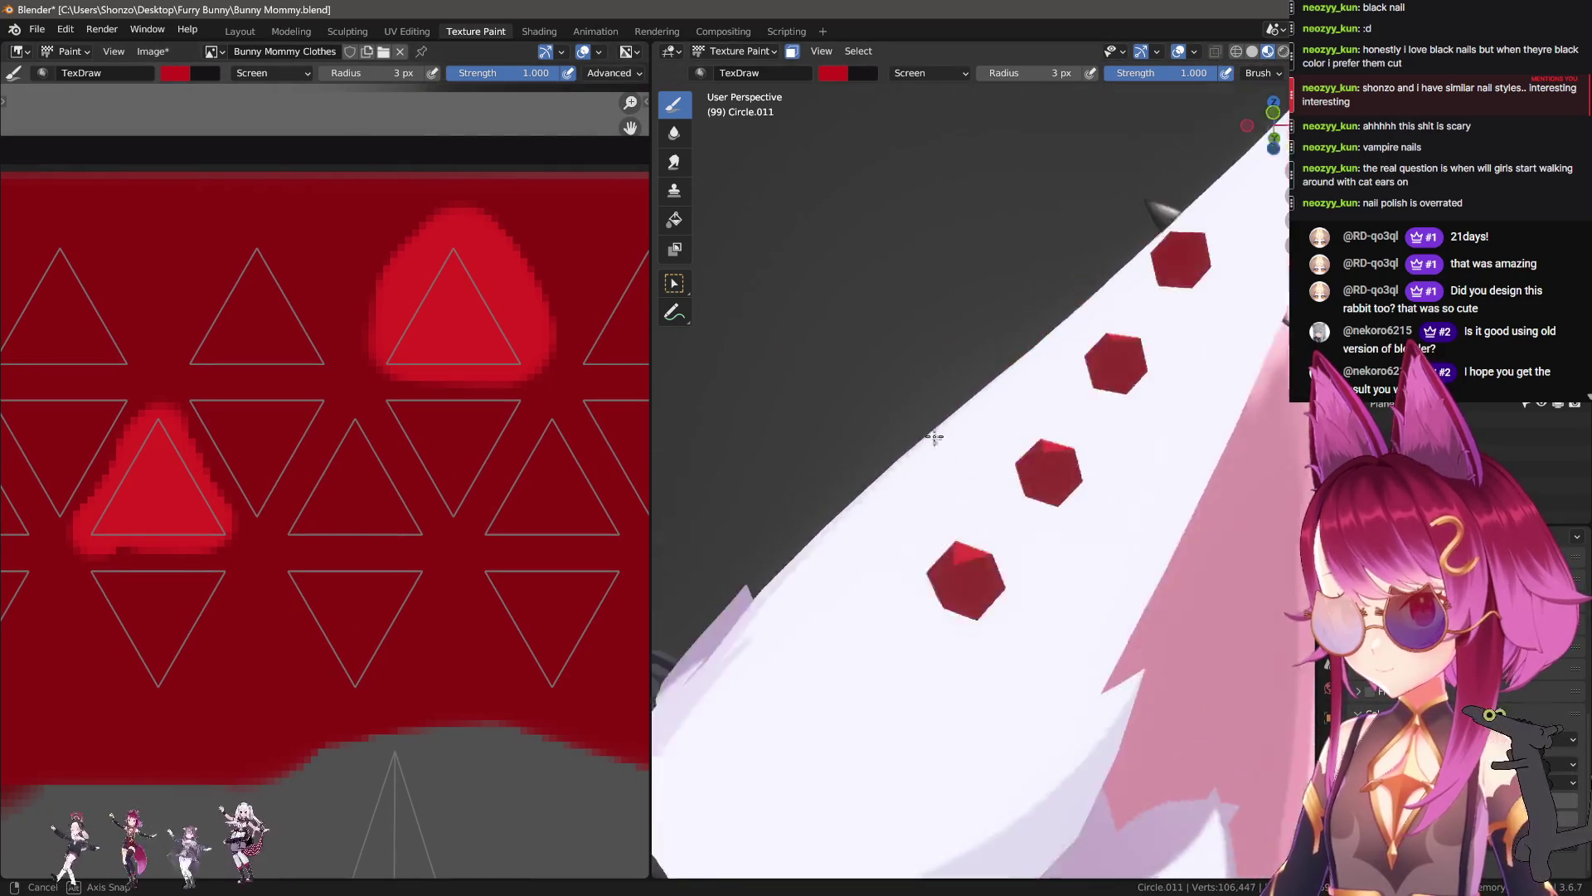
pyautogui.scroll(1, 414, 464)
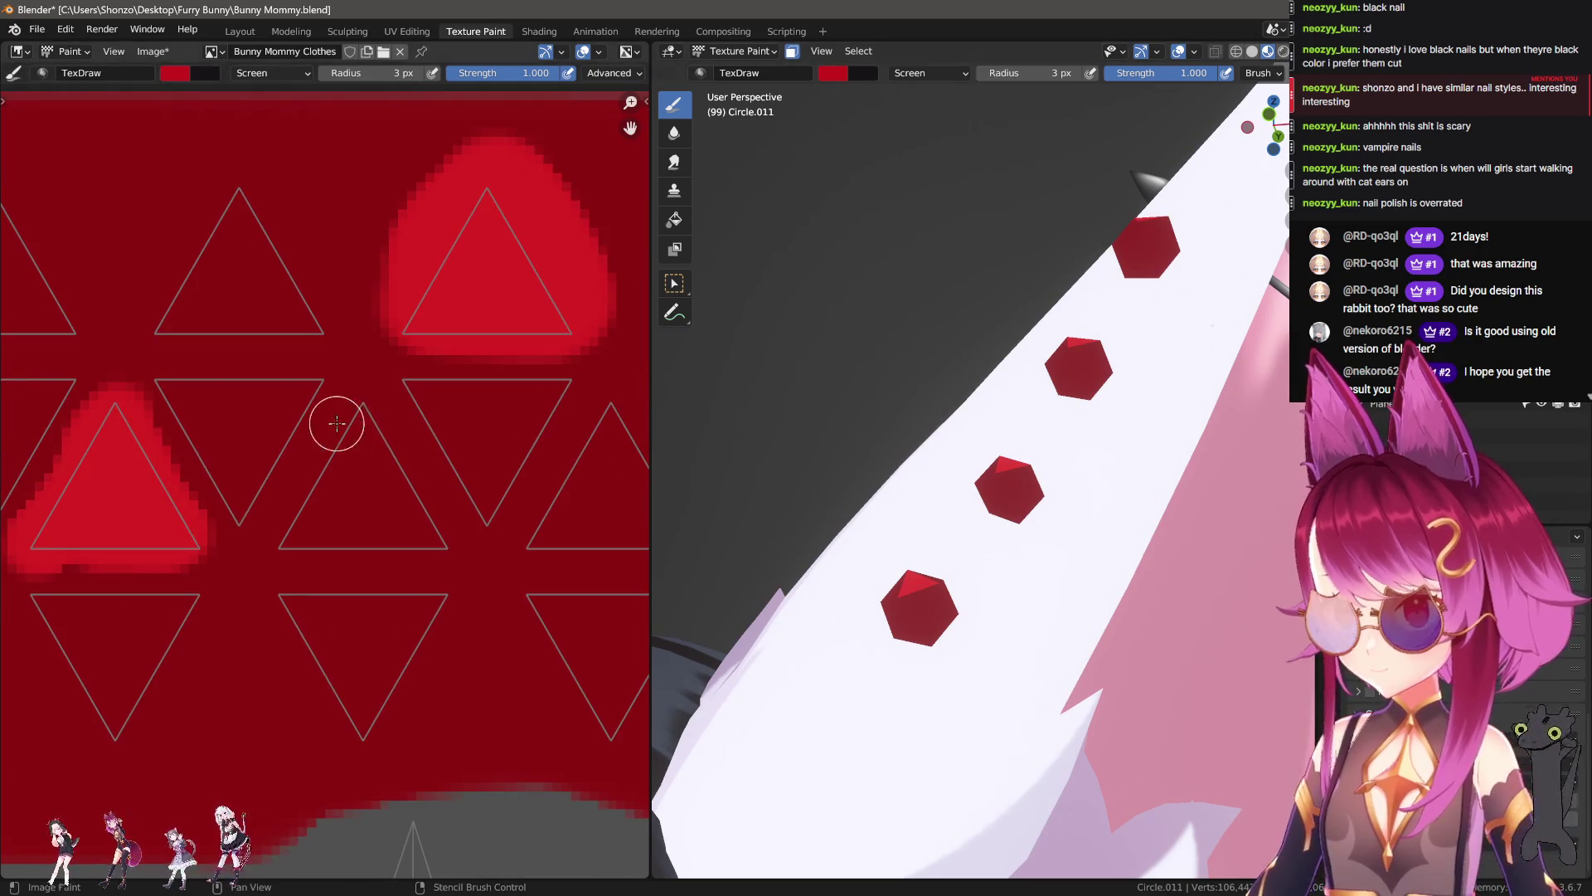
pyautogui.moveTo(300, 540); pyautogui.dragTo(303, 390)
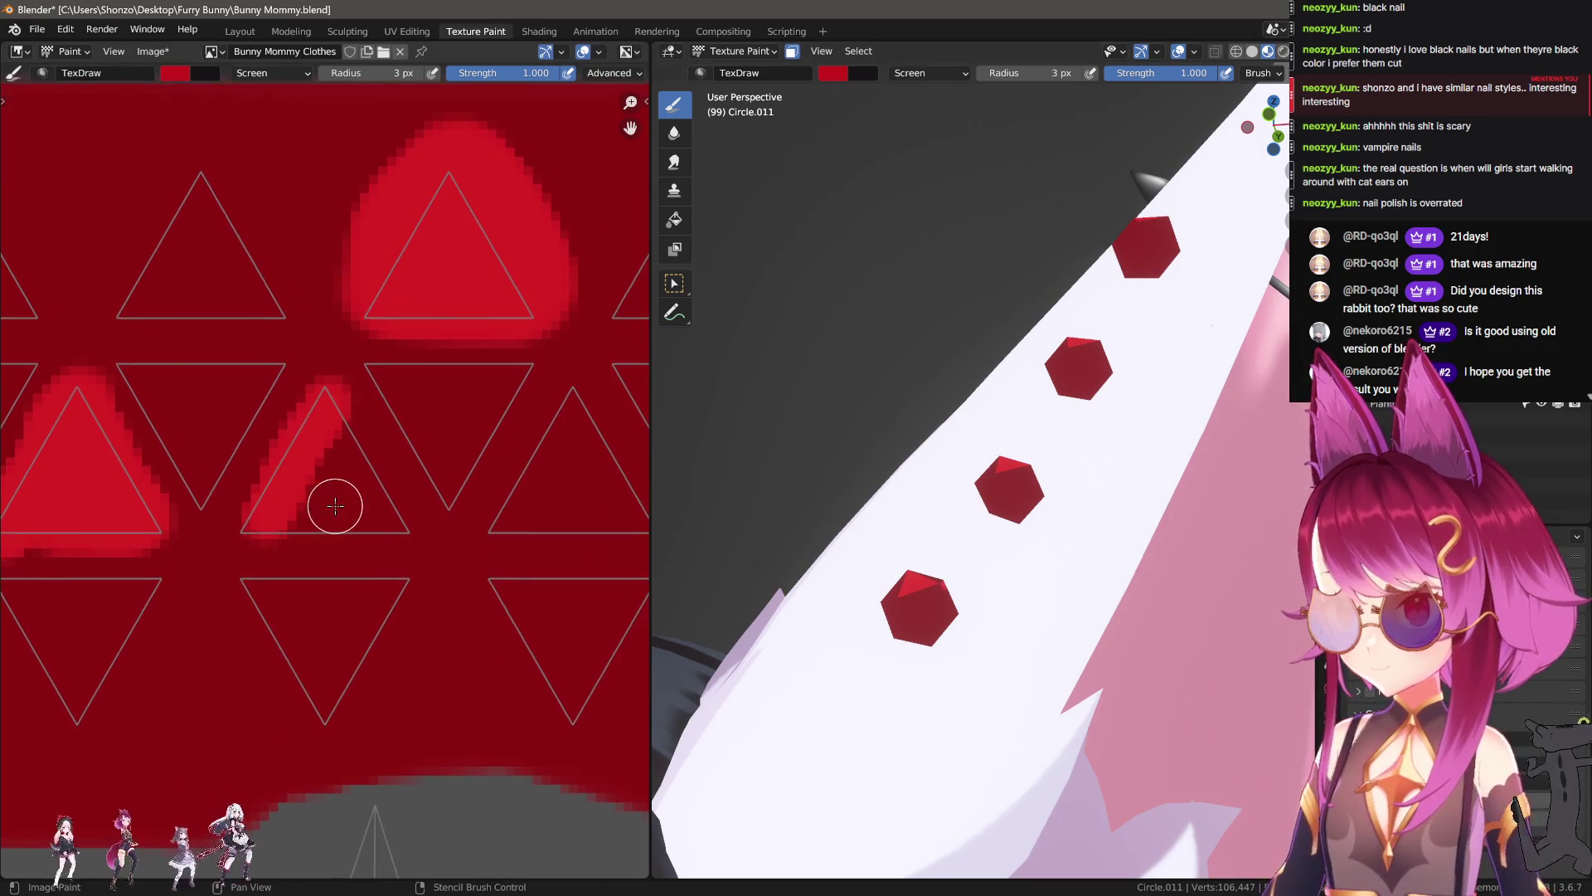
pyautogui.scroll(-1, 315, 481)
pyautogui.hotkey('ctrl', 'z')
pyautogui.click(319, 419)
pyautogui.moveTo(292, 468)
pyautogui.mouseDown()
pyautogui.moveTo(299, 526)
pyautogui.moveTo(355, 479)
pyautogui.moveTo(341, 486)
pyautogui.mouseUp()
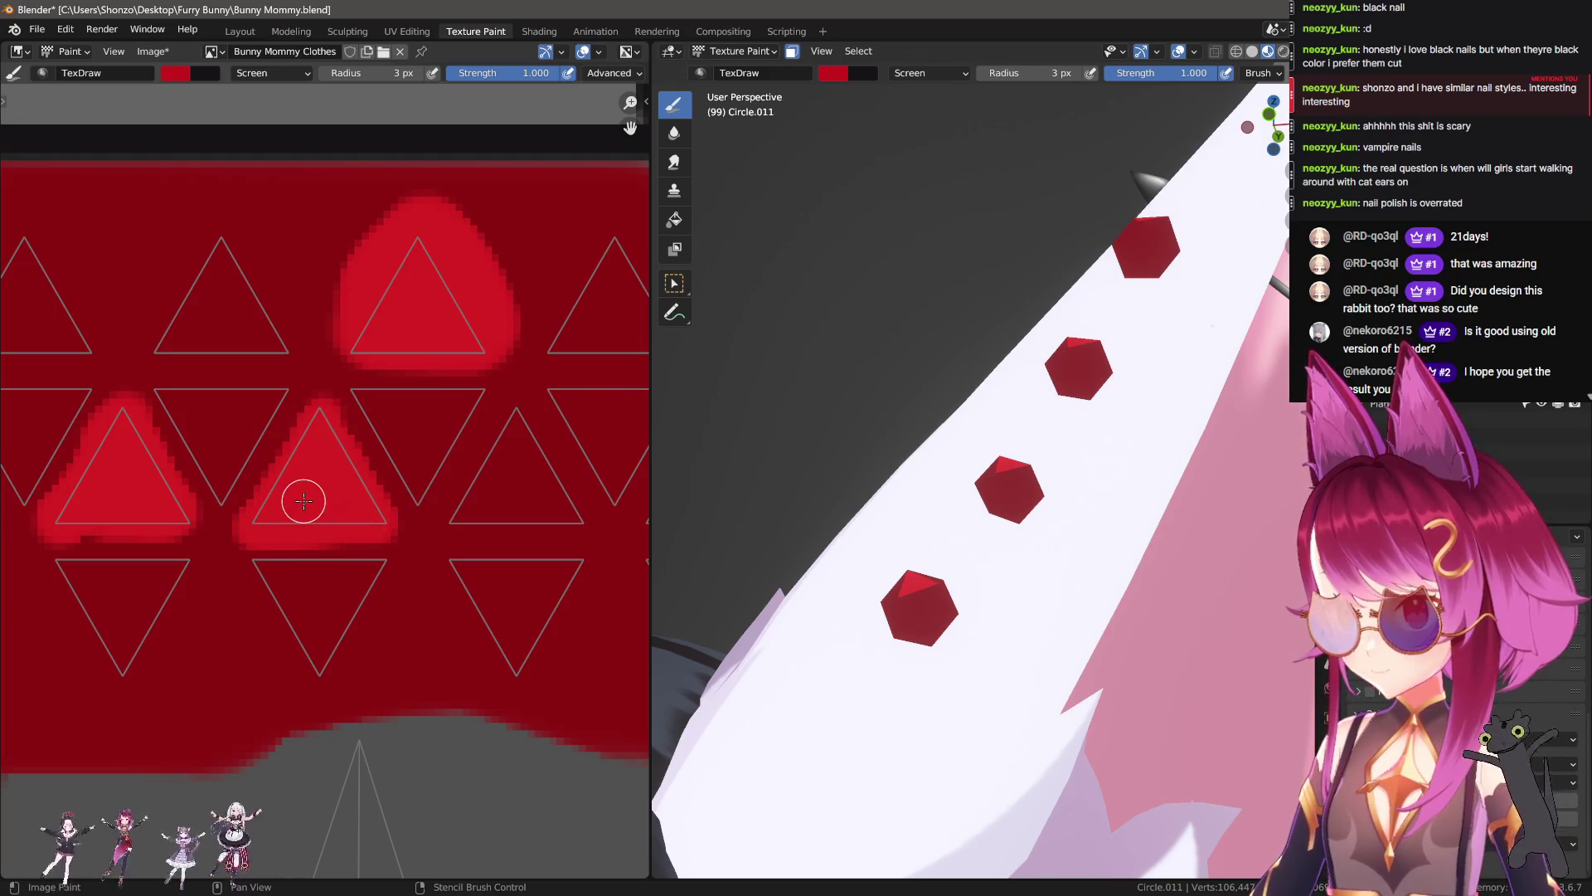
pyautogui.click(407, 31)
pyautogui.moveTo(82, 381); pyautogui.dragTo(545, 634)
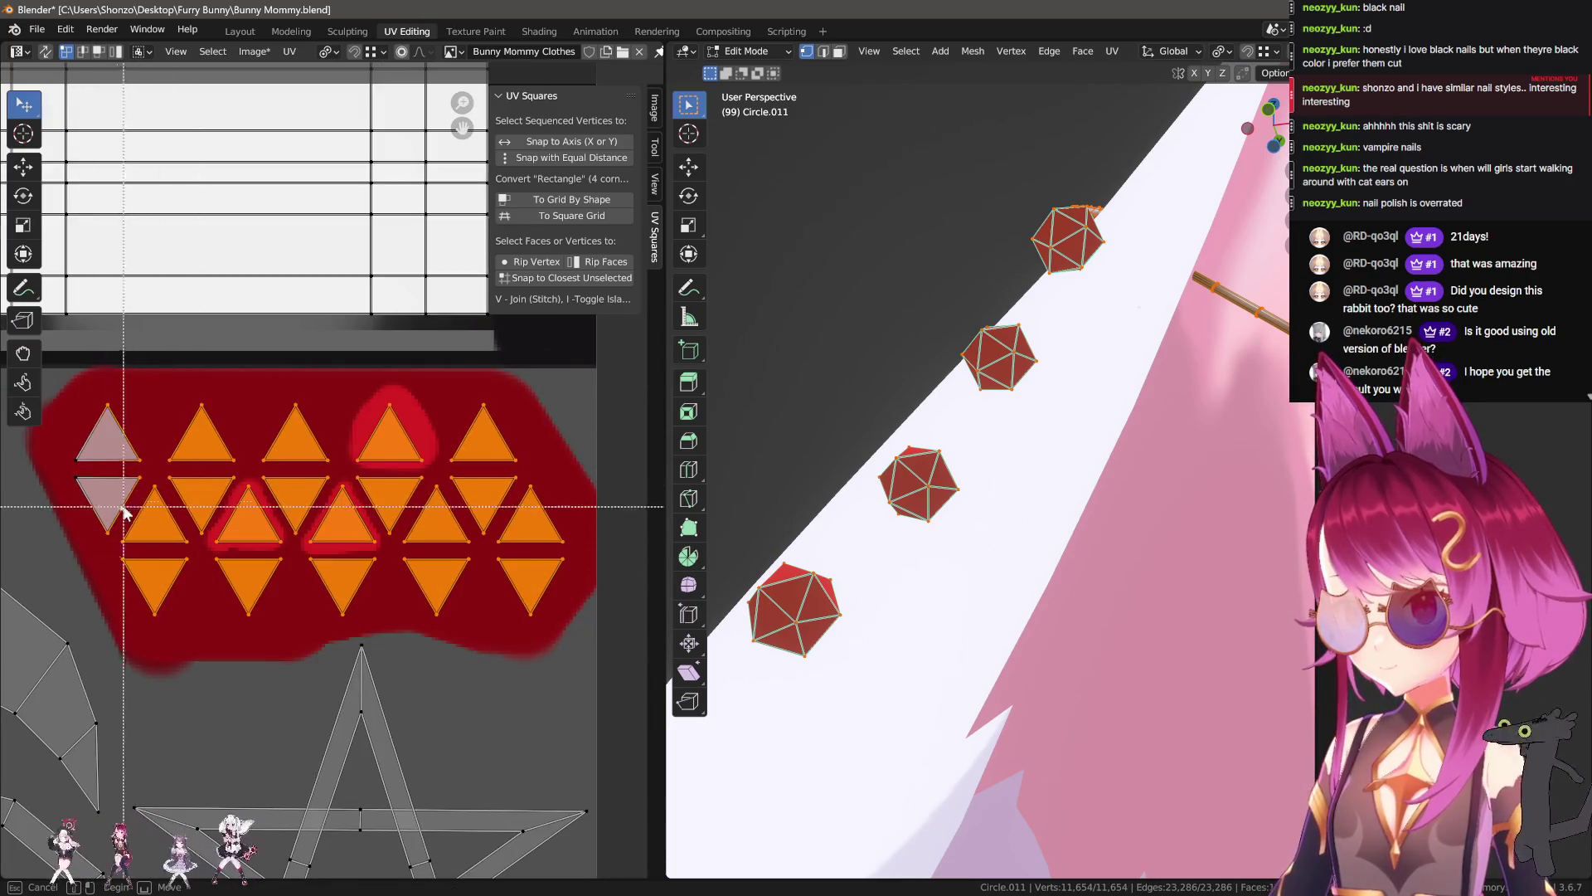
# Step: Shrink the selected stud UV triangles to about 0.586 scale and return to texture painting
pyautogui.press('s')
pyautogui.click(438, 549)
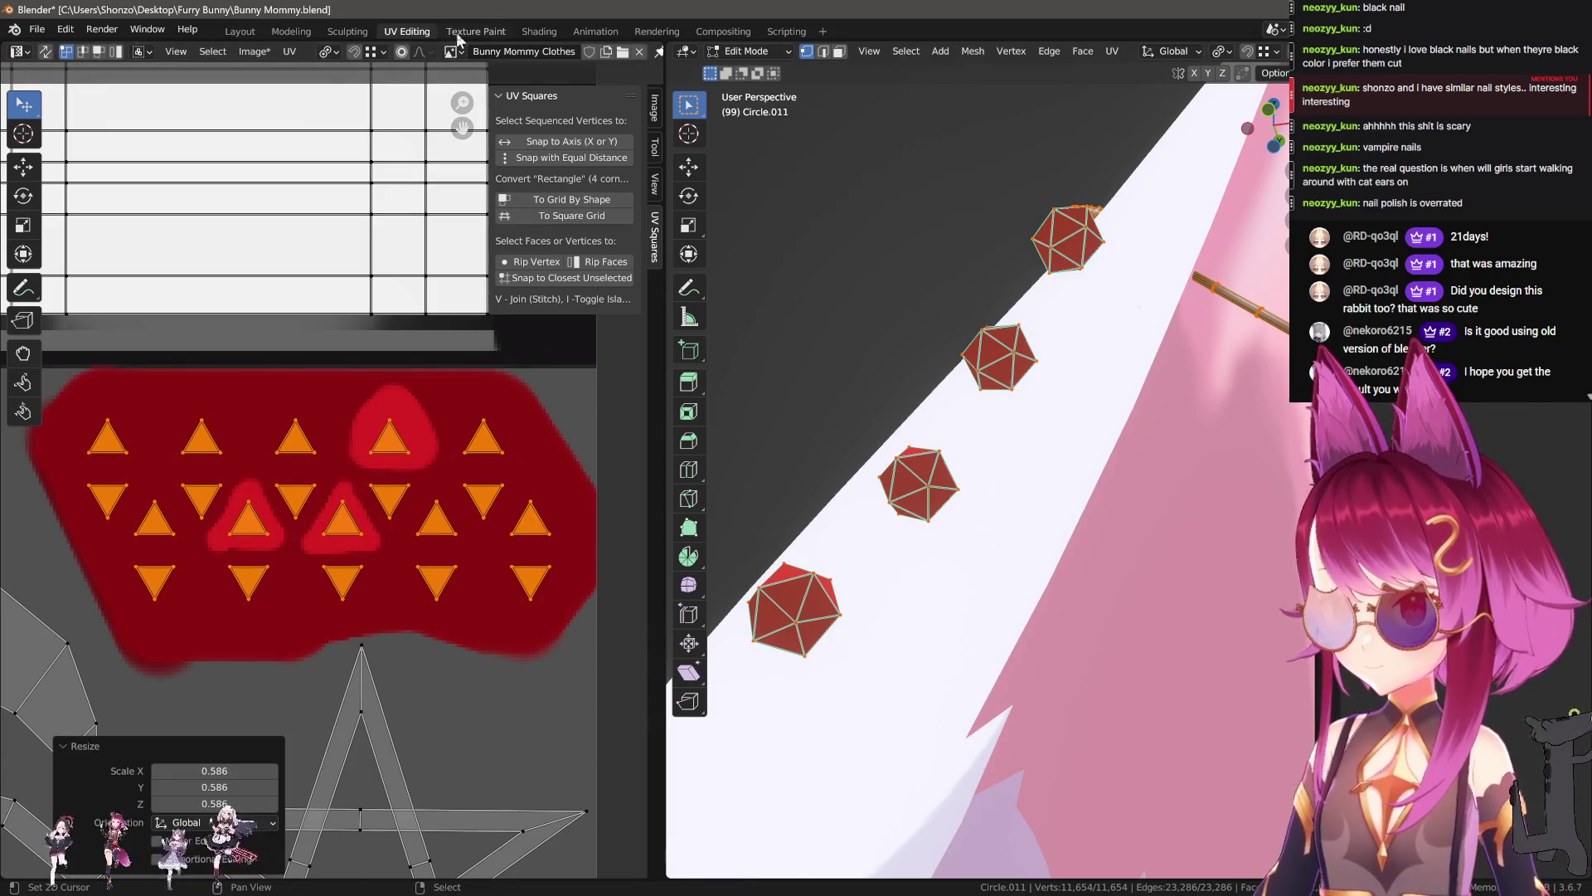
pyautogui.click(456, 33)
pyautogui.scroll(-1, 278, 467)
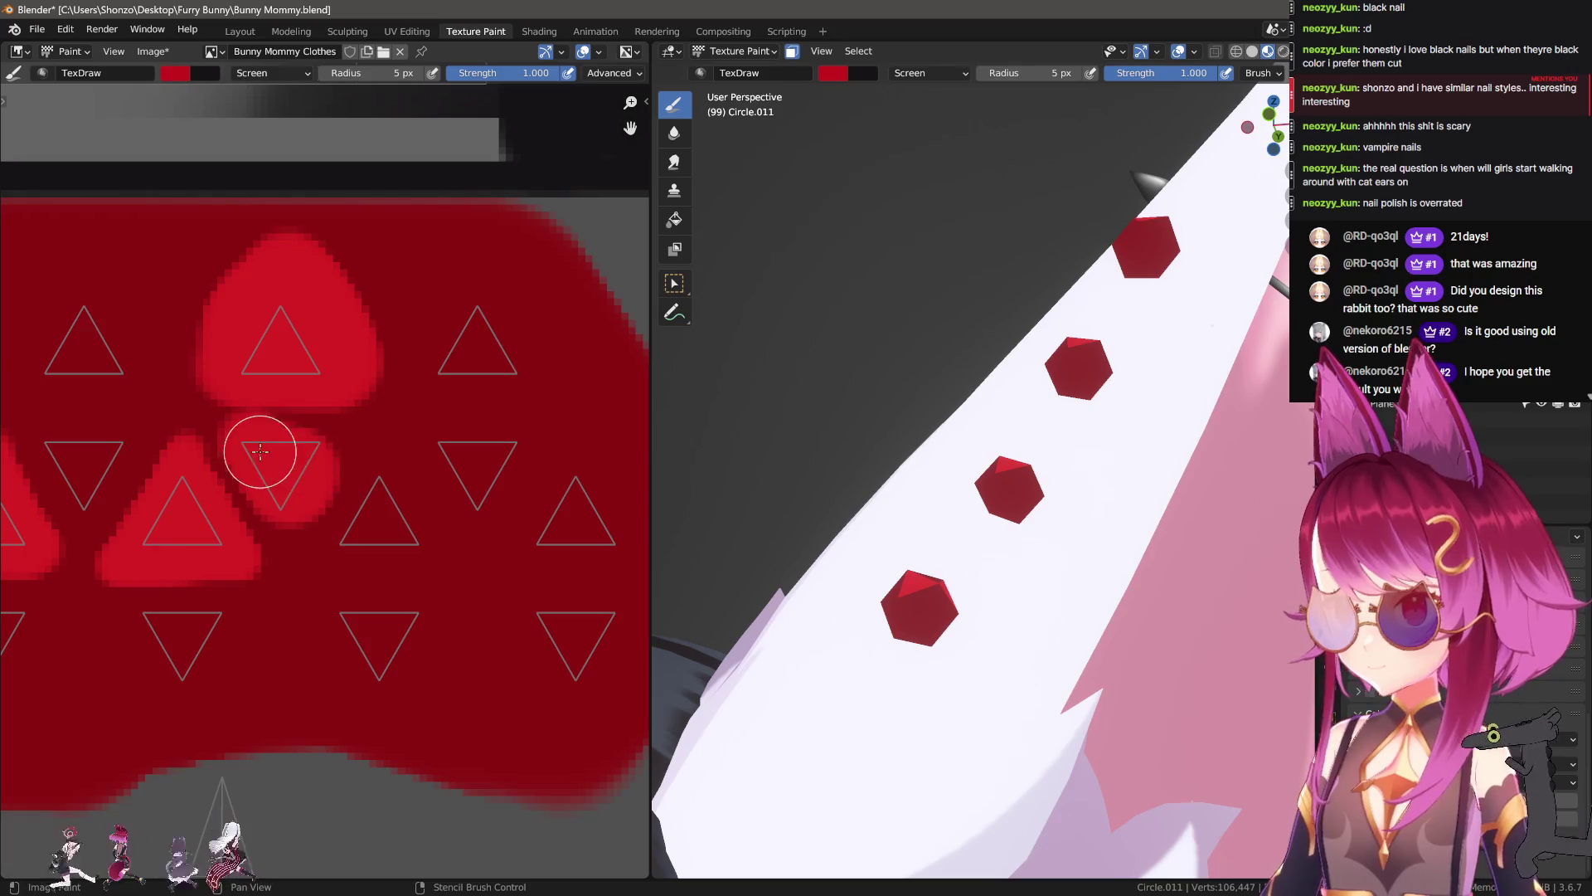
# Step: Paint lighter red over several inverted and upright stud triangles, restoring the painting mode
pyautogui.moveTo(378, 485); pyautogui.dragTo(401, 533)
pyautogui.hotkey('ctrl', 'z')
pyautogui.hotkey('ctrl', 'z')
pyautogui.hotkey('ctrl', 'z')
pyautogui.moveTo(454, 459); pyautogui.dragTo(489, 456)
pyautogui.moveTo(569, 504); pyautogui.dragTo(516, 432, button='middle')
pyautogui.click(726, 51)
pyautogui.click(738, 163)
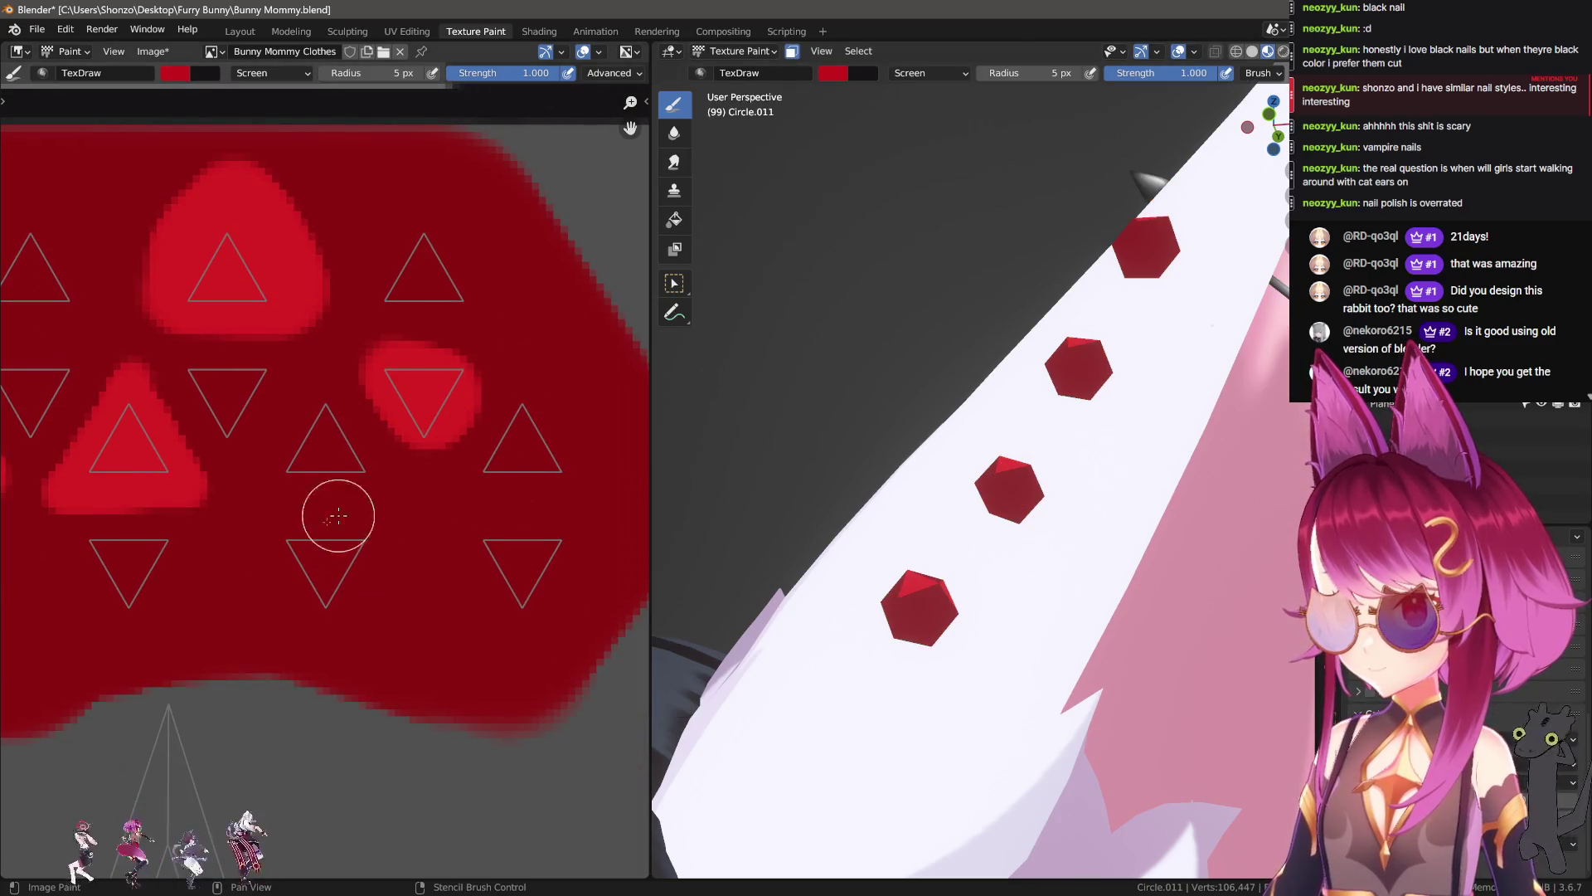
pyautogui.moveTo(291, 535); pyautogui.dragTo(341, 550)
pyautogui.moveTo(341, 551); pyautogui.dragTo(409, 475, button='middle')
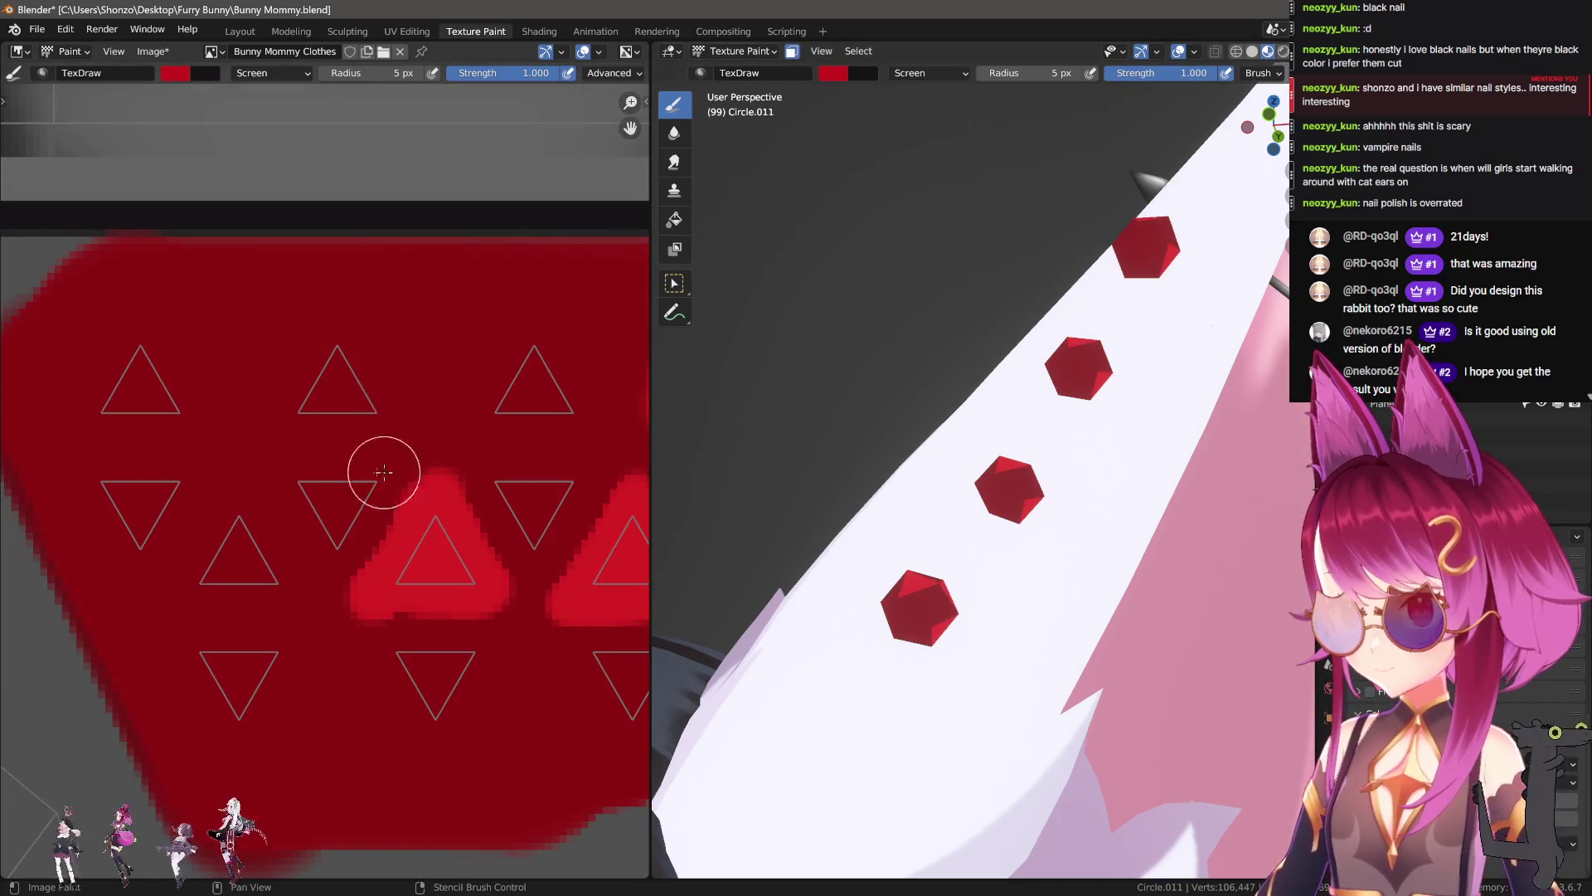
pyautogui.moveTo(332, 350); pyautogui.dragTo(353, 402)
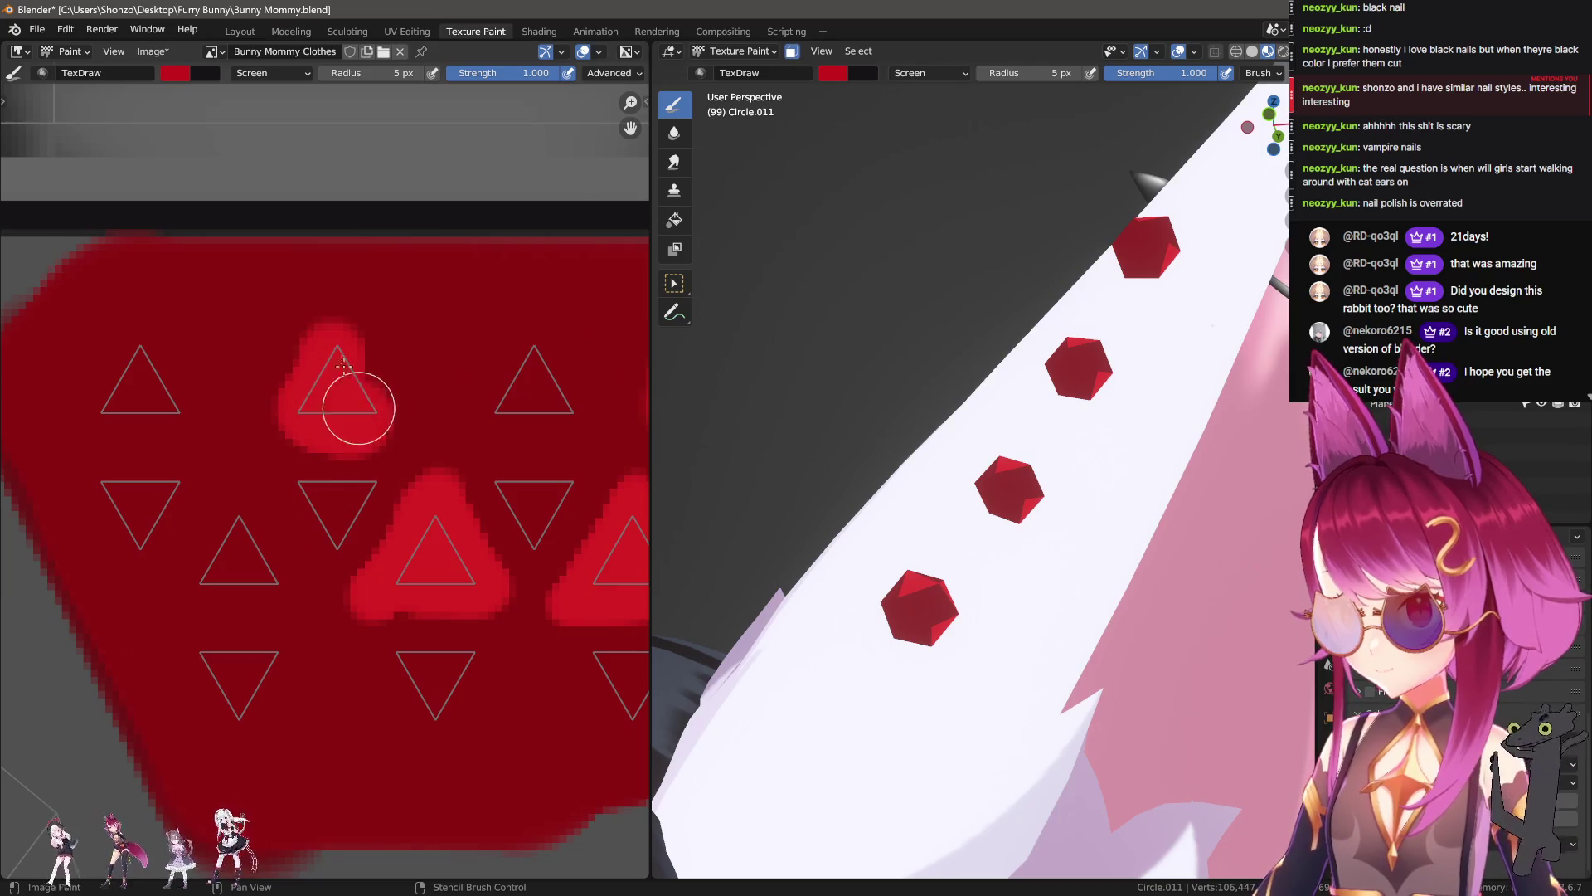
pyautogui.click(143, 500)
# Step: Lighten the lower-left triangle, then set the brush radius to 18 px and paint the lower row
pyautogui.scroll(-3, 267, 586)
pyautogui.moveTo(415, 597); pyautogui.dragTo(378, 592, button='middle')
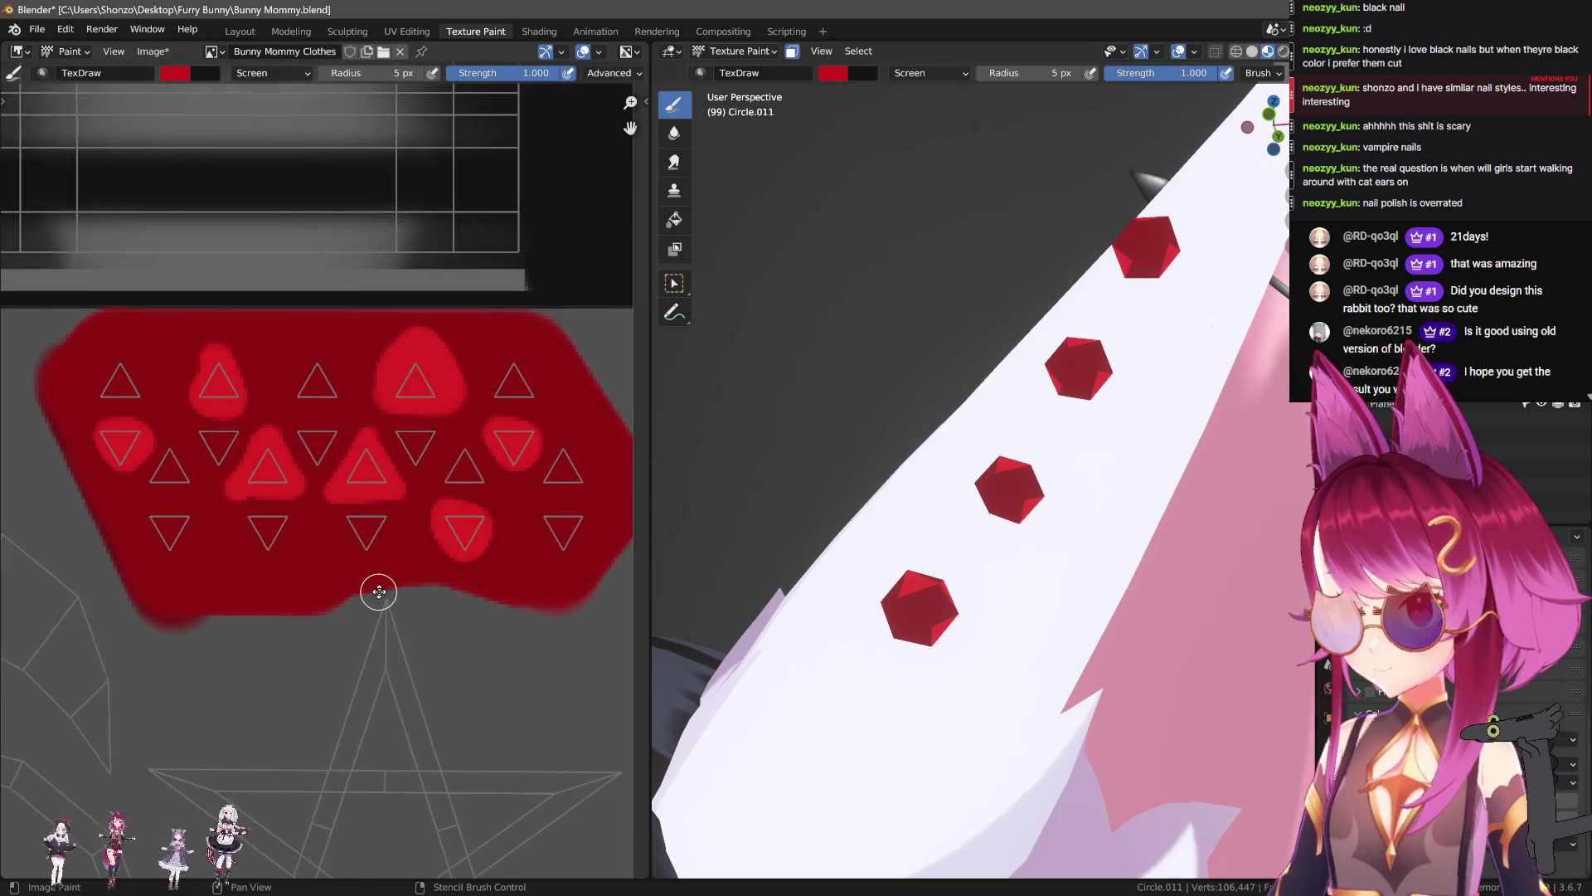
pyautogui.scroll(1, 323, 575)
pyautogui.moveTo(163, 533); pyautogui.dragTo(199, 544)
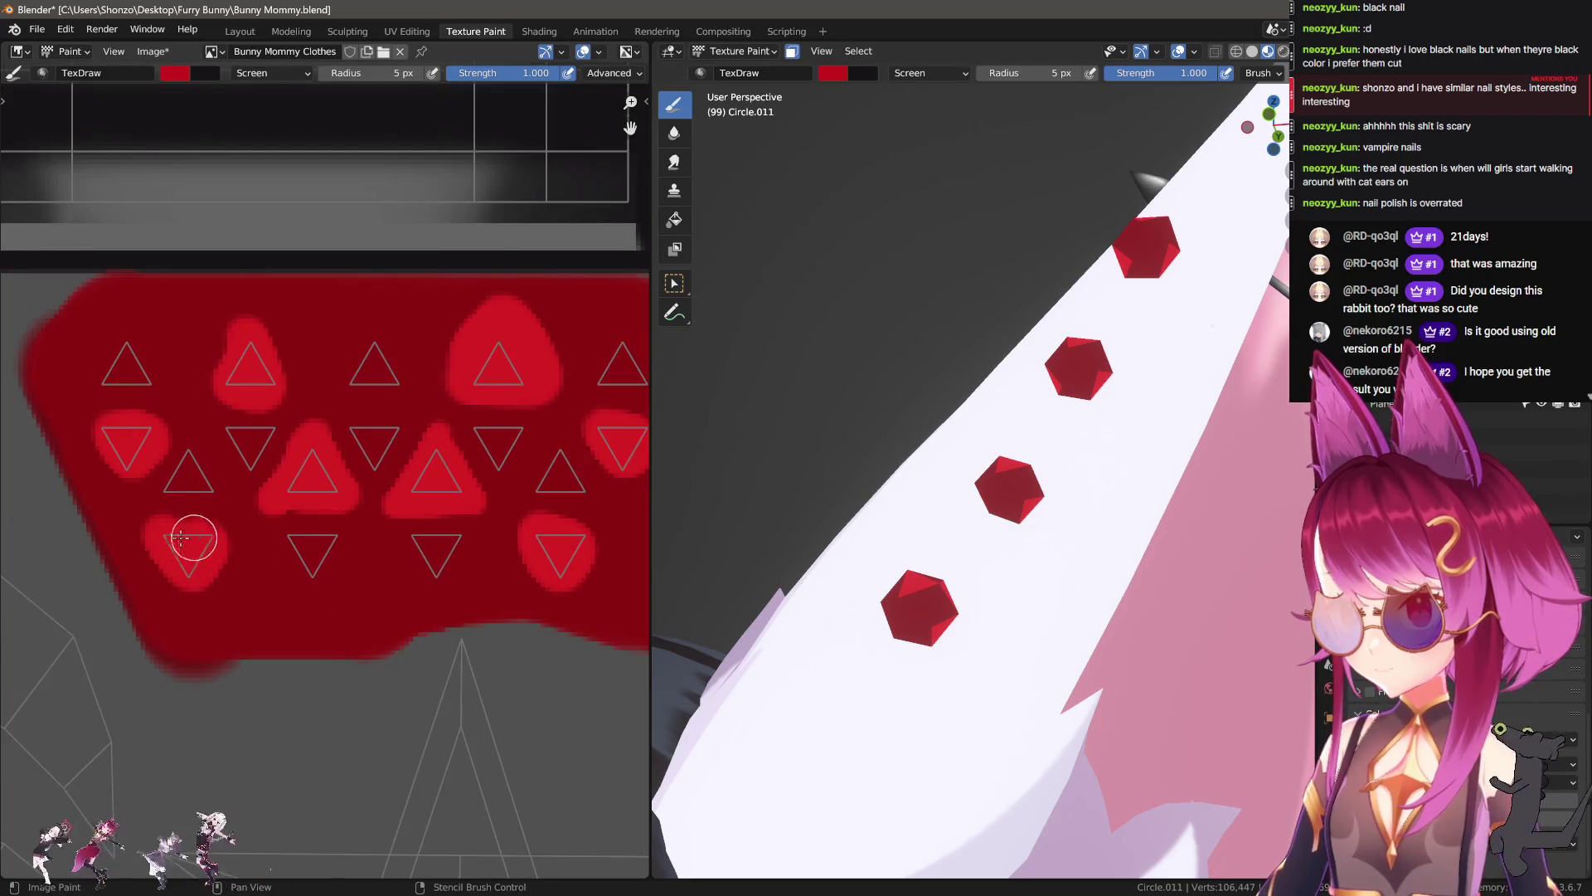
pyautogui.scroll(-2, 220, 533)
pyautogui.press('f')
pyautogui.click(154, 449)
pyautogui.press('f')
pyautogui.click(142, 445)
pyautogui.moveTo(125, 497)
pyautogui.mouseDown()
pyautogui.moveTo(467, 510)
pyautogui.moveTo(369, 394)
pyautogui.moveTo(159, 399)
pyautogui.moveTo(397, 461)
pyautogui.mouseUp()
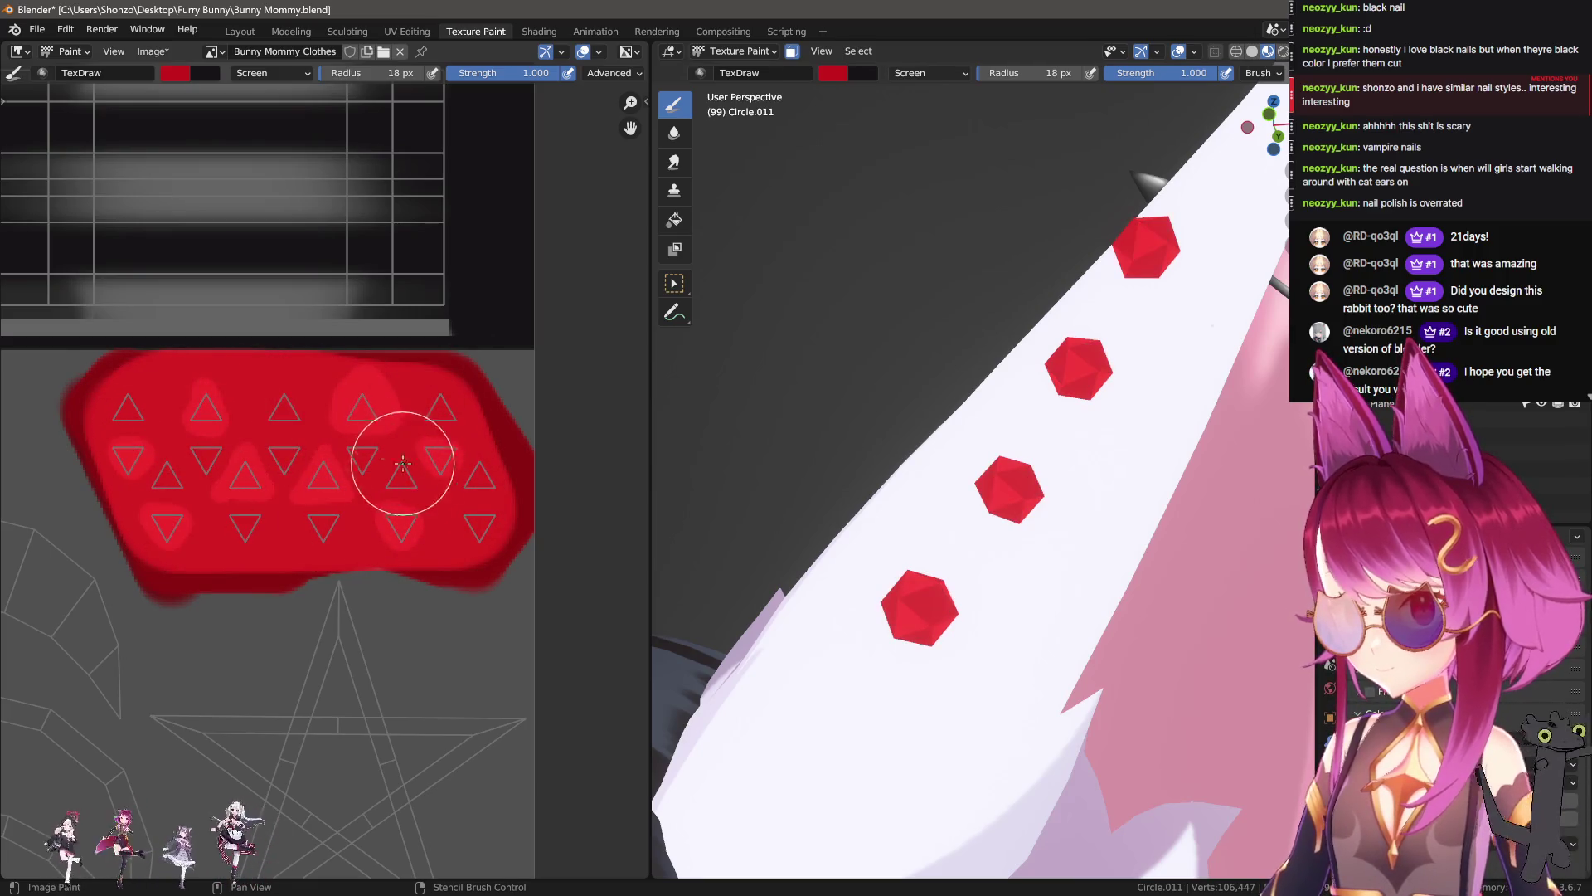
# Step: Undo the broad lighter red fill, and try then undo strokes across the top and bottom rows
pyautogui.hotkey('ctrl', 'z')
pyautogui.moveTo(802, 428); pyautogui.dragTo(795, 411, button='middle')
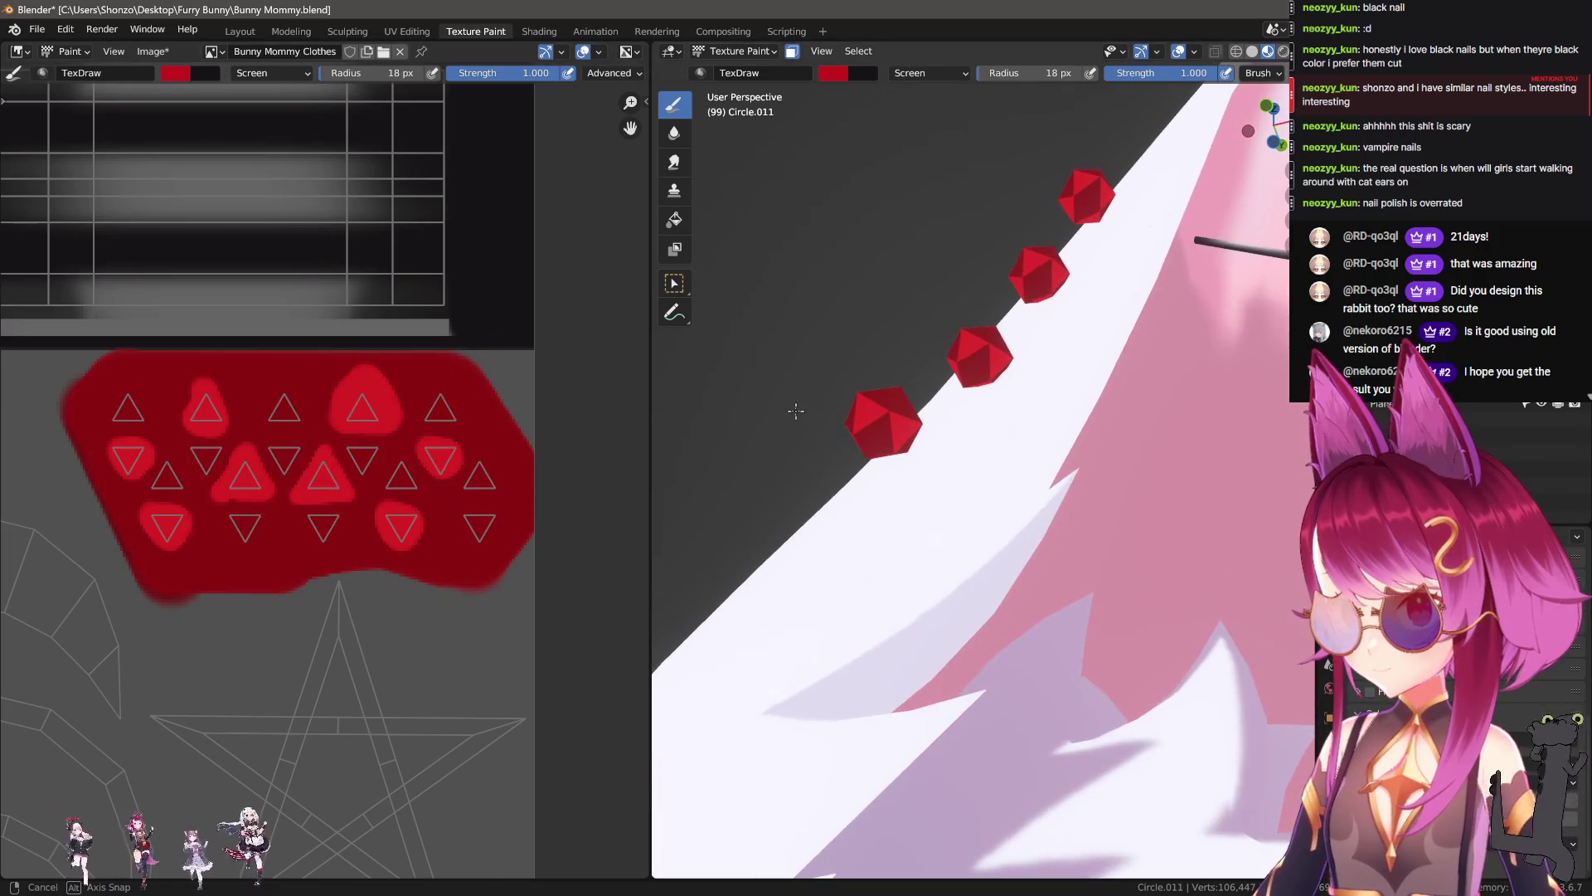
pyautogui.moveTo(873, 368); pyautogui.dragTo(846, 408, button='middle')
pyautogui.scroll(1, 352, 468)
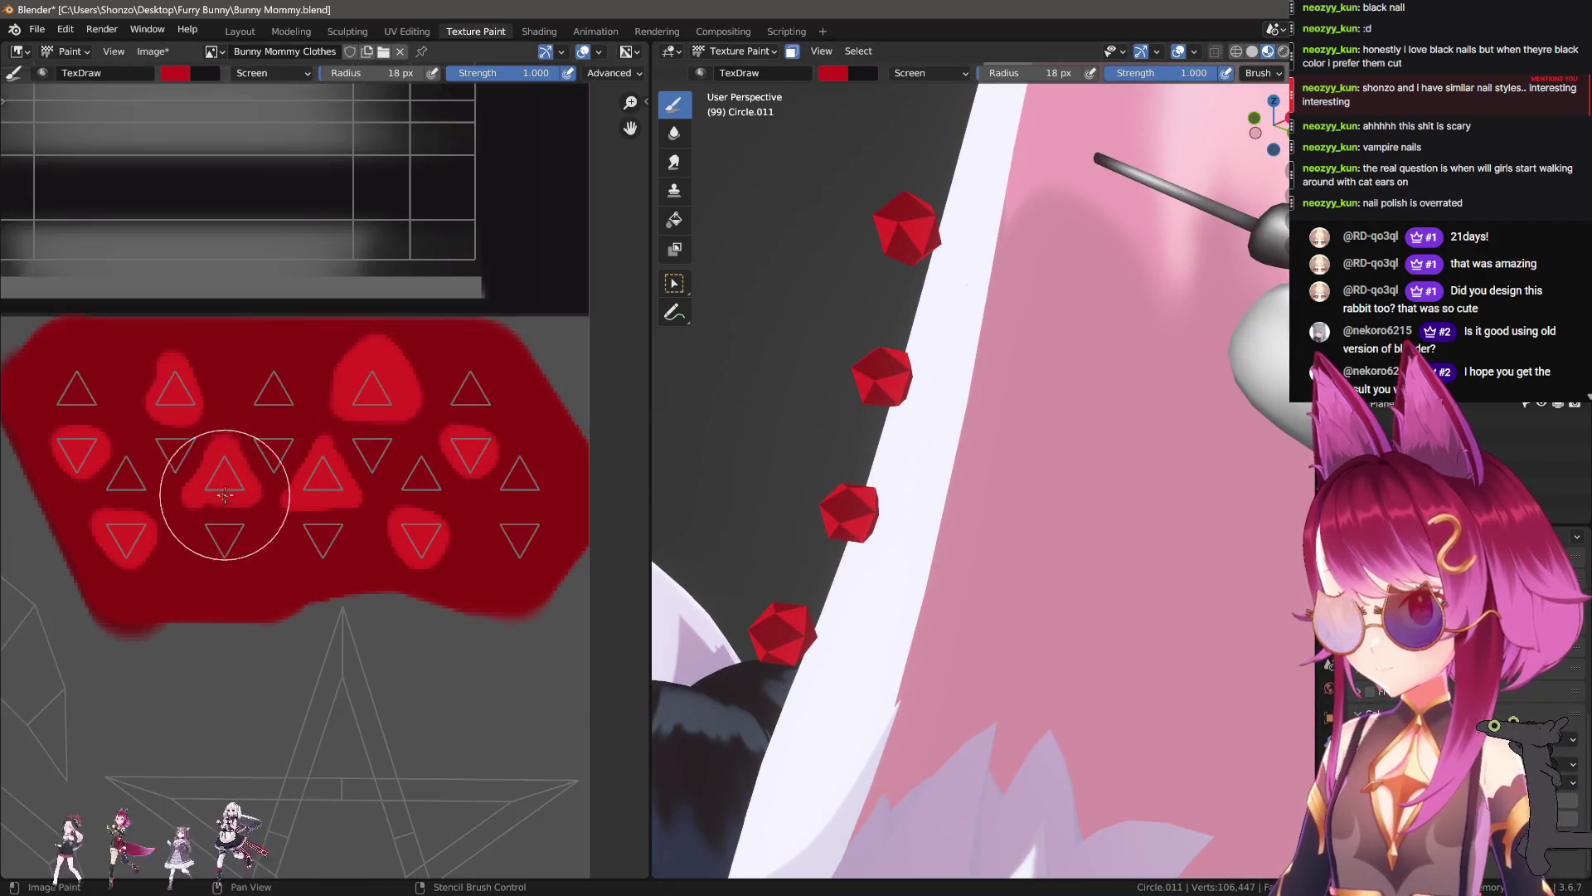
pyautogui.moveTo(231, 516); pyautogui.dragTo(260, 530, button='middle')
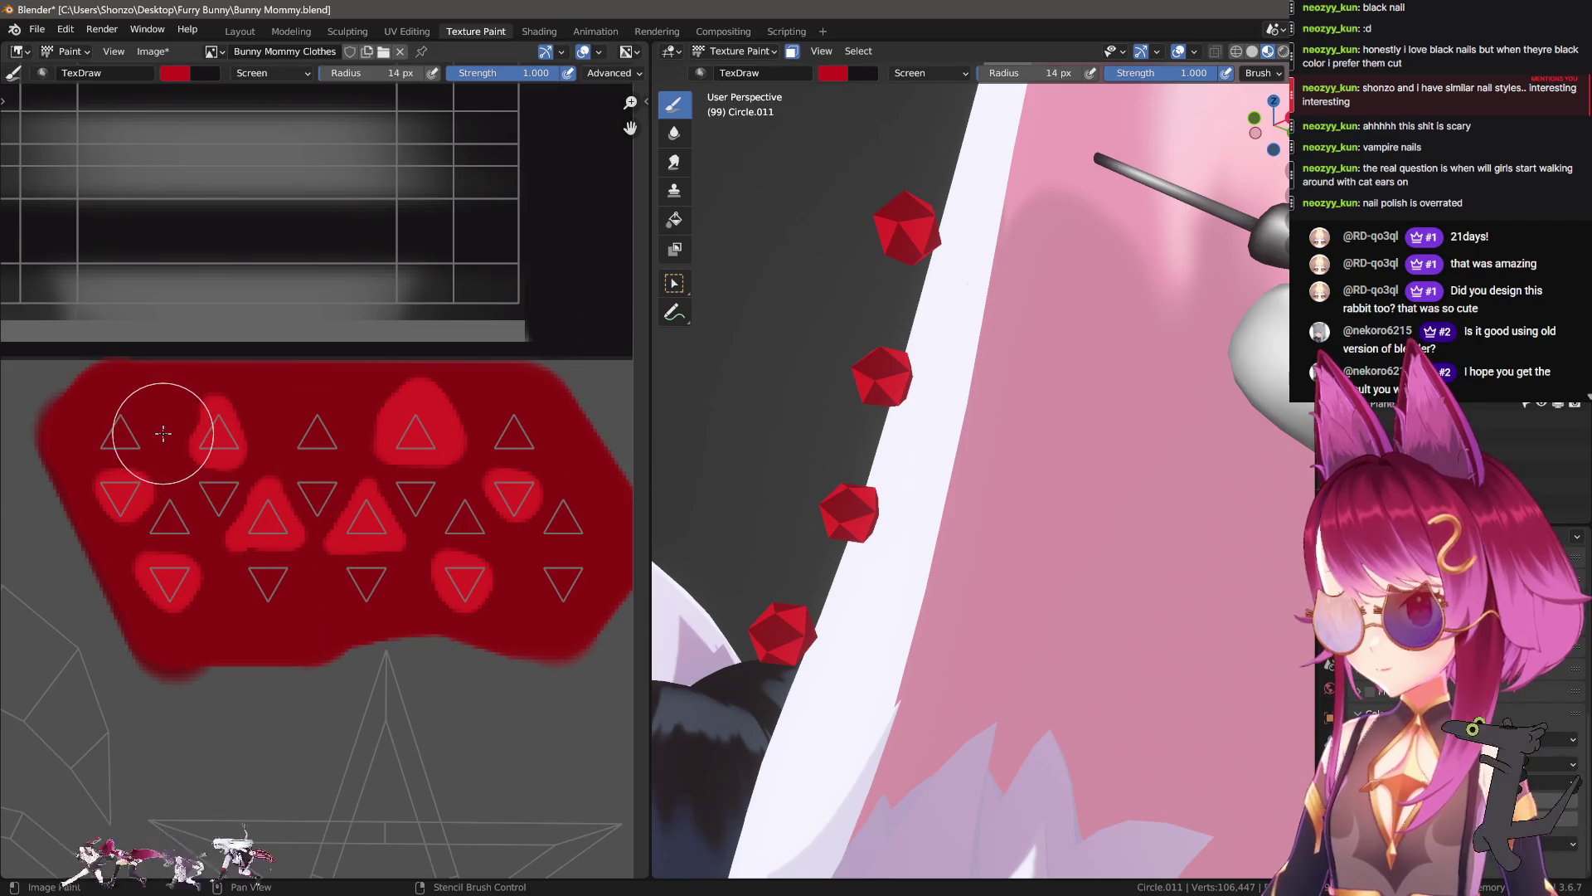
pyautogui.moveTo(111, 426); pyautogui.dragTo(487, 433)
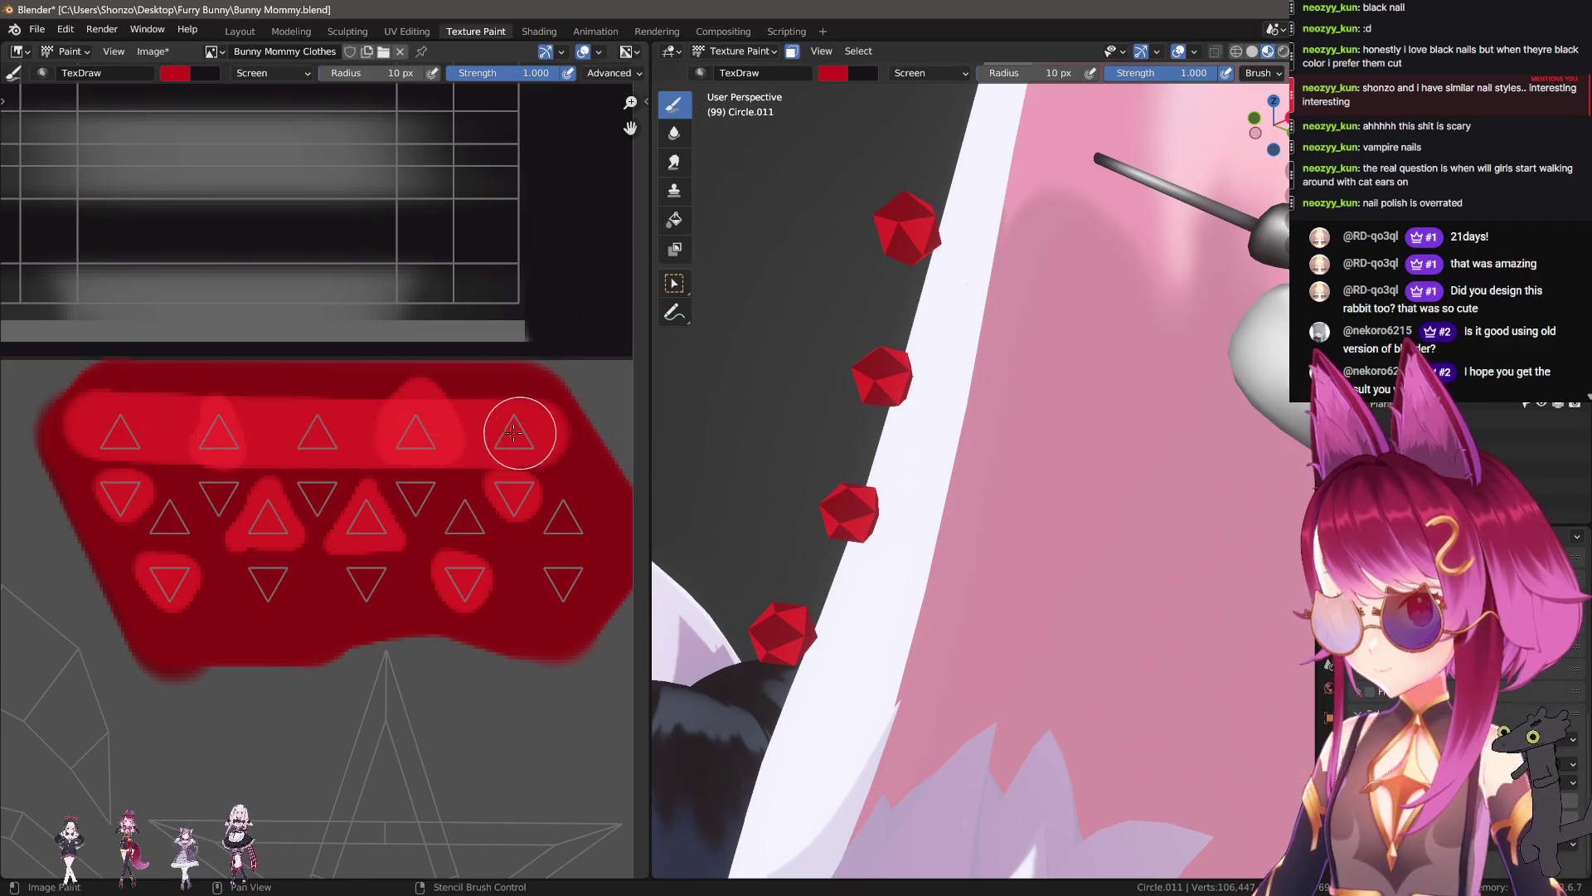
pyautogui.hotkey('ctrl', 'z')
pyautogui.moveTo(124, 581); pyautogui.dragTo(561, 581)
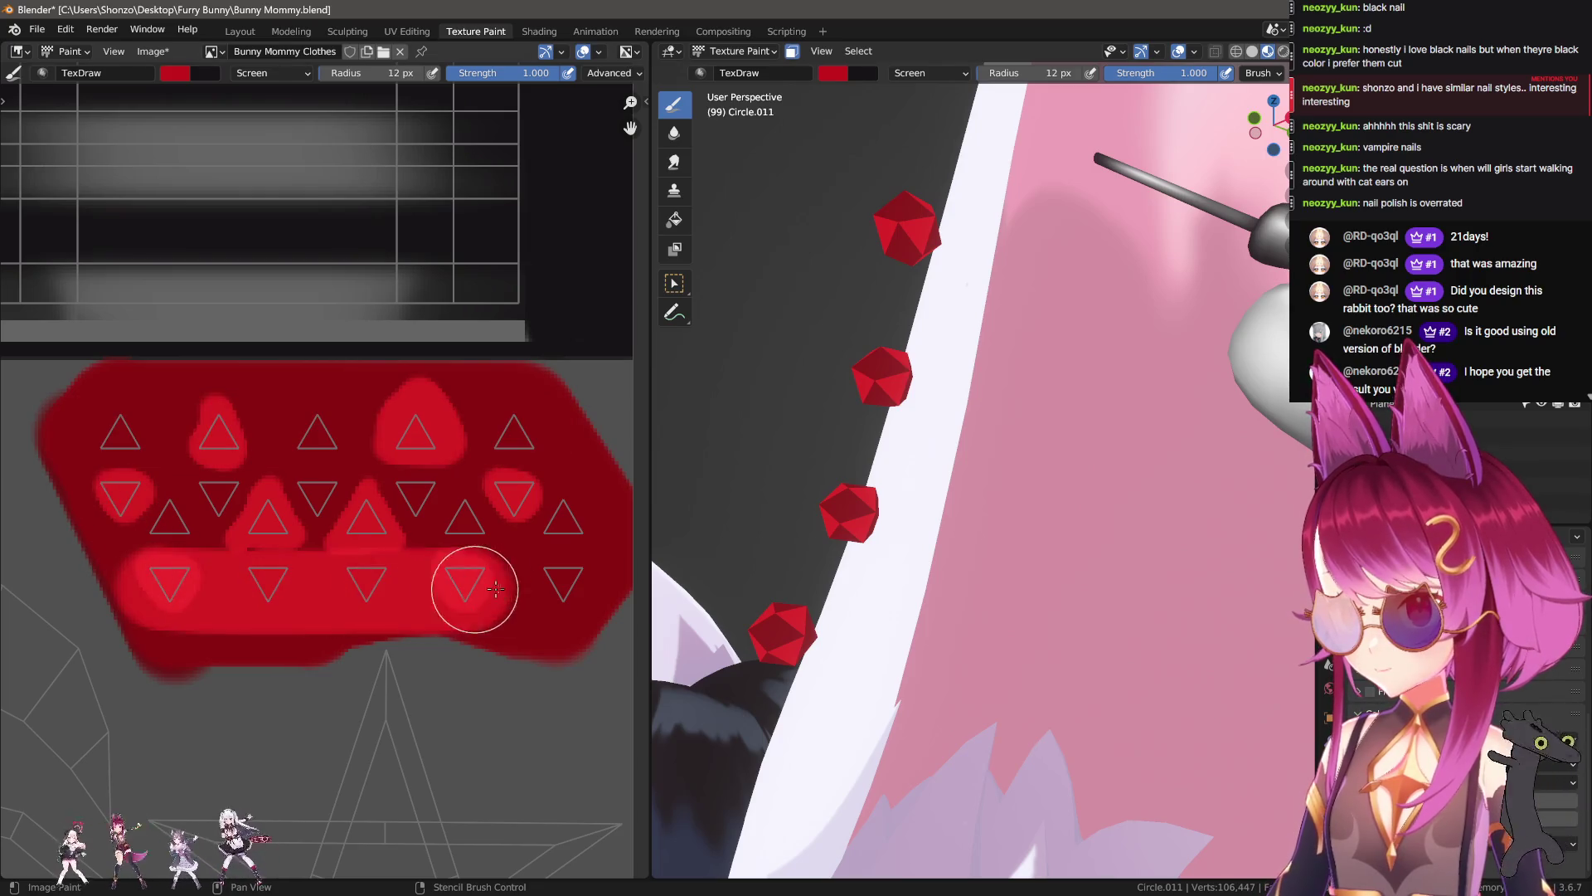
pyautogui.hotkey('ctrl', 'z')
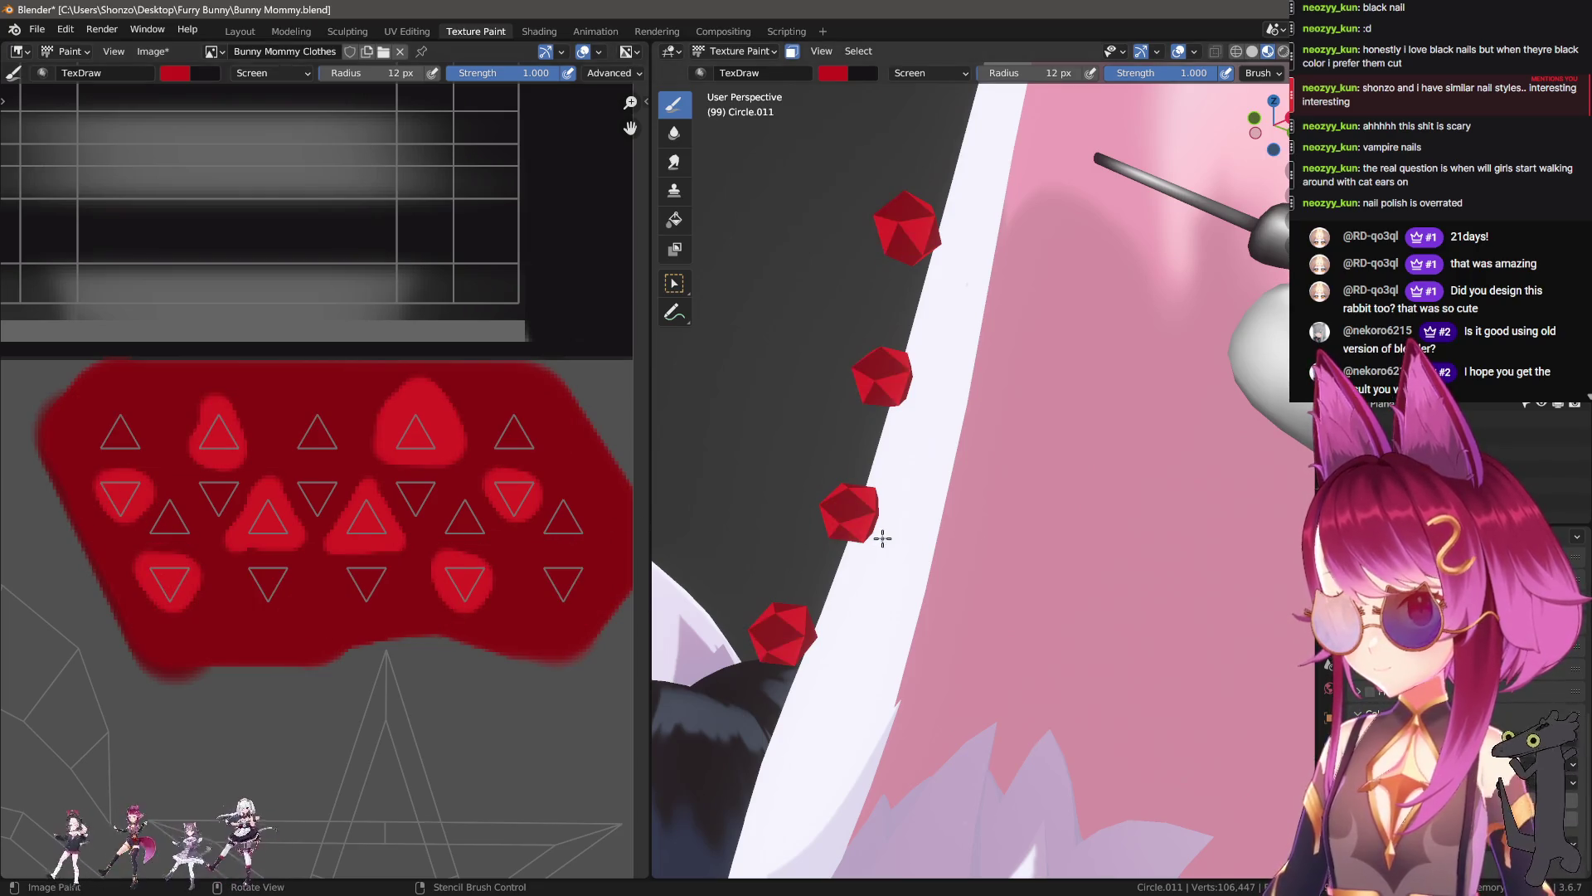
# Step: Paint lighter red highlights linking neighbouring triangles, shrinking the brush to 8 px
pyautogui.scroll(4, 874, 539)
pyautogui.scroll(1, 323, 479)
pyautogui.moveTo(255, 614)
pyautogui.mouseDown(button='middle')
pyautogui.moveTo(279, 577)
pyautogui.moveTo(293, 619)
pyautogui.mouseUp(button='middle')
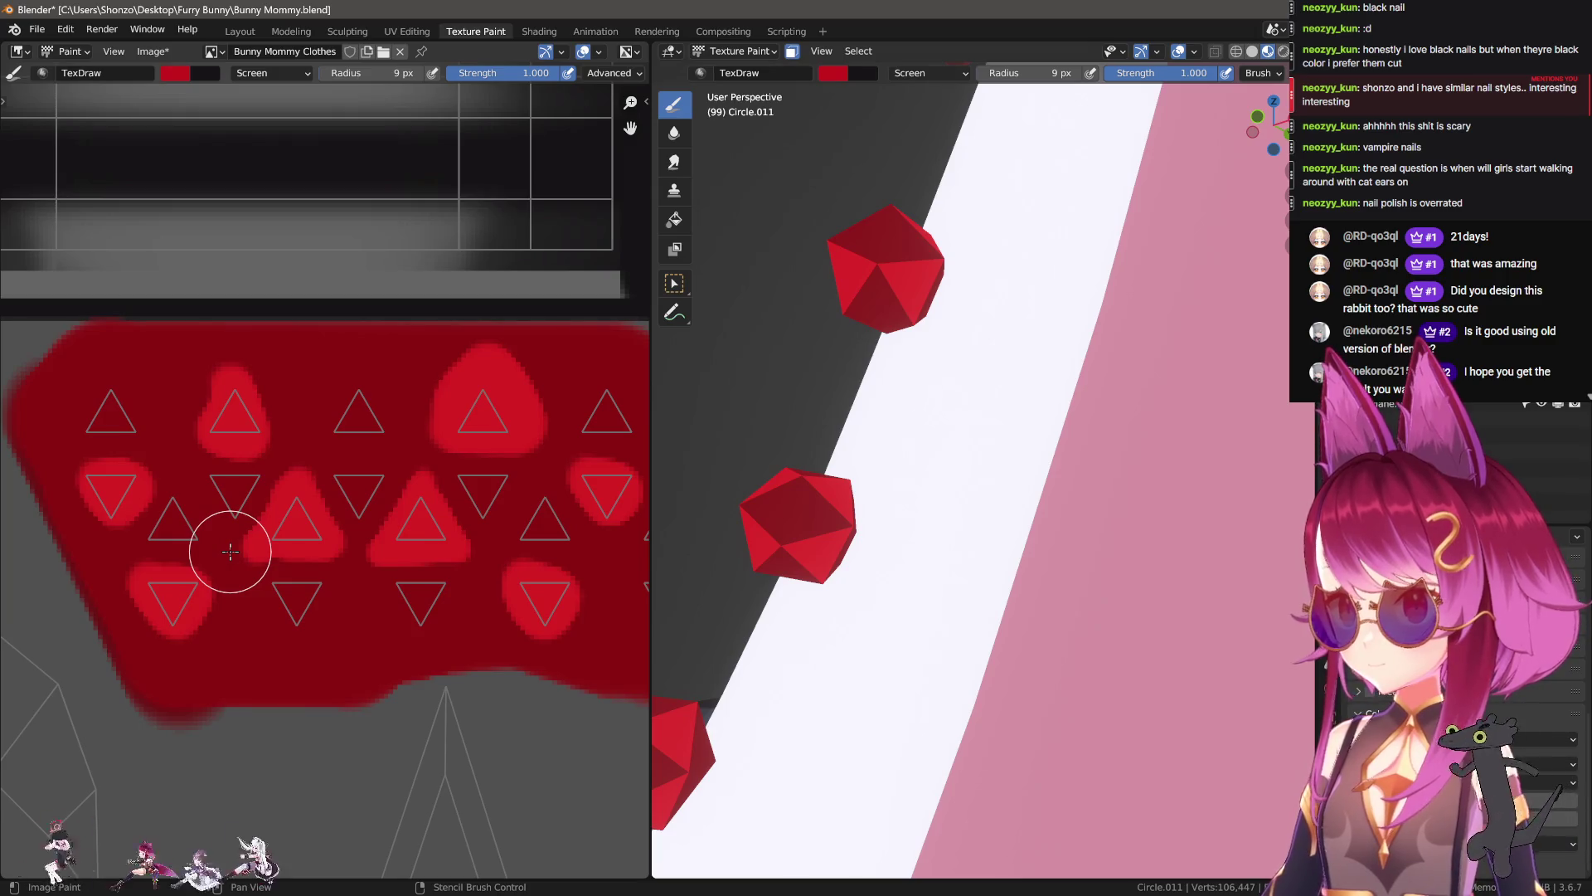
pyautogui.moveTo(239, 567); pyautogui.dragTo(282, 530, button='middle')
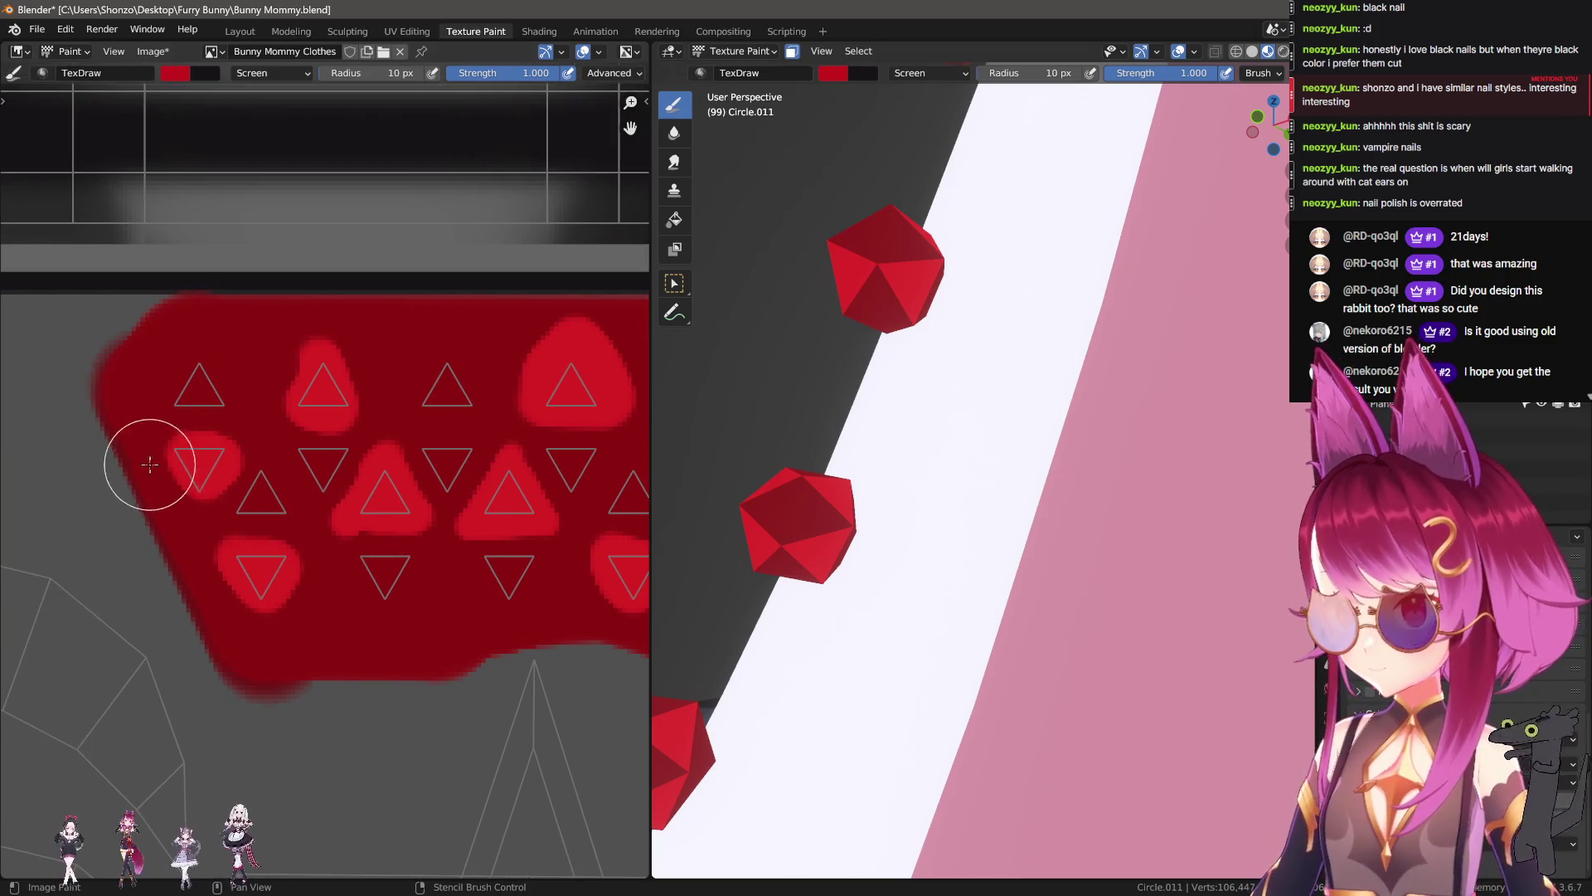
pyautogui.moveTo(170, 455); pyautogui.dragTo(274, 597)
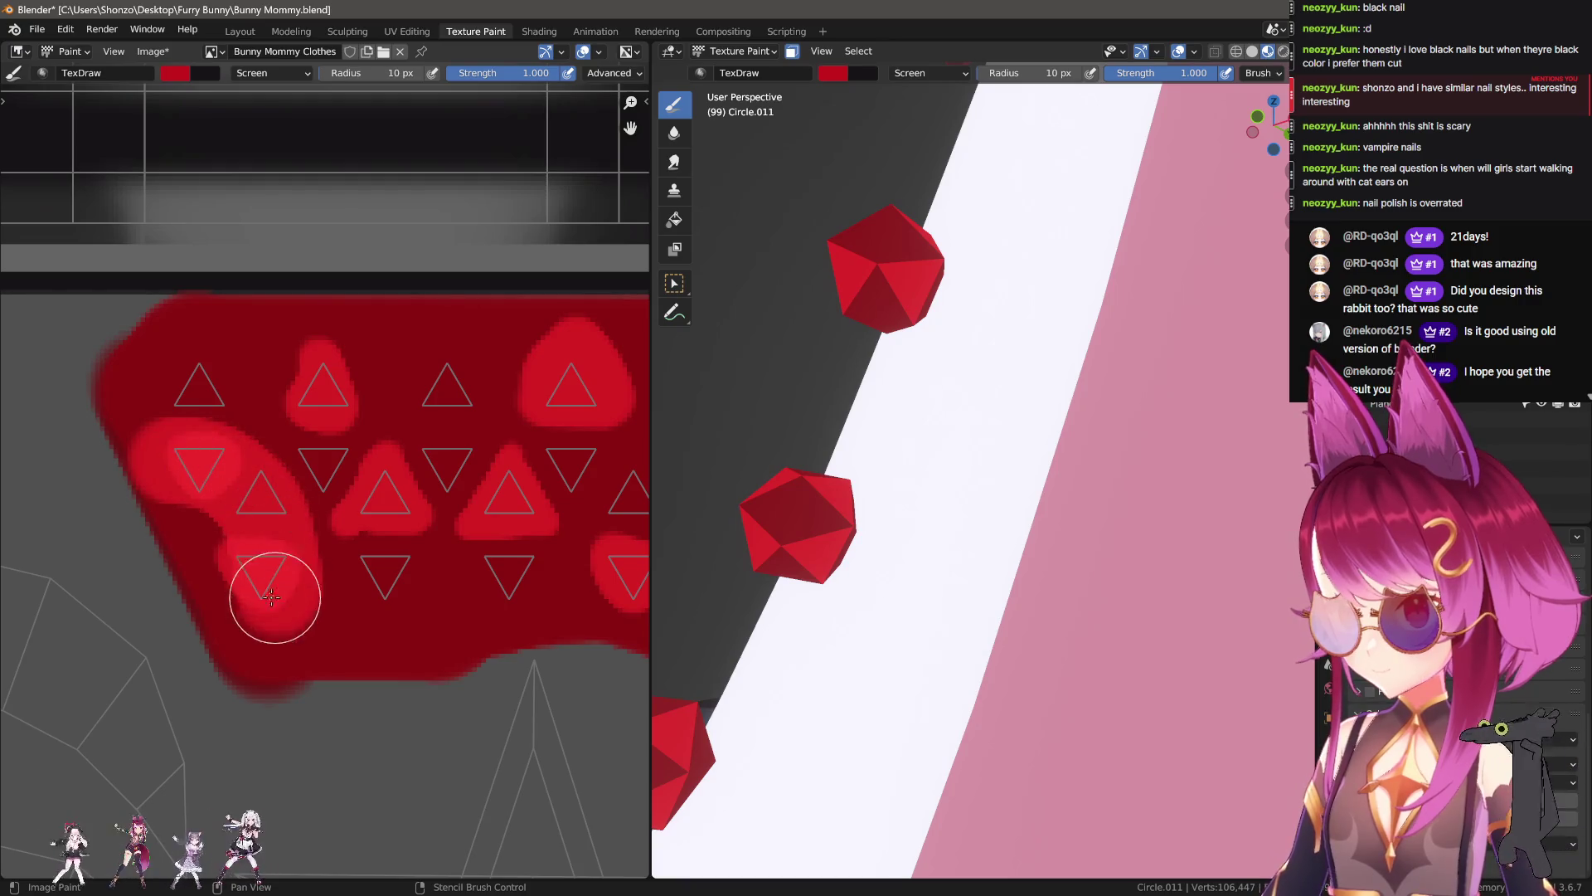
pyautogui.press('[')
pyautogui.press('[')
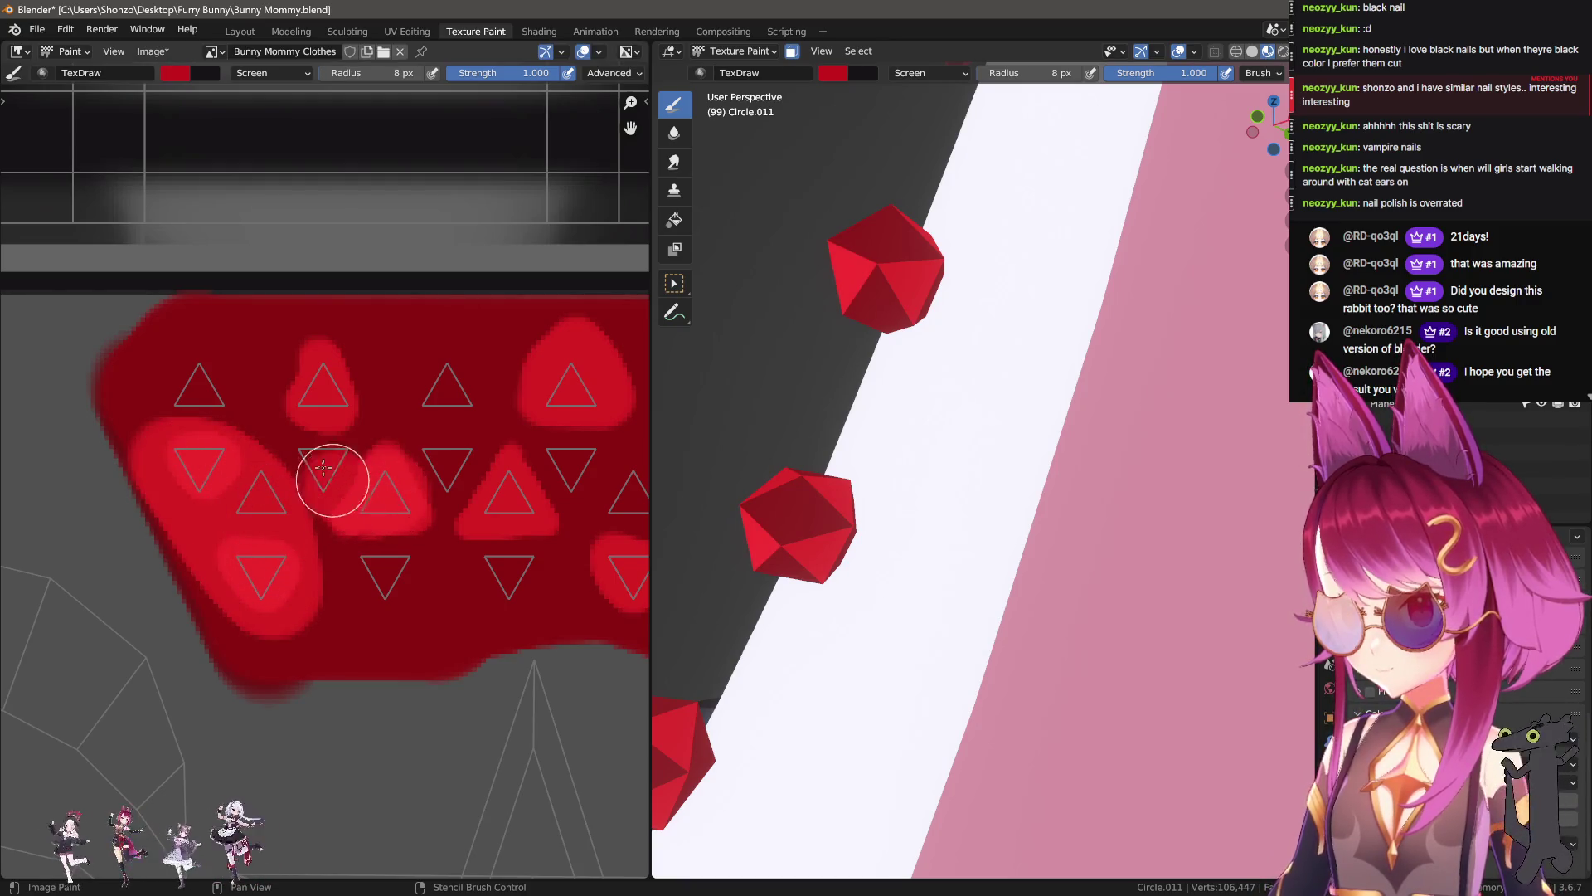
pyautogui.moveTo(327, 473); pyautogui.dragTo(340, 394)
pyautogui.moveTo(444, 515); pyautogui.dragTo(203, 527, button='middle')
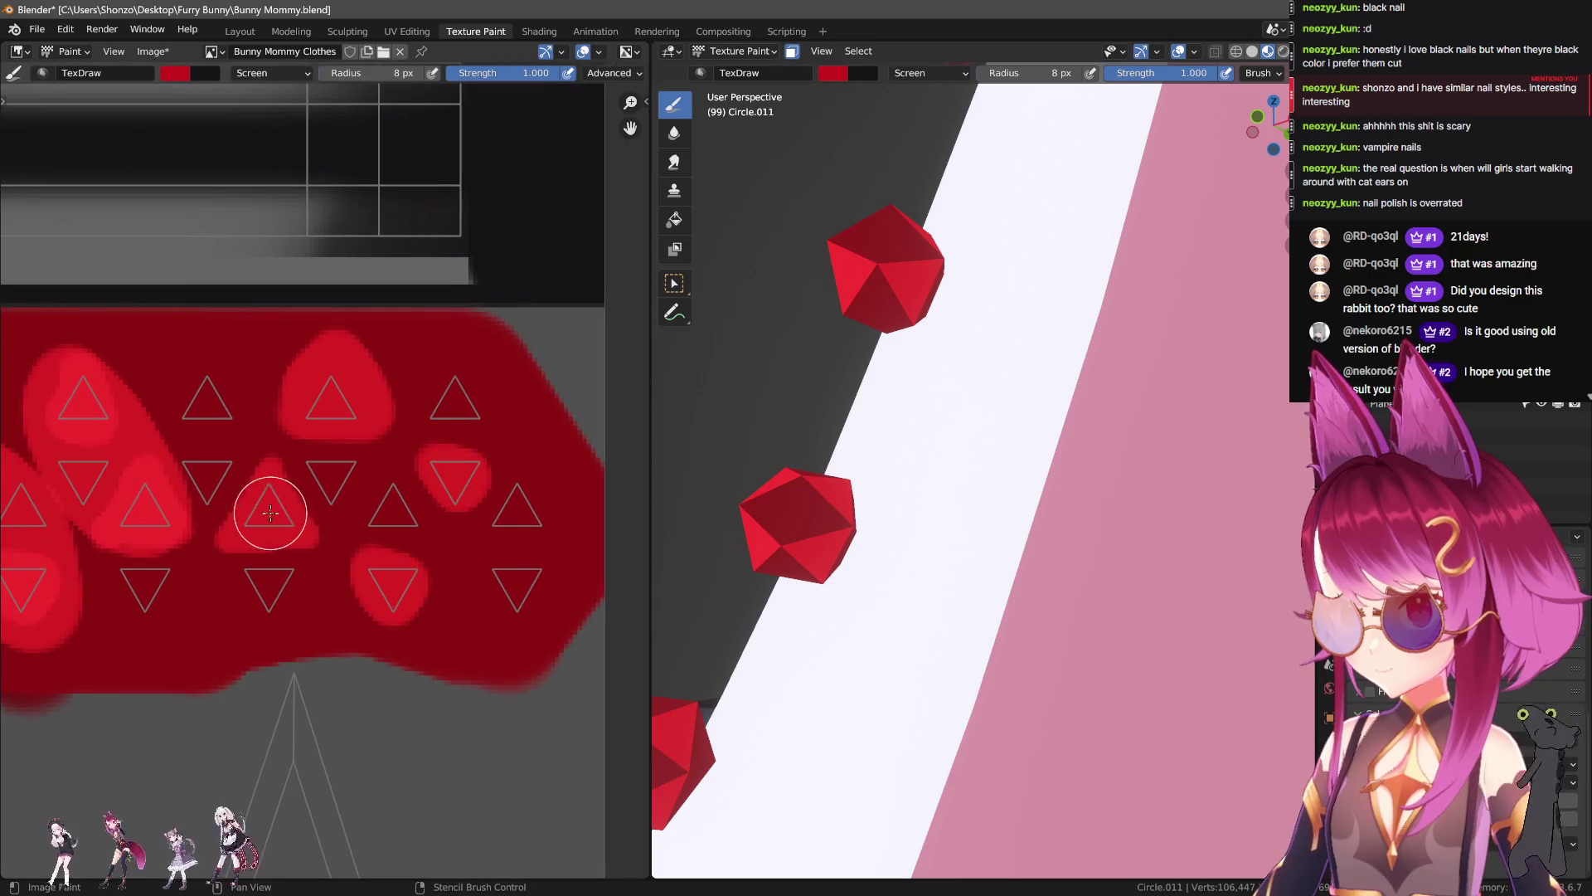
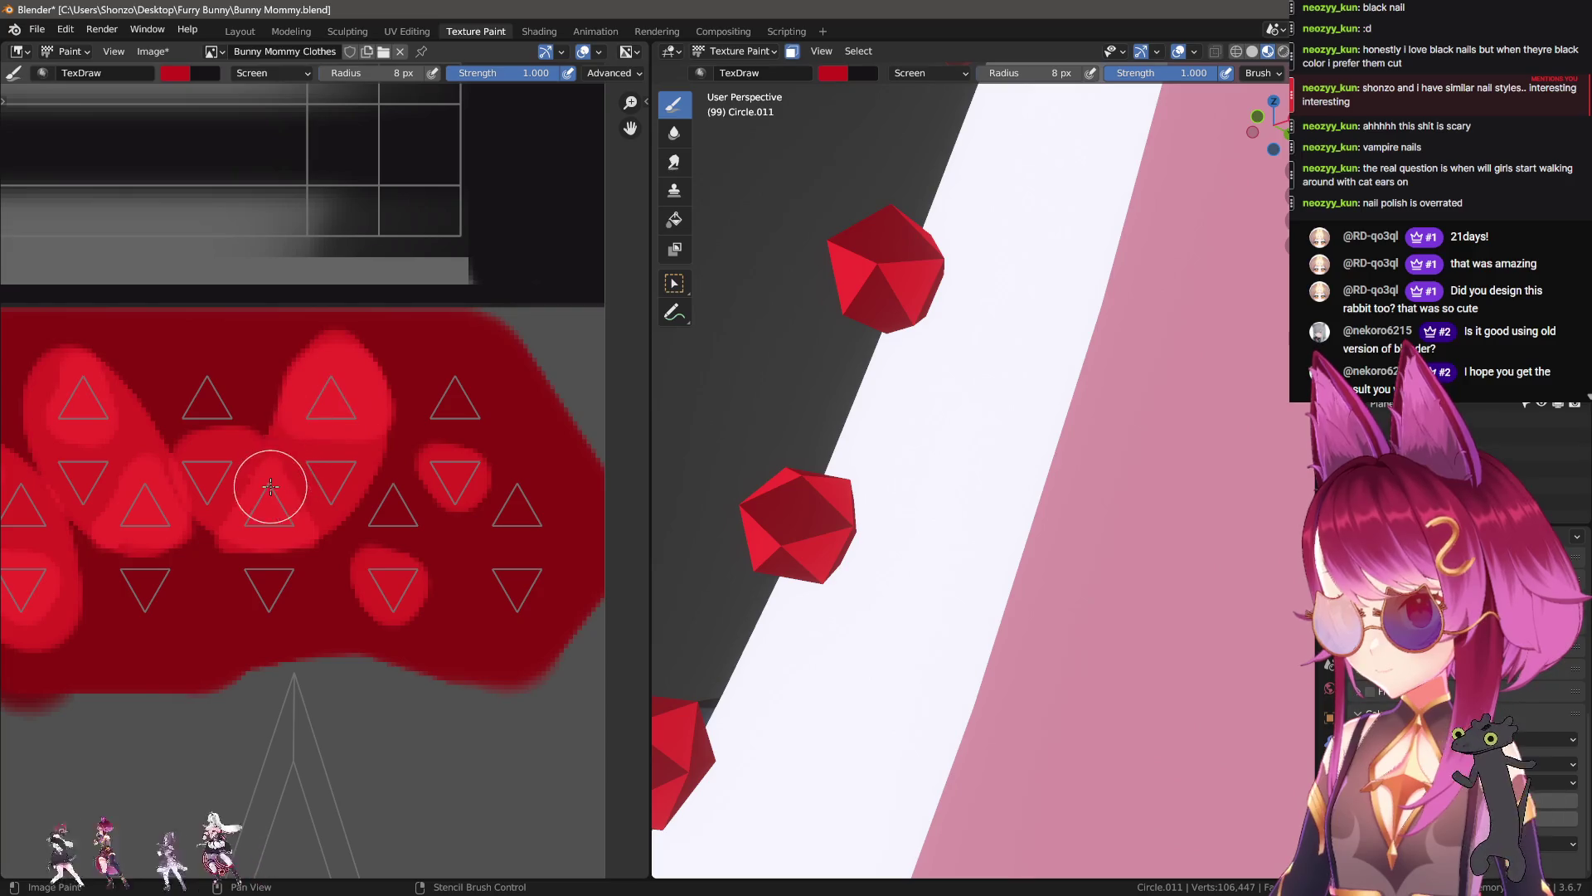
# Step: Paint red highlights across more facet triangles with a 7 px brush, undoing the stray strokes
pyautogui.moveTo(422, 499); pyautogui.dragTo(367, 478, button='middle')
pyautogui.press('[')
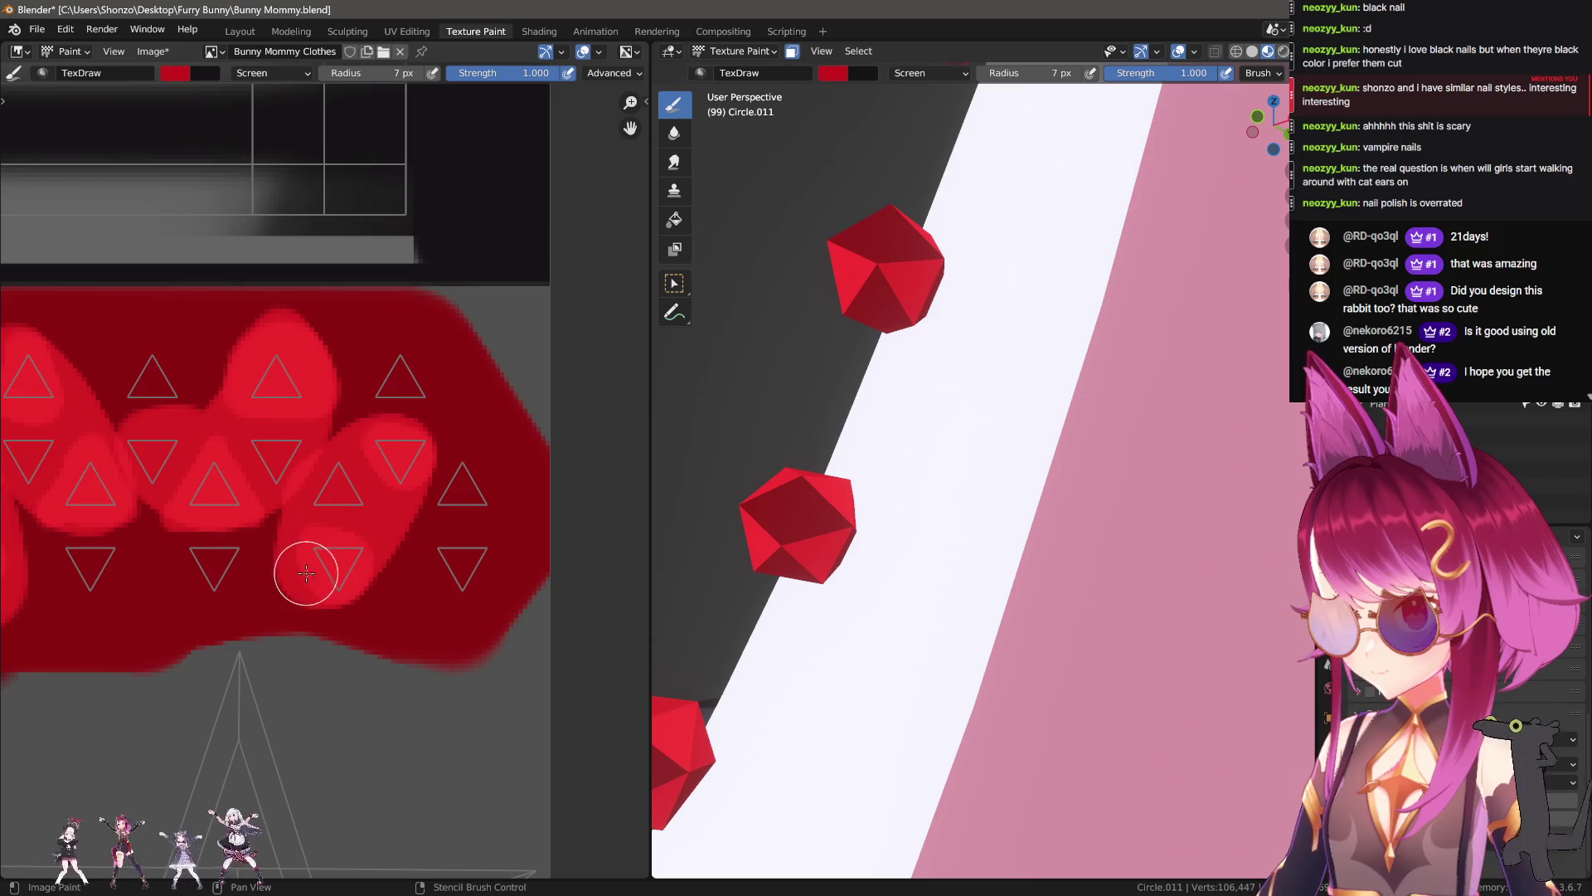
pyautogui.moveTo(305, 571); pyautogui.dragTo(402, 550, button='middle')
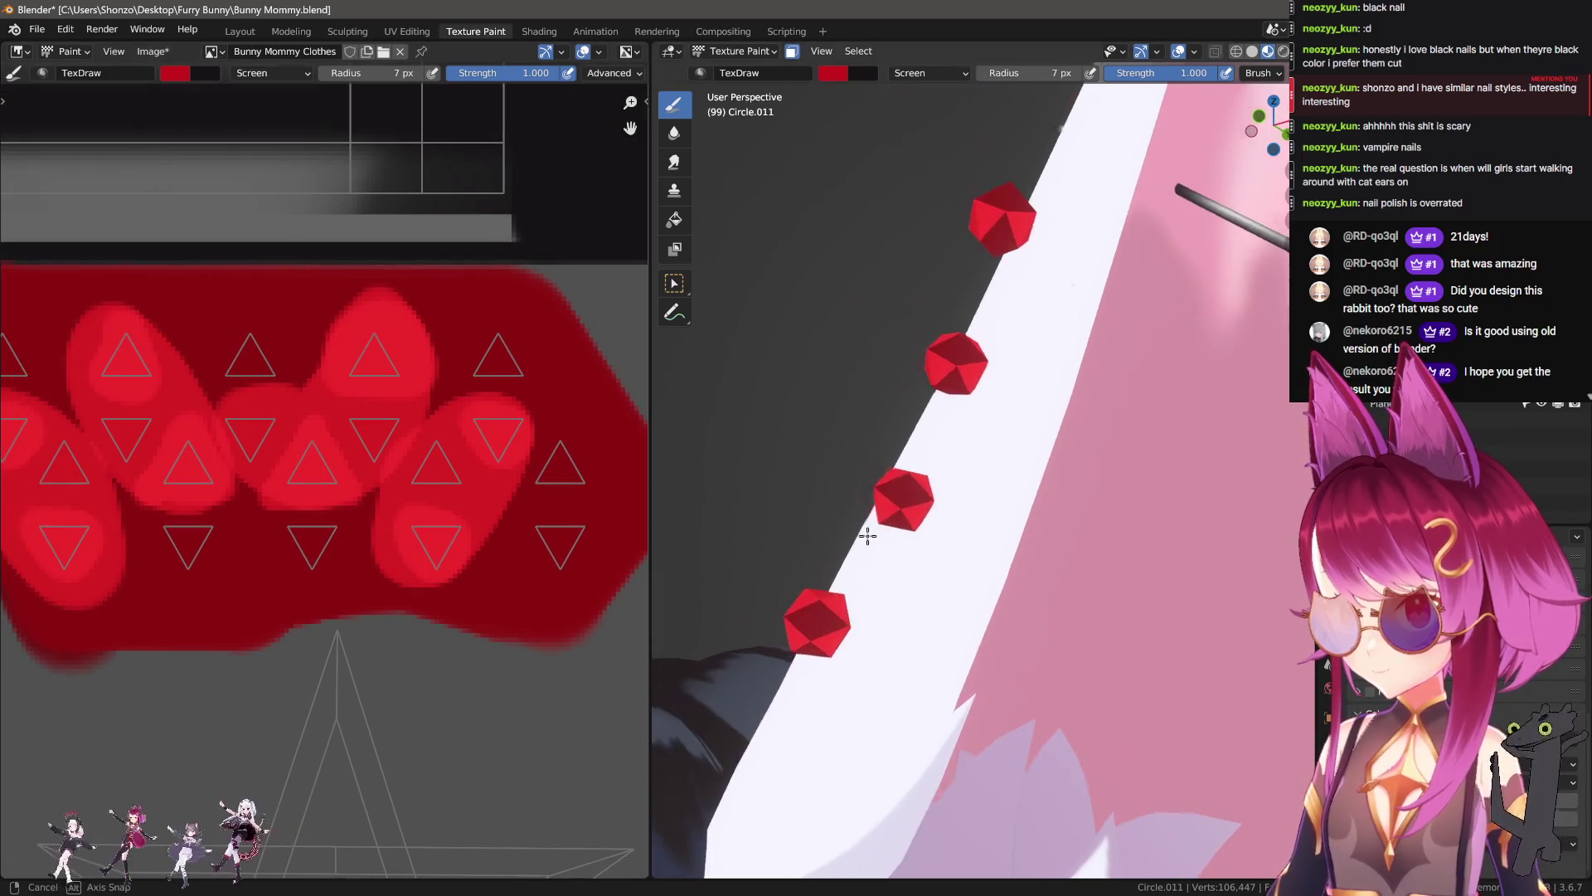
pyautogui.moveTo(328, 537); pyautogui.dragTo(319, 543)
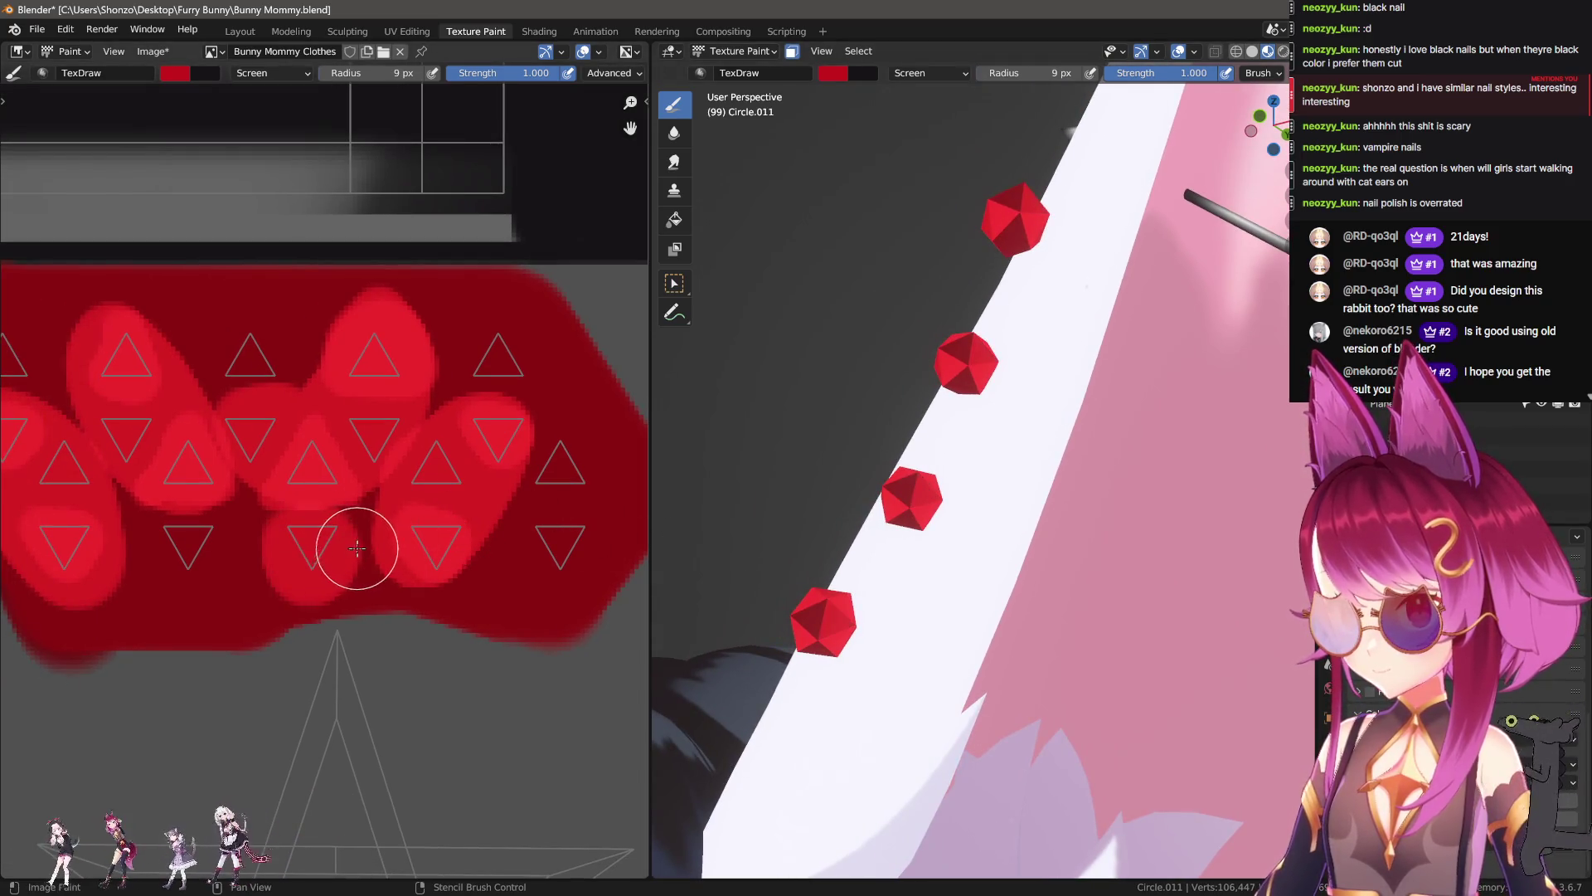
pyautogui.moveTo(868, 519); pyautogui.dragTo(978, 581, button='middle')
pyautogui.scroll(2, 391, 633)
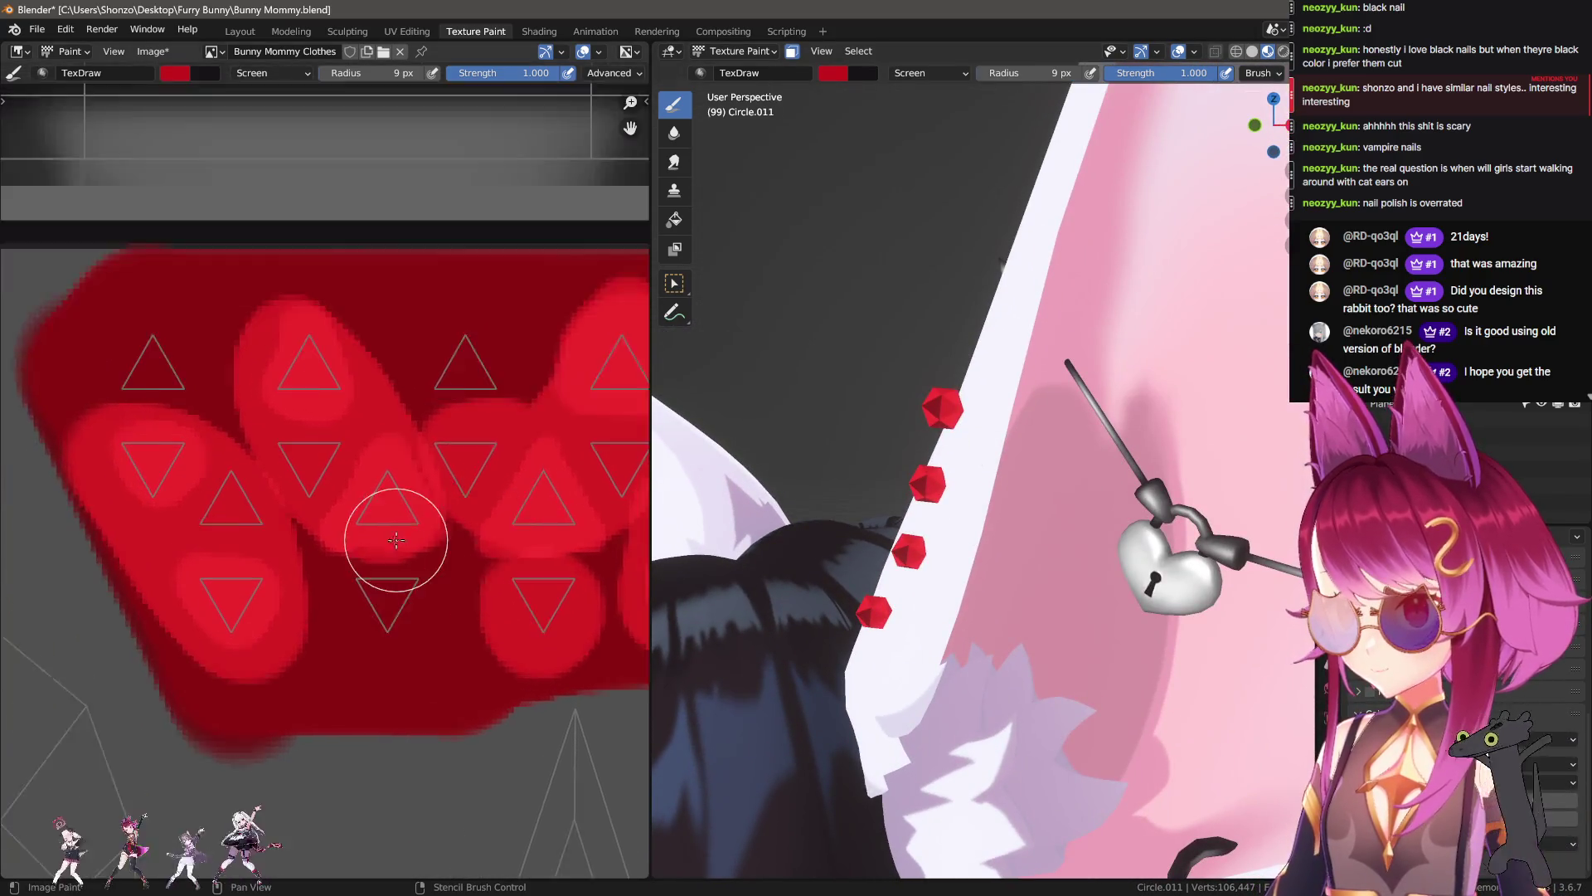
pyautogui.moveTo(300, 517); pyautogui.dragTo(258, 488, button='middle')
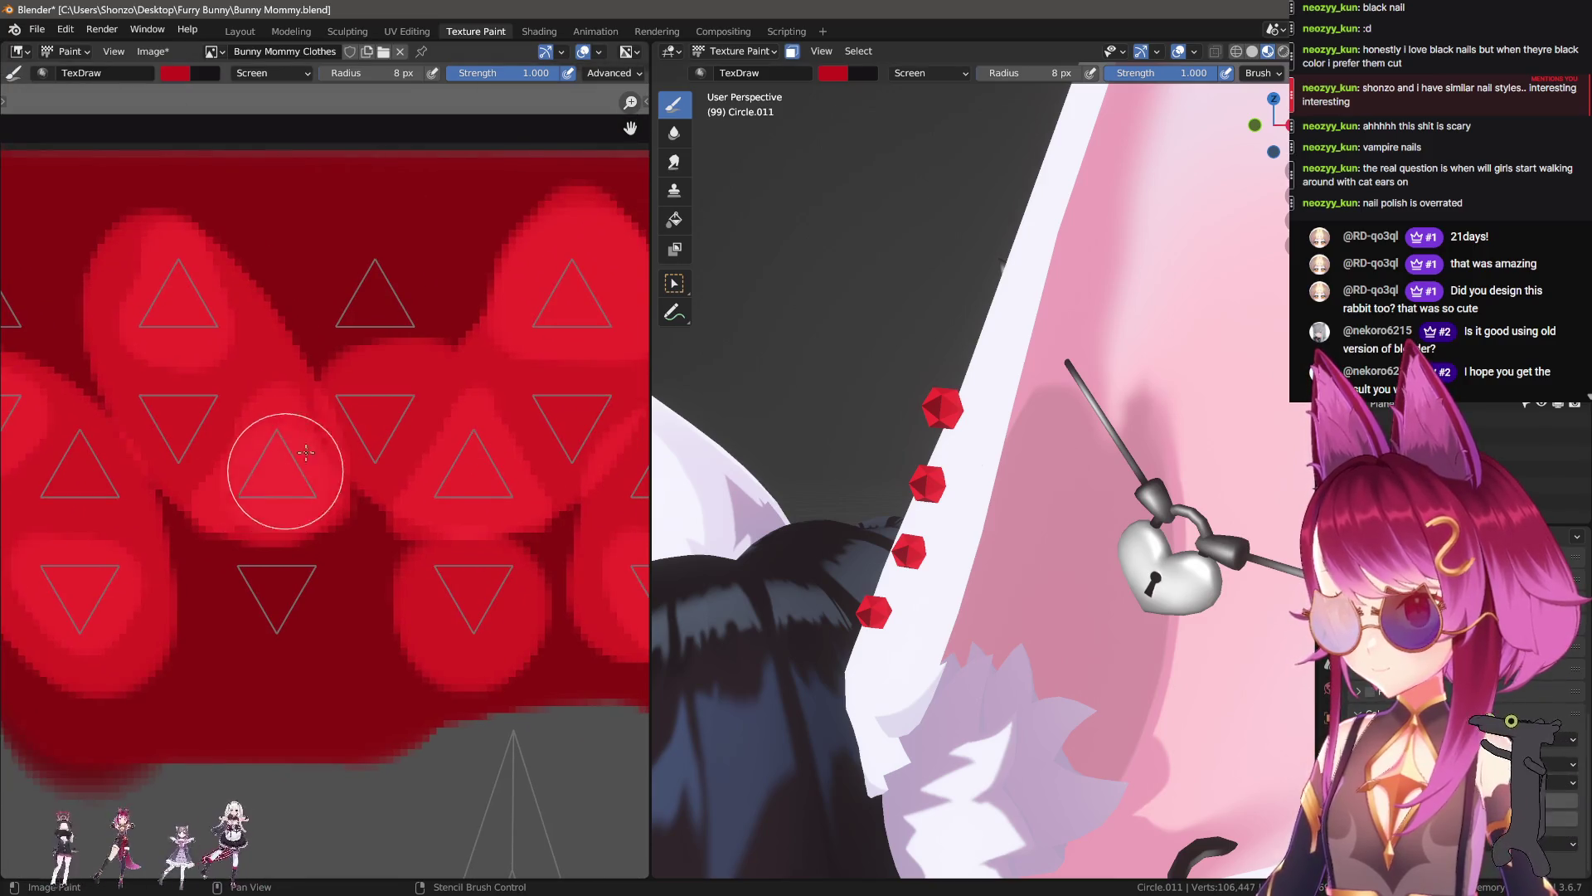
pyautogui.moveTo(301, 457); pyautogui.dragTo(461, 450)
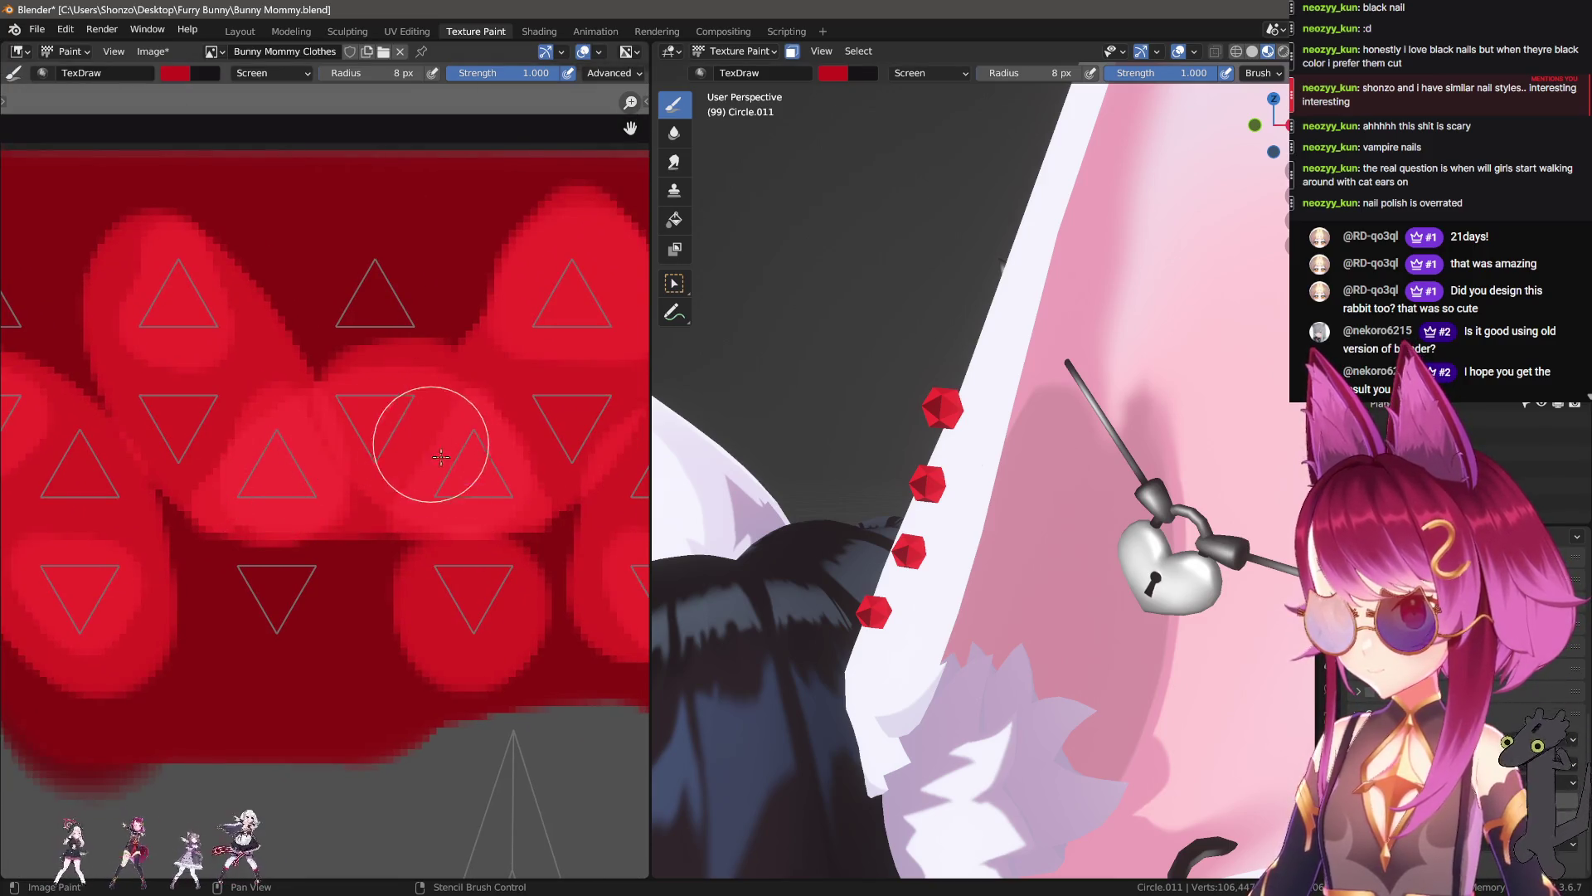
pyautogui.hotkey('ctrl', 'z')
pyautogui.hotkey('ctrl', 'z')
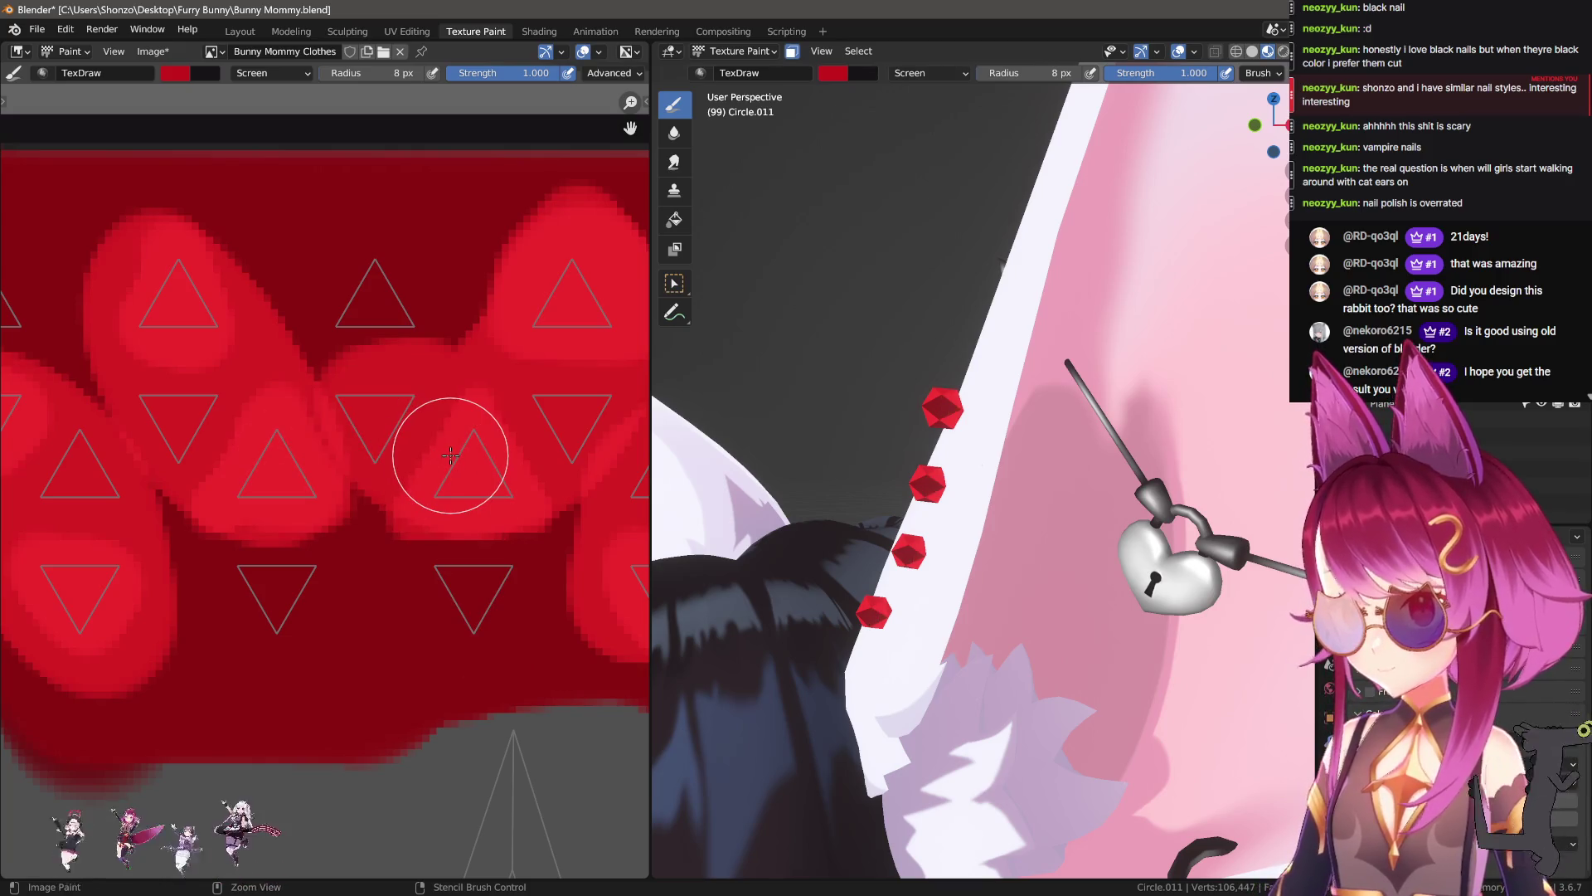
pyautogui.press('n')
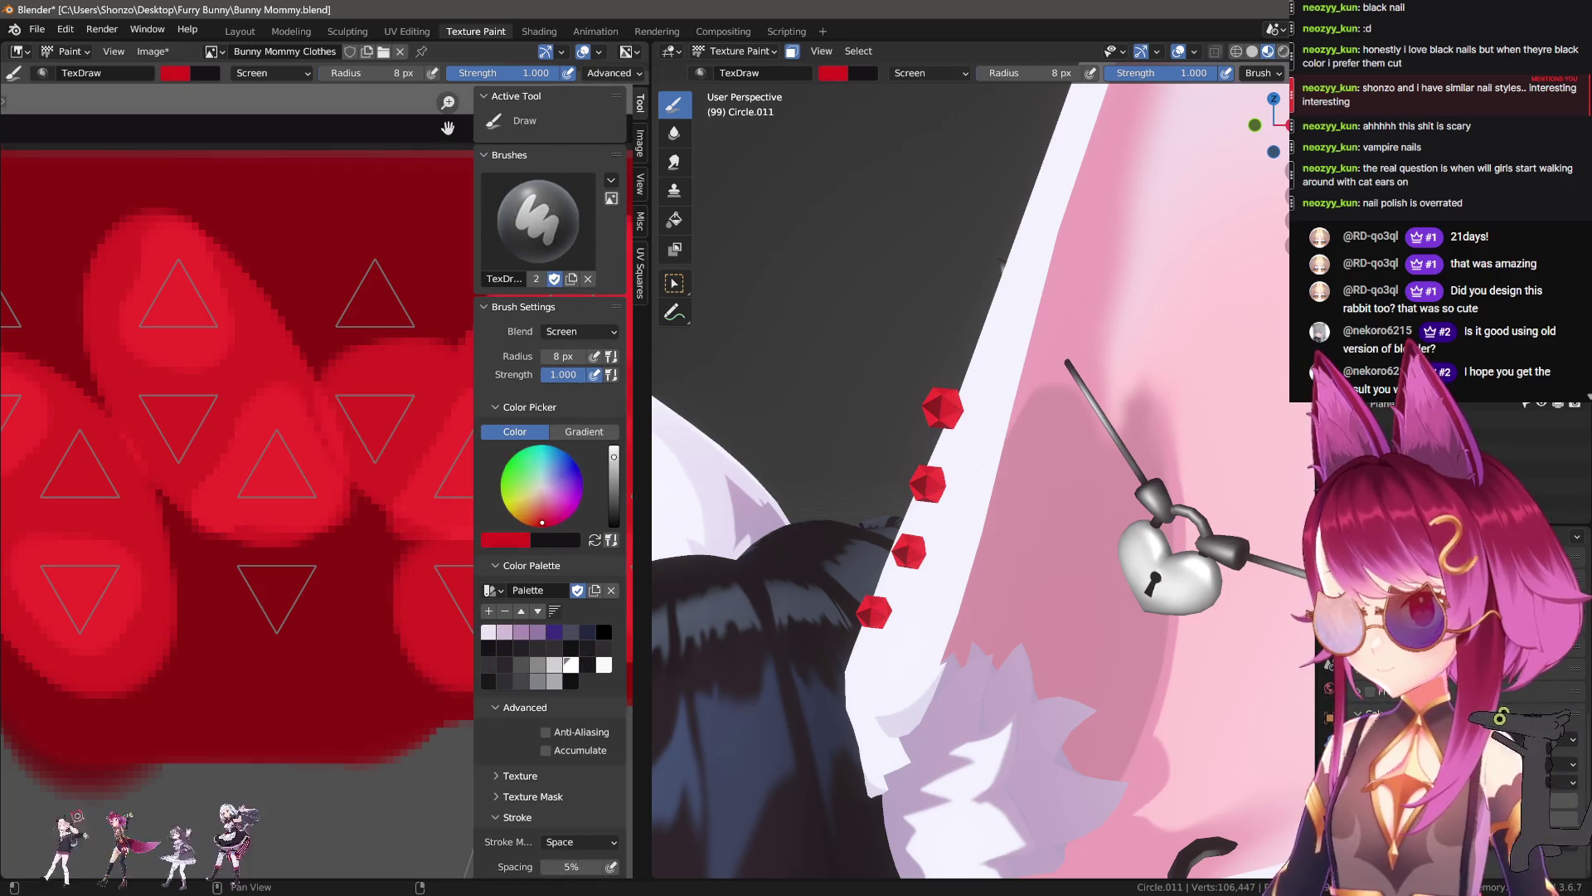
# Step: Try pale pink test strokes, undo them, and settle the brush strength at 0.700
pyautogui.press('n')
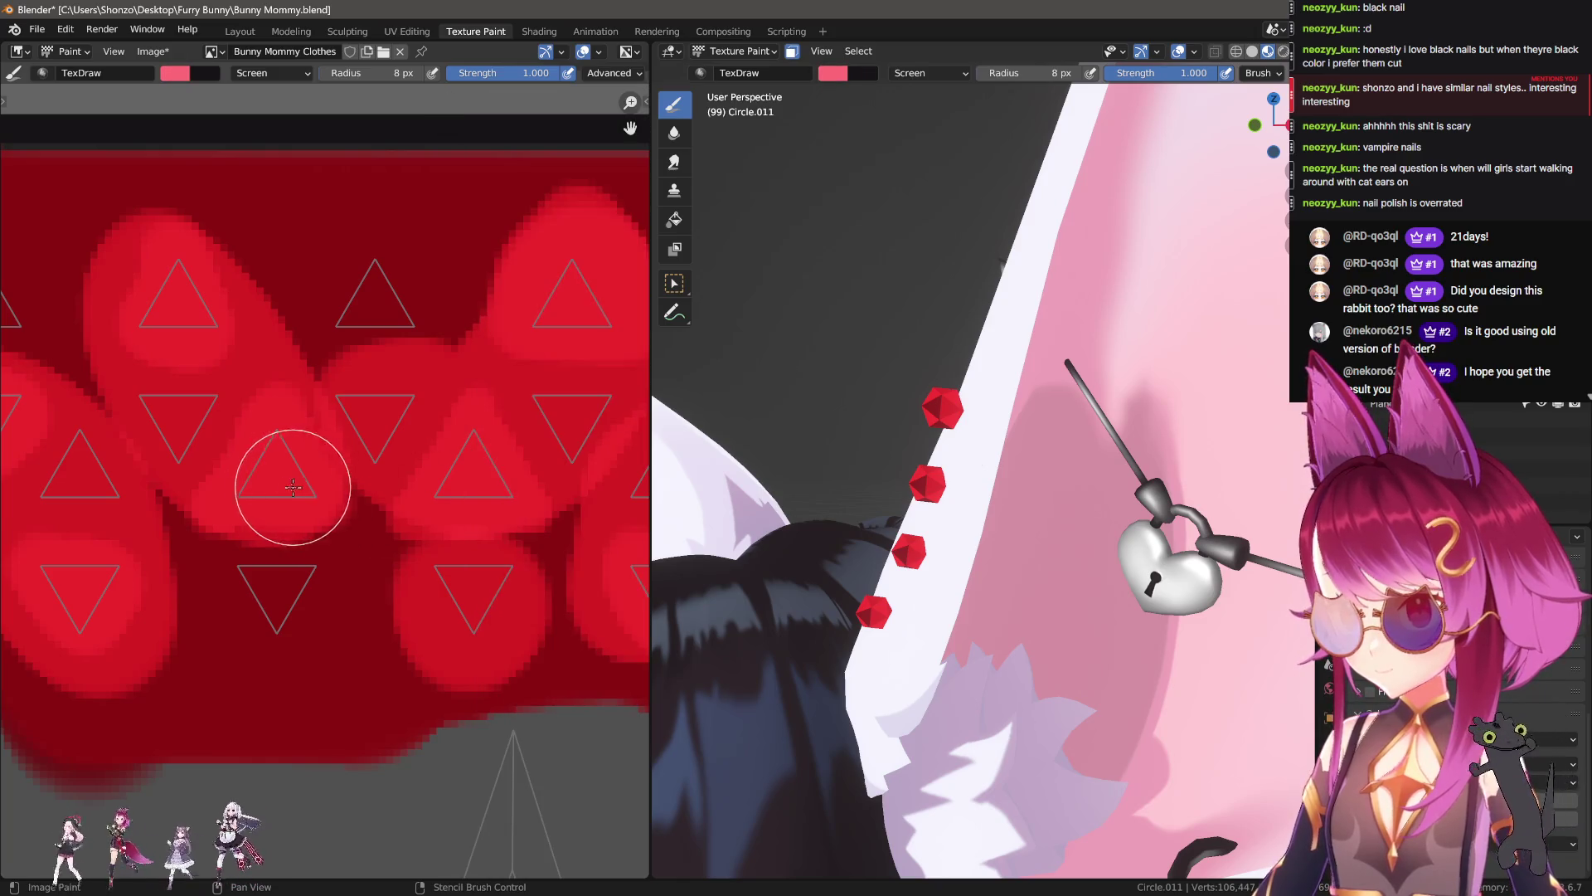
pyautogui.moveTo(240, 473); pyautogui.dragTo(350, 478)
pyautogui.hotkey('ctrl', 'z')
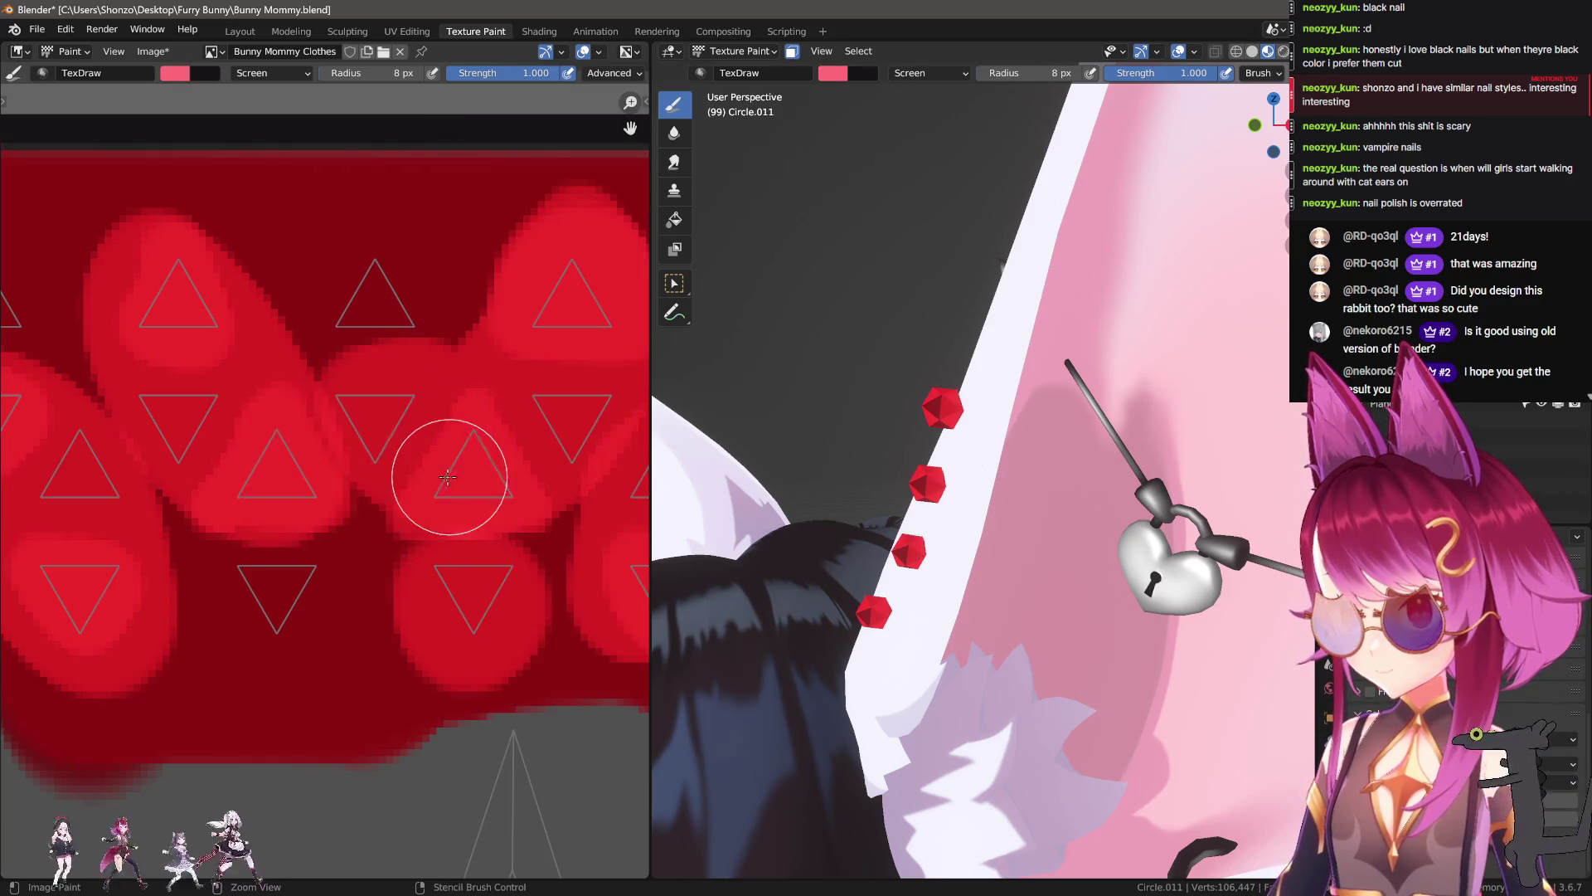
pyautogui.press('n')
pyautogui.hotkey('shift', 'f')
pyautogui.click(256, 462)
pyautogui.press('n')
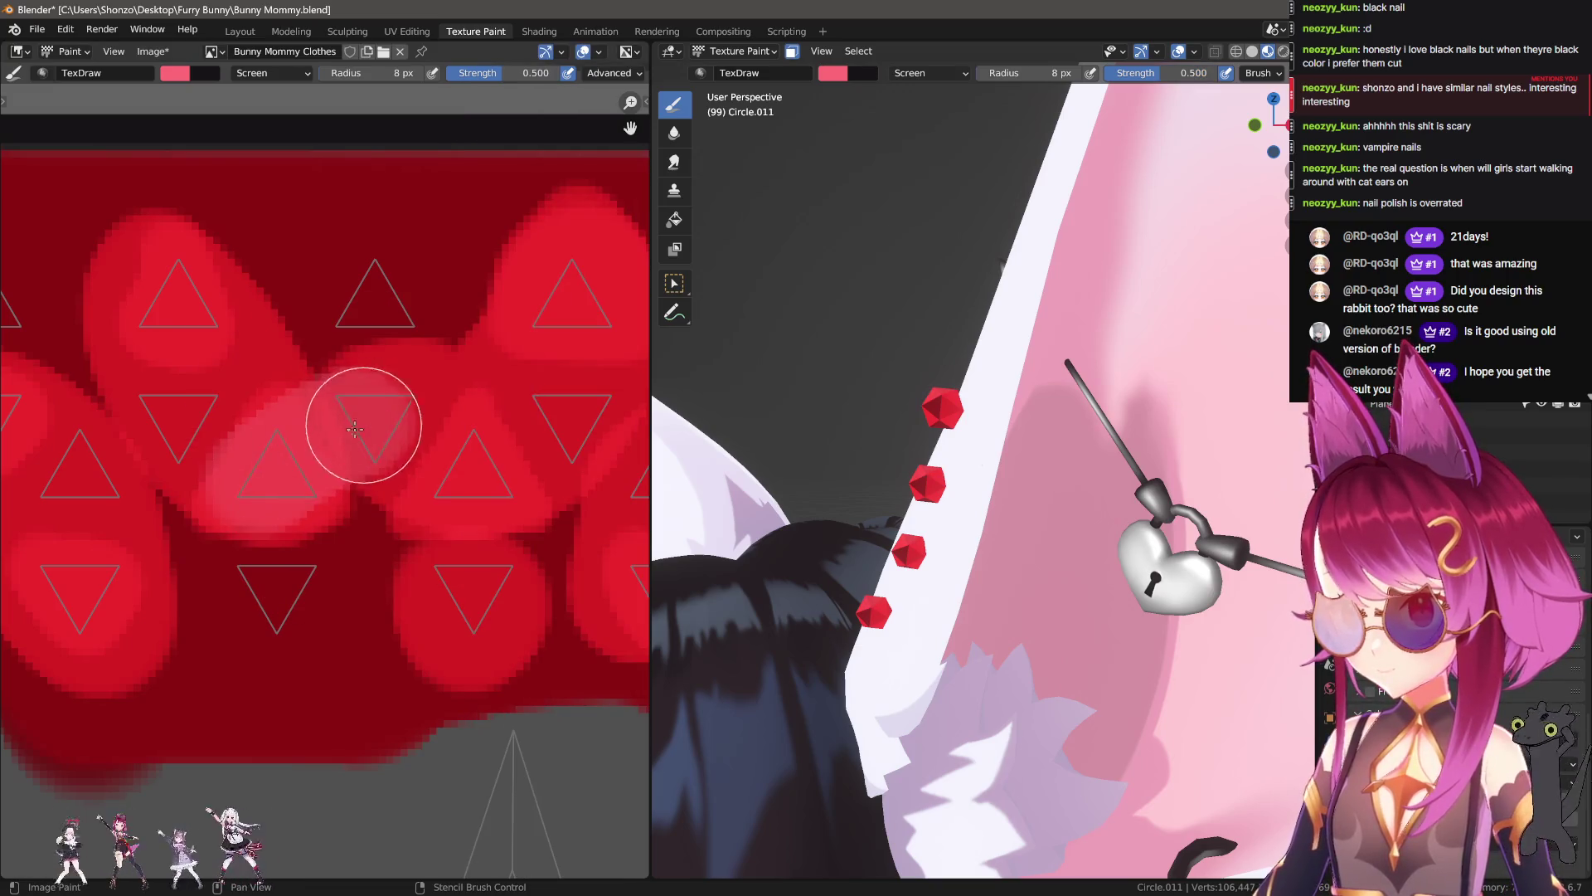
pyautogui.press('n')
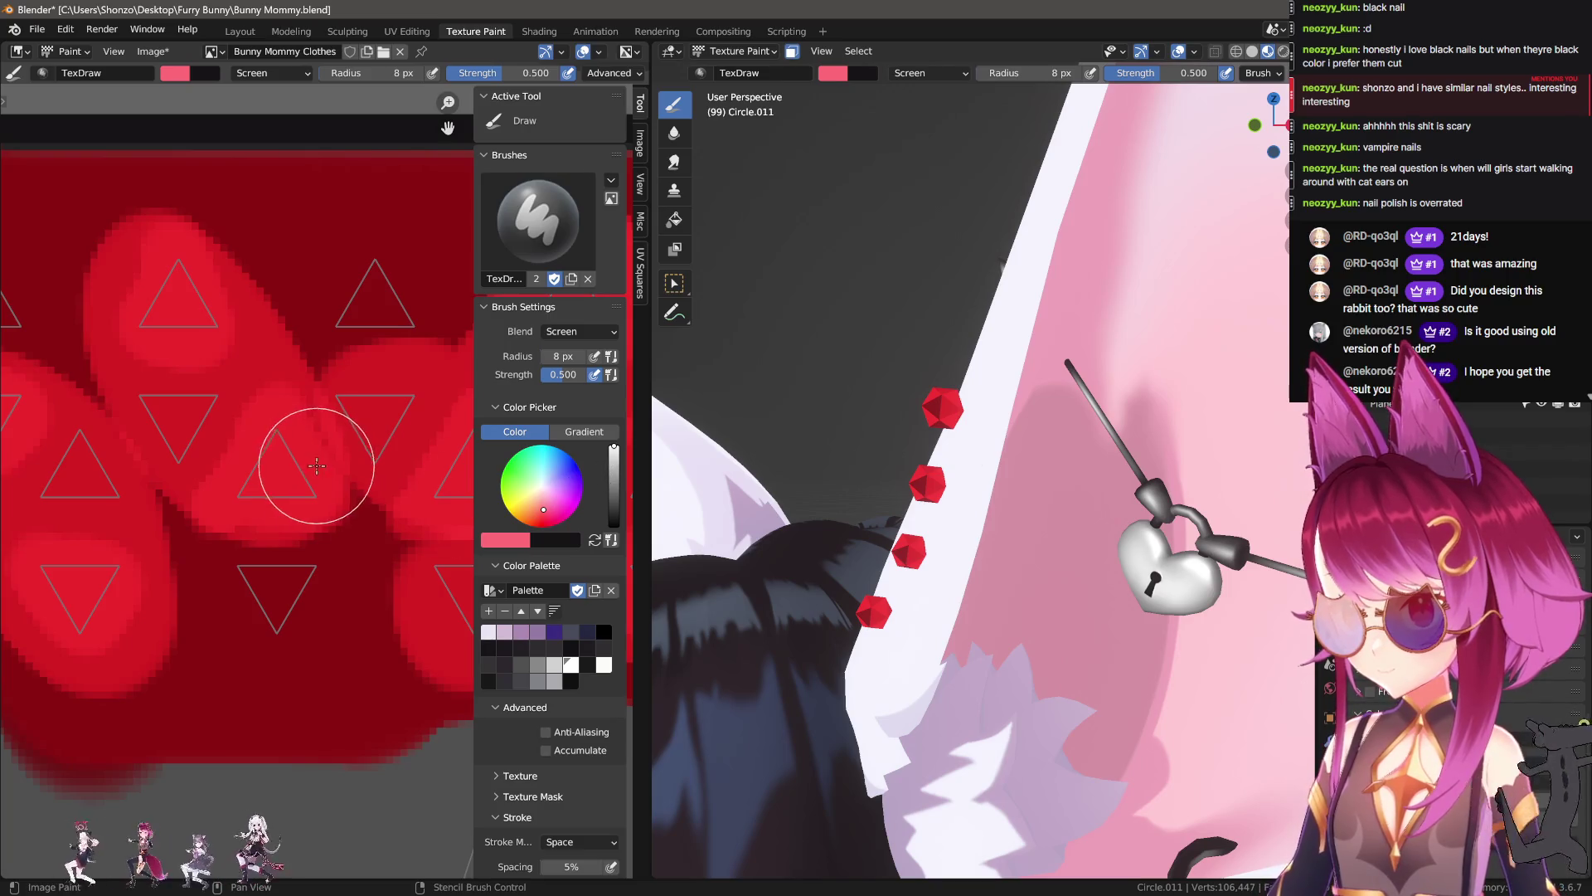
pyautogui.moveTo(318, 466); pyautogui.dragTo(311, 445, button='middle')
pyautogui.moveTo(158, 365)
pyautogui.mouseDown()
pyautogui.moveTo(283, 465)
pyautogui.moveTo(197, 396)
pyautogui.mouseUp()
pyautogui.hotkey('ctrl', 'z')
pyautogui.hotkey('shift', 'f')
pyautogui.click(285, 463)
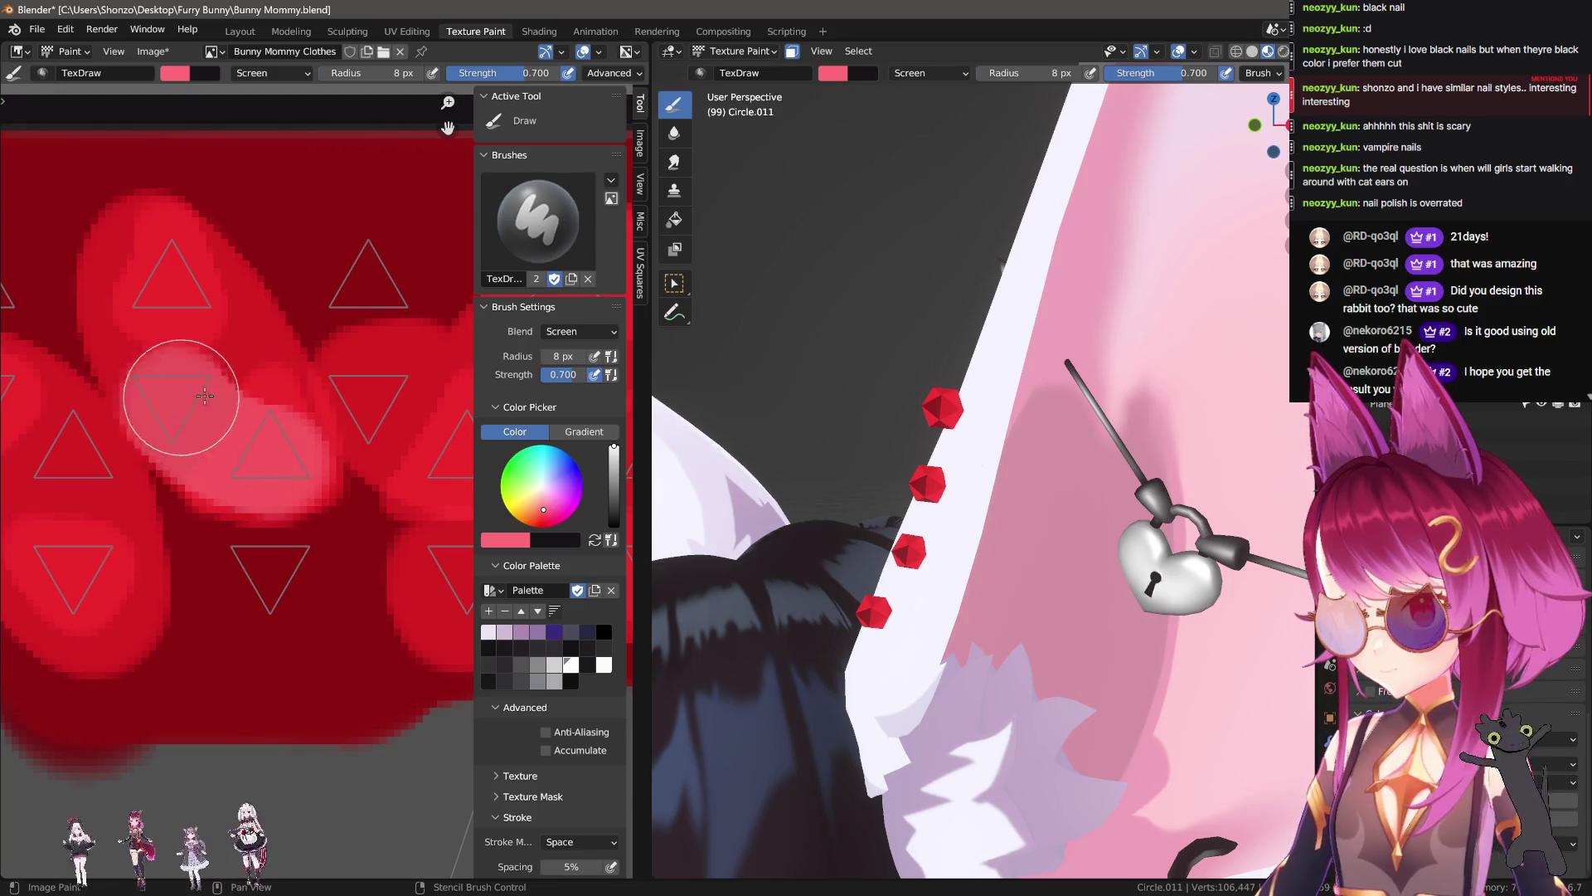
# Step: Paint pale pink highlight strokes across the central and lower facet triangles
pyautogui.moveTo(283, 467); pyautogui.dragTo(160, 461, button='middle')
pyautogui.press('n')
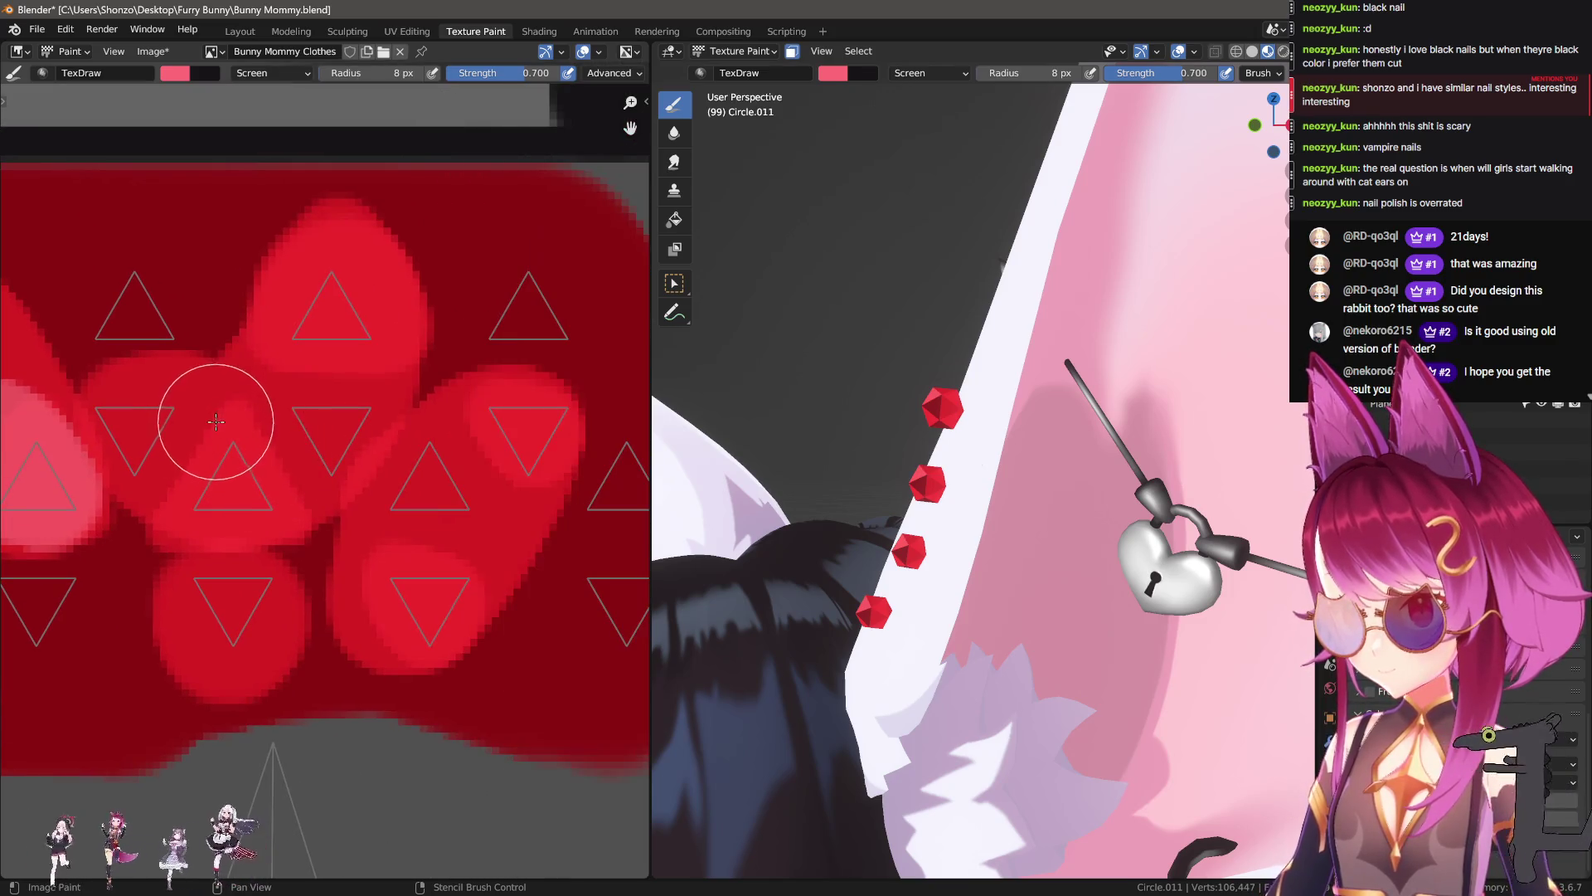
pyautogui.moveTo(293, 431)
pyautogui.mouseDown()
pyautogui.moveTo(224, 473)
pyautogui.moveTo(339, 448)
pyautogui.mouseUp()
pyautogui.moveTo(262, 481); pyautogui.dragTo(174, 471, button='middle')
pyautogui.moveTo(352, 485); pyautogui.dragTo(437, 458)
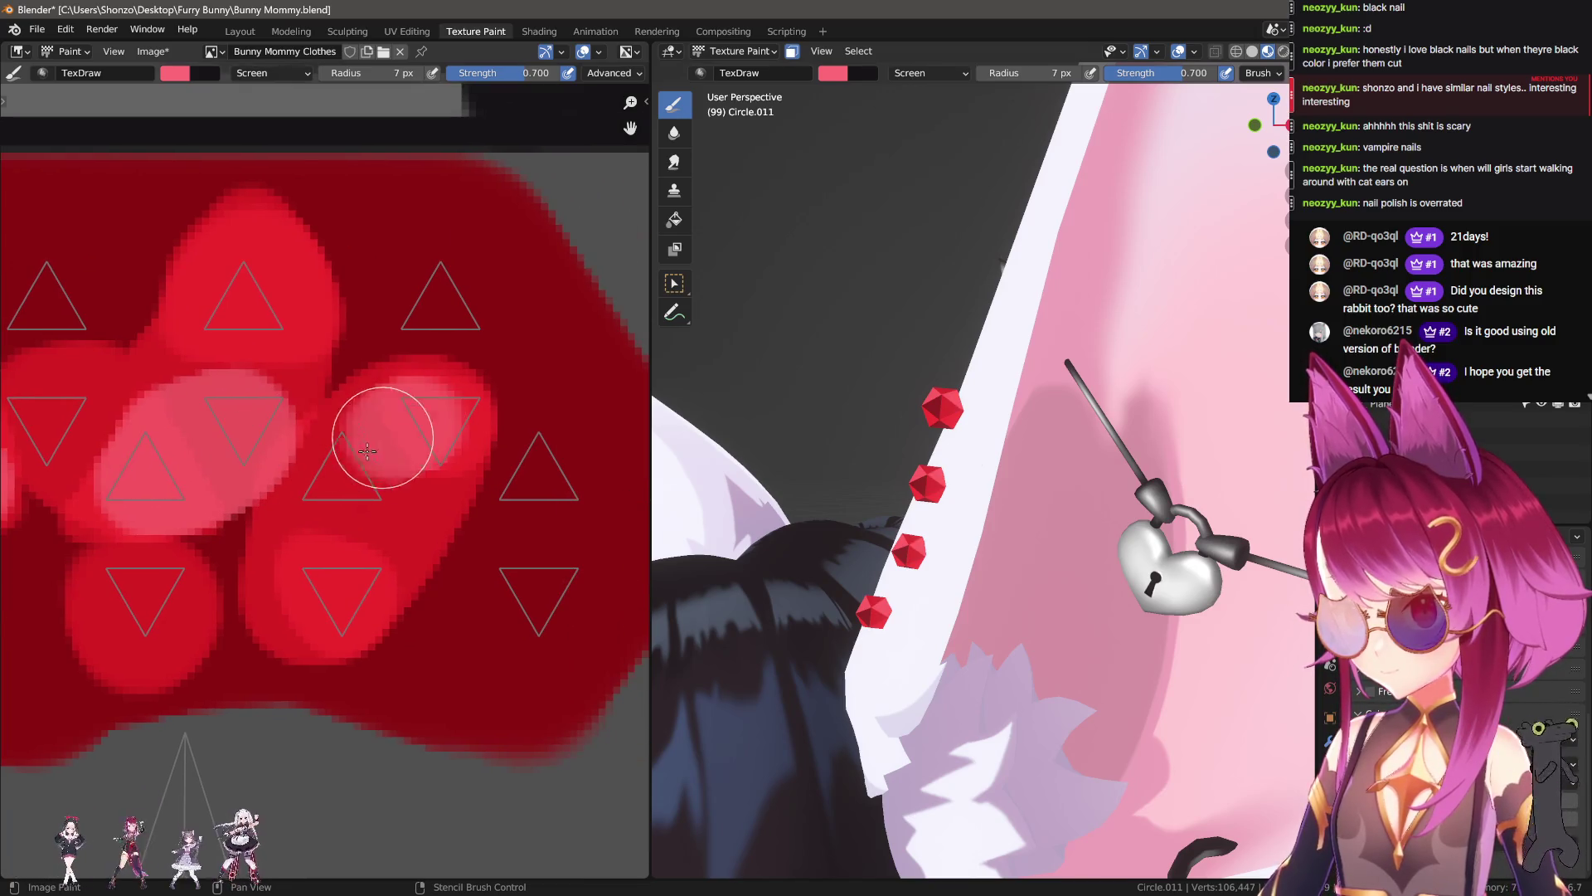
pyautogui.moveTo(259, 500); pyautogui.dragTo(263, 355, button='middle')
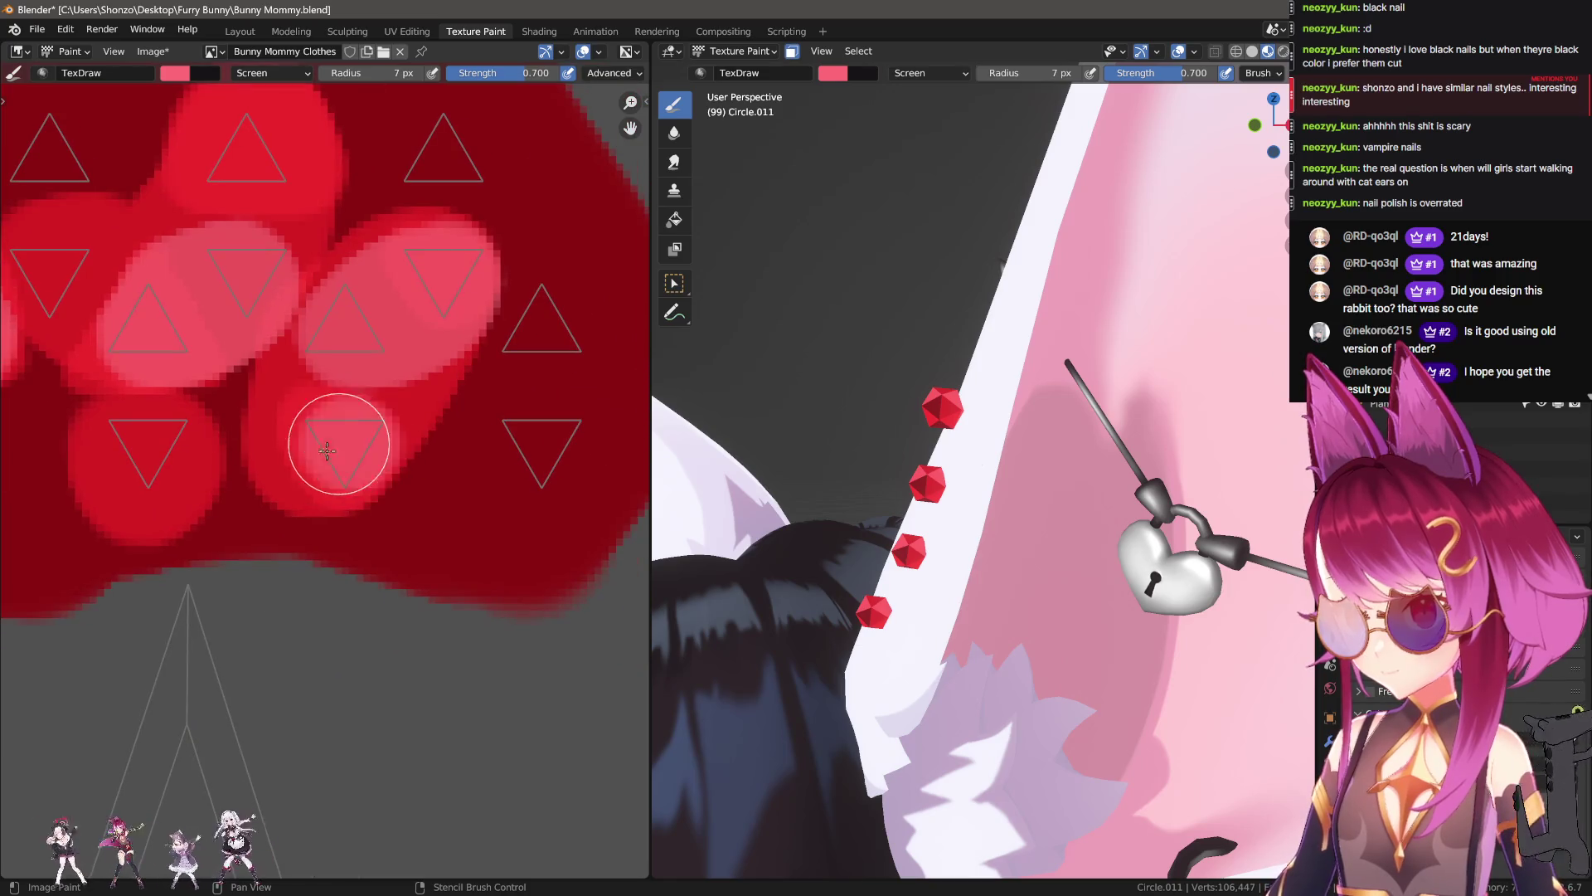
pyautogui.moveTo(347, 444); pyautogui.dragTo(357, 452)
pyautogui.moveTo(912, 431)
pyautogui.mouseDown(button='middle')
pyautogui.moveTo(1028, 463)
pyautogui.moveTo(815, 426)
pyautogui.mouseUp(button='middle')
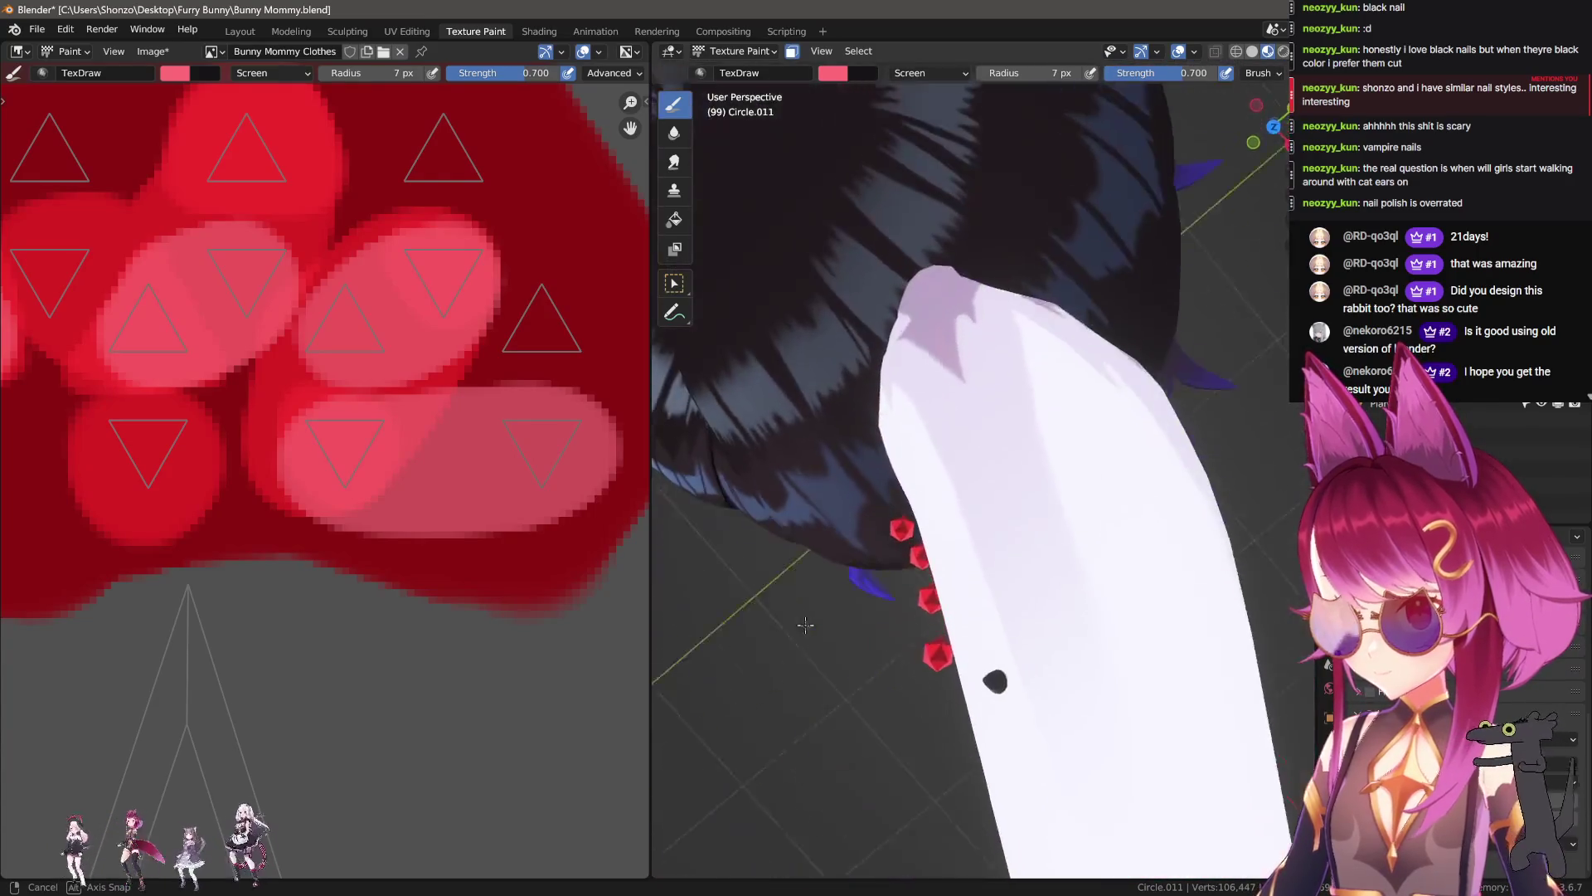
# Step: Undo the pink strokes and paint a bright red highlight at strength 1.000 with a 7 px brush
pyautogui.moveTo(816, 426)
pyautogui.mouseDown(button='middle')
pyautogui.moveTo(913, 389)
pyautogui.moveTo(951, 536)
pyautogui.mouseUp(button='middle')
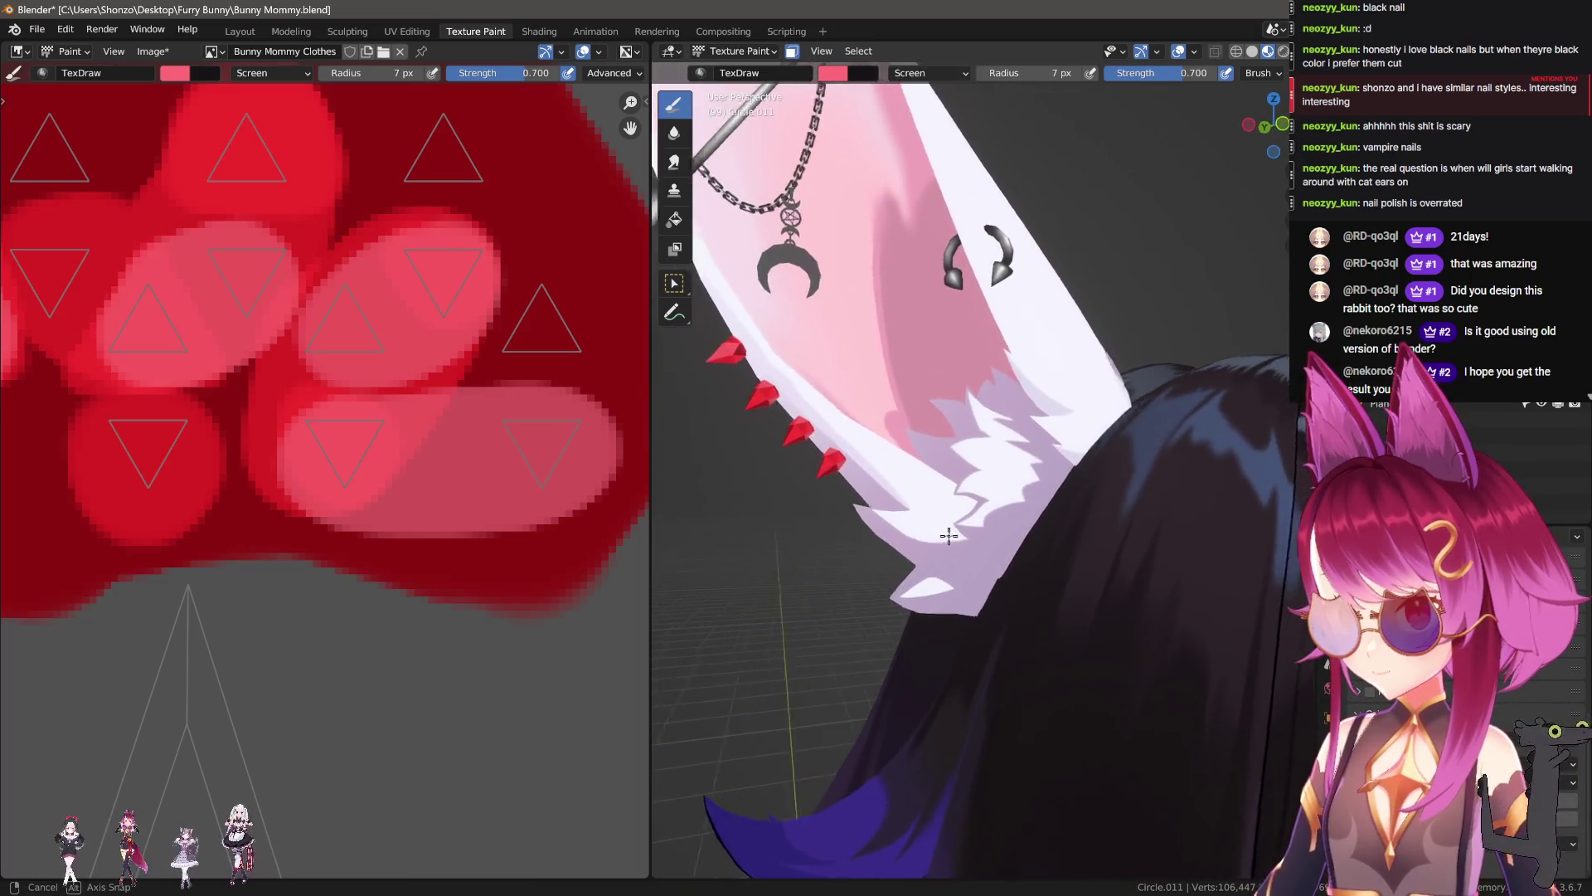
pyautogui.moveTo(950, 537); pyautogui.dragTo(879, 464, button='middle')
pyautogui.hotkey('ctrl', 'z')
pyautogui.hotkey('ctrl', 'z')
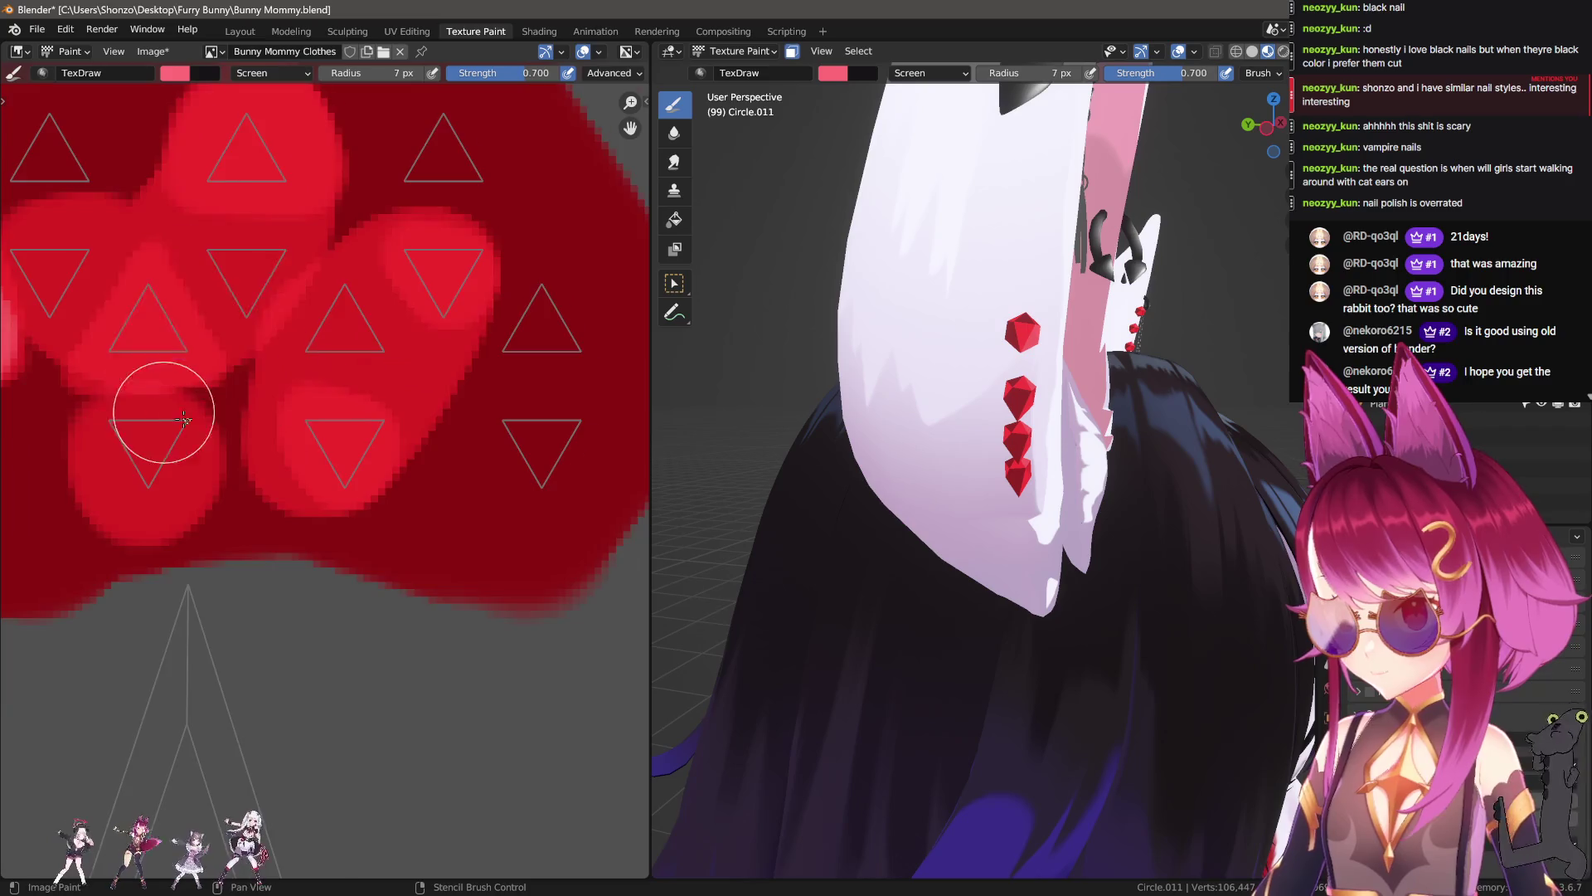
pyautogui.scroll(-1, 291, 386)
pyautogui.hotkey('ctrl', 'z')
pyautogui.hotkey('ctrl', 'z')
pyautogui.press(']')
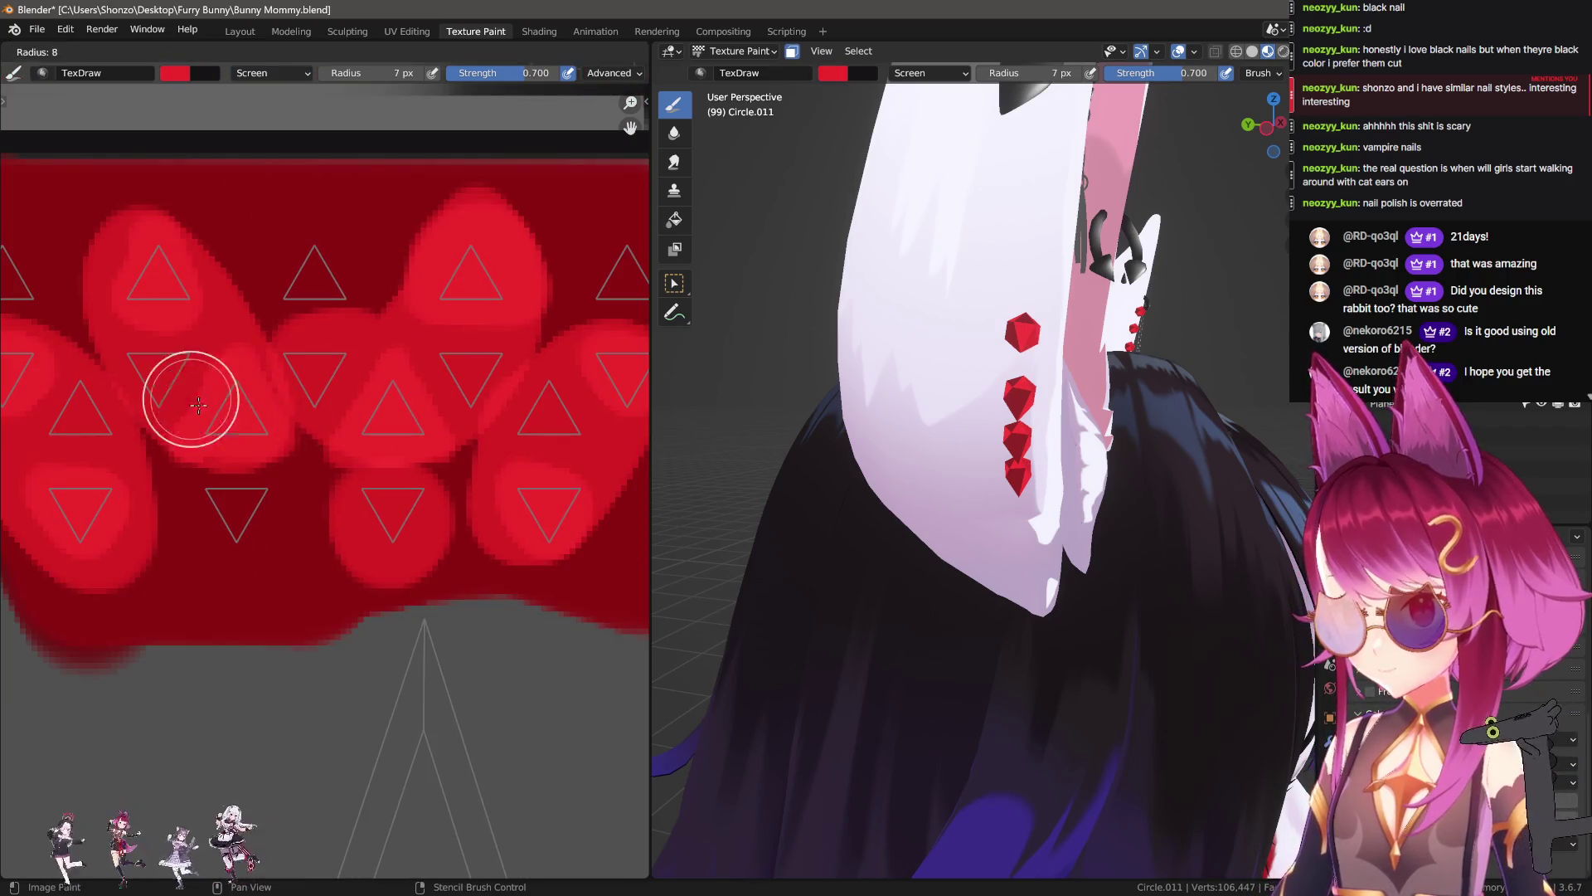
pyautogui.moveTo(226, 417); pyautogui.dragTo(245, 429, button='middle')
pyautogui.hotkey('shift', 'f')
pyautogui.click(175, 395)
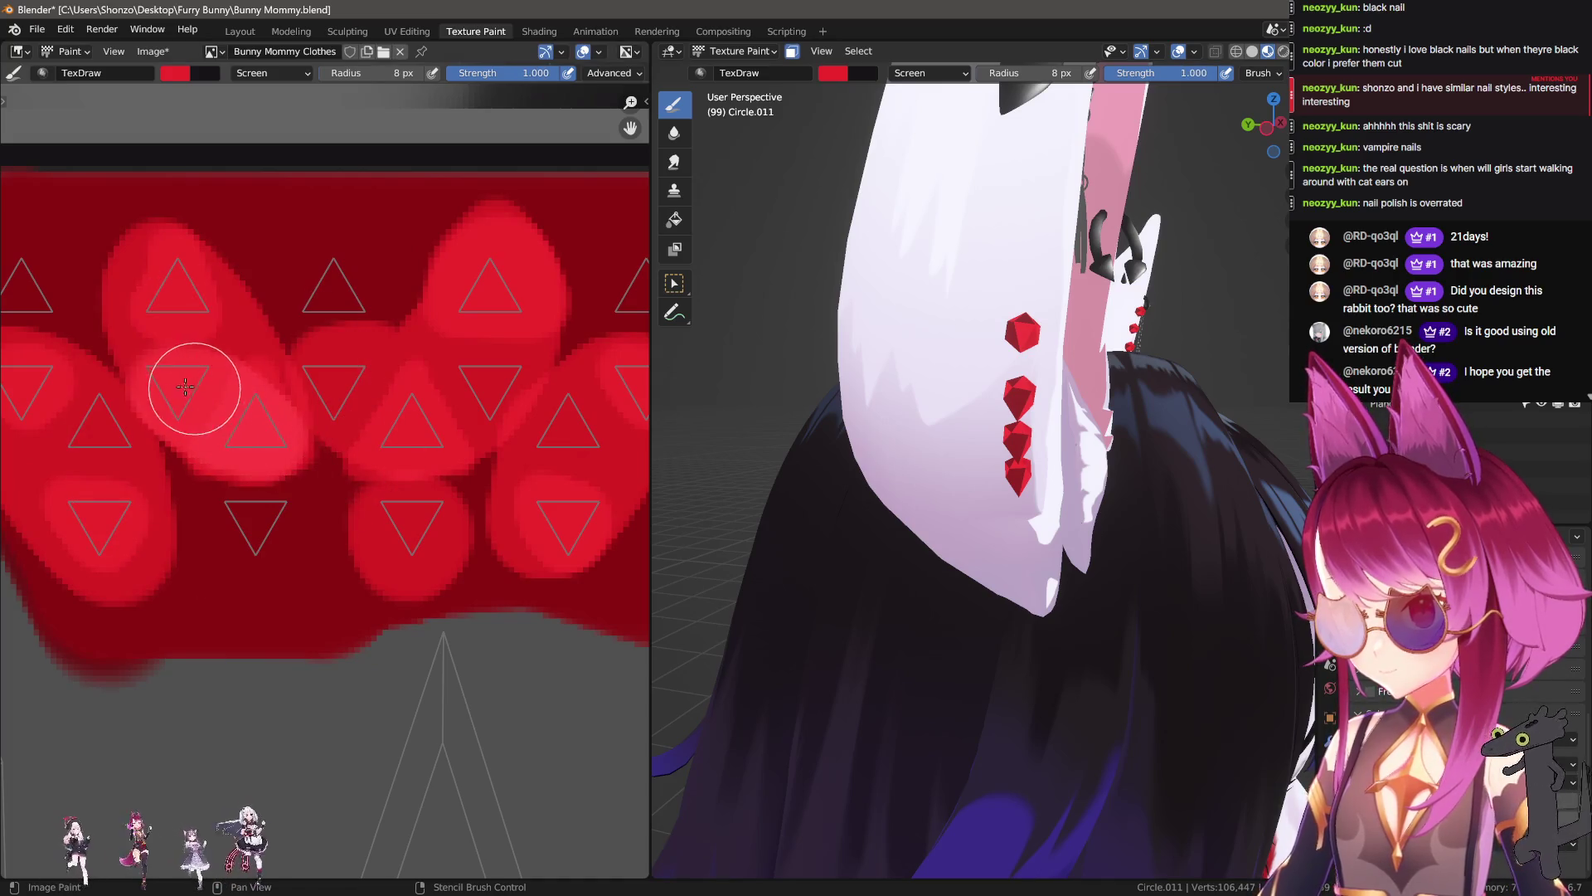
pyautogui.moveTo(324, 431); pyautogui.dragTo(126, 414, button='middle')
pyautogui.press('[')
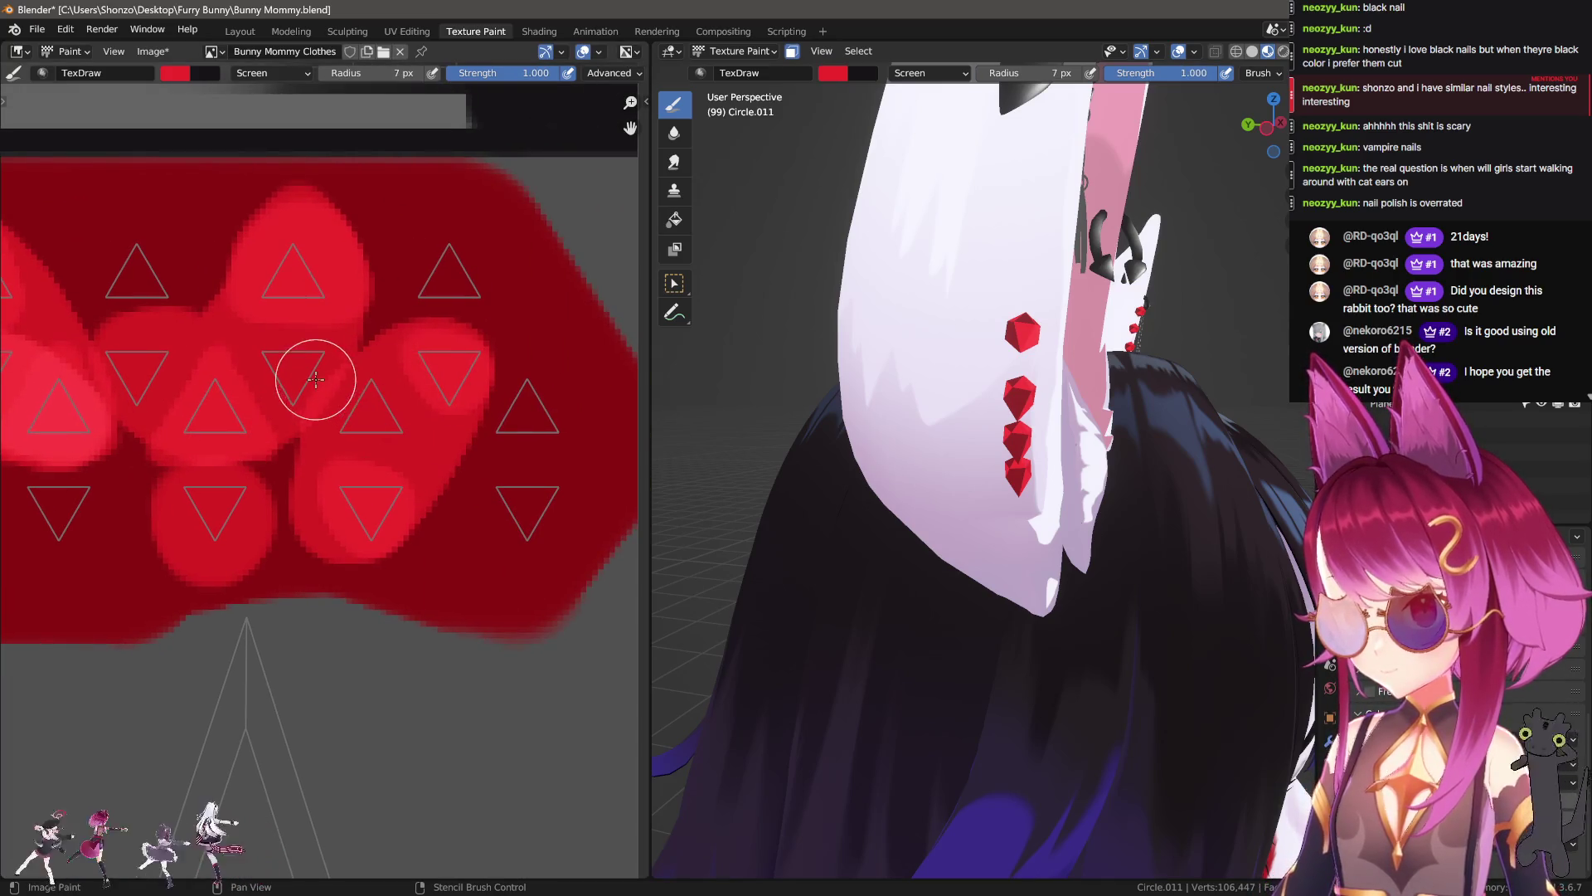
pyautogui.moveTo(420, 374); pyautogui.dragTo(408, 416)
# Step: Select a single gem facet in Edit Mode and paint a bright highlight on its UV triangle
pyautogui.moveTo(829, 323)
pyautogui.mouseDown(button='middle')
pyautogui.moveTo(975, 525)
pyautogui.moveTo(1019, 423)
pyautogui.moveTo(983, 493)
pyautogui.mouseUp(button='middle')
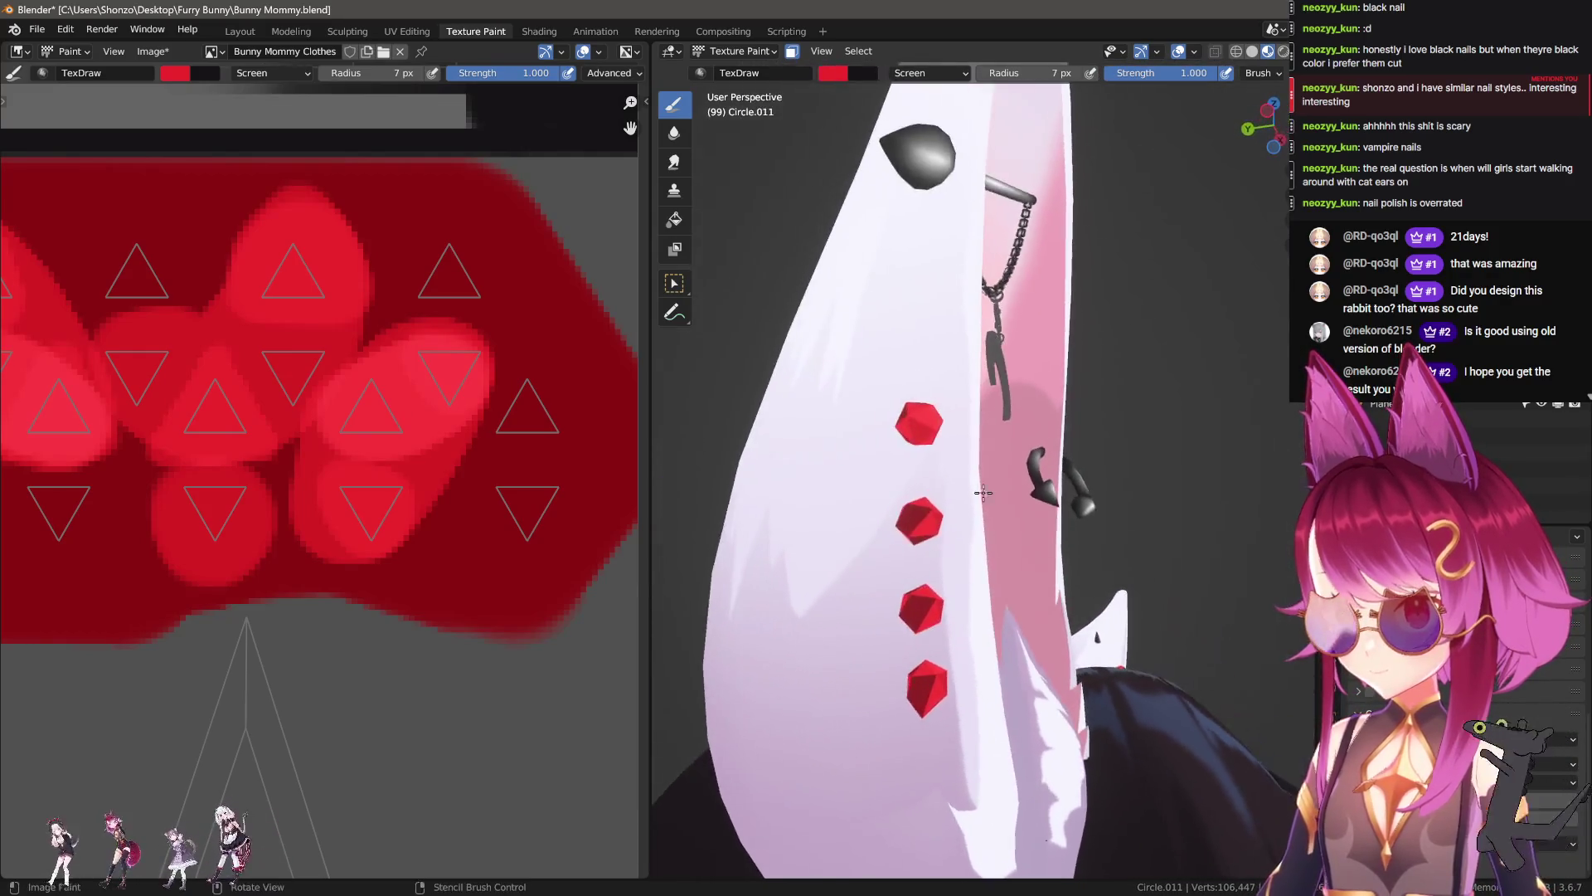
pyautogui.scroll(4, 983, 492)
pyautogui.press('Tab')
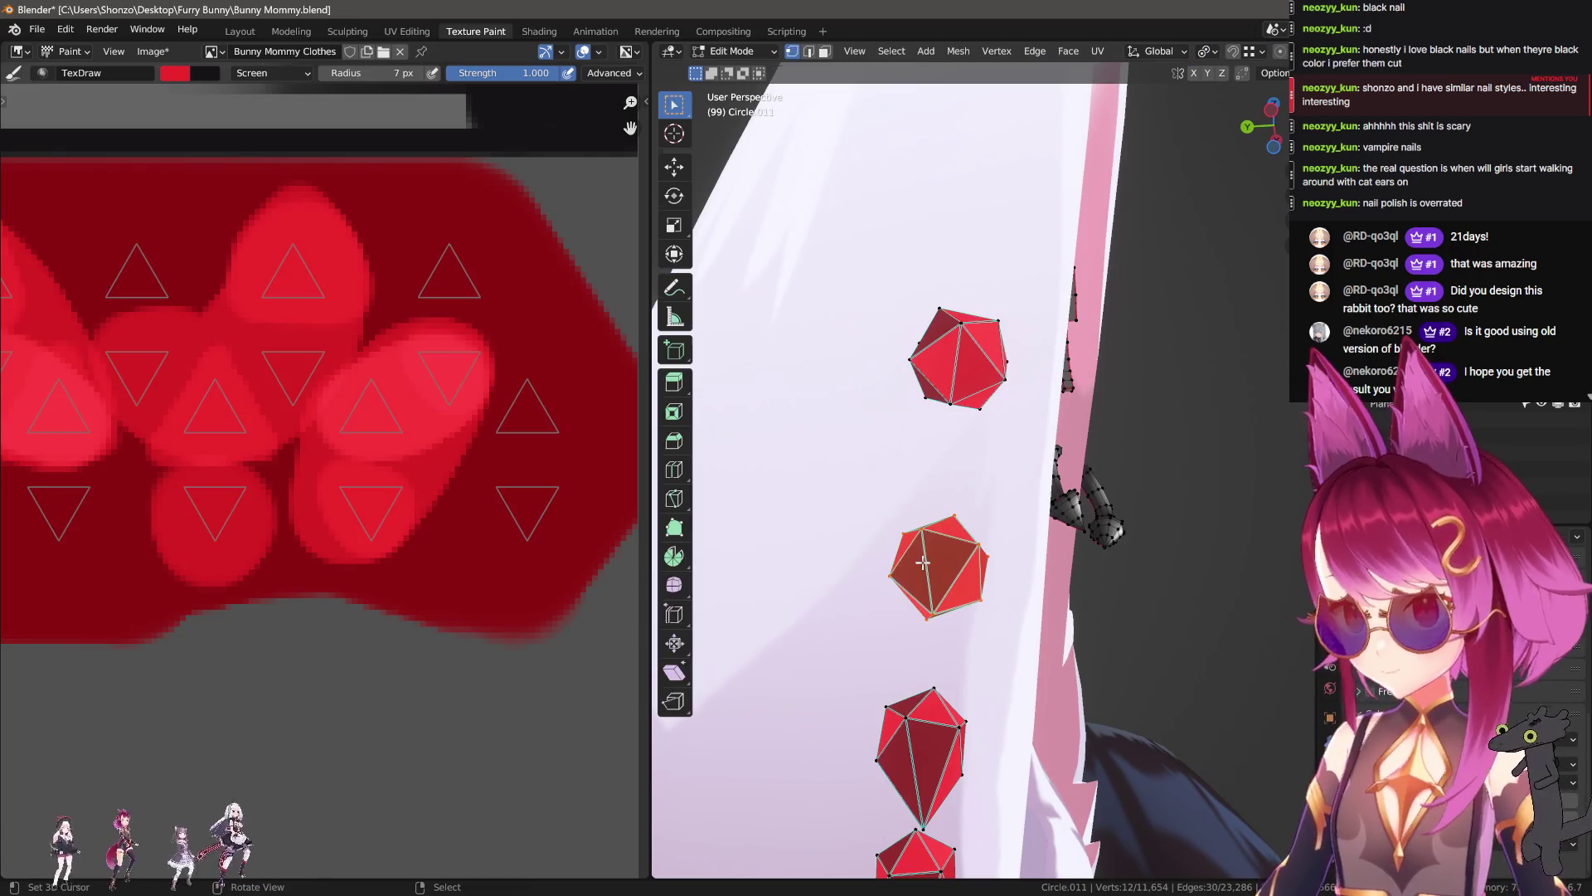
pyautogui.hotkey('ctrl', 'Tab')
pyautogui.click(915, 584)
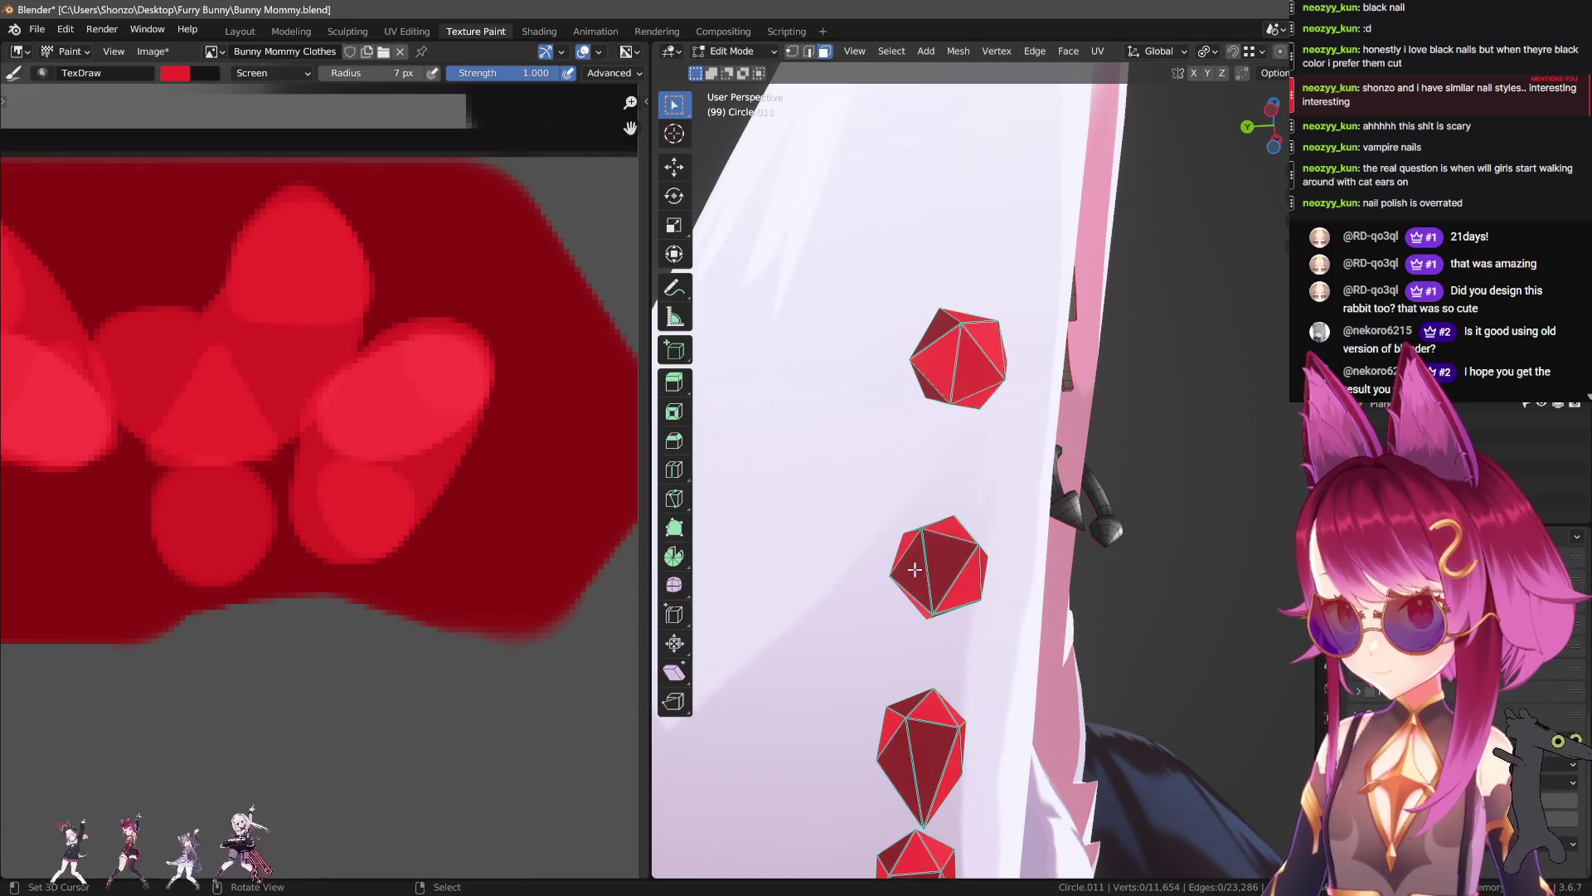
pyautogui.press('l')
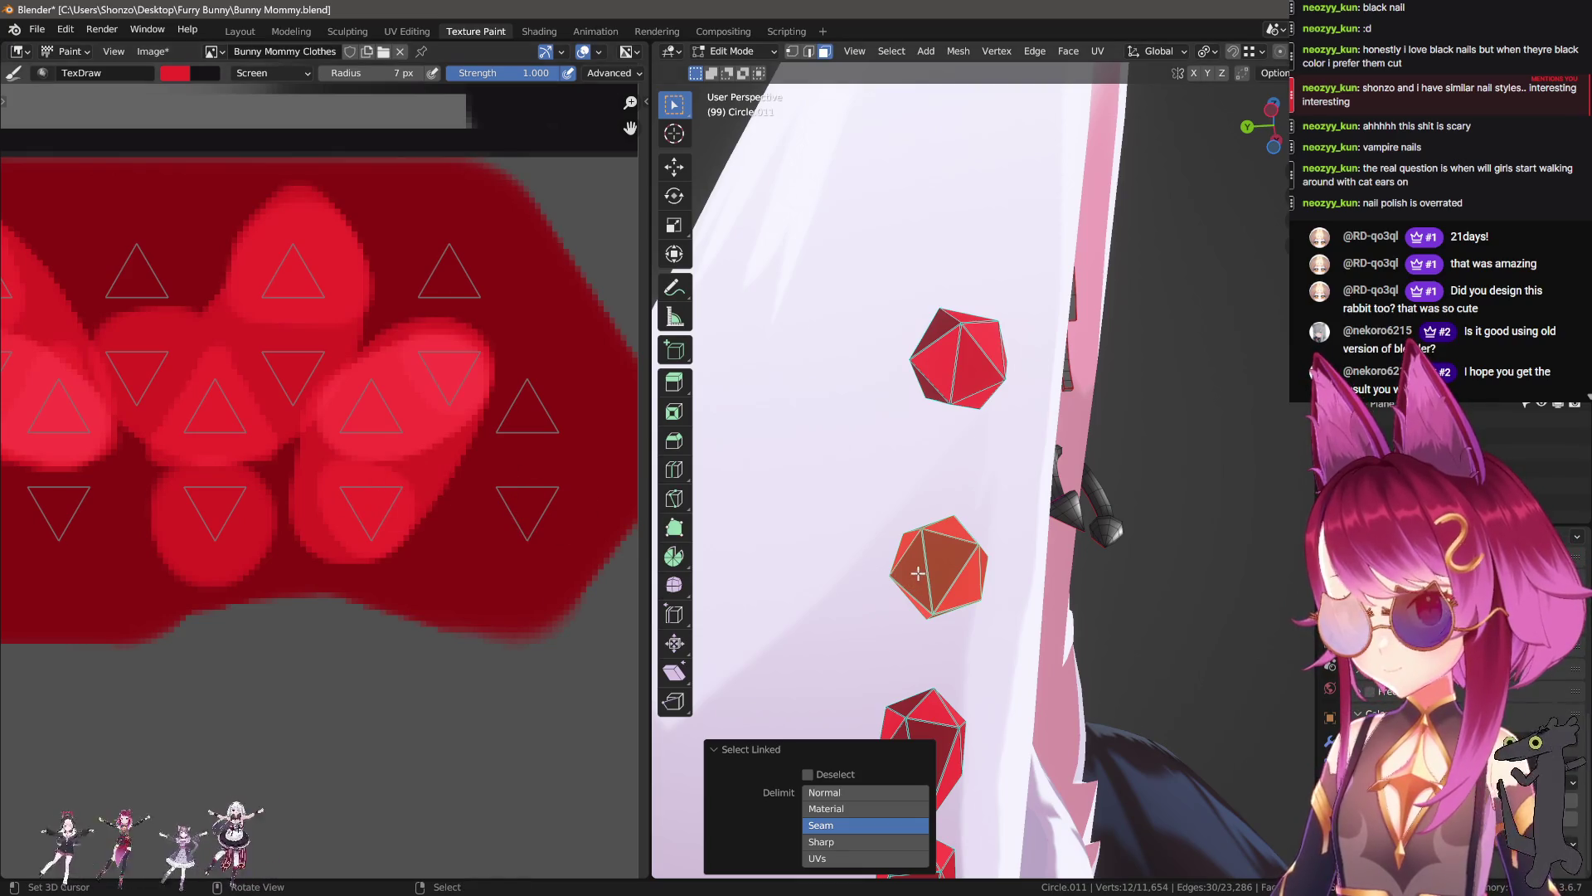
pyautogui.click(921, 573)
pyautogui.moveTo(453, 268); pyautogui.dragTo(466, 282)
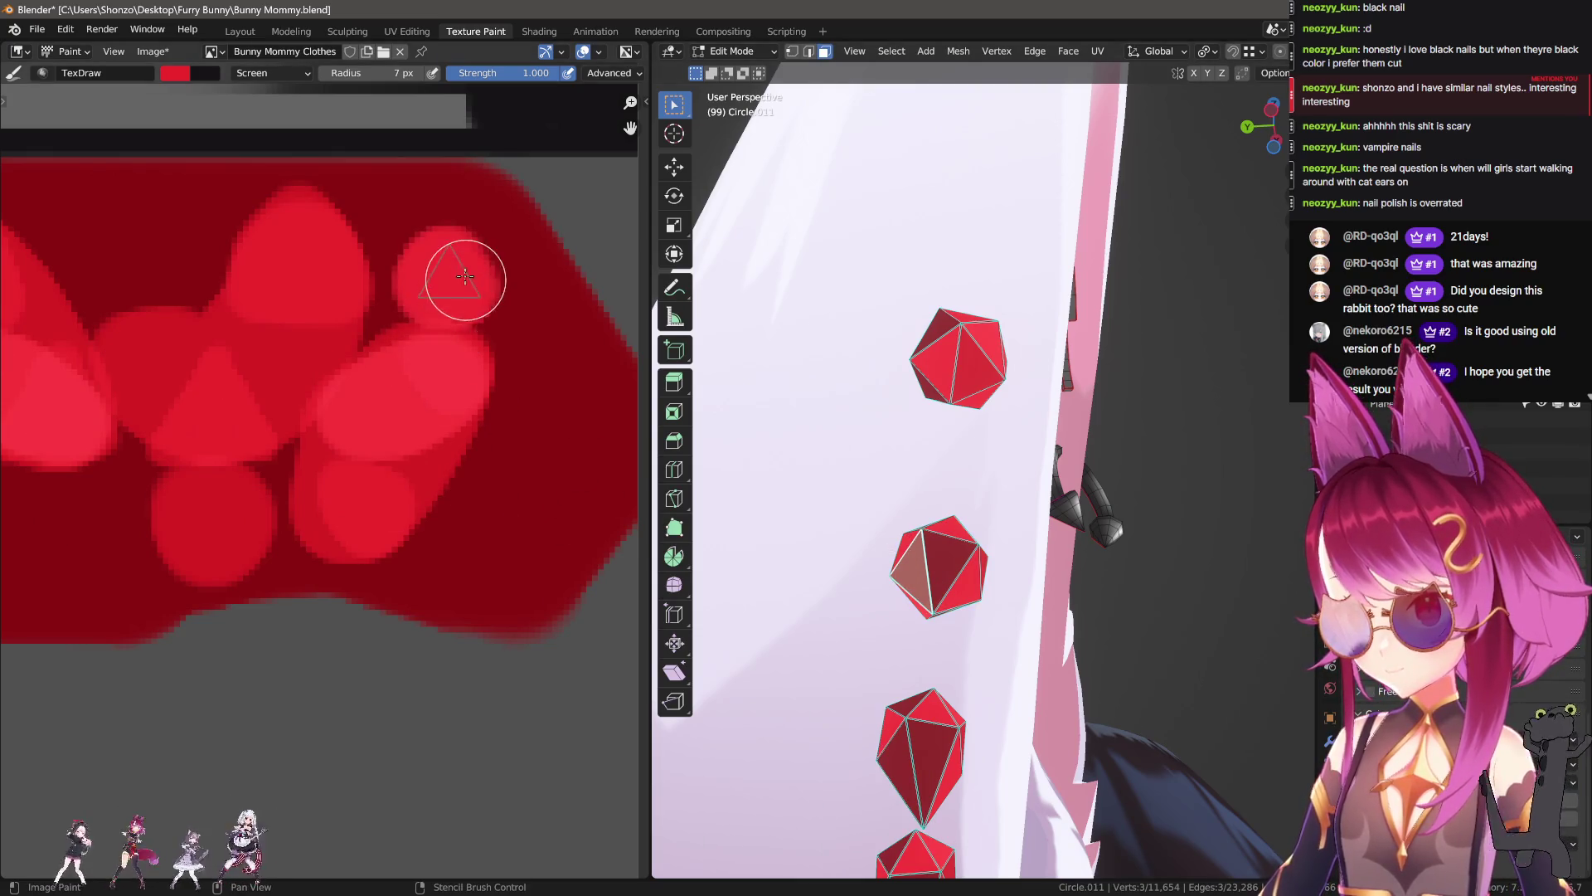
pyautogui.press('a')
pyautogui.press('Tab')
pyautogui.moveTo(1023, 494)
pyautogui.mouseDown(button='middle')
pyautogui.moveTo(1016, 479)
pyautogui.moveTo(1033, 477)
pyautogui.mouseUp(button='middle')
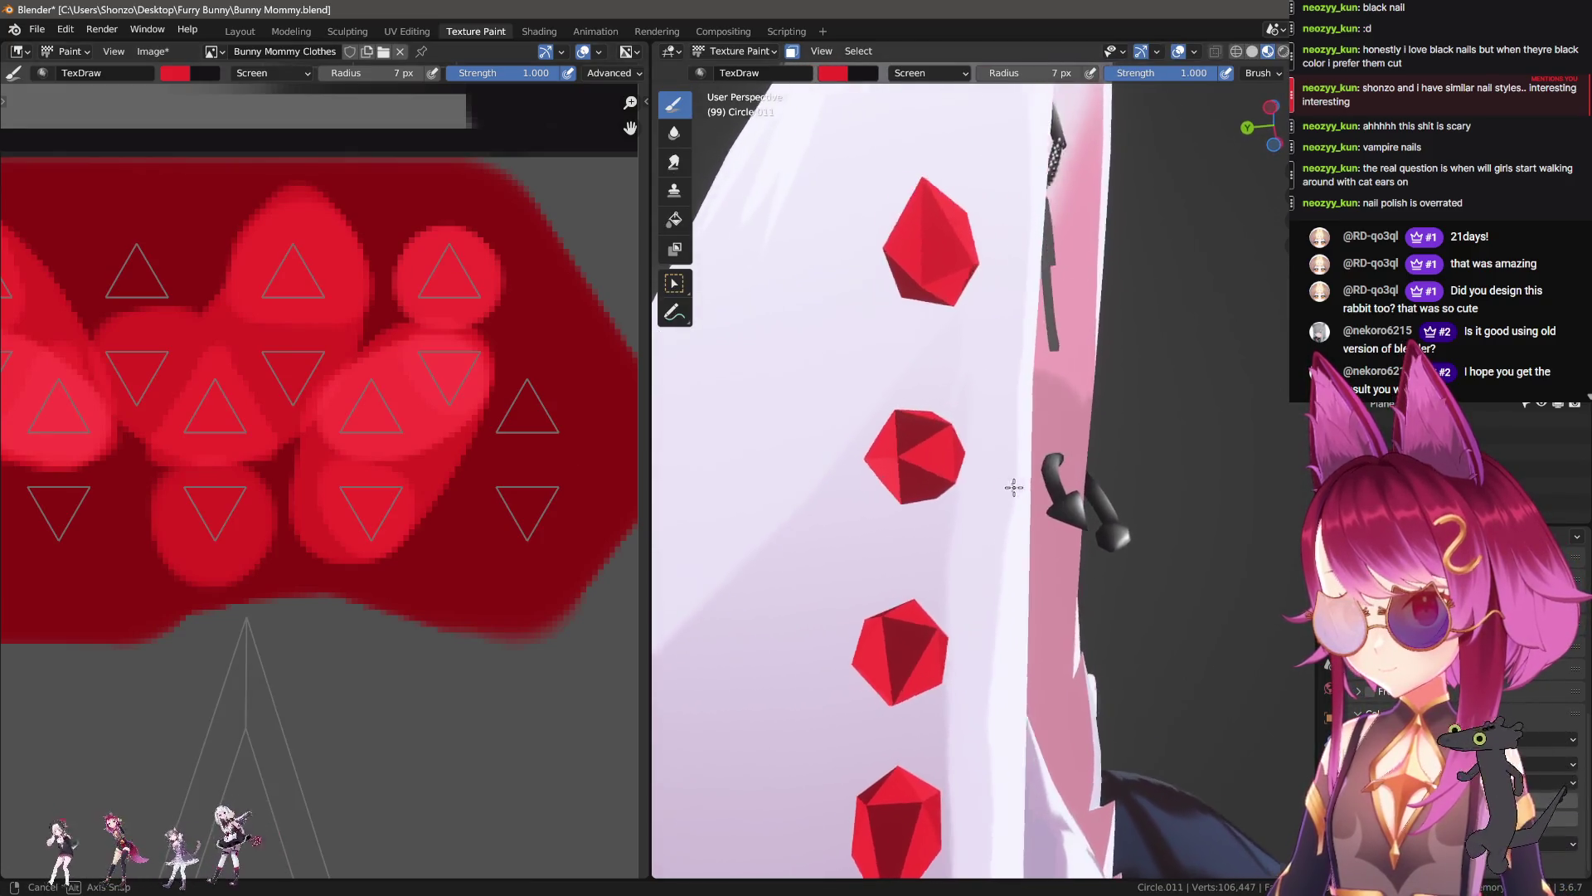
# Step: Select facets on two more gems to locate their UV triangles in the texture
pyautogui.press('Tab')
pyautogui.click(994, 397)
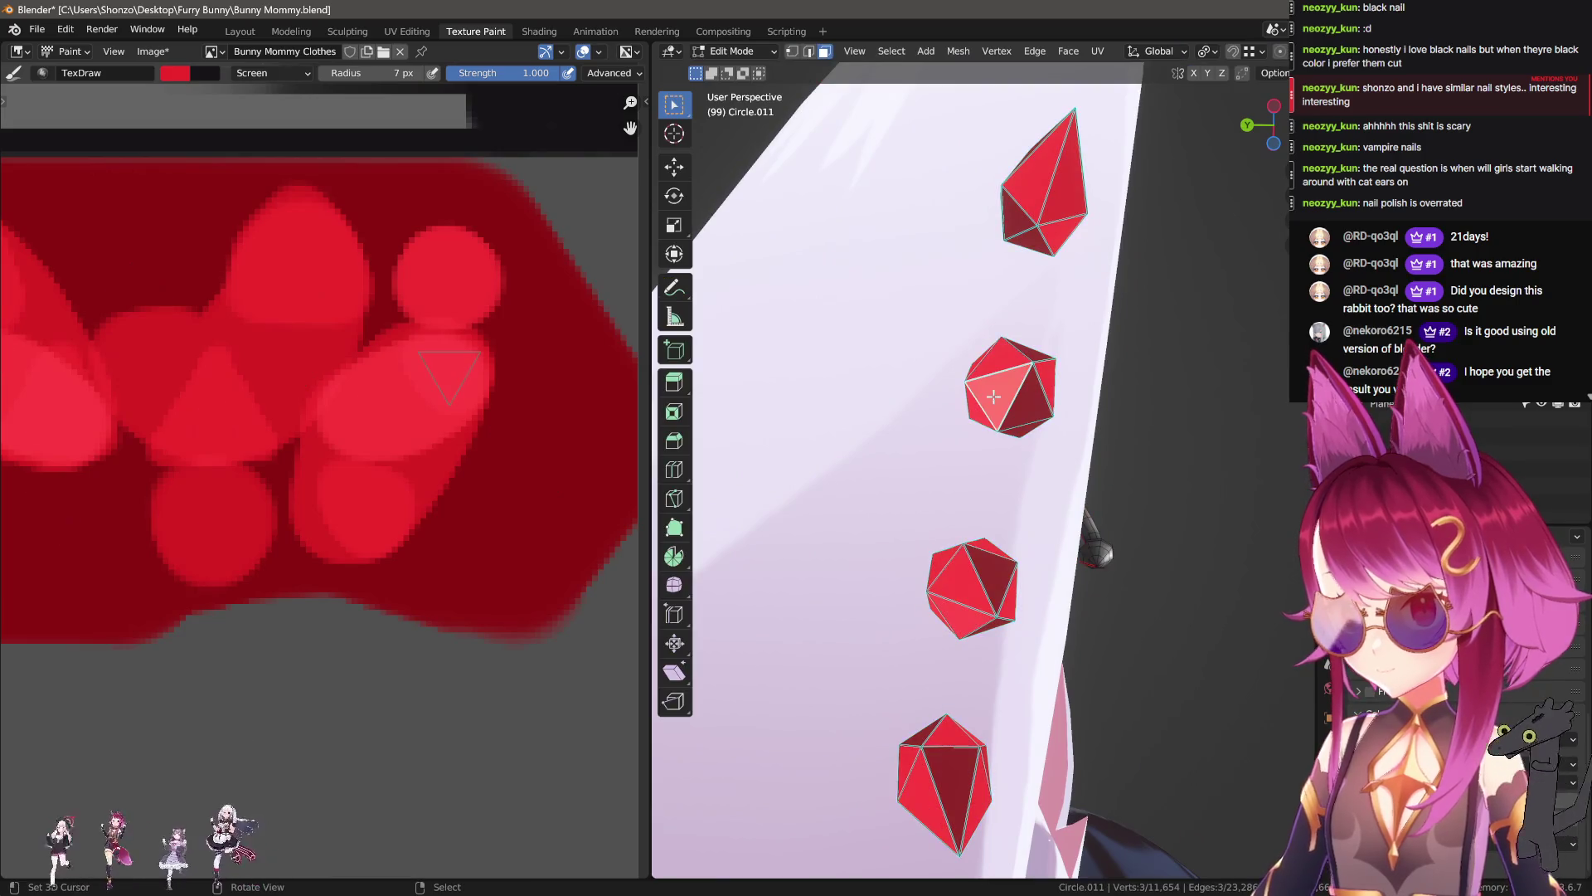
pyautogui.moveTo(227, 441); pyautogui.dragTo(344, 468, button='middle')
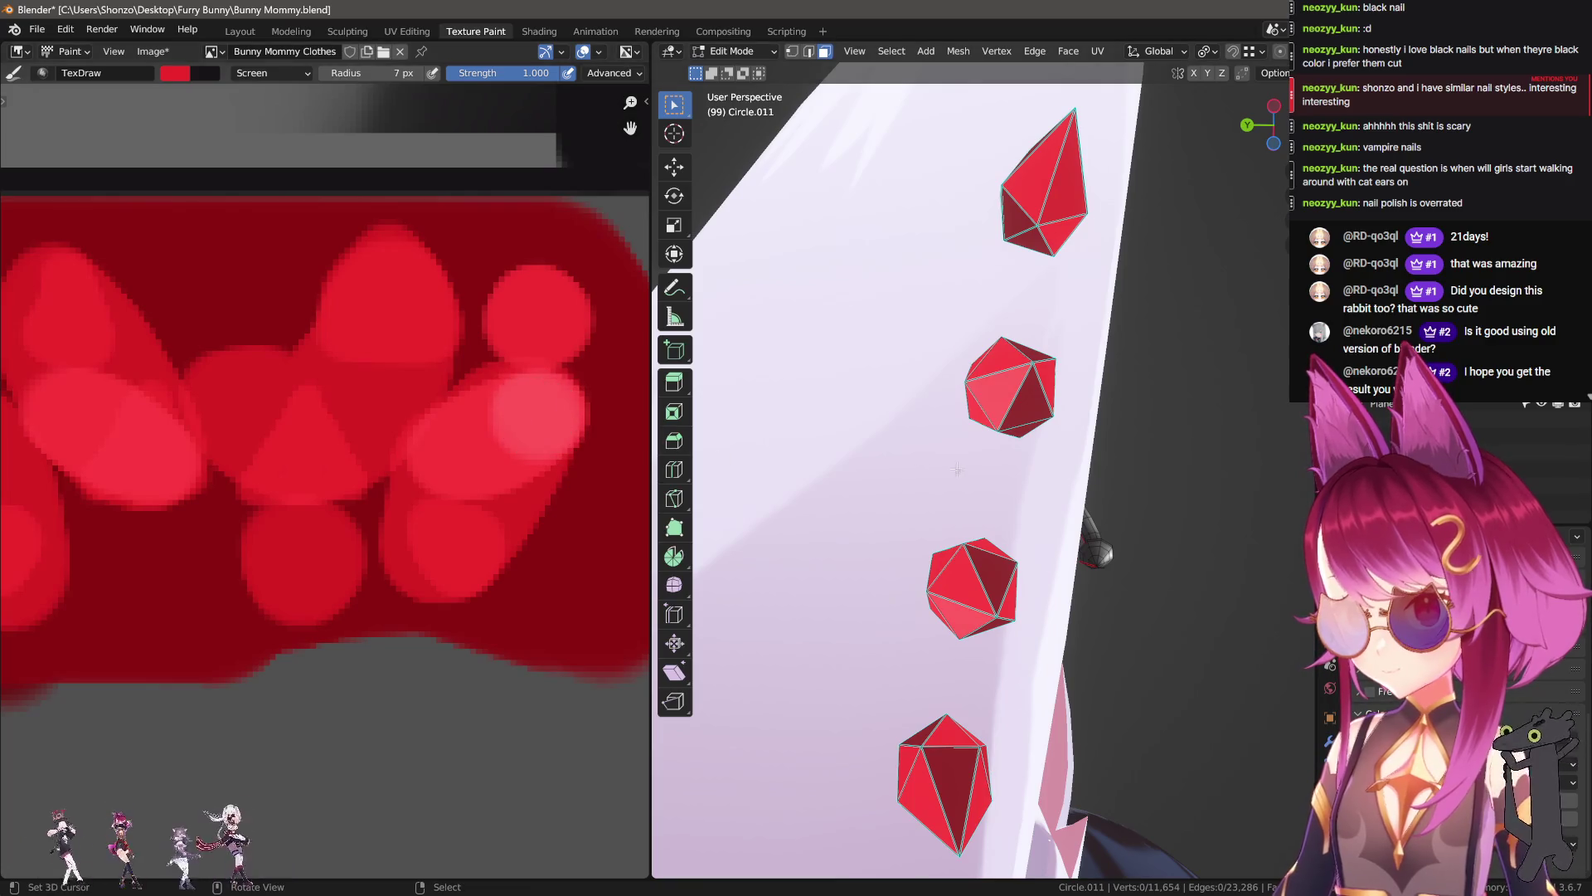
pyautogui.press('Tab')
pyautogui.moveTo(954, 469)
pyautogui.mouseDown(button='middle')
pyautogui.moveTo(959, 509)
pyautogui.moveTo(976, 486)
pyautogui.mouseUp(button='middle')
pyautogui.press('Tab')
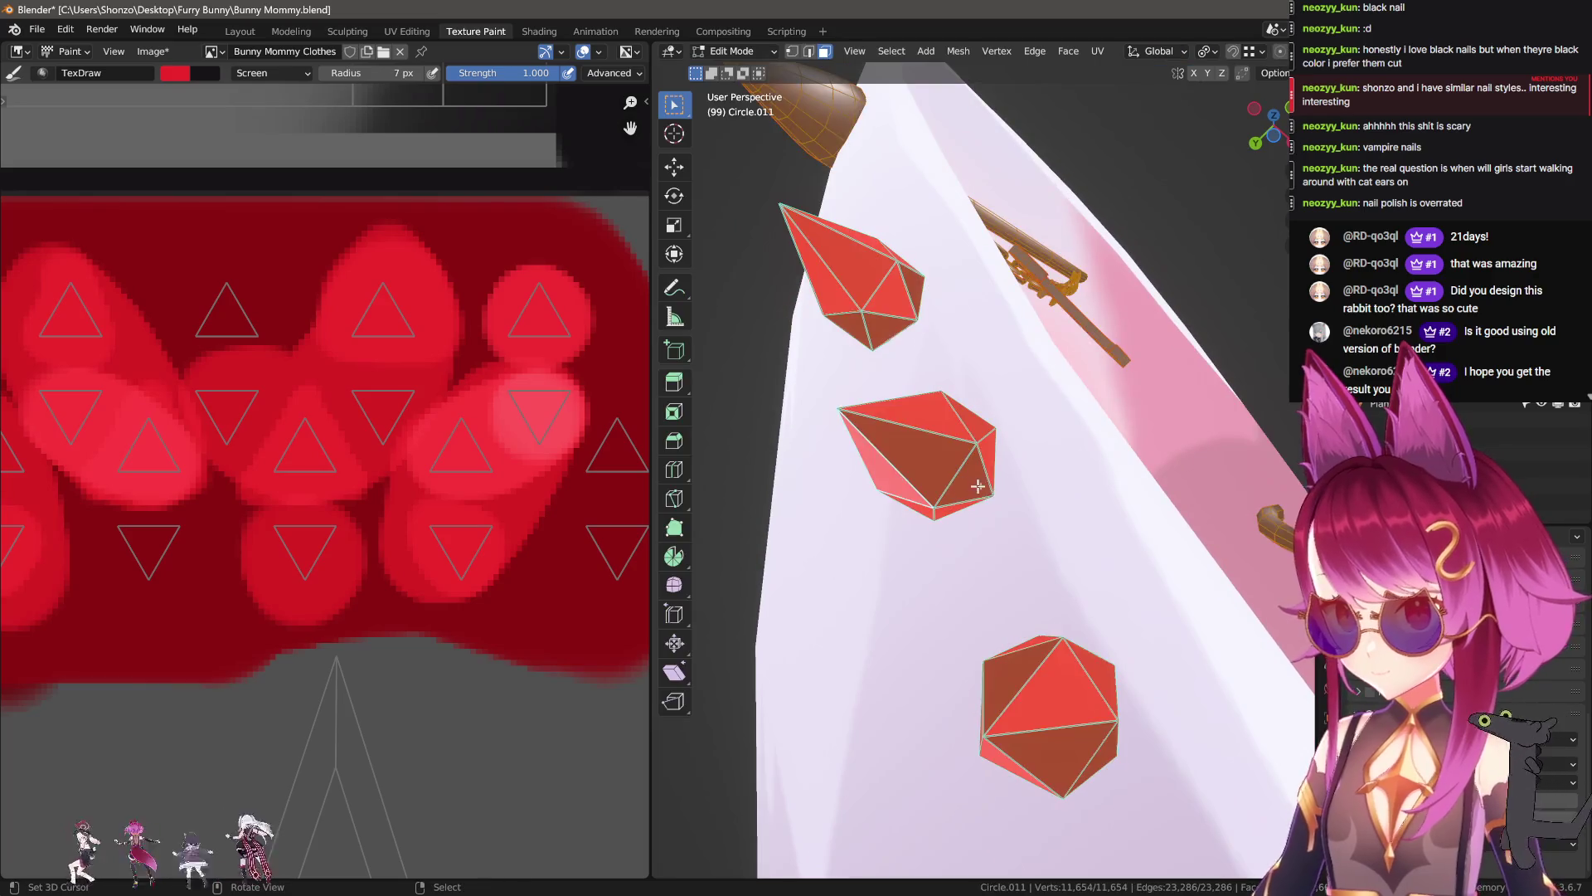
pyautogui.click(976, 486)
pyautogui.press('l')
pyautogui.click(966, 474)
pyautogui.moveTo(619, 541); pyautogui.dragTo(530, 505, button='middle')
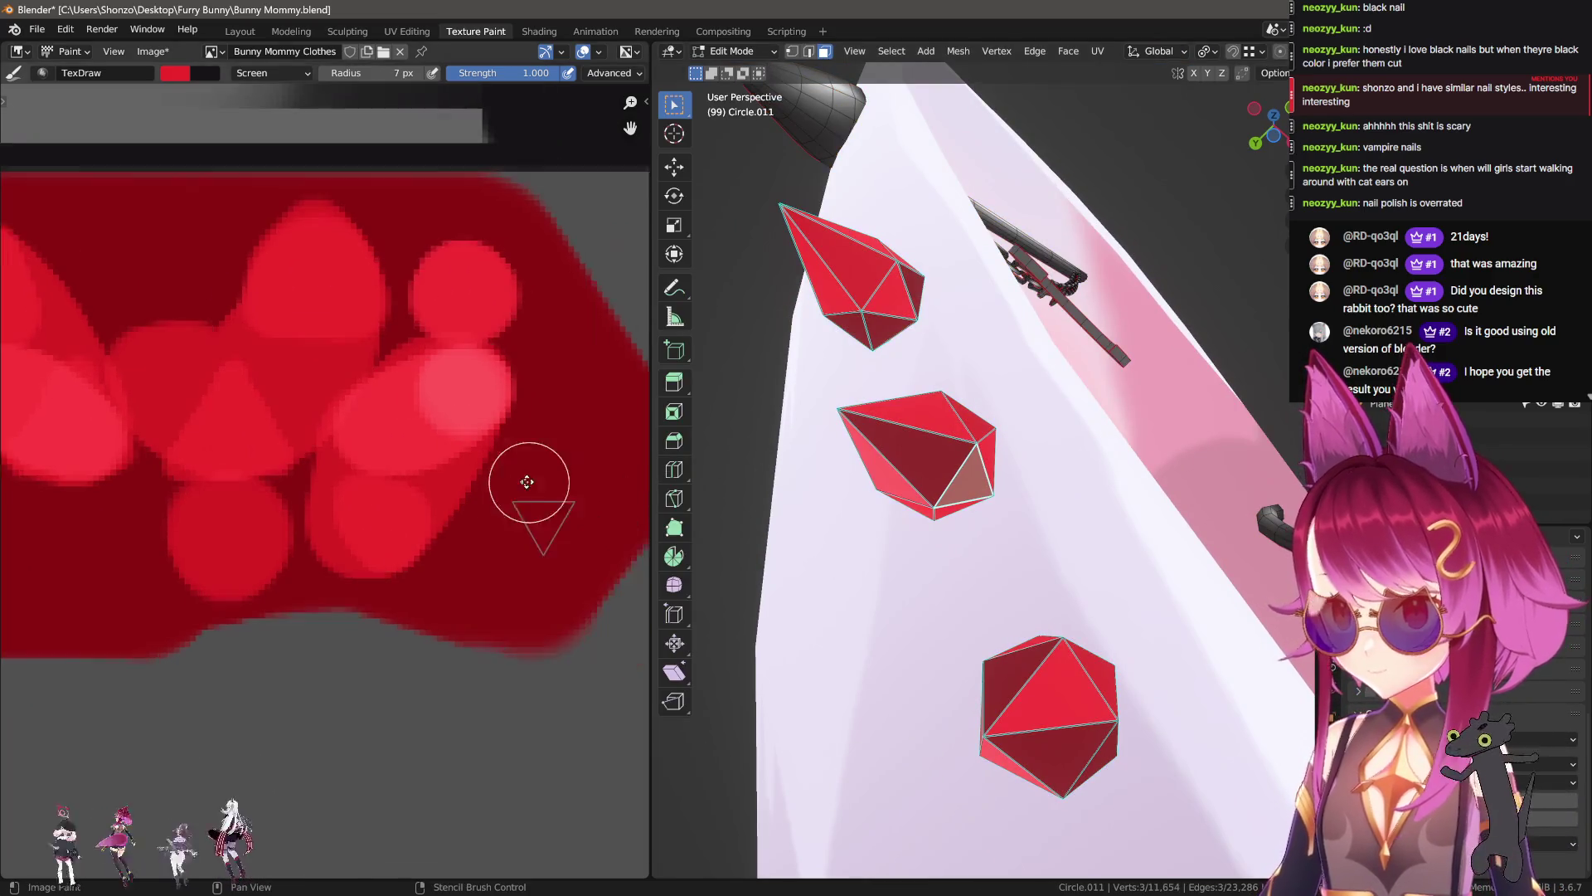
pyautogui.moveTo(937, 512)
pyautogui.mouseDown(button='middle')
pyautogui.moveTo(975, 483)
pyautogui.moveTo(955, 515)
pyautogui.mouseUp(button='middle')
pyautogui.press('Tab')
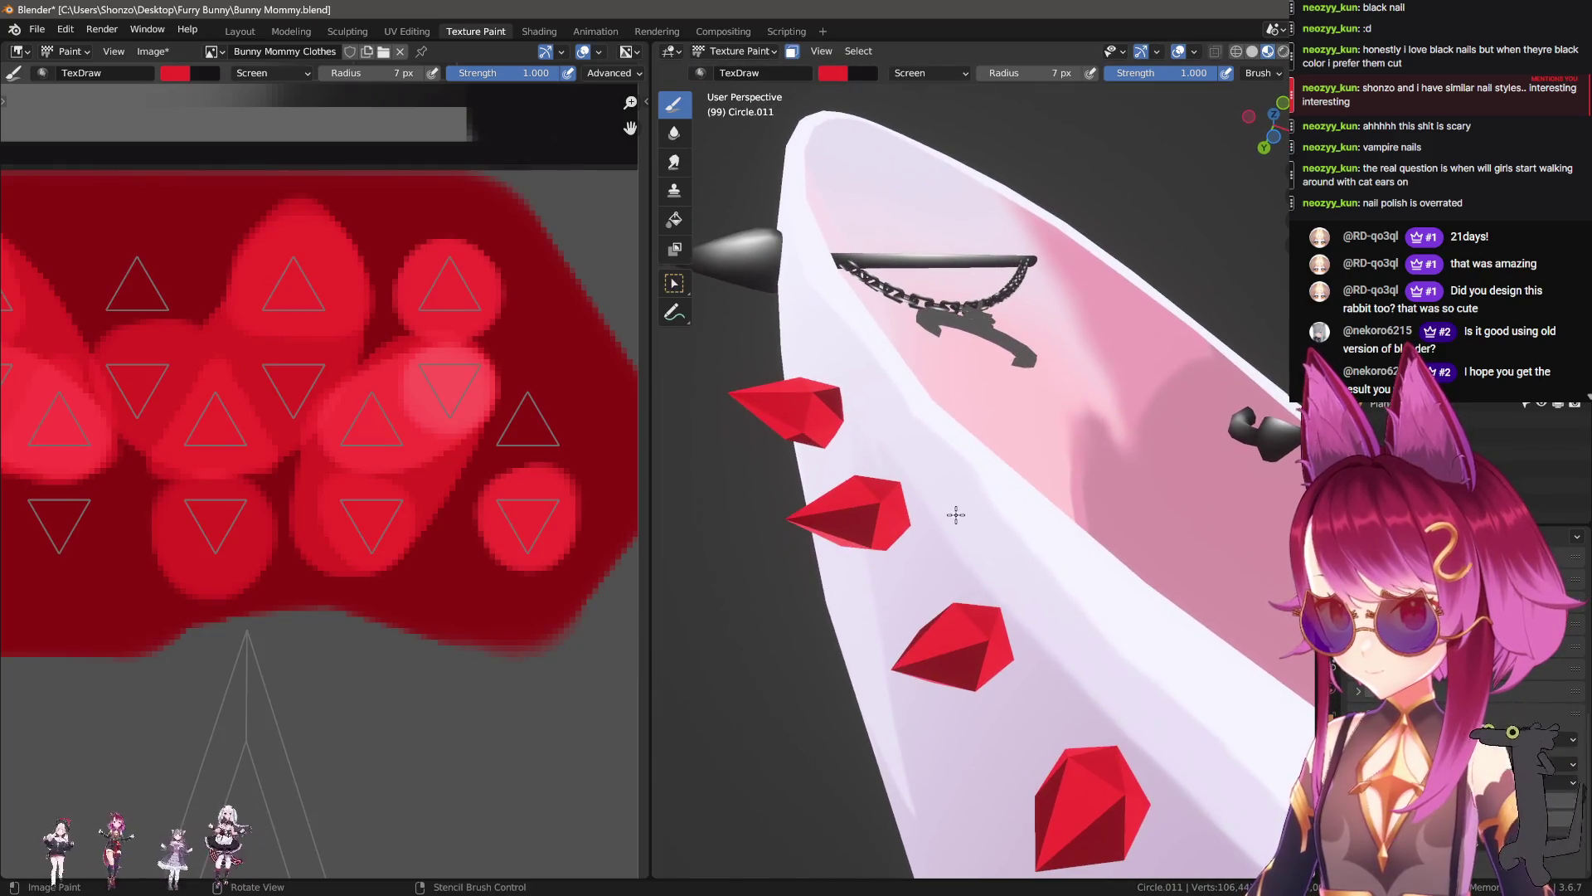
# Step: Undo the last paint dab and lower the brush strength to 0.300
pyautogui.scroll(2, 521, 514)
pyautogui.scroll(1, 470, 521)
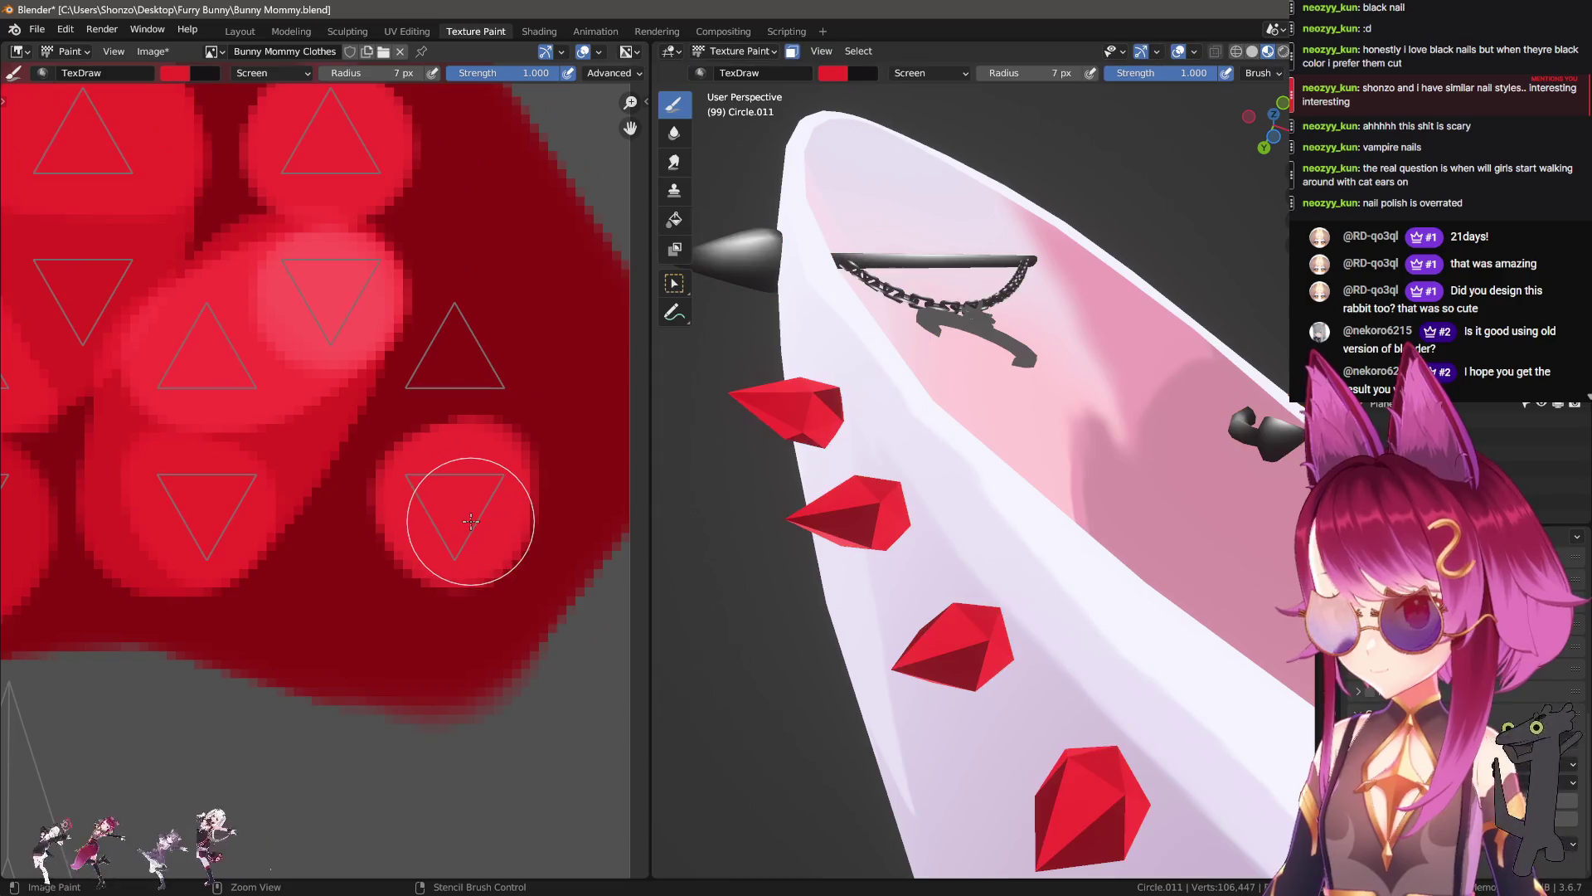
pyautogui.hotkey('ctrl', 'z')
pyautogui.hotkey('ctrl', 'z')
pyautogui.hotkey('shift', 'f')
pyautogui.click(485, 520)
# Step: Select another gem facet and dab a faint shade onto its UV triangle
pyautogui.press('a')
pyautogui.press('l')
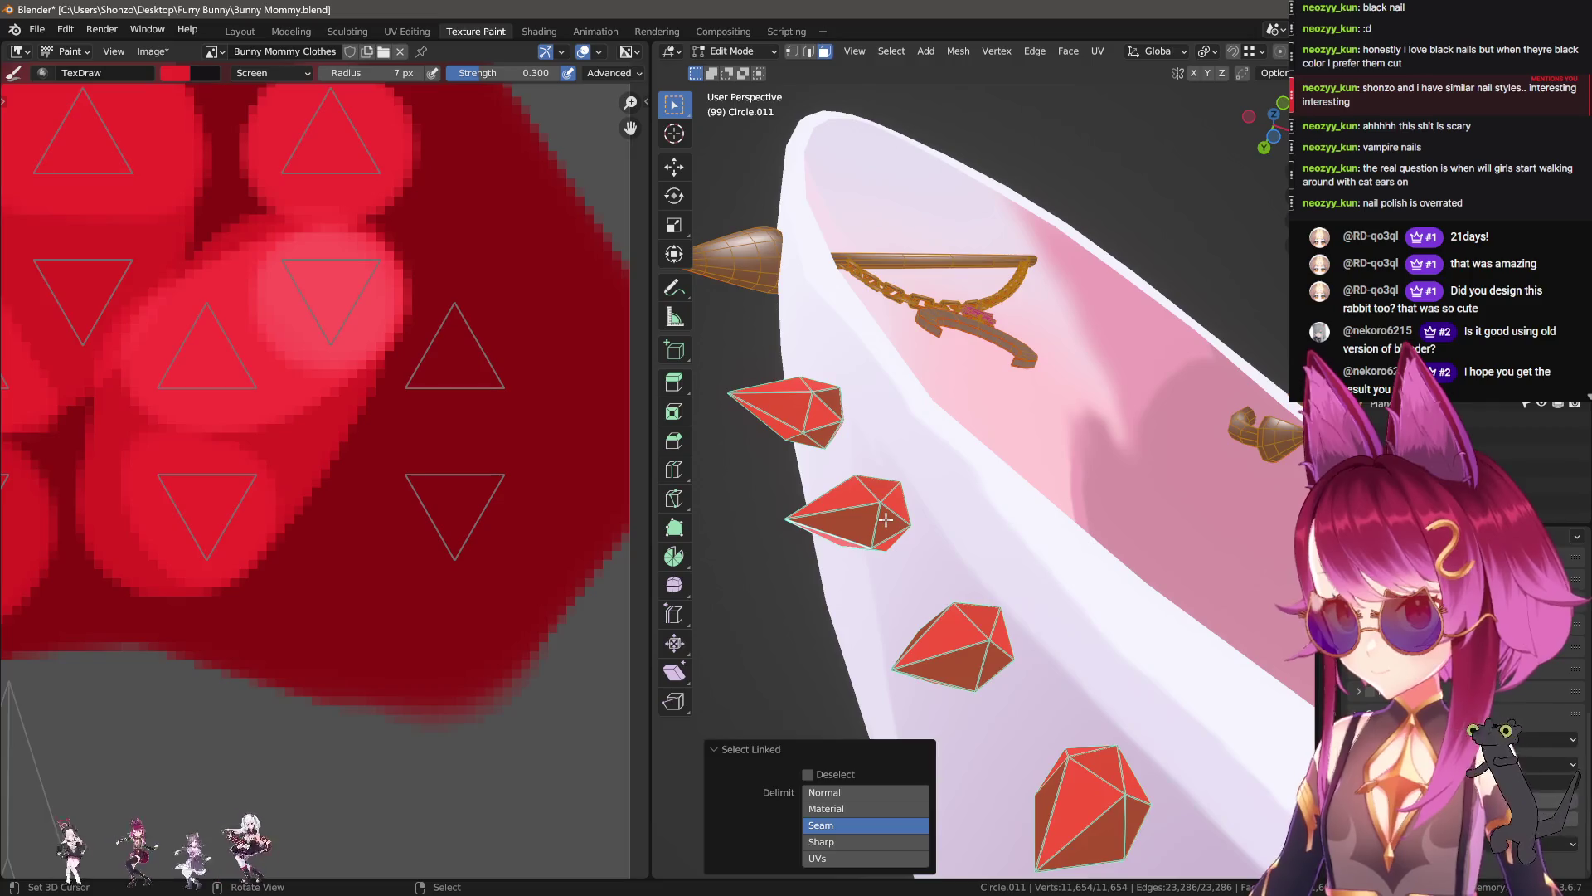
pyautogui.click(885, 519)
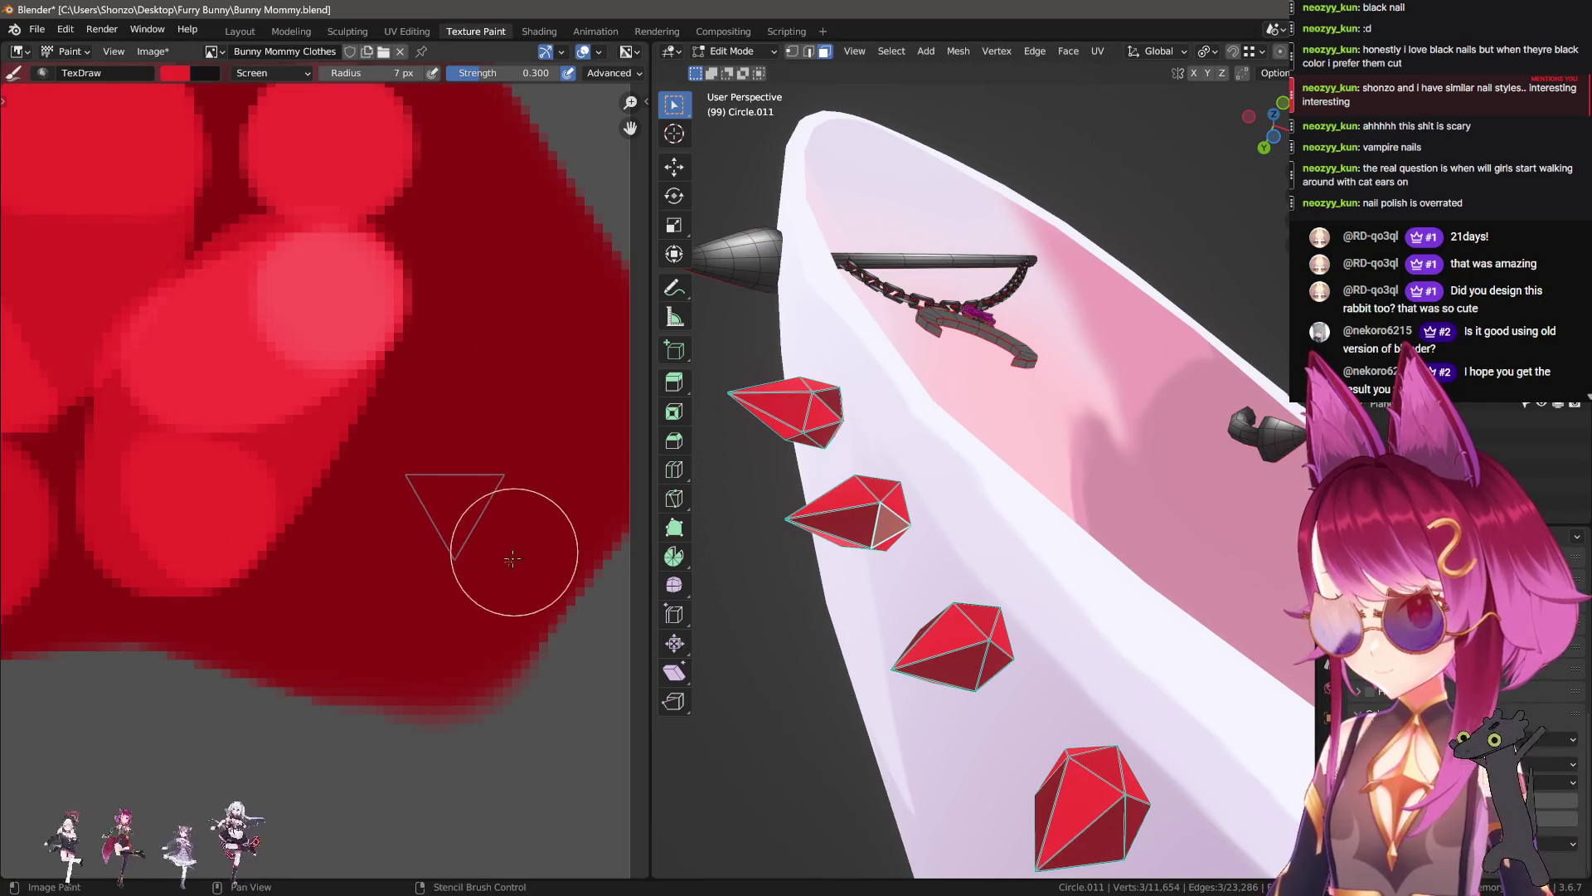
pyautogui.click(462, 516)
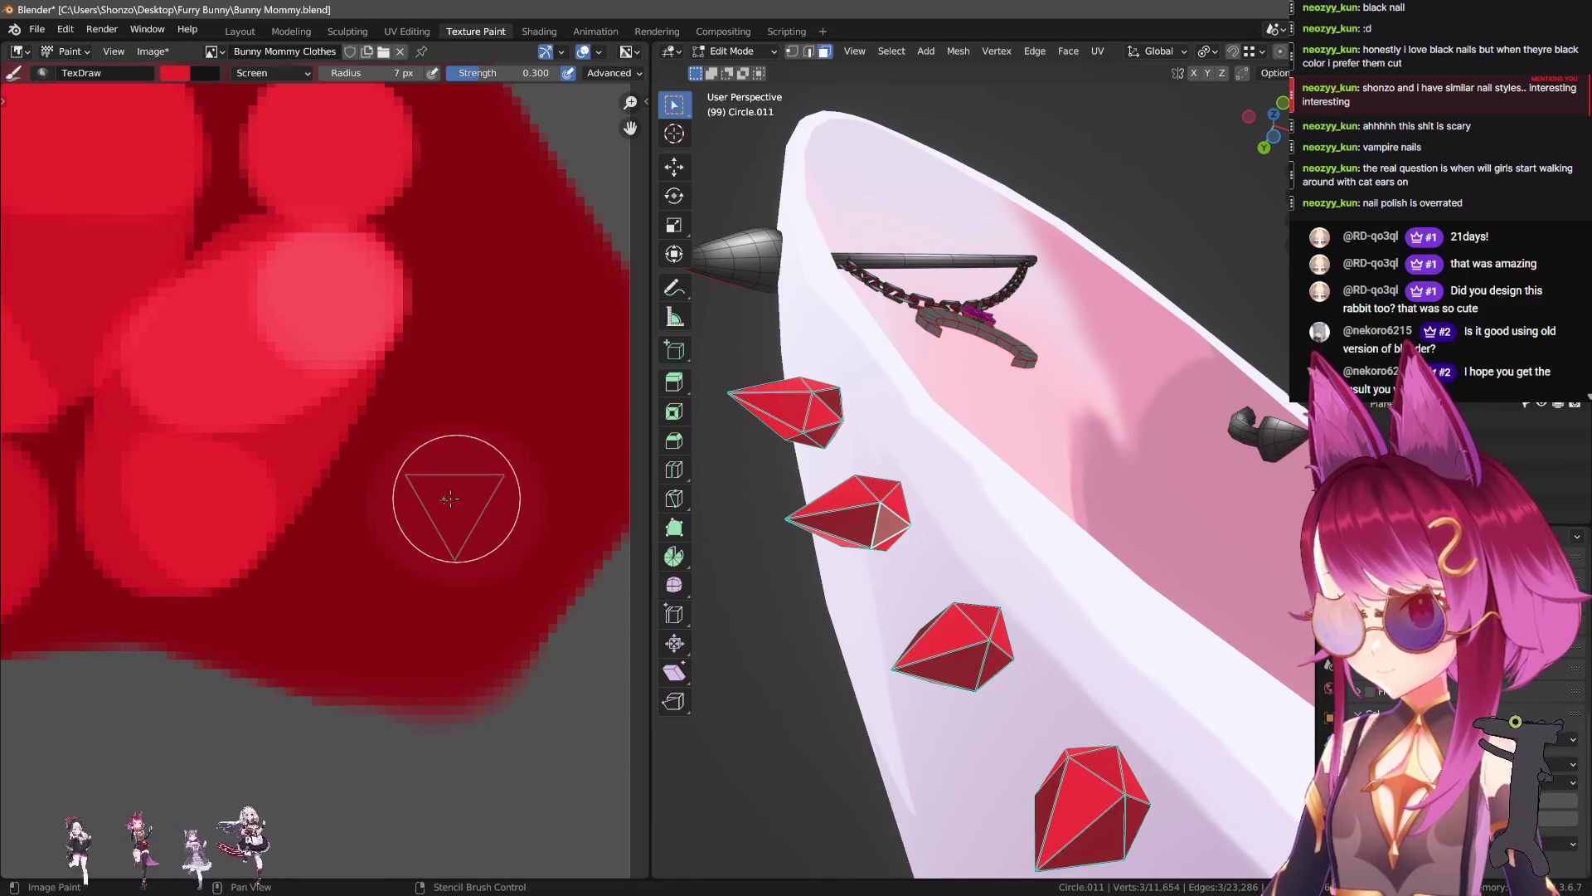
pyautogui.scroll(-5, 993, 598)
pyautogui.press('Tab')
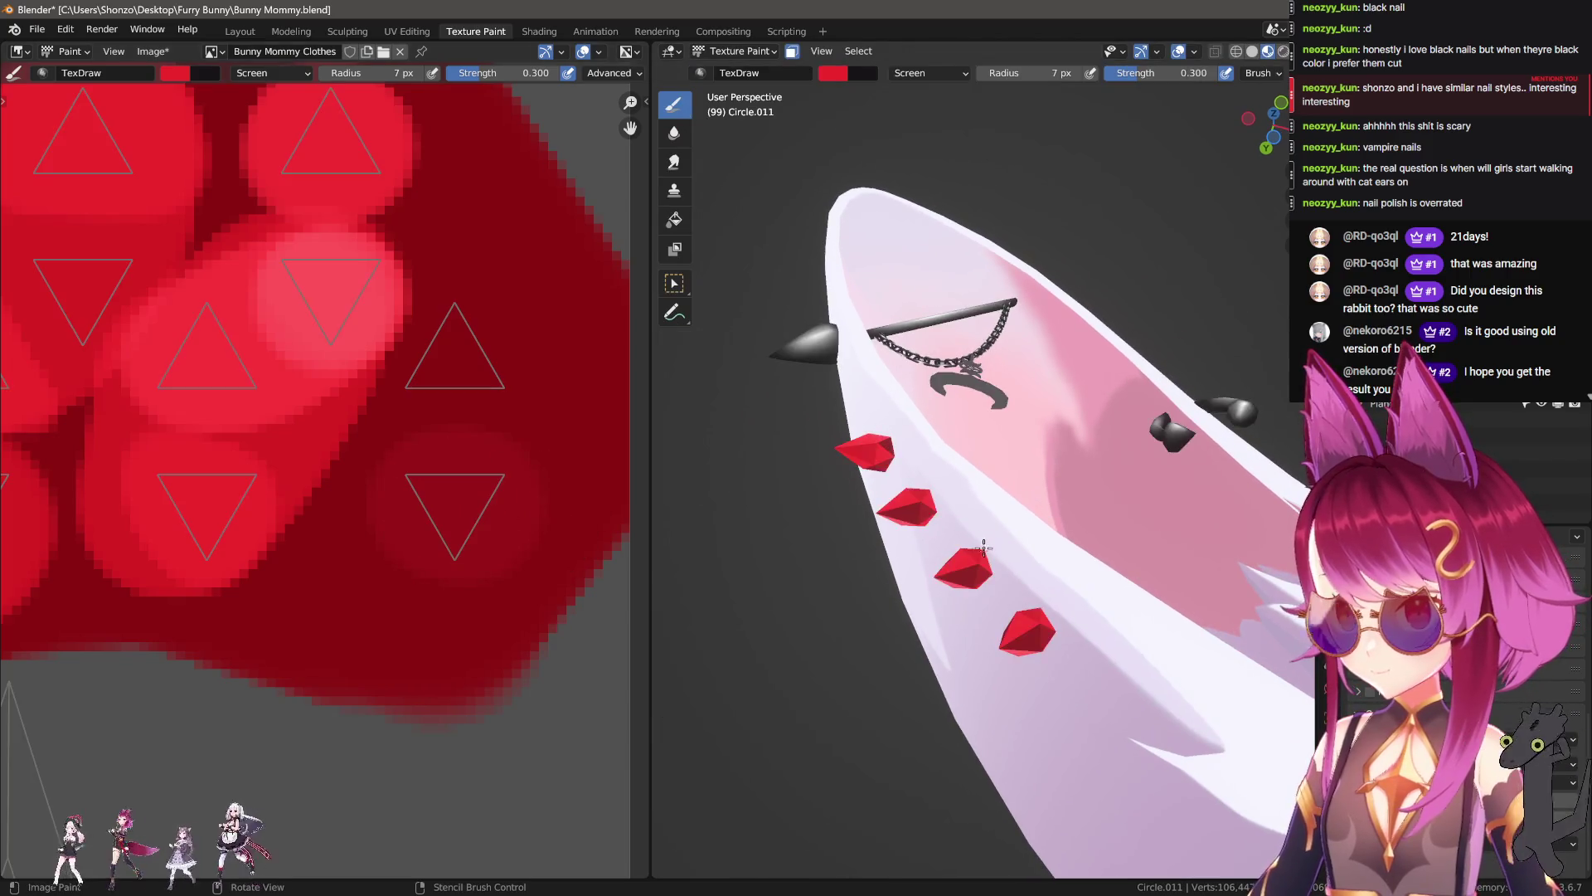
pyautogui.scroll(3, 994, 599)
# Step: Paint lighter shading directly onto a gem in the 3D view
pyautogui.moveTo(994, 599)
pyautogui.mouseDown(button='middle')
pyautogui.moveTo(938, 365)
pyautogui.moveTo(1103, 516)
pyautogui.mouseUp(button='middle')
pyautogui.scroll(4, 943, 419)
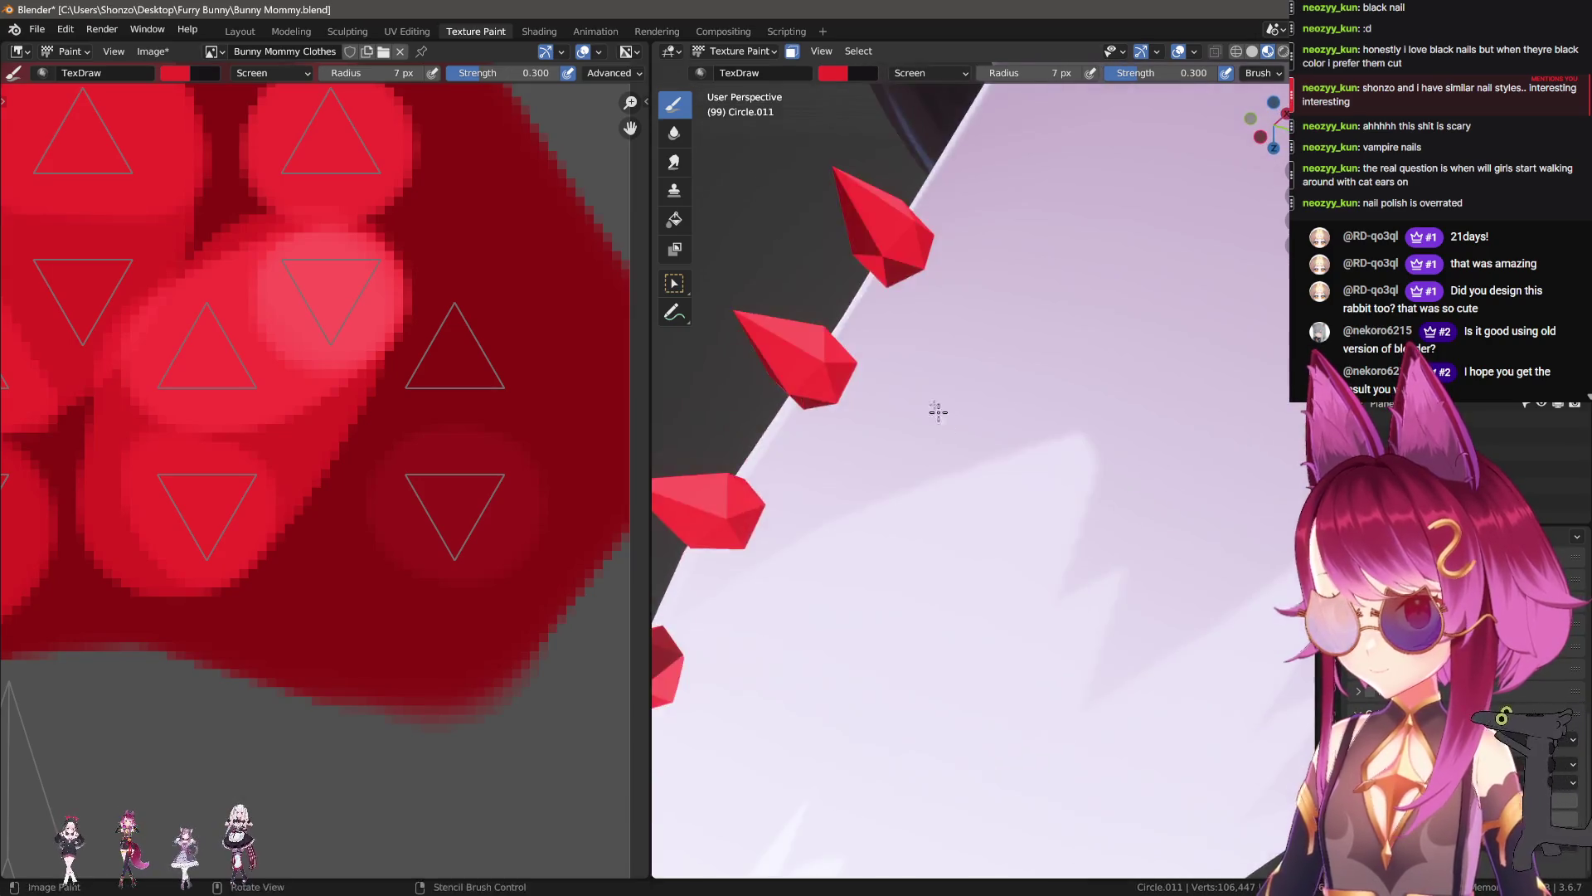
pyautogui.moveTo(977, 534); pyautogui.dragTo(952, 470, button='middle')
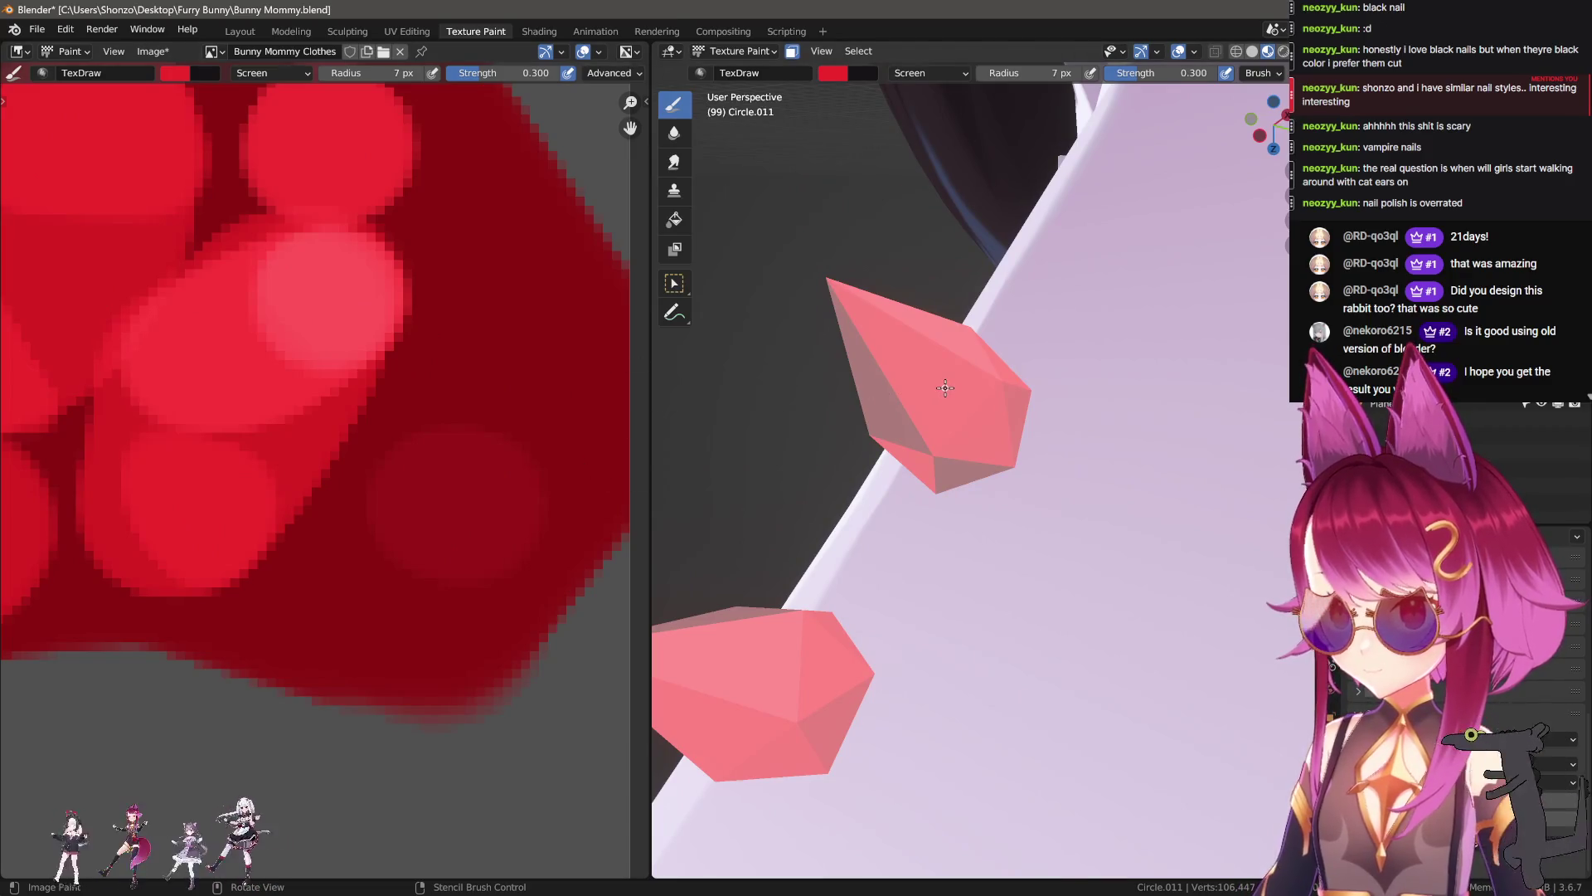
pyautogui.moveTo(917, 355); pyautogui.dragTo(1013, 437, button='middle')
pyautogui.scroll(-2, 320, 551)
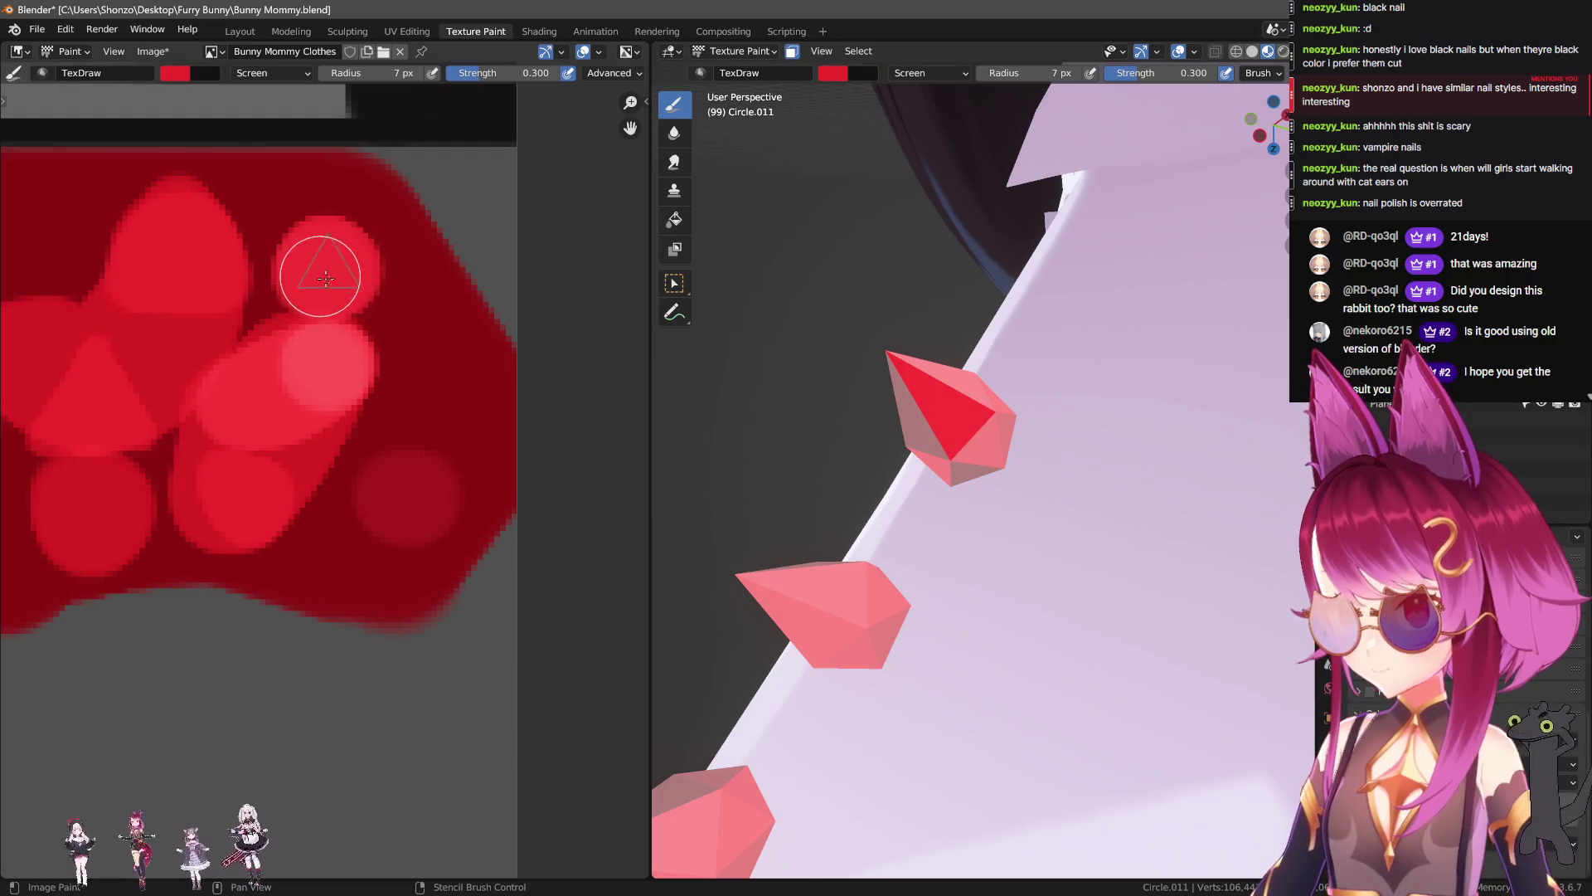
pyautogui.scroll(-2, 427, 415)
pyautogui.scroll(3, 345, 451)
# Step: Raise the brush strength to 0.600 and orbit to inspect the gems along the ear
pyautogui.hotkey('shift', 'f')
pyautogui.click(295, 357)
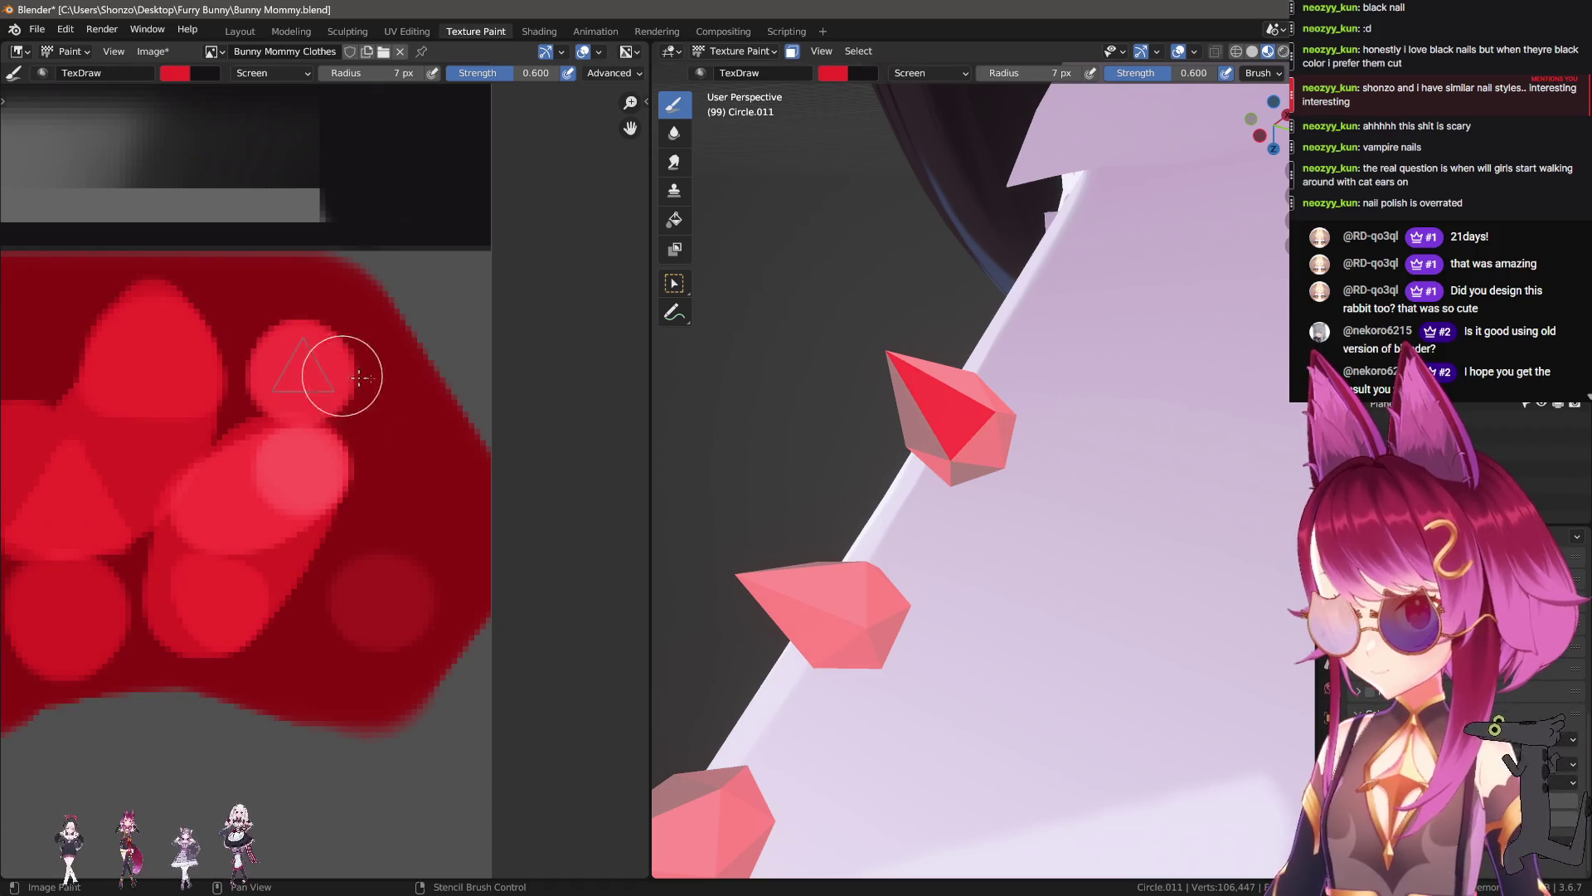
pyautogui.scroll(-3, 948, 456)
pyautogui.scroll(-2, 1002, 537)
pyautogui.moveTo(988, 551)
pyautogui.mouseDown(button='middle')
pyautogui.moveTo(1124, 612)
pyautogui.moveTo(967, 406)
pyautogui.moveTo(953, 461)
pyautogui.mouseUp(button='middle')
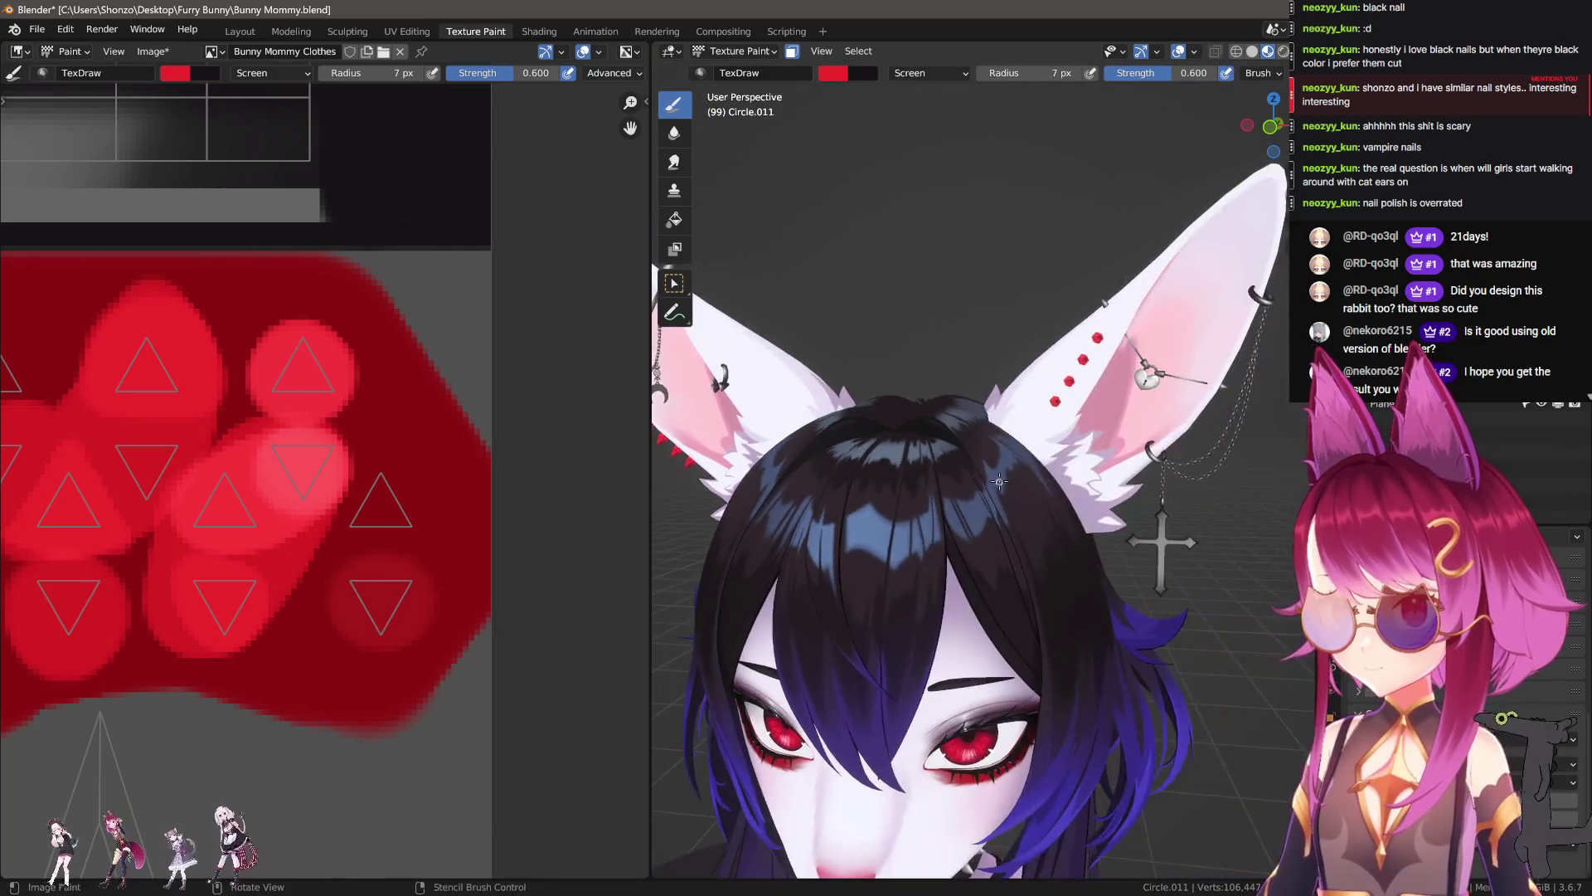
pyautogui.scroll(5, 954, 461)
pyautogui.moveTo(954, 461)
pyautogui.mouseDown(button='middle')
pyautogui.moveTo(959, 528)
pyautogui.moveTo(947, 403)
pyautogui.mouseUp(button='middle')
pyautogui.press('Tab')
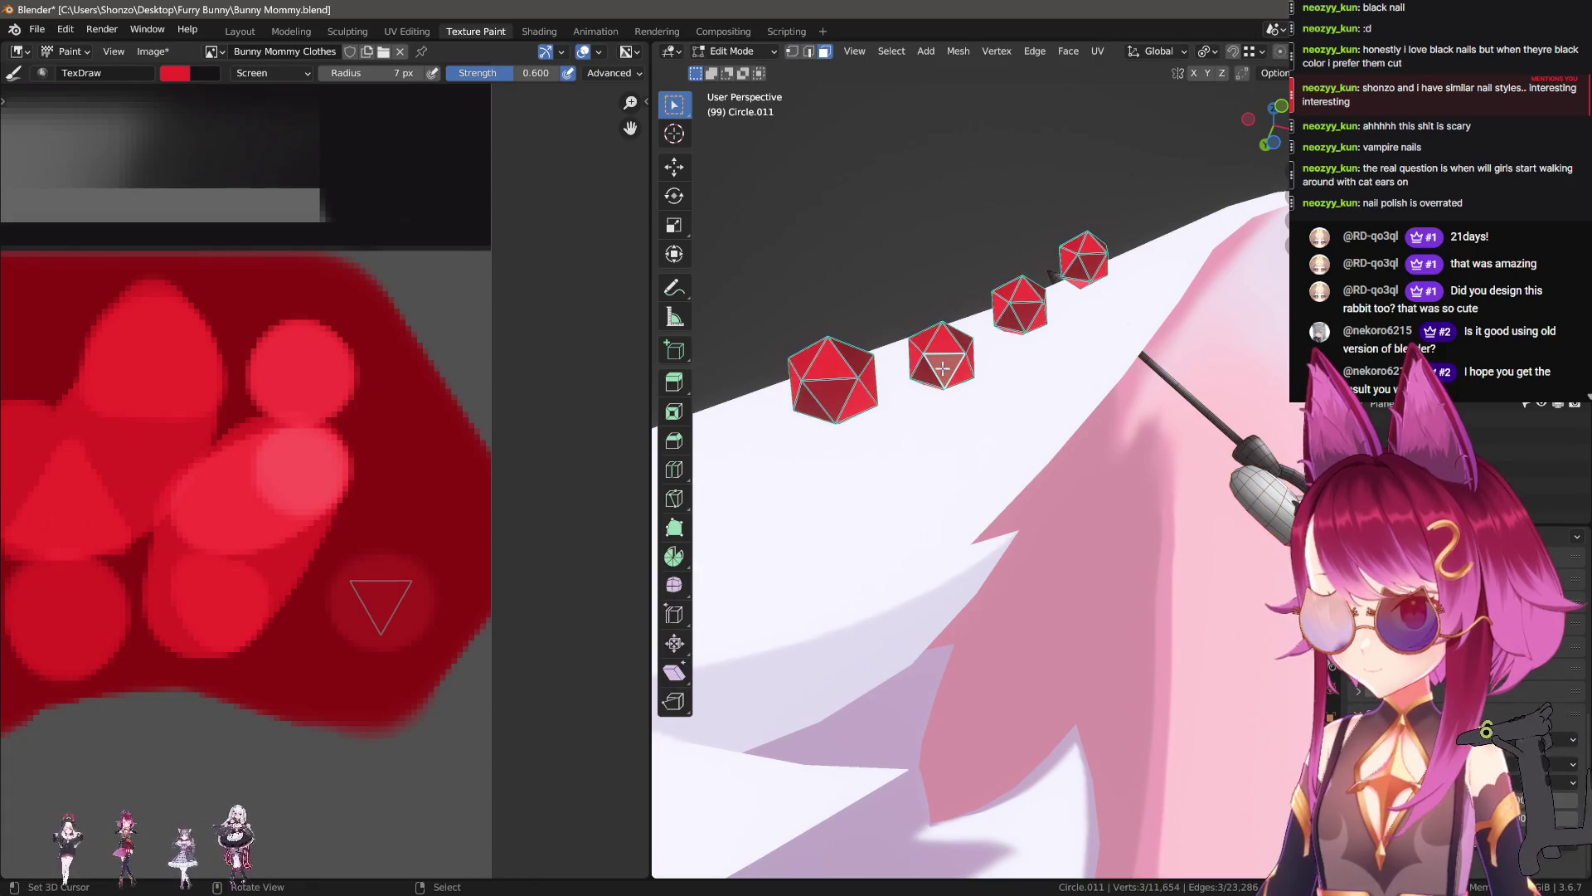
# Step: Select one whole gem in Edit Mode and rotate it 83.8°
pyautogui.press('Tab')
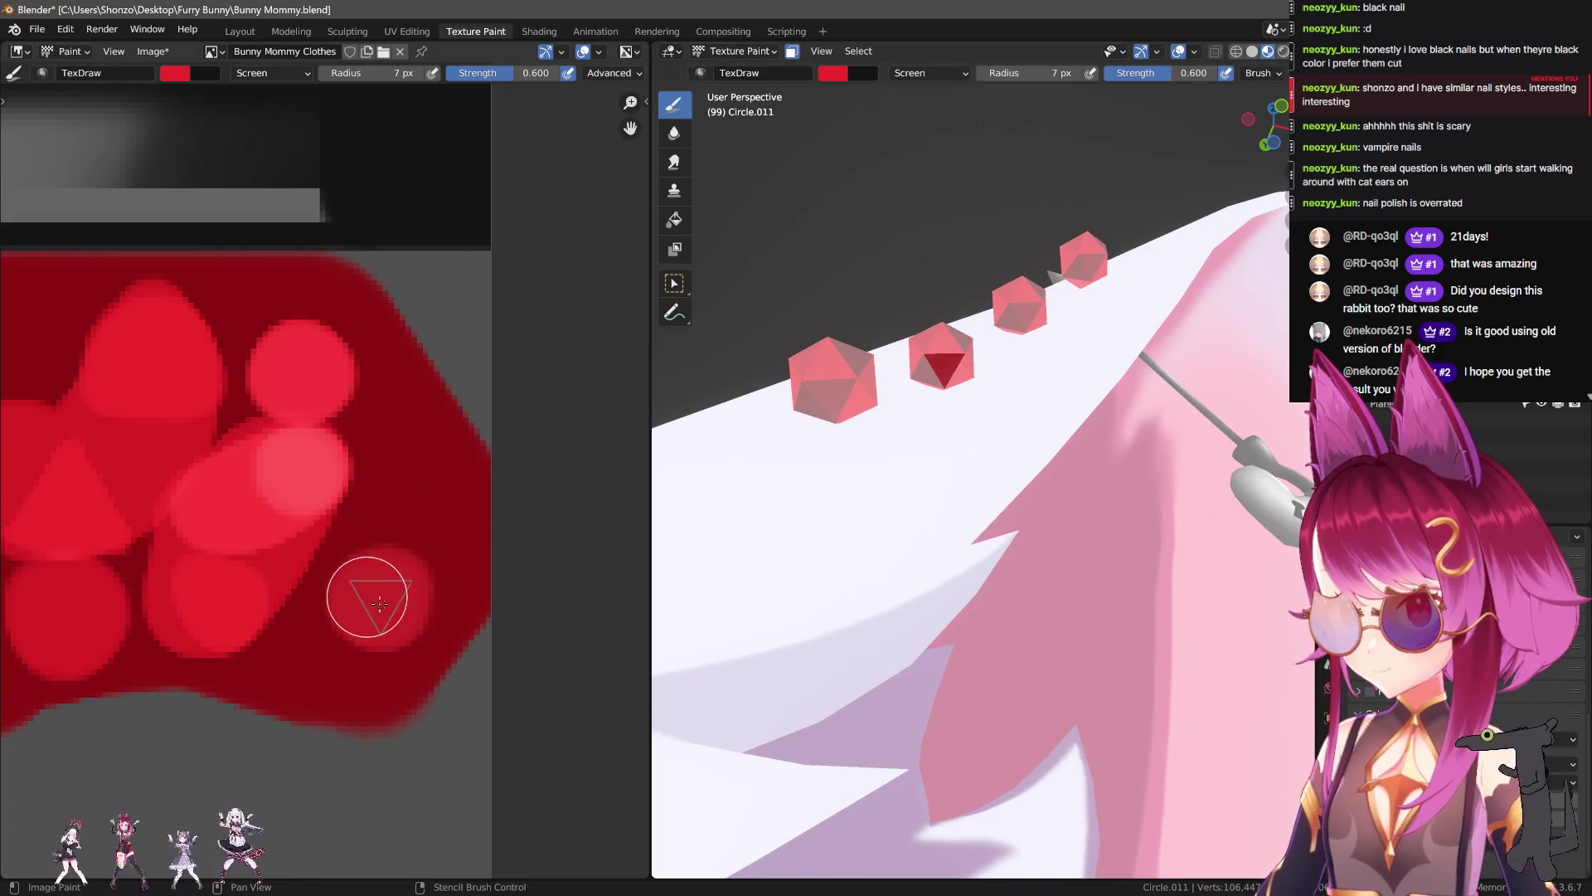
pyautogui.press('Tab')
pyautogui.moveTo(946, 432)
pyautogui.mouseDown(button='middle')
pyautogui.moveTo(895, 500)
pyautogui.moveTo(954, 498)
pyautogui.mouseUp(button='middle')
pyautogui.scroll(4, 894, 500)
pyautogui.press('l')
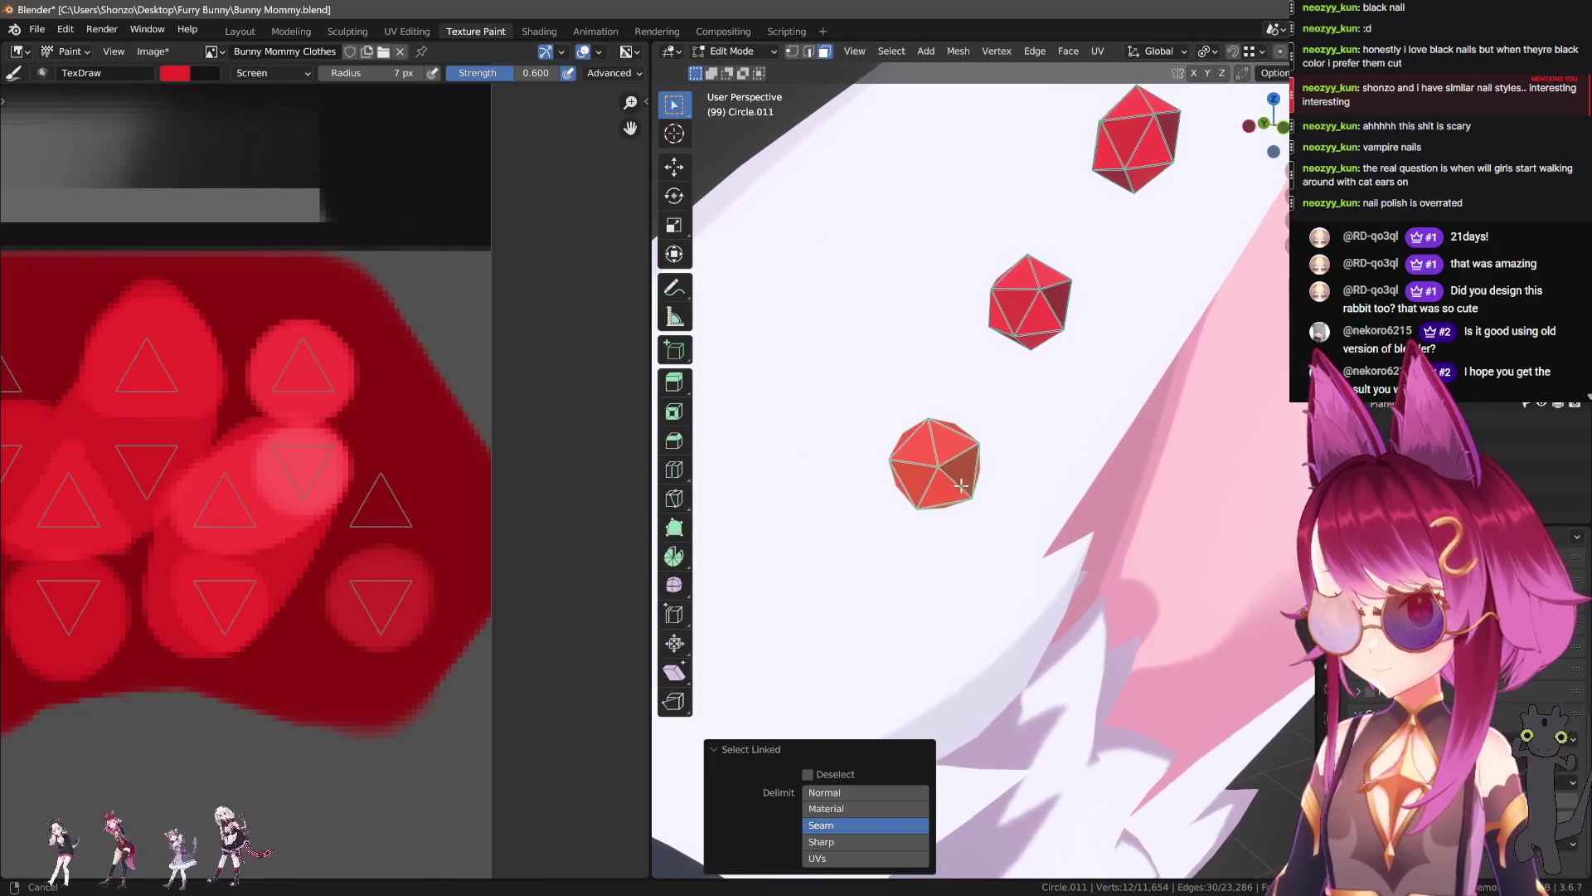
pyautogui.press('r')
pyautogui.click(953, 551)
pyautogui.press('r')
pyautogui.press('r')
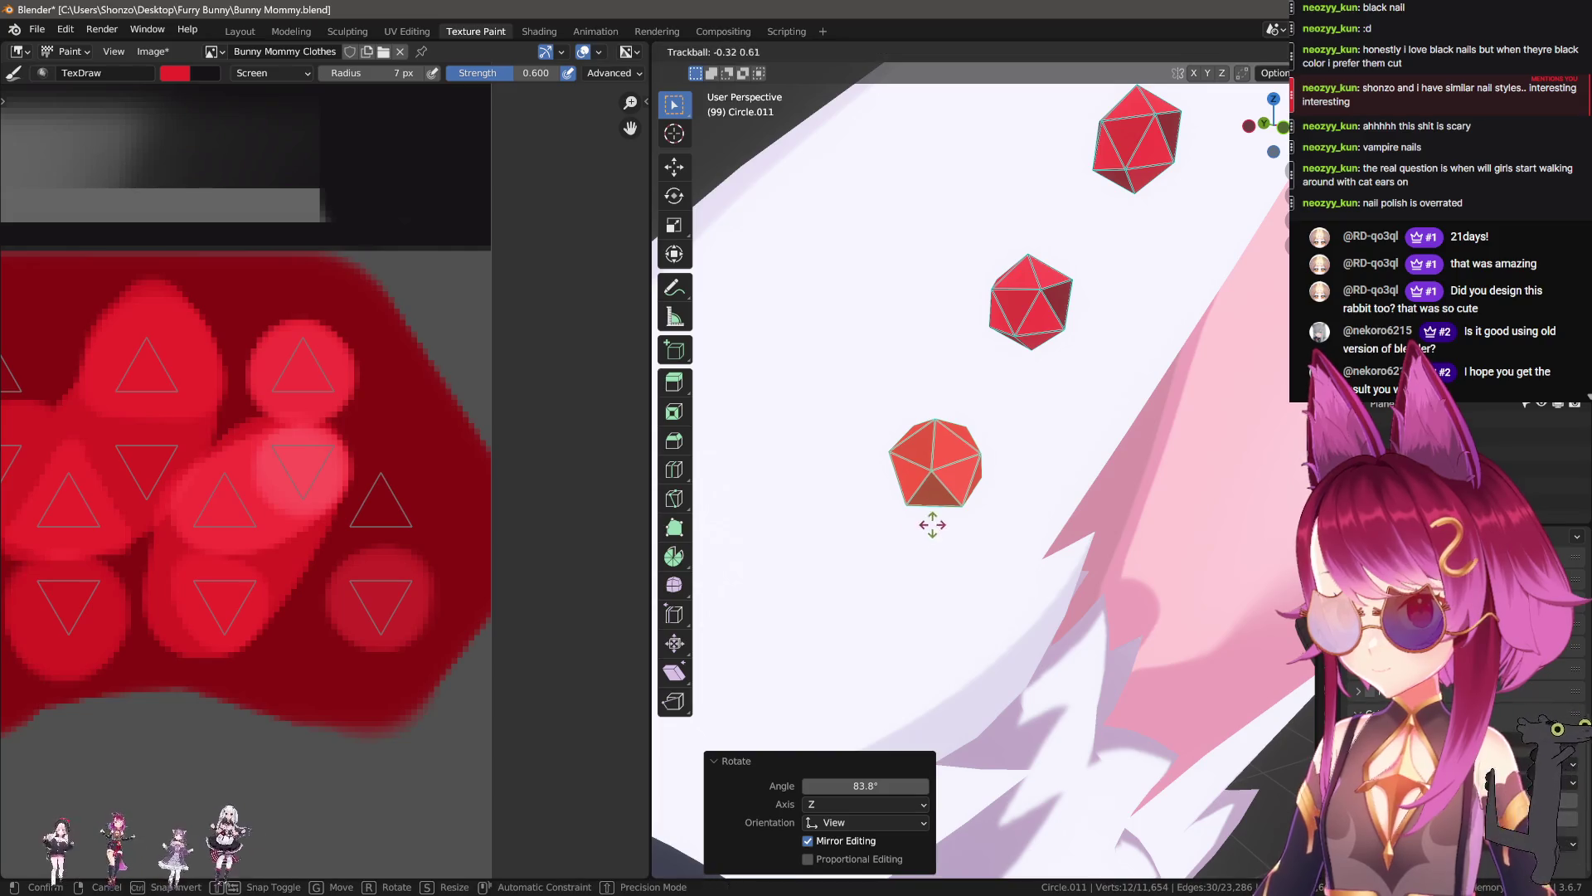
pyautogui.press('Escape')
# Step: Rotate a second gem by -125° about the view axis
pyautogui.moveTo(980, 485); pyautogui.dragTo(1032, 429, button='middle')
pyautogui.hotkey('ctrl', 'z')
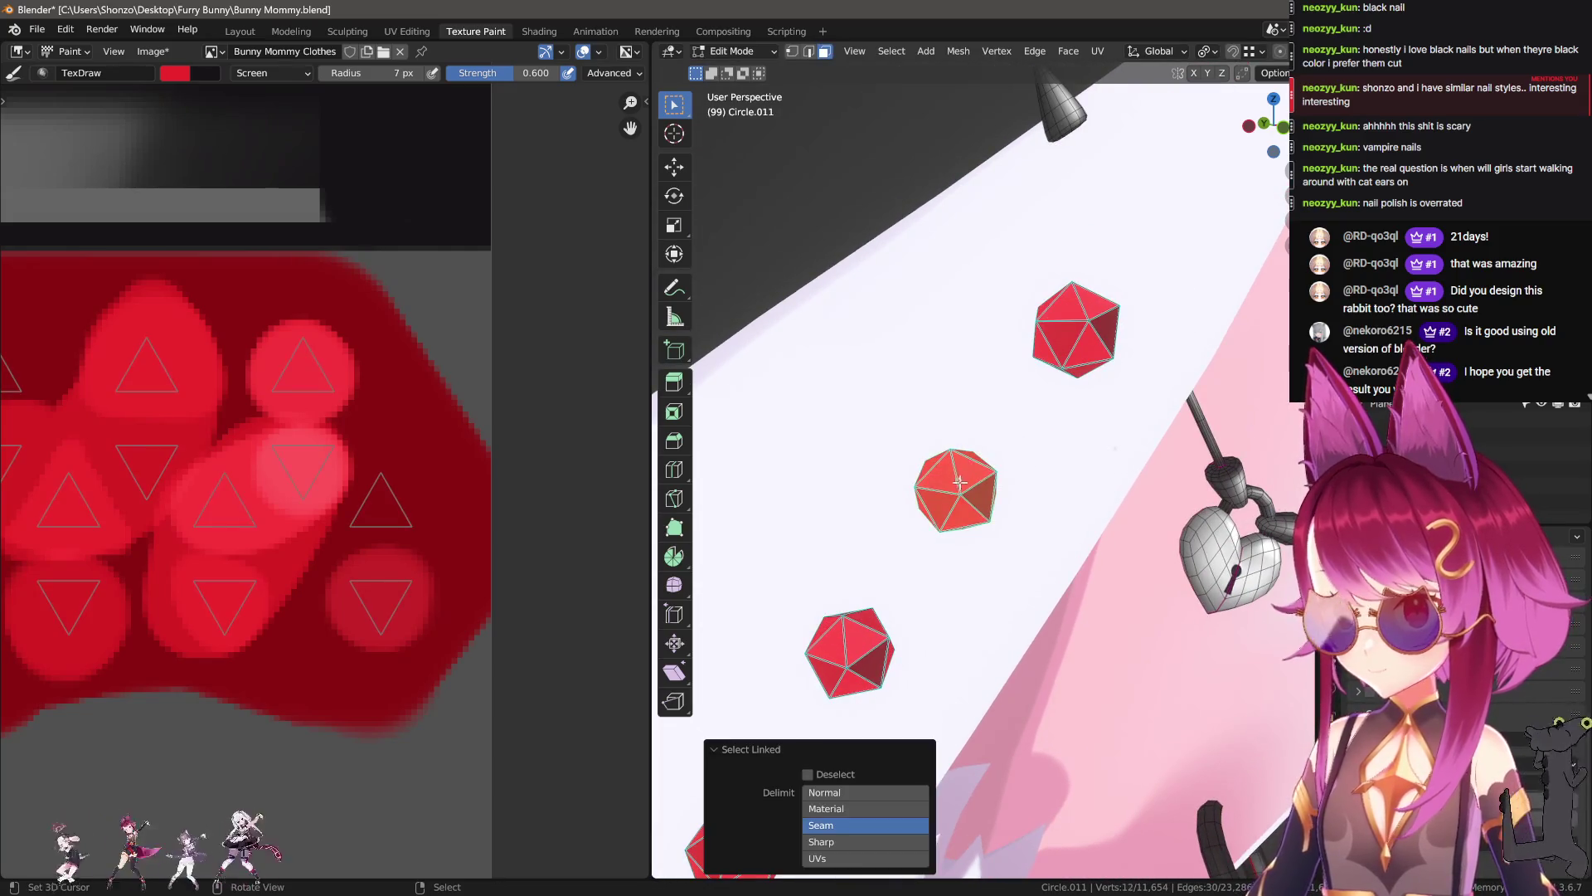
pyautogui.press('r')
pyautogui.click(917, 423)
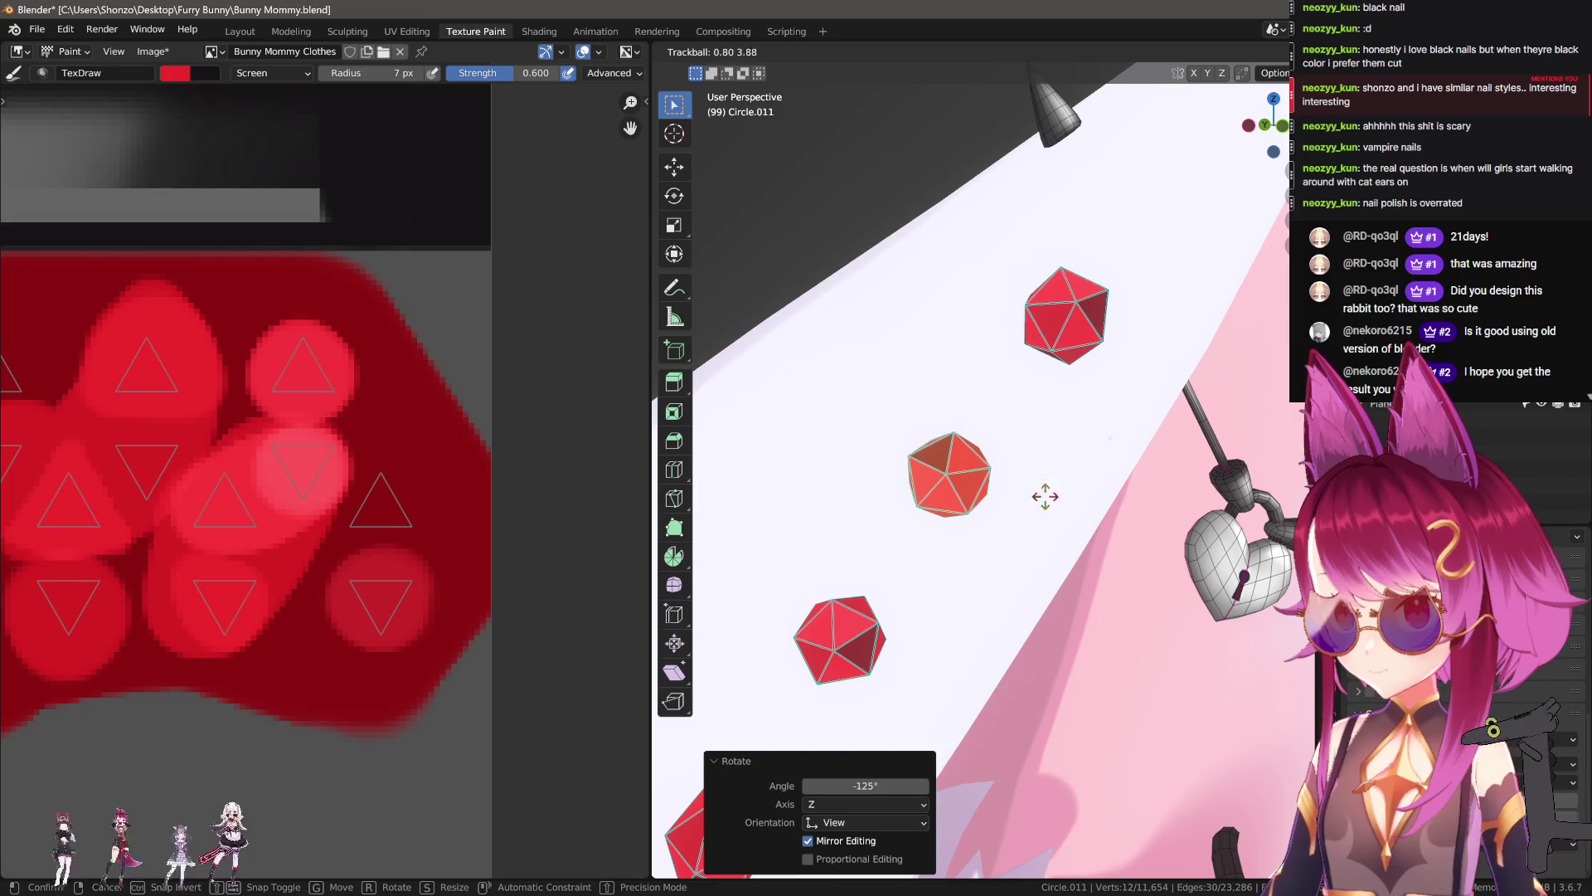